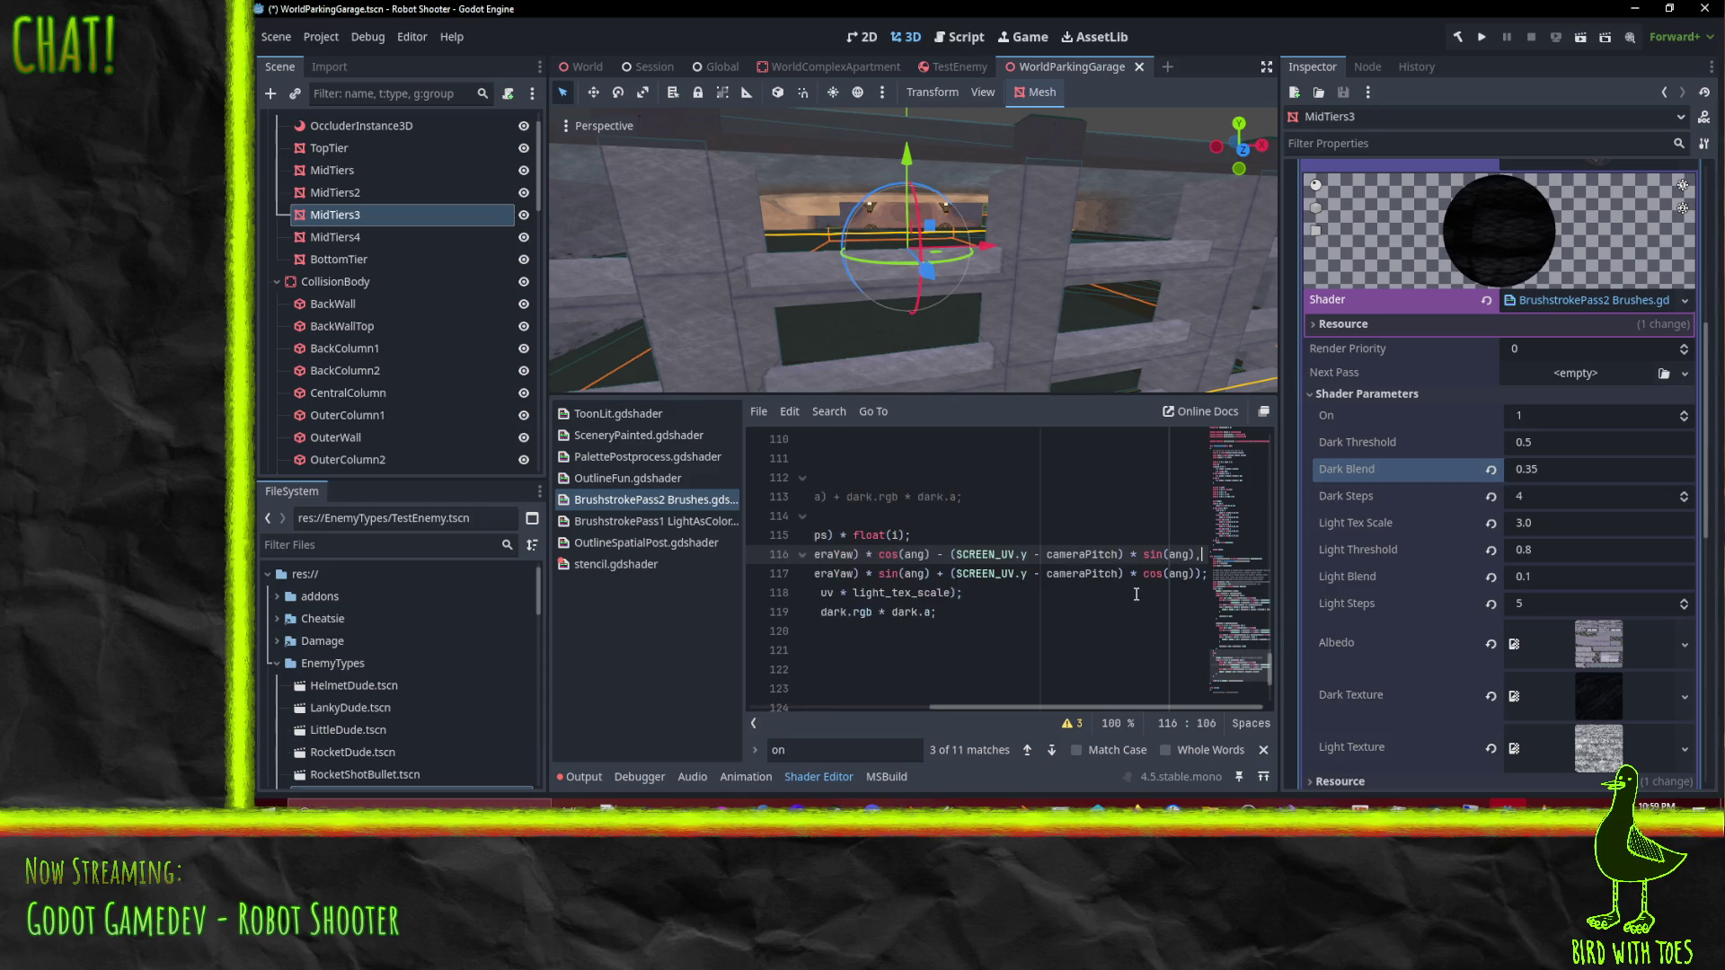
Step: Review the albedo blend formula on lines 116–119 of the shader
{"action": "key", "text": "Home"}
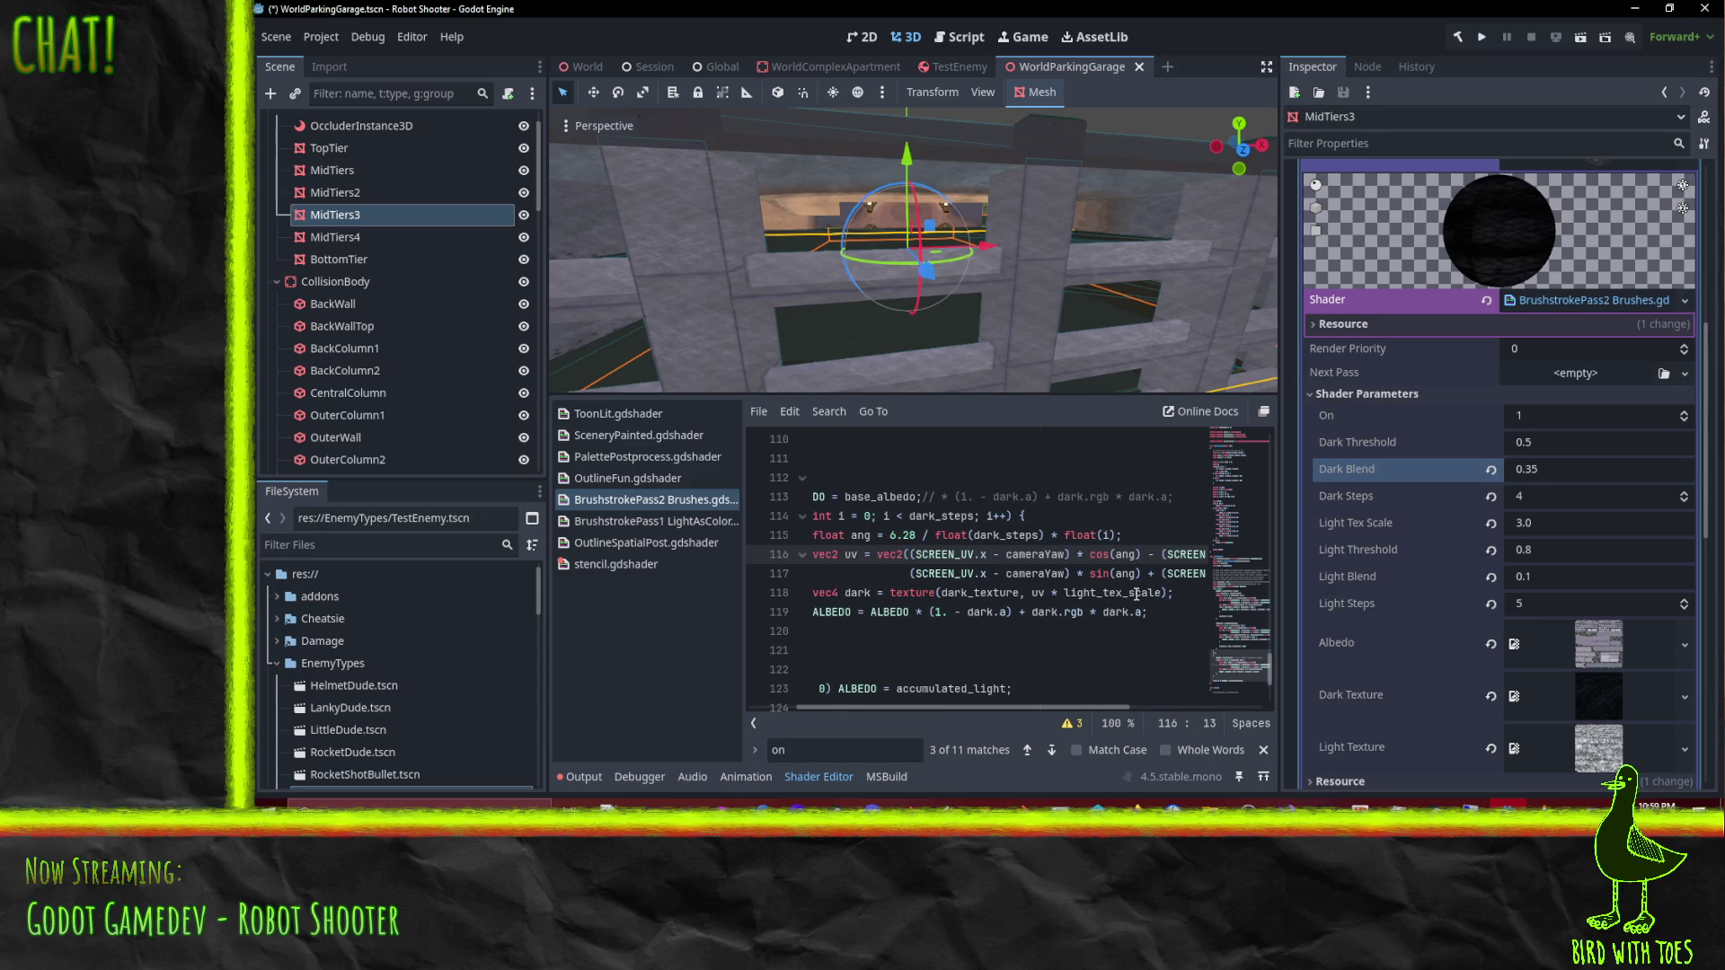
{"action": "key", "text": "Down"}
{"action": "key", "text": "Down"}
{"action": "key", "text": "Down"}
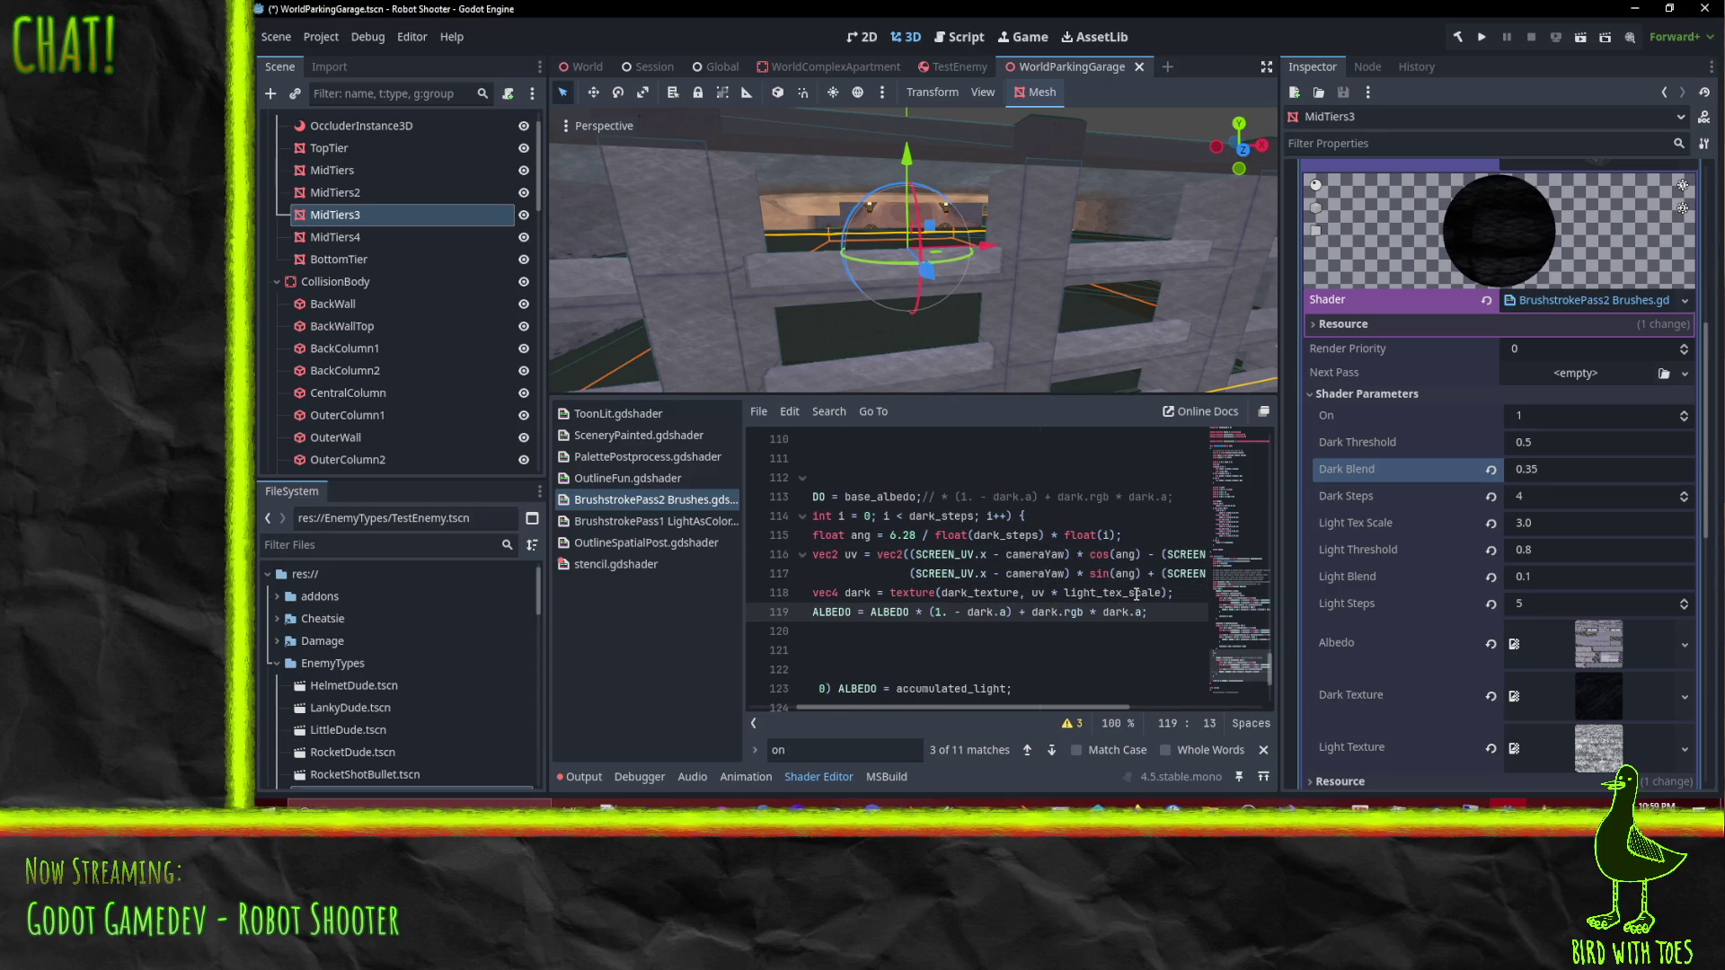
{"action": "key", "text": "Home"}
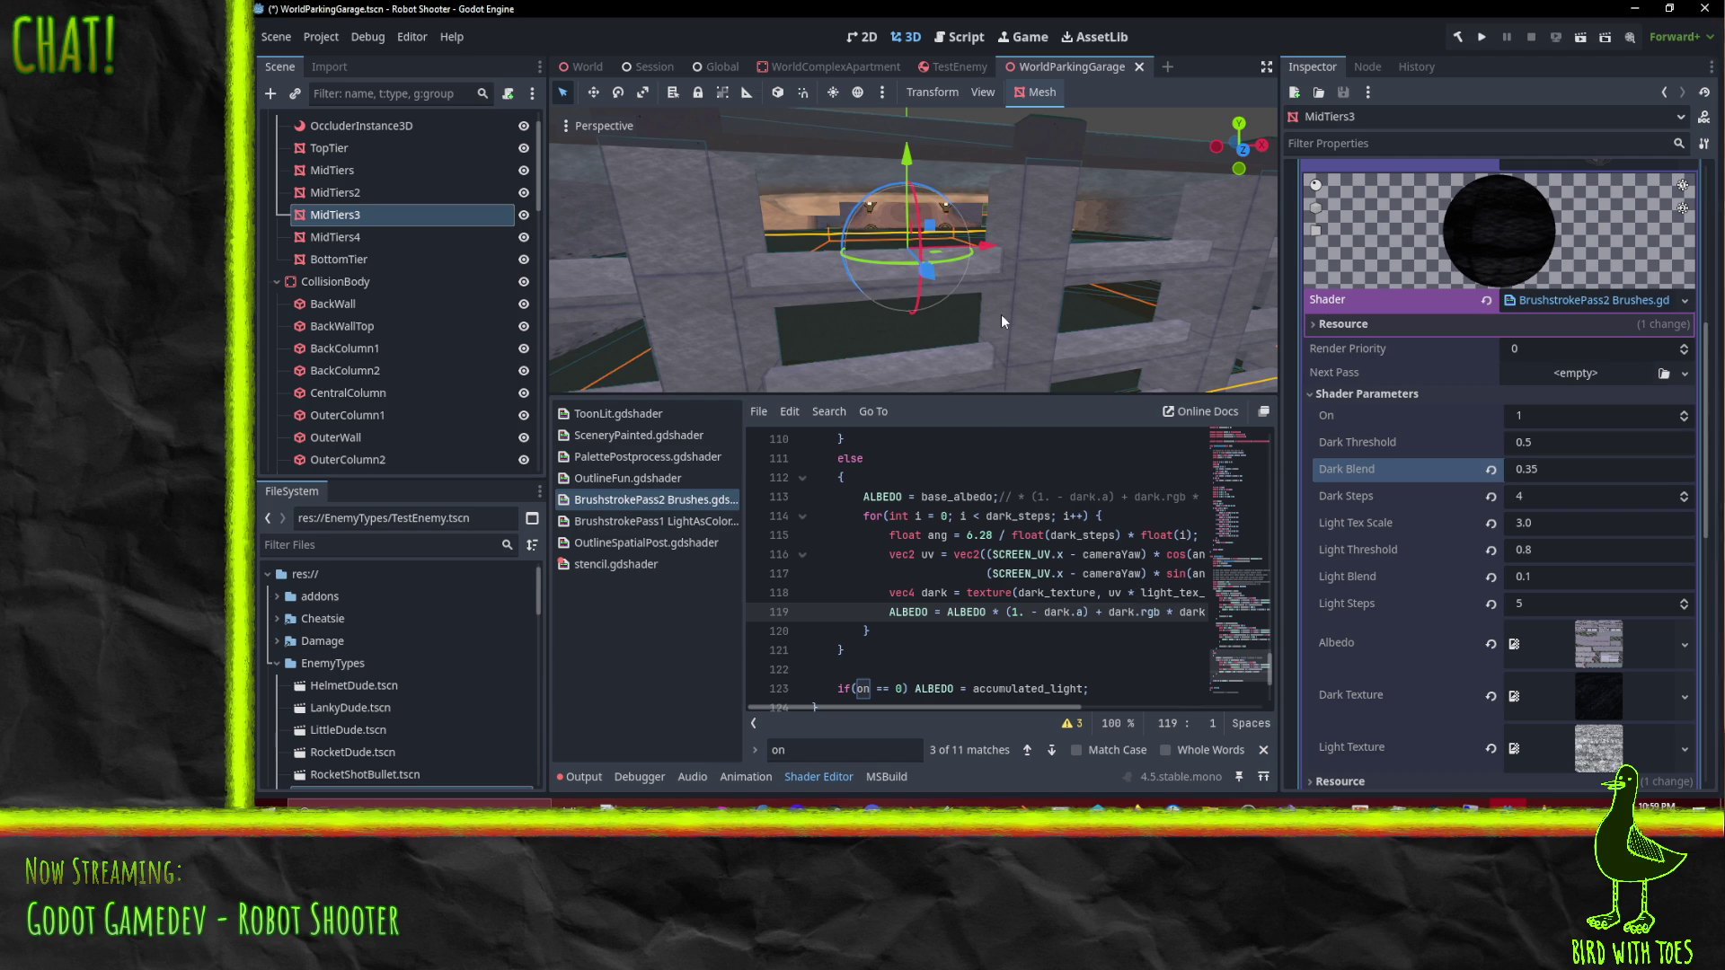
{"action": "mouse_move", "coordinate": [934, 707]}
{"action": "left_mouse_down"}
{"action": "mouse_move", "coordinate": [1188, 714]}
{"action": "mouse_move", "coordinate": [952, 711]}
{"action": "mouse_move", "coordinate": [1004, 715]}
{"action": "mouse_move", "coordinate": [972, 717]}
{"action": "left_mouse_up"}
{"action": "left_click", "coordinate": [962, 611]}
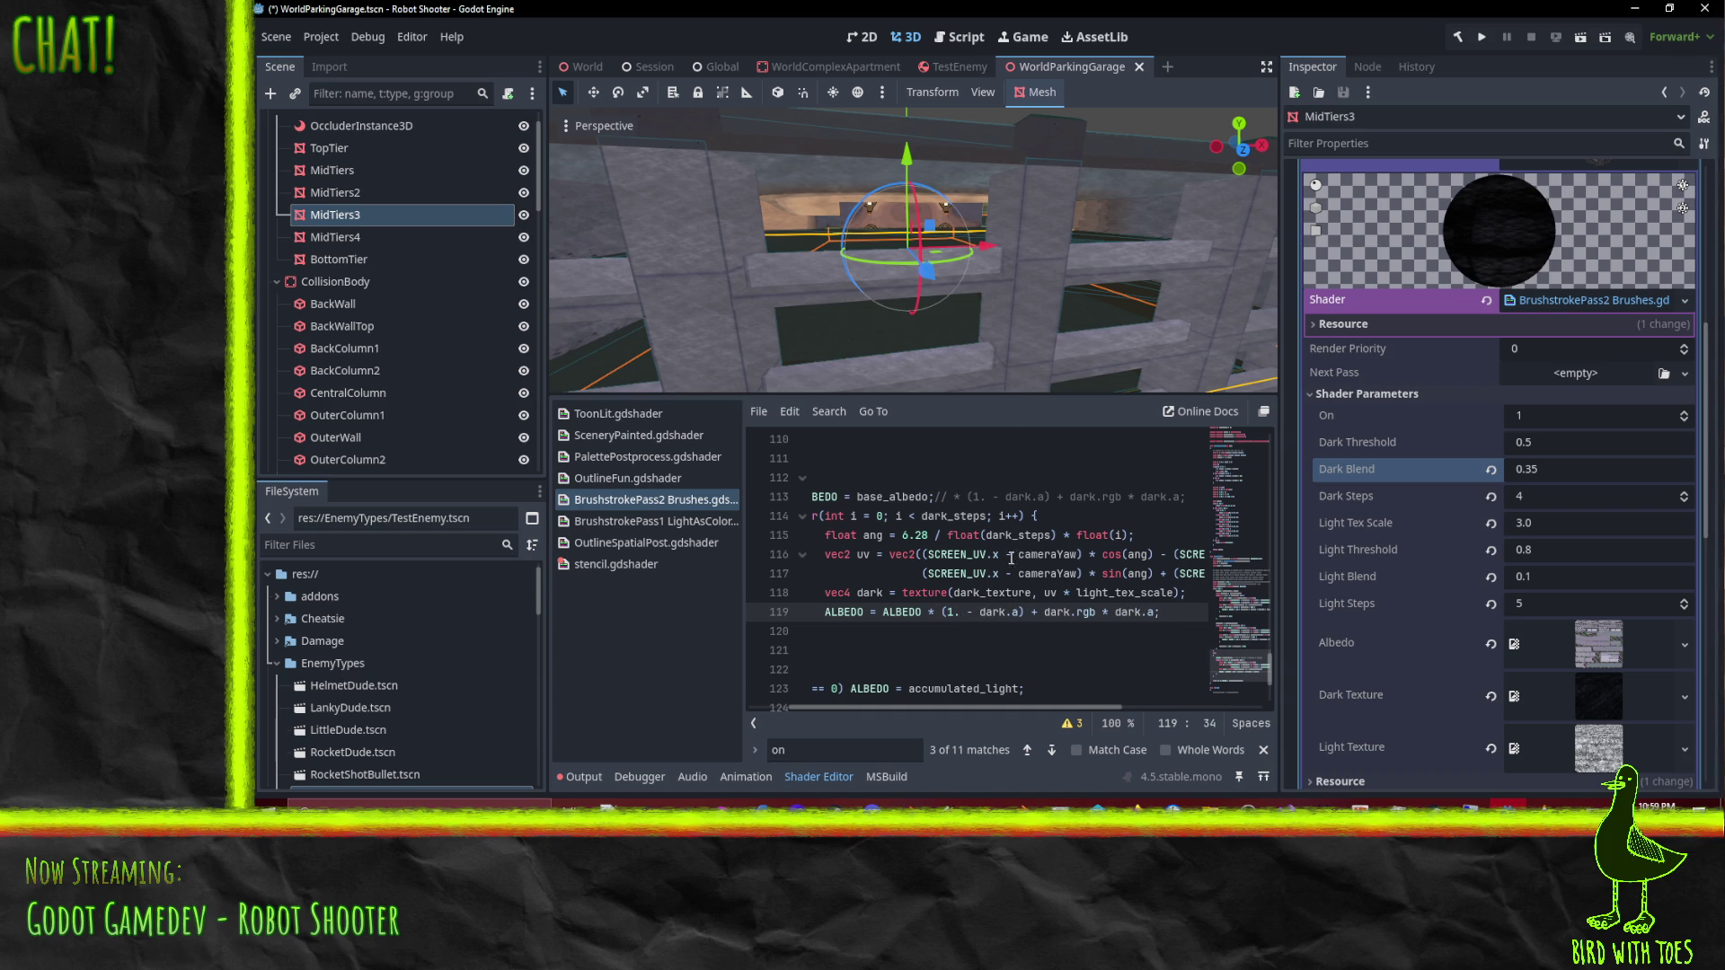
{"action": "mouse_move", "coordinate": [958, 708]}
{"action": "left_mouse_down"}
{"action": "mouse_move", "coordinate": [1141, 705]}
{"action": "mouse_move", "coordinate": [890, 702]}
{"action": "left_mouse_up"}
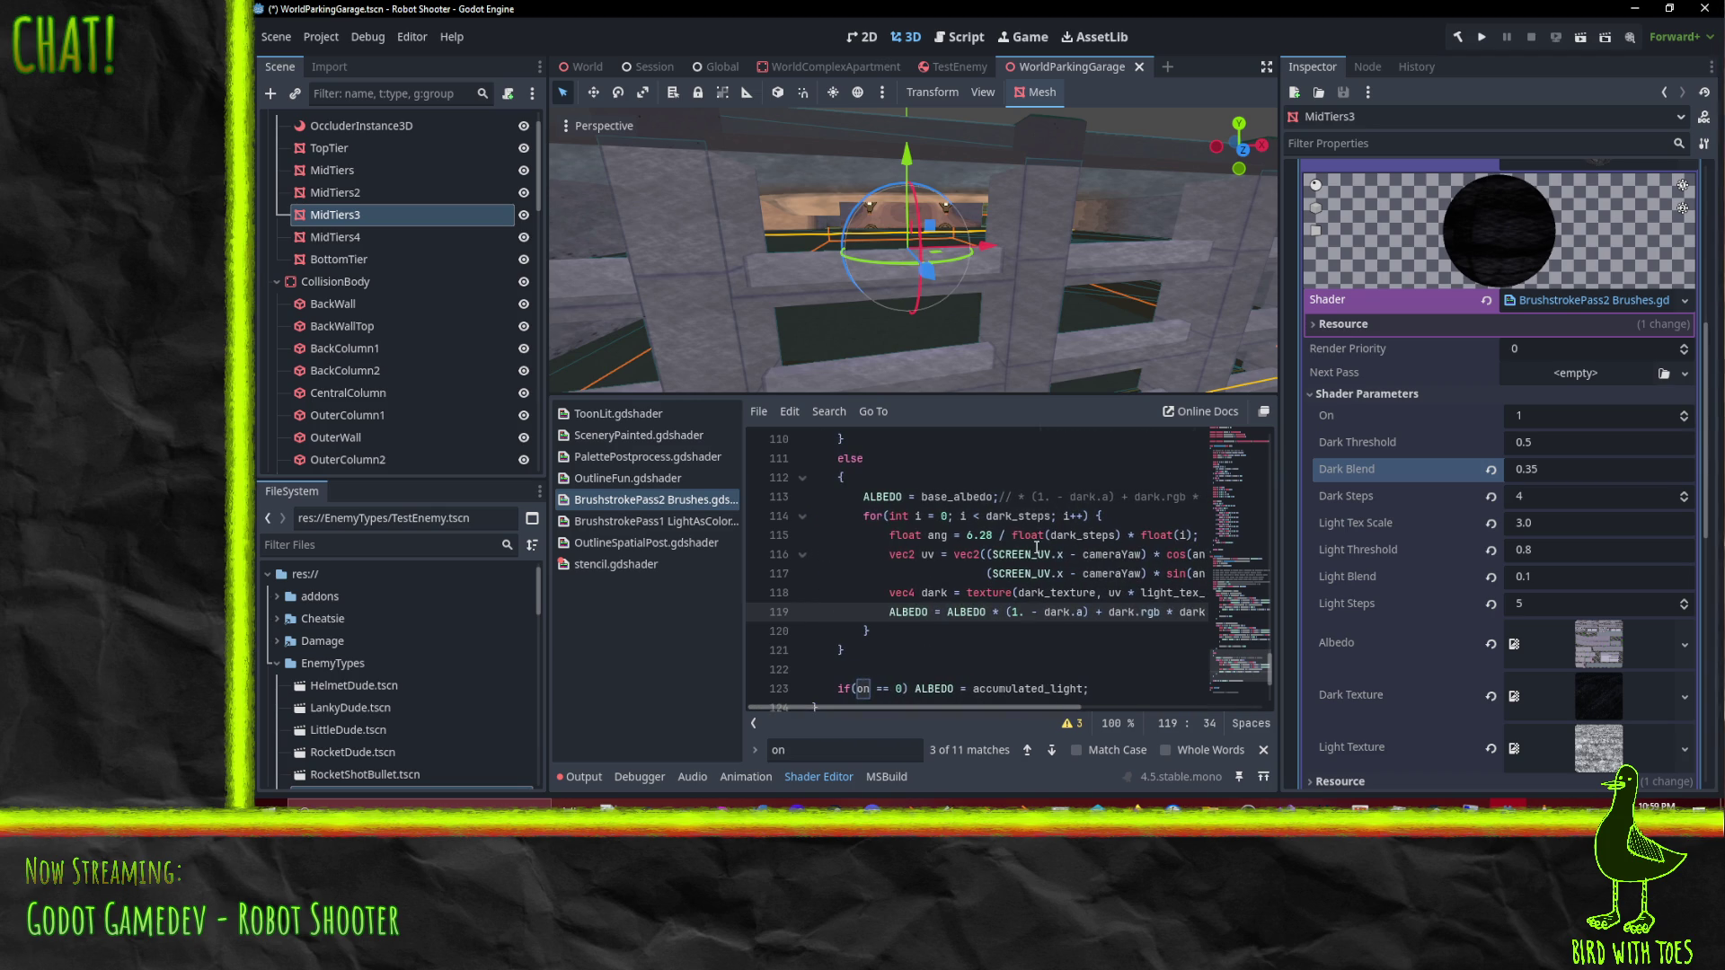
Step: Check the 0.1 stroke threshold on line 83, then lower Dark Steps from 4 to 3
{"action": "scroll", "coordinate": [1021, 611], "scroll_direction": "up", "scroll_amount": 10}
{"action": "scroll", "coordinate": [1021, 611], "scroll_direction": "up", "scroll_amount": 4}
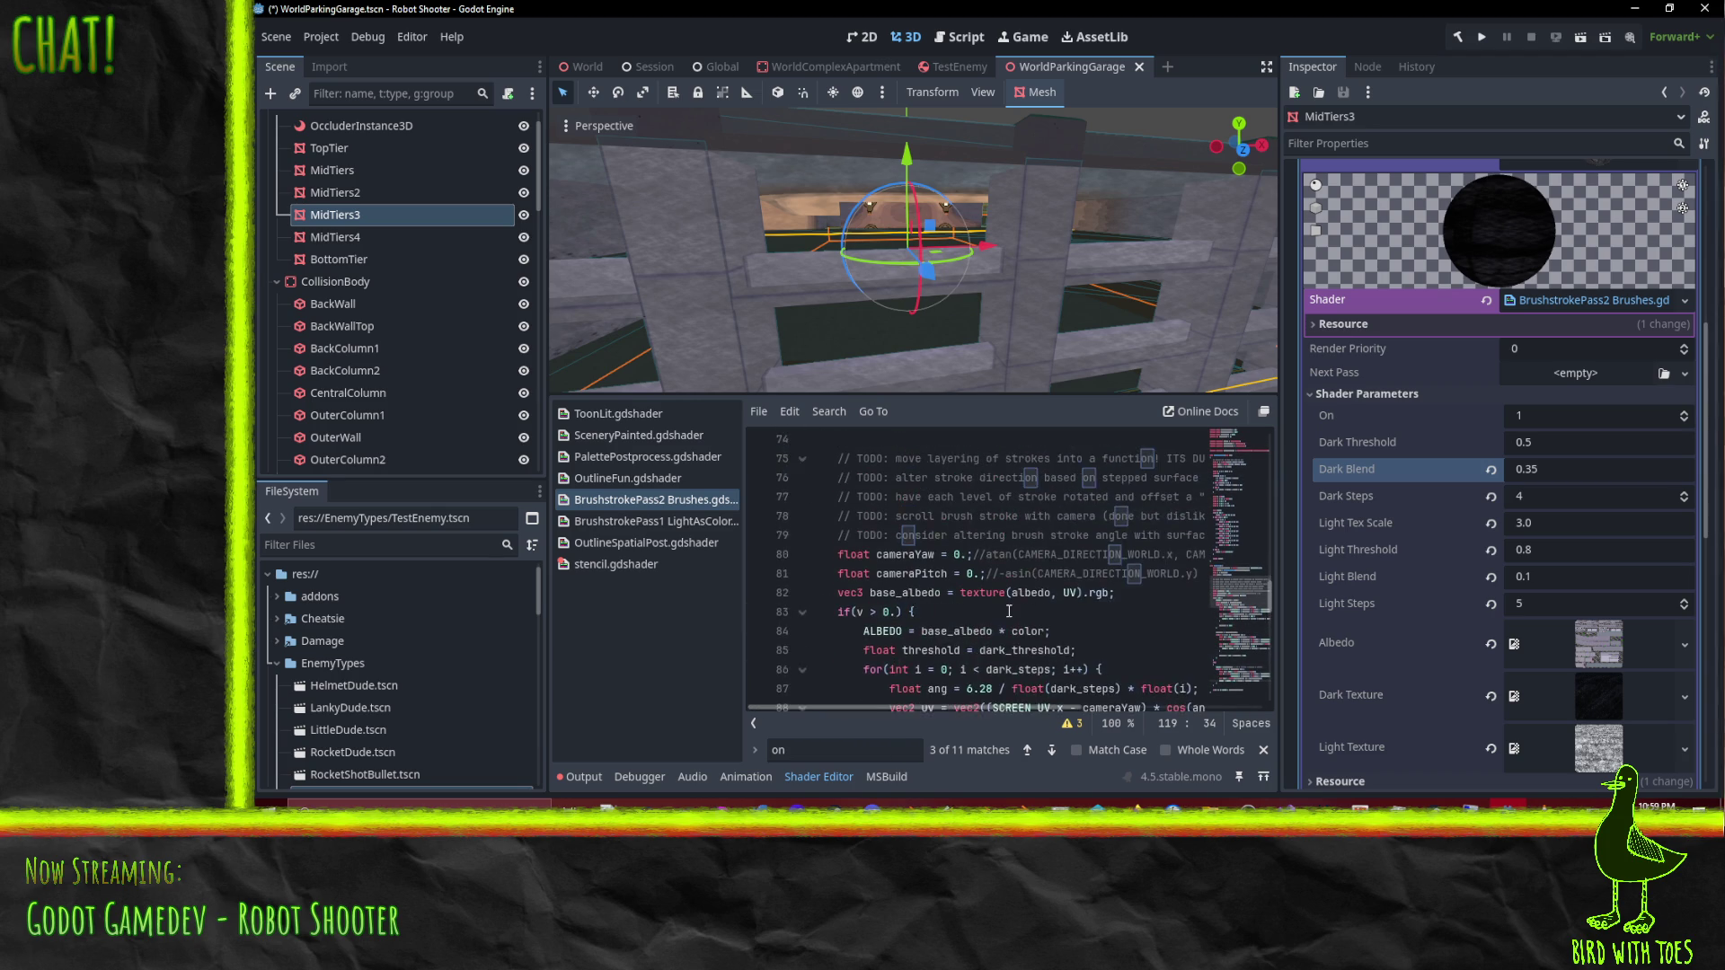
{"action": "scroll", "coordinate": [970, 599], "scroll_direction": "down", "scroll_amount": 3}
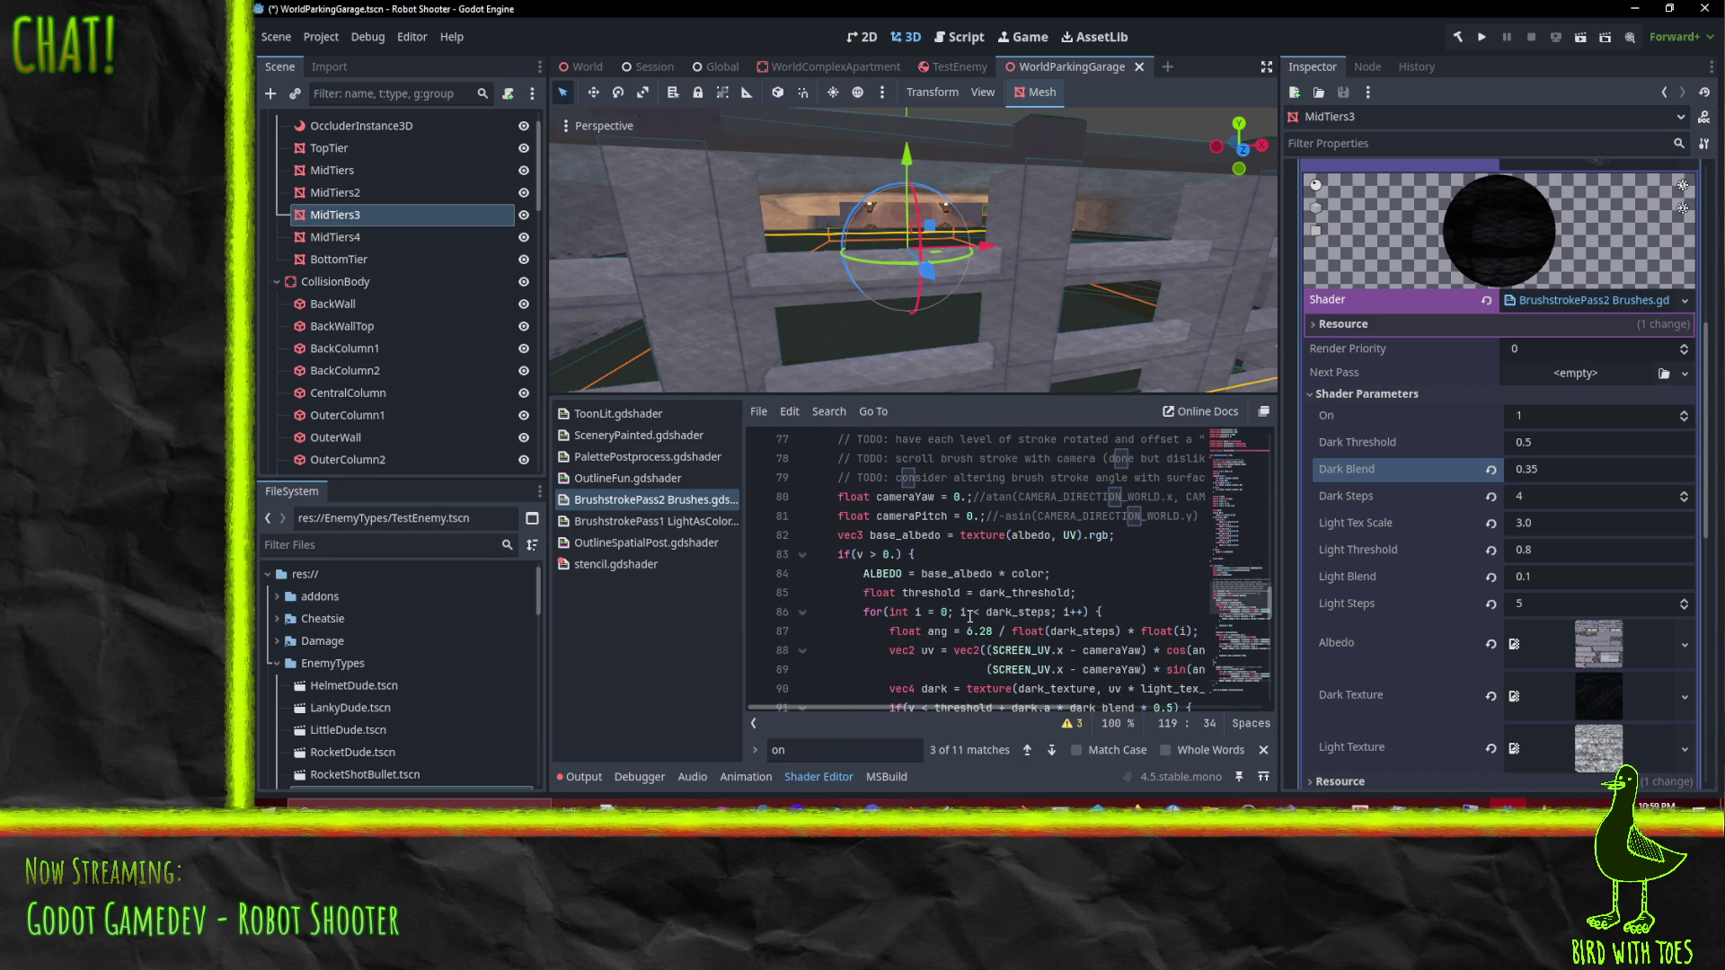
{"action": "left_click", "coordinate": [905, 554]}
{"action": "left_click", "coordinate": [947, 650]}
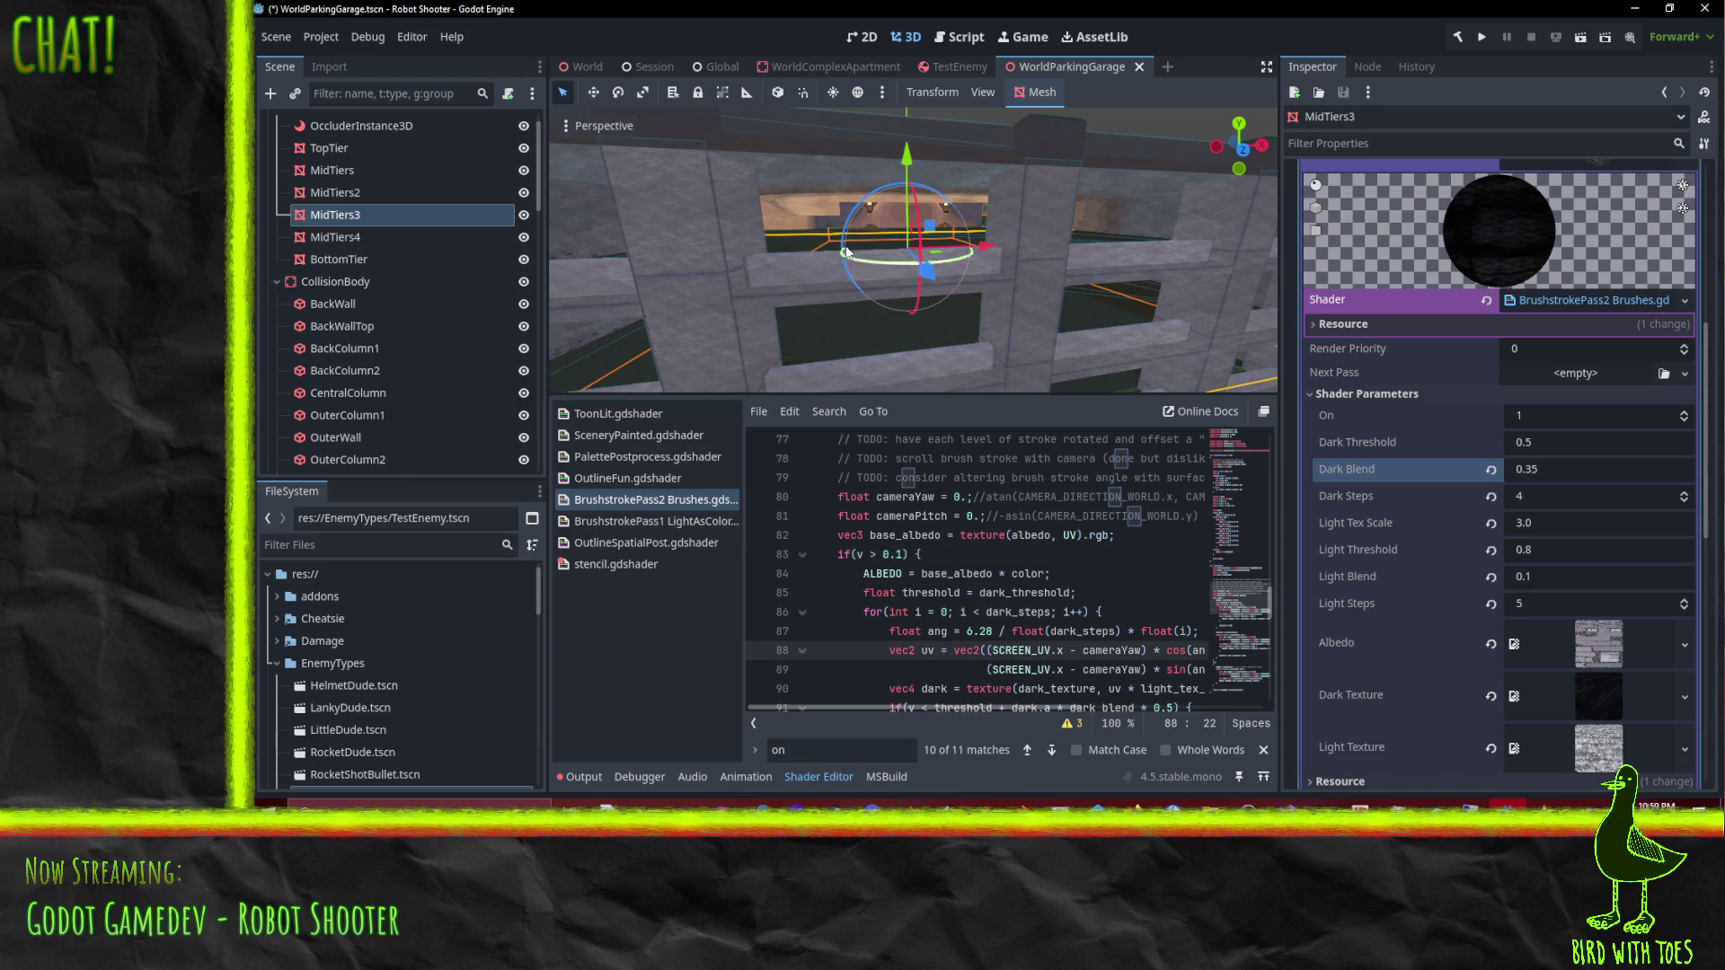
{"action": "scroll", "coordinate": [809, 245], "scroll_direction": "up", "scroll_amount": 5}
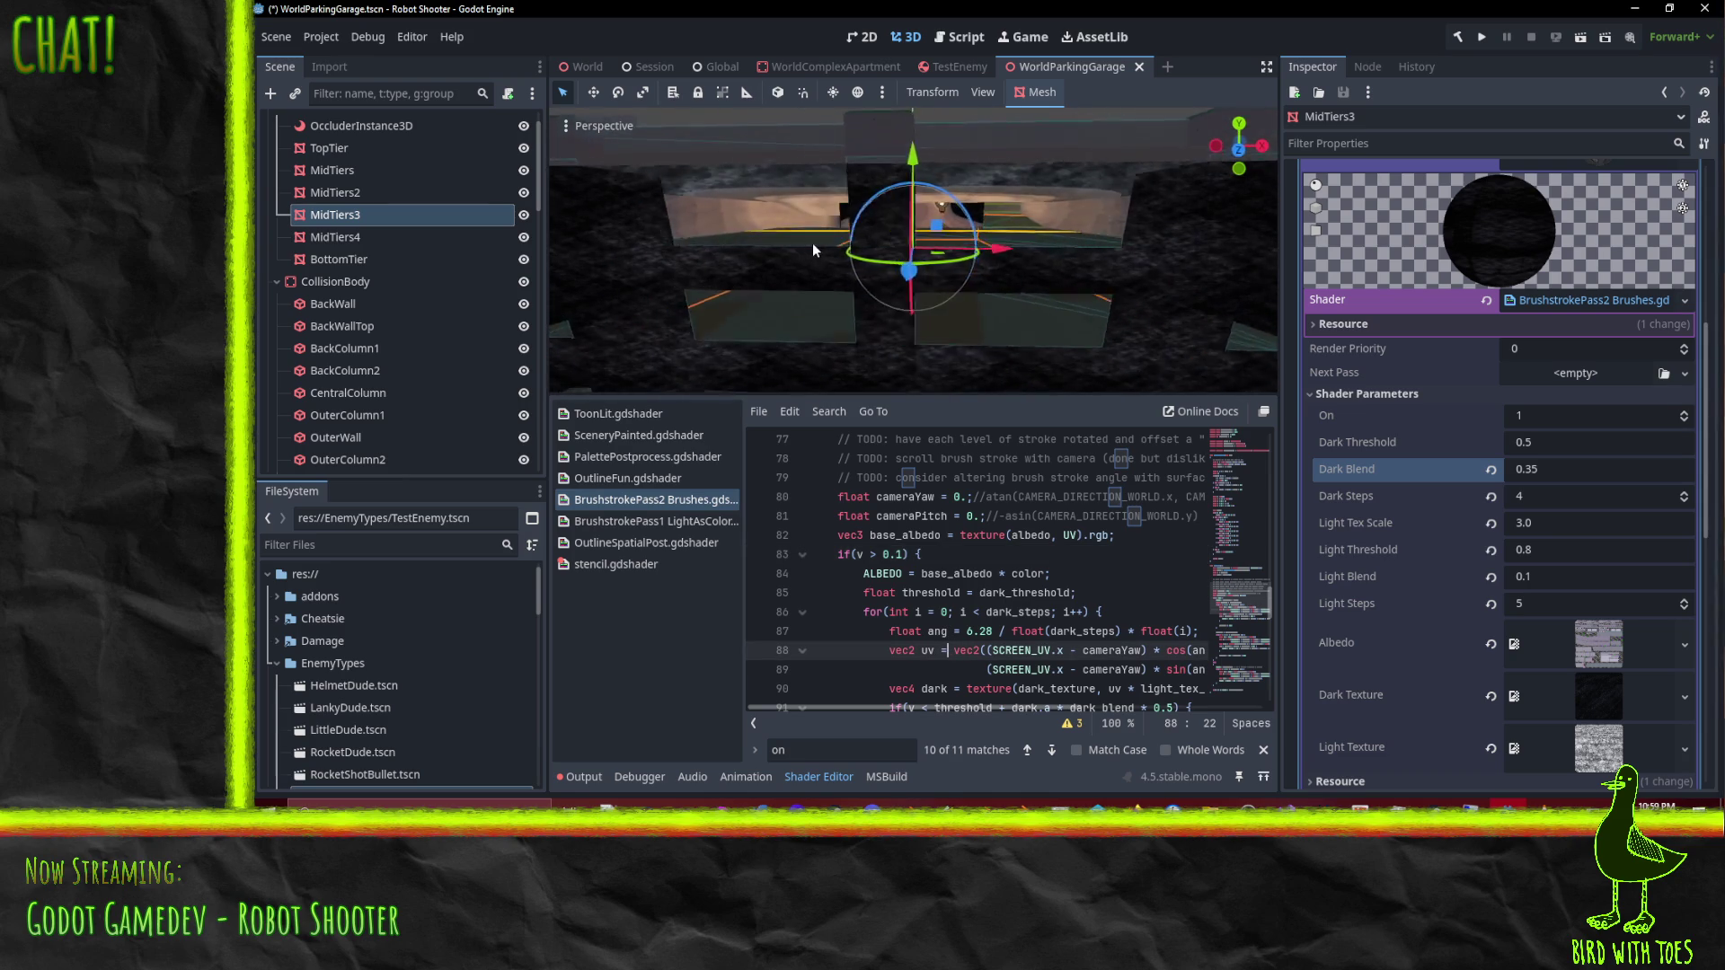
{"action": "scroll", "coordinate": [945, 282], "scroll_direction": "down", "scroll_amount": 2}
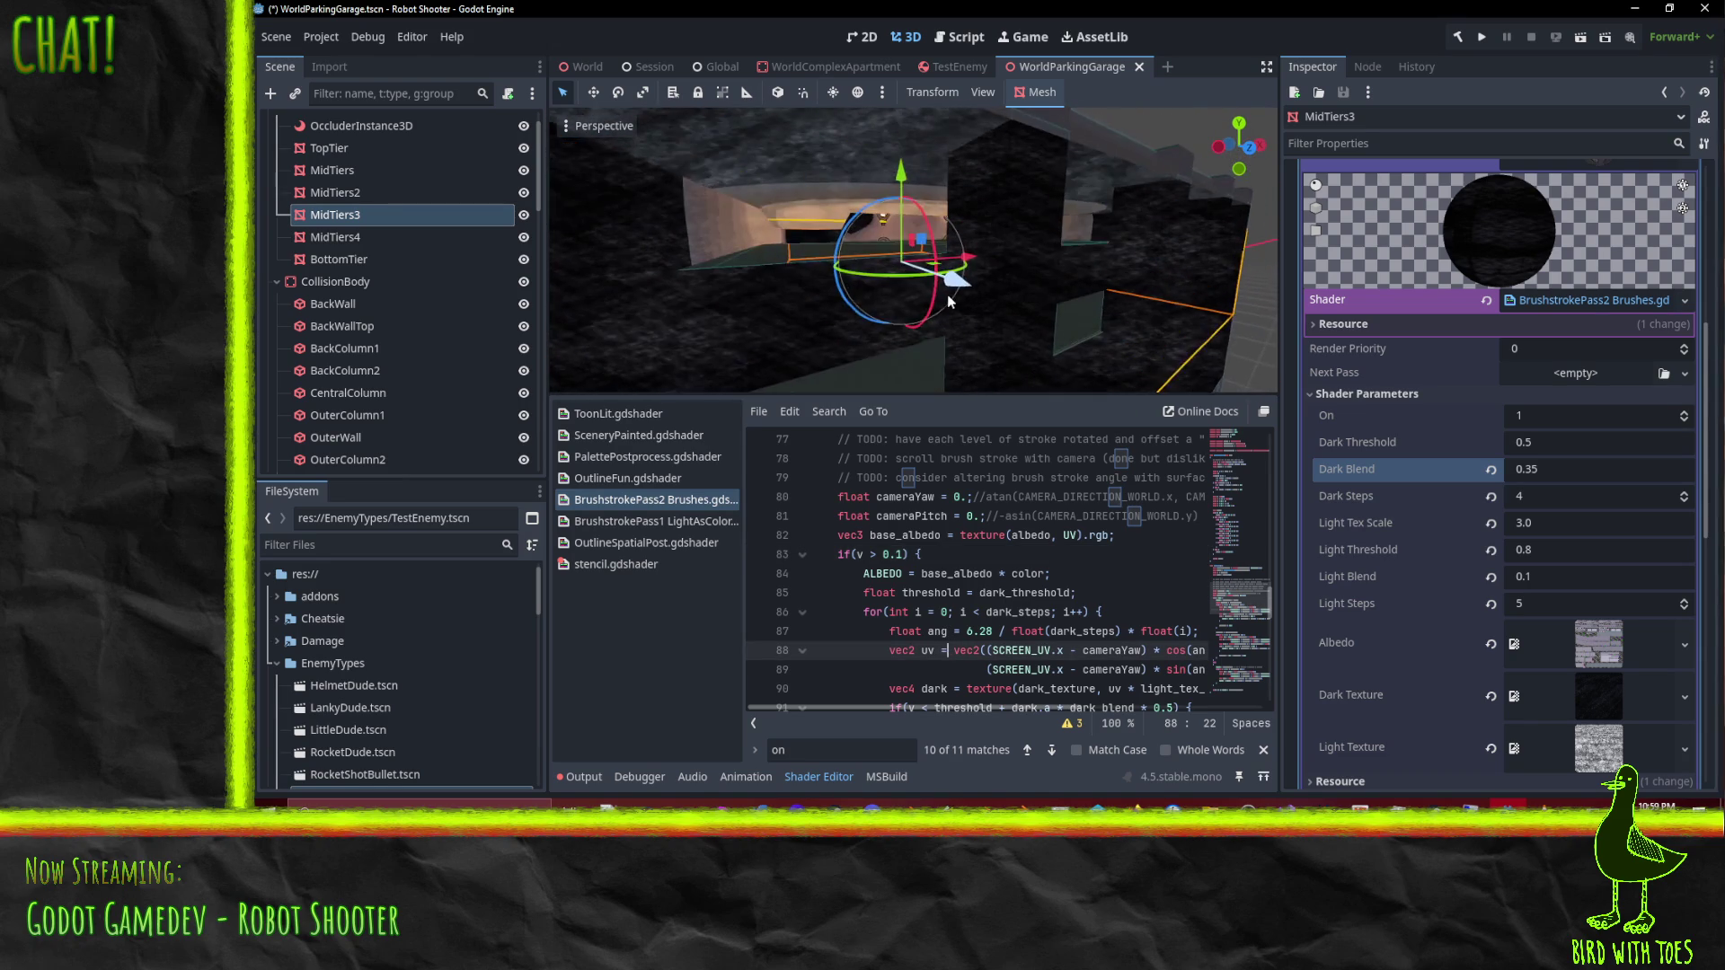
{"action": "scroll", "coordinate": [925, 251], "scroll_direction": "down", "scroll_amount": 3}
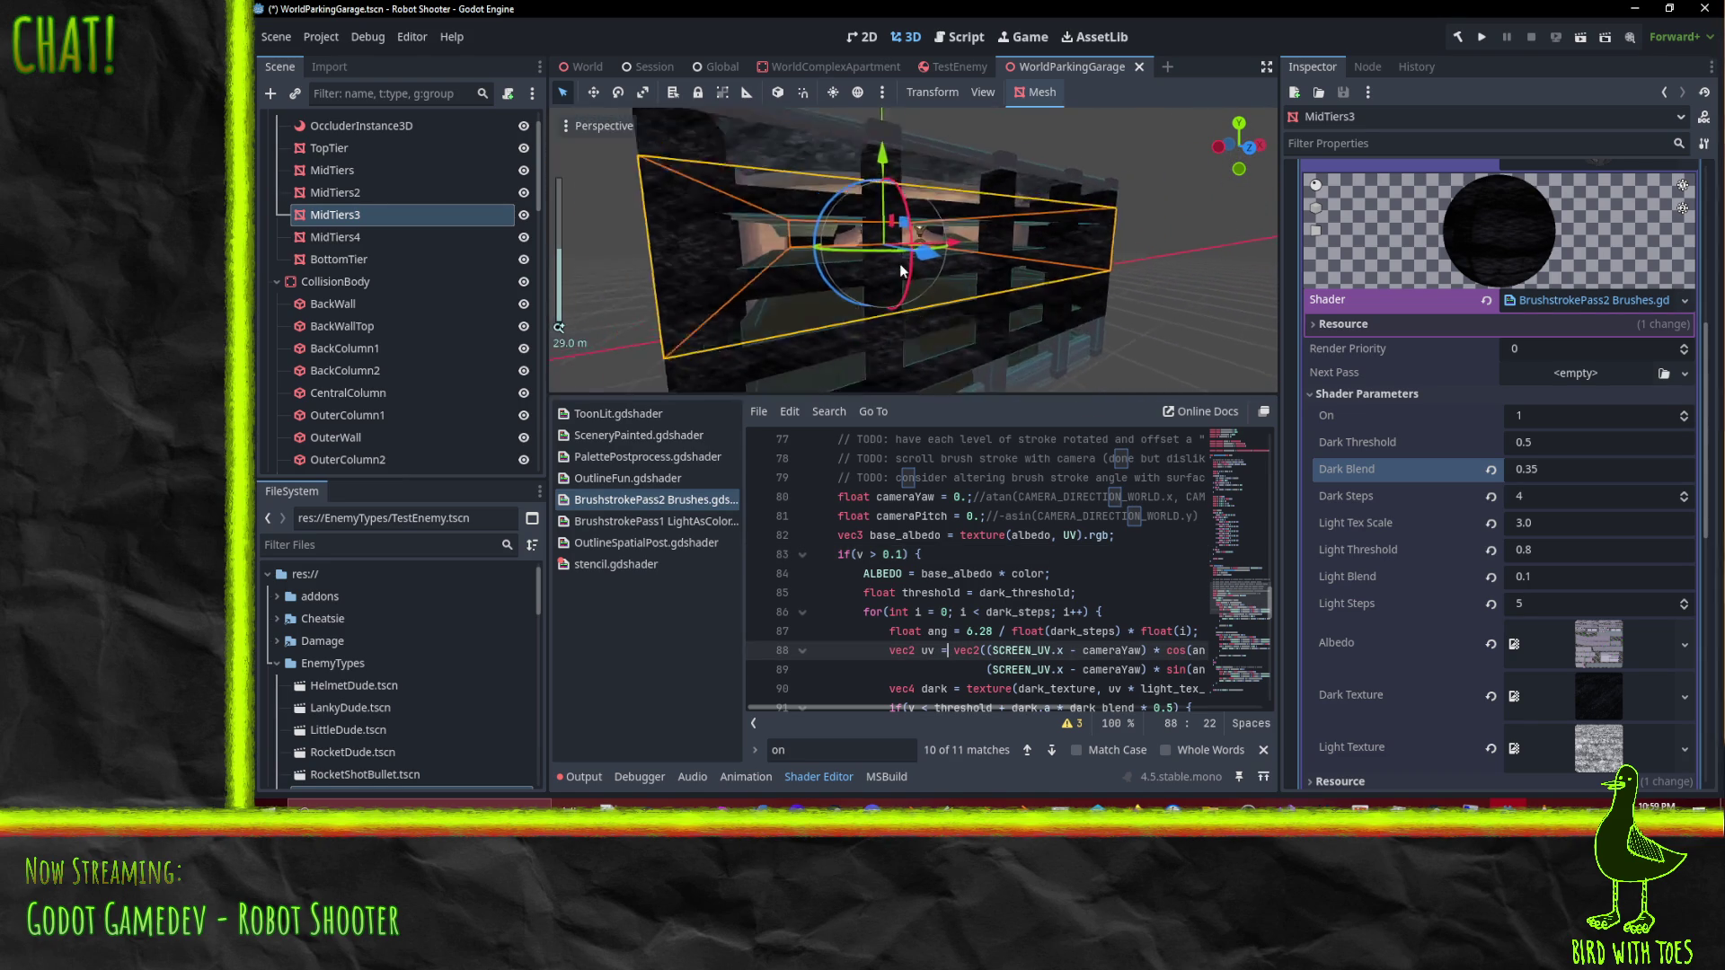
{"action": "left_click", "coordinate": [1680, 504]}
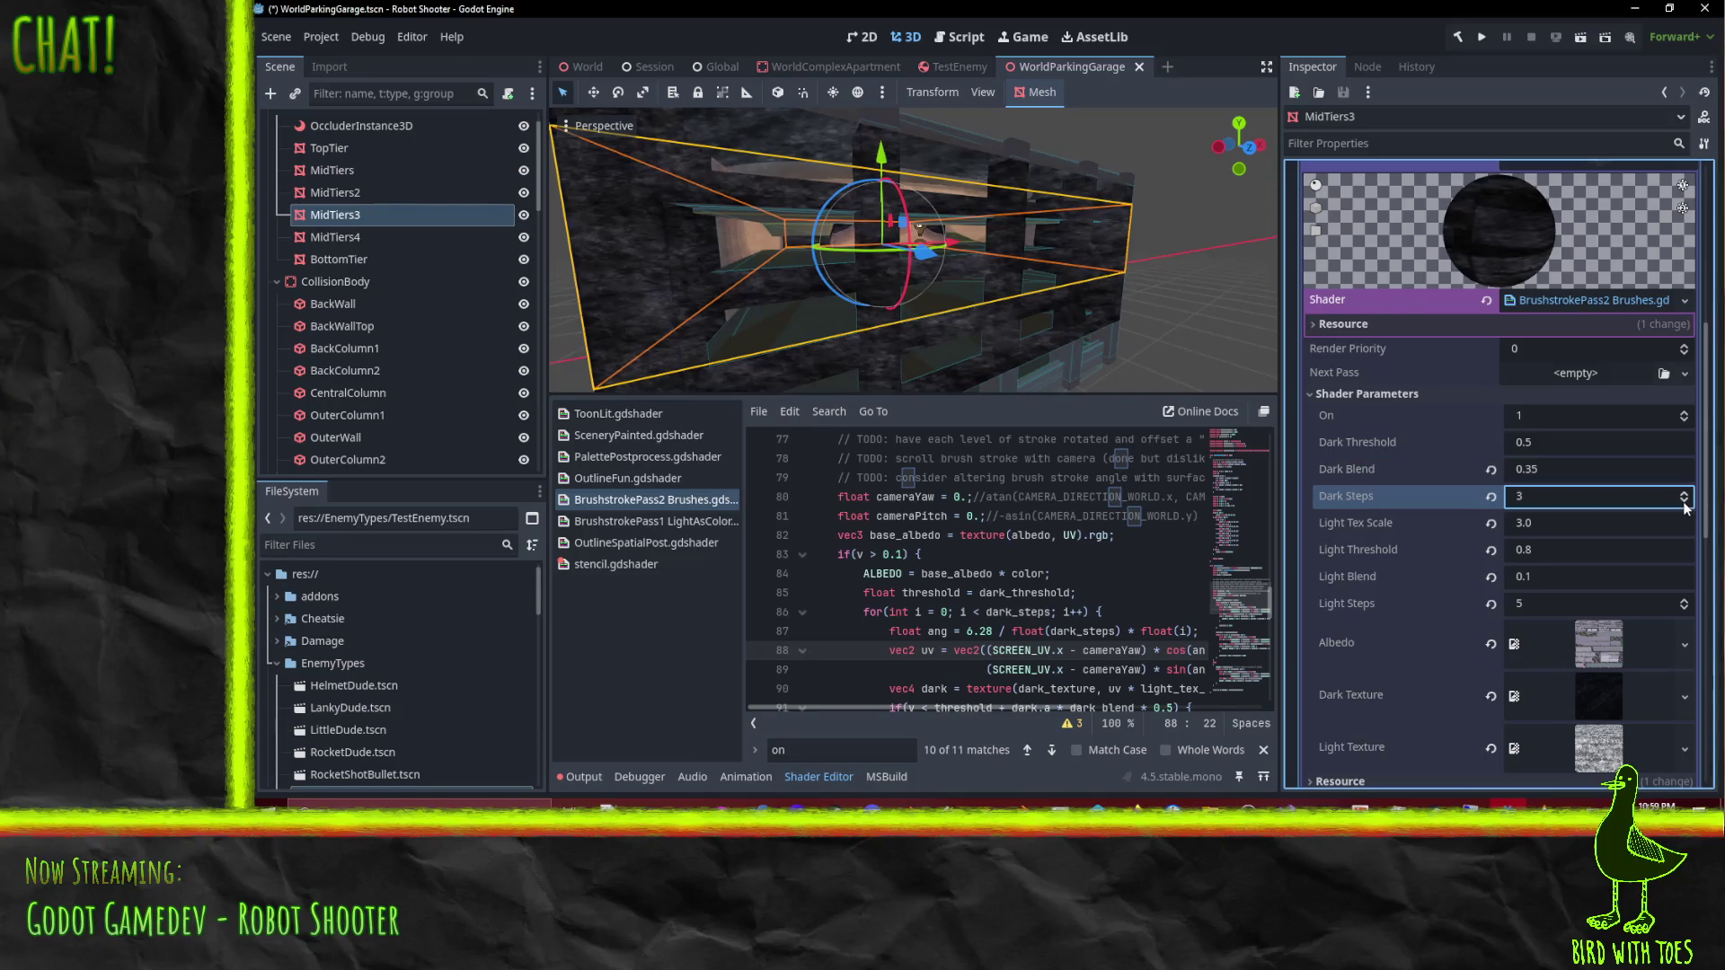
Step: Nudge Dark Steps down and back so it stays at 3, viewing MidTiers3's floor
{"action": "left_click", "coordinate": [1680, 505]}
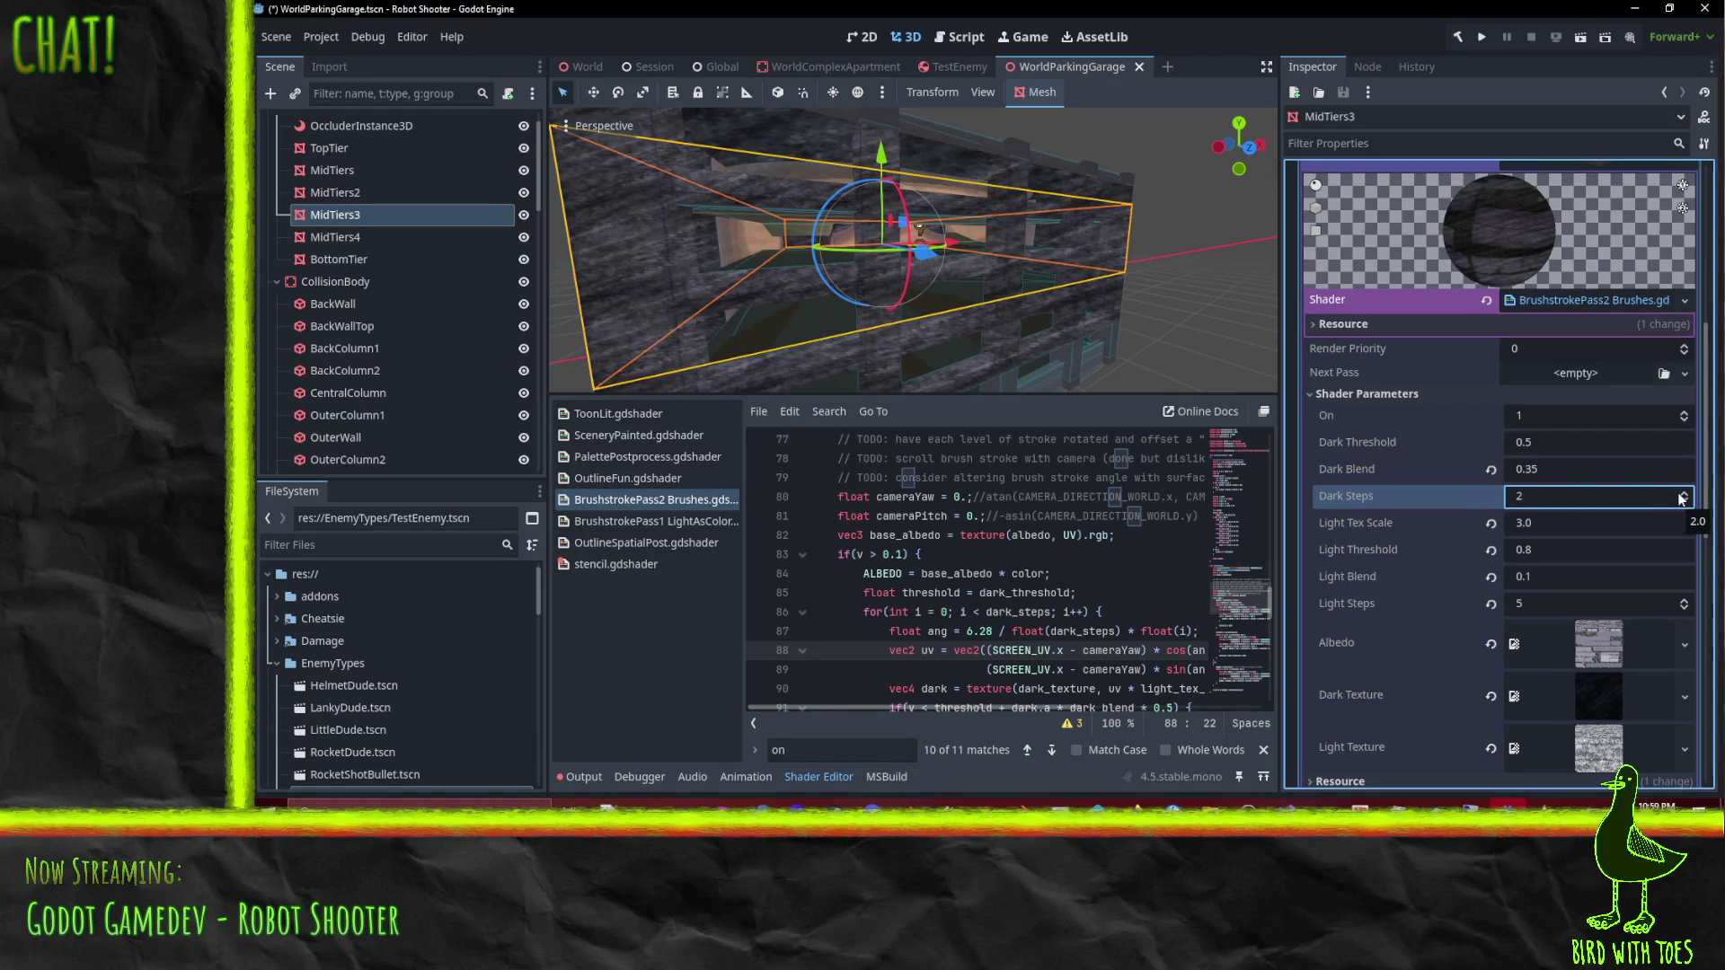
{"action": "left_click", "coordinate": [1684, 492]}
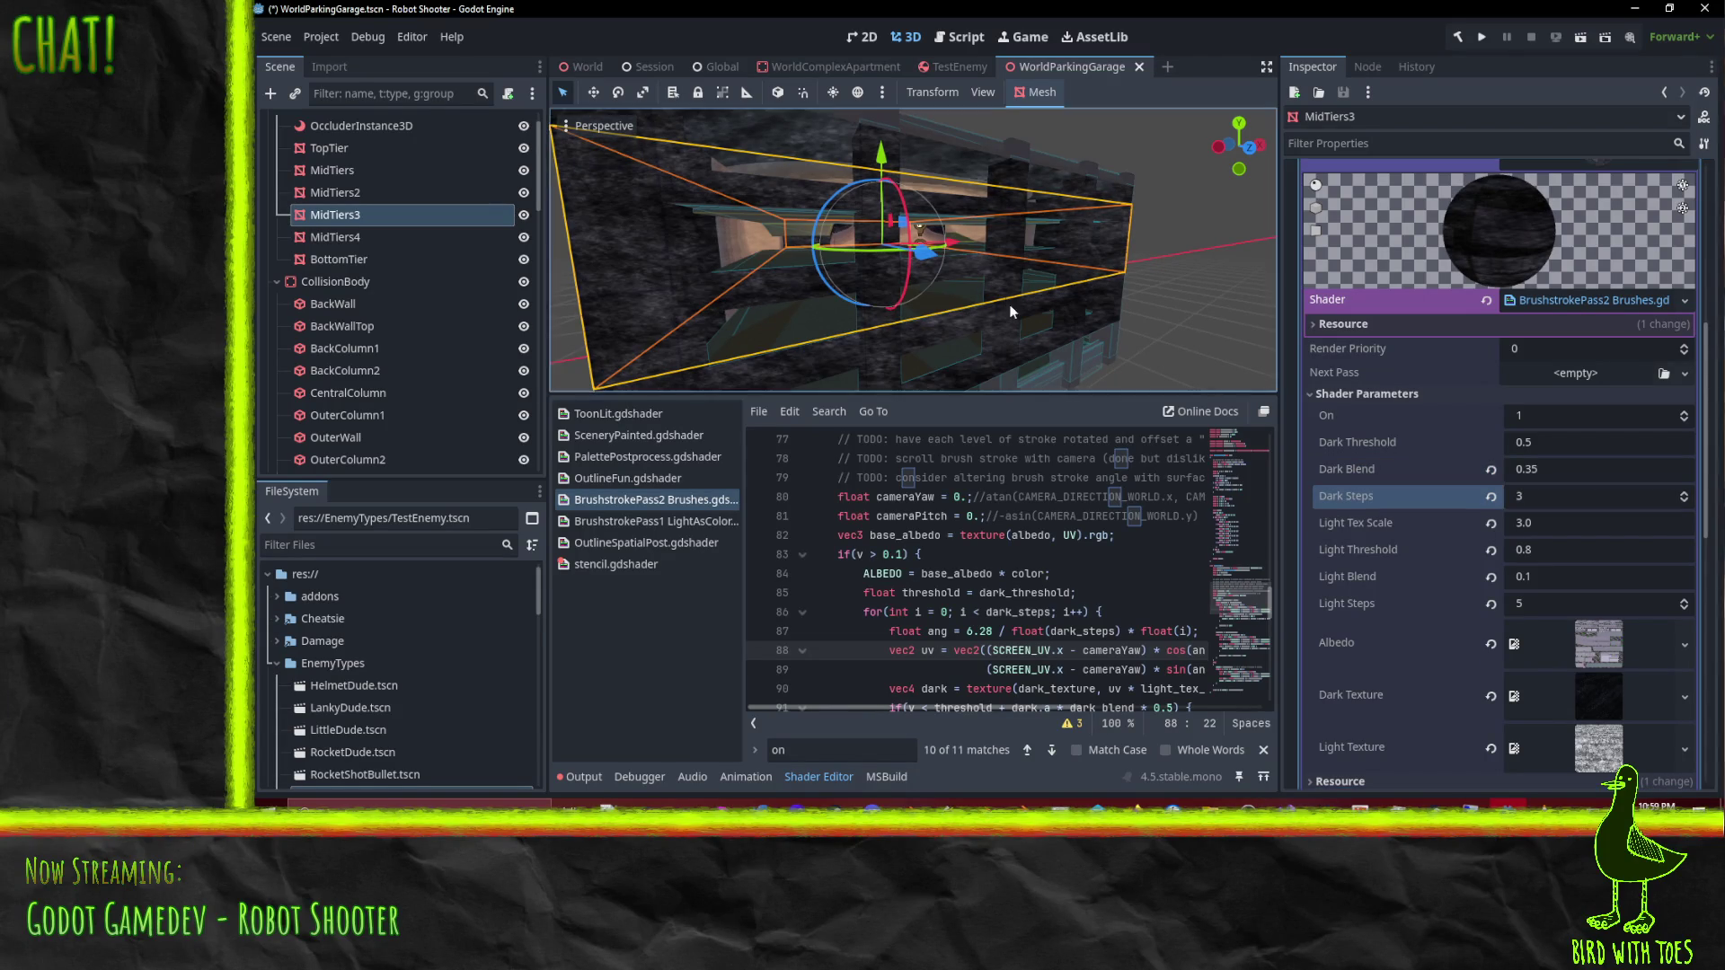
{"action": "mouse_move", "coordinate": [898, 300]}
{"action": "left_mouse_down"}
{"action": "mouse_move", "coordinate": [1010, 310]}
{"action": "mouse_move", "coordinate": [780, 284]}
{"action": "mouse_move", "coordinate": [925, 282]}
{"action": "left_mouse_up"}
{"action": "scroll", "coordinate": [919, 294], "scroll_direction": "up", "scroll_amount": 3}
{"action": "scroll", "coordinate": [780, 284], "scroll_direction": "down", "scroll_amount": 2}
{"action": "scroll", "coordinate": [924, 282], "scroll_direction": "up", "scroll_amount": 2}
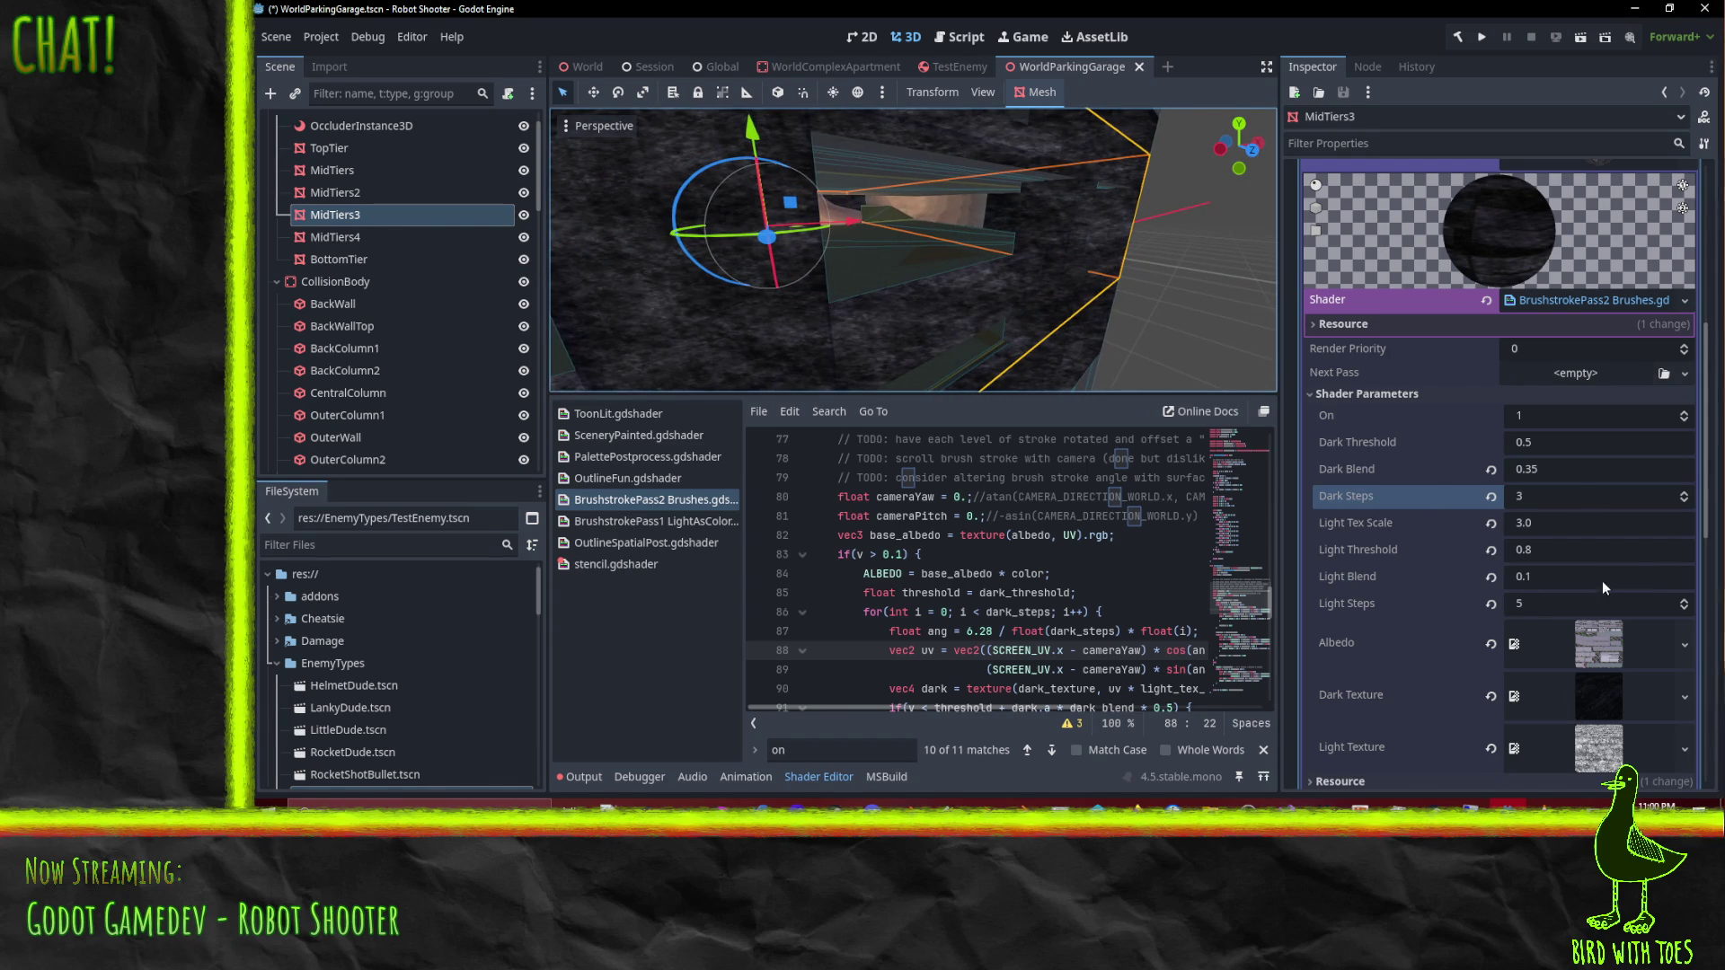
{"action": "mouse_move", "coordinate": [853, 279]}
{"action": "left_mouse_down"}
{"action": "mouse_move", "coordinate": [729, 259]}
{"action": "mouse_move", "coordinate": [782, 284]}
{"action": "mouse_move", "coordinate": [925, 294]}
{"action": "mouse_move", "coordinate": [664, 267]}
{"action": "mouse_move", "coordinate": [1001, 302]}
{"action": "mouse_move", "coordinate": [925, 294]}
{"action": "left_mouse_up"}
Step: Change line 83's threshold so it reads if(v > 0.0)
{"action": "left_click", "coordinate": [904, 554]}
{"action": "key", "text": "BackSpace"}
{"action": "type", "text": "0"}
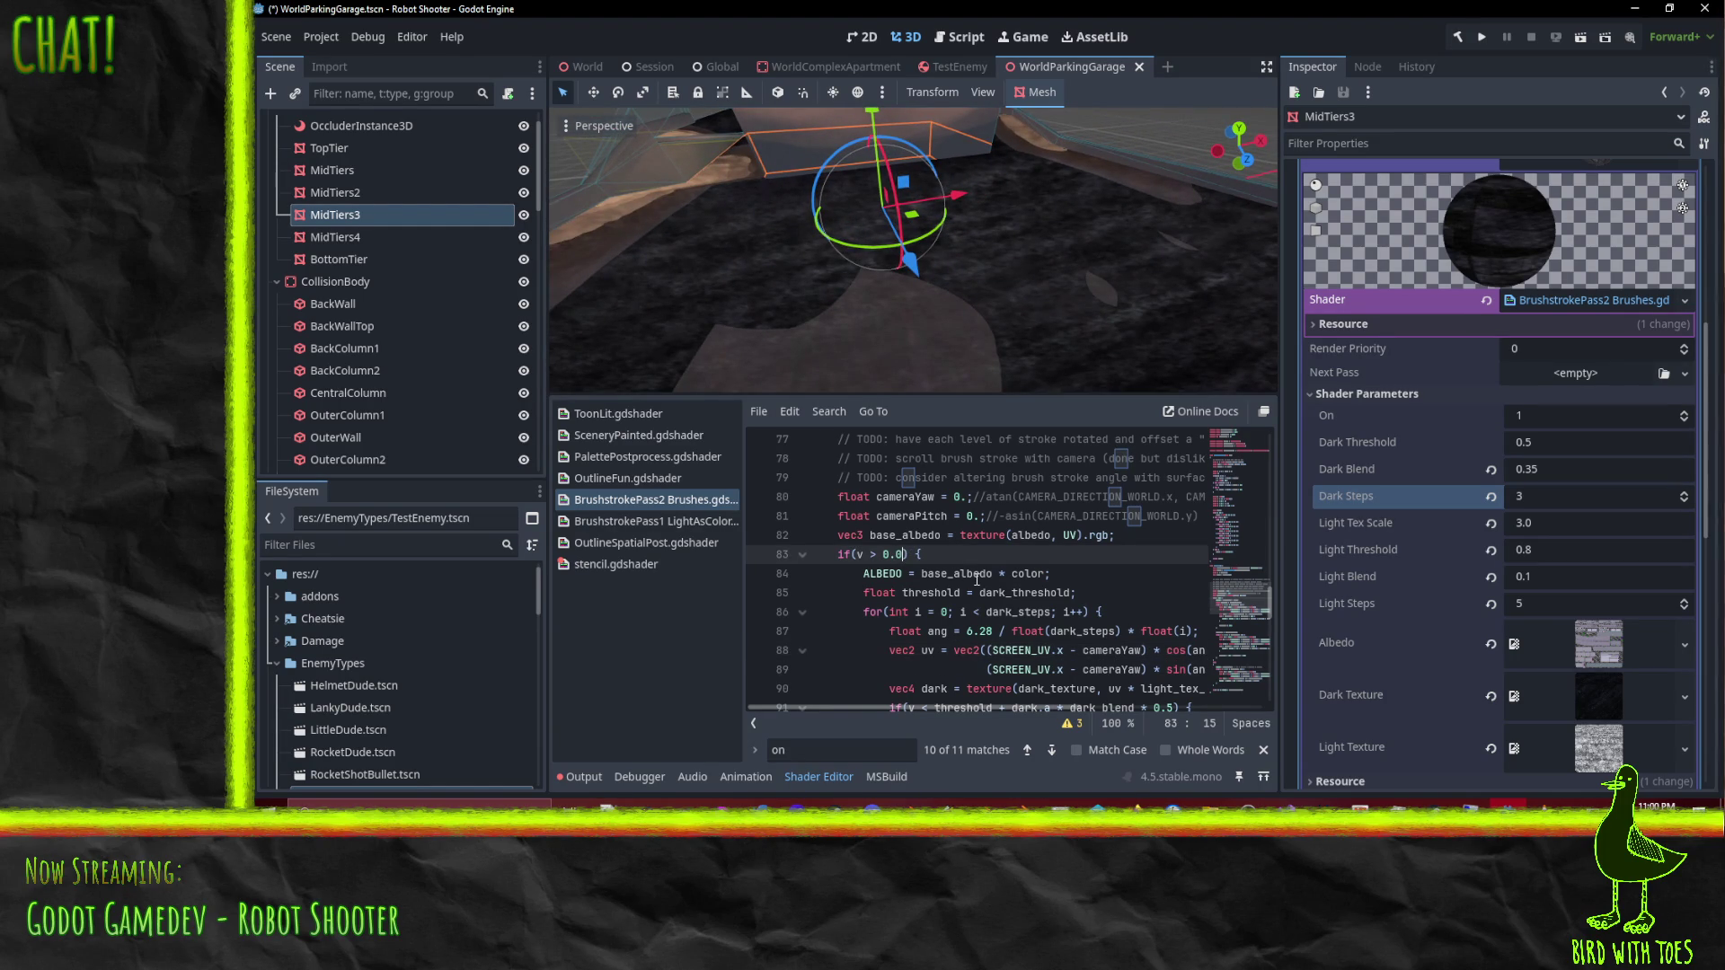
{"action": "scroll", "coordinate": [930, 255], "scroll_direction": "down", "scroll_amount": 5}
{"action": "mouse_move", "coordinate": [946, 257]}
{"action": "left_mouse_down"}
{"action": "mouse_move", "coordinate": [957, 151]}
{"action": "mouse_move", "coordinate": [979, 154]}
{"action": "left_mouse_up"}
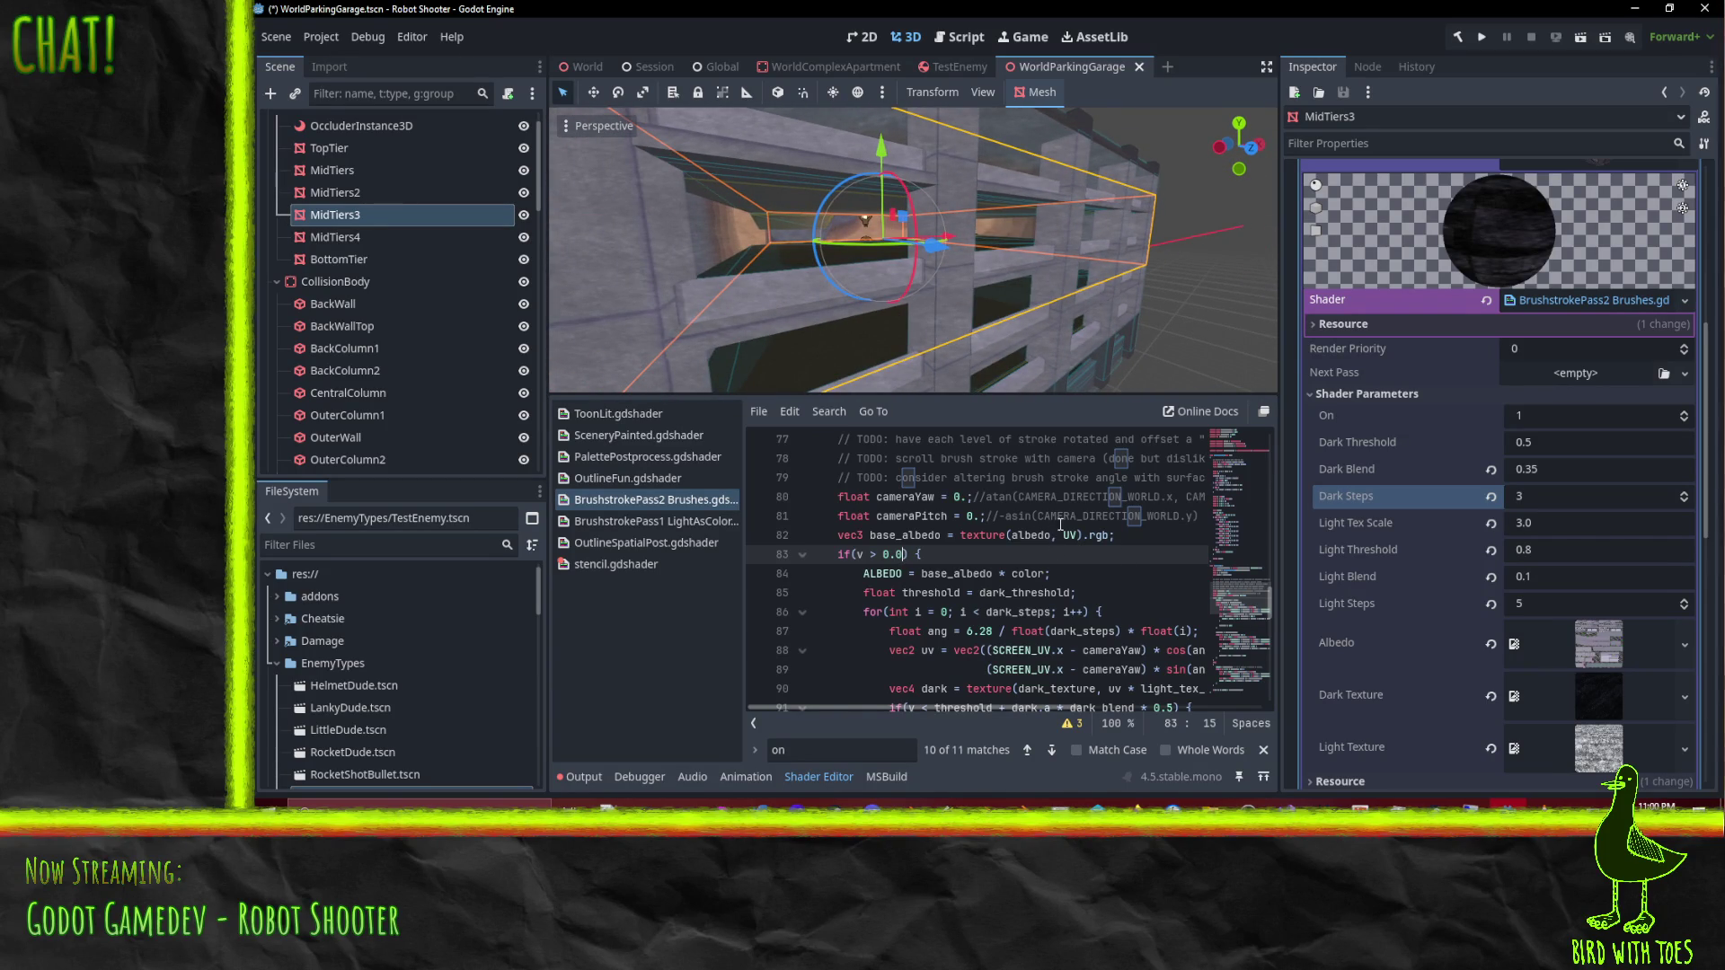
{"action": "scroll", "coordinate": [931, 283], "scroll_direction": "up", "scroll_amount": 5}
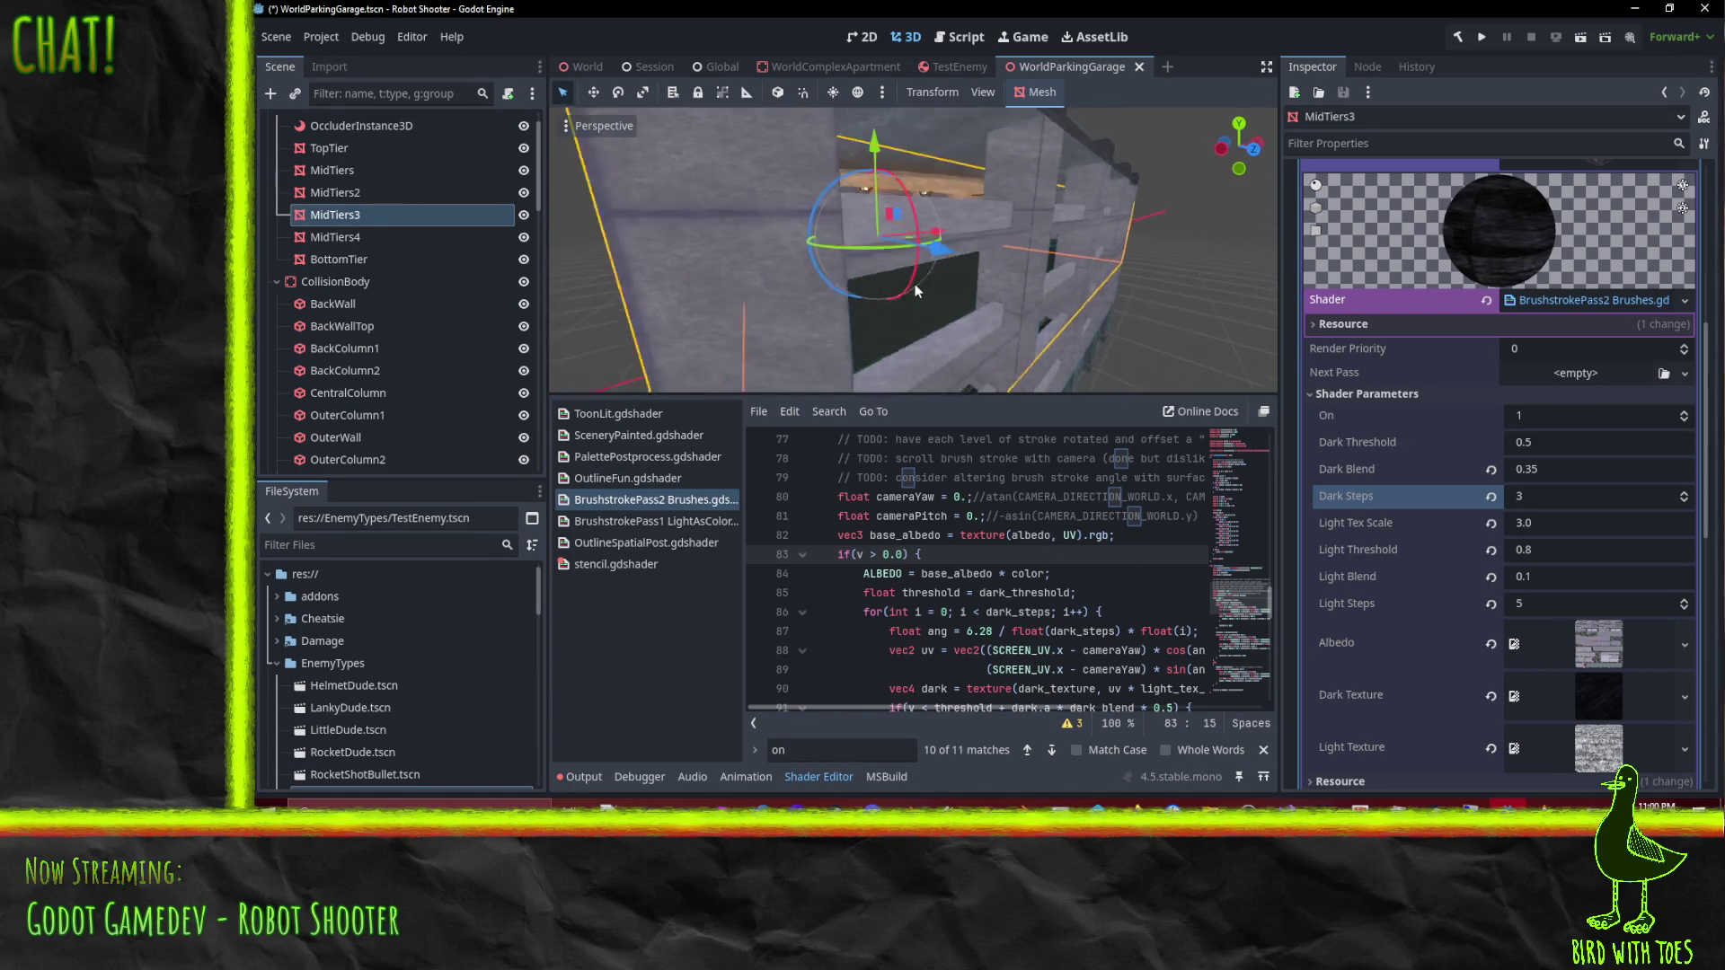
{"action": "scroll", "coordinate": [916, 290], "scroll_direction": "down", "scroll_amount": 5}
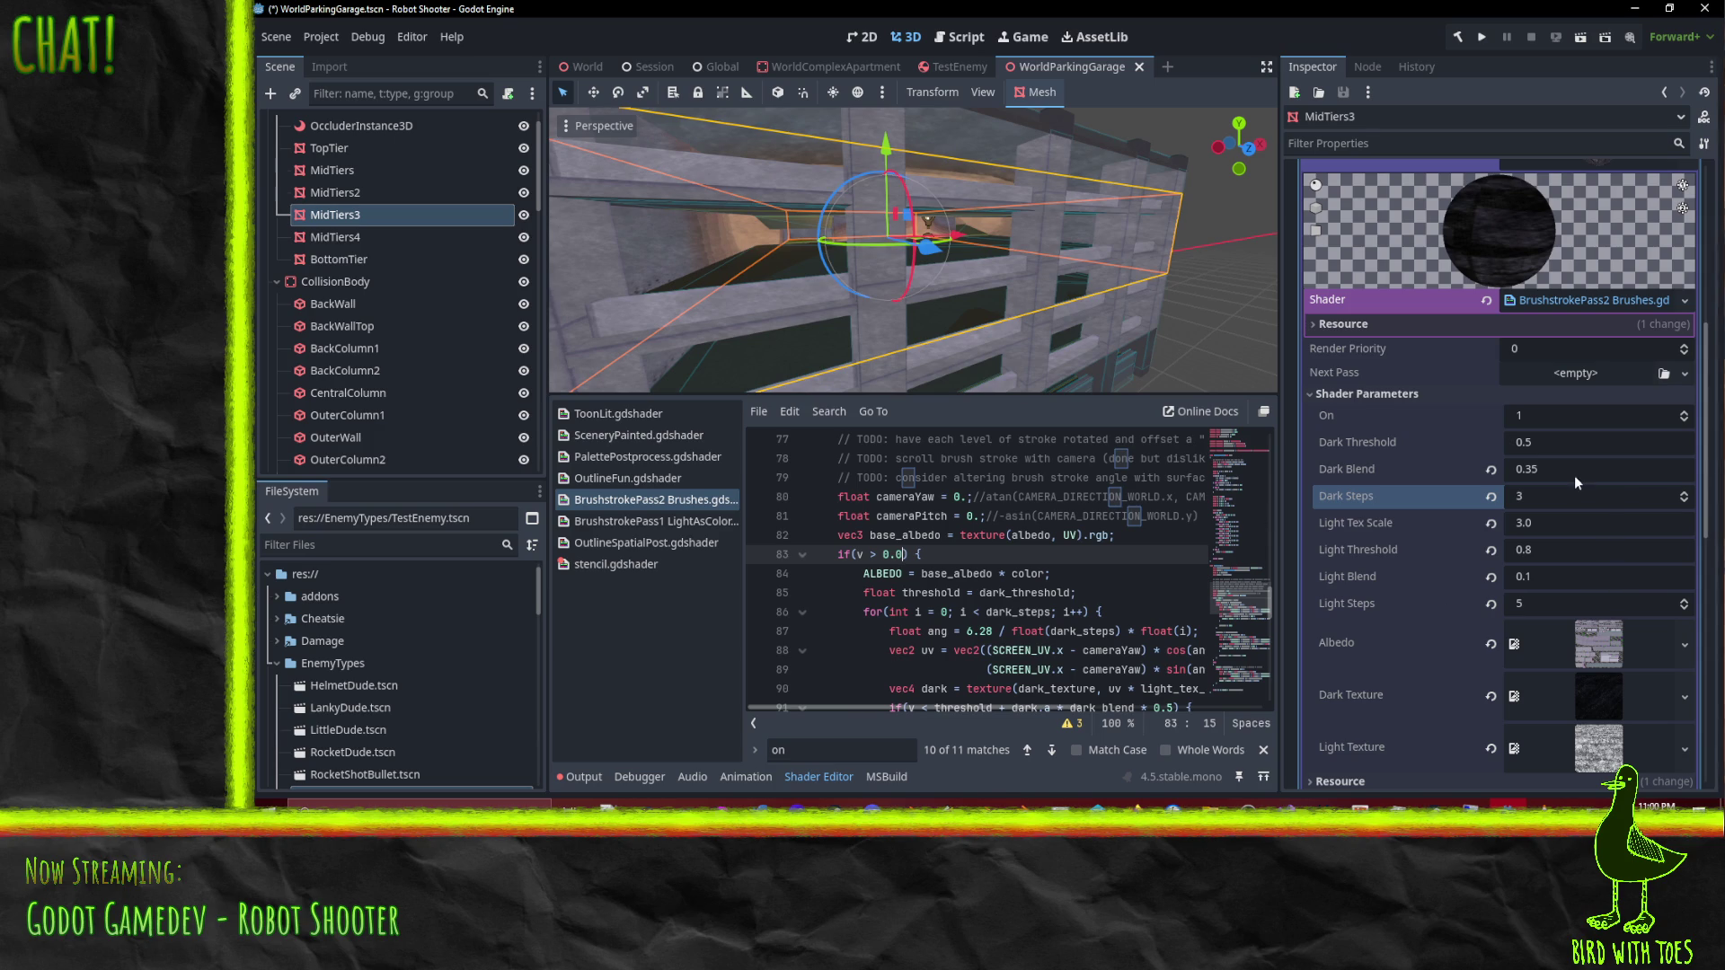
Step: Enter 0.5 as the Dark Blend value
{"action": "left_click", "coordinate": [1583, 470]}
{"action": "left_click", "coordinate": [1584, 471]}
{"action": "key", "text": "BackSpace"}
{"action": "key", "text": "BackSpace"}
{"action": "type", "text": "5"}
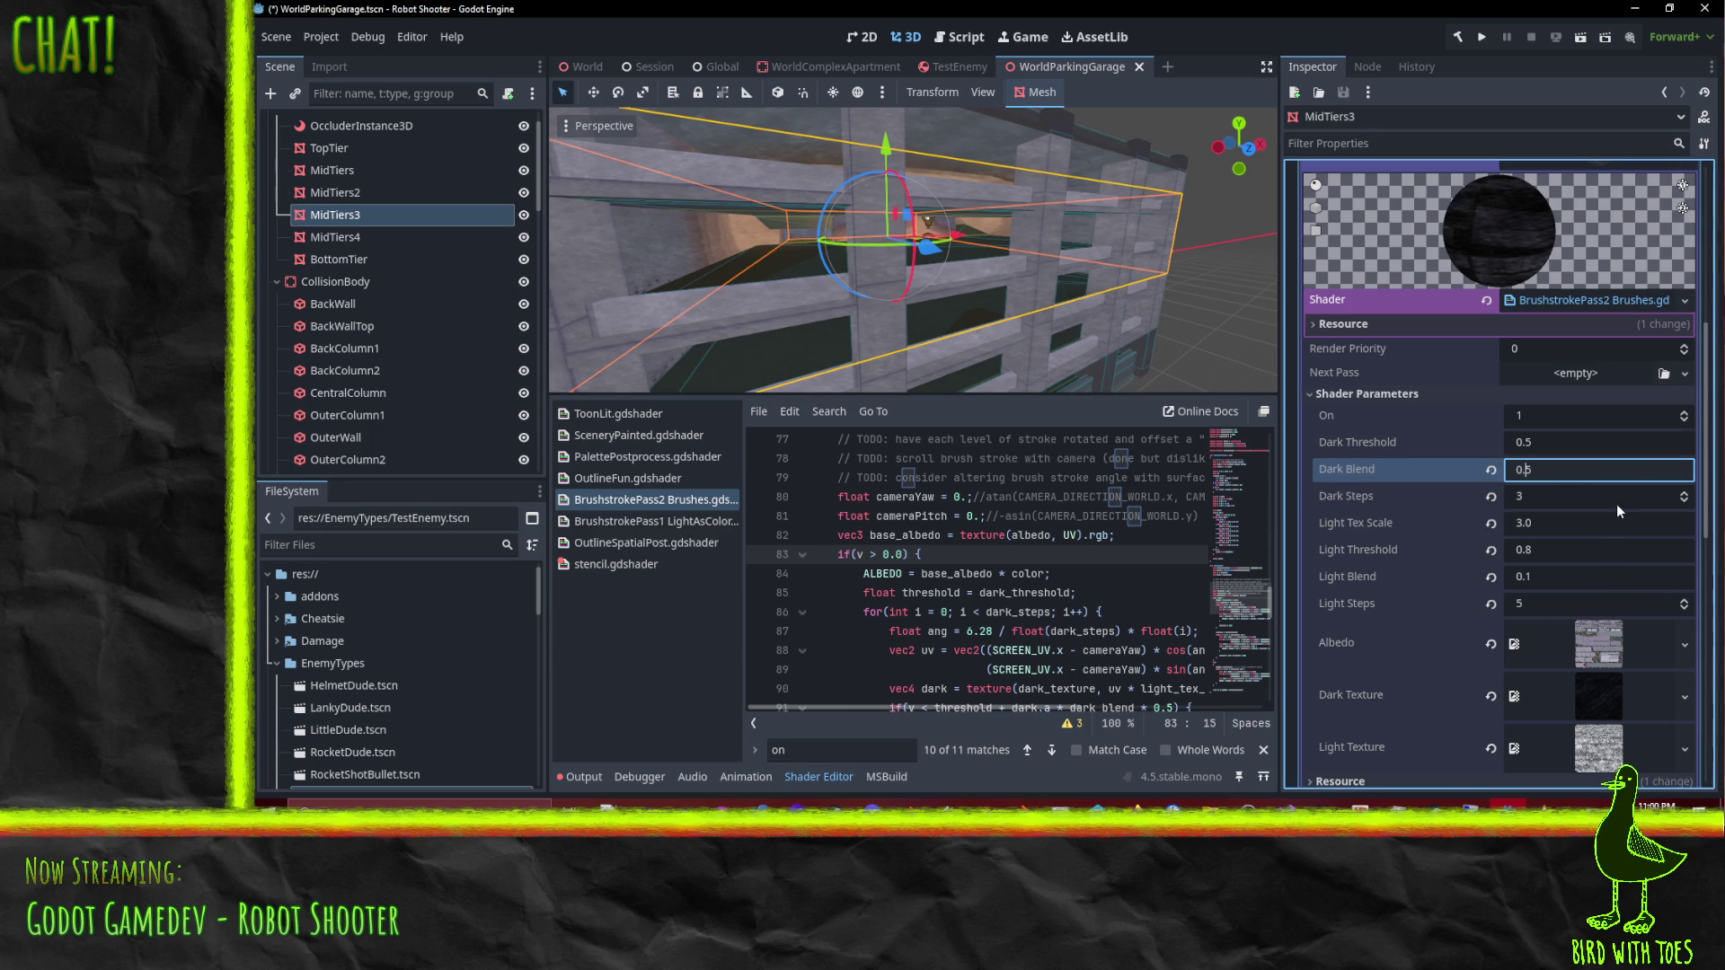
Step: Commit Dark Blend at 0.5 and move to the stroke threshold check on line 91
{"action": "left_click", "coordinate": [1616, 504]}
{"action": "scroll", "coordinate": [1042, 303], "scroll_direction": "up", "scroll_amount": 5}
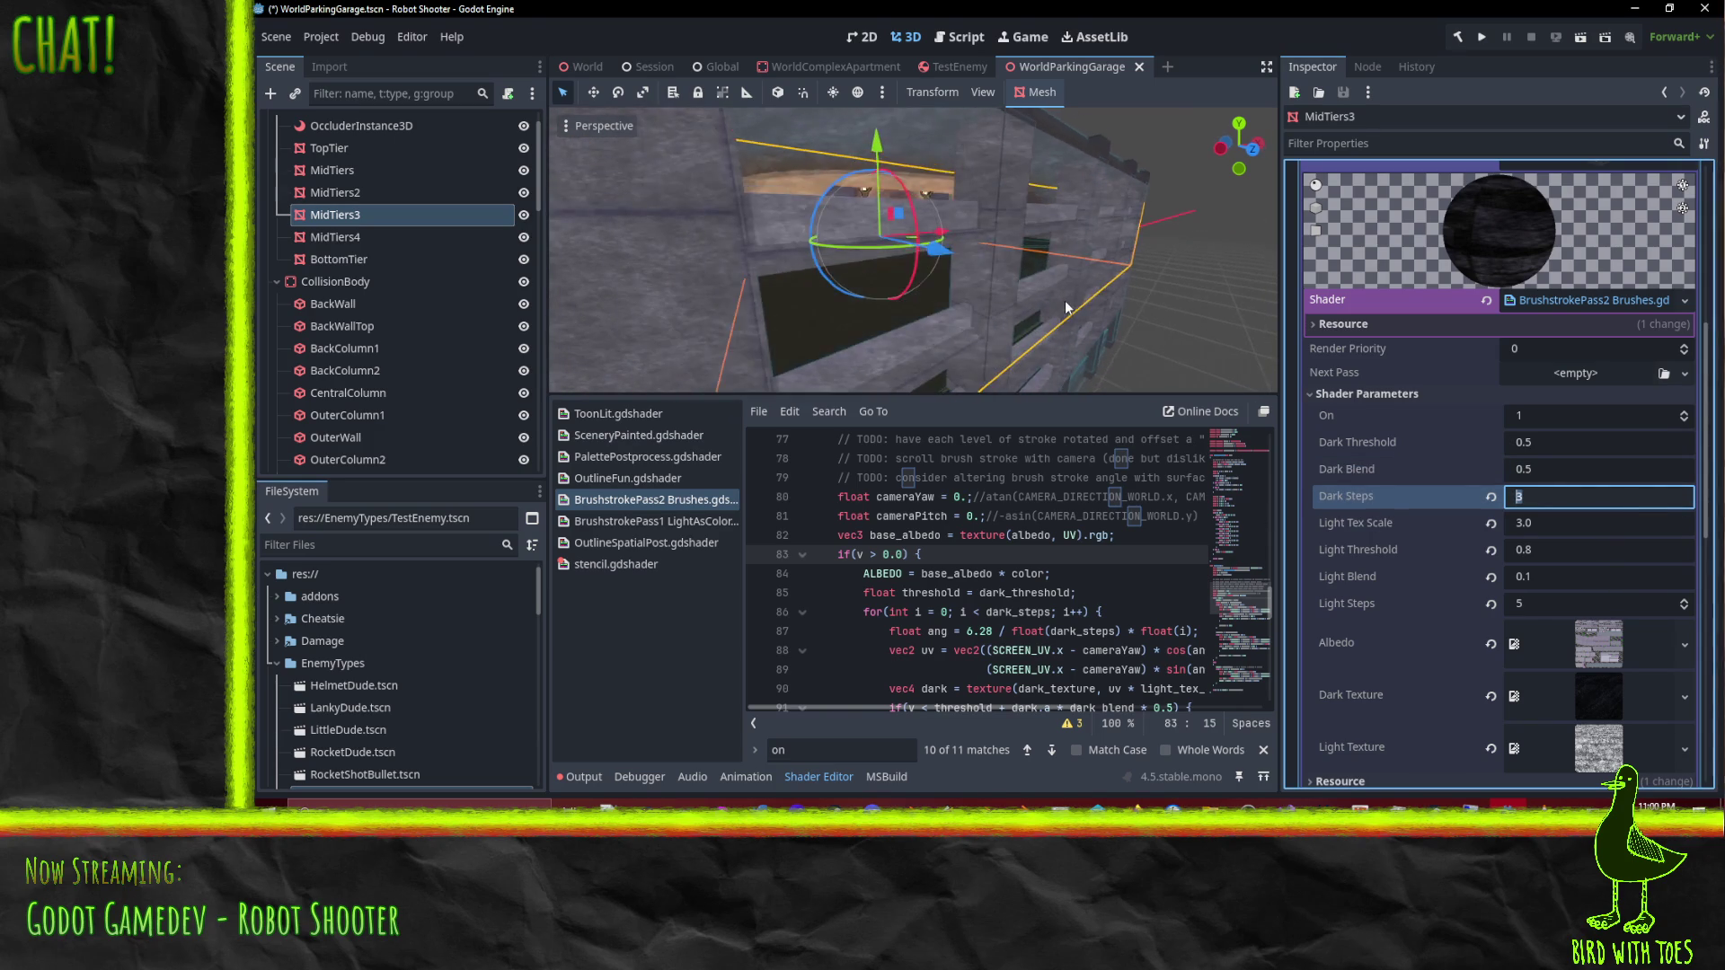
{"action": "left_click_drag", "start_coordinate": [1065, 262], "coordinate": [970, 297]}
{"action": "scroll", "coordinate": [1040, 576], "scroll_direction": "up", "scroll_amount": 2}
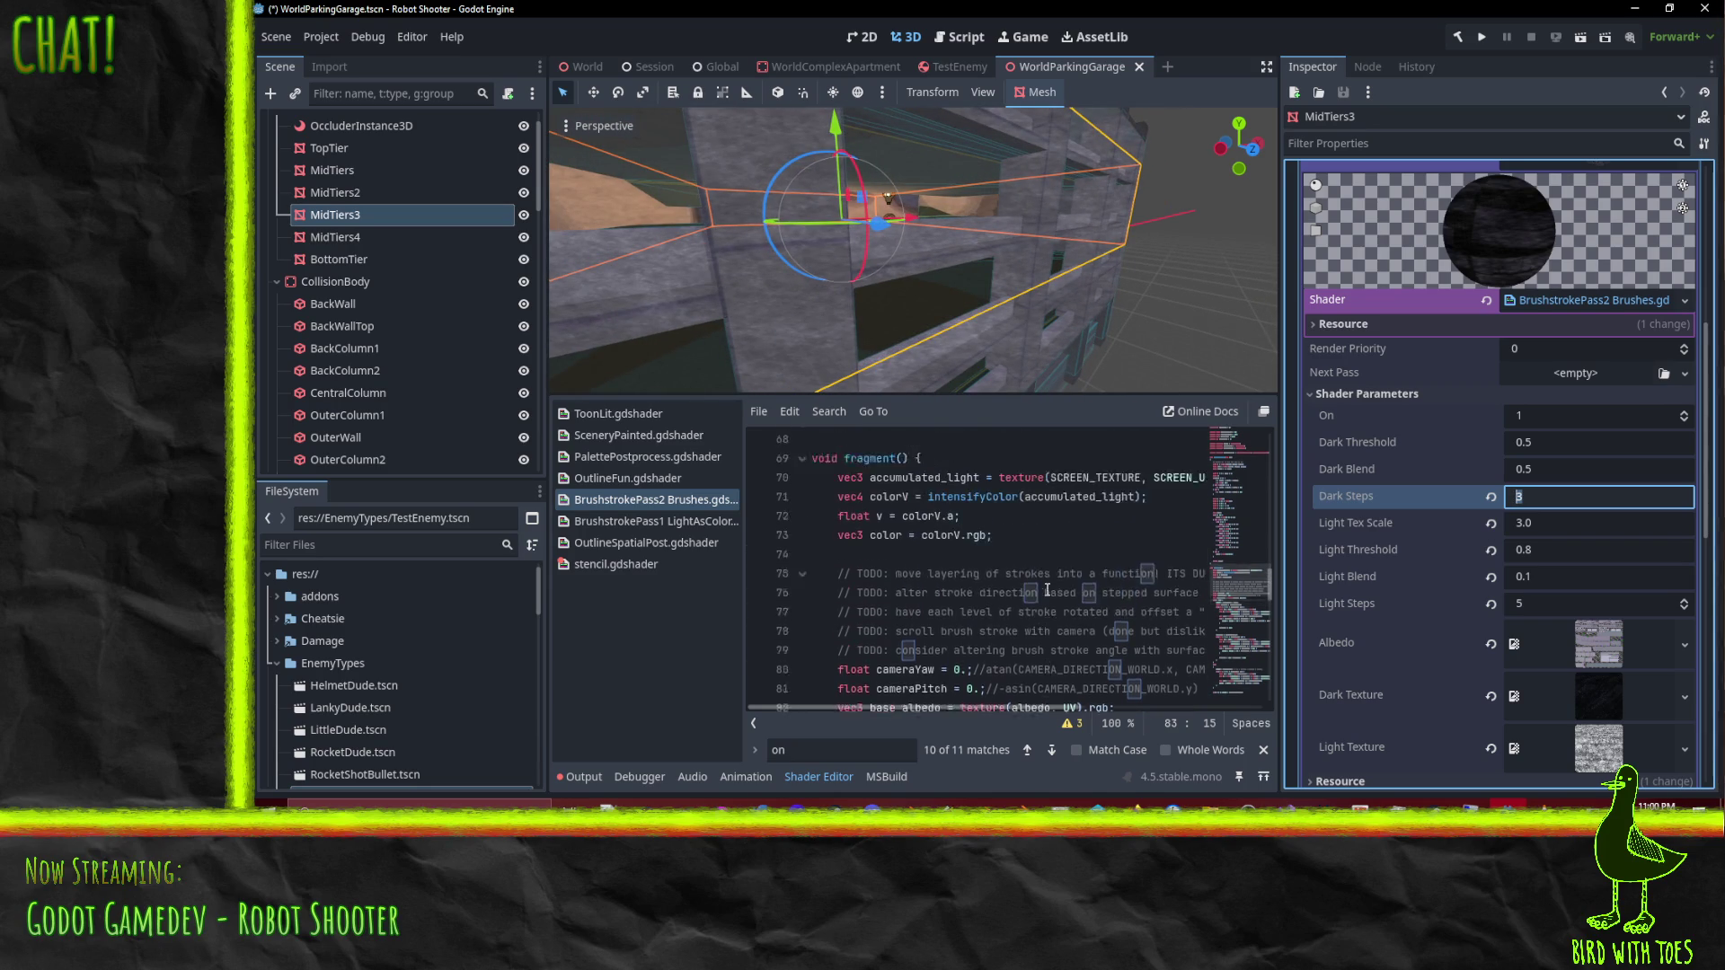
{"action": "scroll", "coordinate": [1061, 548], "scroll_direction": "down", "scroll_amount": 3}
{"action": "scroll", "coordinate": [1061, 548], "scroll_direction": "down", "scroll_amount": 3}
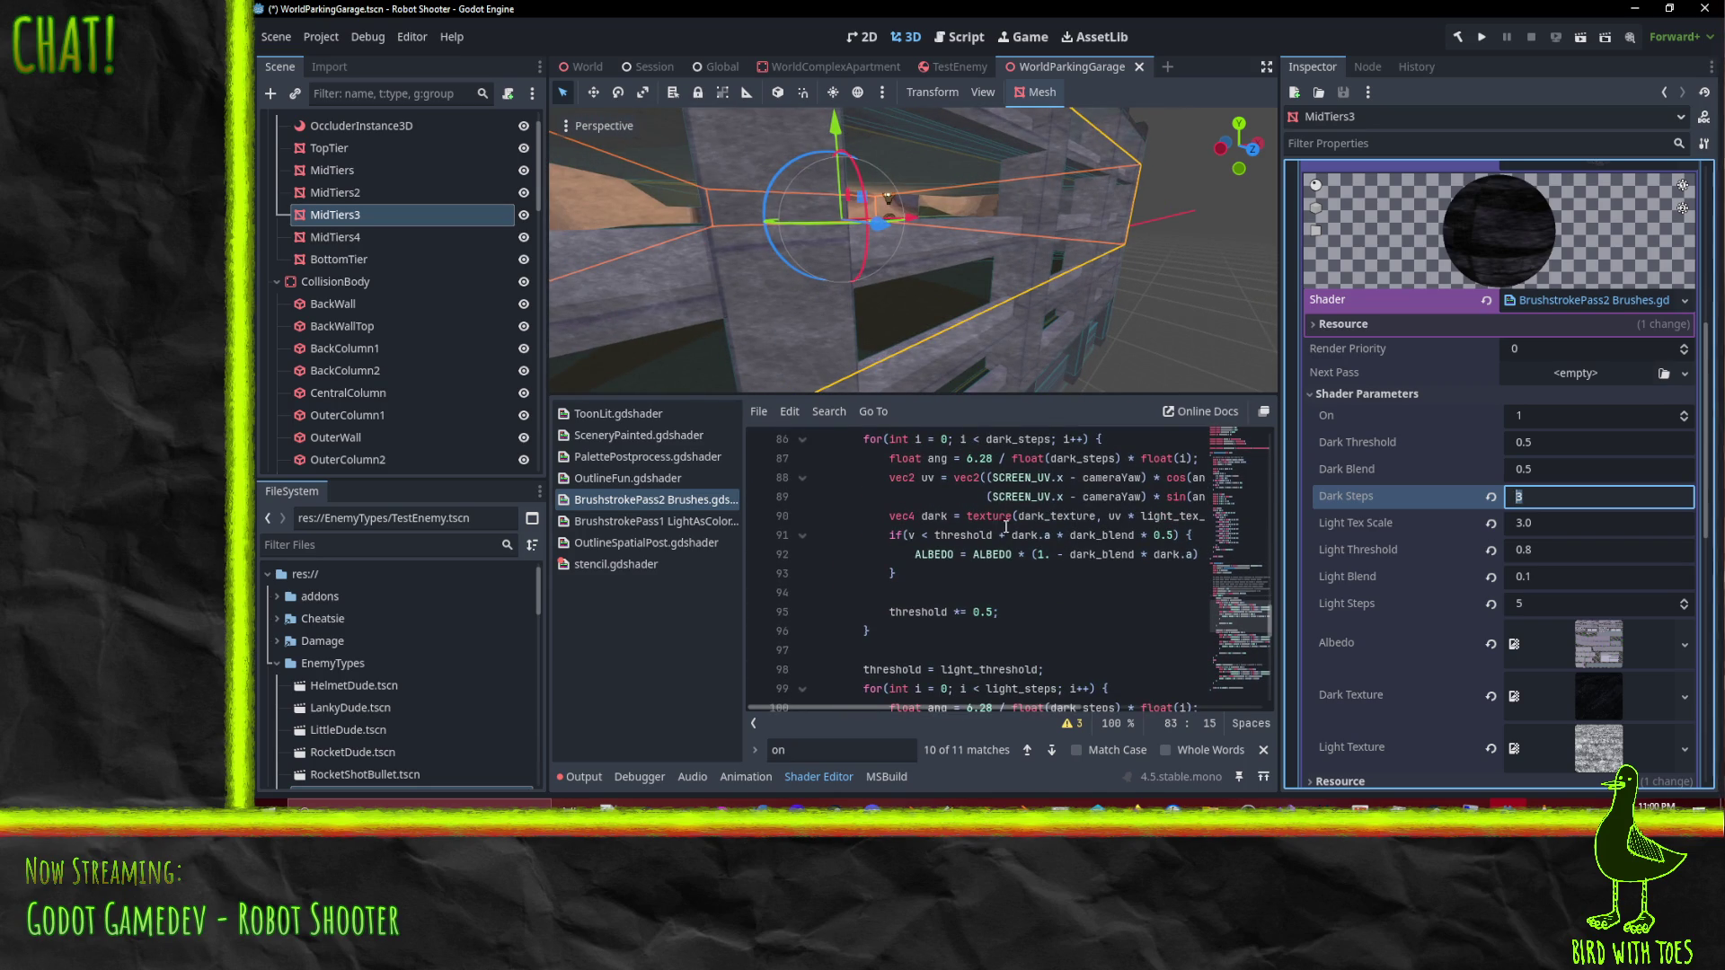
{"action": "scroll", "coordinate": [1025, 584], "scroll_direction": "up", "scroll_amount": 1}
{"action": "left_click", "coordinate": [1022, 593]}
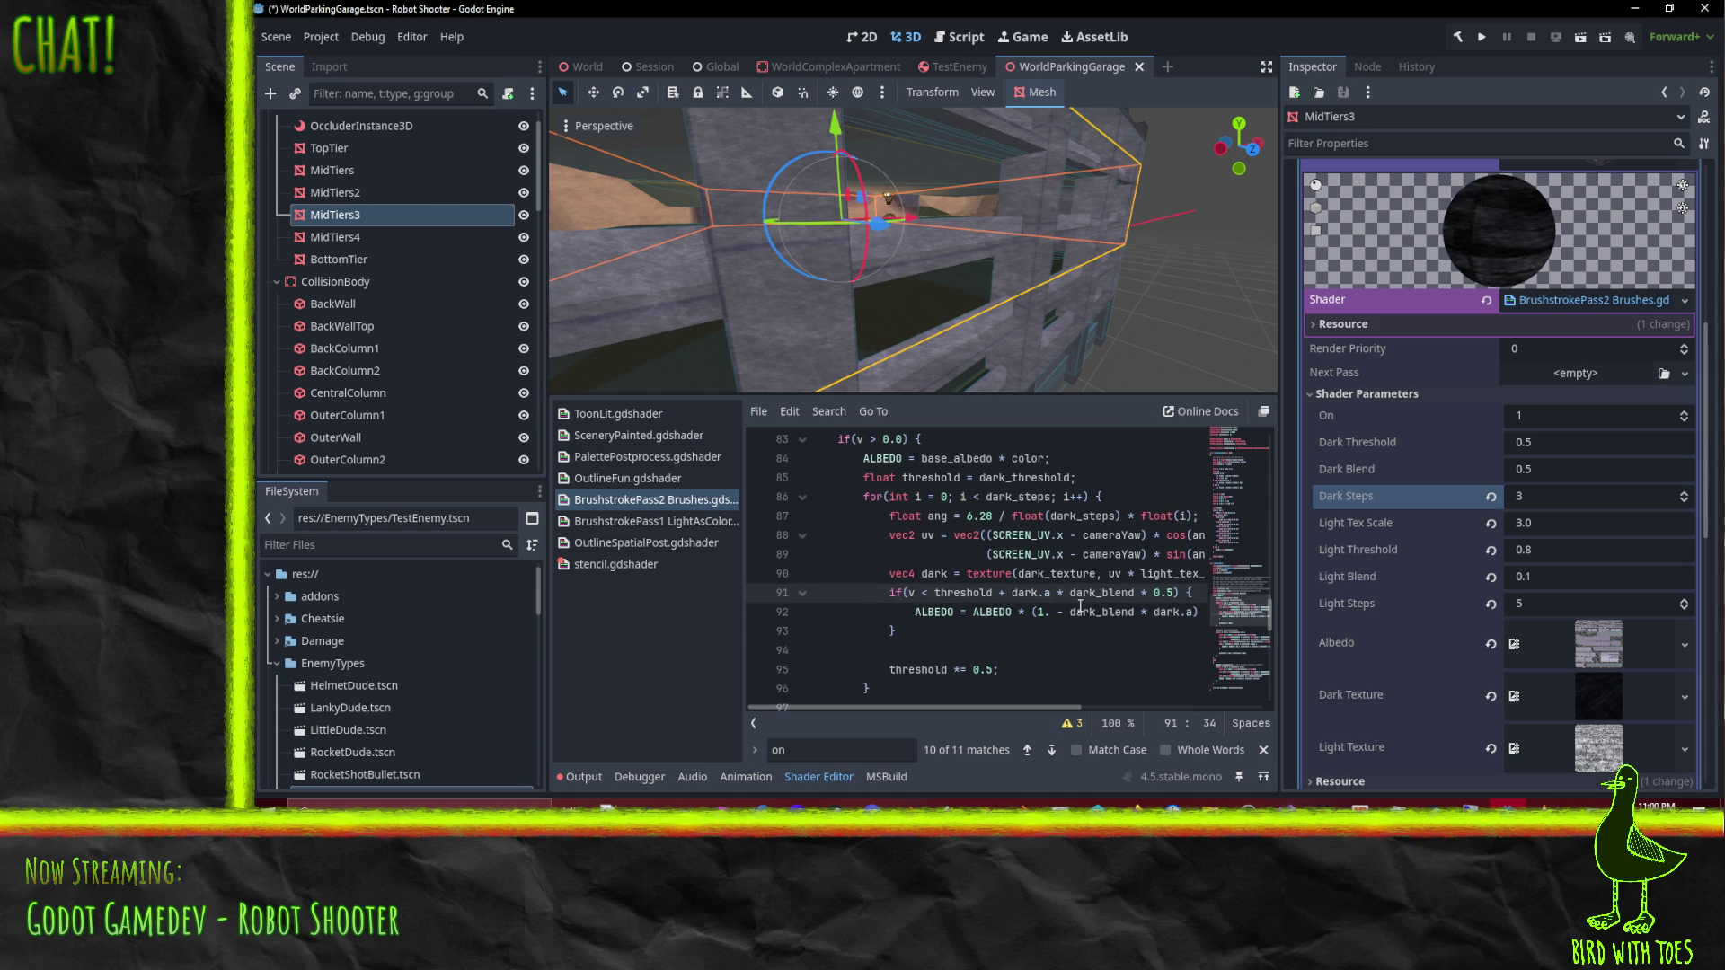
{"action": "key", "text": "Down"}
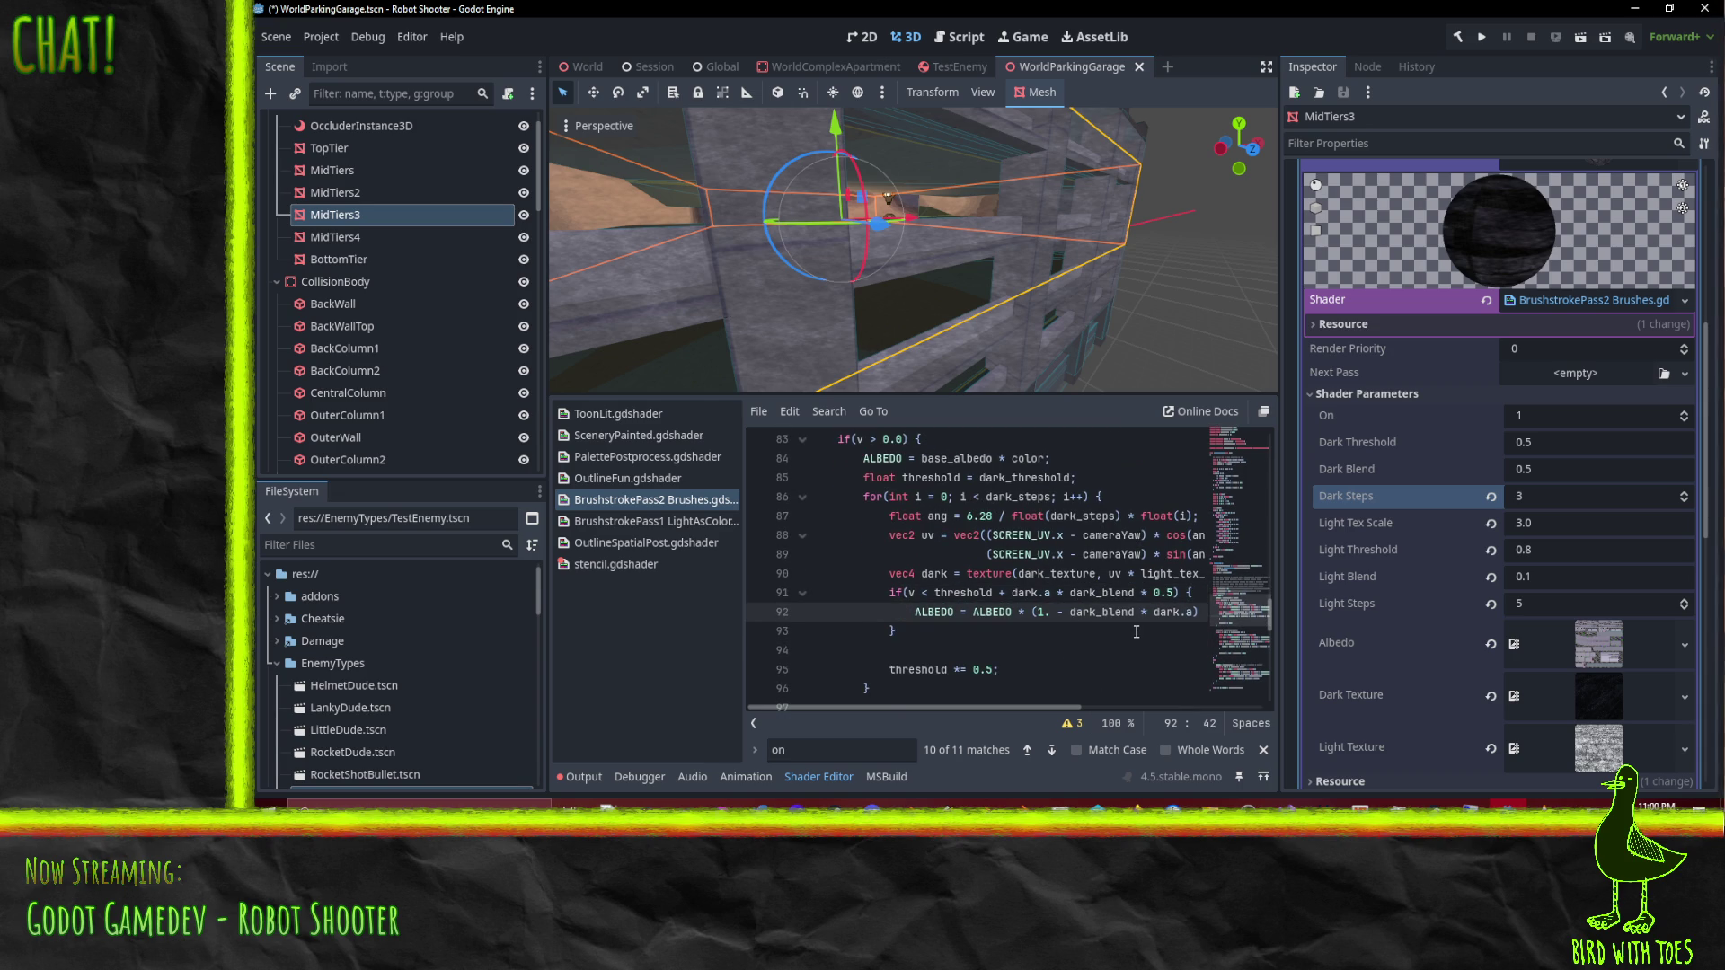
{"action": "key", "text": "End"}
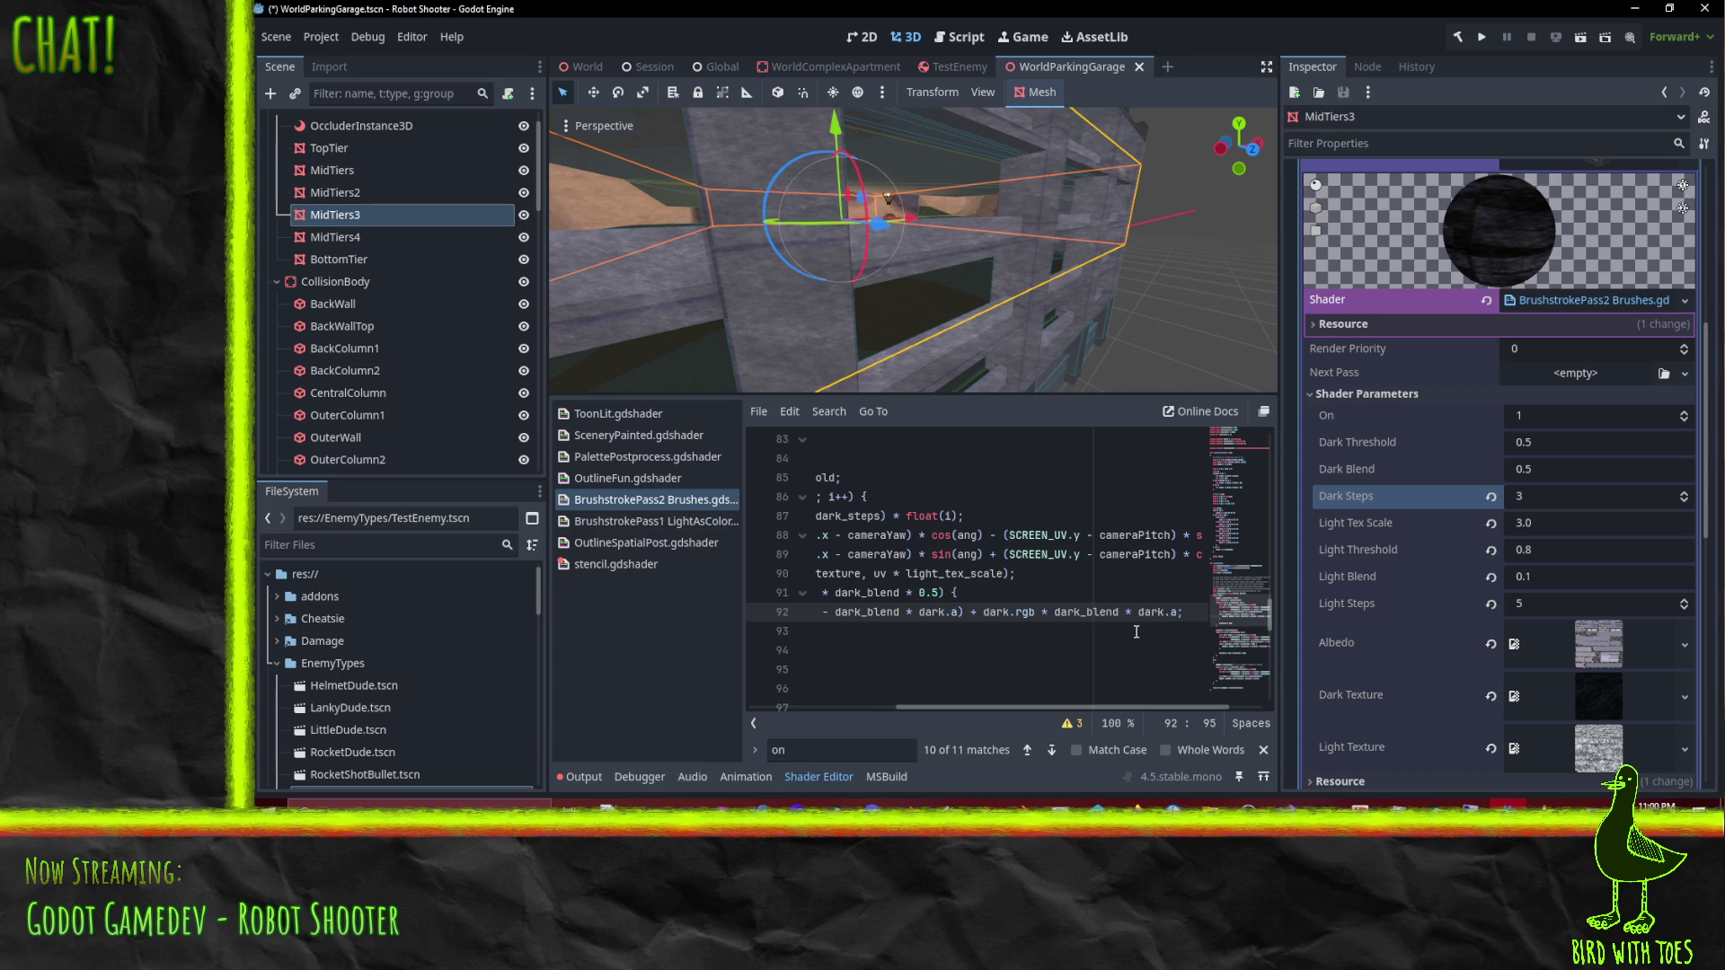
{"action": "key", "text": "ctrl+Left"}
{"action": "key", "text": "ctrl+Left"}
{"action": "key", "text": "ctrl+Left"}
{"action": "key", "text": "Home"}
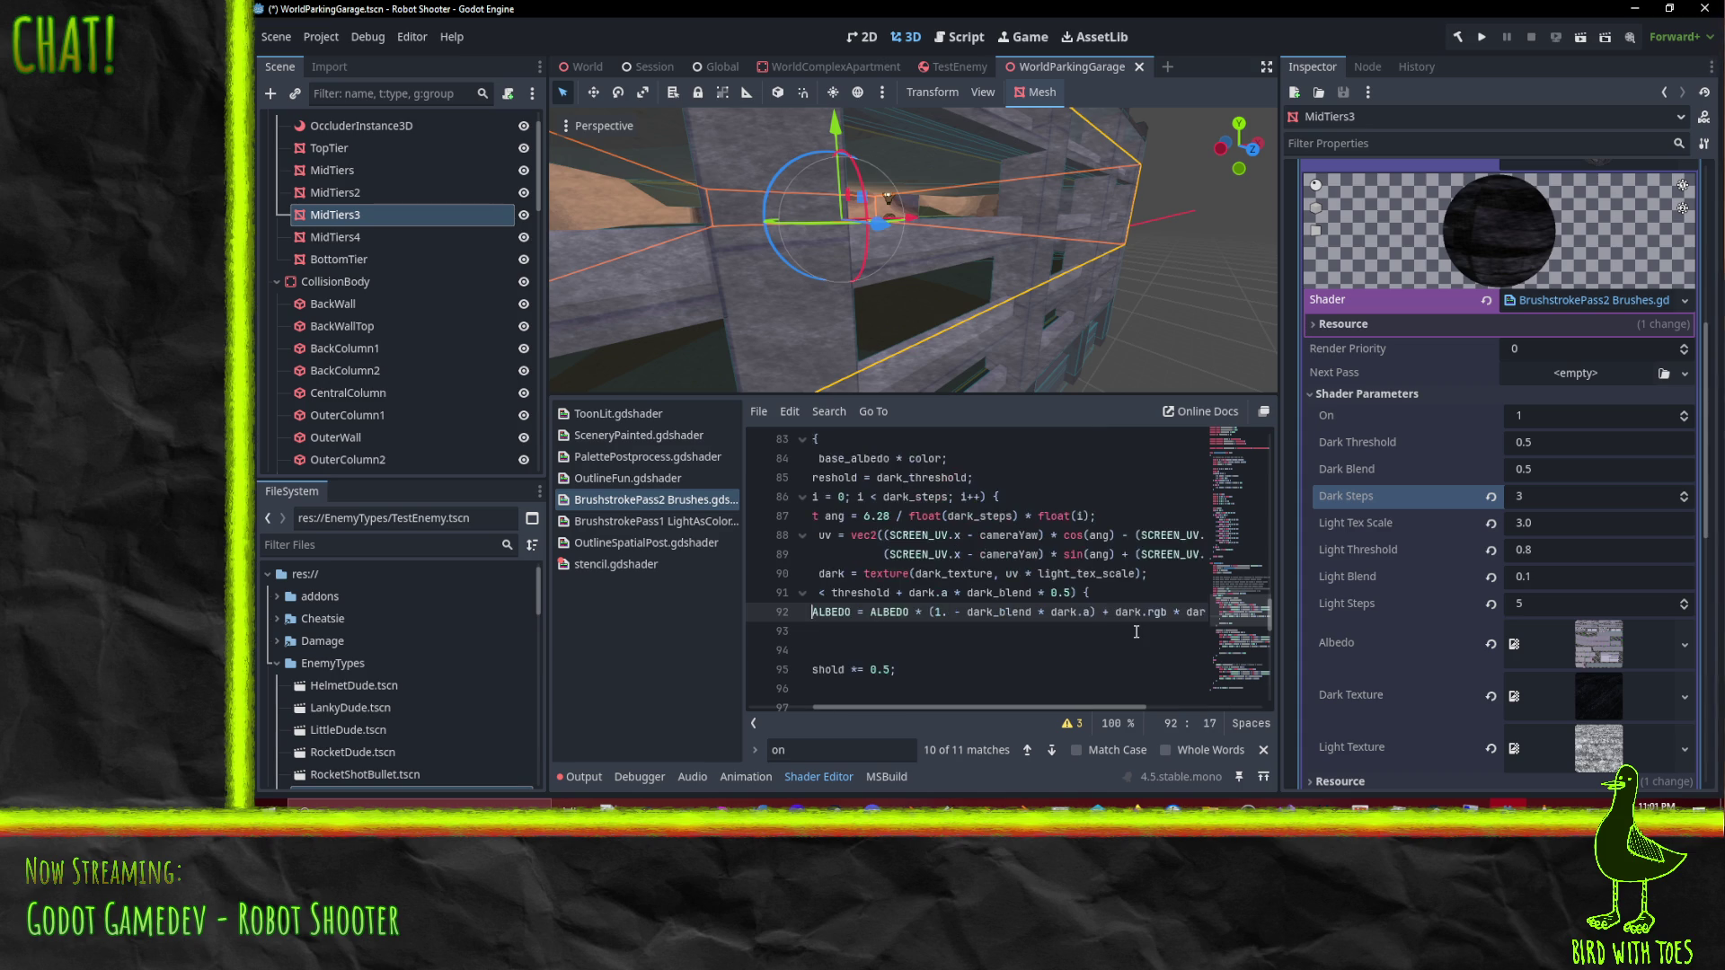
{"action": "scroll", "coordinate": [1136, 632], "scroll_direction": "left", "scroll_amount": 2}
{"action": "scroll", "coordinate": [1137, 631], "scroll_direction": "right", "scroll_amount": 2}
{"action": "left_click", "coordinate": [968, 614]}
Step: Rewrite line 92's divisor as (dark_blend / (1 / dark_steps)), fixing the dark_steps spelling
{"action": "type", "text": "/ (dark"}
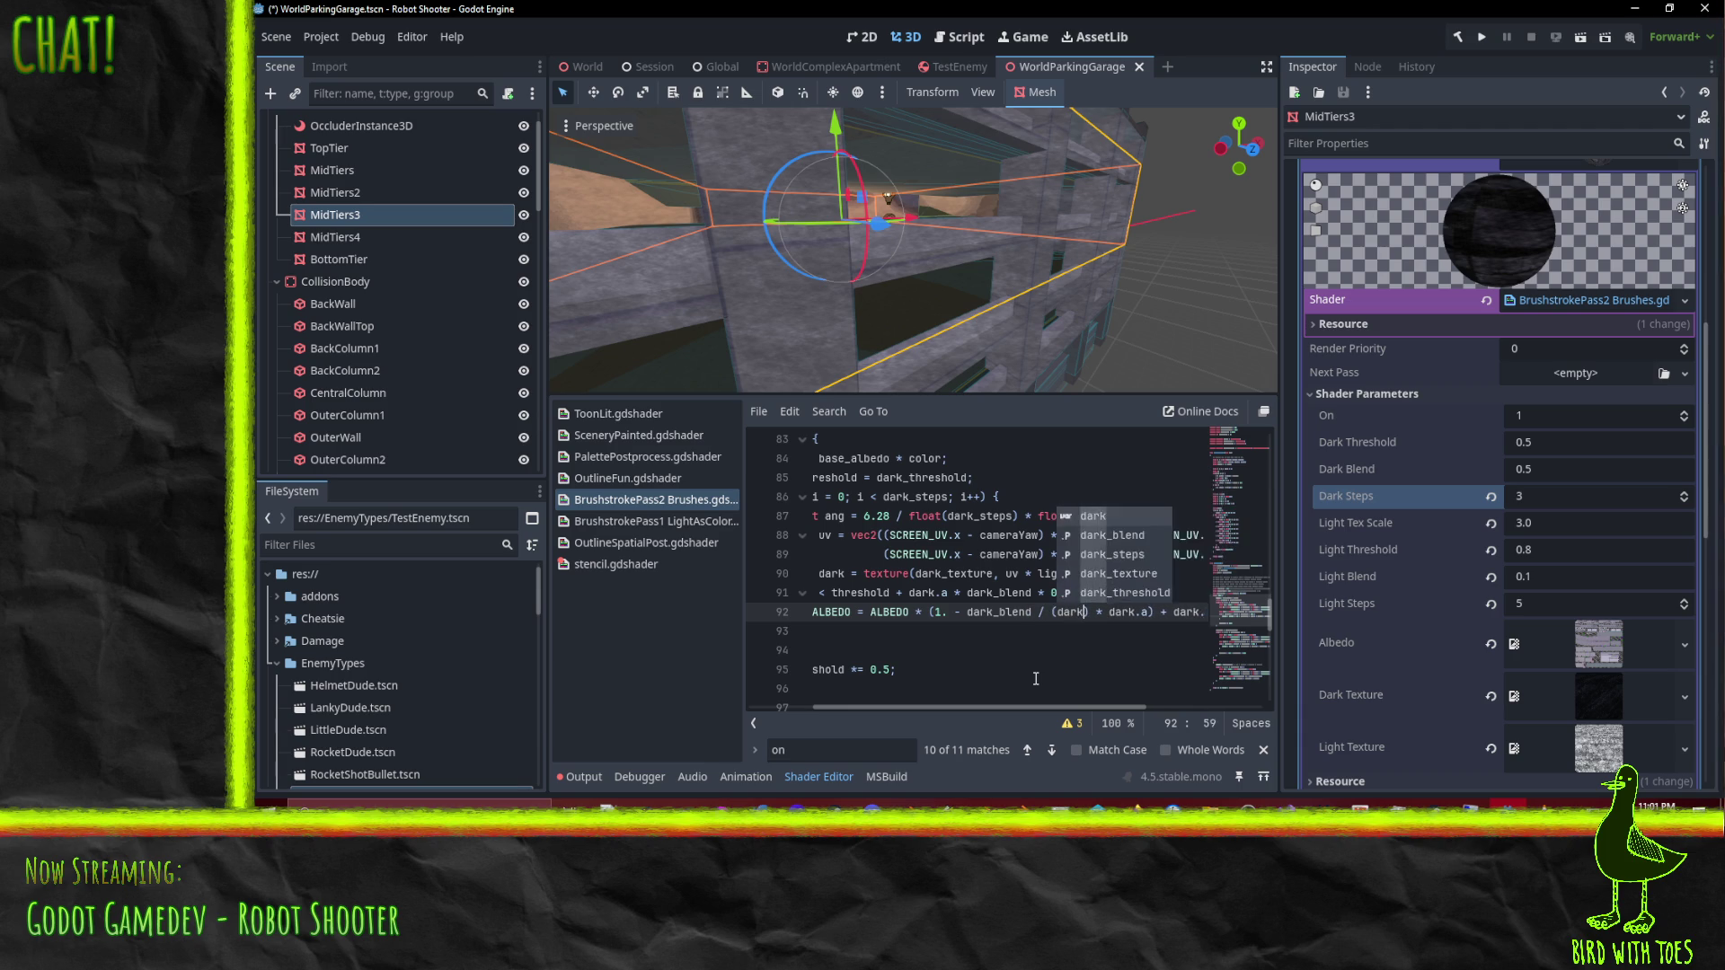
{"action": "type", "text": "_blend"}
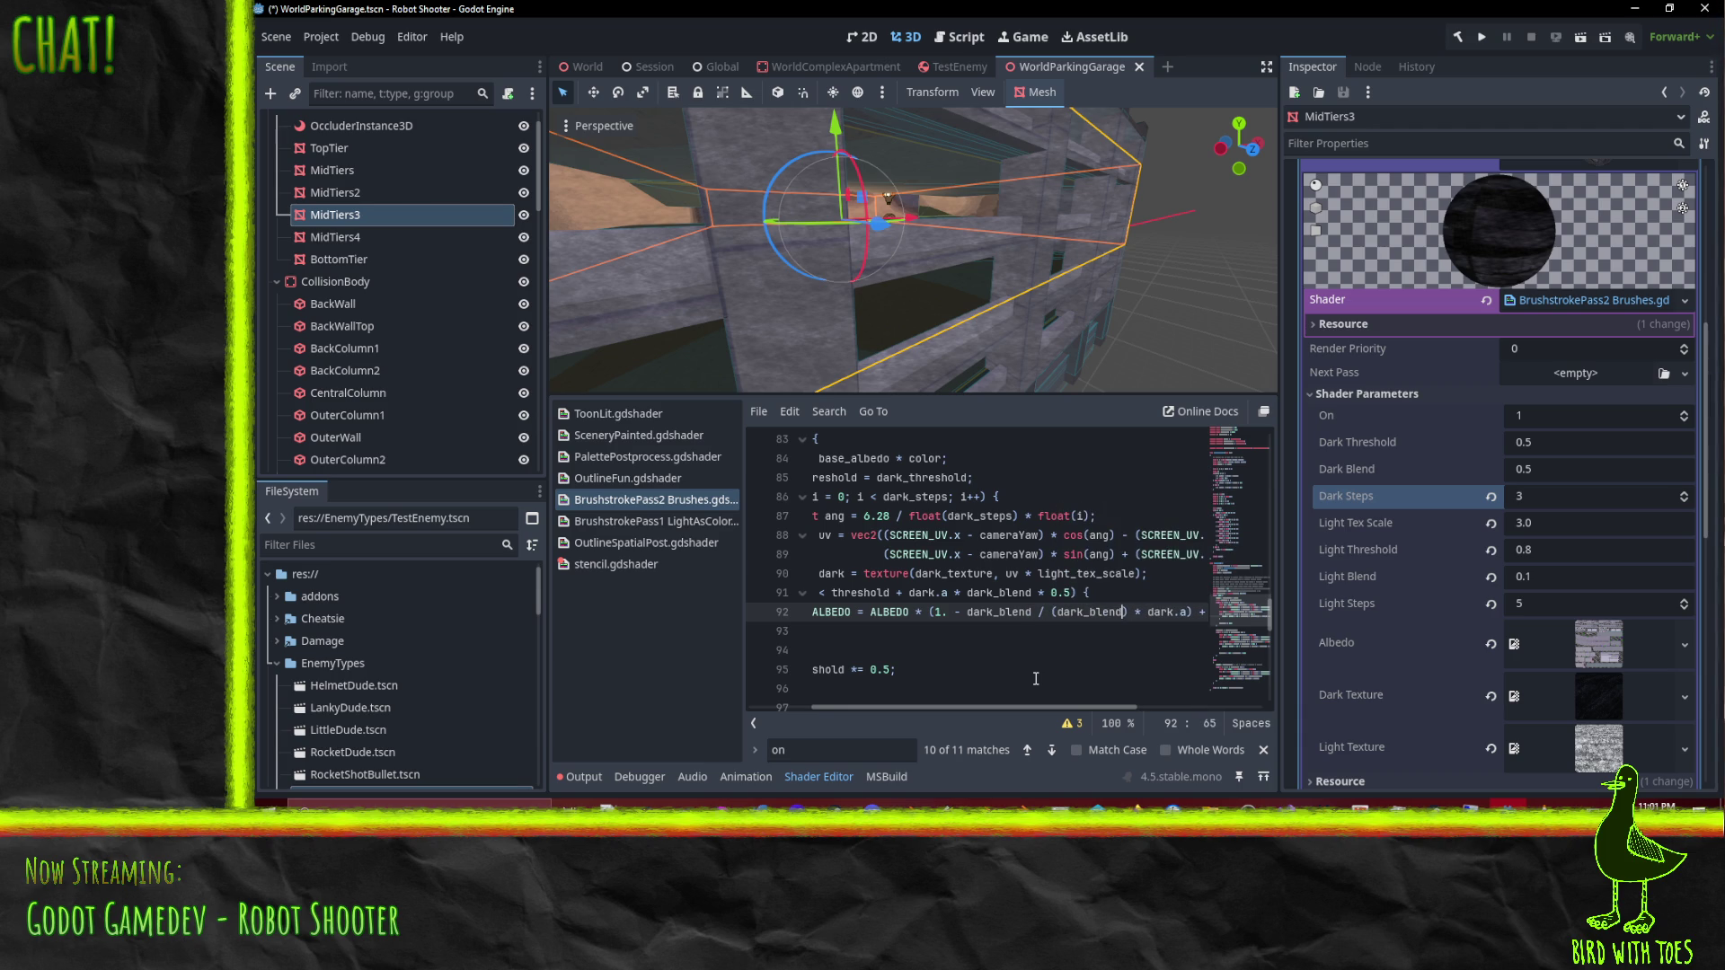
{"action": "type", "text": " /"}
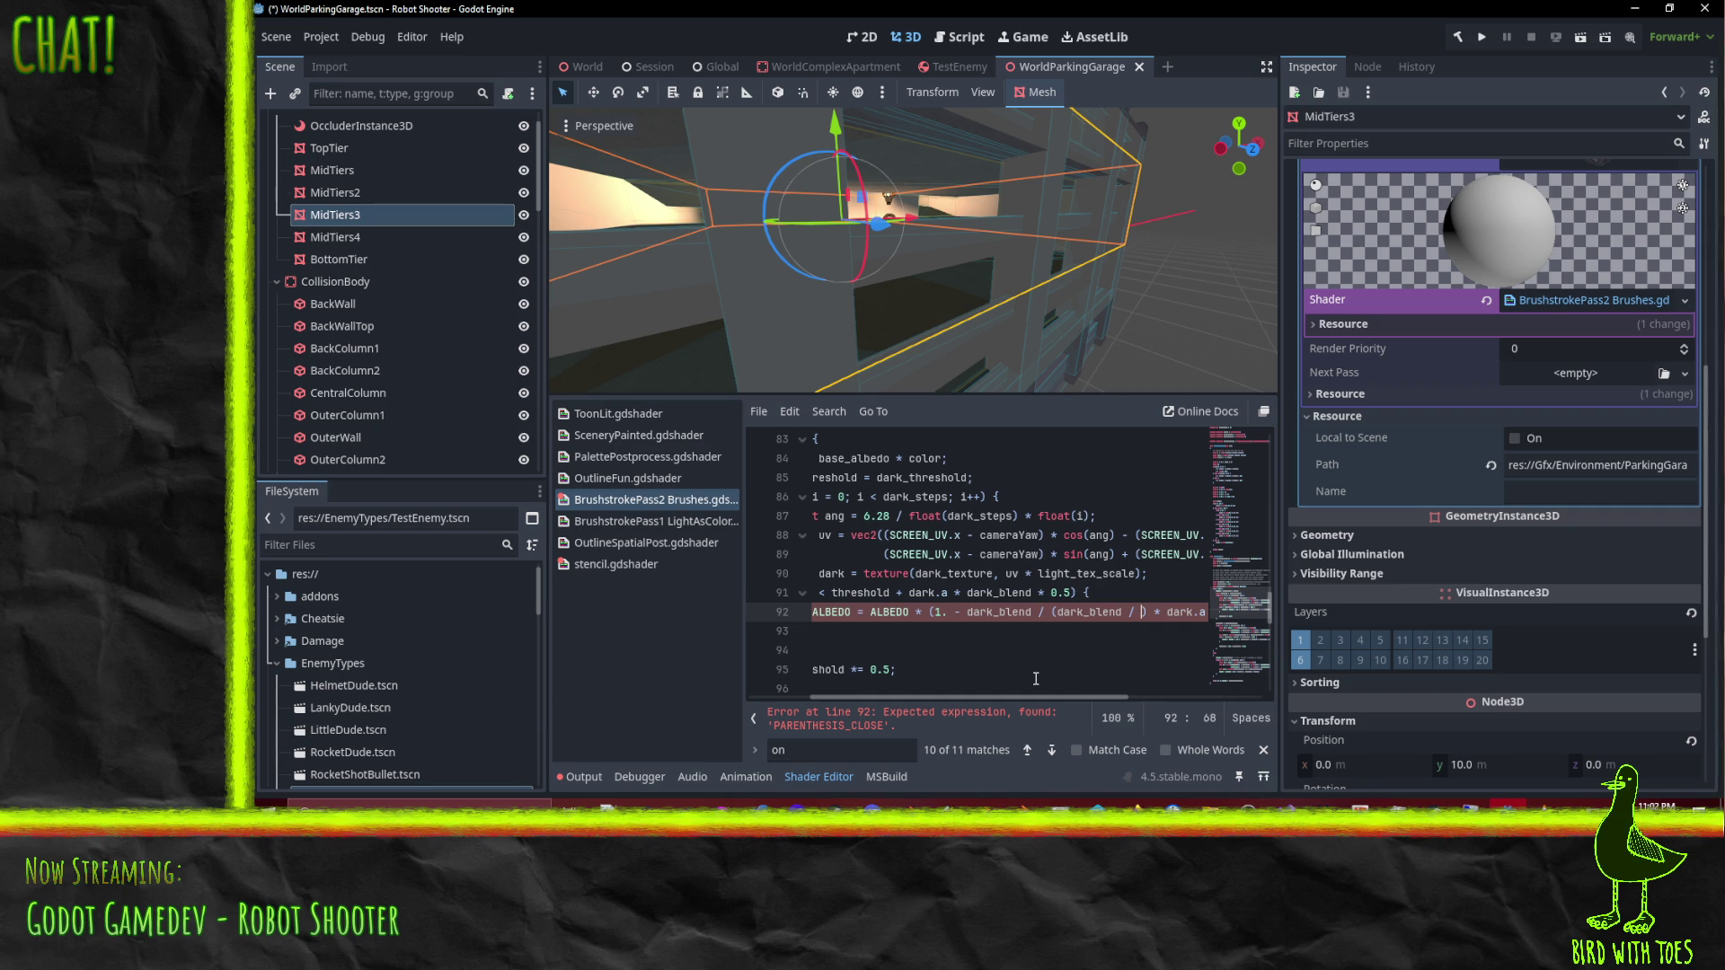
{"action": "type", "text": "(i"}
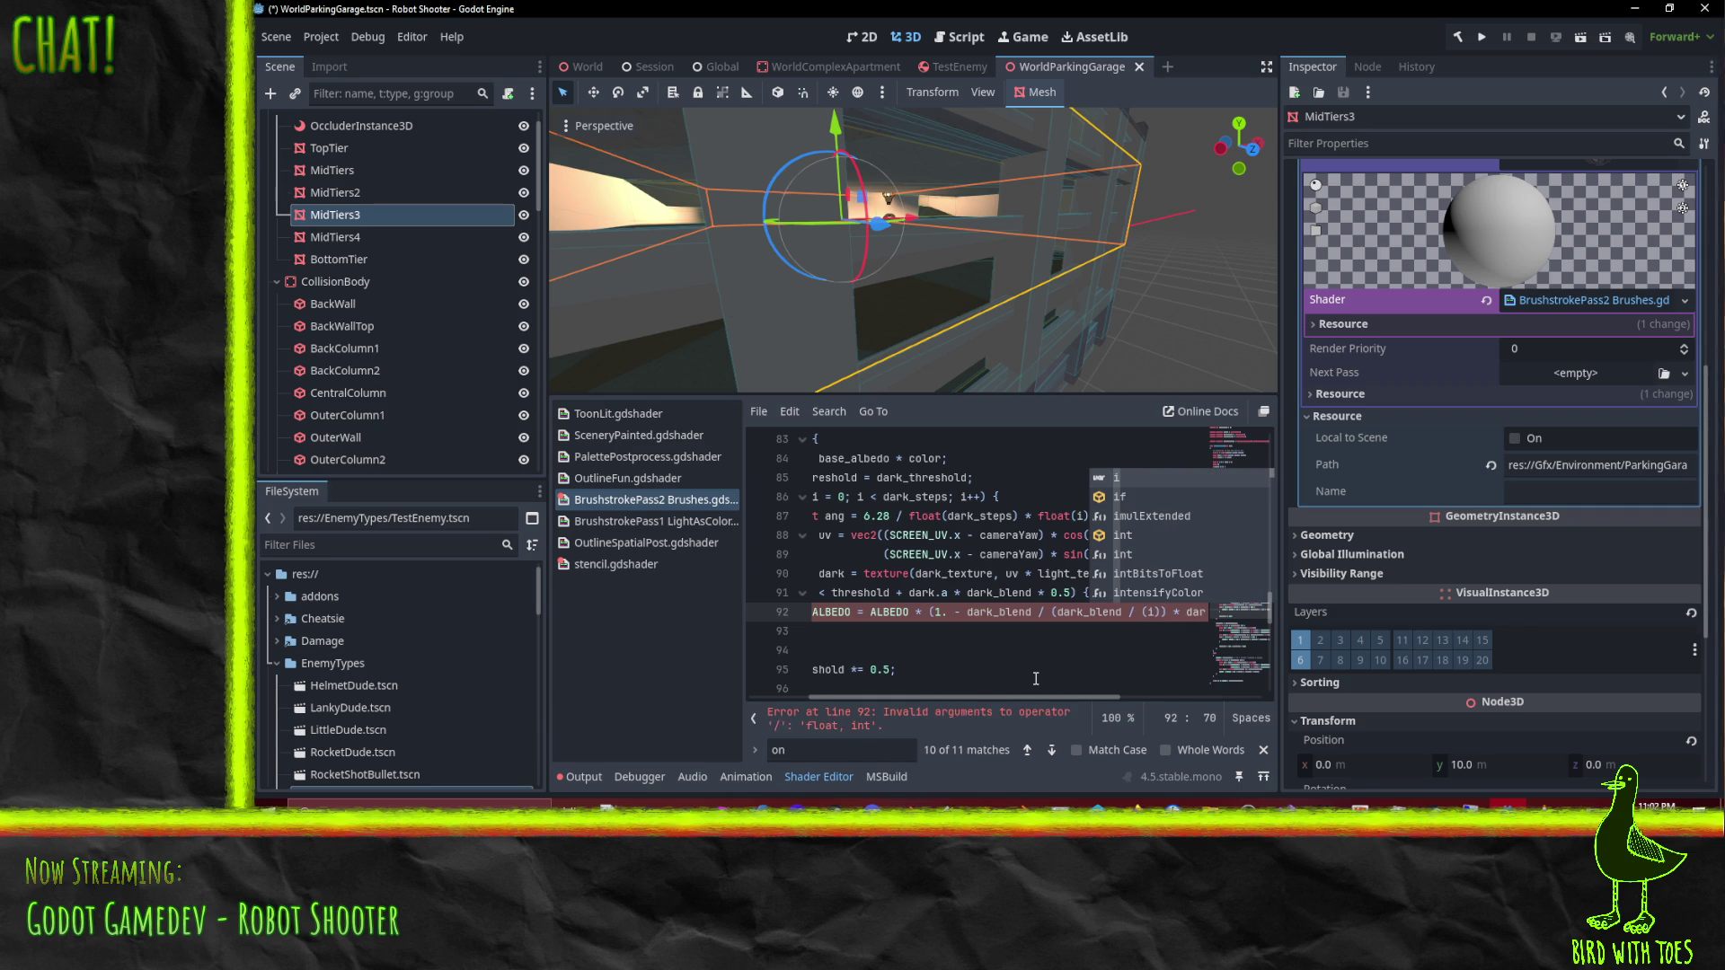
{"action": "key", "text": "BackSpace"}
{"action": "type", "text": "1 / dark"}
{"action": "type", "text": "_tep"}
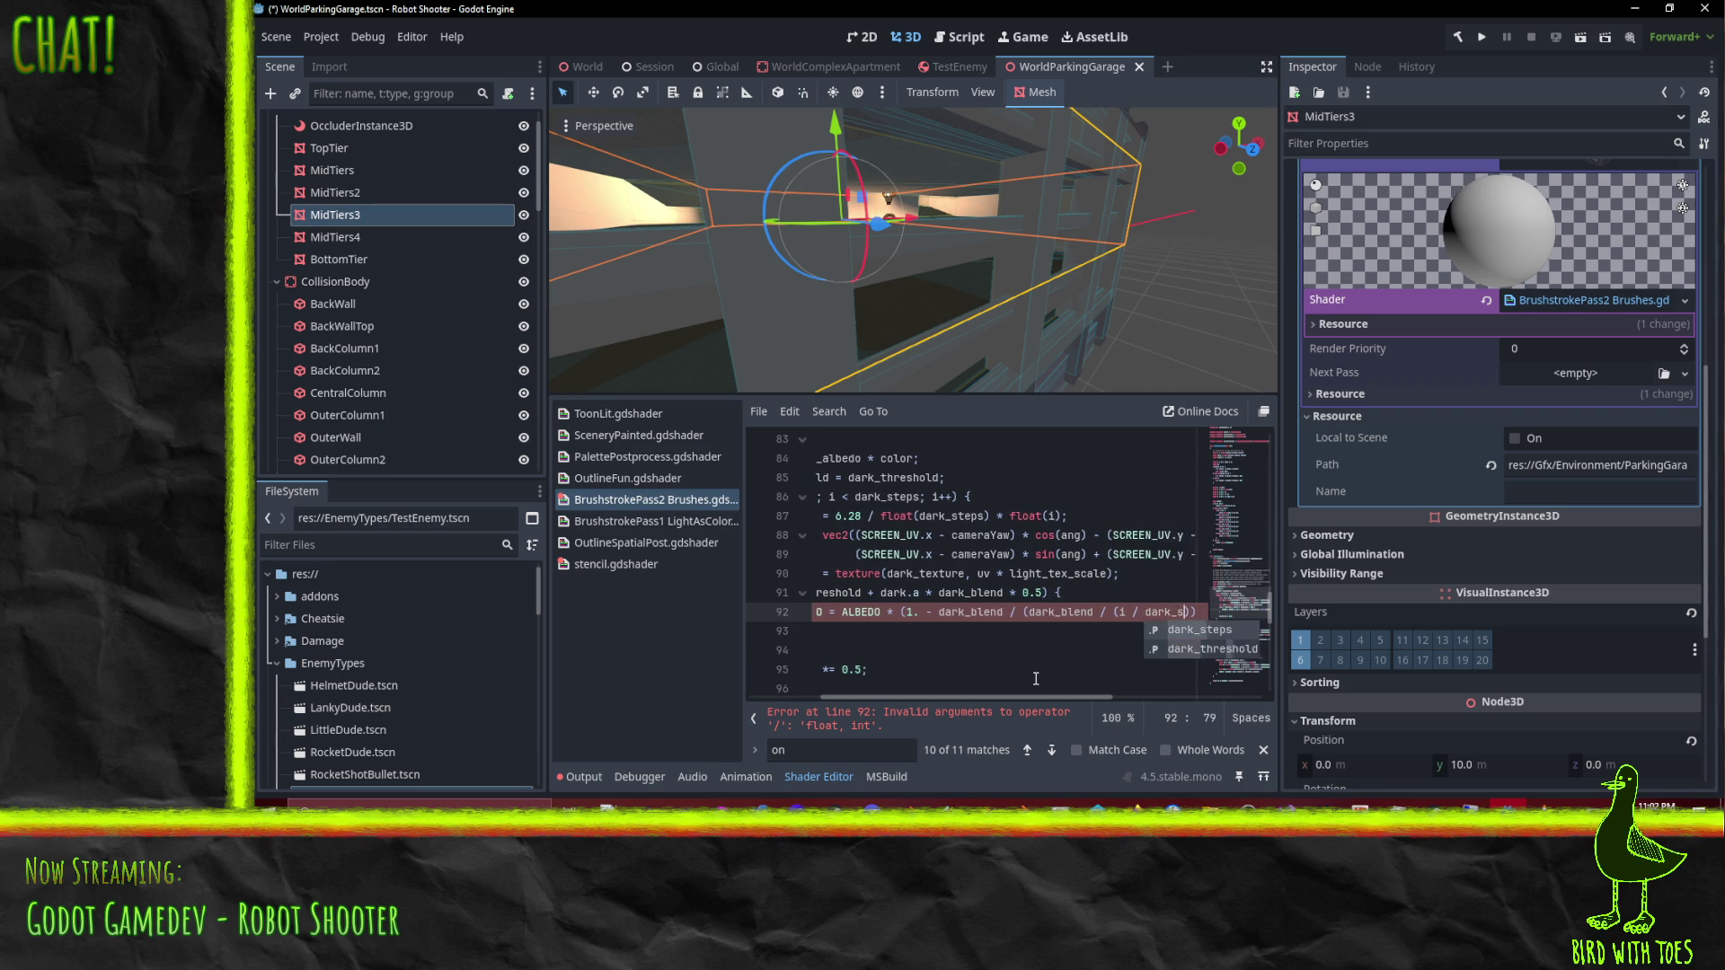
{"action": "key", "text": "BackSpace"}
{"action": "key", "text": "BackSpace"}
{"action": "key", "text": "BackSpace"}
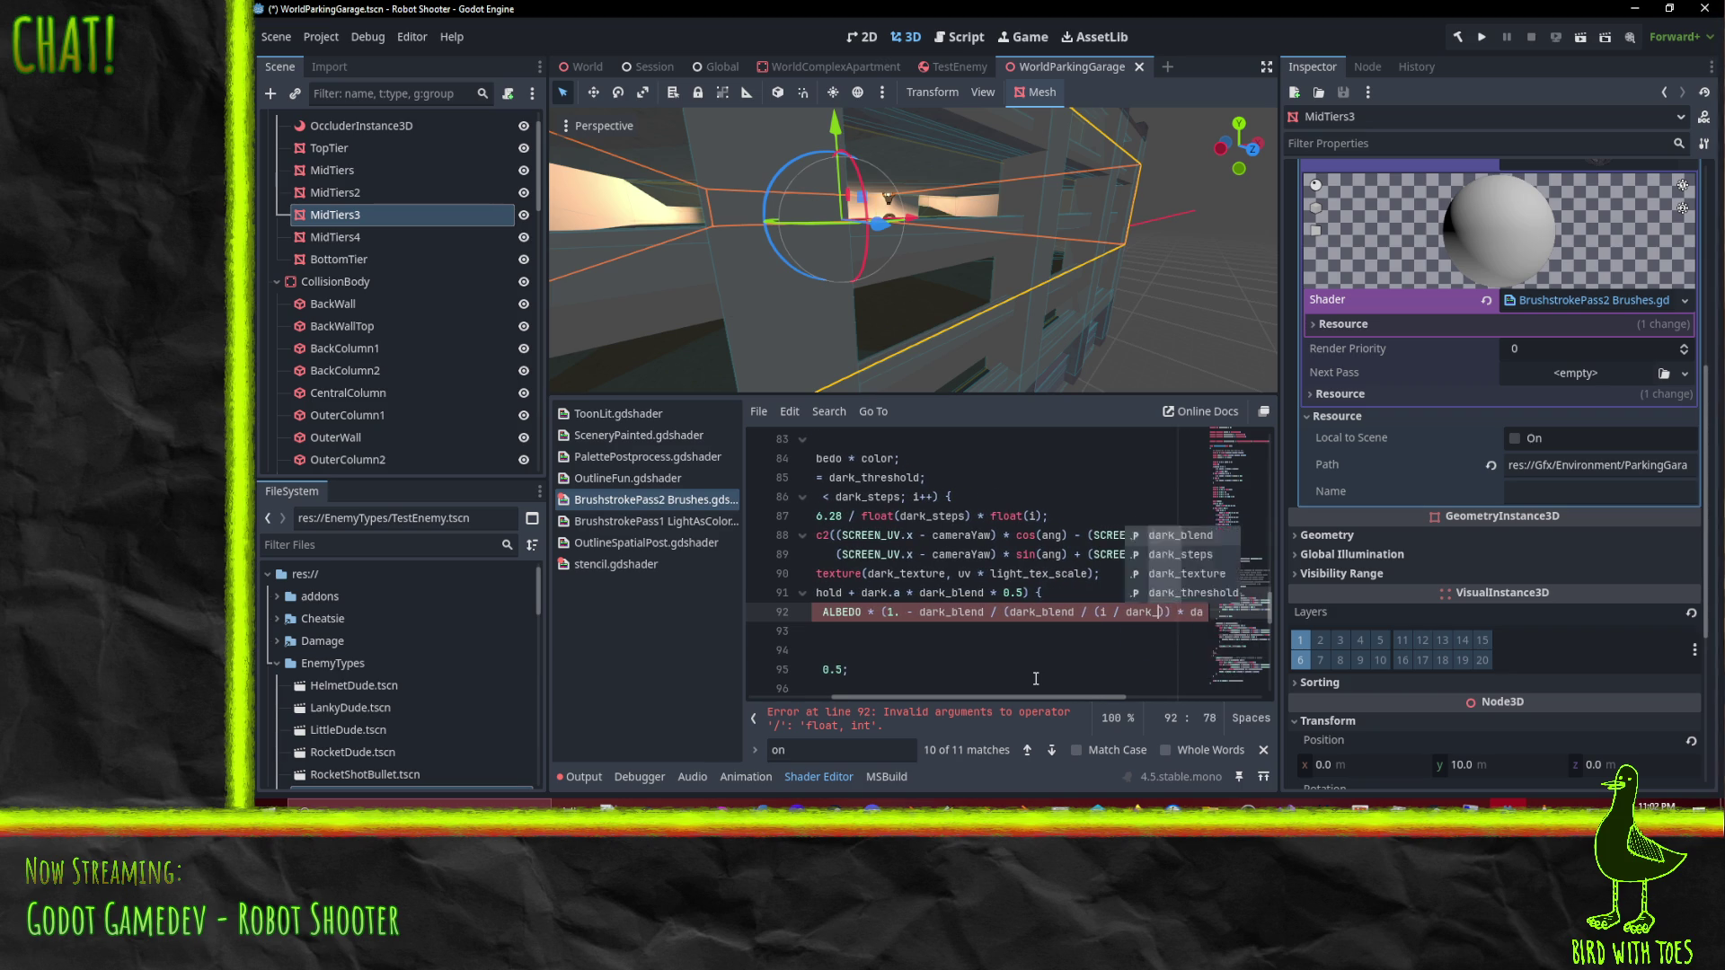
{"action": "type", "text": "steps"}
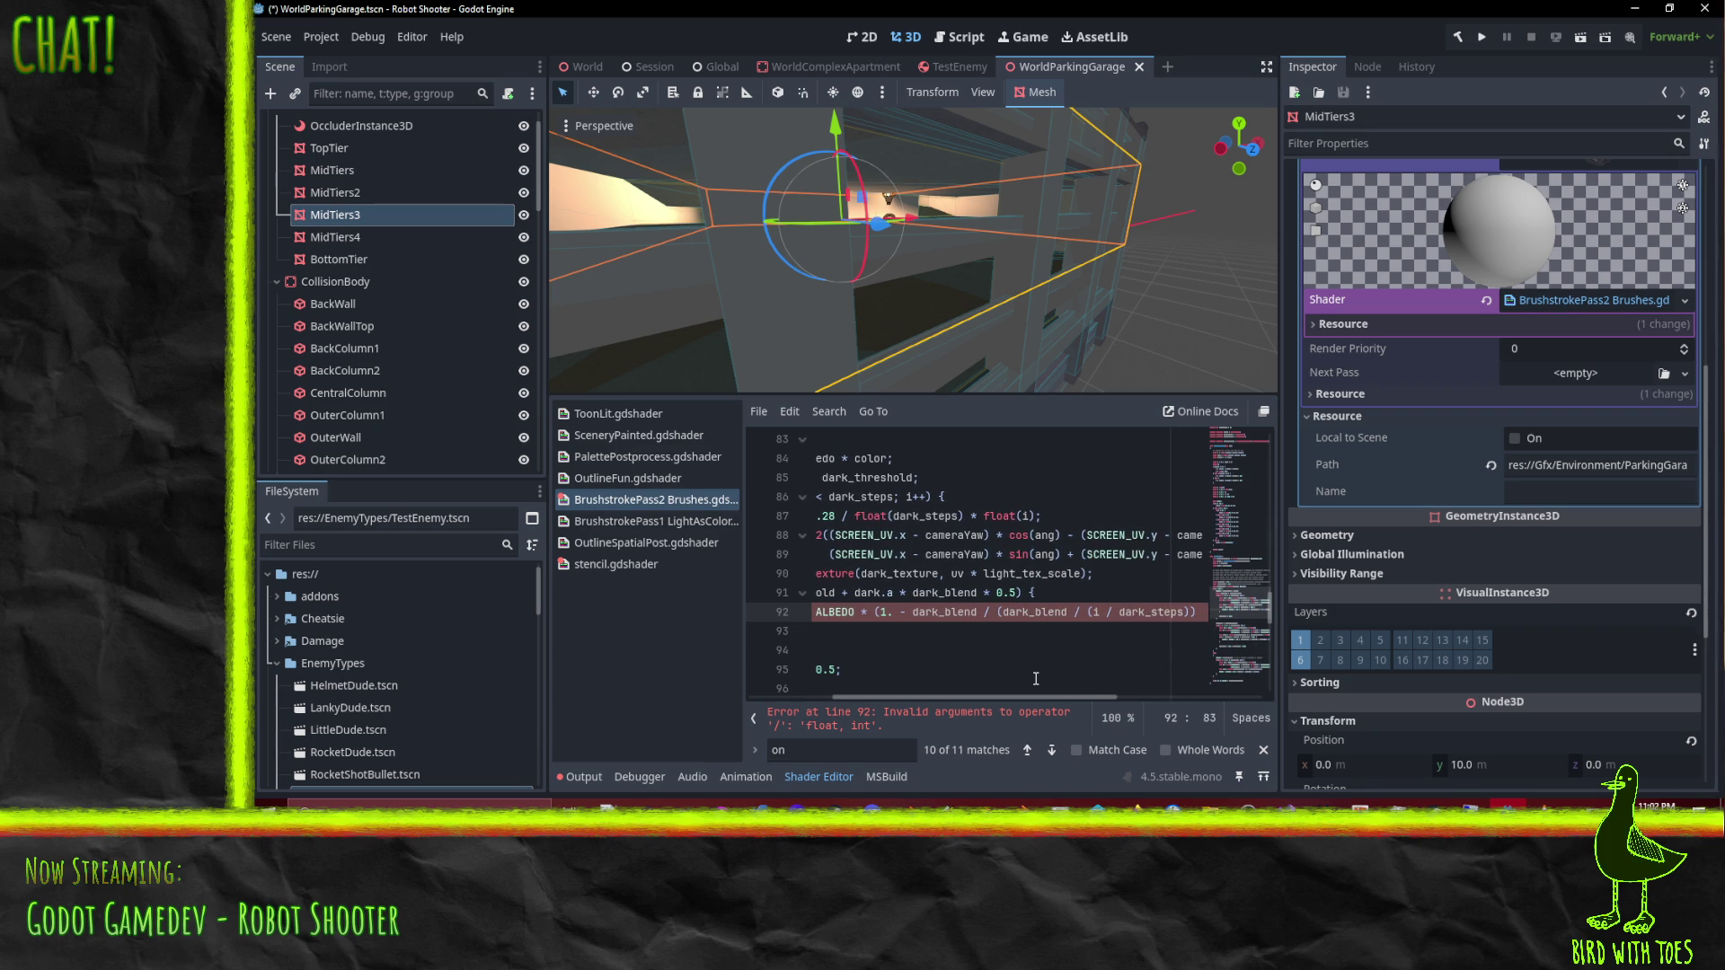
Step: Wrap the terms as float(i) / float(dark_steps) so the shader recompiles
{"action": "key", "text": "Left"}
{"action": "key", "text": "Left"}
{"action": "key", "text": "Left"}
{"action": "type", "text": "float(i"}
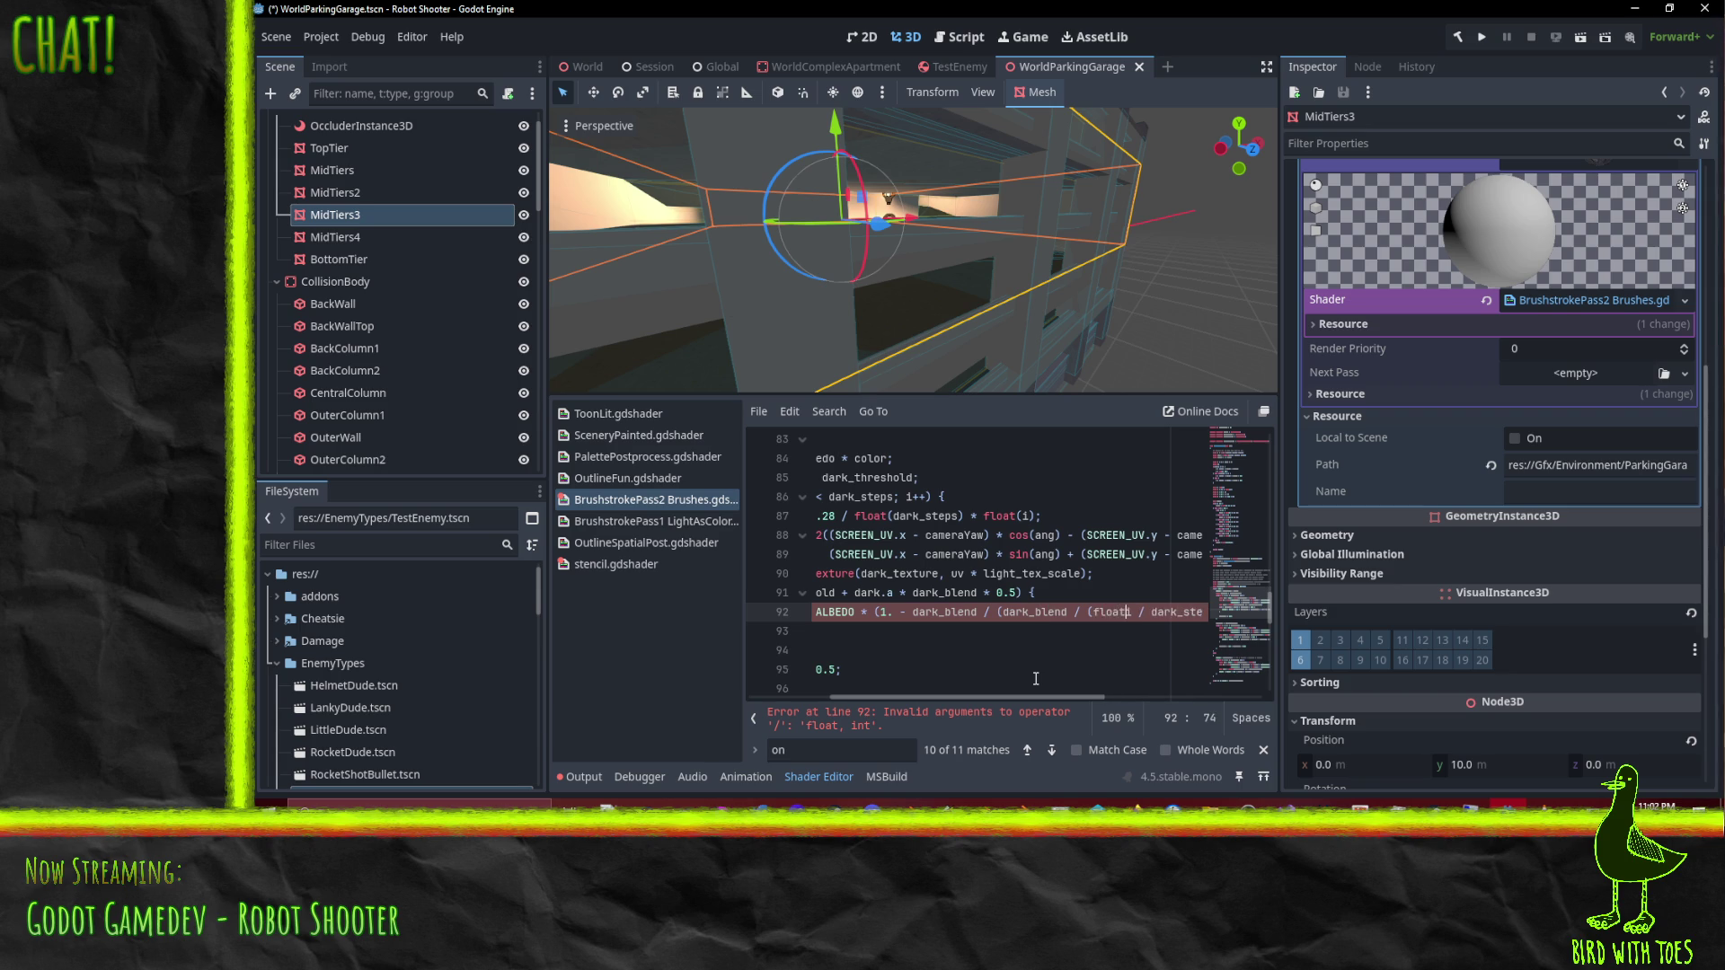
{"action": "type", "text": ")"}
{"action": "key", "text": "Right"}
{"action": "type", "text": "float9"}
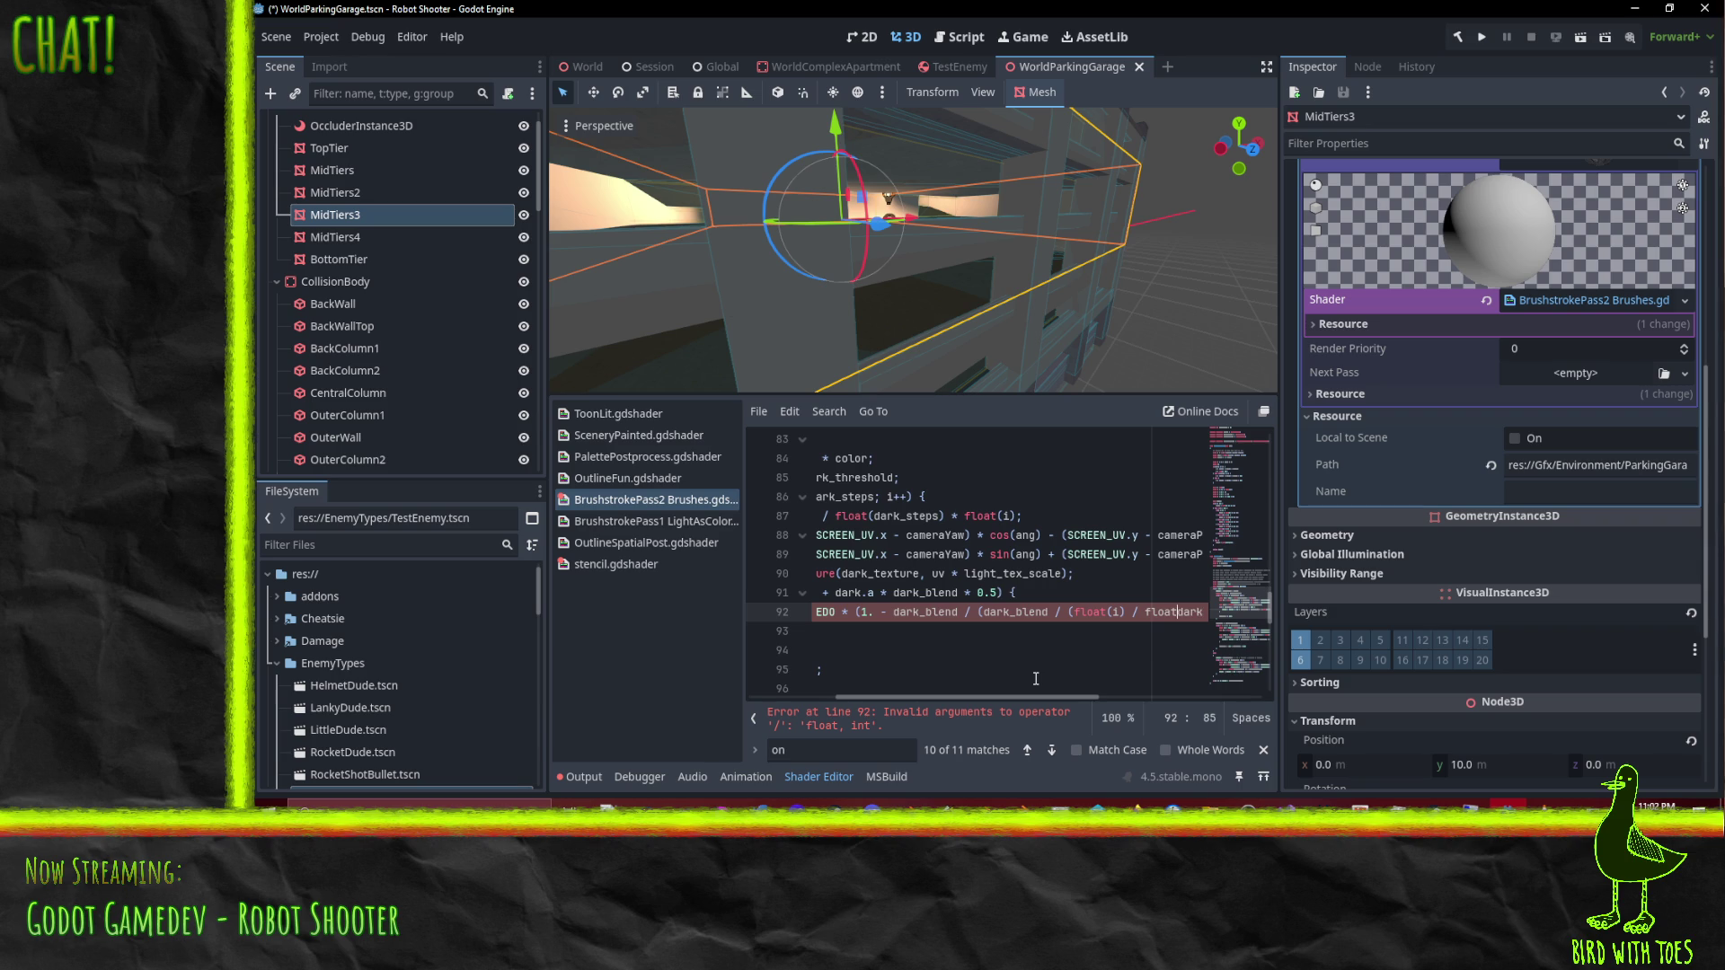
{"action": "type", "text": "("}
{"action": "key", "text": "Right"}
{"action": "key", "text": "Right"}
{"action": "key", "text": "Right"}
{"action": "key", "text": "Right"}
{"action": "key", "text": "Right"}
{"action": "key", "text": "Right"}
{"action": "type", "text": ")"}
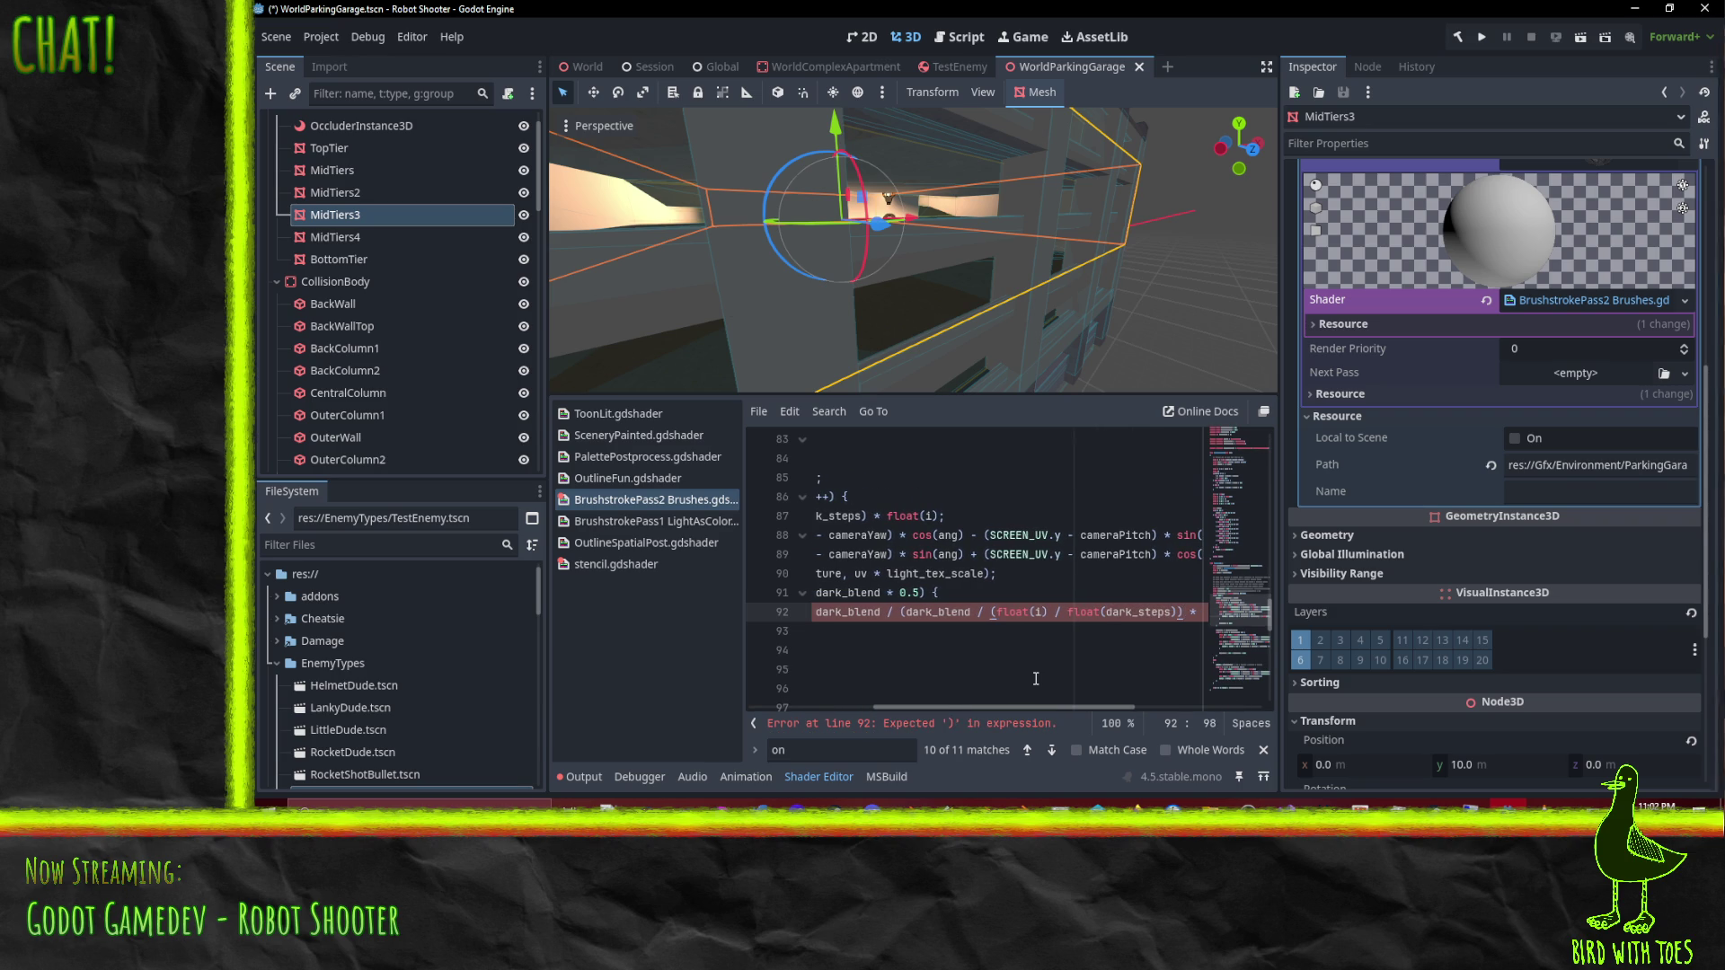
{"action": "key", "text": "Right"}
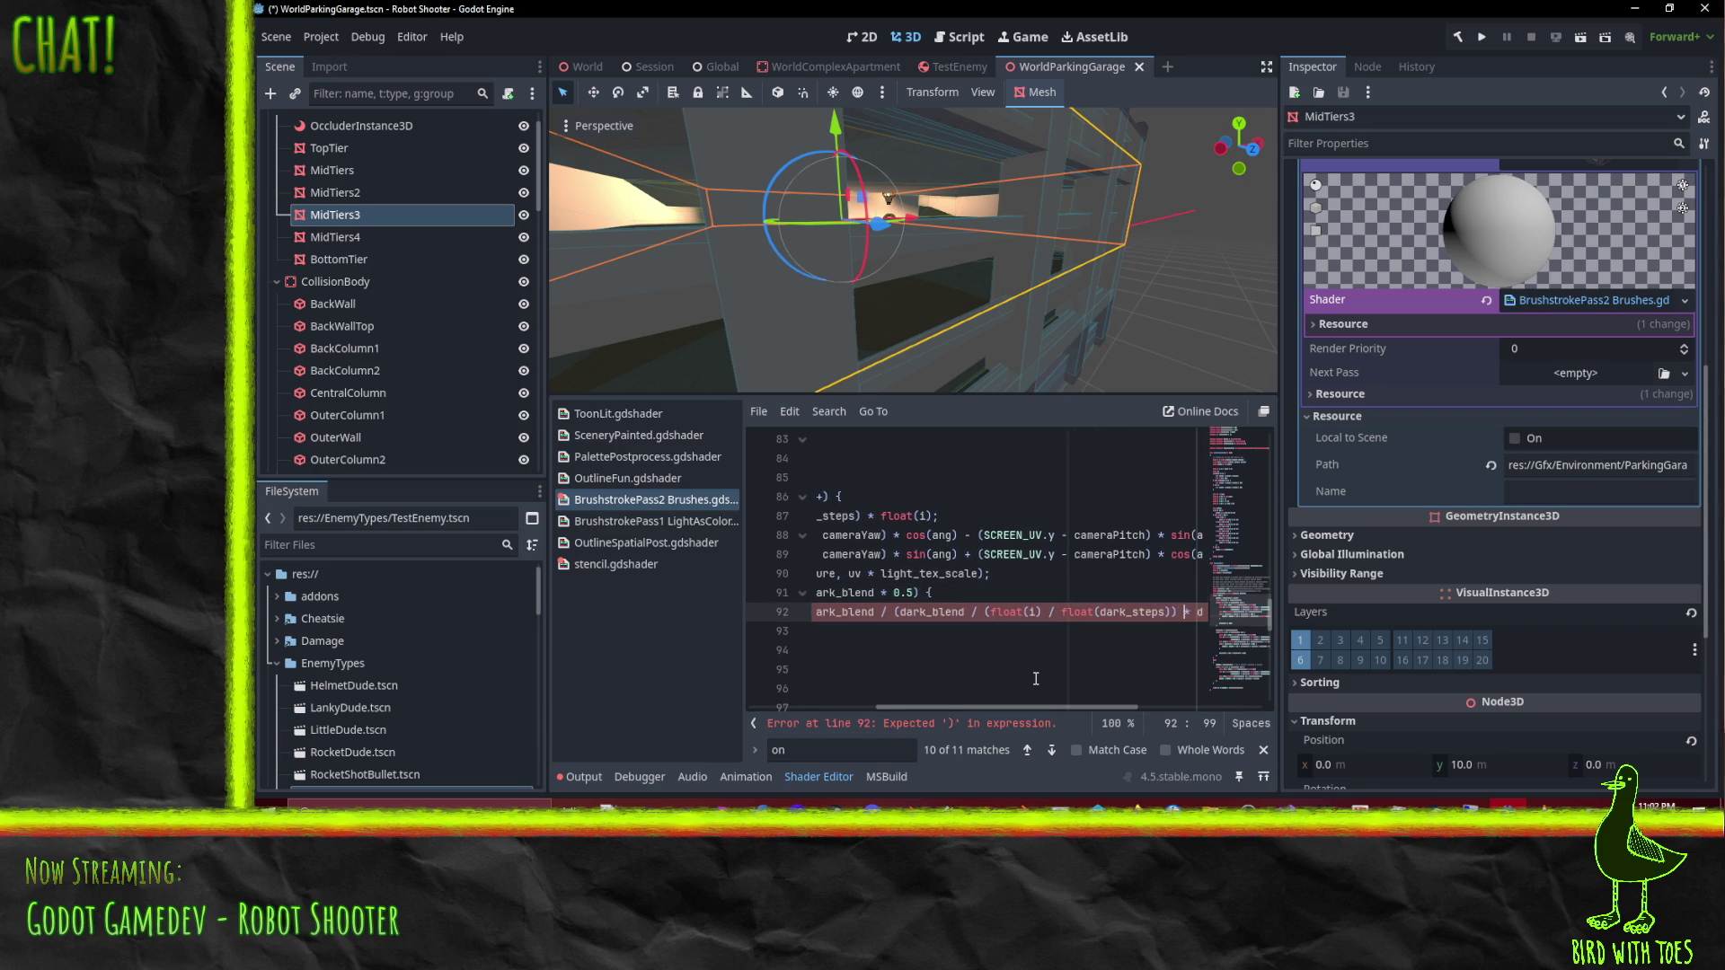
{"action": "key", "text": "Up"}
{"action": "key", "text": "Down"}
{"action": "key", "text": "Left"}
{"action": "key", "text": "Left"}
{"action": "key", "text": "Left"}
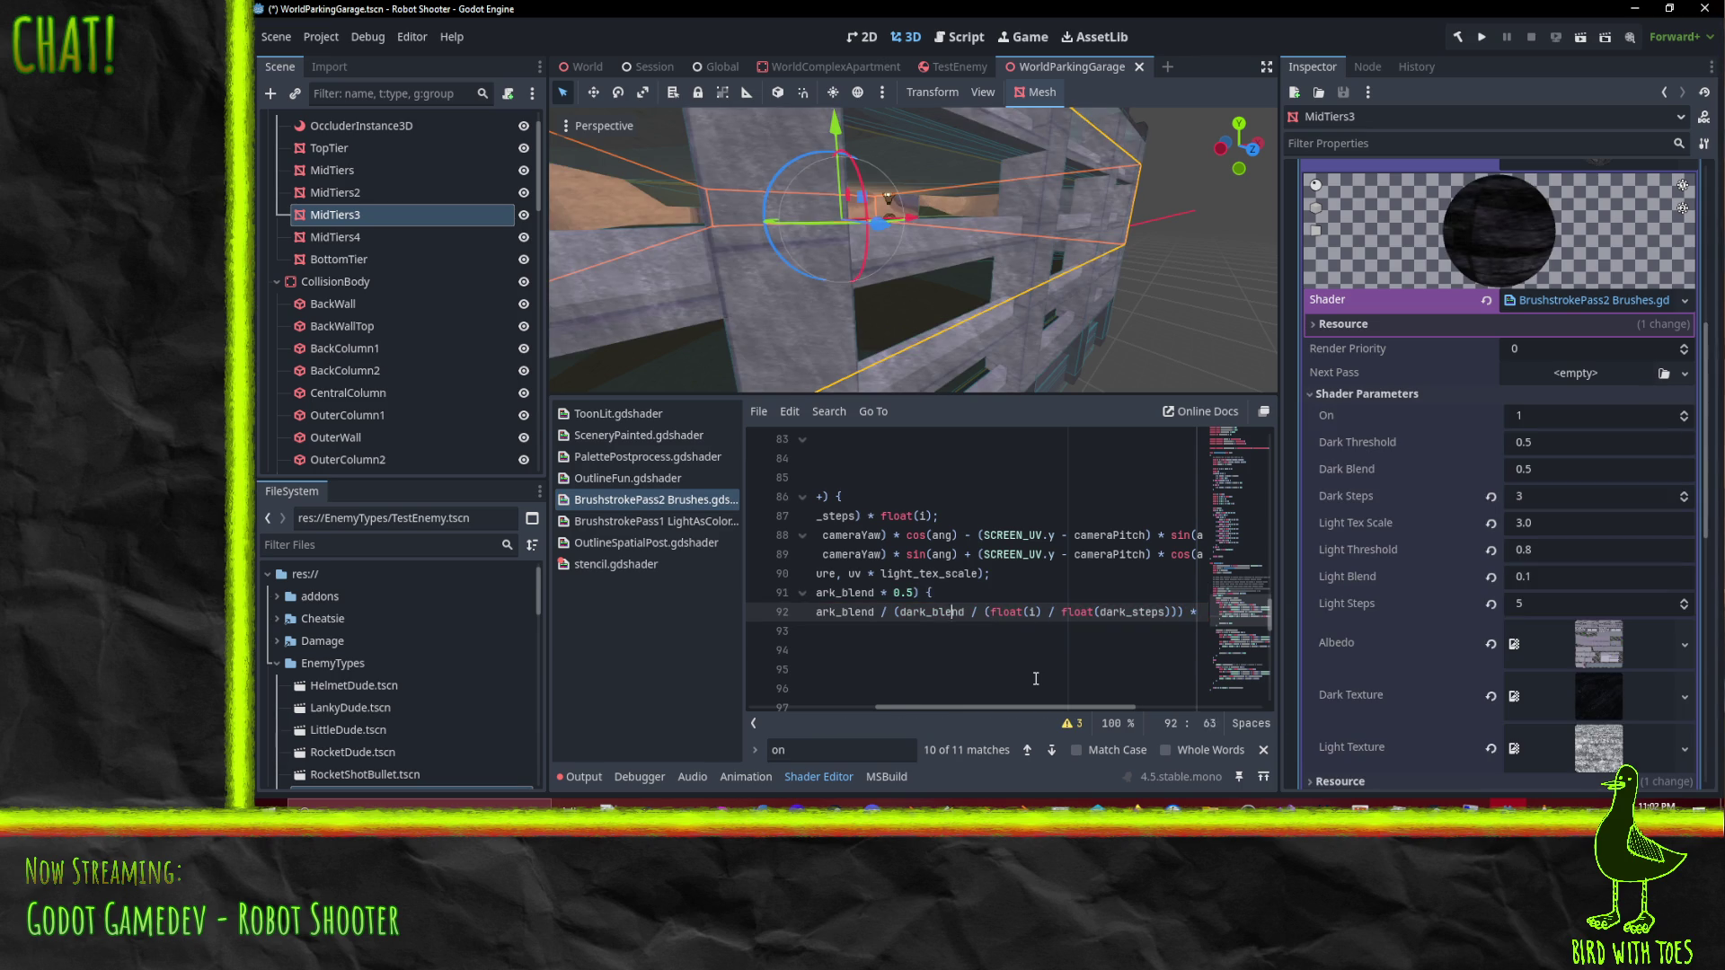
Step: Replace the blend expression in the ALBEDO line with adjusted_dark_blend
{"action": "key", "text": "Left"}
{"action": "key", "text": "Left"}
{"action": "key", "text": "Left"}
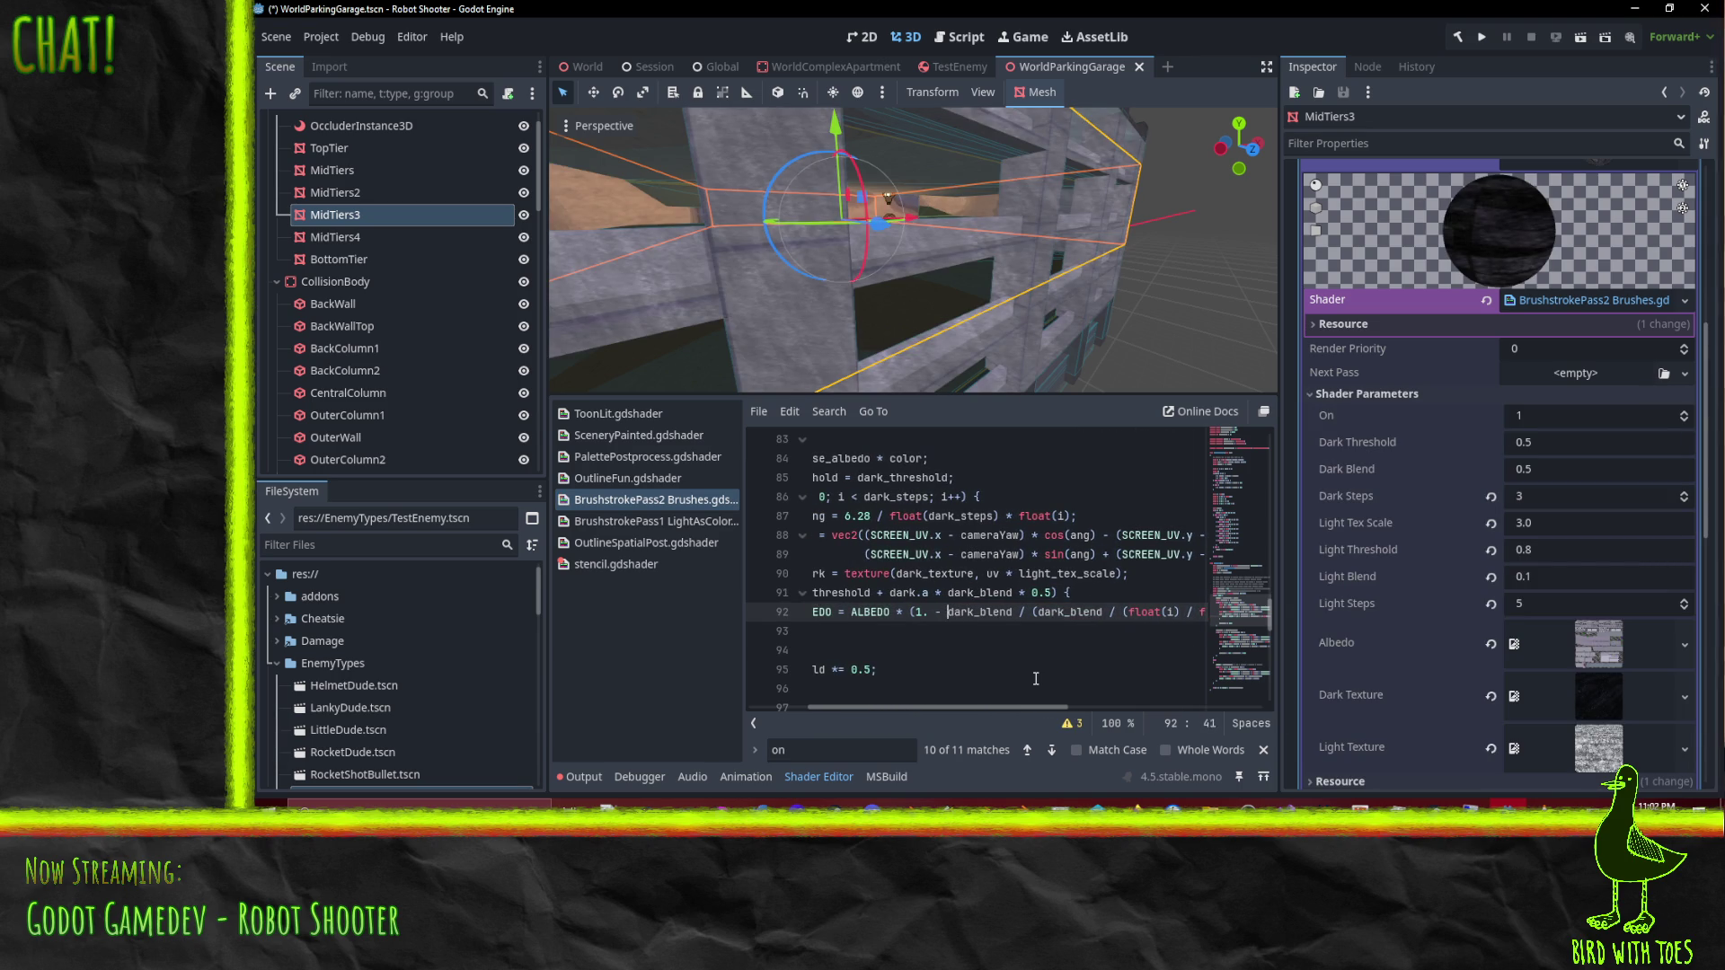
{"action": "key", "text": "shift+Right"}
{"action": "key", "text": "shift+Right"}
{"action": "key", "text": "shift+Right"}
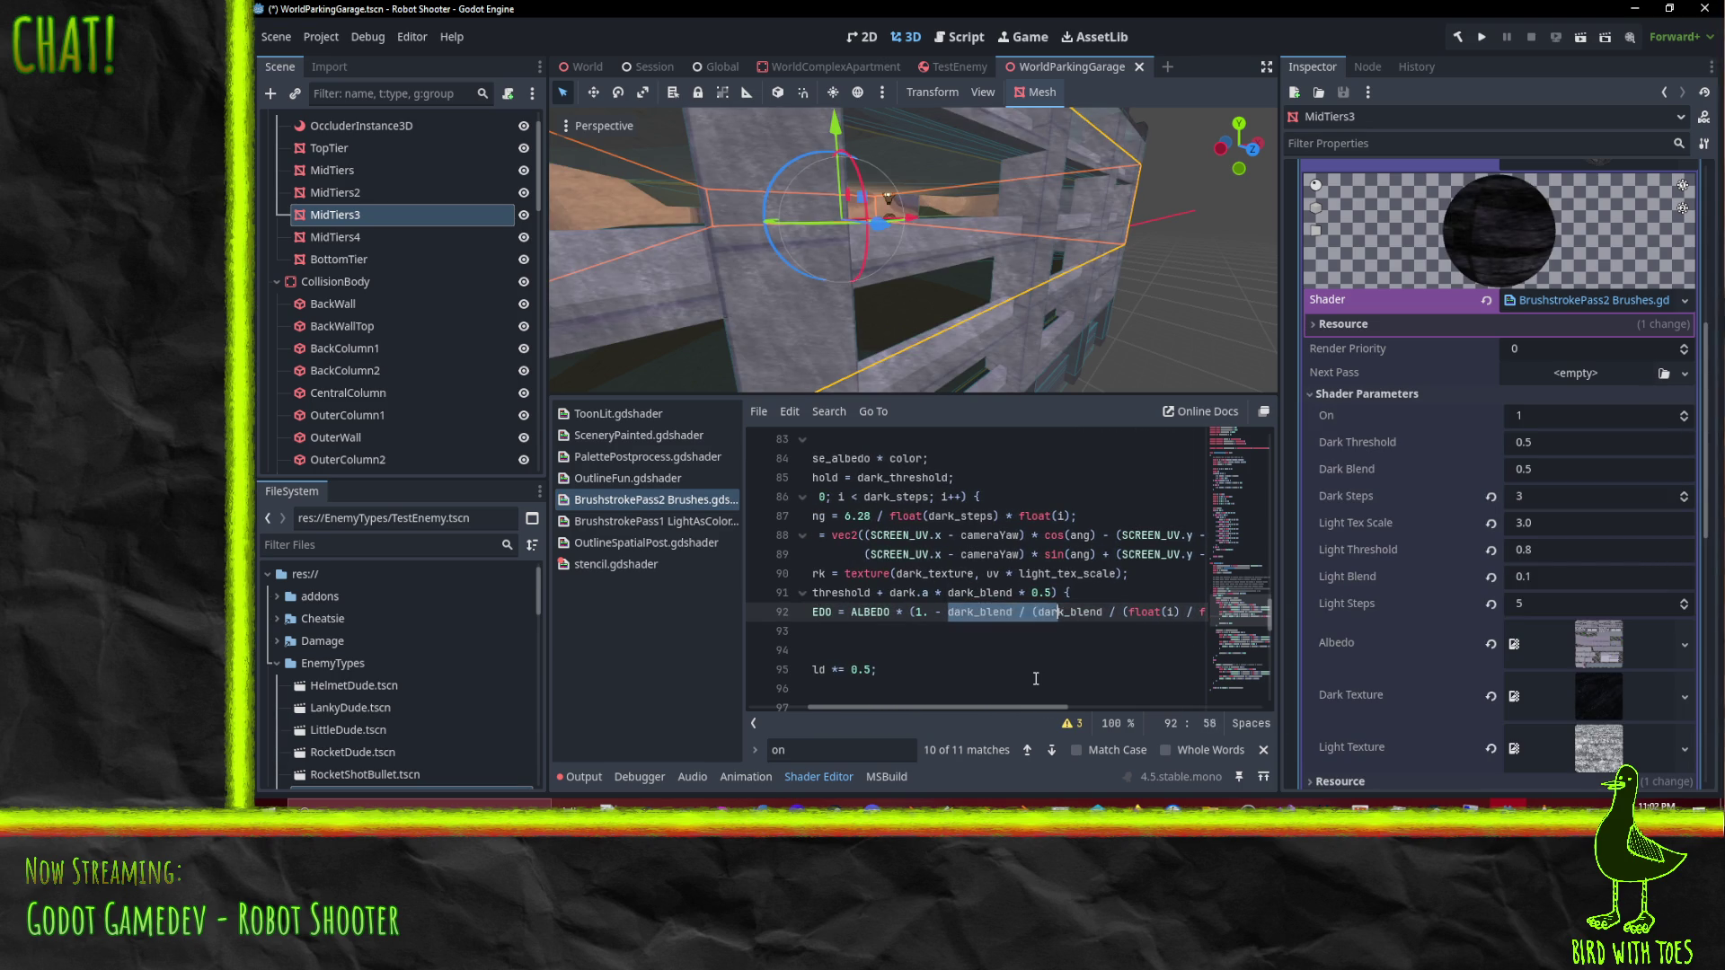
{"action": "key", "text": "shift+Right"}
{"action": "key", "text": "shift+Right"}
{"action": "key", "text": "shift+Right"}
{"action": "key", "text": "shift+Left"}
{"action": "key", "text": "shift+Left"}
{"action": "key", "text": "shift+Left"}
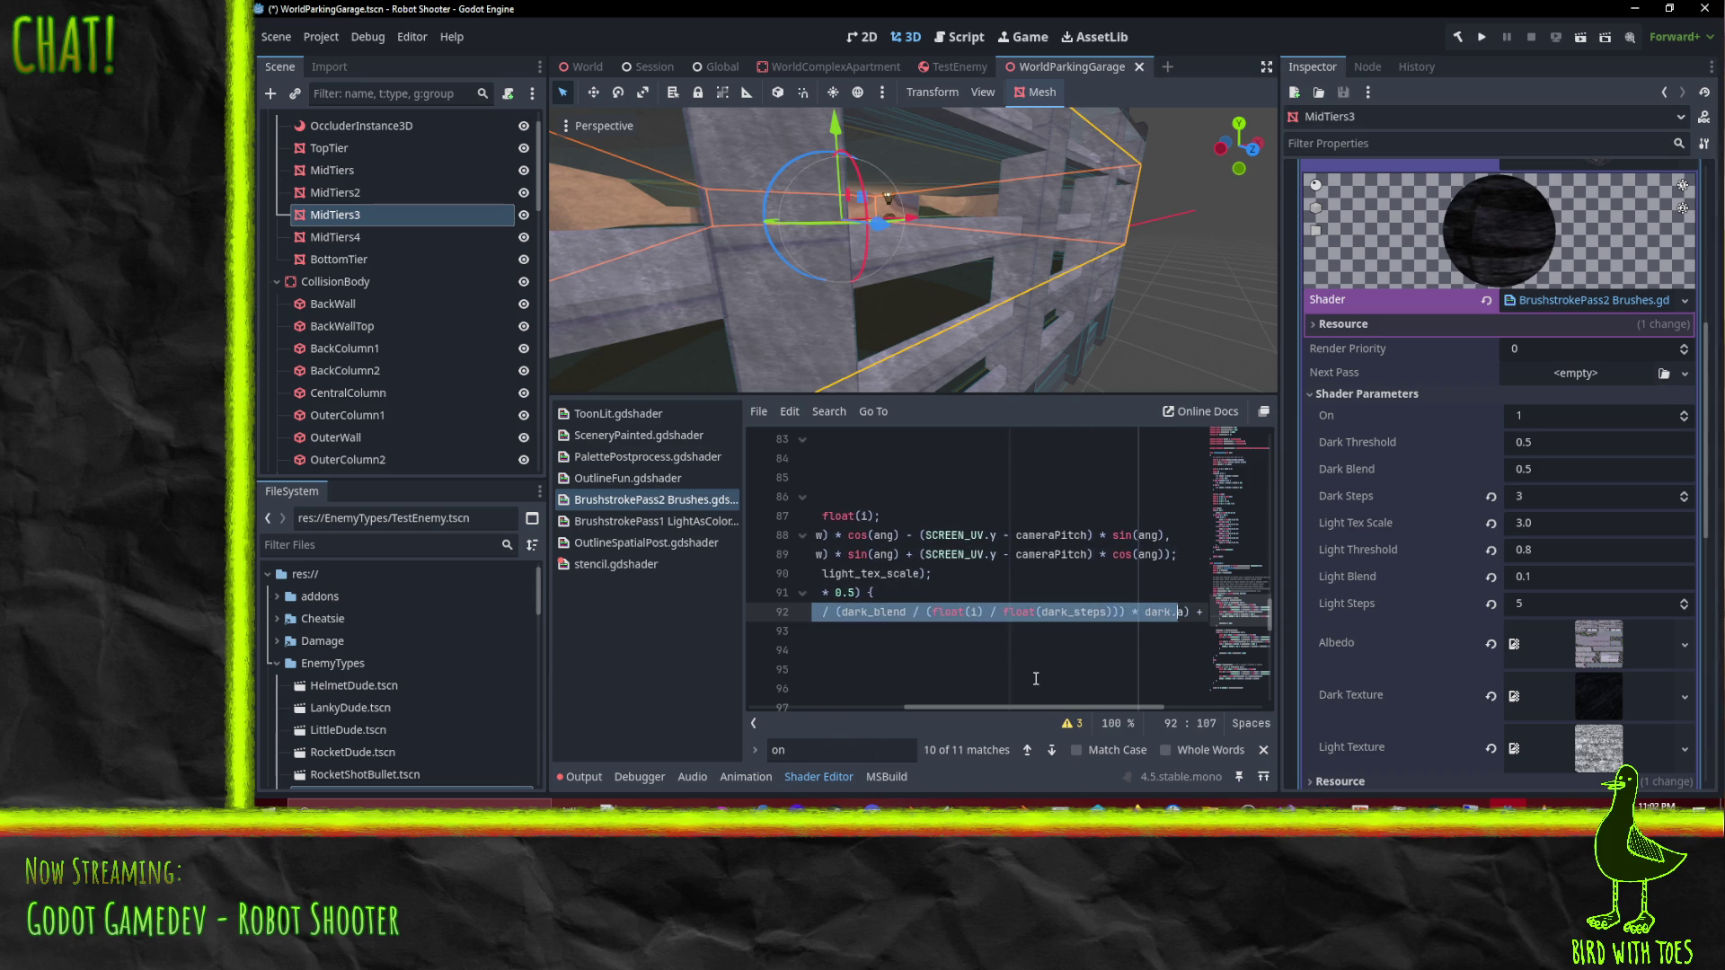
{"action": "key", "text": "BackSpace"}
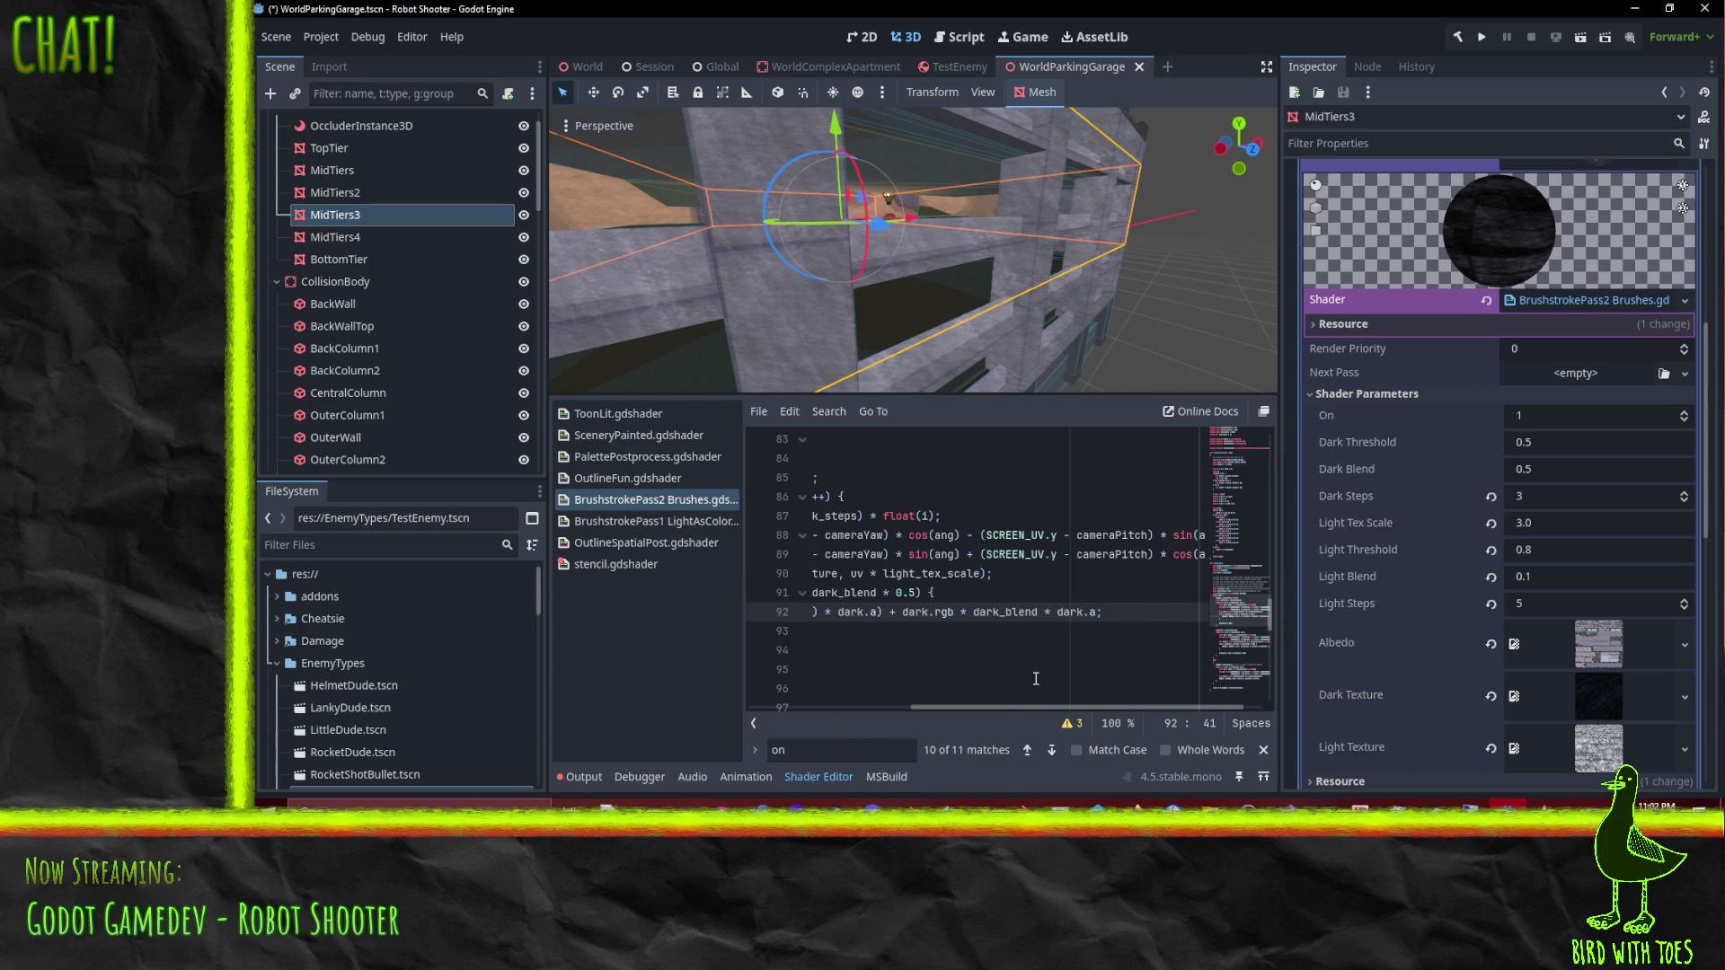
{"action": "type", "text": "adjusted"}
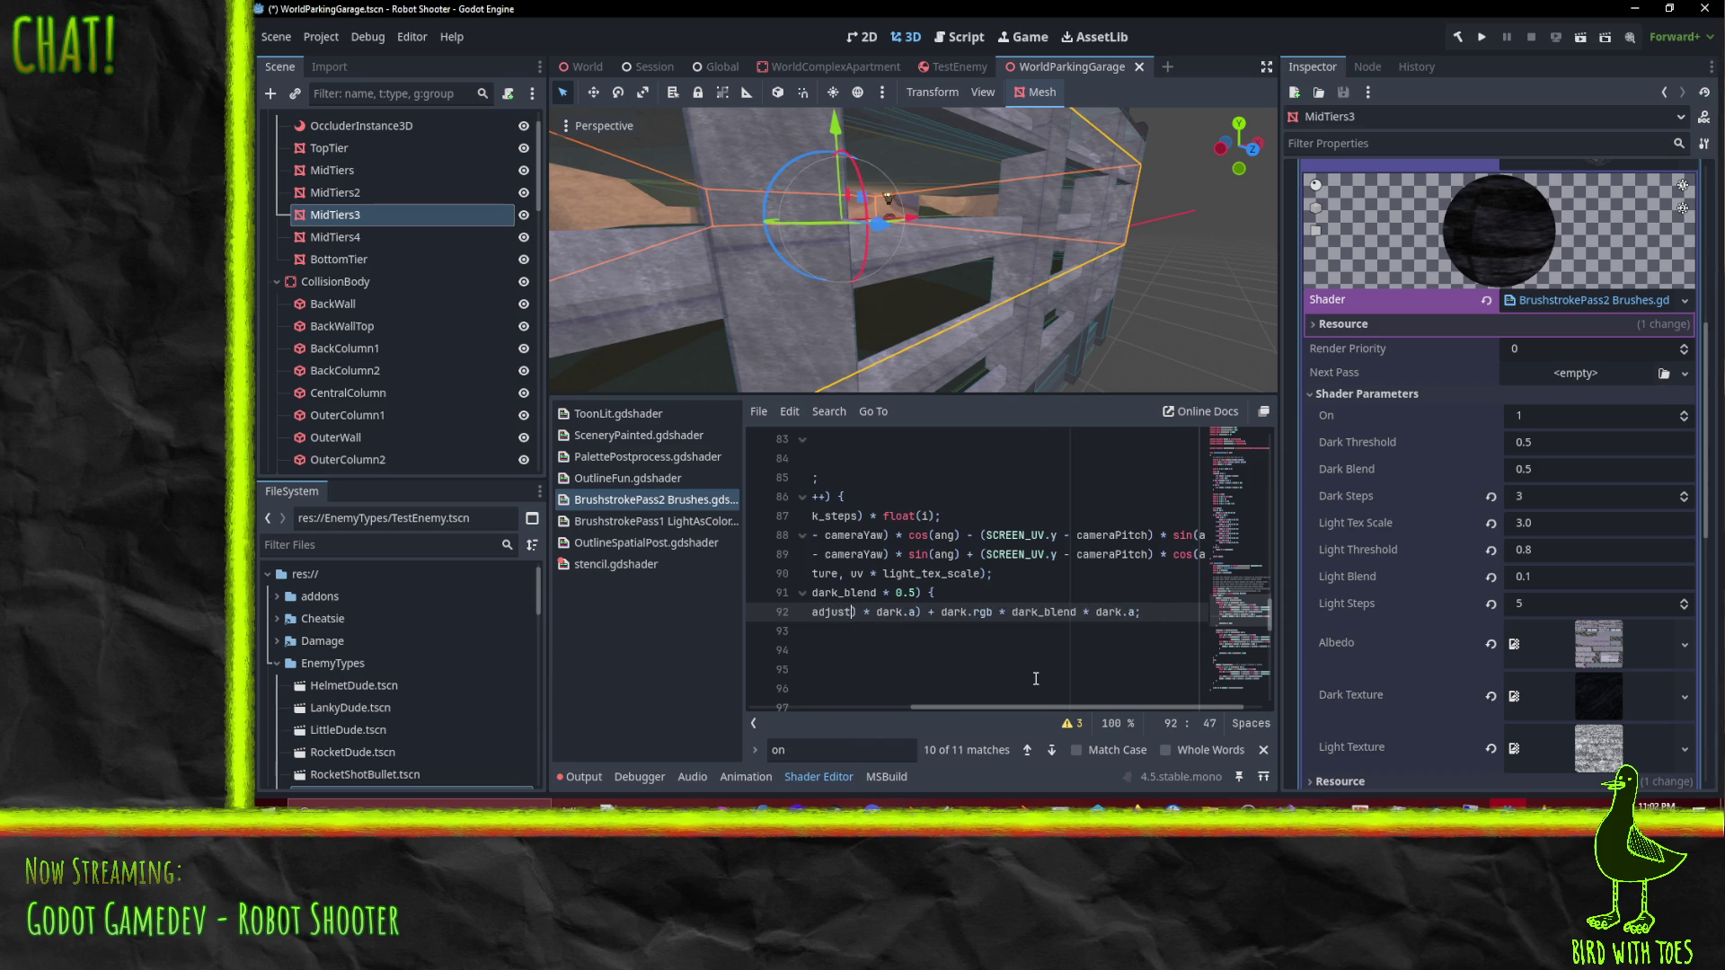
{"action": "type", "text": "_dark_bla"}
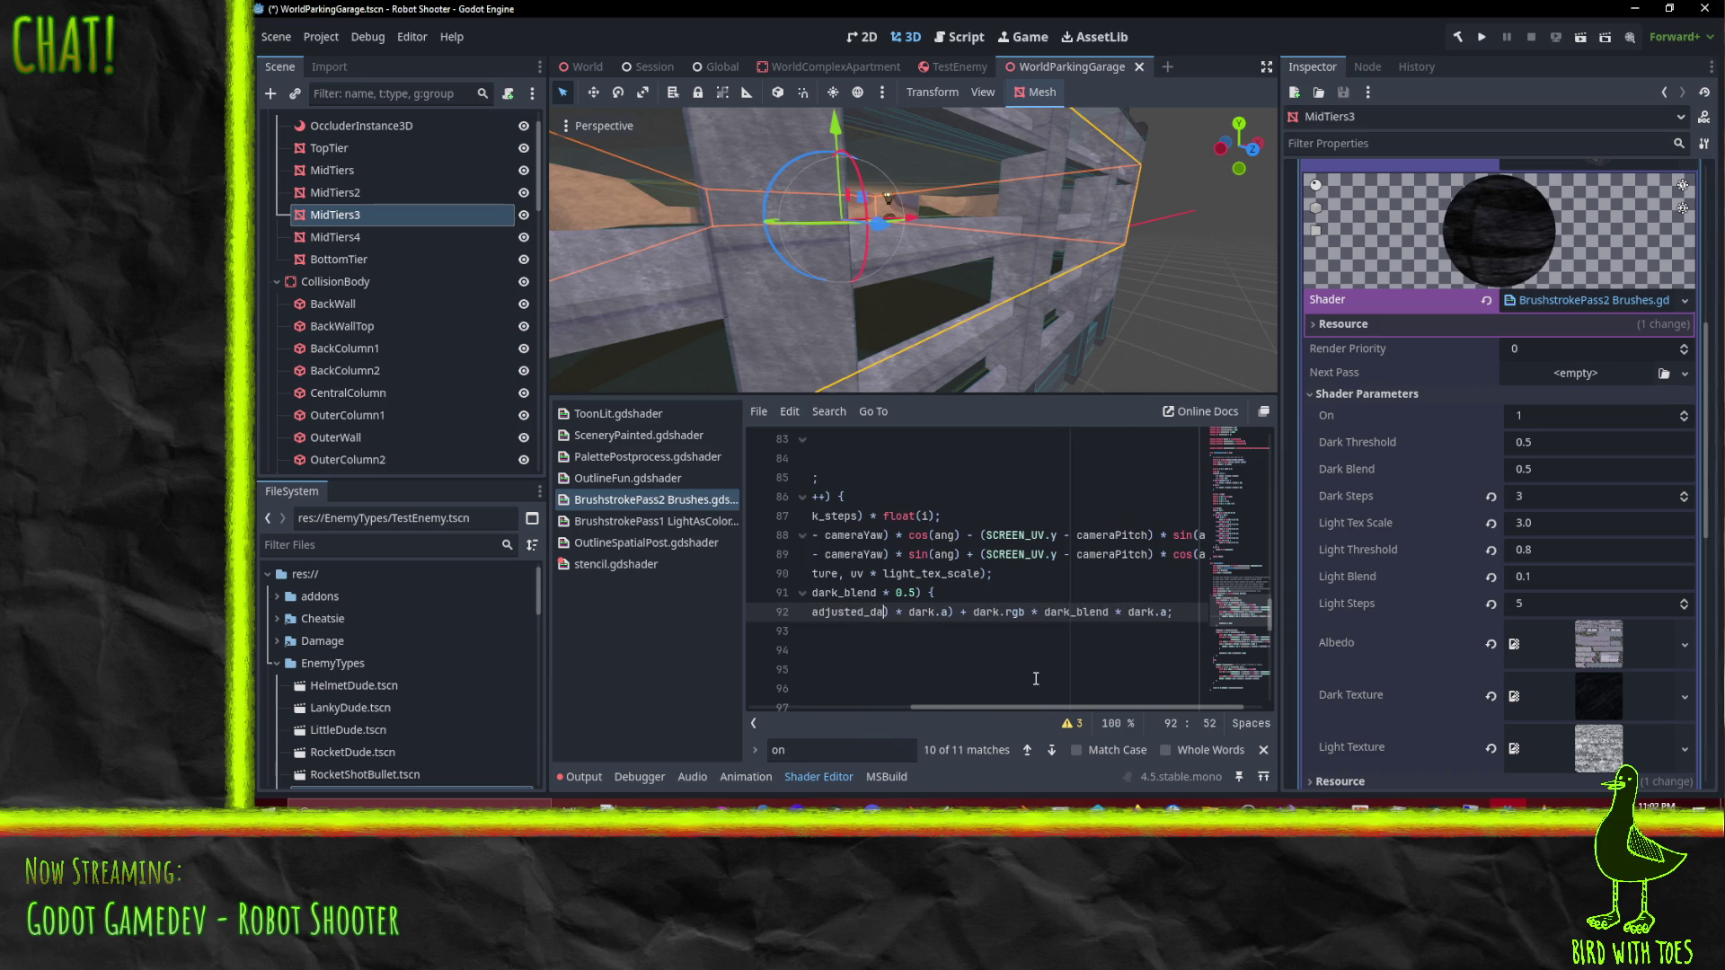
{"action": "type", "text": "nd"}
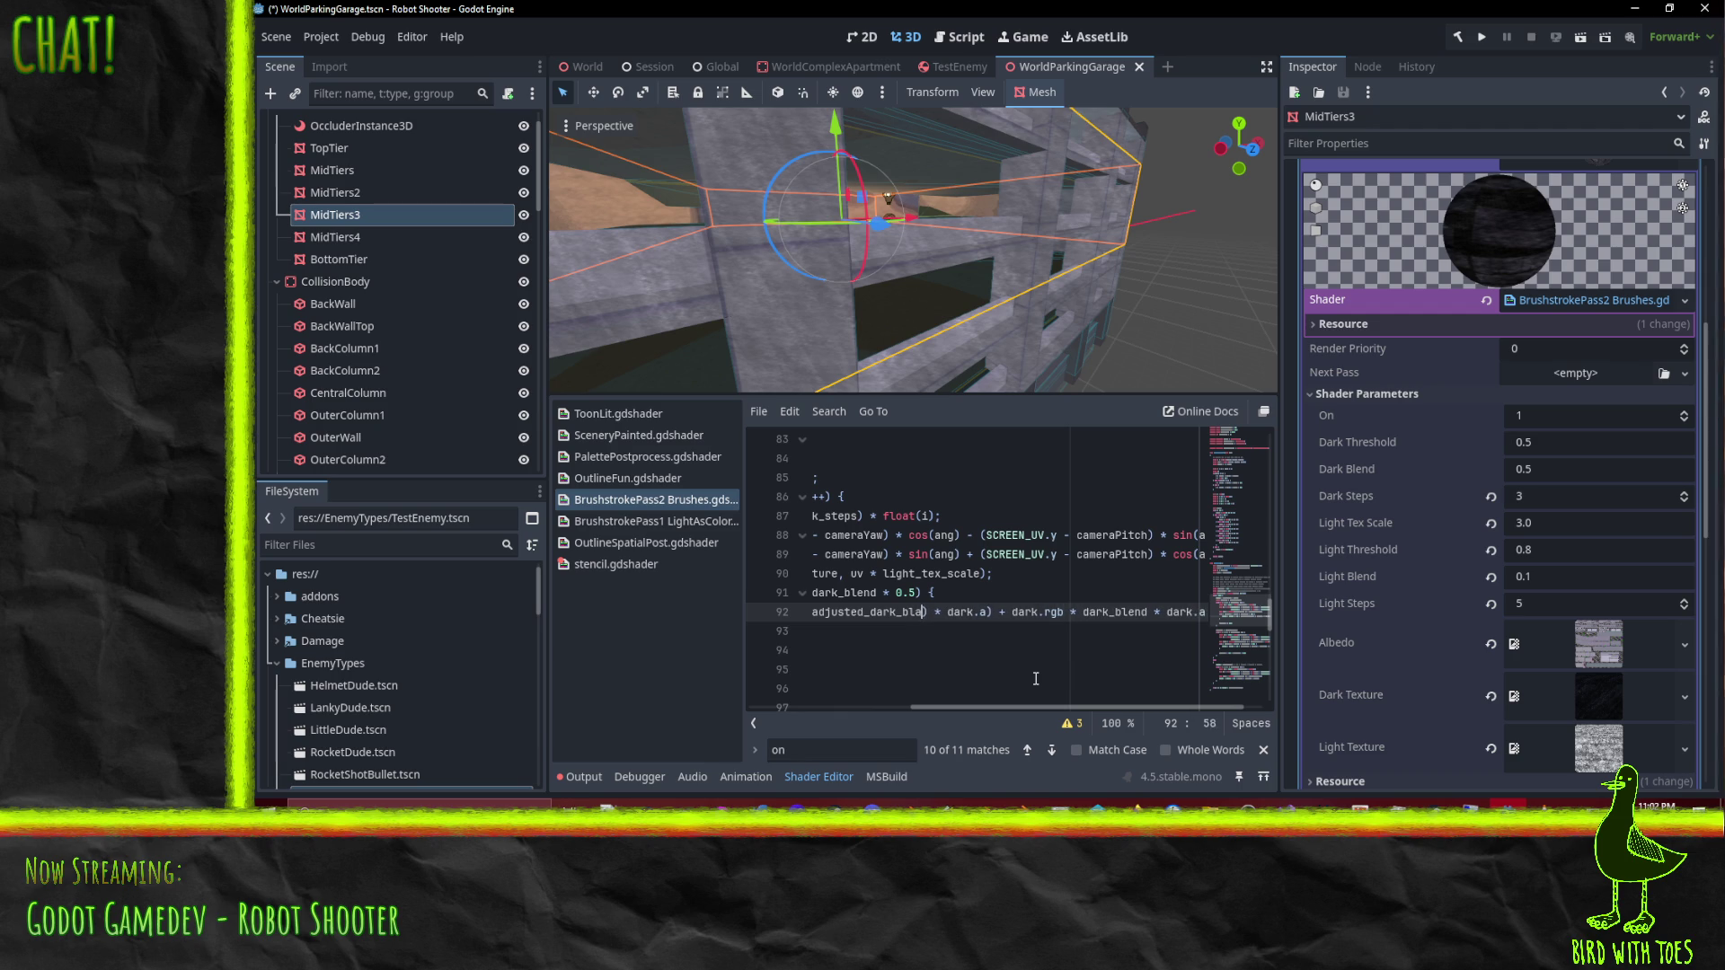
Step: Declare float adjusted_dark_blend on a new line 92 holding the pasted blend expression
{"action": "key", "text": "End"}
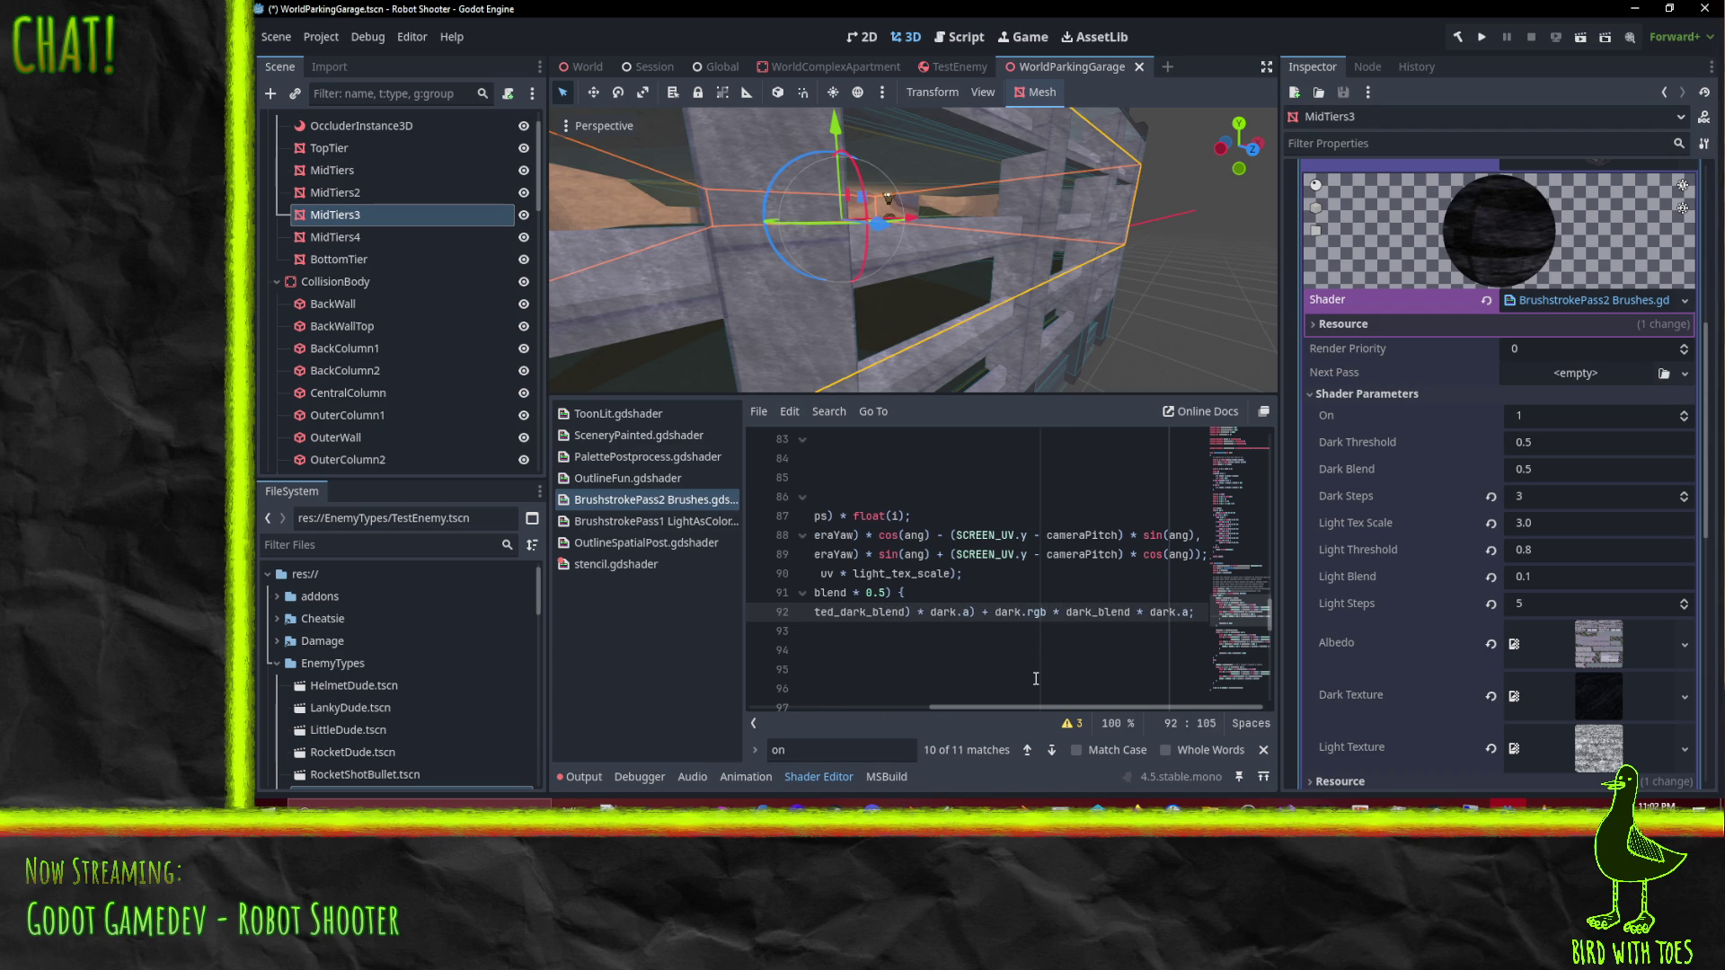
{"action": "key", "text": "Up"}
{"action": "key", "text": "Return"}
{"action": "type", "text": "float adju"}
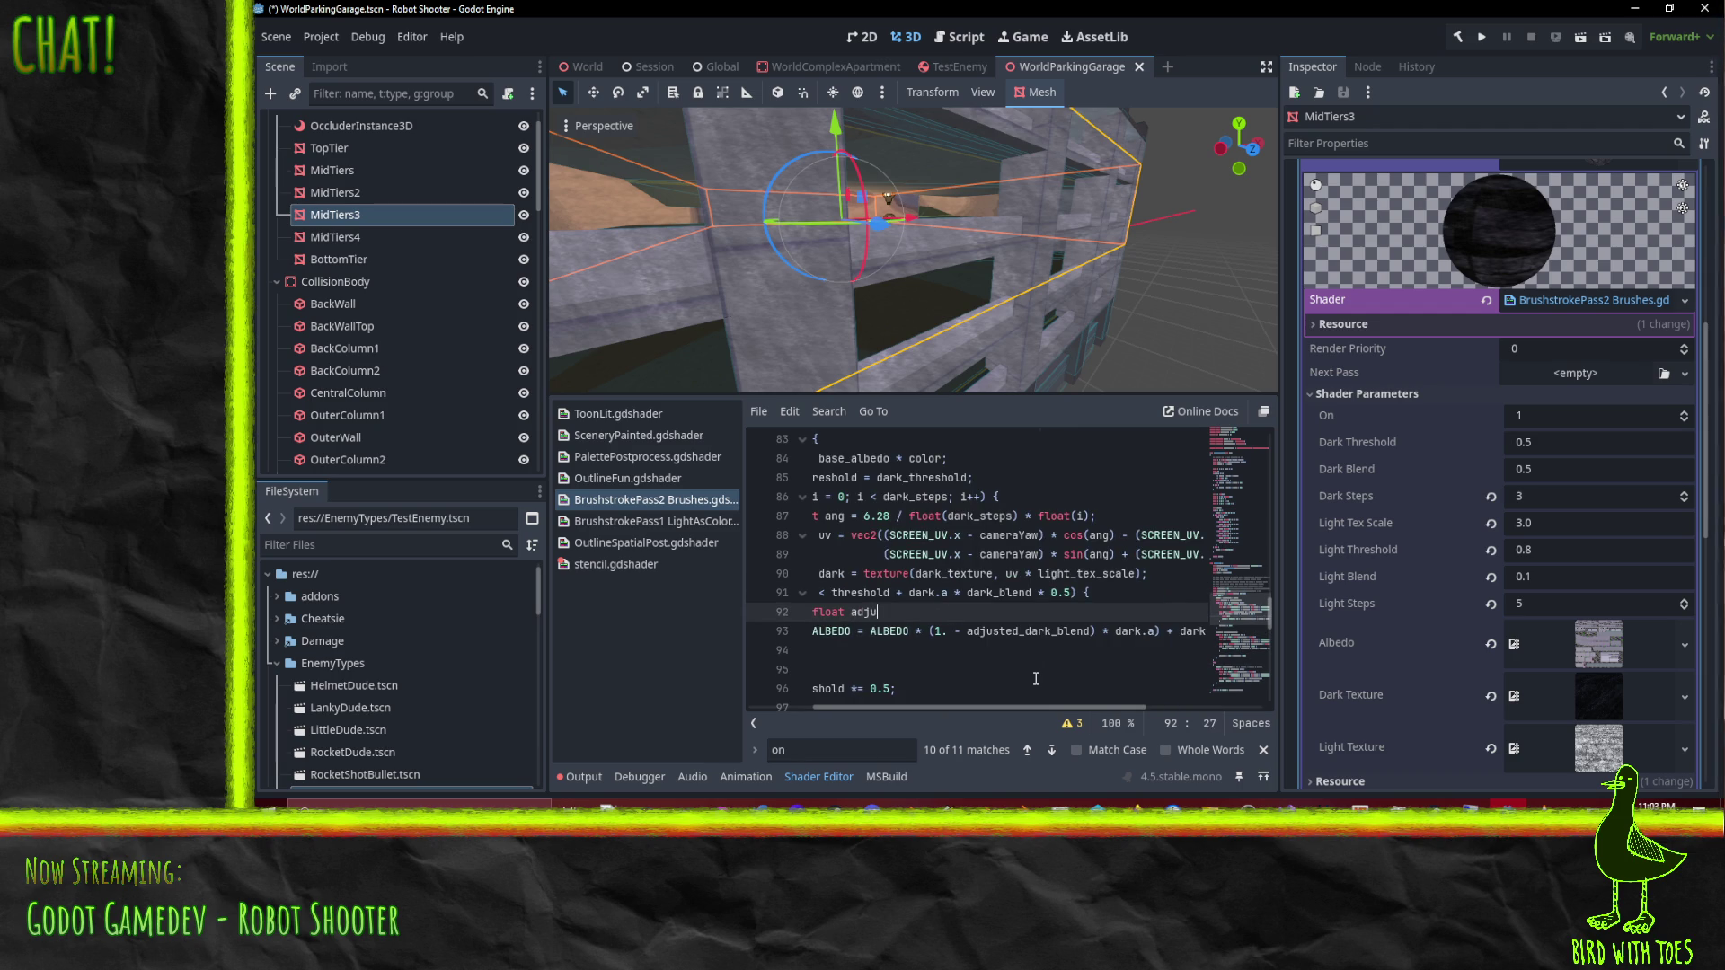
{"action": "type", "text": "sted_dark_"}
{"action": "type", "text": "blend / (dark_blend / ("}
{"action": "type", "text": "dark_blend / (dark_blend / (float(i) / float(dark_steps))"}
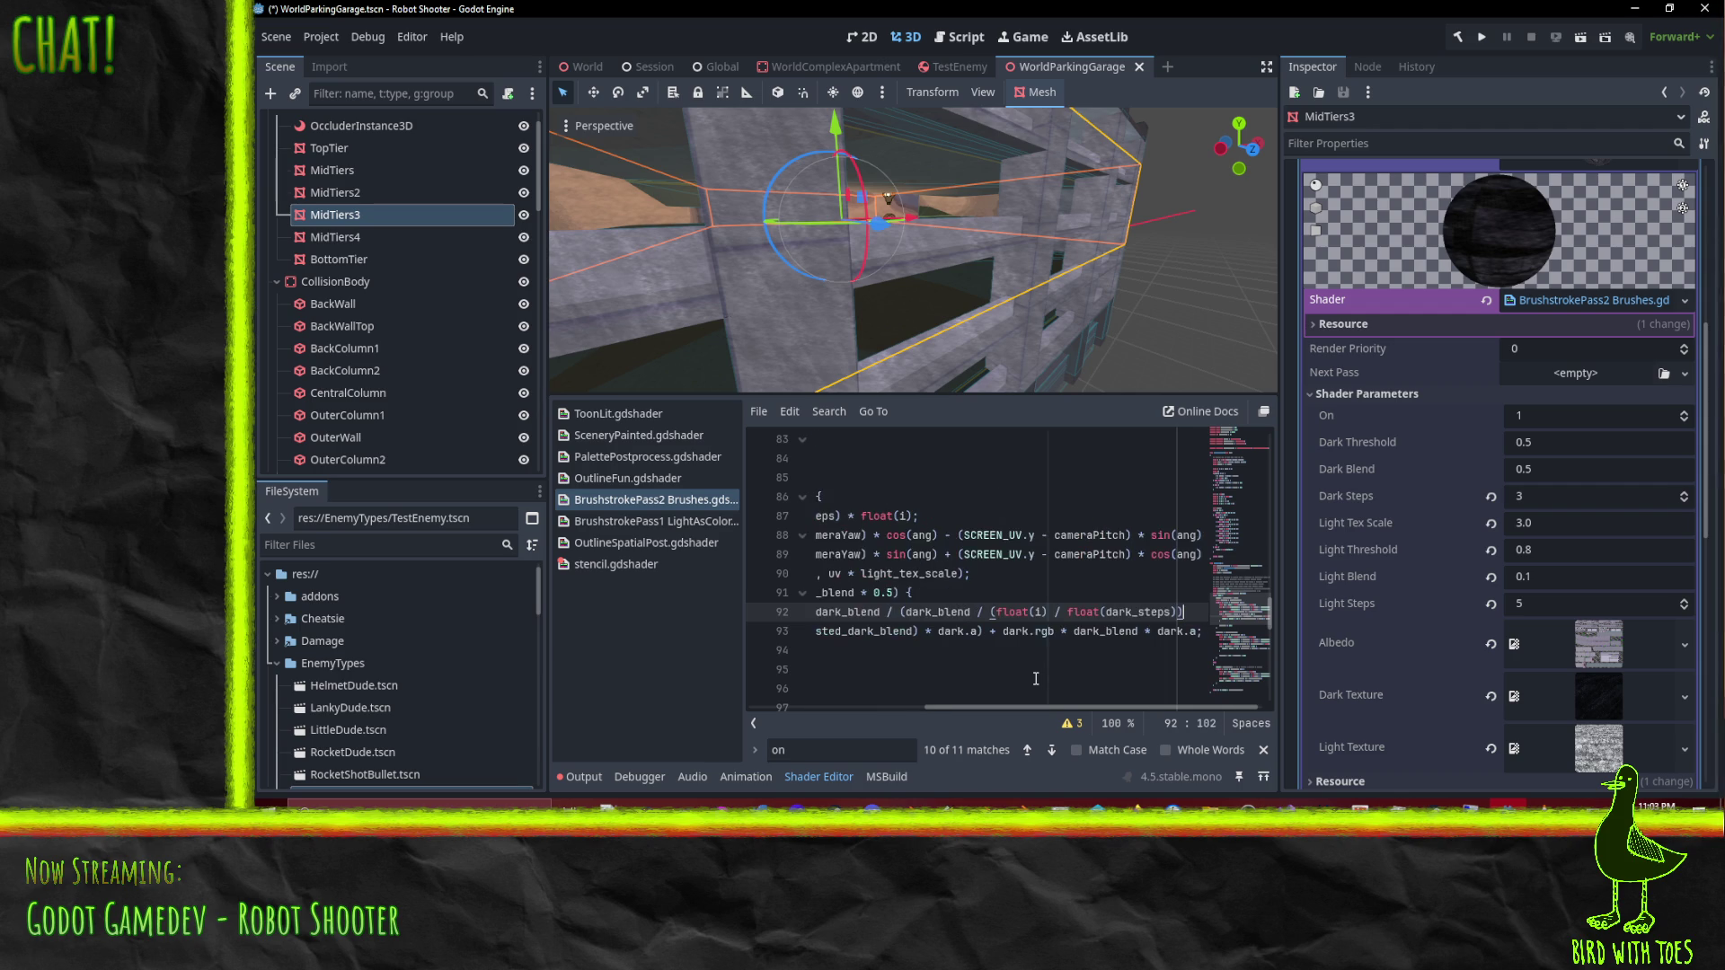
Step: Balance parentheses: add a closing one on line 92, remove the extra on line 93
{"action": "double_click", "coordinate": [884, 630]}
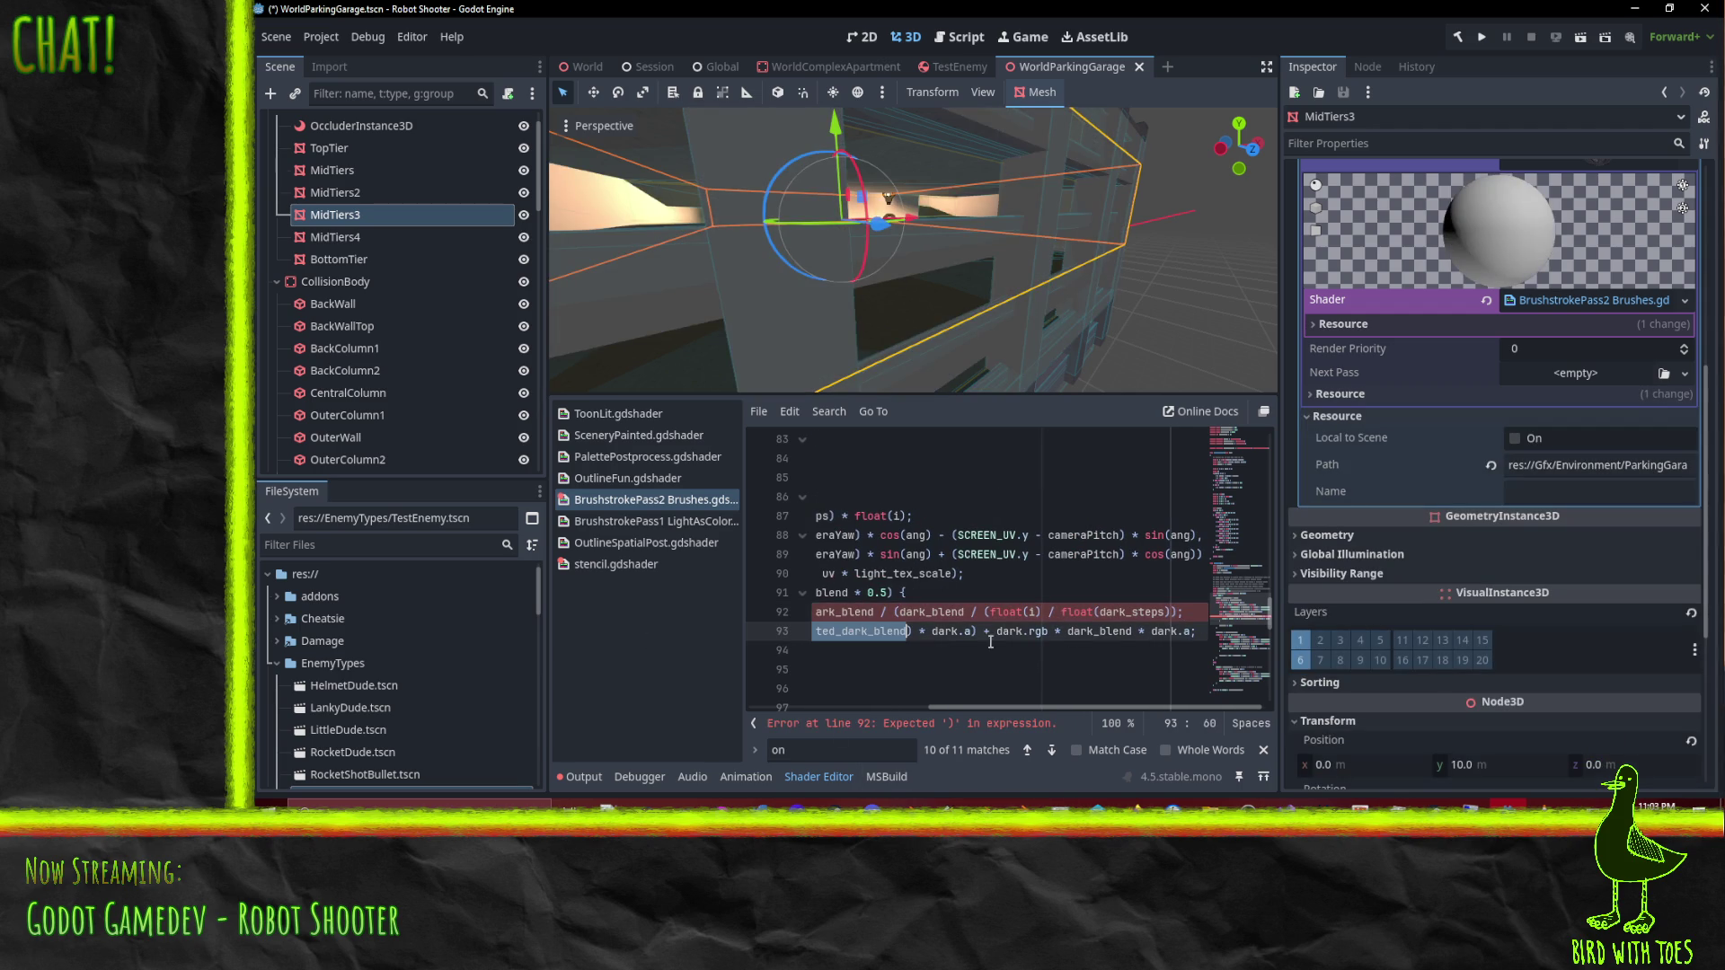
{"action": "left_click", "coordinate": [1079, 612]}
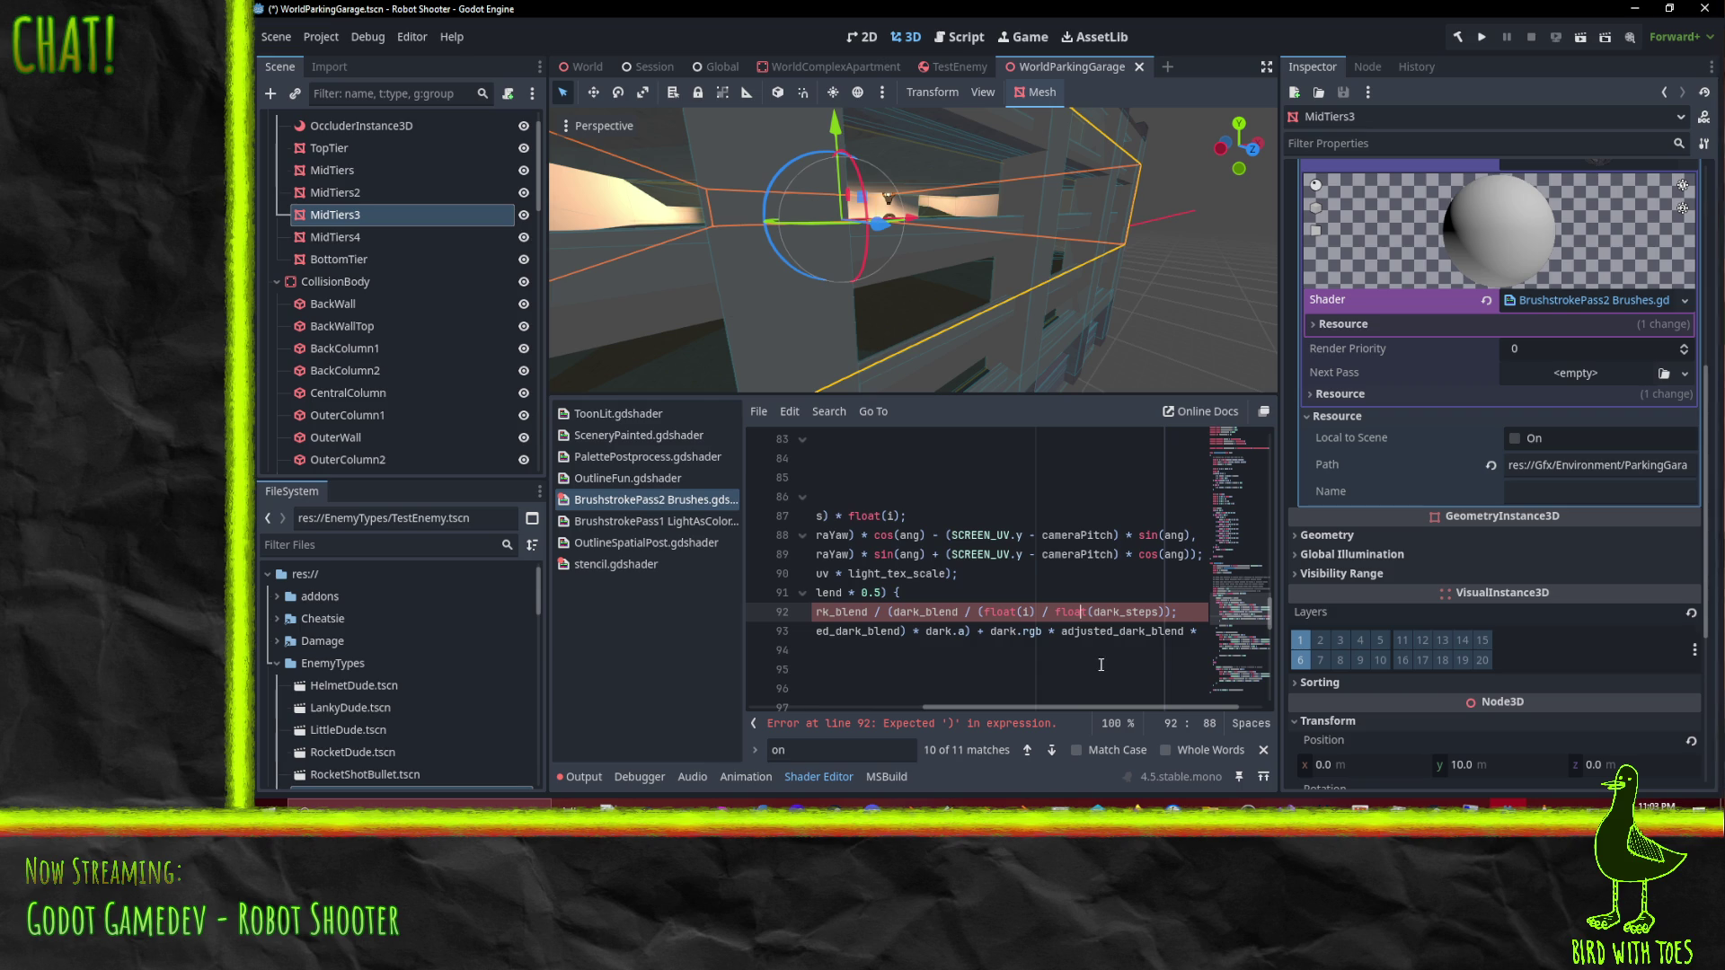
{"action": "key", "text": "Home"}
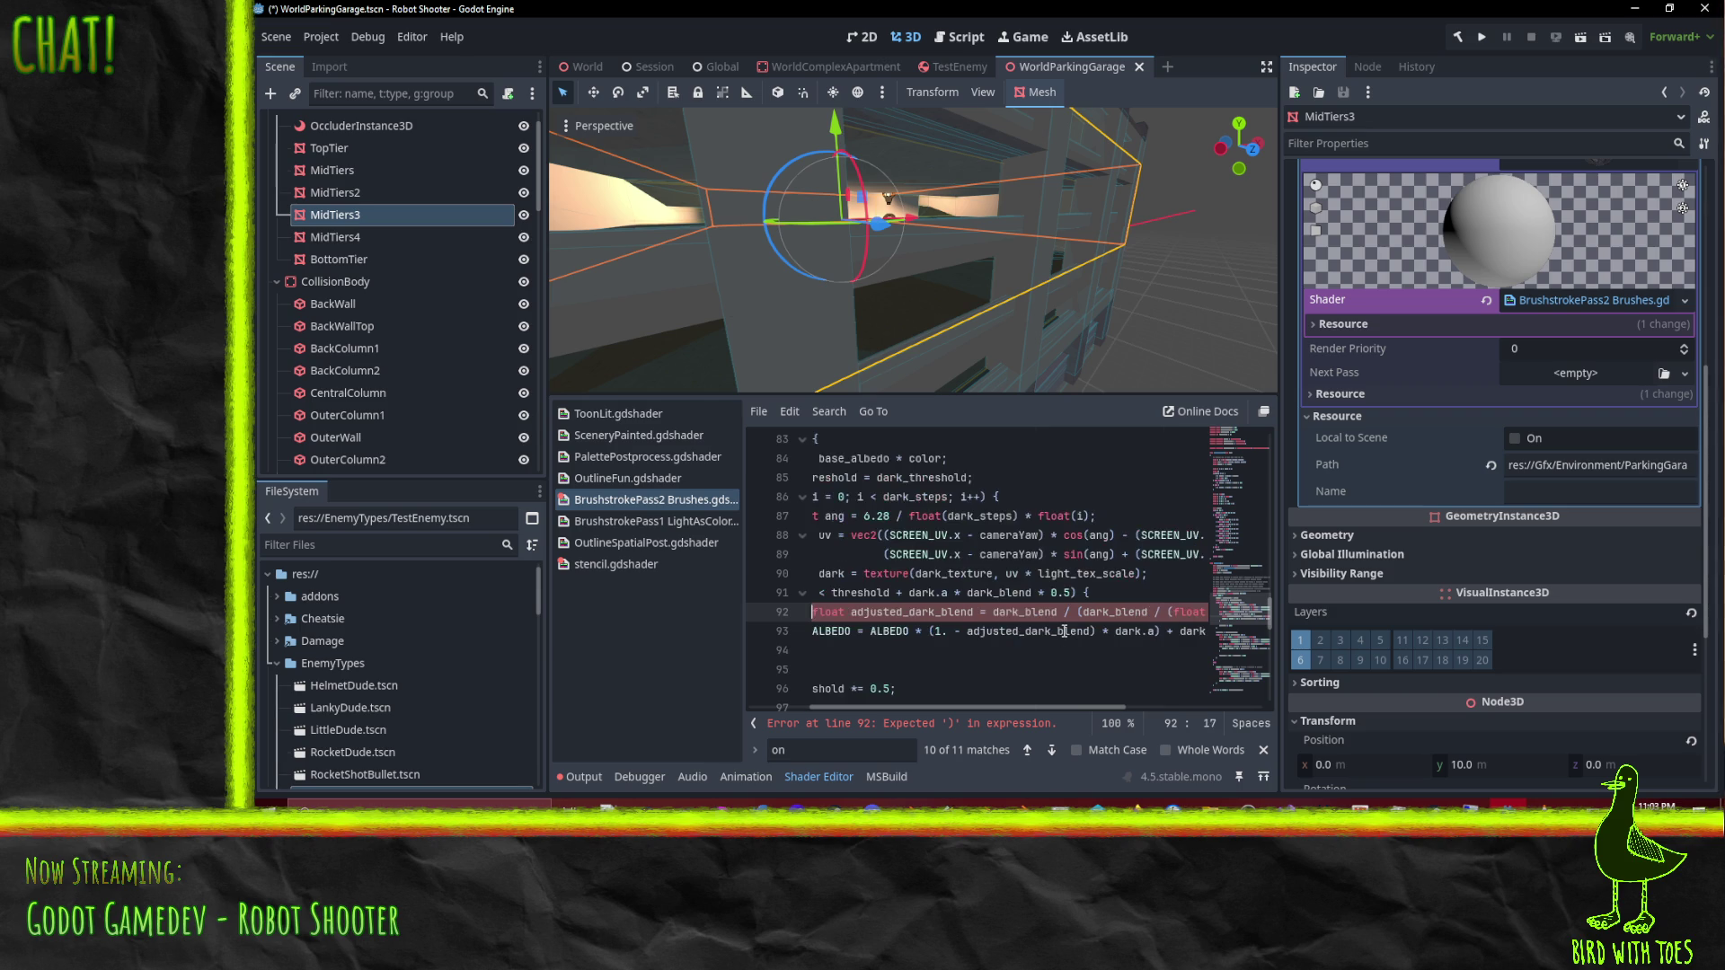
{"action": "key", "text": "End"}
{"action": "type", "text": ")"}
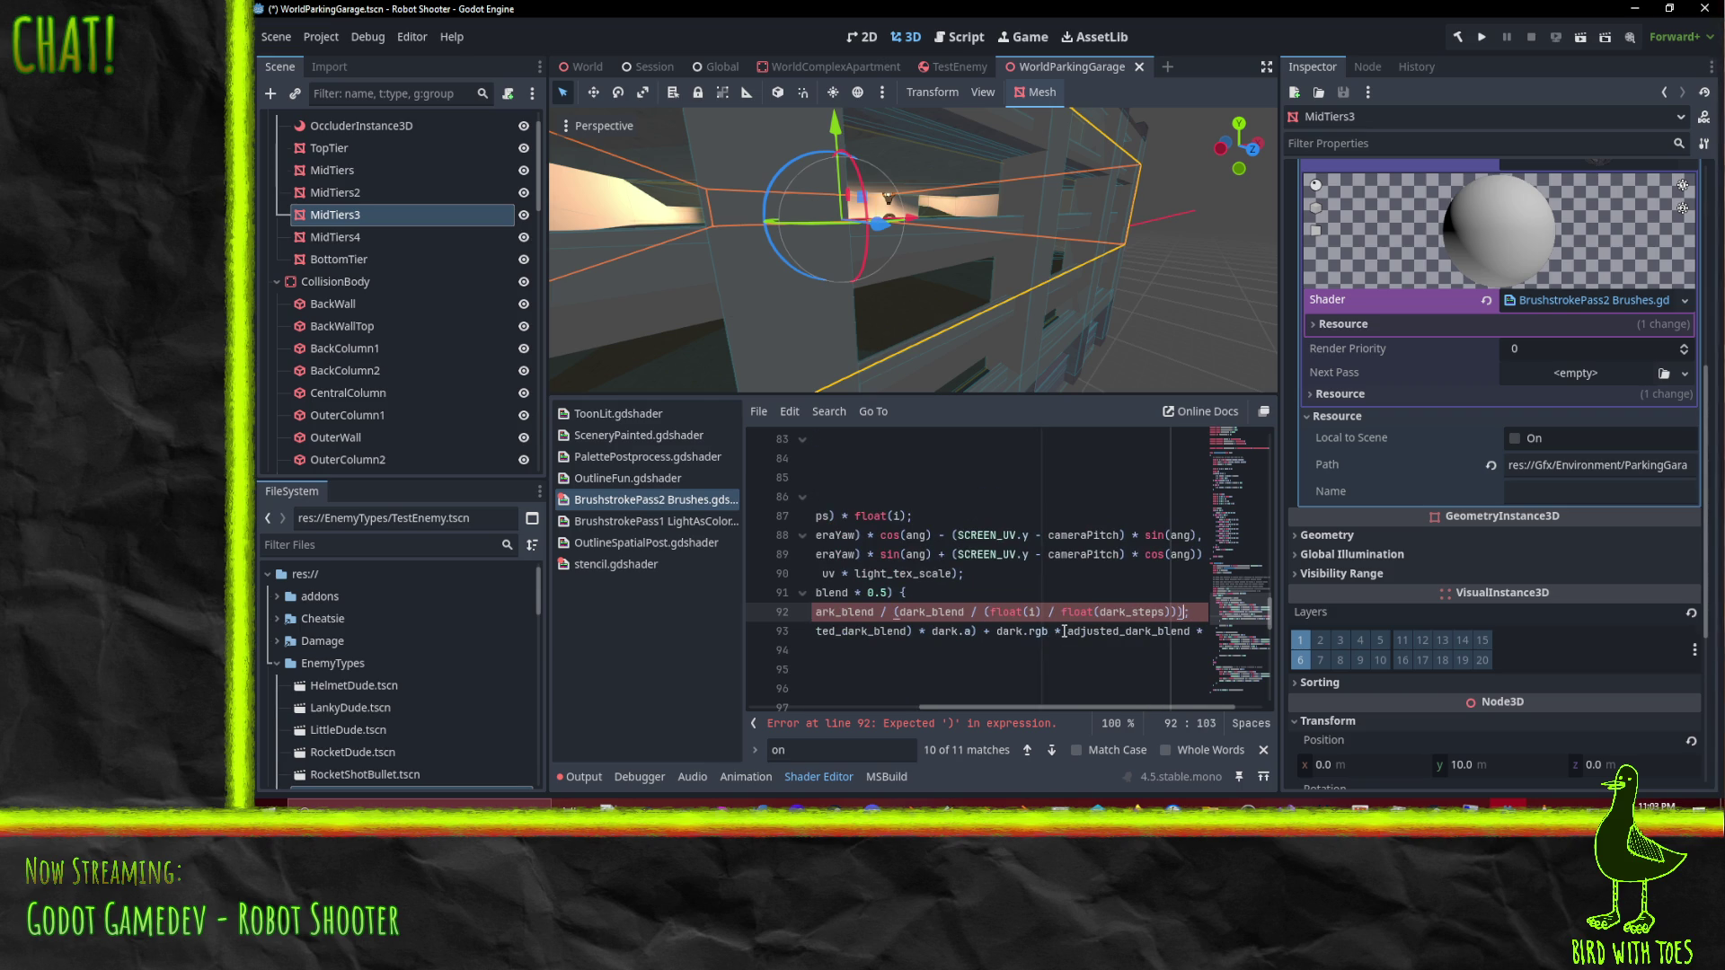
{"action": "key", "text": "Home"}
{"action": "key", "text": "Down"}
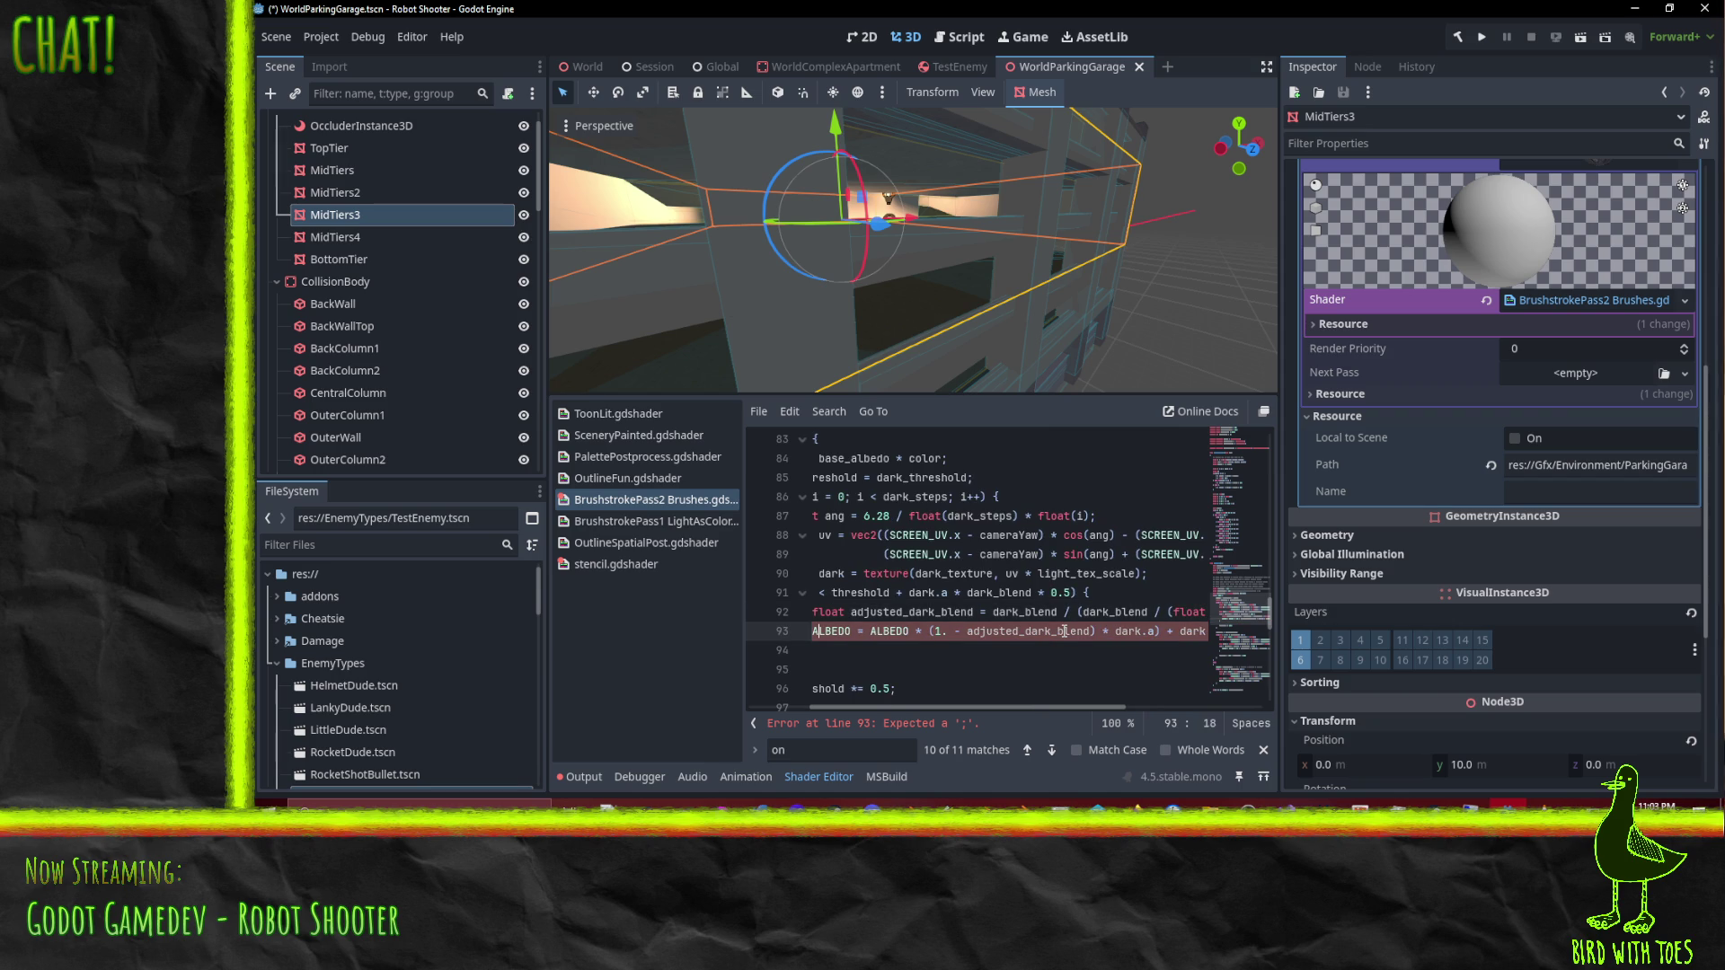
{"action": "key", "text": "ctrl+Right"}
{"action": "key", "text": "ctrl+Right"}
{"action": "key", "text": "ctrl+Right"}
{"action": "key", "text": "Delete"}
{"action": "key", "text": "End"}
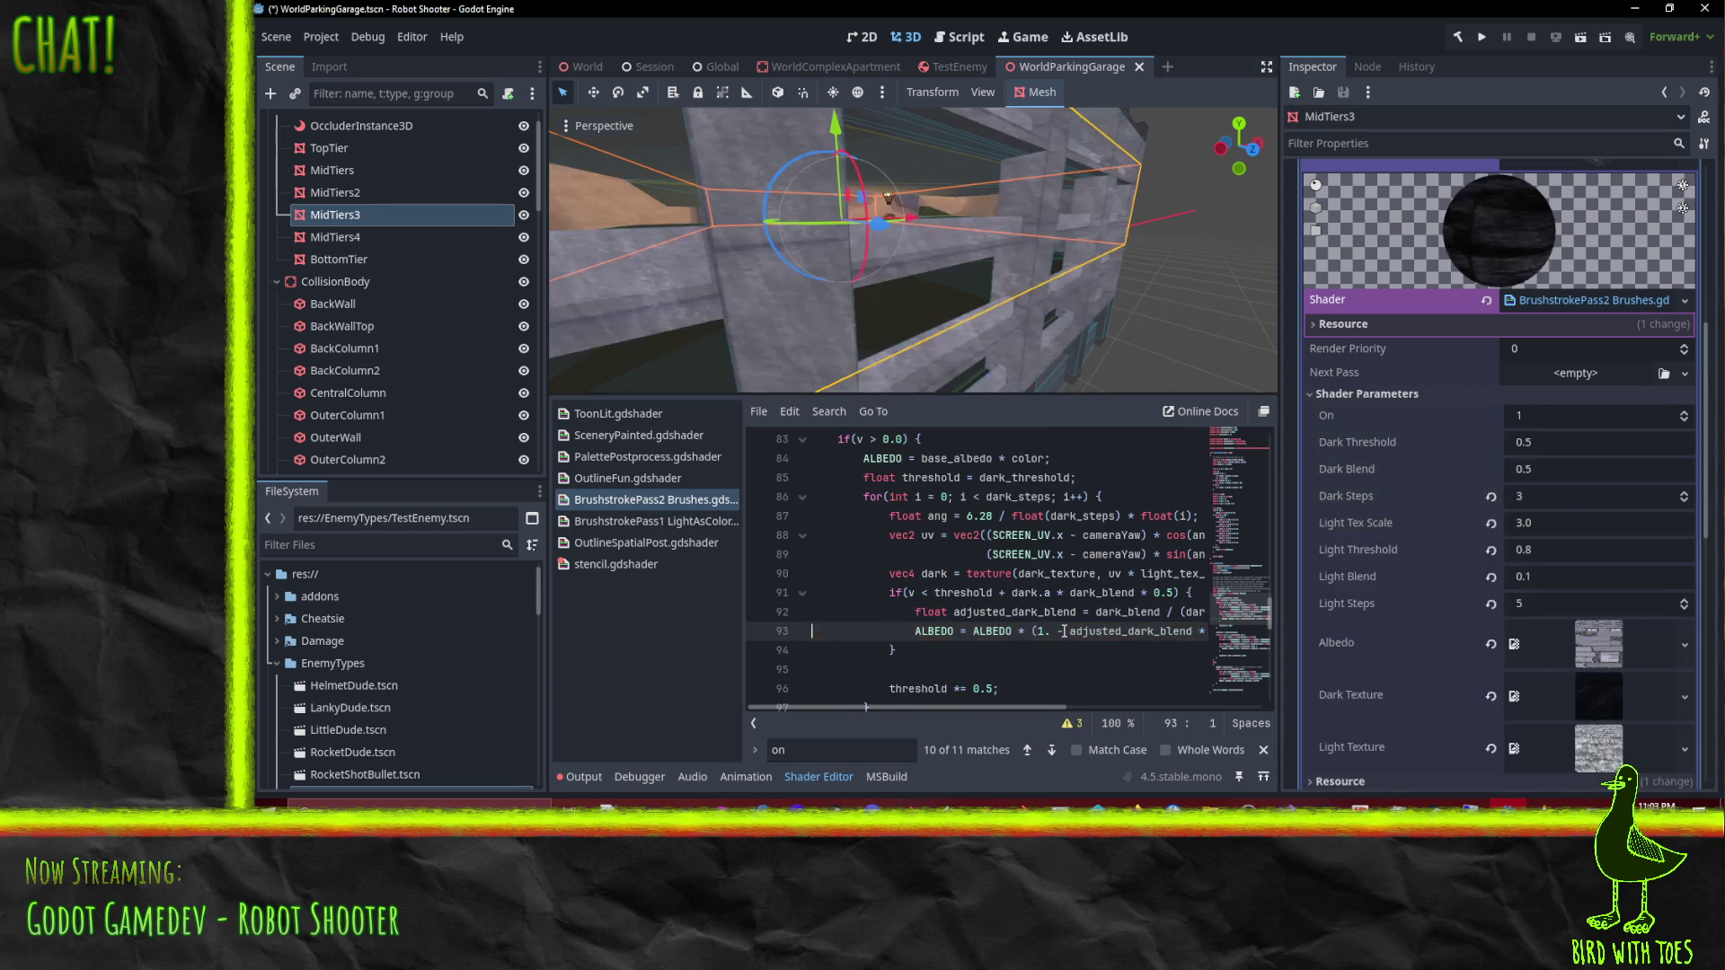
Step: Try Dark Steps values between 3 and 10 on the garage wall, settling on 5
{"action": "mouse_move", "coordinate": [864, 332]}
{"action": "left_mouse_down"}
{"action": "mouse_move", "coordinate": [995, 304]}
{"action": "mouse_move", "coordinate": [980, 299]}
{"action": "mouse_move", "coordinate": [1025, 311]}
{"action": "mouse_move", "coordinate": [1096, 294]}
{"action": "mouse_move", "coordinate": [1089, 275]}
{"action": "mouse_move", "coordinate": [1039, 300]}
{"action": "mouse_move", "coordinate": [1105, 310]}
{"action": "left_mouse_up"}
{"action": "scroll", "coordinate": [1089, 276], "scroll_direction": "up", "scroll_amount": 3}
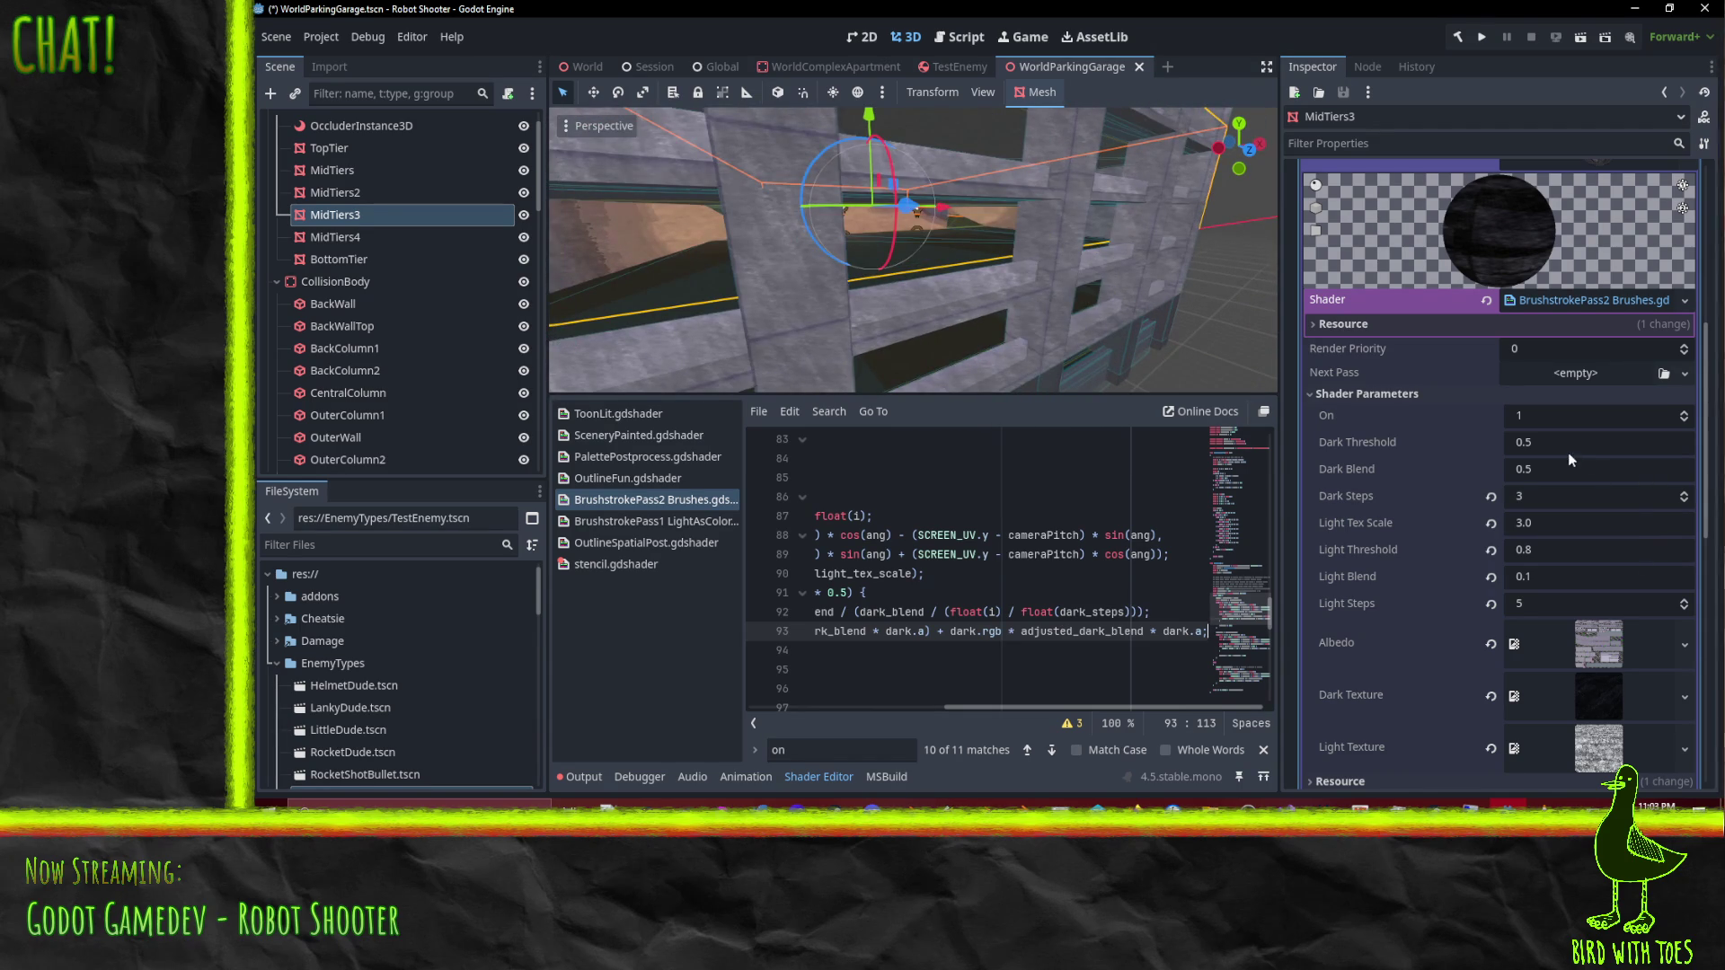
{"action": "left_click", "coordinate": [1686, 494]}
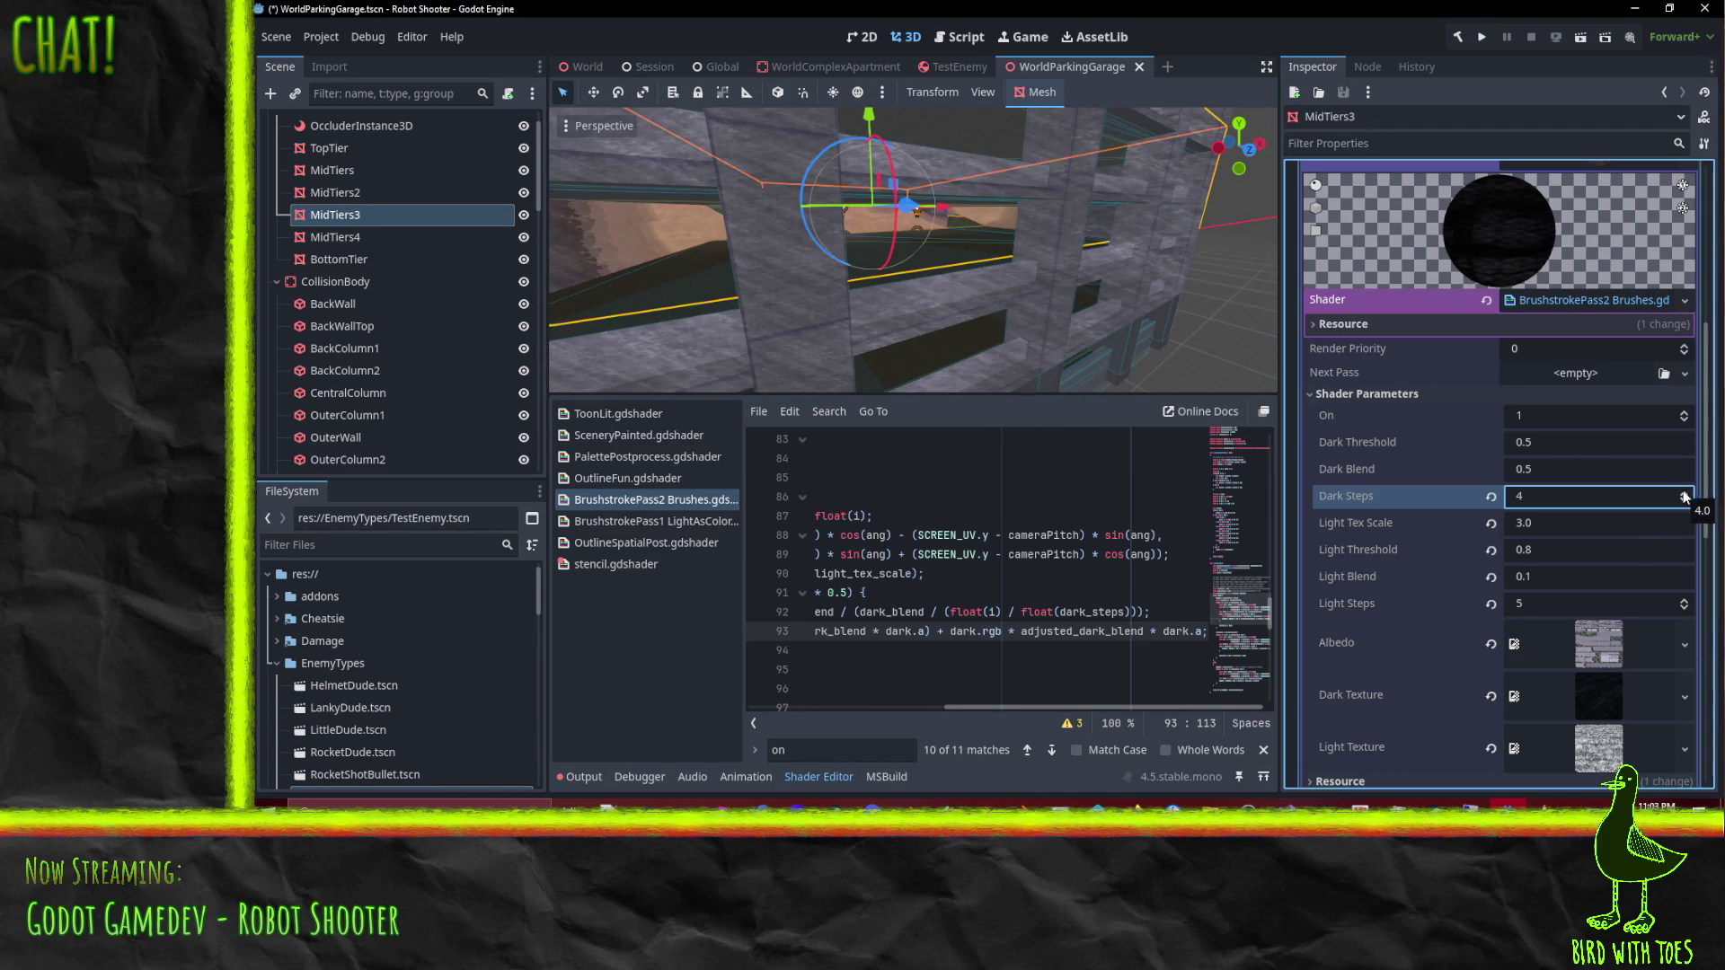
{"action": "left_click", "coordinate": [1685, 494]}
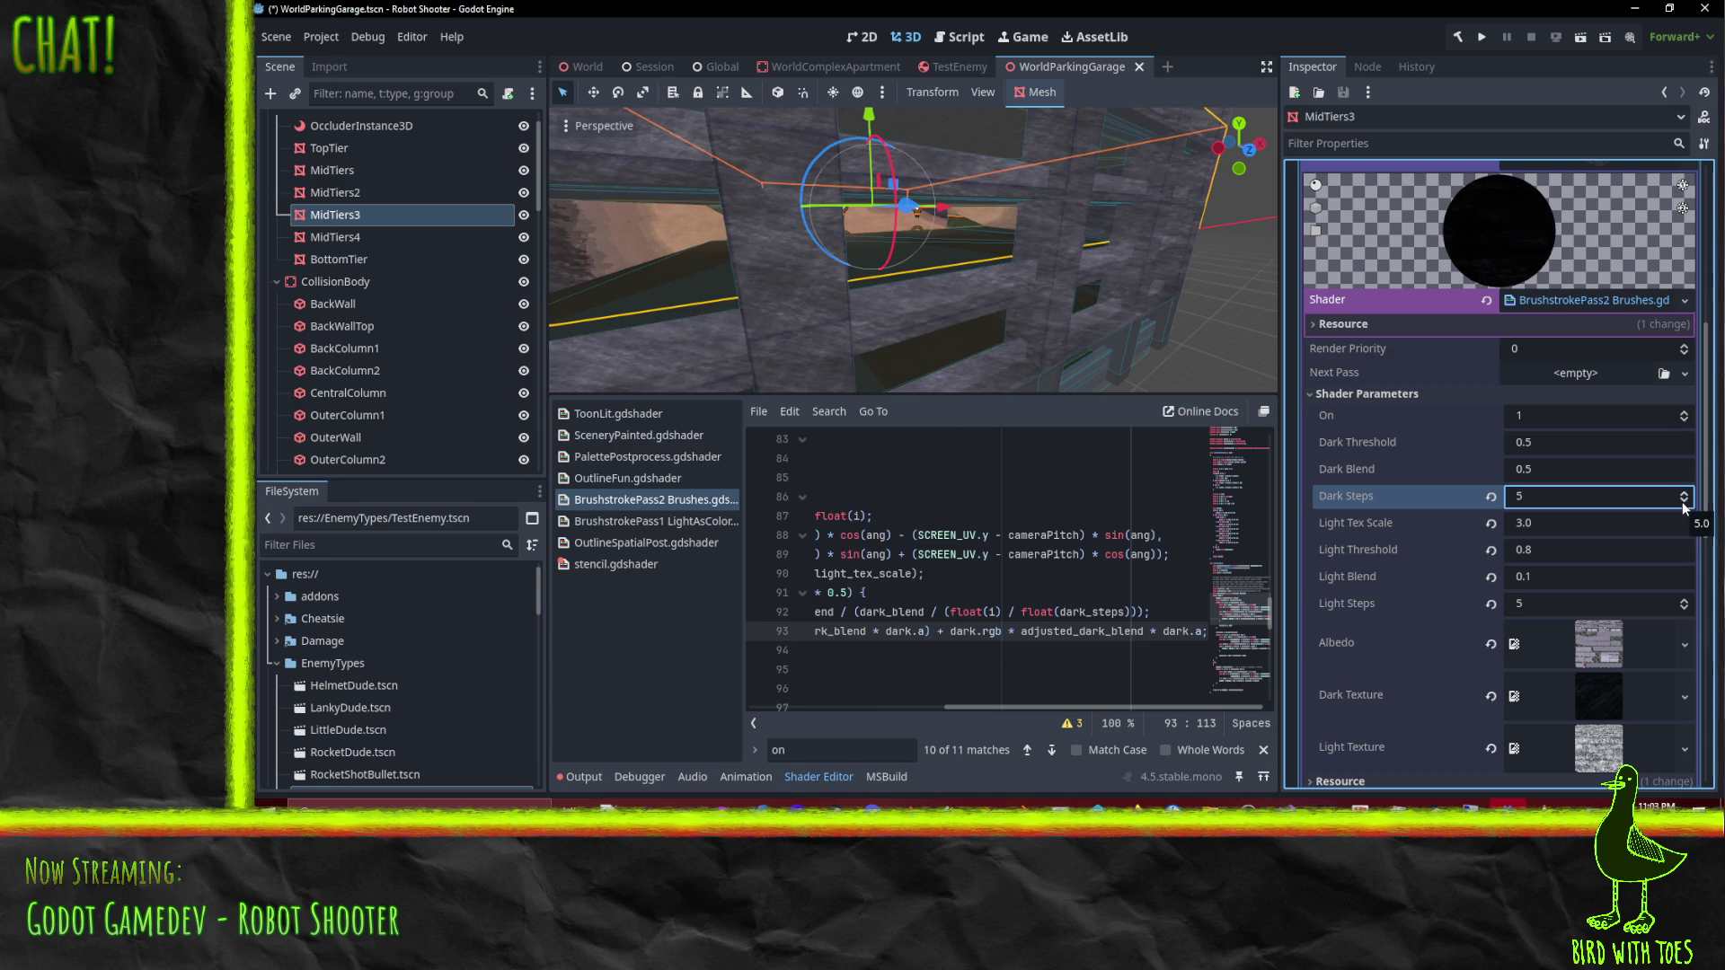
{"action": "left_click", "coordinate": [1683, 505]}
{"action": "left_click", "coordinate": [1684, 505]}
{"action": "left_click", "coordinate": [1685, 495]}
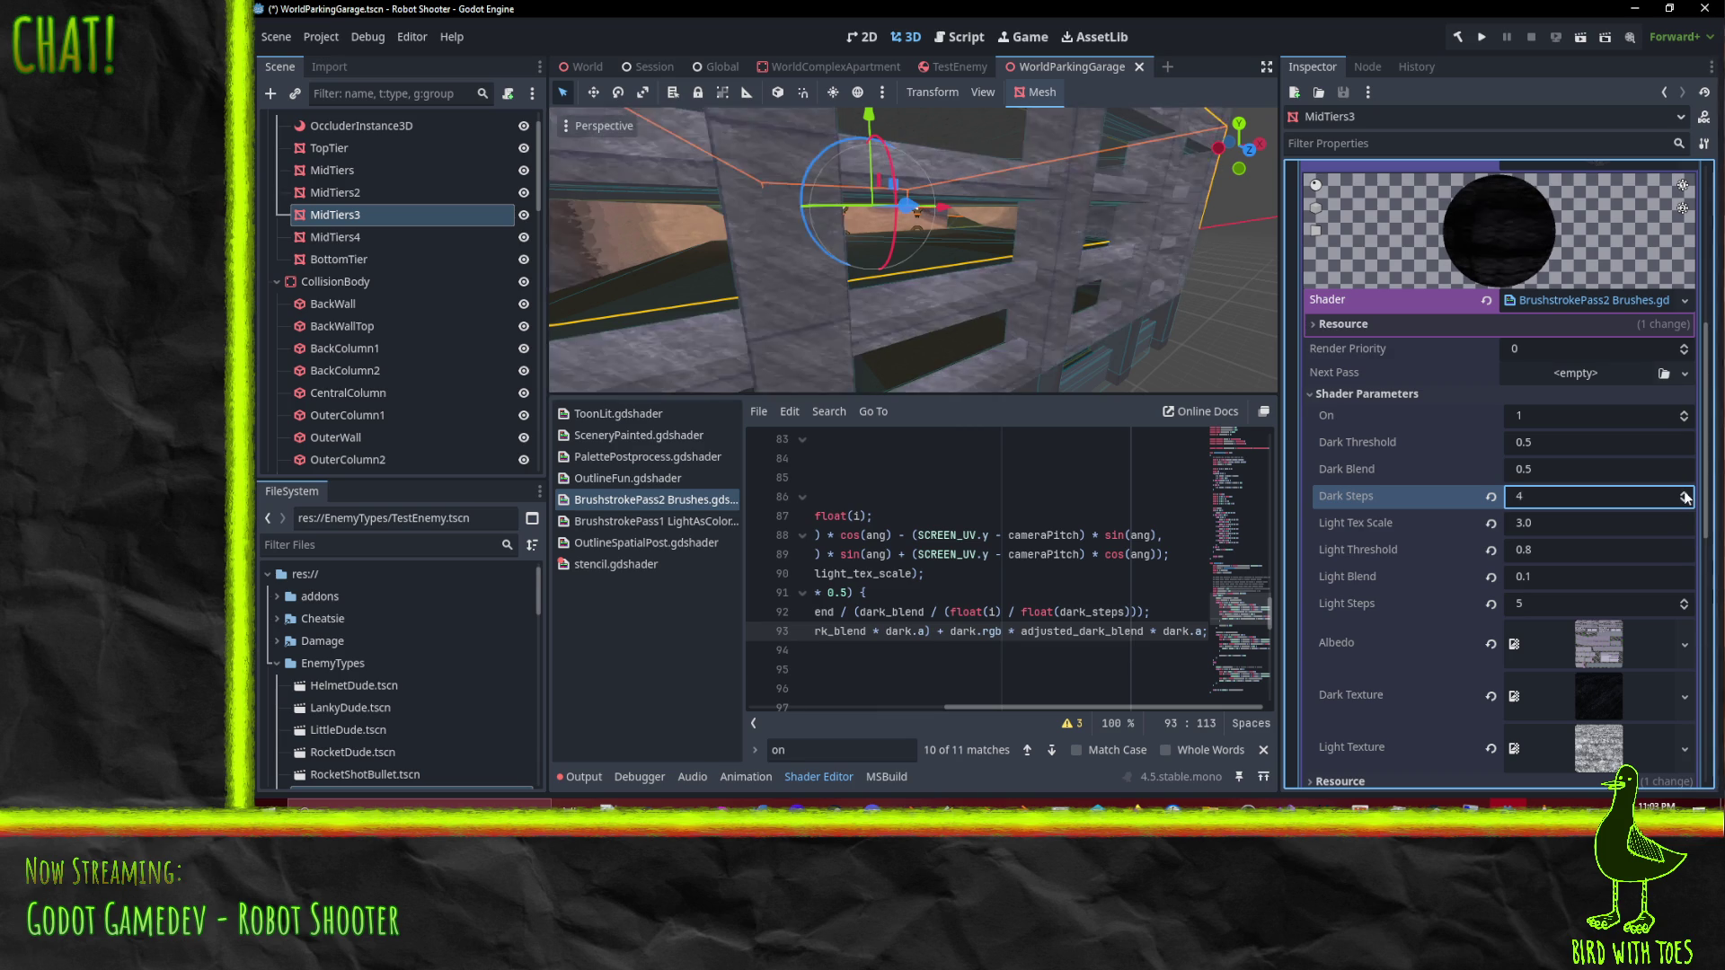
{"action": "left_click", "coordinate": [1686, 495]}
{"action": "left_click", "coordinate": [1685, 495]}
{"action": "left_click", "coordinate": [1685, 495]}
{"action": "left_click", "coordinate": [1686, 495]}
{"action": "left_click", "coordinate": [1686, 495]}
{"action": "left_click", "coordinate": [1685, 495]}
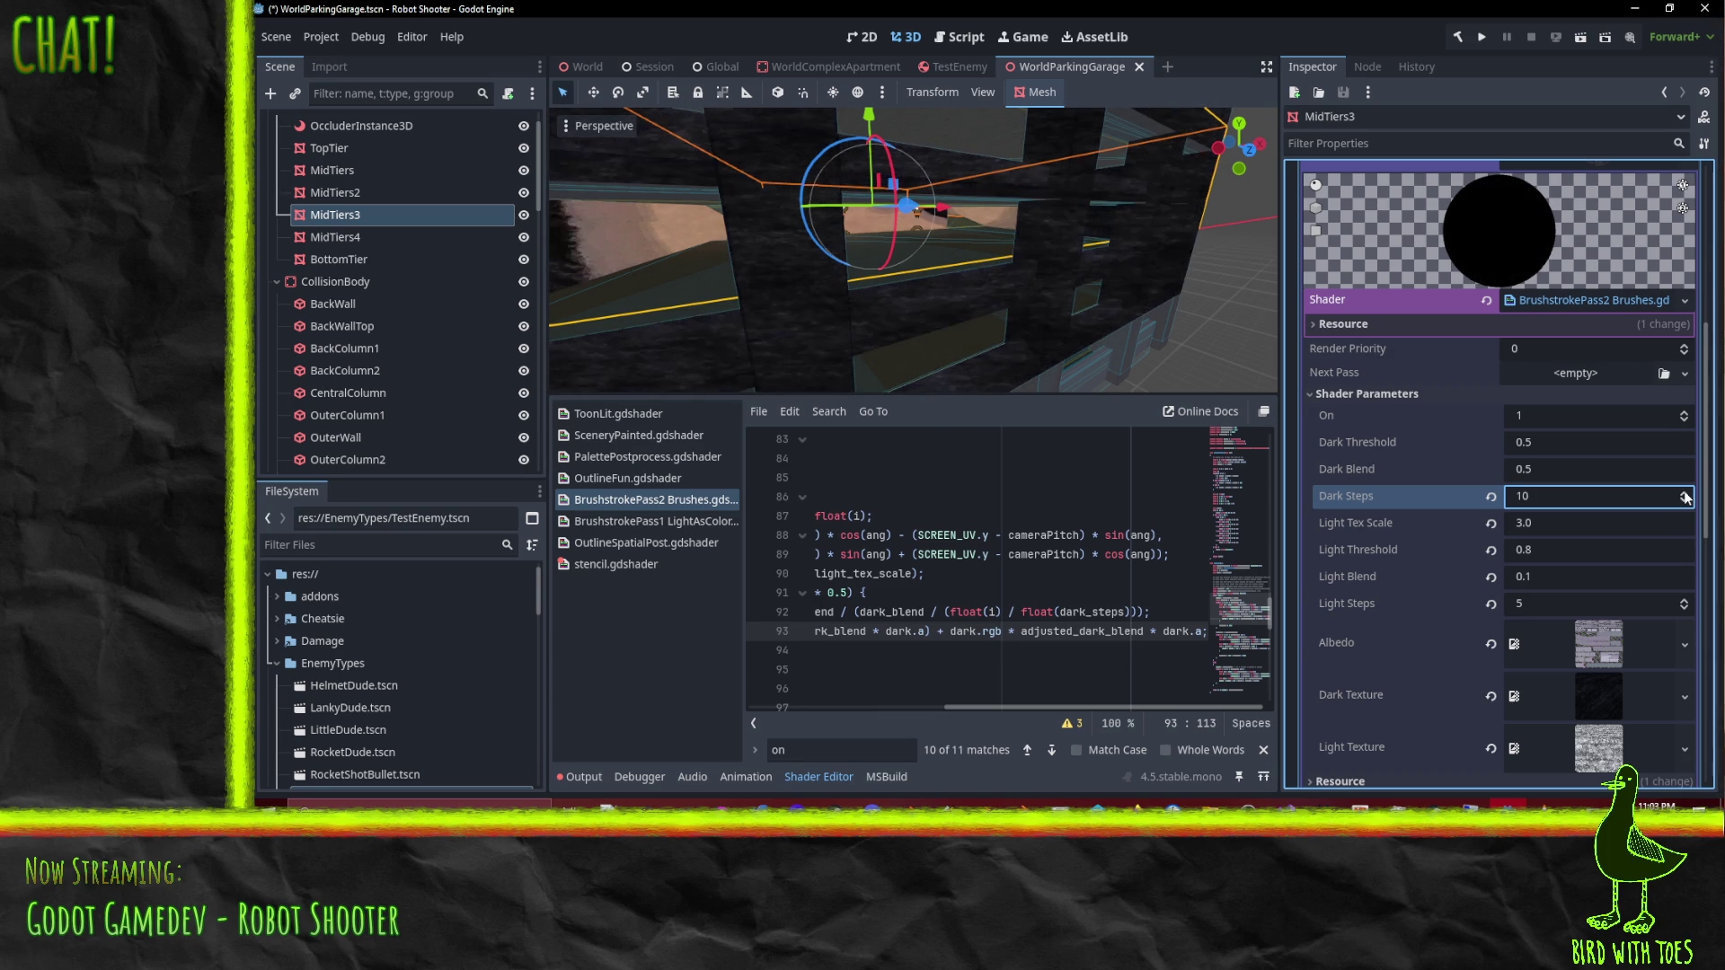
{"action": "left_click", "coordinate": [1684, 504]}
{"action": "left_click", "coordinate": [1684, 504]}
{"action": "left_click", "coordinate": [1684, 504]}
{"action": "left_click", "coordinate": [1684, 504]}
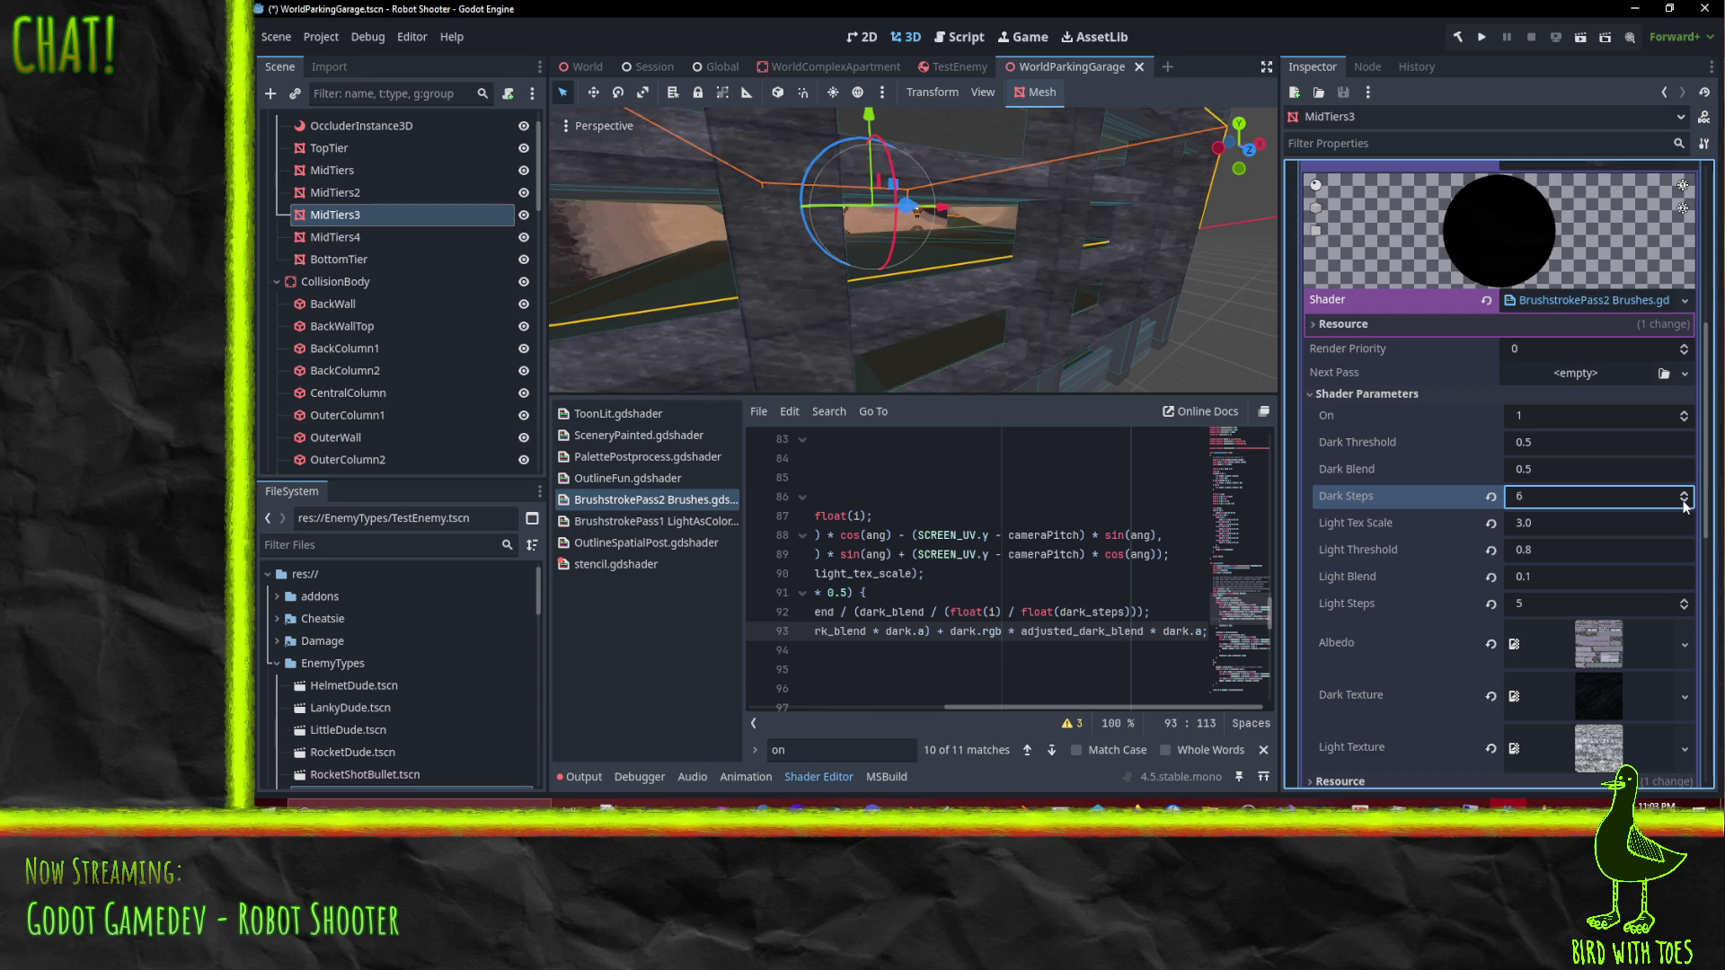
{"action": "left_click", "coordinate": [1684, 504]}
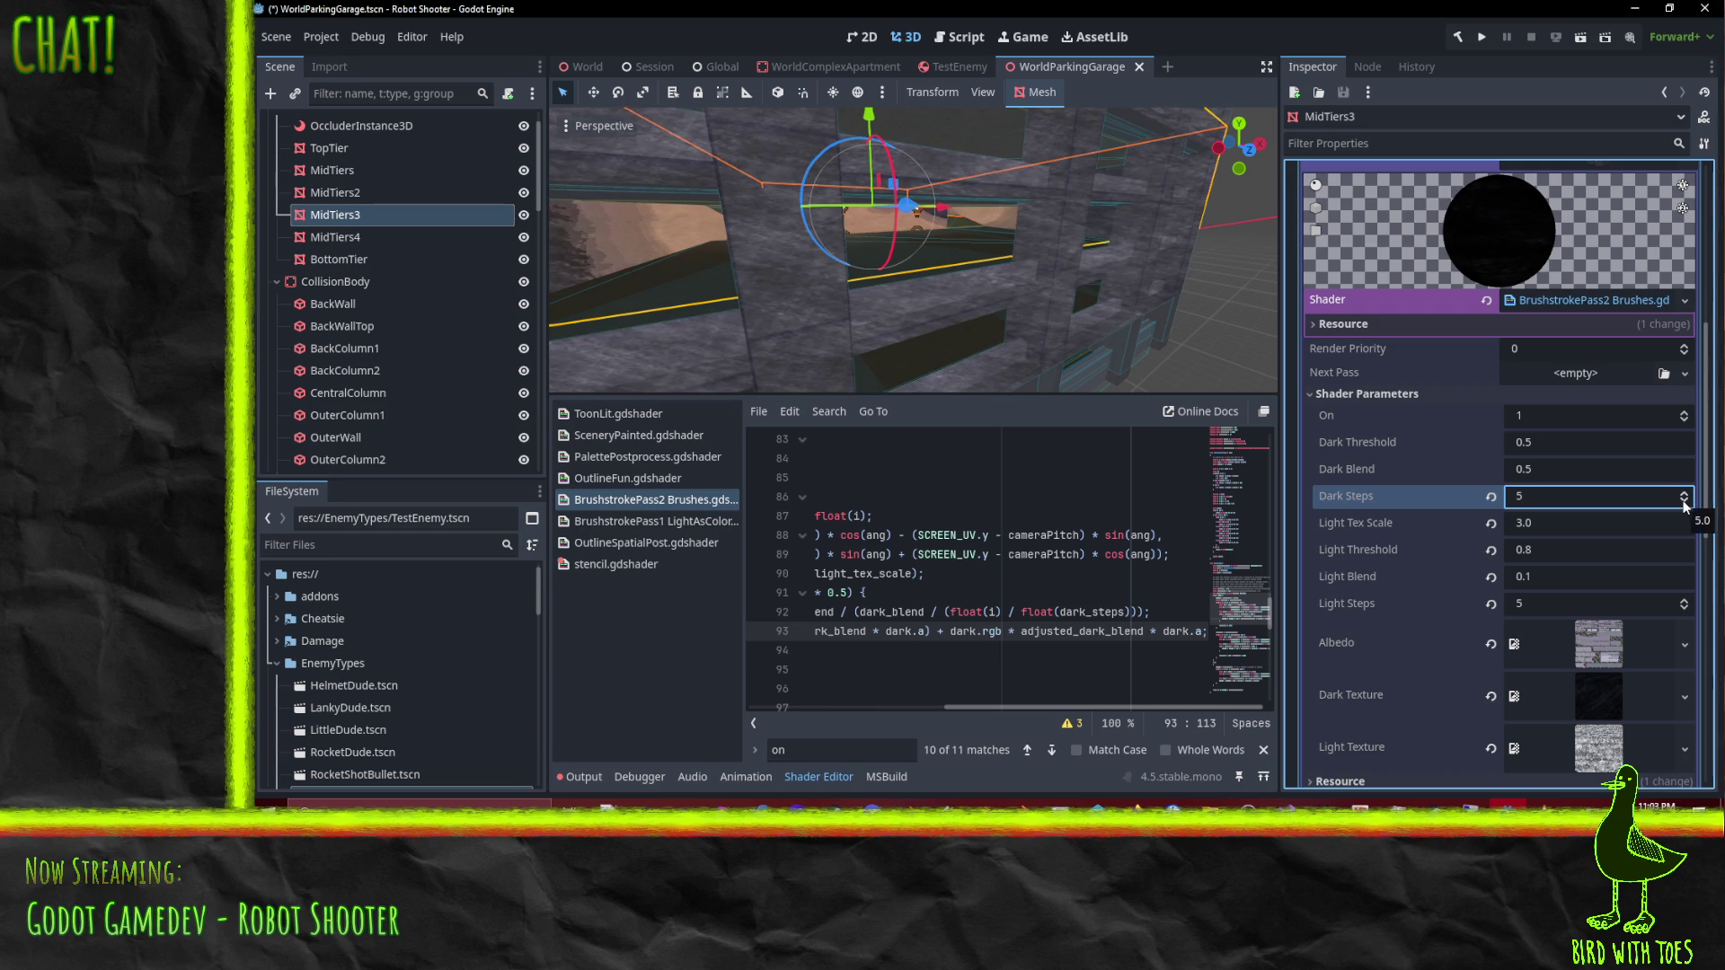
{"action": "mouse_move", "coordinate": [918, 237]}
{"action": "left_mouse_down"}
{"action": "mouse_move", "coordinate": [811, 193]}
{"action": "mouse_move", "coordinate": [1098, 314]}
{"action": "mouse_move", "coordinate": [1021, 319]}
{"action": "mouse_move", "coordinate": [824, 247]}
{"action": "mouse_move", "coordinate": [808, 284]}
{"action": "mouse_move", "coordinate": [834, 289]}
{"action": "mouse_move", "coordinate": [767, 277]}
{"action": "mouse_move", "coordinate": [1103, 303]}
{"action": "mouse_move", "coordinate": [1033, 297]}
{"action": "left_mouse_up"}
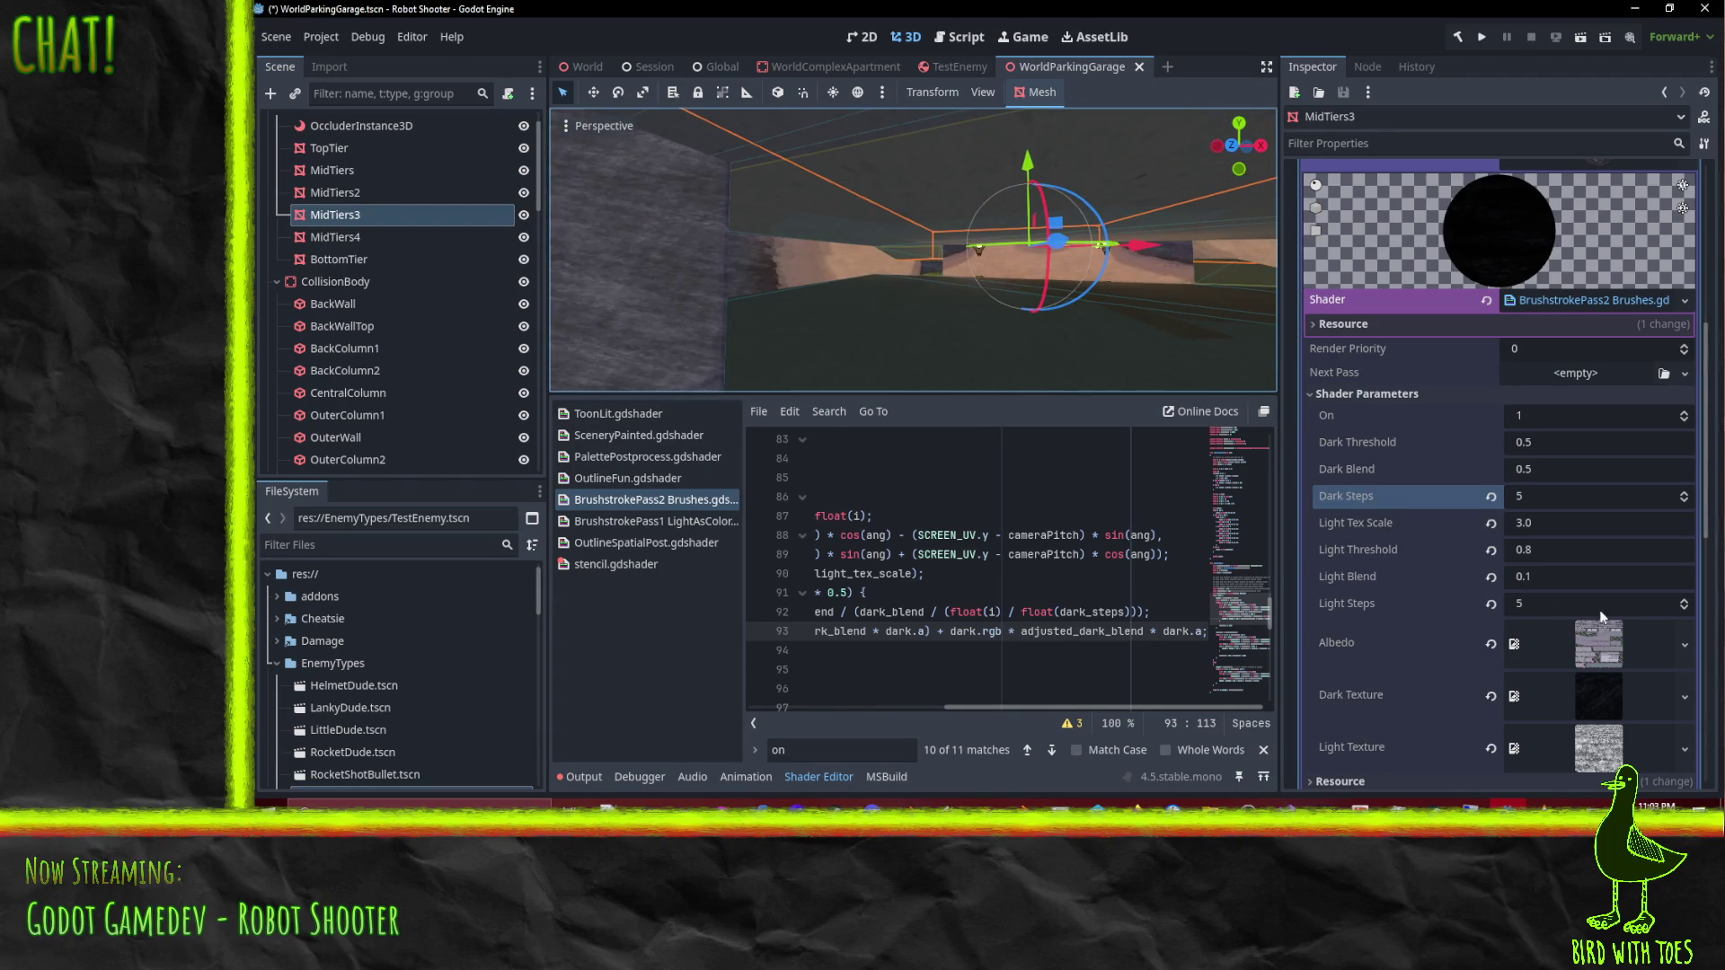
Step: Set Light Tex Scale to 2.0 and orbit around the mid-tier walls to check it
{"action": "left_click", "coordinate": [1564, 526]}
{"action": "type", "text": "2"}
{"action": "mouse_move", "coordinate": [710, 260]}
{"action": "left_mouse_down"}
{"action": "mouse_move", "coordinate": [805, 251]}
{"action": "mouse_move", "coordinate": [950, 293]}
{"action": "mouse_move", "coordinate": [913, 275]}
{"action": "mouse_move", "coordinate": [944, 268]}
{"action": "mouse_move", "coordinate": [861, 224]}
{"action": "mouse_move", "coordinate": [726, 272]}
{"action": "mouse_move", "coordinate": [732, 255]}
{"action": "mouse_move", "coordinate": [834, 299]}
{"action": "mouse_move", "coordinate": [956, 315]}
{"action": "mouse_move", "coordinate": [915, 263]}
{"action": "mouse_move", "coordinate": [953, 309]}
{"action": "mouse_move", "coordinate": [952, 270]}
{"action": "mouse_move", "coordinate": [989, 213]}
{"action": "mouse_move", "coordinate": [1006, 266]}
{"action": "mouse_move", "coordinate": [990, 357]}
{"action": "mouse_move", "coordinate": [922, 273]}
{"action": "mouse_move", "coordinate": [924, 309]}
{"action": "mouse_move", "coordinate": [892, 321]}
{"action": "mouse_move", "coordinate": [922, 301]}
{"action": "mouse_move", "coordinate": [925, 253]}
{"action": "mouse_move", "coordinate": [907, 264]}
{"action": "mouse_move", "coordinate": [939, 262]}
{"action": "mouse_move", "coordinate": [866, 298]}
{"action": "mouse_move", "coordinate": [897, 299]}
{"action": "left_mouse_up"}
{"action": "scroll", "coordinate": [908, 270], "scroll_direction": "up", "scroll_amount": 3}
{"action": "scroll", "coordinate": [943, 268], "scroll_direction": "down", "scroll_amount": 3}
{"action": "scroll", "coordinate": [876, 233], "scroll_direction": "down", "scroll_amount": 2}
{"action": "scroll", "coordinate": [892, 322], "scroll_direction": "up", "scroll_amount": 3}
{"action": "scroll", "coordinate": [940, 263], "scroll_direction": "down", "scroll_amount": 2}
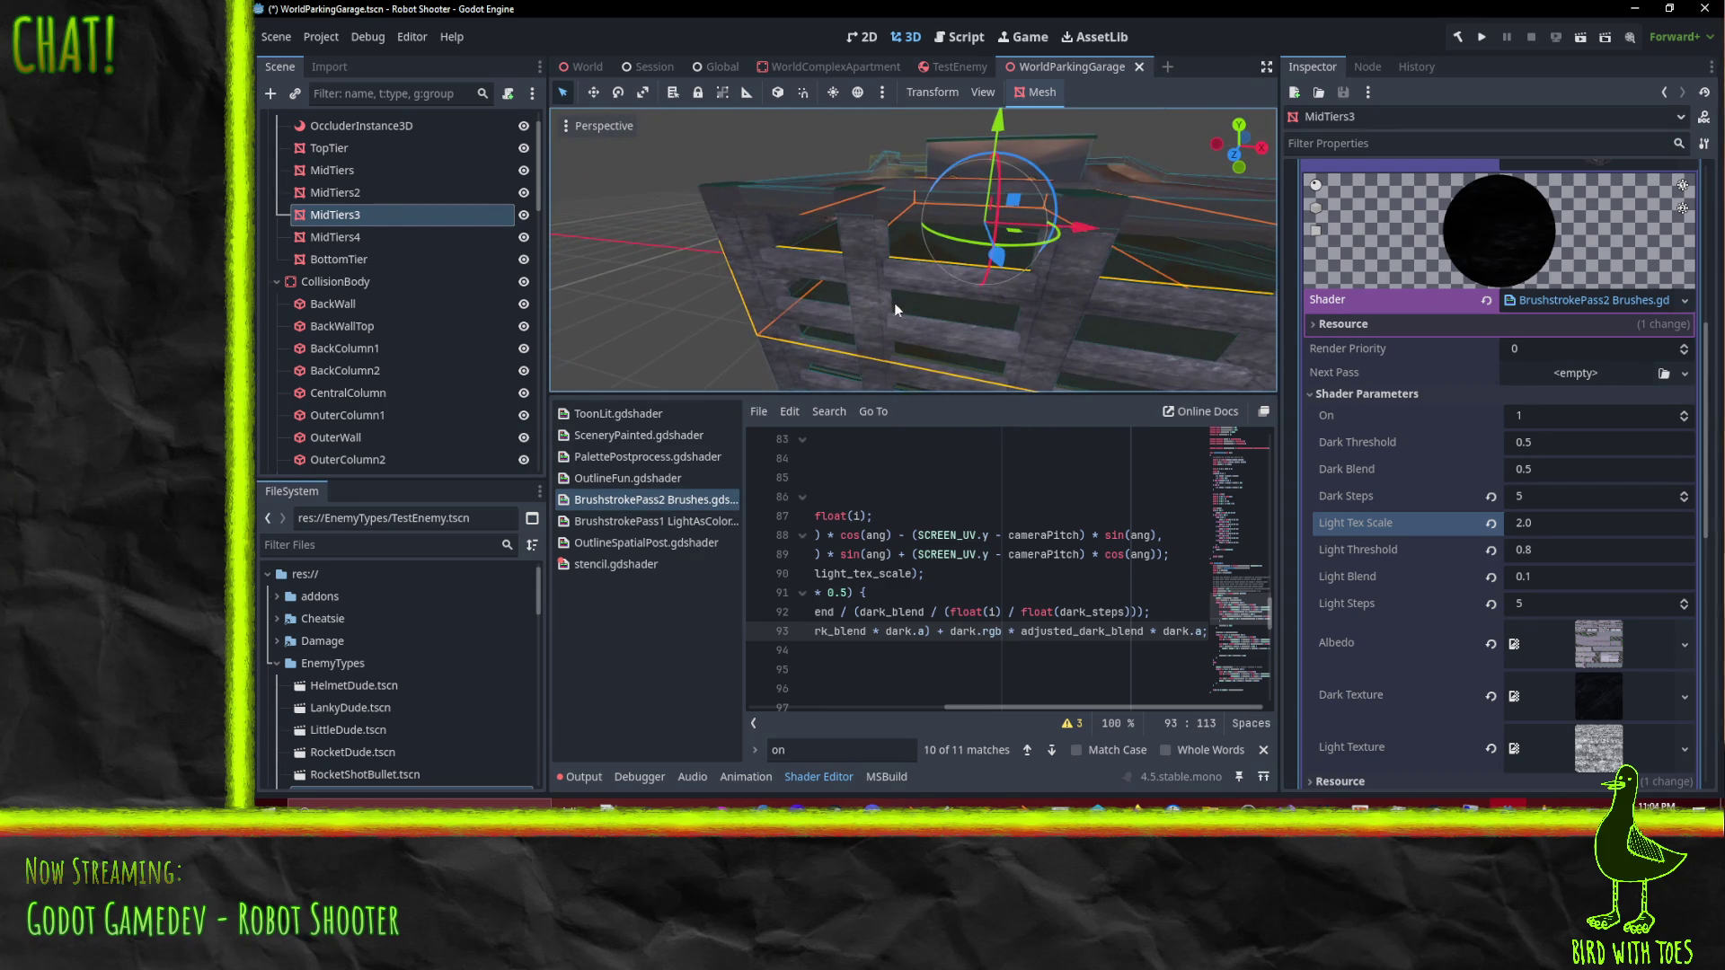
{"action": "mouse_move", "coordinate": [997, 327]}
{"action": "left_mouse_down"}
{"action": "mouse_move", "coordinate": [908, 186]}
{"action": "mouse_move", "coordinate": [871, 240]}
{"action": "mouse_move", "coordinate": [885, 287]}
{"action": "left_mouse_up"}
{"action": "scroll", "coordinate": [907, 187], "scroll_direction": "up", "scroll_amount": 2}
{"action": "left_click", "coordinate": [903, 612]}
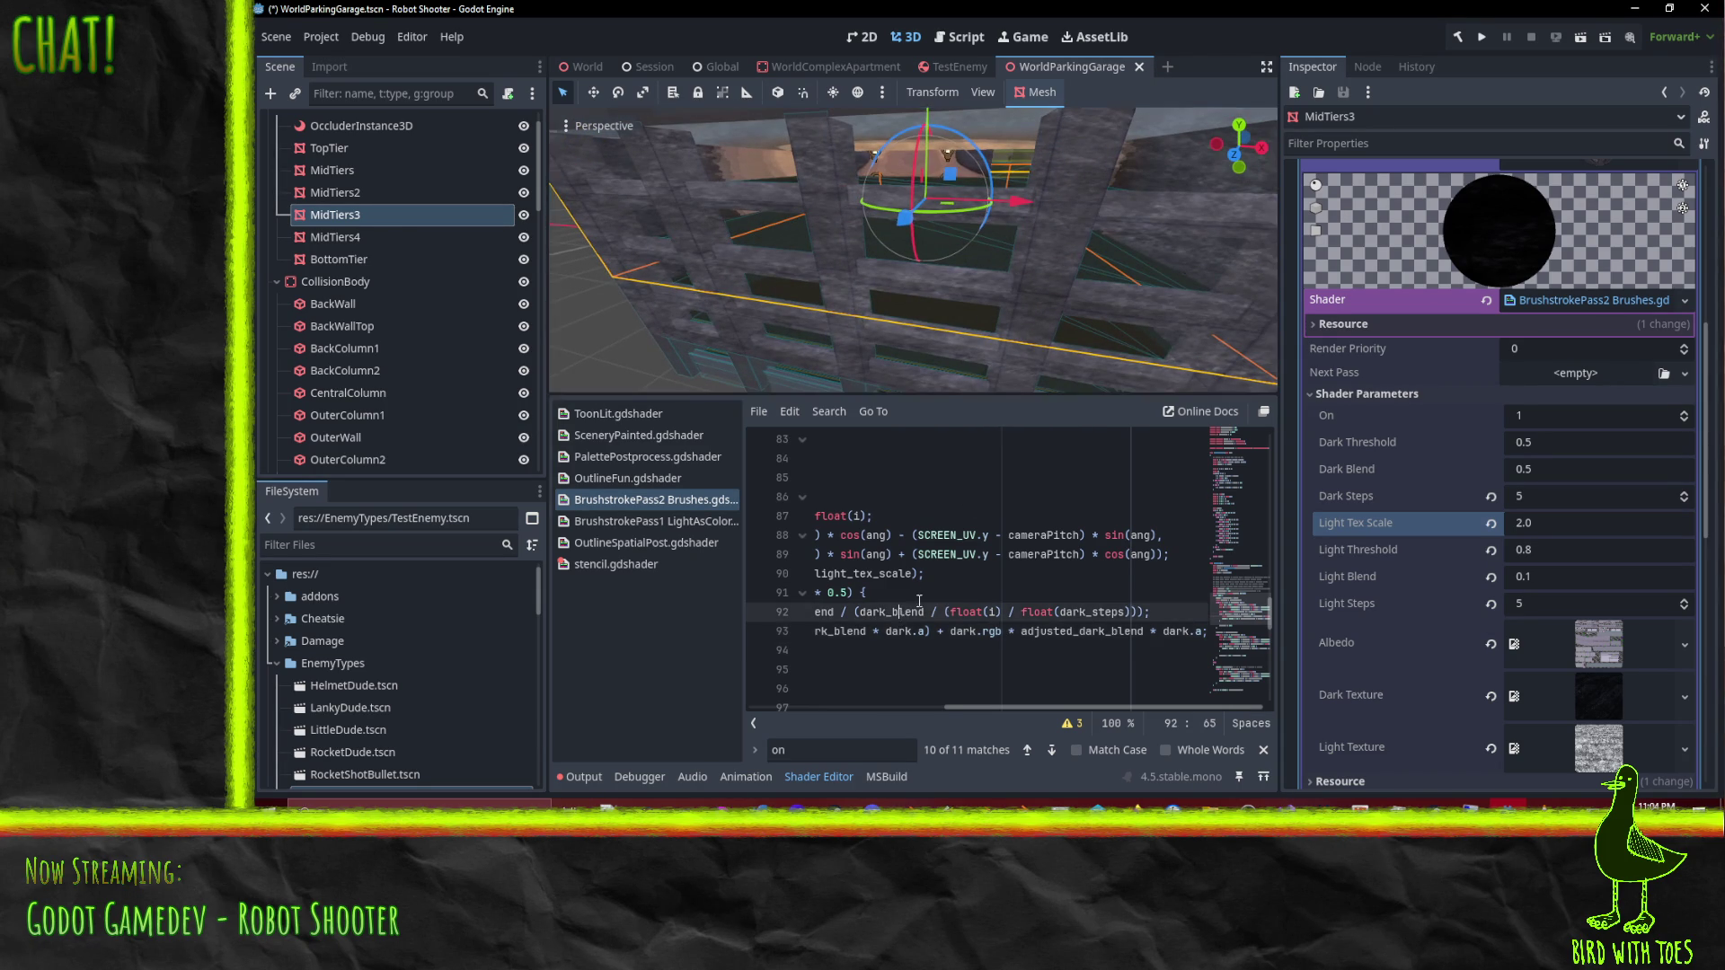
Step: Insert ';//' on line 92 to comment out the expression after dark_blend
{"action": "key", "text": "Home"}
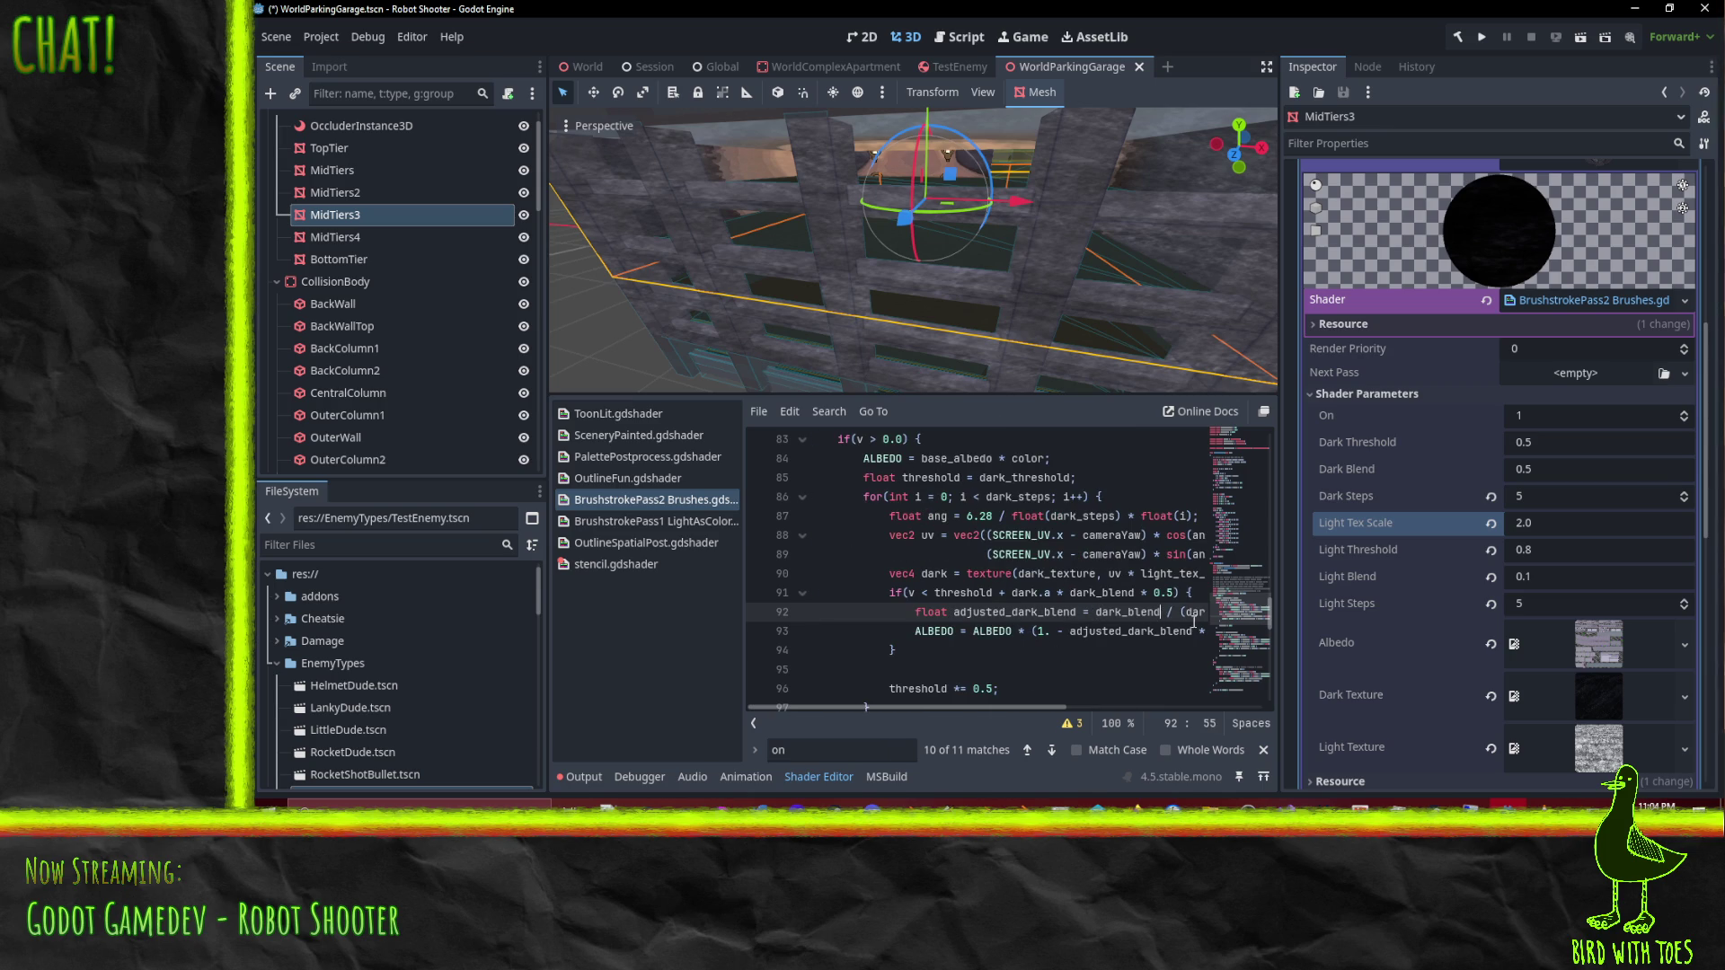
{"action": "type", "text": ";//"}
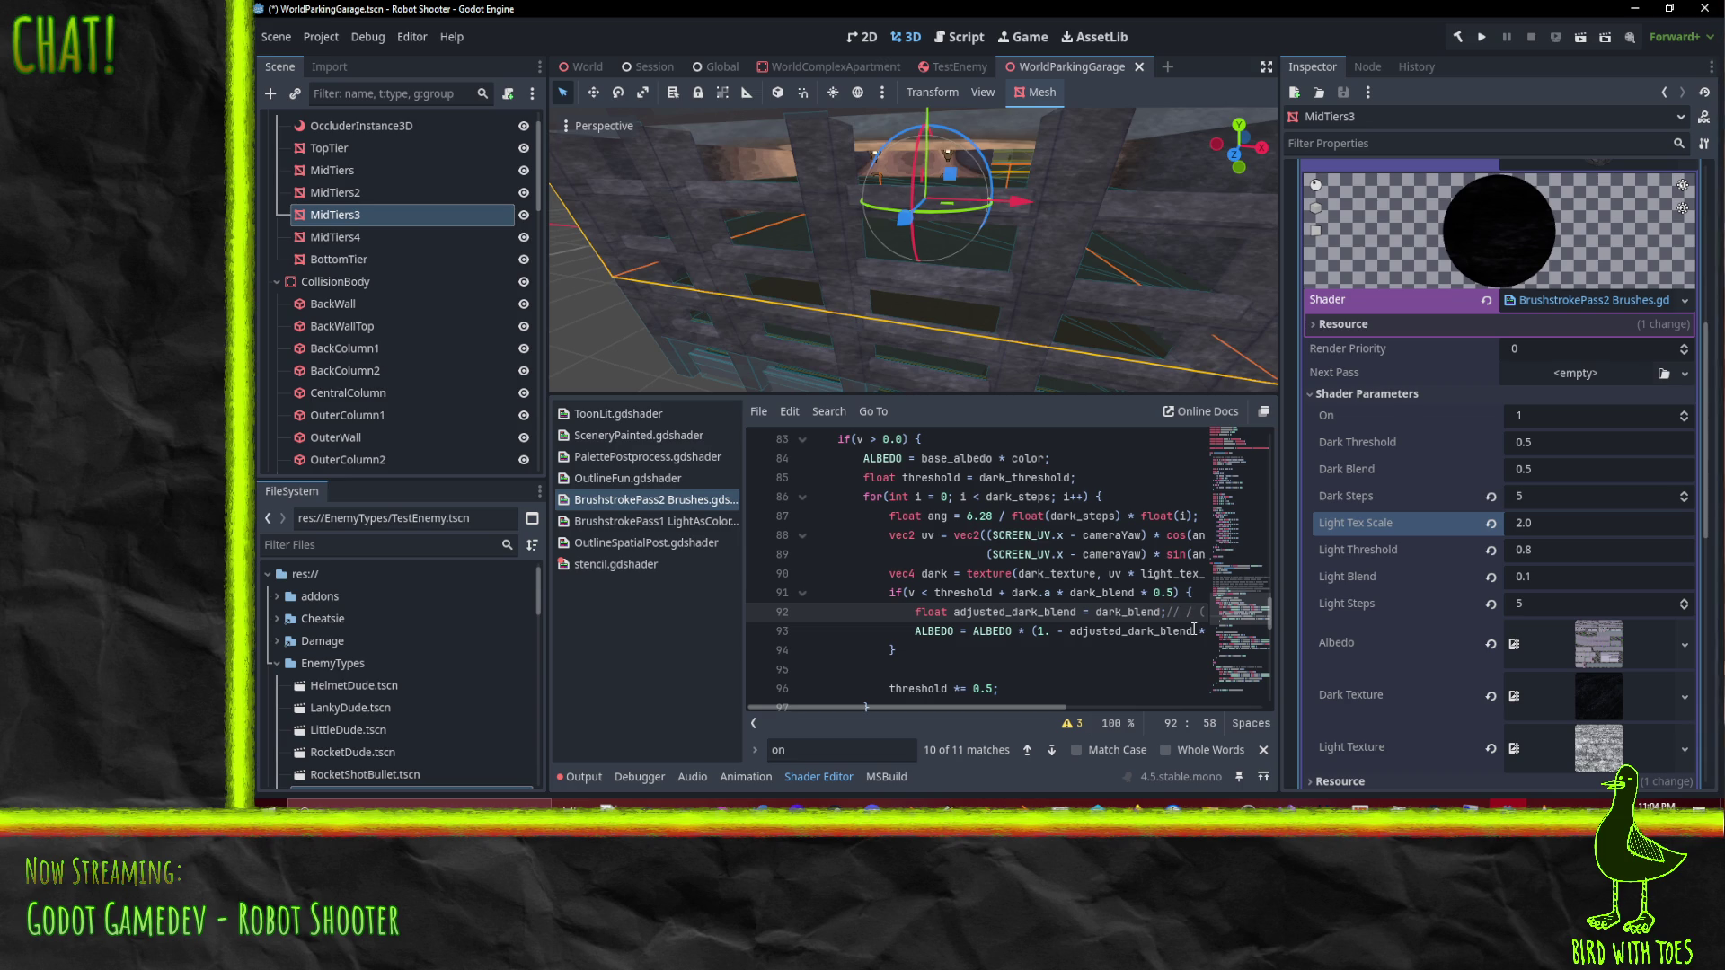
{"action": "key", "text": "End"}
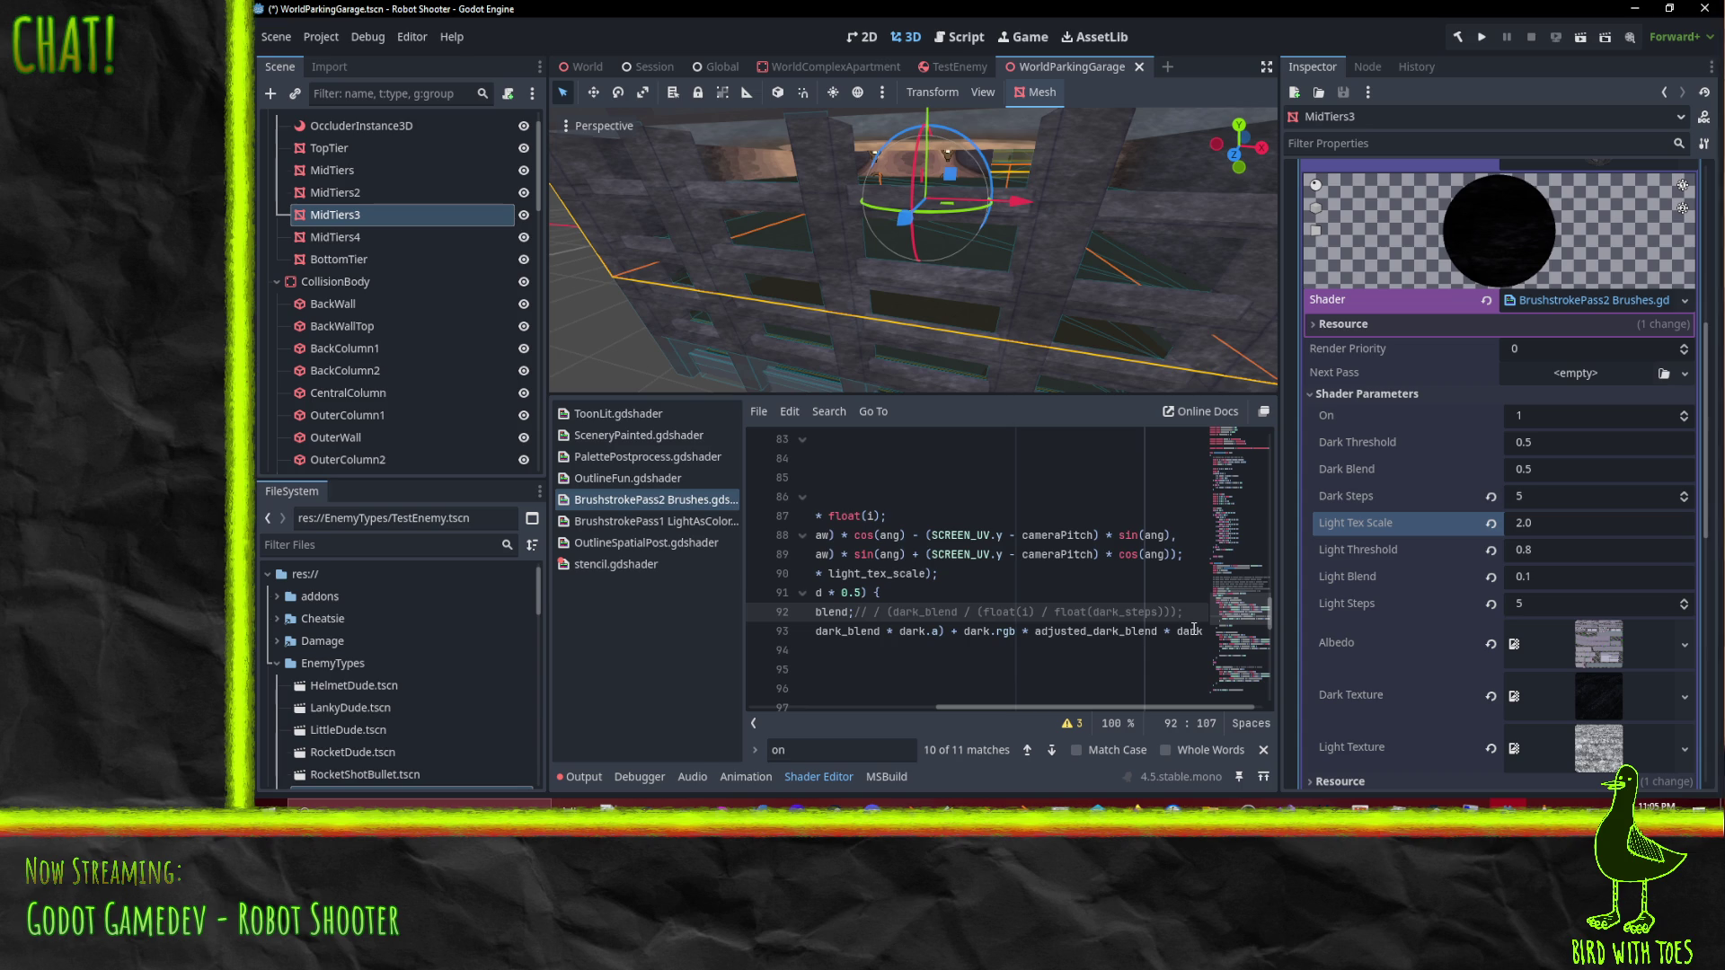
{"action": "key", "text": "Home"}
{"action": "key", "text": "End"}
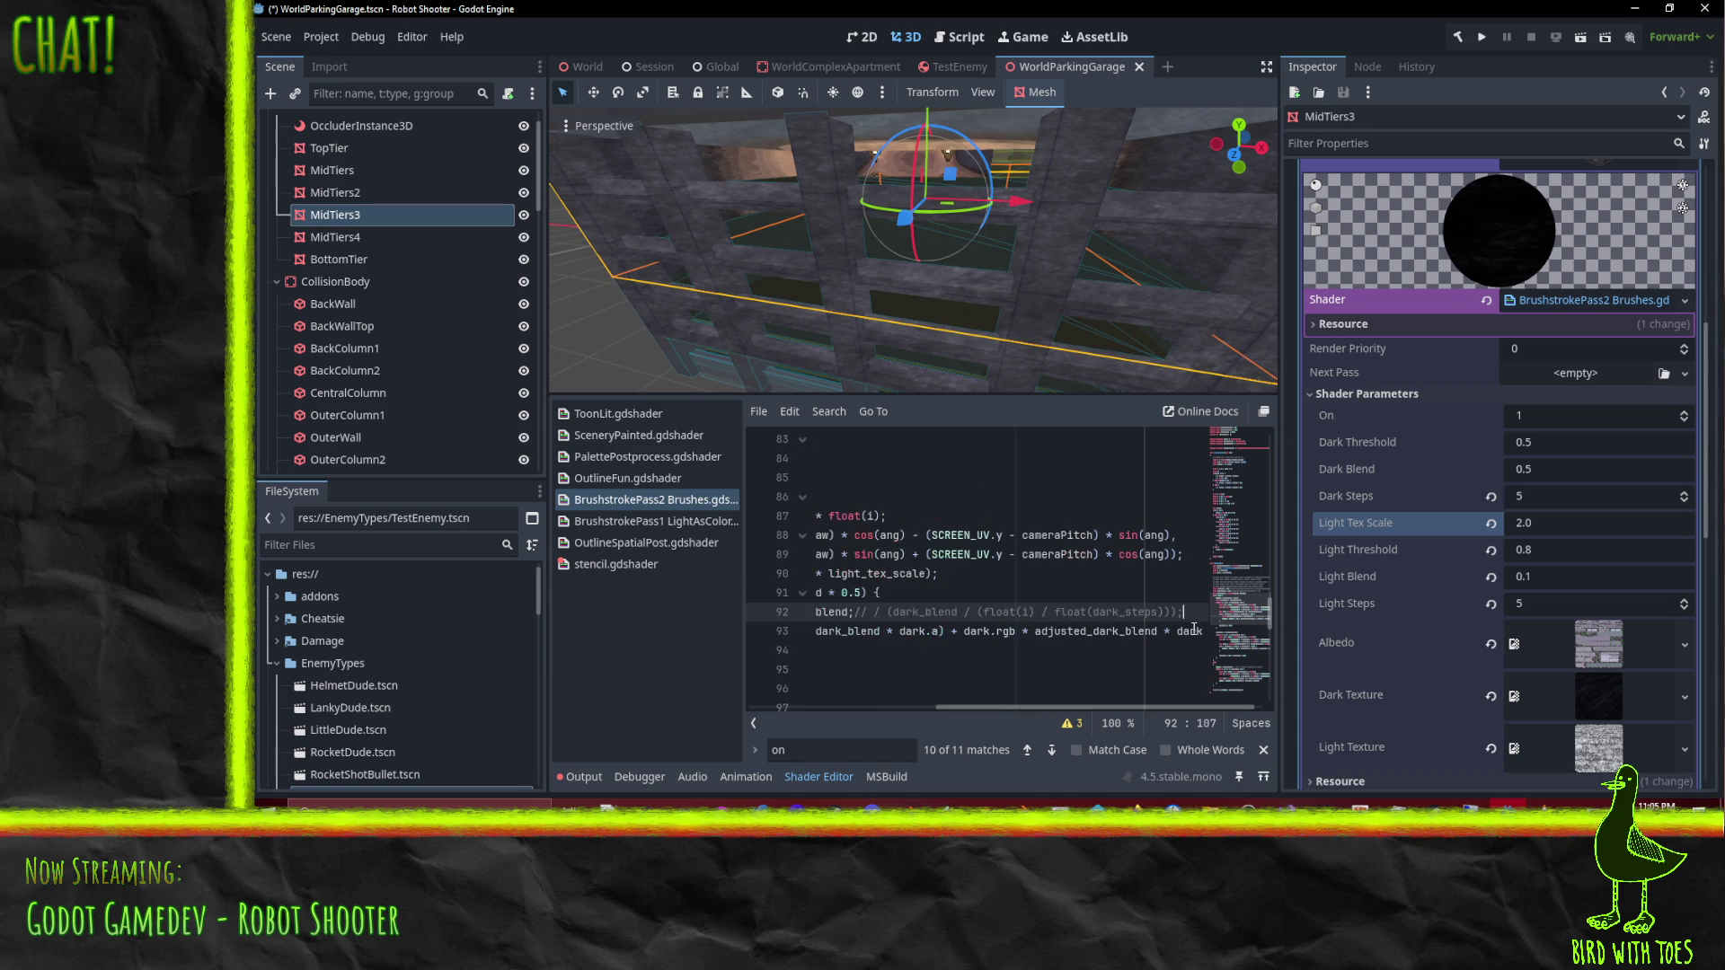
{"action": "key", "text": "Home"}
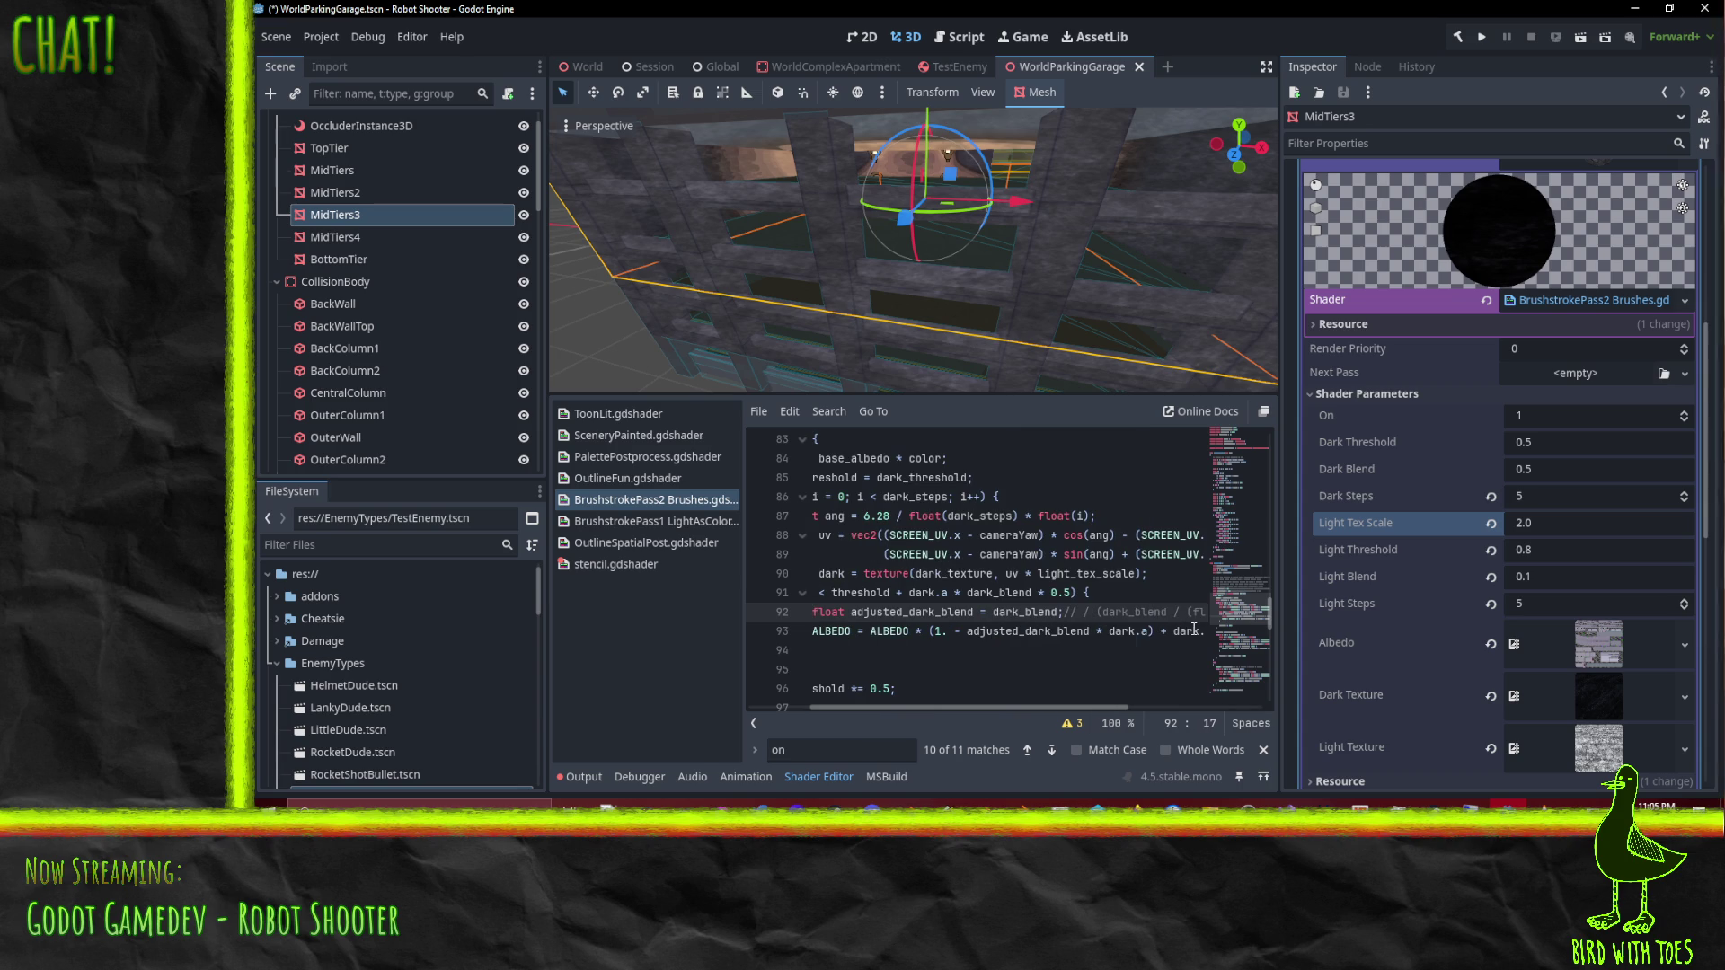
{"action": "left_click", "coordinate": [1069, 612]}
{"action": "key", "text": "BackSpace"}
{"action": "key", "text": "Delete"}
{"action": "key", "text": "Delete"}
{"action": "key", "text": "Down"}
{"action": "key", "text": "Home"}
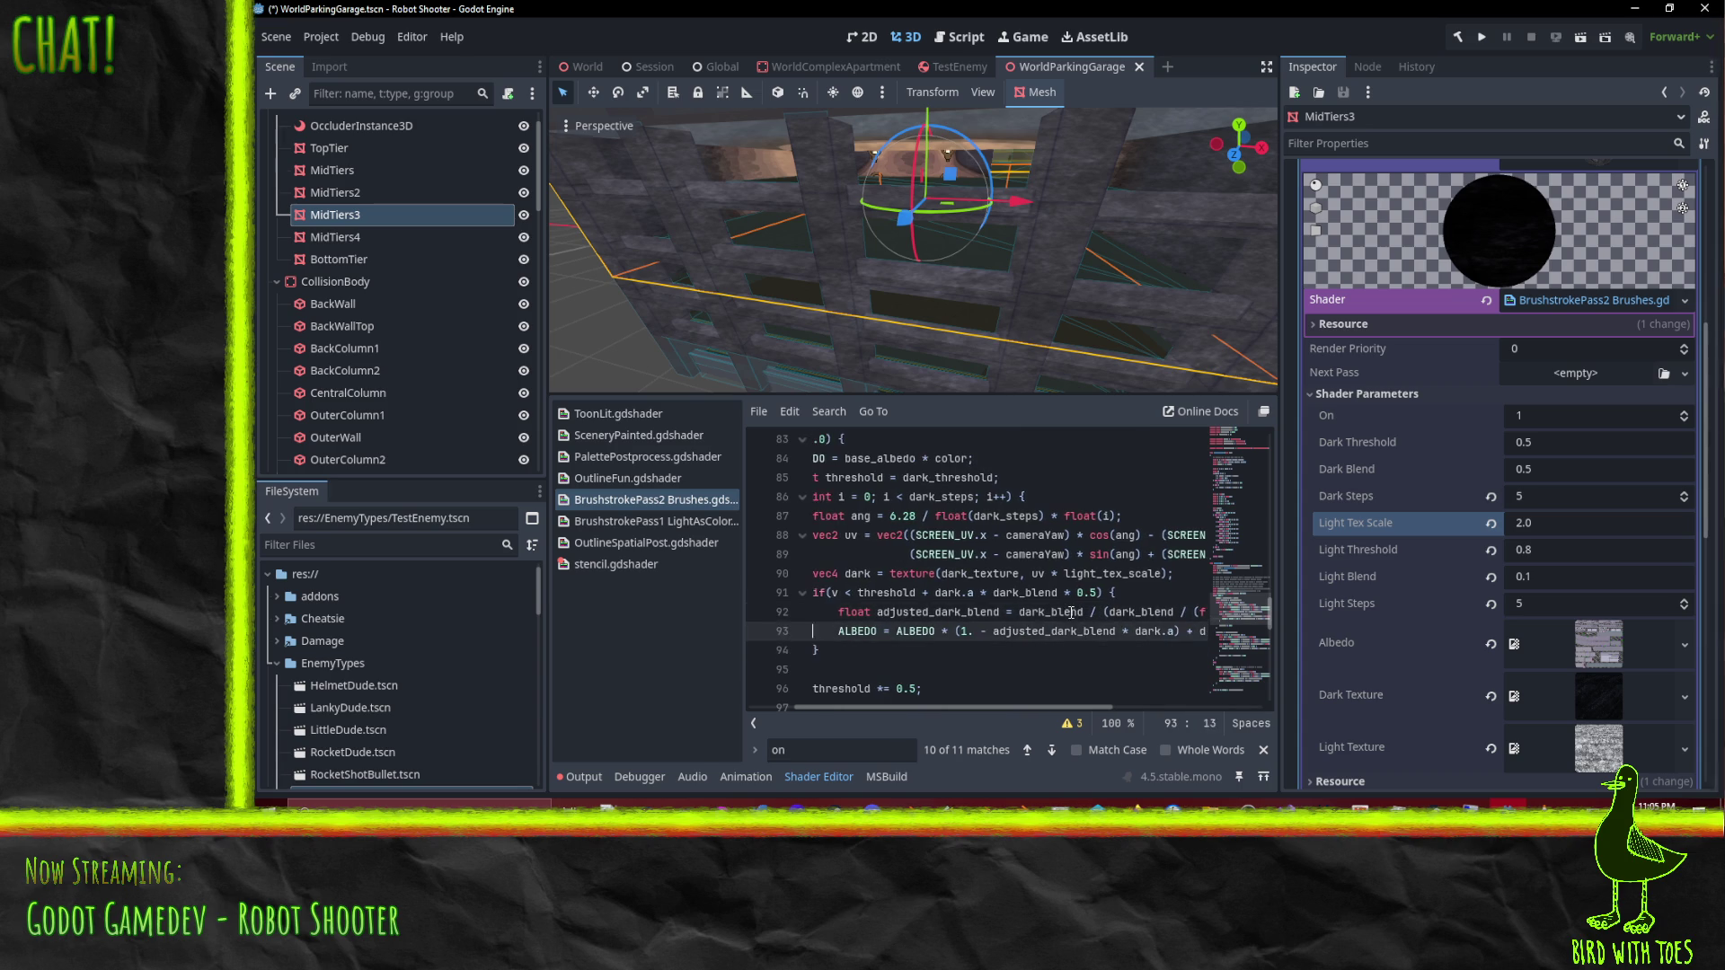
{"action": "key", "text": "Right"}
{"action": "key", "text": "Right"}
{"action": "key", "text": "Right"}
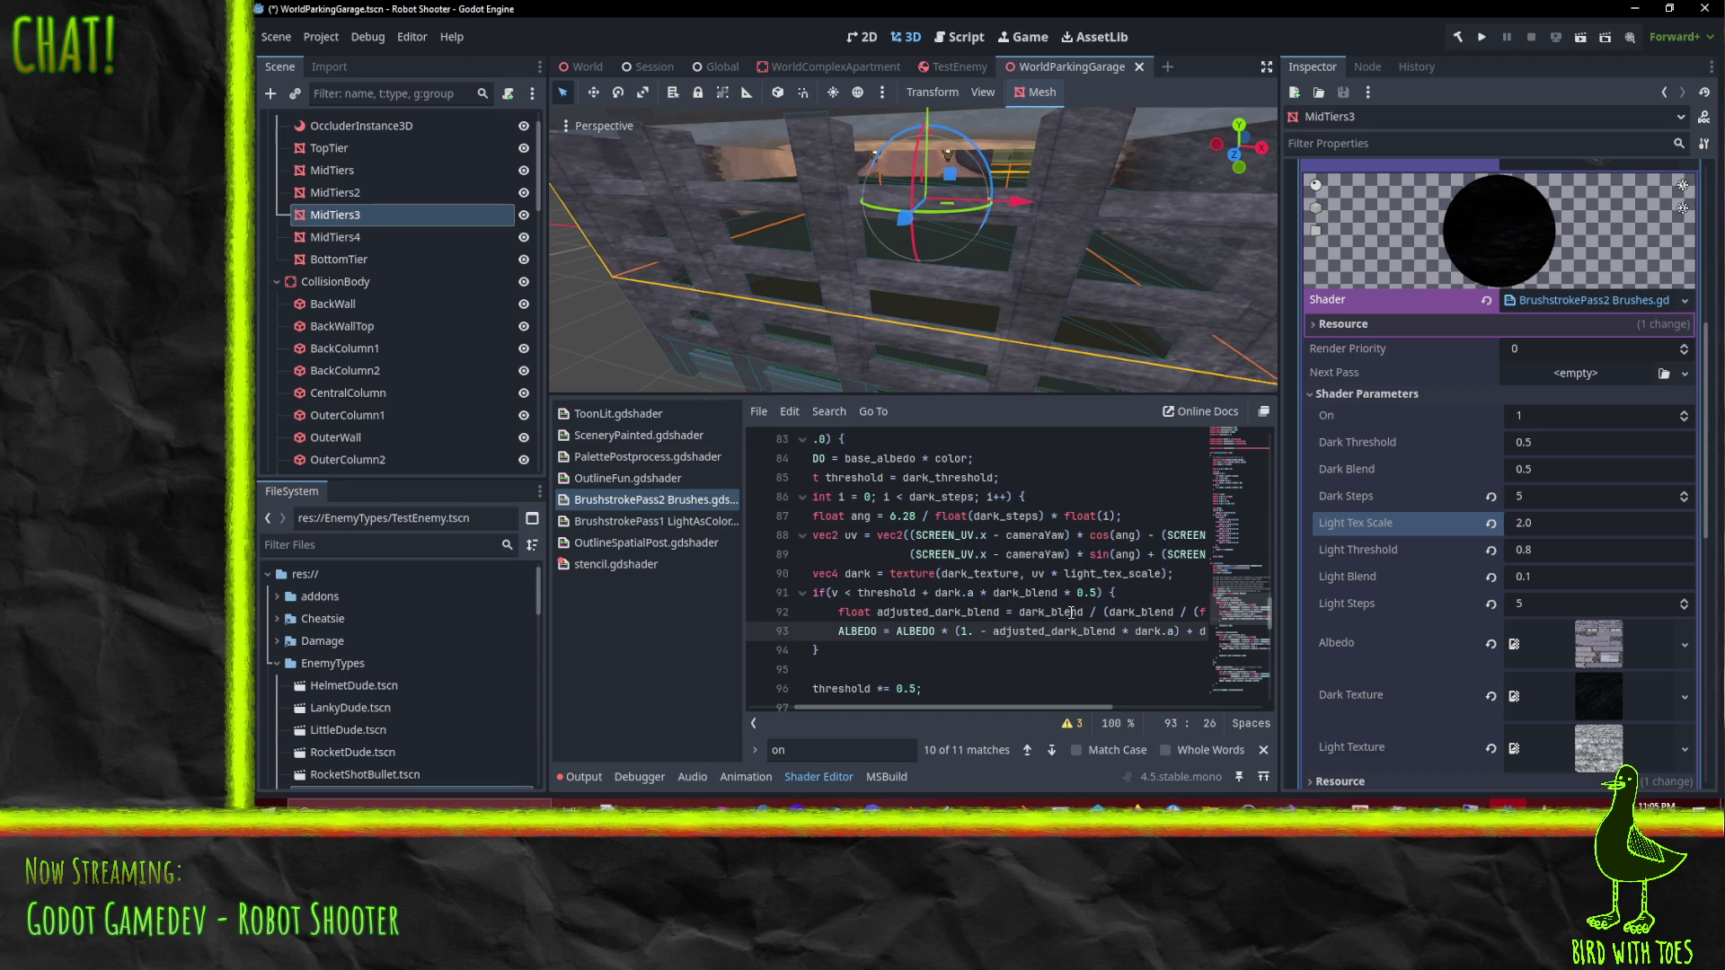
{"action": "key", "text": "ctrl+space"}
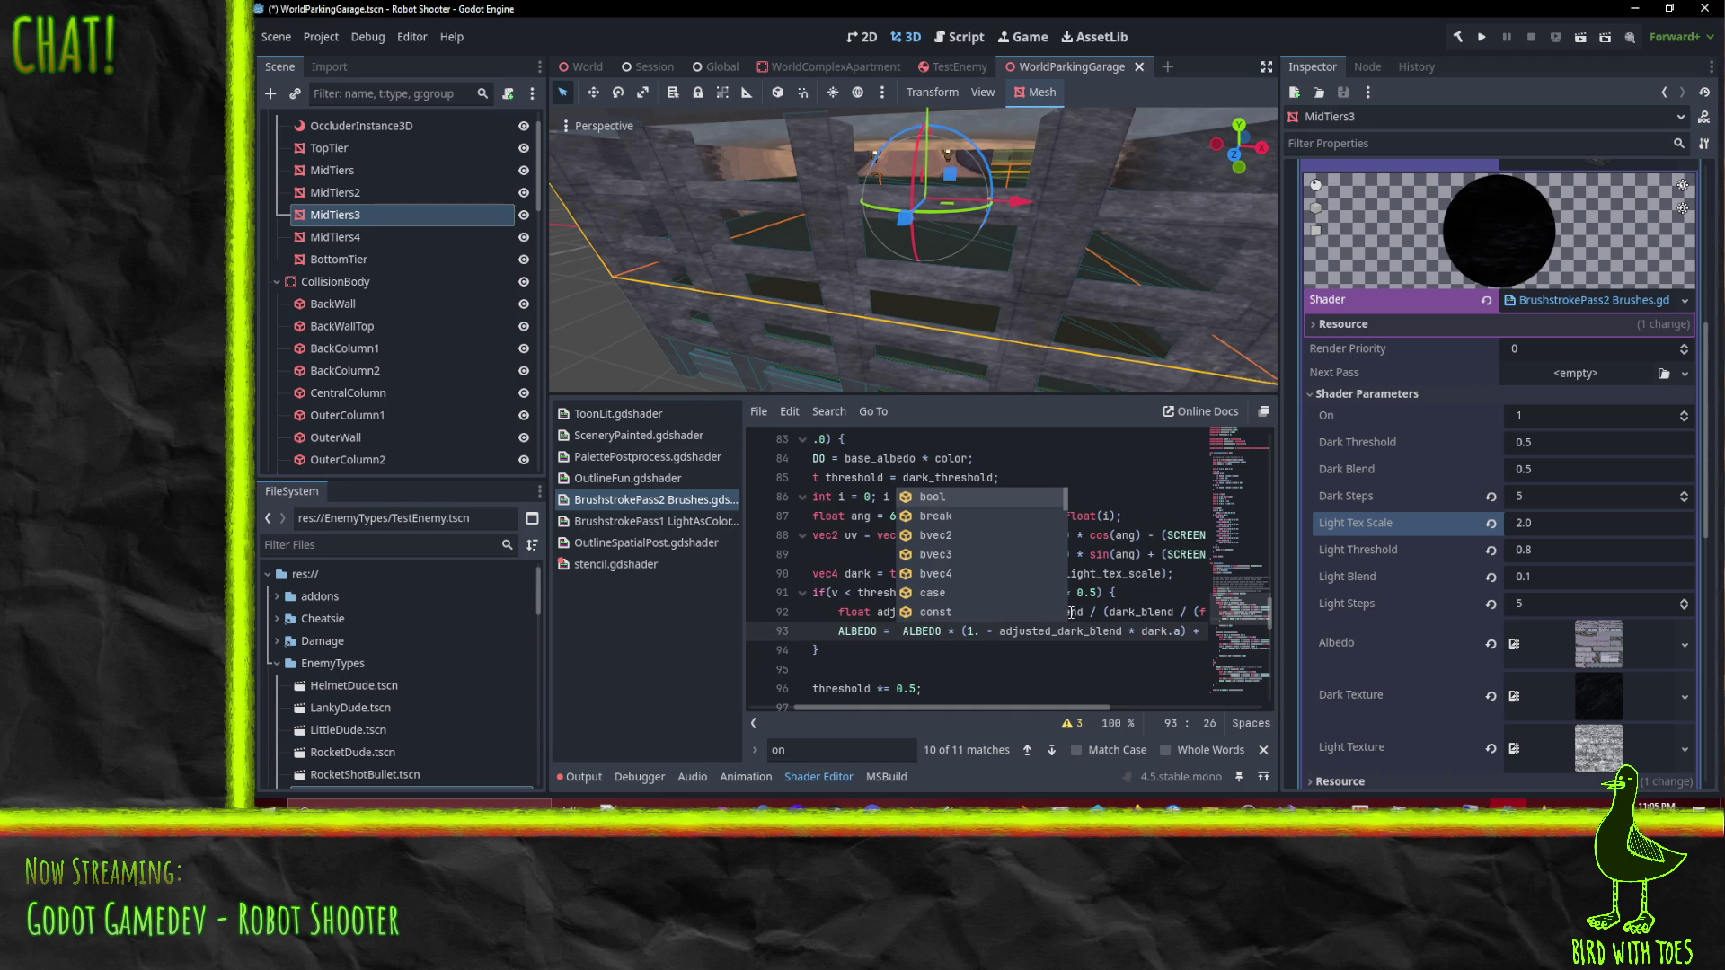
{"action": "type", "text": "vec3(ad"}
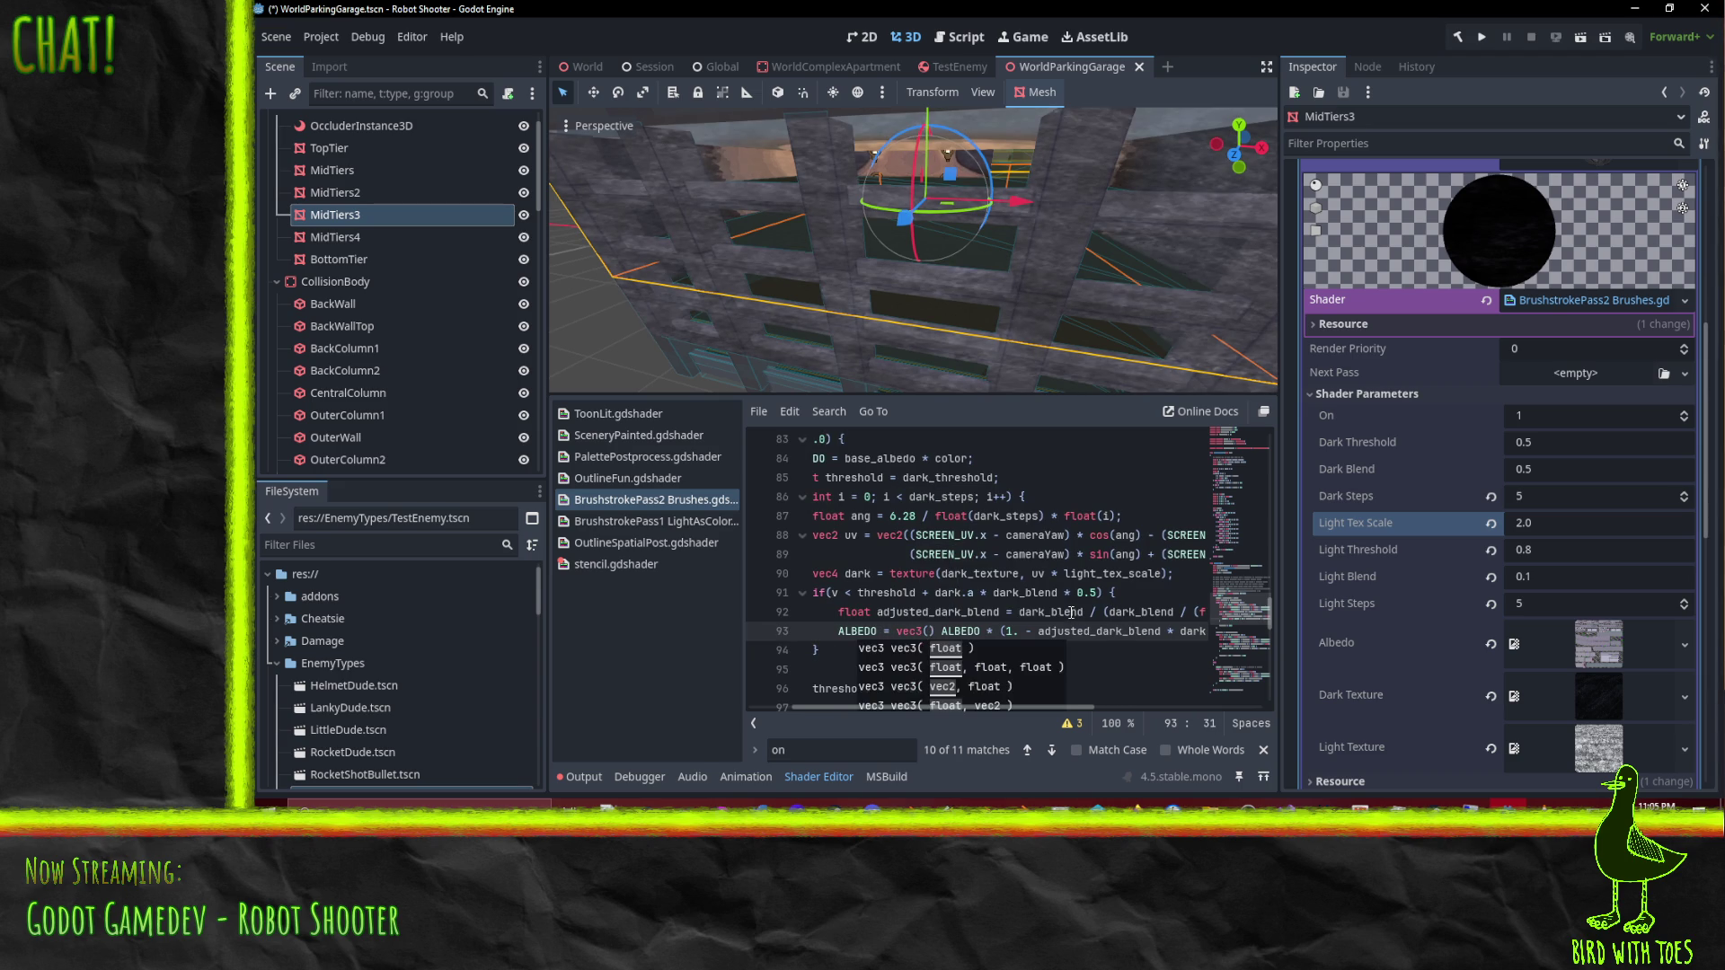
{"action": "type", "text": "justed_dark_blen"}
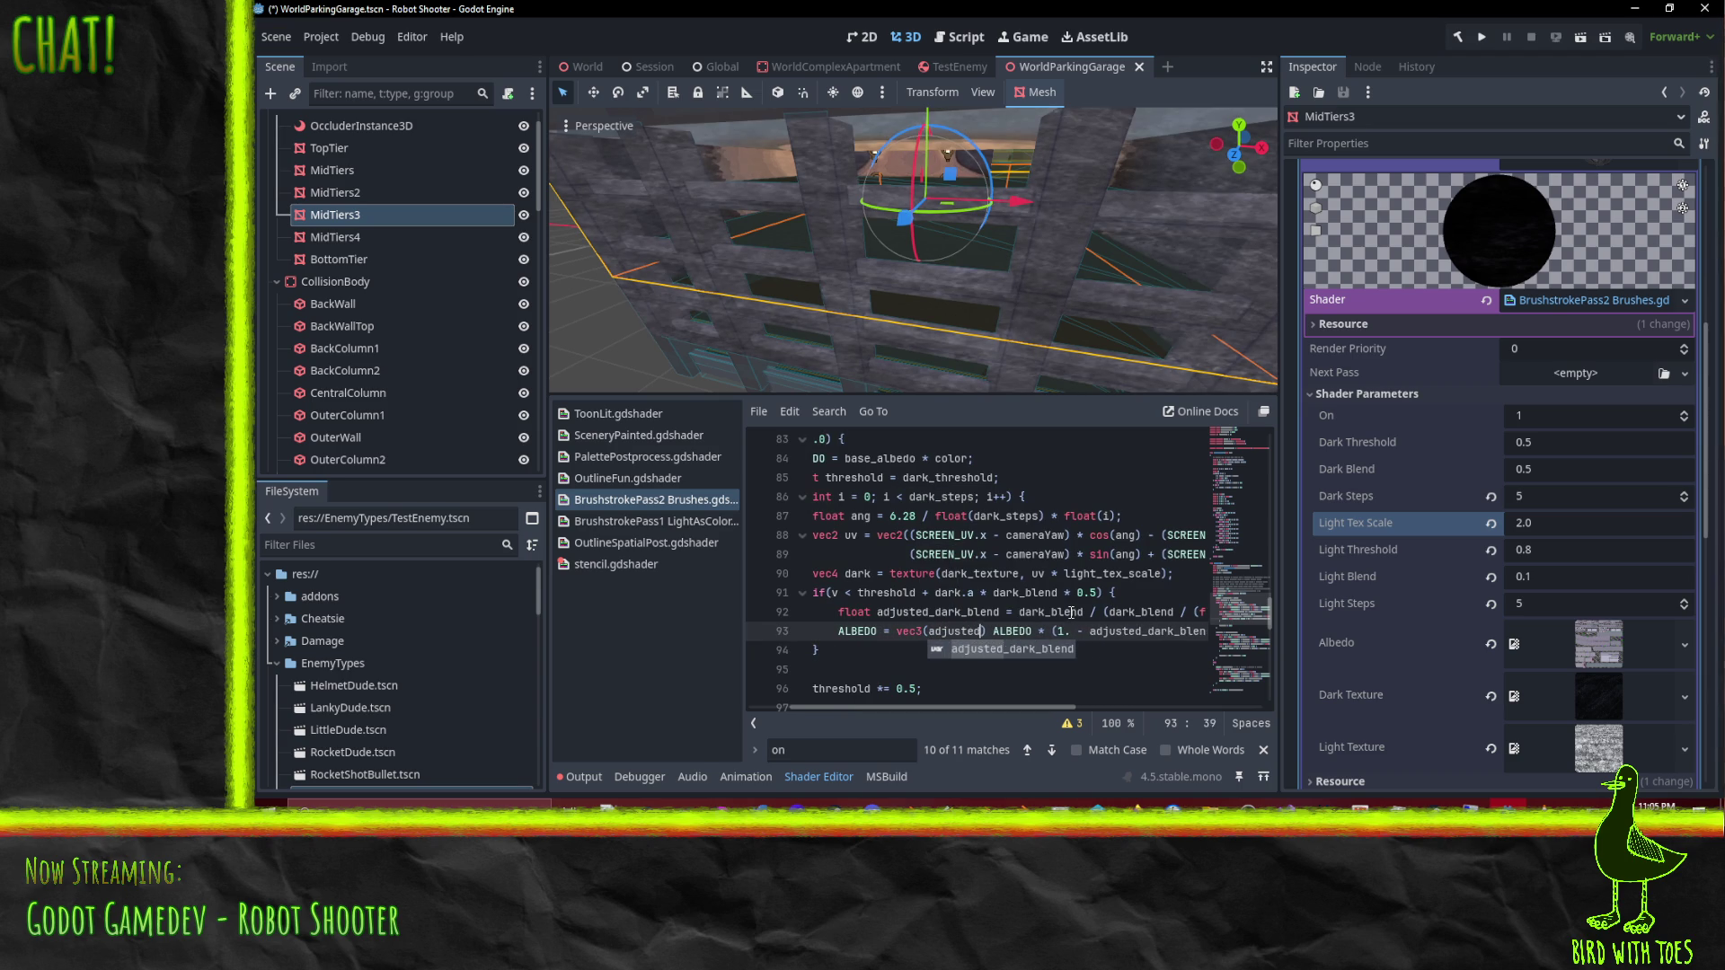
{"action": "type", "text": "d);//"}
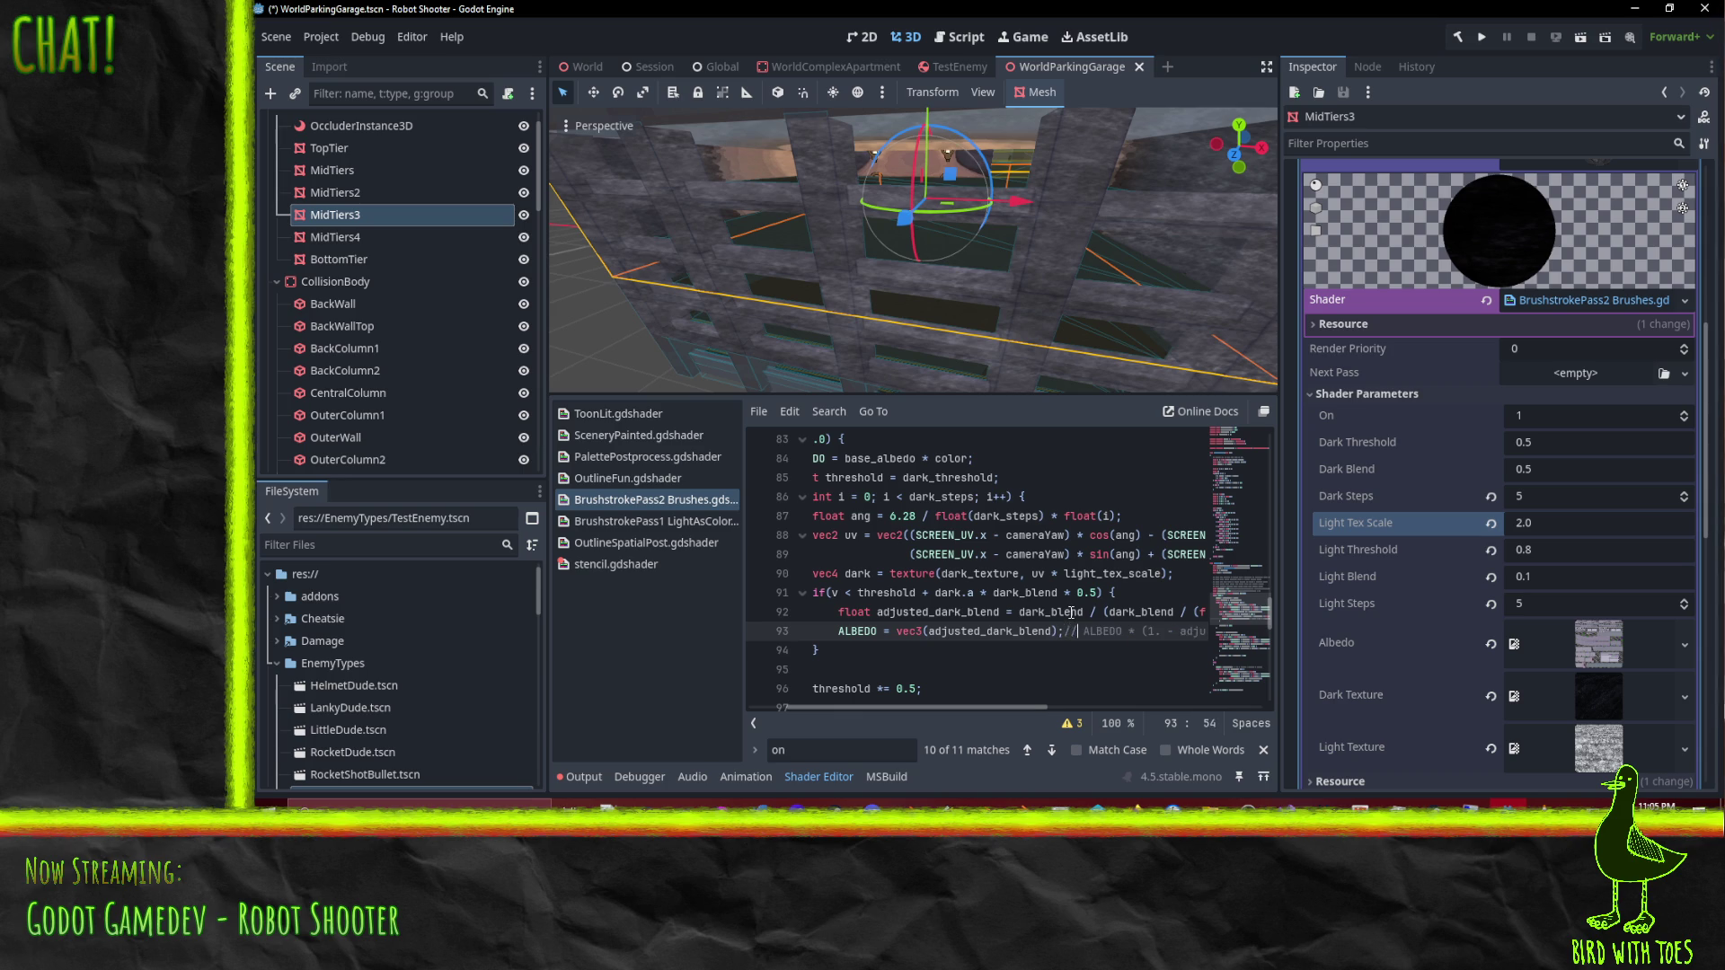
{"action": "mouse_move", "coordinate": [966, 287]}
{"action": "left_mouse_down"}
{"action": "mouse_move", "coordinate": [861, 194]}
{"action": "mouse_move", "coordinate": [905, 221]}
{"action": "mouse_move", "coordinate": [1139, 254]}
{"action": "mouse_move", "coordinate": [967, 237]}
{"action": "mouse_move", "coordinate": [814, 253]}
{"action": "mouse_move", "coordinate": [927, 254]}
{"action": "mouse_move", "coordinate": [730, 231]}
{"action": "left_mouse_up"}
{"action": "scroll", "coordinate": [852, 247], "scroll_direction": "up", "scroll_amount": 5}
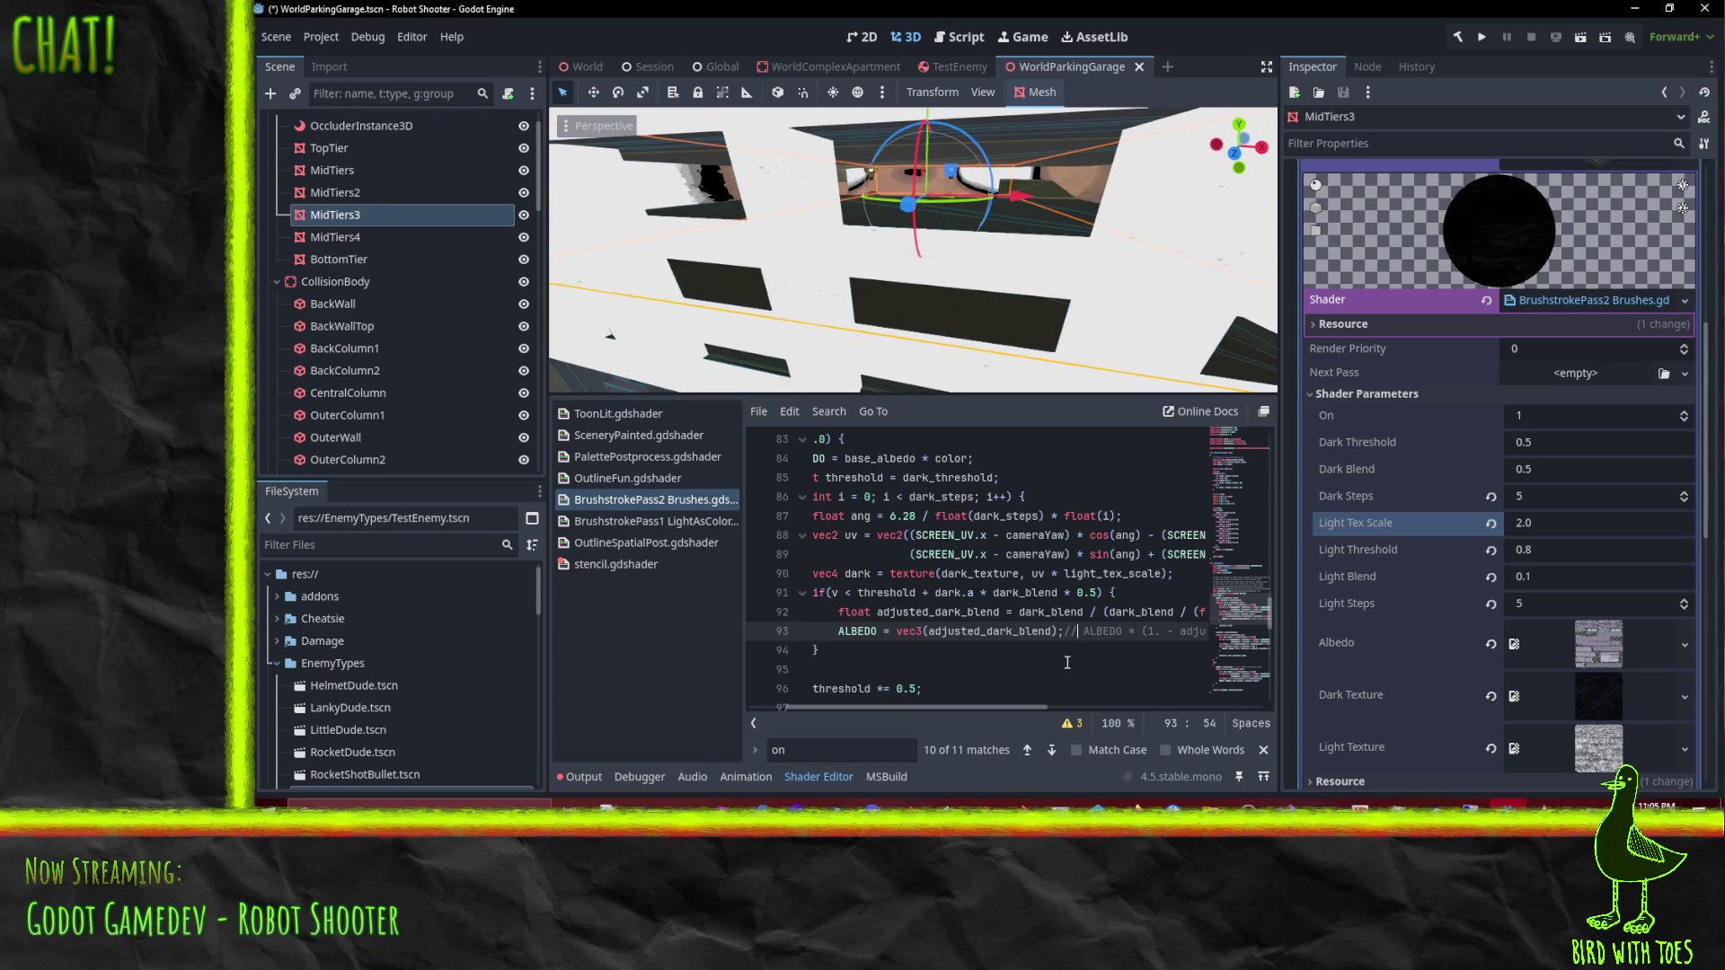
{"action": "scroll", "coordinate": [1080, 610], "scroll_direction": "down", "scroll_amount": 1}
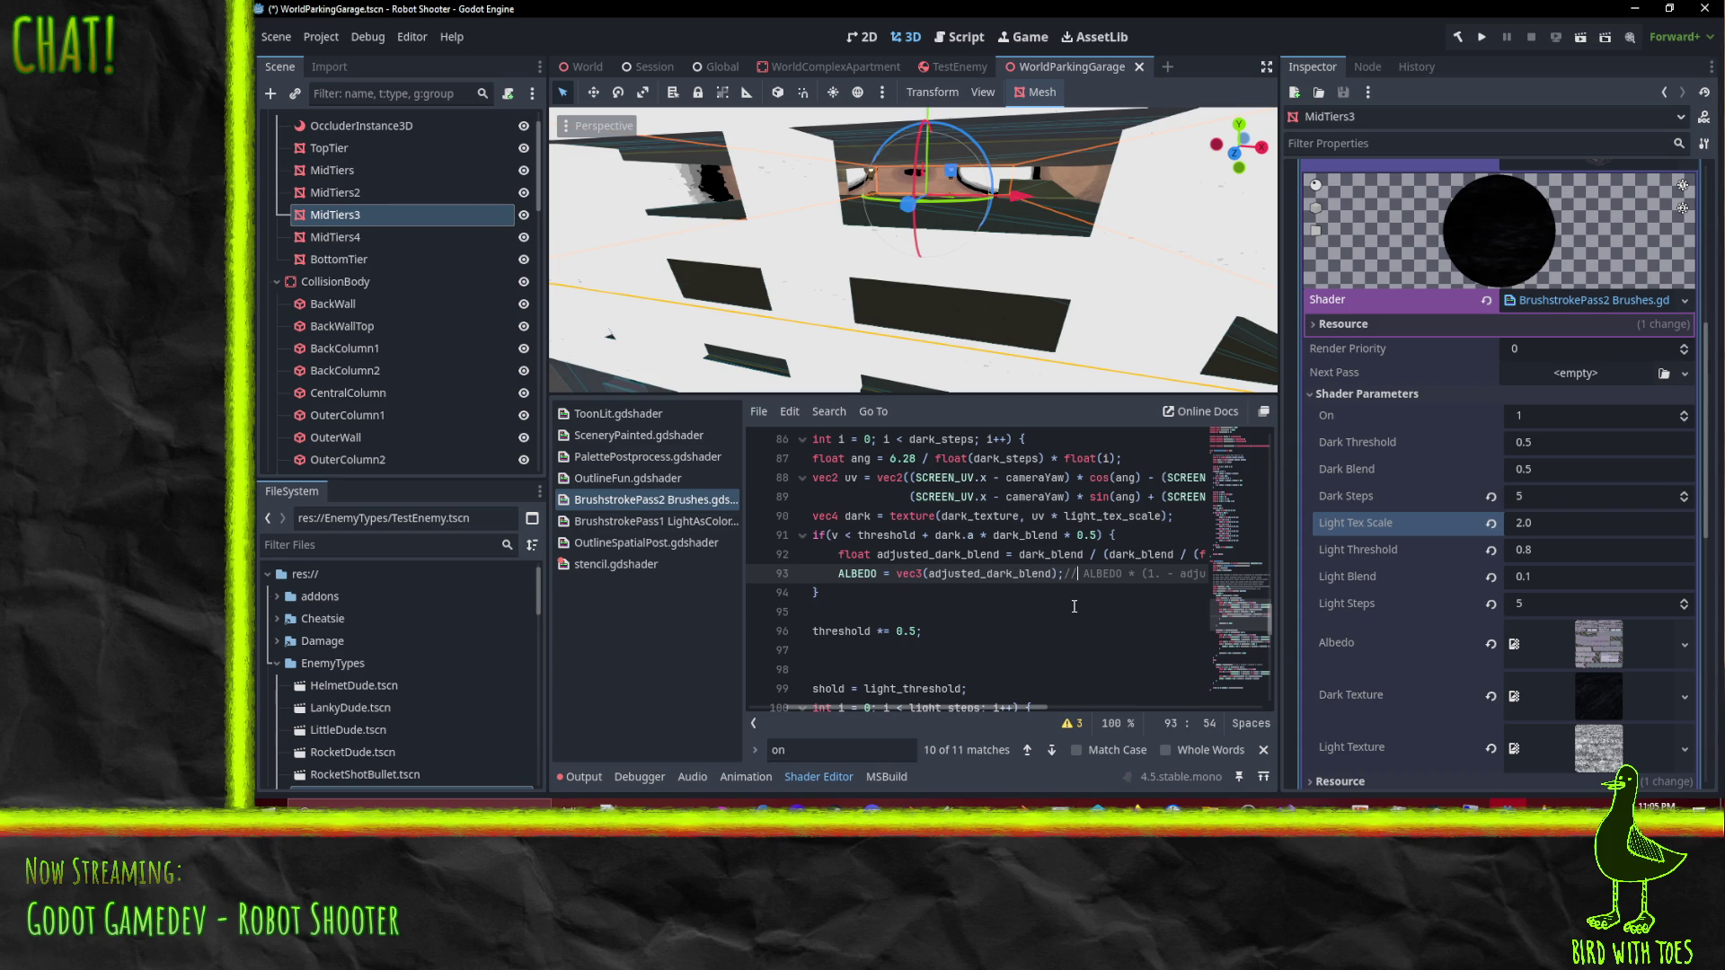
{"action": "key", "text": "BackSpace"}
{"action": "key", "text": "BackSpace"}
{"action": "key", "text": "BackSpace"}
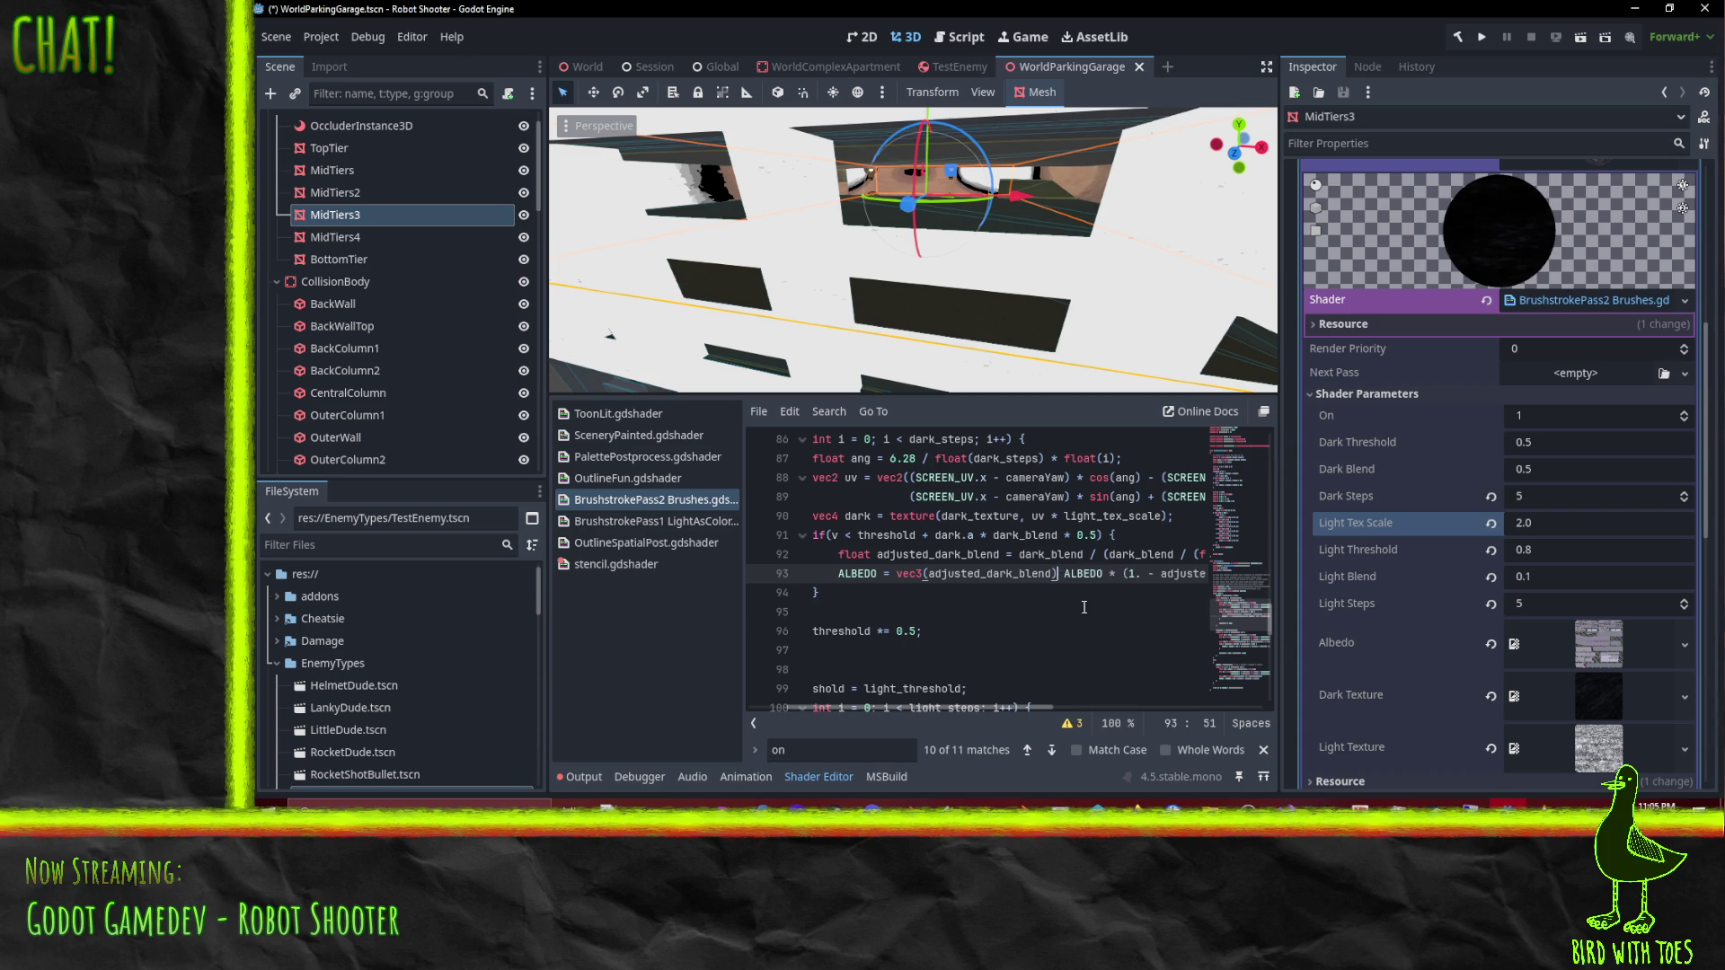
{"action": "key", "text": "BackSpace"}
{"action": "key", "text": "BackSpace"}
{"action": "key", "text": "BackSpace"}
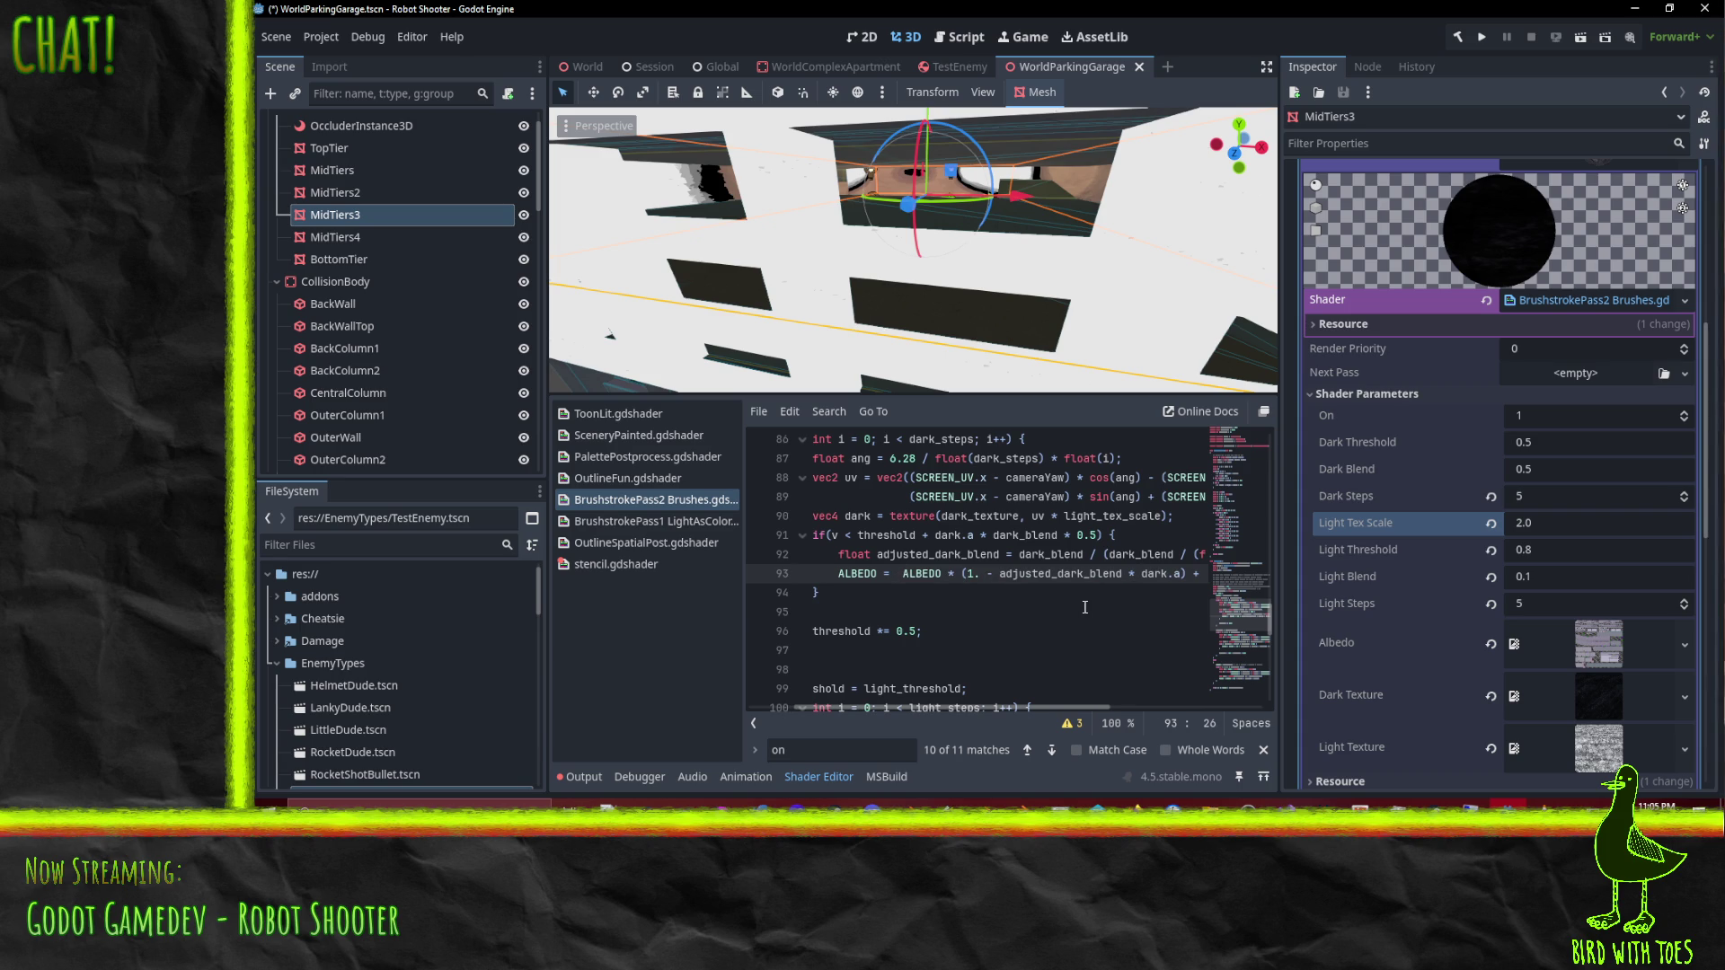
{"action": "key", "text": "Delete"}
{"action": "key", "text": "Up"}
{"action": "type", "text": ";//"}
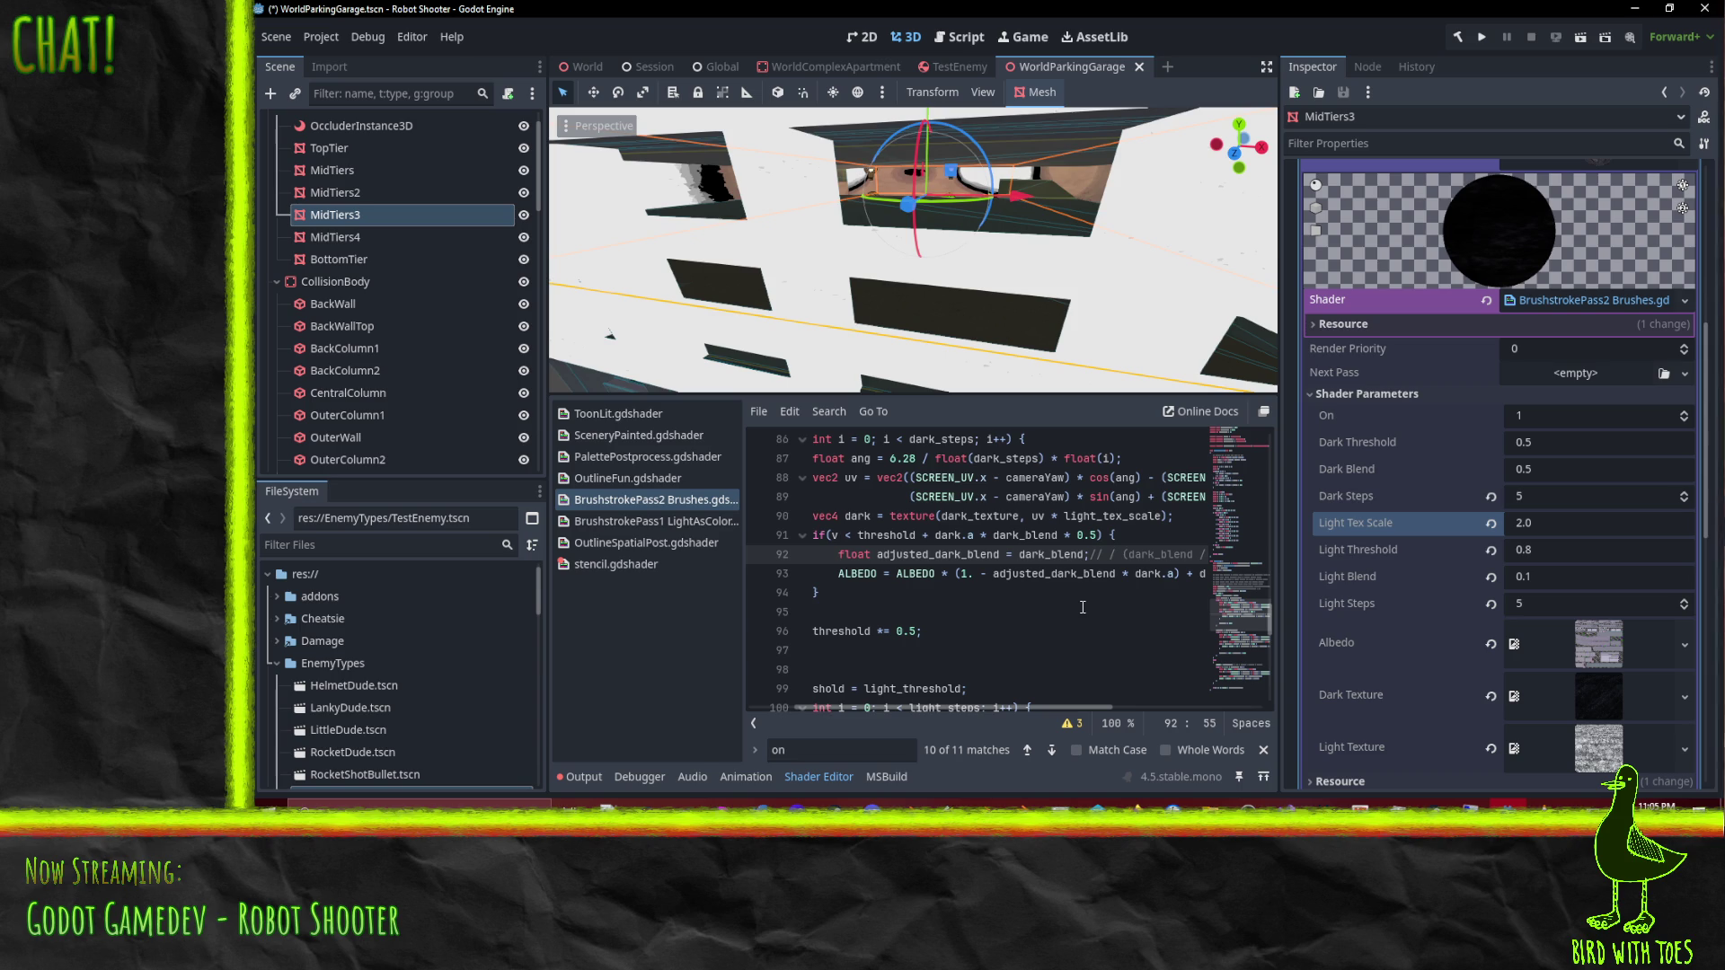
{"action": "scroll", "coordinate": [732, 273], "scroll_direction": "up", "scroll_amount": 5}
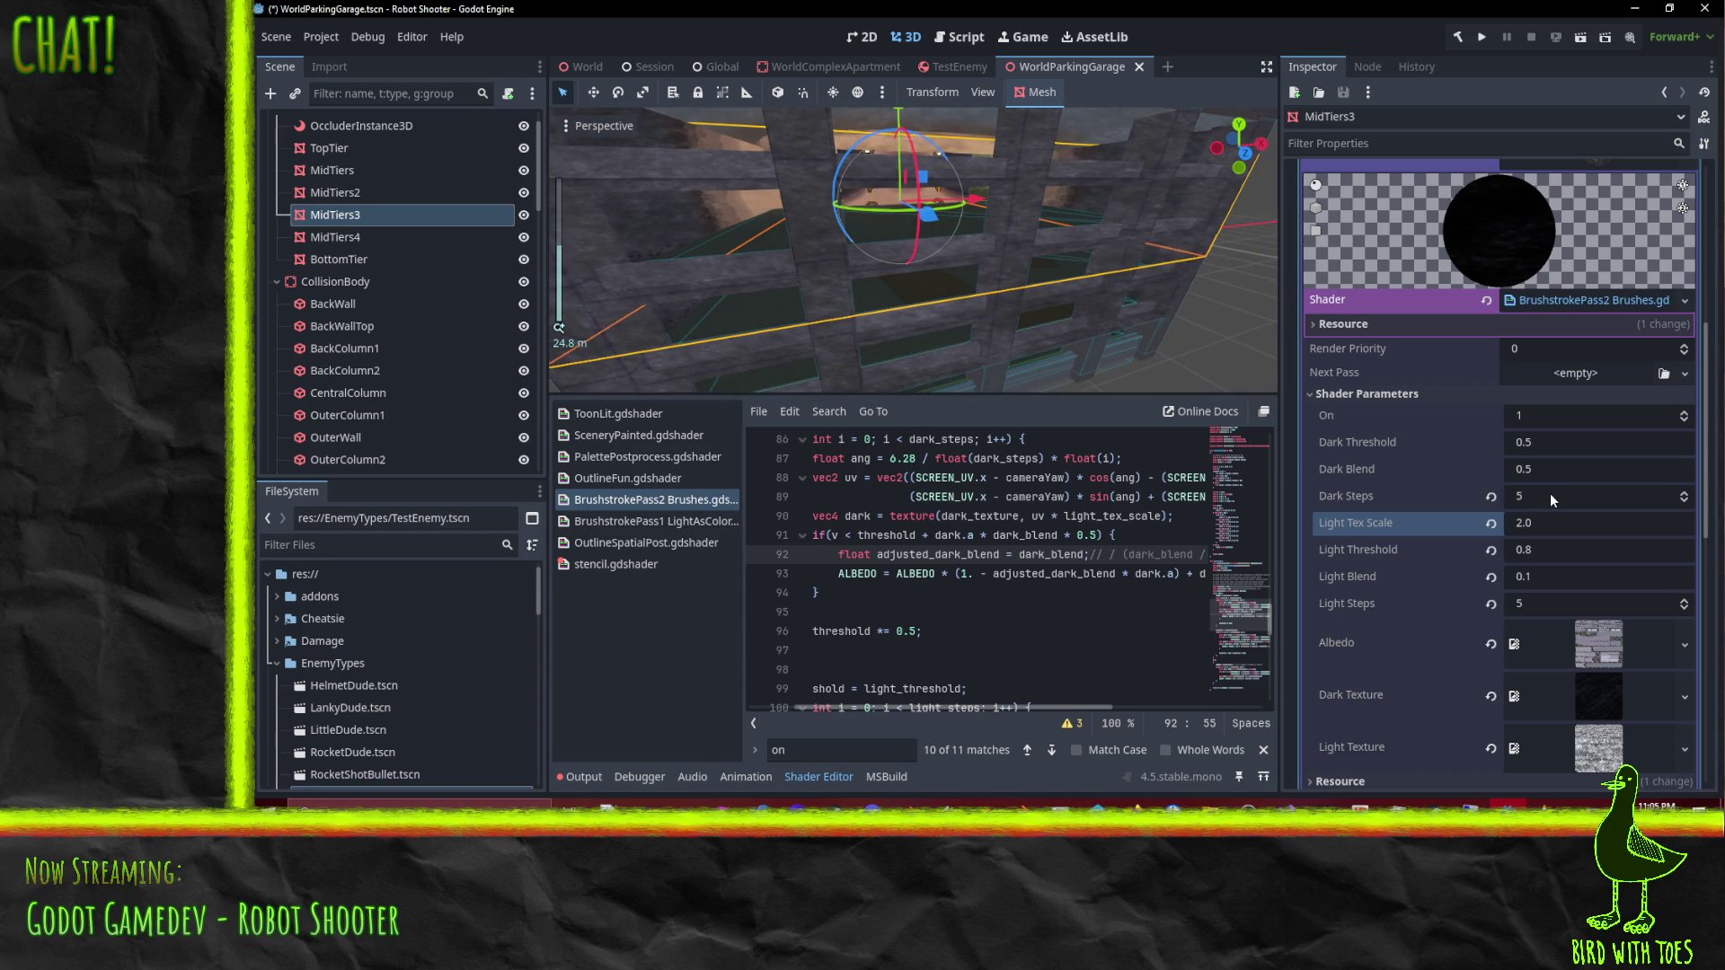
{"action": "mouse_move", "coordinate": [855, 315]}
{"action": "left_mouse_down"}
{"action": "mouse_move", "coordinate": [945, 333]}
{"action": "mouse_move", "coordinate": [881, 339]}
{"action": "mouse_move", "coordinate": [987, 337]}
{"action": "left_mouse_up"}
Step: Select BottomTier and quick-load BrushstrokePass1 LightAsColor into surface 0's shader
{"action": "mouse_move", "coordinate": [1131, 257]}
{"action": "left_mouse_down"}
{"action": "mouse_move", "coordinate": [1055, 218]}
{"action": "mouse_move", "coordinate": [936, 338]}
{"action": "left_mouse_up"}
{"action": "left_click", "coordinate": [936, 338]}
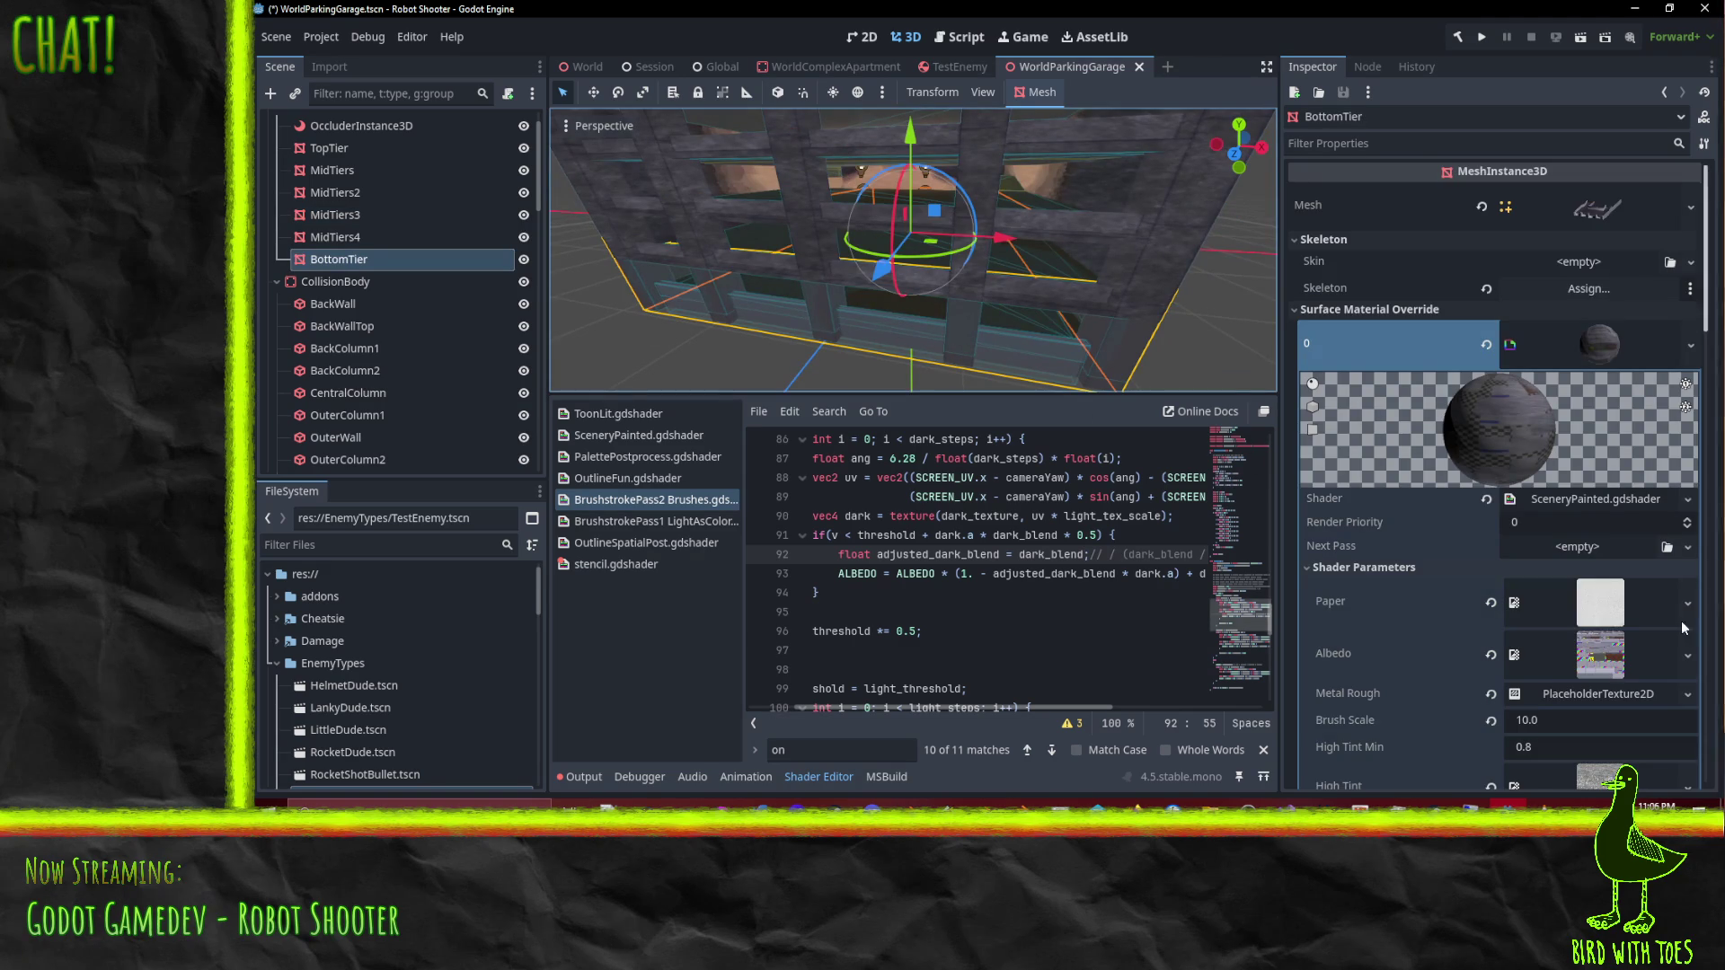
{"action": "scroll", "coordinate": [1614, 590], "scroll_direction": "down", "scroll_amount": 2}
{"action": "scroll", "coordinate": [1593, 478], "scroll_direction": "down", "scroll_amount": 4}
{"action": "scroll", "coordinate": [1593, 480], "scroll_direction": "up", "scroll_amount": 4}
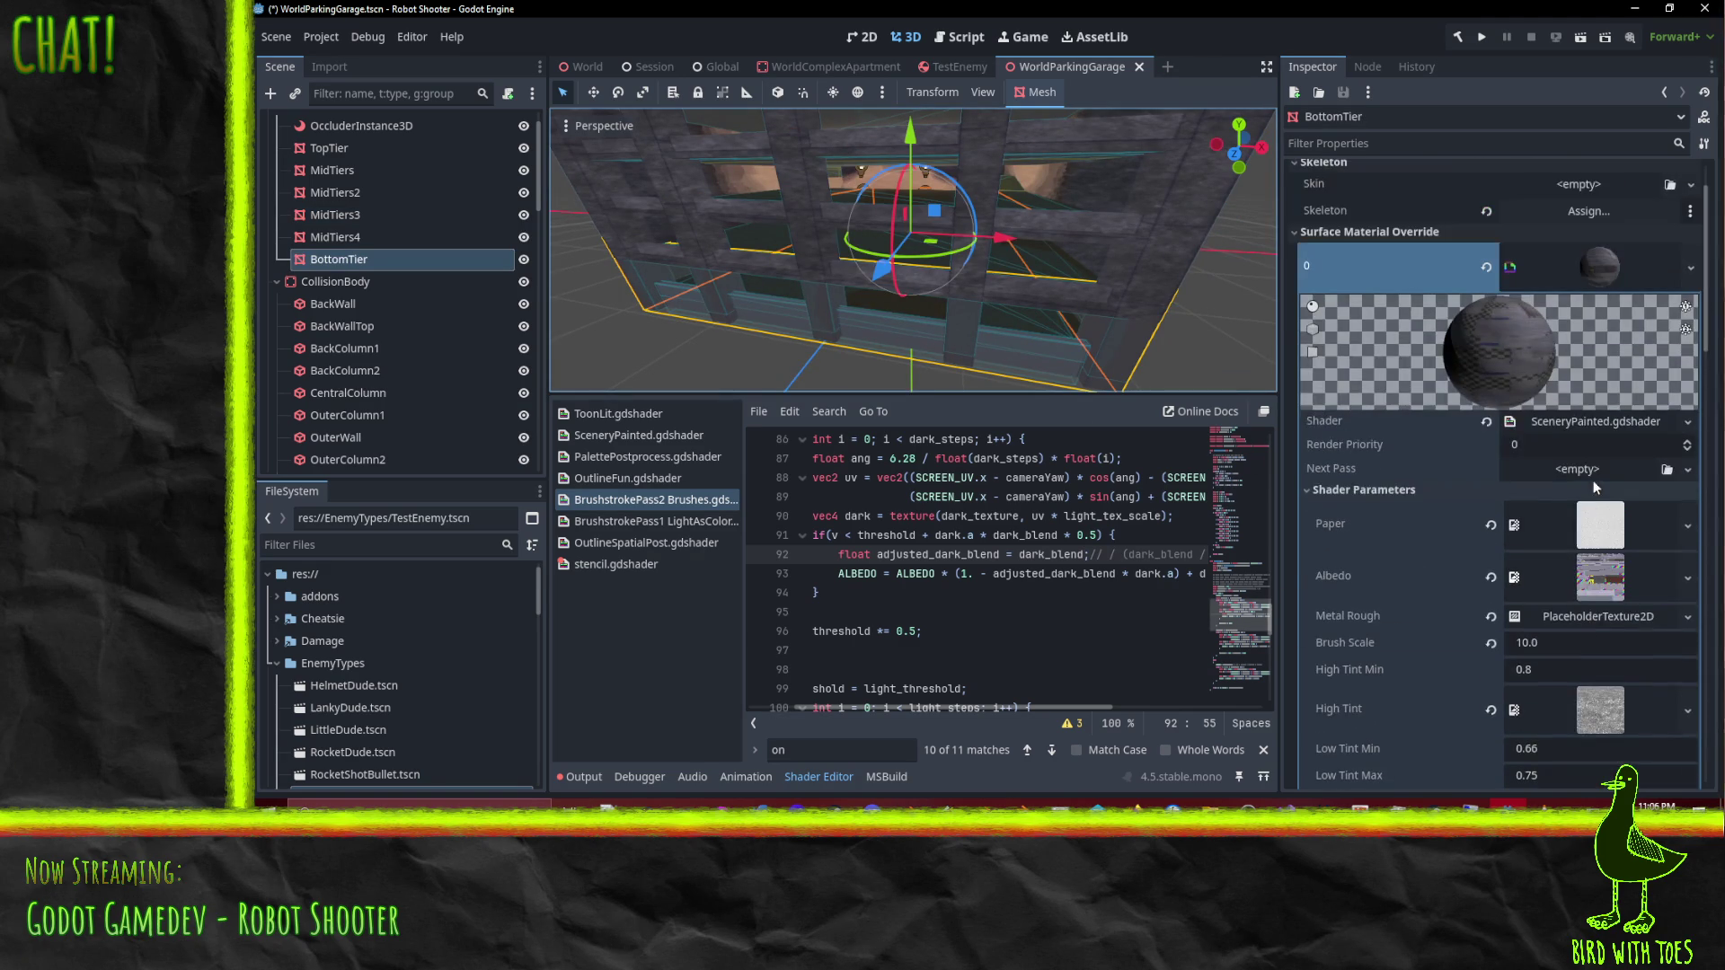
{"action": "left_click", "coordinate": [1485, 423]}
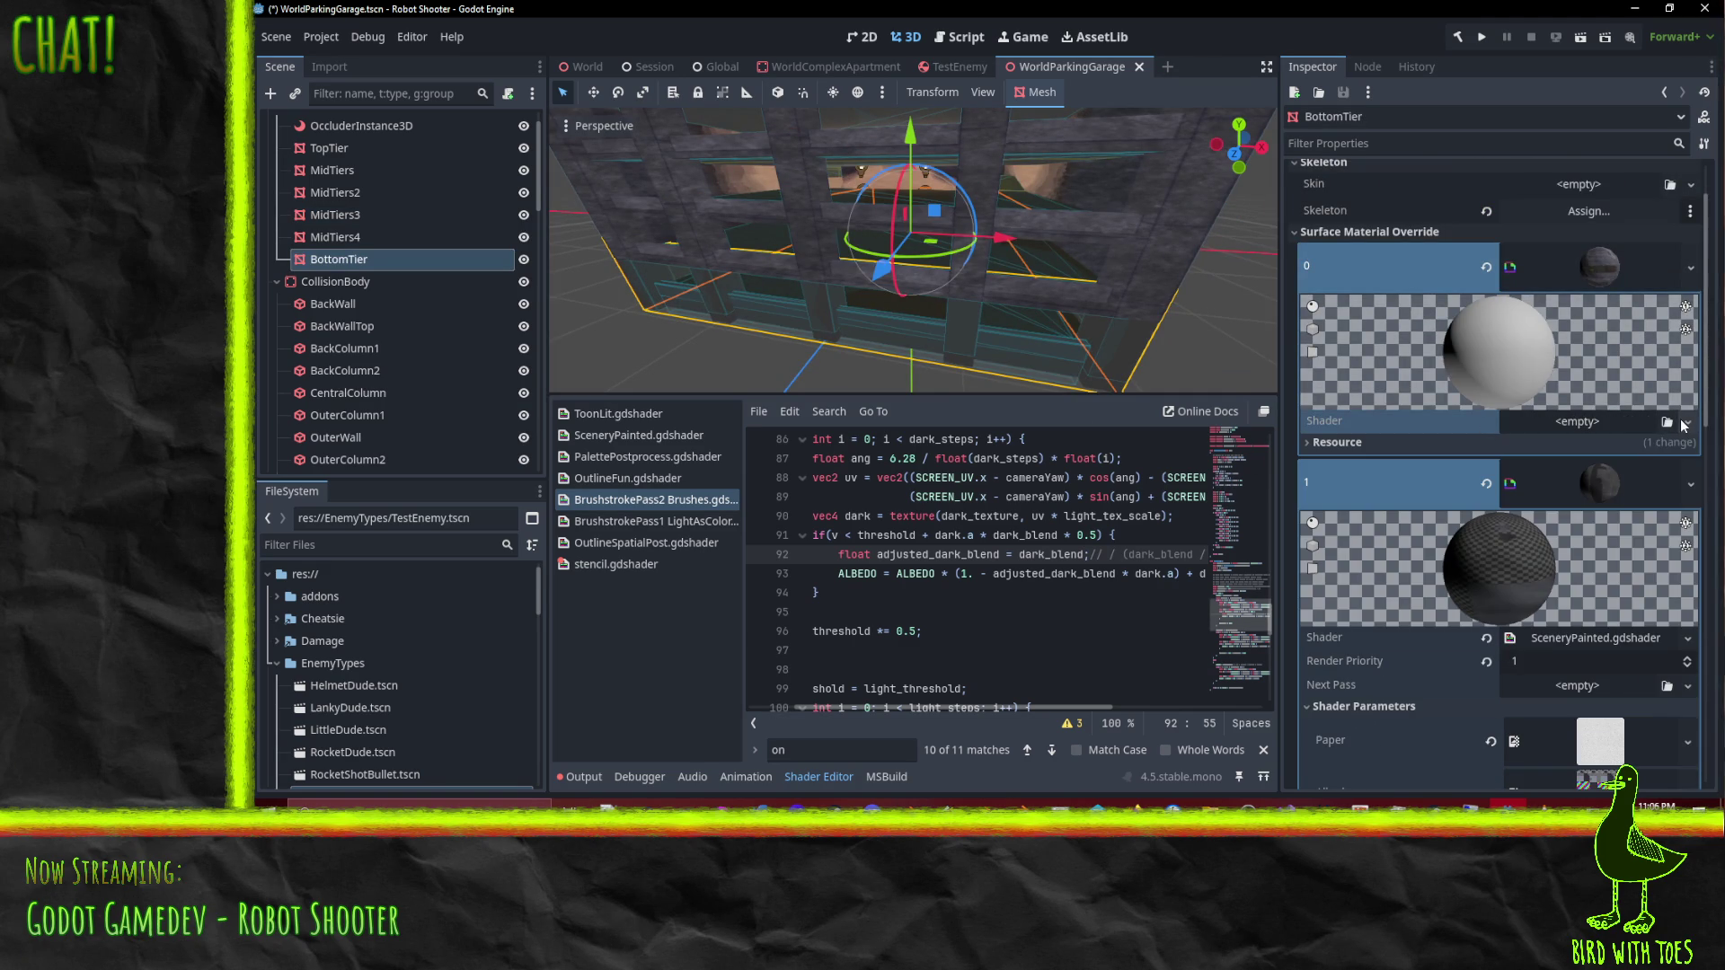
{"action": "left_click", "coordinate": [1685, 422]}
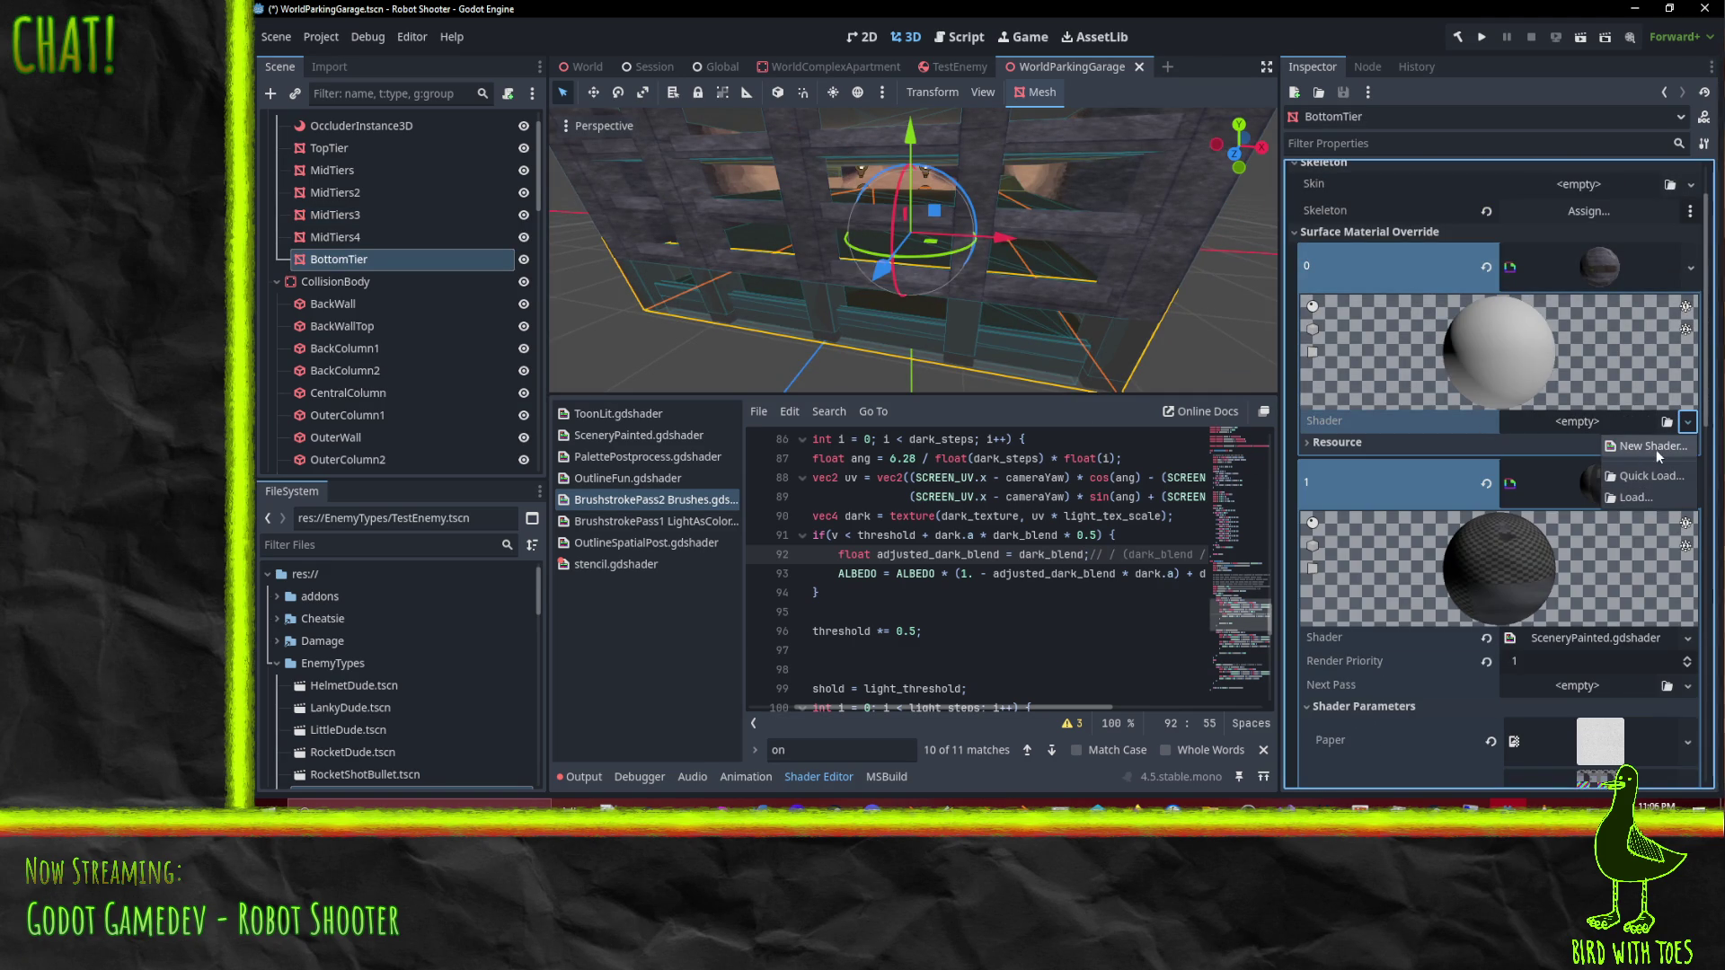
{"action": "left_click", "coordinate": [1649, 476]}
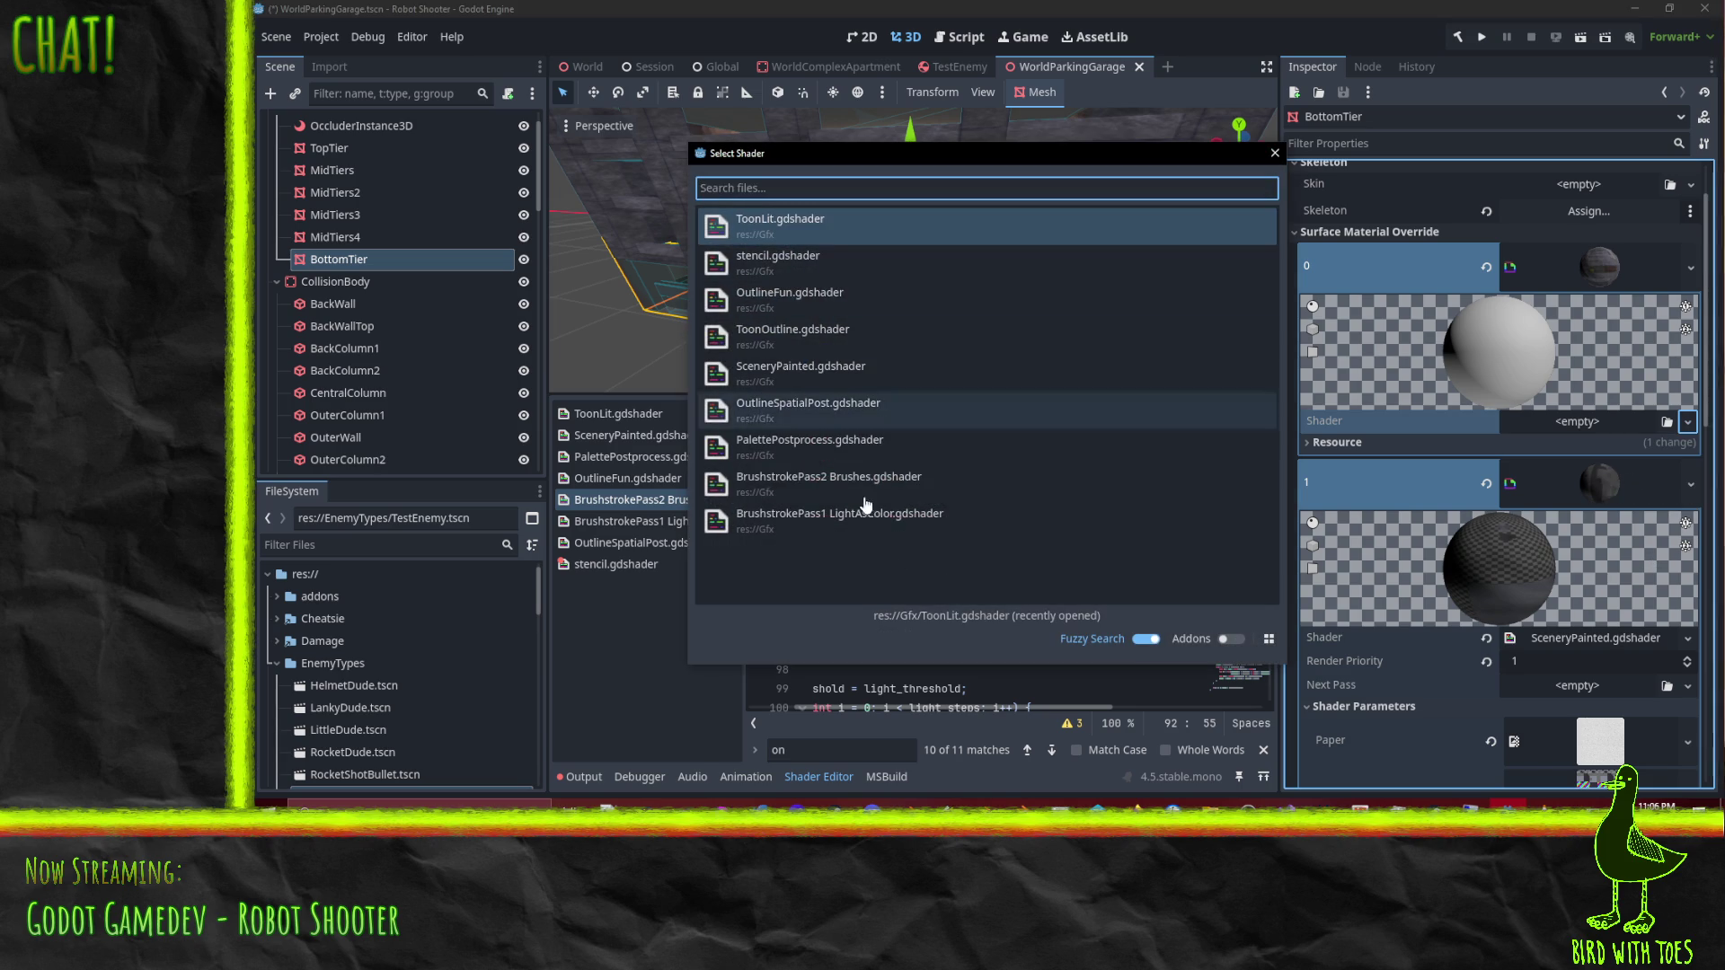
{"action": "left_click", "coordinate": [794, 513]}
{"action": "scroll", "coordinate": [1513, 487], "scroll_direction": "down", "scroll_amount": 5}
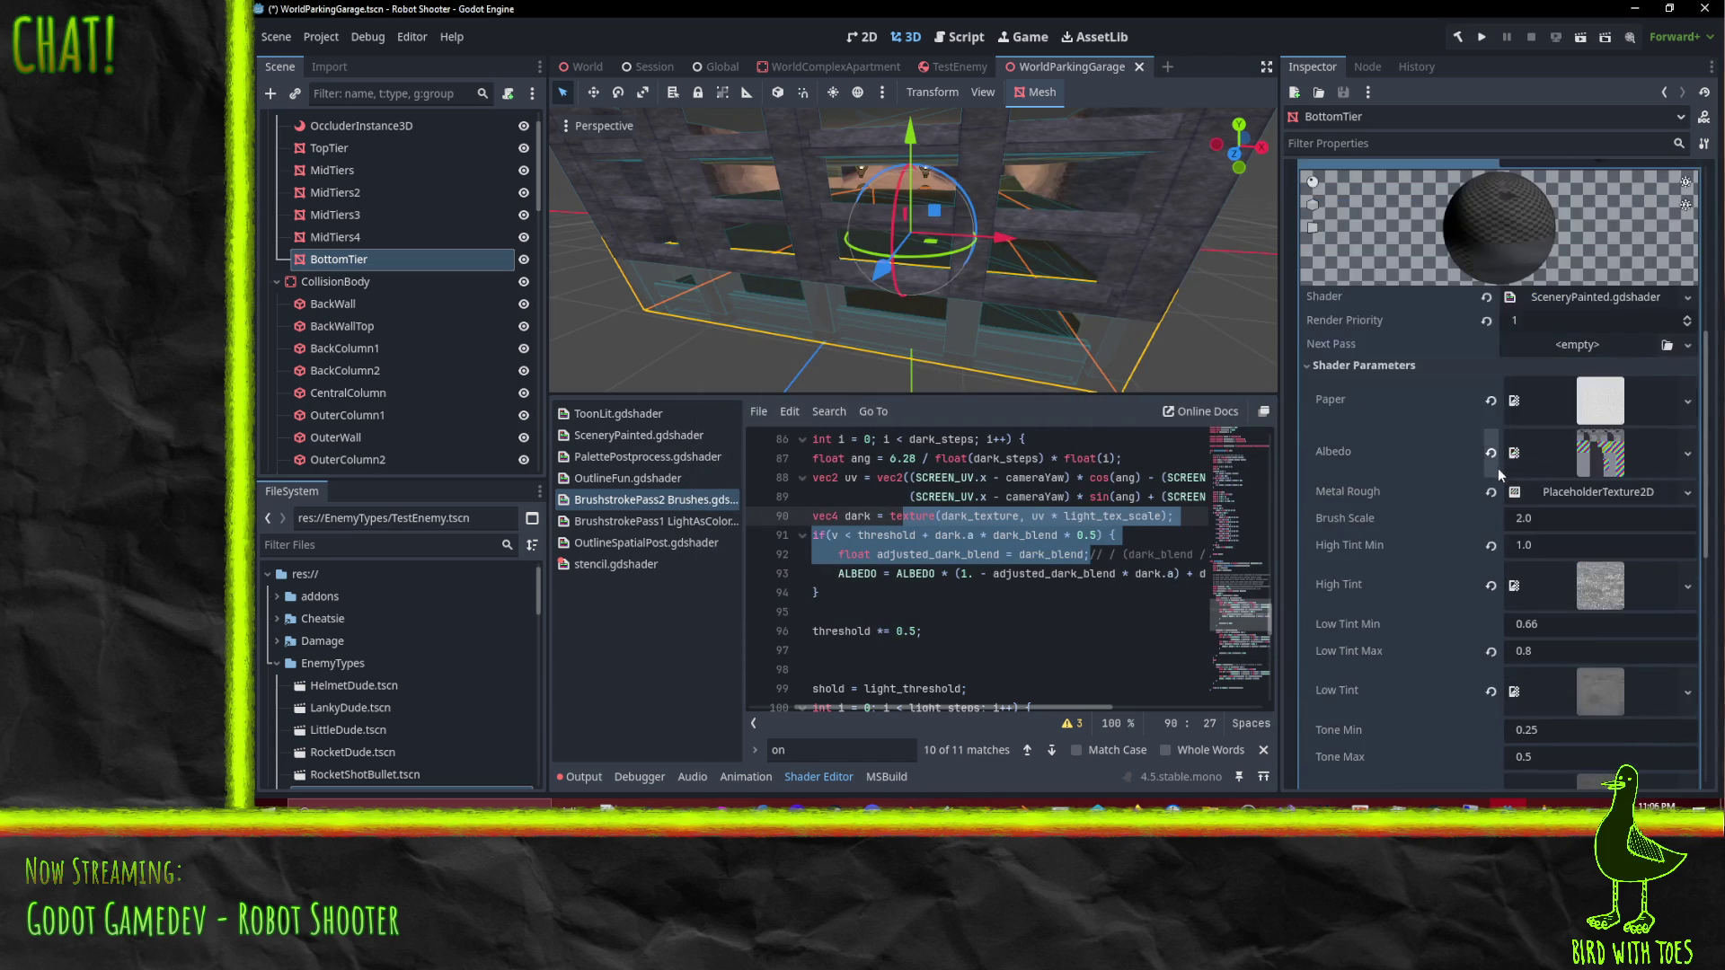
{"action": "scroll", "coordinate": [1585, 468], "scroll_direction": "up", "scroll_amount": 5}
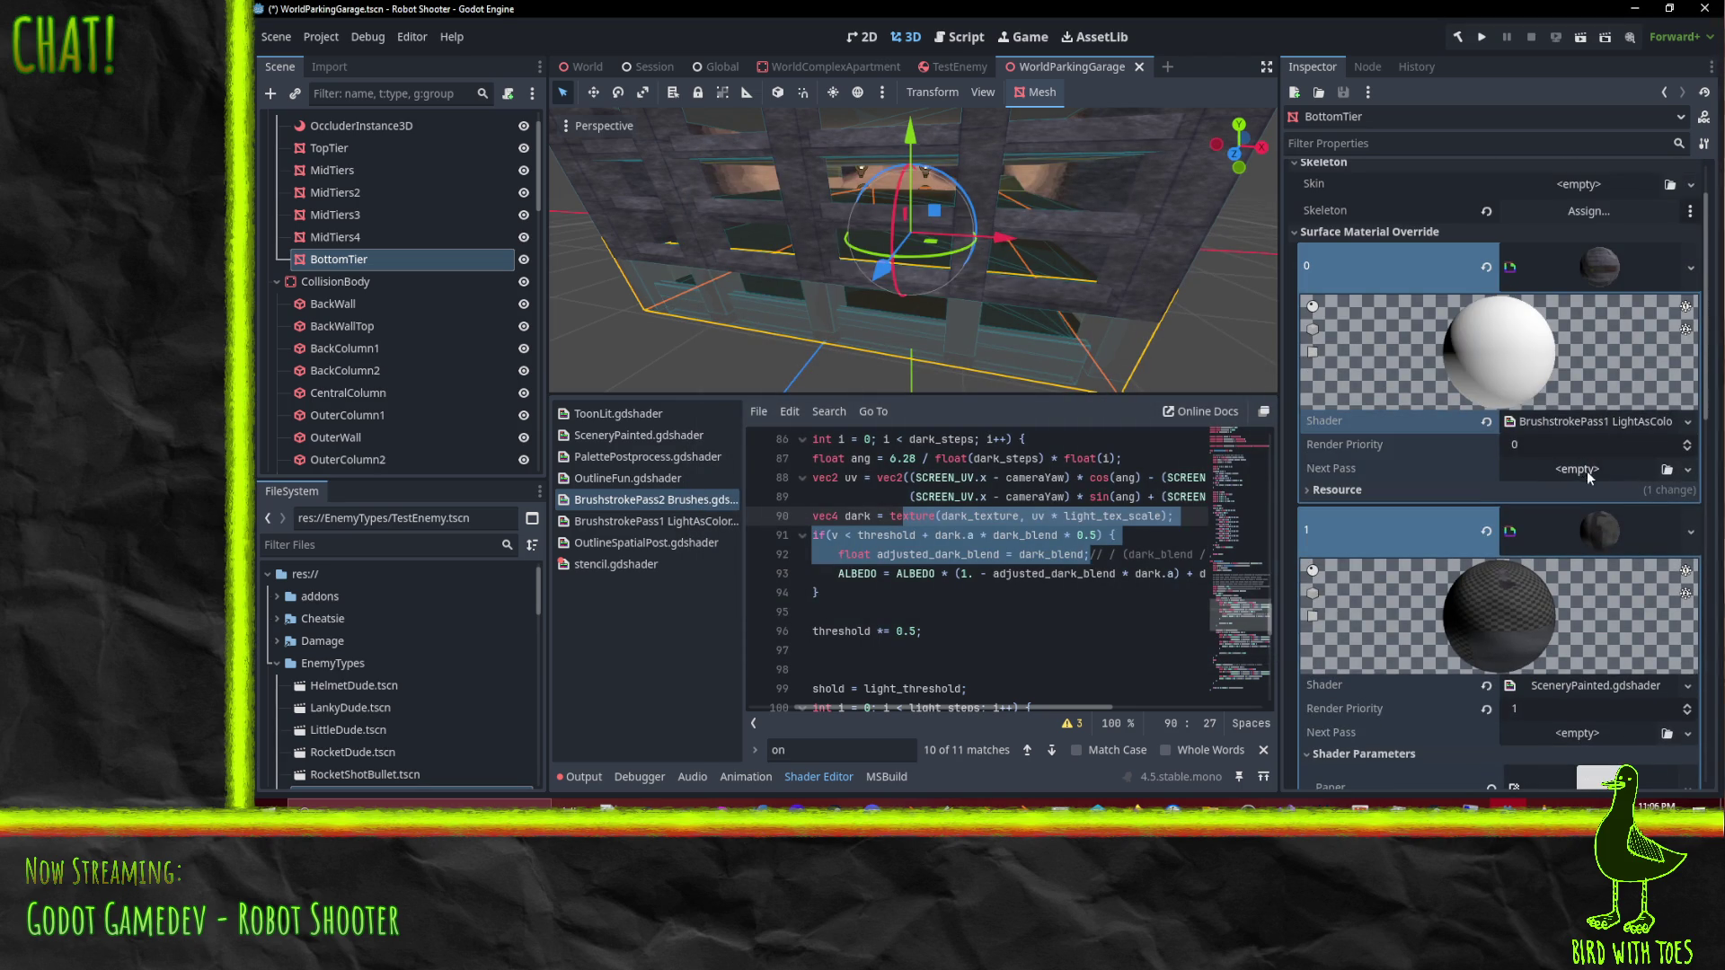
Step: Clear surface 0's shader and reassign BrushstrokePass1 LightAsColor.gdshader
{"action": "left_click", "coordinate": [1592, 585]}
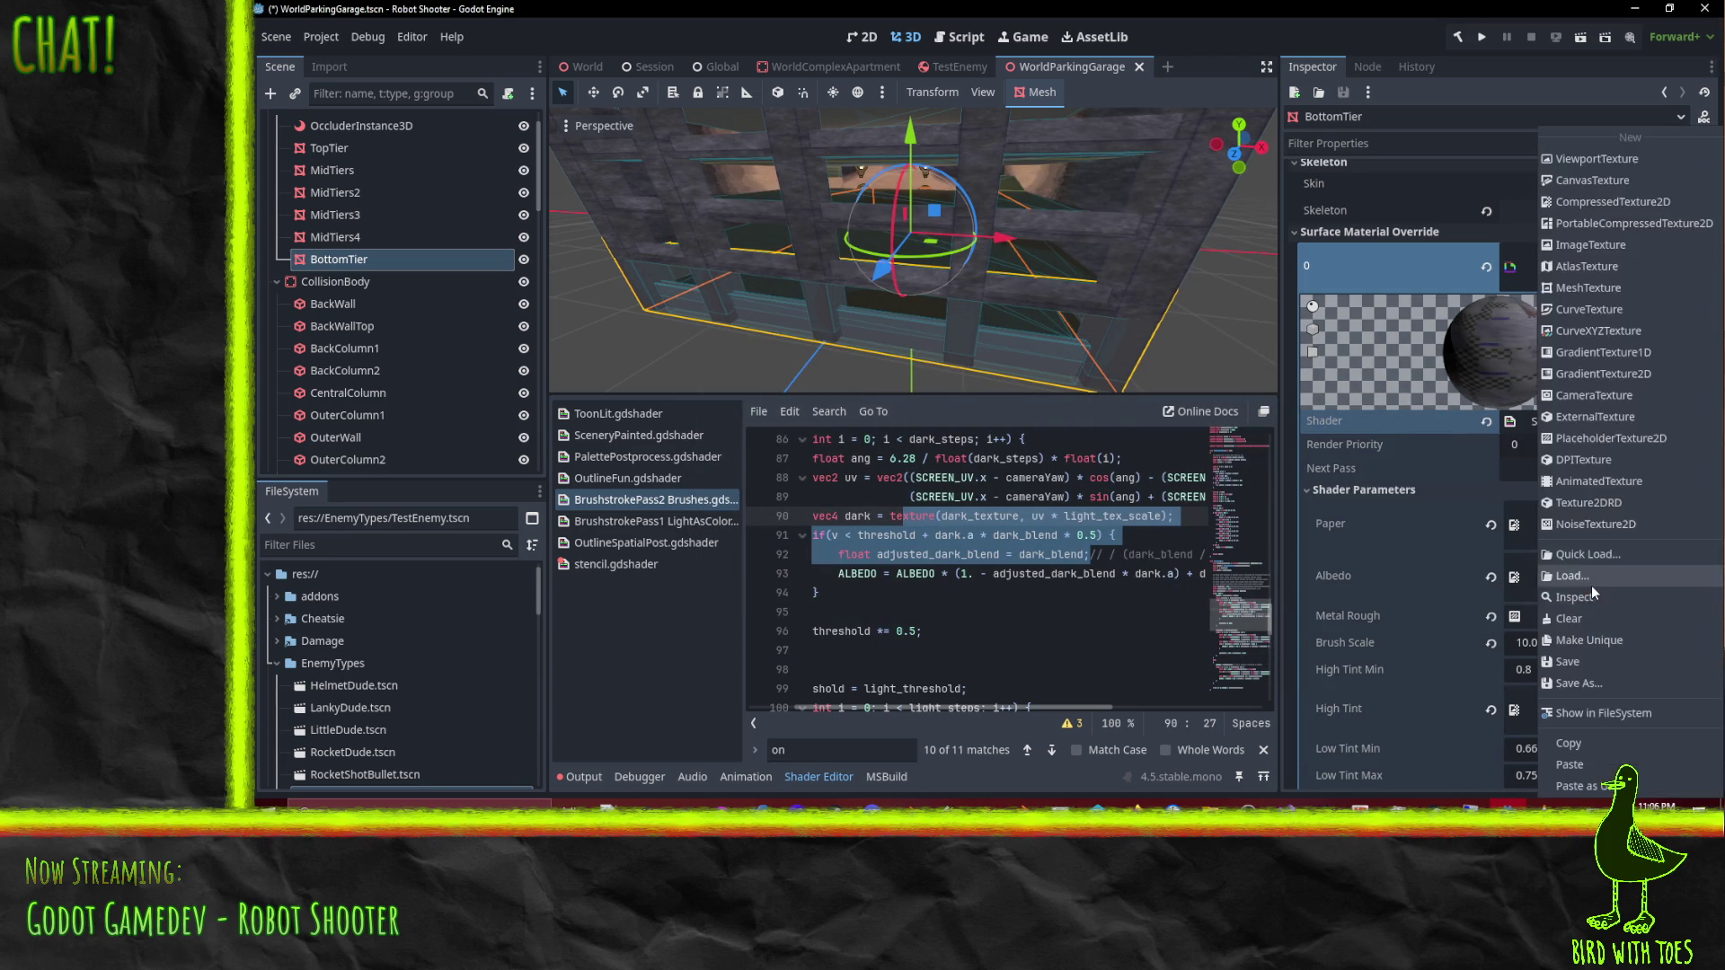
{"action": "left_click", "coordinate": [1522, 713]}
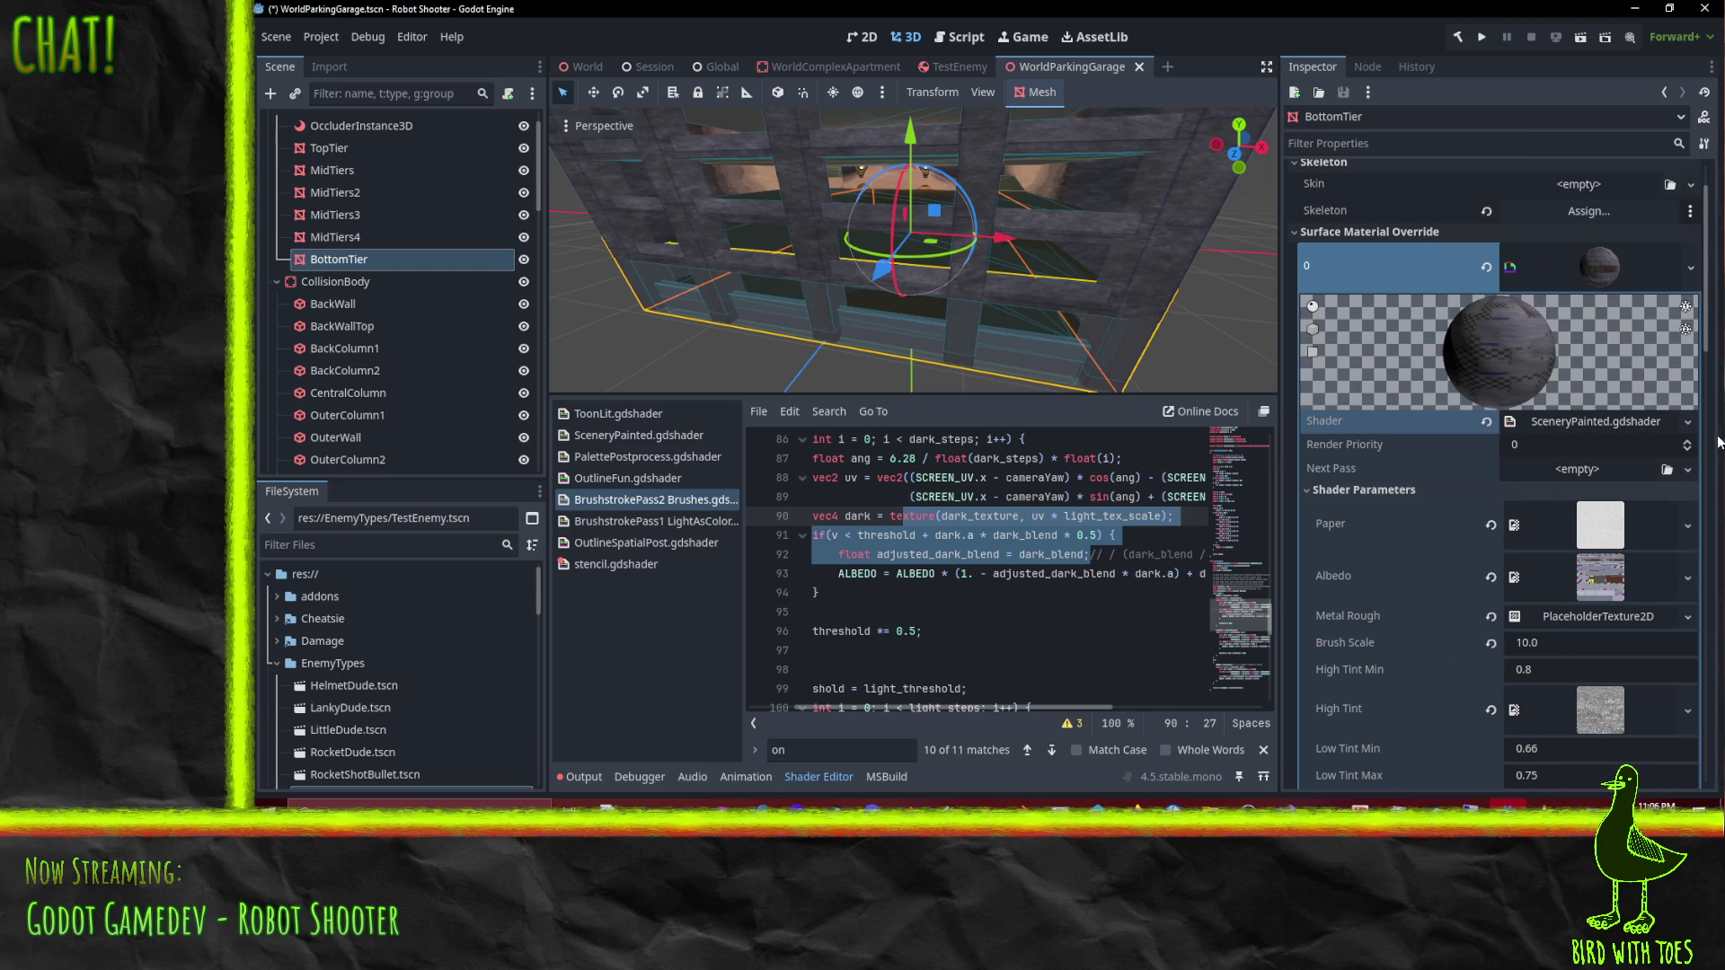
{"action": "left_click", "coordinate": [1688, 422]}
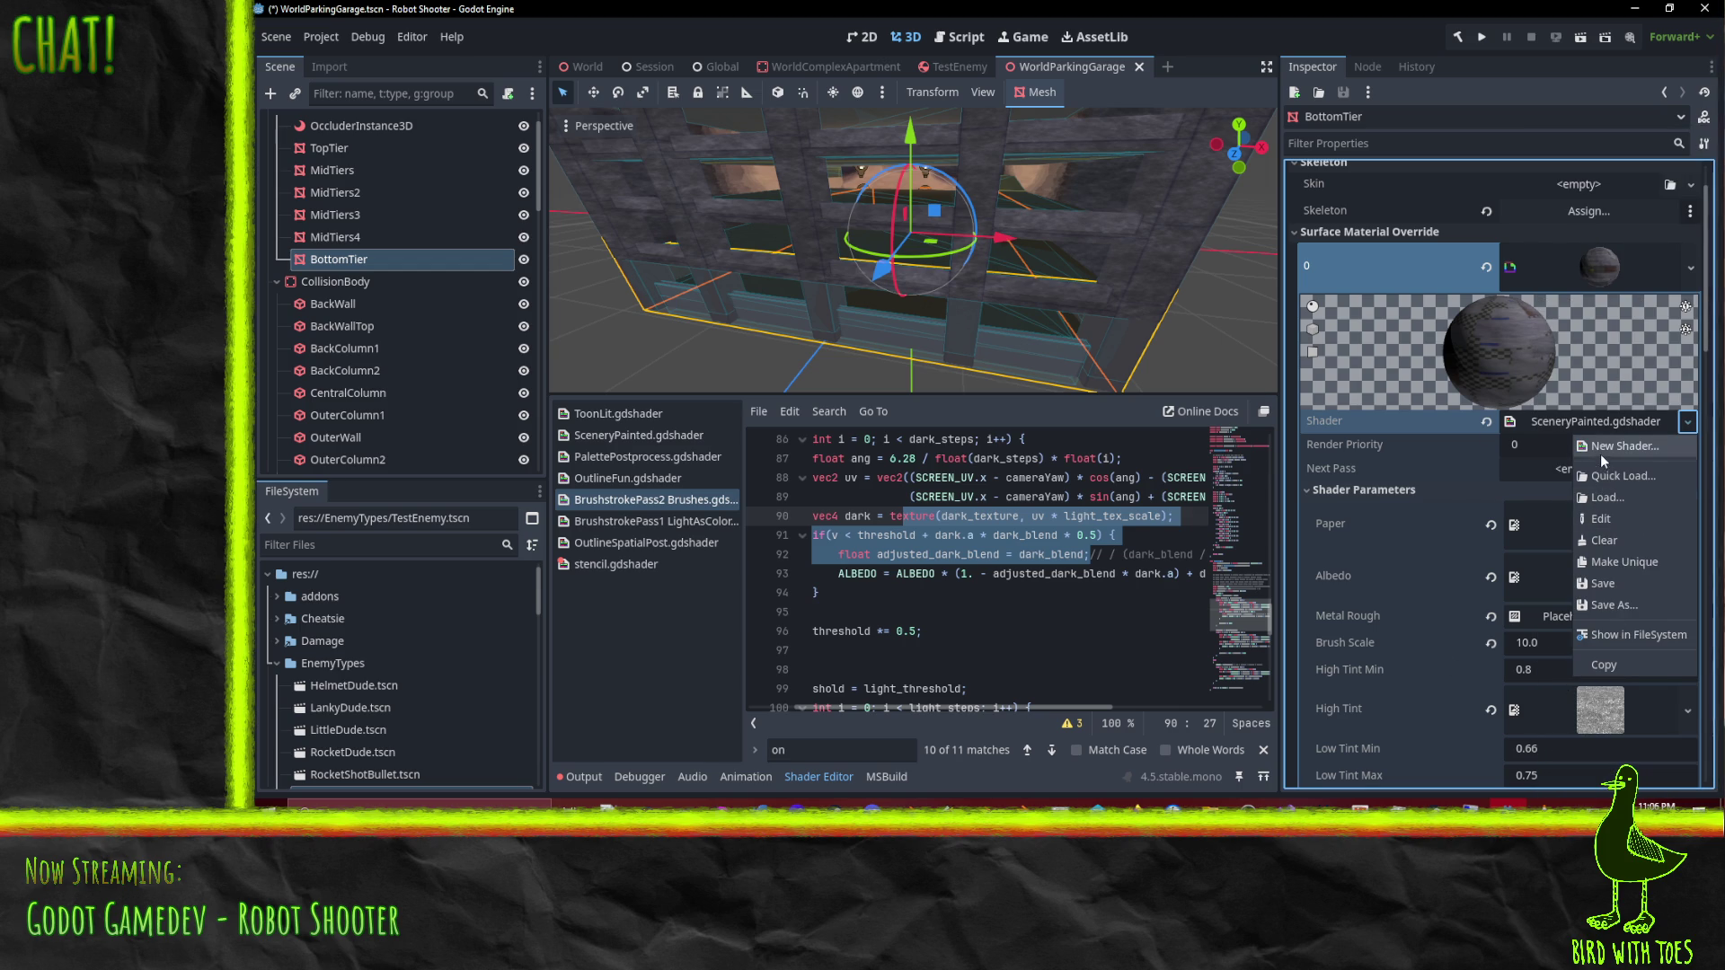
{"action": "left_click", "coordinate": [1486, 421]}
{"action": "left_click", "coordinate": [1486, 422]}
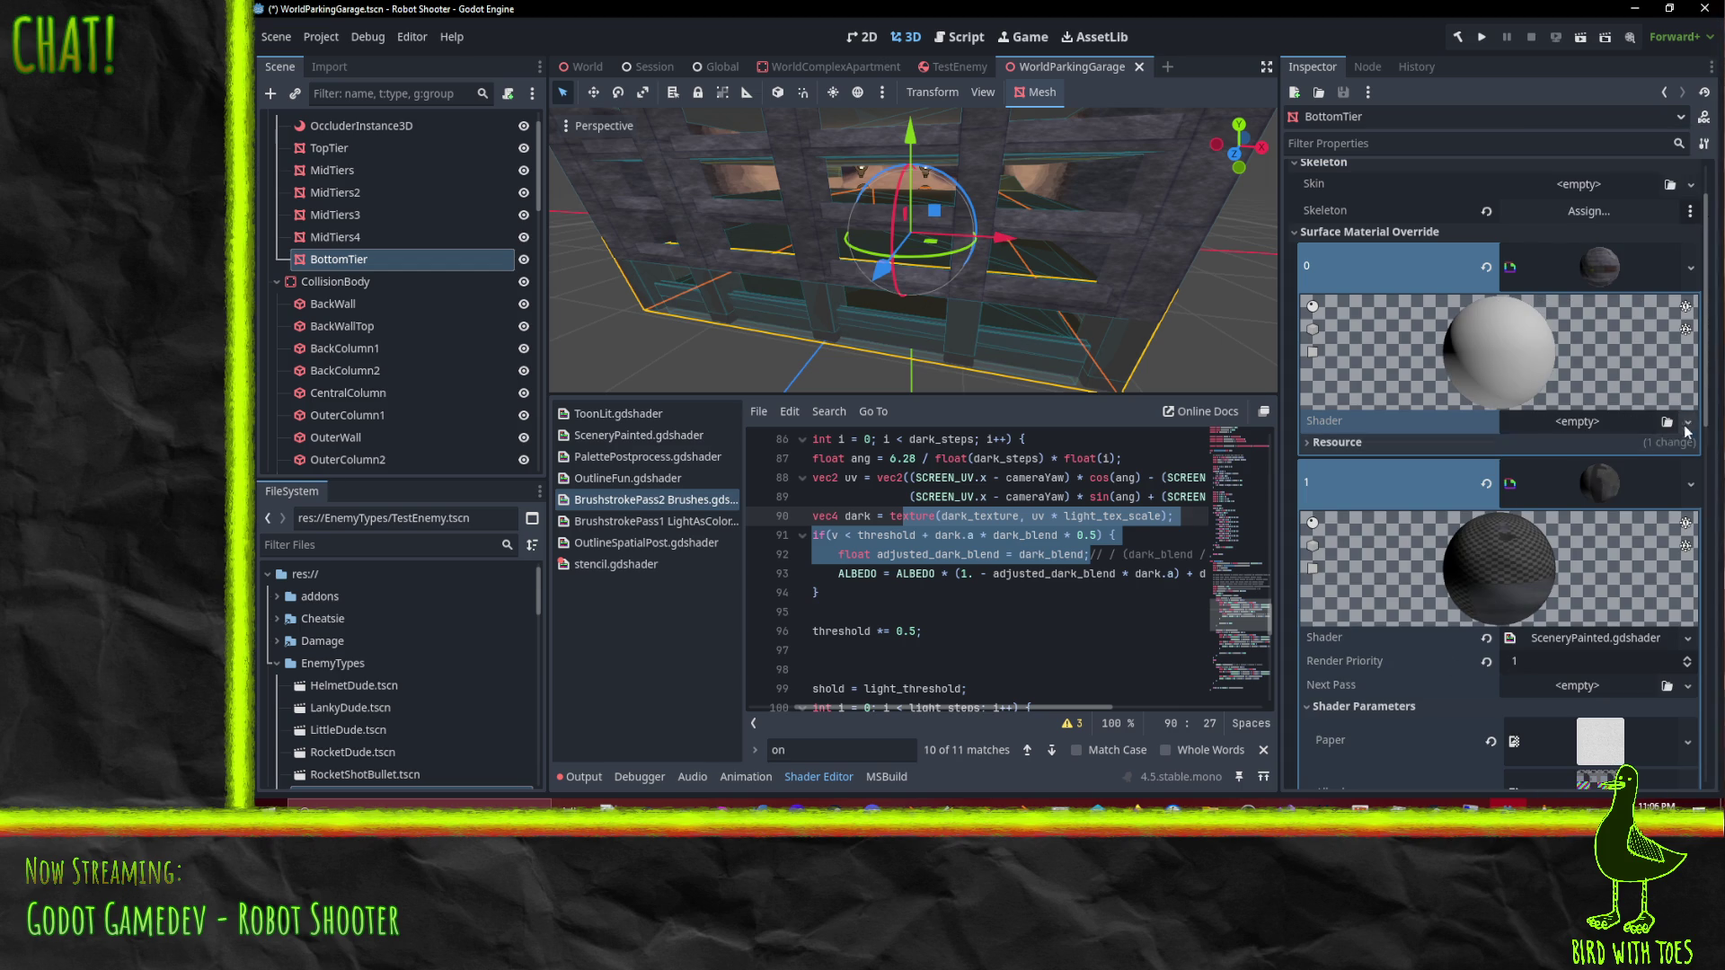
{"action": "left_click", "coordinate": [1668, 422]}
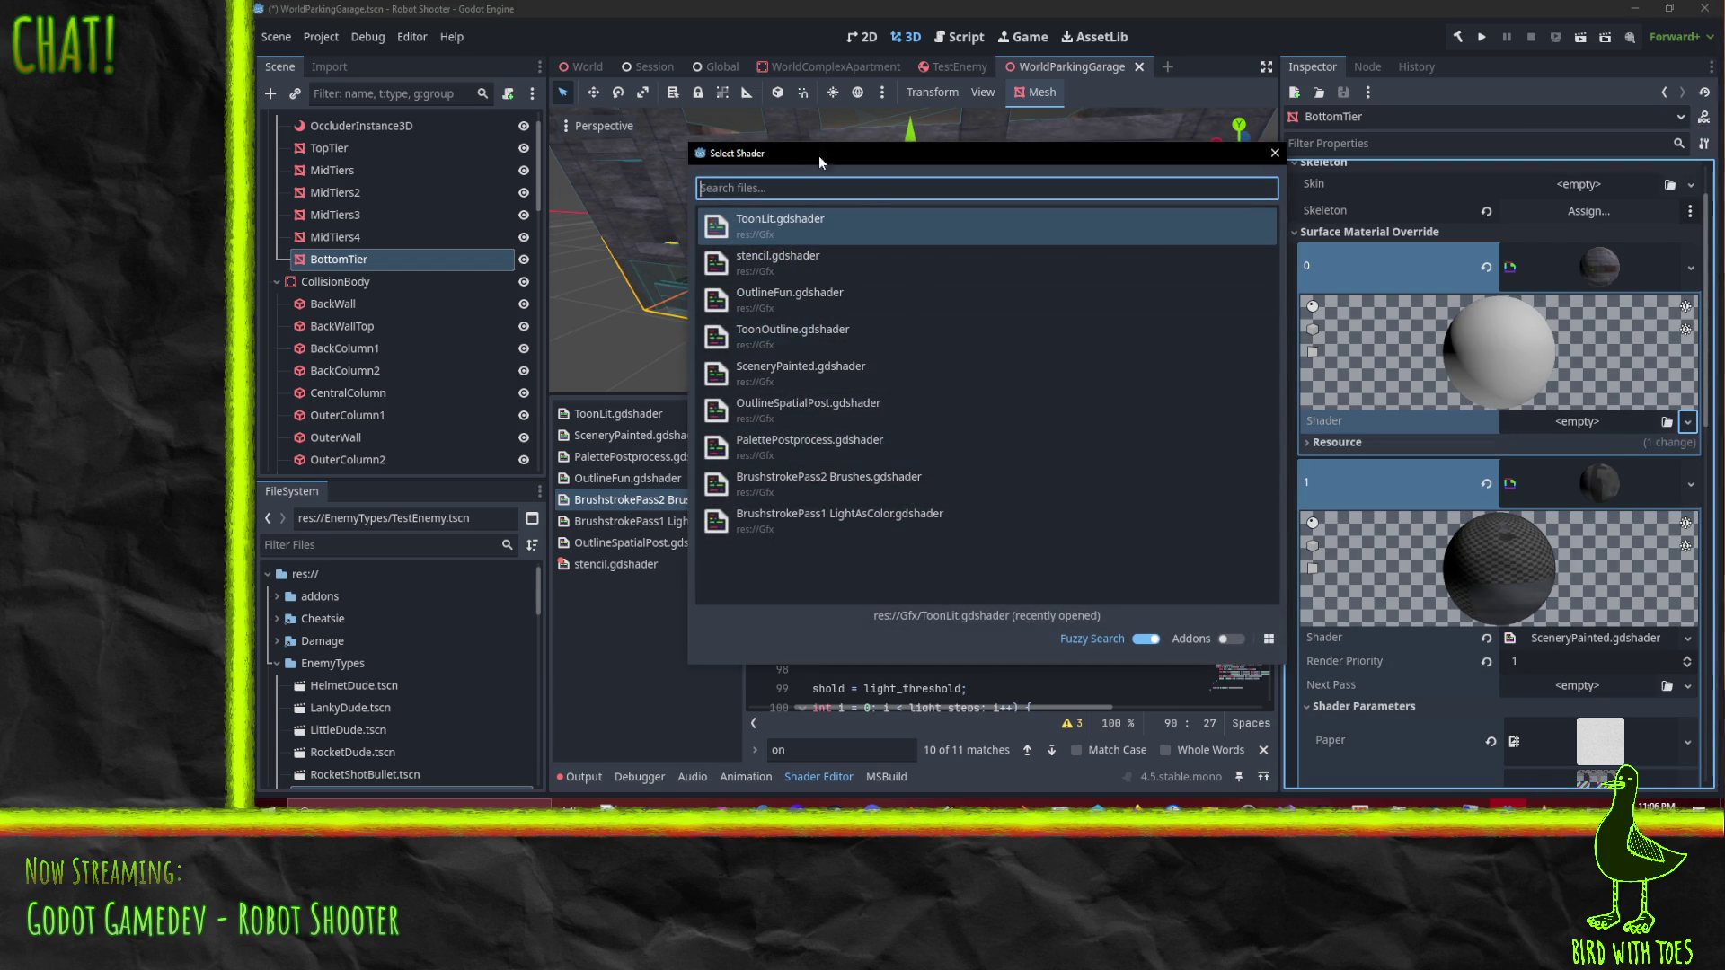
{"action": "double_click", "coordinate": [830, 486]}
{"action": "scroll", "coordinate": [1518, 521], "scroll_direction": "down", "scroll_amount": 3}
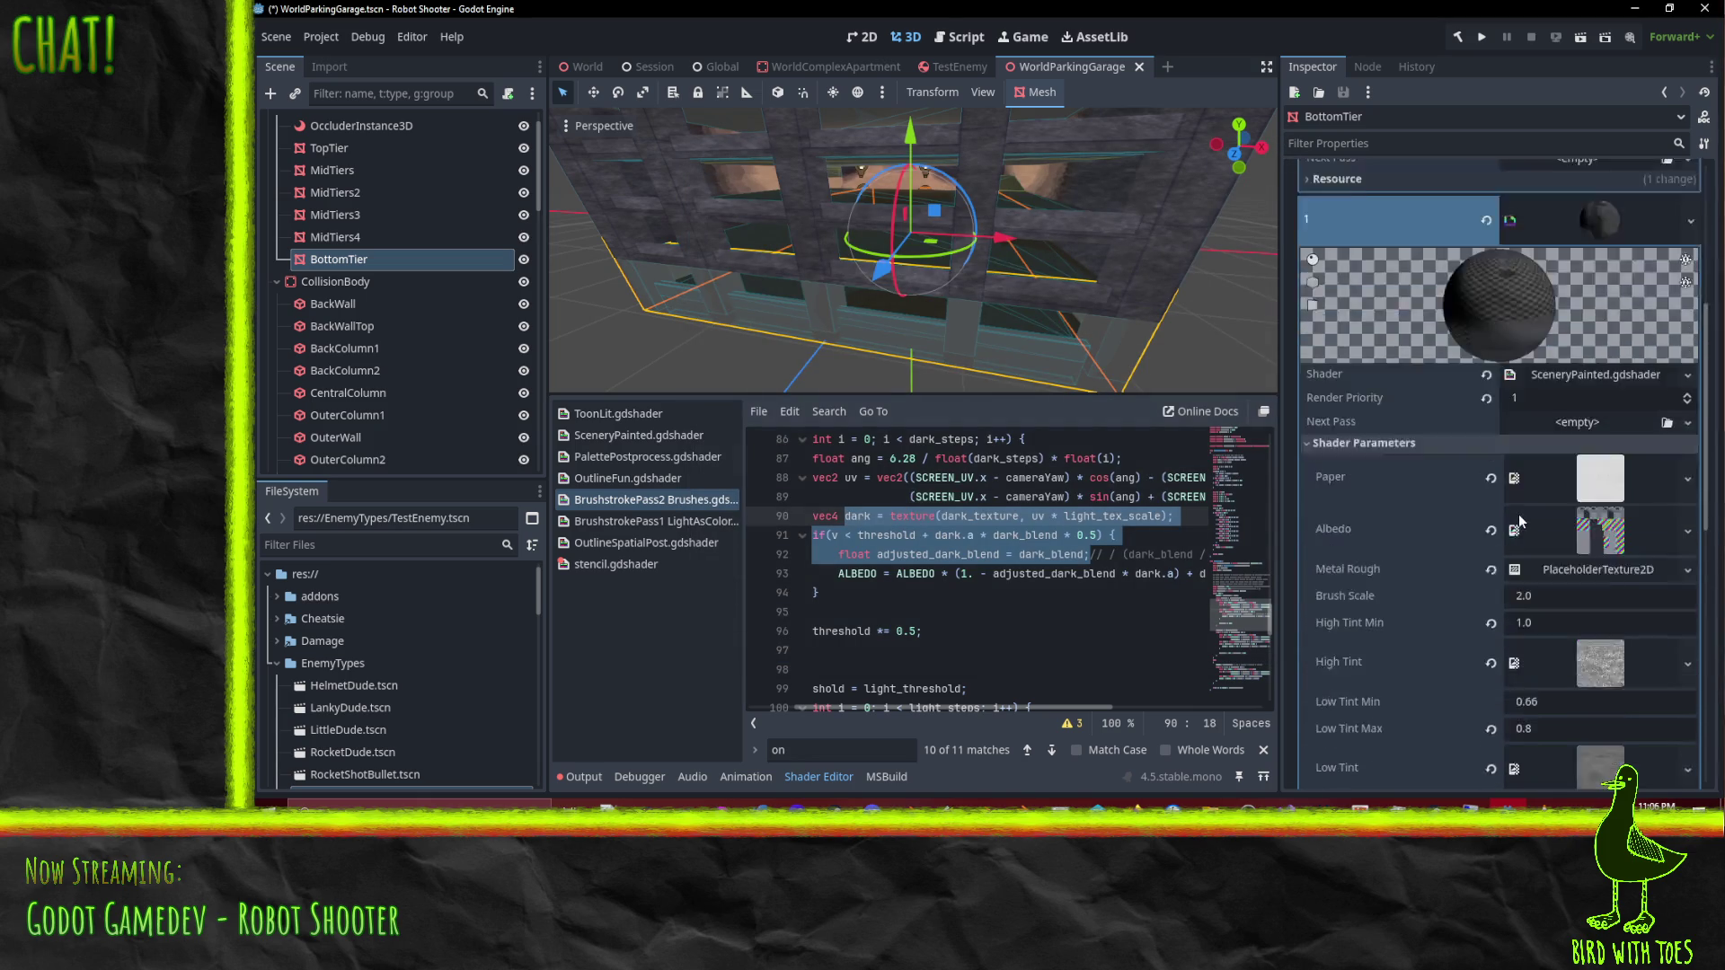
{"action": "scroll", "coordinate": [1411, 392], "scroll_direction": "up", "scroll_amount": 2}
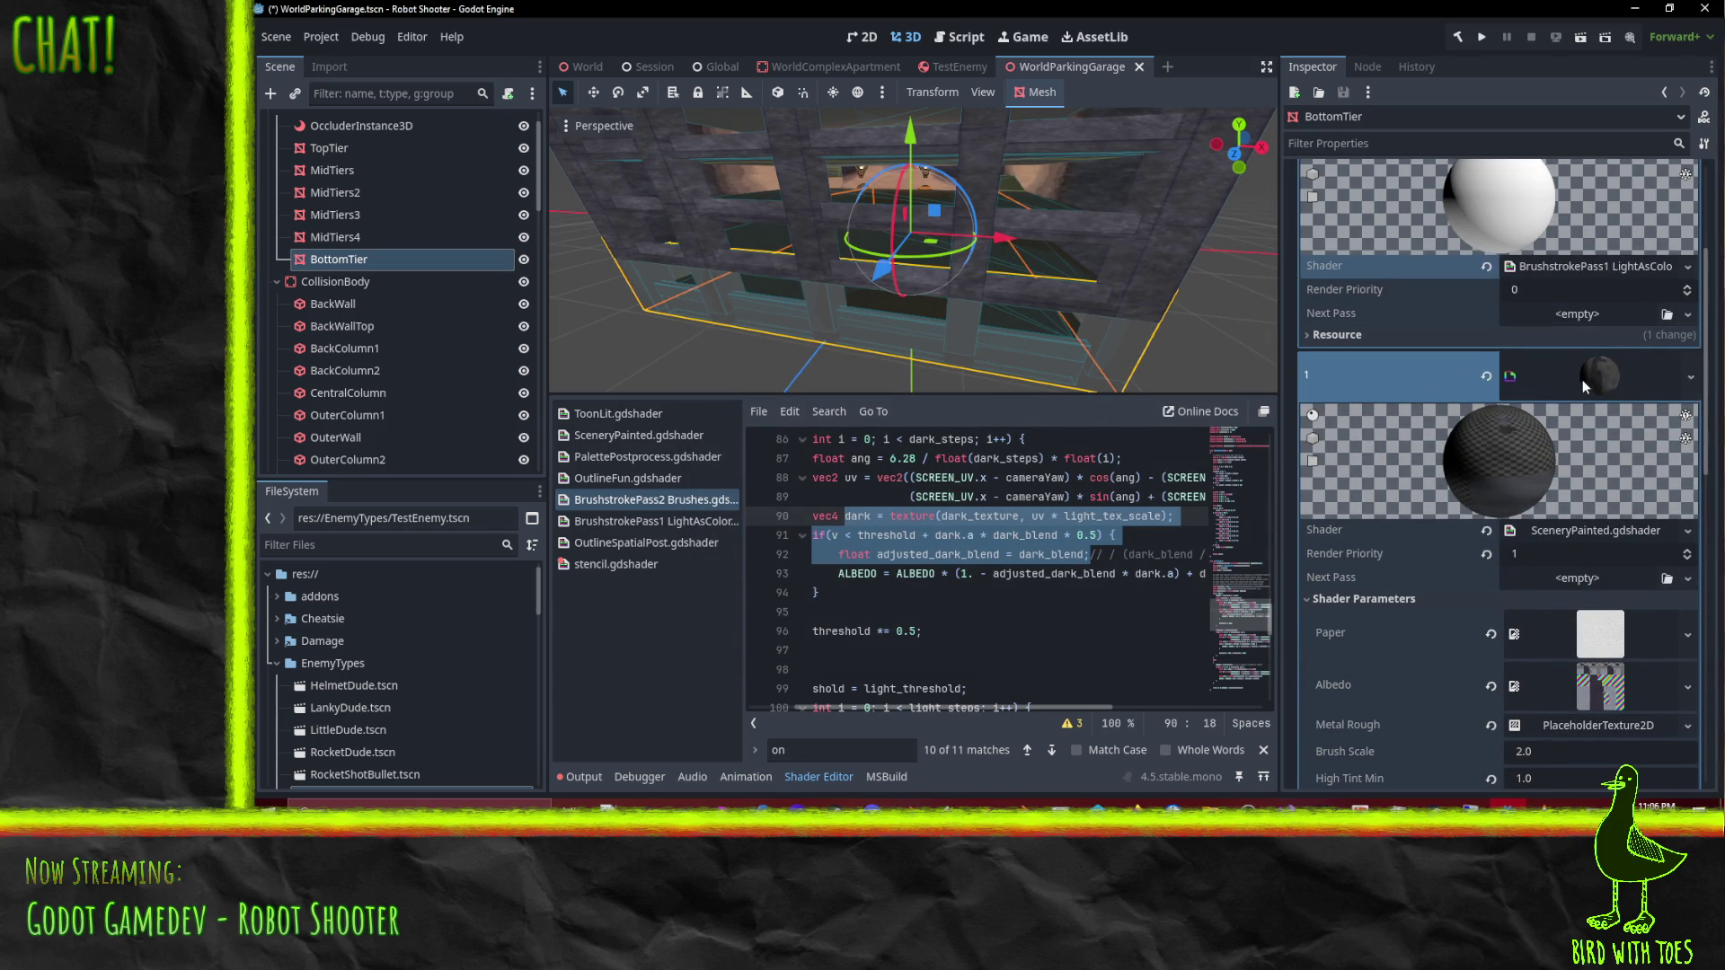
{"action": "left_click", "coordinate": [1622, 580]}
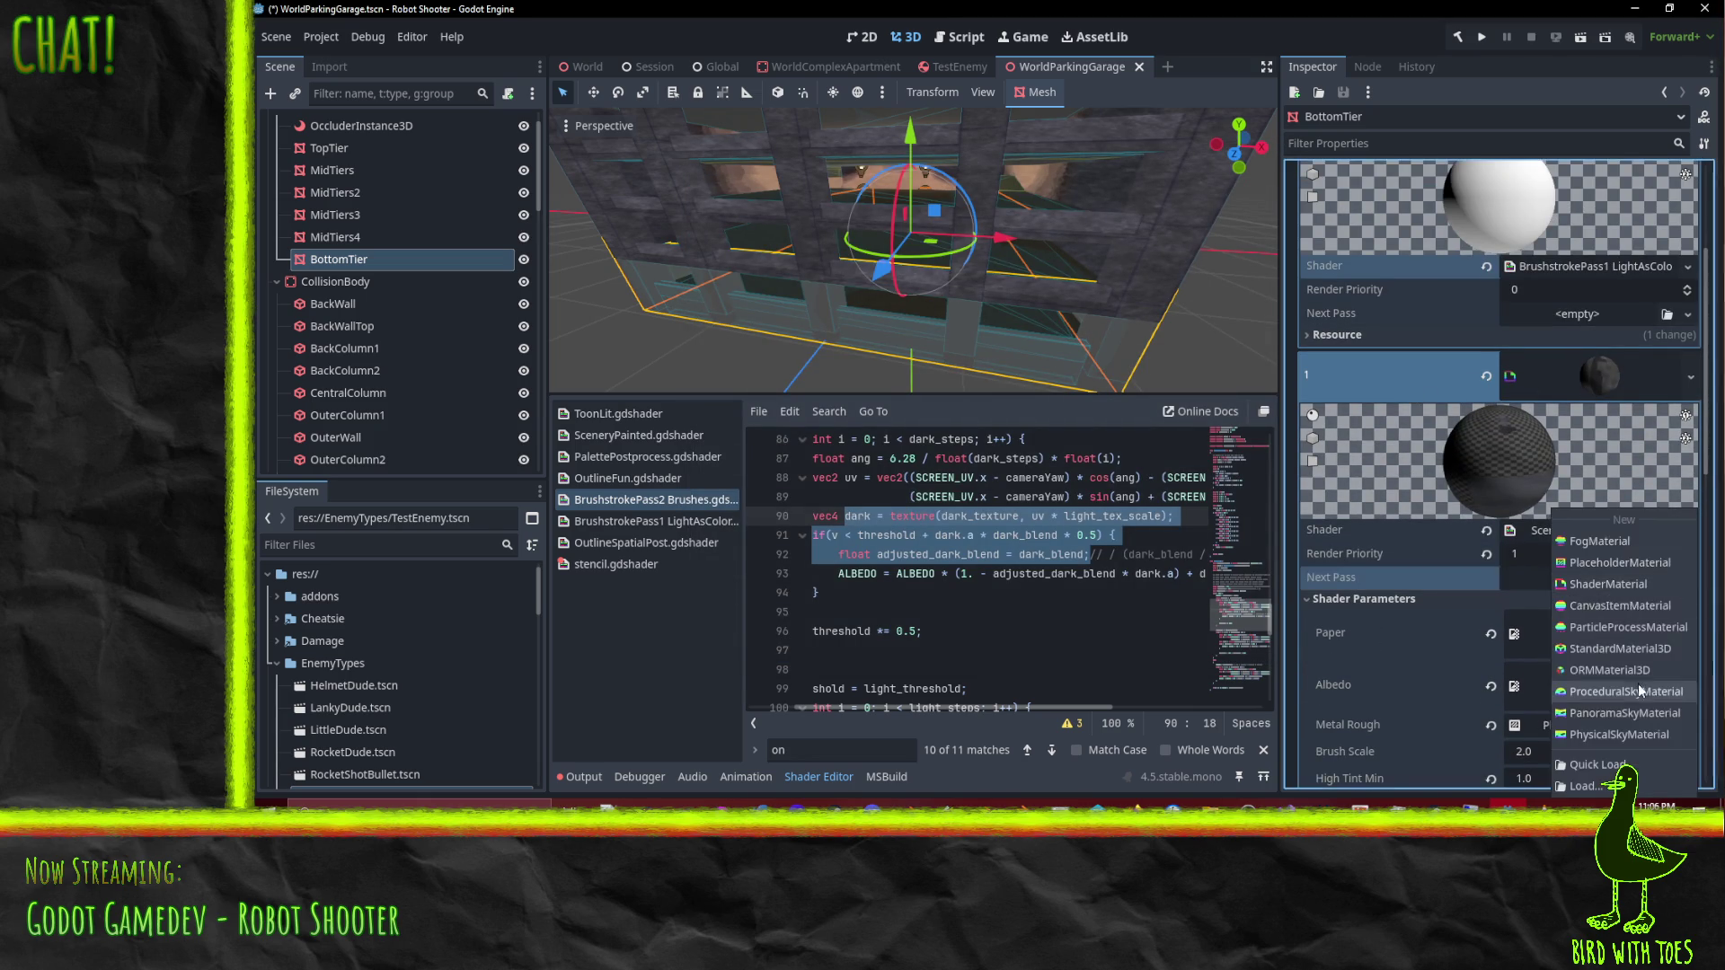
Step: Create a ShaderMaterial next pass on surface 1 running BrushstrokePass2 Brushes.gdshader
{"action": "left_click", "coordinate": [1619, 586]}
{"action": "scroll", "coordinate": [1598, 571], "scroll_direction": "down", "scroll_amount": 3}
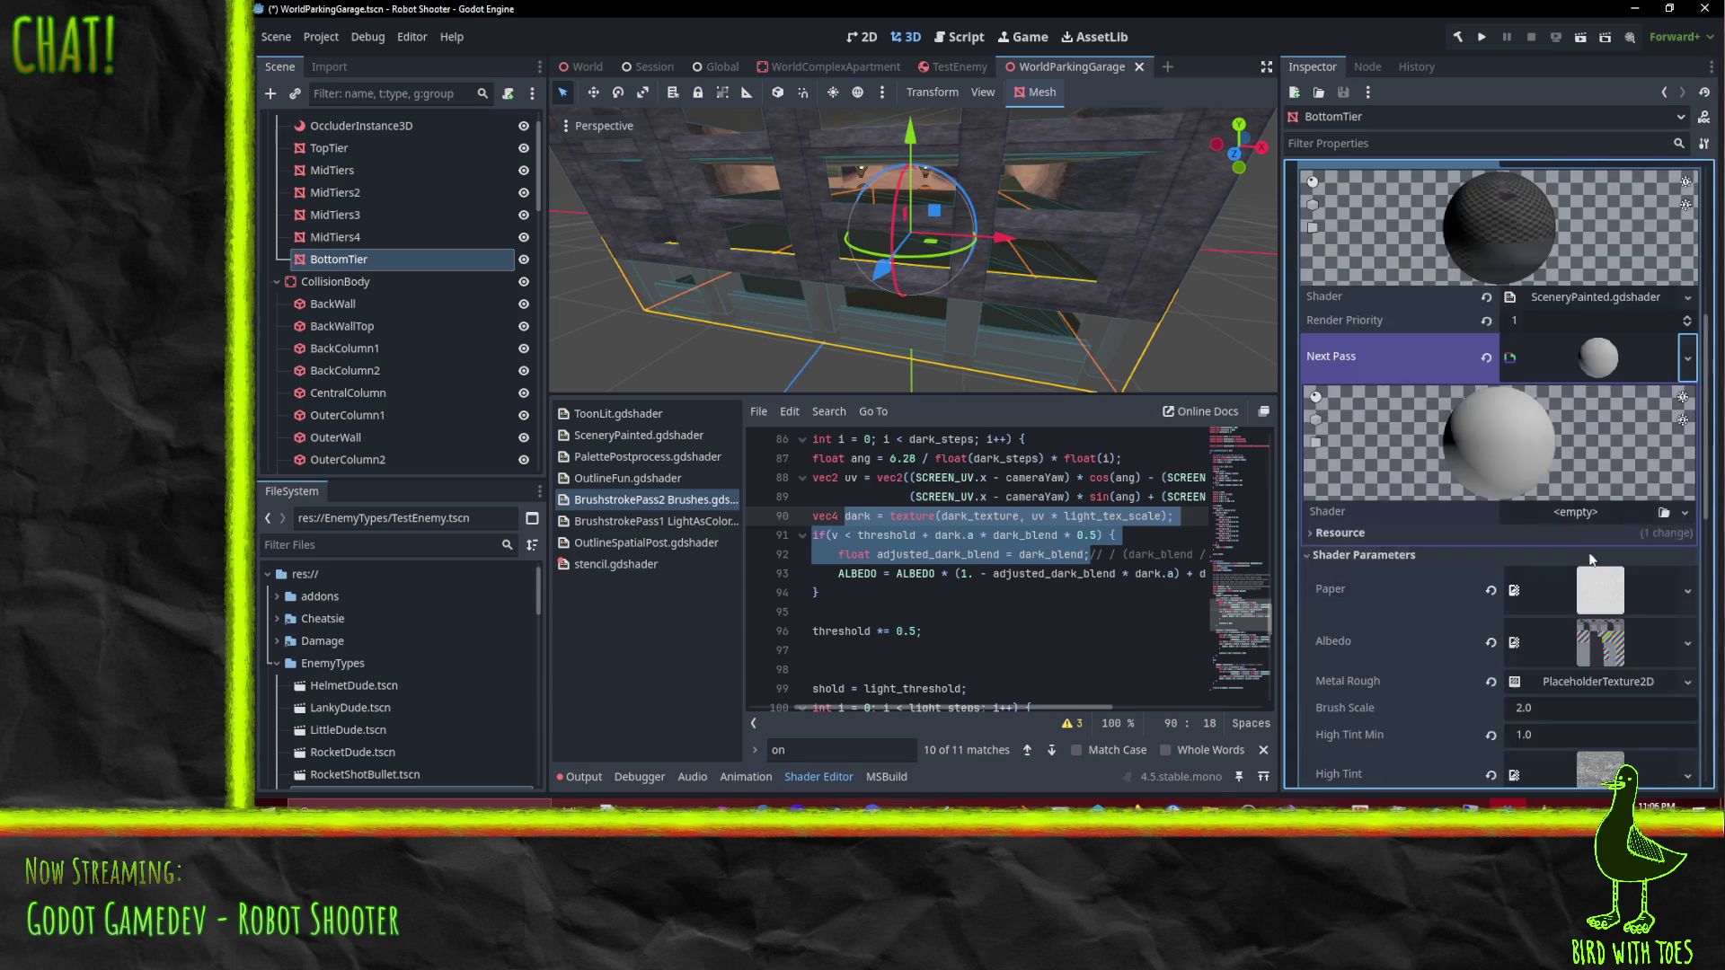
{"action": "left_click", "coordinate": [1664, 512]}
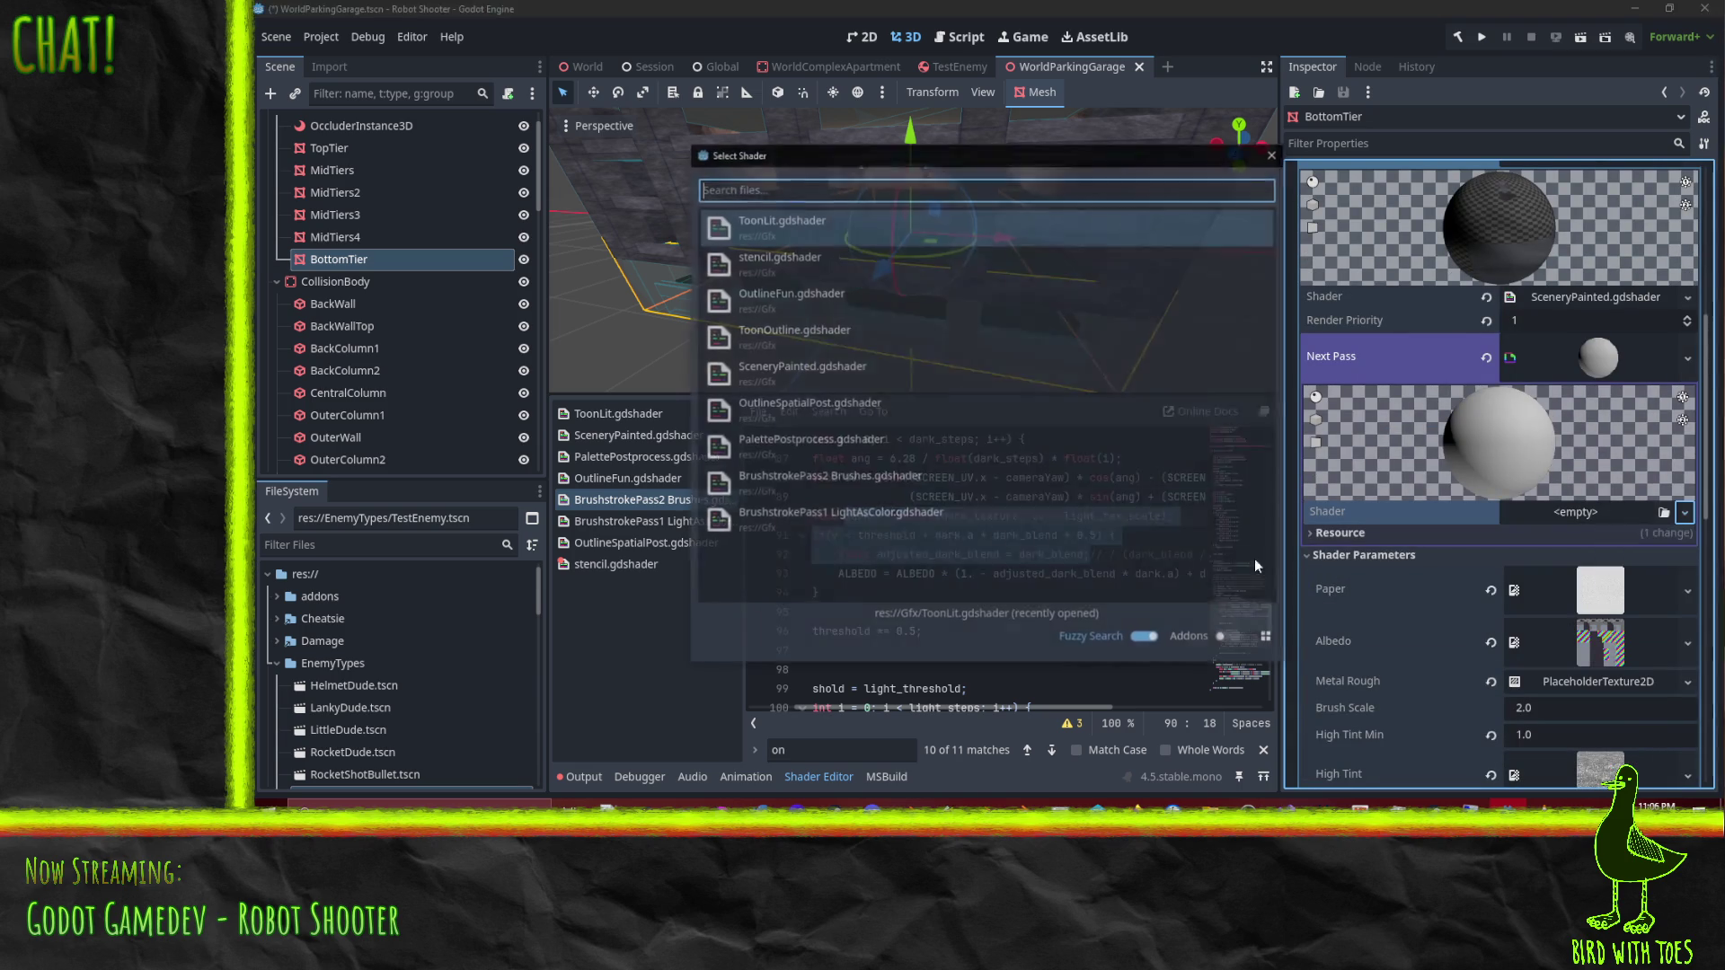
{"action": "double_click", "coordinate": [899, 479]}
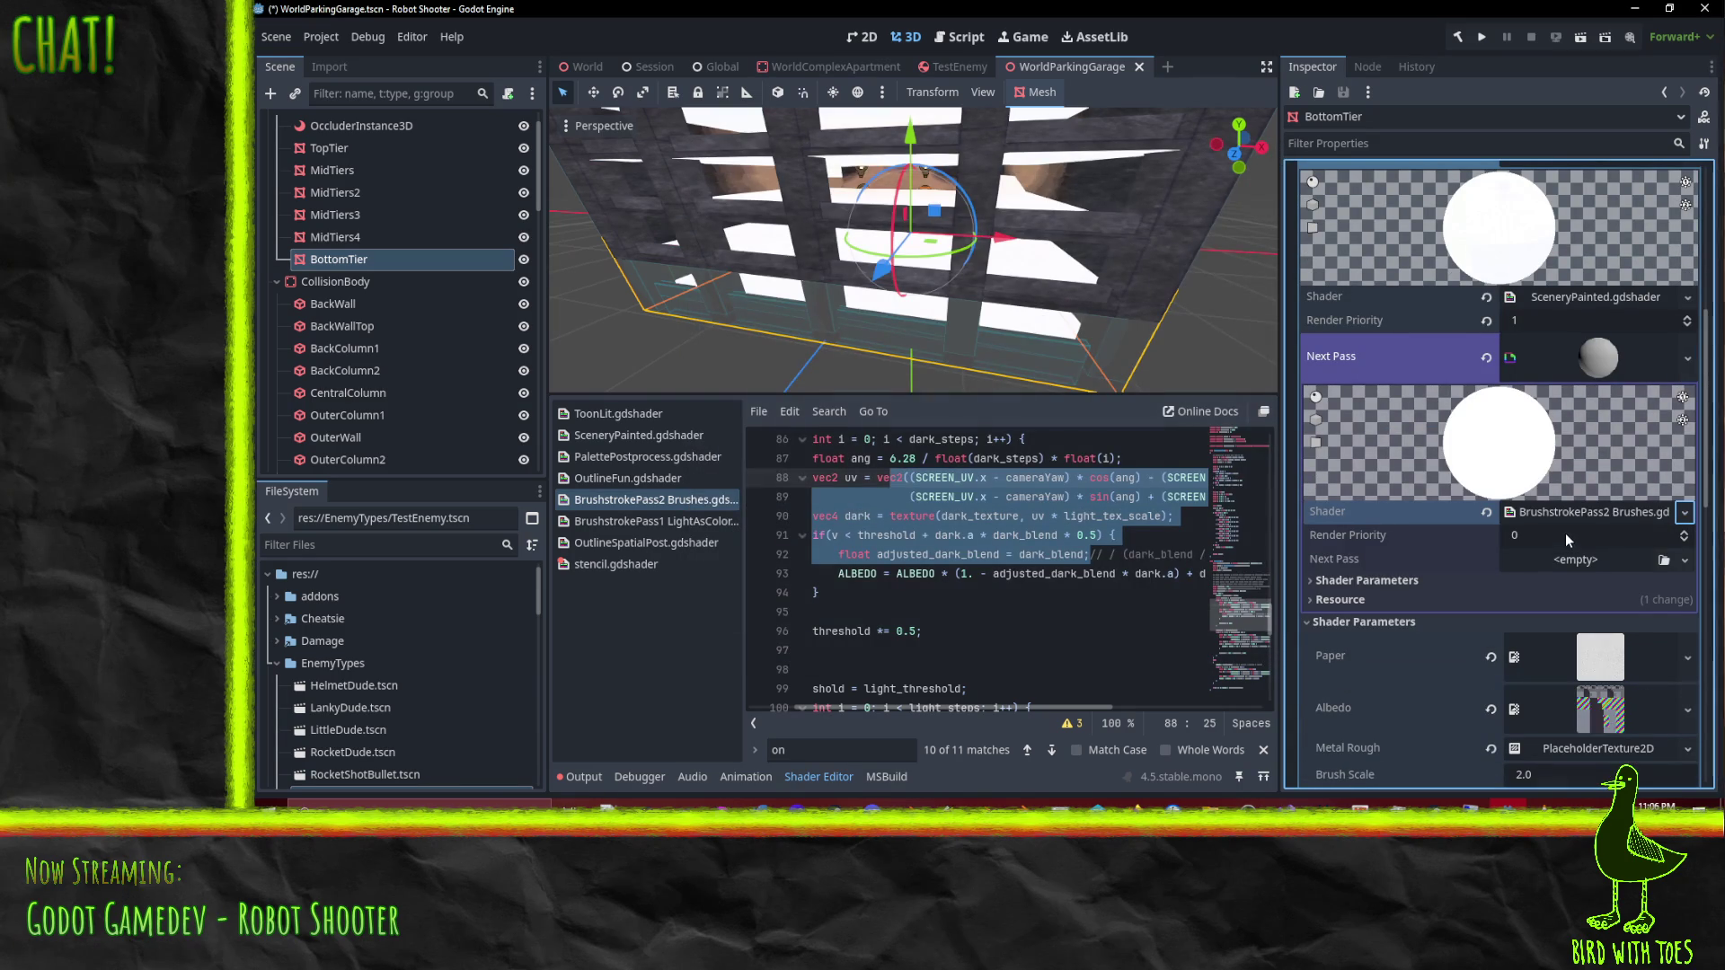
Step: Expand the next pass's Shader Parameters and paste the copied texture into Albedo
{"action": "left_click", "coordinate": [1400, 584]}
{"action": "scroll", "coordinate": [1527, 591], "scroll_direction": "down", "scroll_amount": 3}
{"action": "scroll", "coordinate": [1547, 595], "scroll_direction": "down", "scroll_amount": 1}
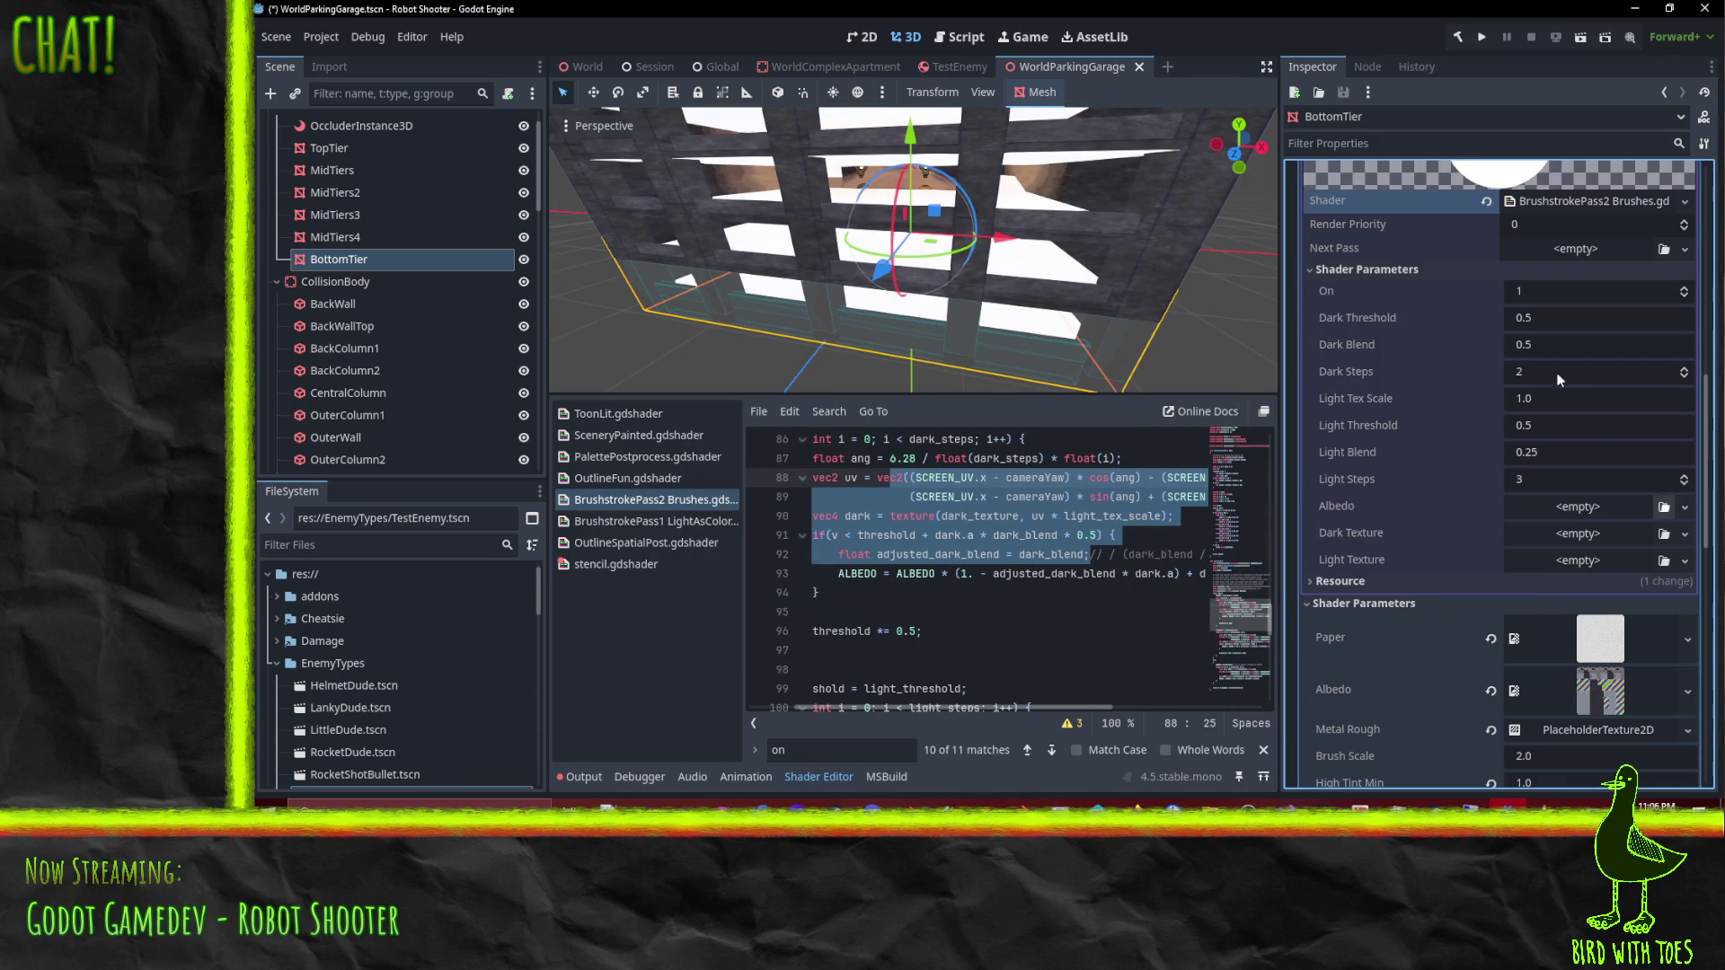
{"action": "left_click", "coordinate": [1559, 503]}
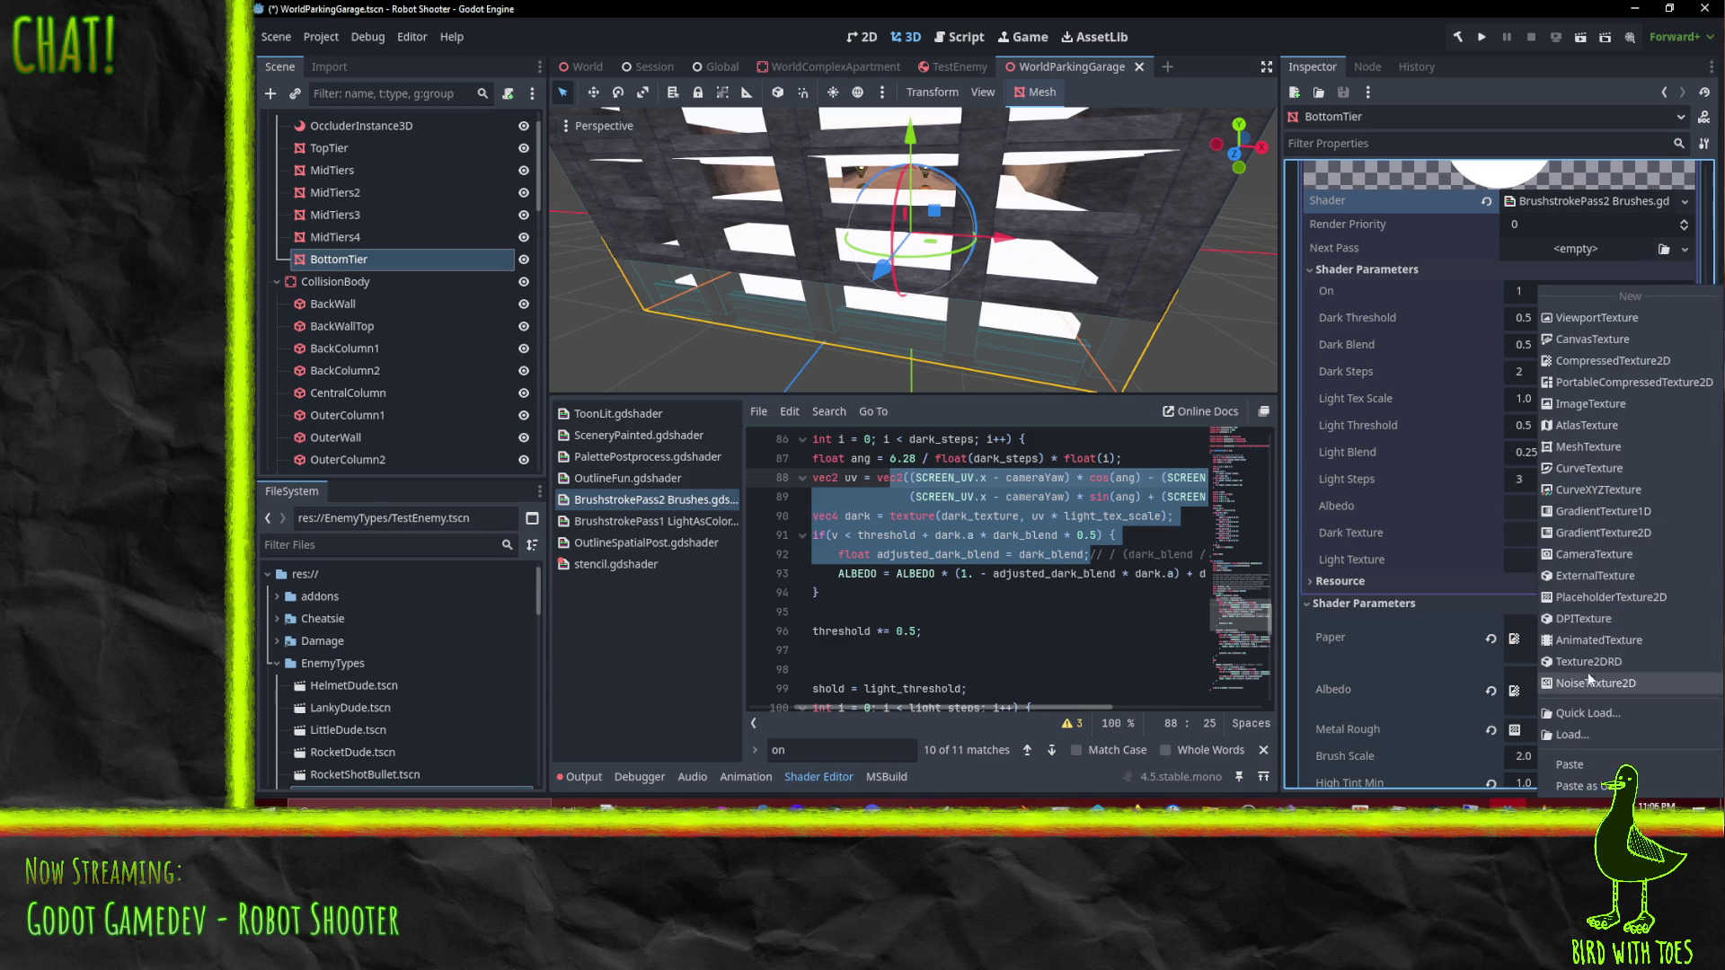
{"action": "left_click", "coordinate": [1597, 764]}
Step: Check the Albedo texture options and show the next-pass shader's resource details
{"action": "scroll", "coordinate": [1549, 559], "scroll_direction": "down", "scroll_amount": 5}
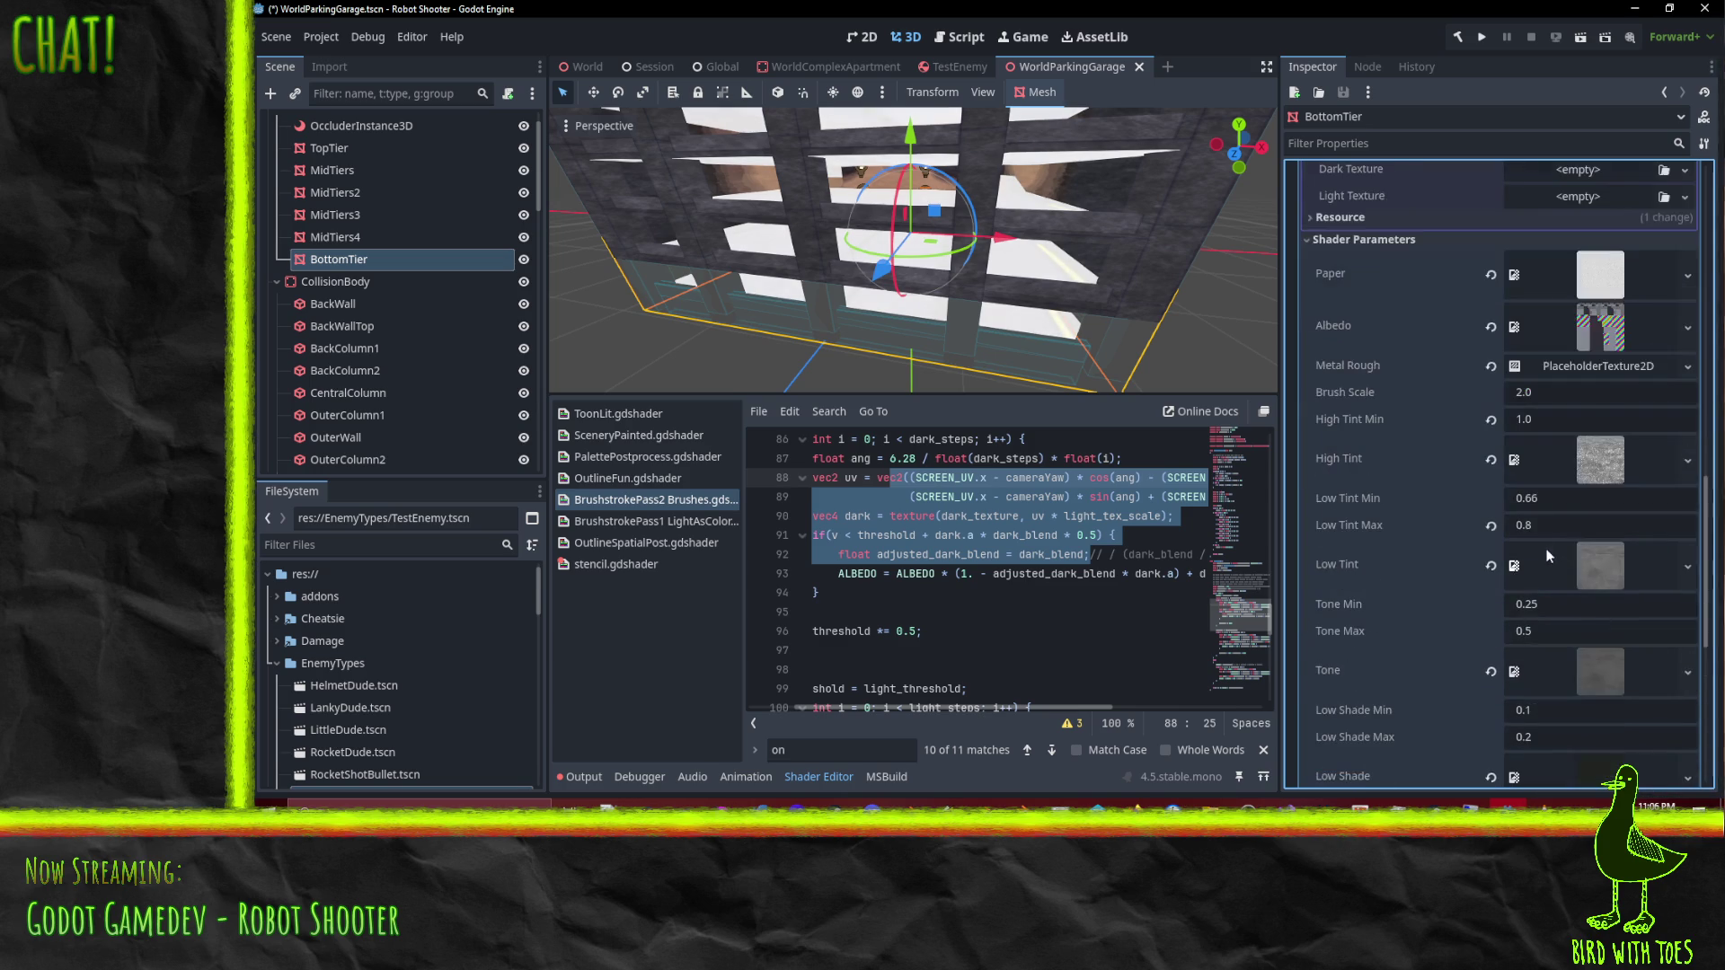
{"action": "left_click", "coordinate": [1608, 352]}
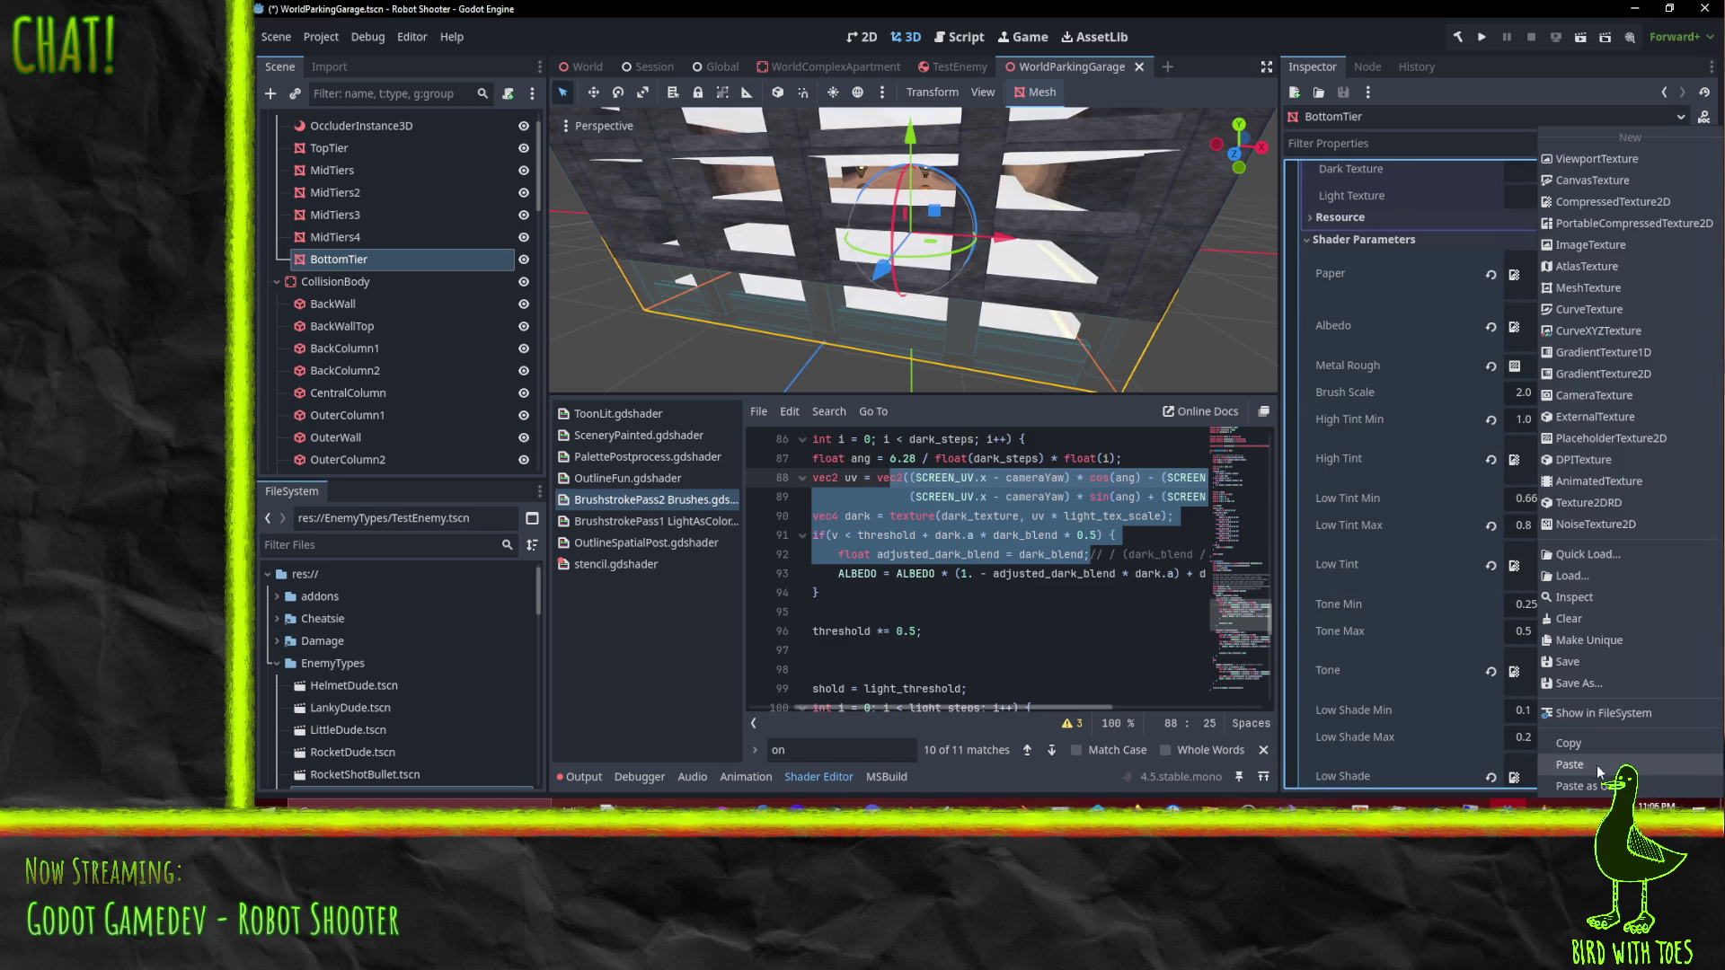
{"action": "left_click", "coordinate": [1579, 746]}
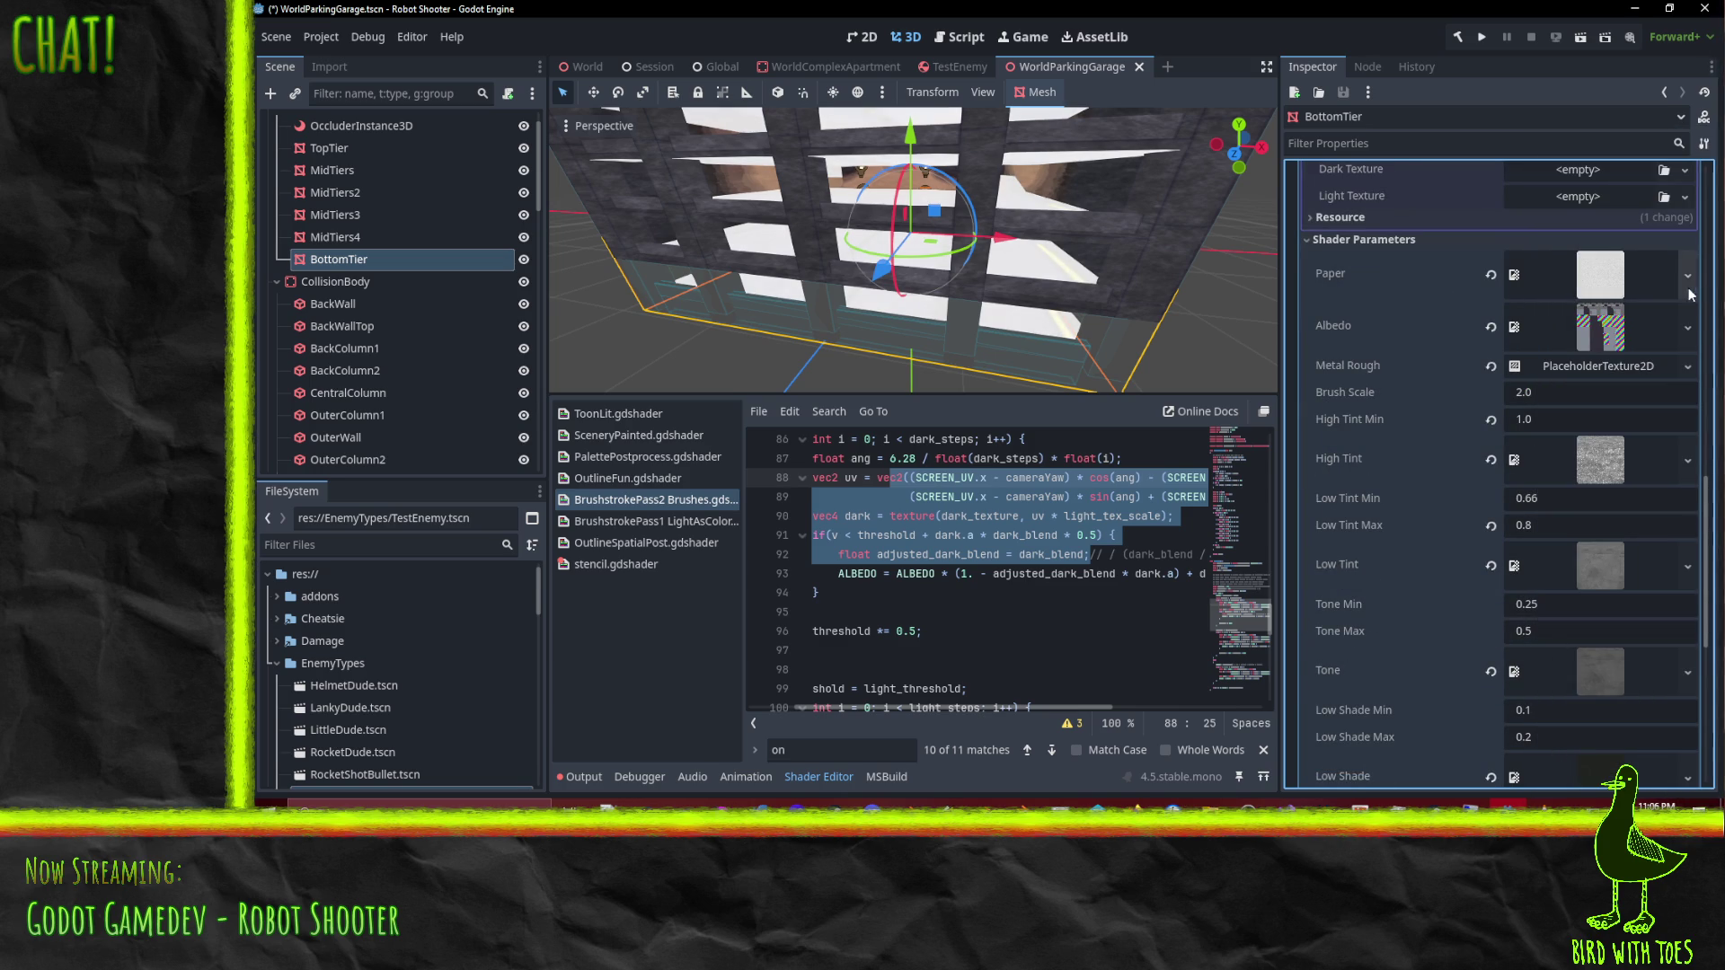
{"action": "scroll", "coordinate": [1493, 310], "scroll_direction": "up", "scroll_amount": 3}
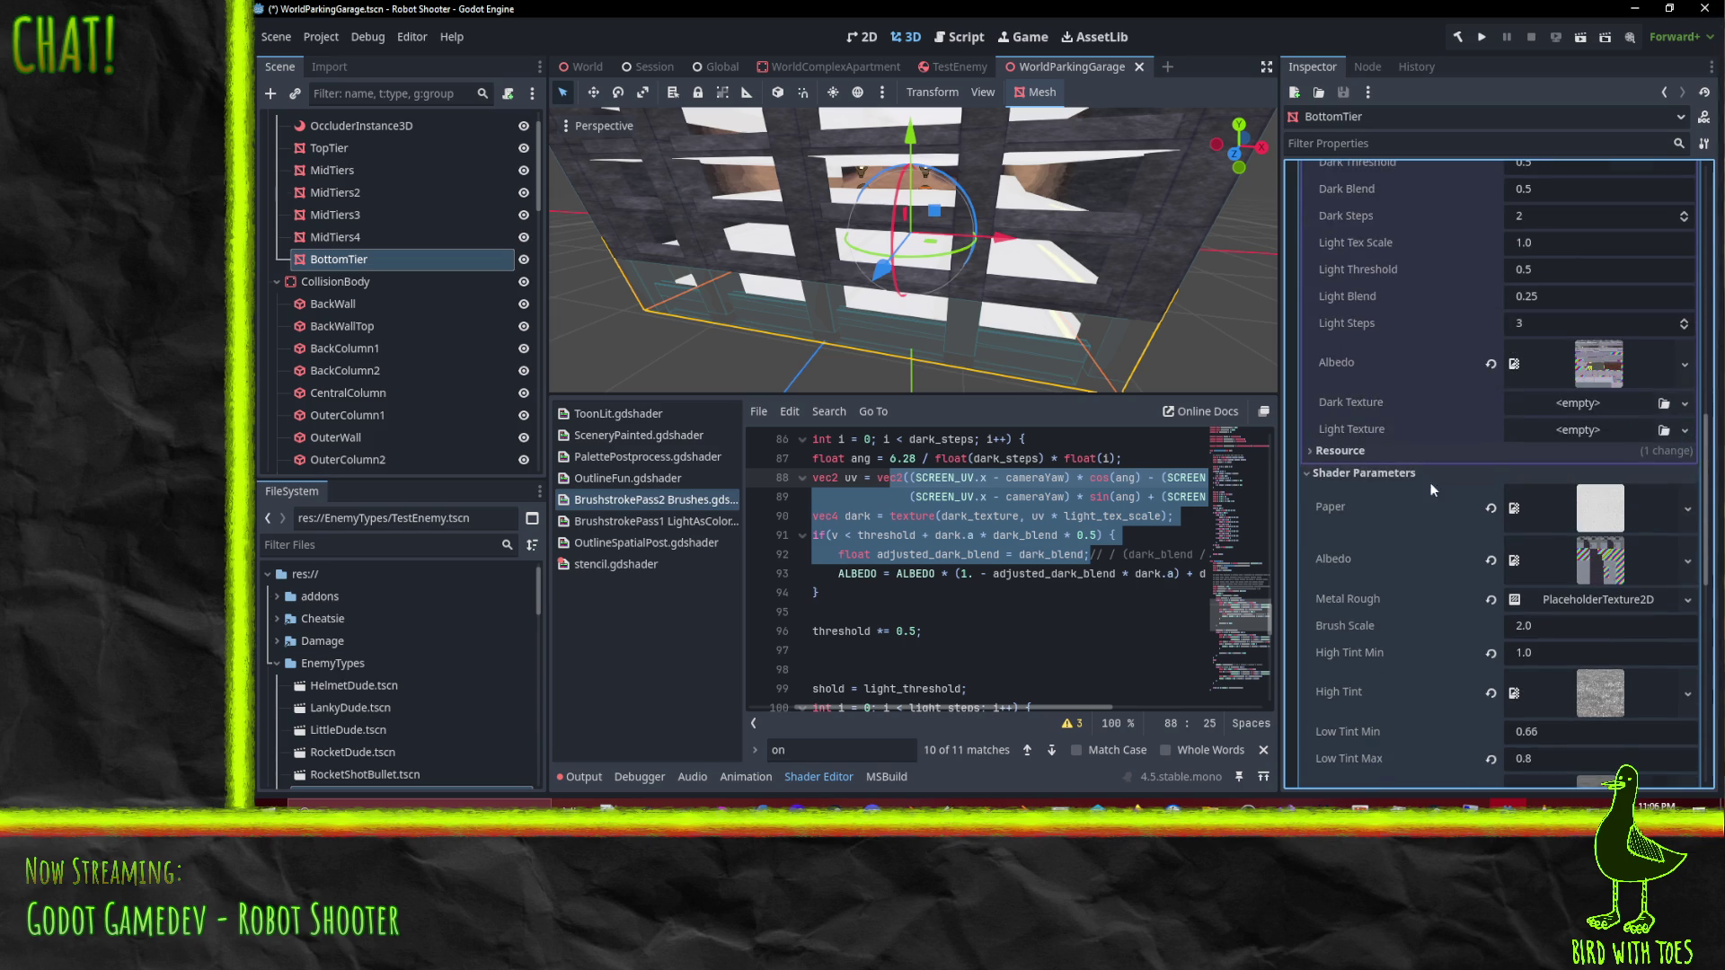
{"action": "scroll", "coordinate": [1389, 477], "scroll_direction": "up", "scroll_amount": 5}
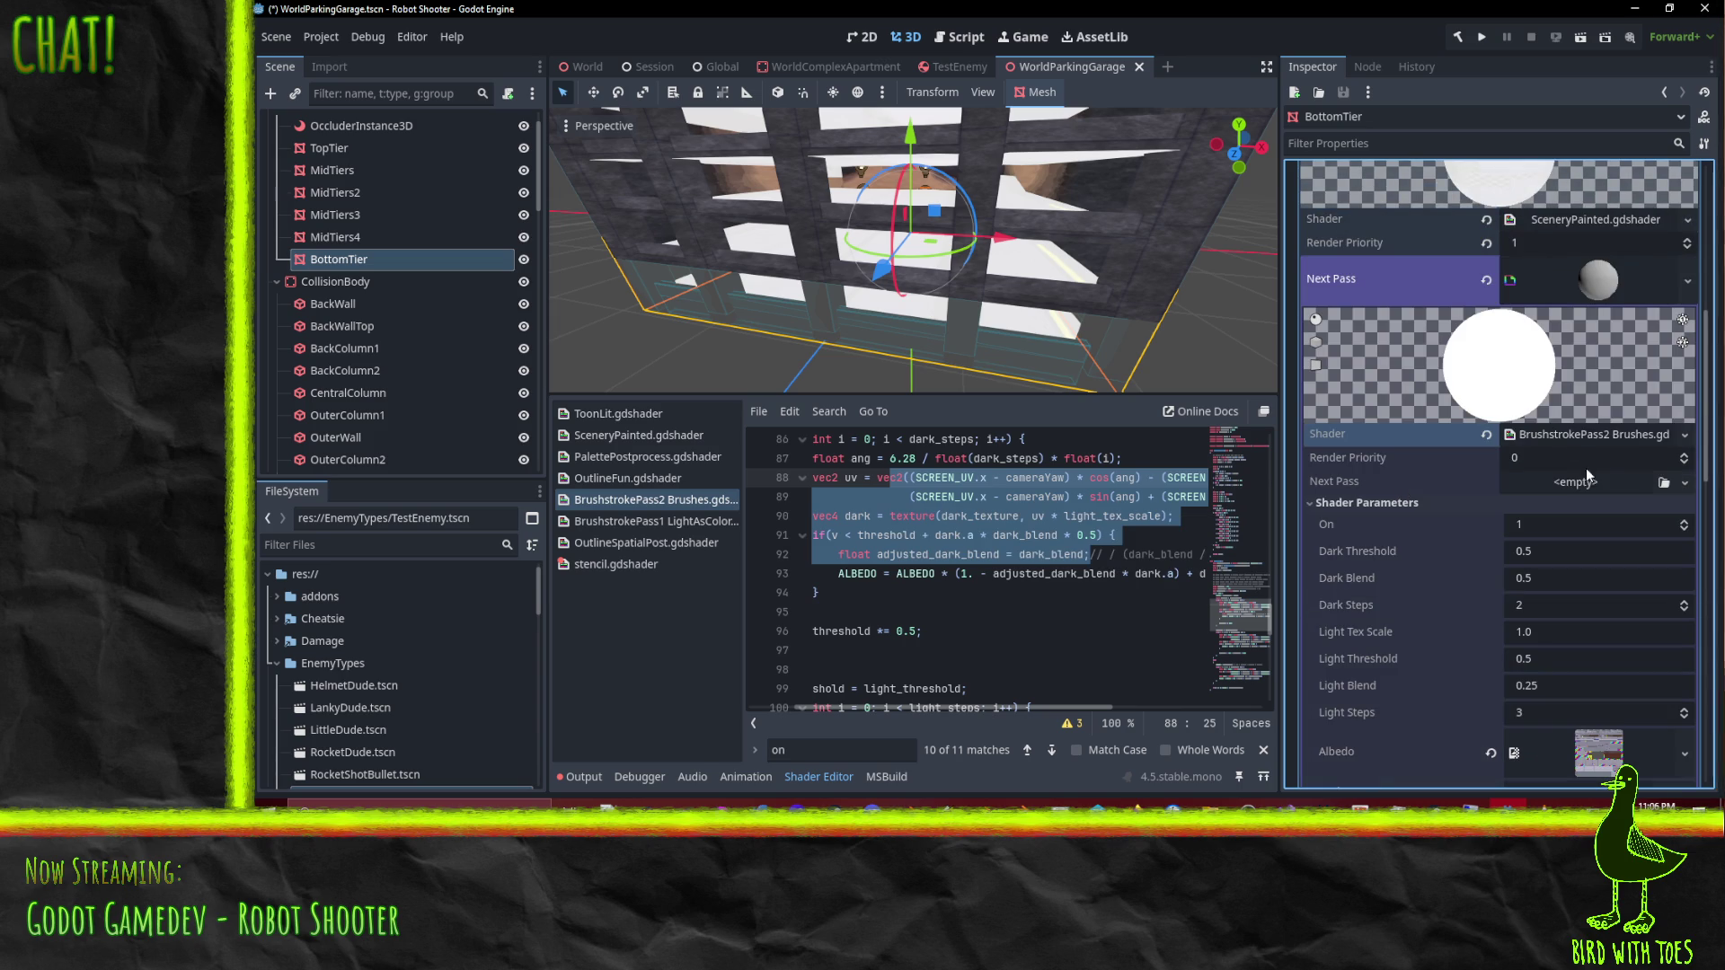
{"action": "left_click", "coordinate": [1578, 439]}
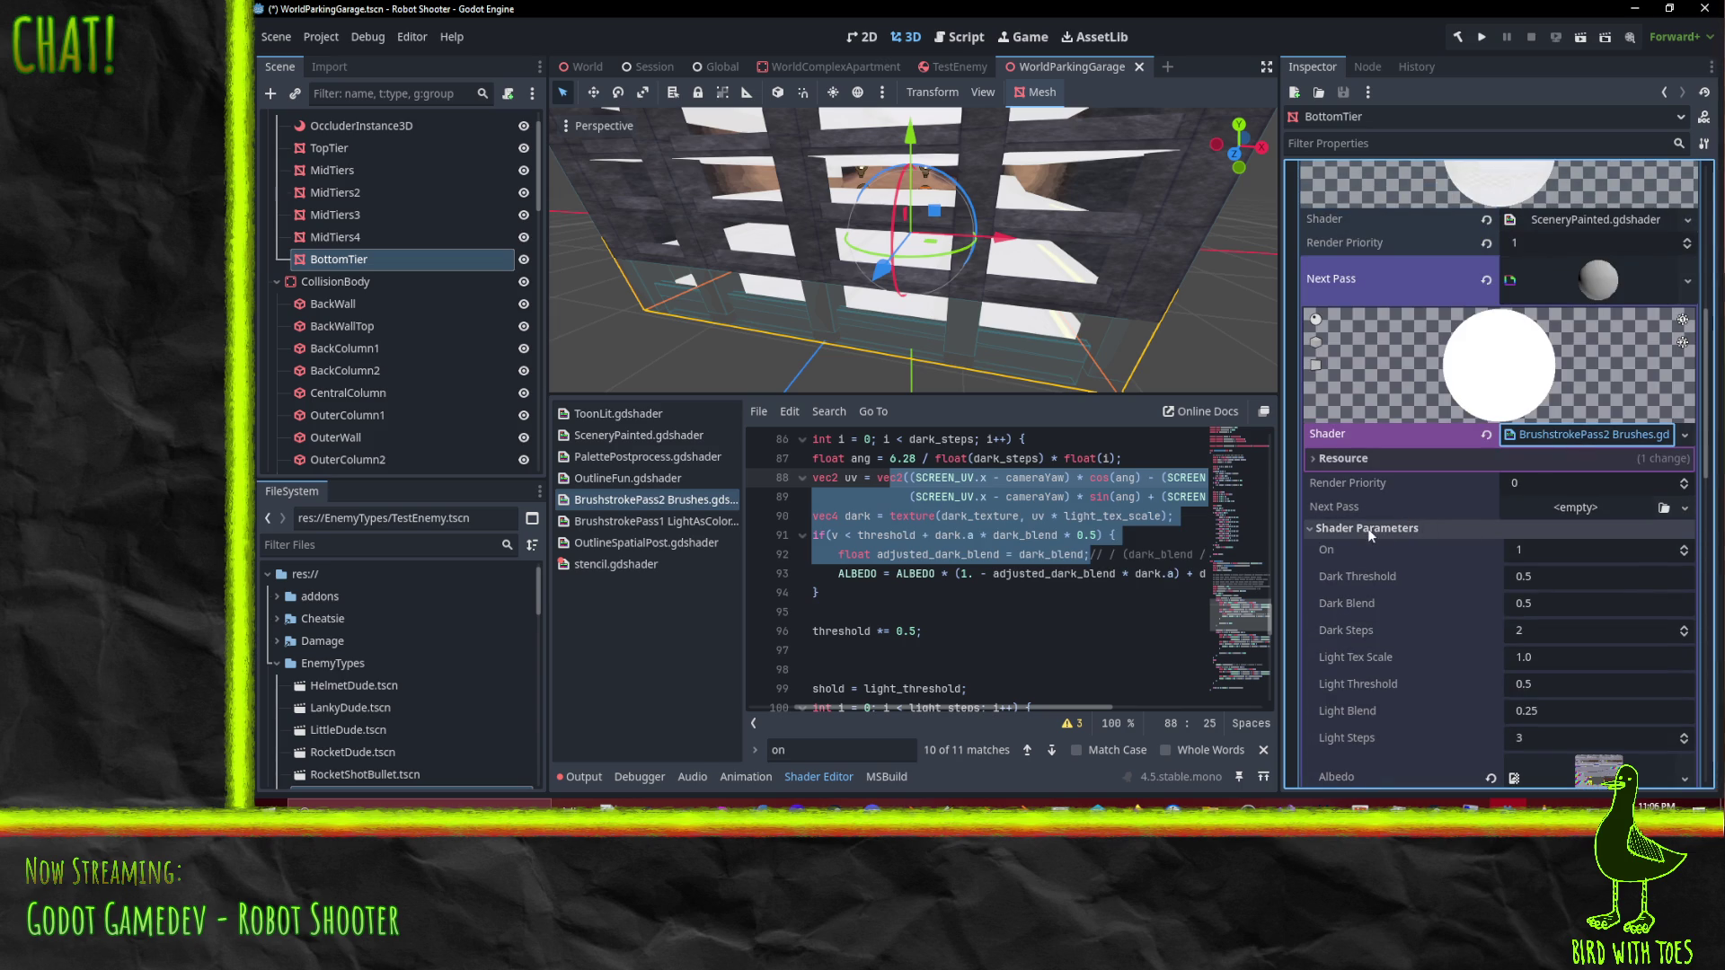
{"action": "scroll", "coordinate": [1393, 552], "scroll_direction": "up", "scroll_amount": 5}
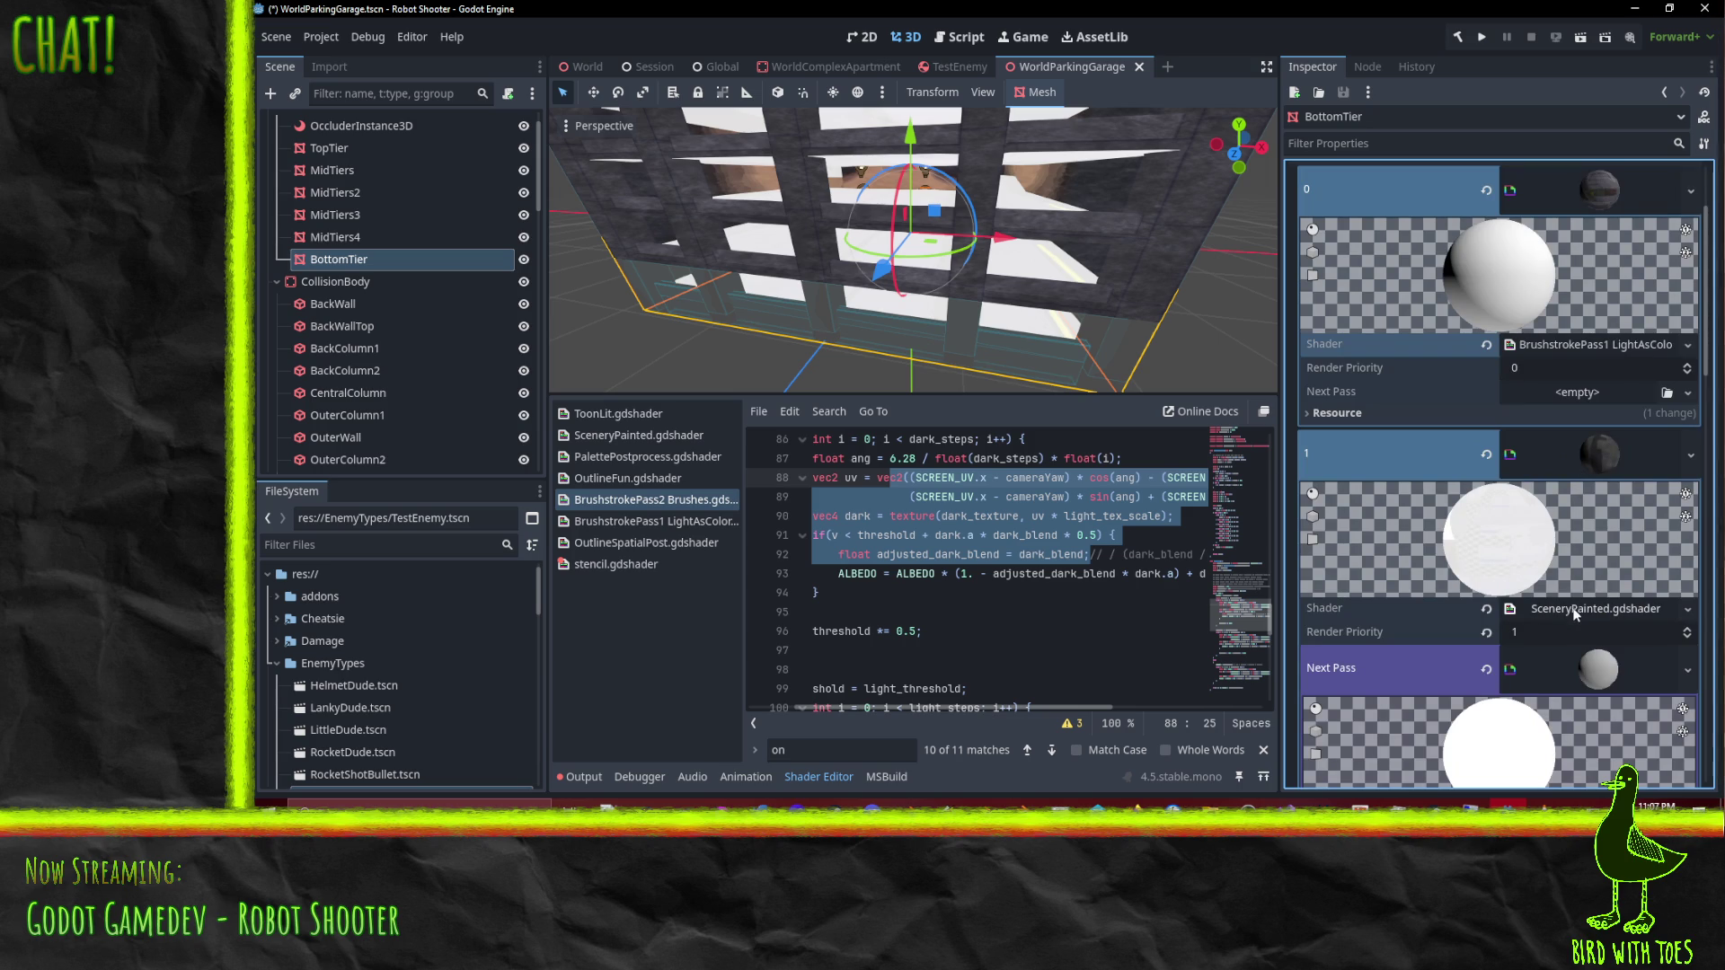
Step: Scroll the Inspector to surface 0's material and bring up its Next Pass new-material list
{"action": "scroll", "coordinate": [1661, 613], "scroll_direction": "down", "scroll_amount": 3}
{"action": "scroll", "coordinate": [1660, 613], "scroll_direction": "up", "scroll_amount": 1}
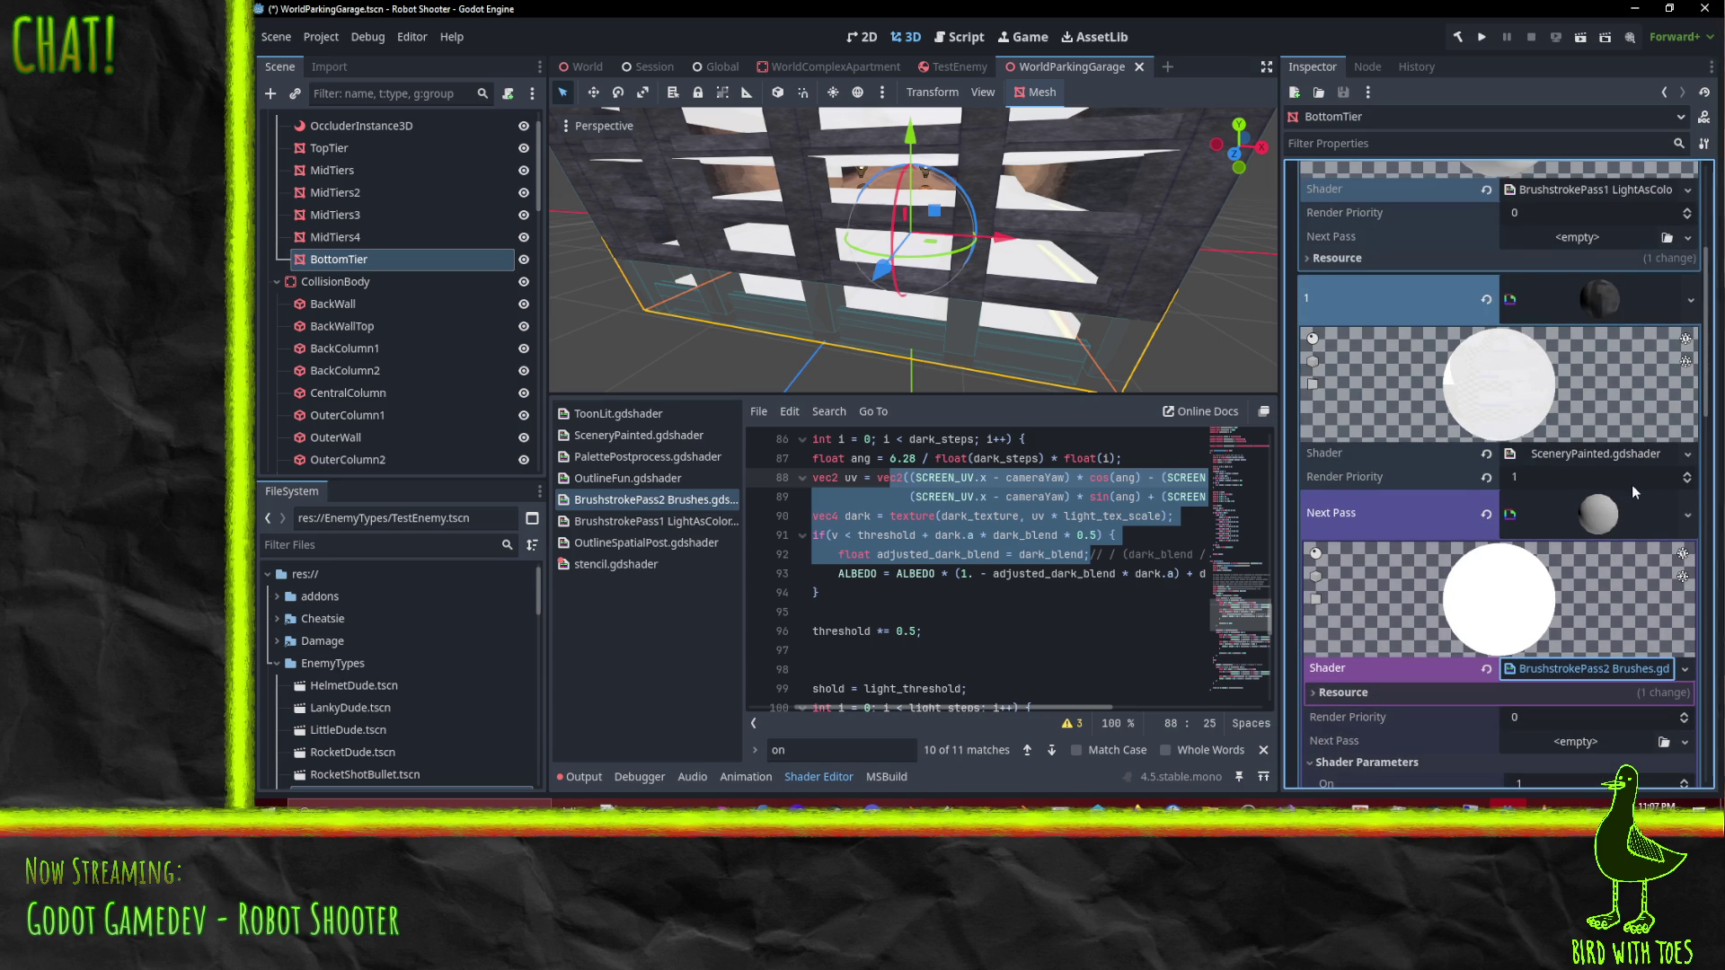
{"action": "scroll", "coordinate": [1593, 456], "scroll_direction": "up", "scroll_amount": 2}
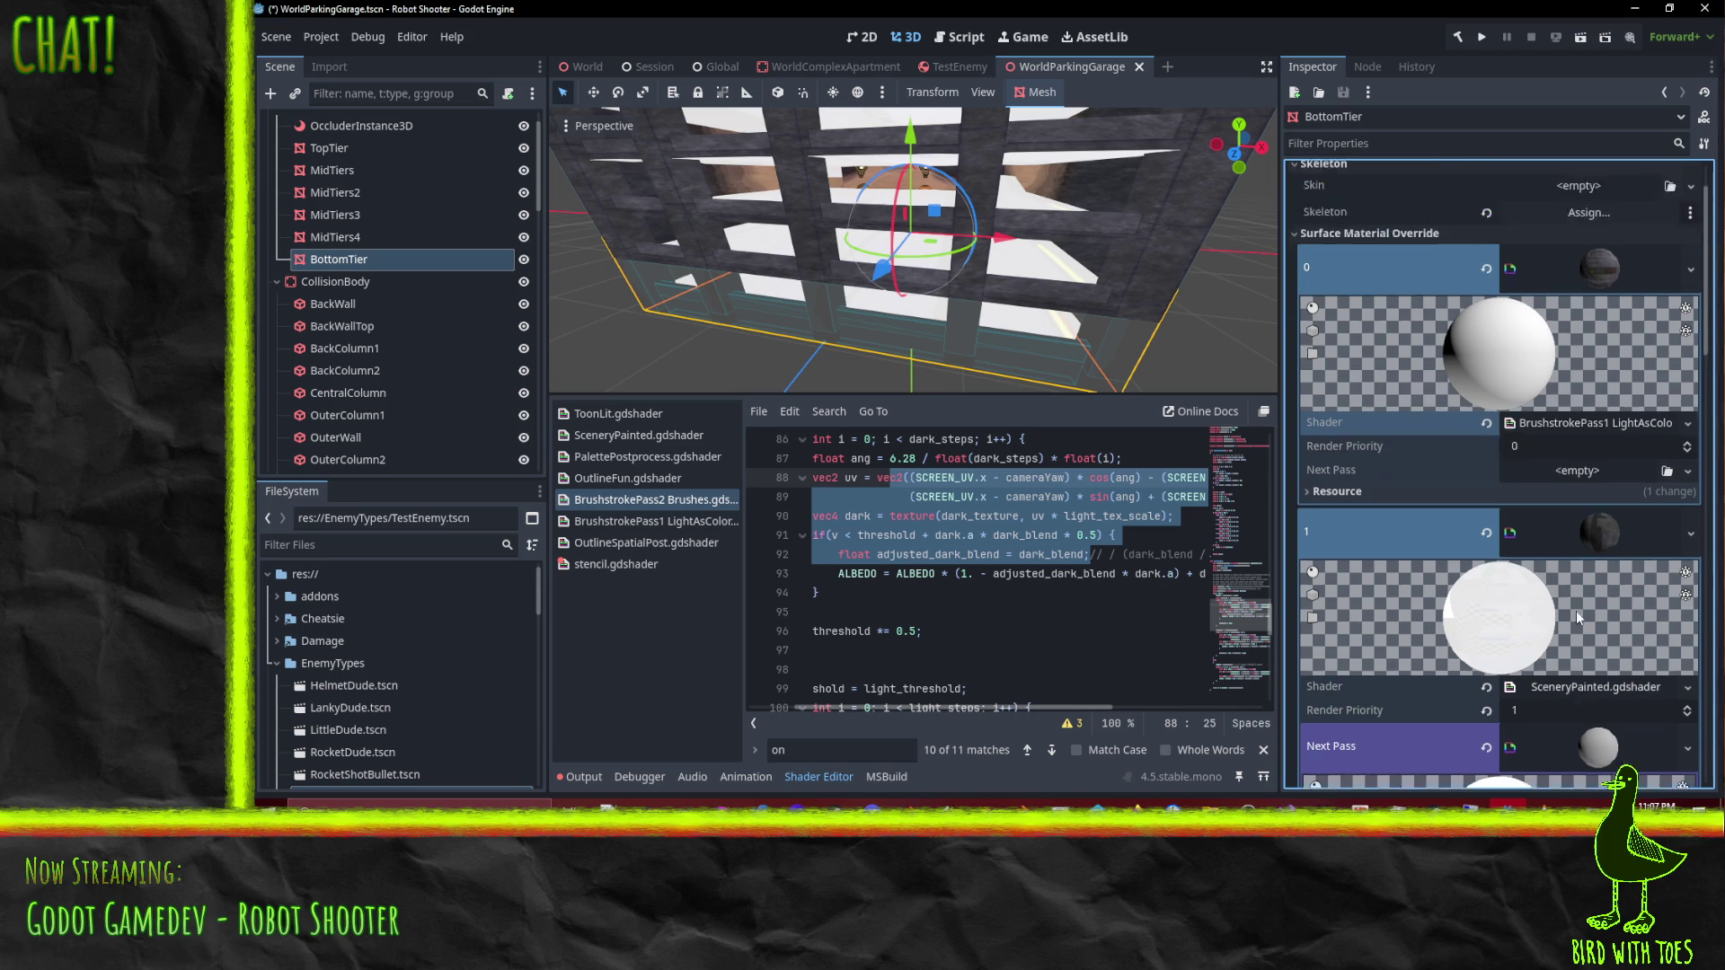
{"action": "scroll", "coordinate": [1580, 459], "scroll_direction": "down", "scroll_amount": 5}
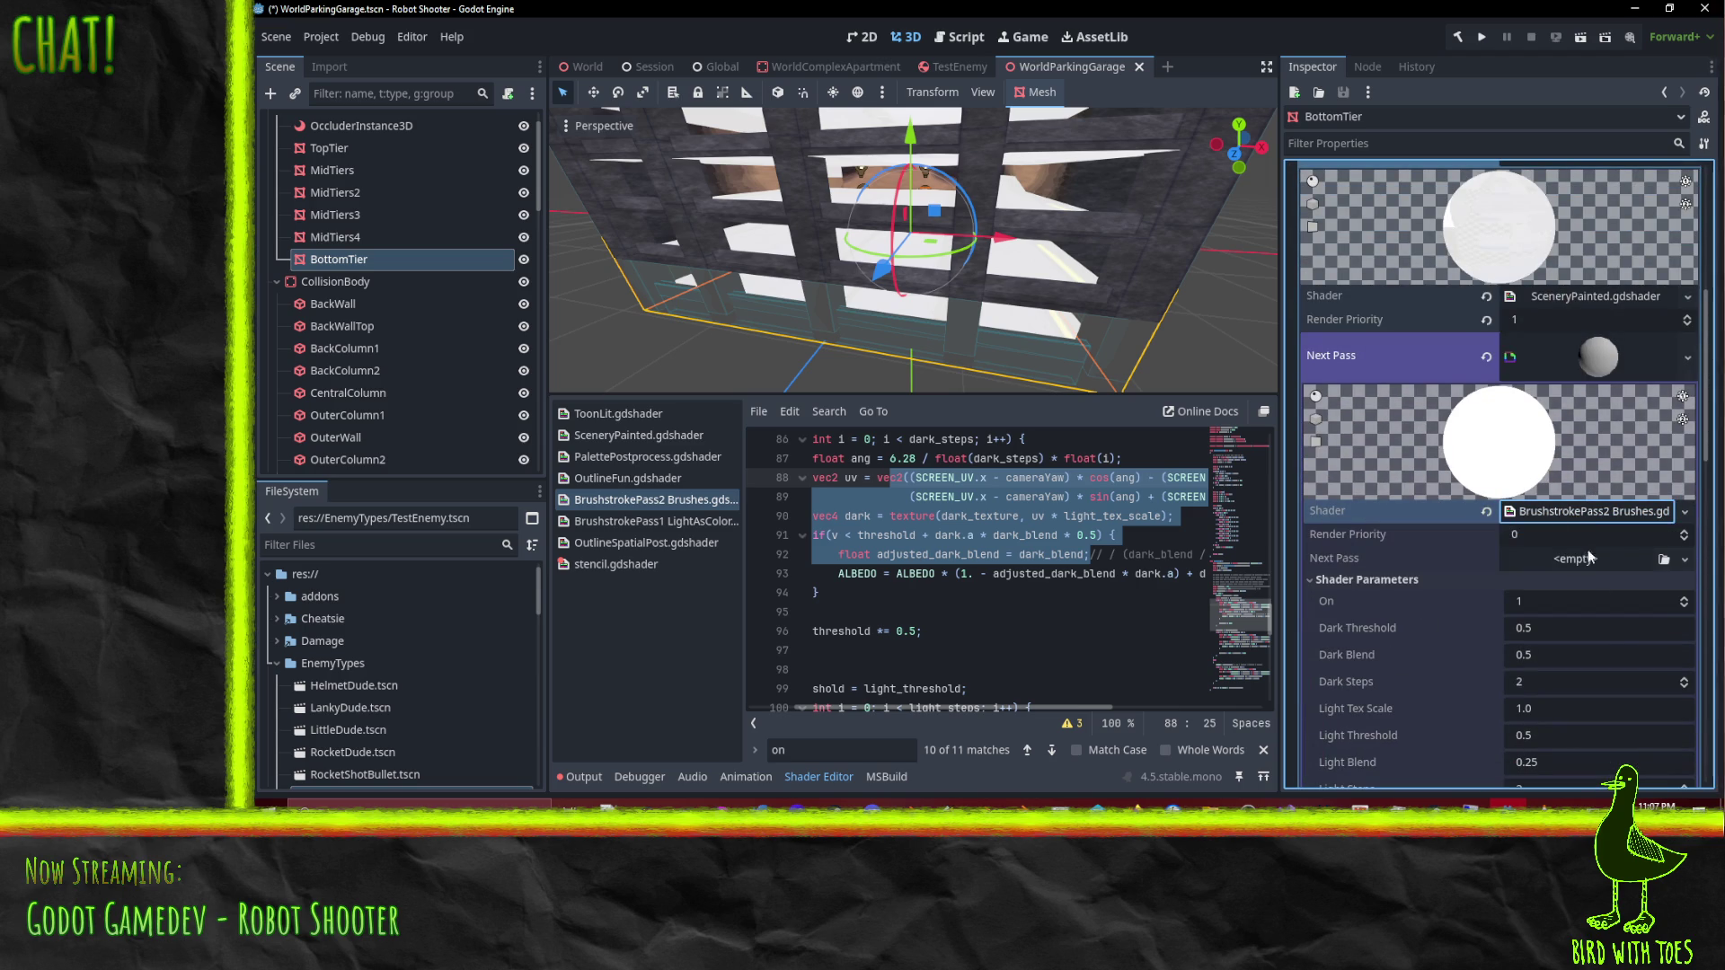
{"action": "scroll", "coordinate": [1653, 310], "scroll_direction": "up", "scroll_amount": 2}
{"action": "scroll", "coordinate": [1658, 342], "scroll_direction": "up", "scroll_amount": 1}
{"action": "scroll", "coordinate": [1649, 395], "scroll_direction": "down", "scroll_amount": 1}
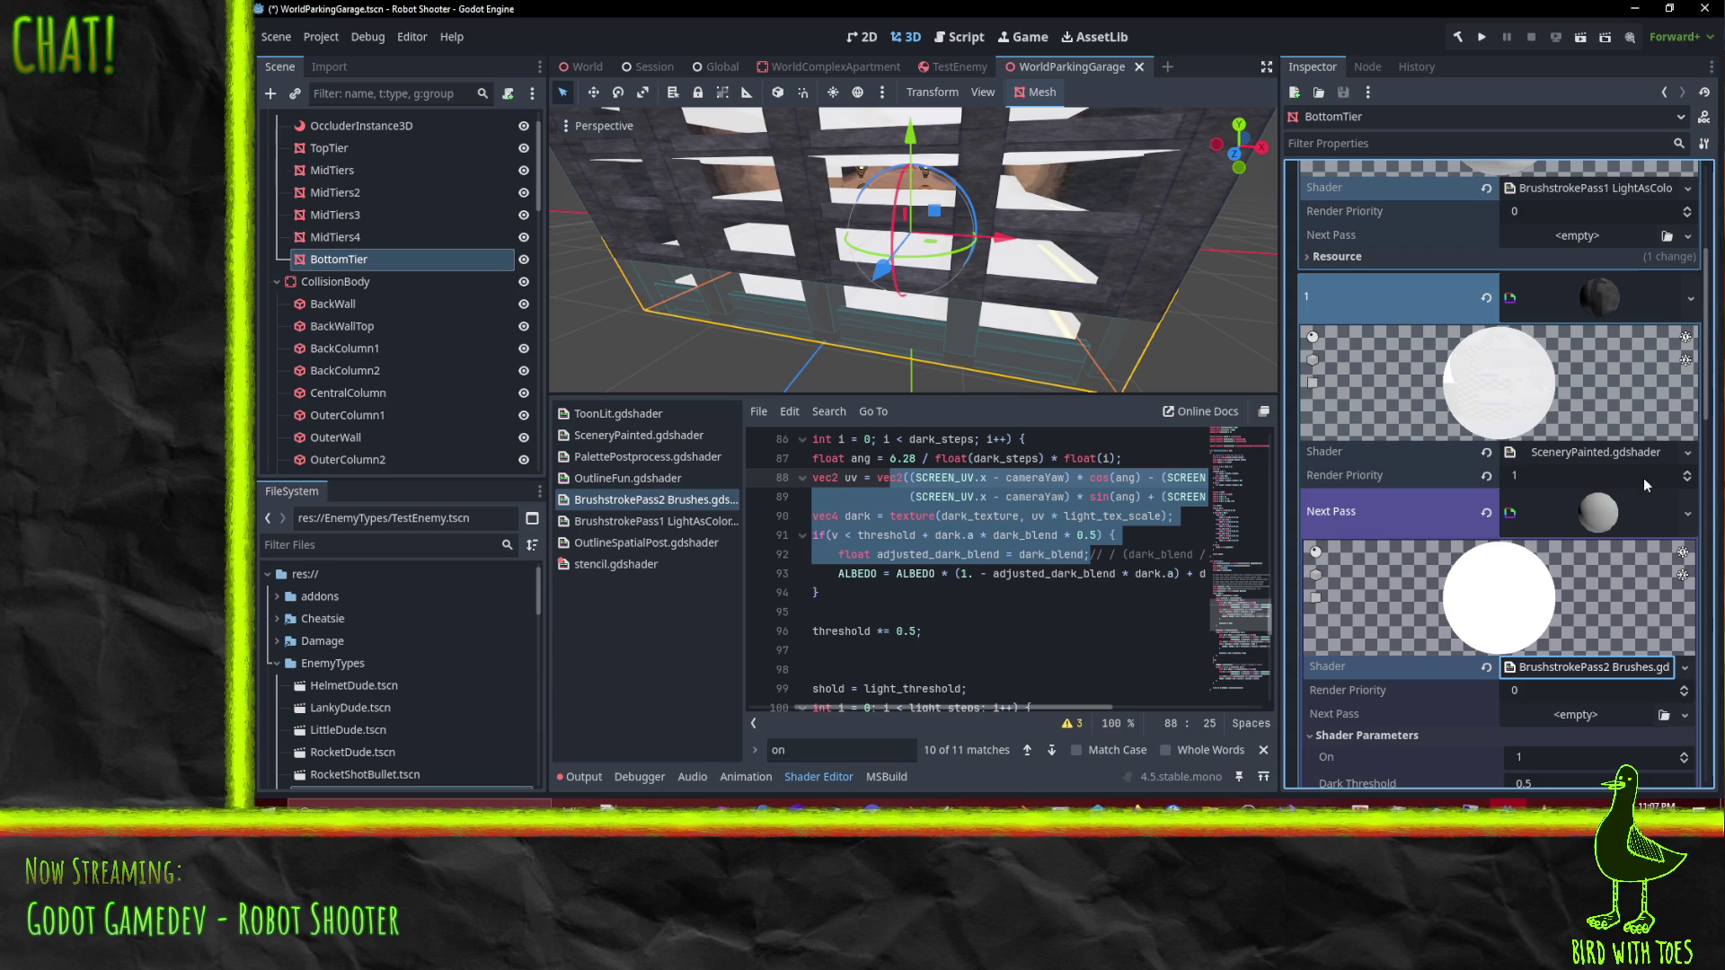
{"action": "scroll", "coordinate": [1644, 483], "scroll_direction": "down", "scroll_amount": 1}
{"action": "scroll", "coordinate": [1642, 486], "scroll_direction": "up", "scroll_amount": 4}
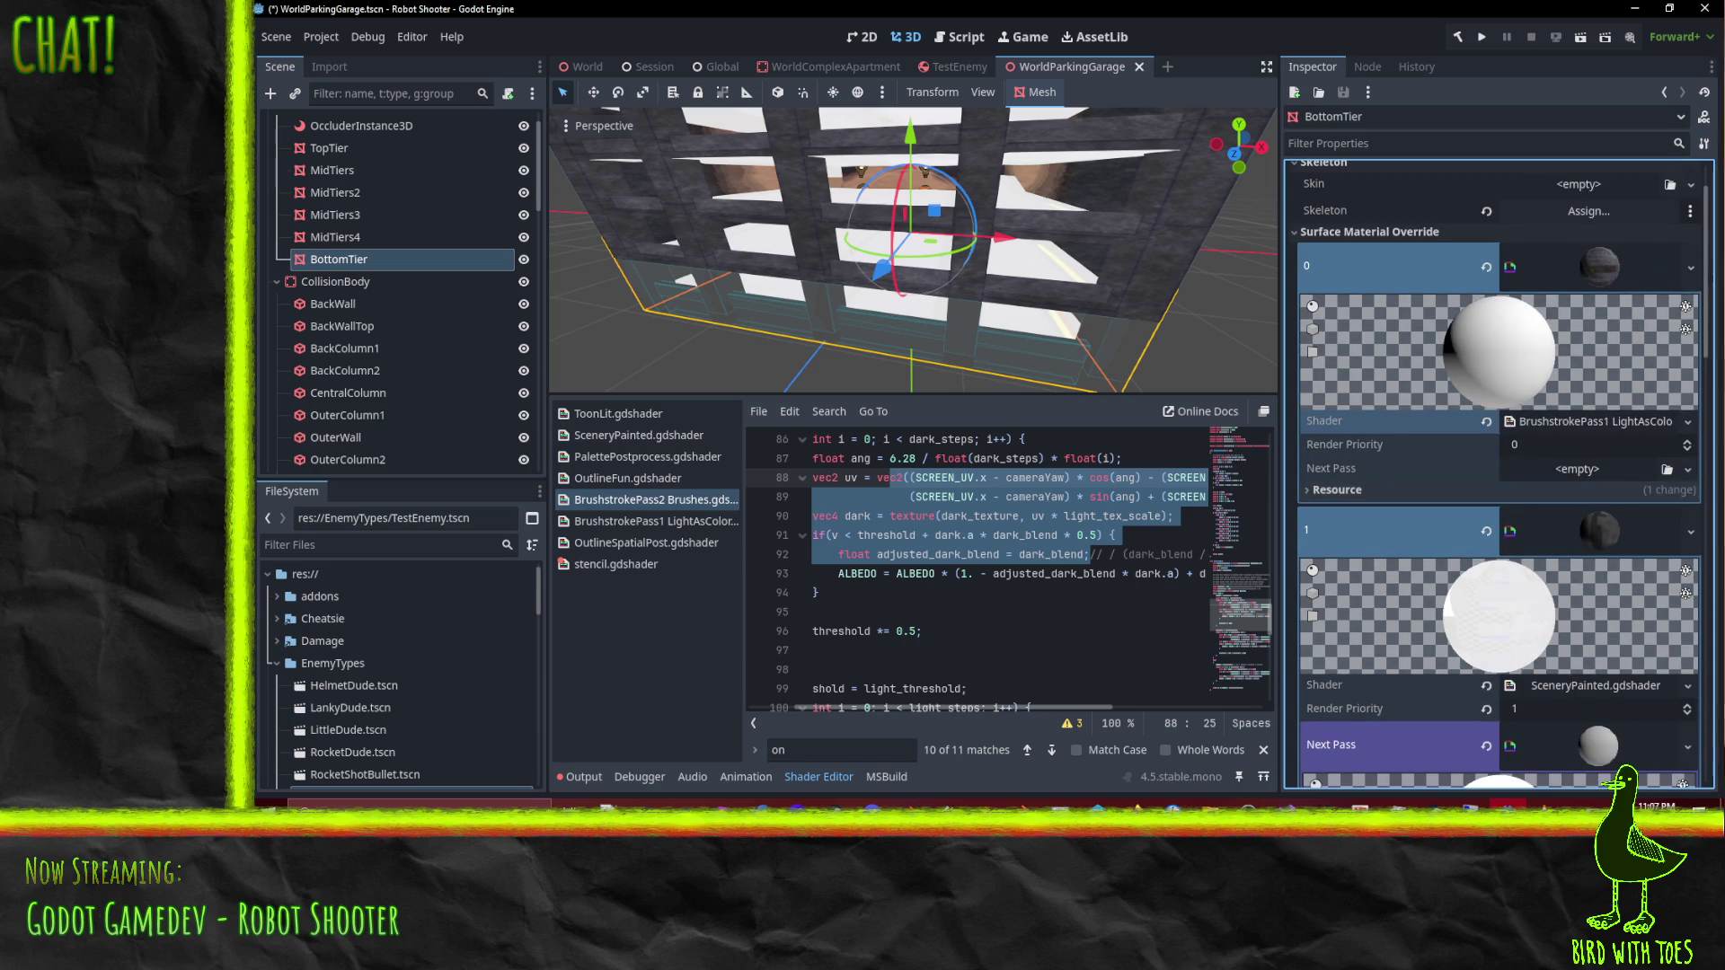
{"action": "left_click", "coordinate": [1688, 469]}
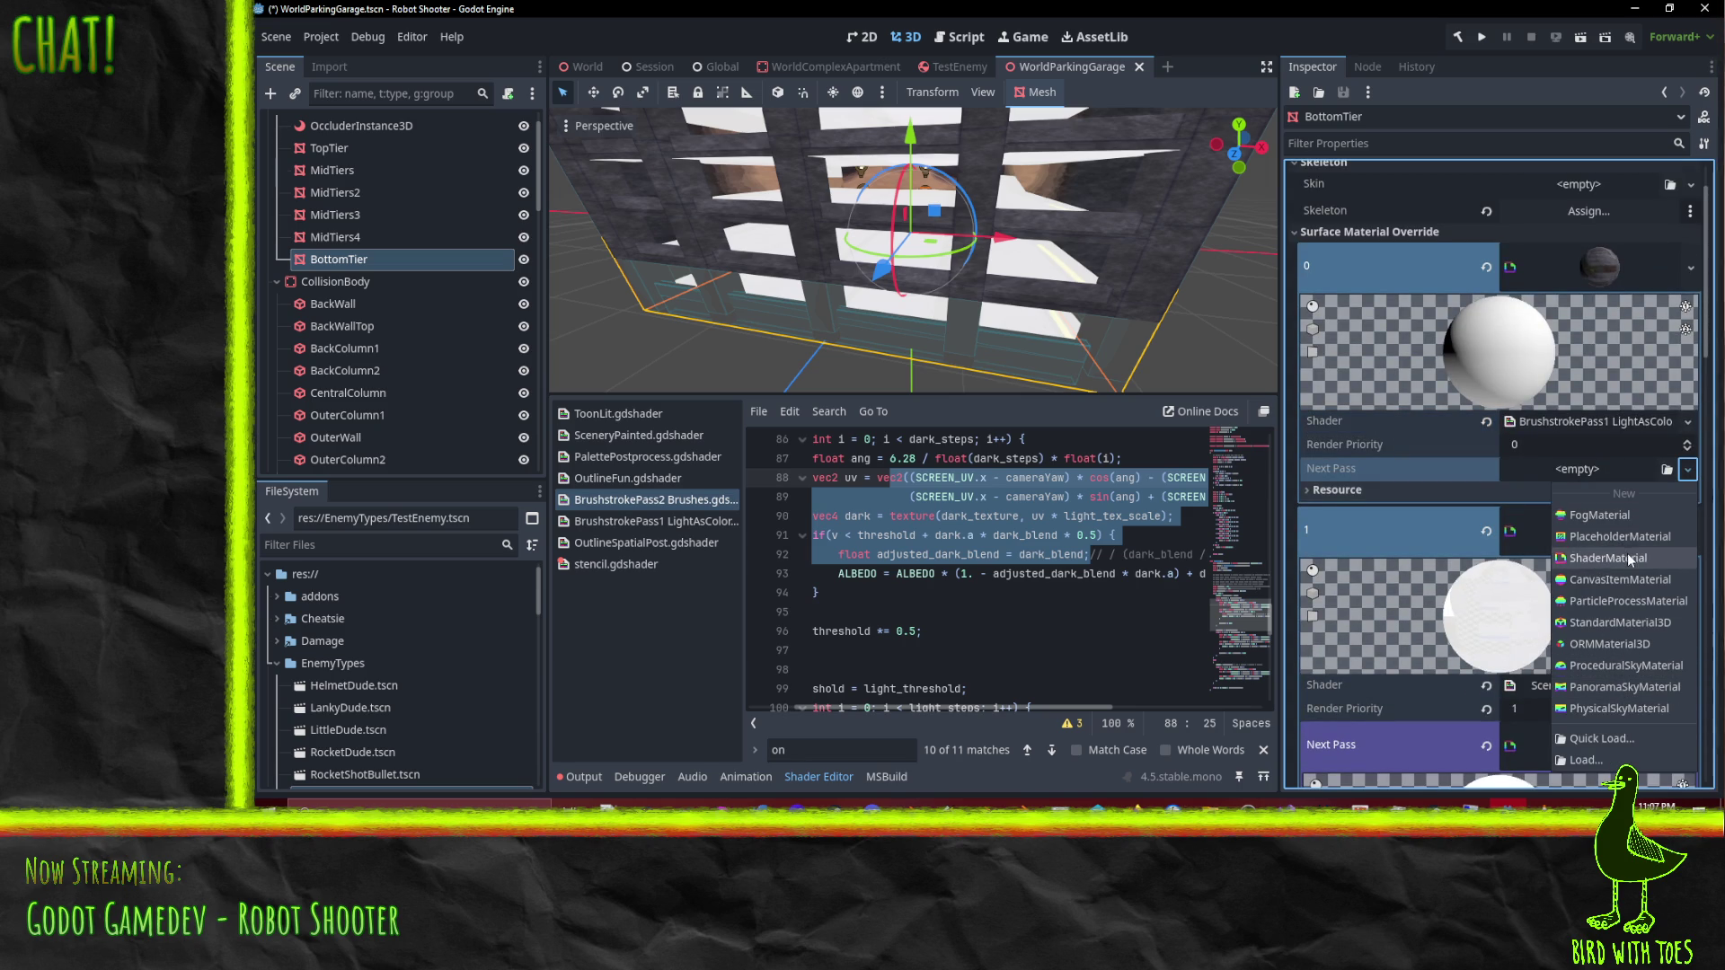
Step: Create a ShaderMaterial as surface 0's next pass, then toggle surface 1's next-pass details
{"action": "left_click", "coordinate": [1628, 558]}
{"action": "scroll", "coordinate": [1596, 505], "scroll_direction": "down", "scroll_amount": 6}
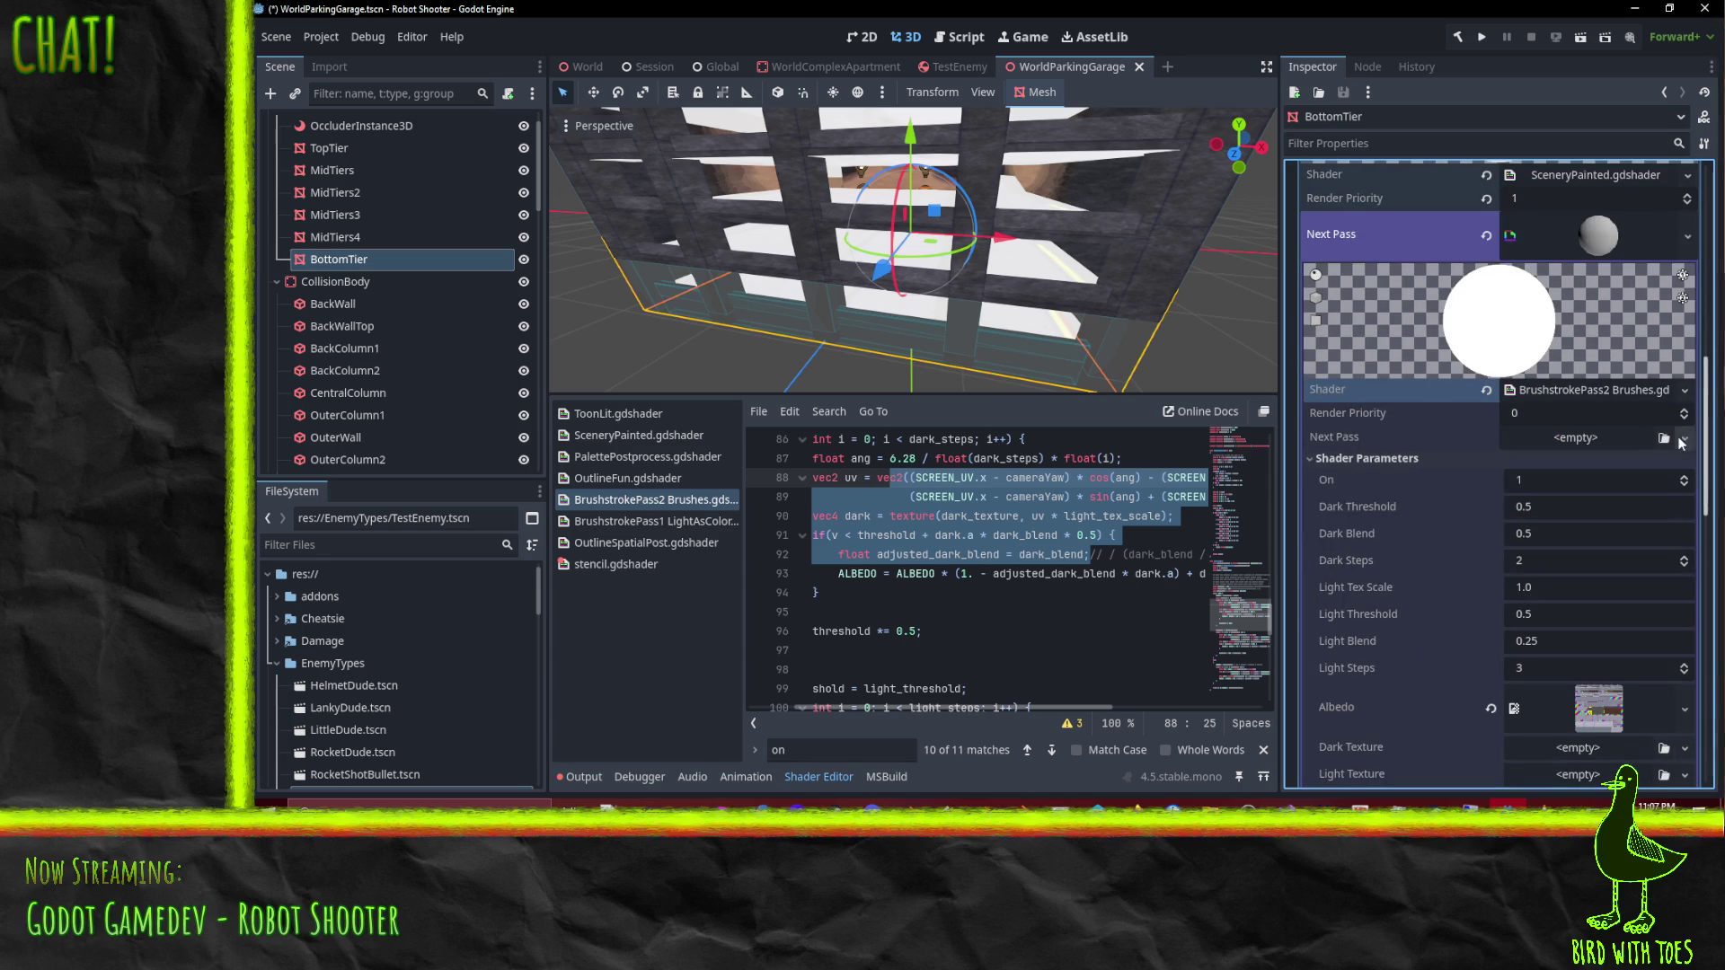
{"action": "scroll", "coordinate": [1595, 557], "scroll_direction": "up", "scroll_amount": 2}
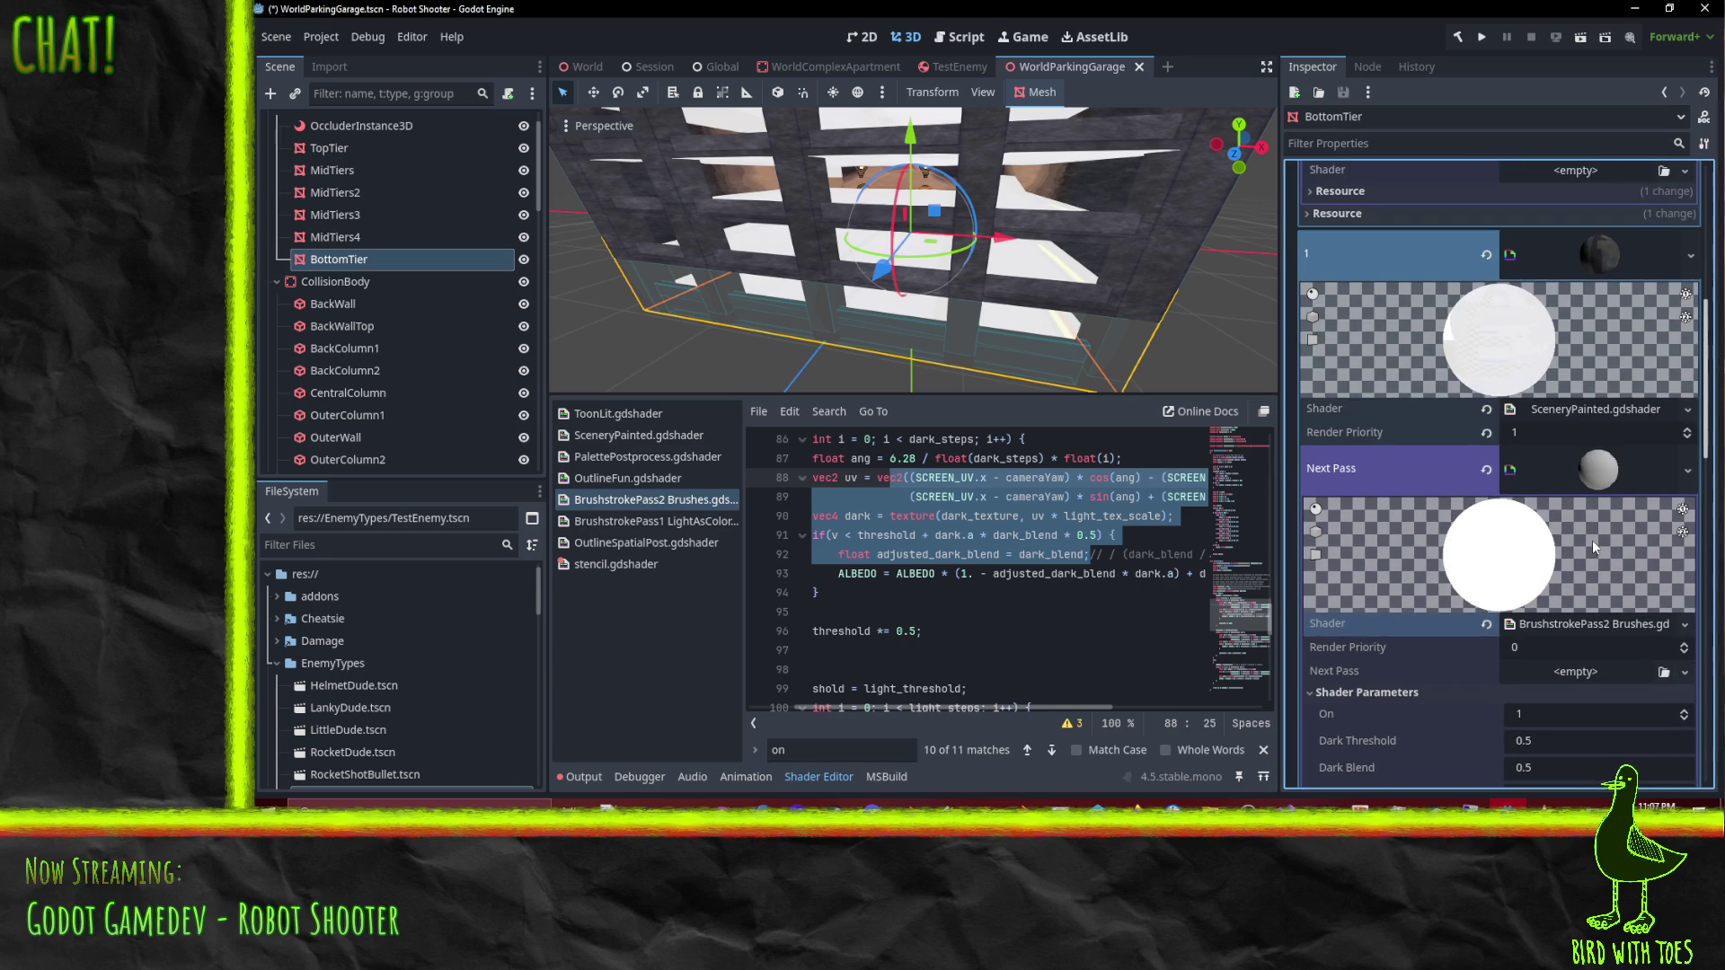
{"action": "left_click", "coordinate": [1598, 463]}
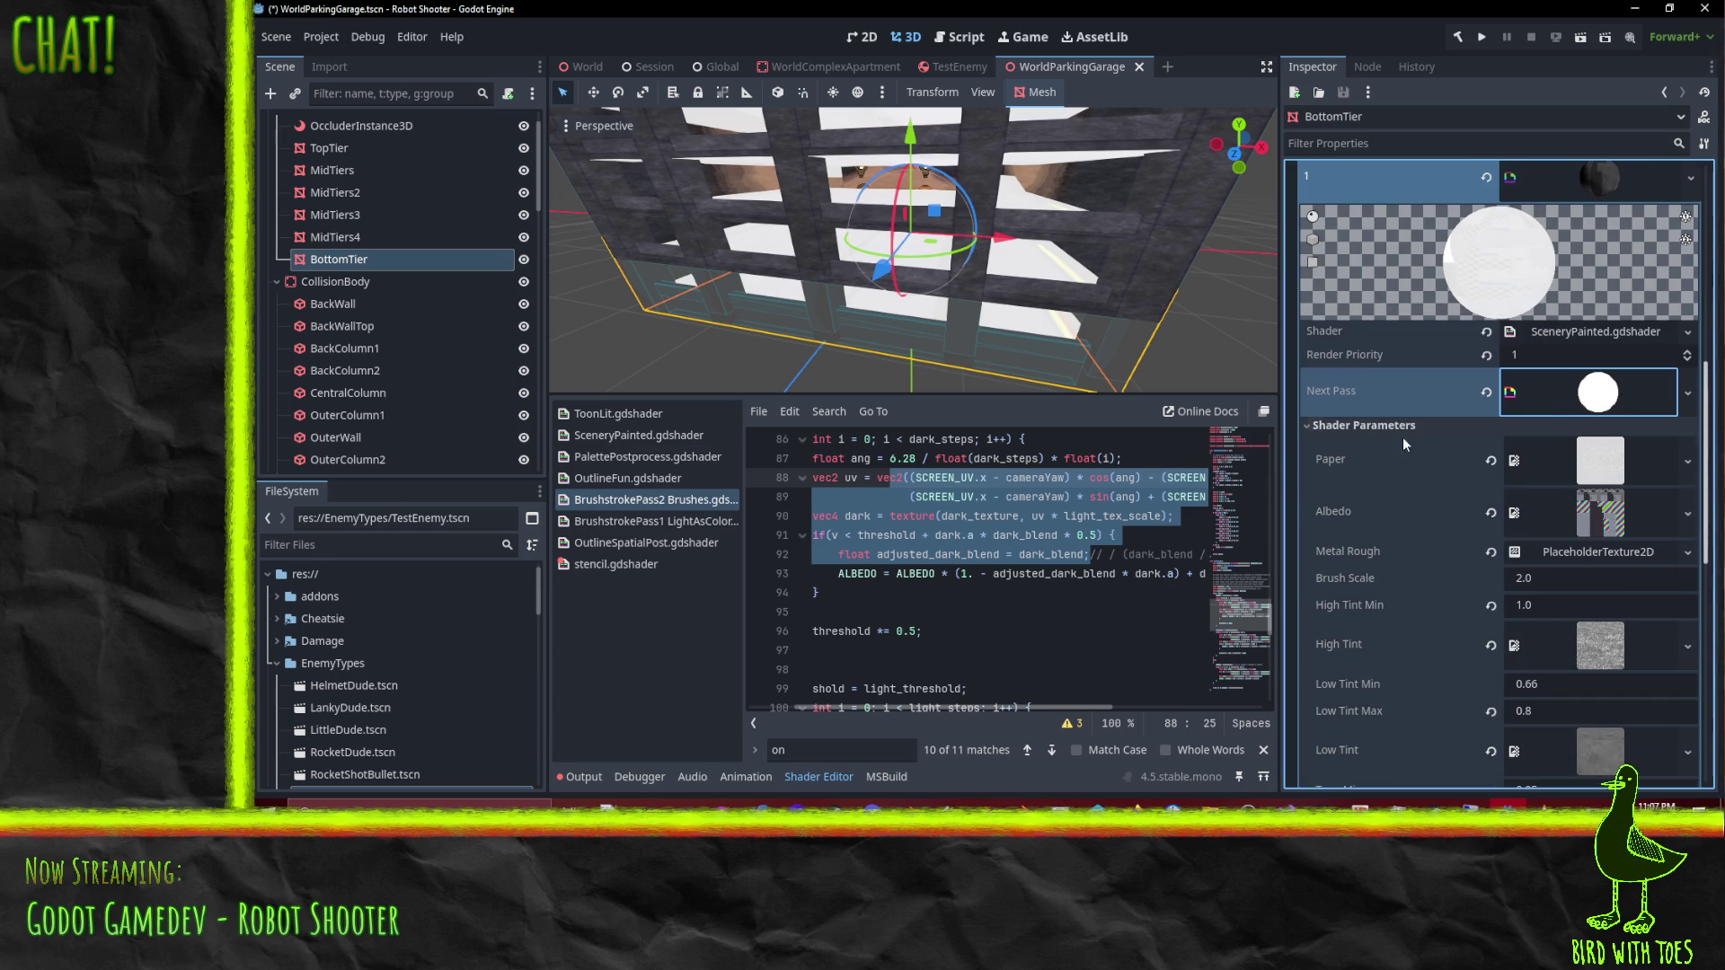
{"action": "left_click", "coordinate": [1594, 400]}
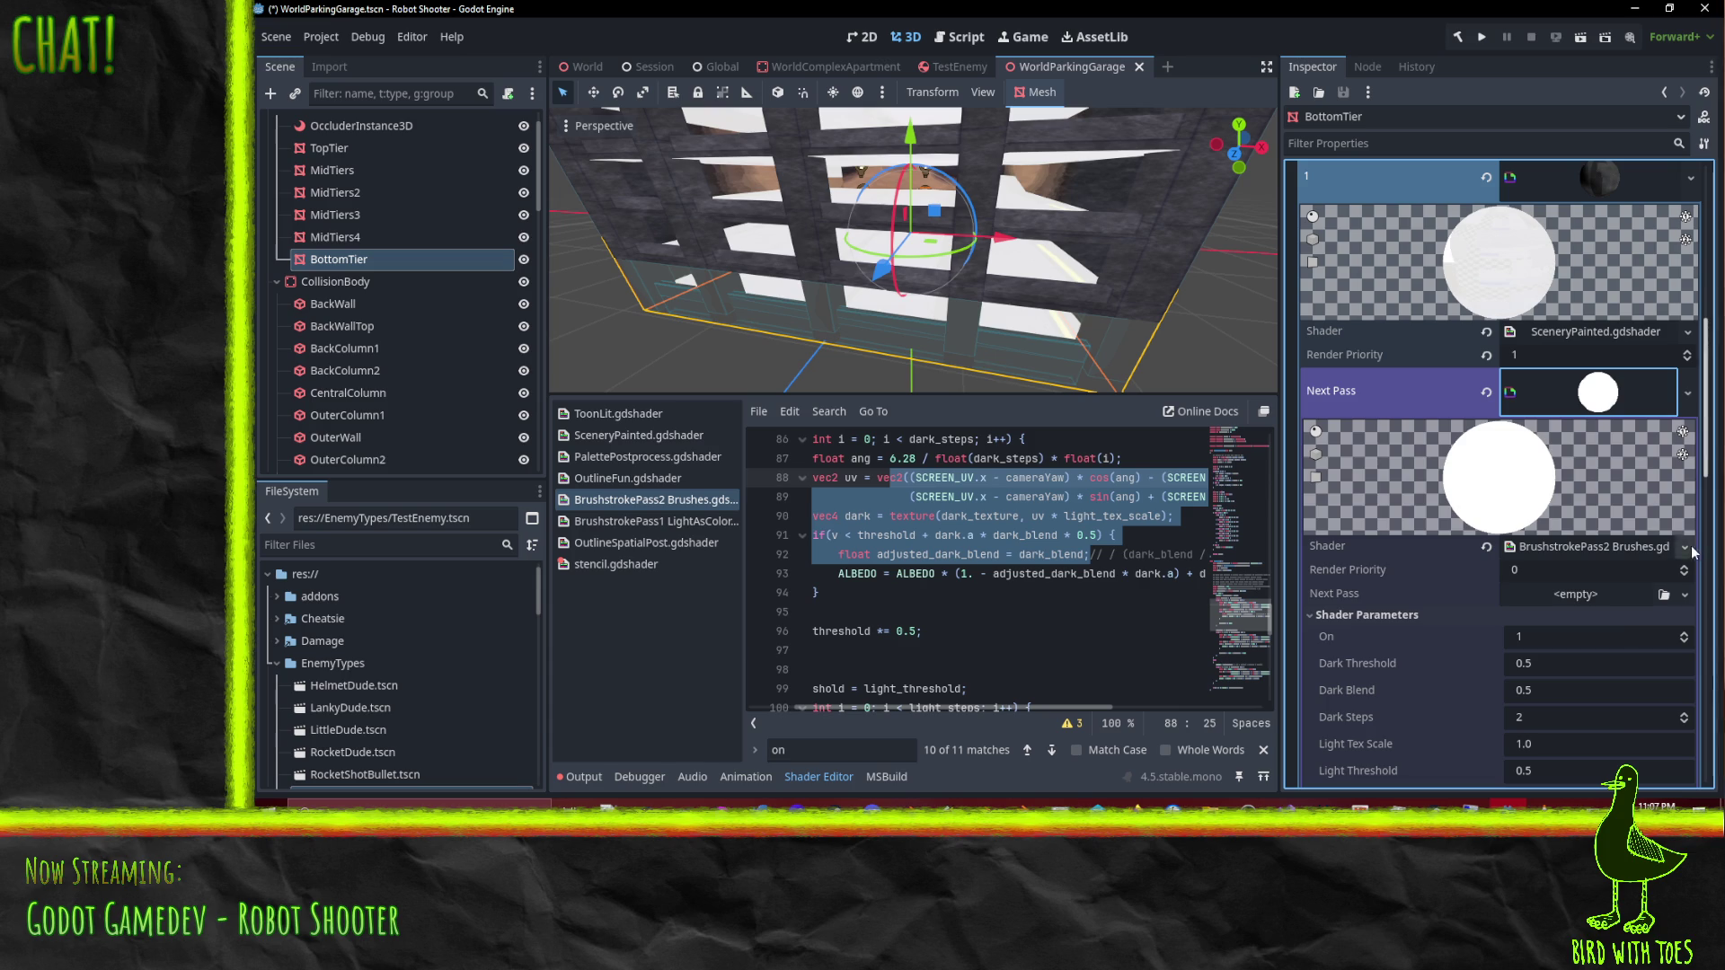
{"action": "left_click", "coordinate": [1613, 398]}
{"action": "left_click", "coordinate": [1610, 395]}
Step: Collapse and re-expand material slot 0 and its next-pass material to inspect them
{"action": "scroll", "coordinate": [1609, 468], "scroll_direction": "up", "scroll_amount": 4}
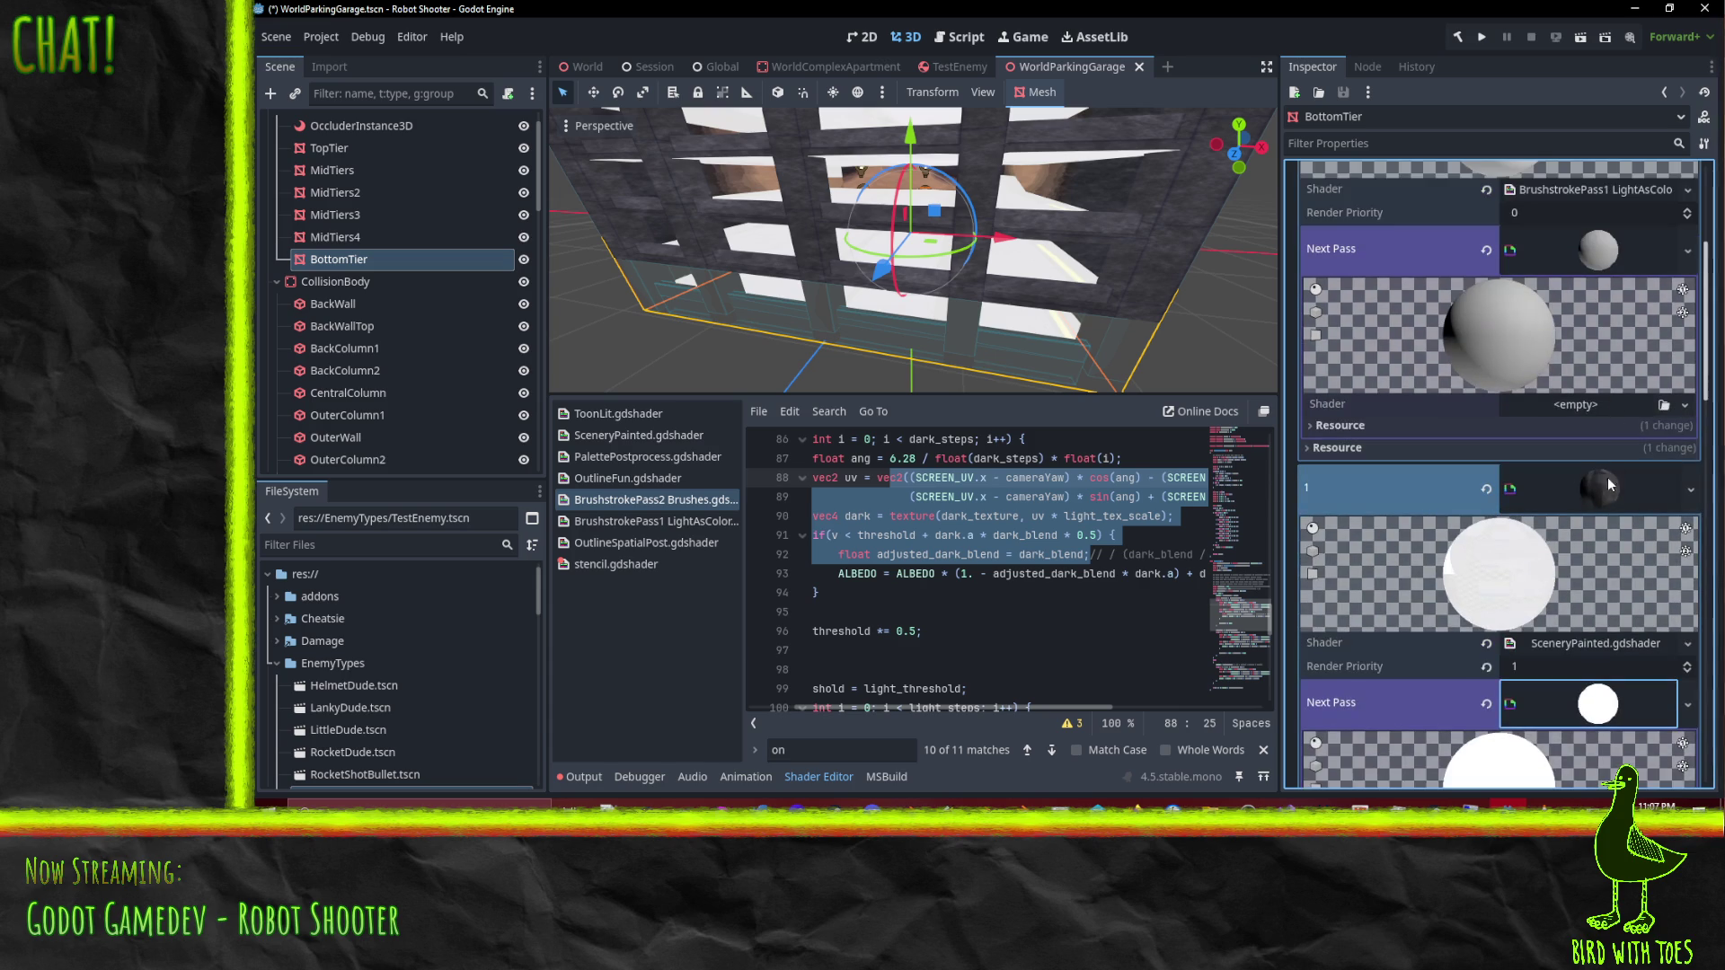
{"action": "scroll", "coordinate": [1622, 469], "scroll_direction": "up", "scroll_amount": 3}
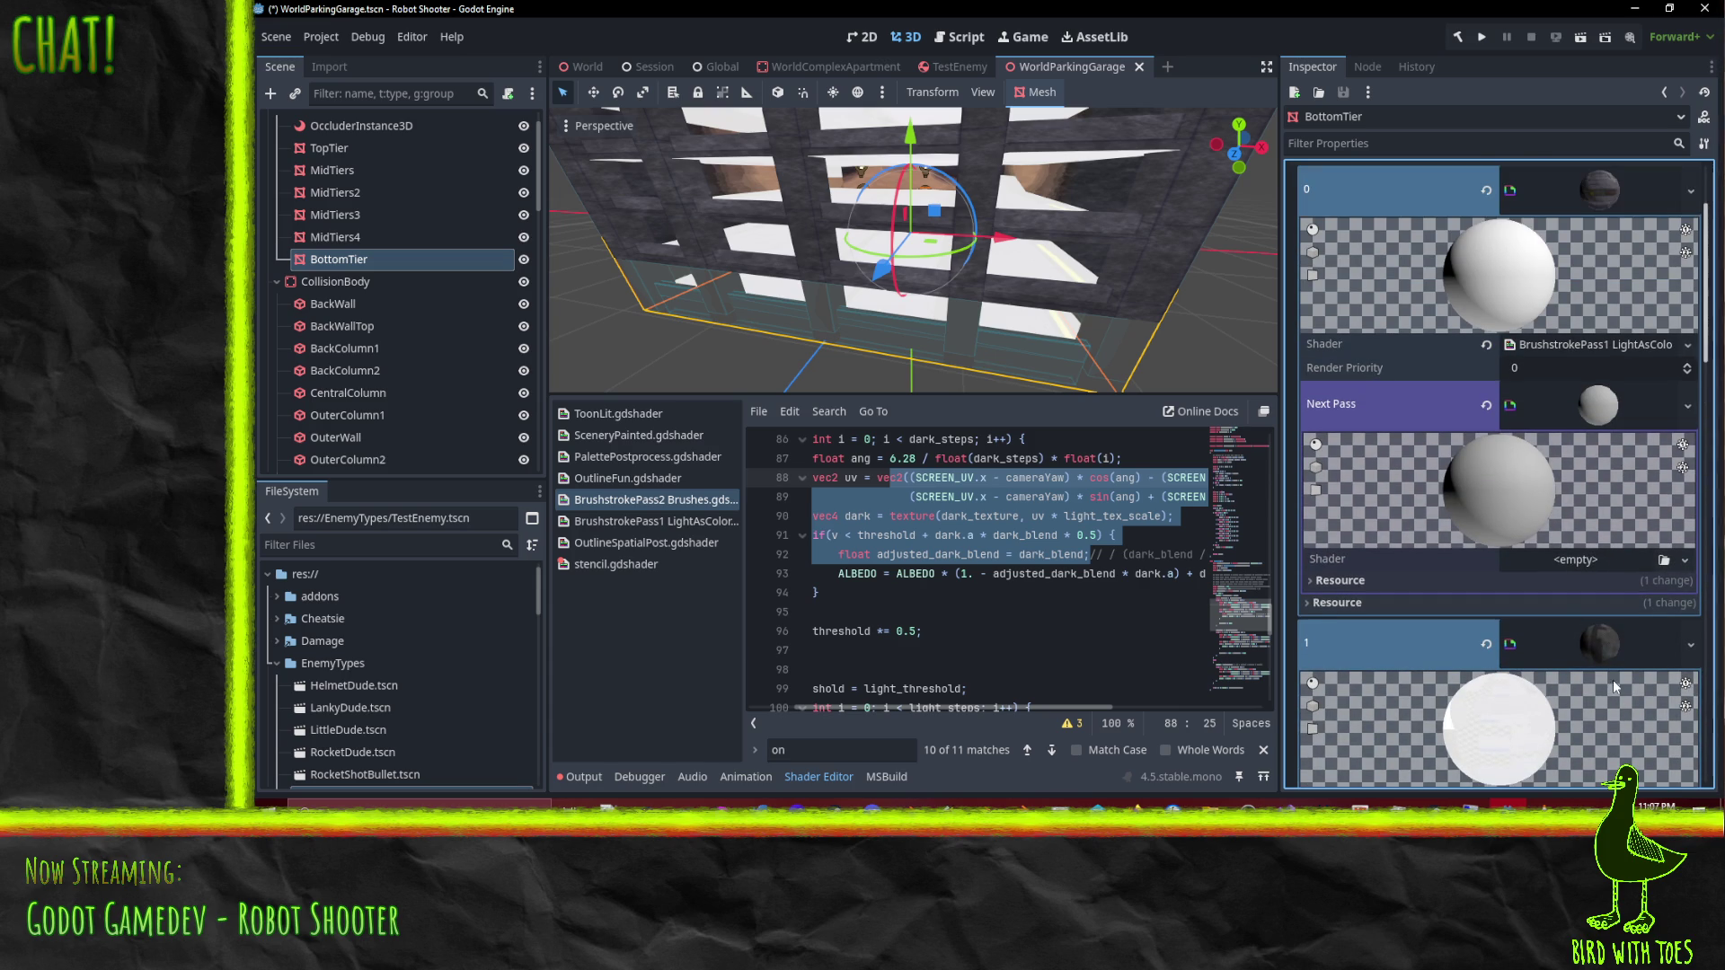
{"action": "scroll", "coordinate": [1599, 633], "scroll_direction": "down", "scroll_amount": 2}
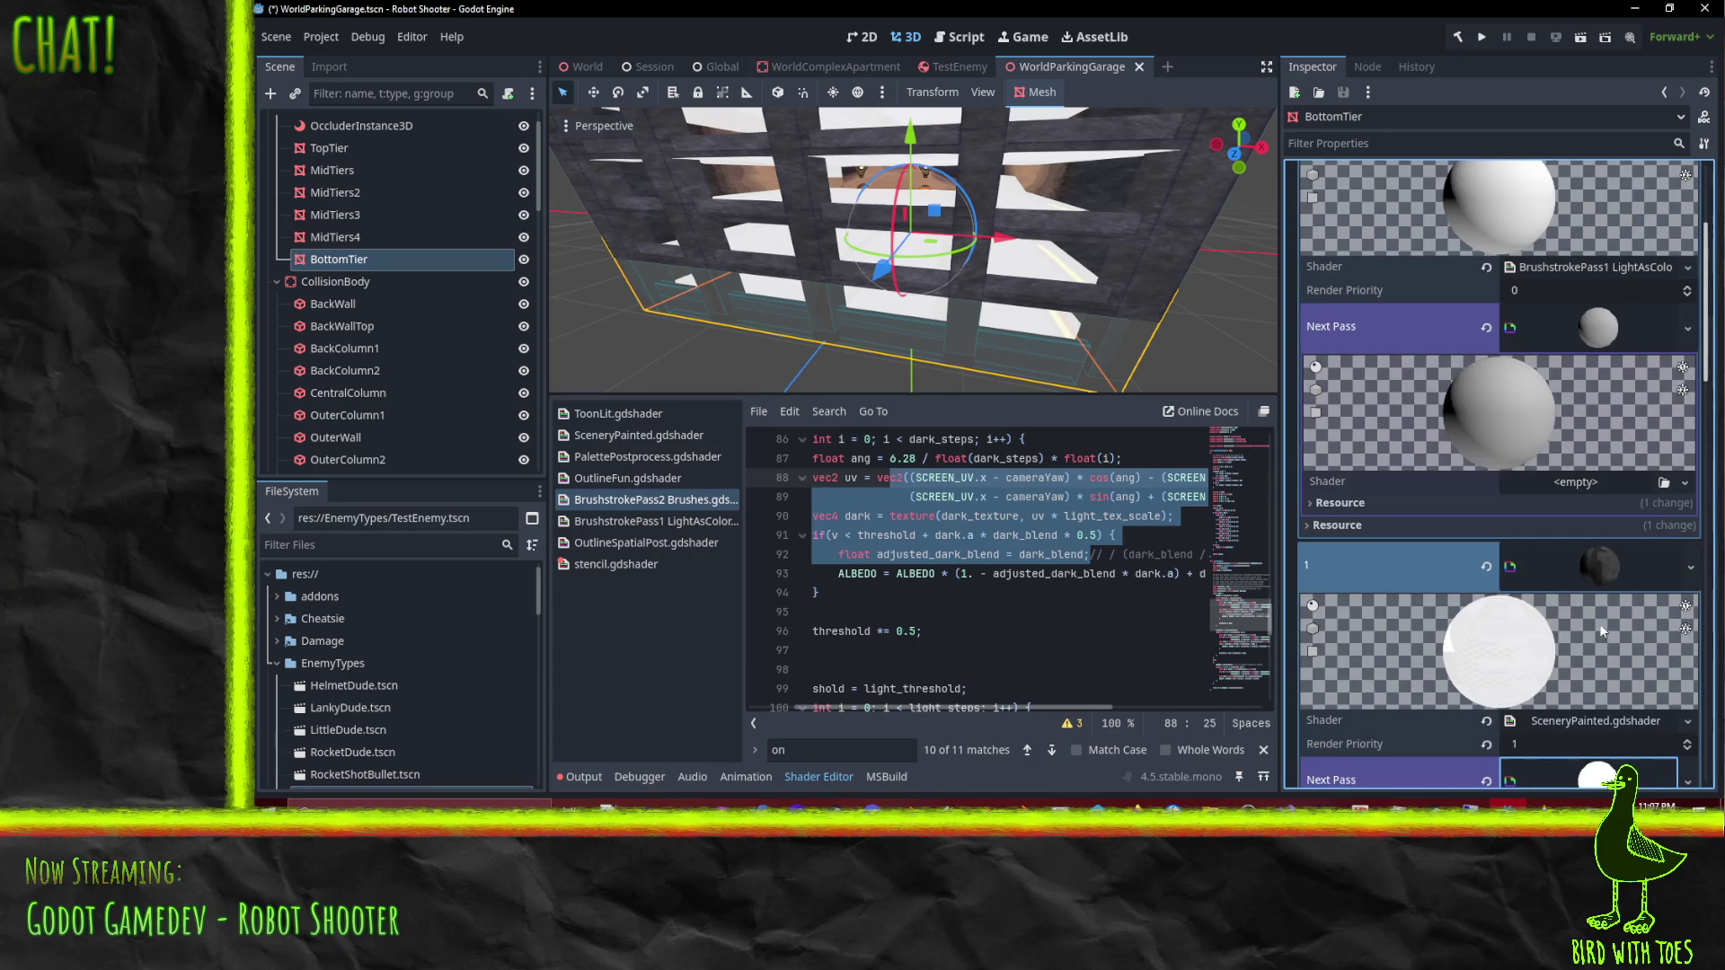
{"action": "scroll", "coordinate": [1594, 570], "scroll_direction": "up", "scroll_amount": 4}
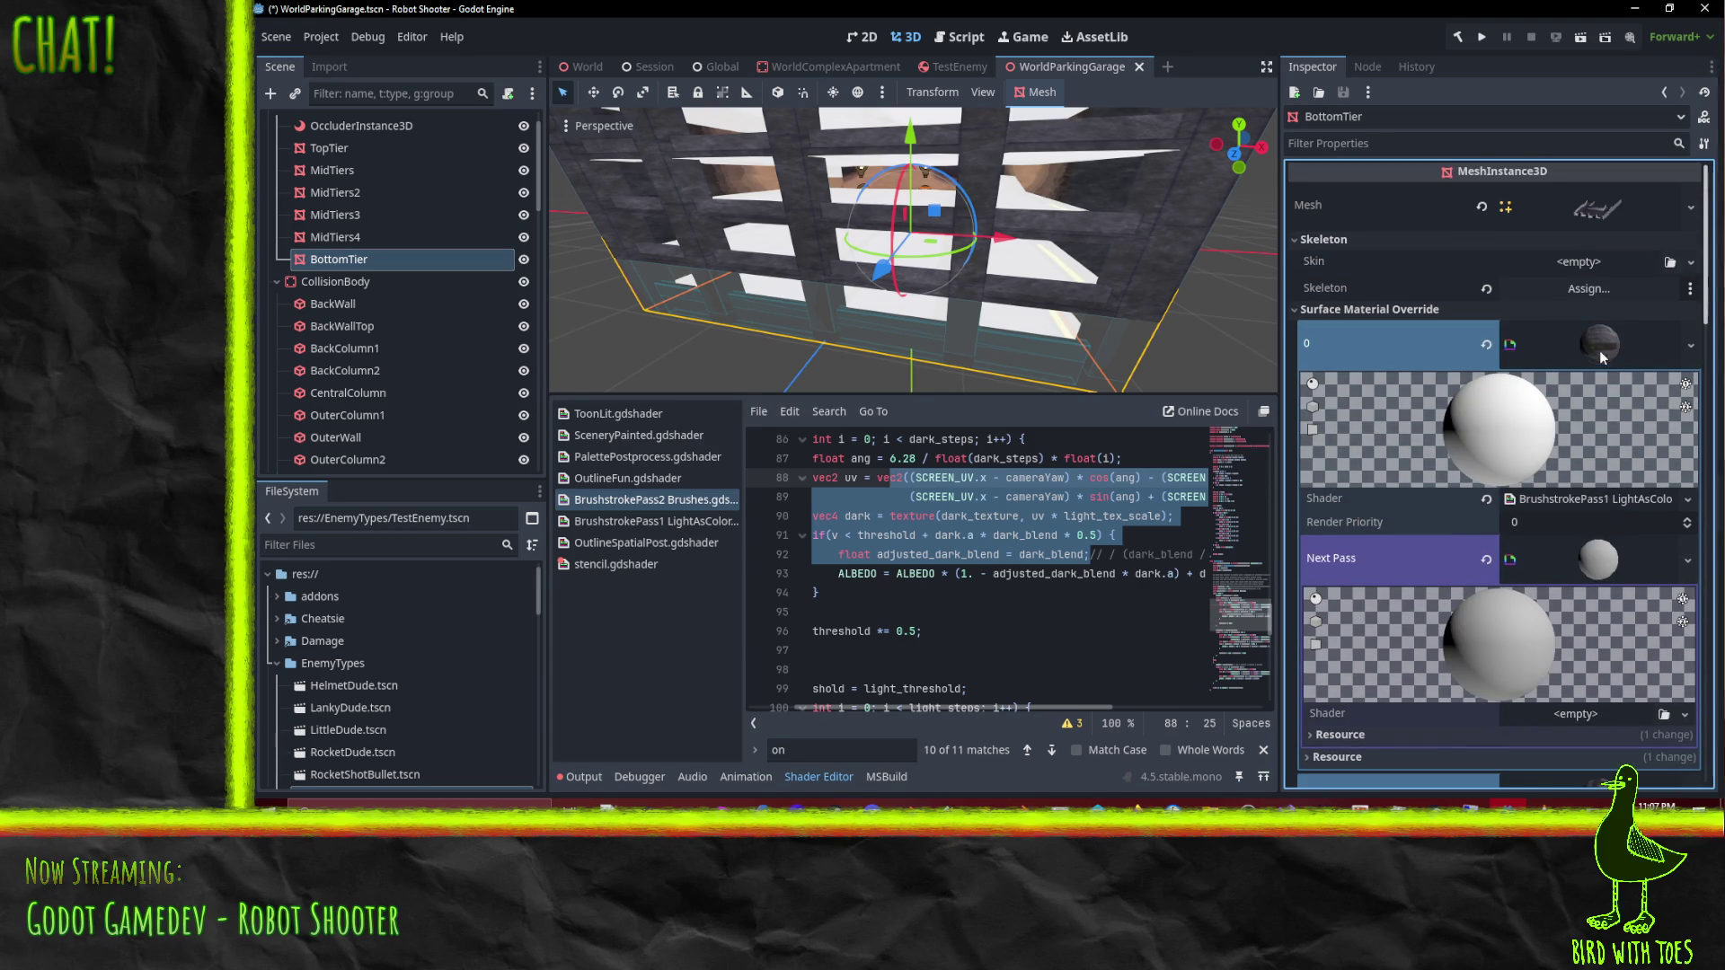
{"action": "left_click", "coordinate": [1601, 348]}
{"action": "left_click", "coordinate": [1603, 349]}
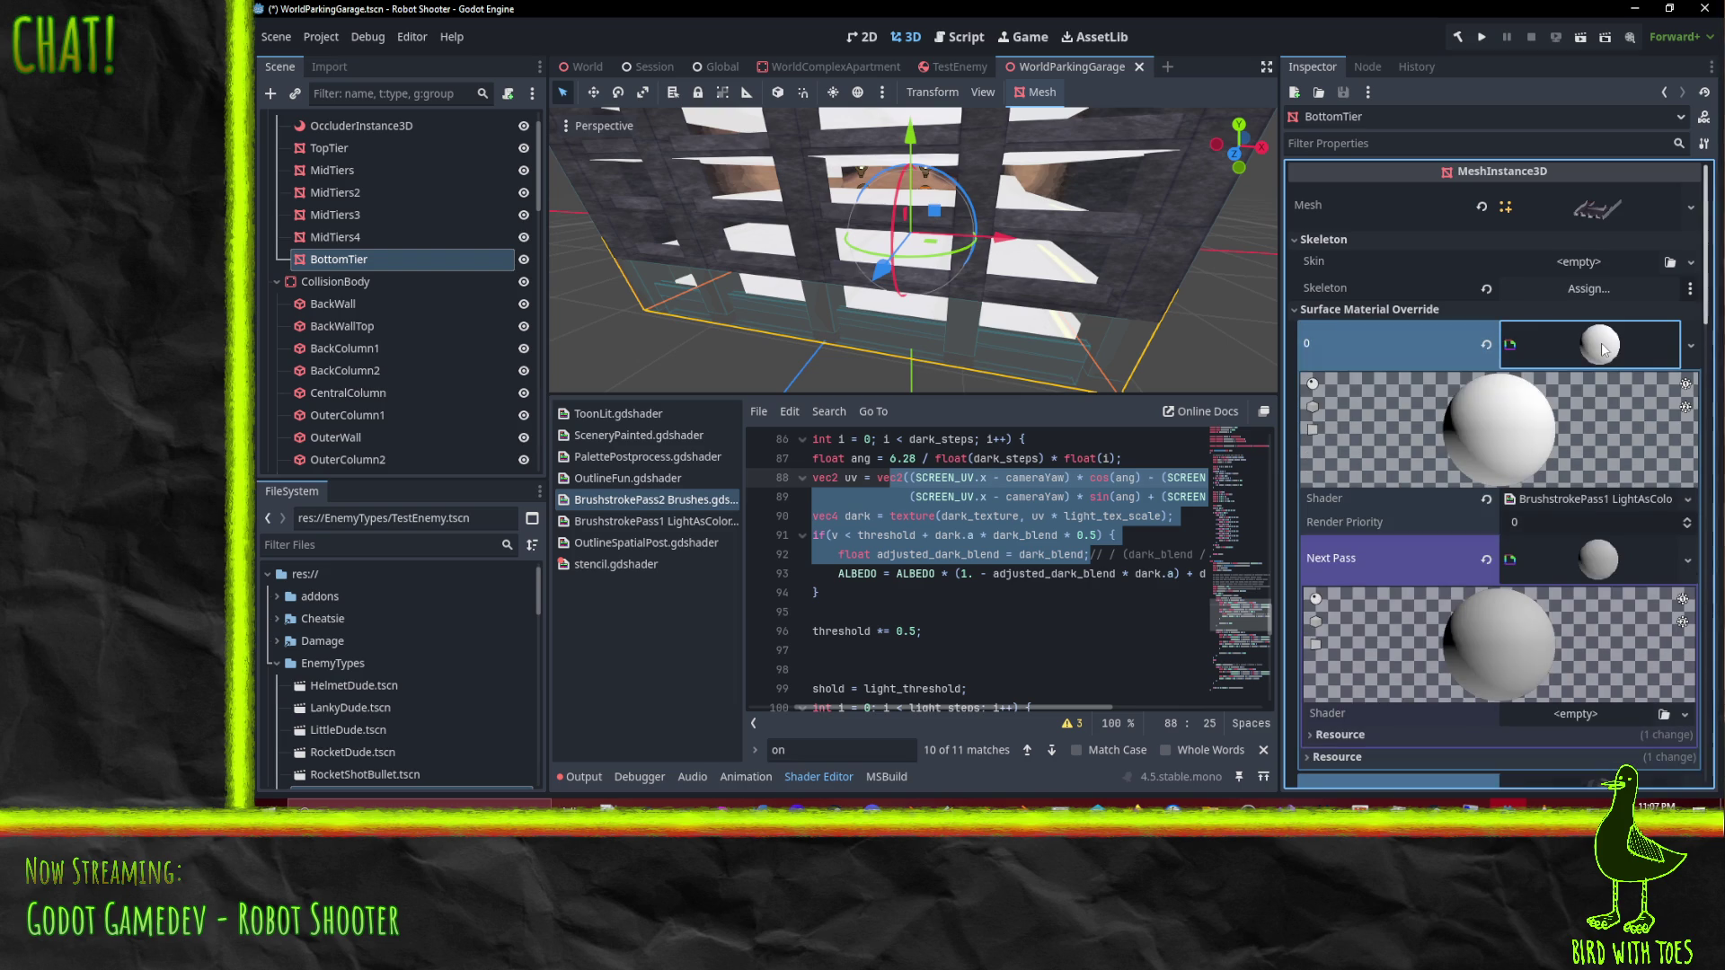
{"action": "left_click", "coordinate": [1601, 559]}
{"action": "left_click", "coordinate": [1598, 569]}
{"action": "scroll", "coordinate": [1639, 622], "scroll_direction": "down", "scroll_amount": 2}
Step: Quick-load BrushstrokePass2 Brushes.gdshader as the next-pass shader and expand its Shader Parameters
{"action": "left_click", "coordinate": [1617, 559]}
{"action": "left_click", "coordinate": [1628, 613]}
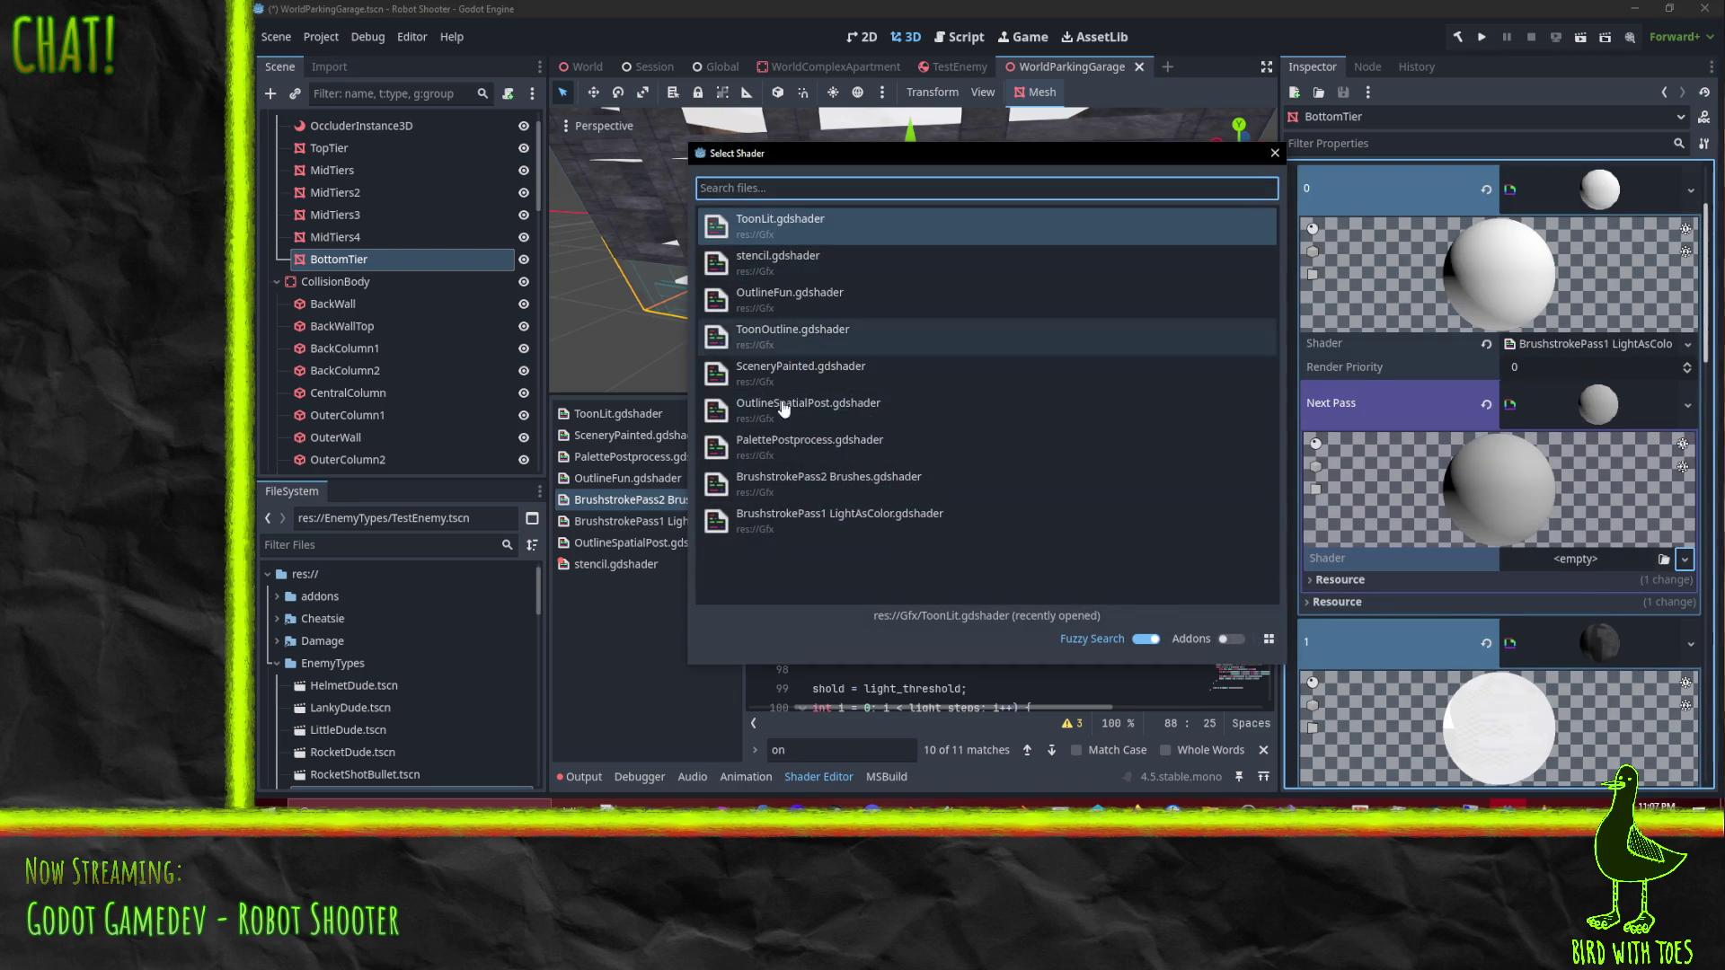
{"action": "double_click", "coordinate": [755, 332]}
{"action": "scroll", "coordinate": [1451, 517], "scroll_direction": "down", "scroll_amount": 2}
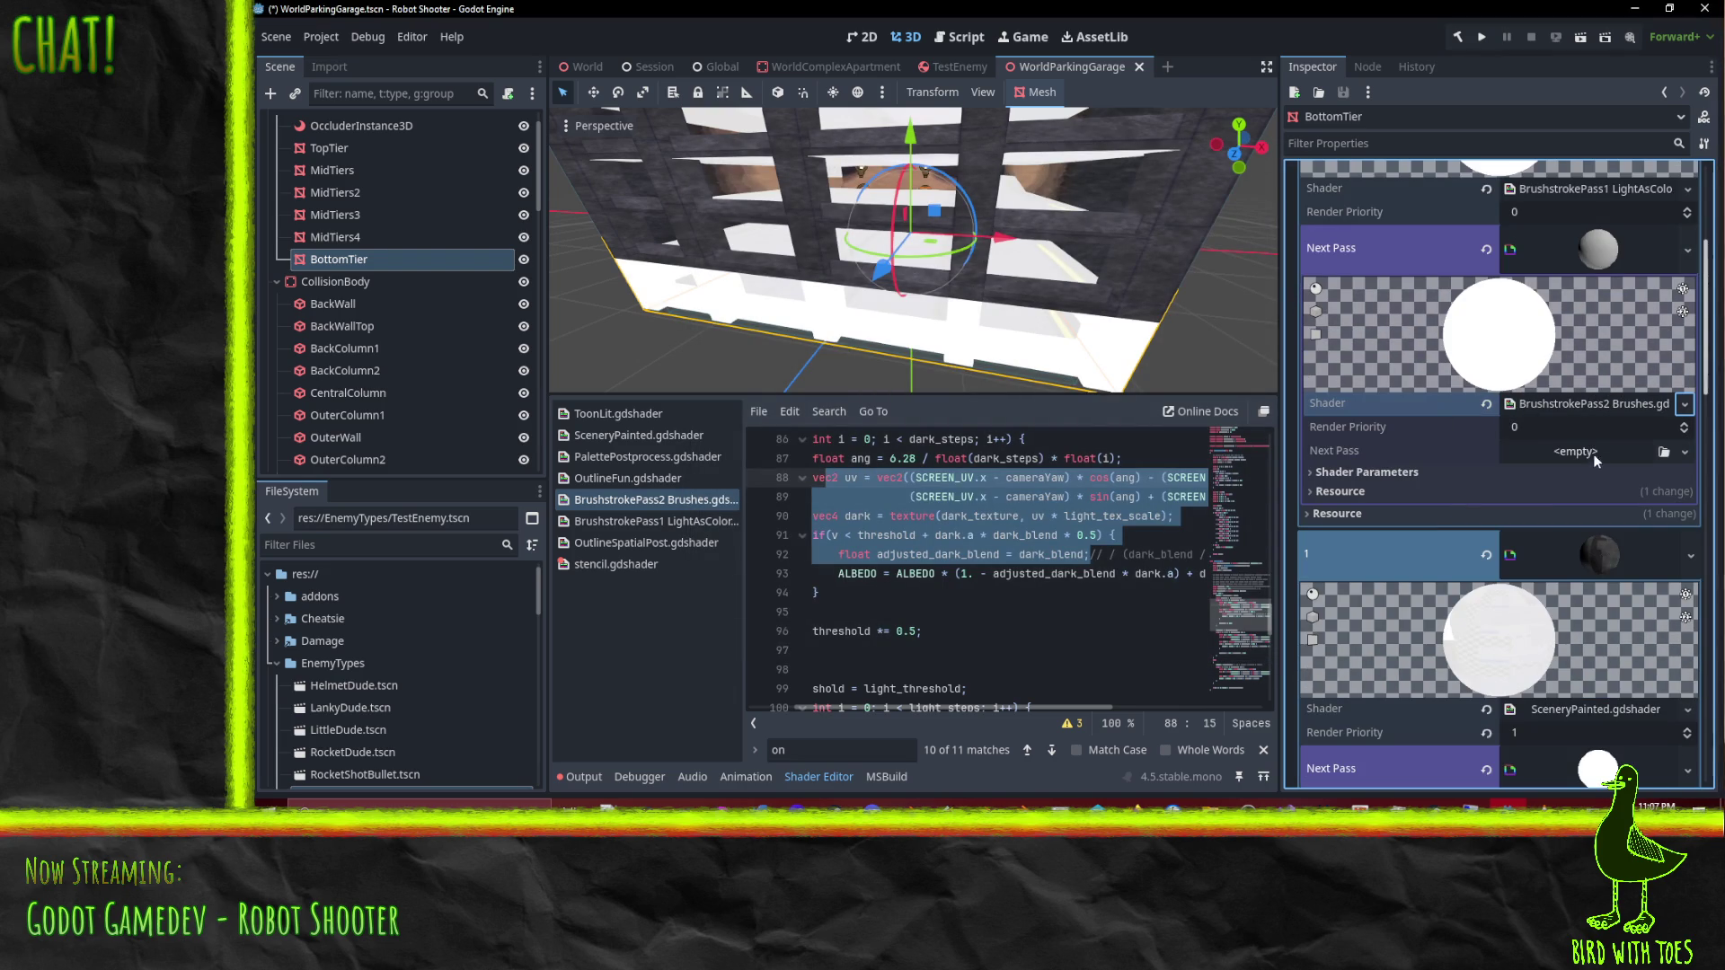
{"action": "left_click", "coordinate": [1377, 471]}
{"action": "scroll", "coordinate": [1490, 541], "scroll_direction": "down", "scroll_amount": 4}
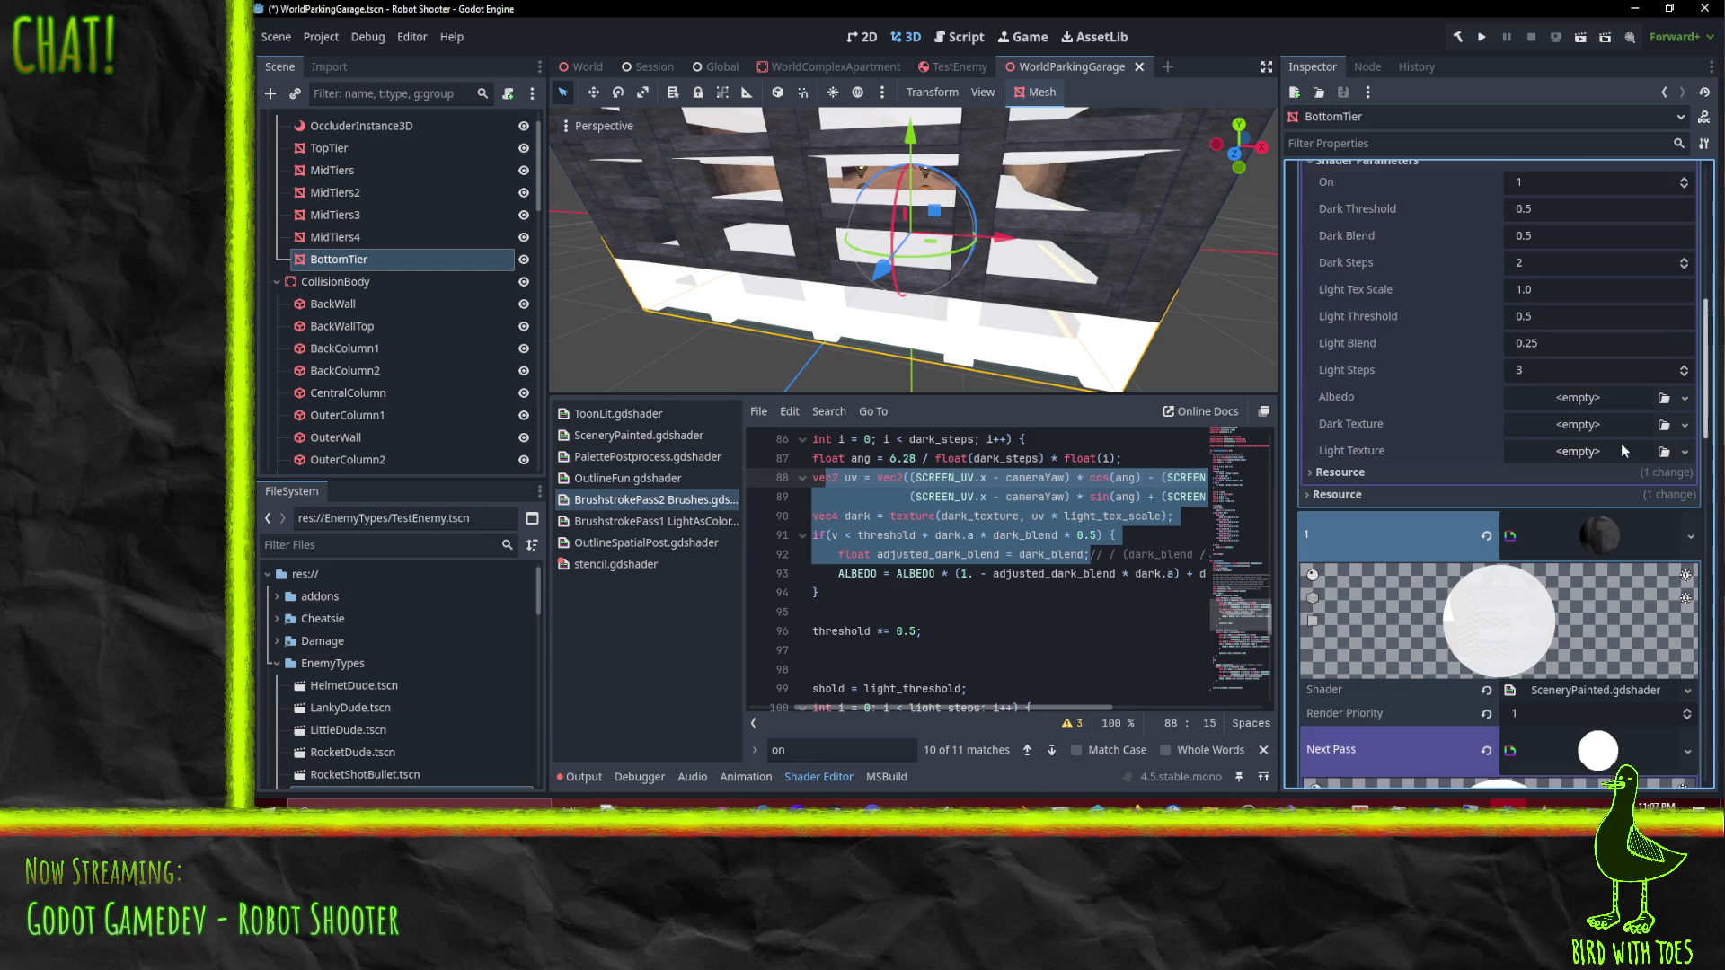
Step: Paste the copied texture into the next pass's Albedo parameter
{"action": "left_click", "coordinate": [1547, 400]}
{"action": "left_click", "coordinate": [1561, 769]}
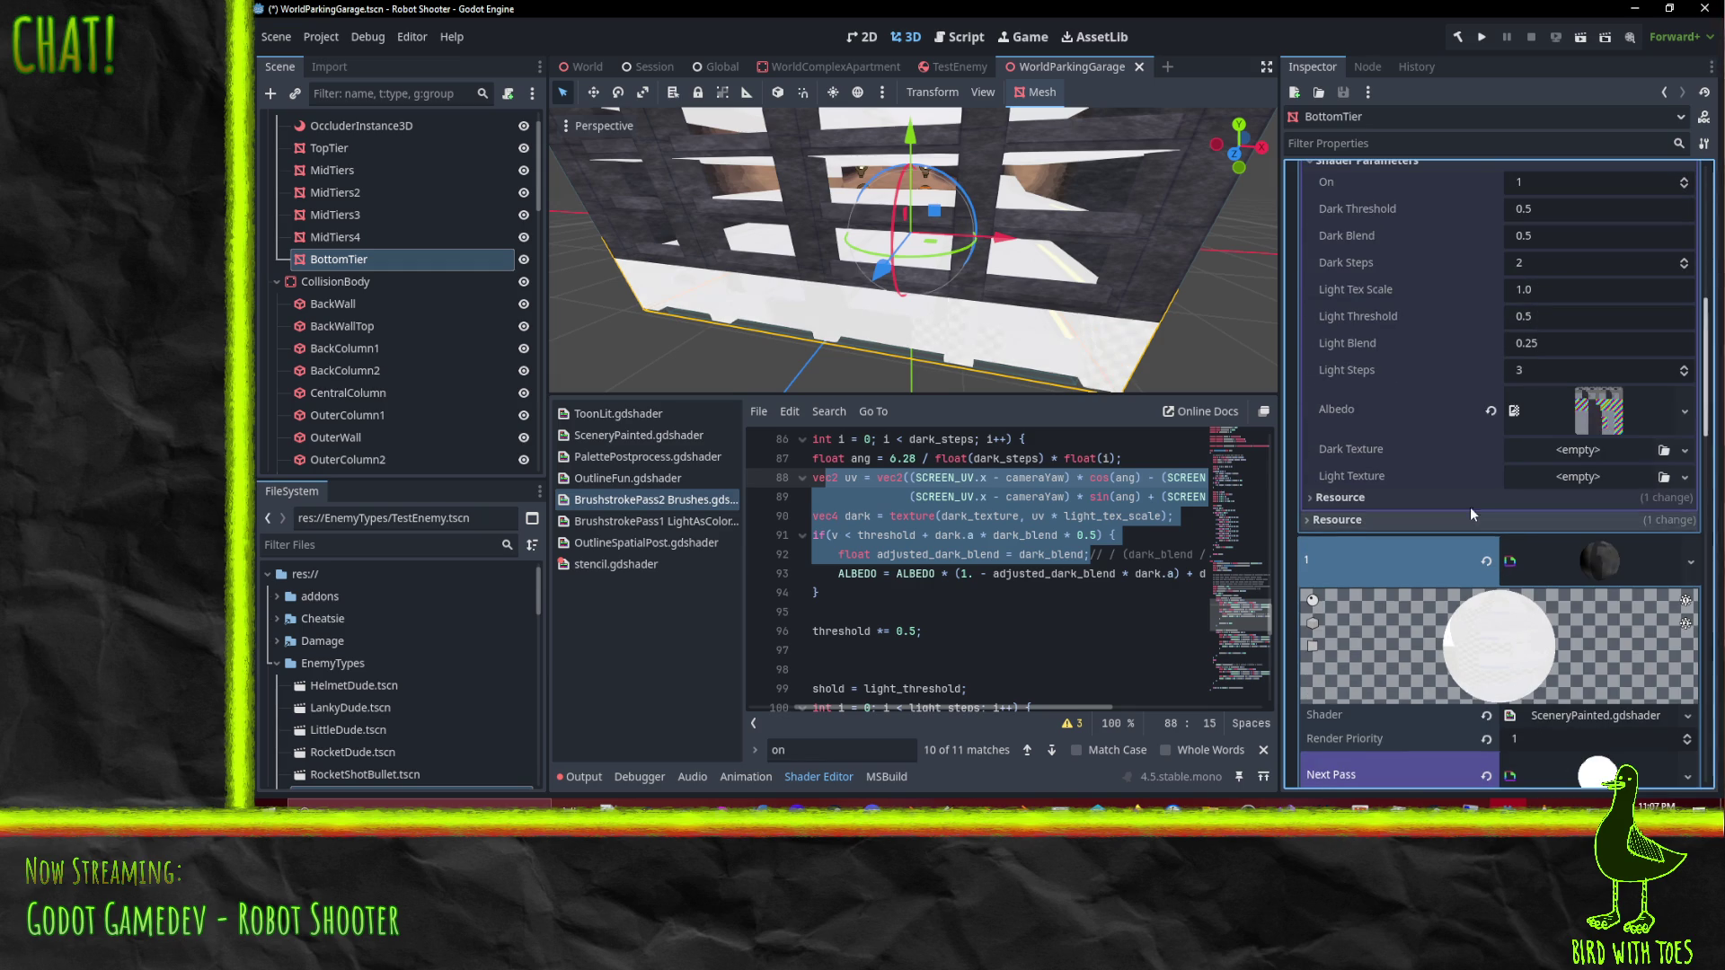
{"action": "scroll", "coordinate": [1524, 412], "scroll_direction": "down", "scroll_amount": 4}
{"action": "scroll", "coordinate": [1522, 406], "scroll_direction": "down", "scroll_amount": 7}
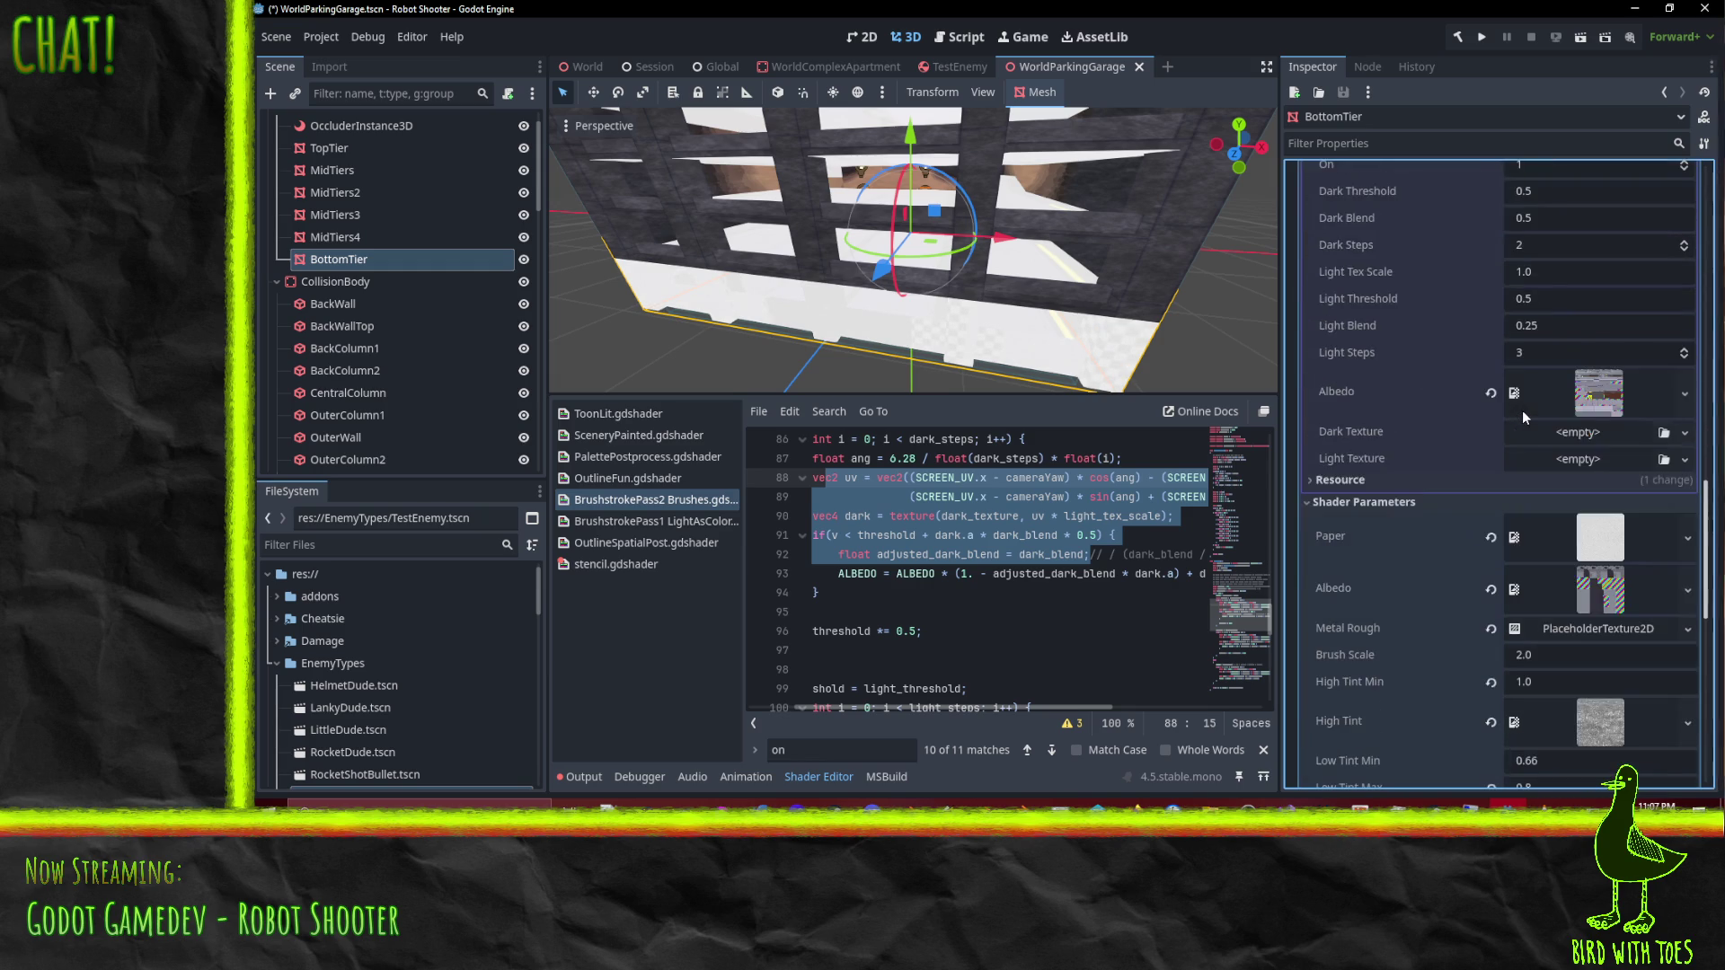
{"action": "right_click", "coordinate": [1608, 405]}
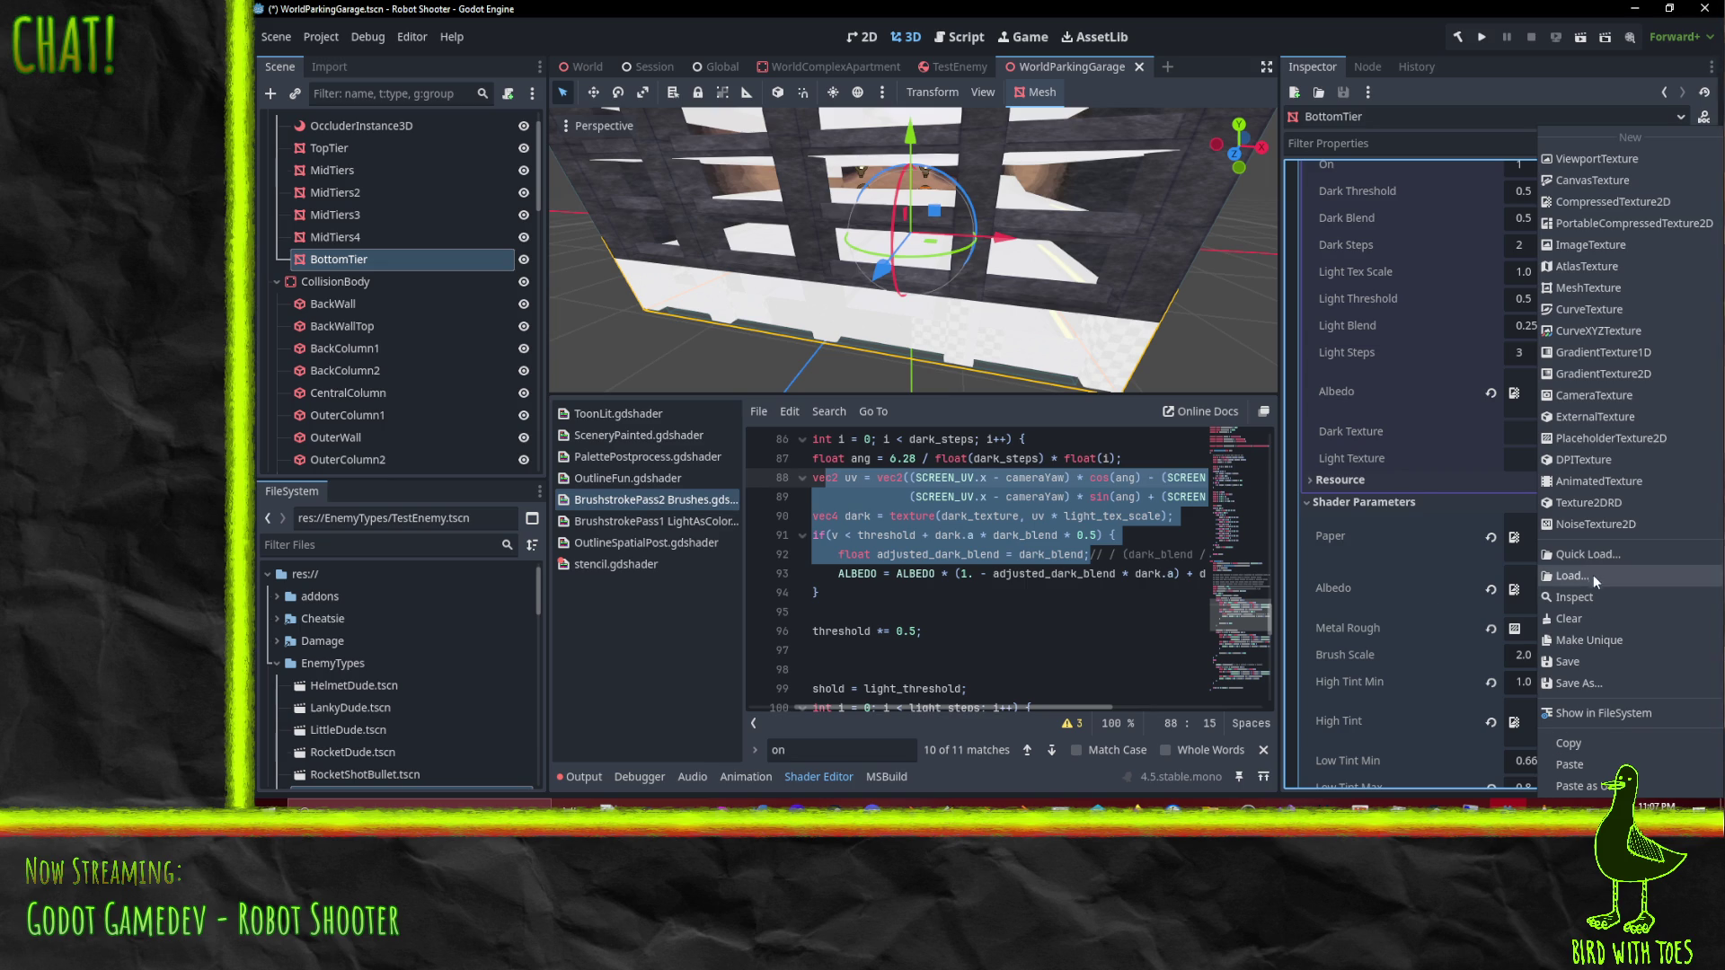
{"action": "left_click", "coordinate": [1581, 764]}
{"action": "scroll", "coordinate": [1630, 537], "scroll_direction": "up", "scroll_amount": 5}
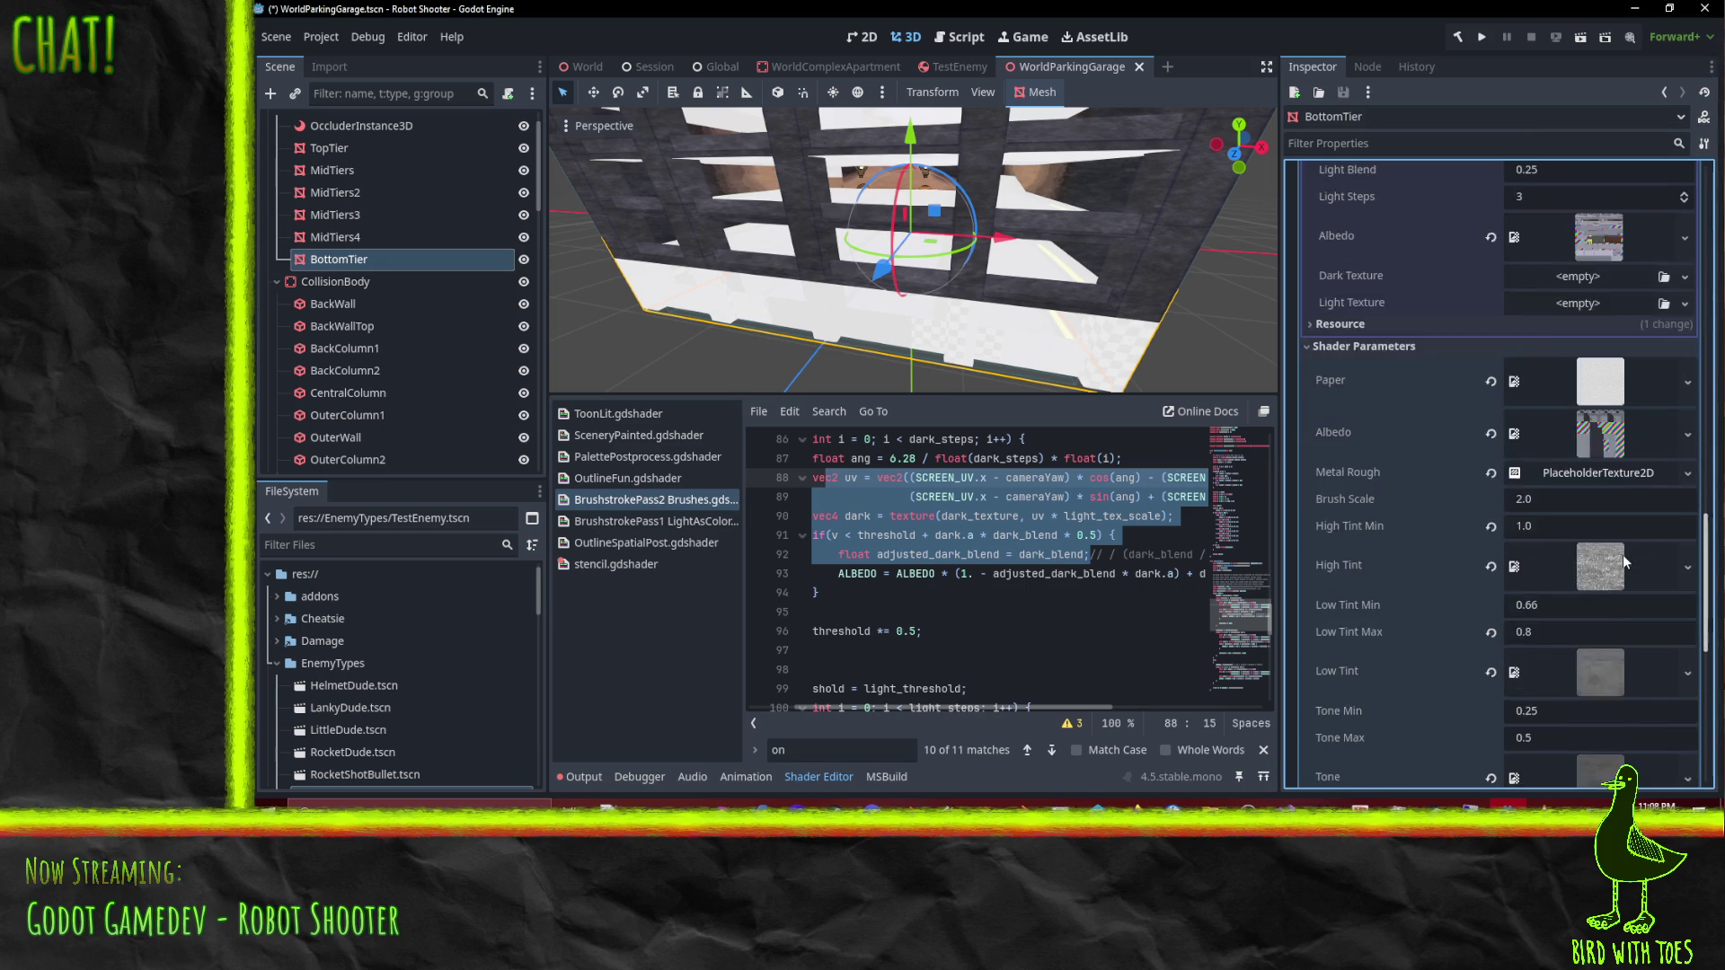
{"action": "scroll", "coordinate": [1636, 571], "scroll_direction": "down", "scroll_amount": 4}
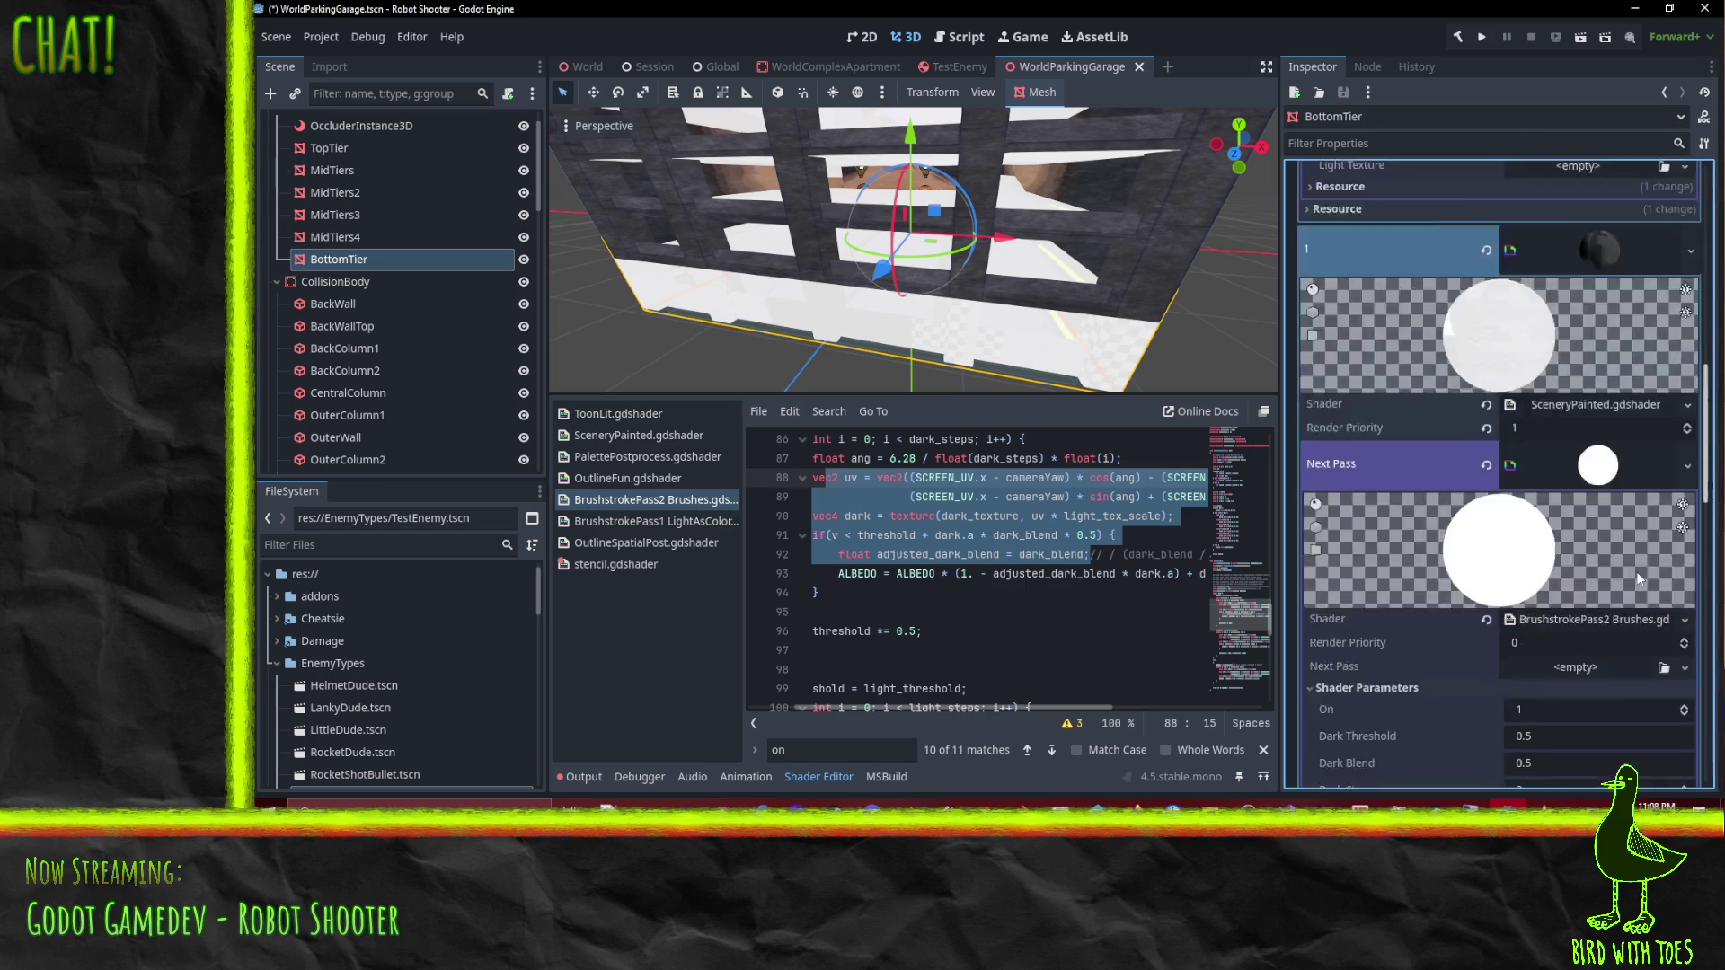
{"action": "right_click", "coordinate": [1599, 471]}
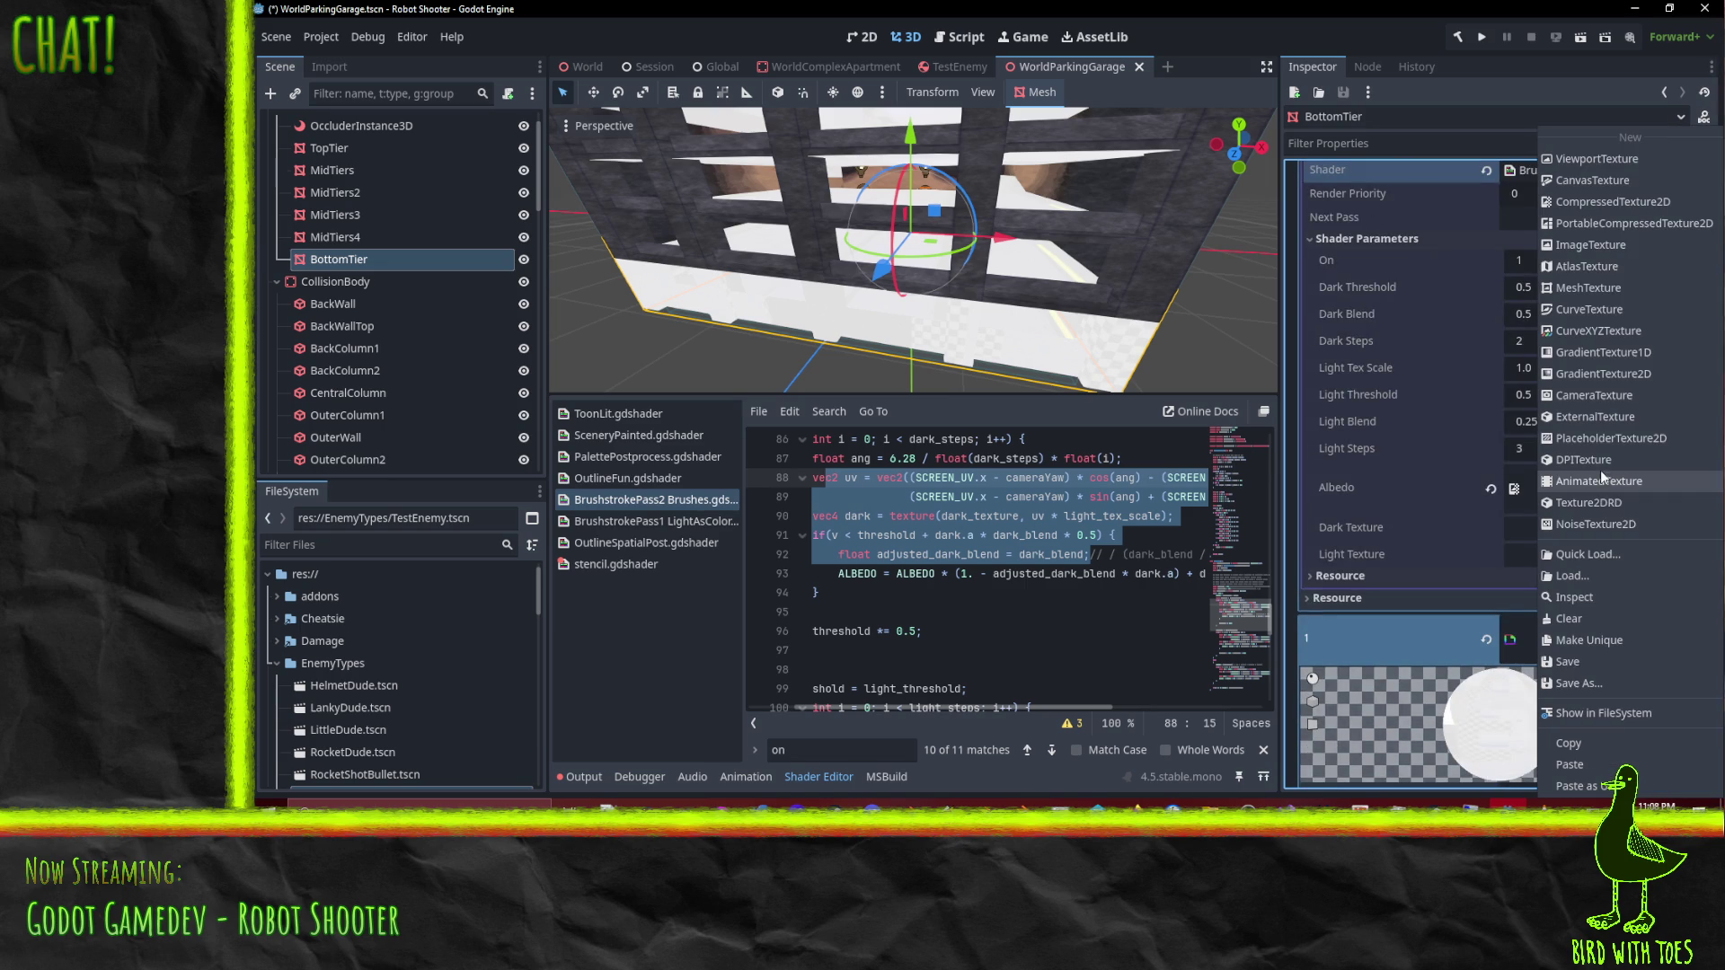
{"action": "left_click", "coordinate": [1586, 764]}
{"action": "scroll", "coordinate": [1565, 496], "scroll_direction": "down", "scroll_amount": 5}
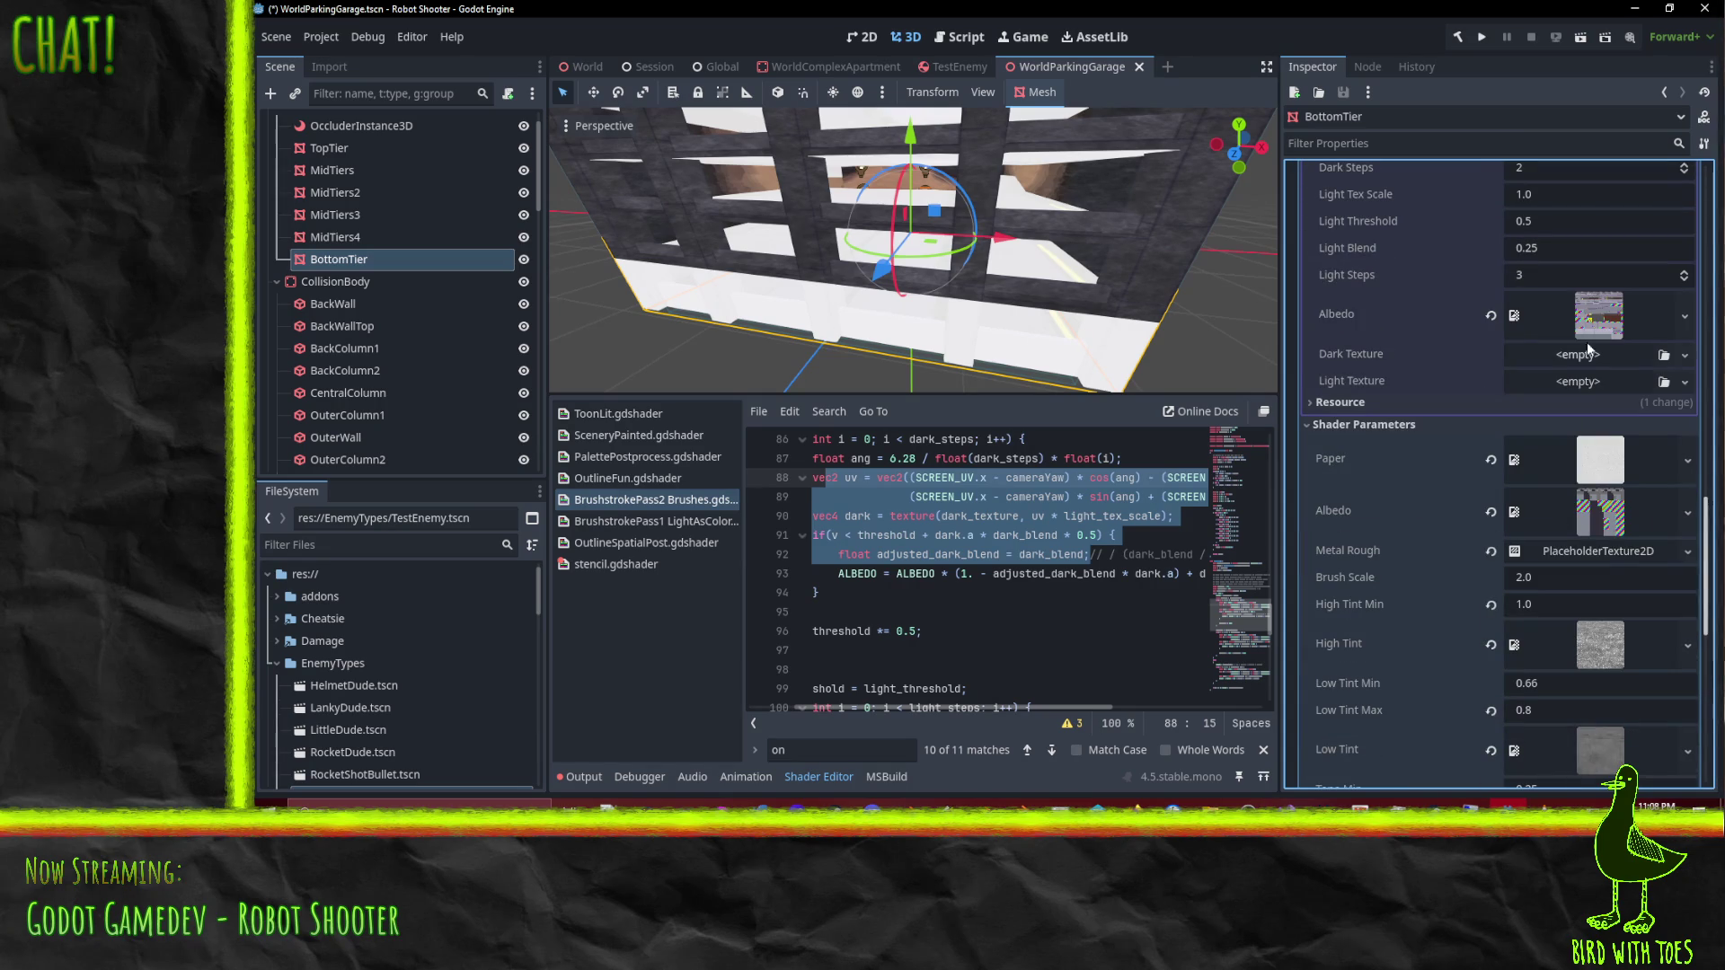
Step: Copy an Albedo texture and paste it into another Albedo slot
{"action": "right_click", "coordinate": [1594, 310]}
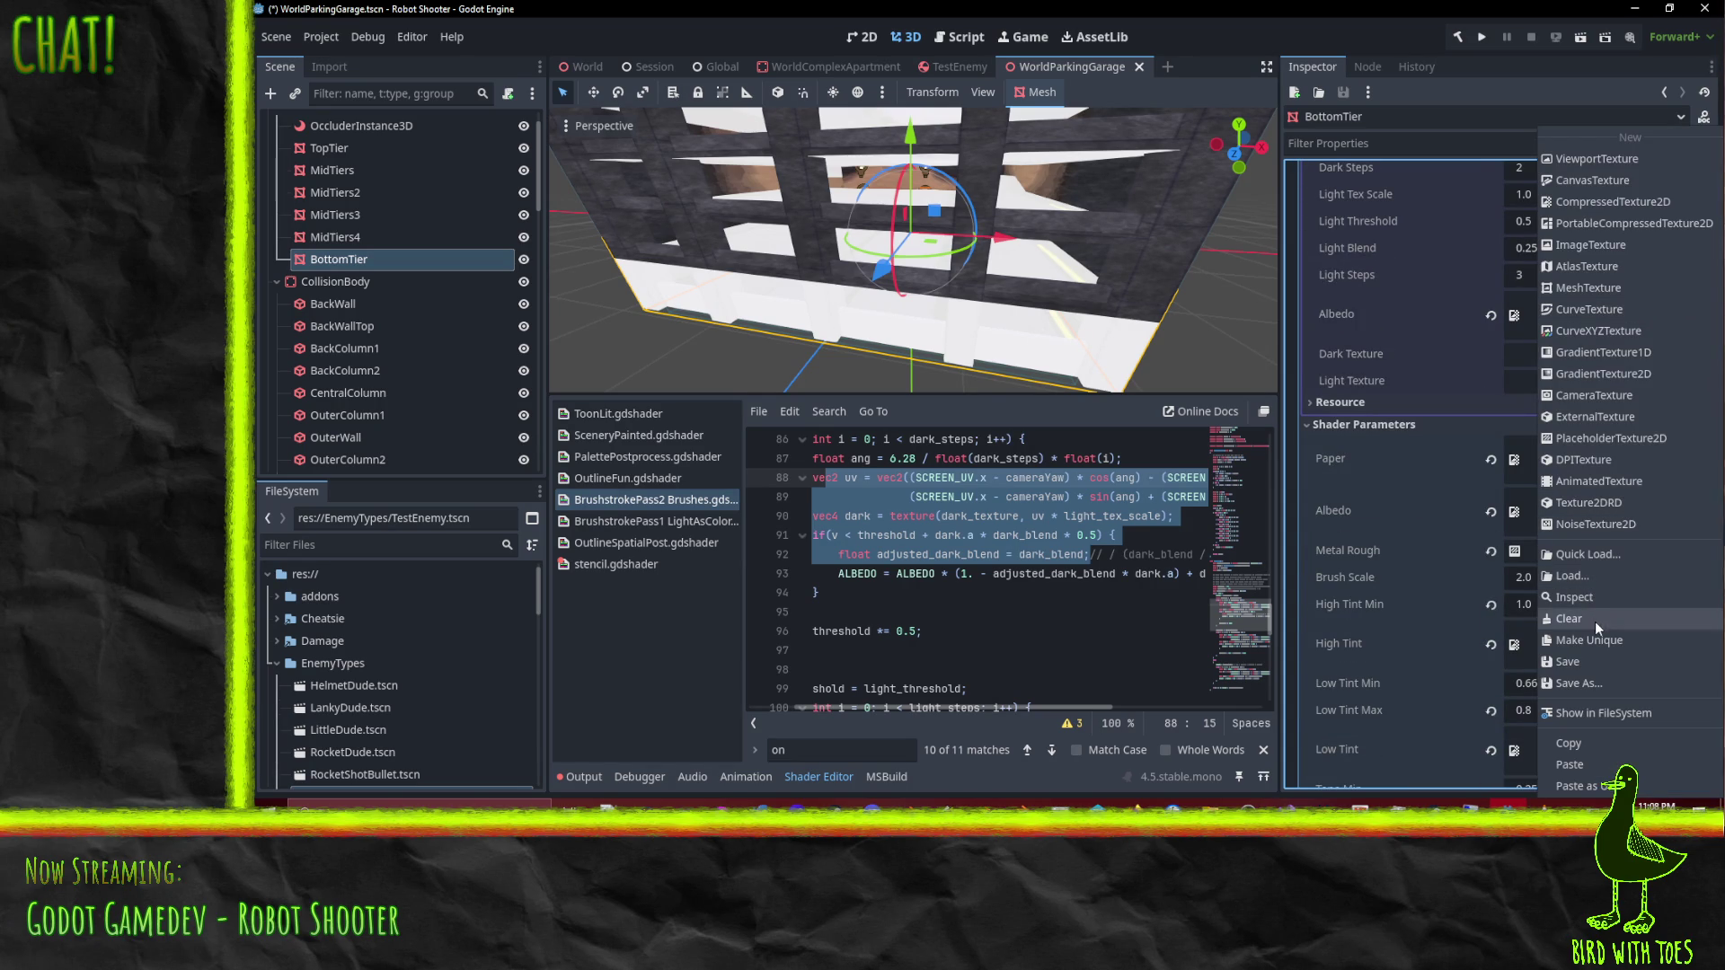
{"action": "left_click", "coordinate": [1576, 742]}
{"action": "scroll", "coordinate": [1580, 622], "scroll_direction": "down", "scroll_amount": 1}
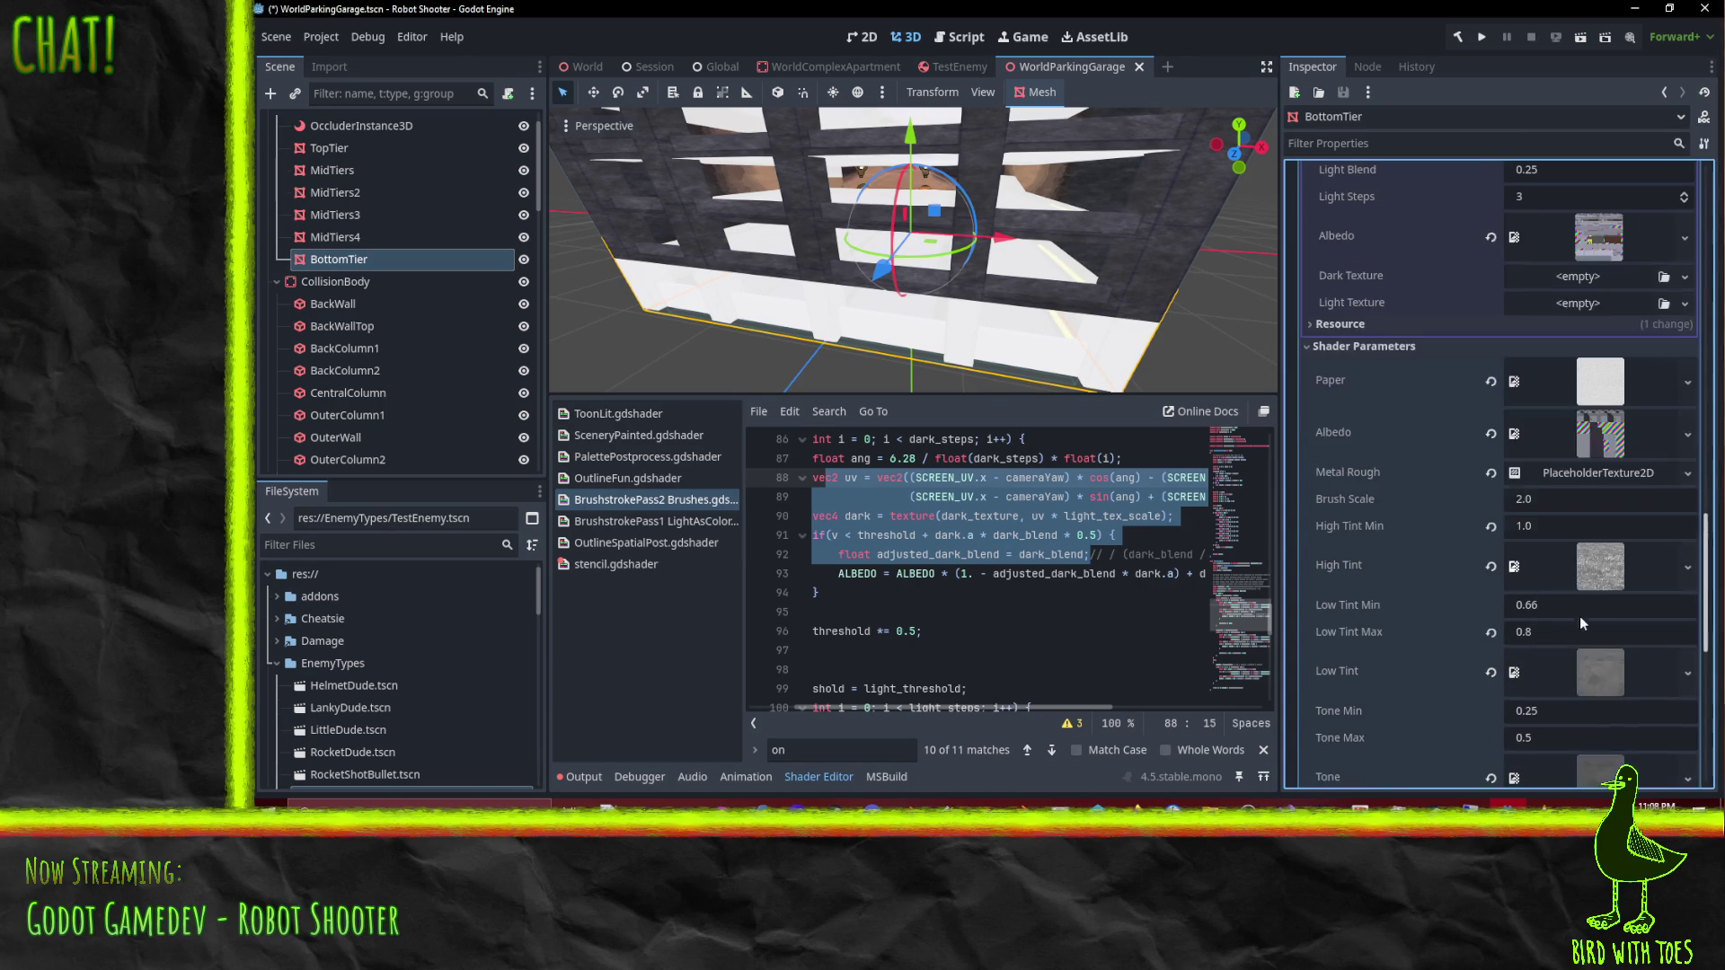
{"action": "right_click", "coordinate": [1598, 440]}
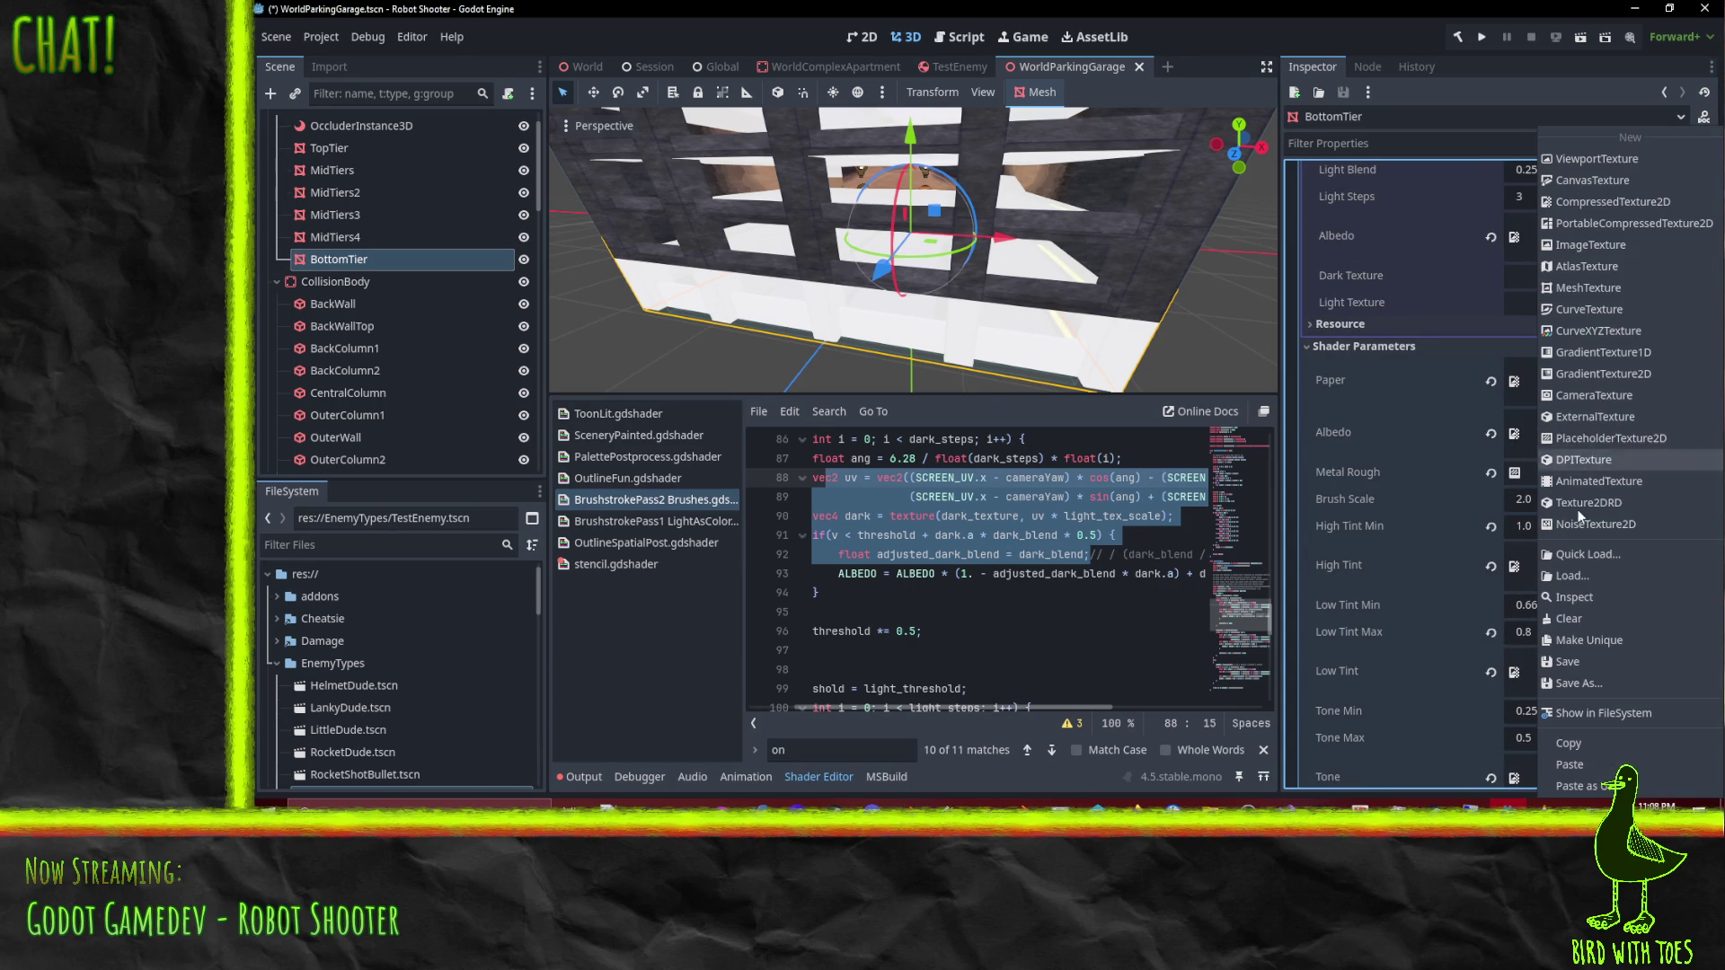
{"action": "left_click", "coordinate": [1579, 747]}
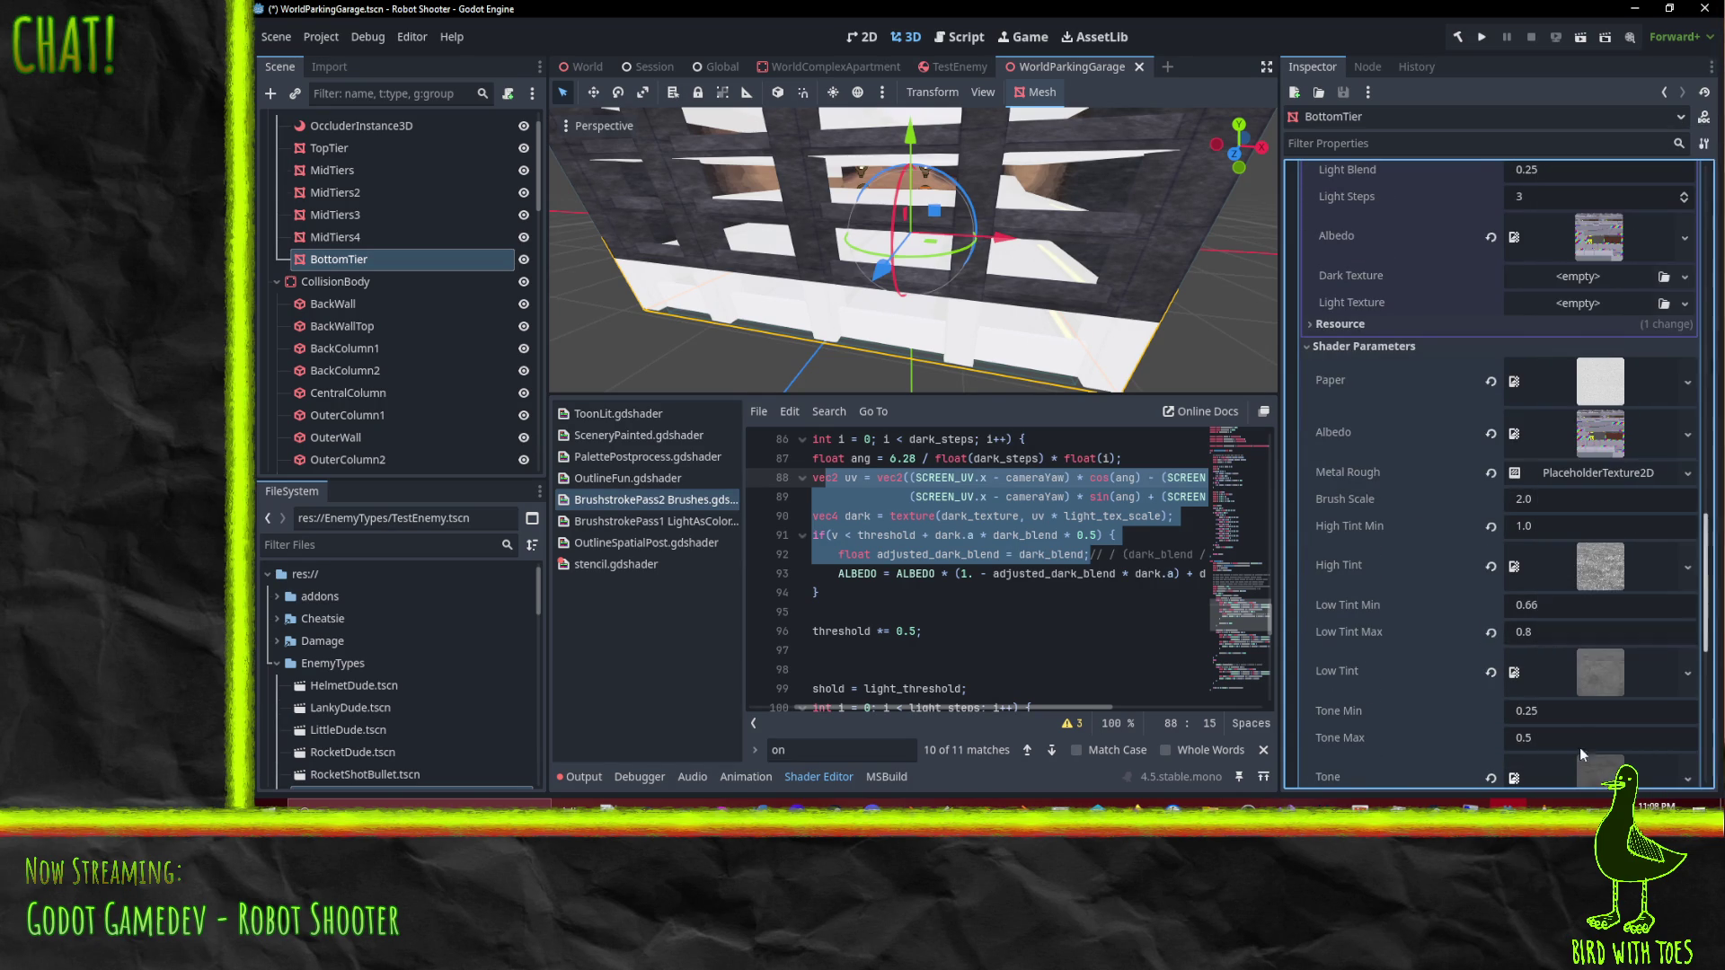
{"action": "scroll", "coordinate": [1616, 611], "scroll_direction": "up", "scroll_amount": 2}
Step: Copy the Albedo texture once more
{"action": "right_click", "coordinate": [1617, 610]}
{"action": "left_click", "coordinate": [1378, 586]}
{"action": "right_click", "coordinate": [1587, 581]}
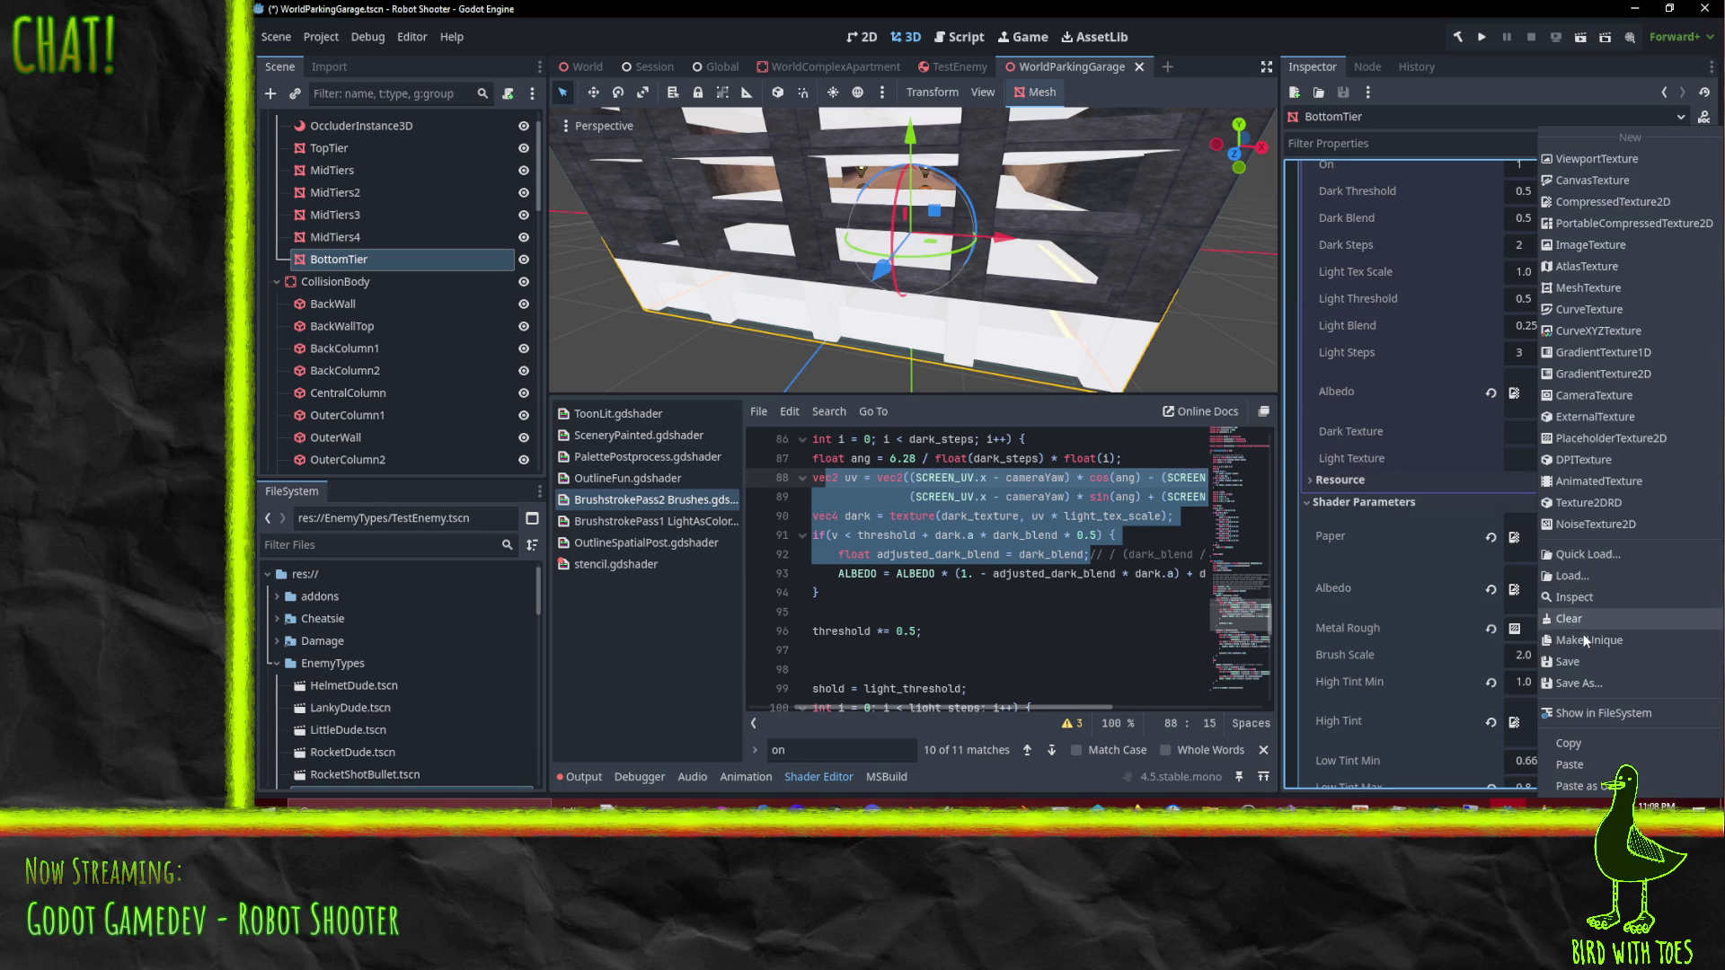
{"action": "left_click", "coordinate": [1599, 742]}
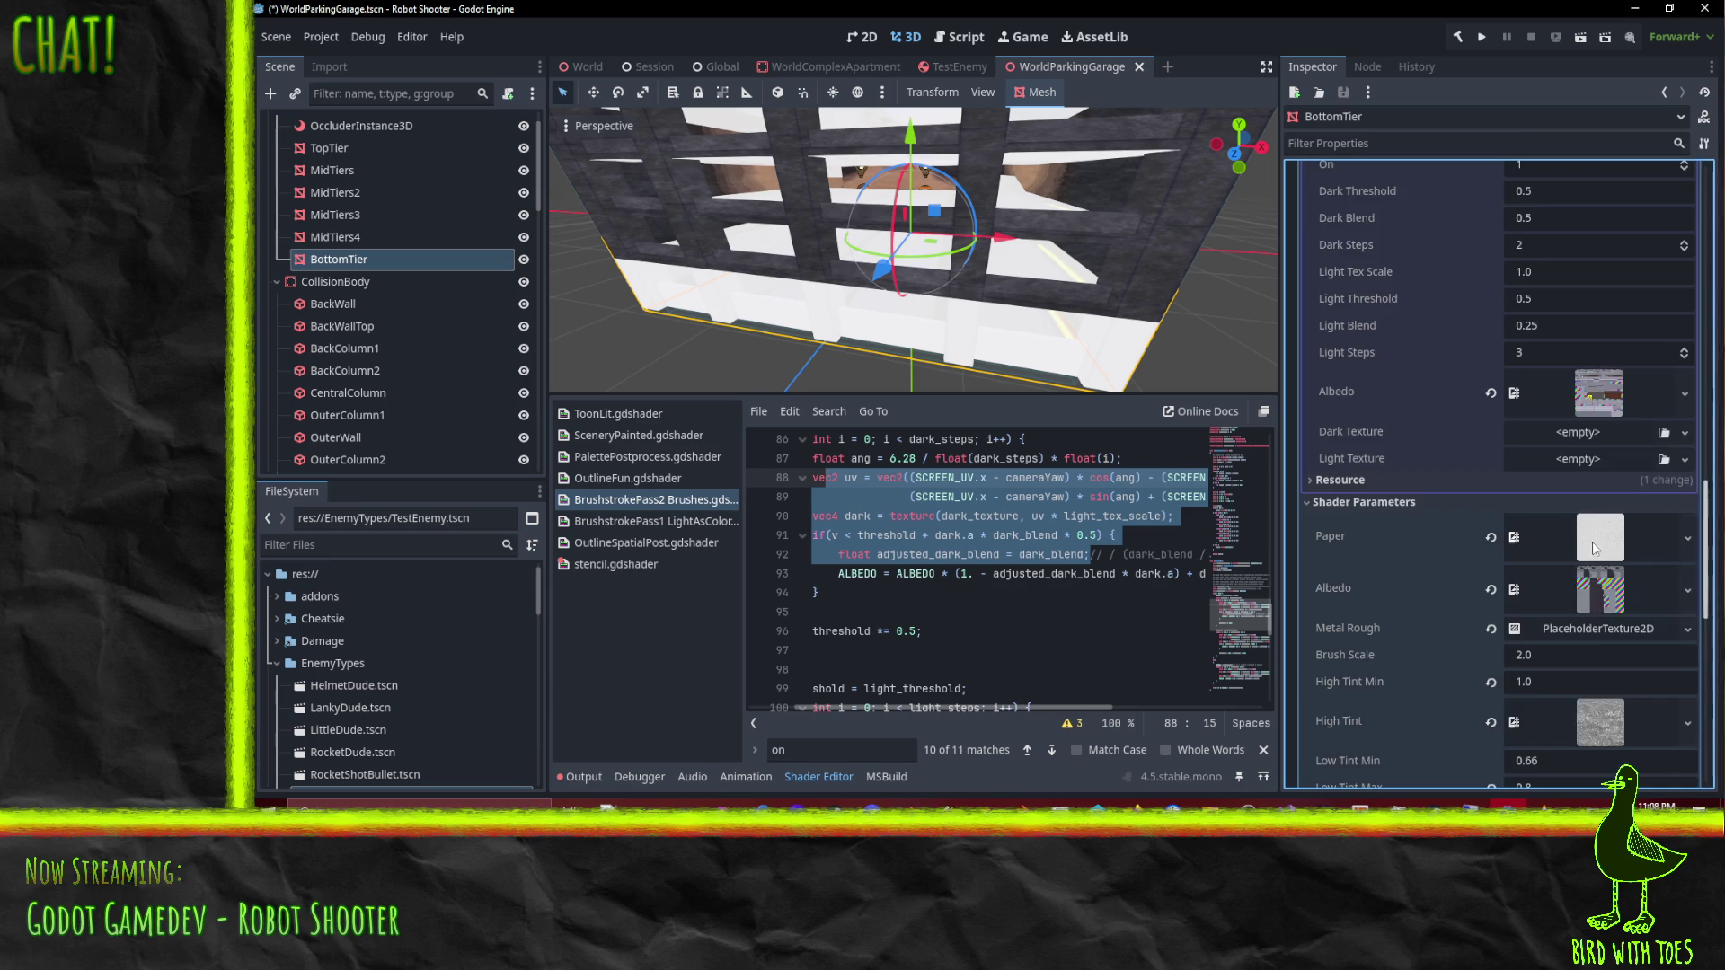
Step: Orbit and zoom the viewport around the BottomTier mesh to inspect the result
{"action": "scroll", "coordinate": [1577, 566], "scroll_direction": "down", "scroll_amount": 8}
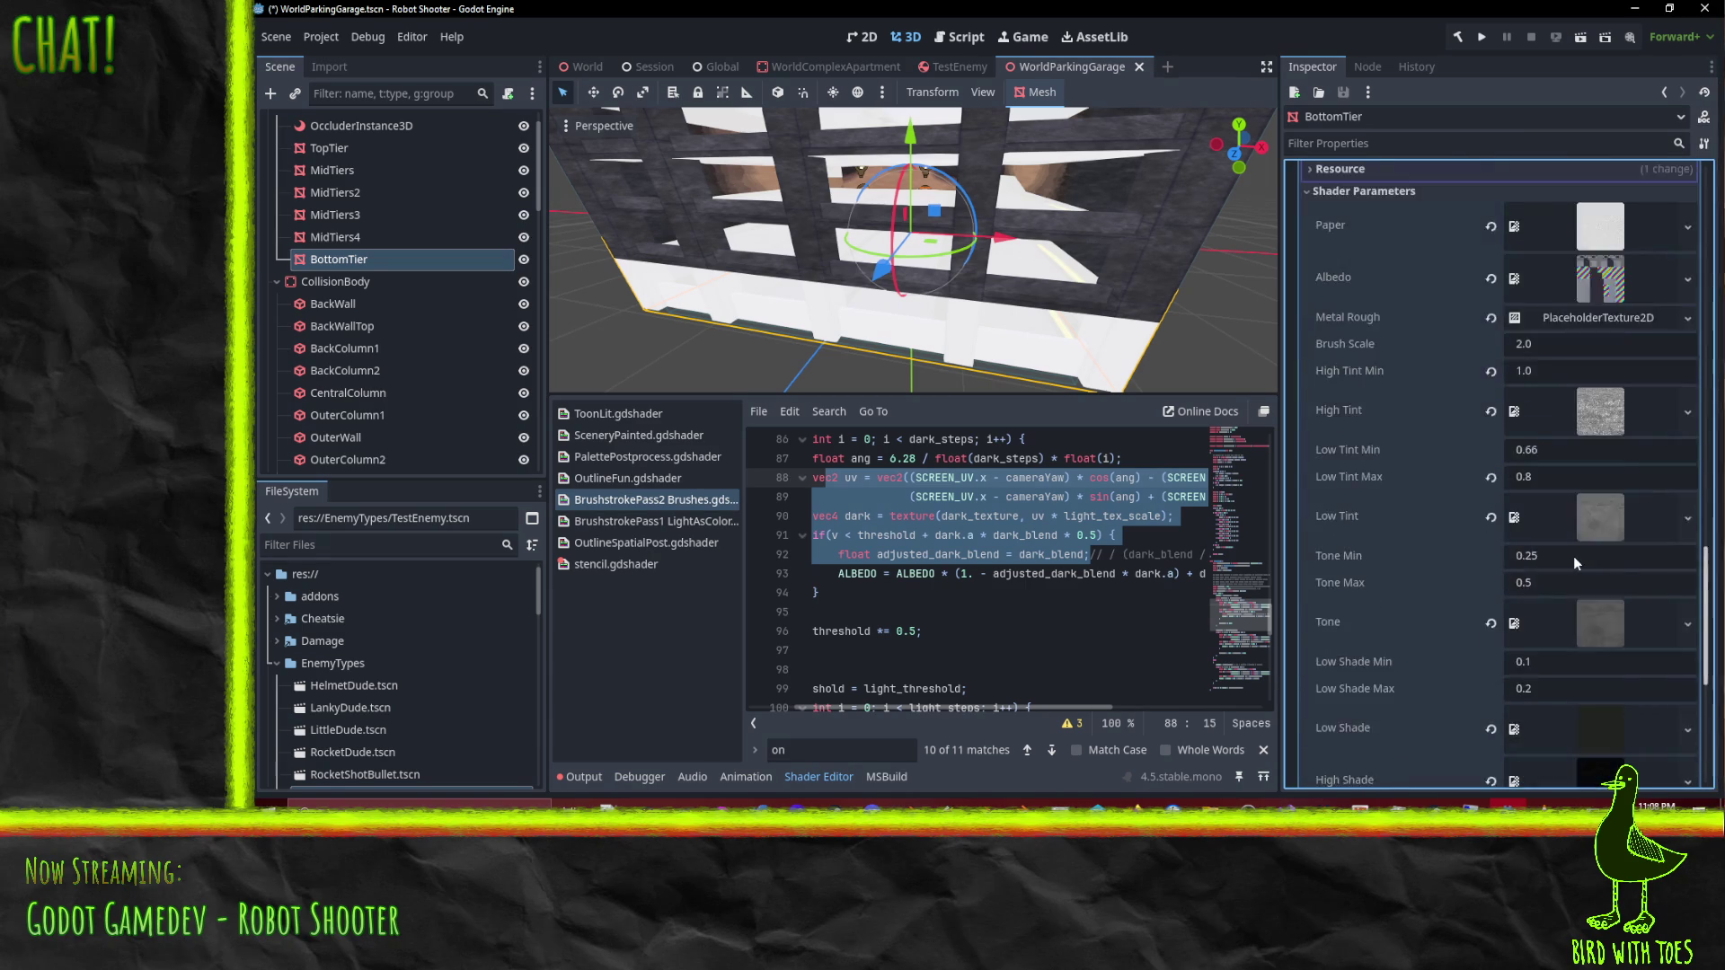
{"action": "scroll", "coordinate": [1584, 548], "scroll_direction": "up", "scroll_amount": 4}
{"action": "scroll", "coordinate": [1583, 545], "scroll_direction": "up", "scroll_amount": 5}
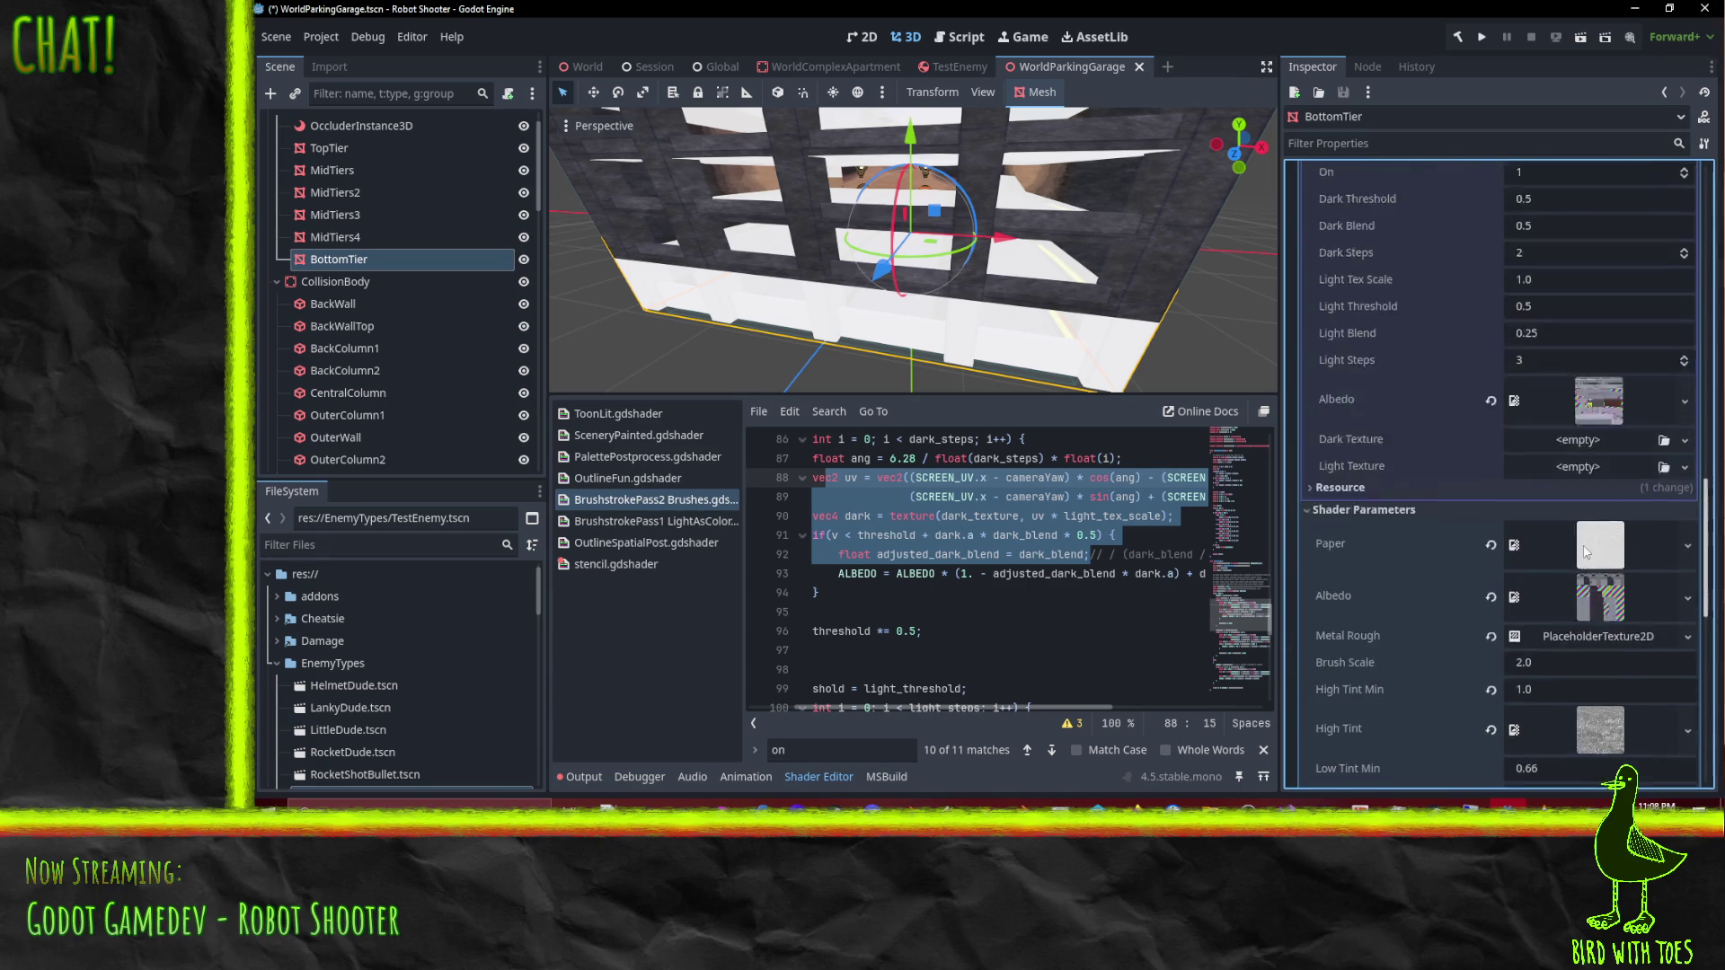
{"action": "scroll", "coordinate": [1583, 548], "scroll_direction": "up", "scroll_amount": 2}
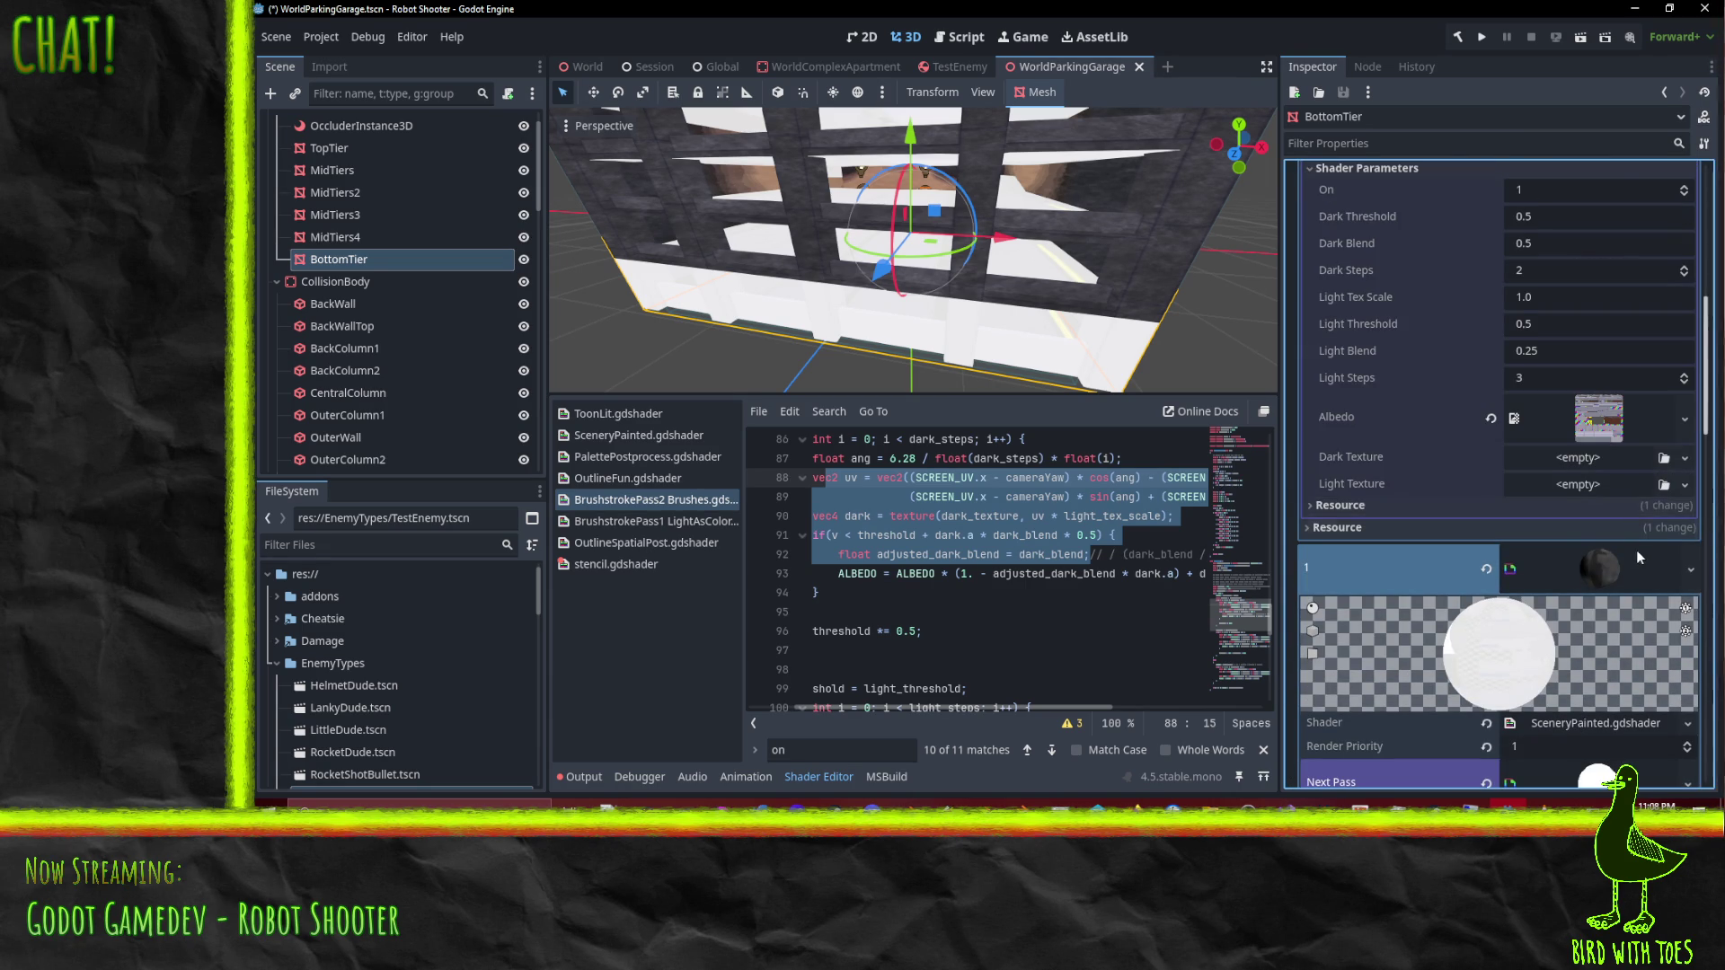
{"action": "scroll", "coordinate": [1635, 535], "scroll_direction": "up", "scroll_amount": 6}
{"action": "scroll", "coordinate": [1637, 557], "scroll_direction": "down", "scroll_amount": 6}
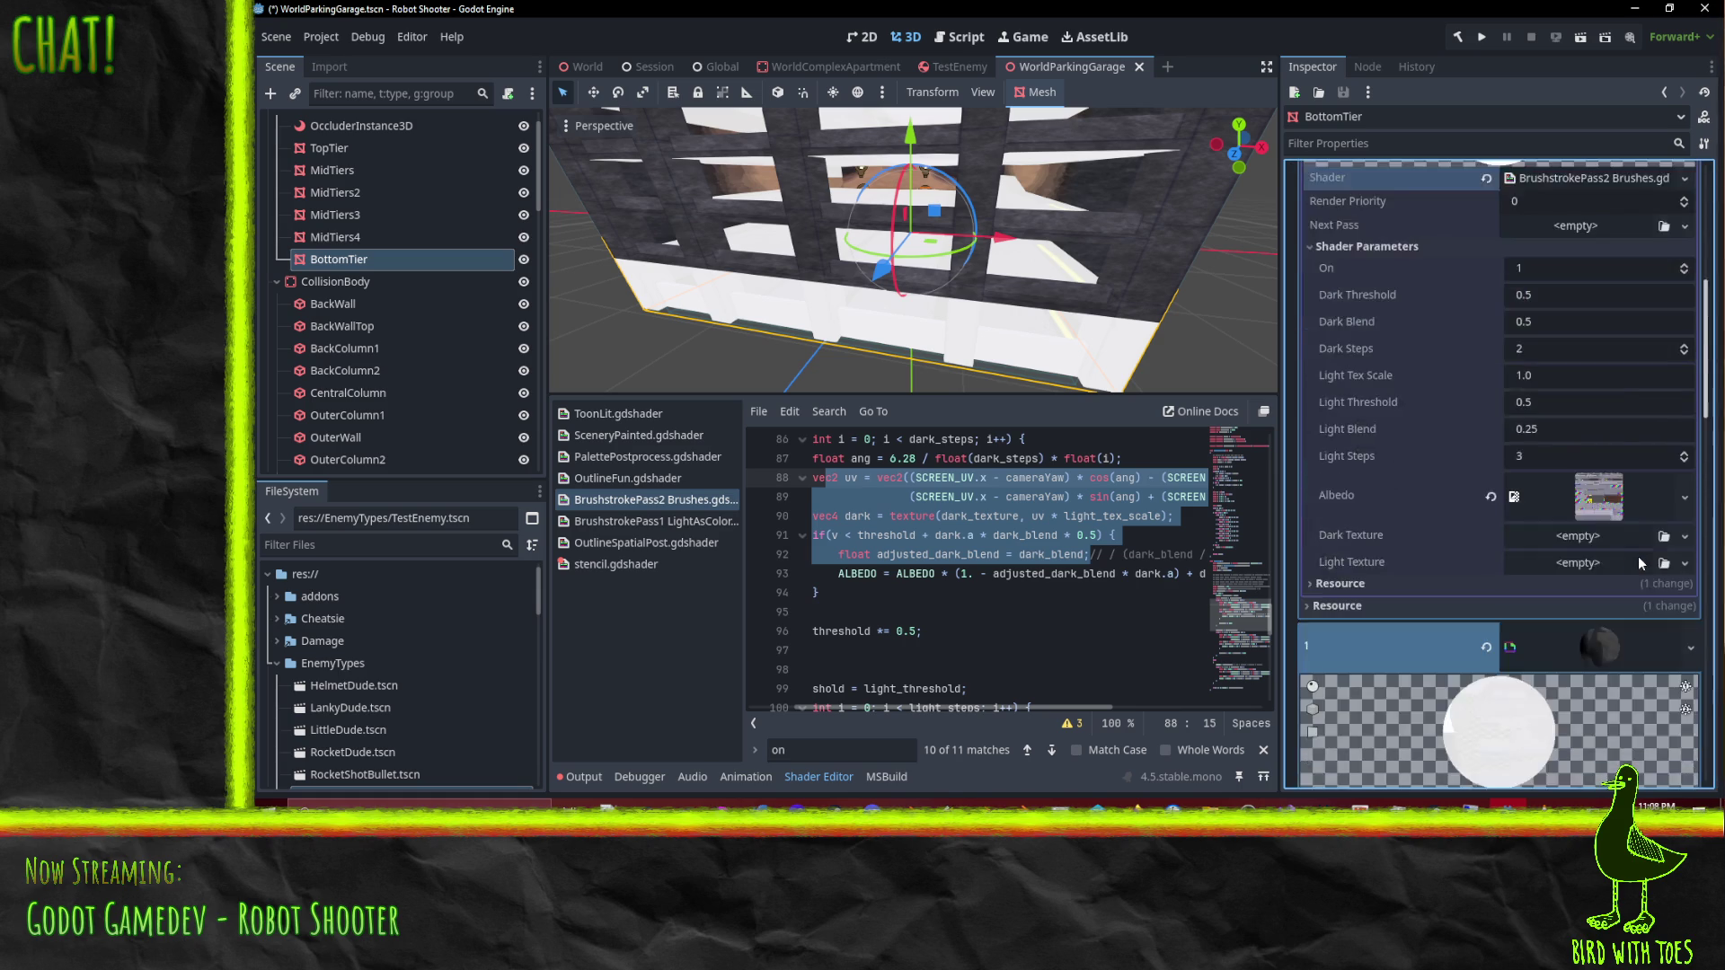
{"action": "scroll", "coordinate": [1626, 558], "scroll_direction": "down", "scroll_amount": 3}
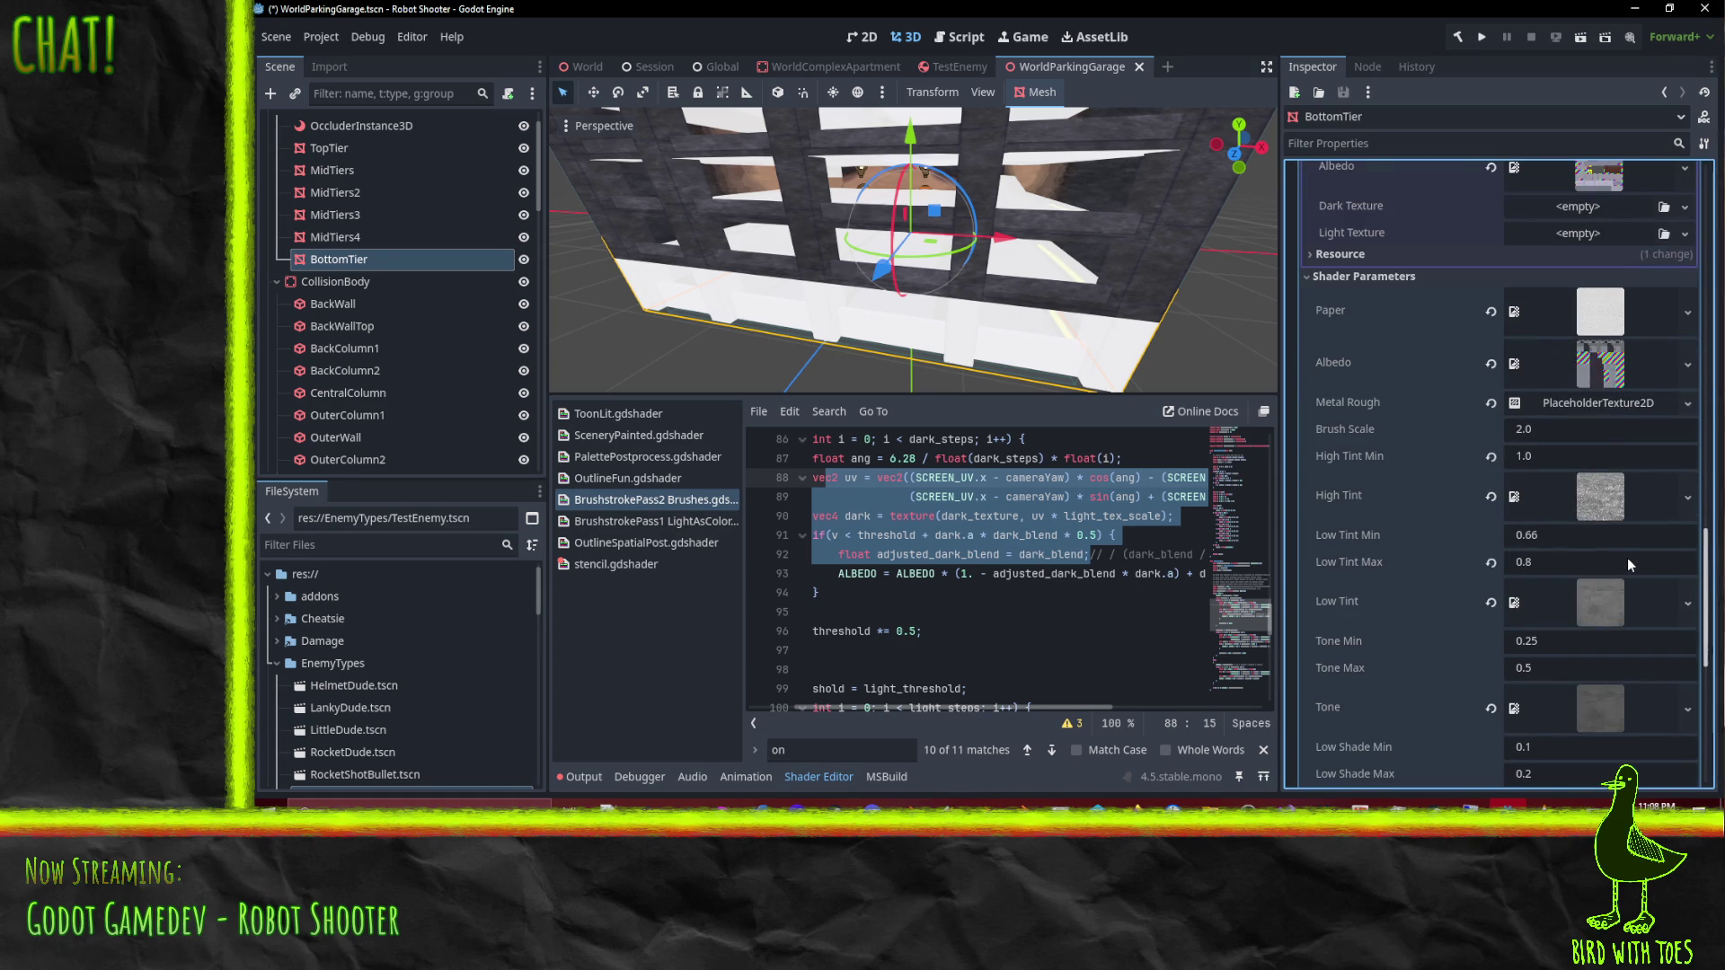
{"action": "scroll", "coordinate": [1626, 558], "scroll_direction": "up", "scroll_amount": 4}
{"action": "scroll", "coordinate": [1595, 640], "scroll_direction": "up", "scroll_amount": 5}
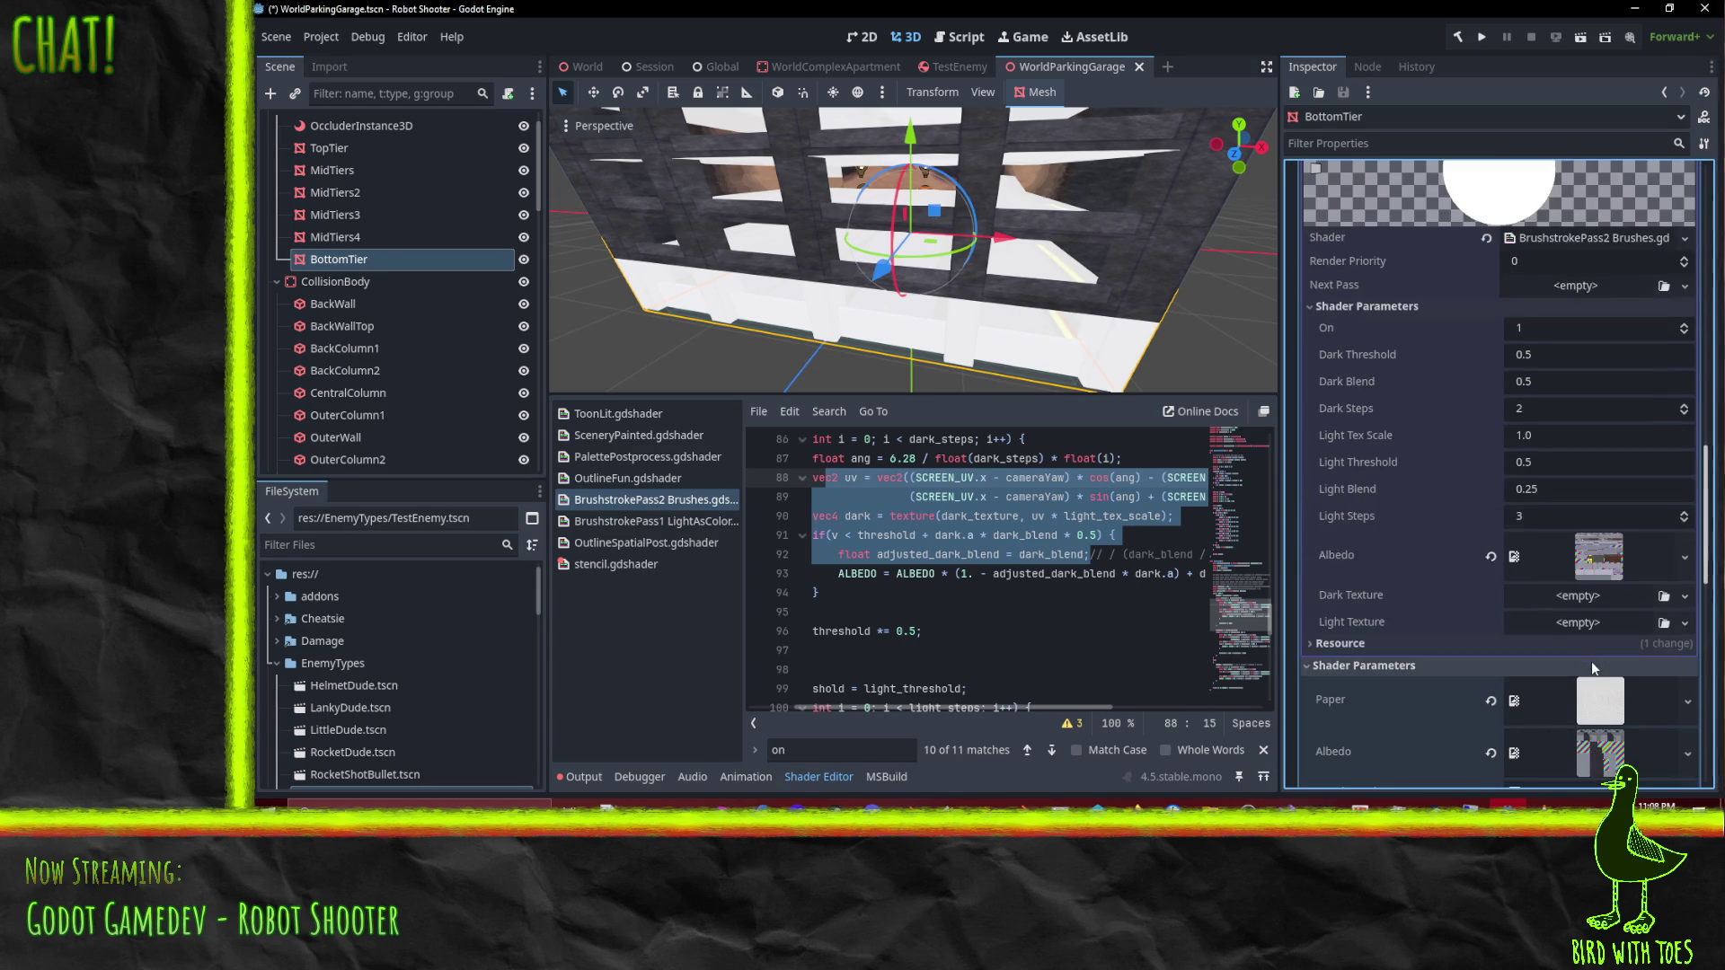
{"action": "scroll", "coordinate": [1590, 564], "scroll_direction": "up", "scroll_amount": 2}
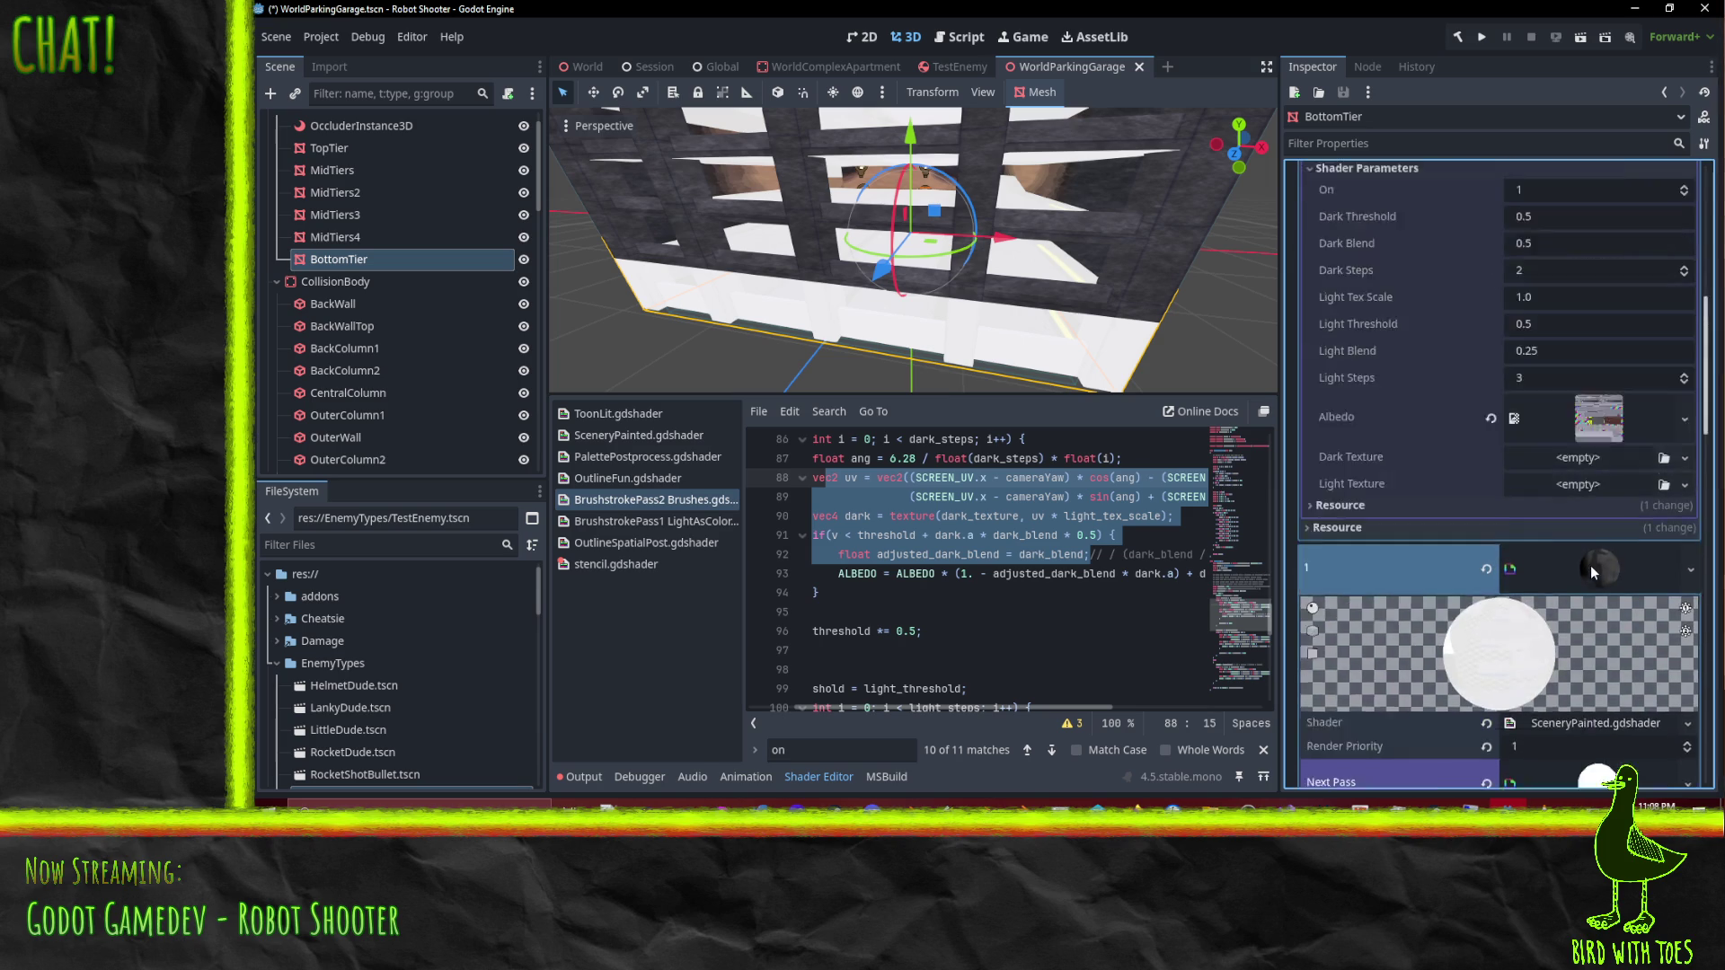
{"action": "scroll", "coordinate": [1591, 564], "scroll_direction": "down", "scroll_amount": 7}
{"action": "scroll", "coordinate": [1590, 568], "scroll_direction": "up", "scroll_amount": 5}
{"action": "mouse_move", "coordinate": [858, 306]}
{"action": "left_mouse_down"}
{"action": "mouse_move", "coordinate": [934, 292]}
{"action": "mouse_move", "coordinate": [858, 307]}
{"action": "left_mouse_up"}
{"action": "scroll", "coordinate": [858, 306], "scroll_direction": "down", "scroll_amount": 5}
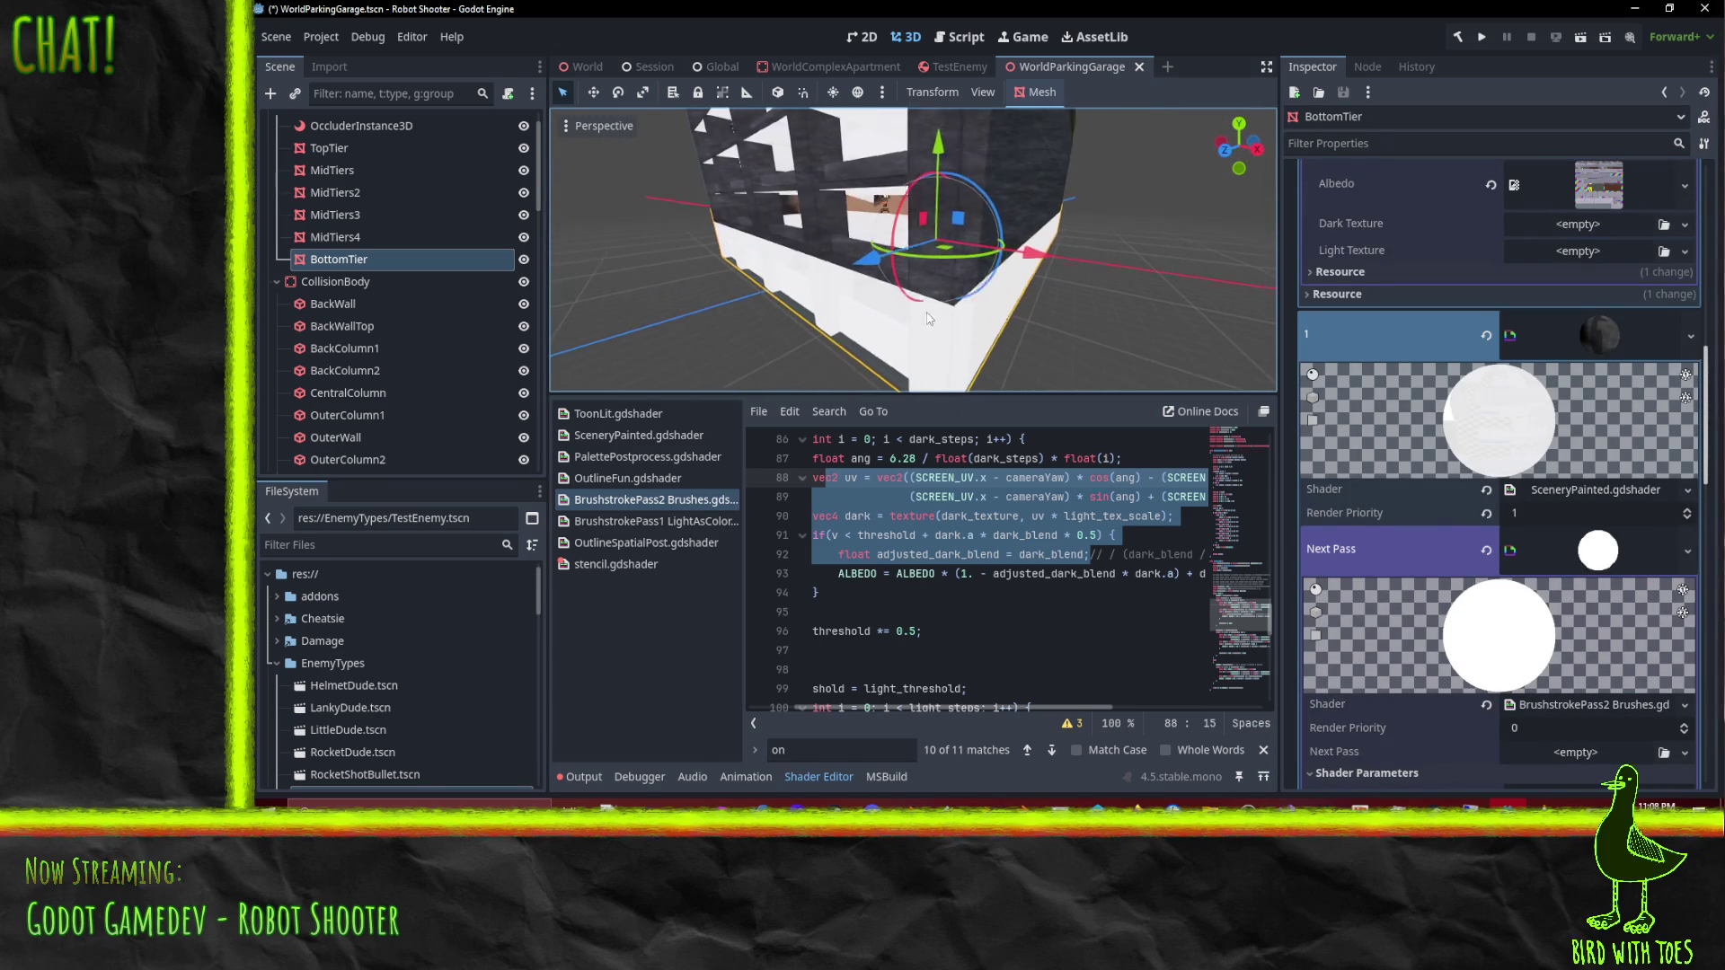
{"action": "scroll", "coordinate": [1468, 530], "scroll_direction": "down", "scroll_amount": 5}
{"action": "scroll", "coordinate": [1474, 553], "scroll_direction": "down", "scroll_amount": 3}
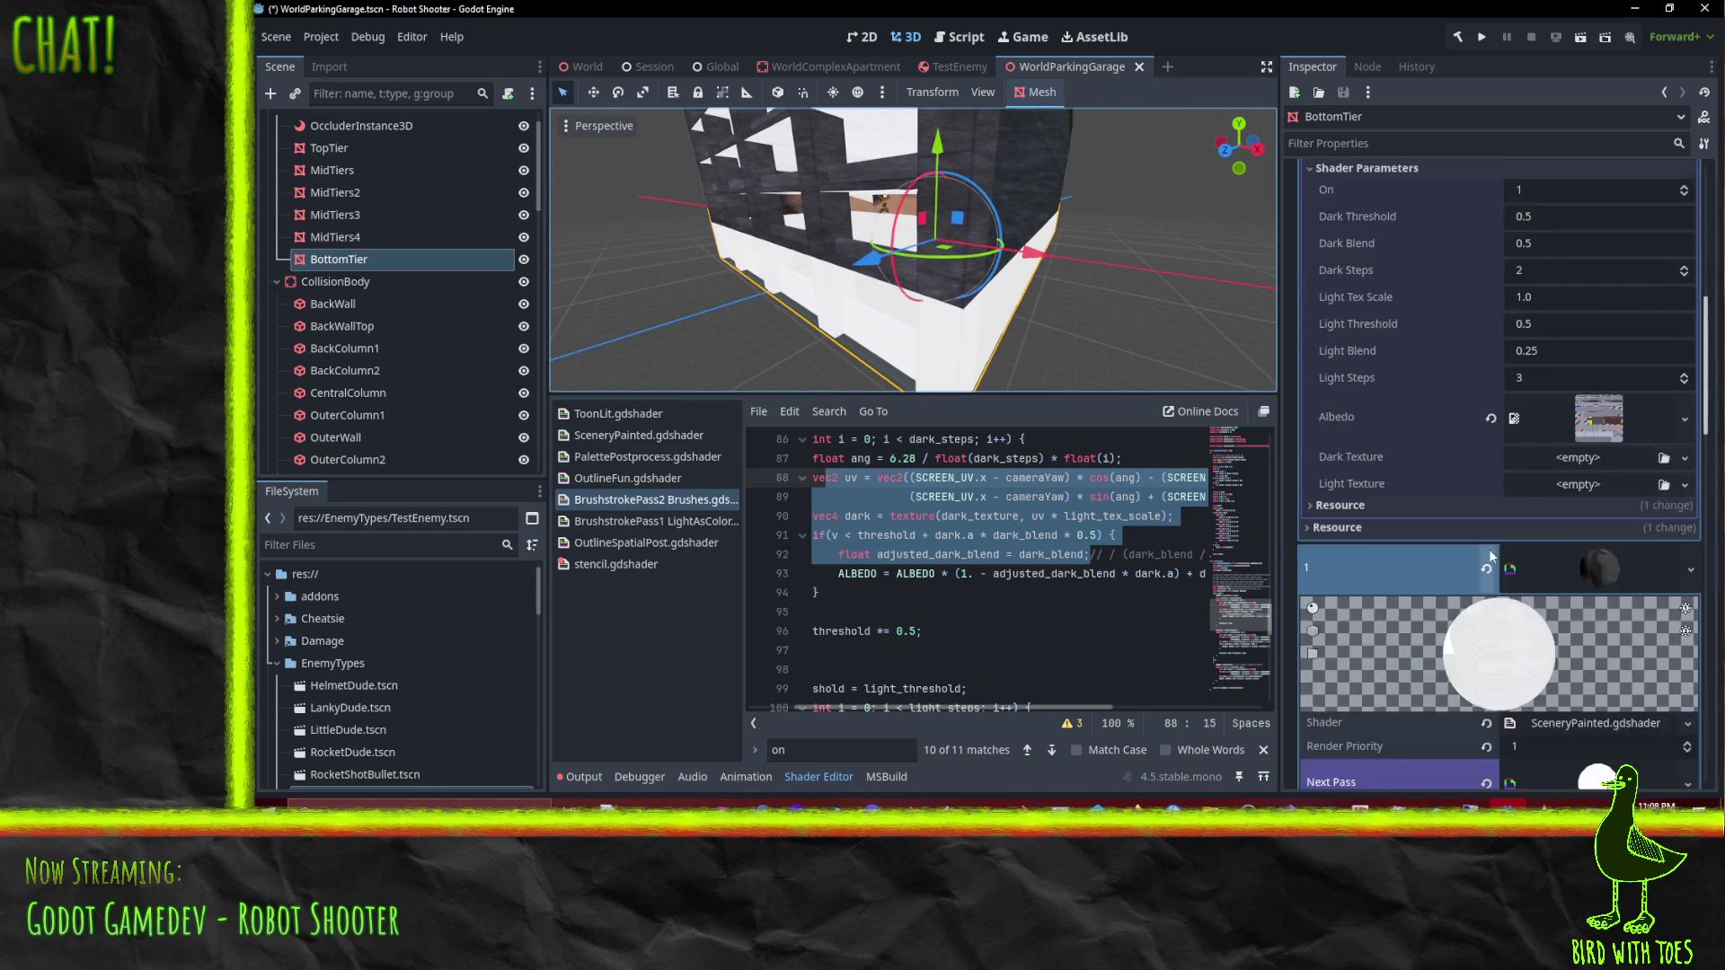
{"action": "scroll", "coordinate": [1487, 543], "scroll_direction": "up", "scroll_amount": 2}
{"action": "scroll", "coordinate": [1577, 438], "scroll_direction": "down", "scroll_amount": 5}
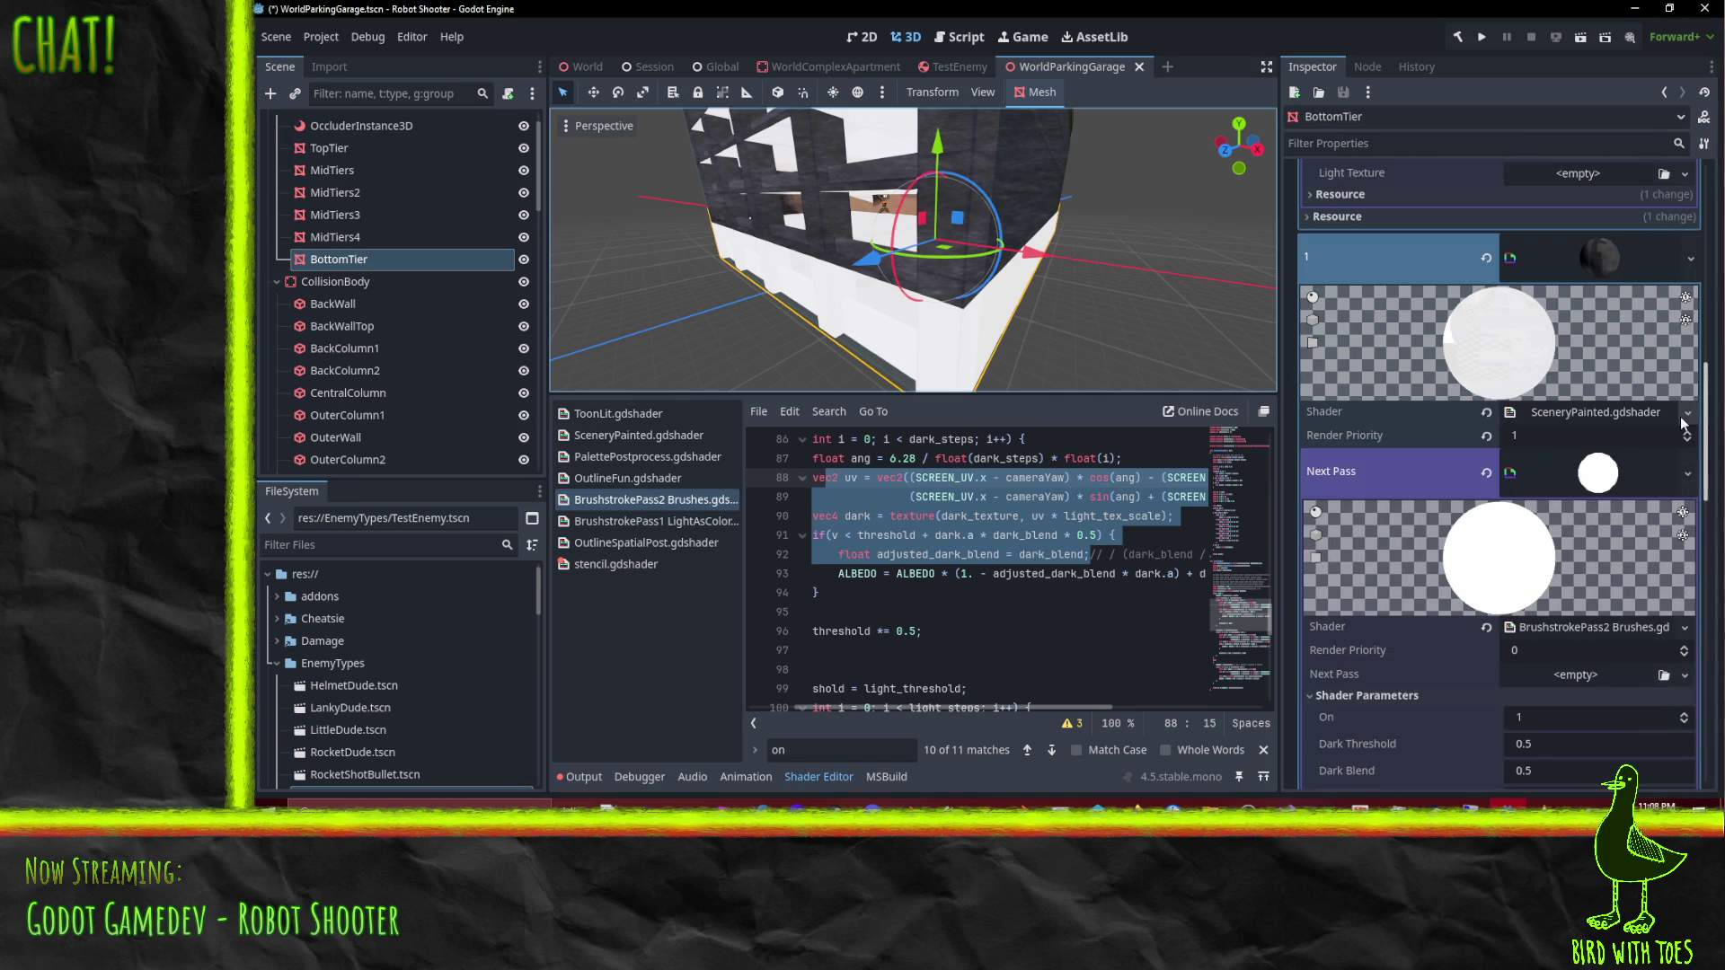
Step: Switch material slot 1's shader to BrushstrokePass1 LightAsColor
{"action": "left_click", "coordinate": [1687, 412]}
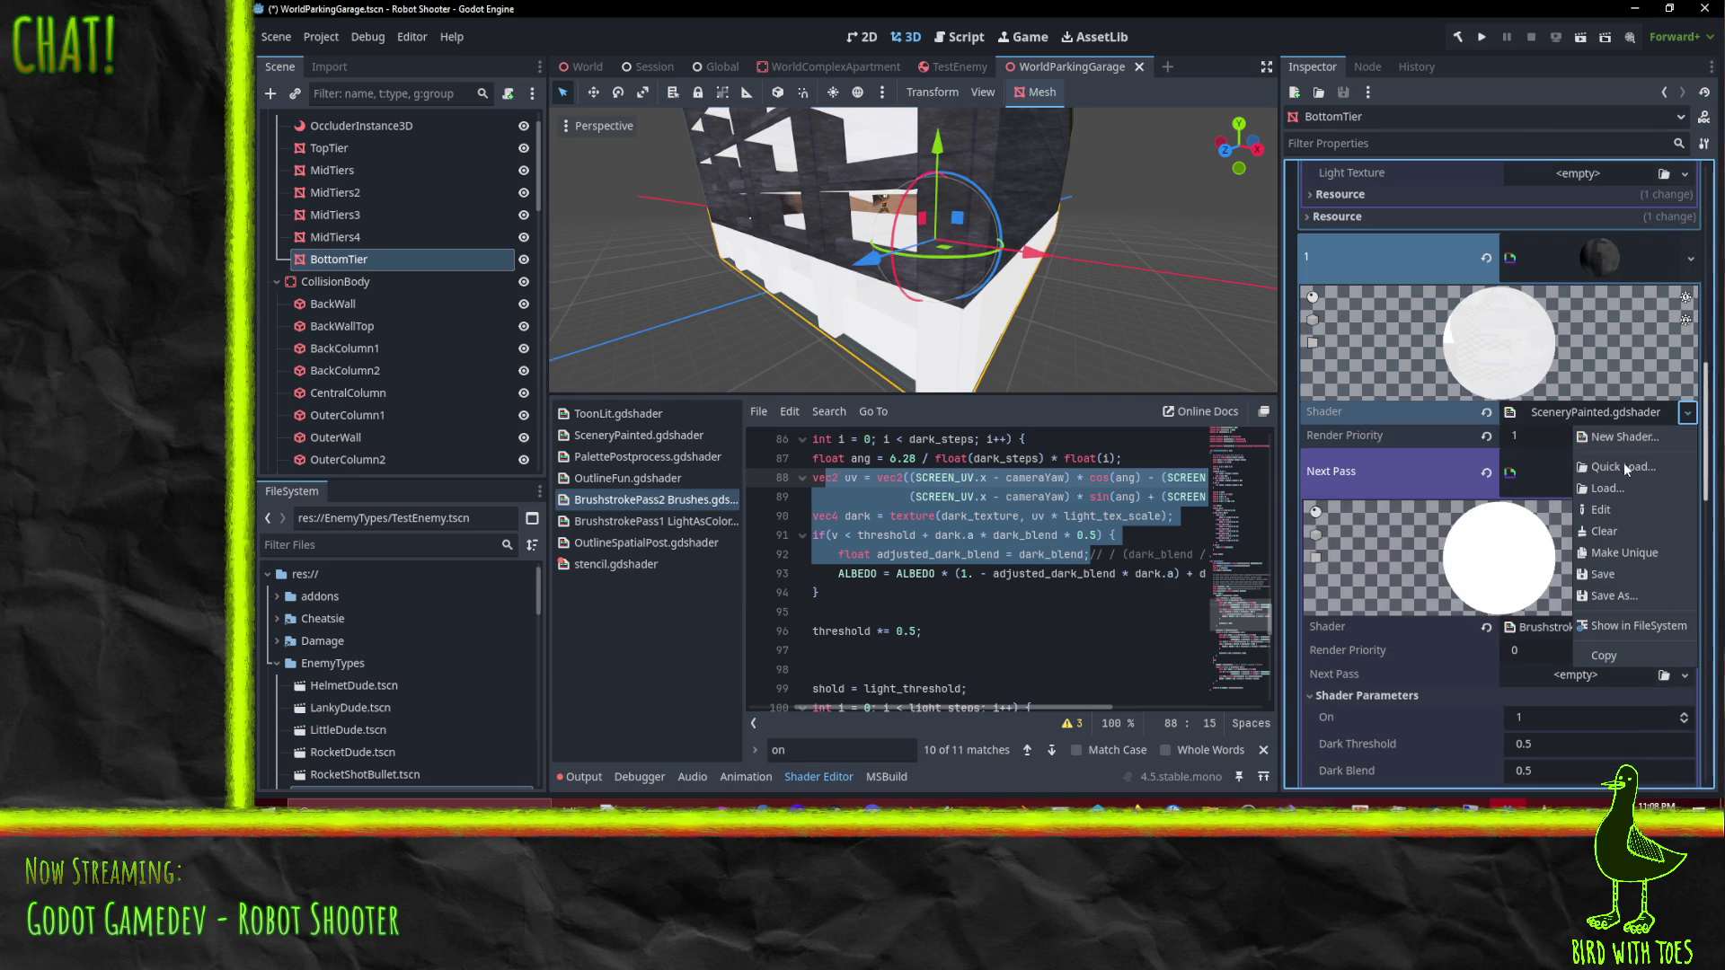
{"action": "left_click", "coordinate": [1625, 467]}
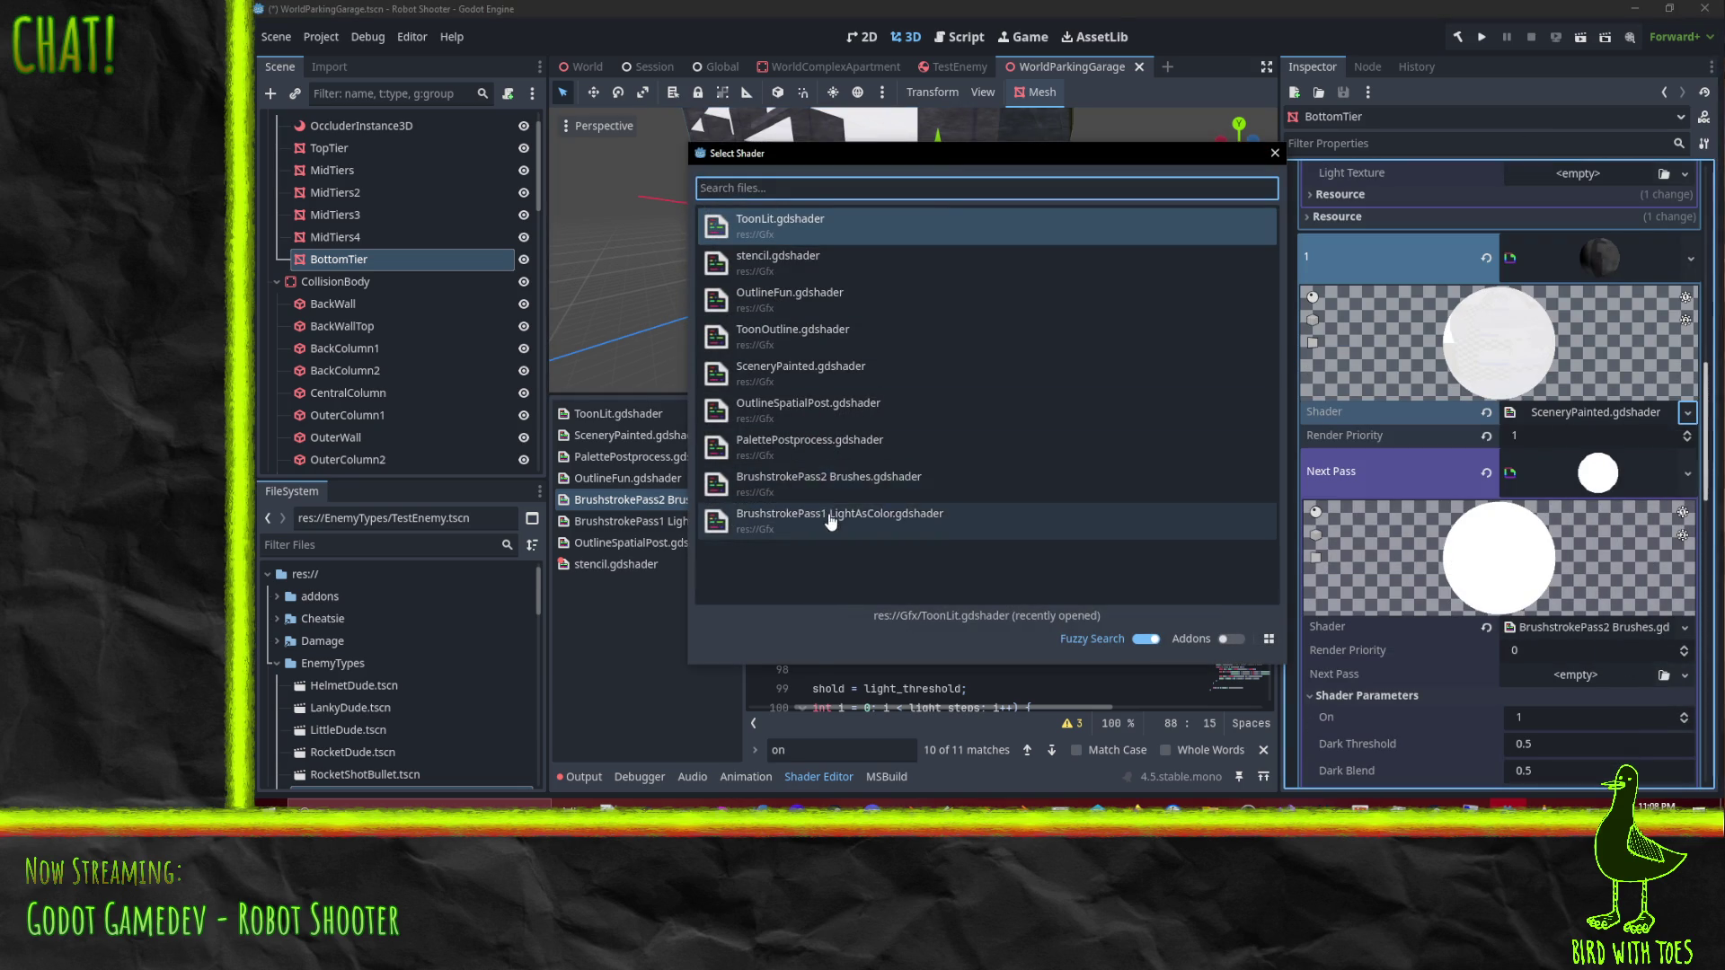
{"action": "left_click", "coordinate": [830, 522]}
{"action": "scroll", "coordinate": [1634, 560], "scroll_direction": "down", "scroll_amount": 5}
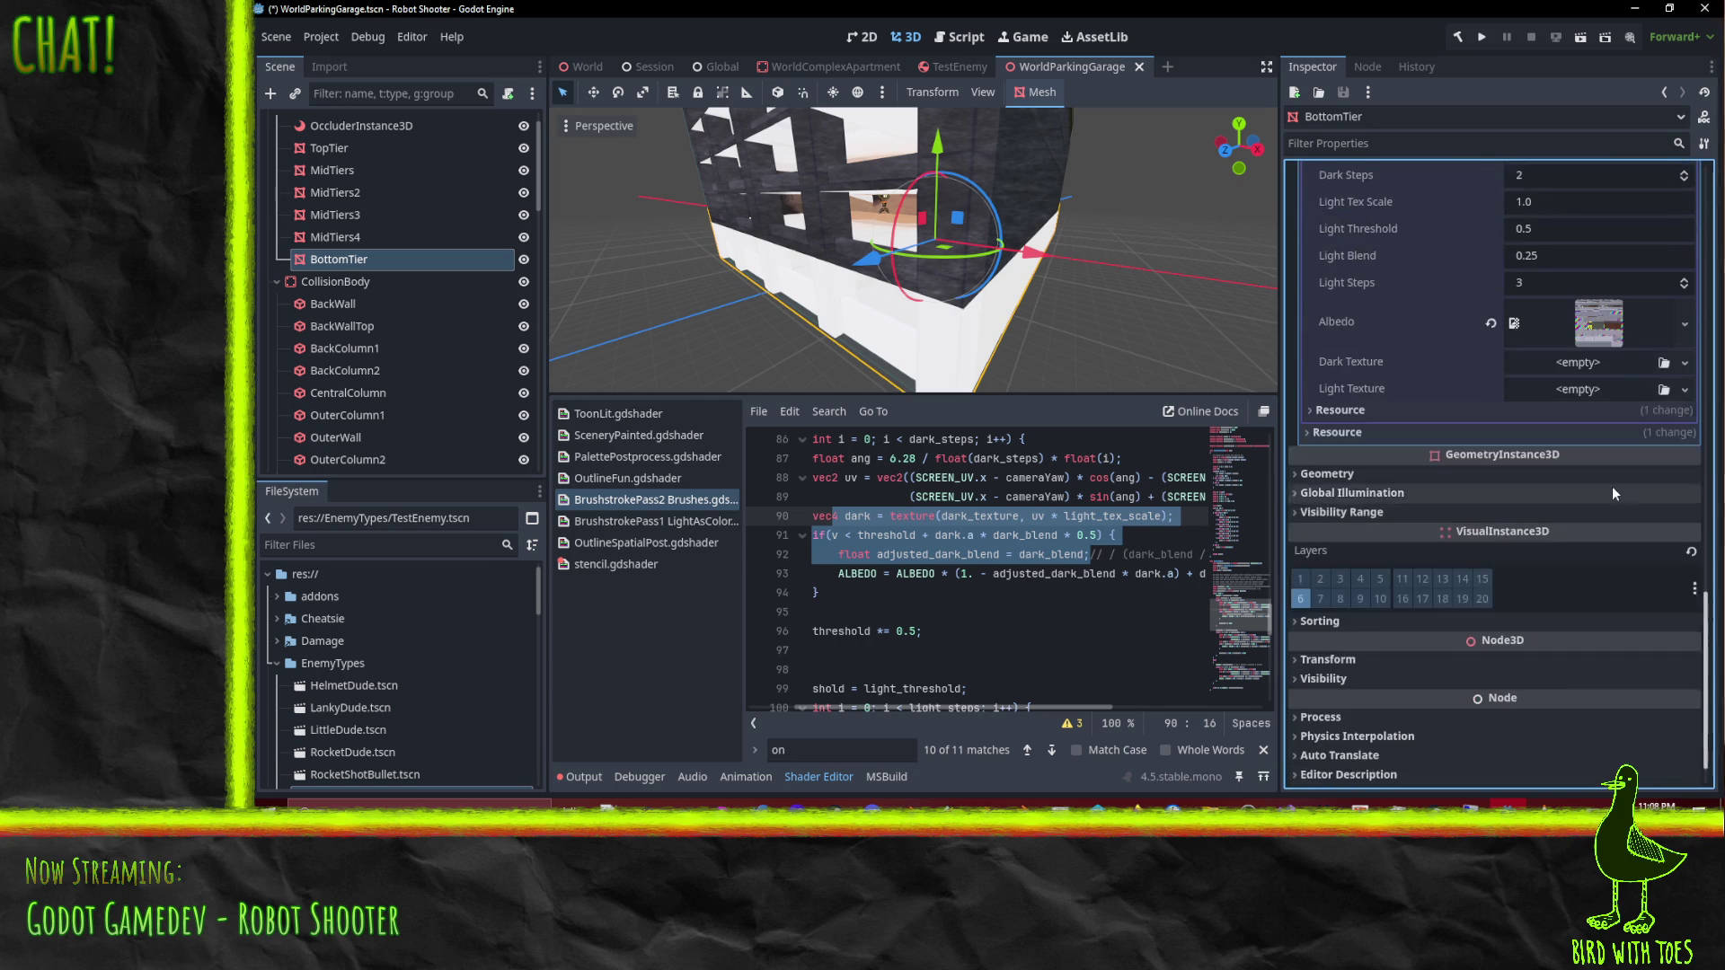
{"action": "scroll", "coordinate": [1567, 304], "scroll_direction": "up", "scroll_amount": 3}
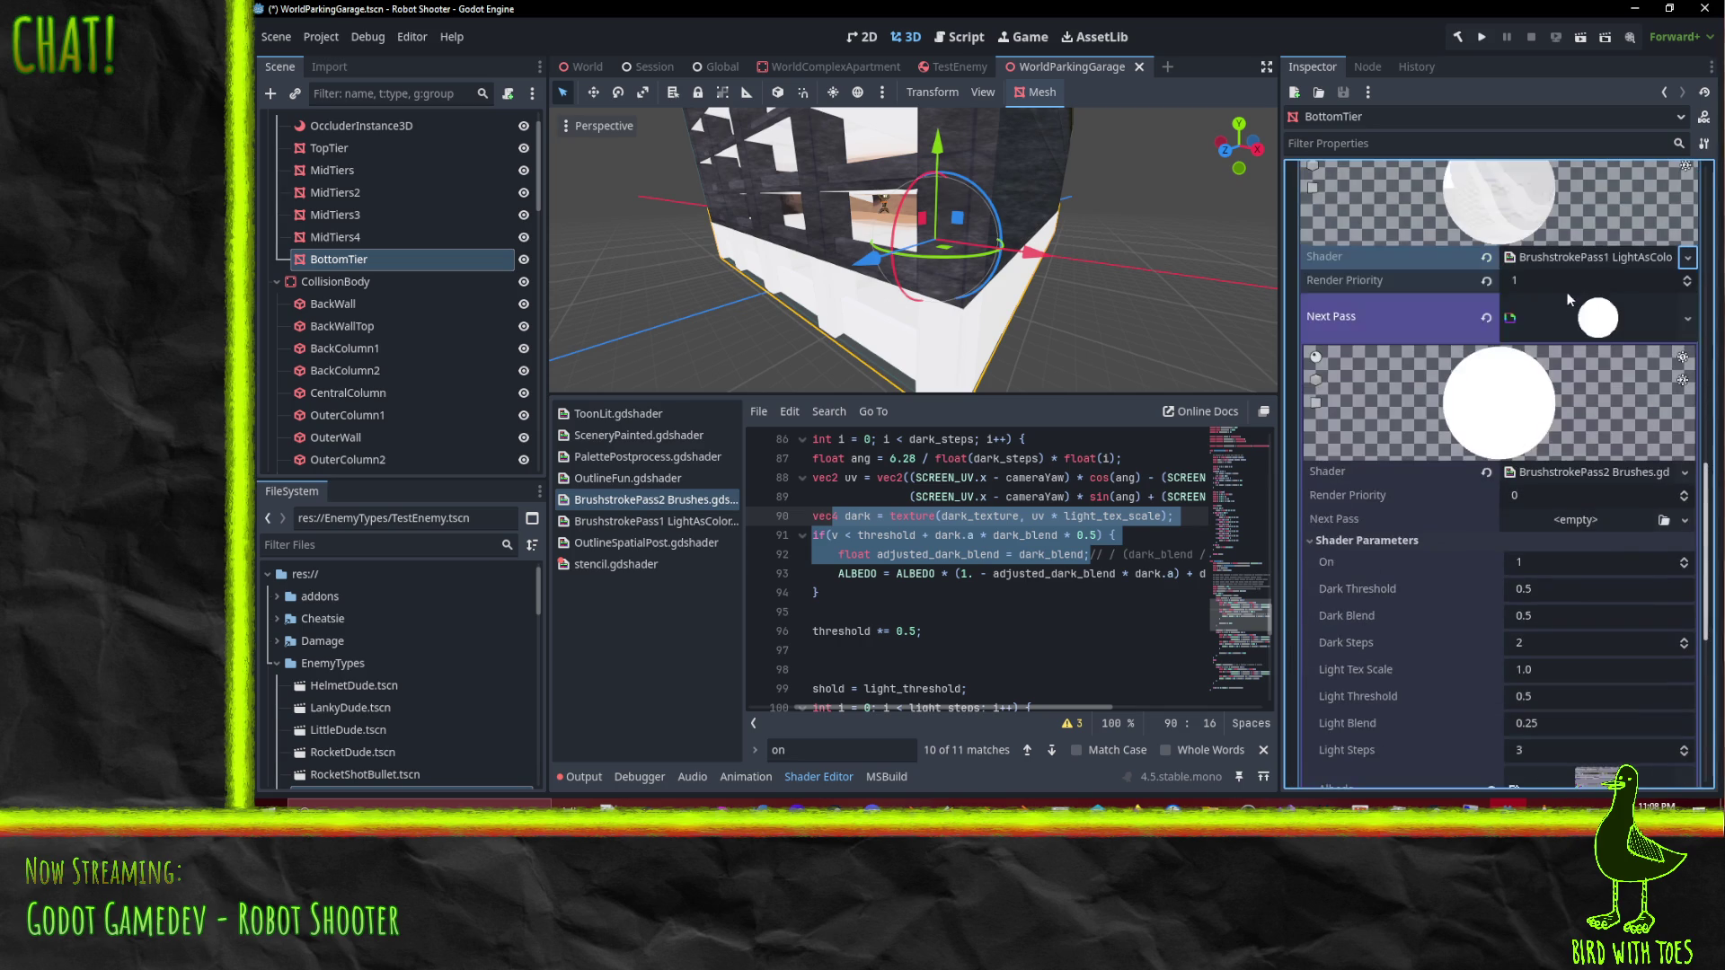
{"action": "scroll", "coordinate": [1585, 461], "scroll_direction": "down", "scroll_amount": 2}
Step: Load a dark shading texture into Dark Texture and the grey noise texture into Light Texture
{"action": "left_click", "coordinate": [1685, 674]}
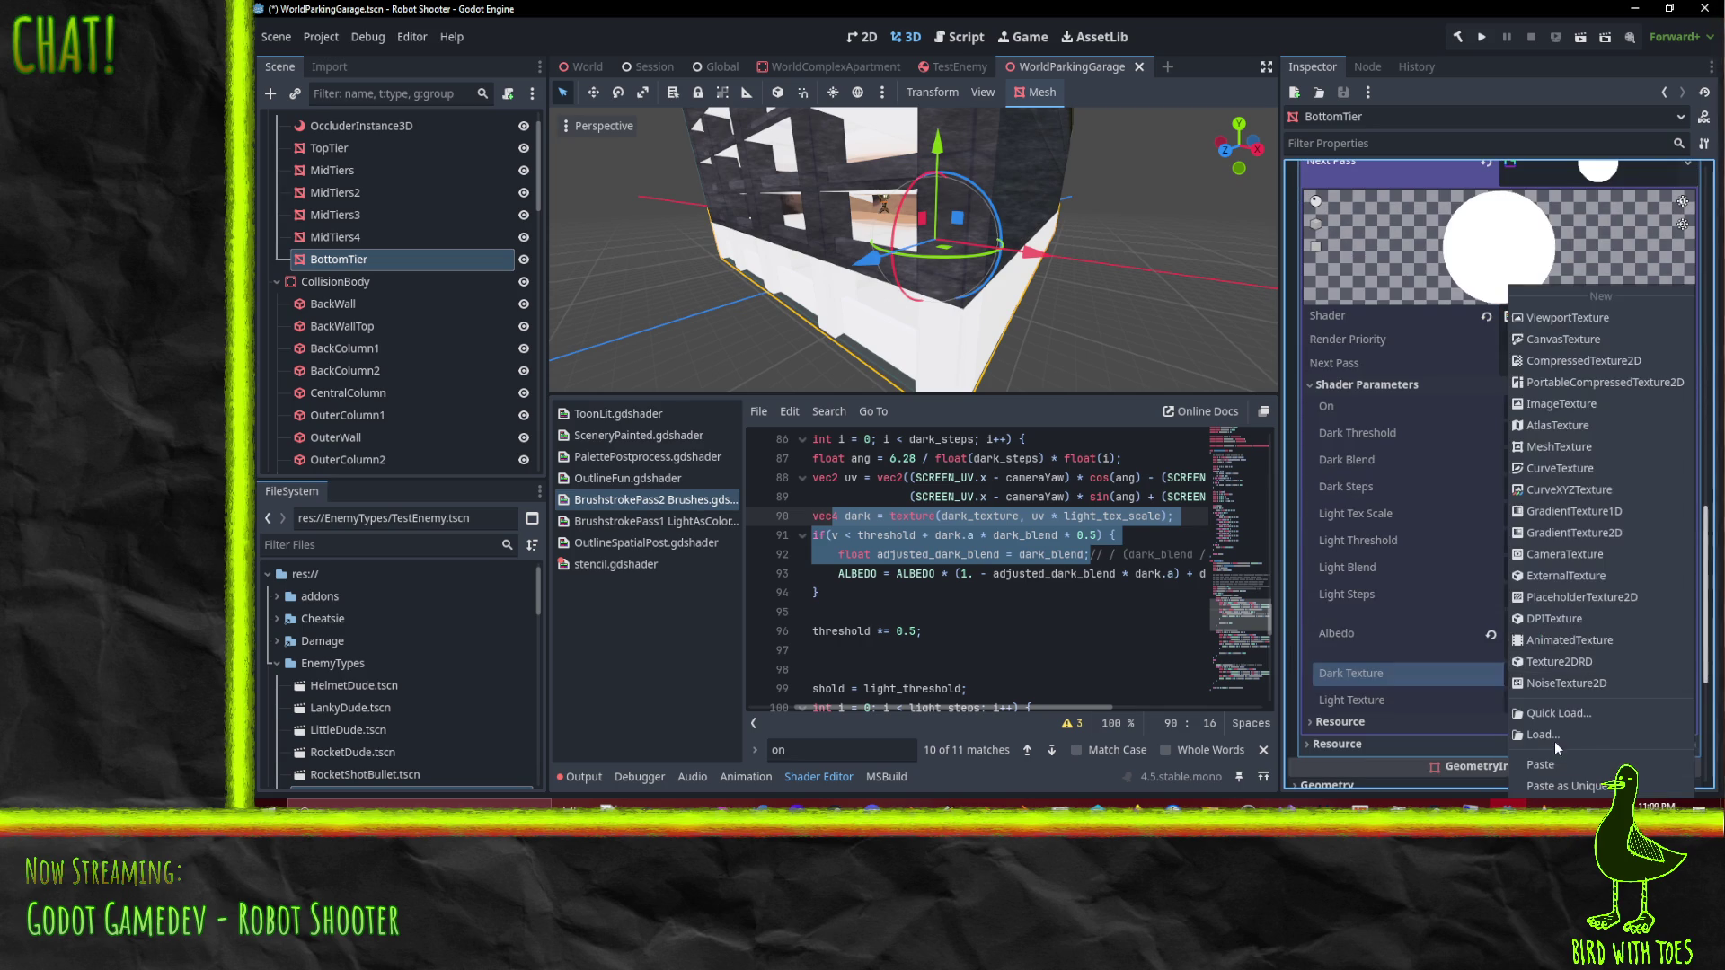
{"action": "left_click", "coordinate": [1553, 713]}
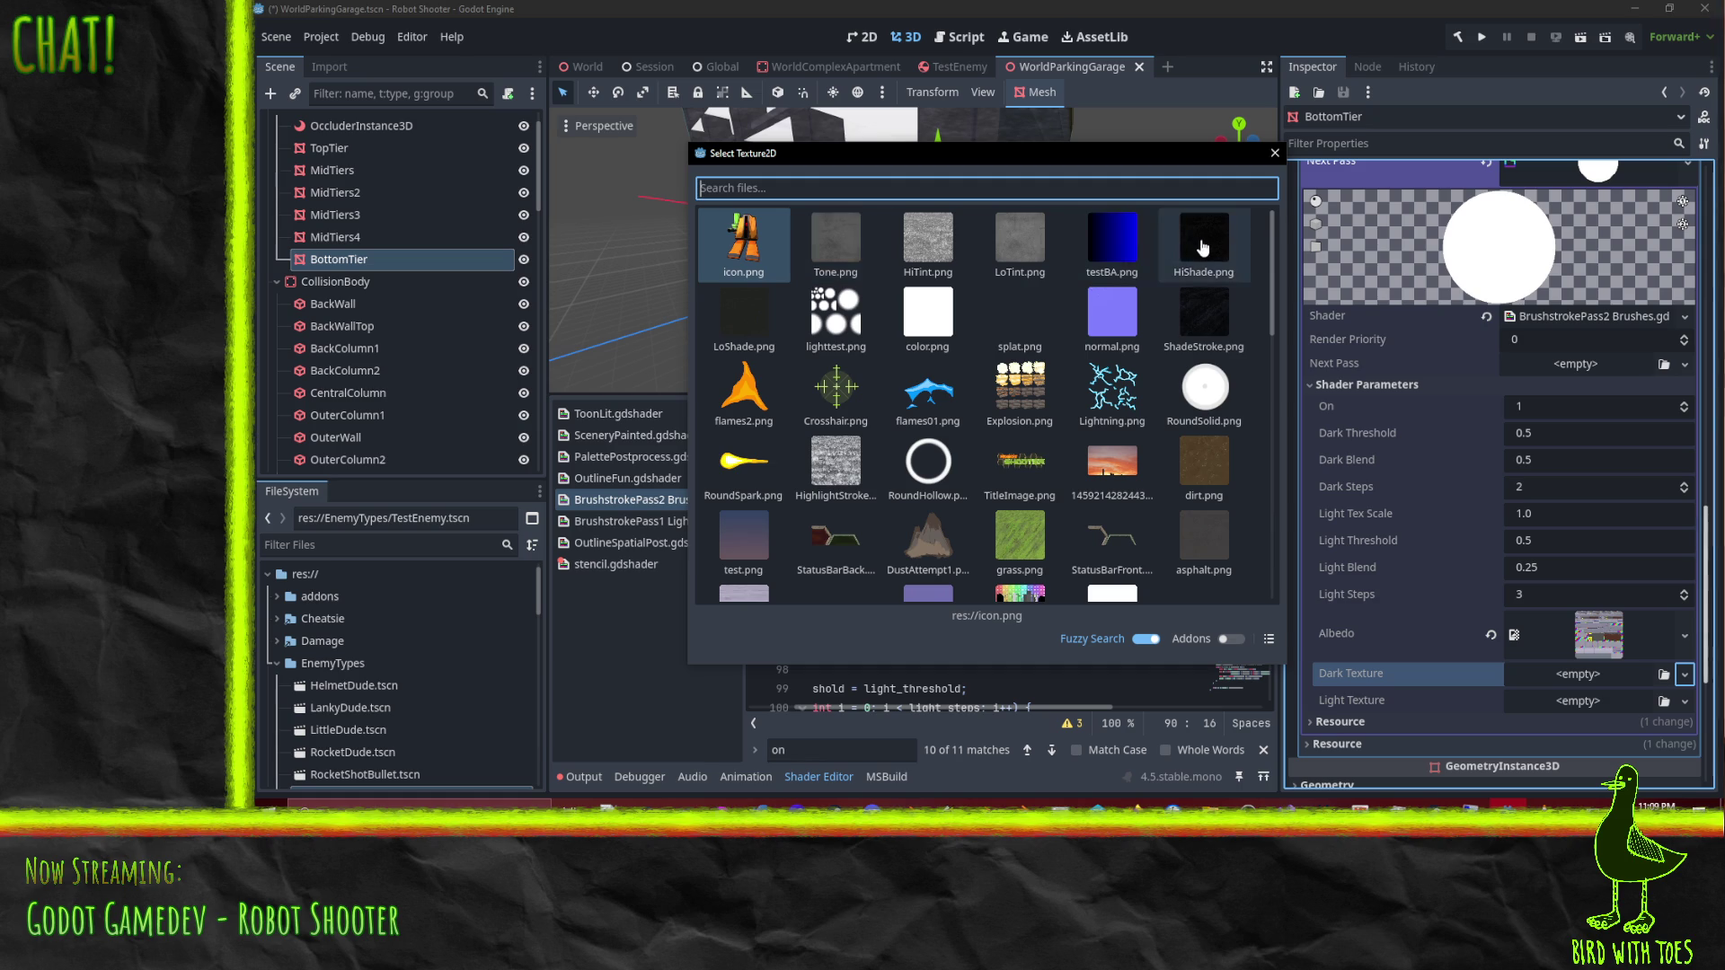
{"action": "double_click", "coordinate": [1199, 337]}
{"action": "left_click", "coordinate": [1686, 727]}
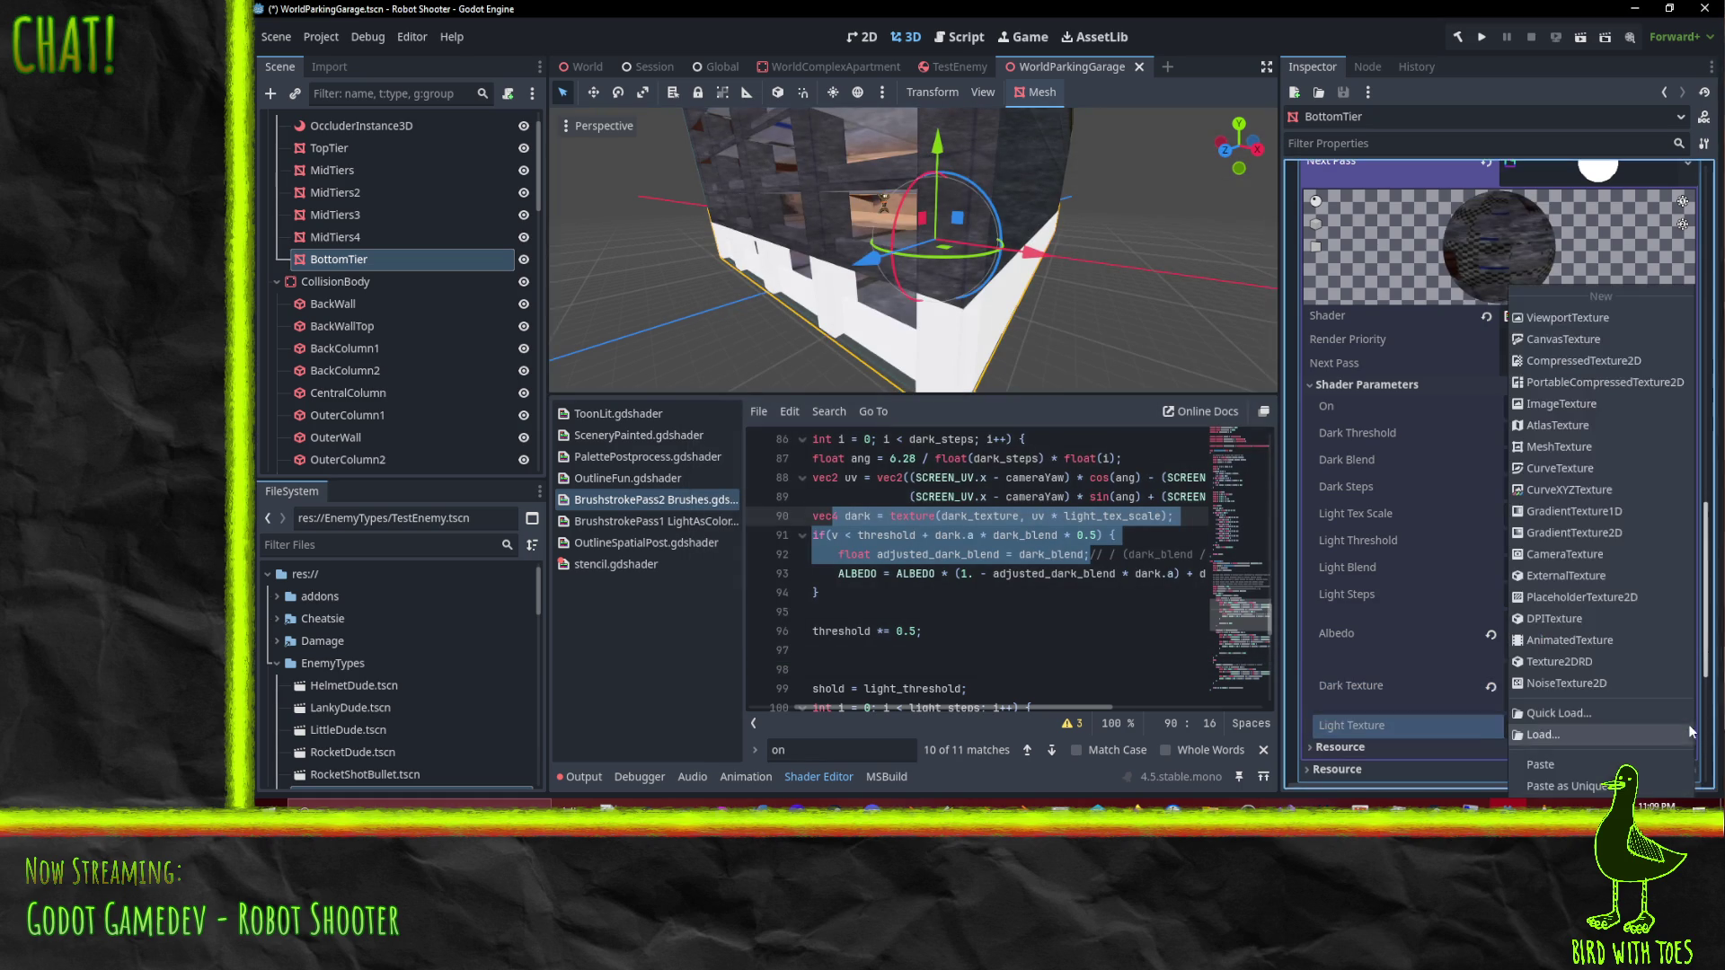
{"action": "left_click", "coordinate": [1572, 713]}
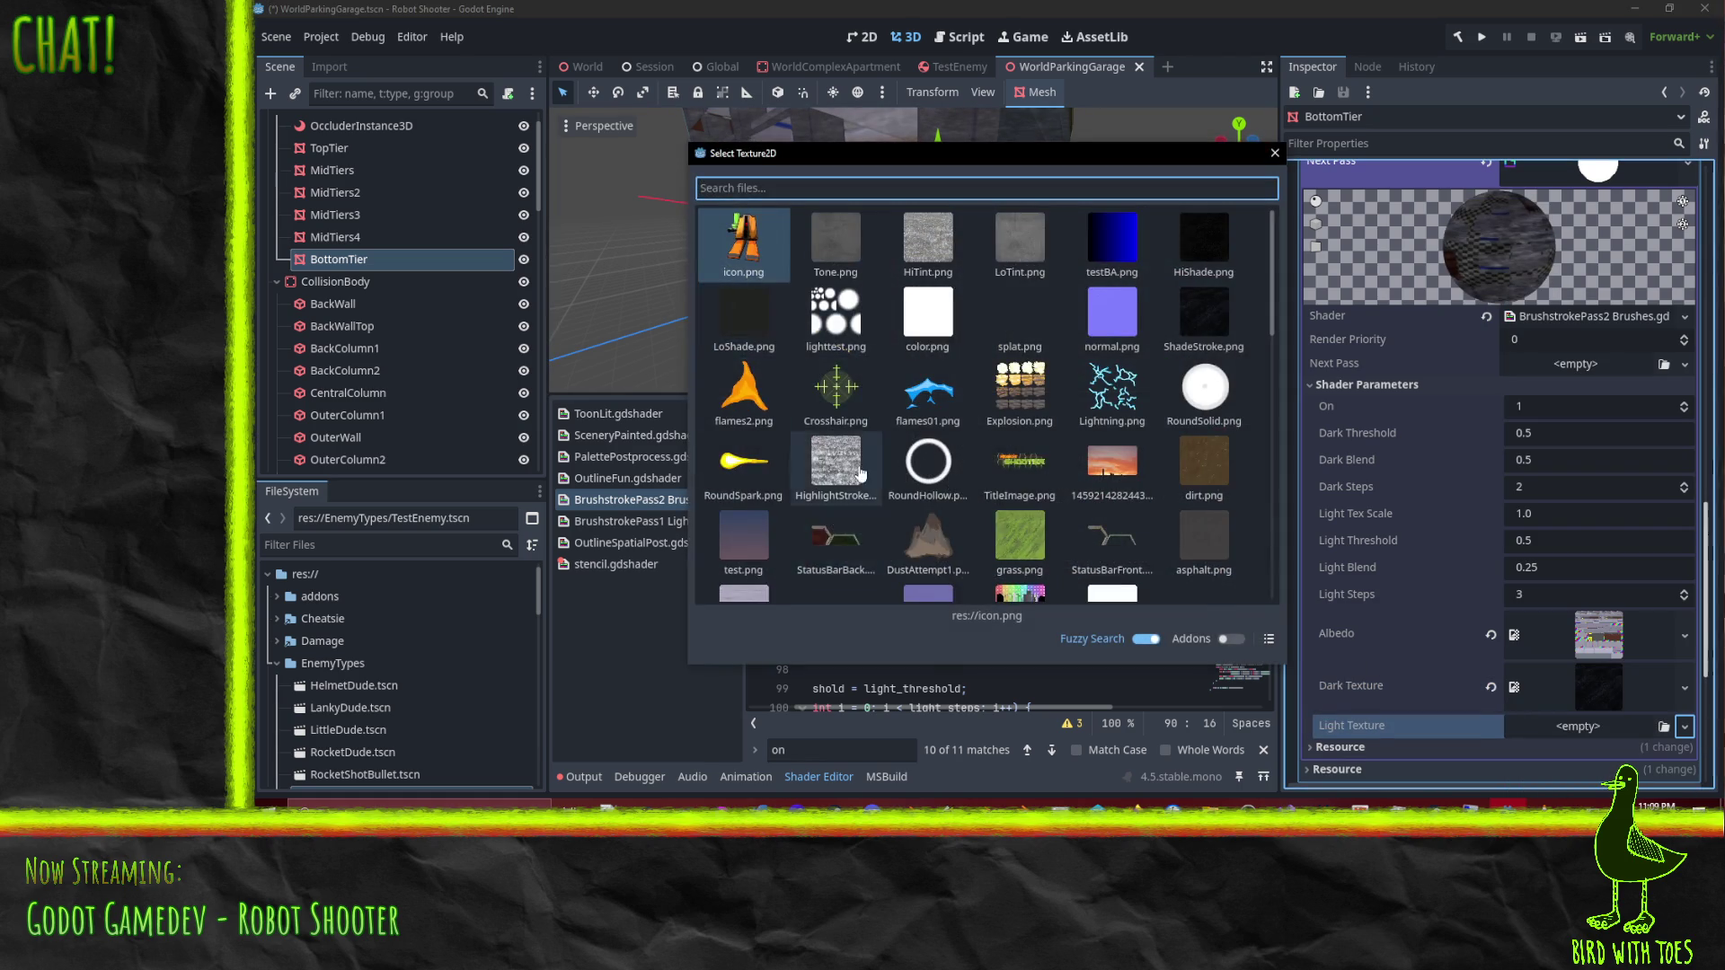
{"action": "double_click", "coordinate": [832, 458]}
{"action": "mouse_move", "coordinate": [844, 184]}
{"action": "left_mouse_down"}
{"action": "mouse_move", "coordinate": [1062, 185]}
{"action": "mouse_move", "coordinate": [1021, 174]}
{"action": "mouse_move", "coordinate": [879, 169]}
{"action": "mouse_move", "coordinate": [1028, 228]}
{"action": "mouse_move", "coordinate": [992, 212]}
{"action": "mouse_move", "coordinate": [1087, 219]}
{"action": "mouse_move", "coordinate": [1114, 242]}
{"action": "left_mouse_up"}
{"action": "scroll", "coordinate": [1606, 488], "scroll_direction": "down", "scroll_amount": 2}
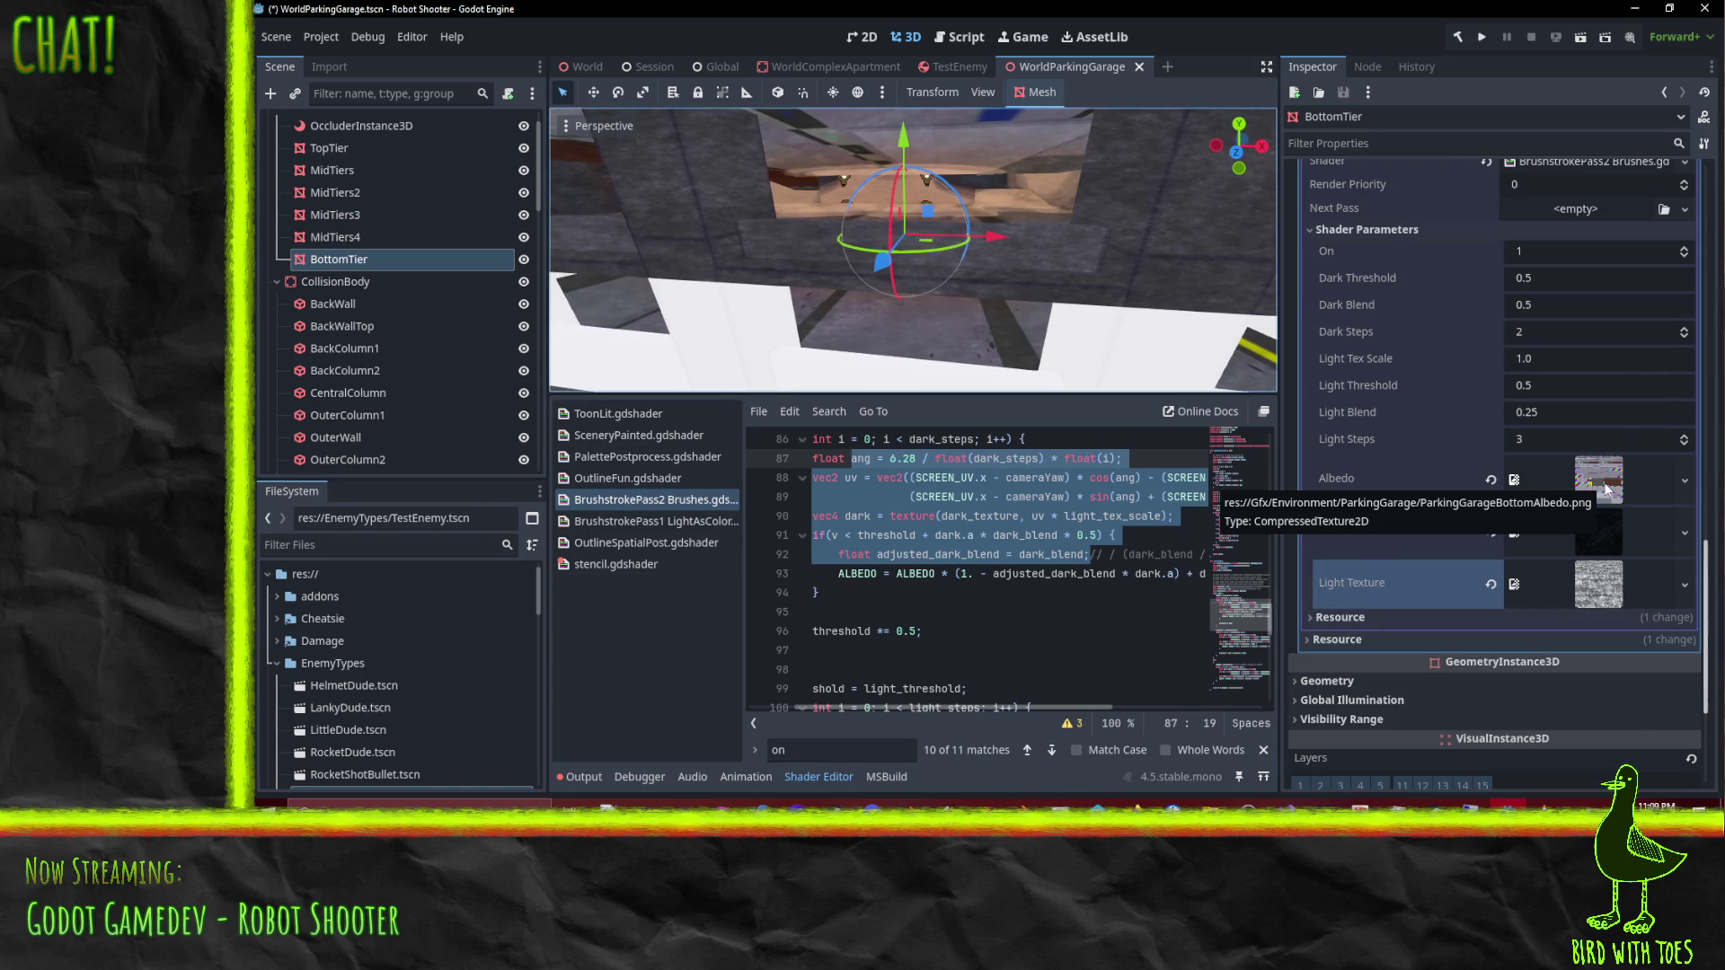
{"action": "scroll", "coordinate": [1606, 488], "scroll_direction": "up", "scroll_amount": 5}
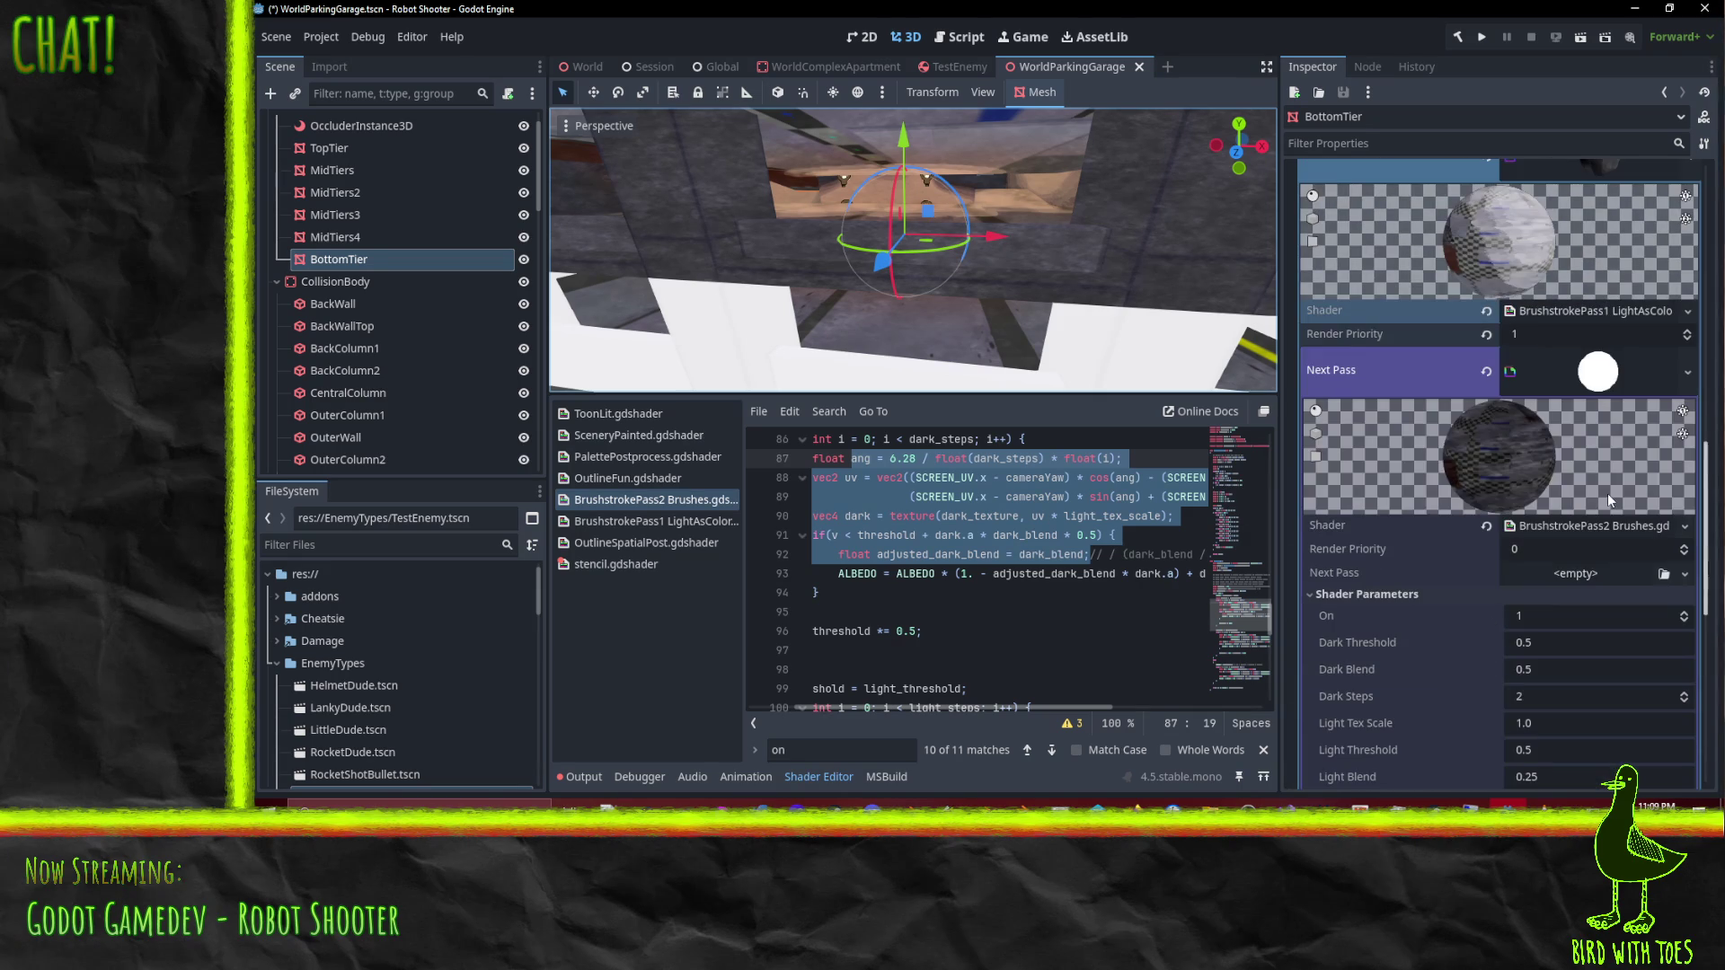
{"action": "scroll", "coordinate": [1603, 512], "scroll_direction": "down", "scroll_amount": 5}
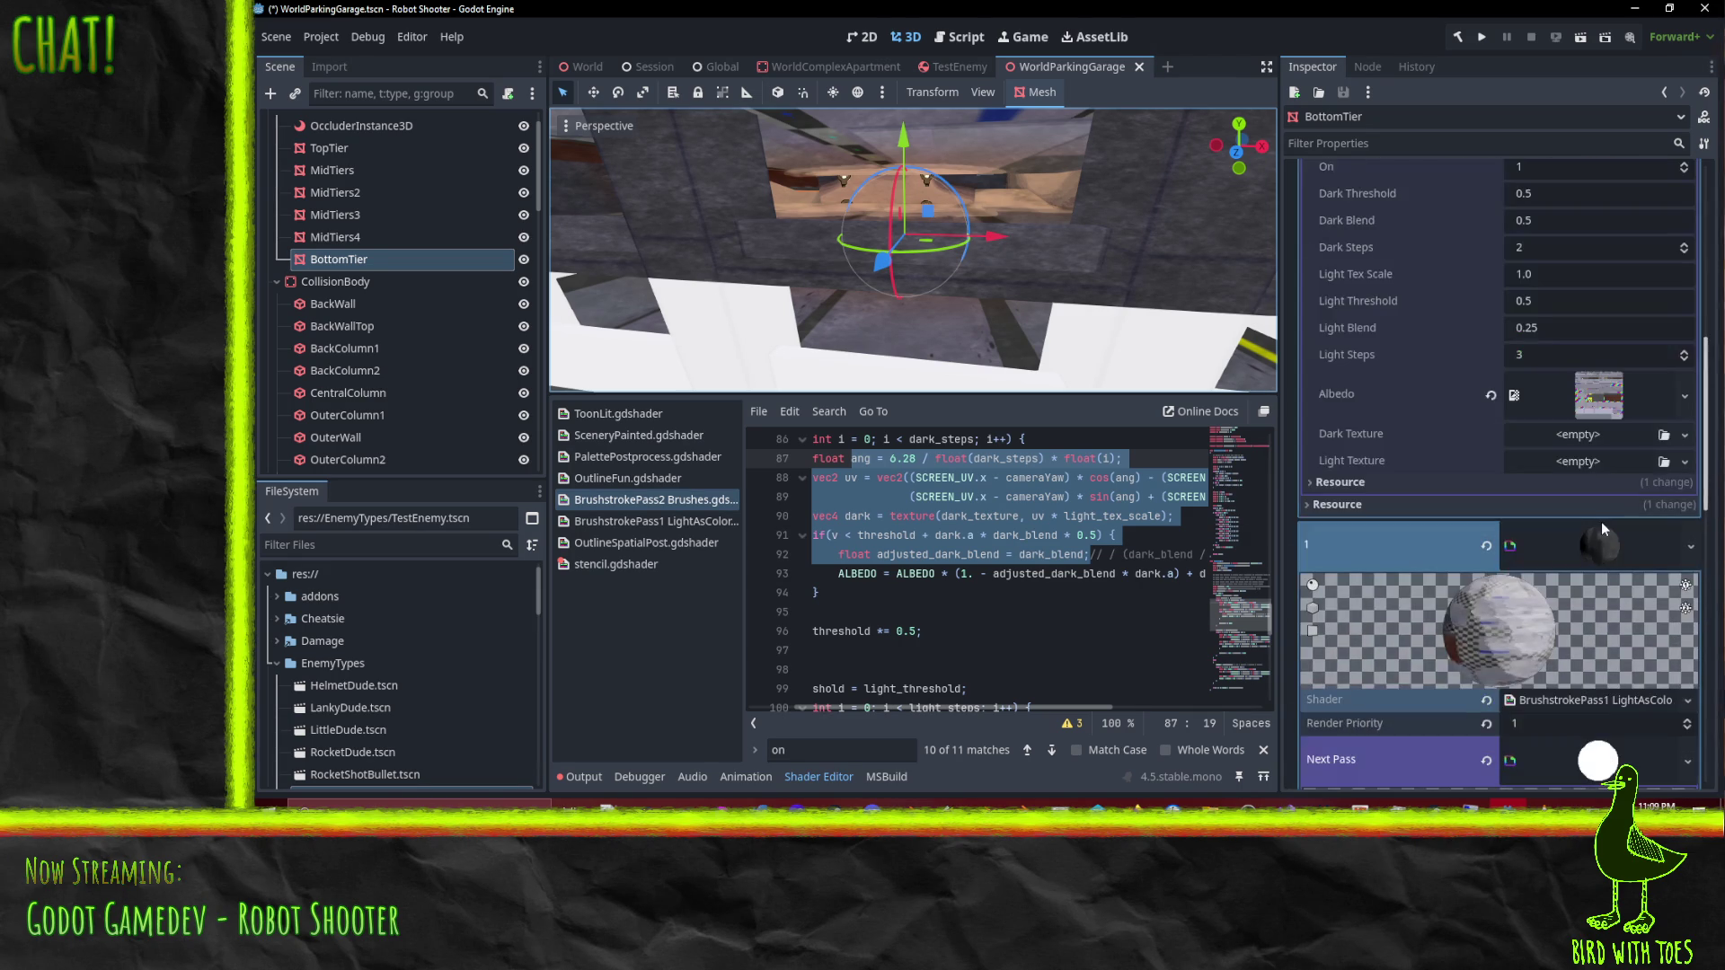
Step: Set ShadeStroke as Dark Texture and the noisy highlight stroke as Light Texture
{"action": "scroll", "coordinate": [1603, 536], "scroll_direction": "up", "scroll_amount": 1}
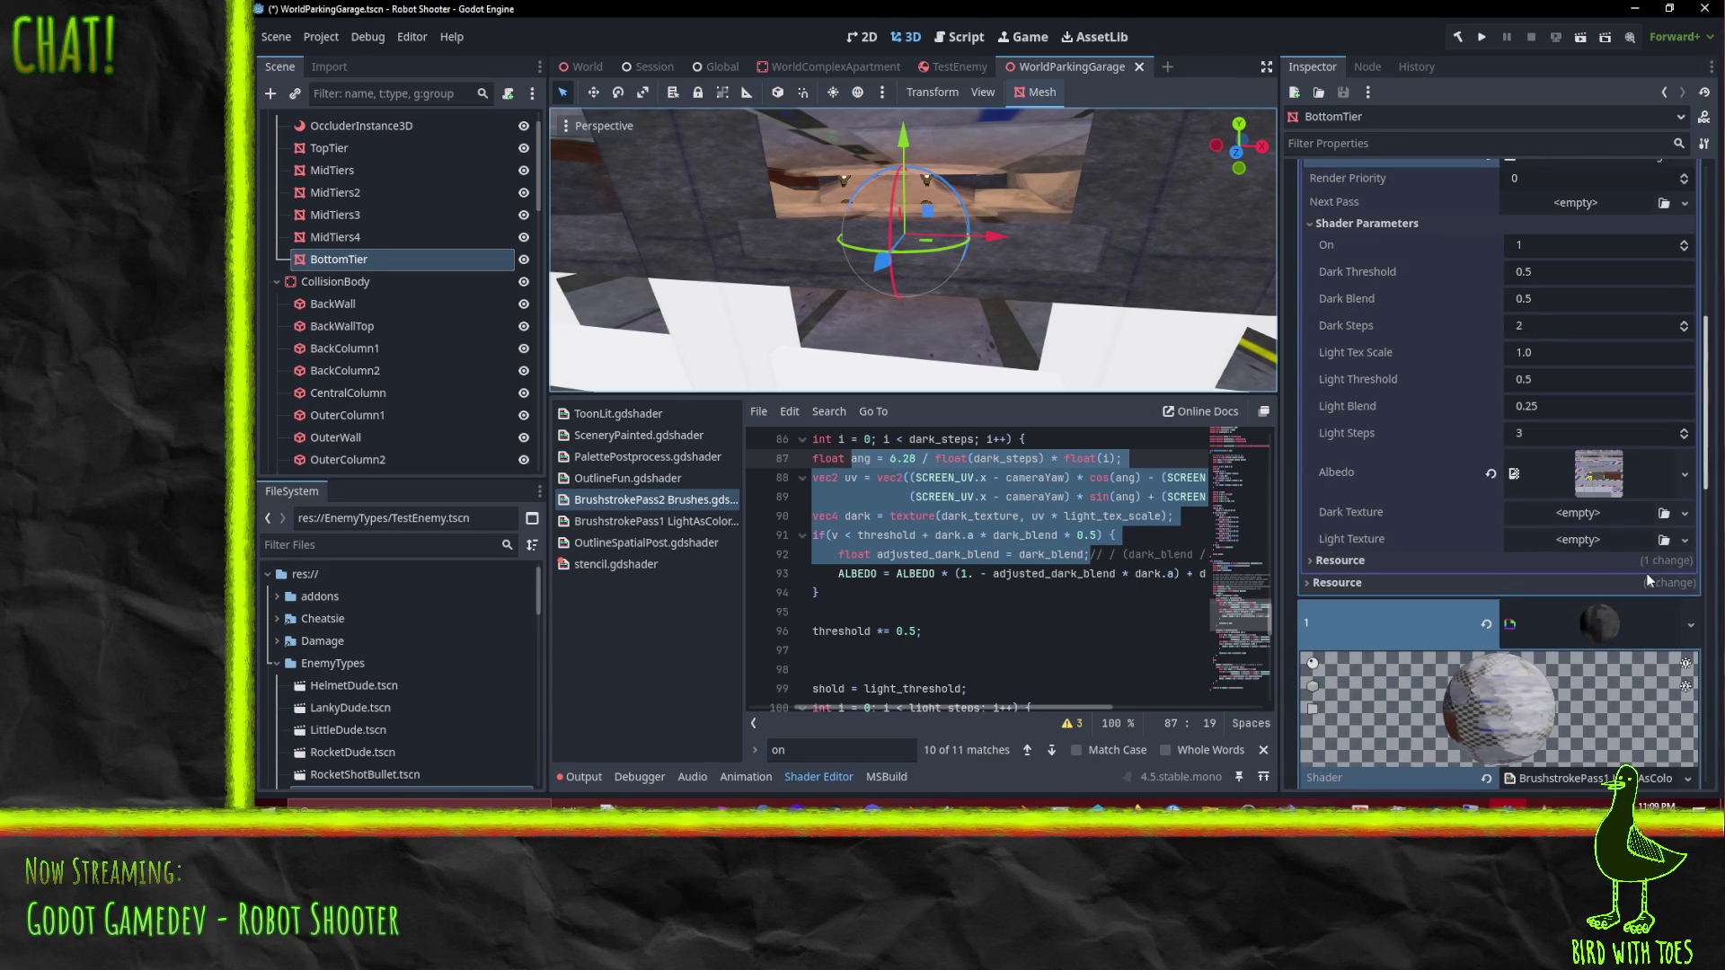
{"action": "left_click", "coordinate": [1685, 512]}
{"action": "left_click", "coordinate": [1555, 714]}
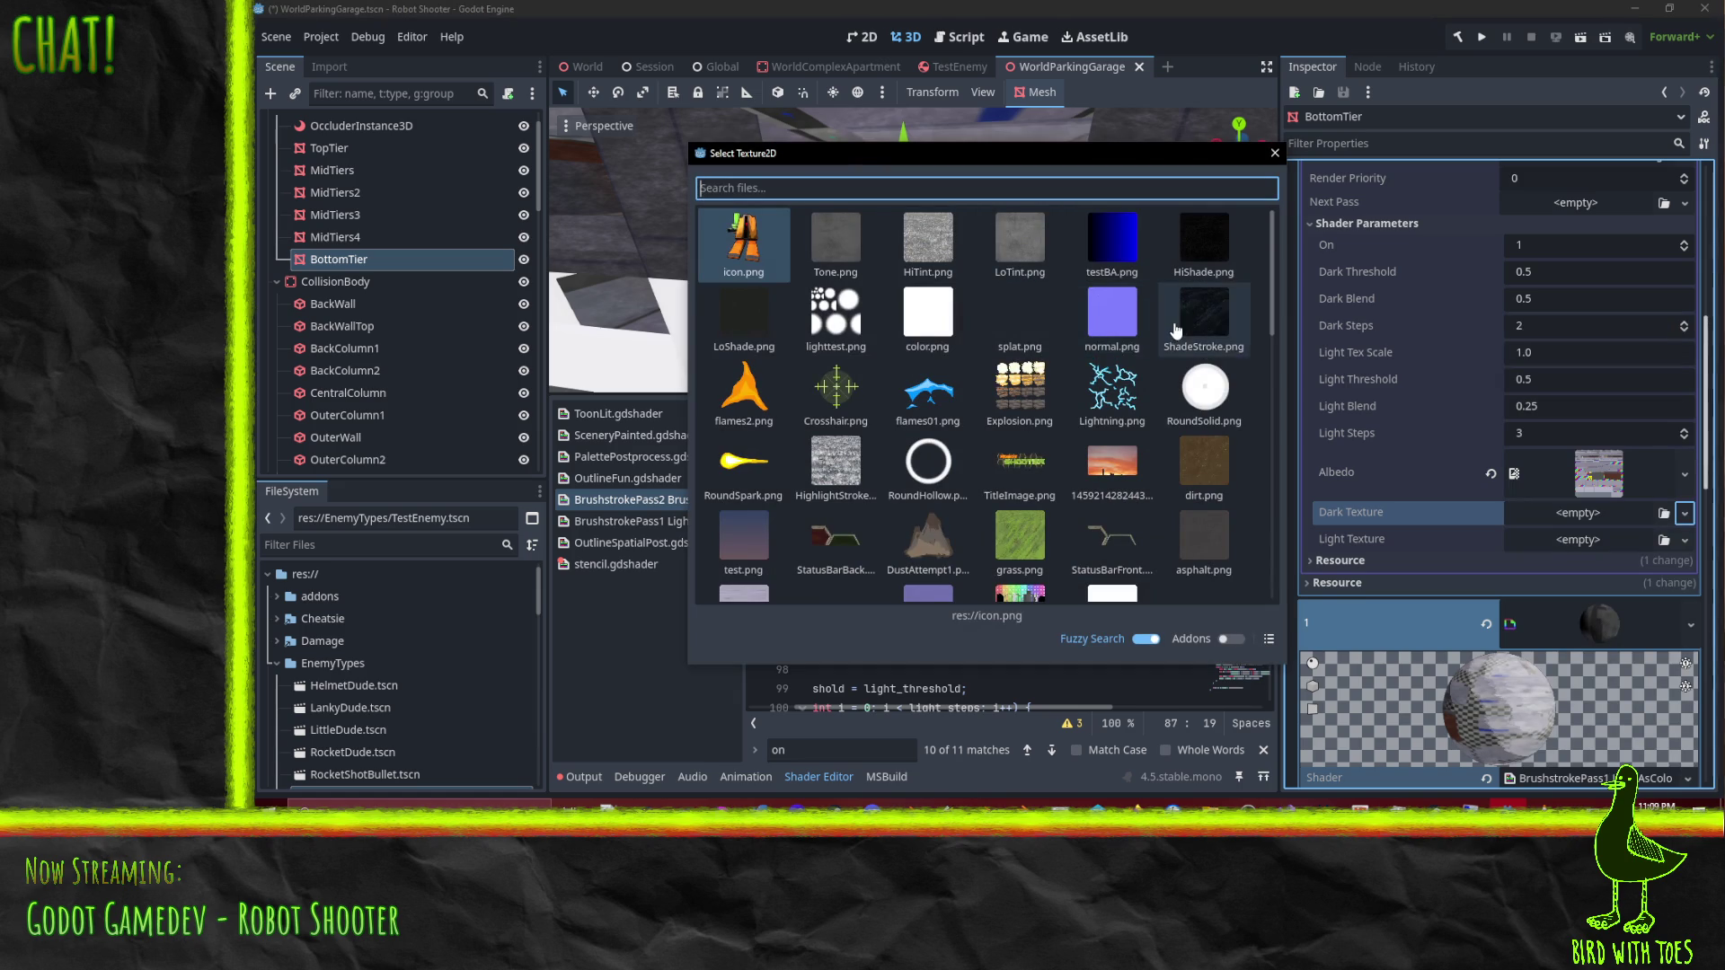
{"action": "double_click", "coordinate": [1173, 321]}
{"action": "left_click", "coordinate": [1684, 566]}
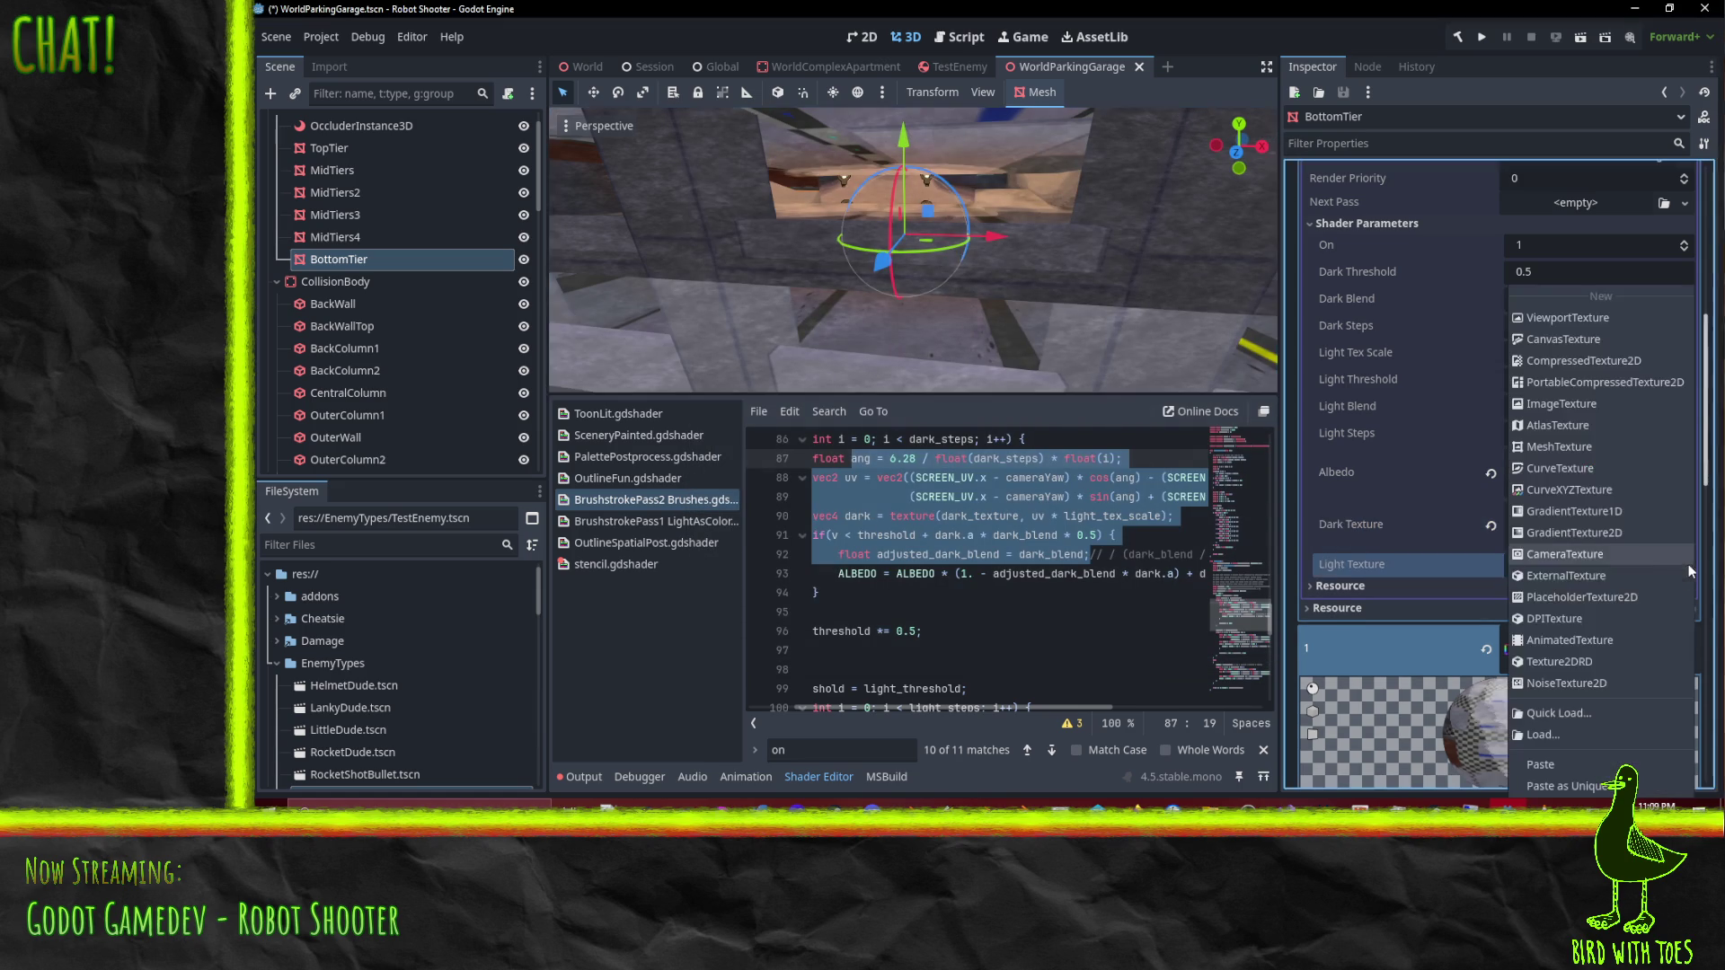
{"action": "left_click", "coordinate": [1314, 647]}
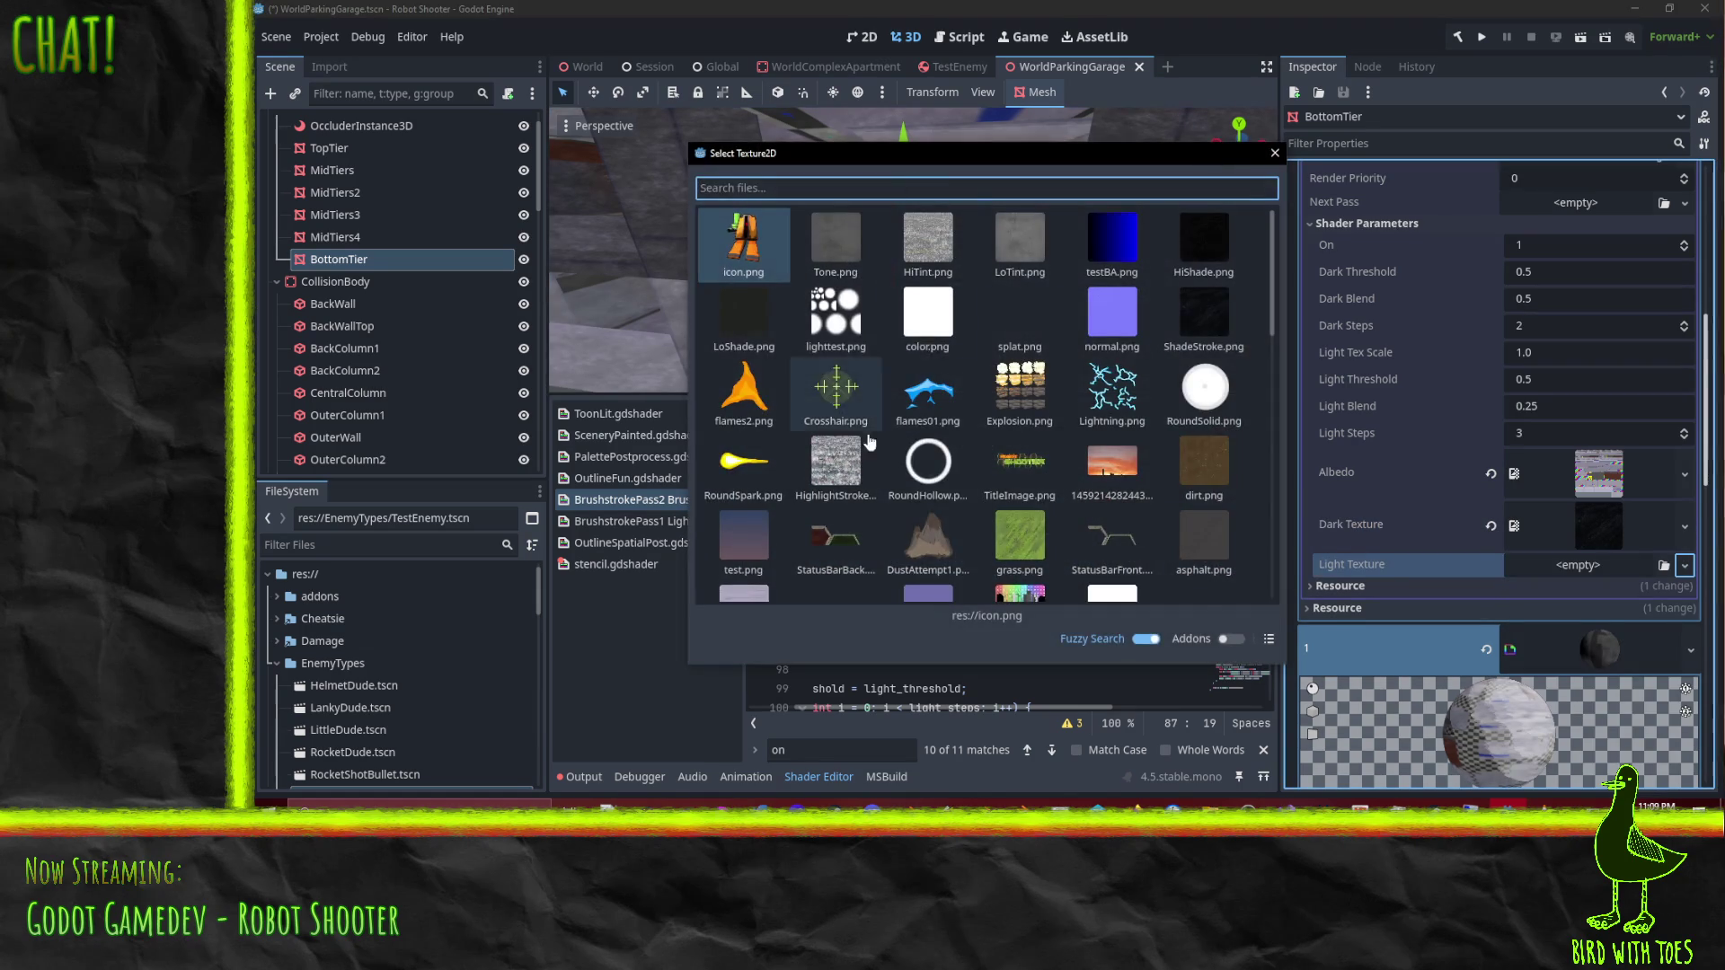
{"action": "double_click", "coordinate": [837, 463]}
{"action": "scroll", "coordinate": [952, 314], "scroll_direction": "up", "scroll_amount": 5}
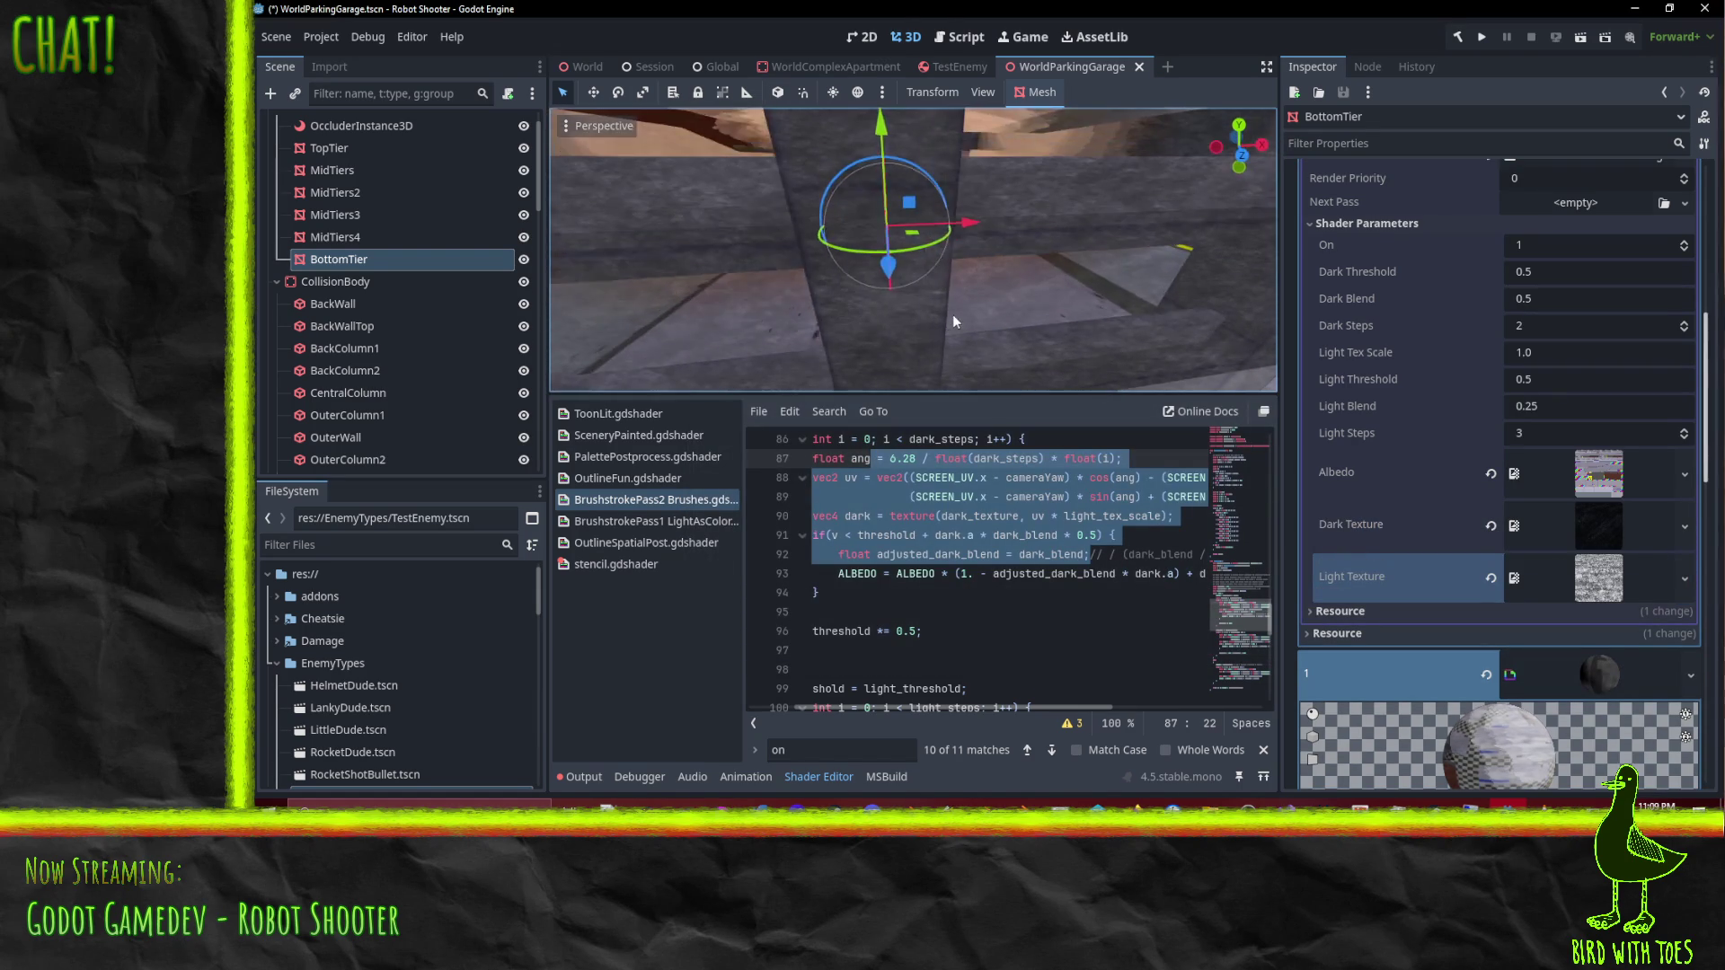
{"action": "mouse_move", "coordinate": [864, 327]}
{"action": "left_mouse_down"}
{"action": "mouse_move", "coordinate": [796, 325]}
{"action": "mouse_move", "coordinate": [828, 323]}
{"action": "left_mouse_up"}
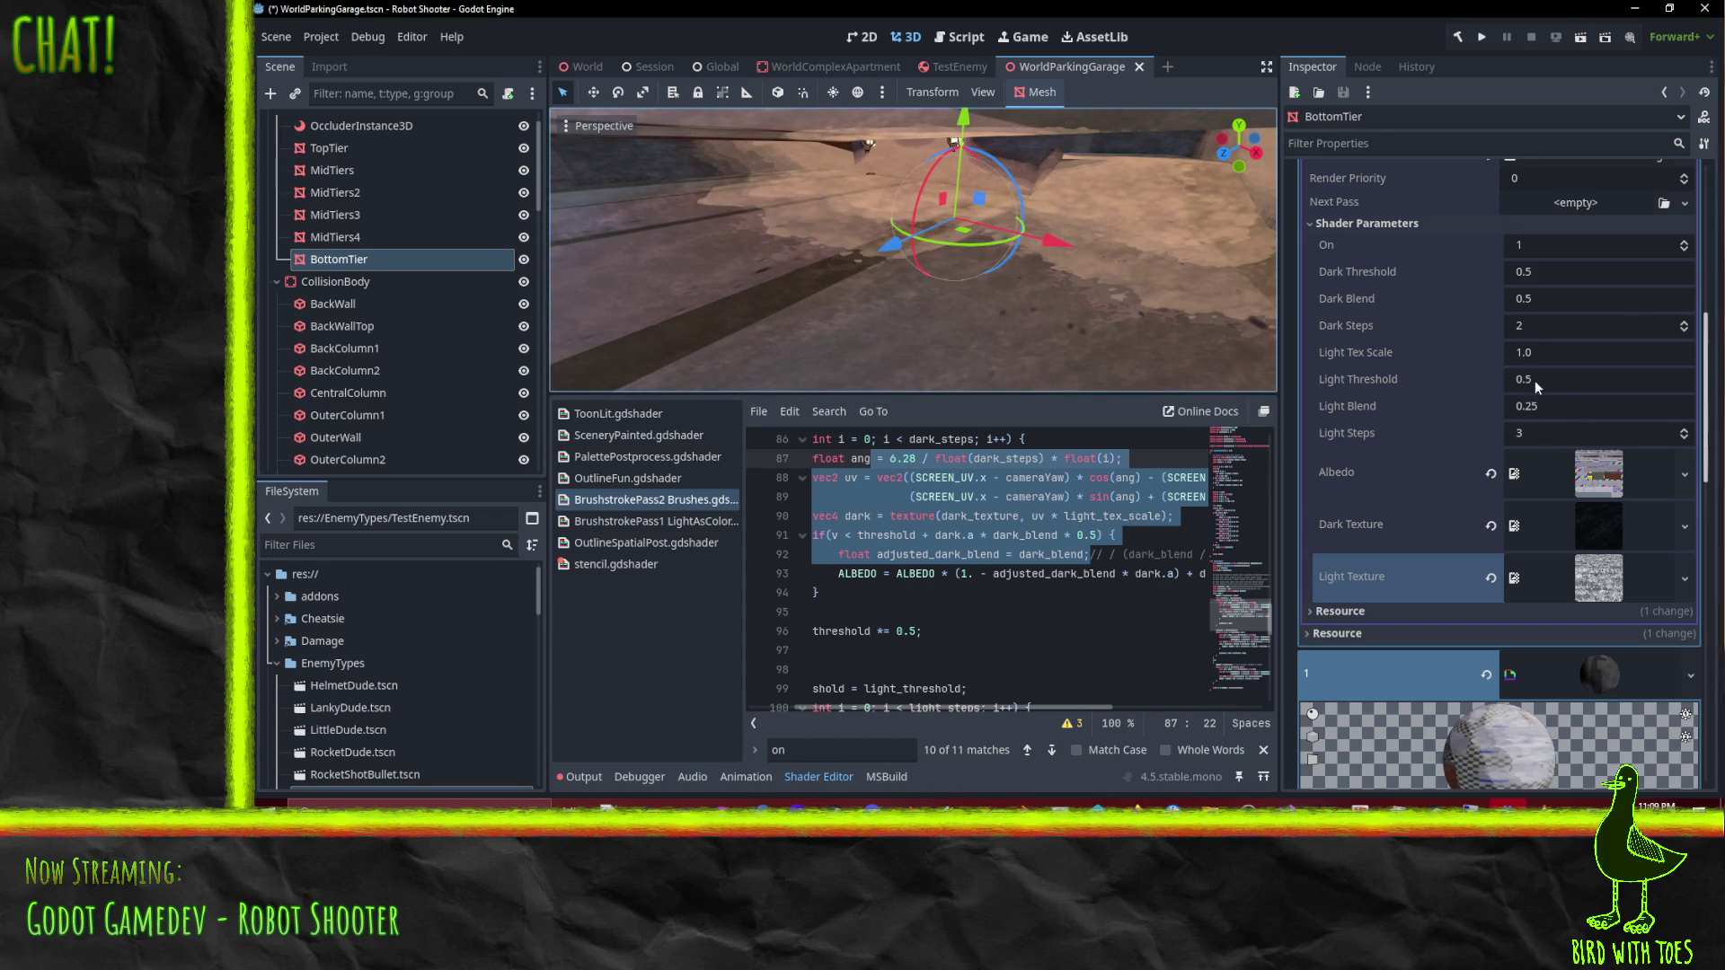
Step: Set the brush pass's Light Tex Scale to 2.0
{"action": "left_click", "coordinate": [1554, 352]}
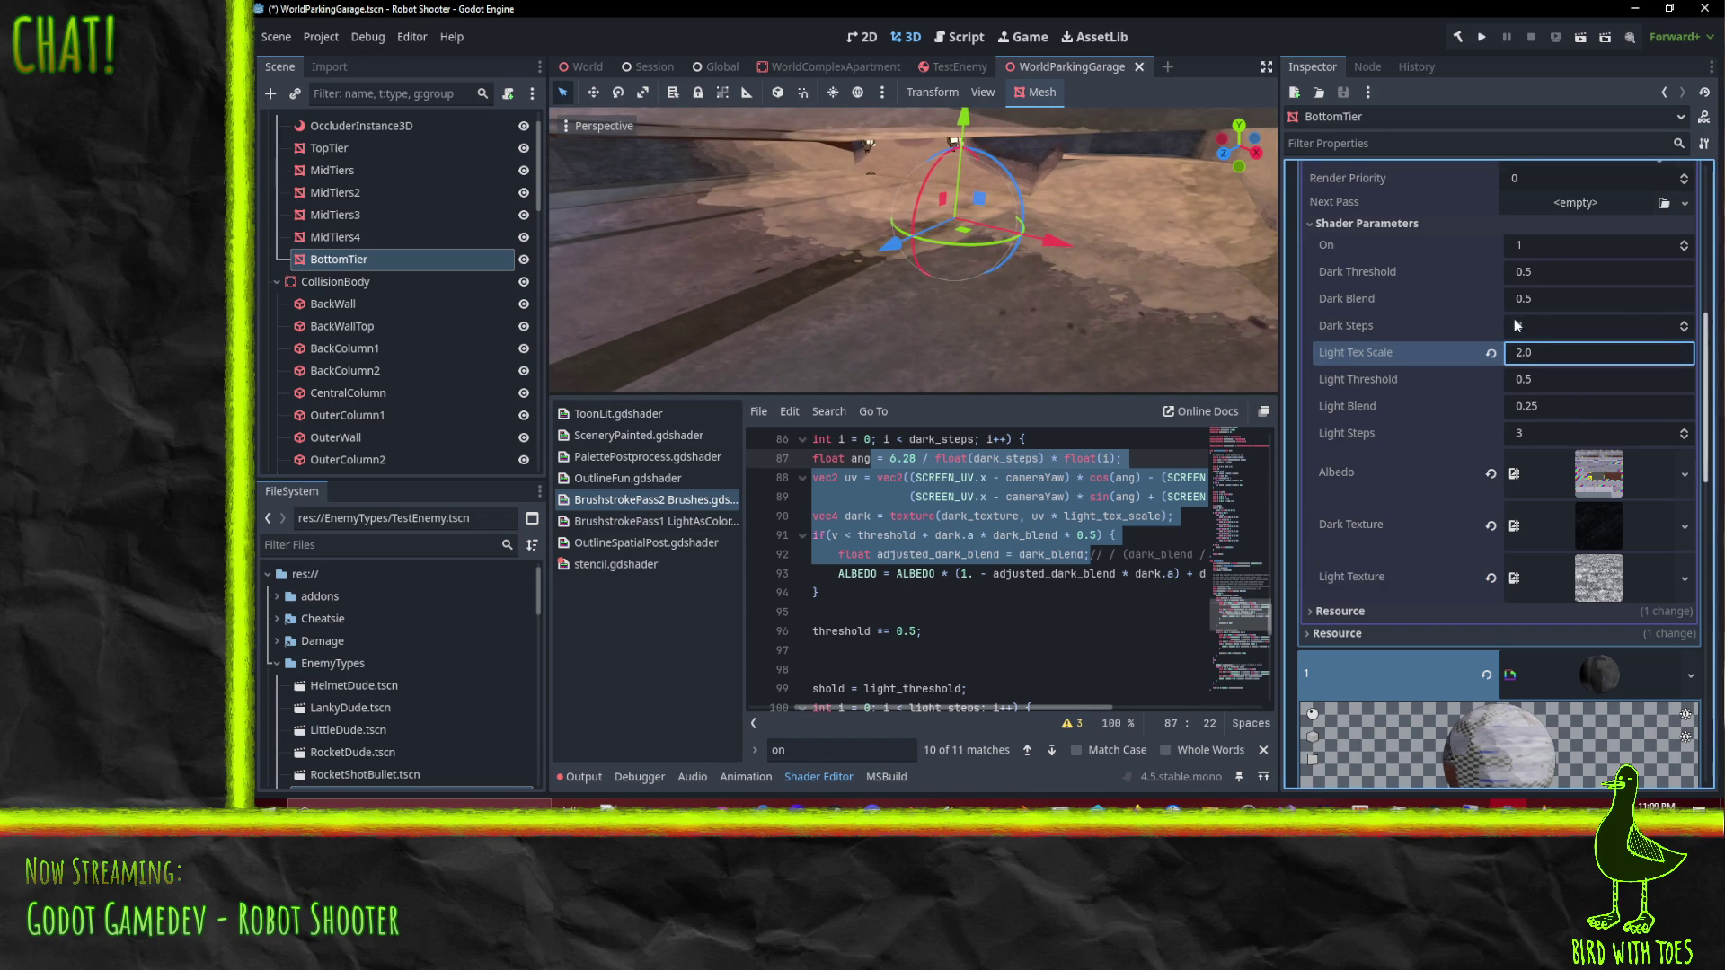
{"action": "scroll", "coordinate": [1544, 358], "scroll_direction": "down", "scroll_amount": 3}
{"action": "scroll", "coordinate": [1549, 393], "scroll_direction": "down", "scroll_amount": 2}
{"action": "left_click", "coordinate": [1547, 465]}
{"action": "type", "text": "2.0"}
{"action": "mouse_move", "coordinate": [1079, 270]}
{"action": "left_mouse_down"}
{"action": "mouse_move", "coordinate": [941, 283]}
{"action": "mouse_move", "coordinate": [1070, 252]}
{"action": "mouse_move", "coordinate": [996, 282]}
{"action": "mouse_move", "coordinate": [1110, 268]}
{"action": "mouse_move", "coordinate": [1087, 306]}
{"action": "mouse_move", "coordinate": [912, 321]}
{"action": "mouse_move", "coordinate": [1010, 338]}
{"action": "mouse_move", "coordinate": [961, 294]}
{"action": "mouse_move", "coordinate": [1224, 282]}
{"action": "mouse_move", "coordinate": [821, 294]}
{"action": "mouse_move", "coordinate": [889, 332]}
{"action": "mouse_move", "coordinate": [877, 280]}
{"action": "mouse_move", "coordinate": [685, 285]}
{"action": "mouse_move", "coordinate": [1179, 257]}
{"action": "mouse_move", "coordinate": [882, 262]}
{"action": "mouse_move", "coordinate": [1114, 257]}
{"action": "mouse_move", "coordinate": [1055, 164]}
{"action": "mouse_move", "coordinate": [1008, 373]}
{"action": "mouse_move", "coordinate": [907, 172]}
{"action": "mouse_move", "coordinate": [762, 207]}
{"action": "mouse_move", "coordinate": [579, 181]}
{"action": "mouse_move", "coordinate": [1180, 202]}
{"action": "mouse_move", "coordinate": [1184, 230]}
{"action": "mouse_move", "coordinate": [1231, 253]}
{"action": "mouse_move", "coordinate": [1161, 249]}
{"action": "mouse_move", "coordinate": [1190, 230]}
{"action": "mouse_move", "coordinate": [1224, 251]}
{"action": "mouse_move", "coordinate": [560, 265]}
{"action": "mouse_move", "coordinate": [638, 315]}
{"action": "left_mouse_up"}
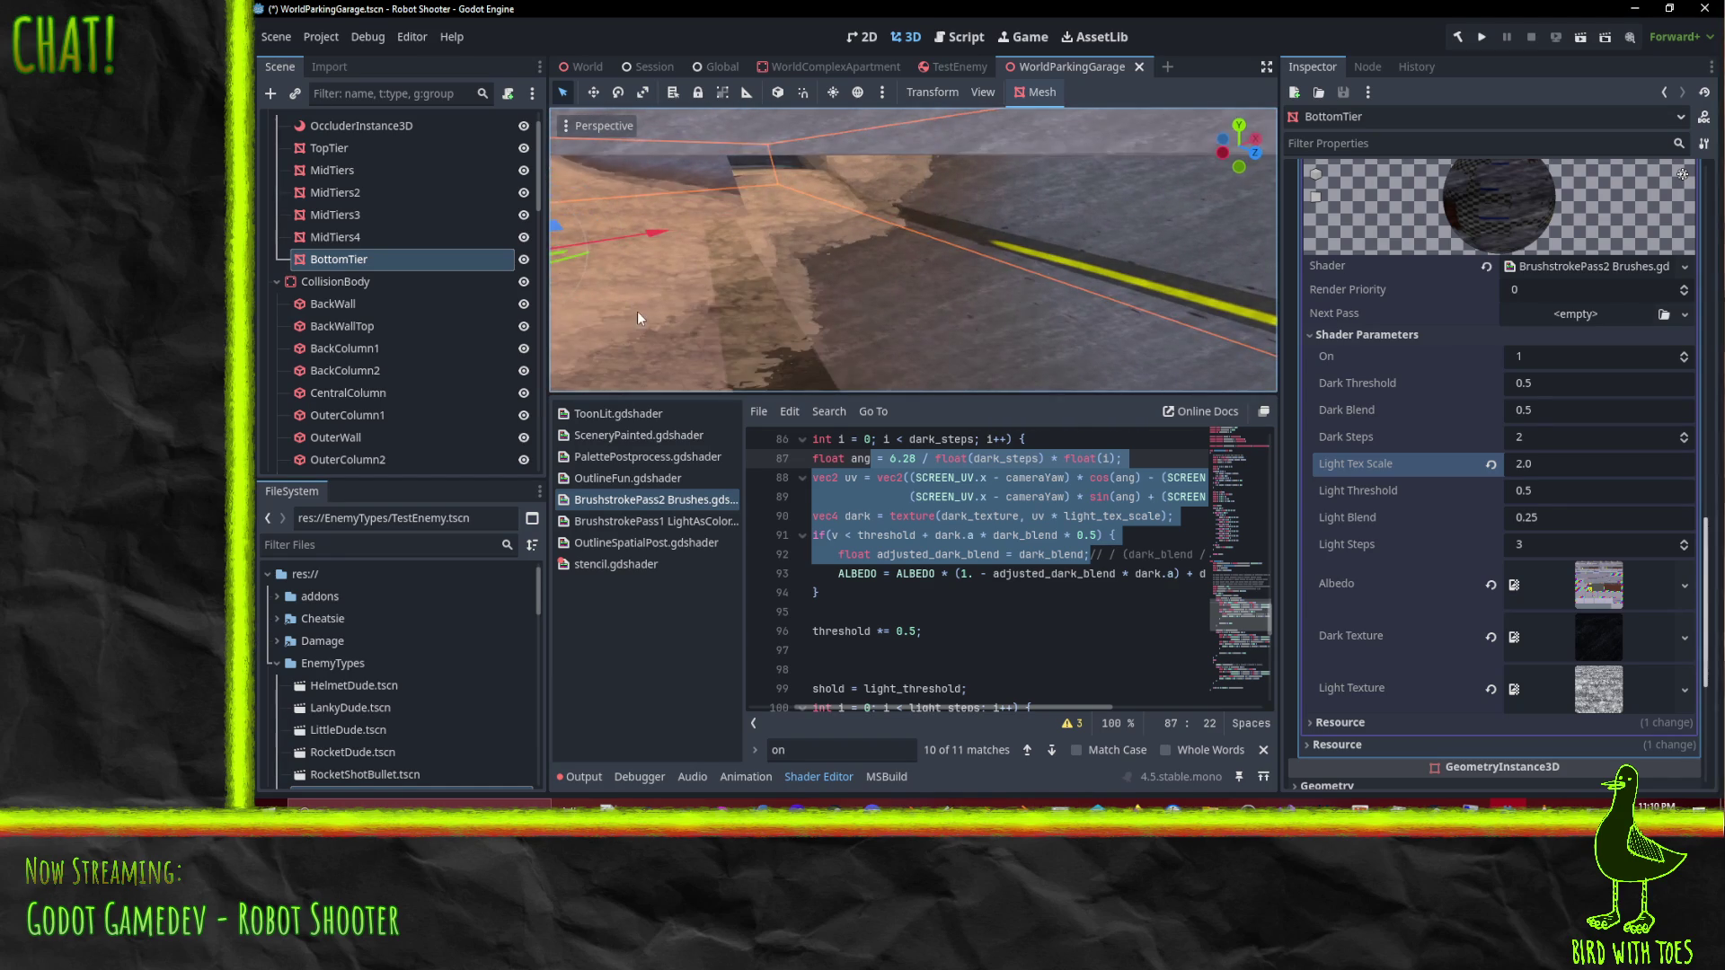
{"action": "mouse_move", "coordinate": [1061, 360]}
{"action": "left_mouse_down"}
{"action": "mouse_move", "coordinate": [947, 331]}
{"action": "mouse_move", "coordinate": [938, 368]}
{"action": "left_mouse_up"}
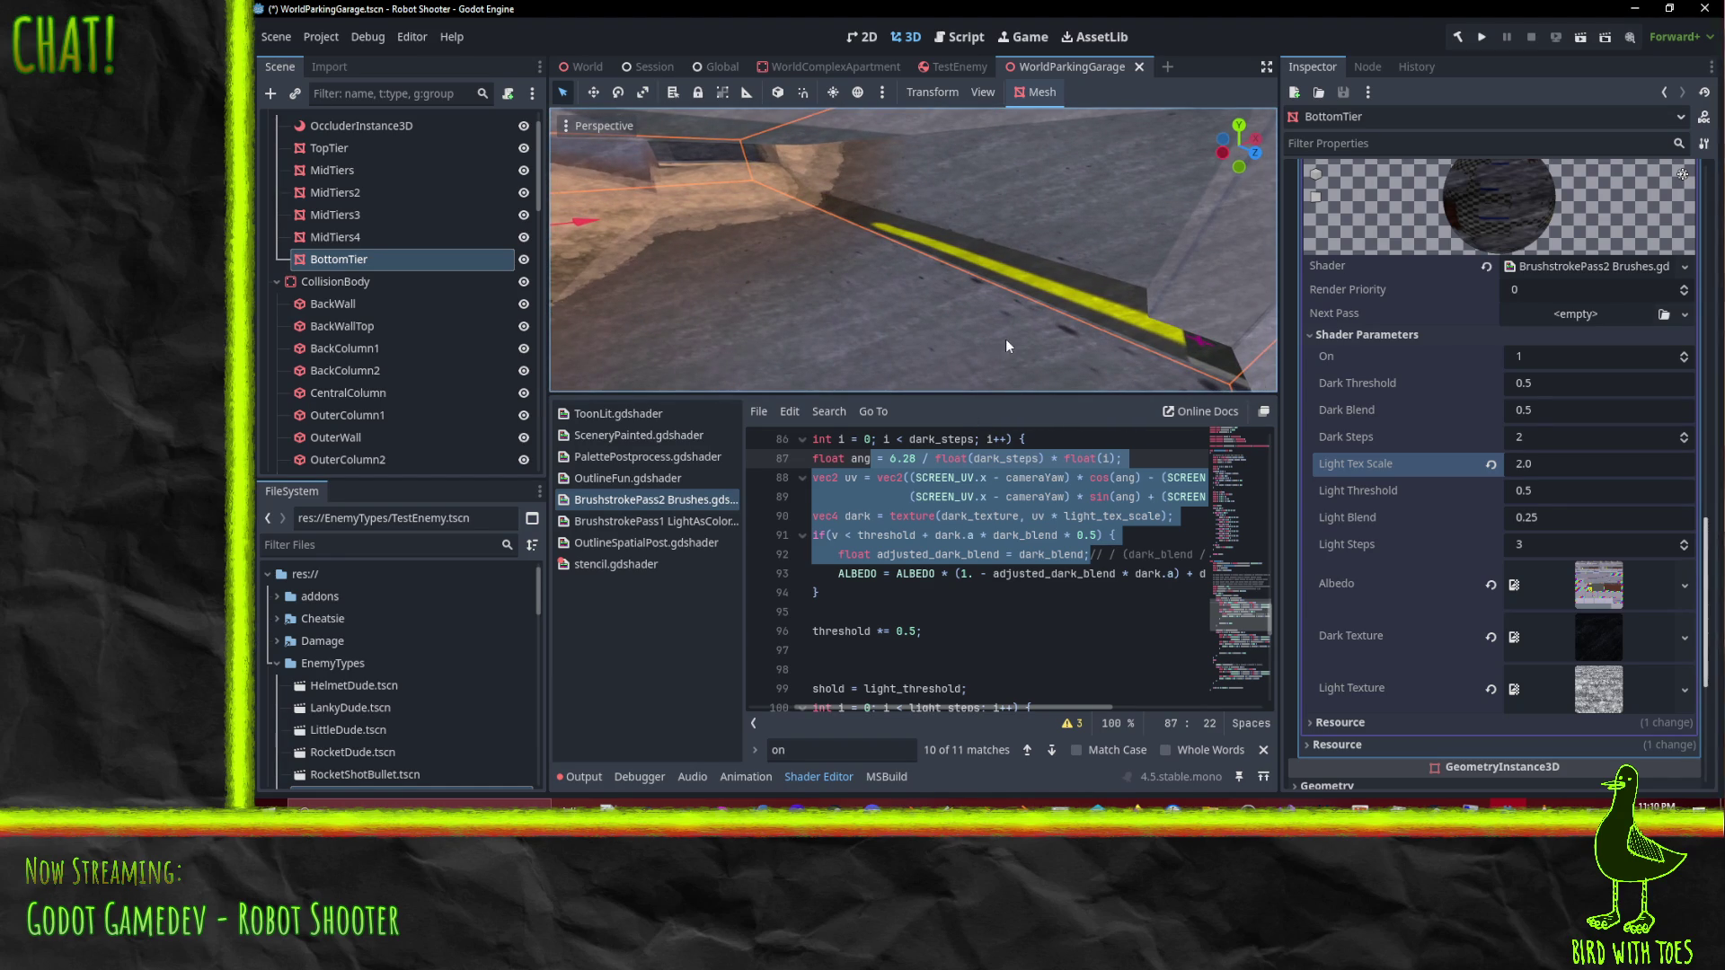
{"action": "mouse_move", "coordinate": [1116, 358]}
{"action": "left_mouse_down"}
{"action": "mouse_move", "coordinate": [1133, 353]}
{"action": "mouse_move", "coordinate": [1052, 357]}
{"action": "left_mouse_up"}
{"action": "scroll", "coordinate": [1019, 357], "scroll_direction": "down", "scroll_amount": 2}
{"action": "scroll", "coordinate": [1012, 352], "scroll_direction": "up", "scroll_amount": 2}
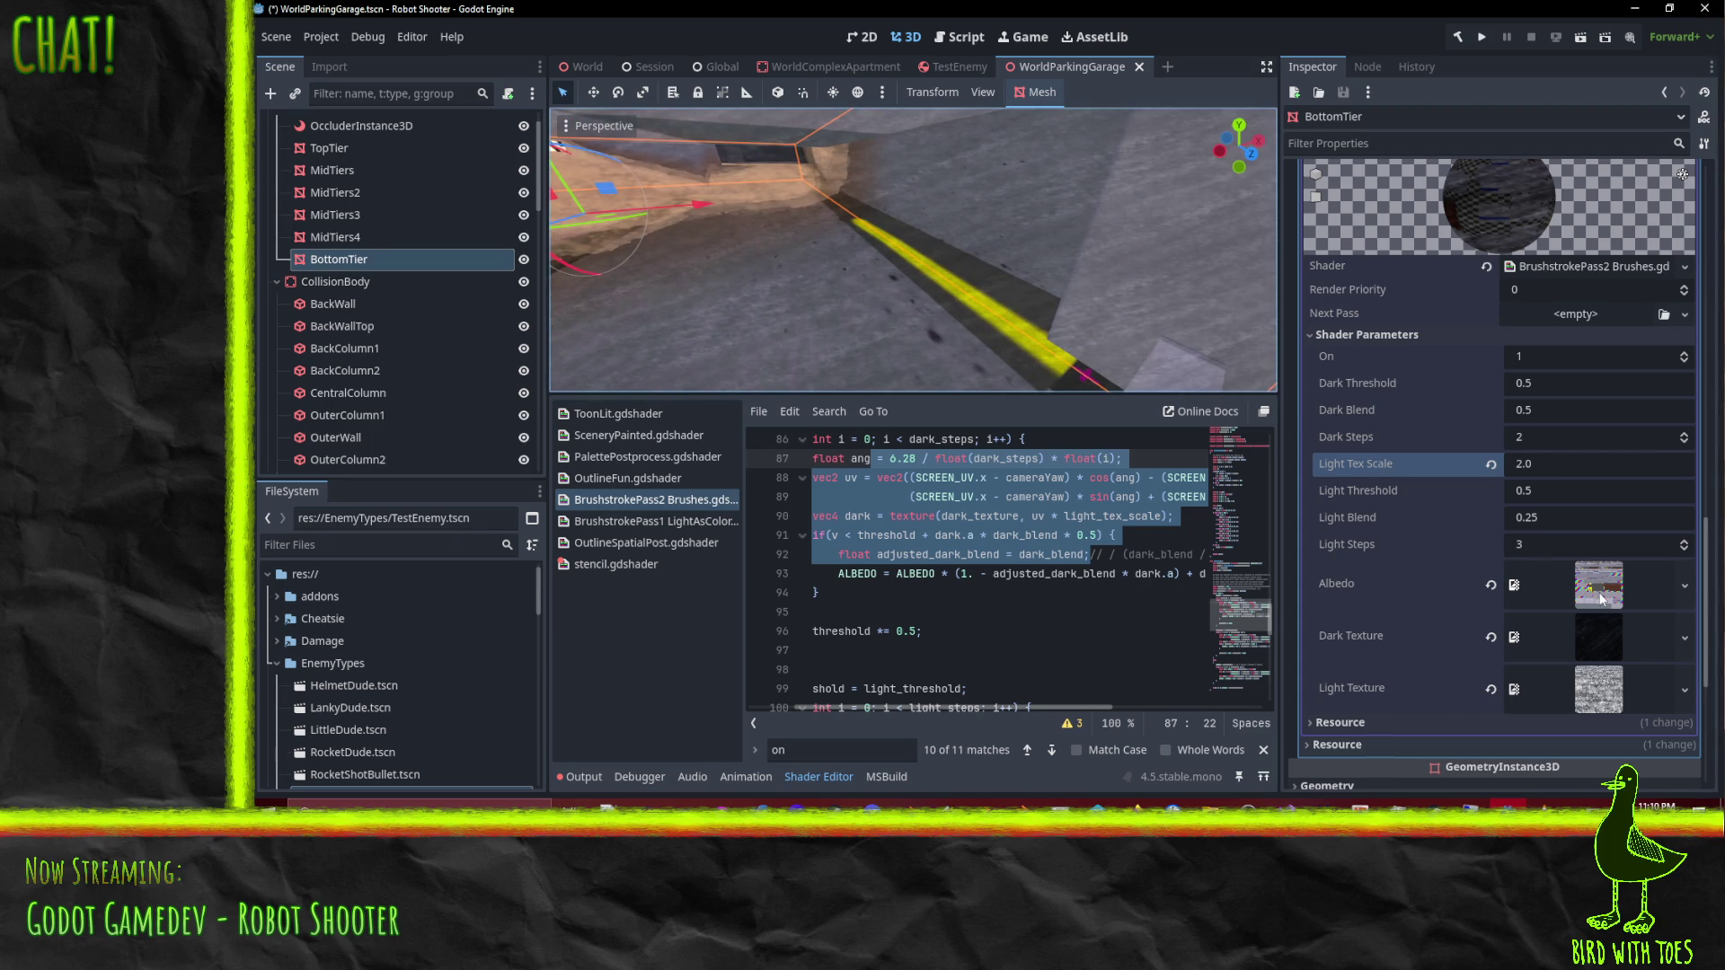
{"action": "scroll", "coordinate": [1598, 611], "scroll_direction": "down", "scroll_amount": 5}
{"action": "scroll", "coordinate": [1602, 606], "scroll_direction": "up", "scroll_amount": 4}
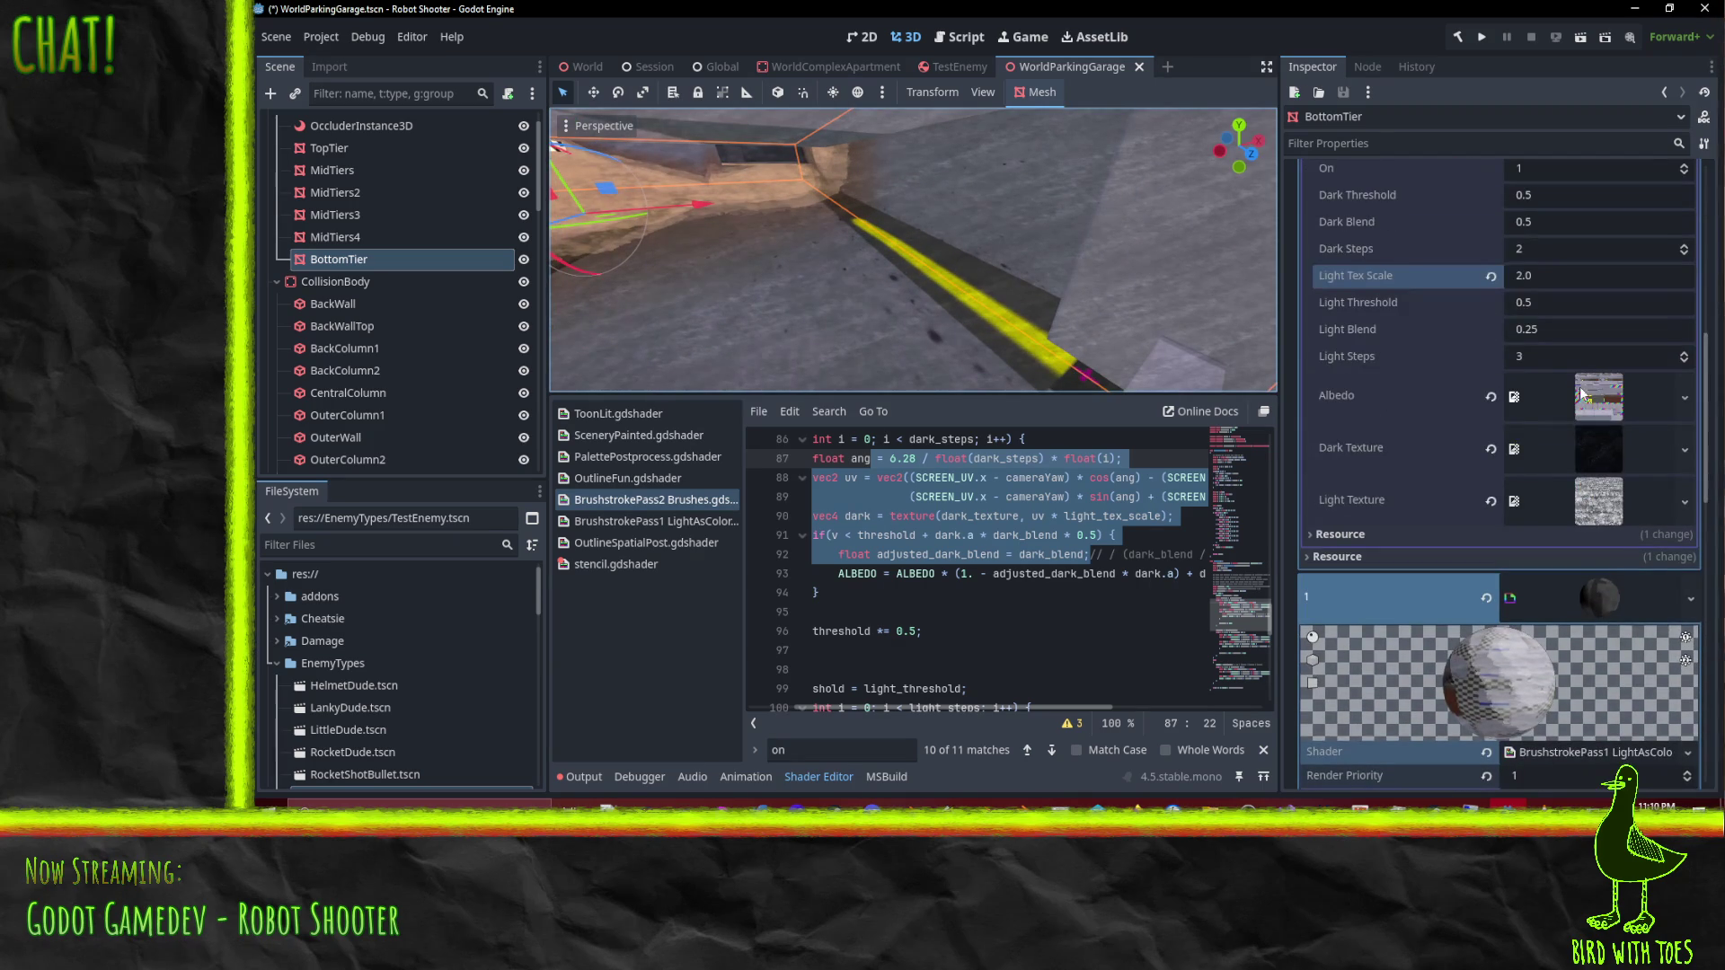
{"action": "left_click", "coordinate": [1491, 392]}
{"action": "key", "text": "ctrl+z"}
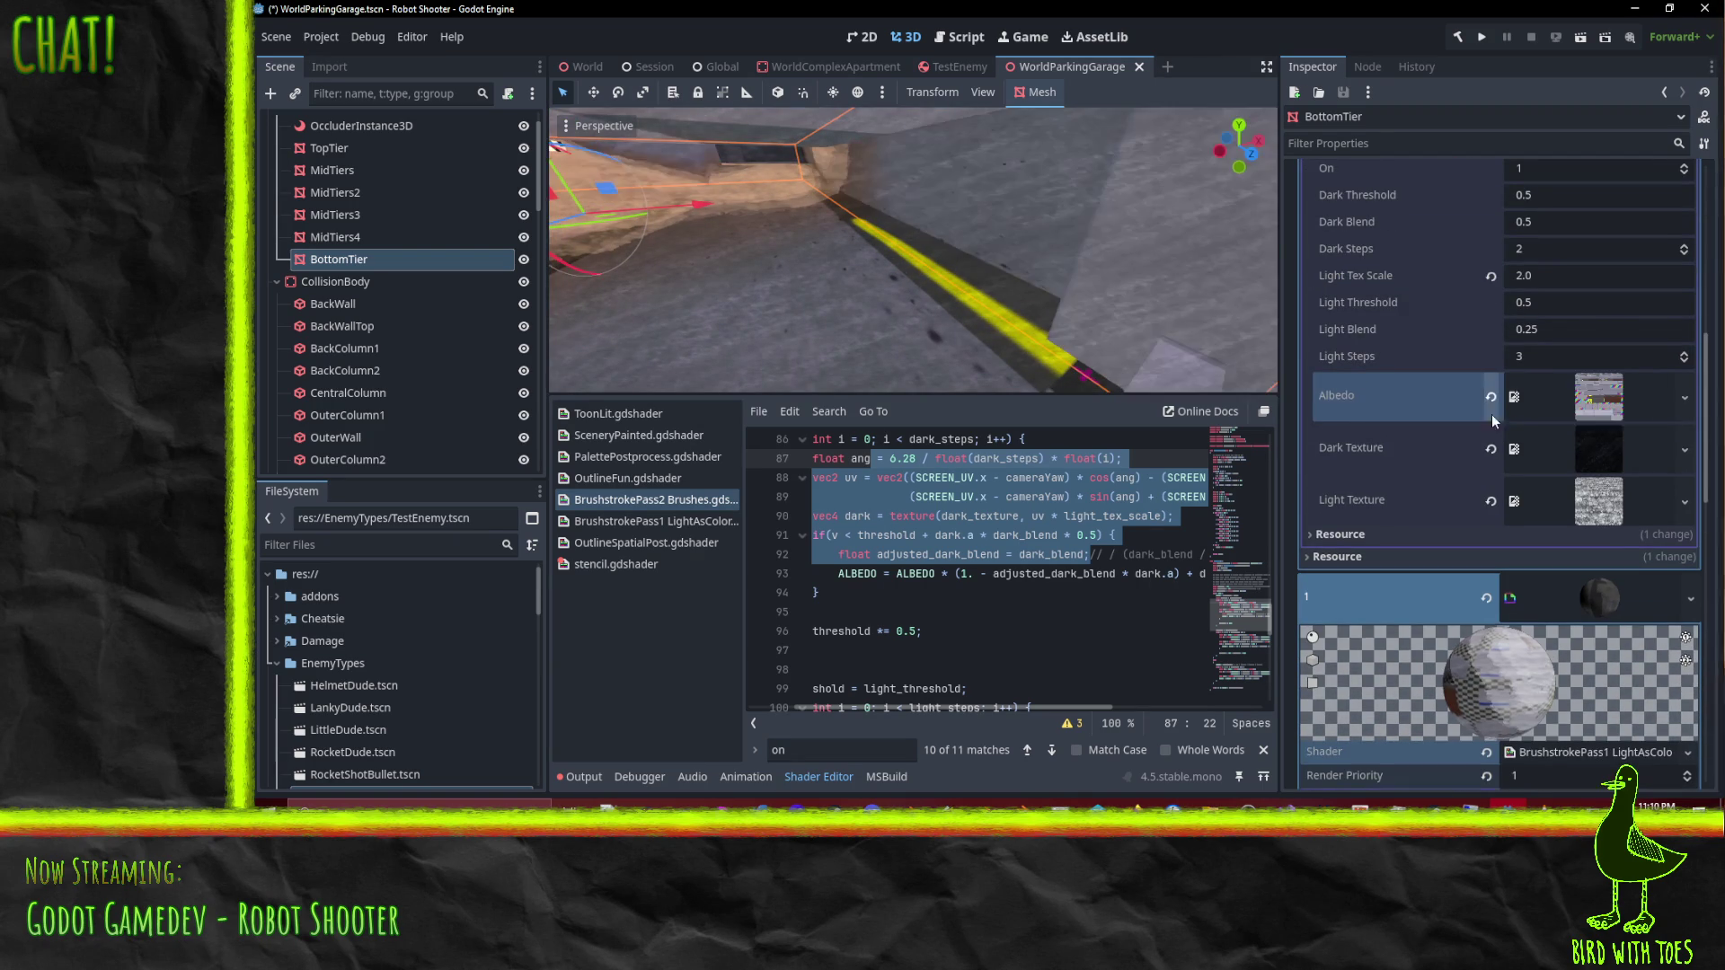
Step: Paste the copied black-and-white striped texture into the brush pass's Albedo and return the camera to BottomTier
{"action": "scroll", "coordinate": [1608, 397], "scroll_direction": "down", "scroll_amount": 5}
{"action": "scroll", "coordinate": [1587, 396], "scroll_direction": "down", "scroll_amount": 5}
{"action": "left_click", "coordinate": [1685, 534]}
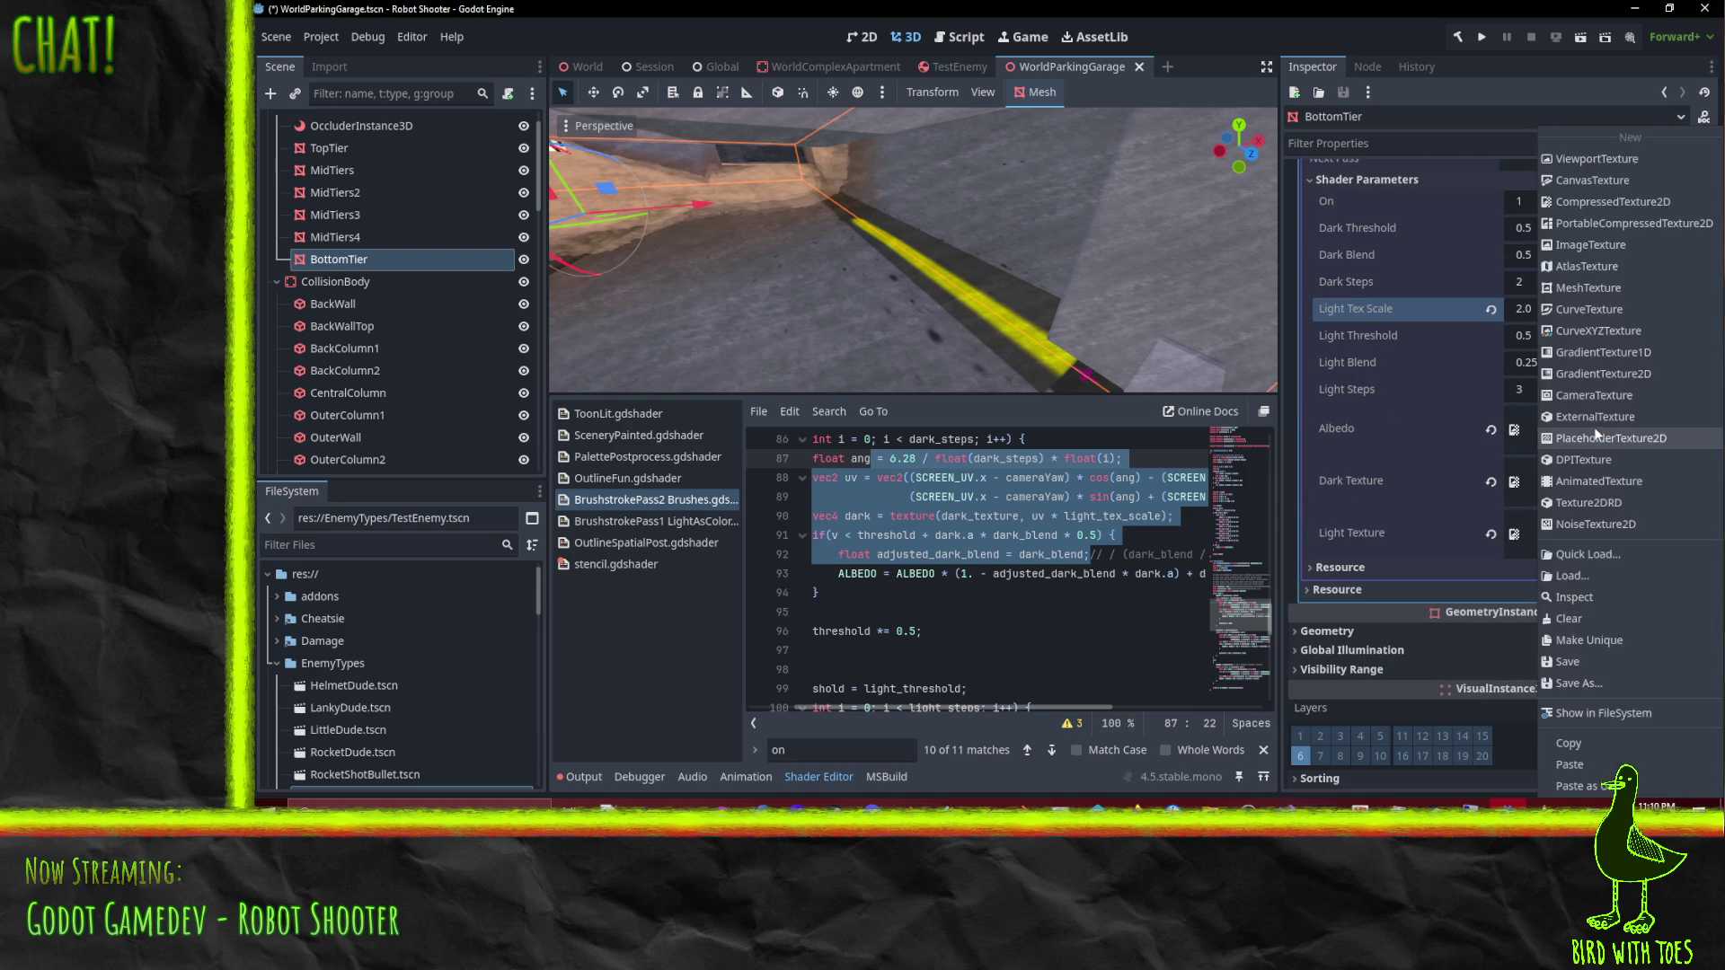
{"action": "left_click", "coordinate": [1572, 764]}
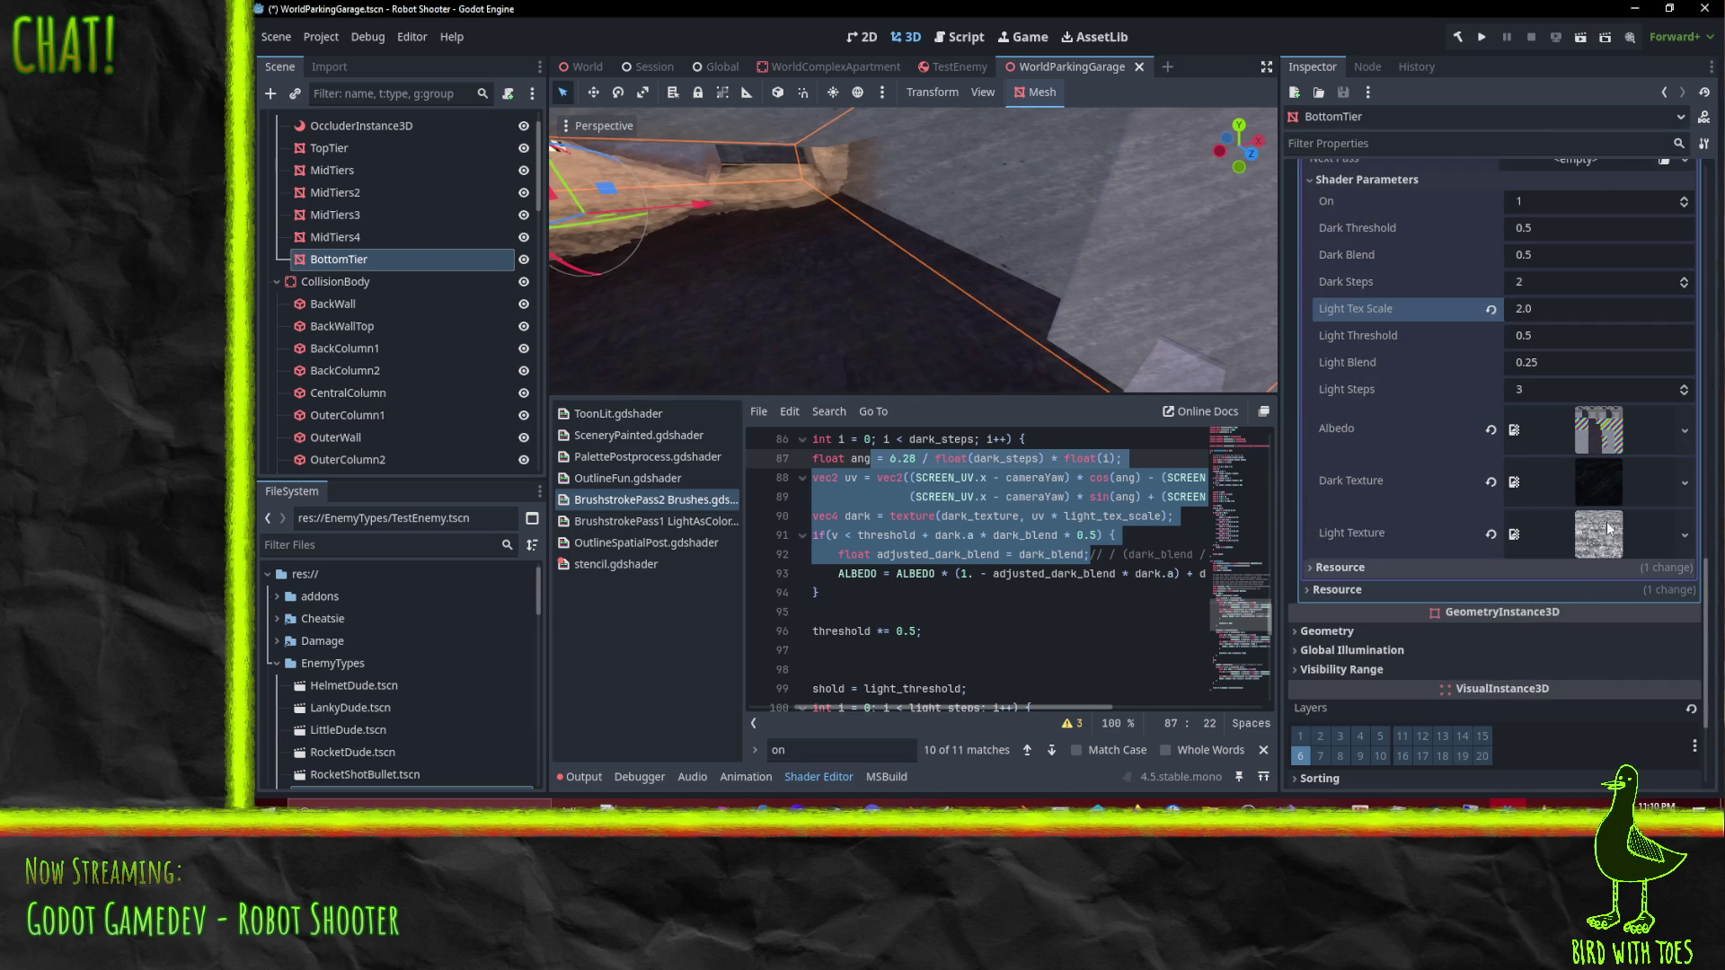
{"action": "scroll", "coordinate": [755, 286], "scroll_direction": "up", "scroll_amount": 2}
{"action": "mouse_move", "coordinate": [755, 286]}
{"action": "left_mouse_down"}
{"action": "mouse_move", "coordinate": [693, 266]}
{"action": "mouse_move", "coordinate": [796, 235]}
{"action": "mouse_move", "coordinate": [673, 240]}
{"action": "mouse_move", "coordinate": [843, 288]}
{"action": "mouse_move", "coordinate": [961, 378]}
{"action": "mouse_move", "coordinate": [823, 270]}
{"action": "mouse_move", "coordinate": [994, 278]}
{"action": "mouse_move", "coordinate": [975, 233]}
{"action": "mouse_move", "coordinate": [1118, 314]}
{"action": "mouse_move", "coordinate": [1140, 278]}
{"action": "mouse_move", "coordinate": [1233, 273]}
{"action": "mouse_move", "coordinate": [1049, 278]}
{"action": "mouse_move", "coordinate": [1112, 258]}
{"action": "mouse_move", "coordinate": [923, 257]}
{"action": "mouse_move", "coordinate": [735, 278]}
{"action": "mouse_move", "coordinate": [730, 296]}
{"action": "mouse_move", "coordinate": [747, 313]}
{"action": "mouse_move", "coordinate": [1107, 289]}
{"action": "mouse_move", "coordinate": [1028, 291]}
{"action": "left_mouse_up"}
{"action": "scroll", "coordinate": [1118, 315], "scroll_direction": "up", "scroll_amount": 2}
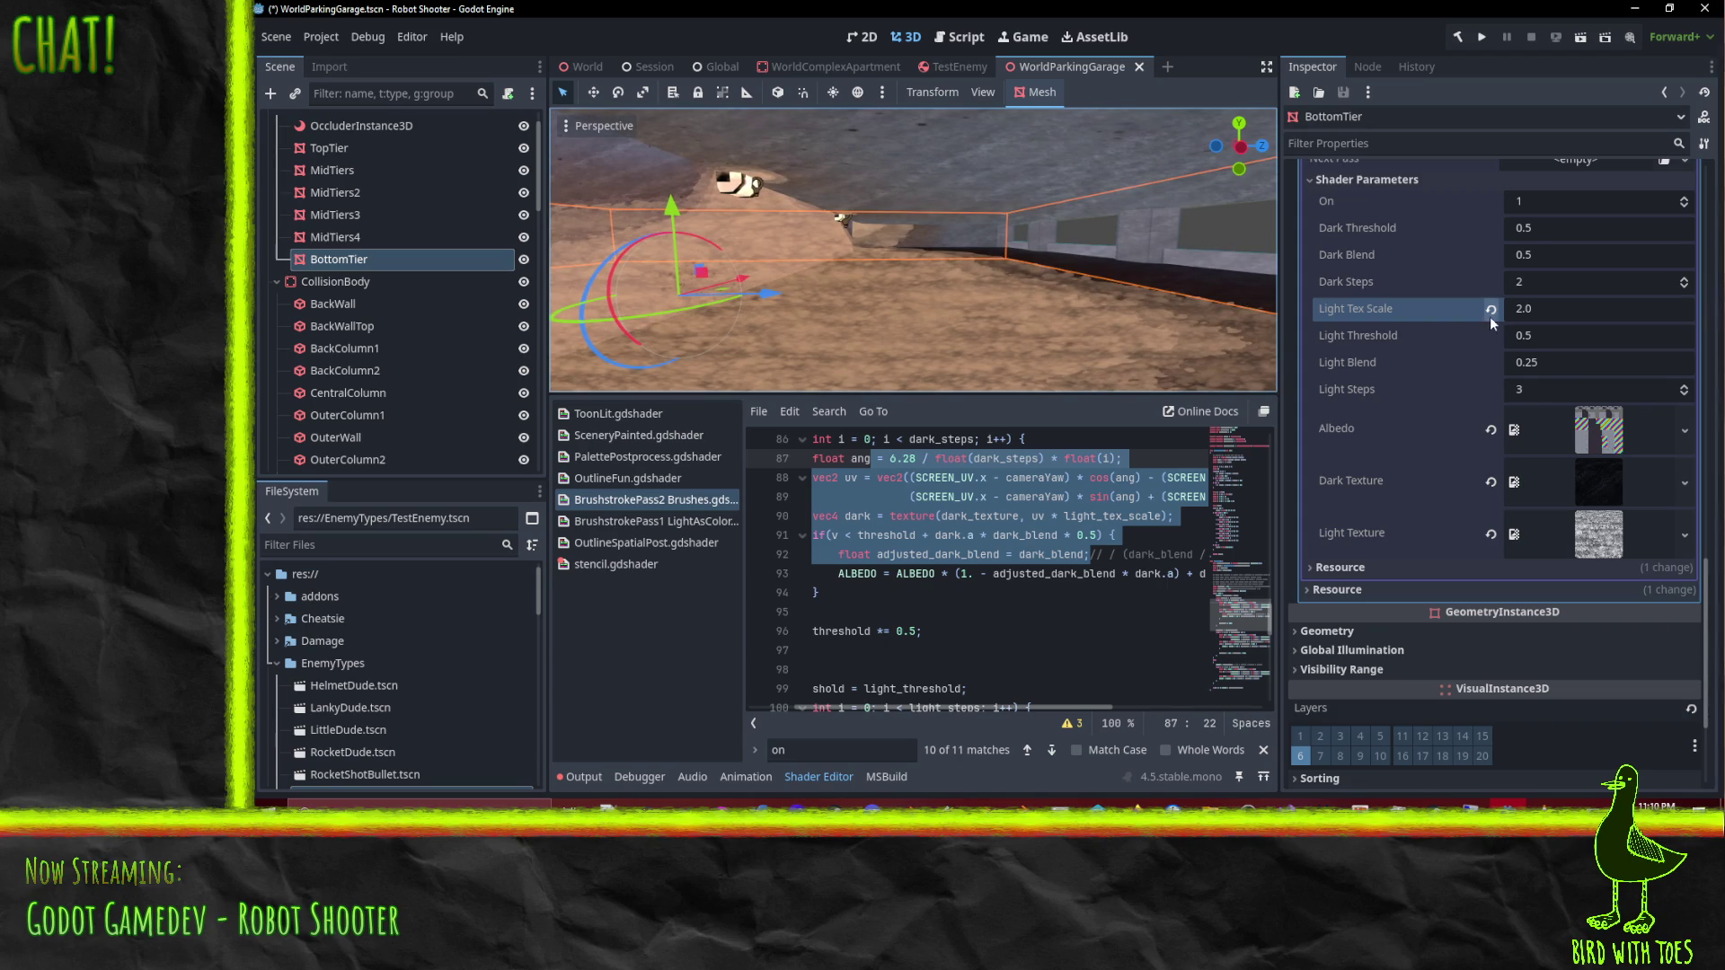
Step: Set the brush pass Light Threshold to 0.75 and Light Blend to 0.05, checking the shading
{"action": "left_click", "coordinate": [1568, 337]}
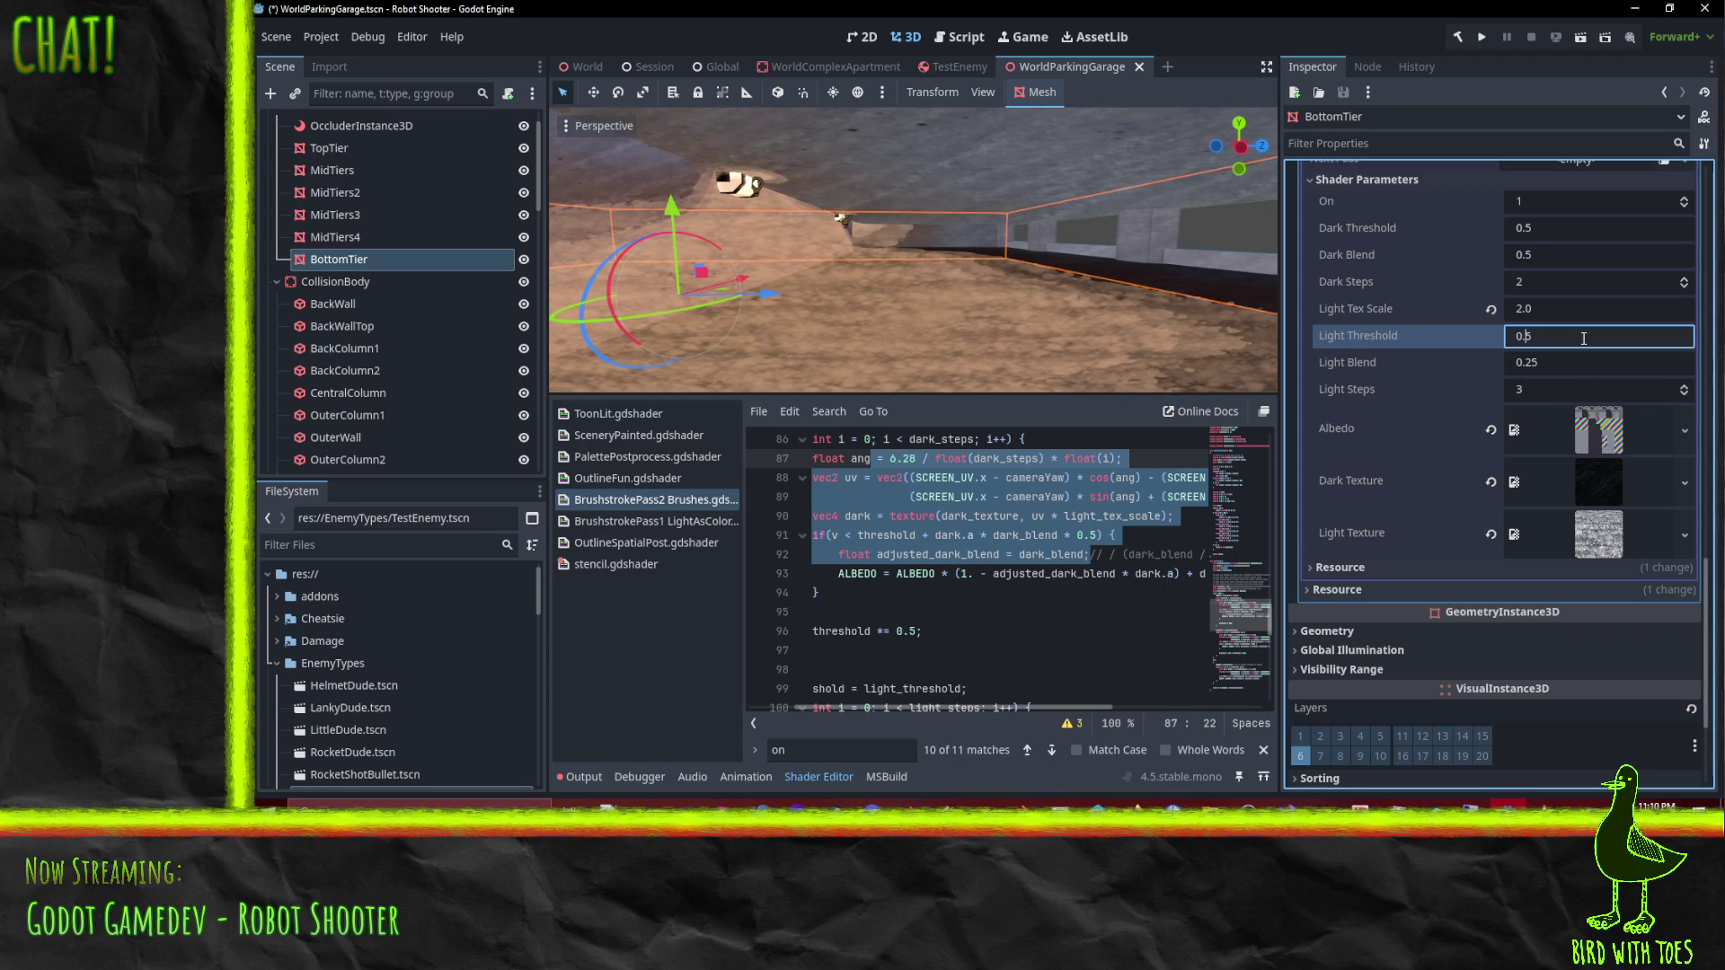
{"action": "type", "text": "0.75"}
{"action": "key", "text": "Return"}
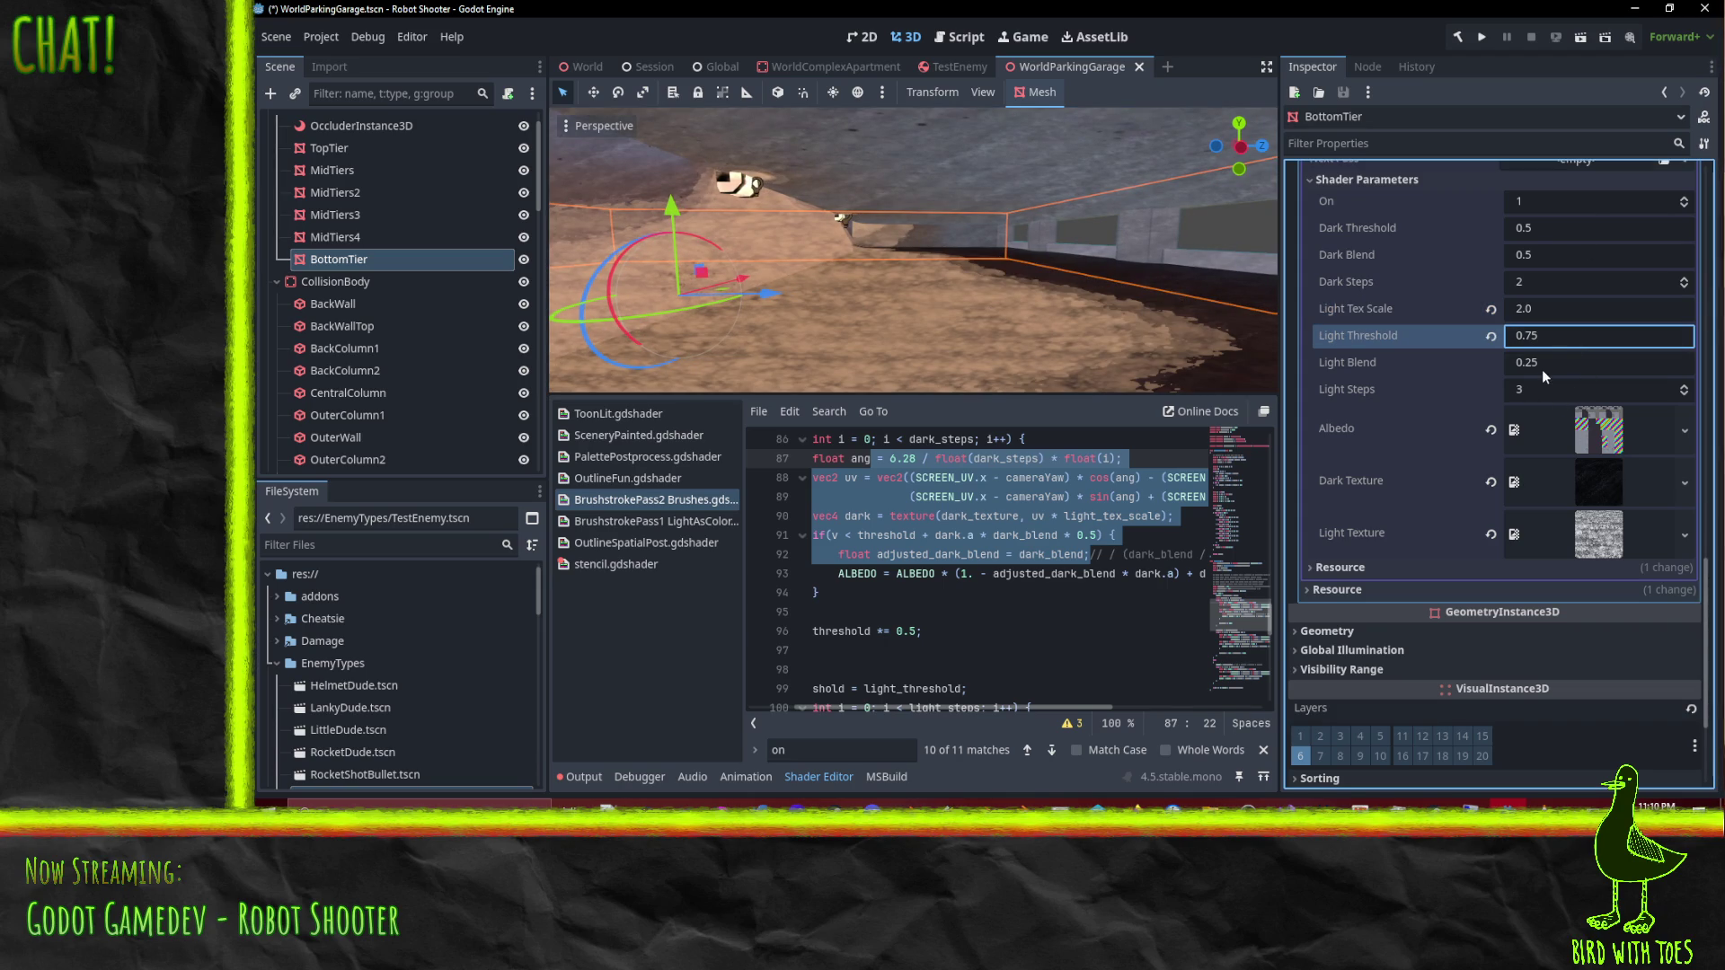
{"action": "left_click", "coordinate": [1544, 368]}
{"action": "type", "text": "1"}
{"action": "key", "text": "Return"}
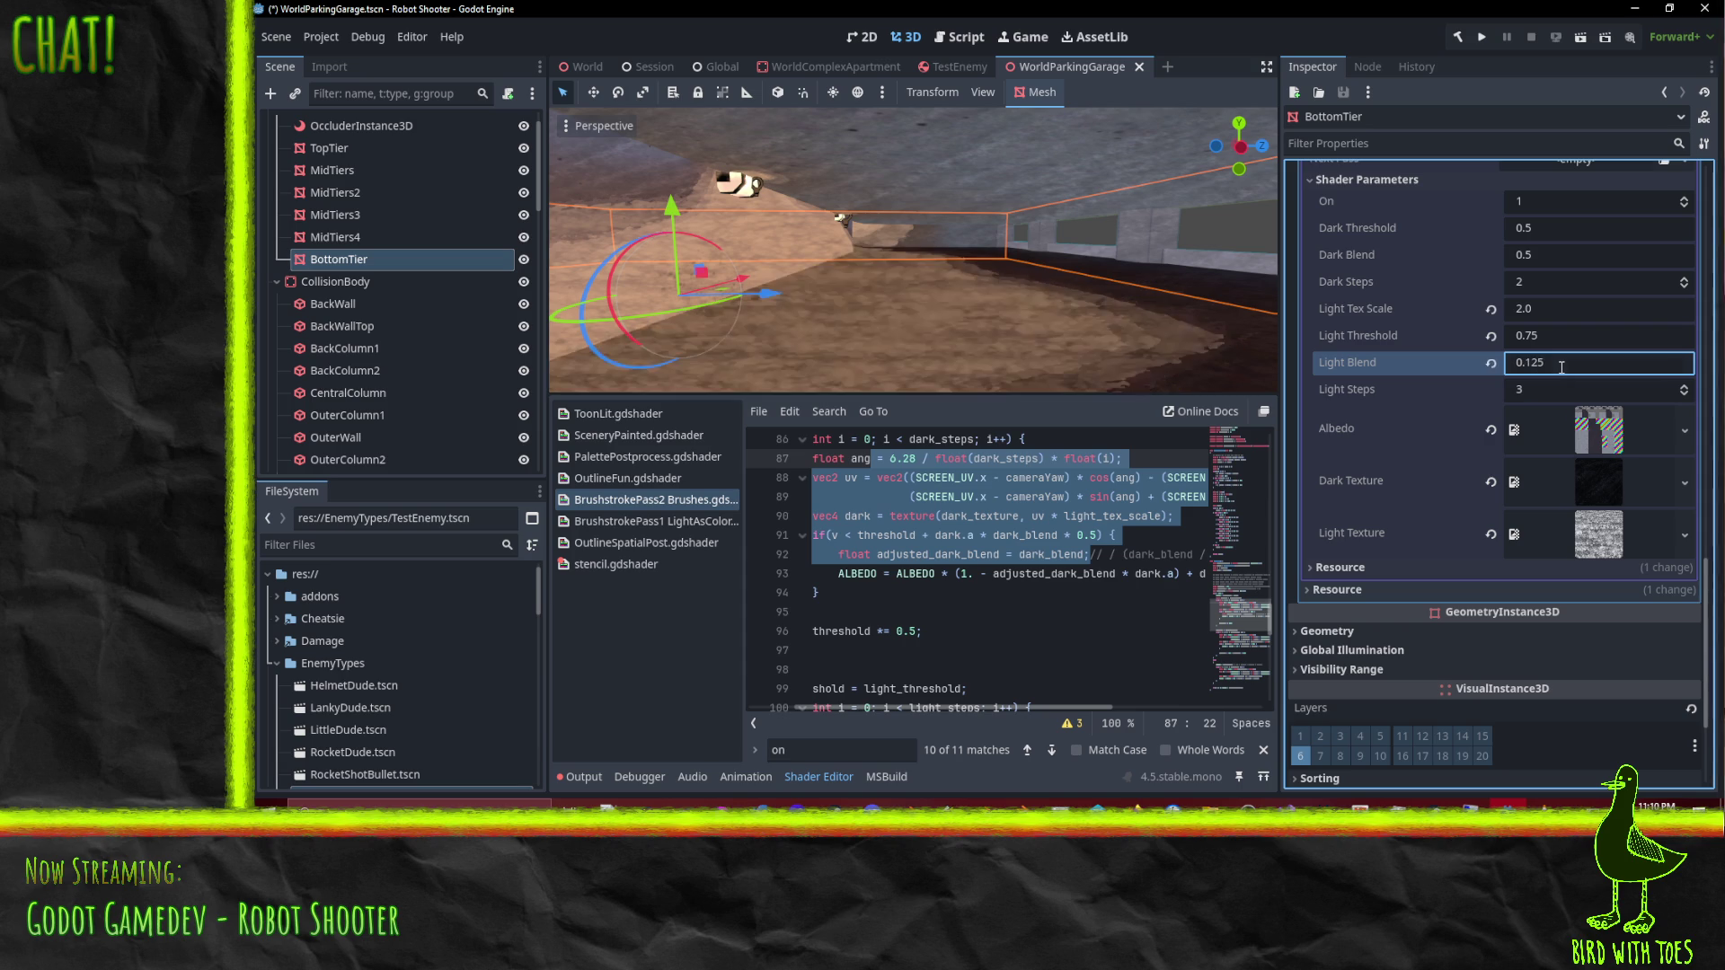
{"action": "mouse_move", "coordinate": [1096, 289]}
{"action": "left_mouse_down"}
{"action": "mouse_move", "coordinate": [1010, 248]}
{"action": "mouse_move", "coordinate": [832, 271]}
{"action": "mouse_move", "coordinate": [907, 270]}
{"action": "left_mouse_up"}
{"action": "left_click", "coordinate": [1582, 363]}
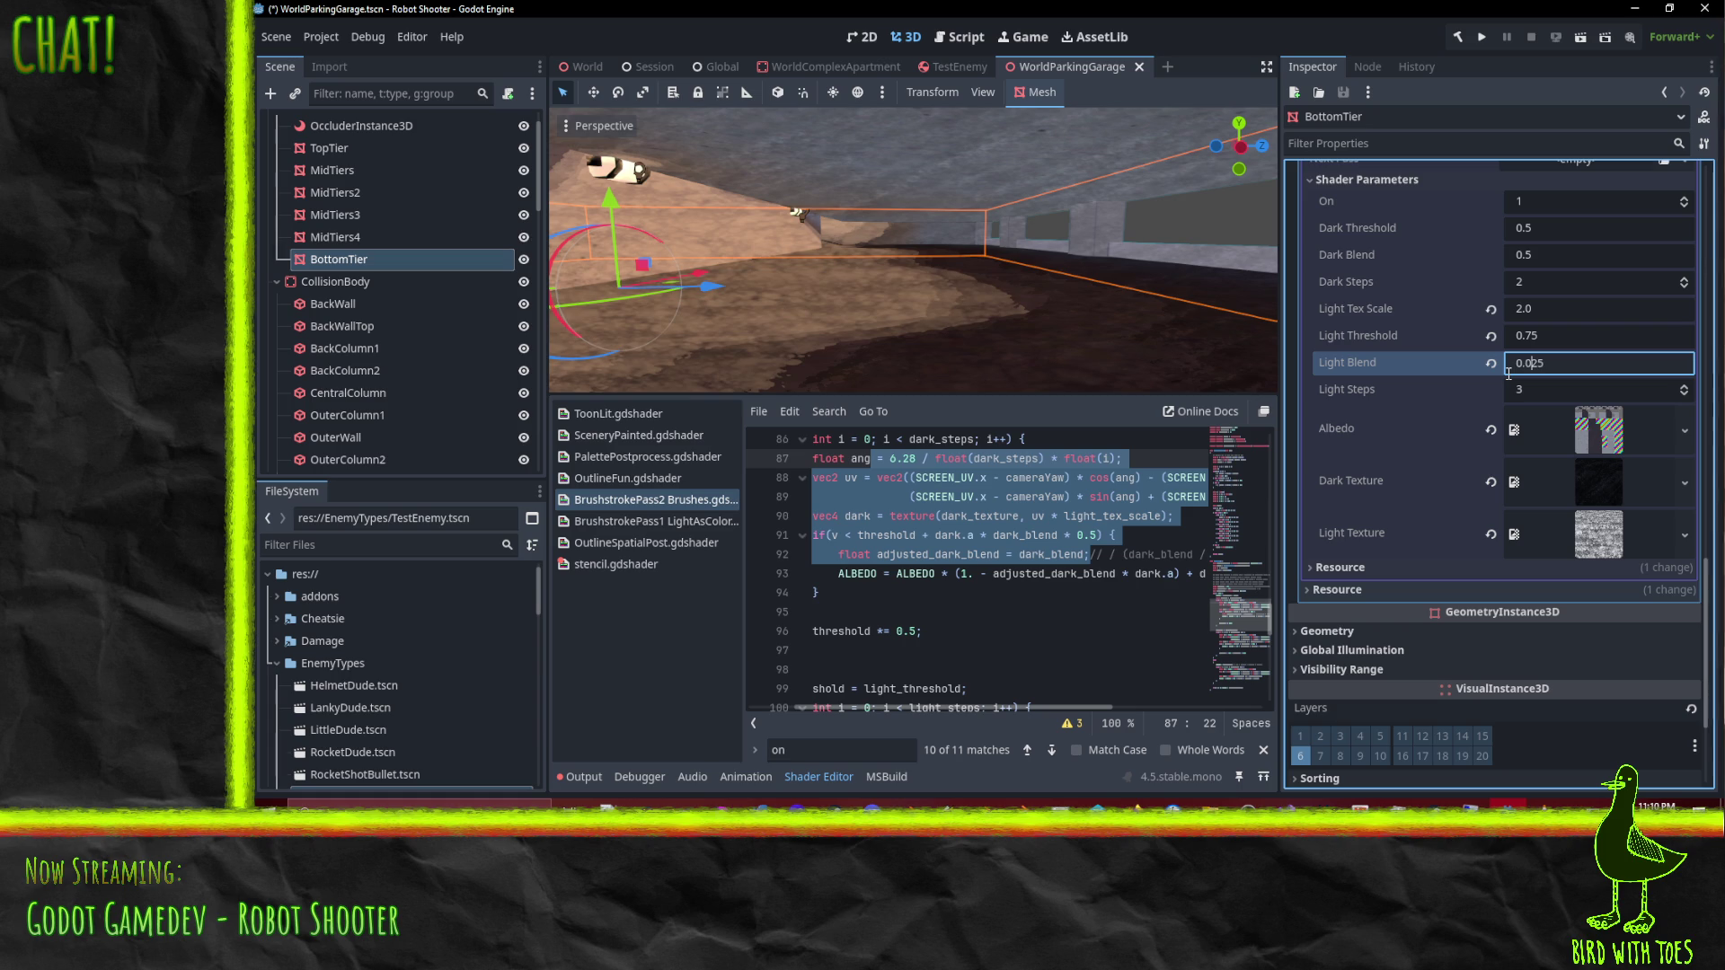
{"action": "key", "text": "Delete"}
{"action": "mouse_move", "coordinate": [684, 237]}
{"action": "left_mouse_down"}
{"action": "mouse_move", "coordinate": [748, 192]}
{"action": "mouse_move", "coordinate": [724, 243]}
{"action": "mouse_move", "coordinate": [595, 264]}
{"action": "mouse_move", "coordinate": [1249, 256]}
{"action": "left_mouse_up"}
{"action": "mouse_move", "coordinate": [700, 207]}
{"action": "left_mouse_down"}
{"action": "mouse_move", "coordinate": [844, 261]}
{"action": "mouse_move", "coordinate": [887, 361]}
{"action": "mouse_move", "coordinate": [915, 171]}
{"action": "mouse_move", "coordinate": [901, 347]}
{"action": "mouse_move", "coordinate": [896, 111]}
{"action": "mouse_move", "coordinate": [880, 251]}
{"action": "mouse_move", "coordinate": [848, 326]}
{"action": "mouse_move", "coordinate": [837, 168]}
{"action": "mouse_move", "coordinate": [1032, 209]}
{"action": "mouse_move", "coordinate": [726, 186]}
{"action": "mouse_move", "coordinate": [1263, 173]}
{"action": "mouse_move", "coordinate": [1215, 171]}
{"action": "mouse_move", "coordinate": [1151, 116]}
{"action": "mouse_move", "coordinate": [1227, 277]}
{"action": "mouse_move", "coordinate": [1232, 383]}
{"action": "mouse_move", "coordinate": [1262, 181]}
{"action": "mouse_move", "coordinate": [1258, 240]}
{"action": "mouse_move", "coordinate": [557, 205]}
{"action": "mouse_move", "coordinate": [1111, 301]}
{"action": "left_mouse_up"}
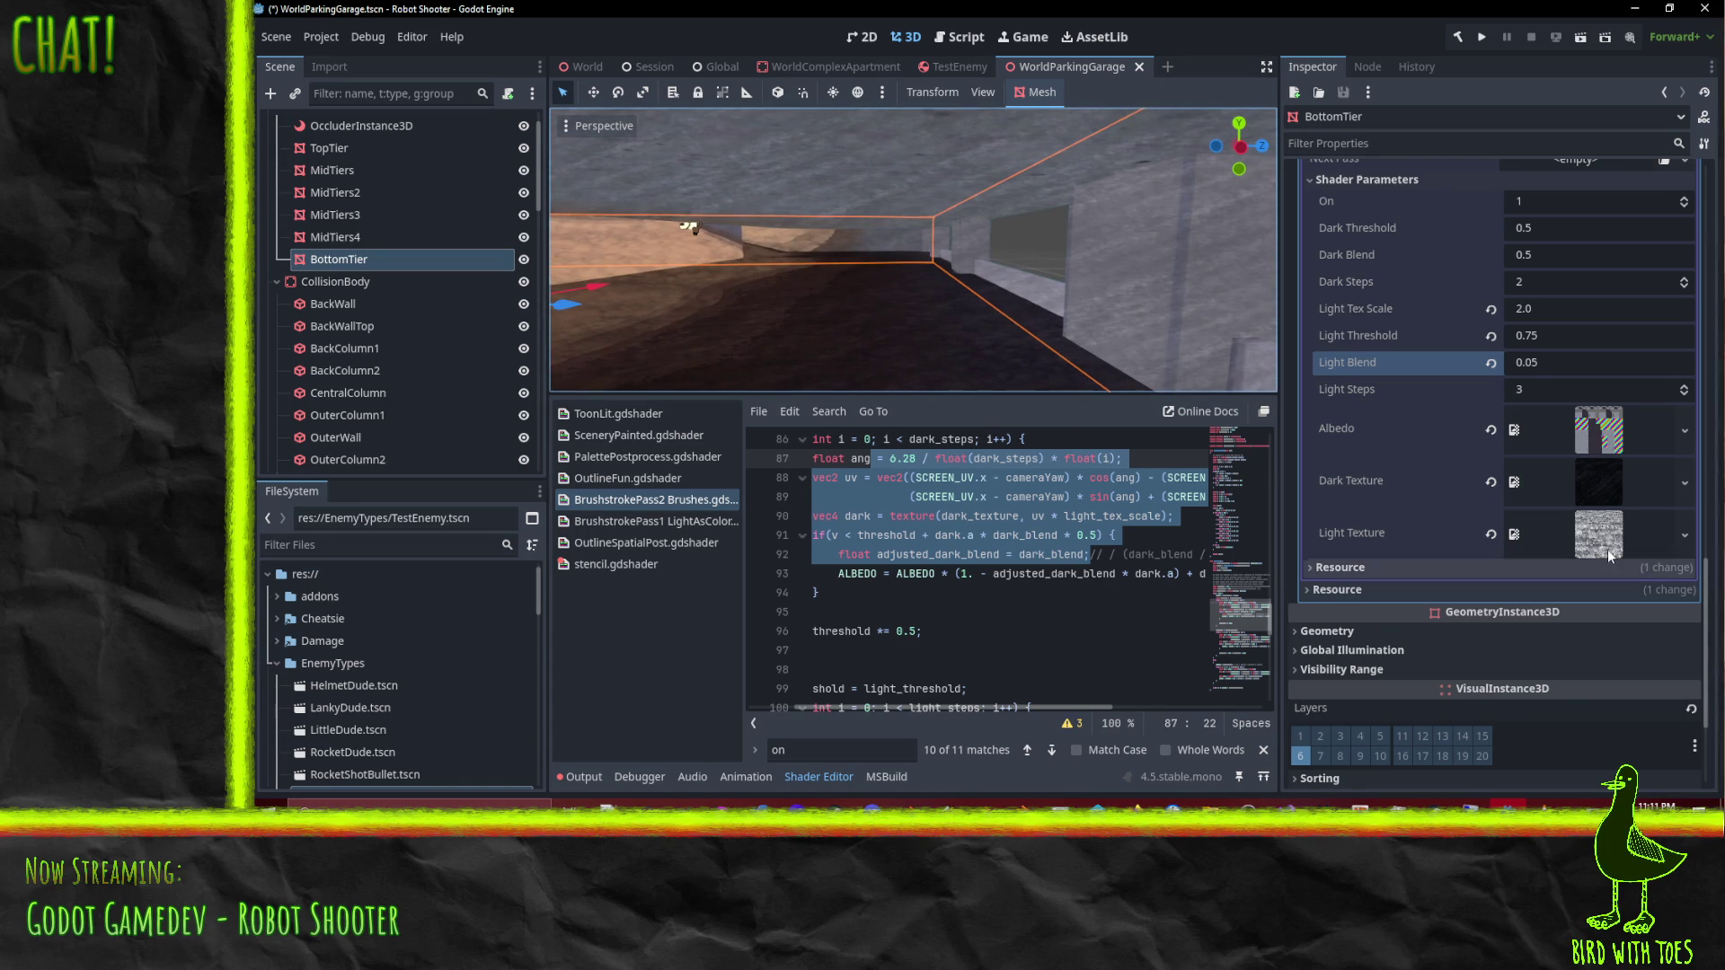
Step: Step BottomTier's brush pass Dark Steps up to 4 and view the bottom tier
{"action": "scroll", "coordinate": [1599, 575], "scroll_direction": "up", "scroll_amount": 3}
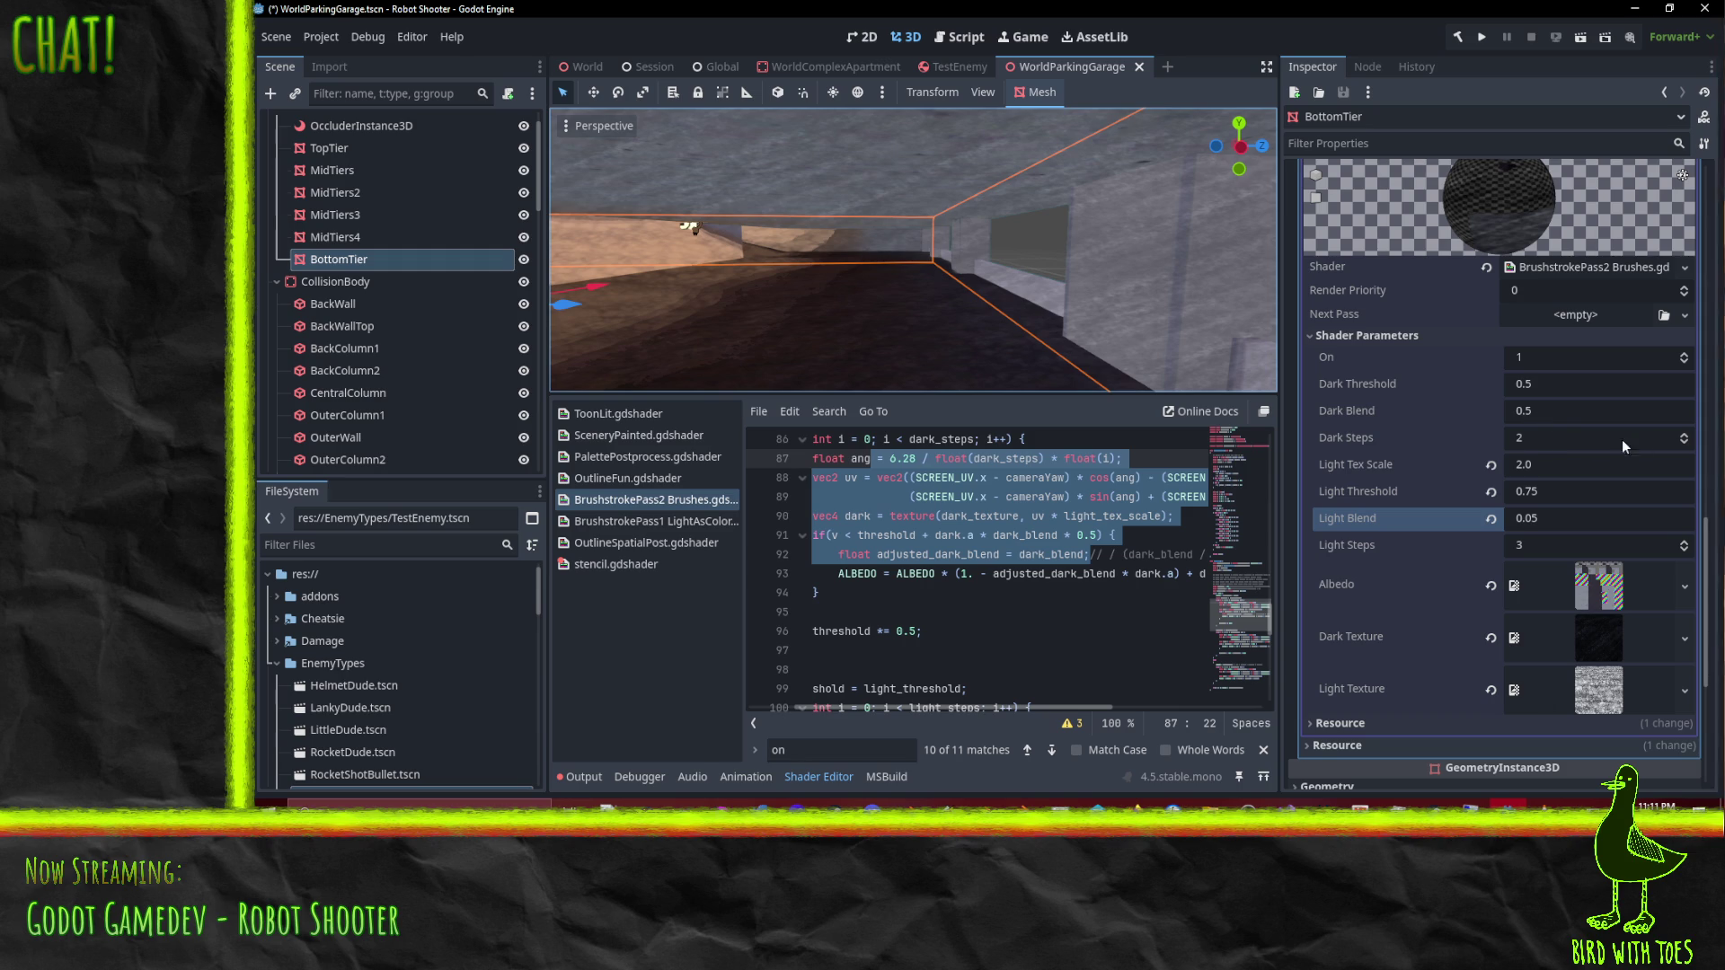
{"action": "left_click", "coordinate": [1685, 437]}
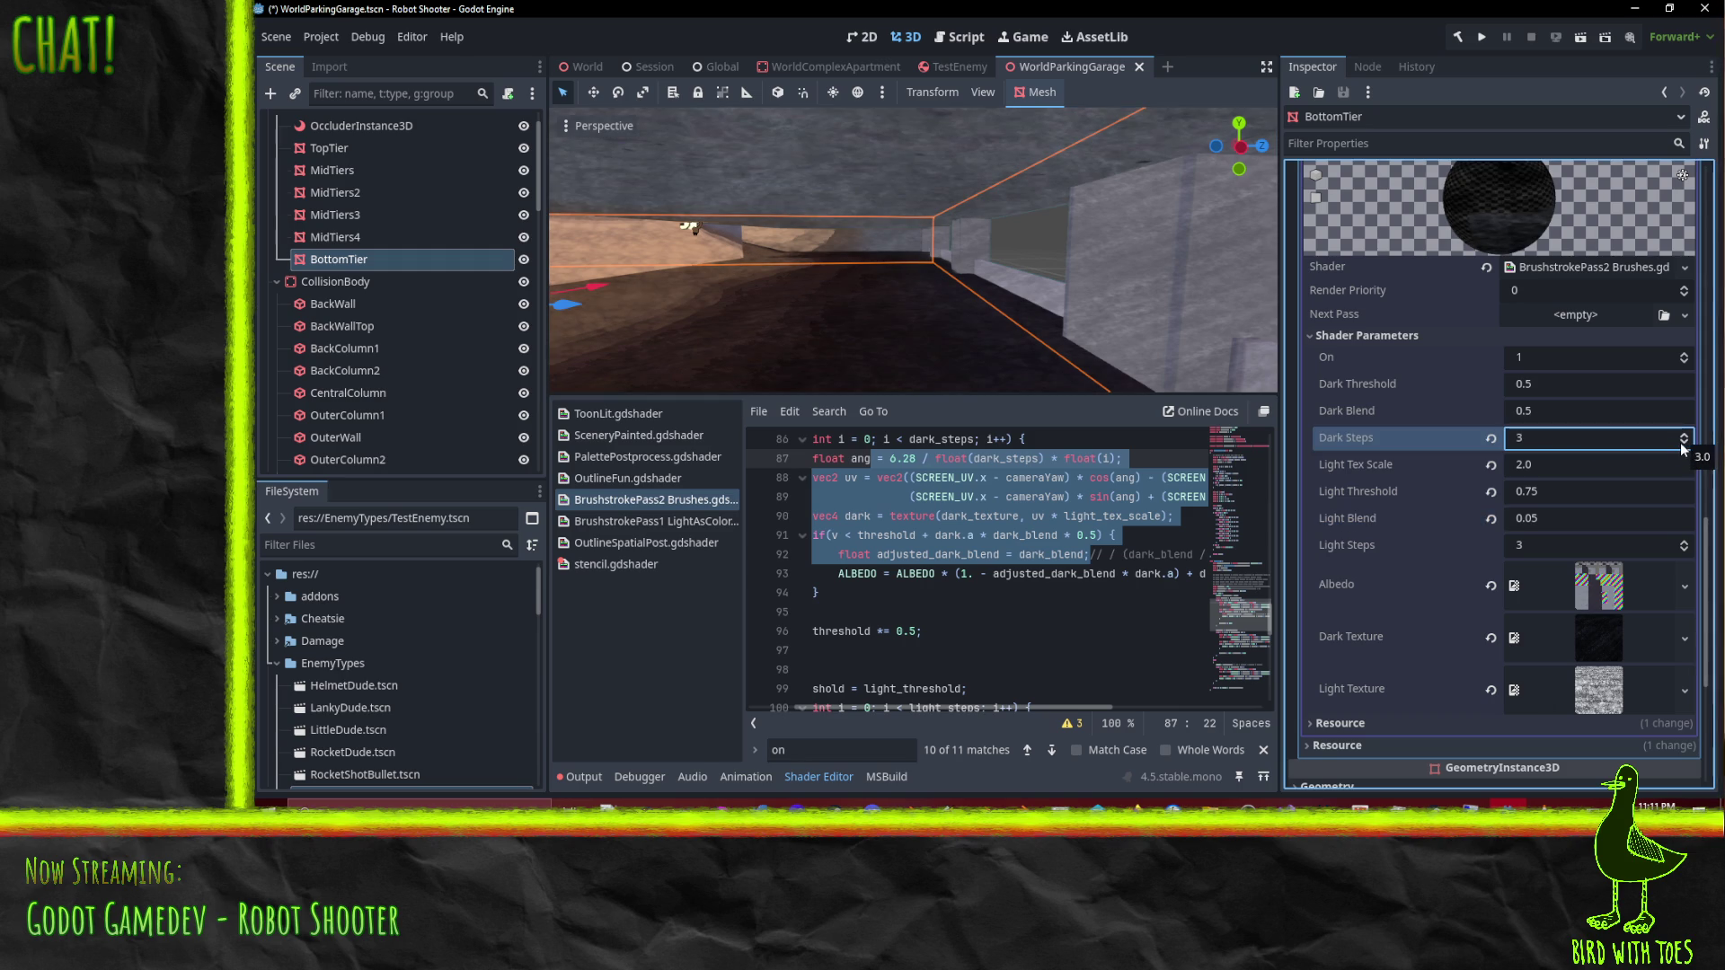
{"action": "left_click_drag", "start_coordinate": [988, 270], "coordinate": [1007, 266]}
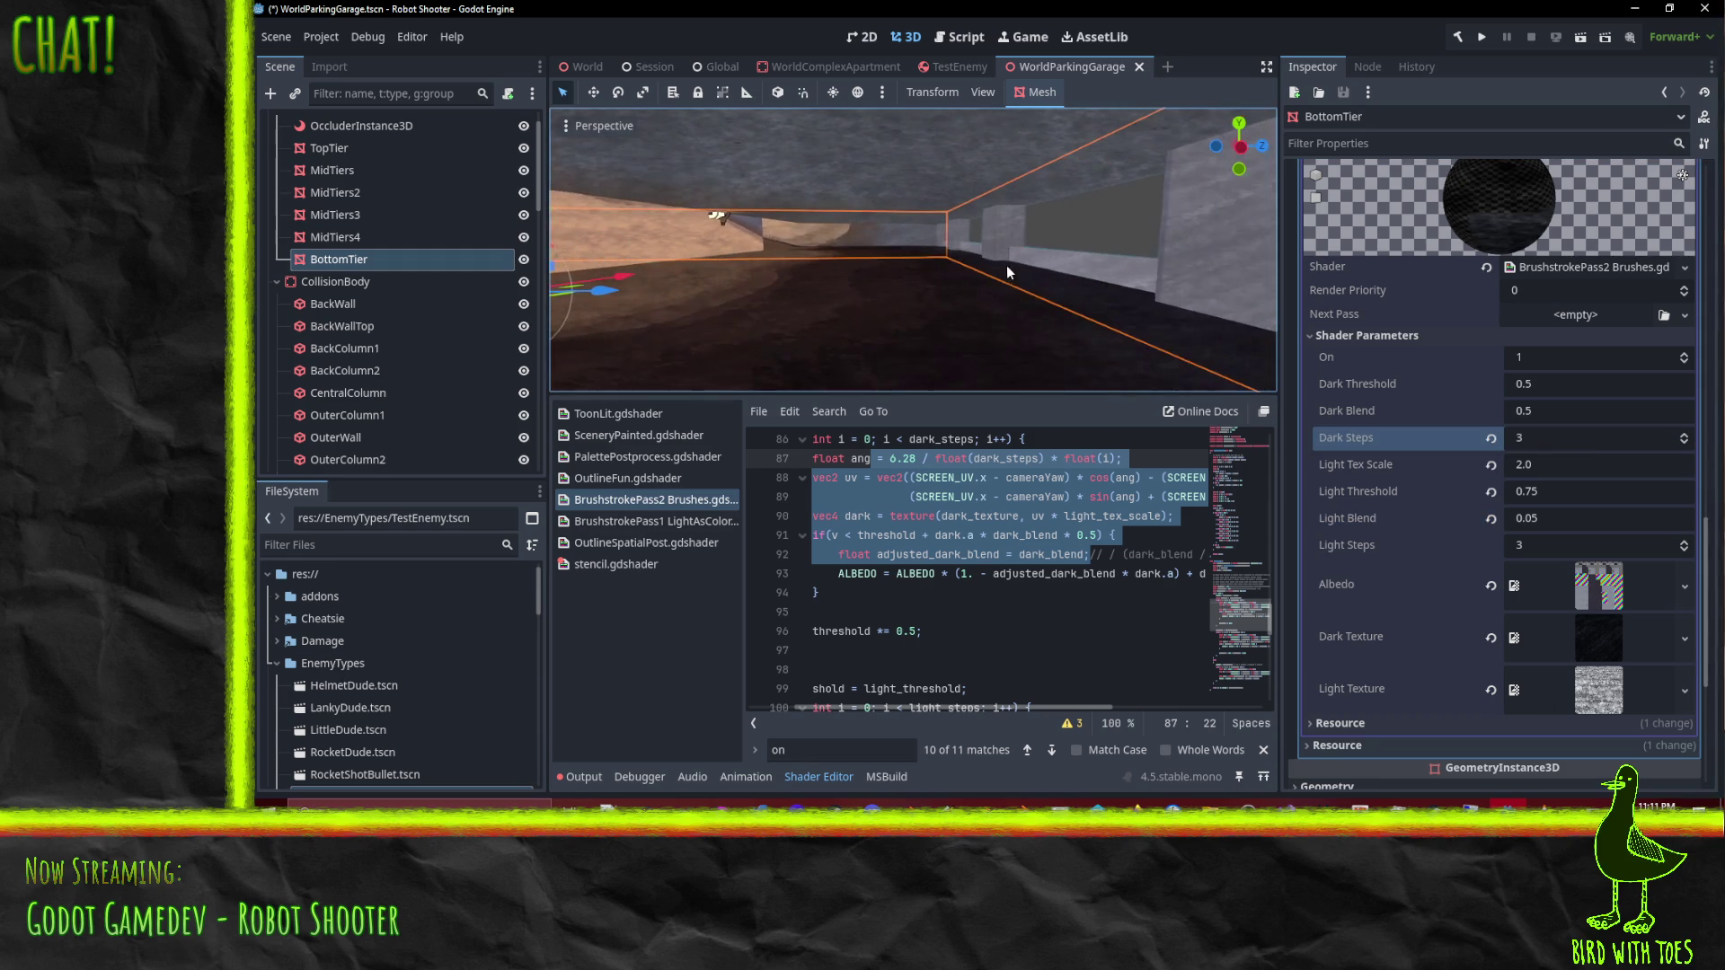
{"action": "scroll", "coordinate": [1586, 439], "scroll_direction": "down", "scroll_amount": 5}
{"action": "scroll", "coordinate": [1587, 381], "scroll_direction": "up", "scroll_amount": 2}
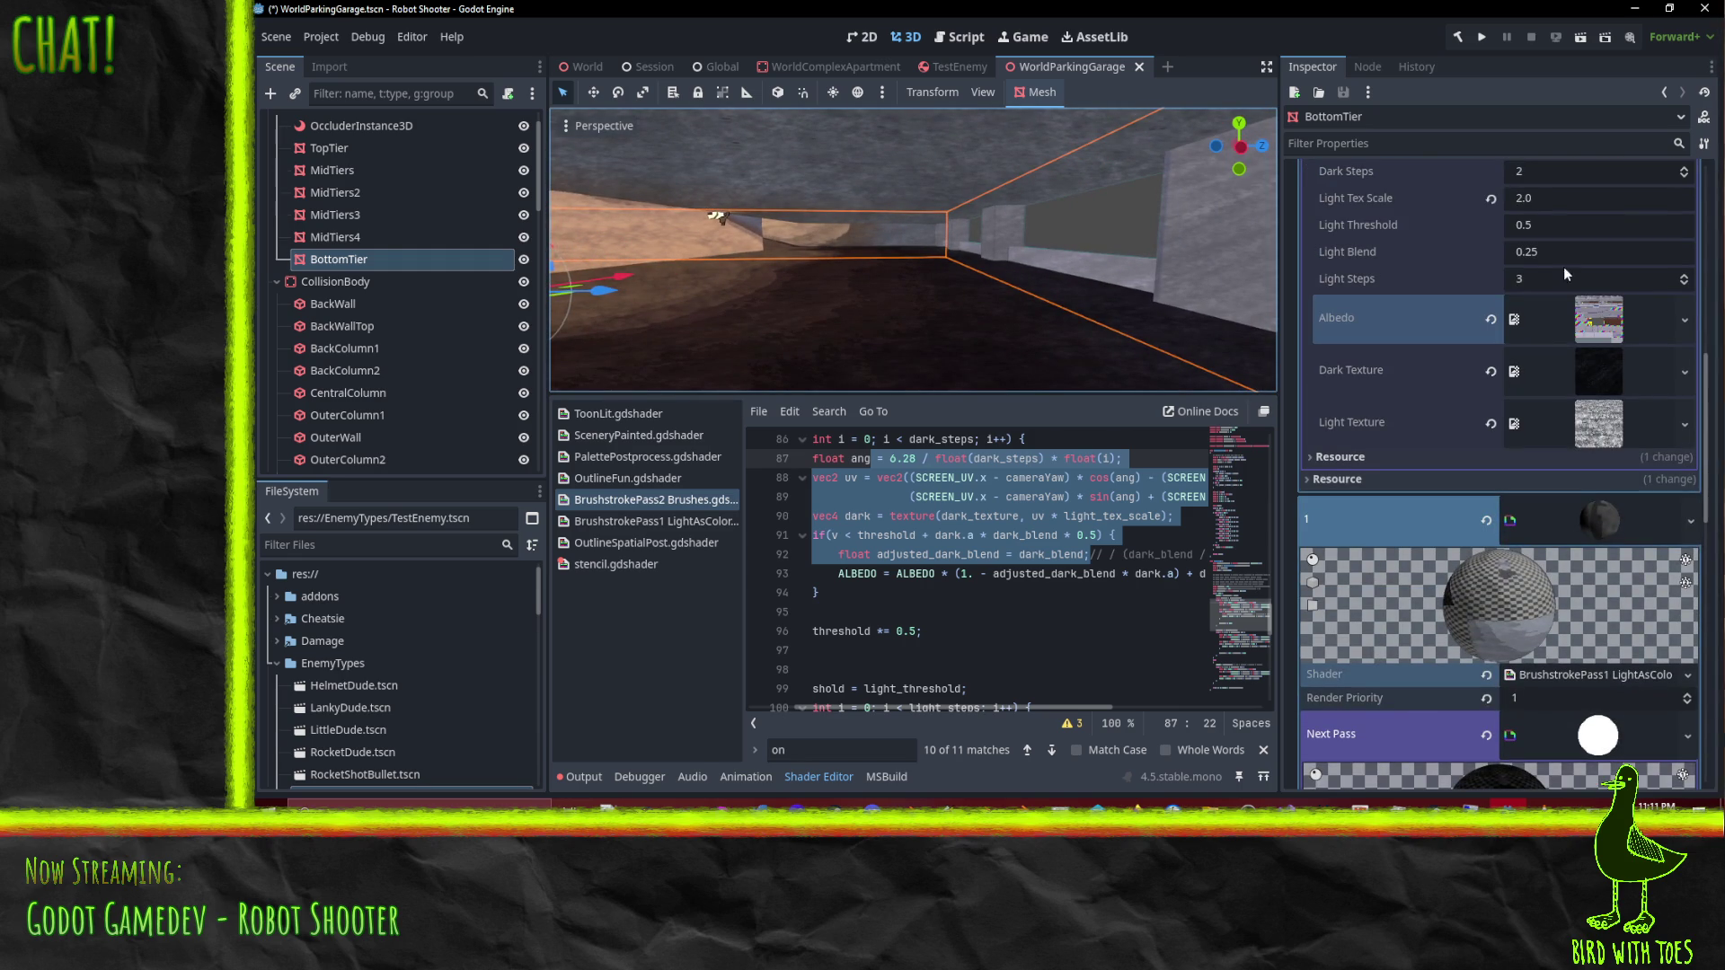
{"action": "scroll", "coordinate": [1671, 373], "scroll_direction": "up", "scroll_amount": 3}
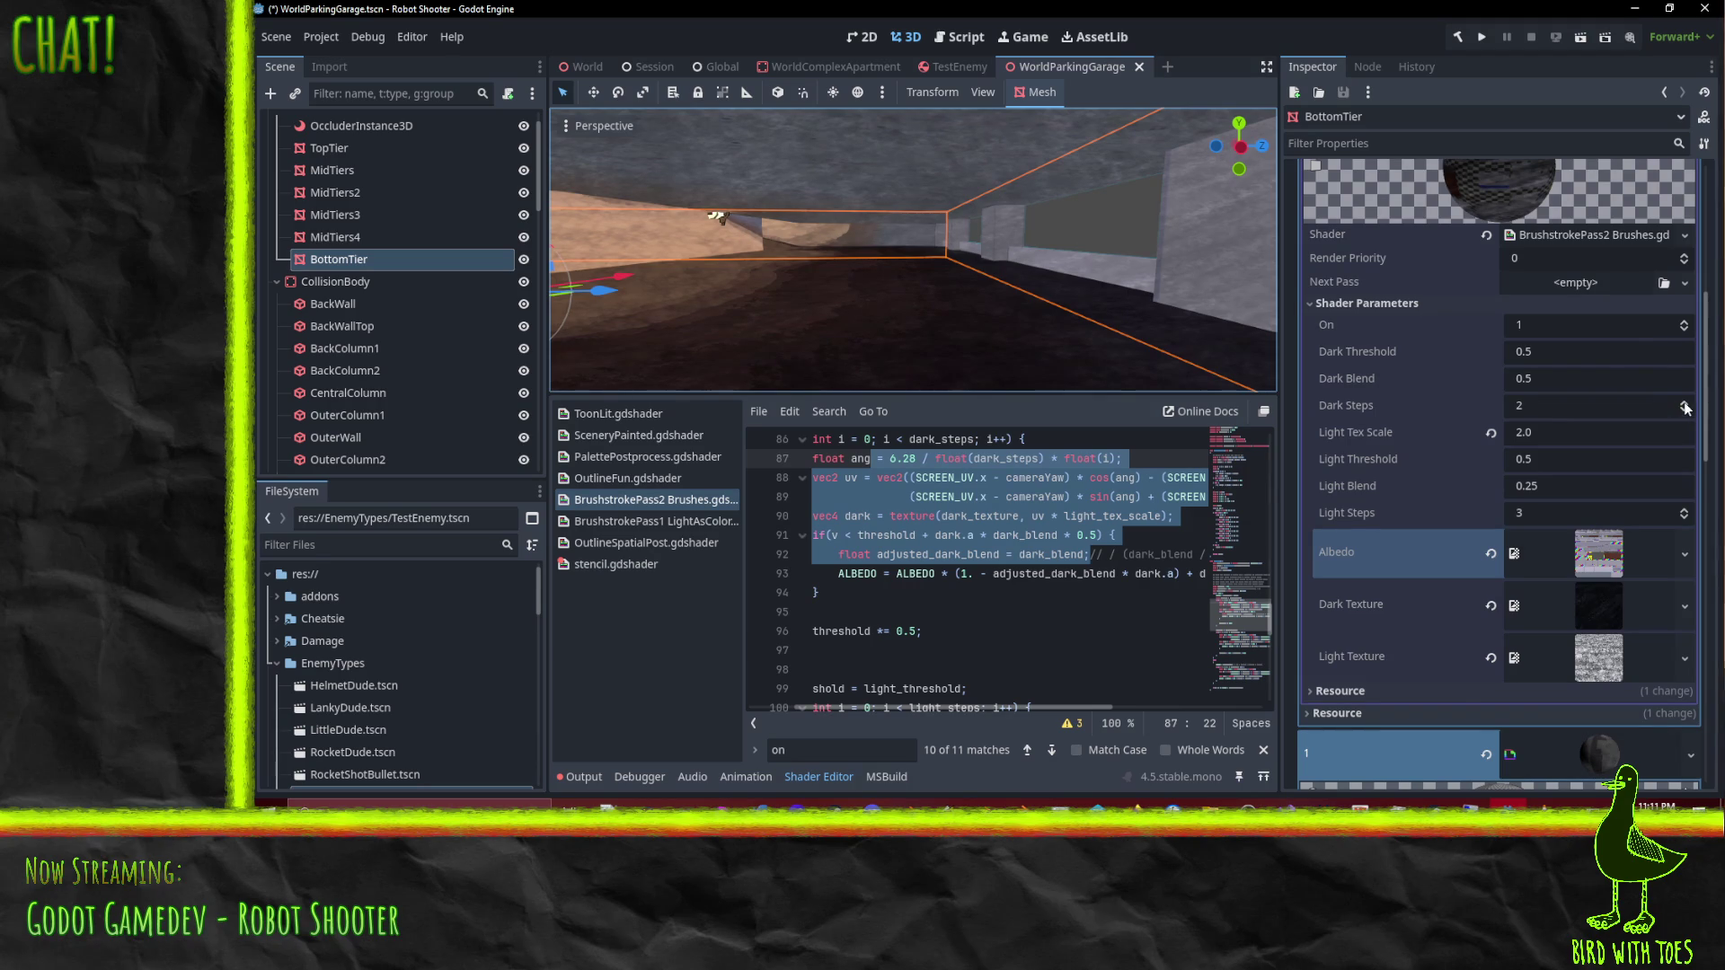
{"action": "left_click", "coordinate": [1685, 403]}
{"action": "left_click", "coordinate": [1684, 404]}
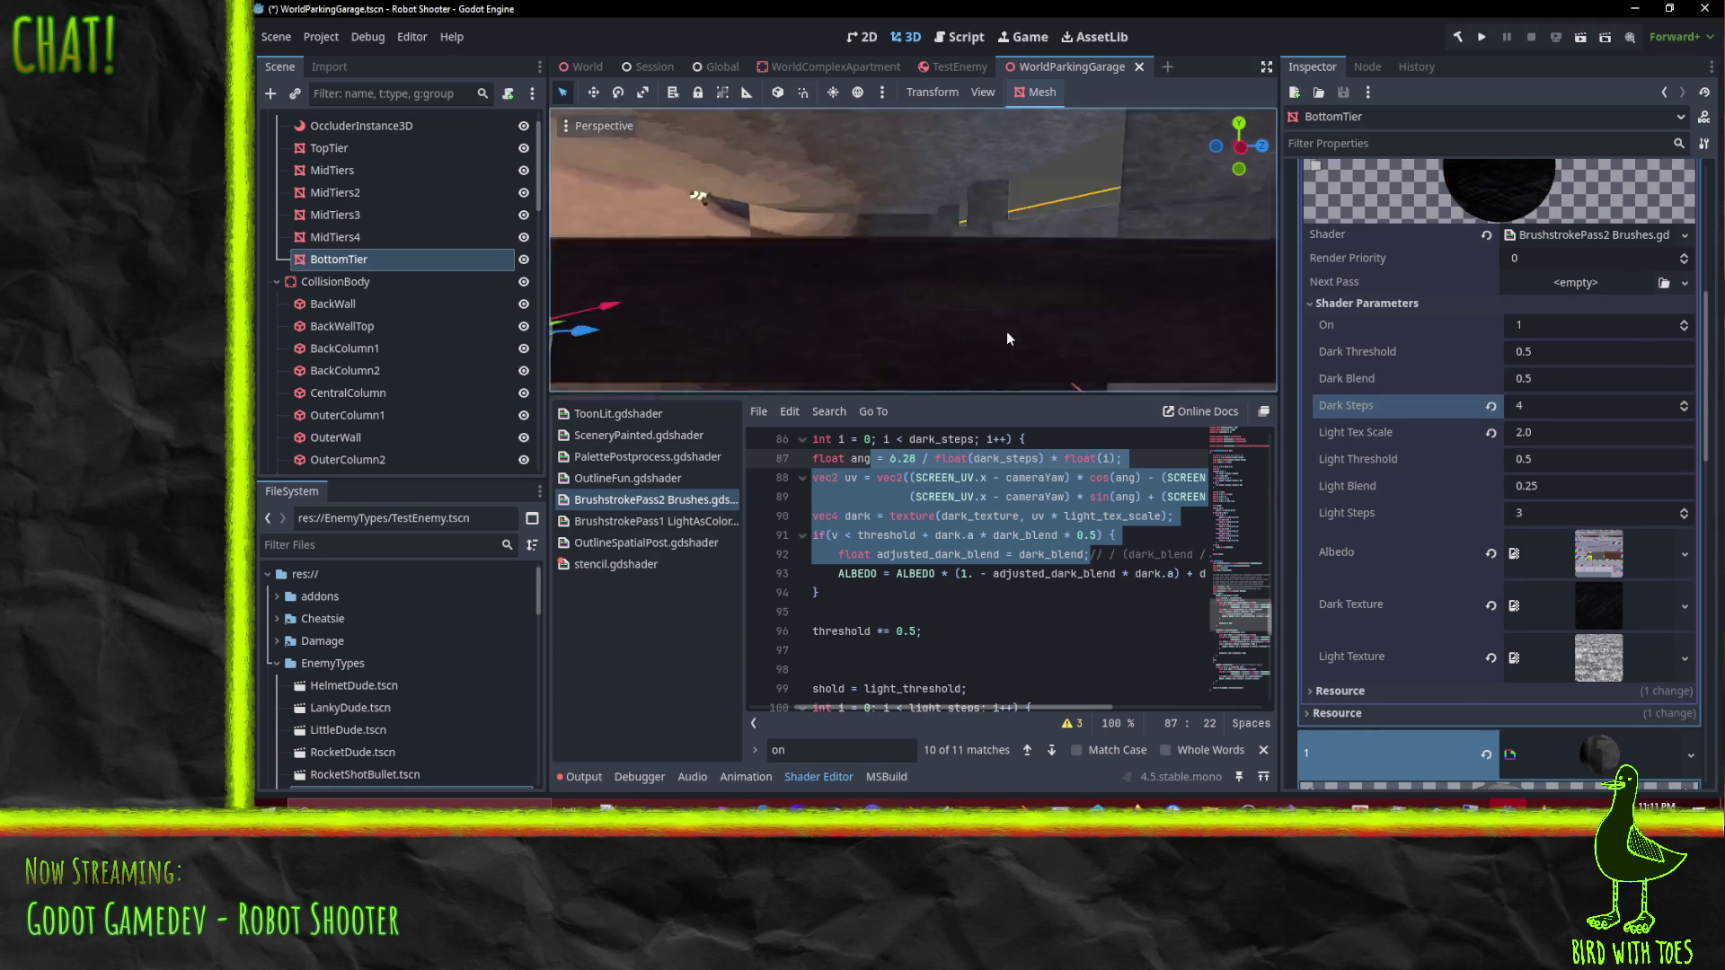
{"action": "mouse_move", "coordinate": [971, 367]}
{"action": "left_mouse_down"}
{"action": "mouse_move", "coordinate": [924, 246]}
{"action": "mouse_move", "coordinate": [982, 239]}
{"action": "mouse_move", "coordinate": [987, 265]}
{"action": "mouse_move", "coordinate": [1025, 273]}
{"action": "left_mouse_up"}
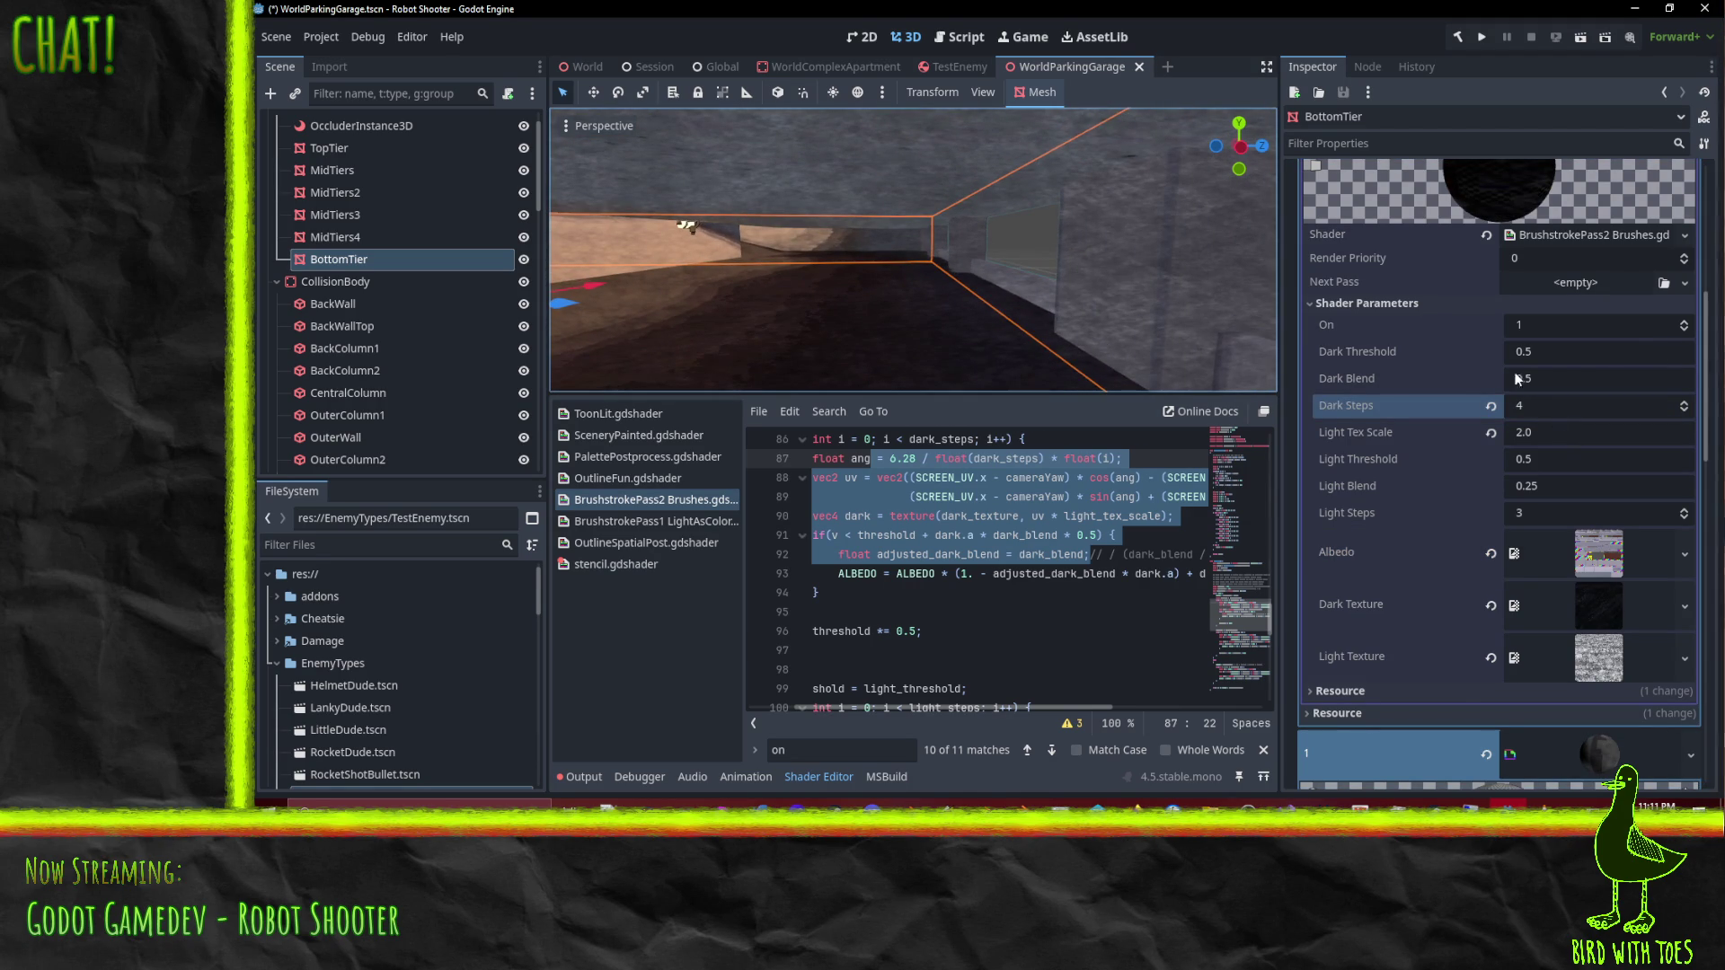
{"action": "mouse_move", "coordinate": [926, 221]}
{"action": "left_mouse_down"}
{"action": "mouse_move", "coordinate": [897, 337]}
{"action": "mouse_move", "coordinate": [906, 186]}
{"action": "mouse_move", "coordinate": [926, 169]}
{"action": "mouse_move", "coordinate": [973, 230]}
{"action": "mouse_move", "coordinate": [958, 337]}
{"action": "mouse_move", "coordinate": [921, 191]}
{"action": "left_mouse_up"}
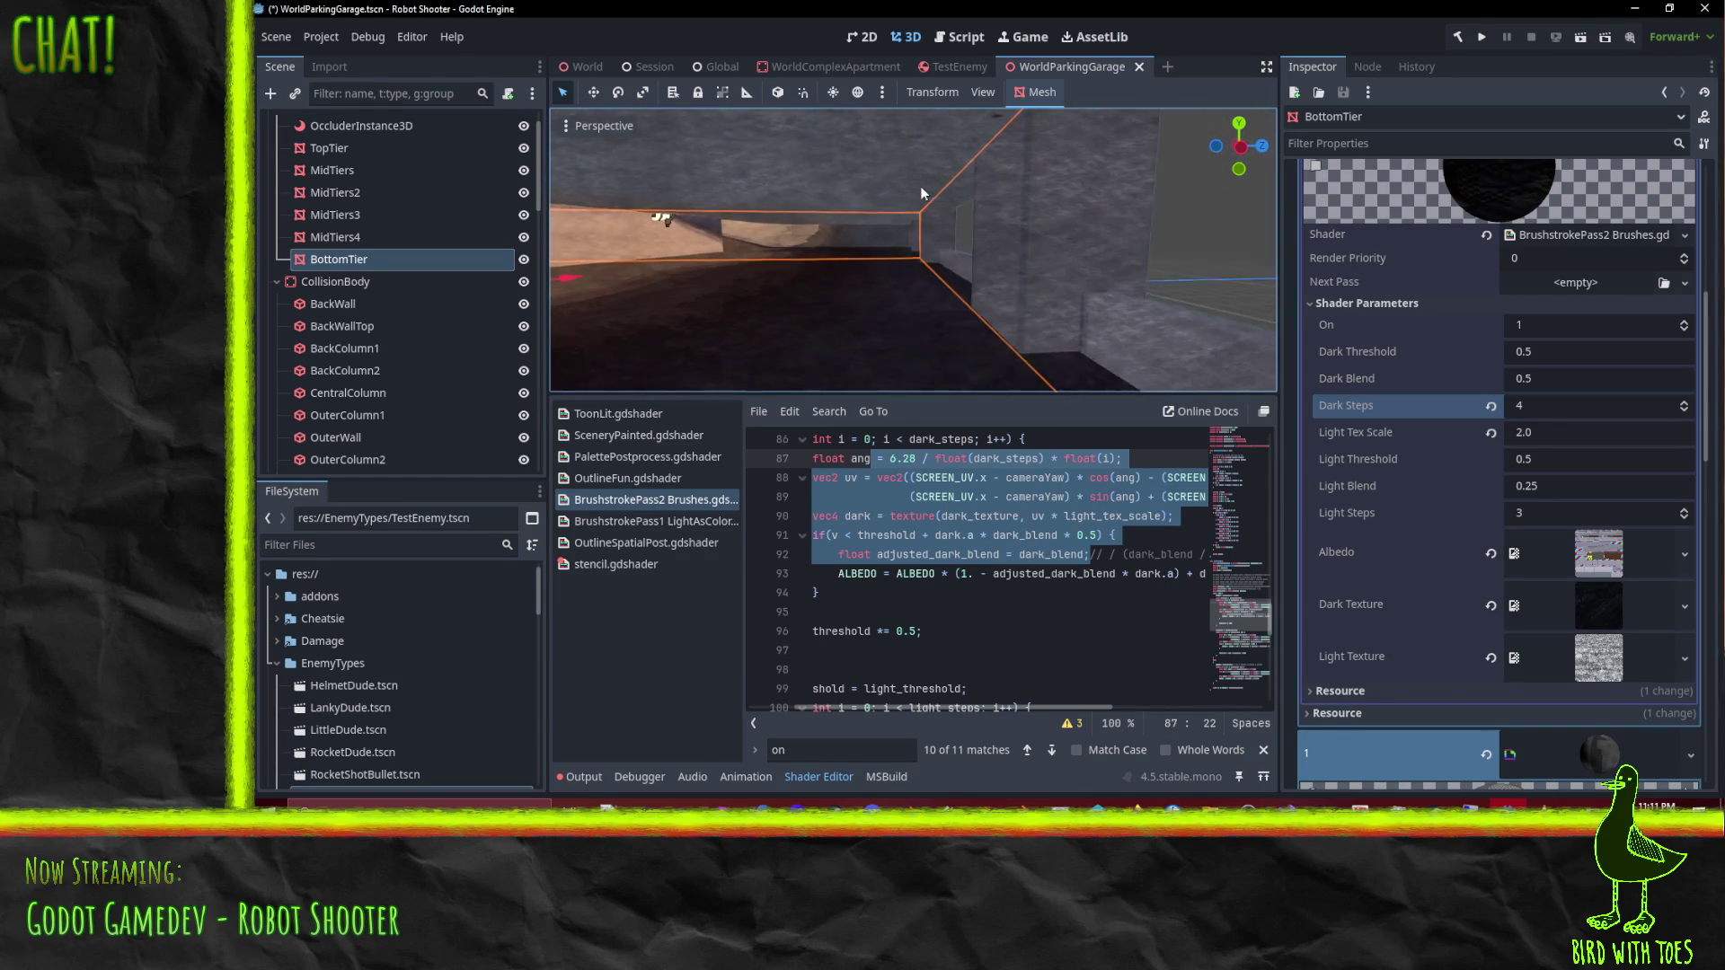
Step: Touch the On shader parameter, then select MidTiers4 to compare its settings
{"action": "left_click", "coordinate": [1542, 379]}
{"action": "left_click", "coordinate": [1528, 325]}
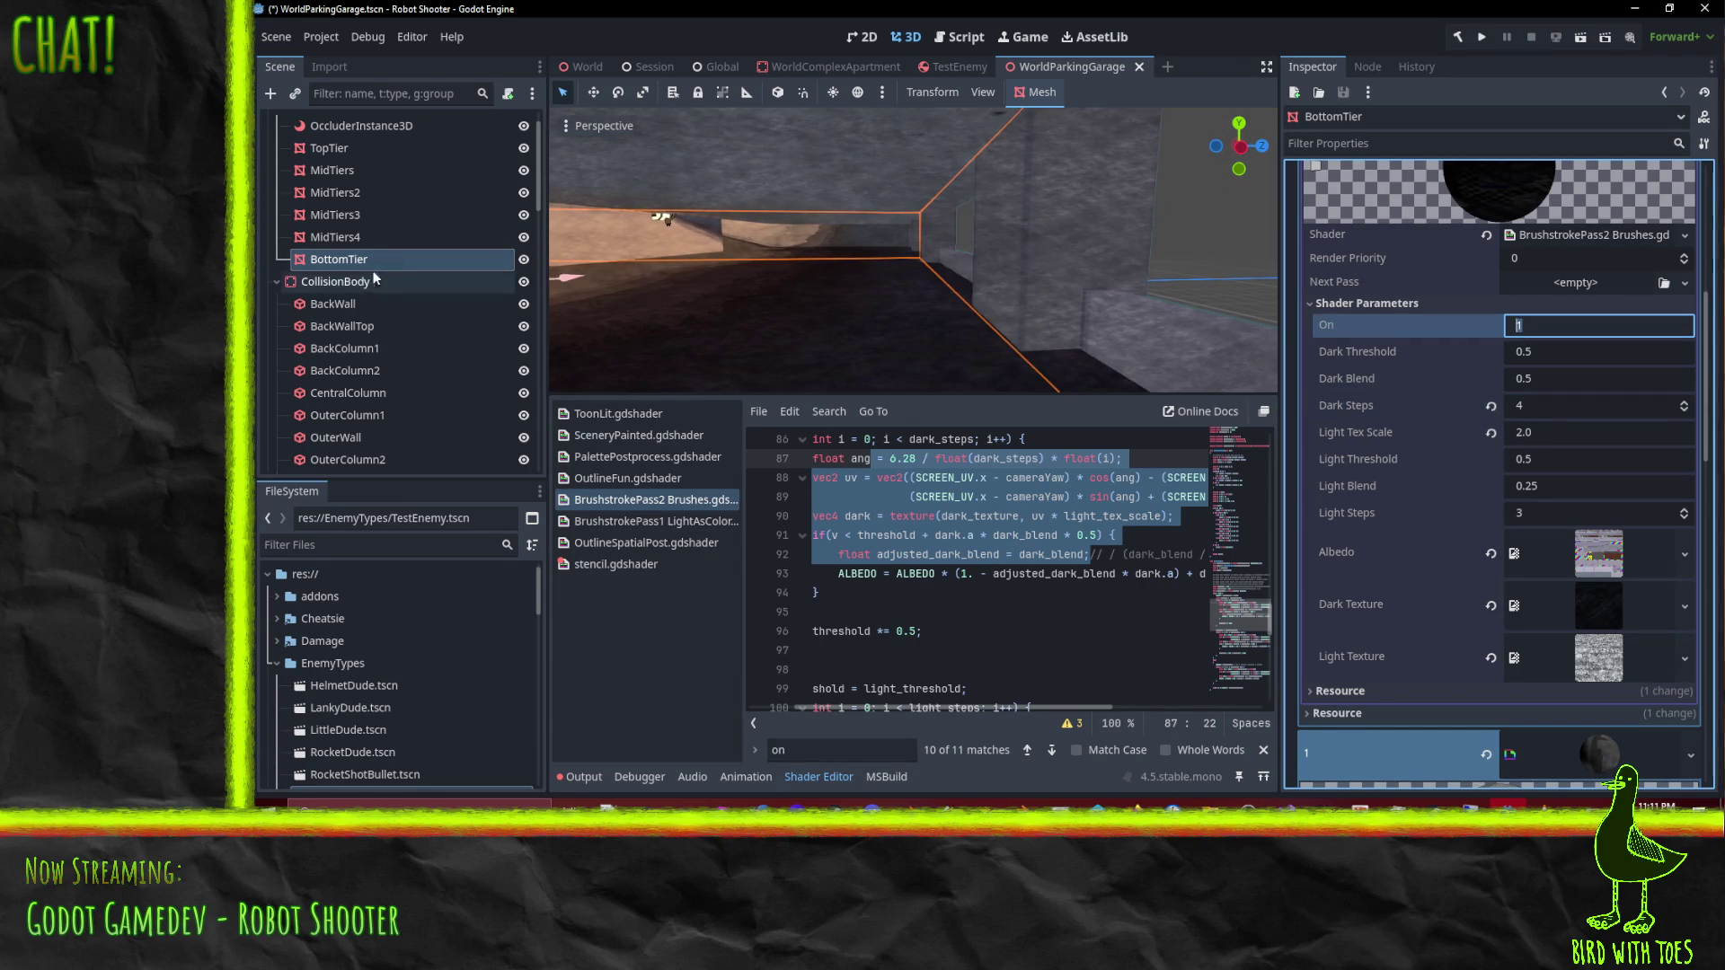
{"action": "left_click", "coordinate": [364, 238]}
{"action": "scroll", "coordinate": [1501, 467], "scroll_direction": "down", "scroll_amount": 5}
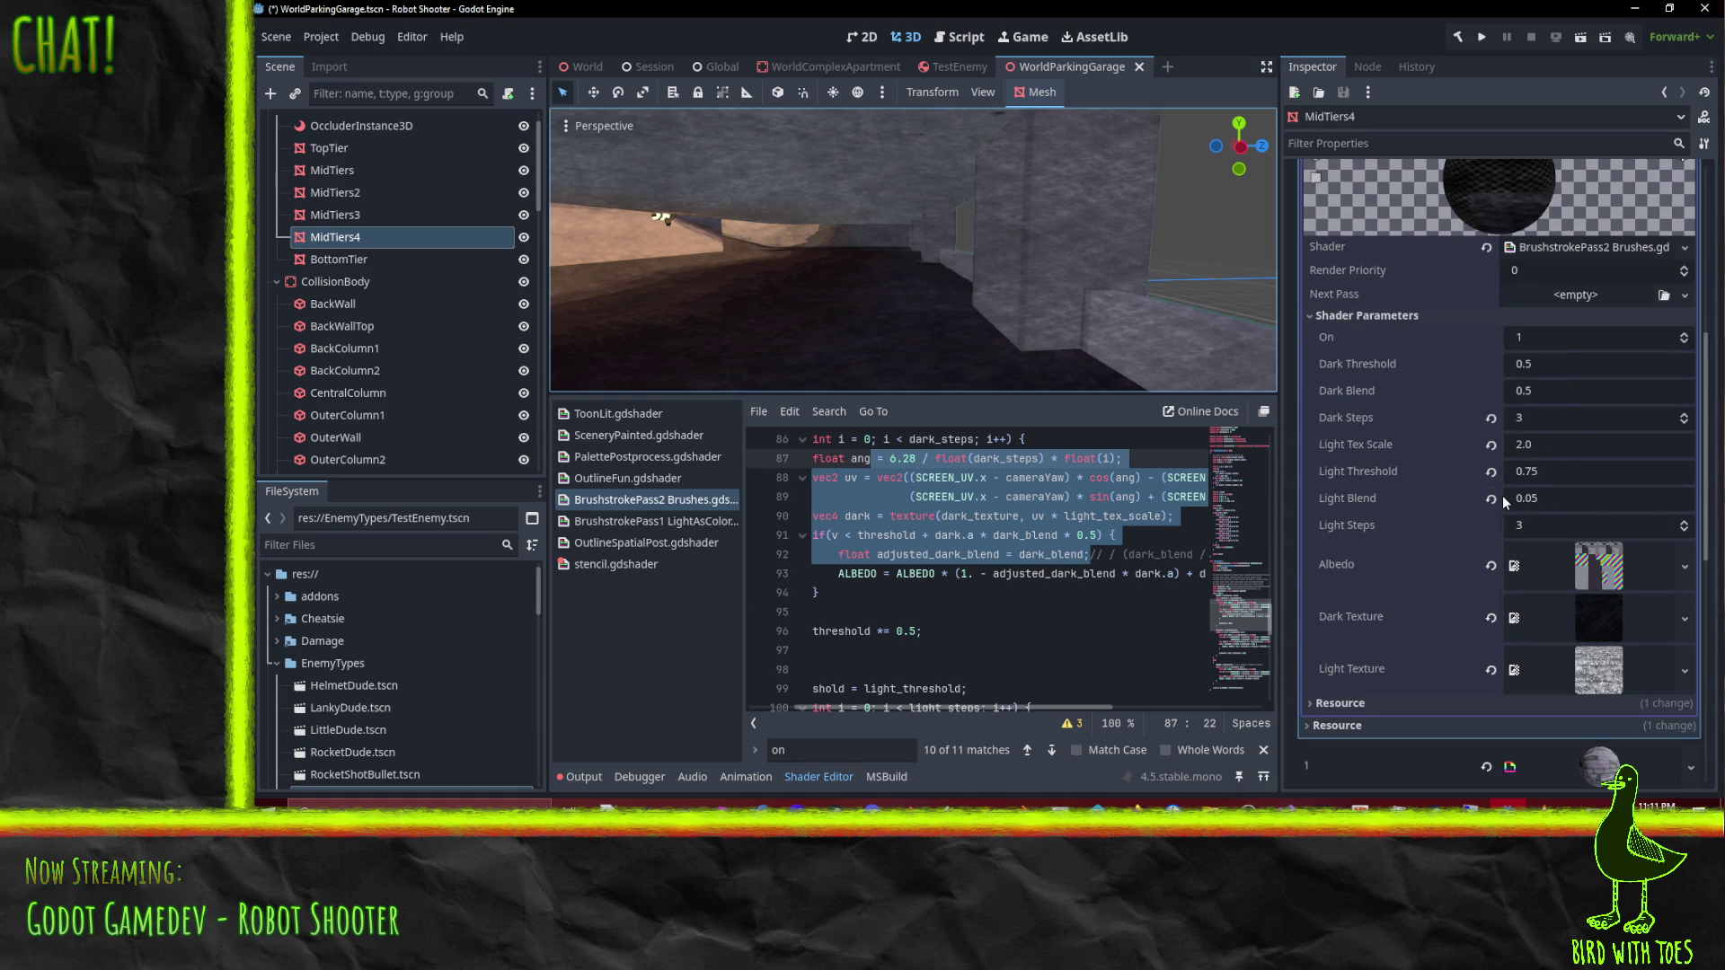
Step: Edit BottomTier's Light Threshold to 0.75, then reselect MidTiers4 and scroll up its Inspector
{"action": "left_click", "coordinate": [351, 259]}
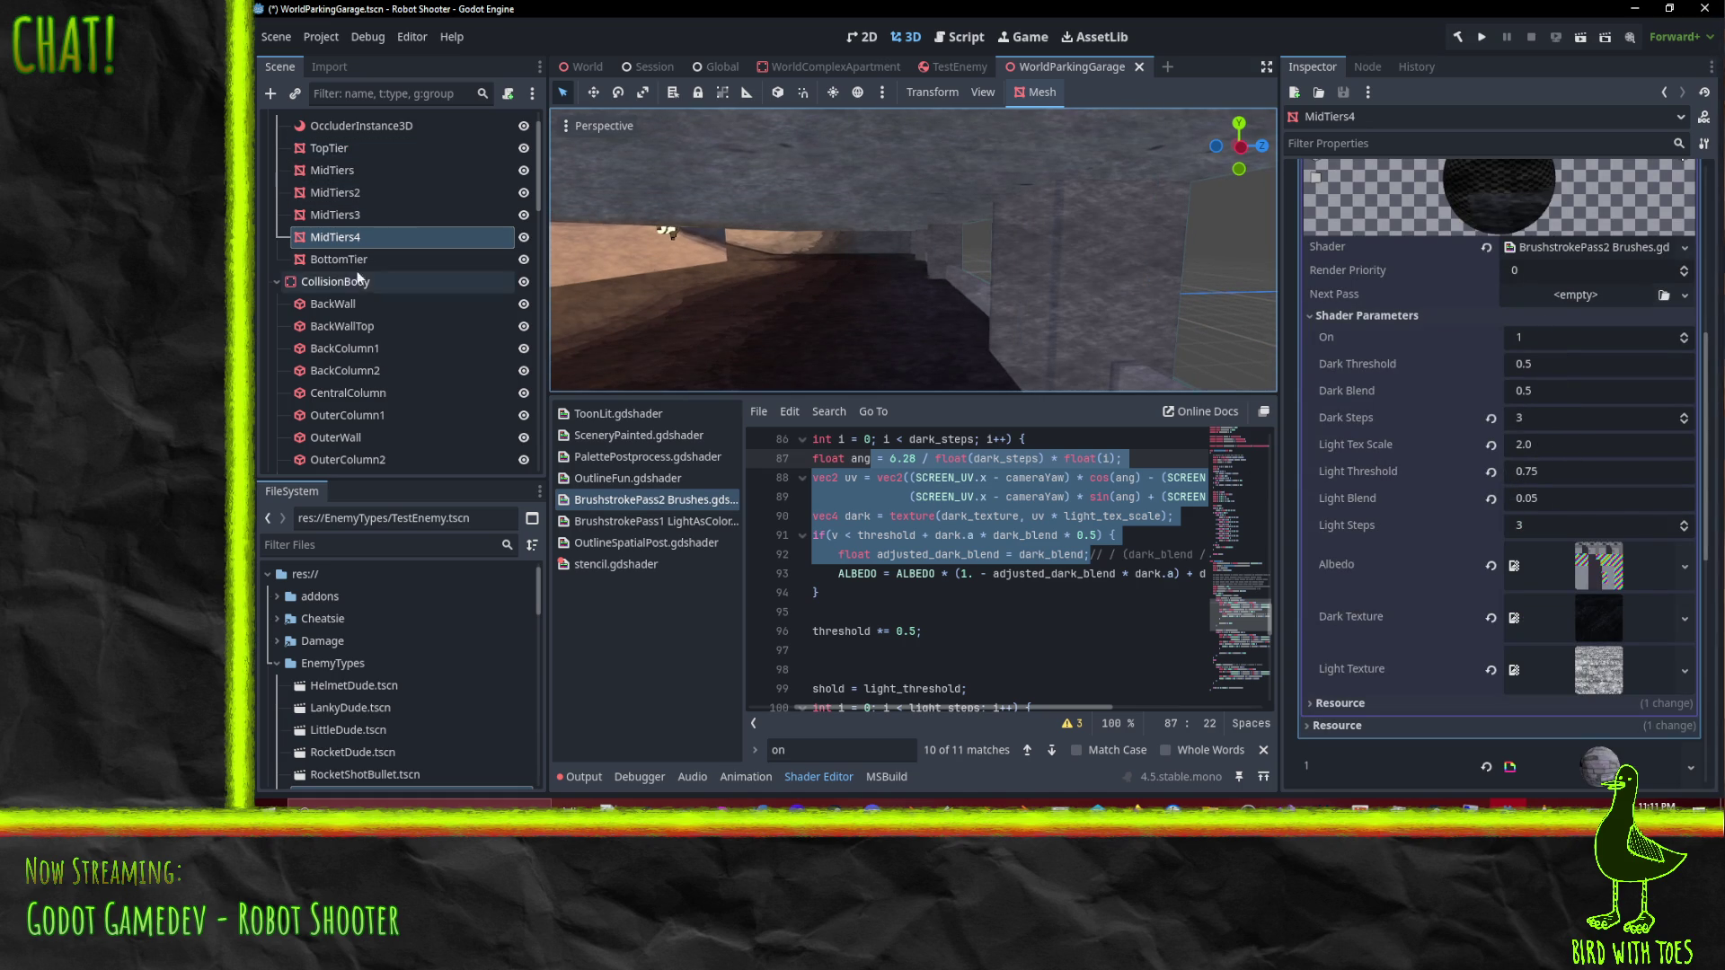
{"action": "left_click", "coordinate": [1528, 462]}
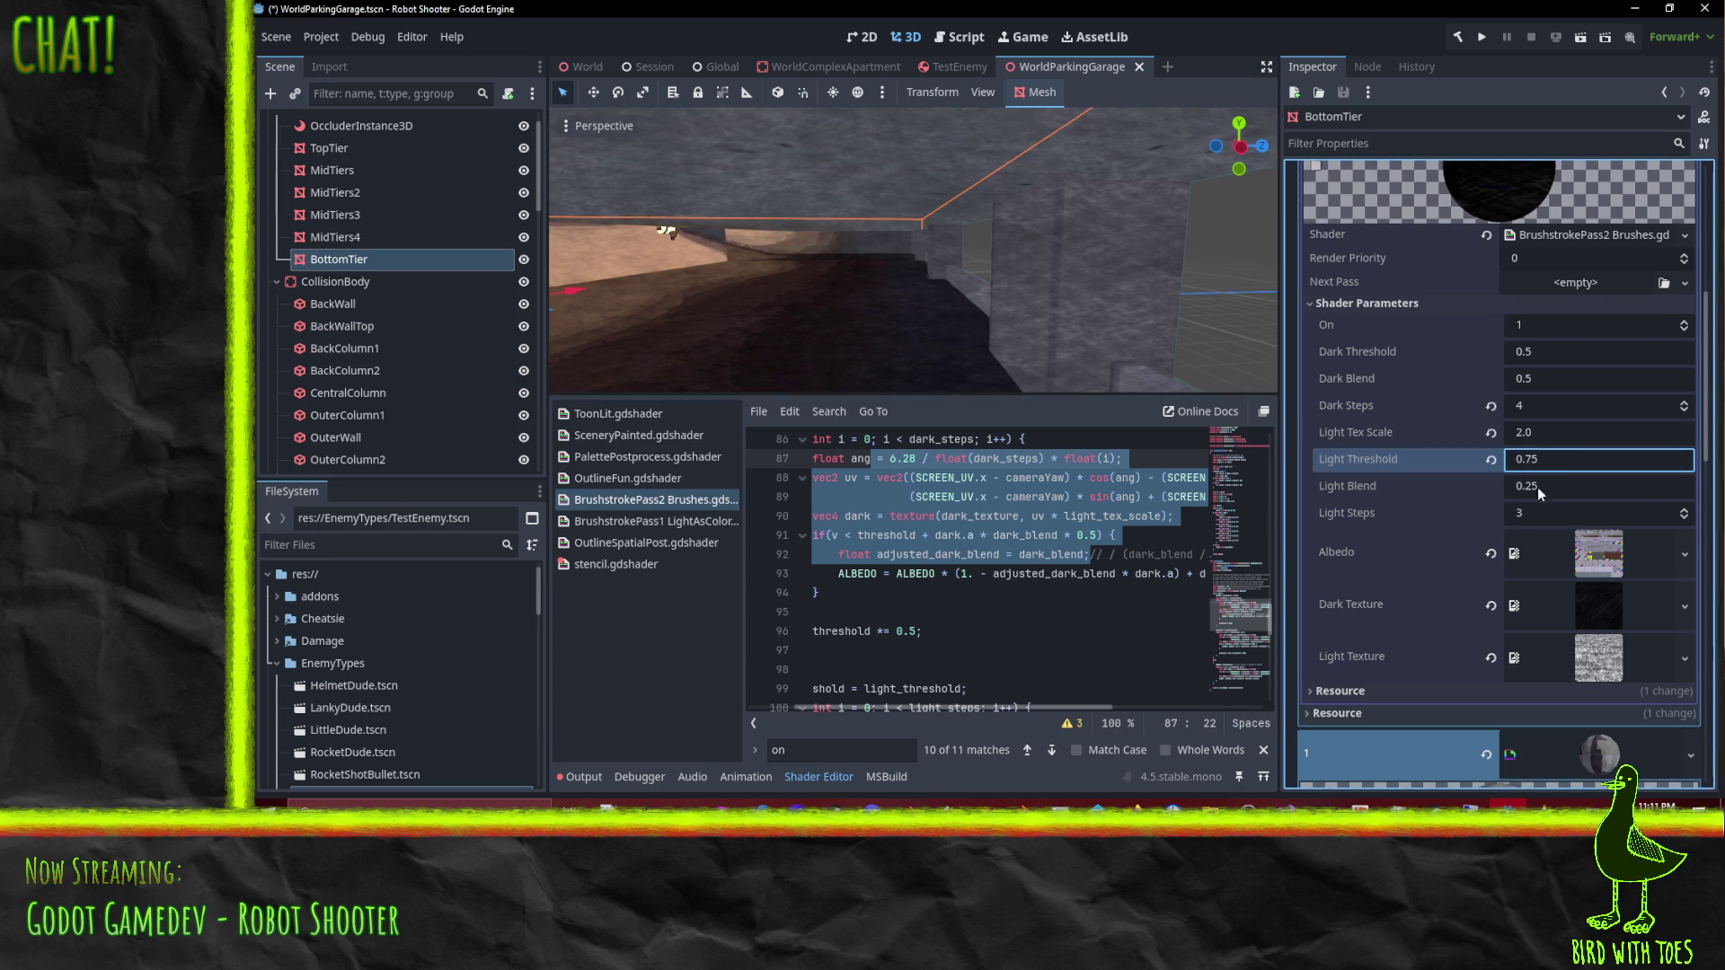
{"action": "left_click", "coordinate": [365, 236]}
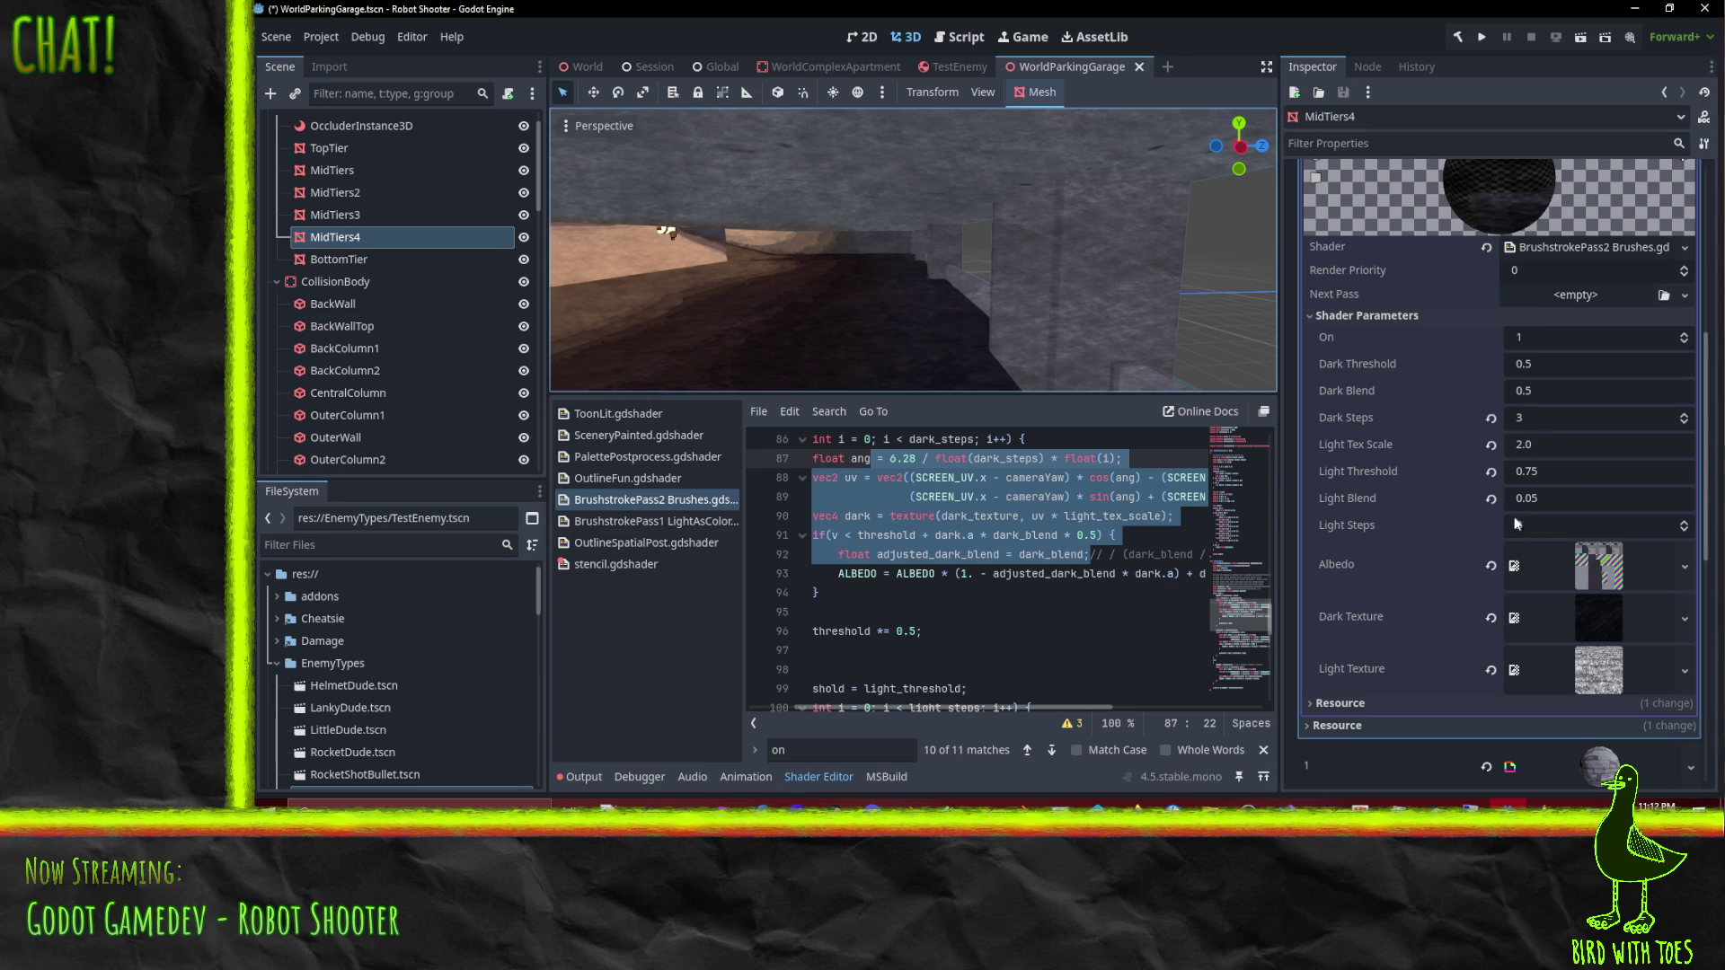
{"action": "scroll", "coordinate": [1569, 519], "scroll_direction": "up", "scroll_amount": 5}
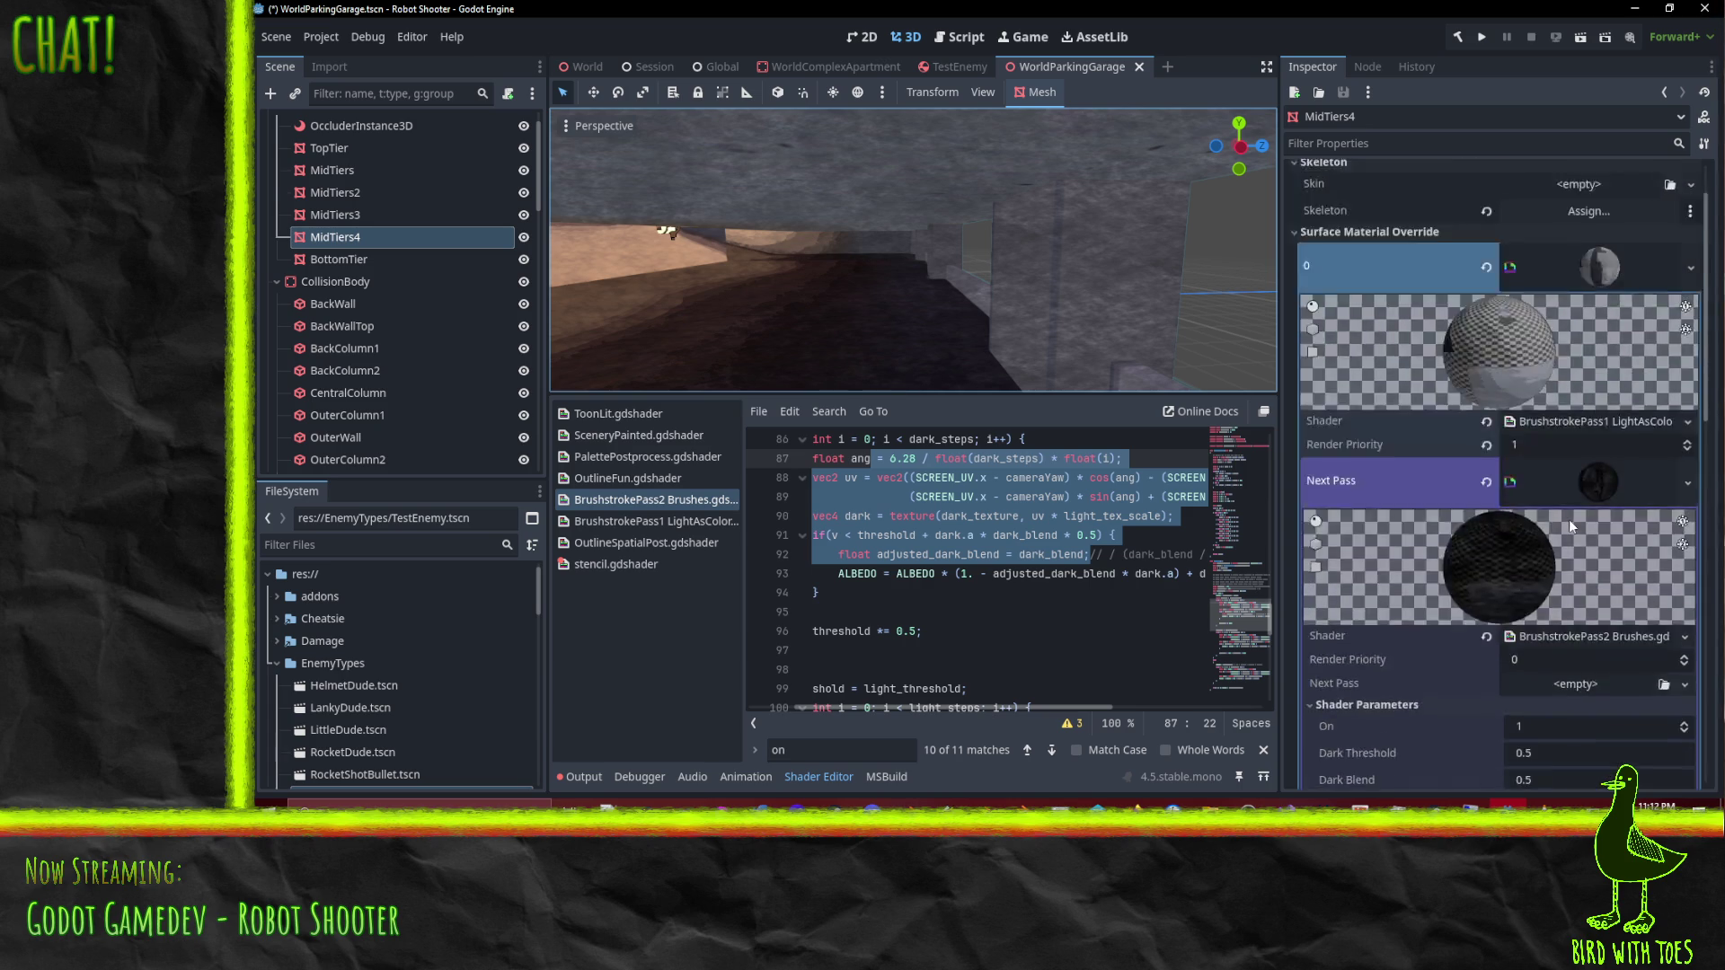
Step: Toggle MidTiers4's brushstroke On parameter off and back on to compare
{"action": "scroll", "coordinate": [1566, 500], "scroll_direction": "down", "scroll_amount": 5}
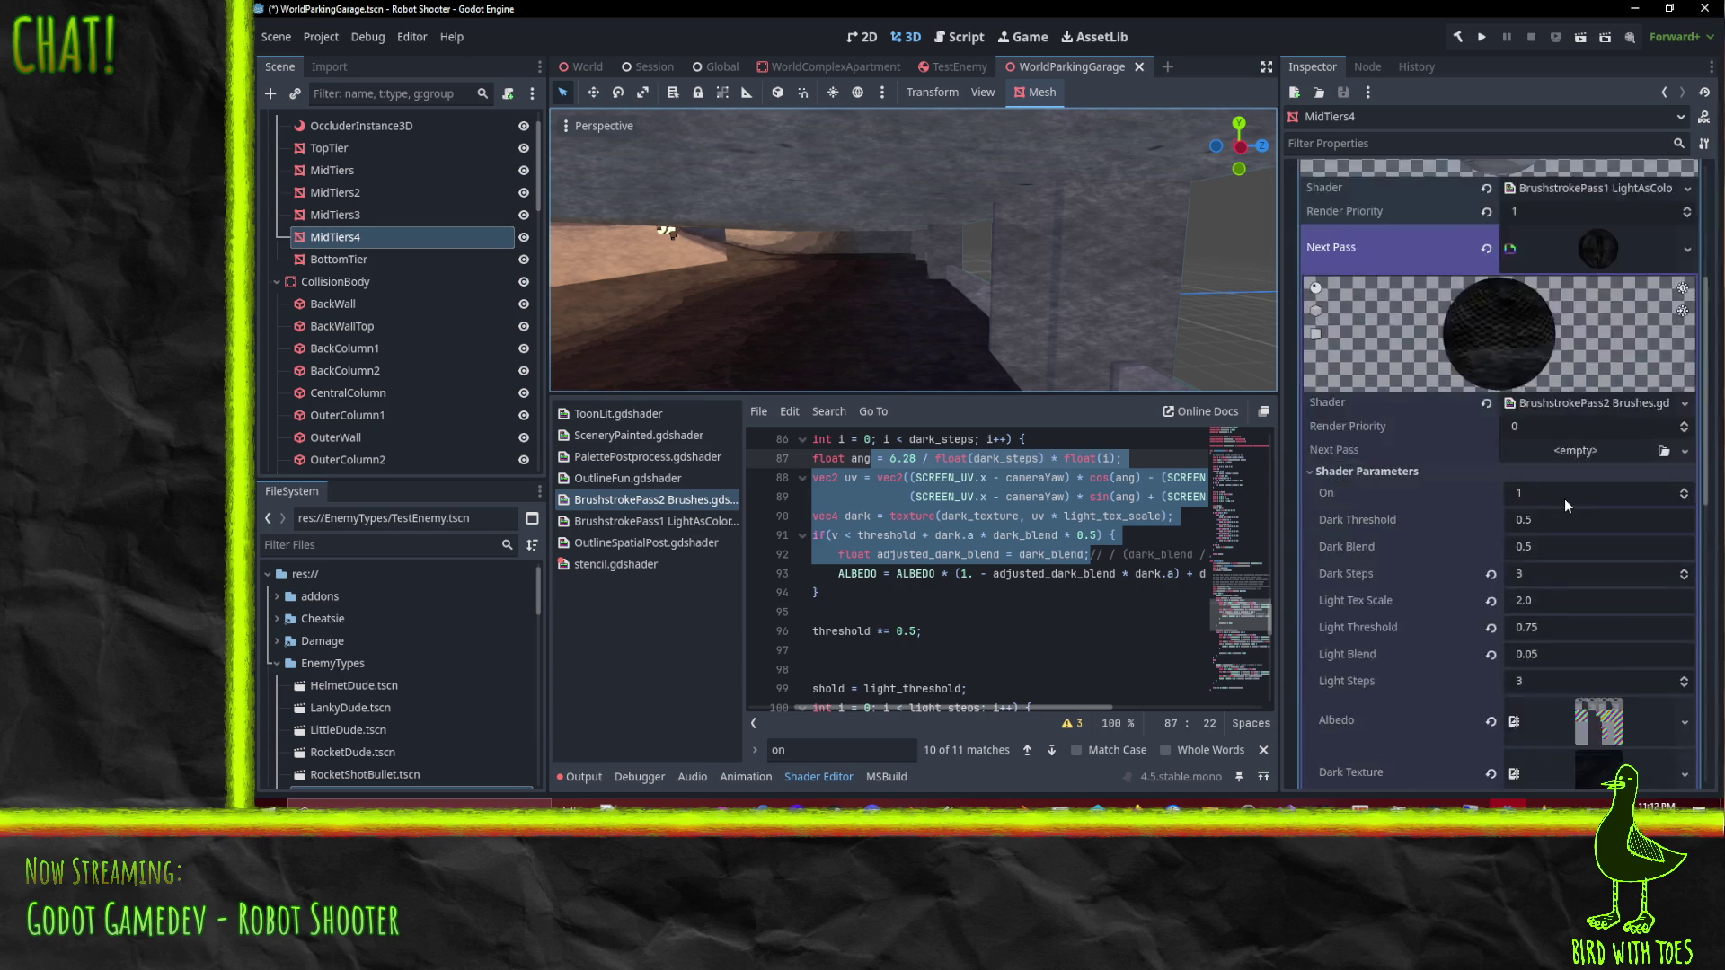
{"action": "left_click", "coordinate": [1683, 420]}
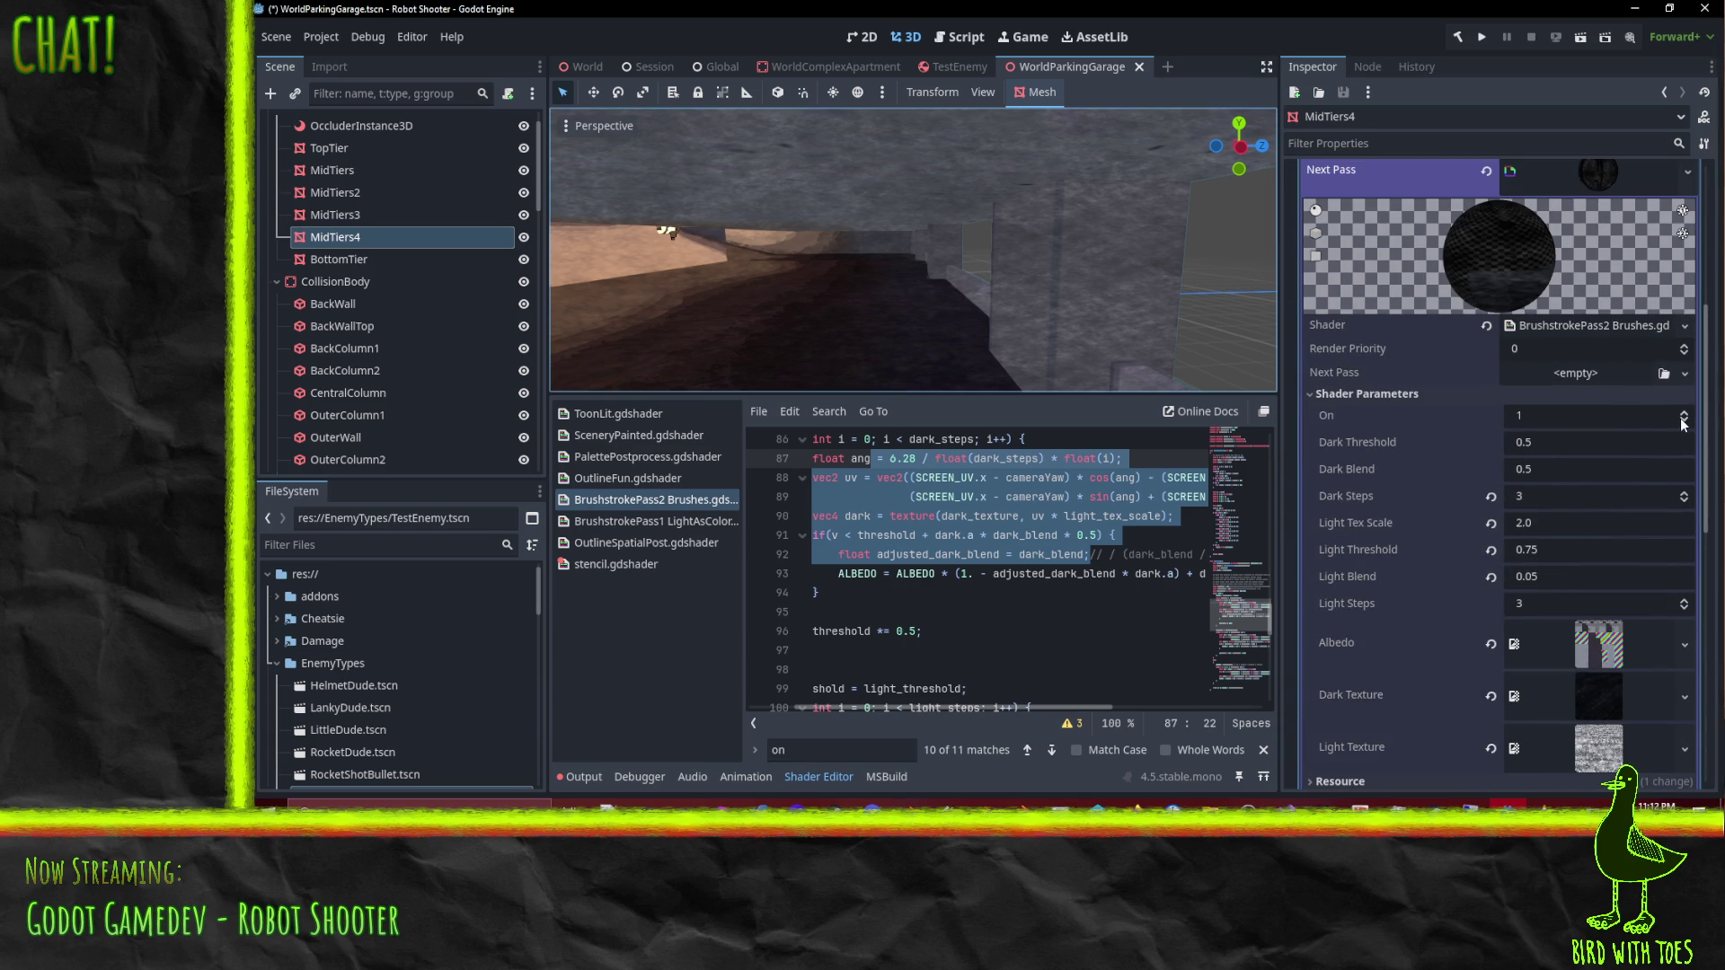
{"action": "left_click", "coordinate": [1683, 416]}
Step: Collapse Next Pass and expand Surface Material Override slot 1 to show Dark Steps 5, Light Threshold 0.8
{"action": "scroll", "coordinate": [1613, 461], "scroll_direction": "up", "scroll_amount": 3}
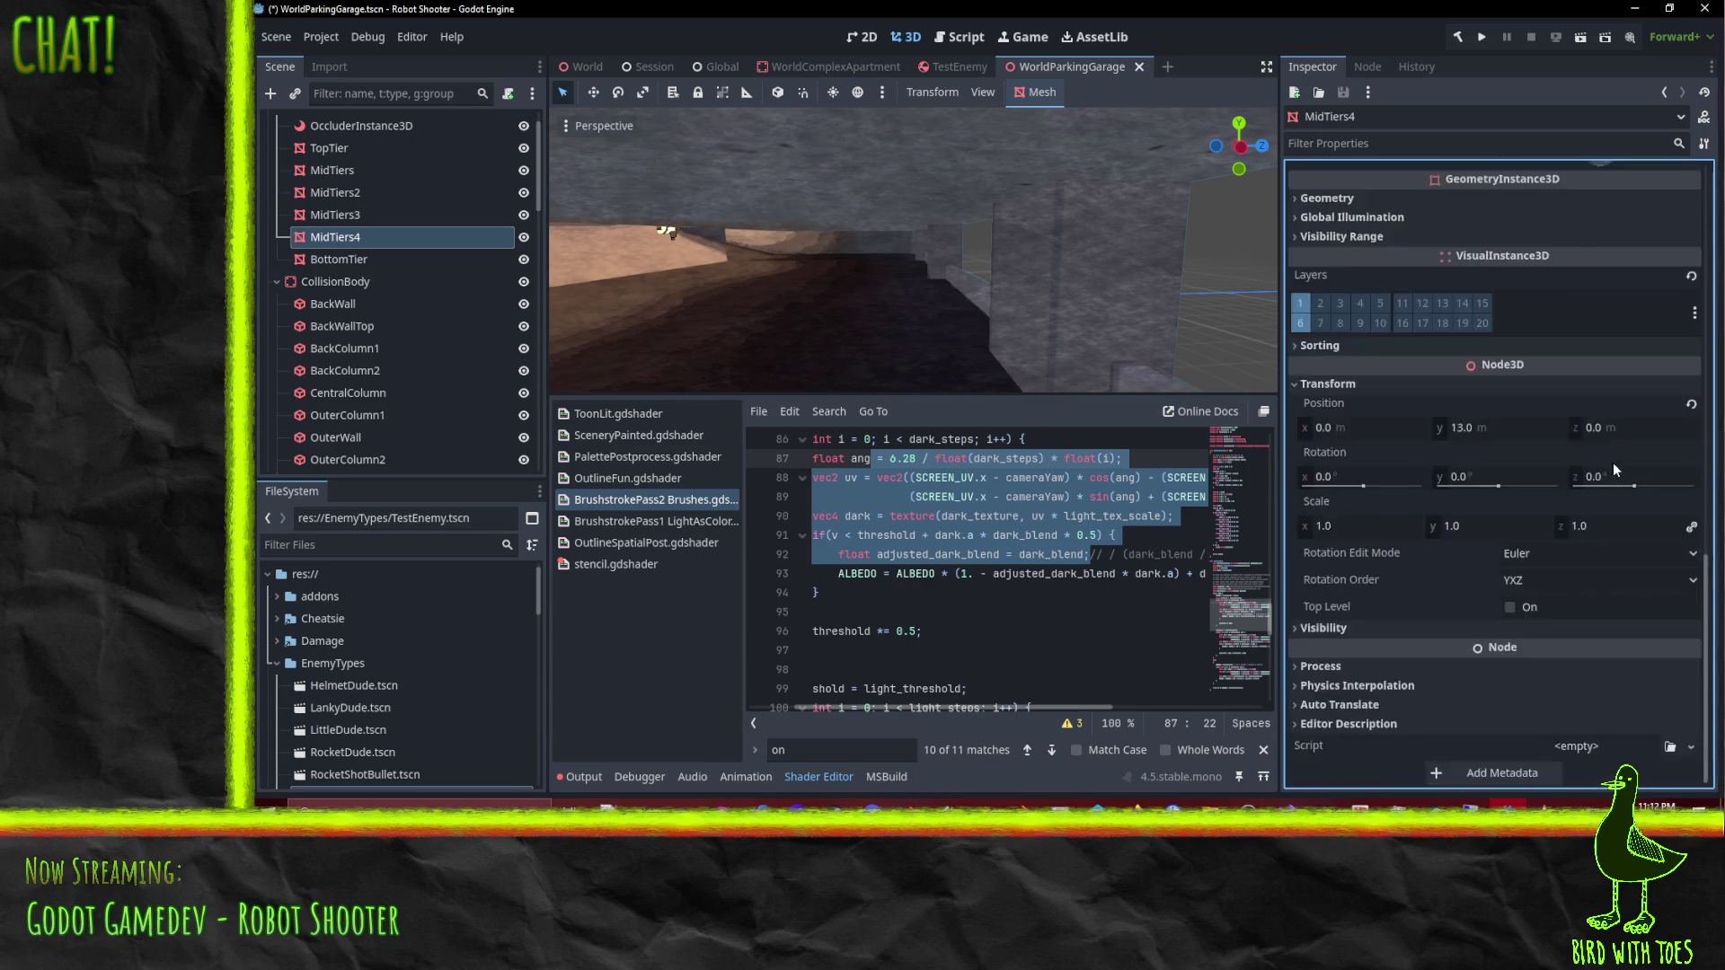
{"action": "scroll", "coordinate": [1475, 493], "scroll_direction": "up", "scroll_amount": 4}
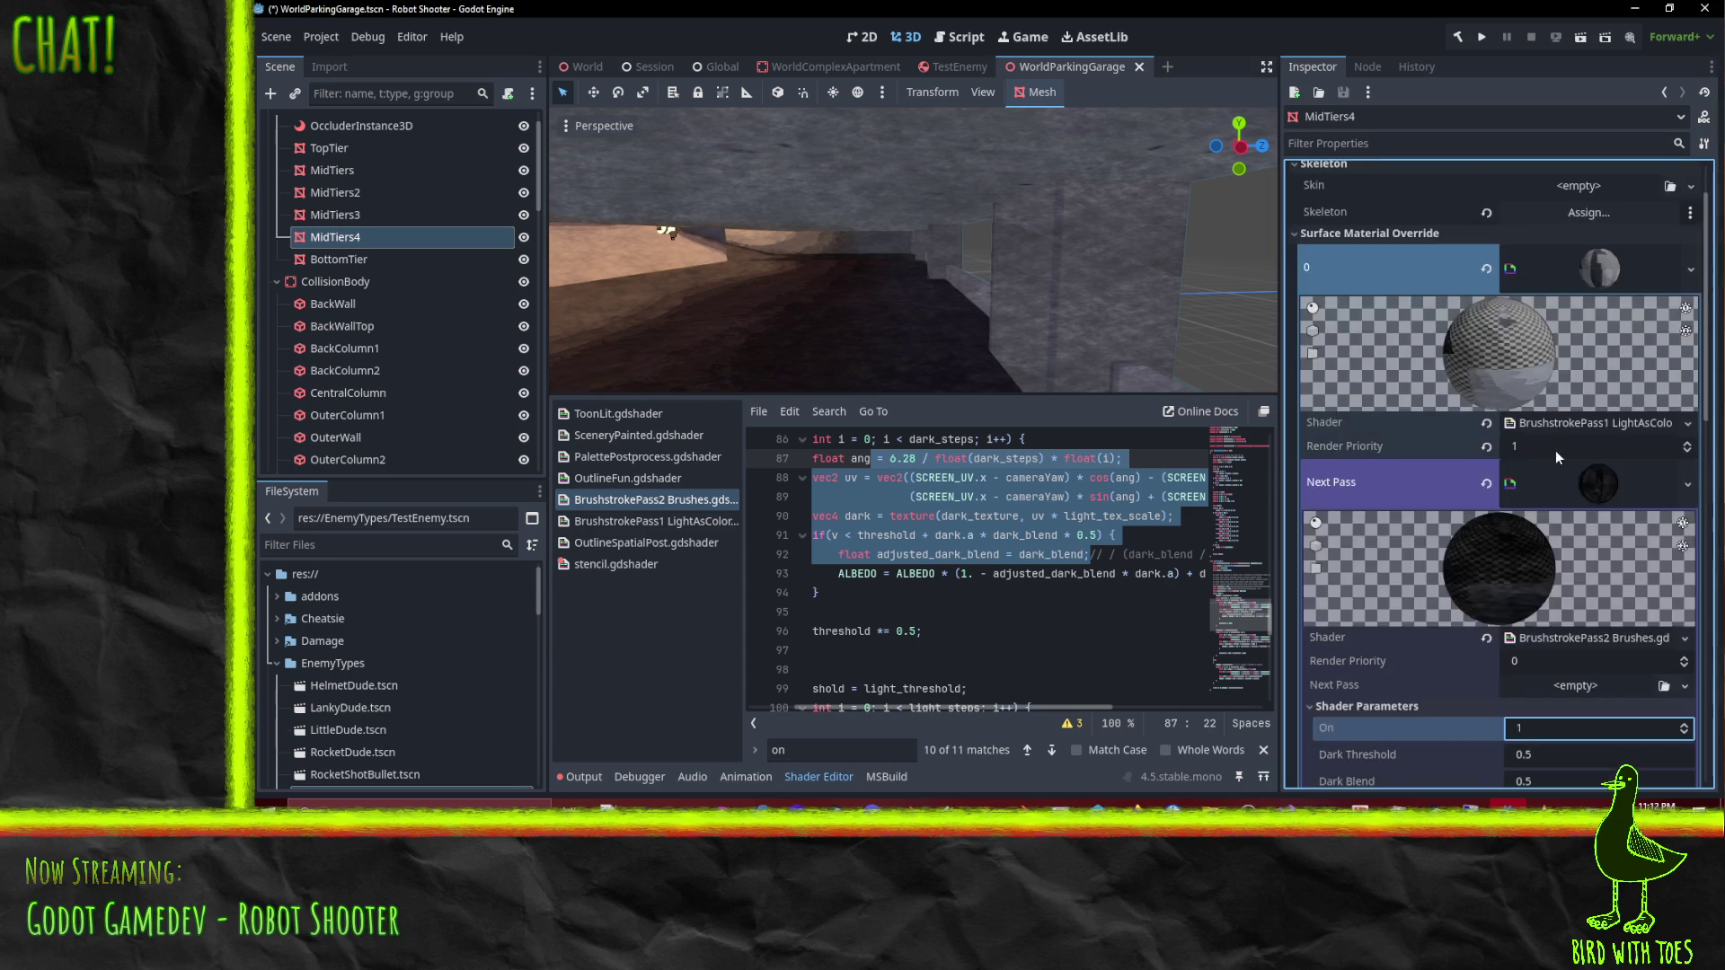
{"action": "left_click", "coordinate": [1603, 485]}
{"action": "scroll", "coordinate": [1569, 401], "scroll_direction": "up", "scroll_amount": 2}
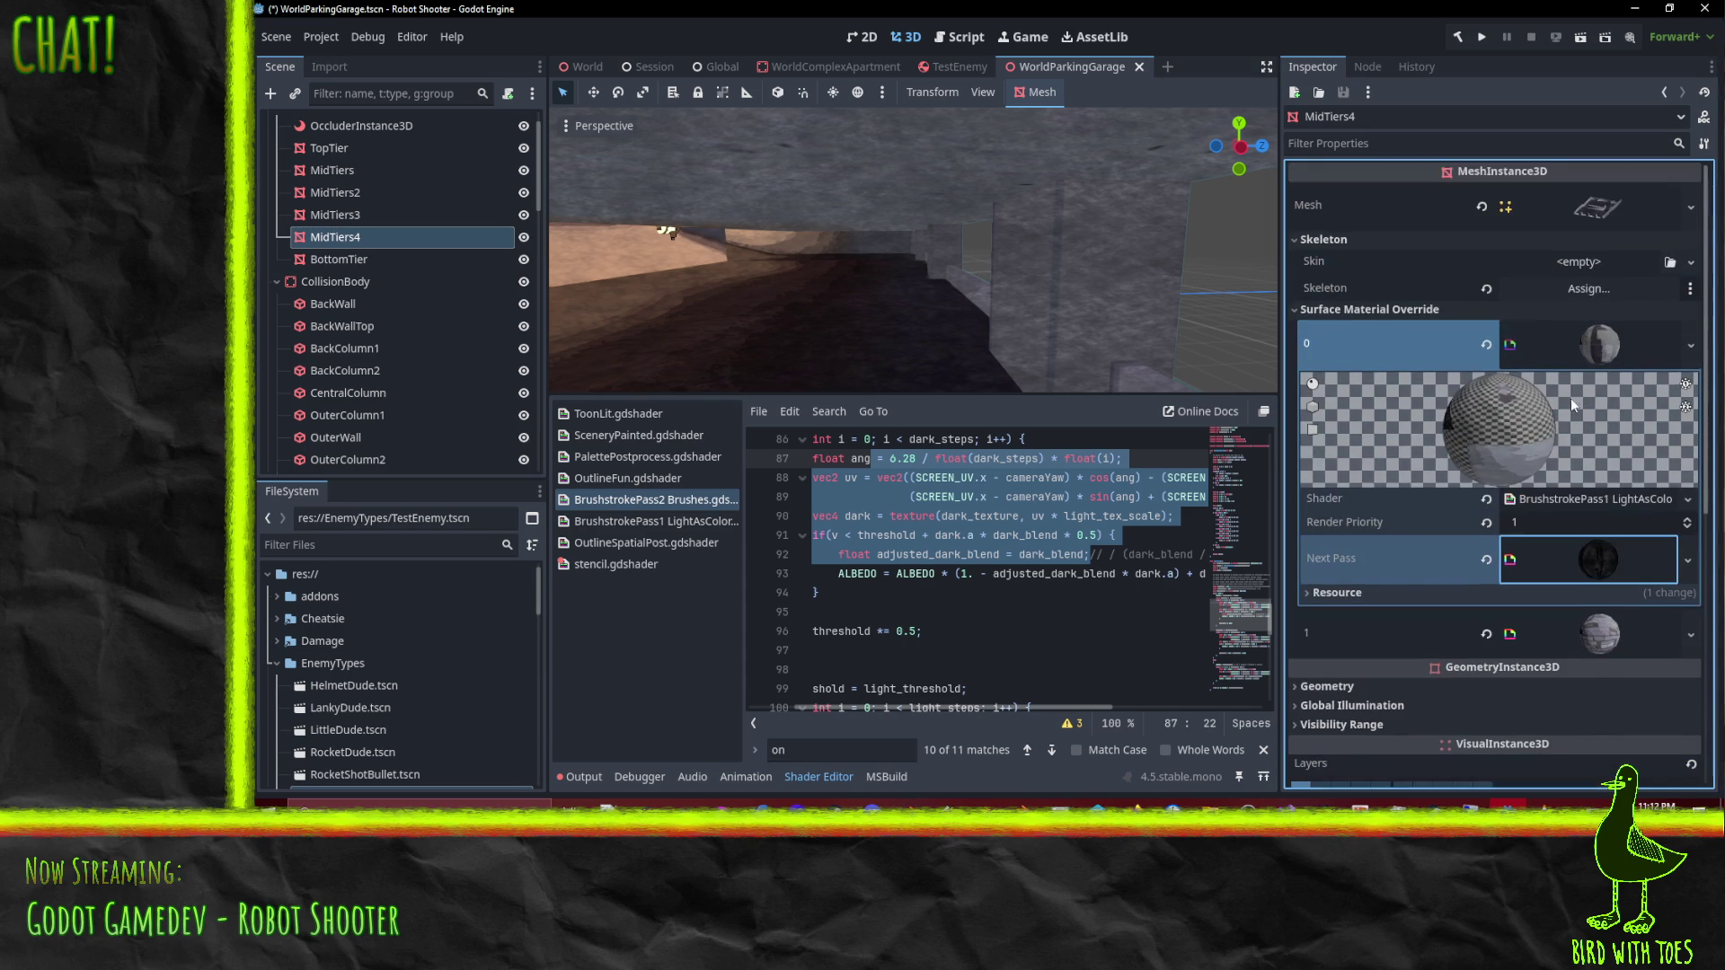
{"action": "left_click", "coordinate": [1592, 649]}
{"action": "scroll", "coordinate": [1562, 564], "scroll_direction": "down", "scroll_amount": 3}
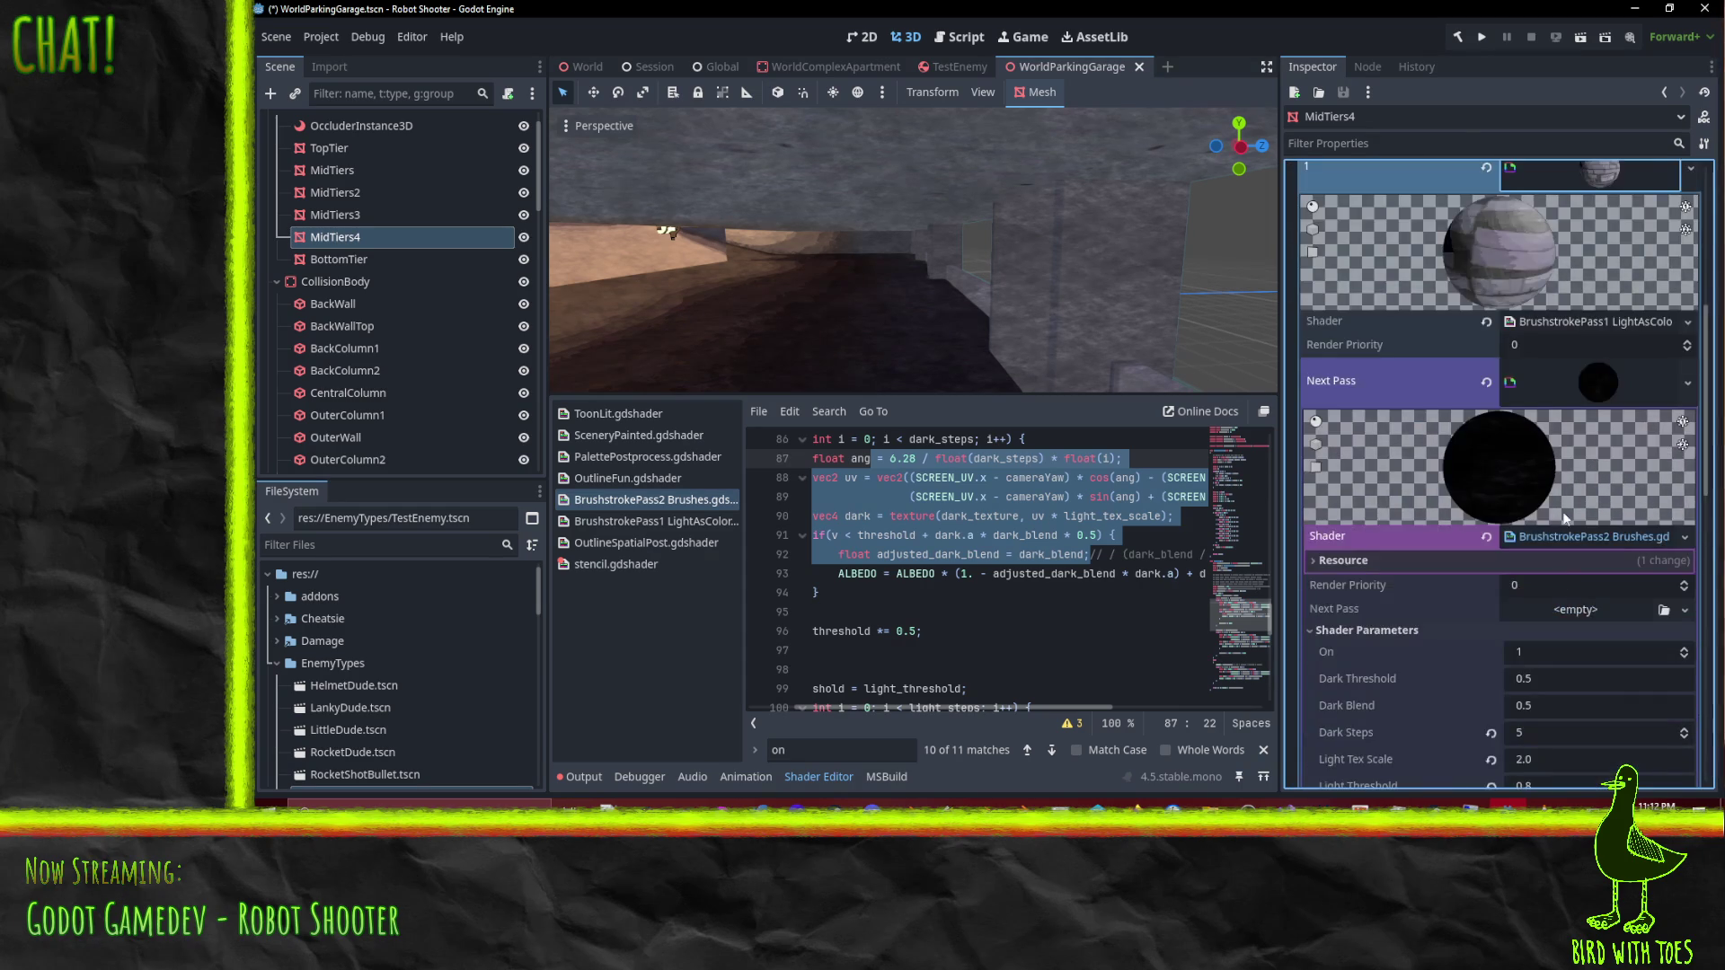
{"action": "scroll", "coordinate": [1540, 515], "scroll_direction": "down", "scroll_amount": 3}
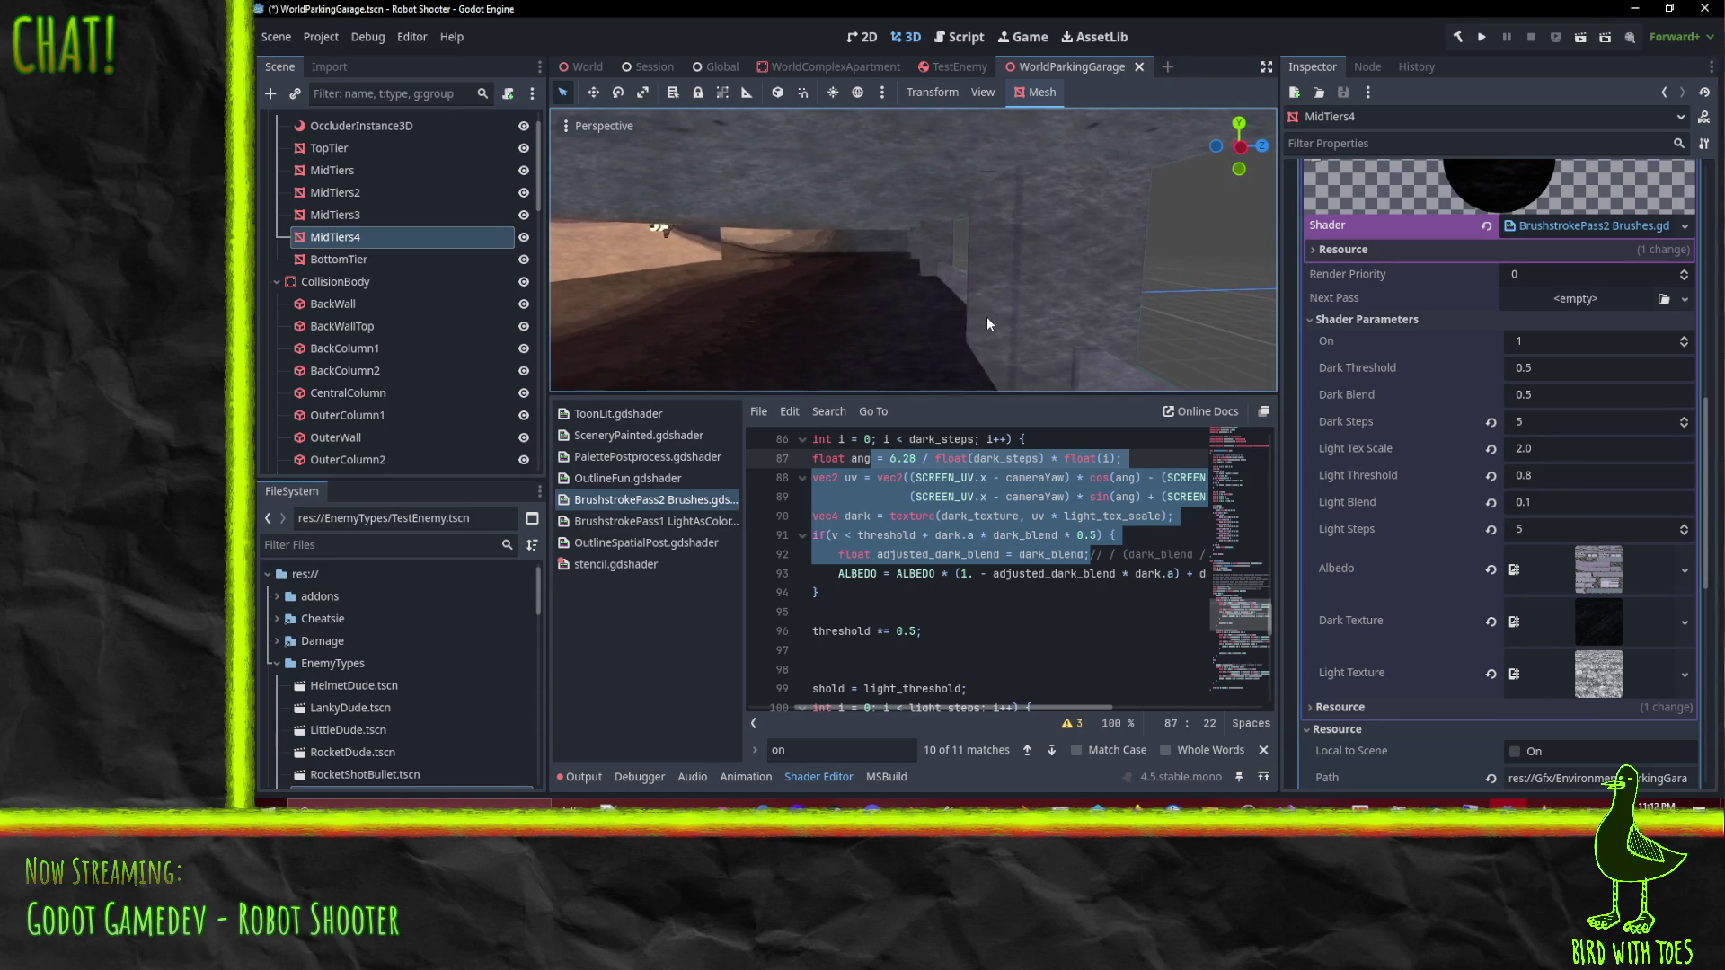
Step: Give BottomTier's brush pass Dark Steps 5 and Light Threshold 0.8
{"action": "left_click", "coordinate": [330, 261]}
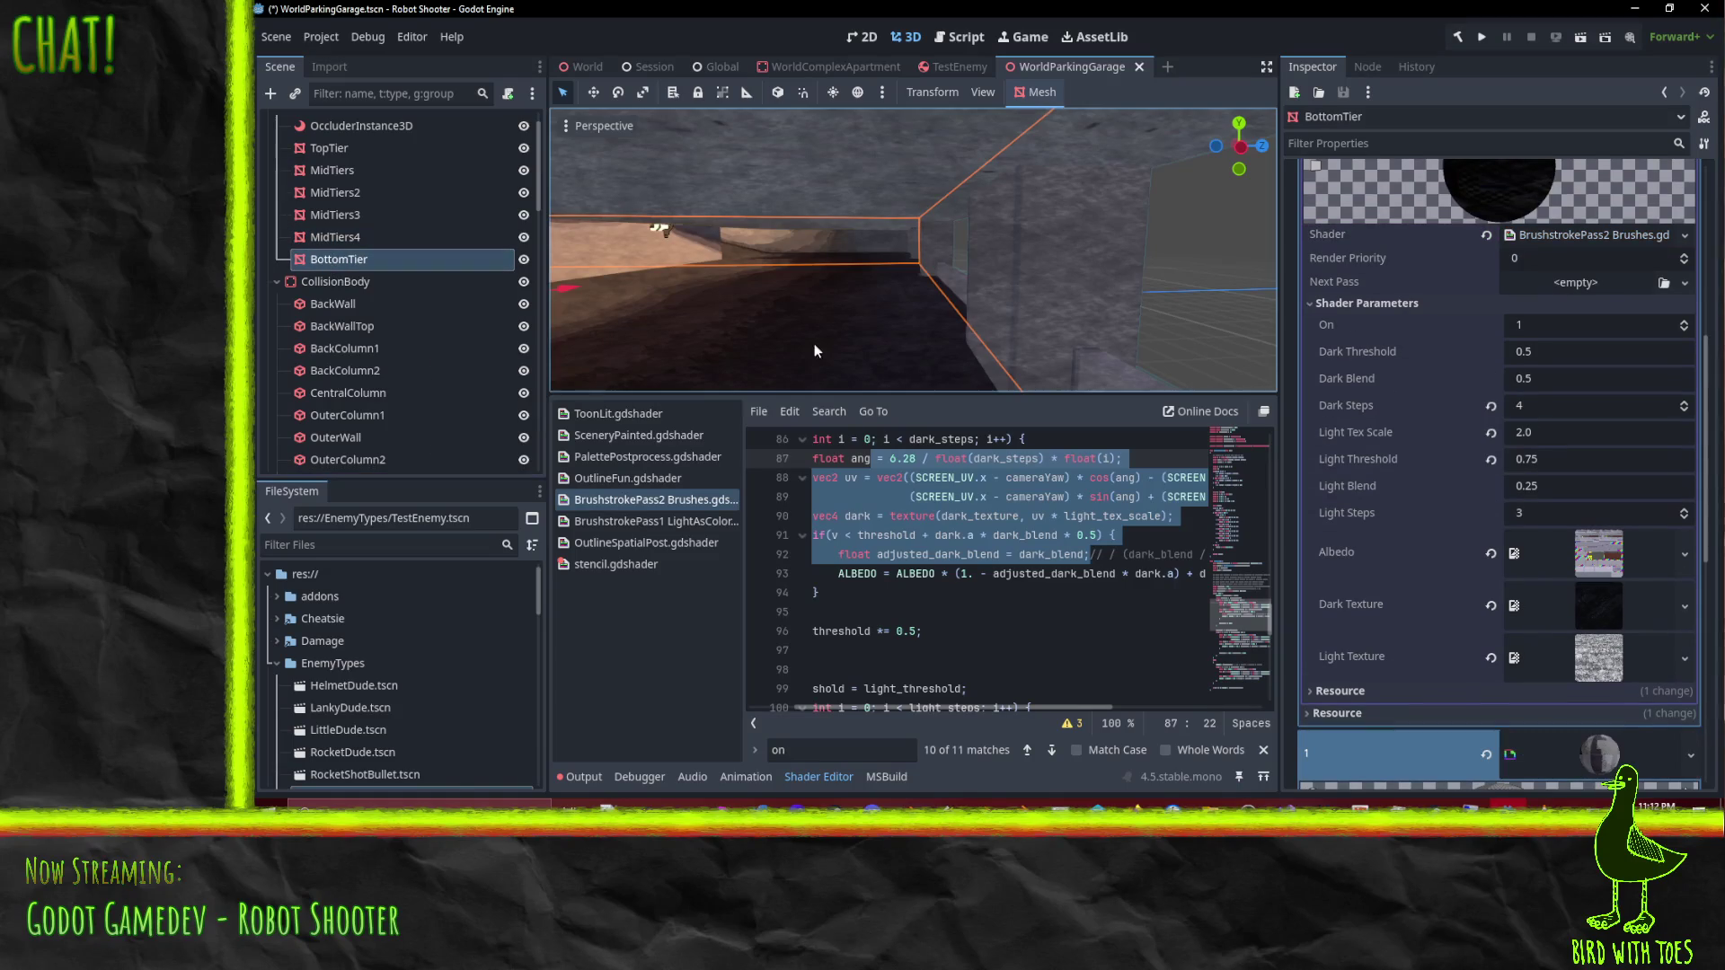
{"action": "left_click", "coordinate": [1685, 403]}
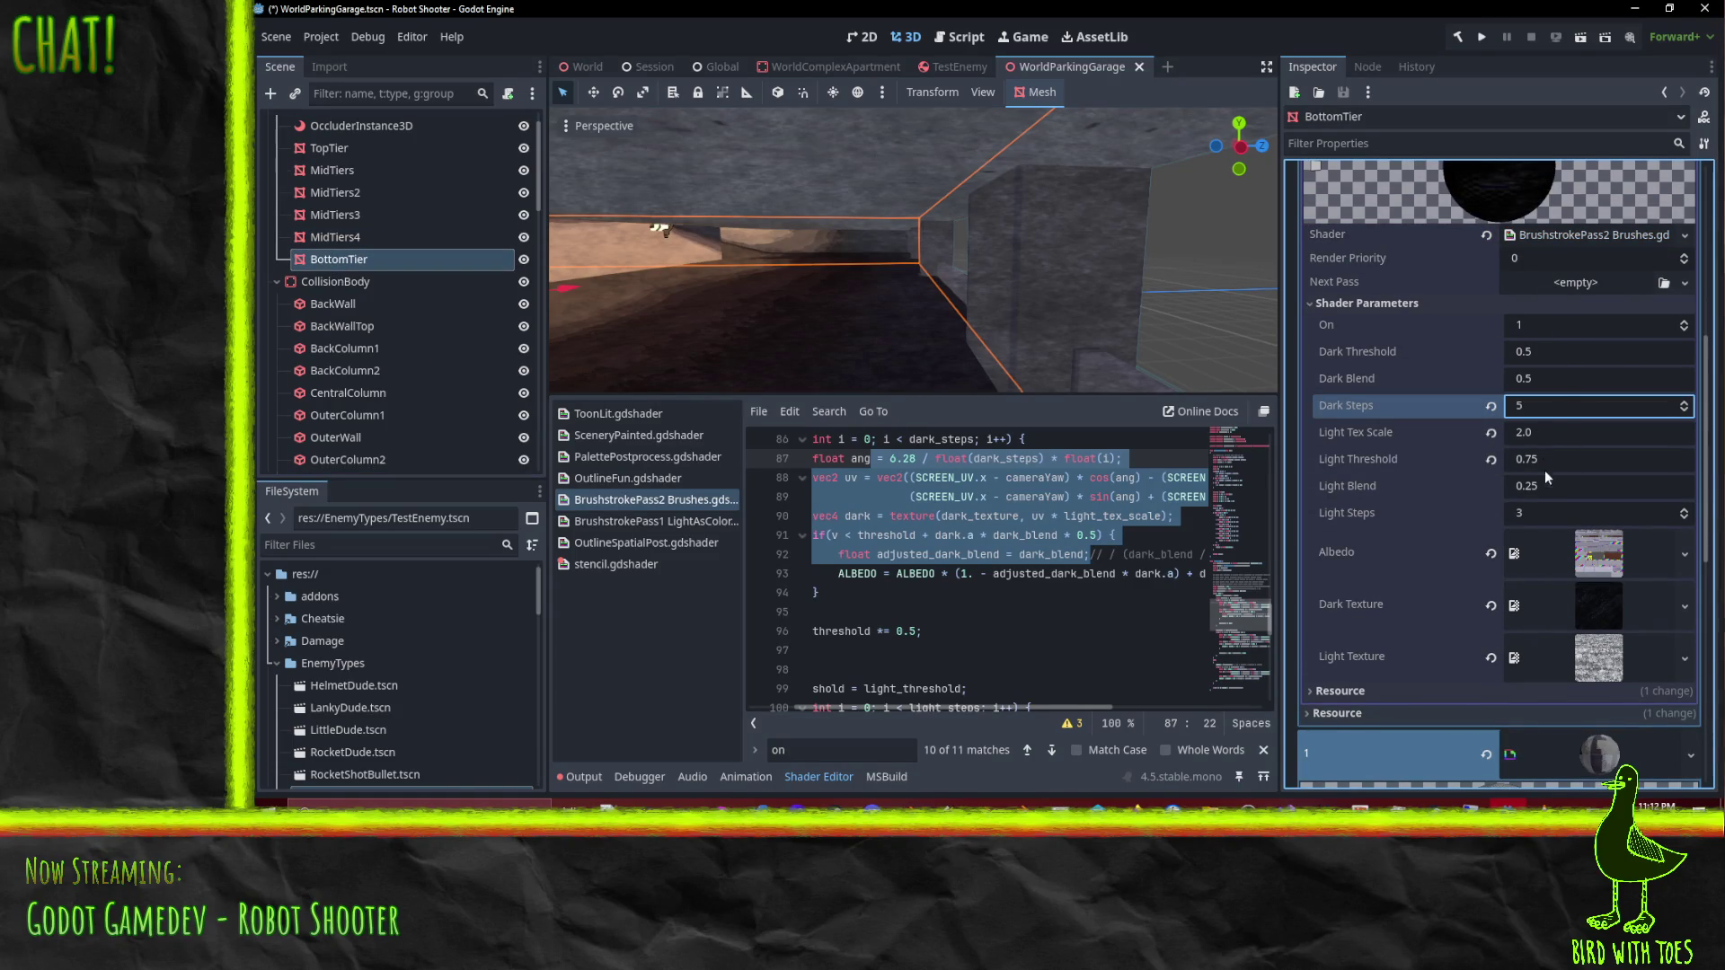
{"action": "left_click", "coordinate": [1573, 460]}
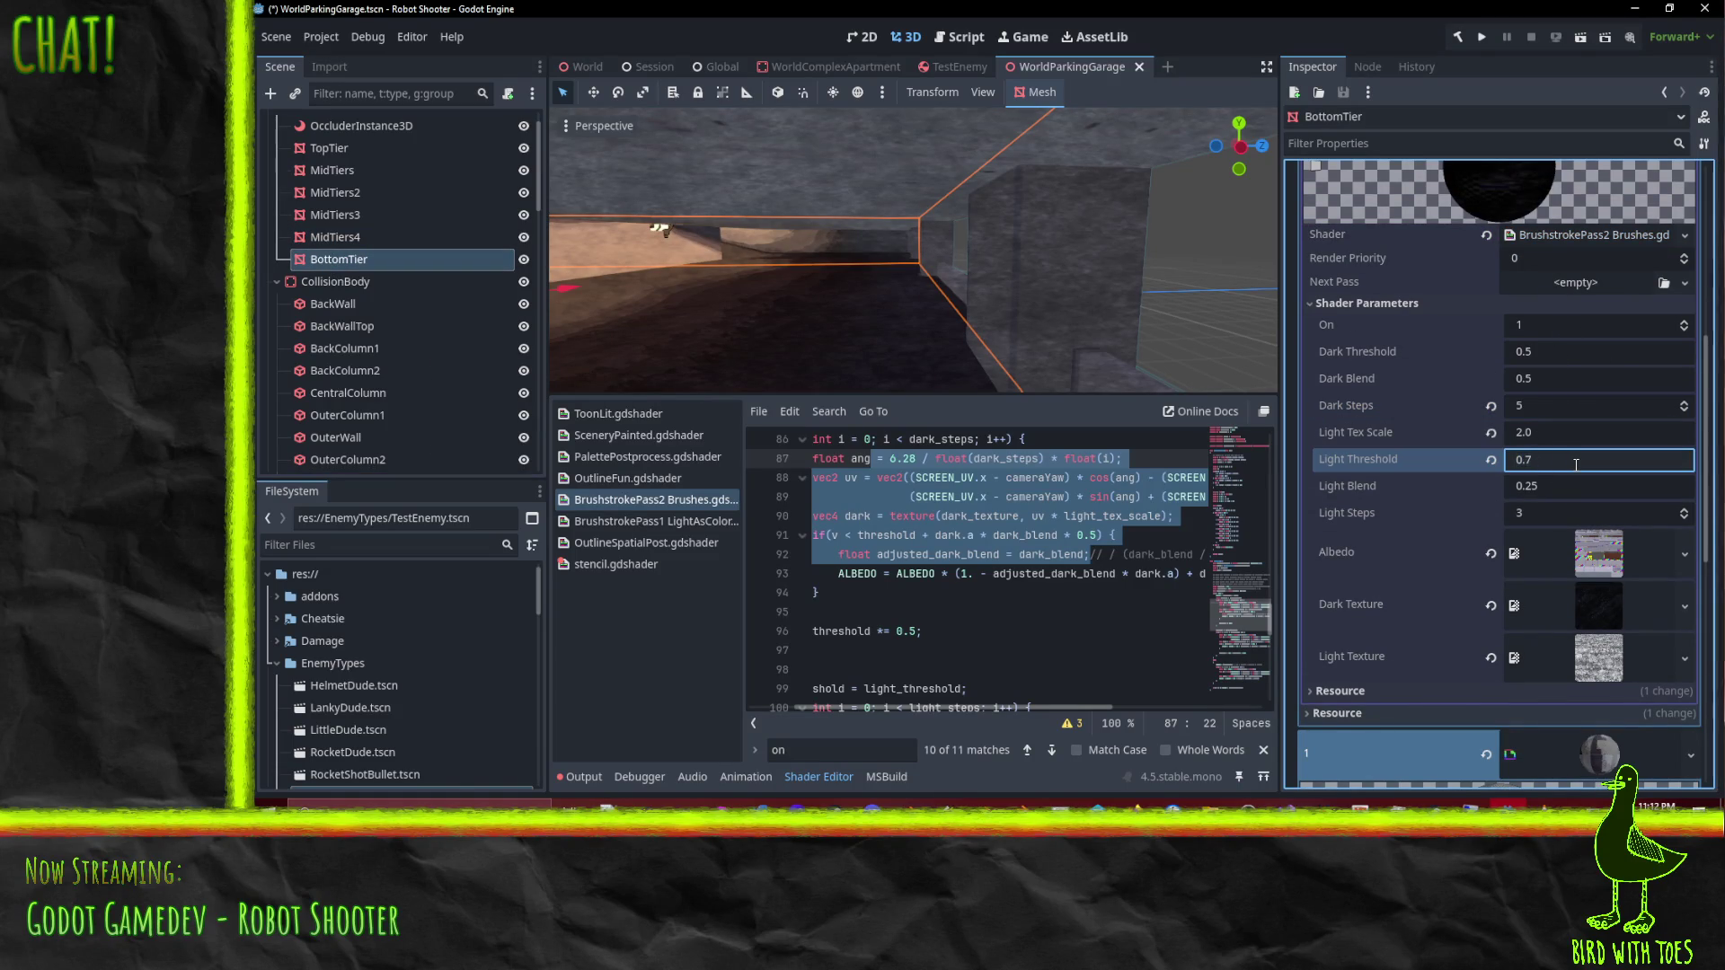
{"action": "type", "text": "8"}
{"action": "key", "text": "Return"}
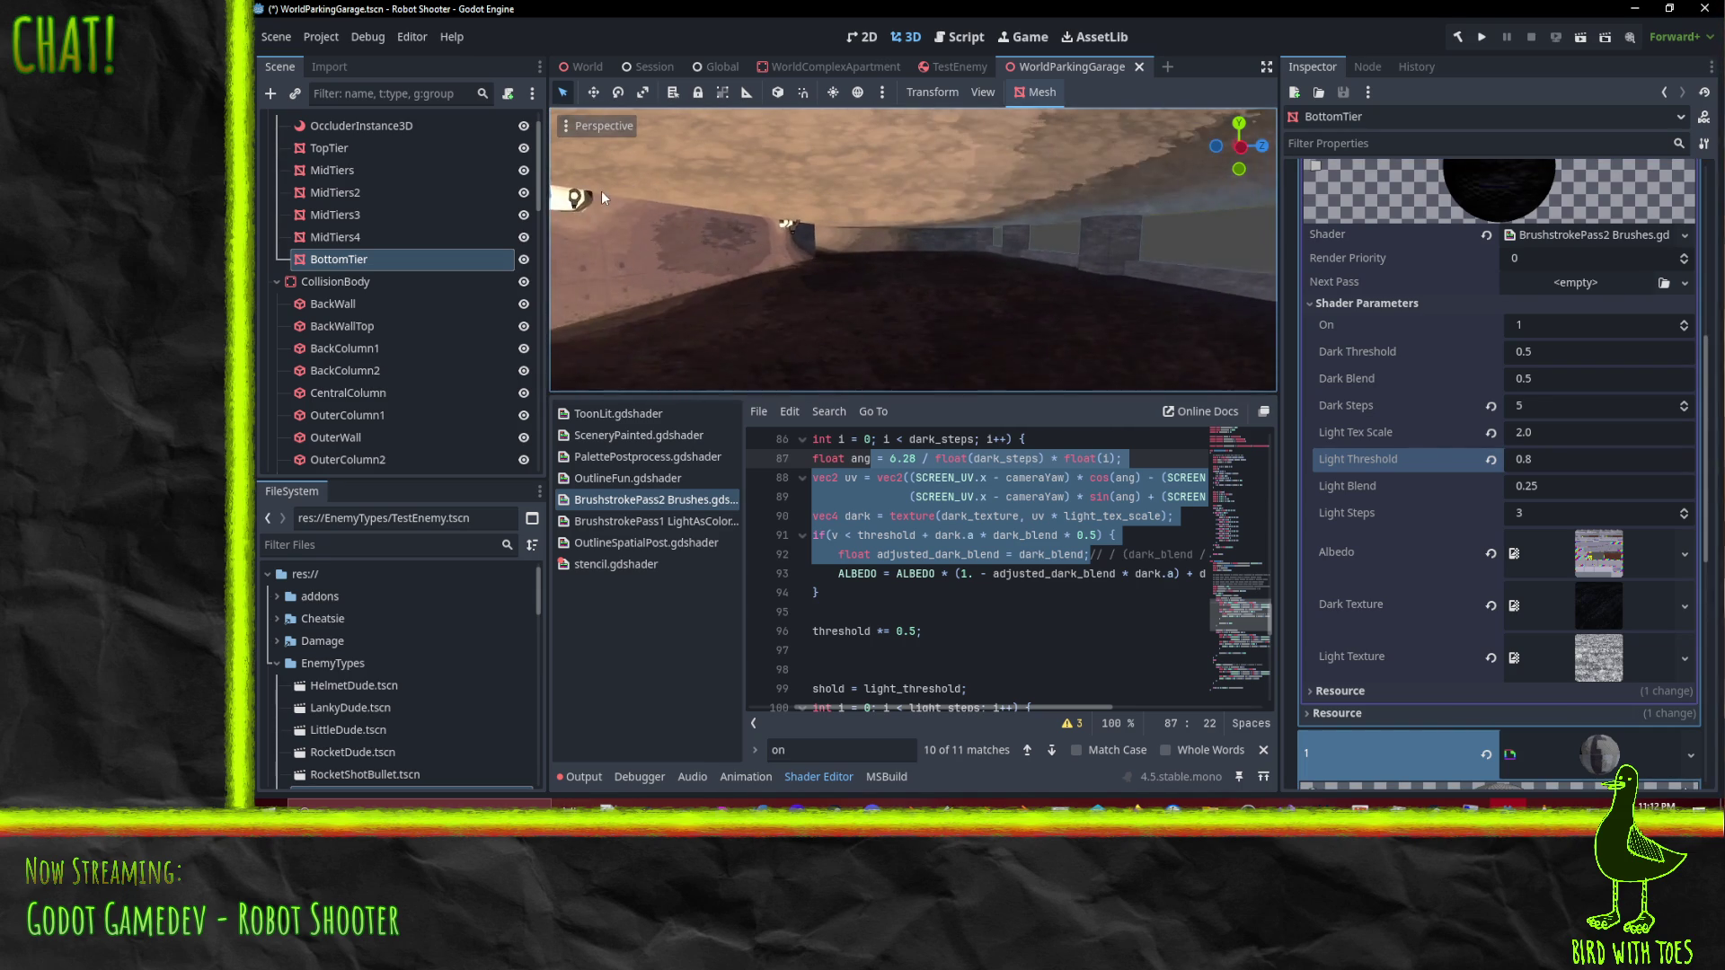
Step: Frame BottomTier, orbit around it, and save WorldParkingGarage.tscn
{"action": "key", "text": "f"}
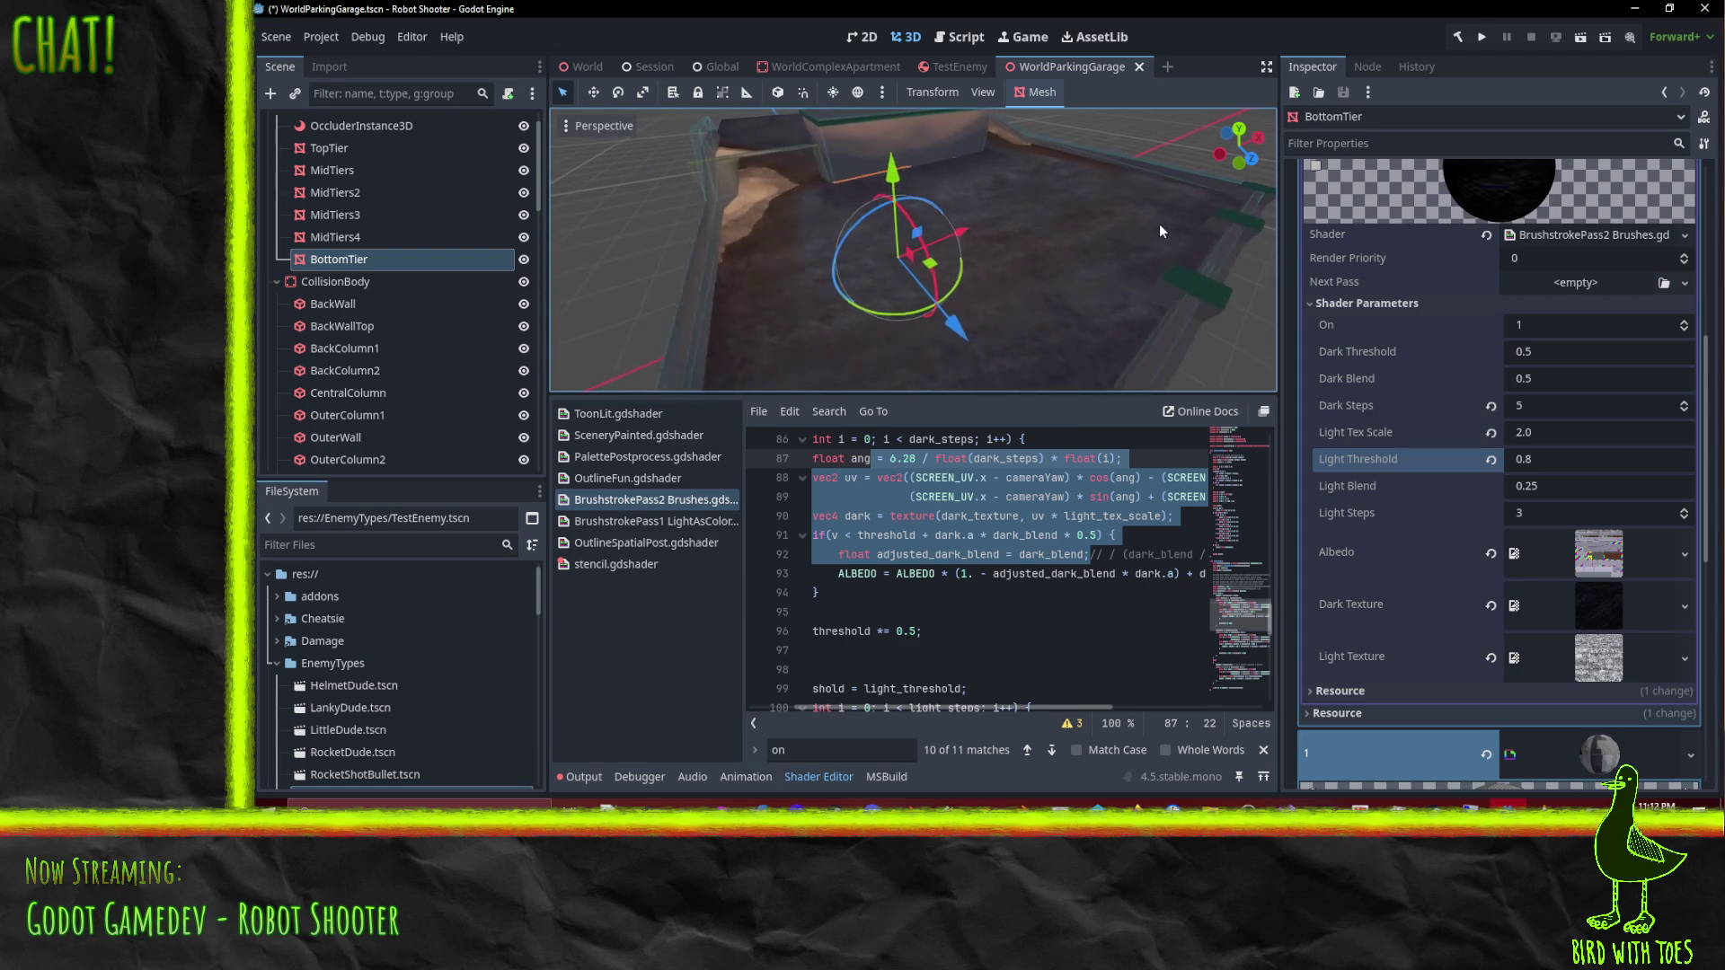
{"action": "mouse_move", "coordinate": [1075, 295]}
{"action": "left_mouse_down"}
{"action": "mouse_move", "coordinate": [1007, 133]}
{"action": "mouse_move", "coordinate": [1053, 203]}
{"action": "mouse_move", "coordinate": [923, 146]}
{"action": "left_mouse_up"}
{"action": "key", "text": "ctrl+s"}
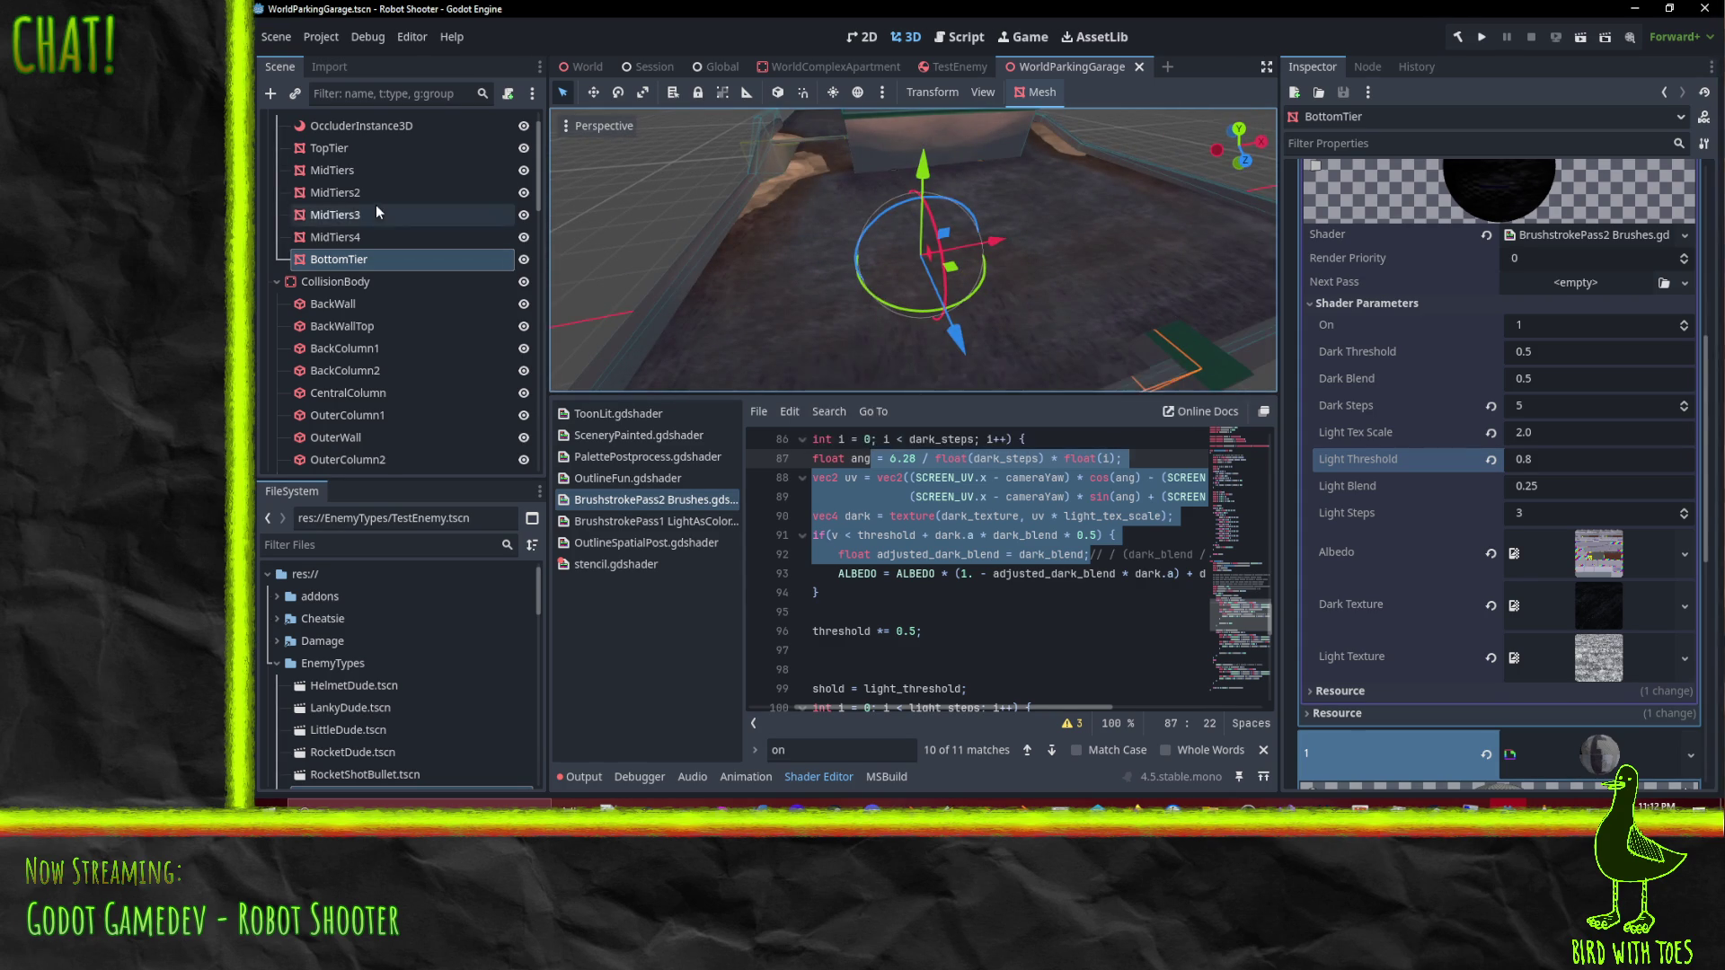
Step: Select TopTier and toggle its brushstroke On parameter off and back on
{"action": "left_click", "coordinate": [329, 149]}
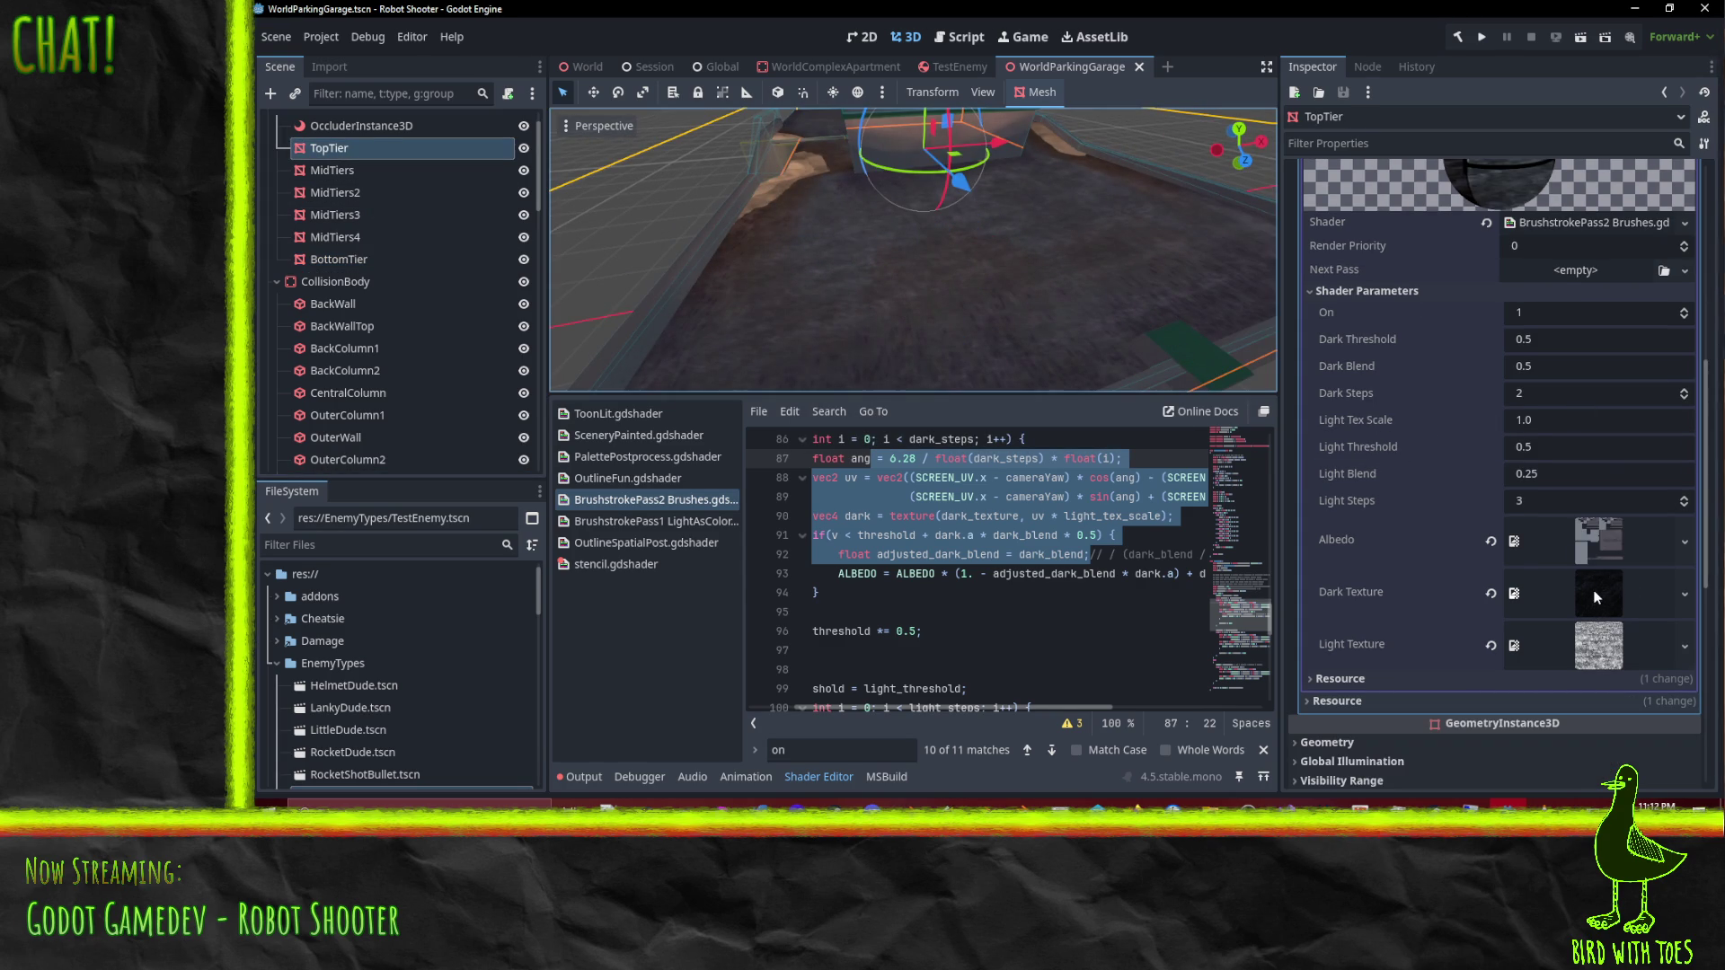
{"action": "scroll", "coordinate": [1592, 677], "scroll_direction": "up", "scroll_amount": 5}
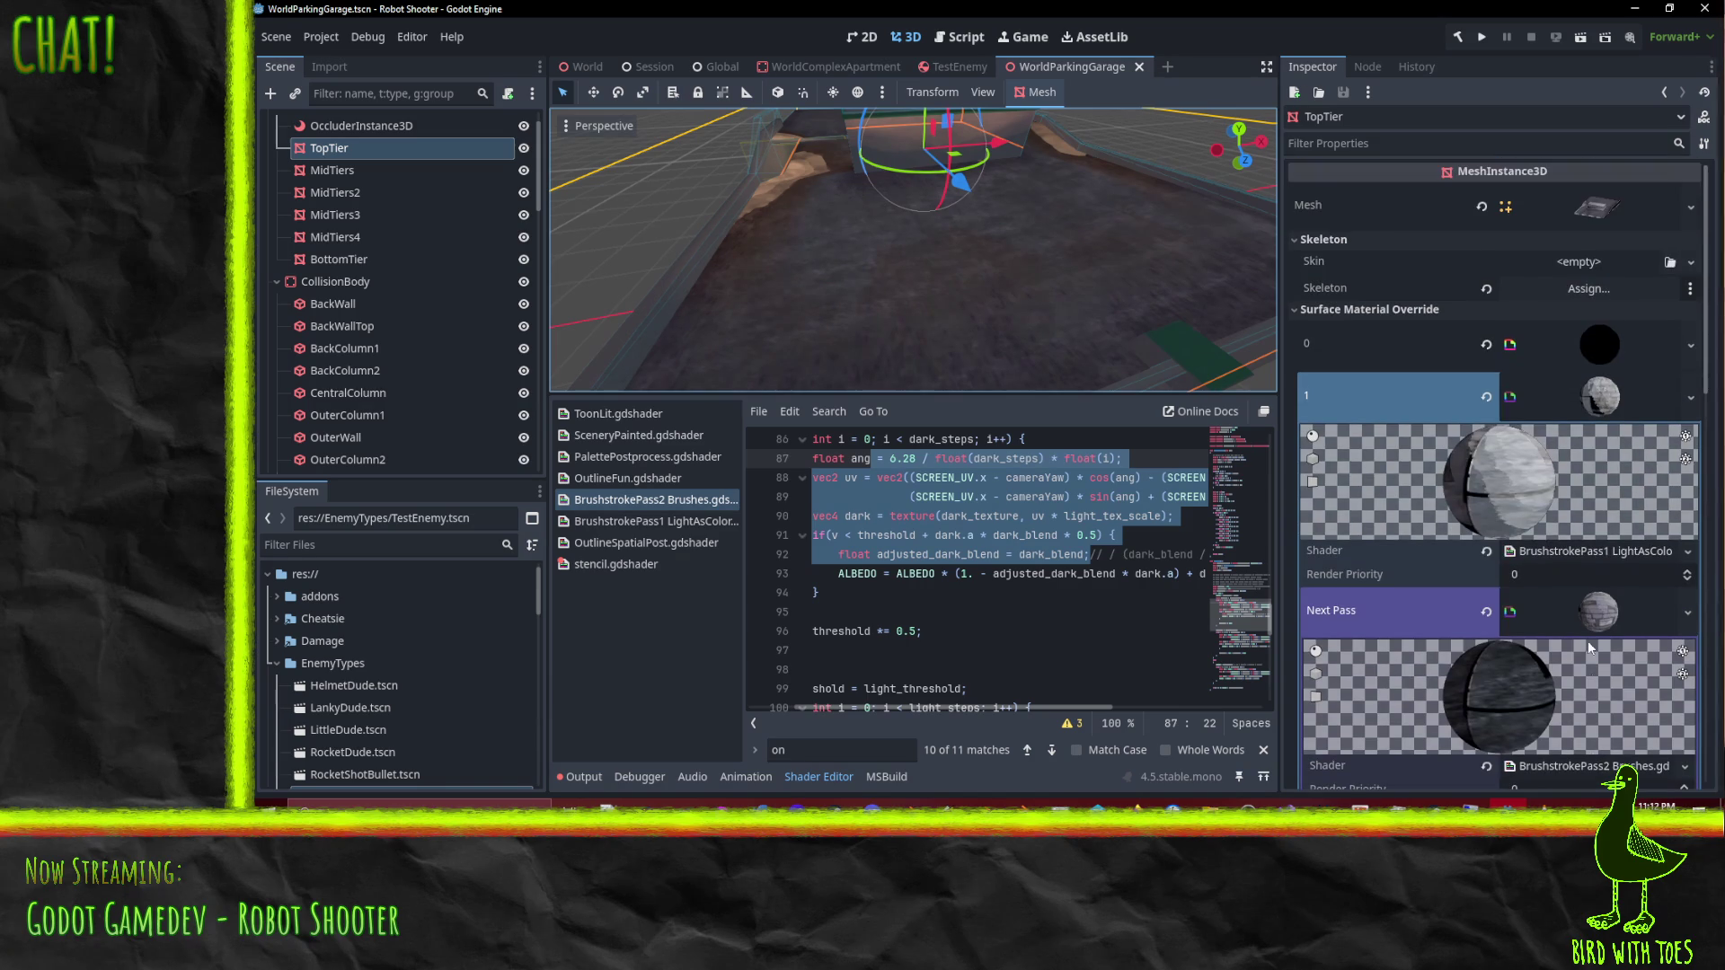
{"action": "scroll", "coordinate": [1550, 525], "scroll_direction": "down", "scroll_amount": 5}
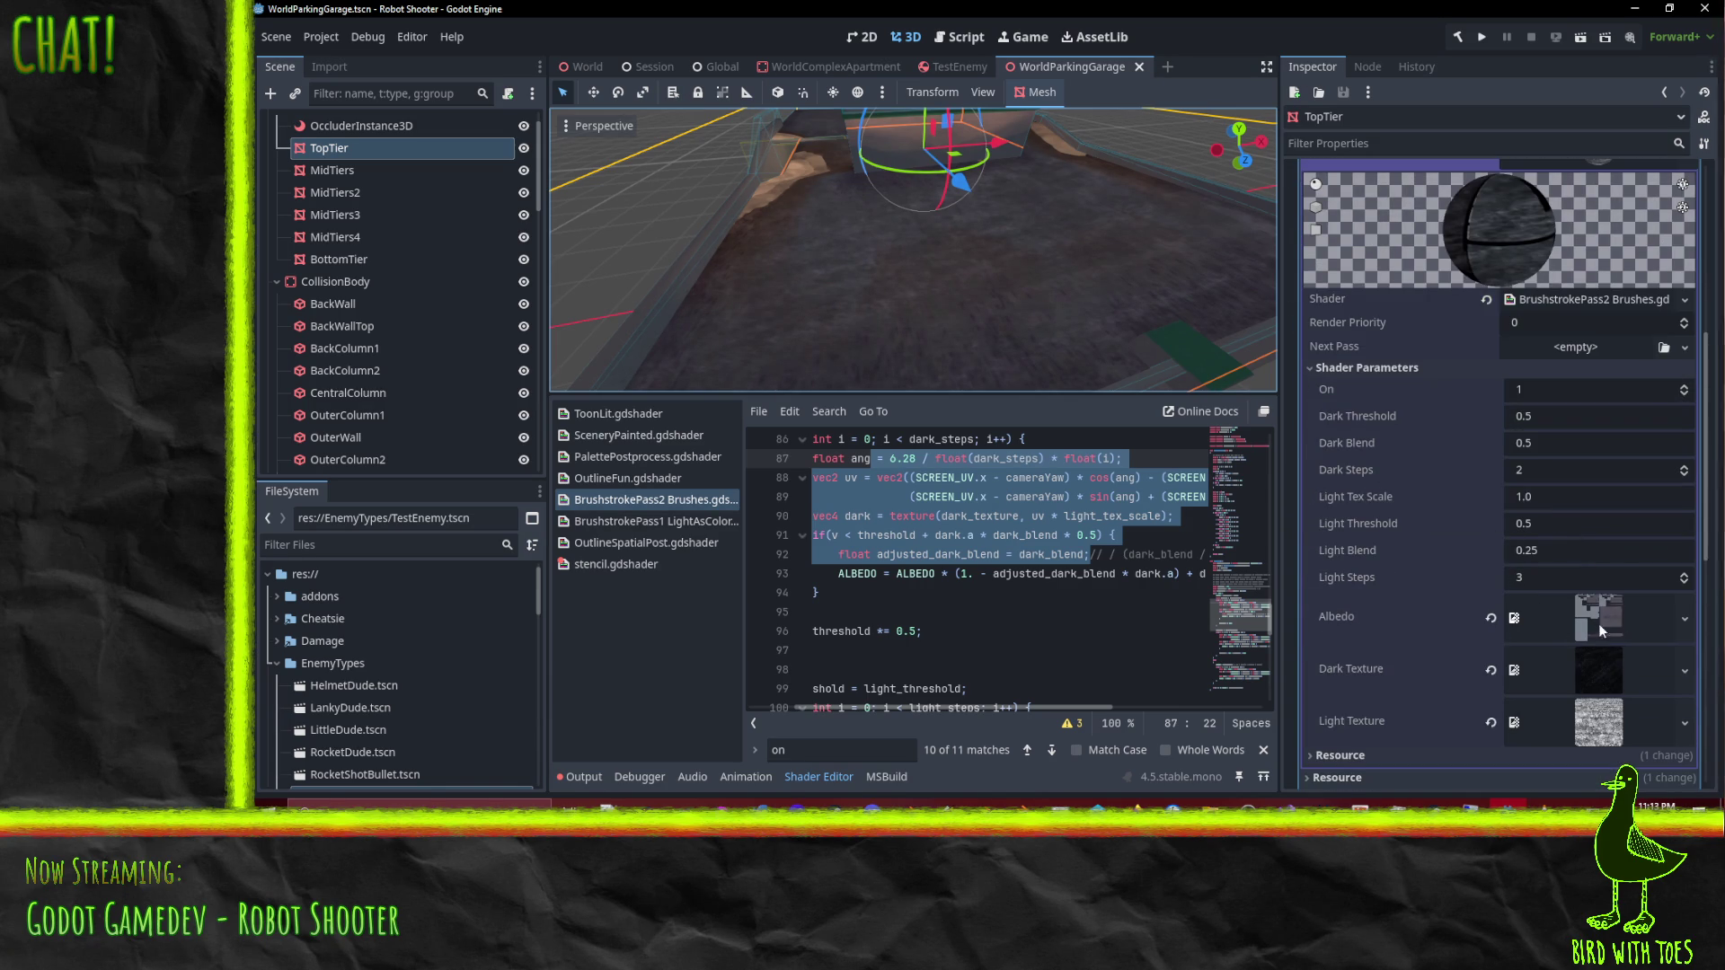
{"action": "left_click", "coordinate": [1685, 393]}
{"action": "left_click", "coordinate": [1685, 386]}
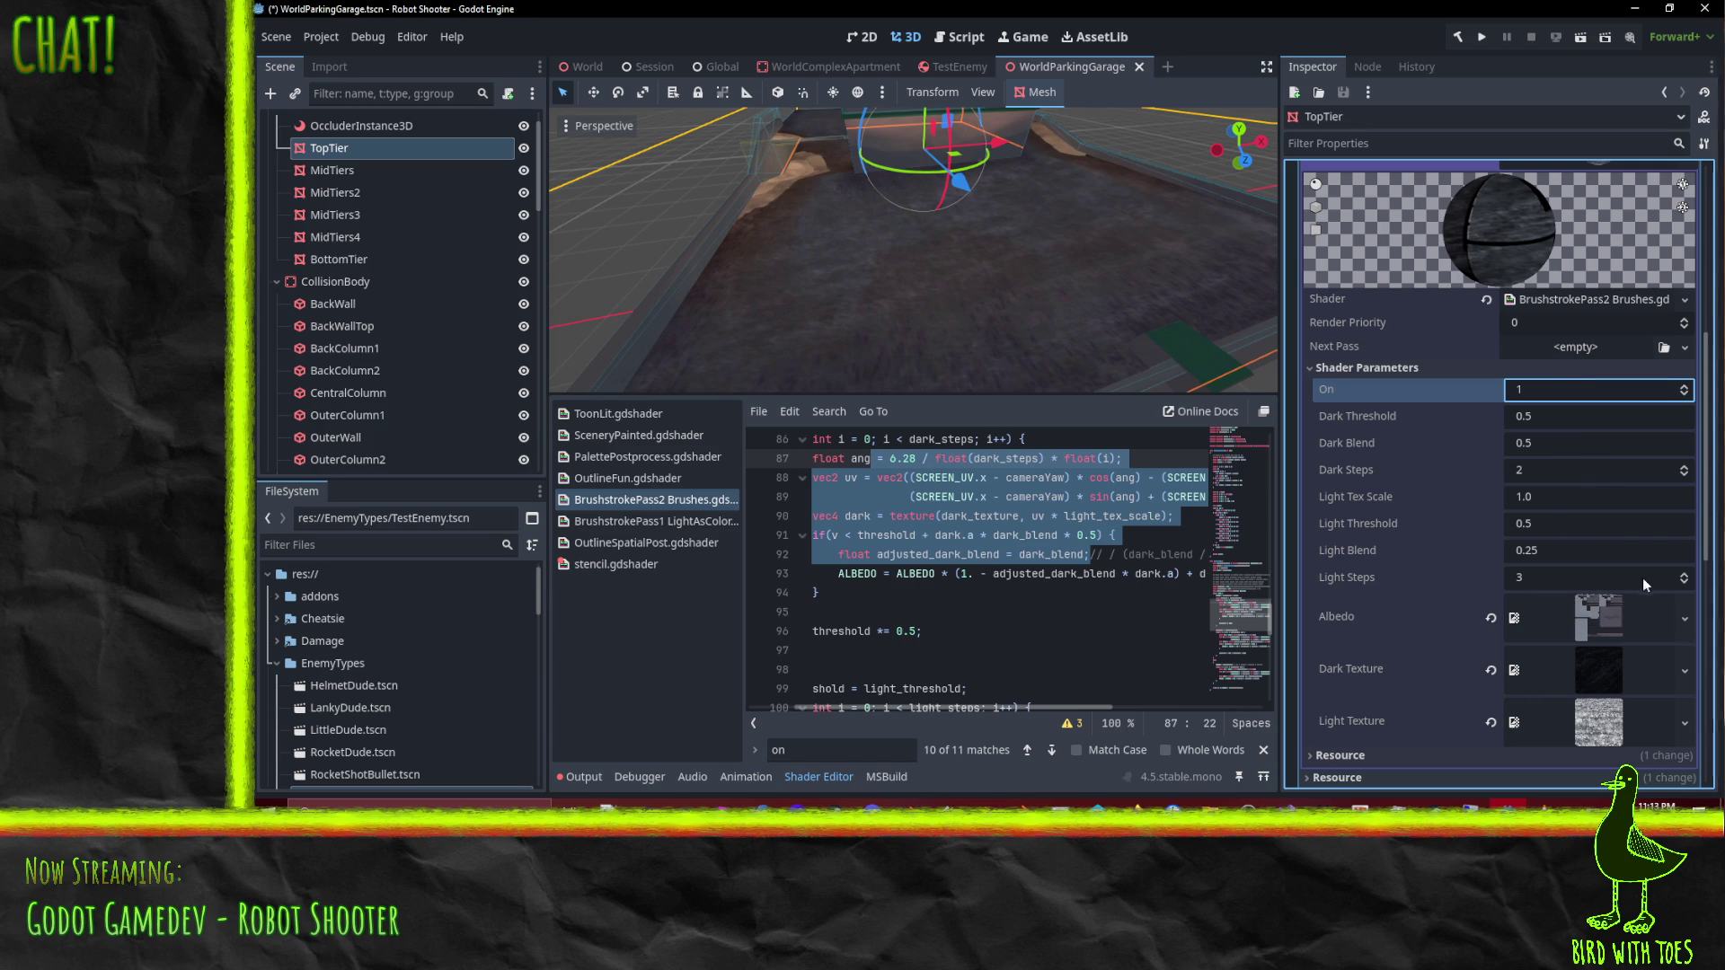
Step: Review TopTier's Next Pass and both surface material slots, leaving slot 1 expanded
{"action": "scroll", "coordinate": [1606, 488], "scroll_direction": "up", "scroll_amount": 3}
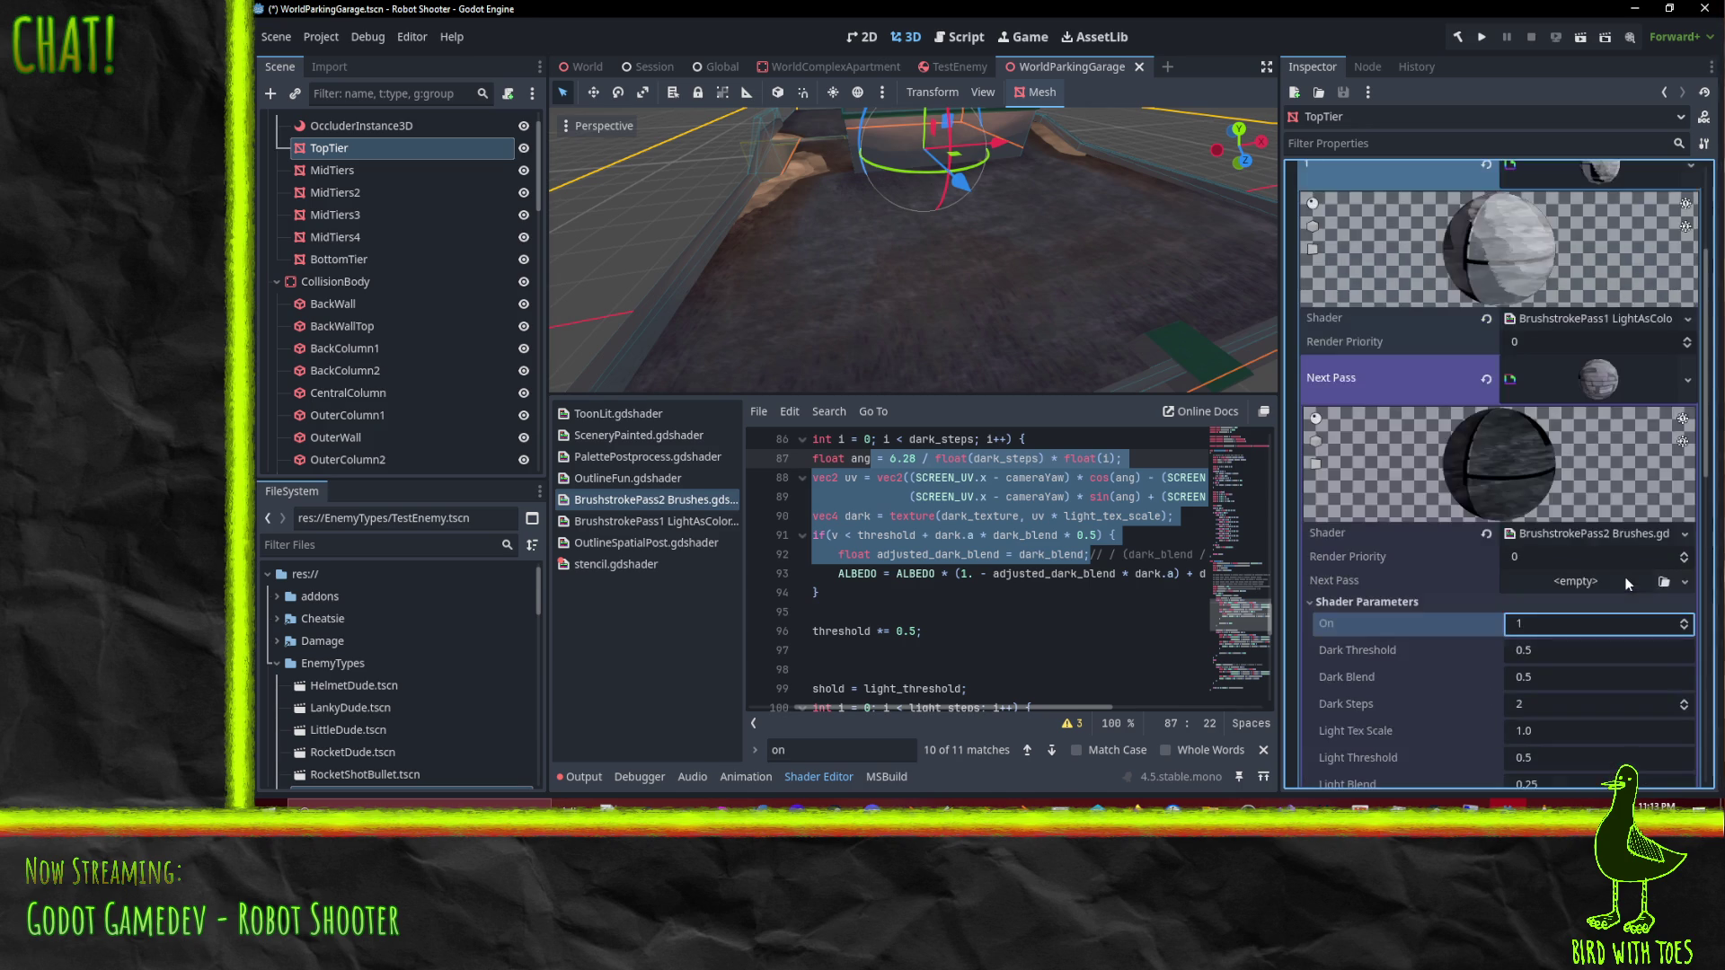
{"action": "scroll", "coordinate": [1628, 582], "scroll_direction": "down", "scroll_amount": 3}
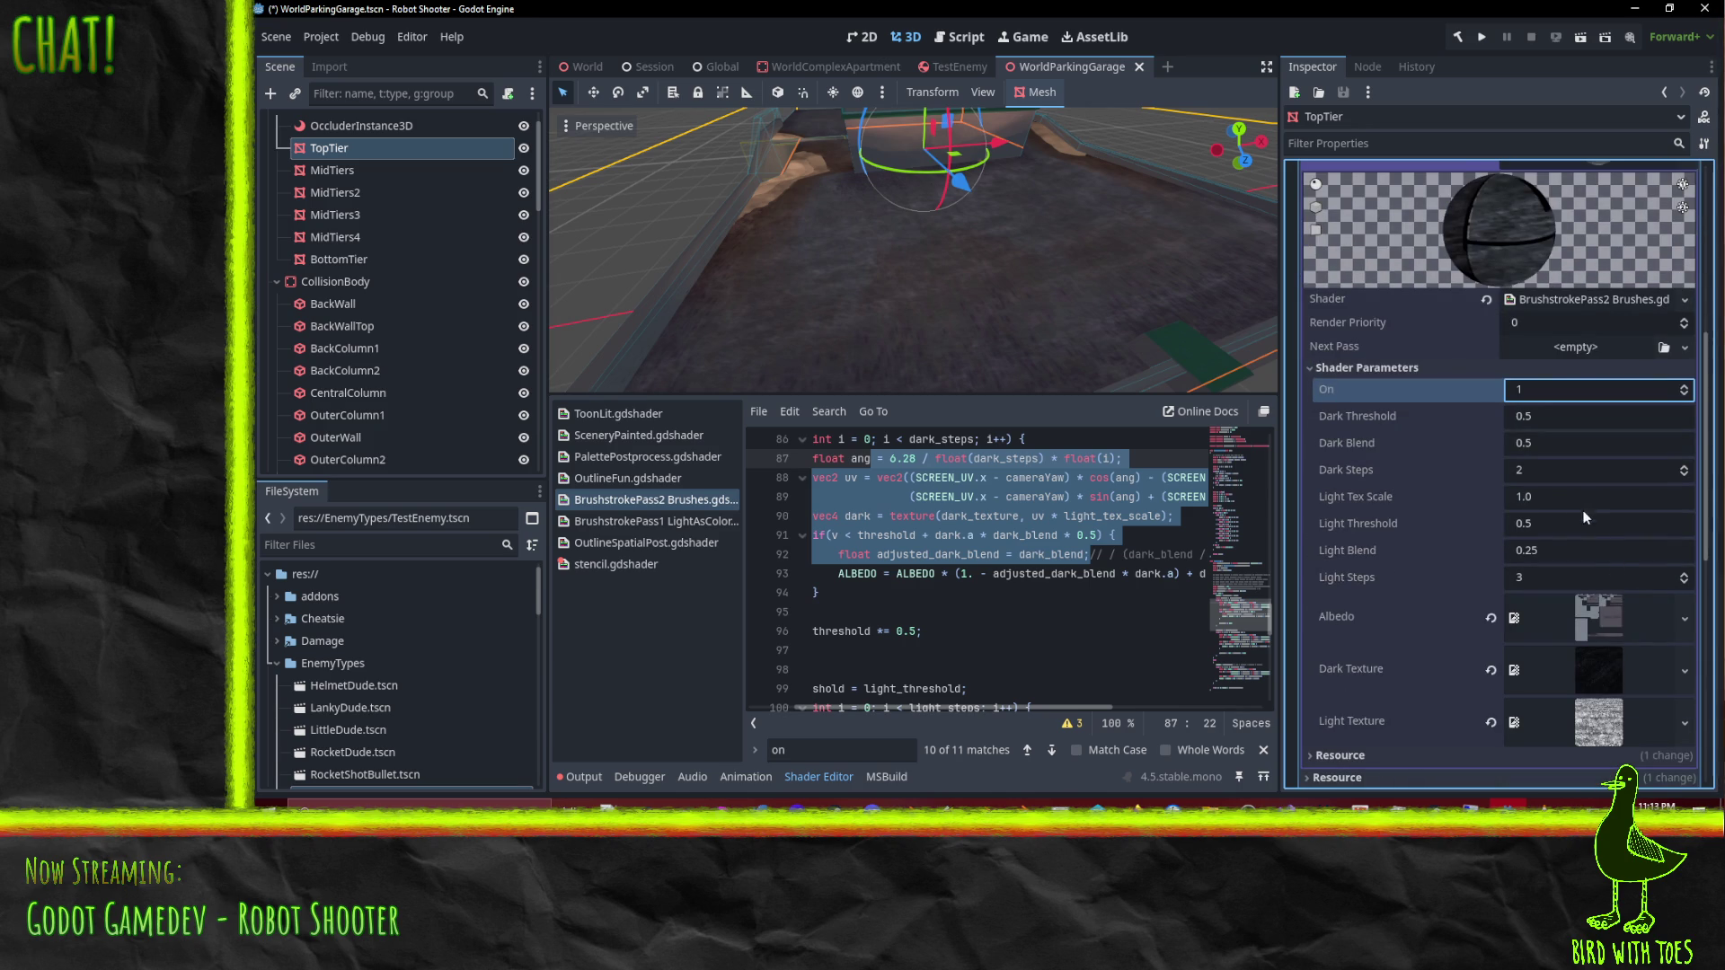
{"action": "scroll", "coordinate": [1589, 521], "scroll_direction": "up", "scroll_amount": 2}
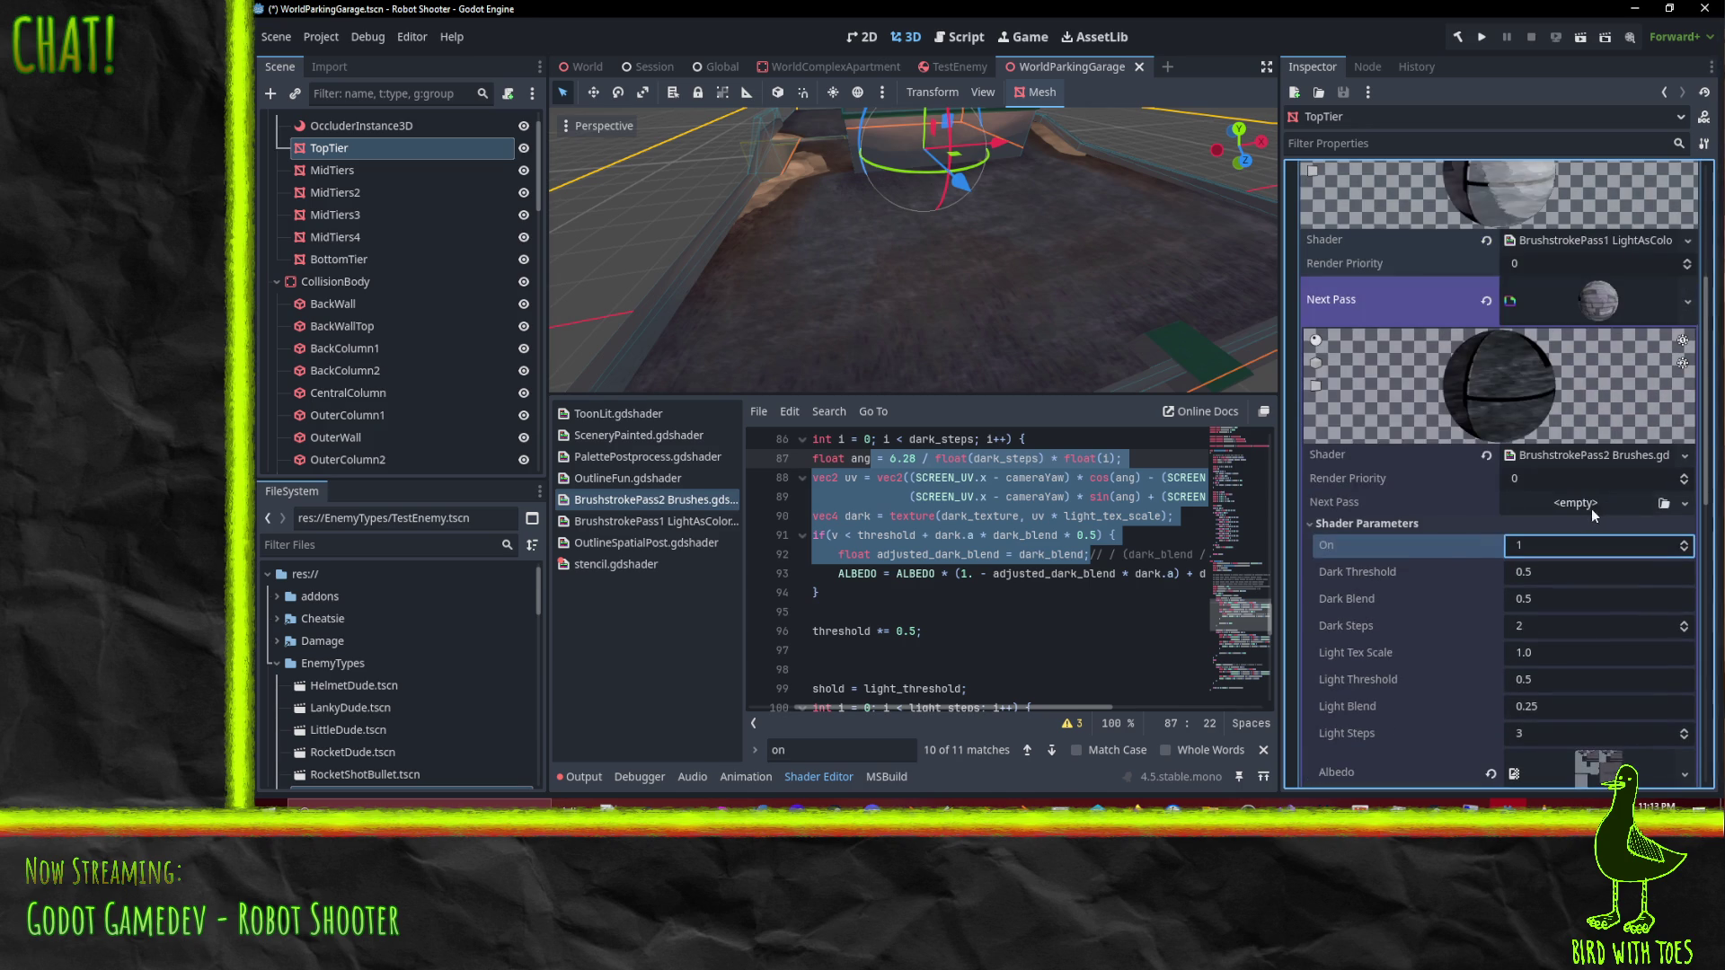
{"action": "left_click", "coordinate": [1584, 316]}
{"action": "left_click", "coordinate": [1585, 319]}
{"action": "scroll", "coordinate": [1585, 321], "scroll_direction": "up", "scroll_amount": 2}
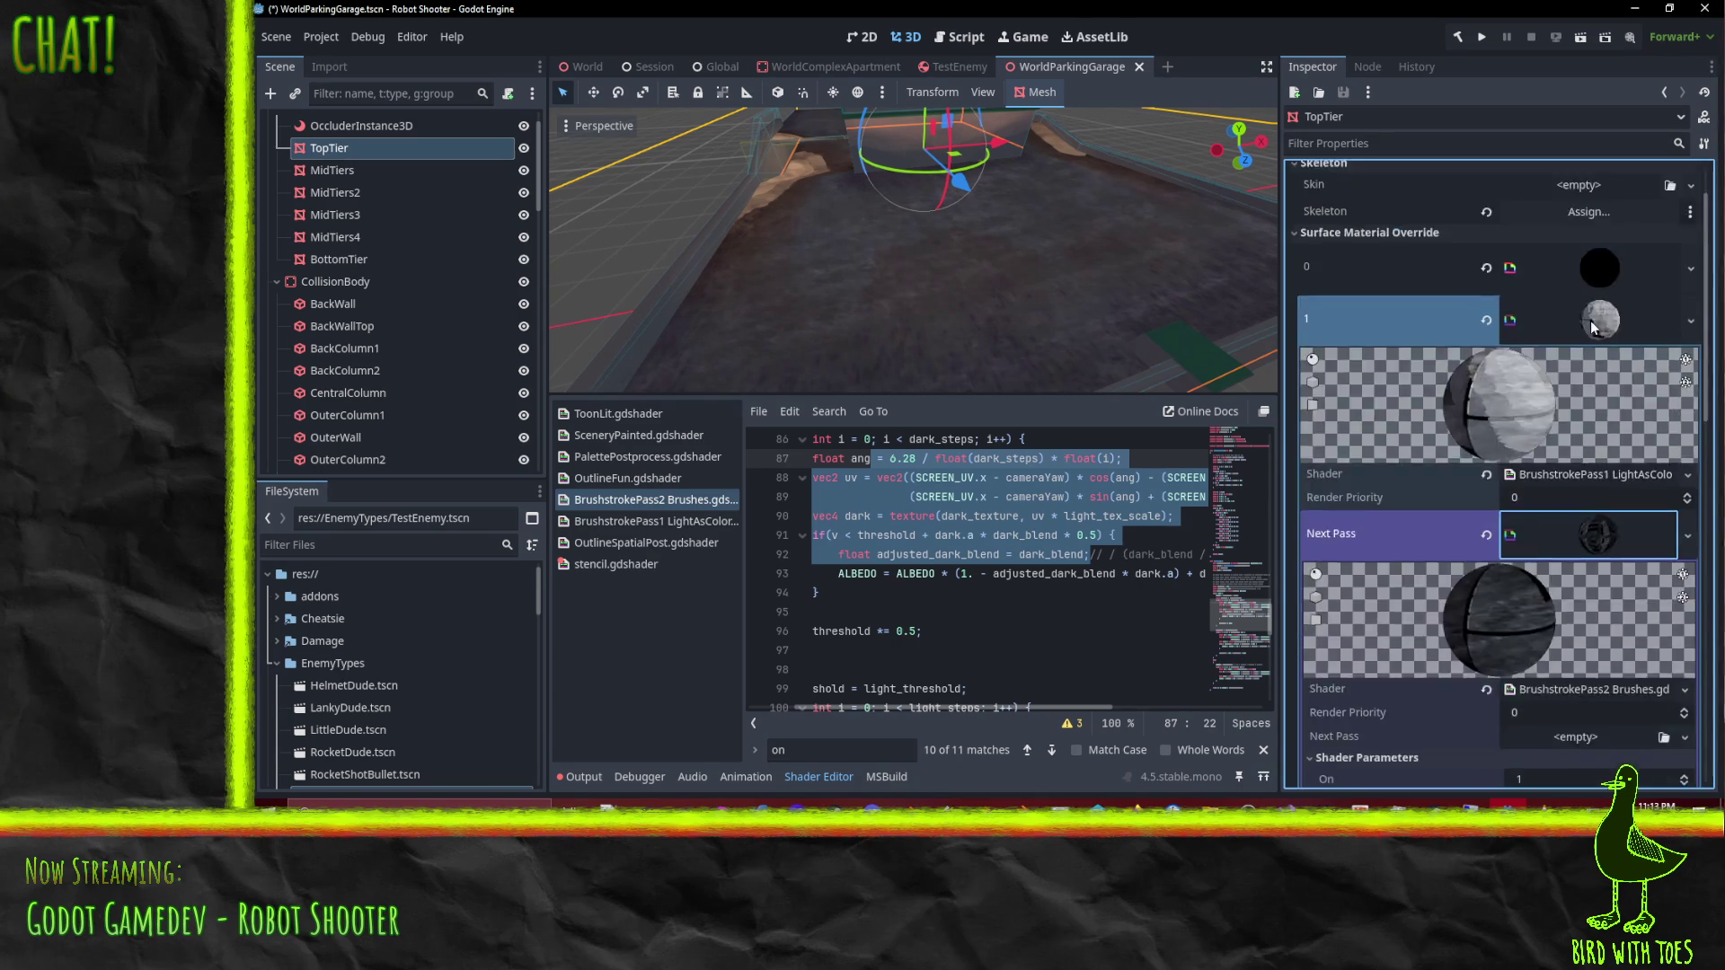
{"action": "left_click", "coordinate": [1597, 346]}
{"action": "left_click", "coordinate": [1598, 347]}
{"action": "left_click", "coordinate": [1601, 399]}
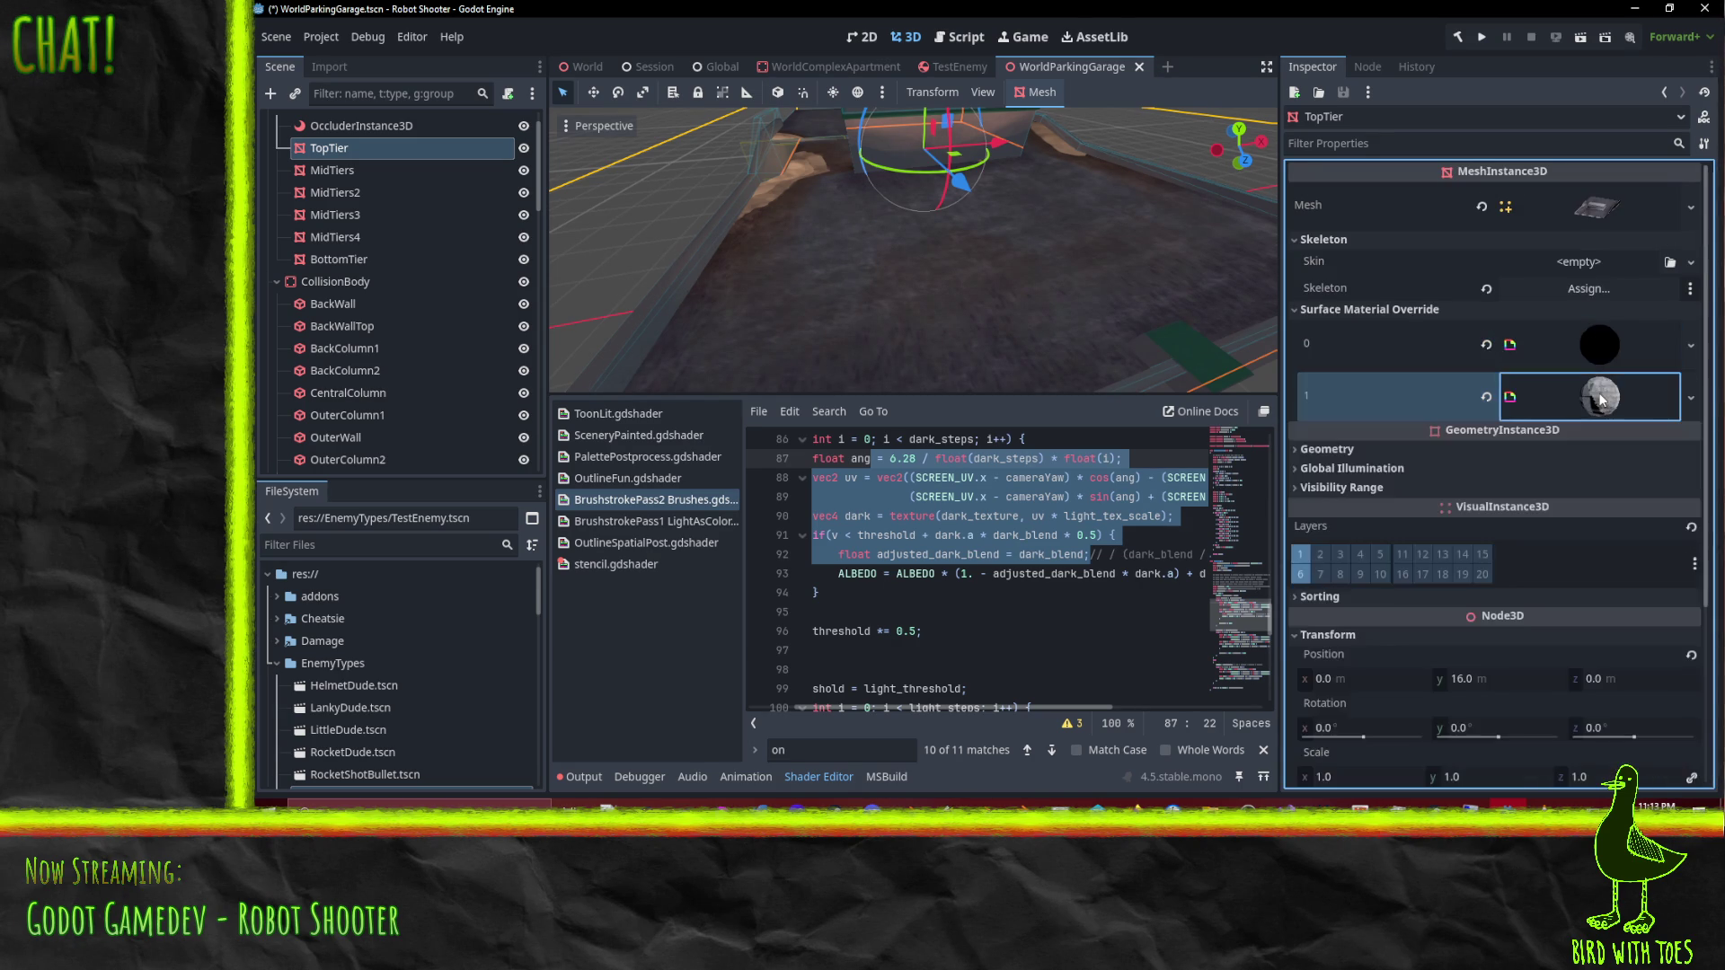
{"action": "left_click", "coordinate": [1601, 382]}
Step: Expand TopTier's slot 0 material and load its SceneryPainted.gdshader into the Shader Editor
{"action": "scroll", "coordinate": [1604, 405], "scroll_direction": "down", "scroll_amount": 5}
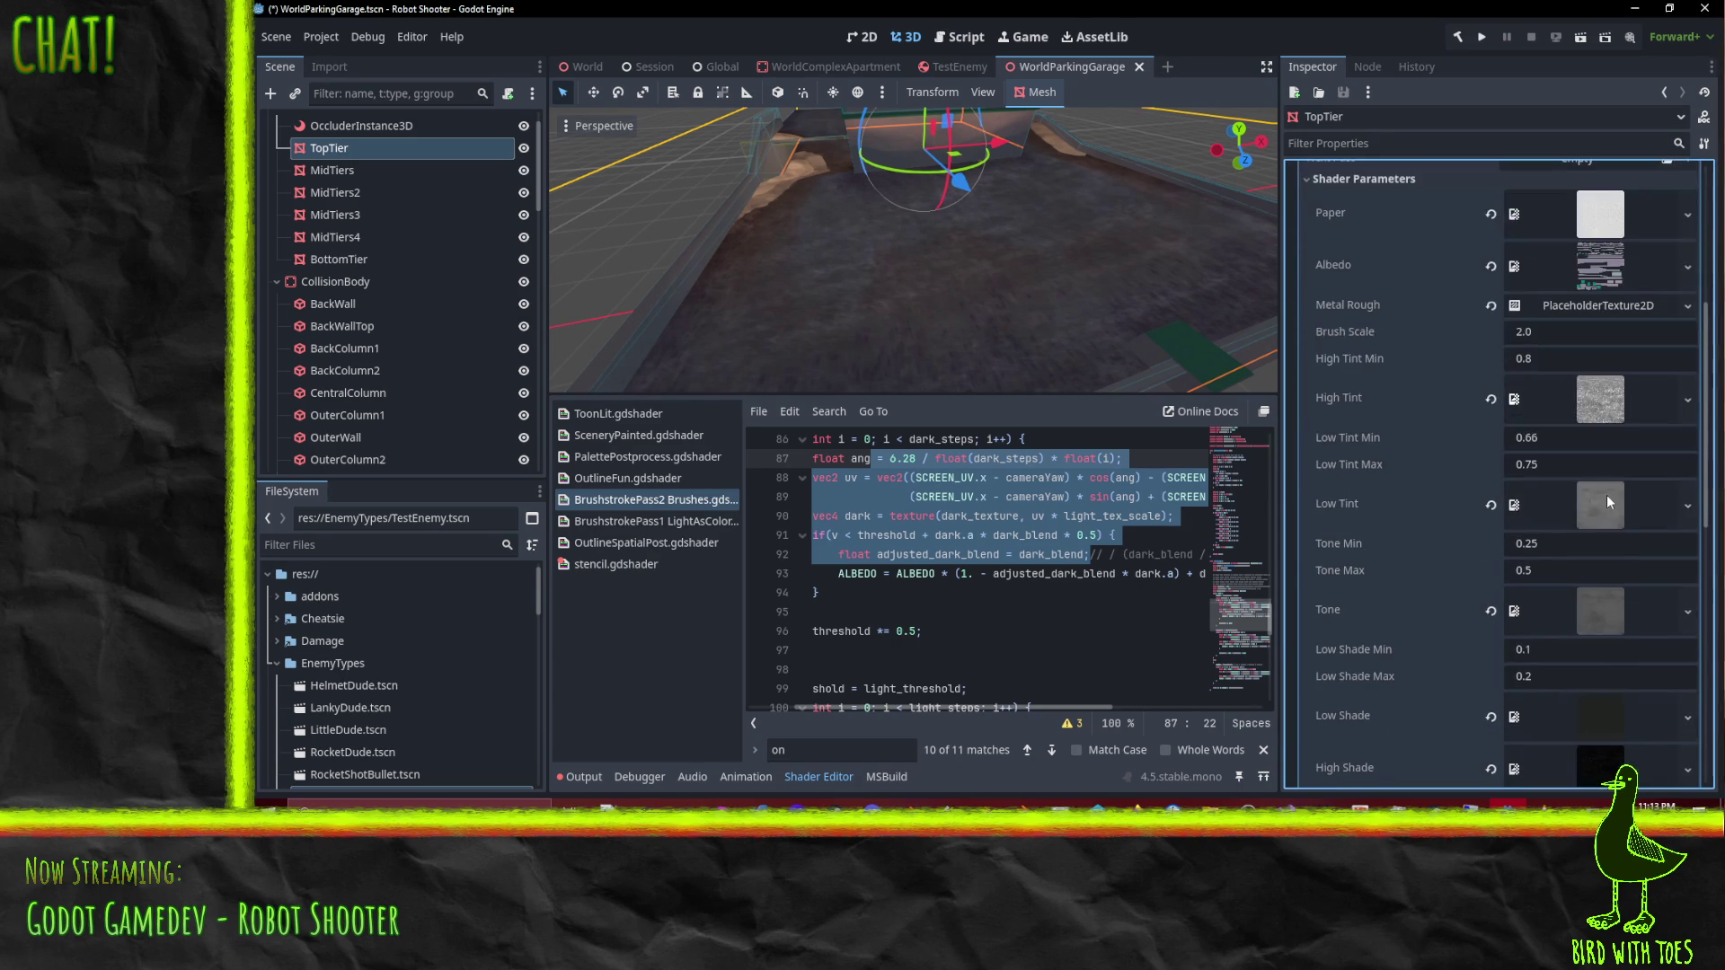
{"action": "scroll", "coordinate": [1560, 287], "scroll_direction": "up", "scroll_amount": 5}
{"action": "left_click", "coordinate": [1594, 346]}
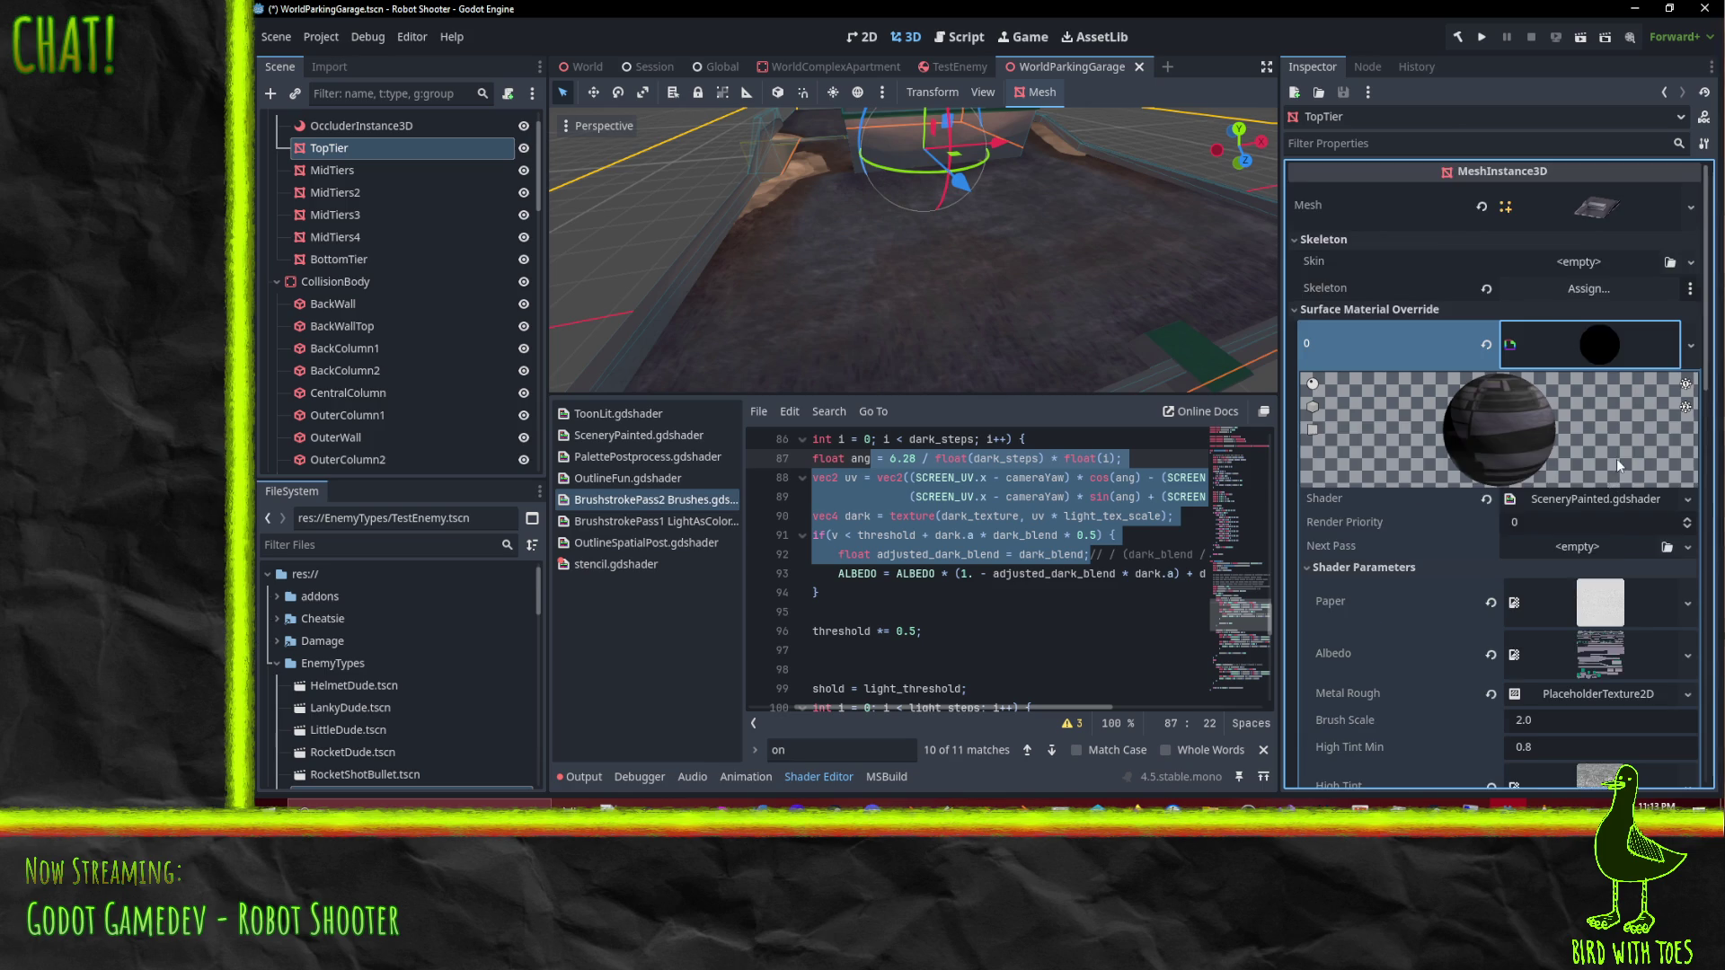
{"action": "scroll", "coordinate": [1615, 458], "scroll_direction": "down", "scroll_amount": 1}
{"action": "scroll", "coordinate": [1602, 492], "scroll_direction": "down", "scroll_amount": 4}
{"action": "scroll", "coordinate": [1603, 492], "scroll_direction": "up", "scroll_amount": 2}
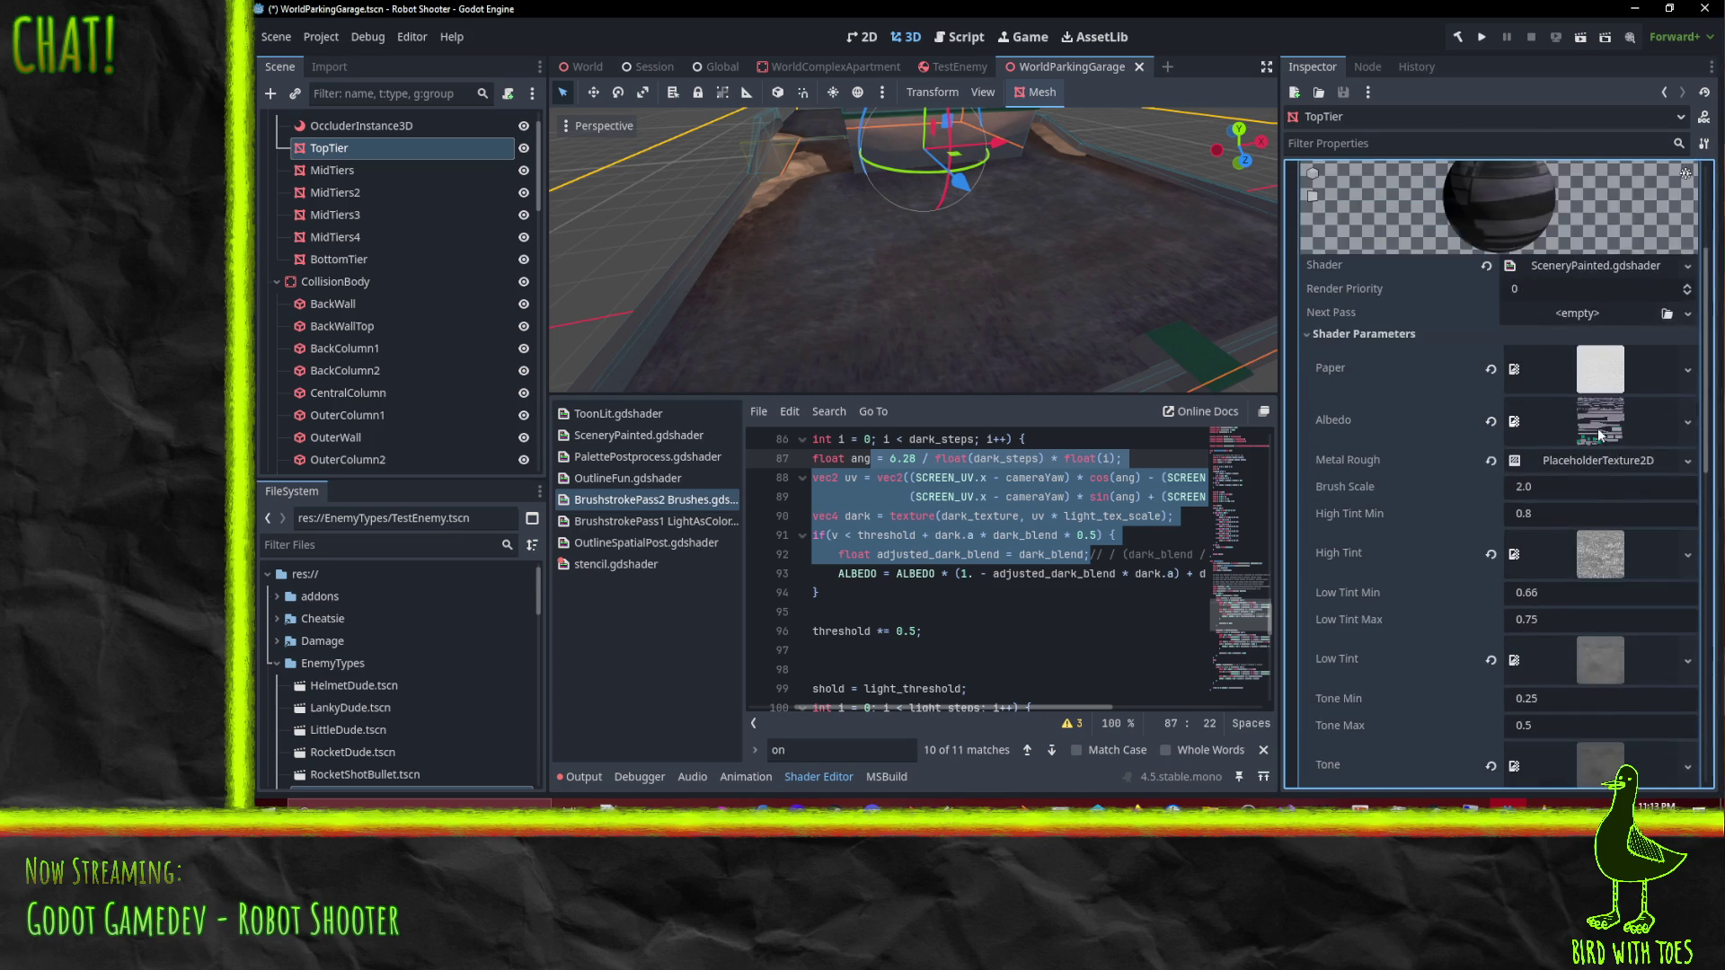
{"action": "right_click", "coordinate": [1598, 431]}
{"action": "left_click", "coordinate": [1572, 765]}
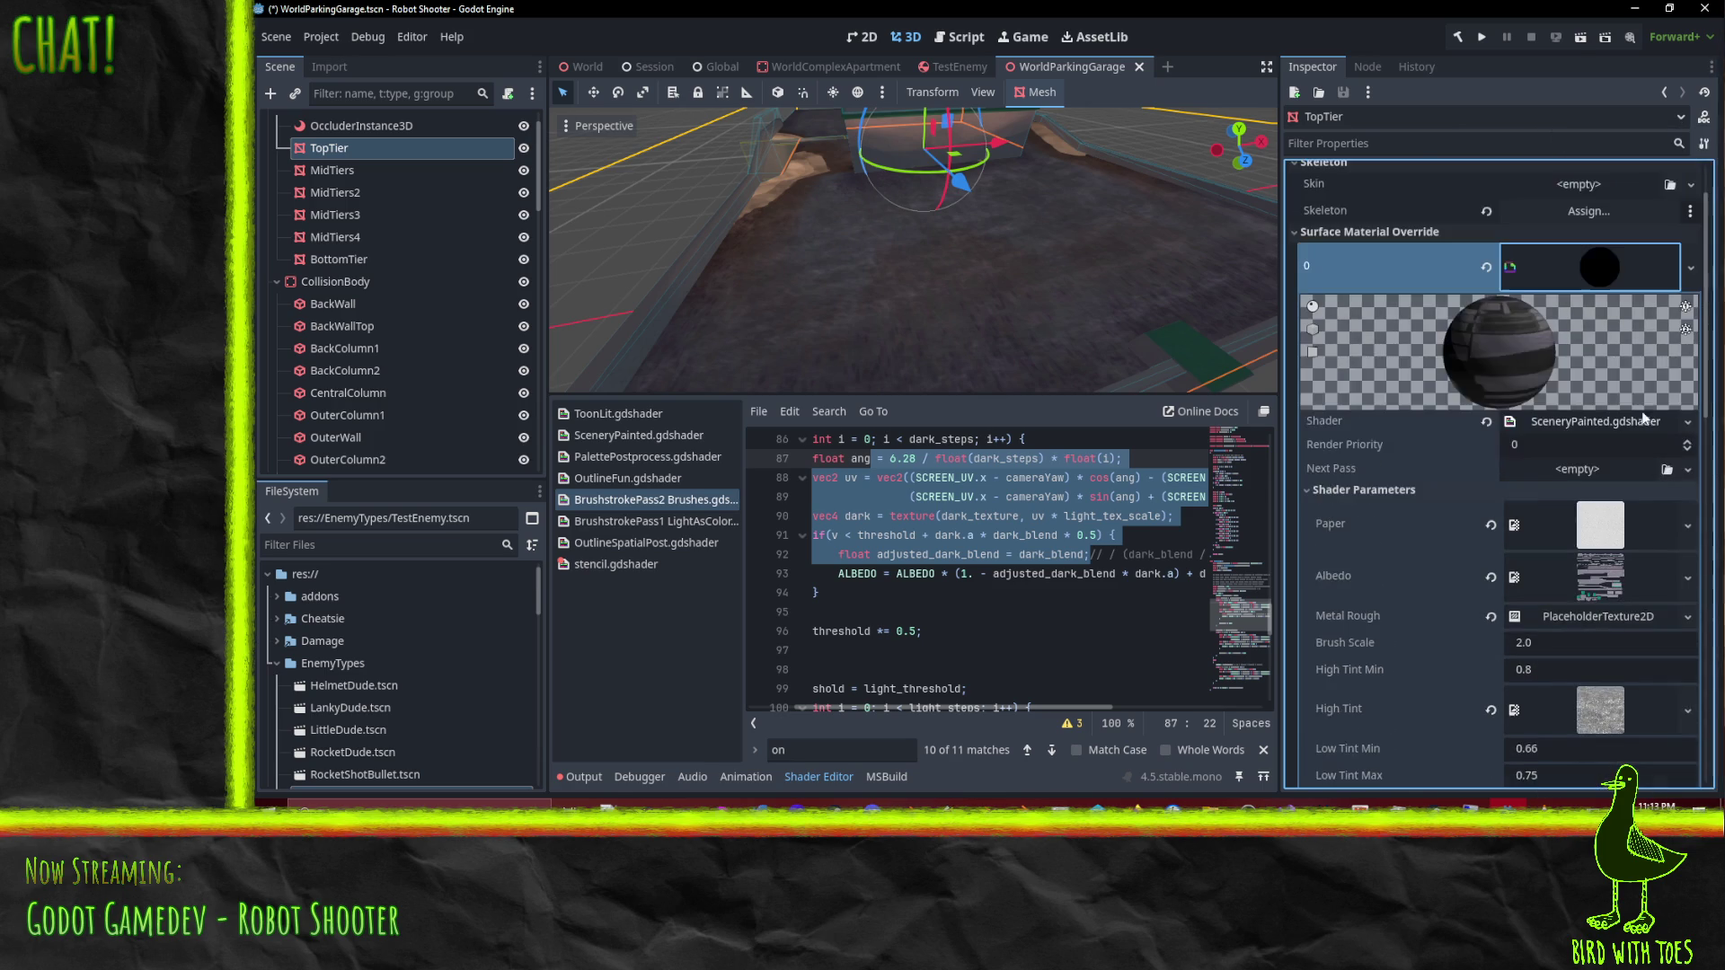
{"action": "left_click", "coordinate": [1687, 421]}
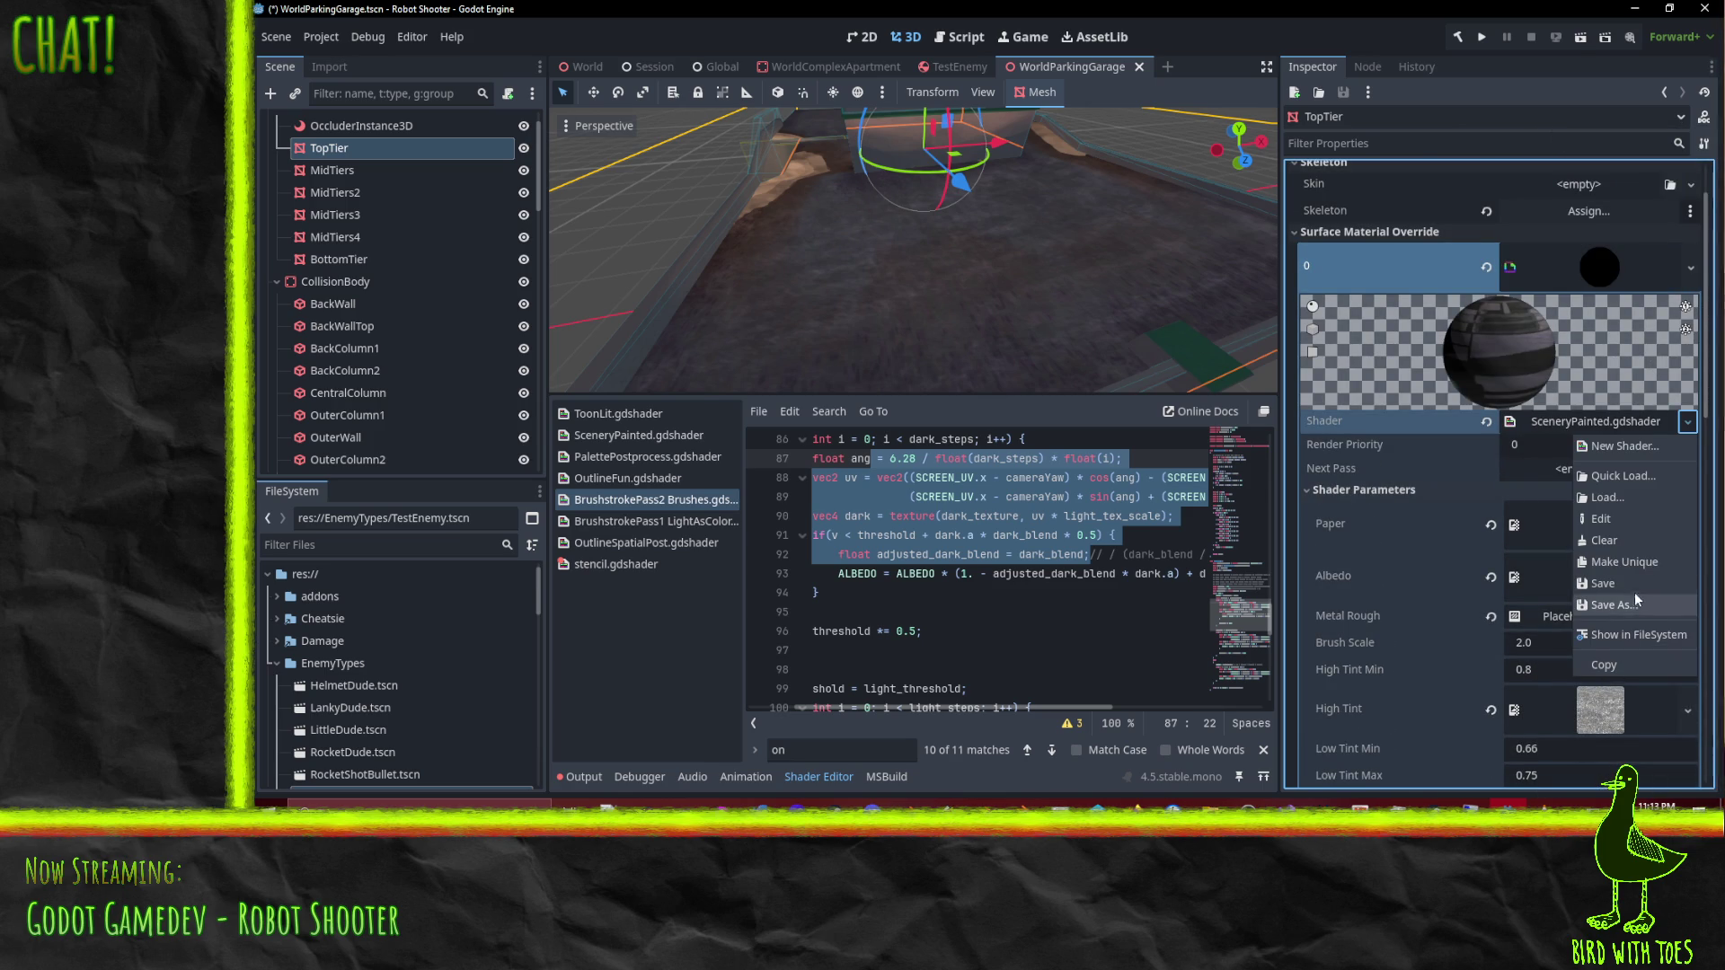
{"action": "left_click", "coordinate": [1581, 527]}
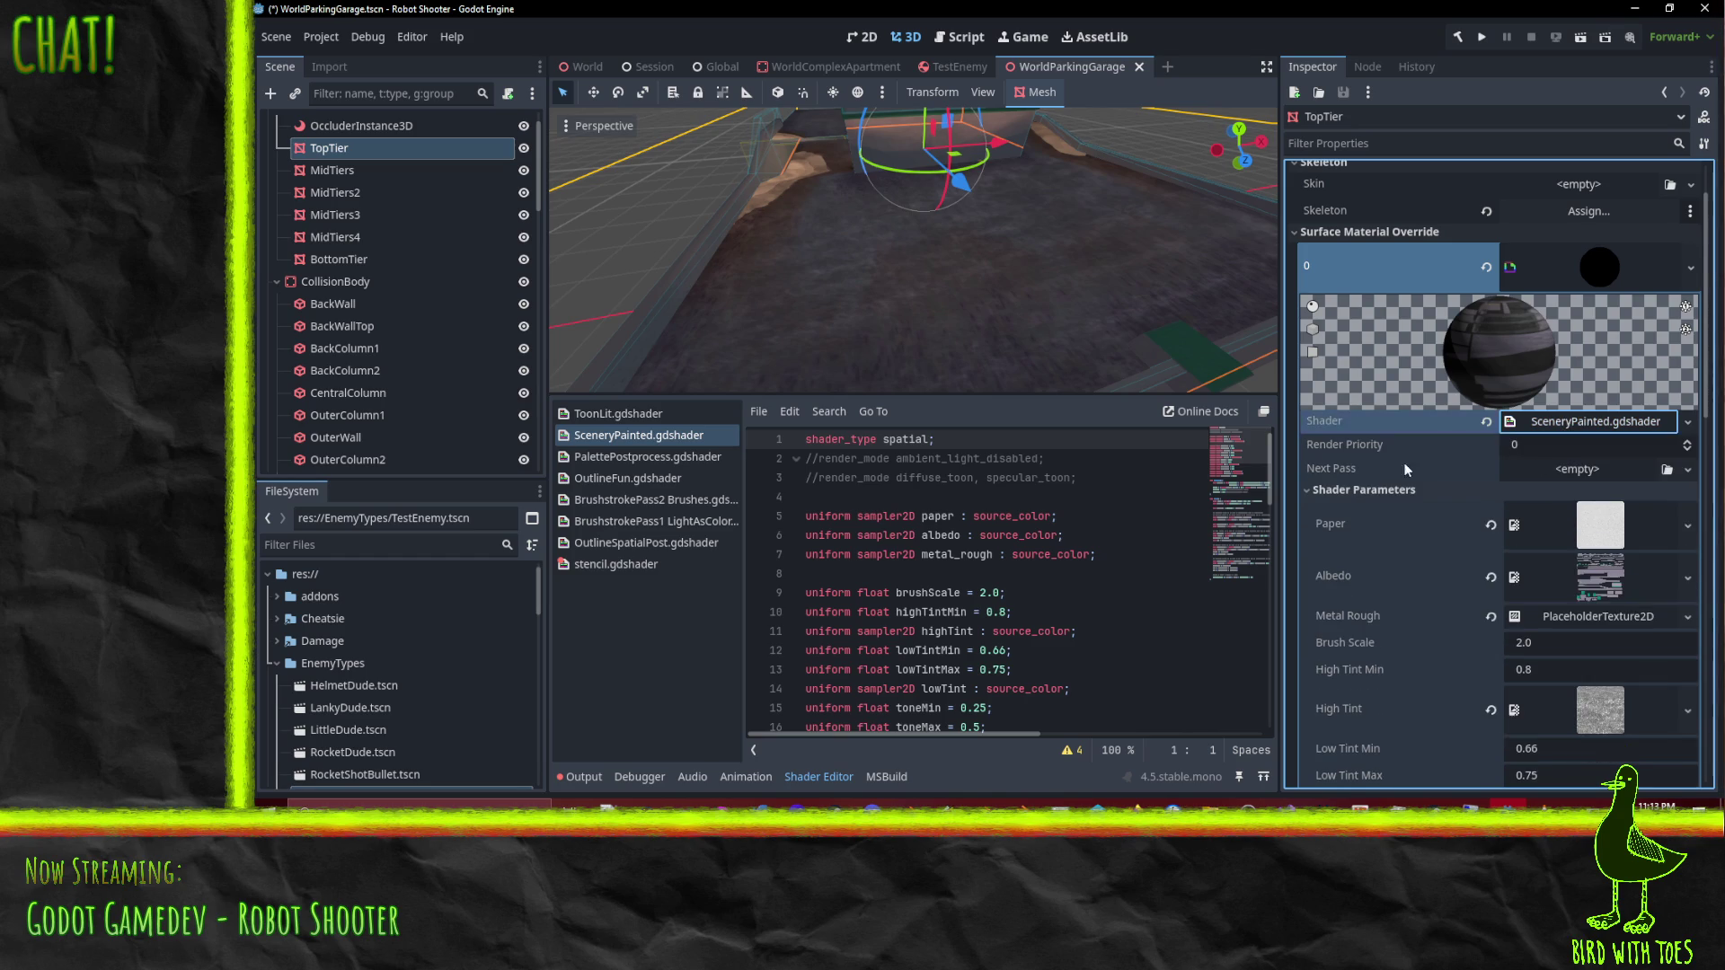
{"action": "left_click", "coordinate": [1376, 494]}
Step: Add a new ShaderMaterial next pass to slot 0 using BrushstrokePass2 Brushes.gdshader
{"action": "left_click", "coordinate": [1687, 469]}
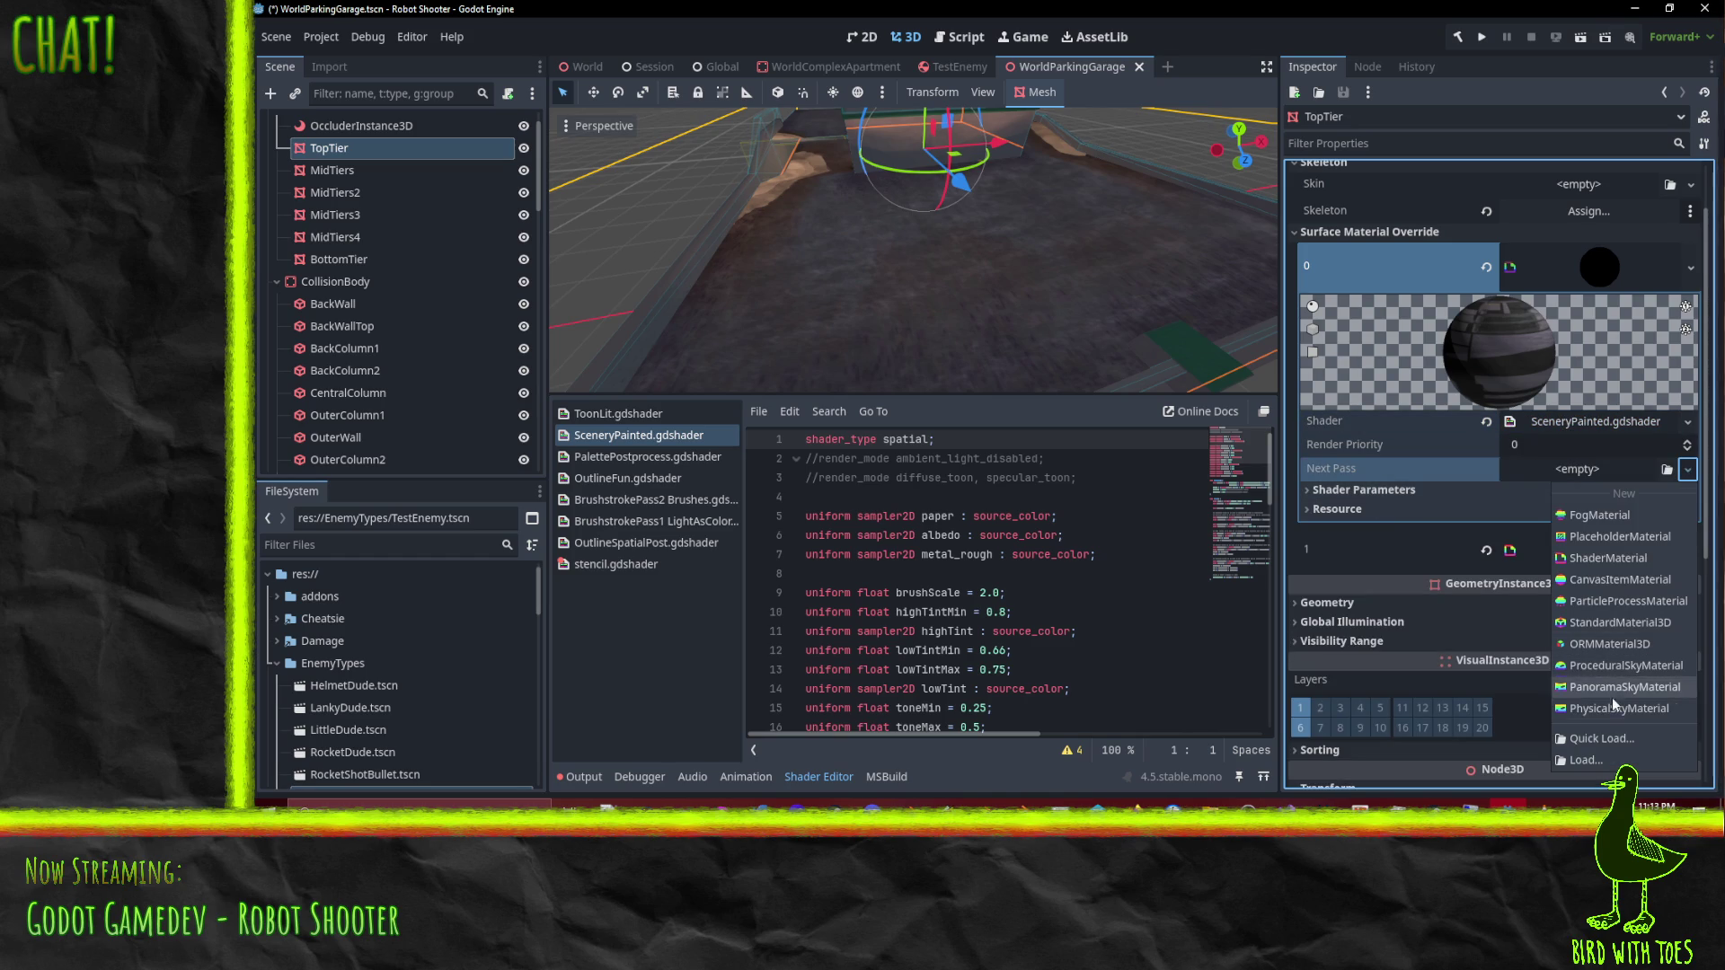
{"action": "left_click", "coordinate": [1601, 738]}
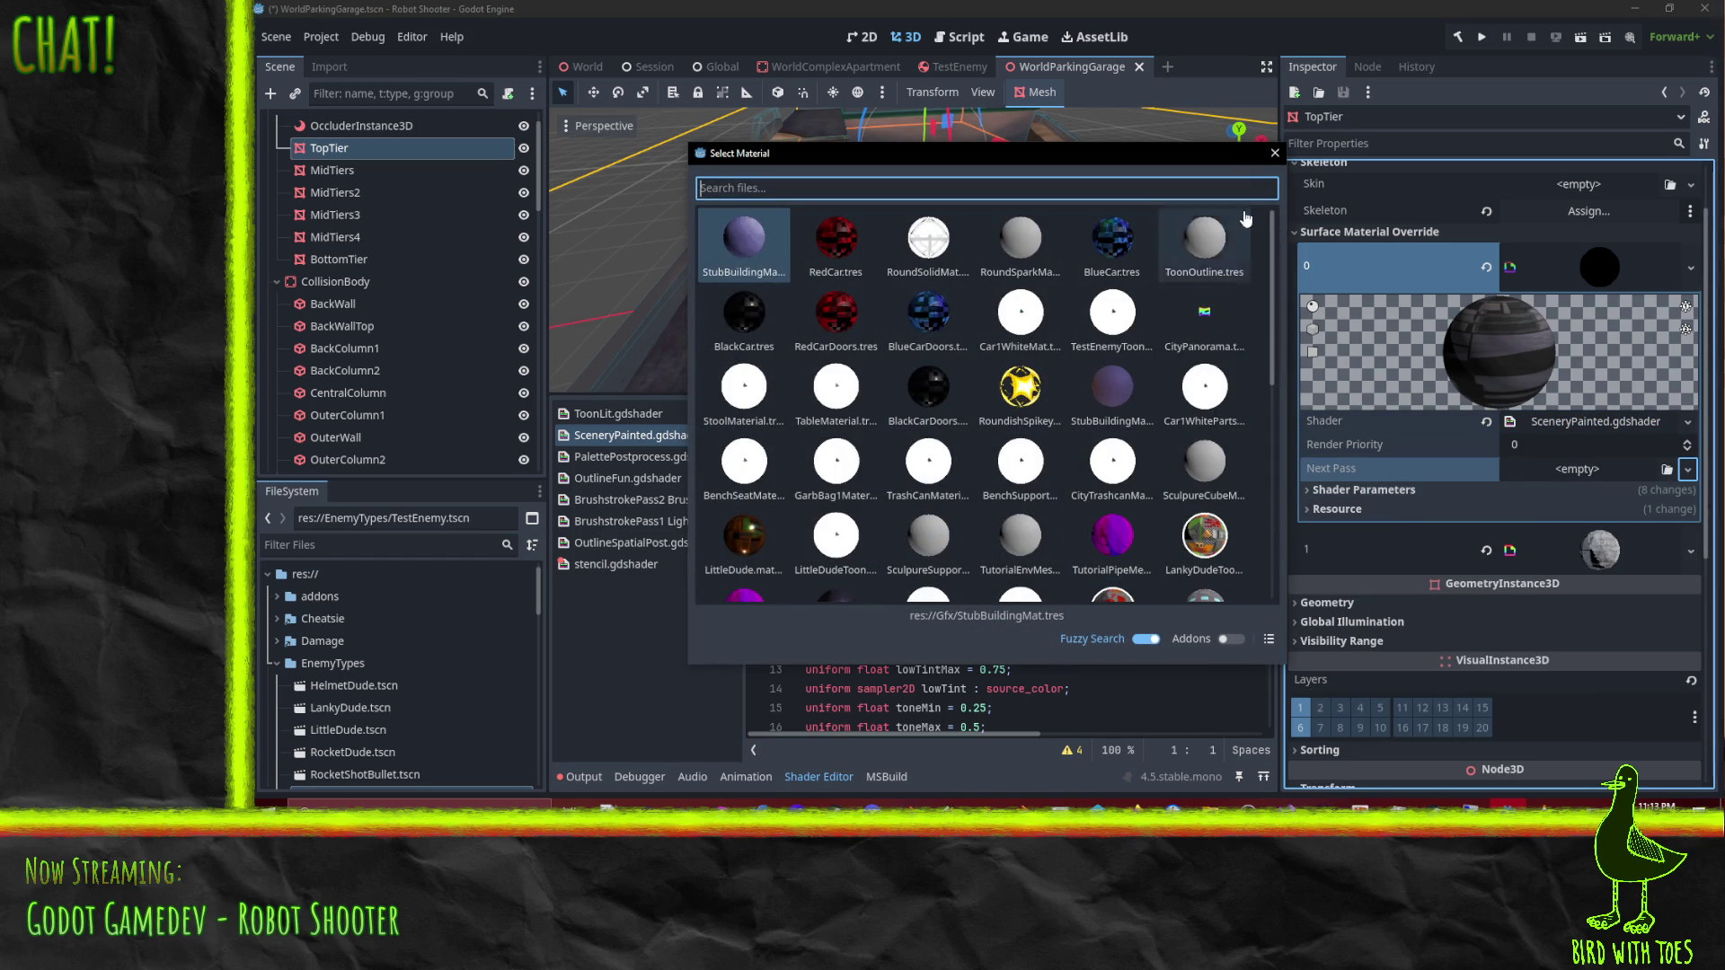
{"action": "left_click", "coordinate": [1274, 153]}
{"action": "left_click", "coordinate": [1687, 469]}
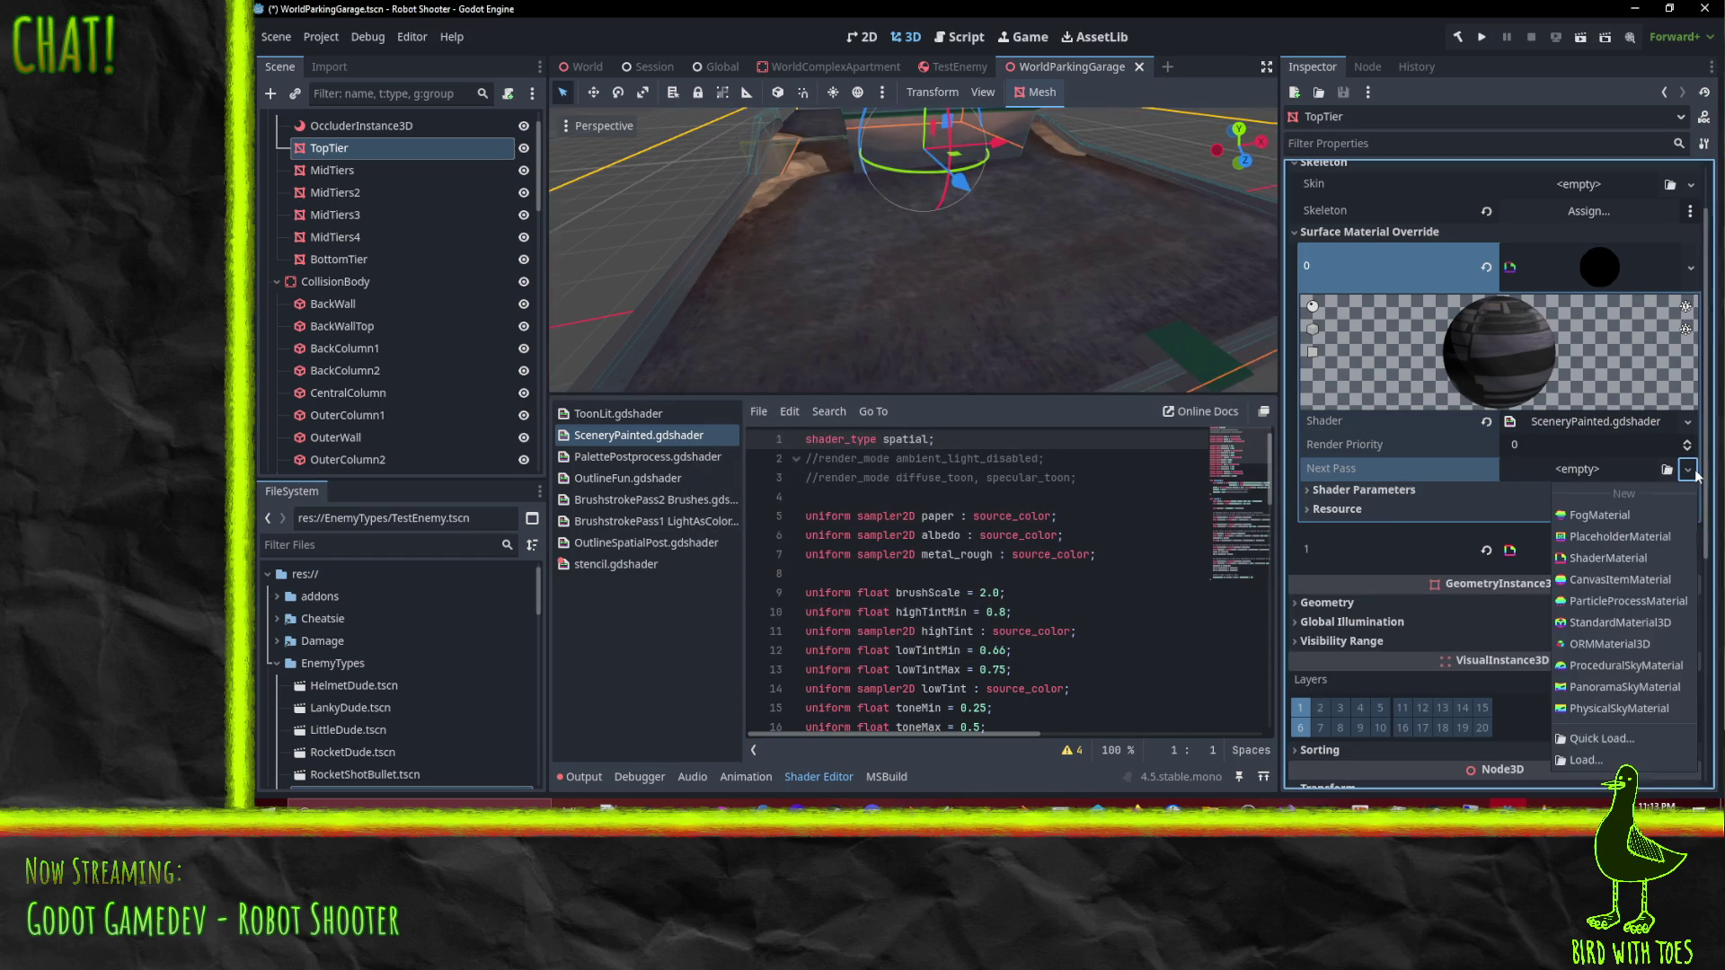
{"action": "left_click", "coordinate": [1587, 561]}
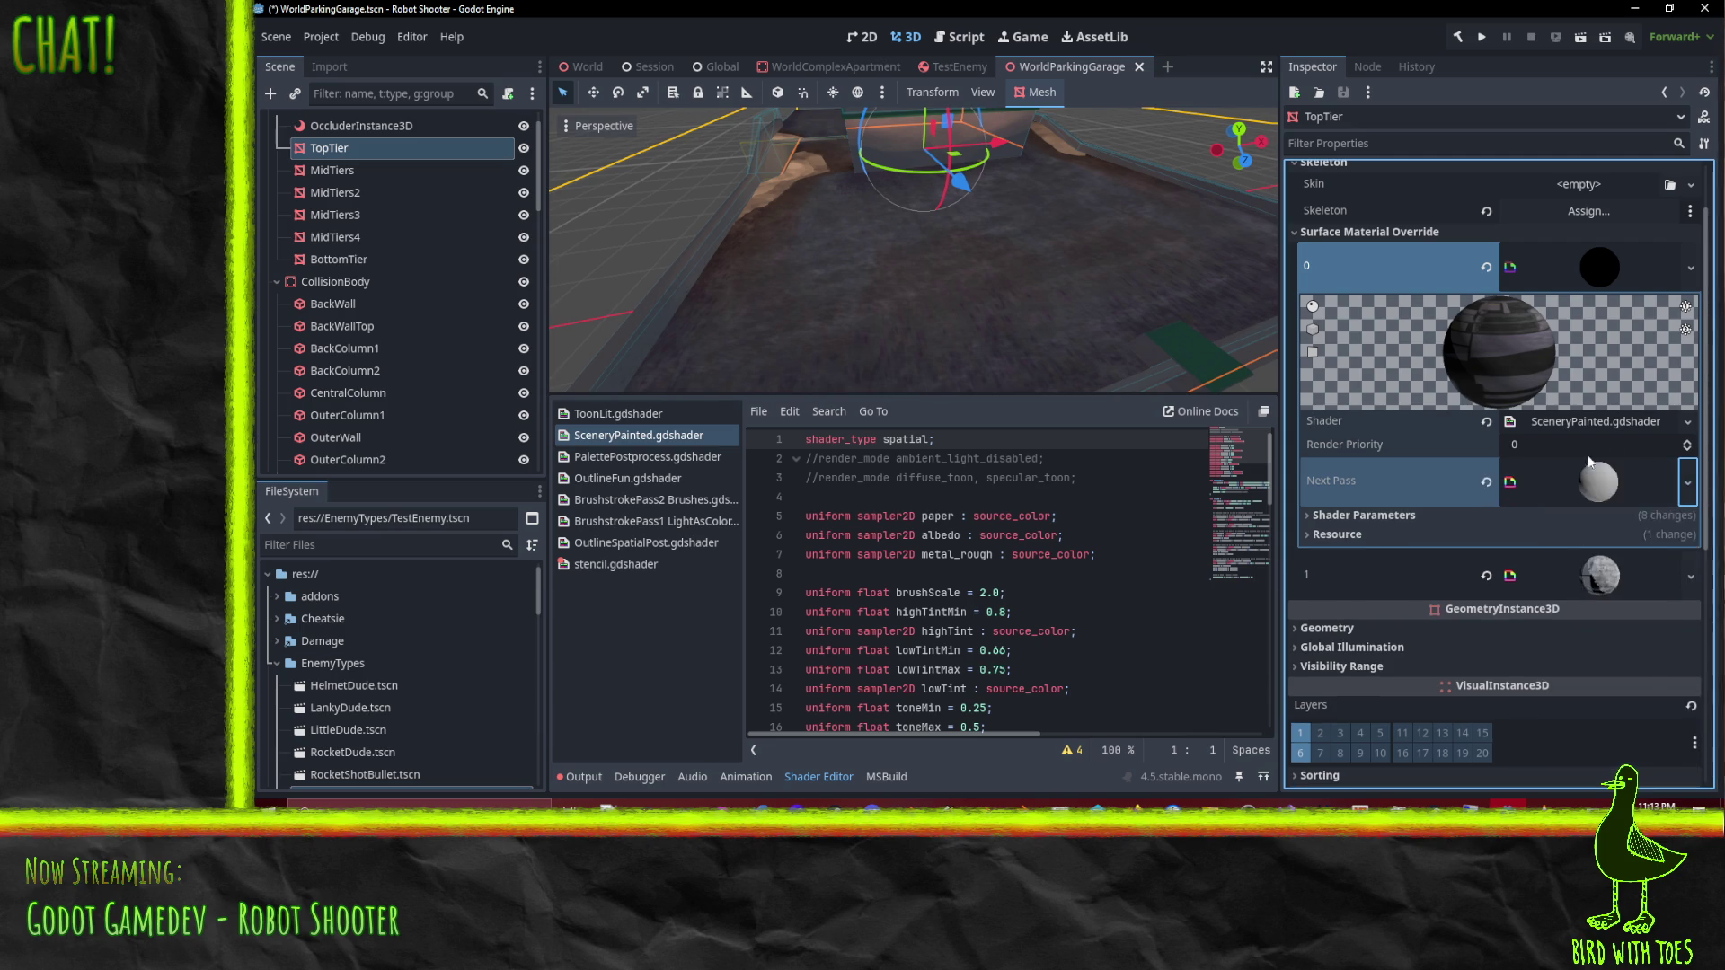
{"action": "left_click", "coordinate": [1609, 500]}
{"action": "left_click", "coordinate": [1622, 639]}
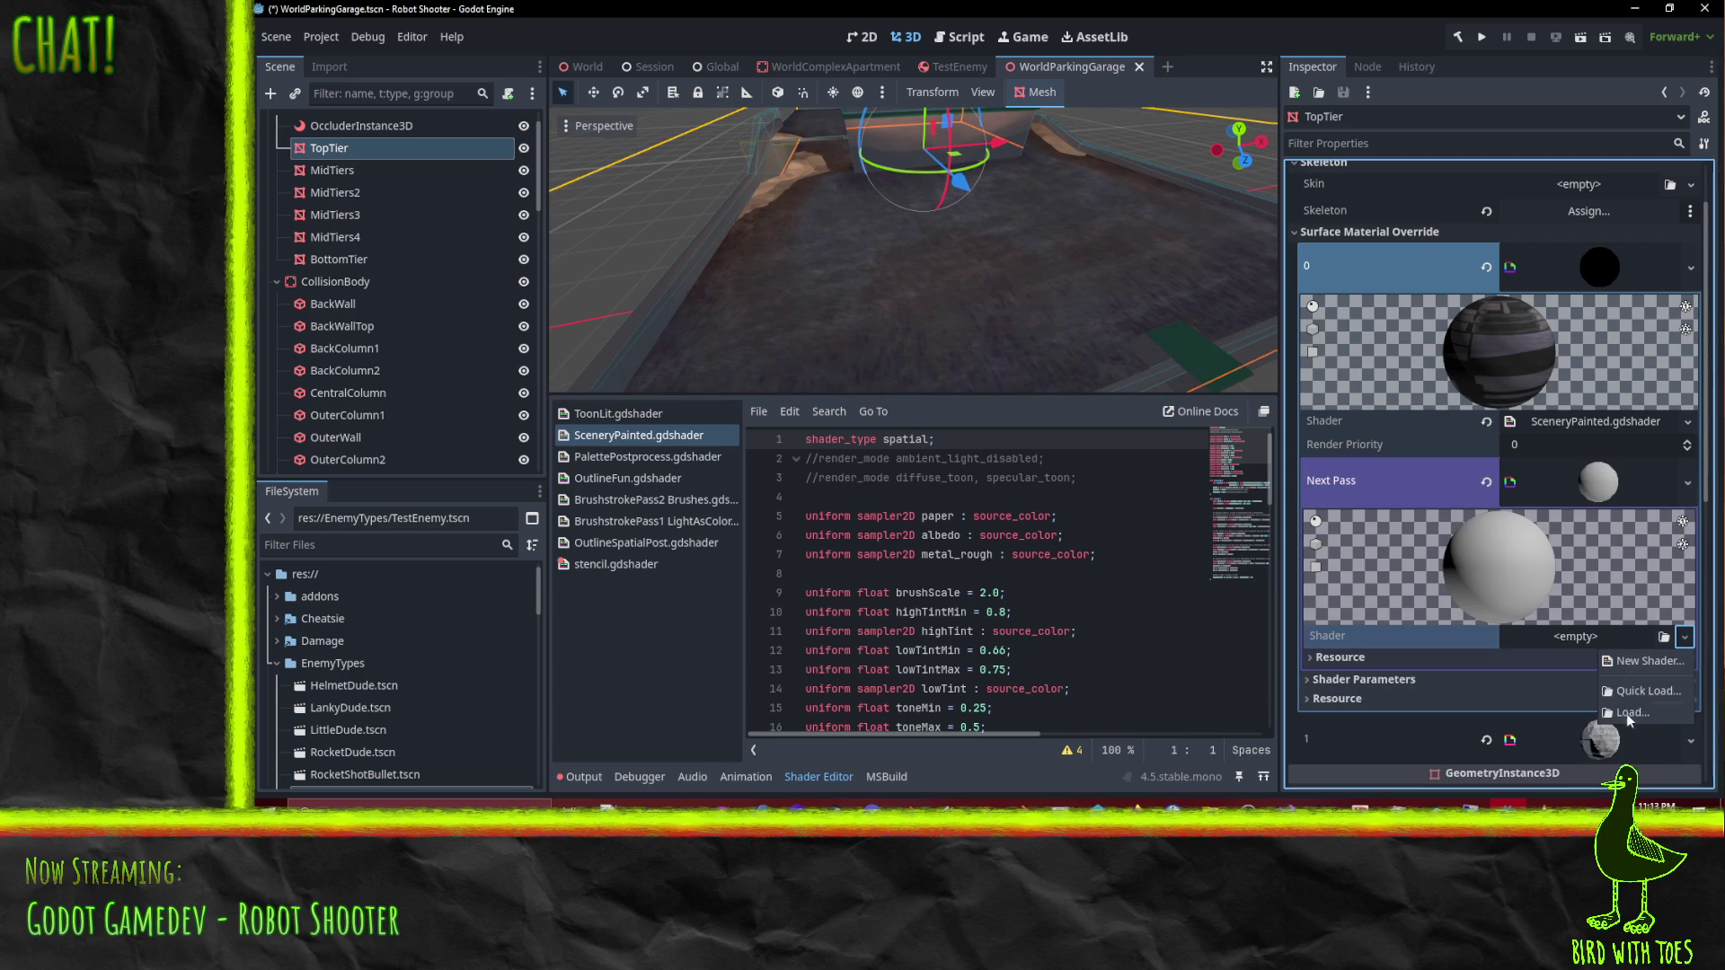
{"action": "left_click", "coordinate": [1663, 636]}
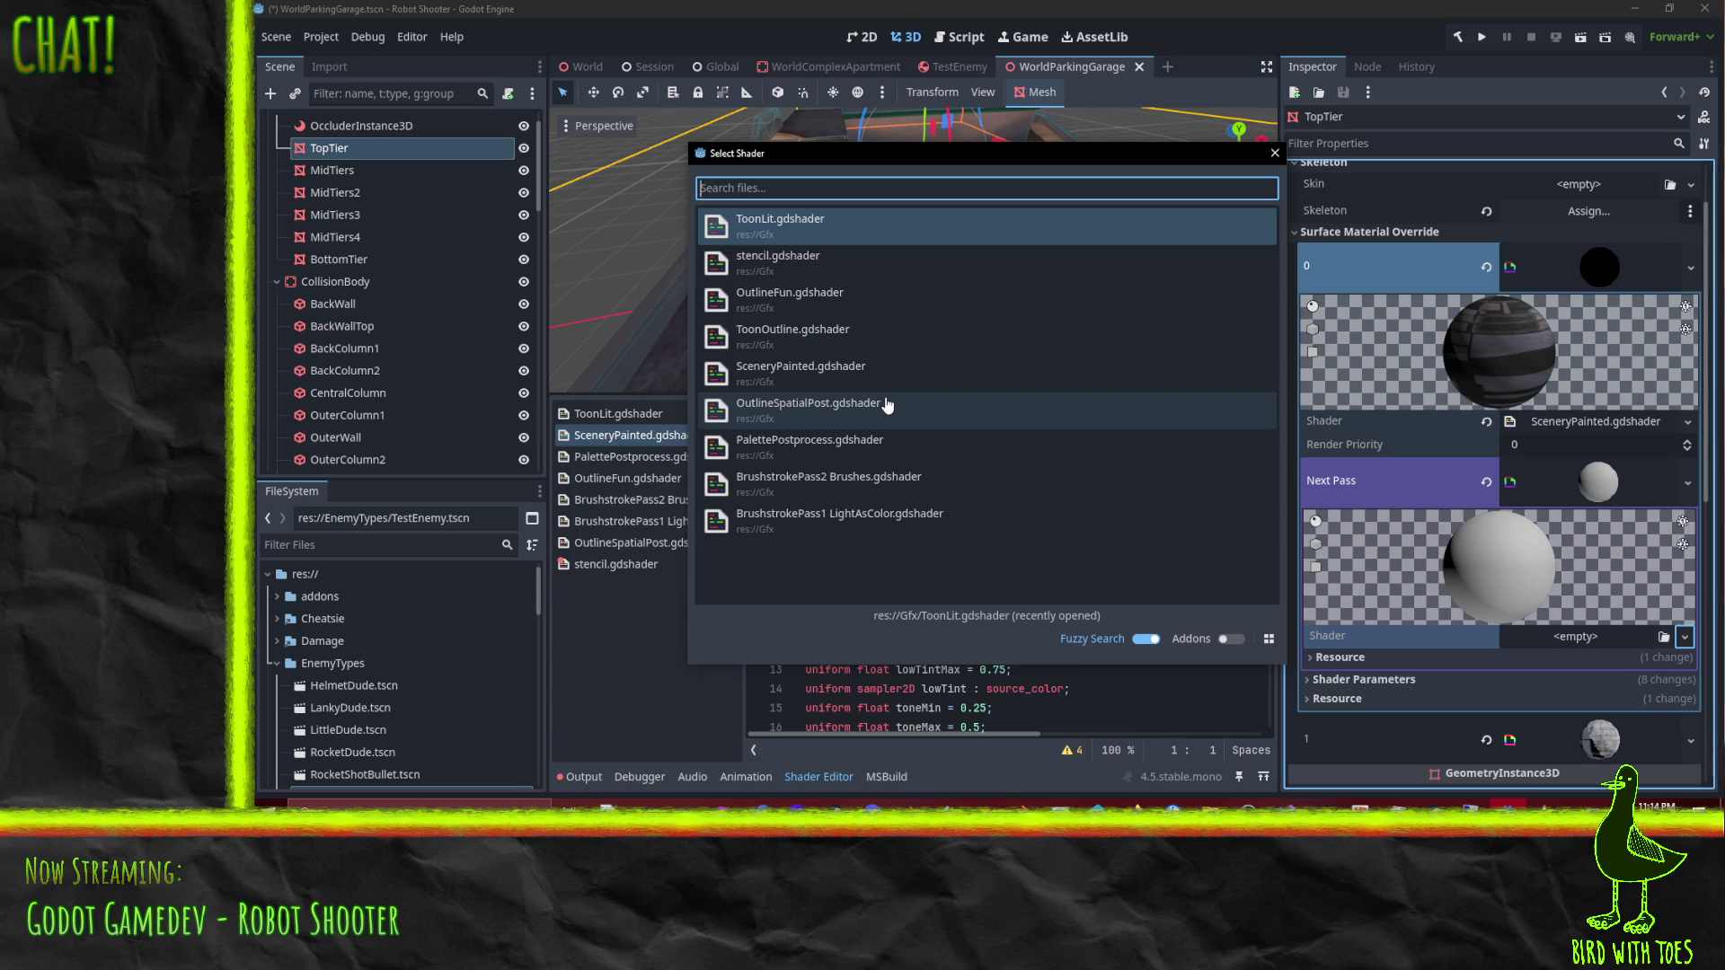
{"action": "left_click", "coordinate": [890, 483]}
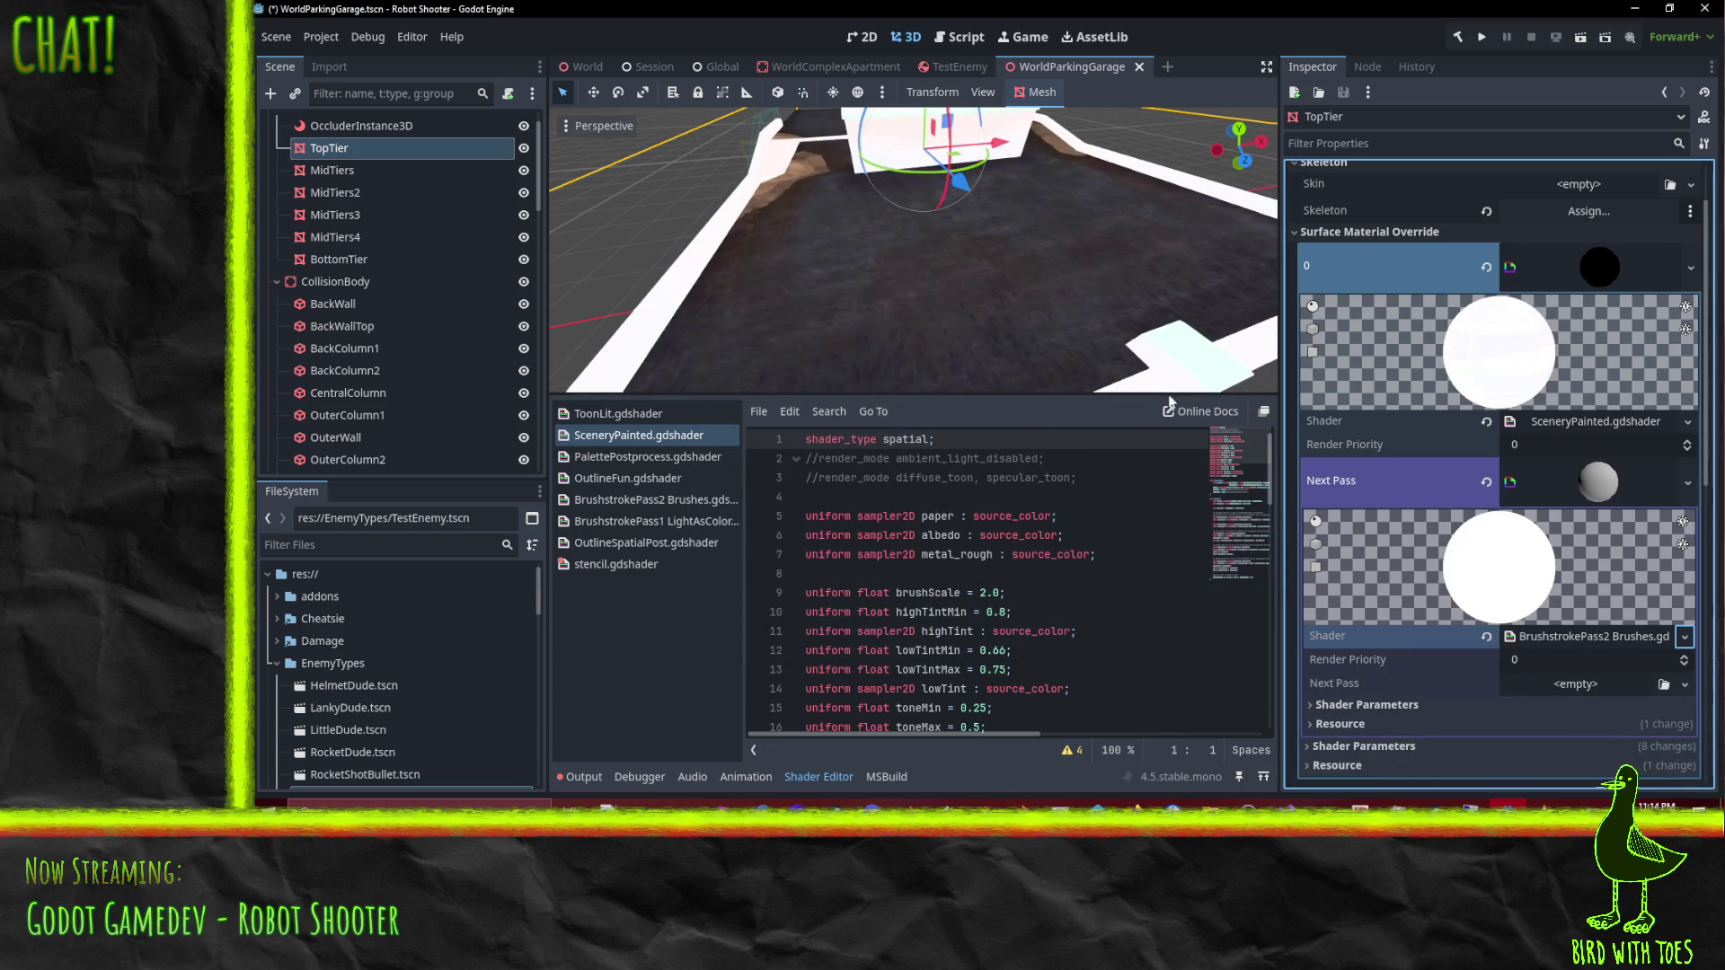
Step: Compare with slot 1's material, then expand the next pass's Shader Parameters
{"action": "scroll", "coordinate": [1558, 580], "scroll_direction": "down", "scroll_amount": 3}
{"action": "left_click", "coordinate": [1616, 578]}
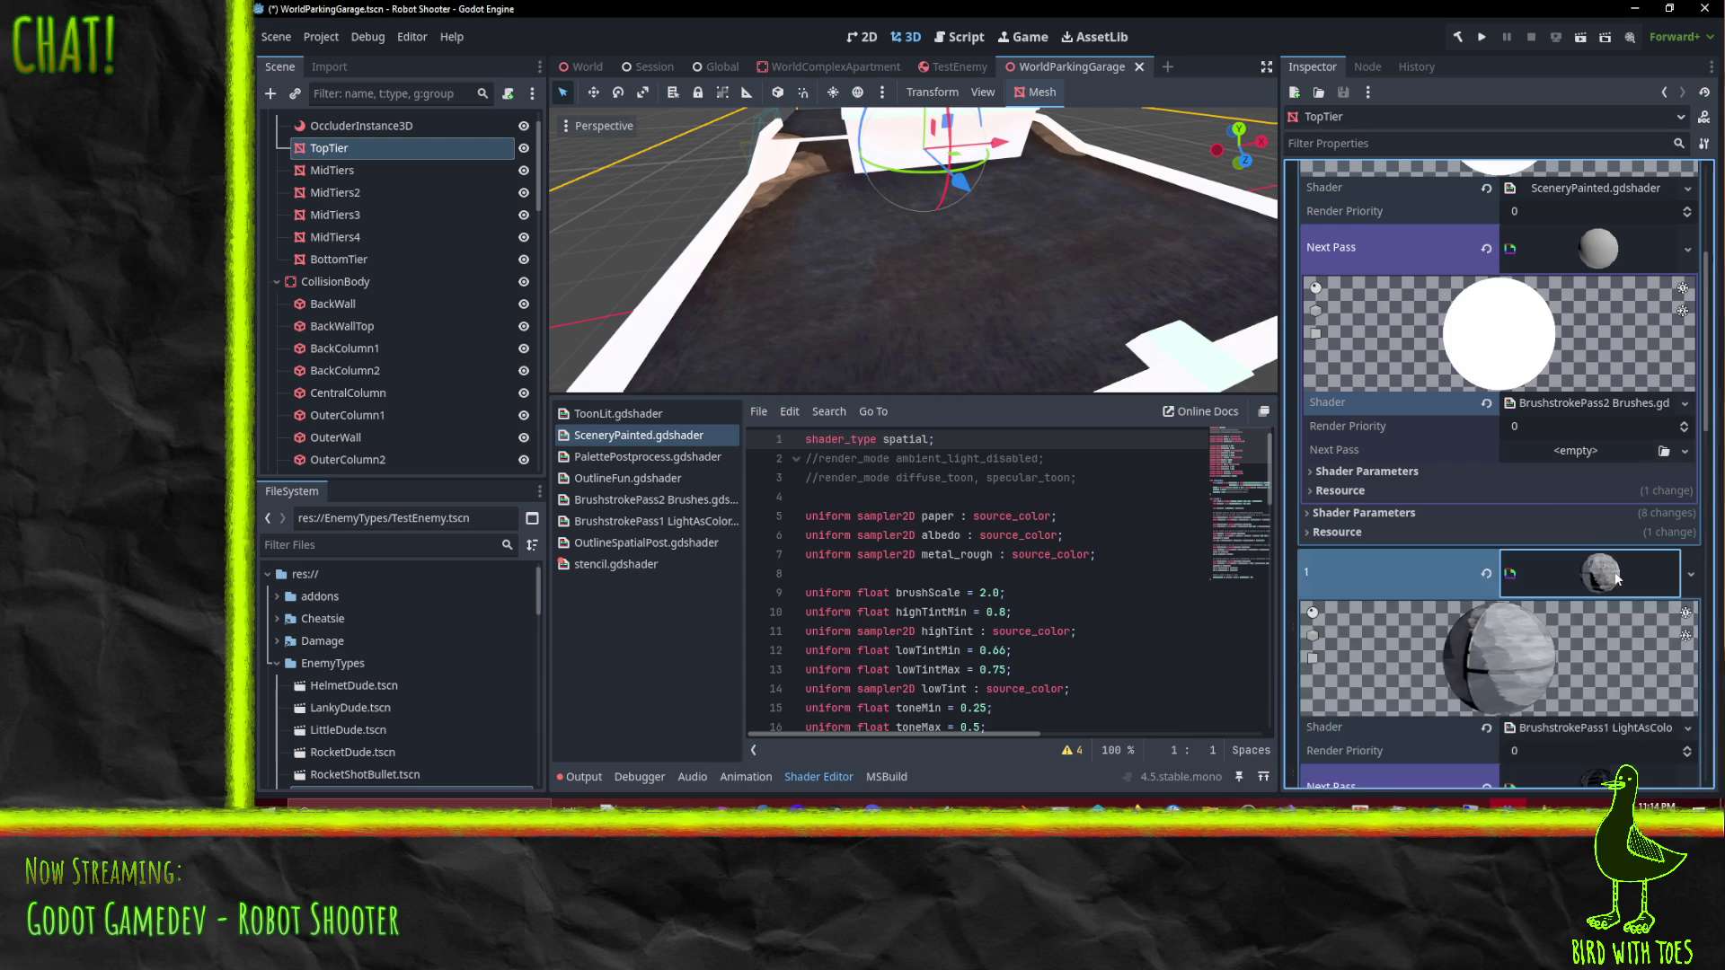
{"action": "scroll", "coordinate": [1569, 557], "scroll_direction": "down", "scroll_amount": 3}
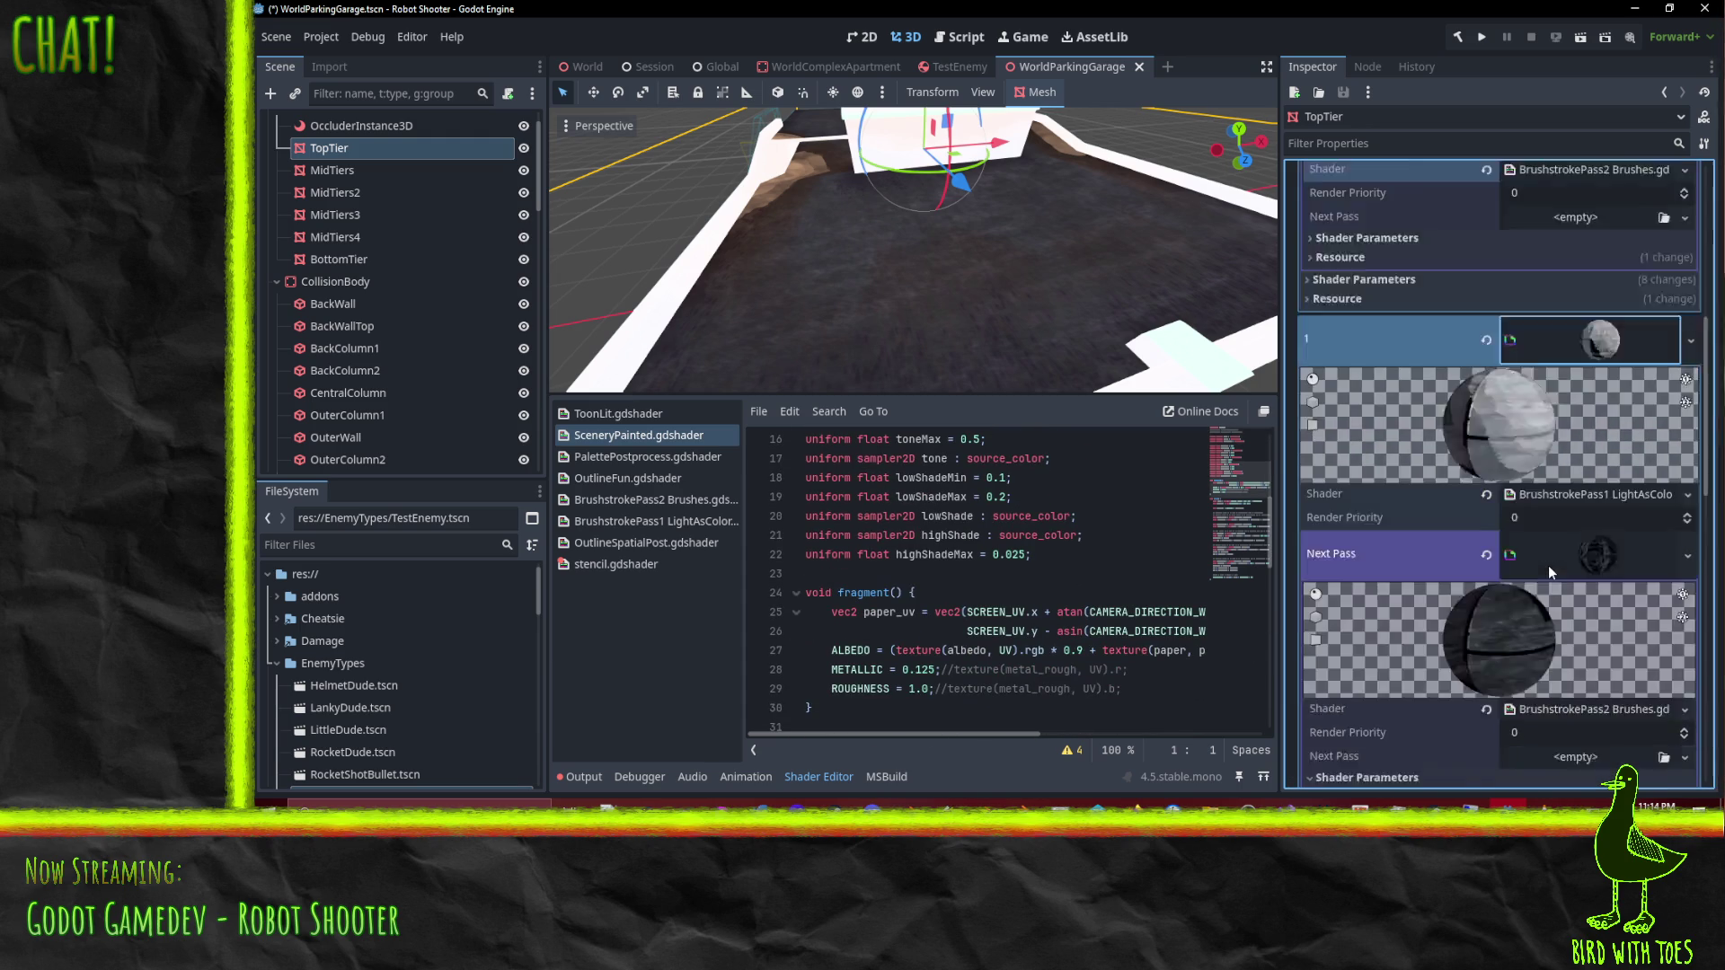
{"action": "scroll", "coordinate": [1549, 564], "scroll_direction": "up", "scroll_amount": 3}
{"action": "scroll", "coordinate": [1571, 526], "scroll_direction": "down", "scroll_amount": 2}
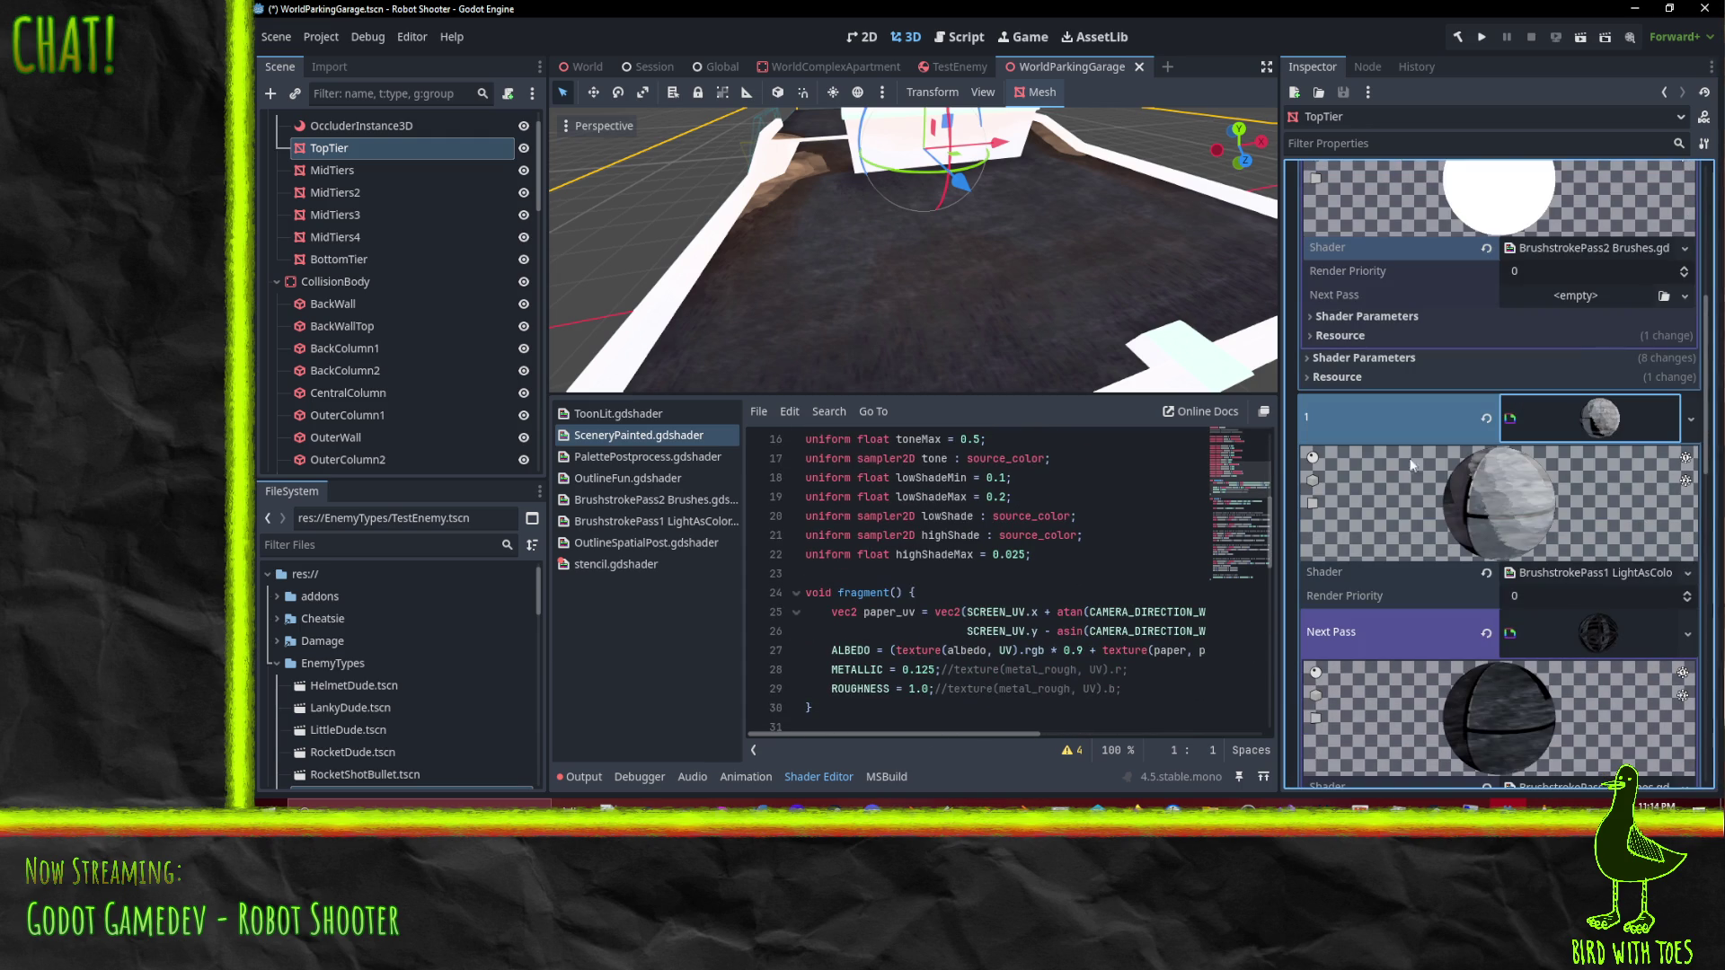
{"action": "scroll", "coordinate": [1429, 549], "scroll_direction": "up", "scroll_amount": 2}
{"action": "scroll", "coordinate": [1491, 597], "scroll_direction": "up", "scroll_amount": 1}
{"action": "left_click", "coordinate": [1574, 643]}
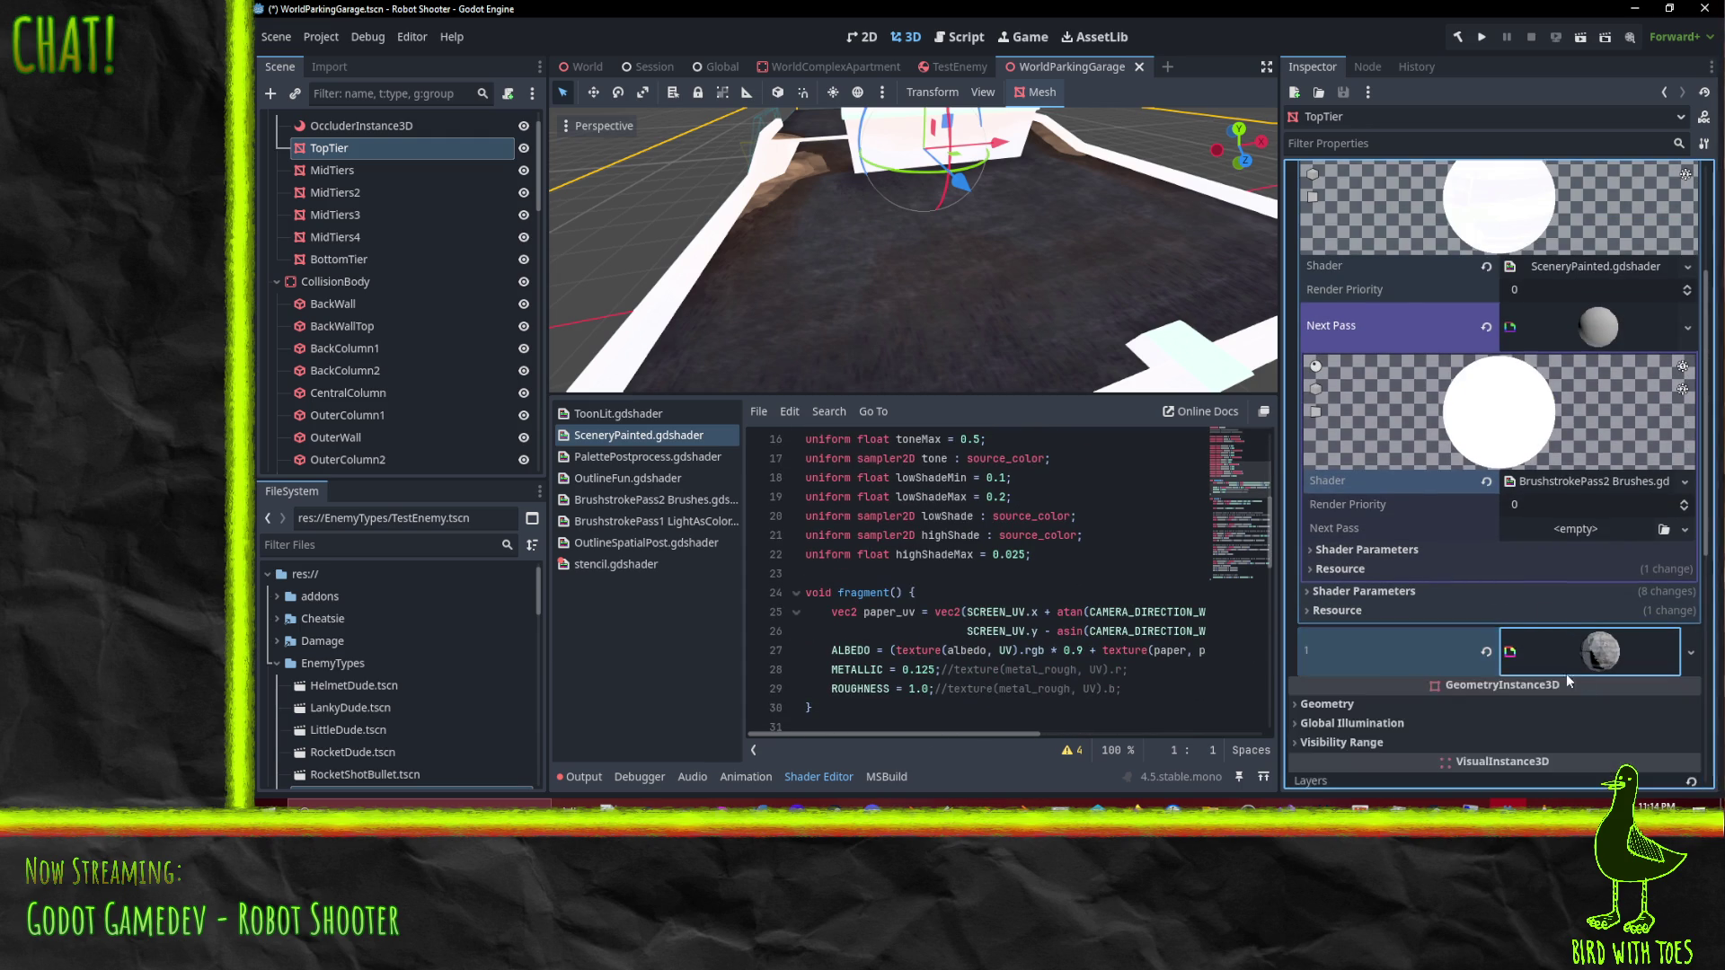
{"action": "left_click", "coordinate": [1349, 550]}
{"action": "scroll", "coordinate": [1509, 604], "scroll_direction": "down", "scroll_amount": 4}
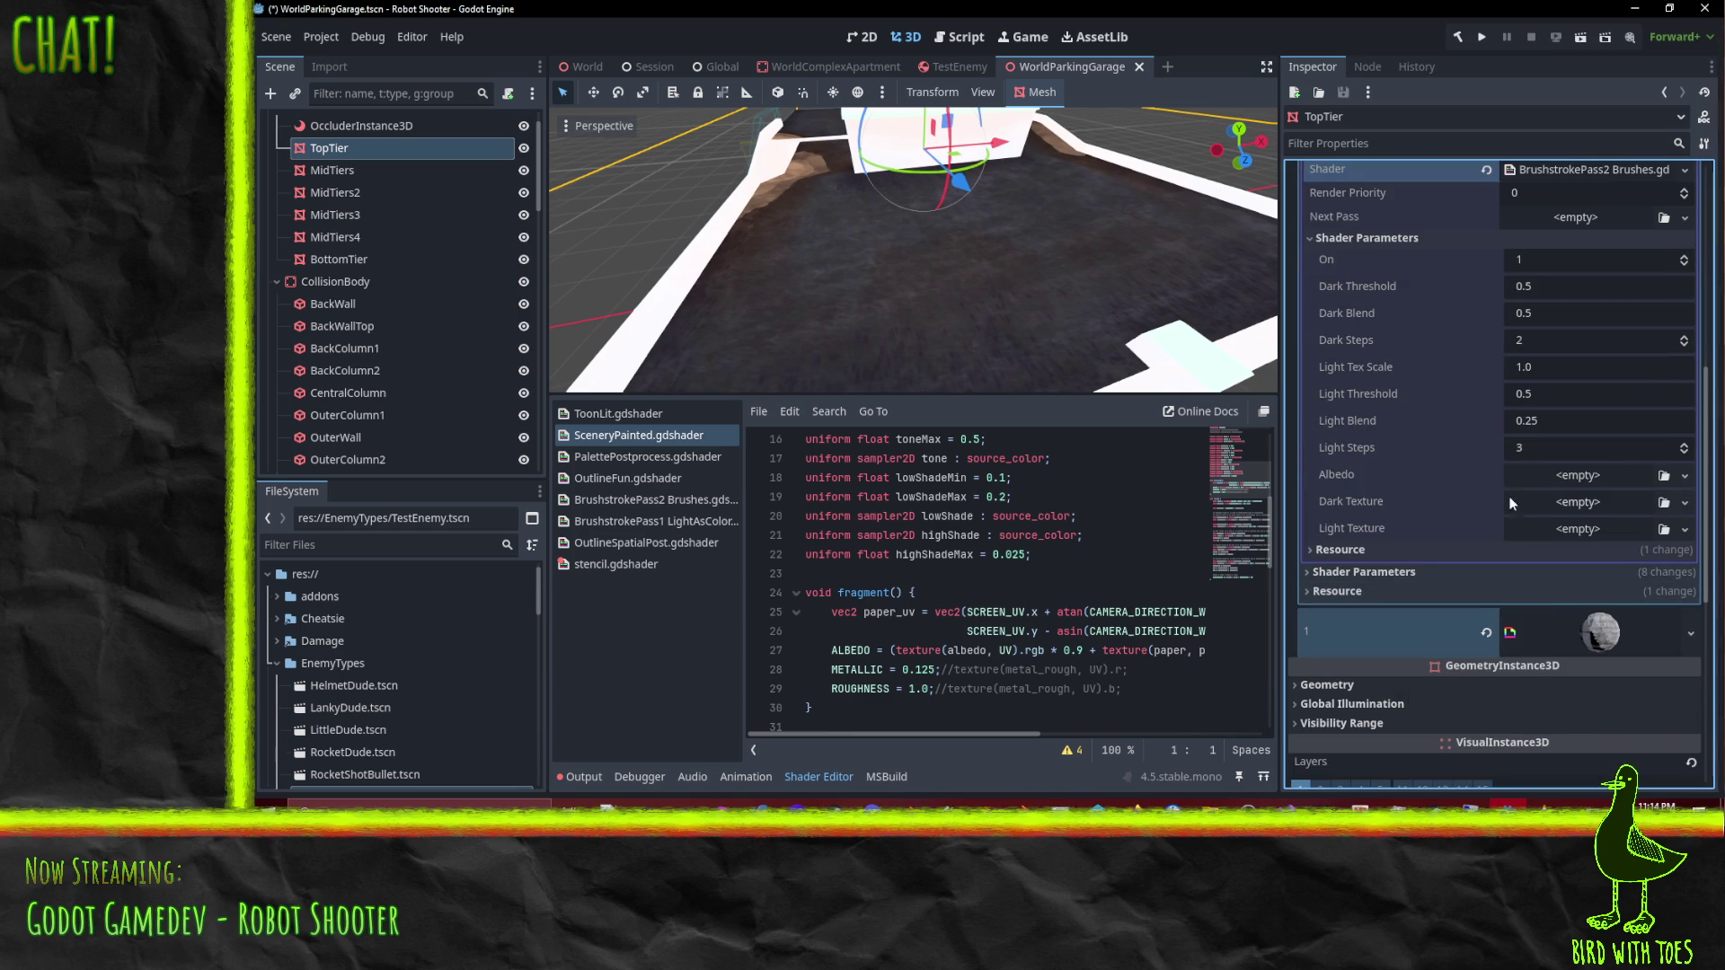
Step: Fill Albedo with the pasted texture, Dark Texture with ShadeStroke.png, Light Texture with HighlightStroke.png
{"action": "left_click", "coordinate": [1527, 474]}
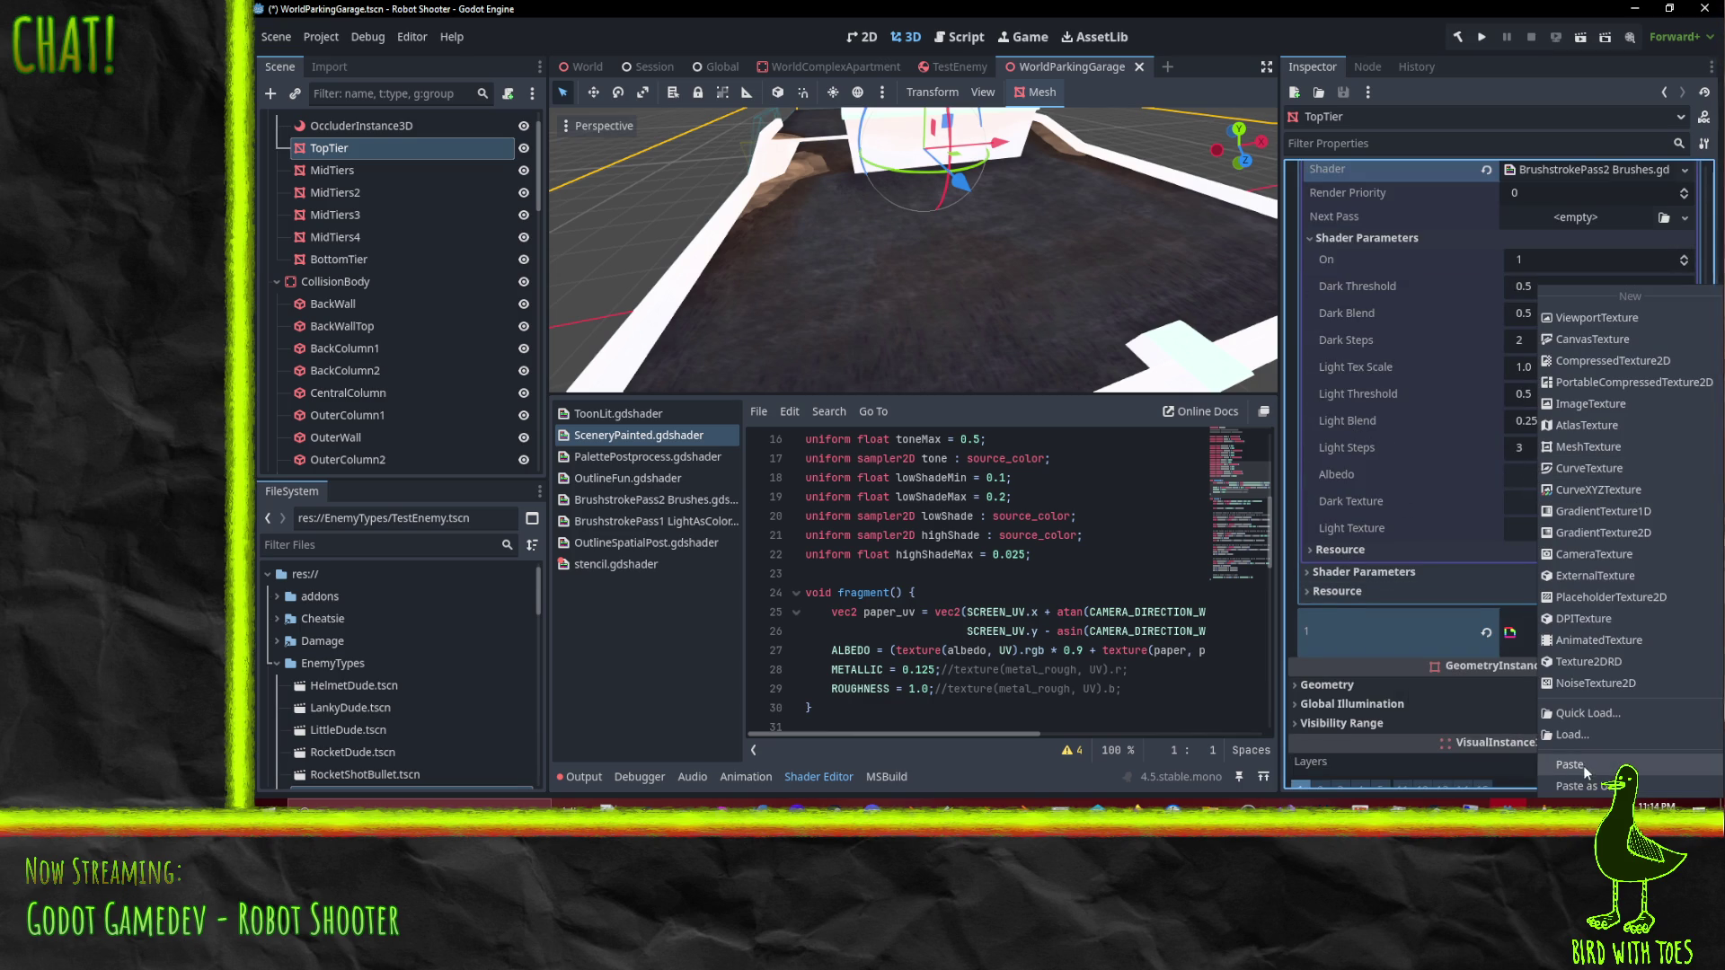
{"action": "left_click", "coordinate": [1583, 766]}
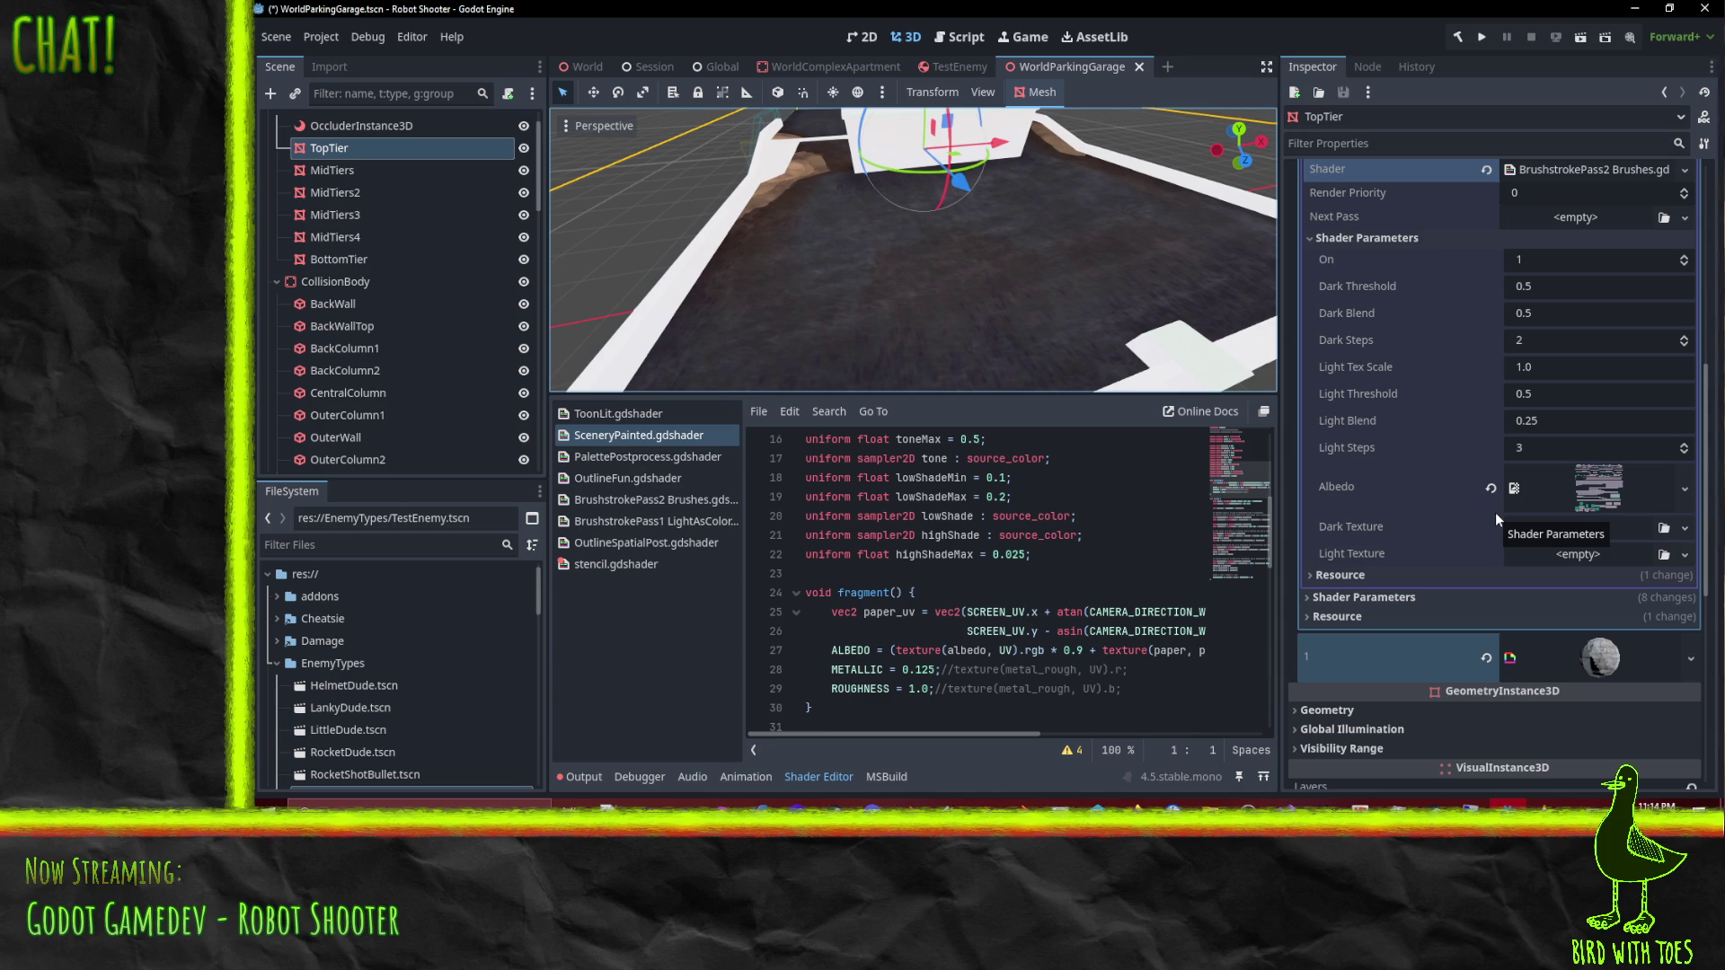
{"action": "left_click", "coordinate": [1685, 527]}
{"action": "left_click", "coordinate": [1568, 716]}
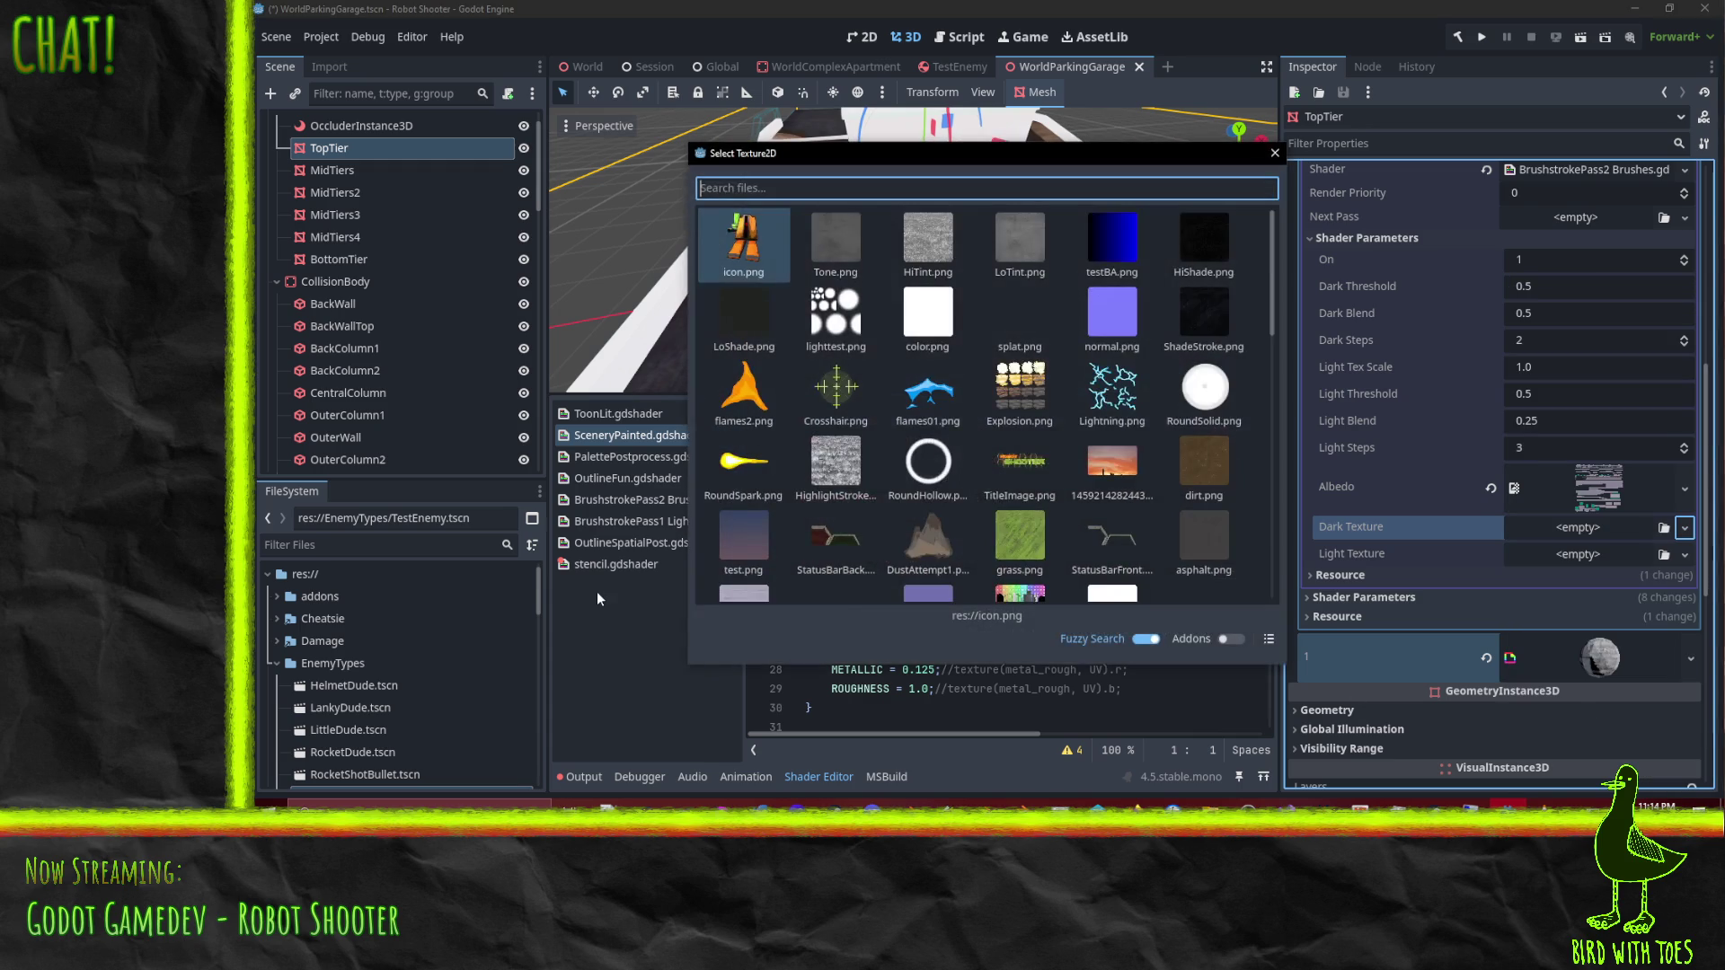
{"action": "double_click", "coordinate": [1218, 329]}
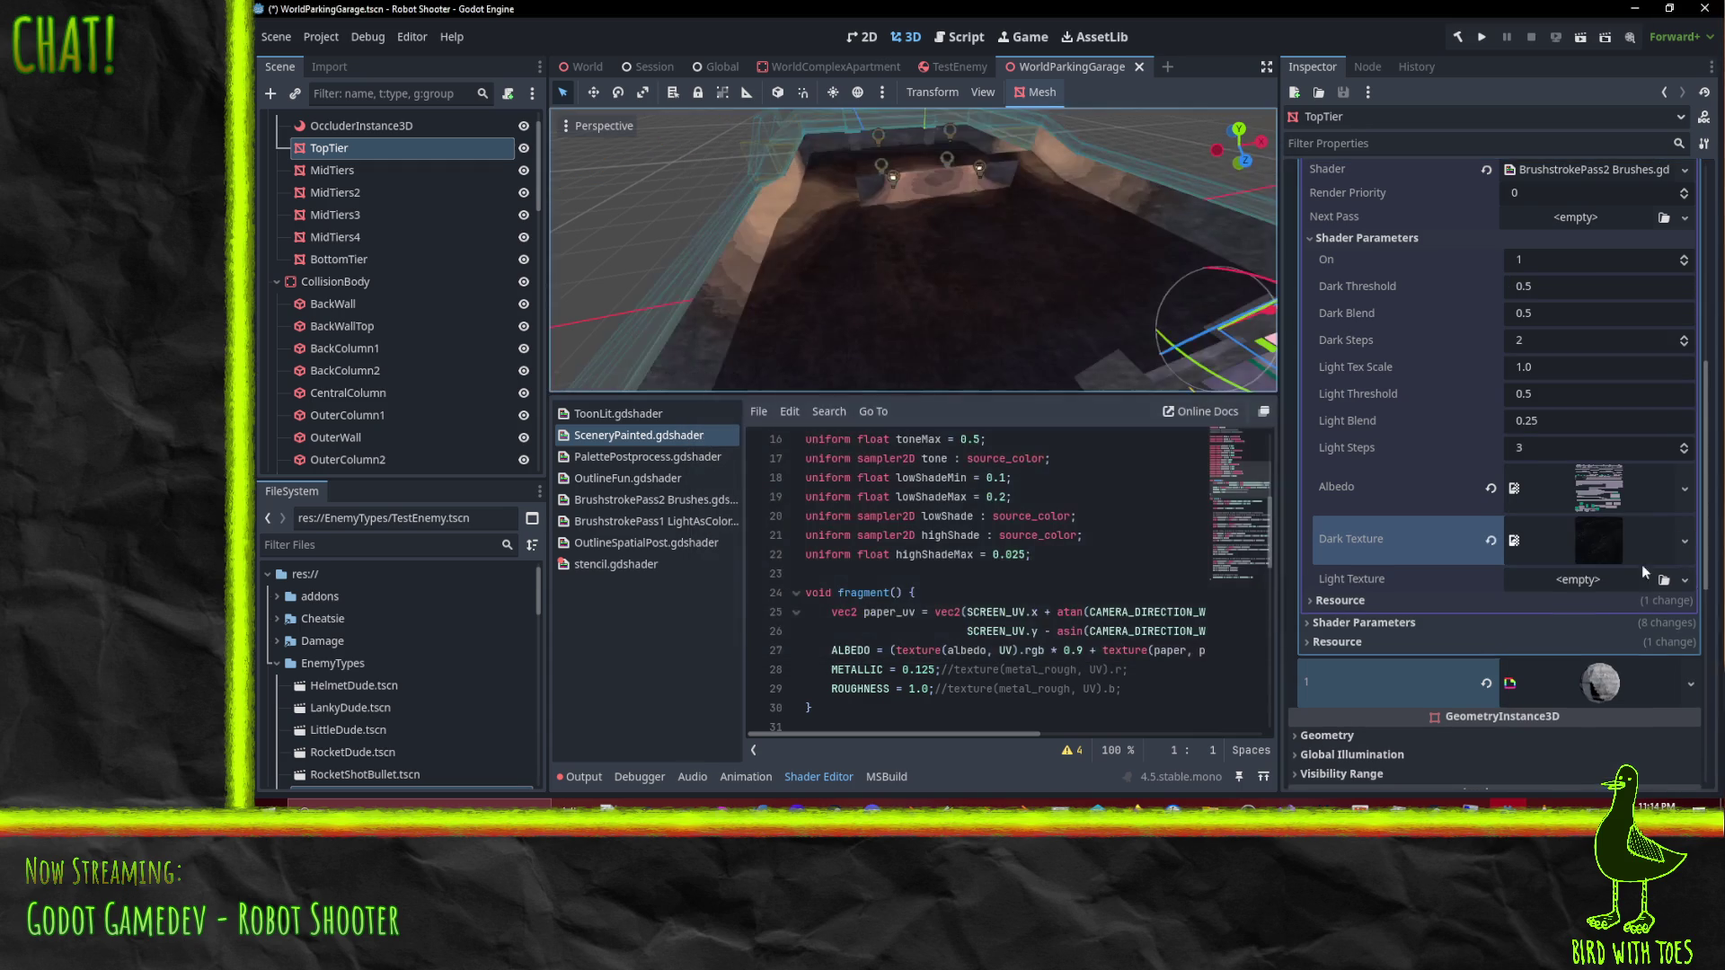
{"action": "left_click", "coordinate": [1687, 581]}
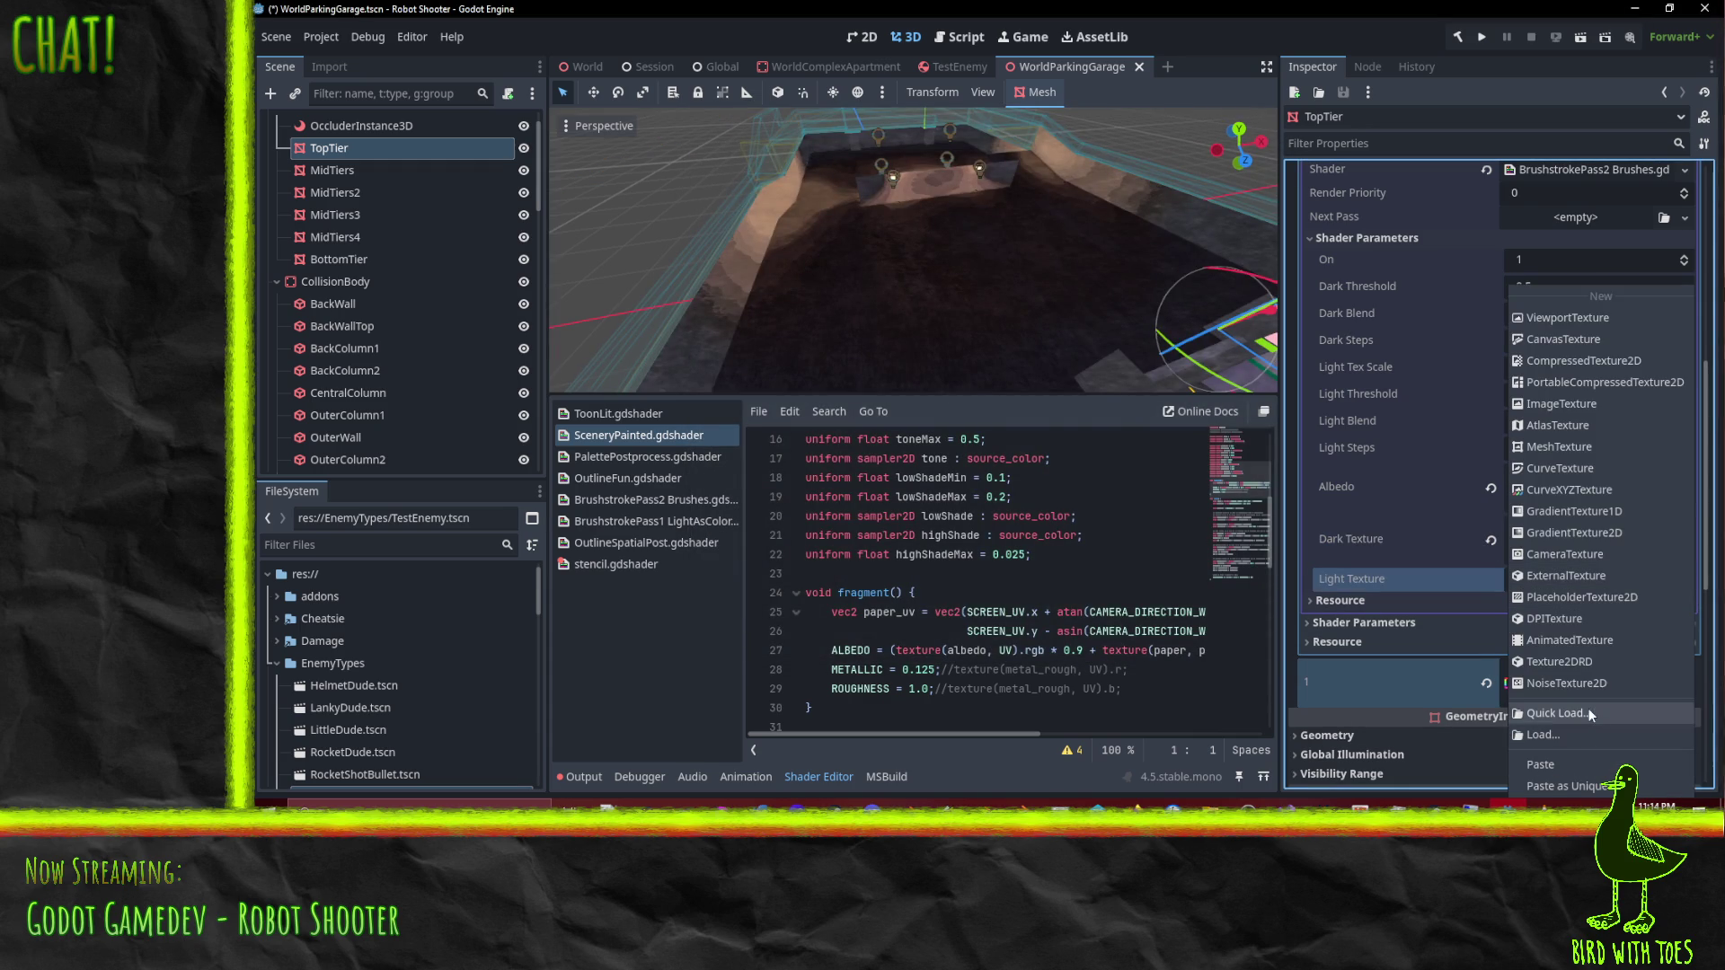
{"action": "left_click", "coordinate": [1589, 713]}
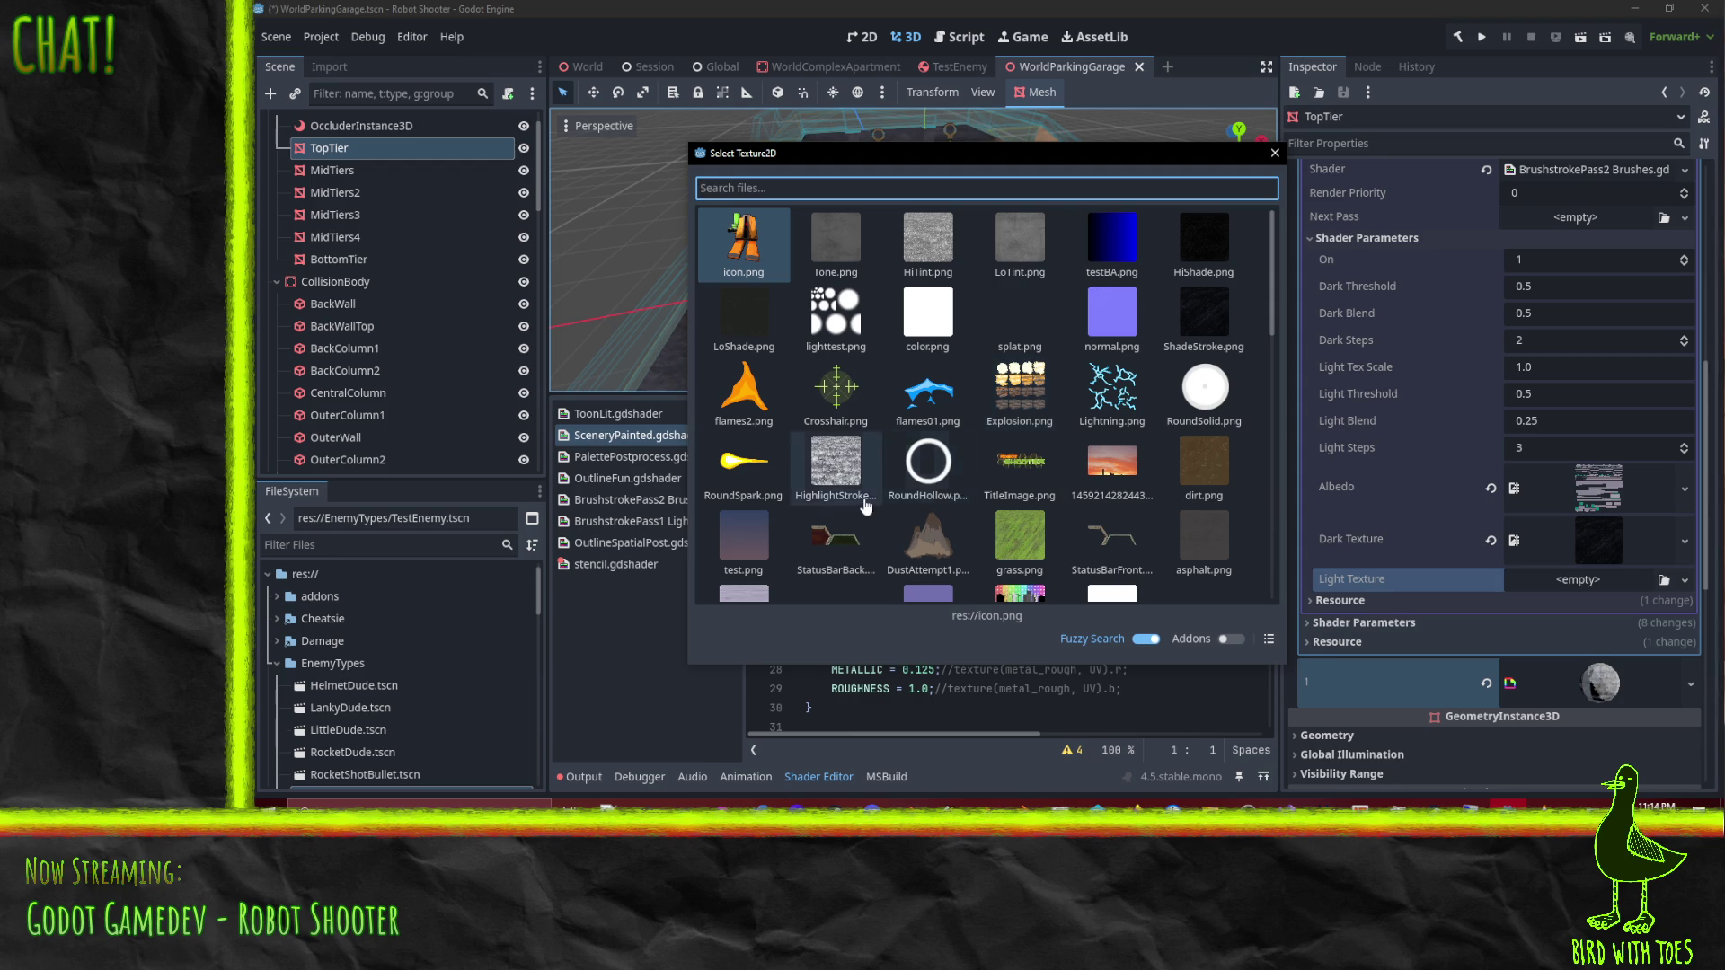
{"action": "double_click", "coordinate": [837, 464]}
Step: Frame TopTier and orbit the view to check the brushstroke look
{"action": "key", "text": "f"}
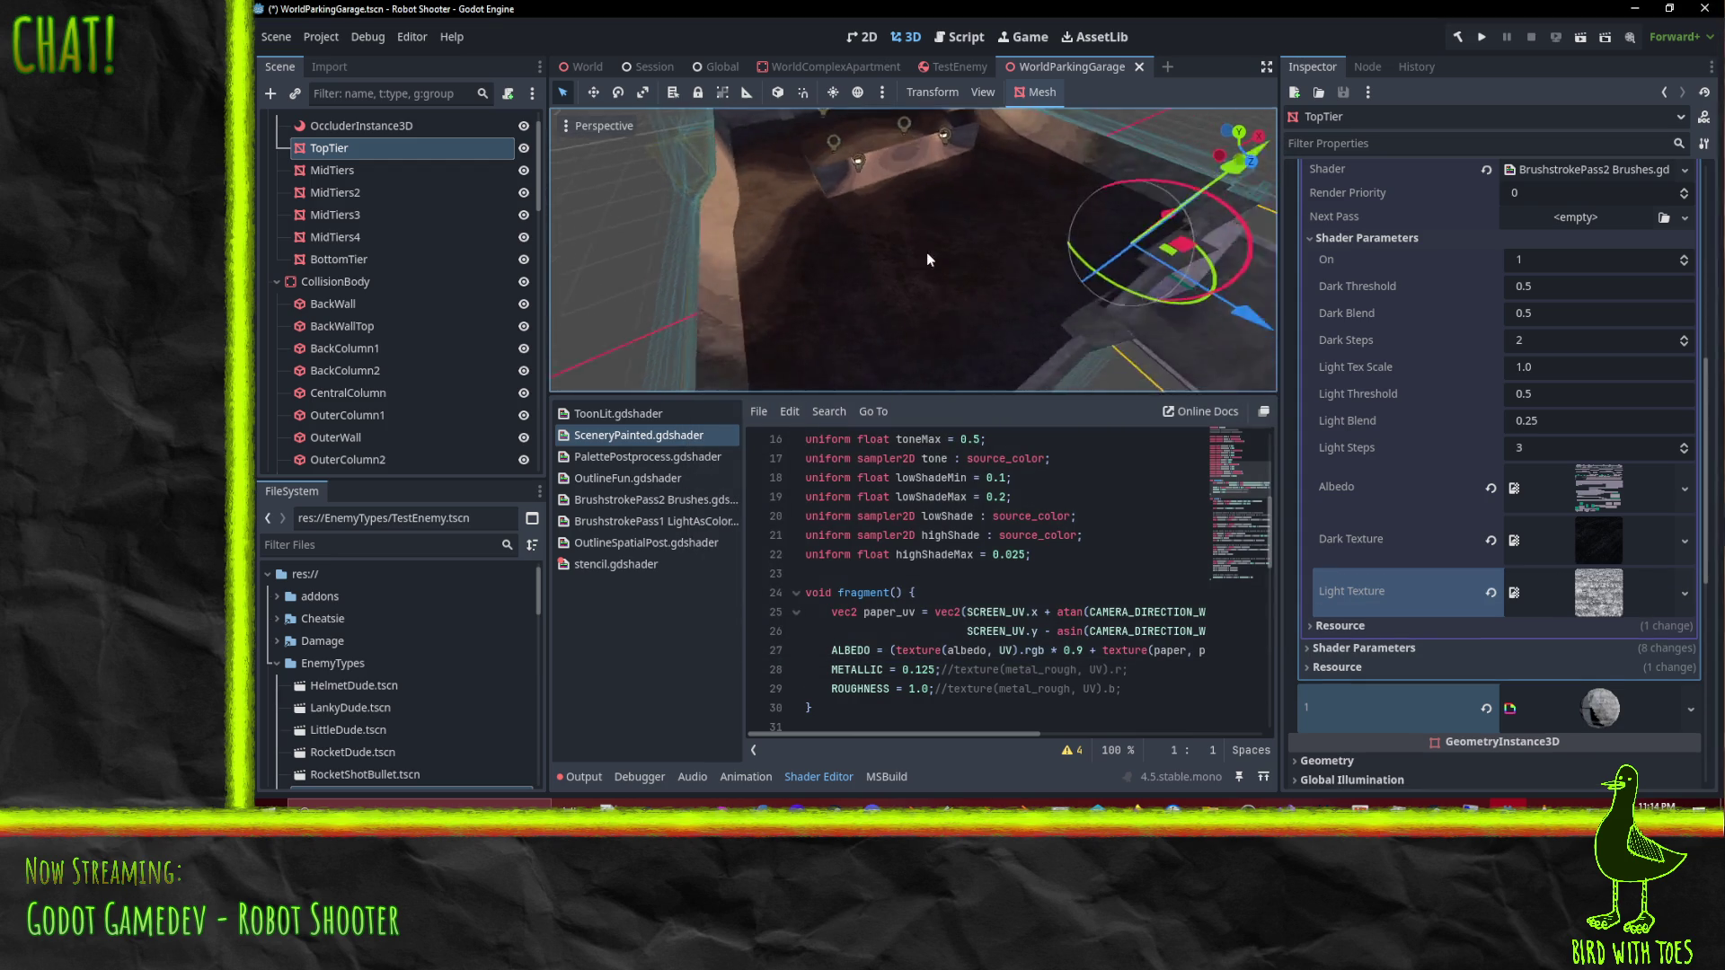
{"action": "mouse_move", "coordinate": [1090, 213]}
{"action": "left_mouse_down"}
{"action": "mouse_move", "coordinate": [1169, 161]}
{"action": "mouse_move", "coordinate": [1093, 147]}
{"action": "mouse_move", "coordinate": [963, 192]}
{"action": "left_mouse_up"}
{"action": "scroll", "coordinate": [963, 192], "scroll_direction": "down", "scroll_amount": 2}
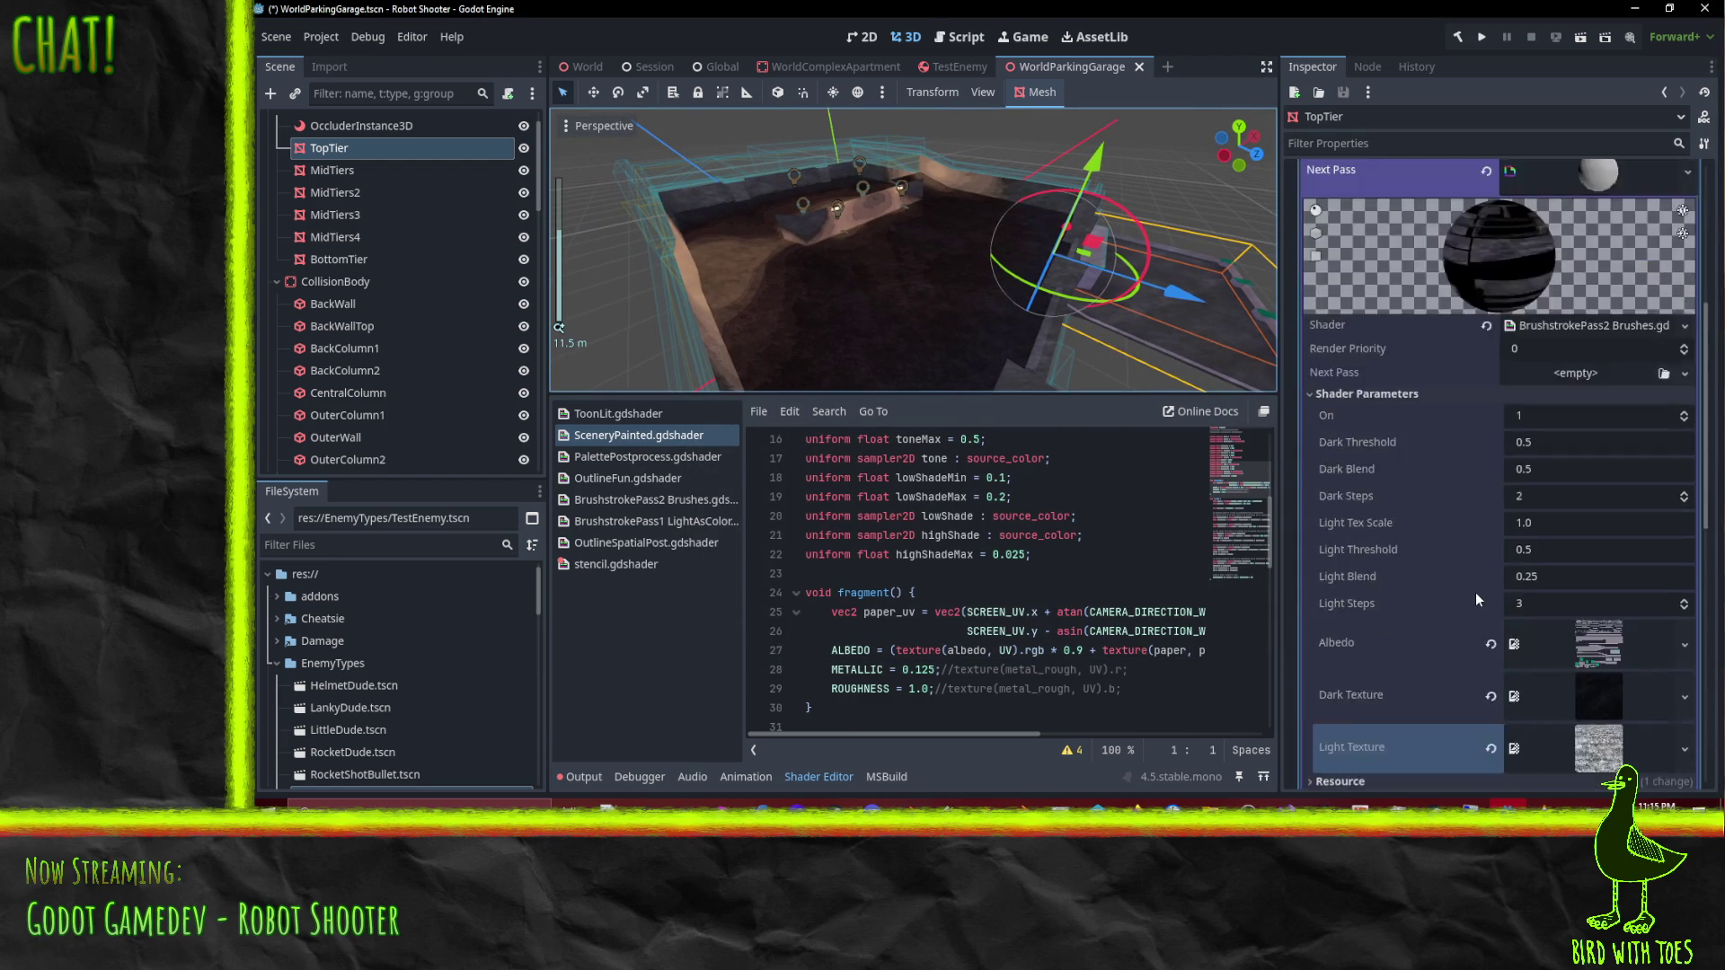
Step: Replace slot 0's SceneryPainted shader with BrushstrokePass1 LightAsColor.gdshader
{"action": "scroll", "coordinate": [1582, 615], "scroll_direction": "up", "scroll_amount": 5}
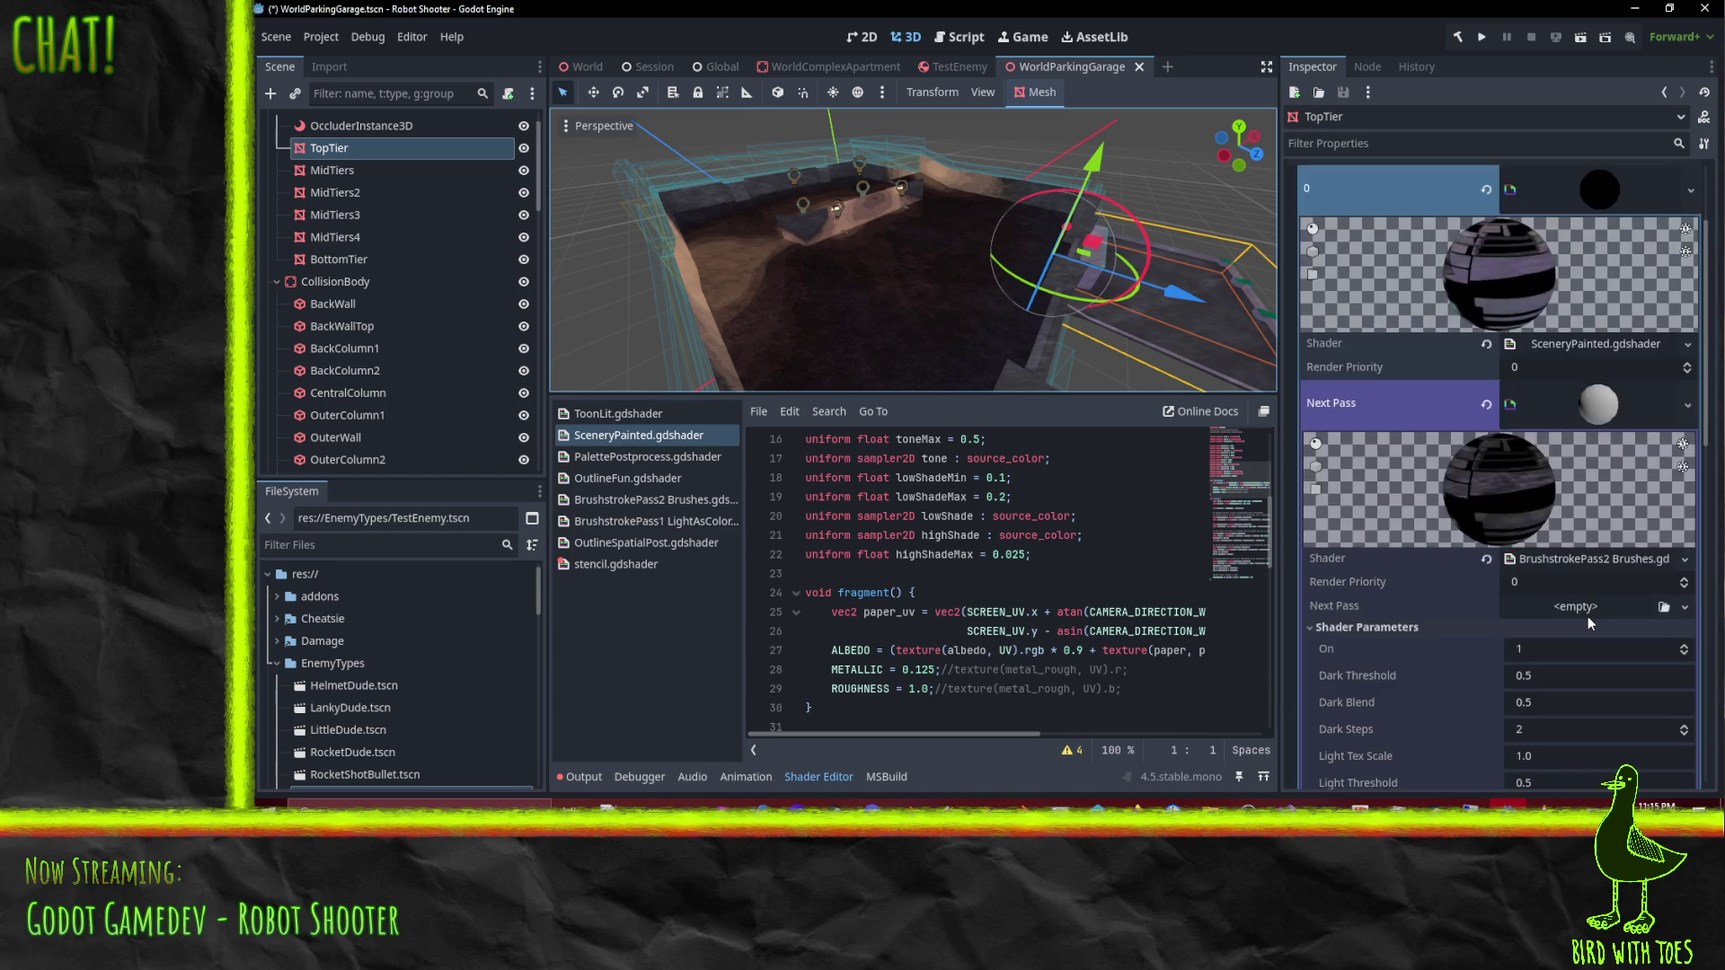
{"action": "scroll", "coordinate": [1612, 459], "scroll_direction": "up", "scroll_amount": 3}
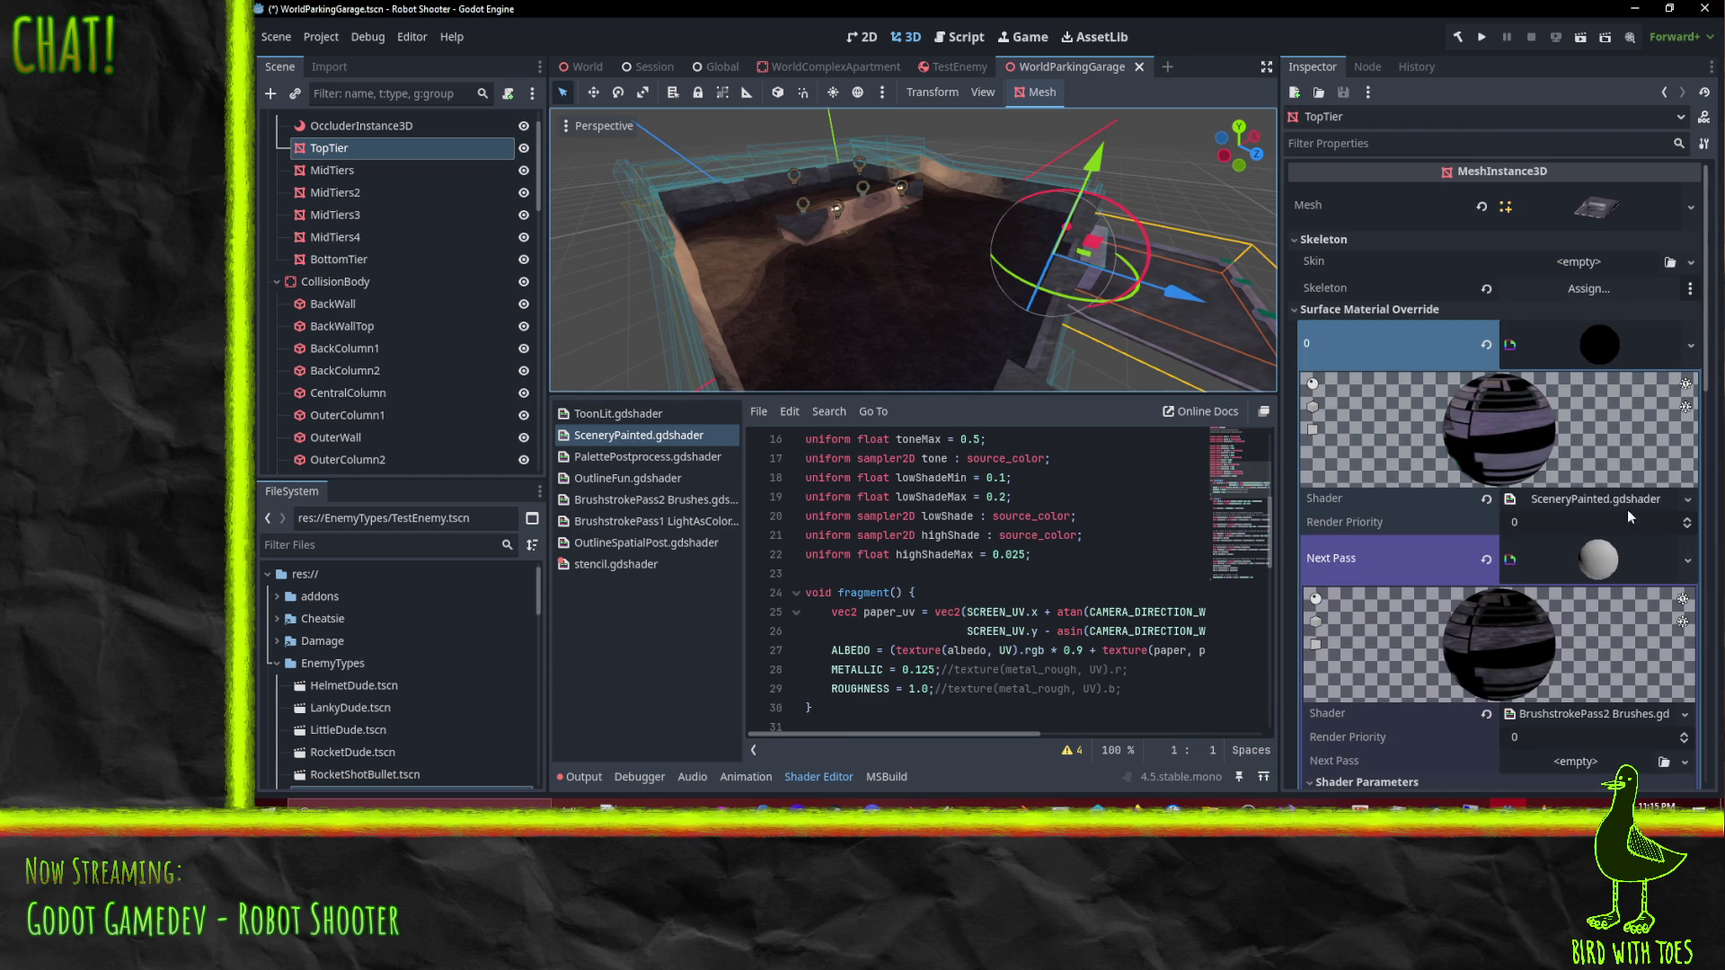
{"action": "left_click", "coordinate": [1600, 347]}
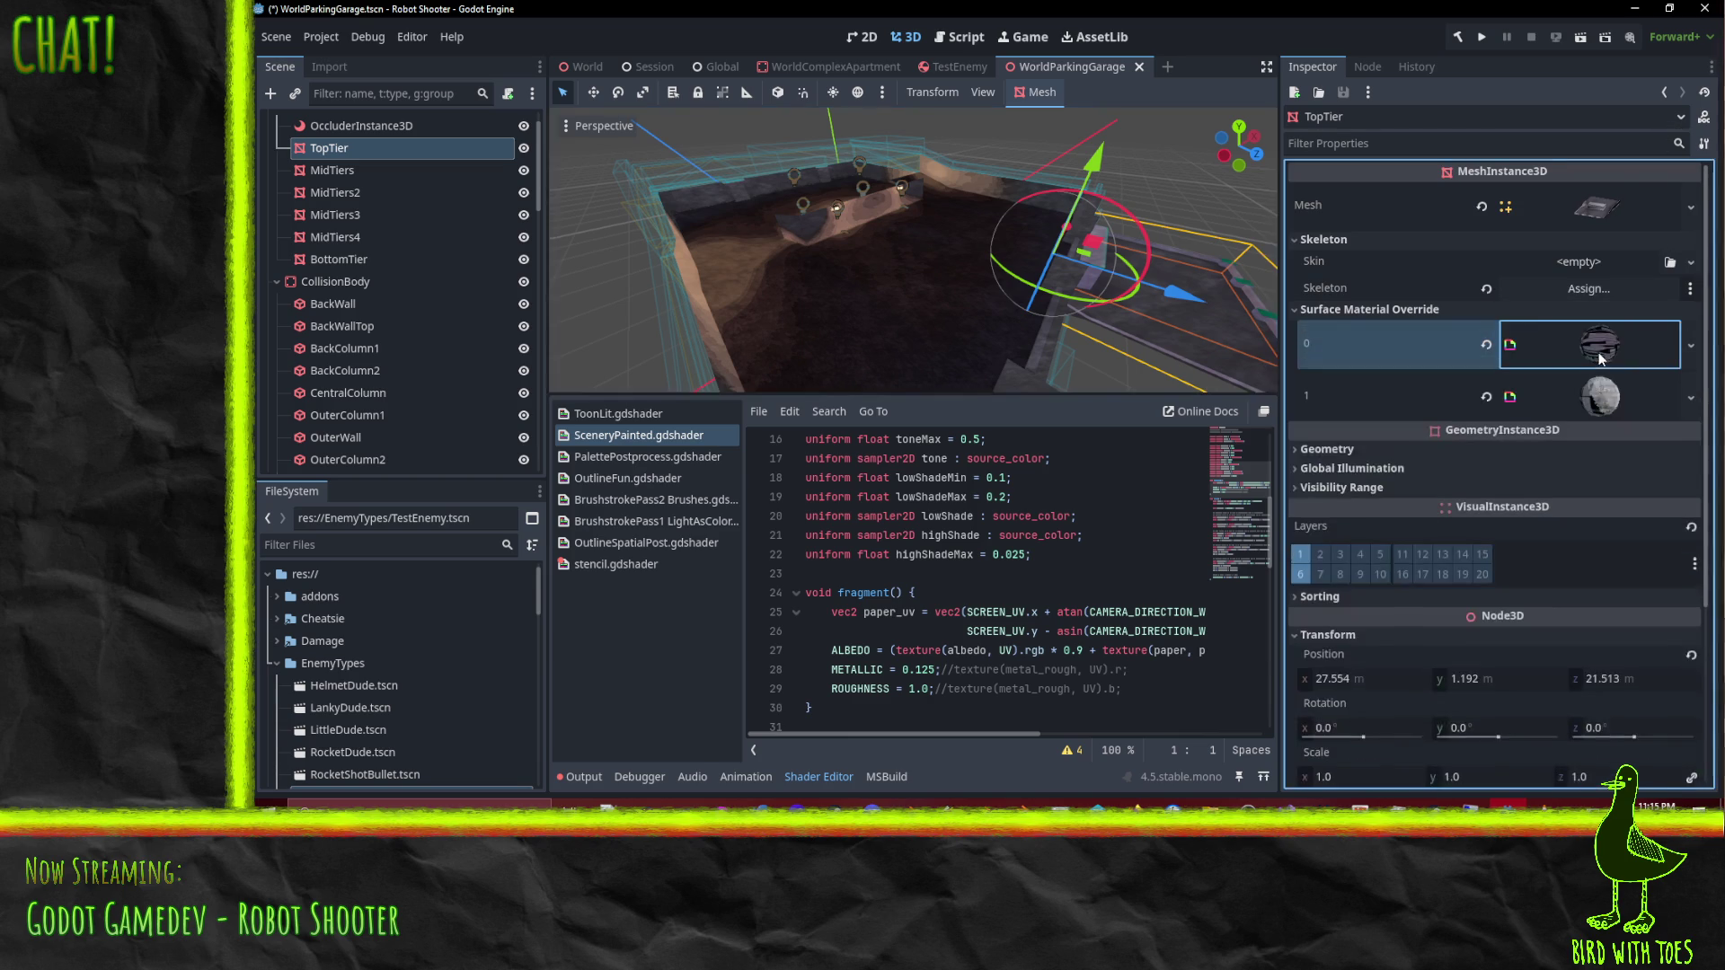
{"action": "left_click", "coordinate": [1598, 360]}
{"action": "scroll", "coordinate": [1437, 467], "scroll_direction": "down", "scroll_amount": 2}
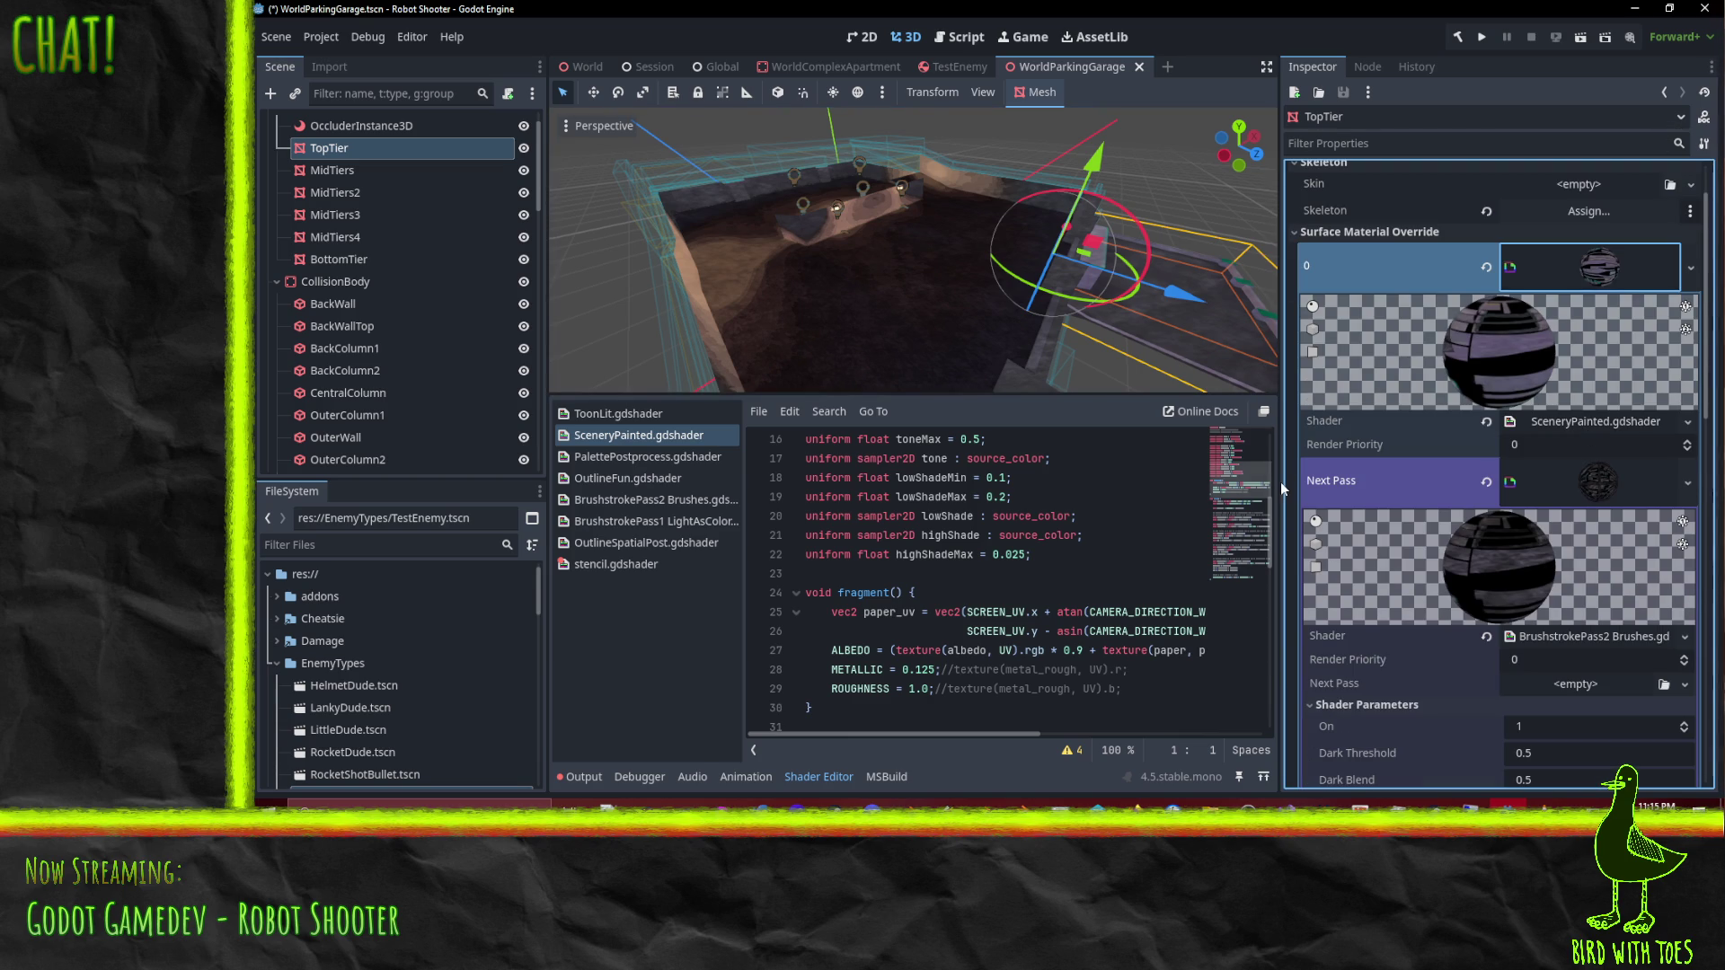
{"action": "left_click", "coordinate": [1680, 421]}
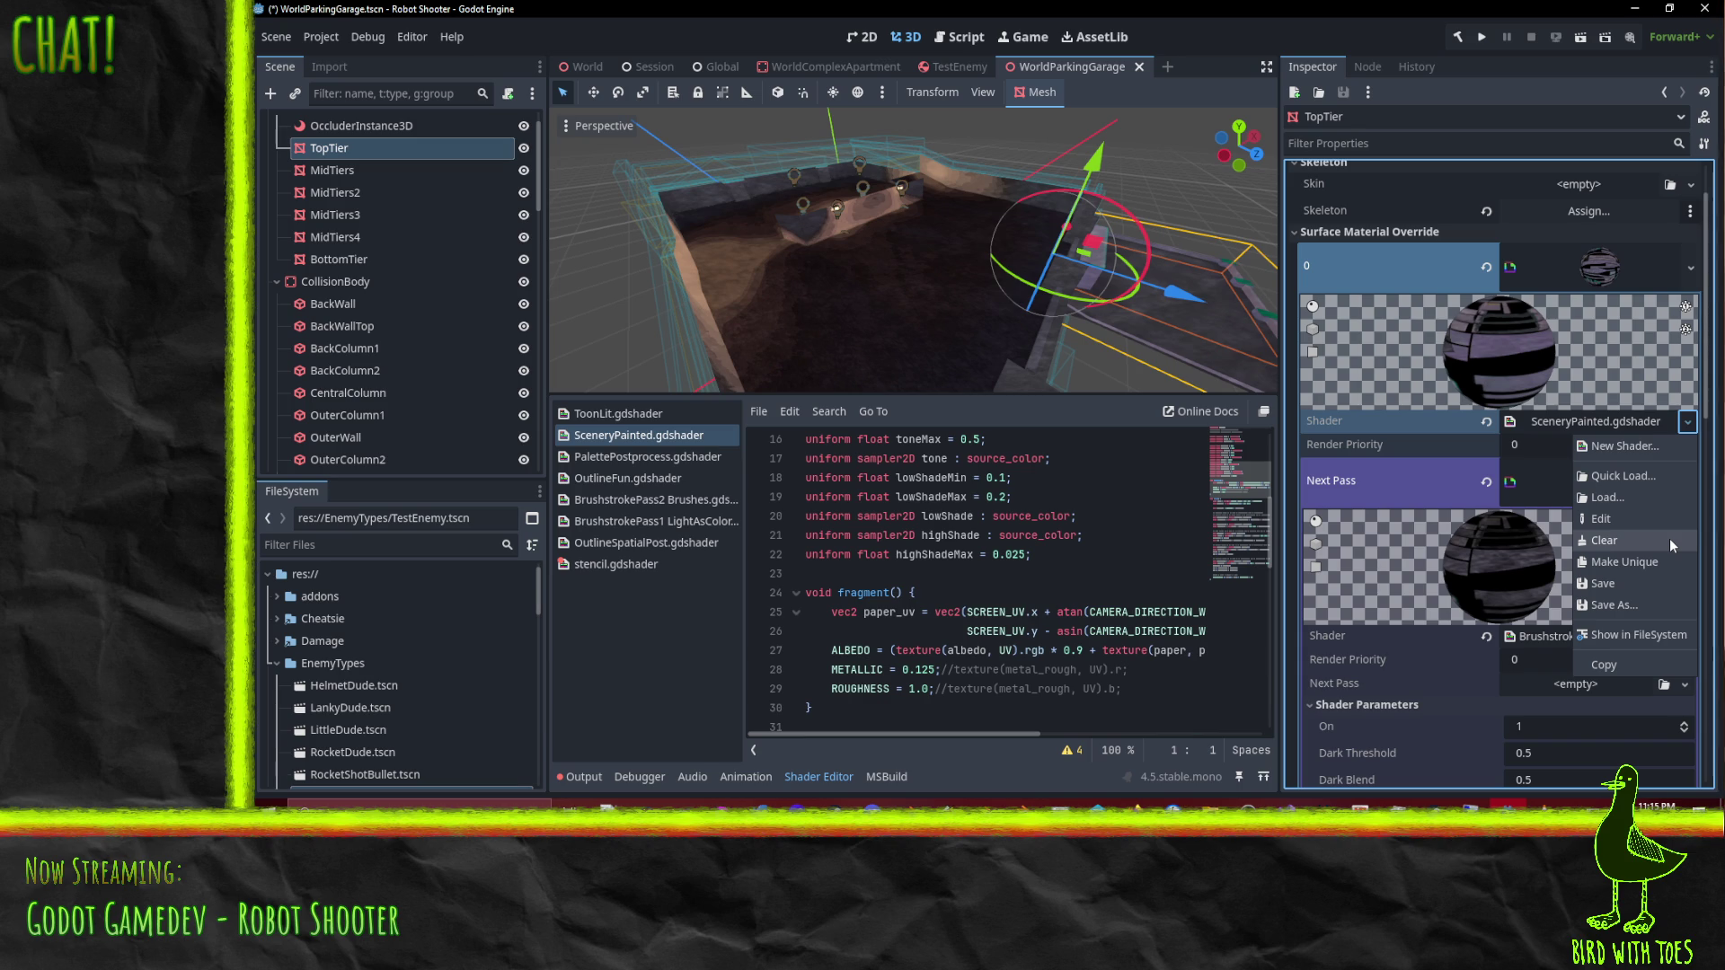
{"action": "left_click", "coordinate": [1669, 537]}
{"action": "left_click", "coordinate": [1667, 421]}
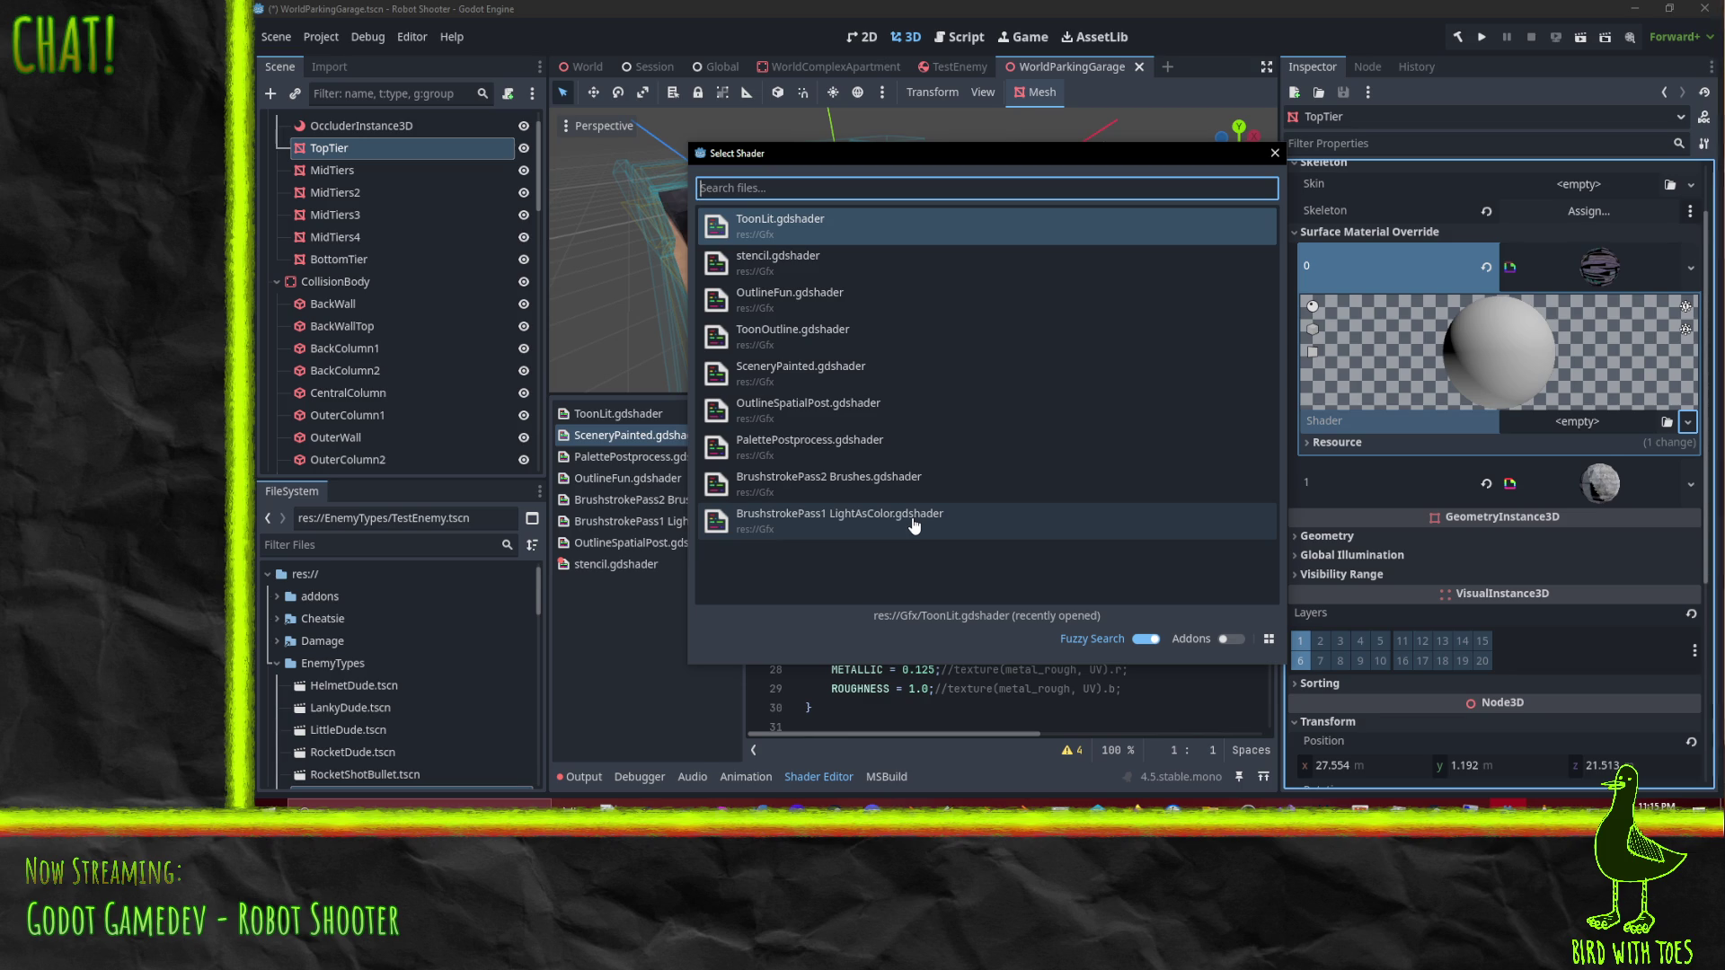
{"action": "left_click", "coordinate": [914, 525]}
{"action": "mouse_move", "coordinate": [980, 287]}
{"action": "left_mouse_down"}
{"action": "mouse_move", "coordinate": [962, 288]}
{"action": "mouse_move", "coordinate": [981, 297]}
{"action": "left_mouse_up"}
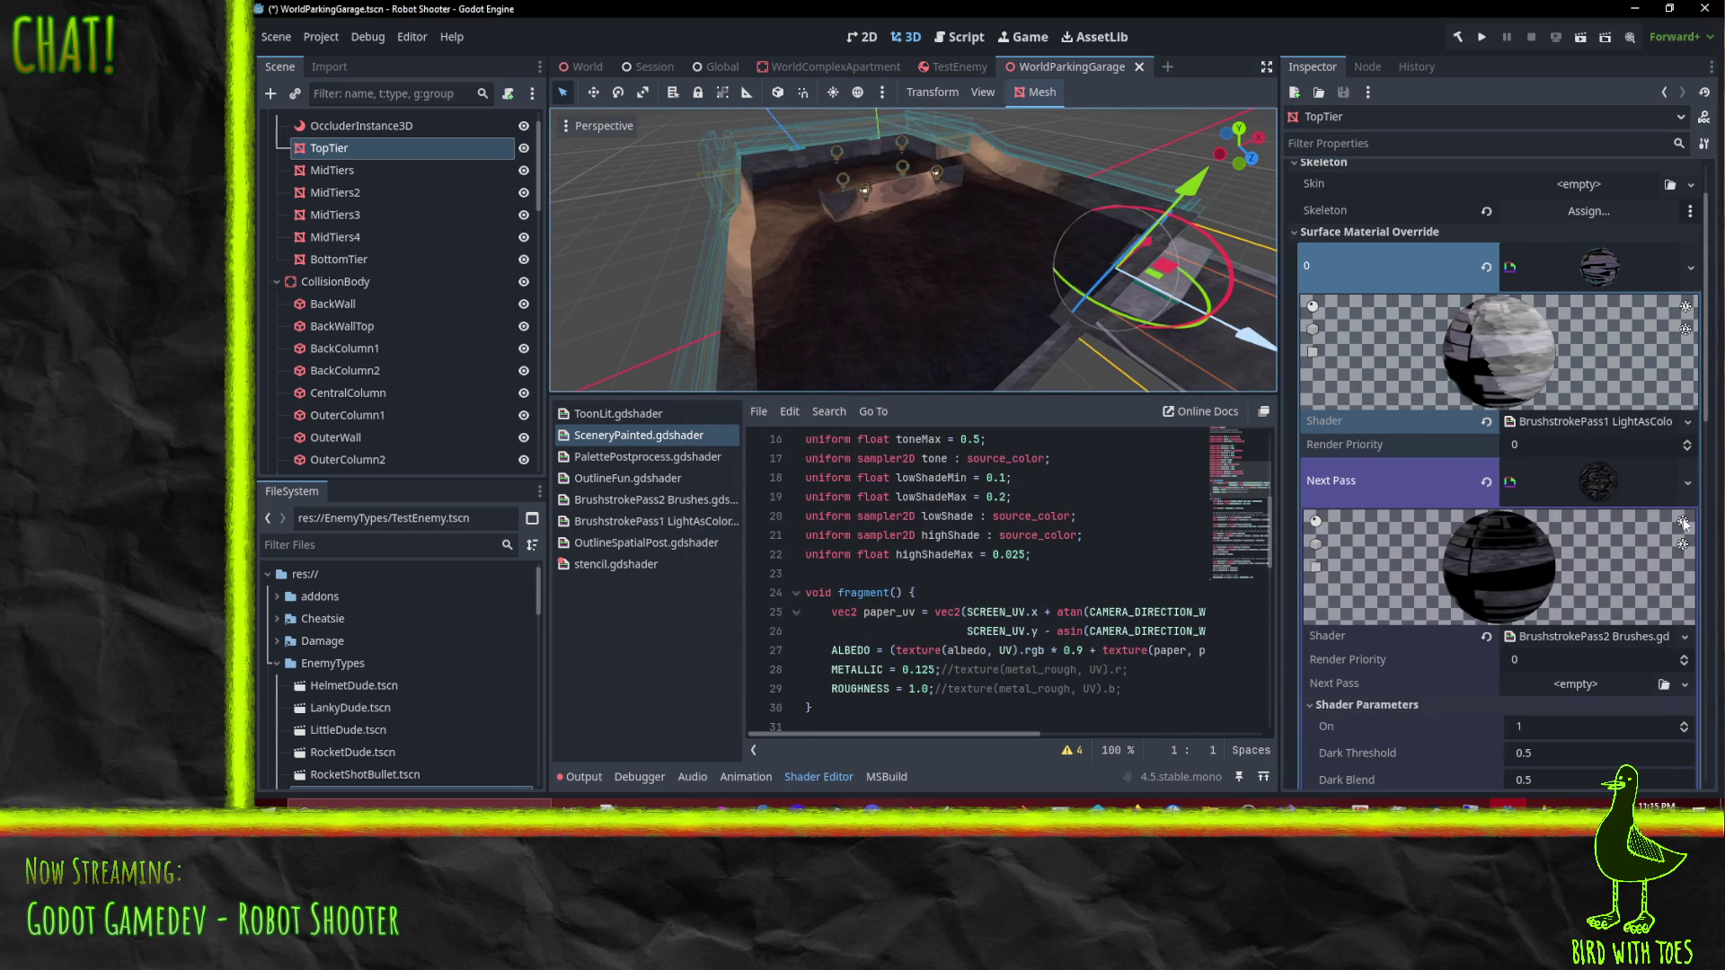
{"action": "scroll", "coordinate": [1625, 505], "scroll_direction": "down", "scroll_amount": 5}
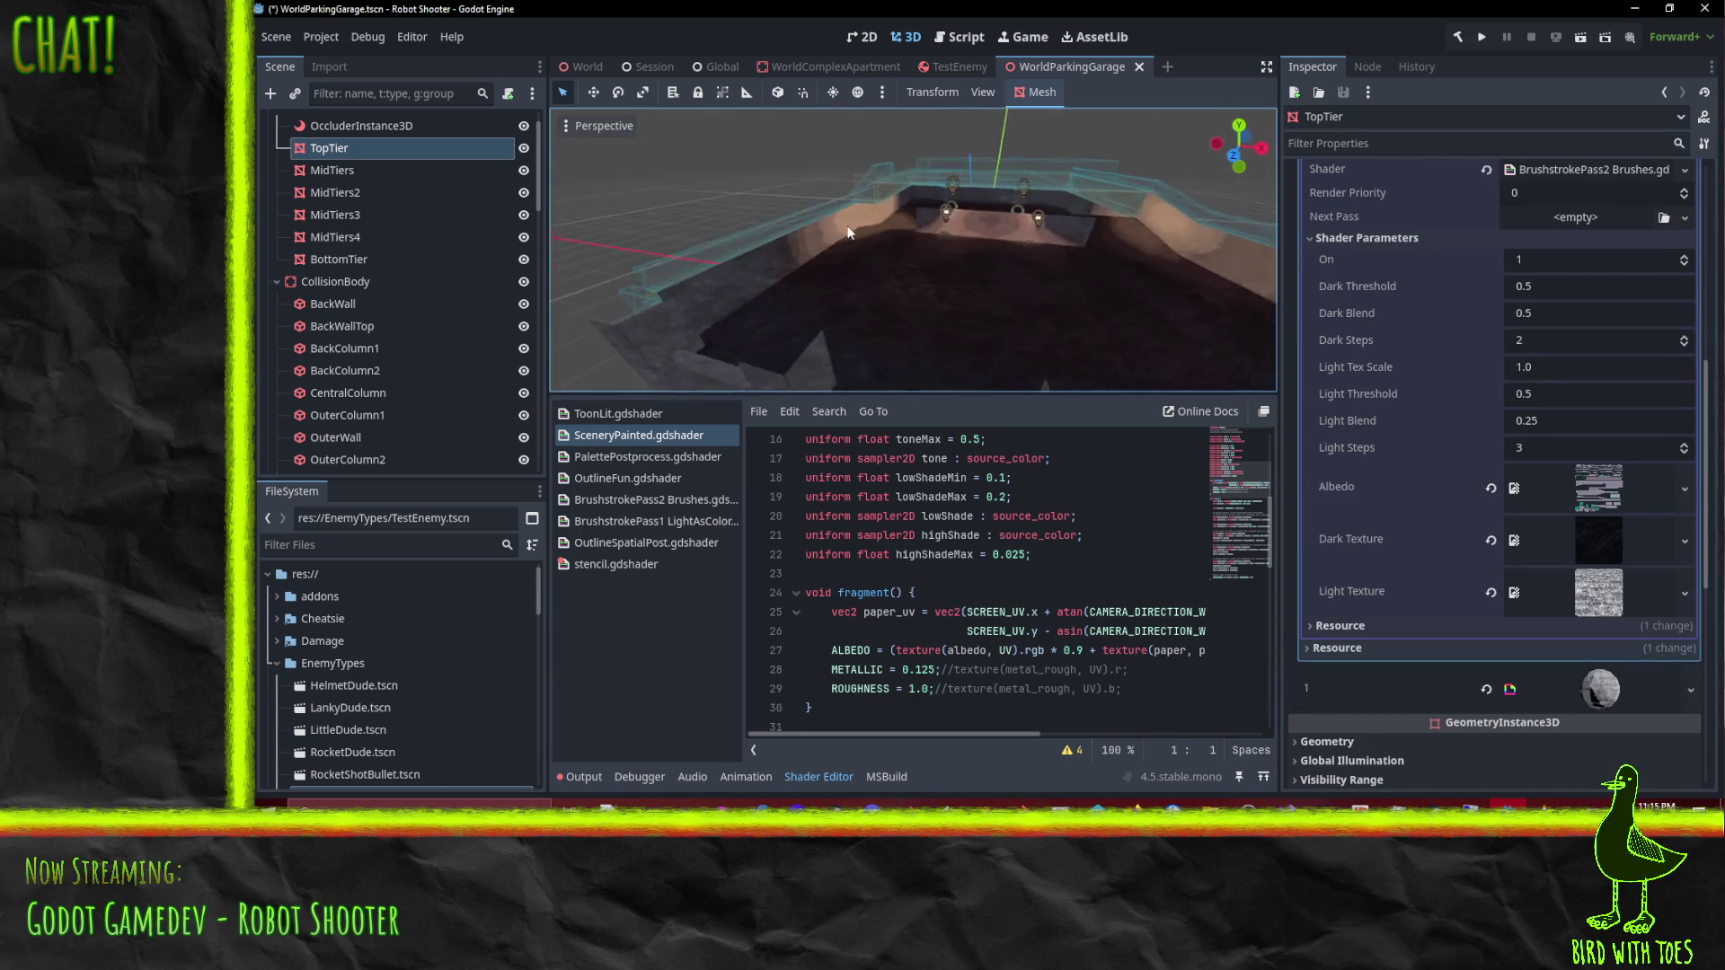
Step: Open the BrushstrokePass1 LightAsColor shader's code in the Shader Editor
{"action": "scroll", "coordinate": [1571, 315], "scroll_direction": "up", "scroll_amount": 5}
{"action": "scroll", "coordinate": [1570, 314], "scroll_direction": "up", "scroll_amount": 3}
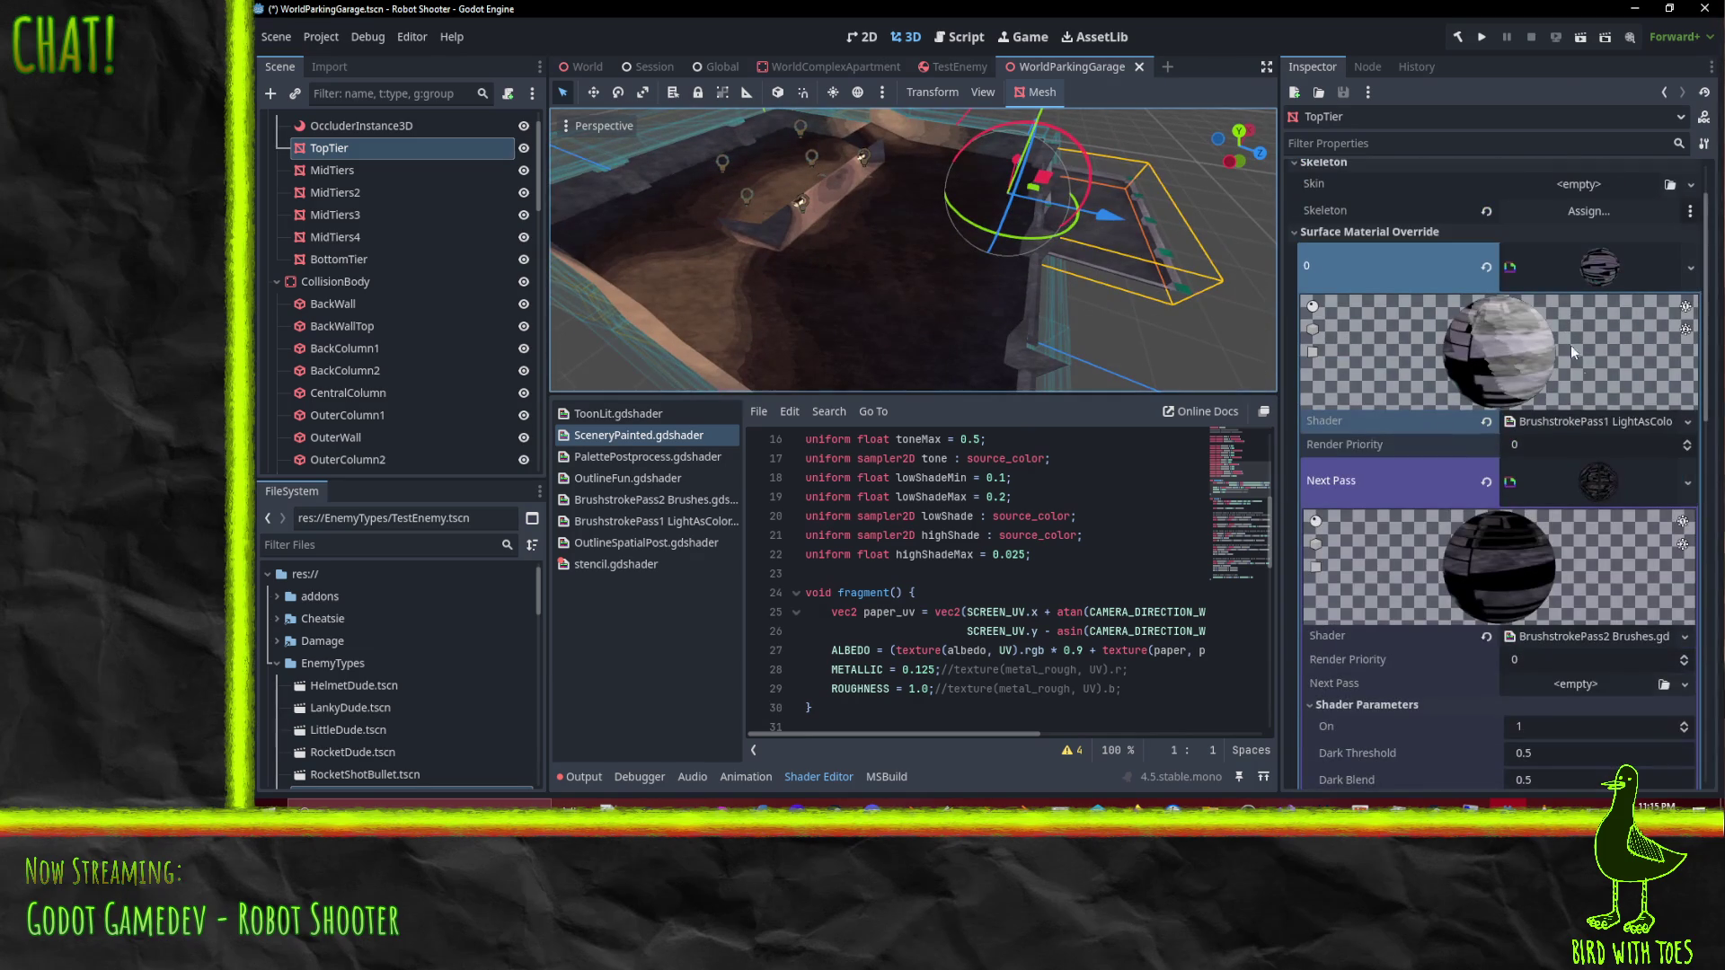
{"action": "scroll", "coordinate": [1644, 499], "scroll_direction": "up", "scroll_amount": 1}
{"action": "scroll", "coordinate": [1628, 508], "scroll_direction": "down", "scroll_amount": 1}
{"action": "scroll", "coordinate": [1628, 508], "scroll_direction": "down", "scroll_amount": 1}
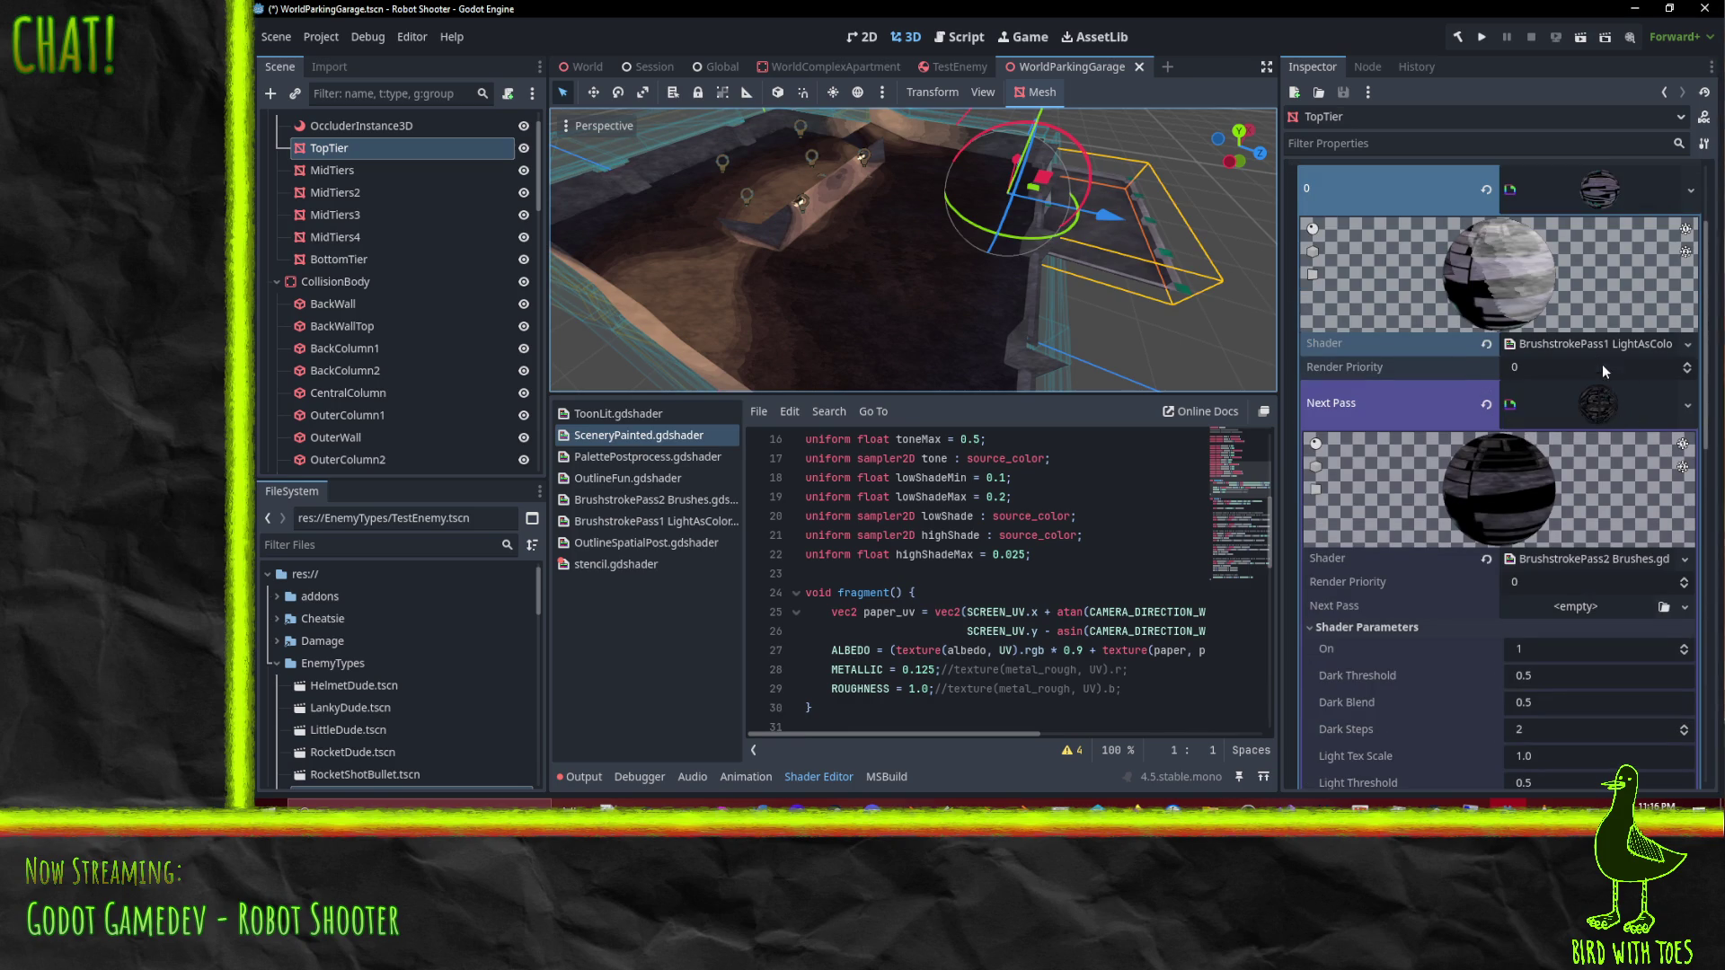
{"action": "scroll", "coordinate": [1601, 360], "scroll_direction": "up", "scroll_amount": 1}
{"action": "left_click", "coordinate": [1596, 418]}
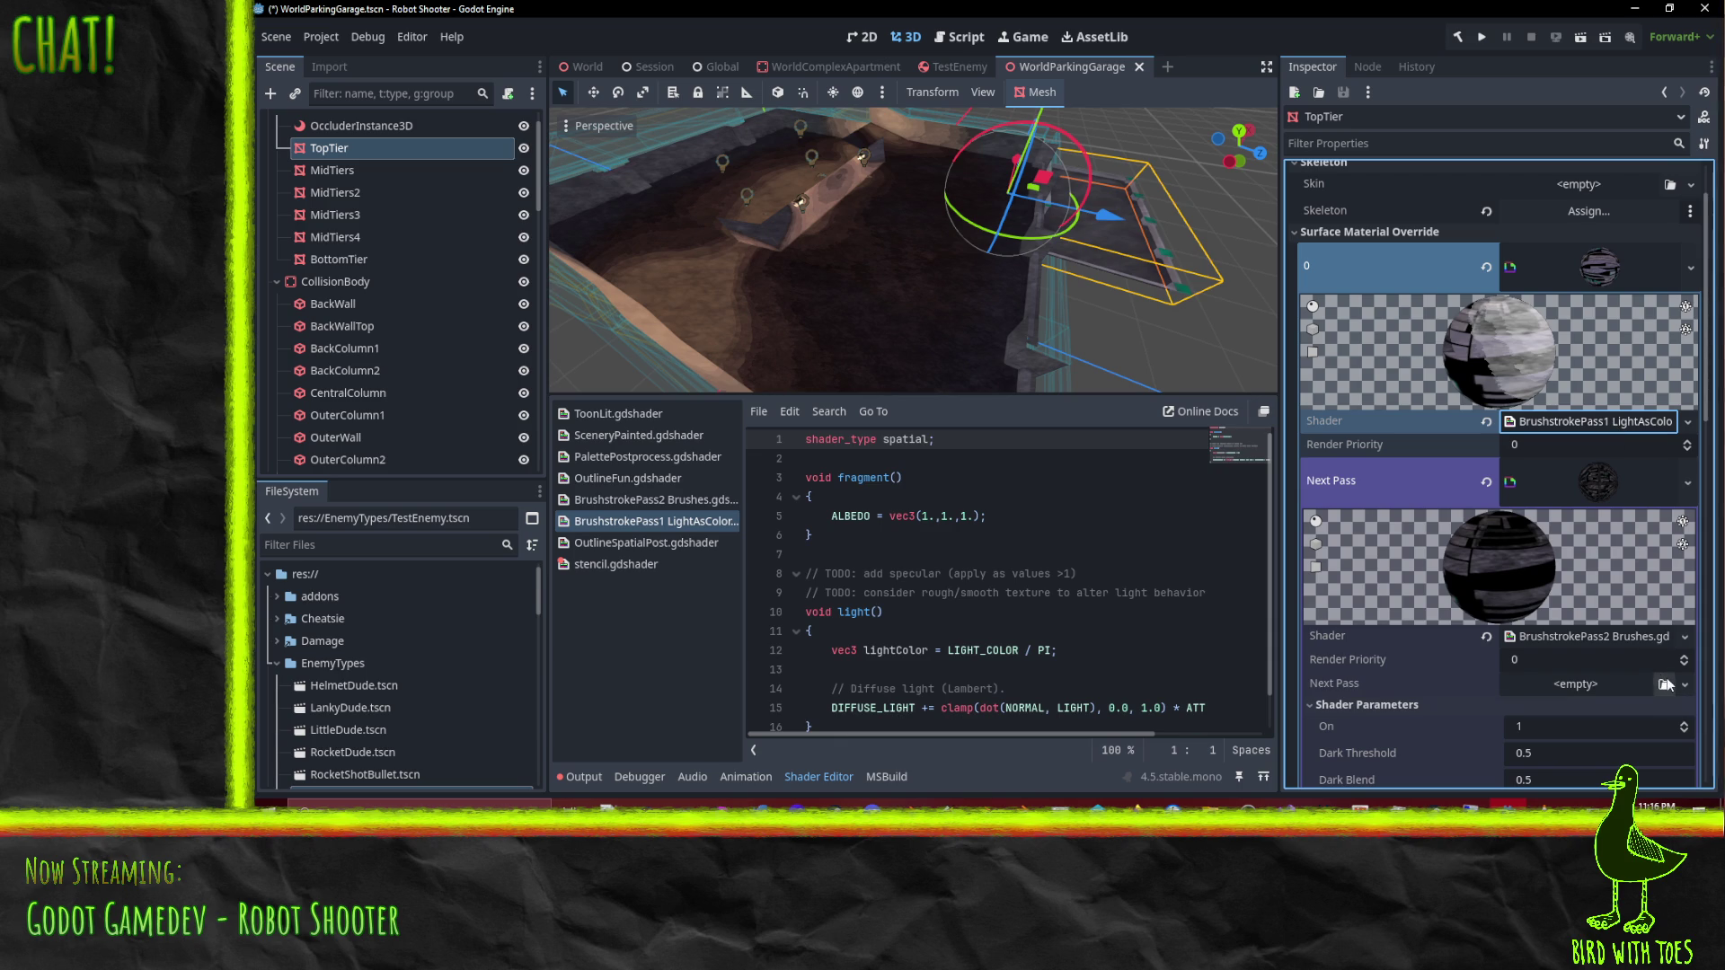
Step: Cycle the brush pass On parameter through 2, 3 and 0, ending at 1
{"action": "left_click", "coordinate": [1683, 729]}
{"action": "left_click", "coordinate": [1684, 730]}
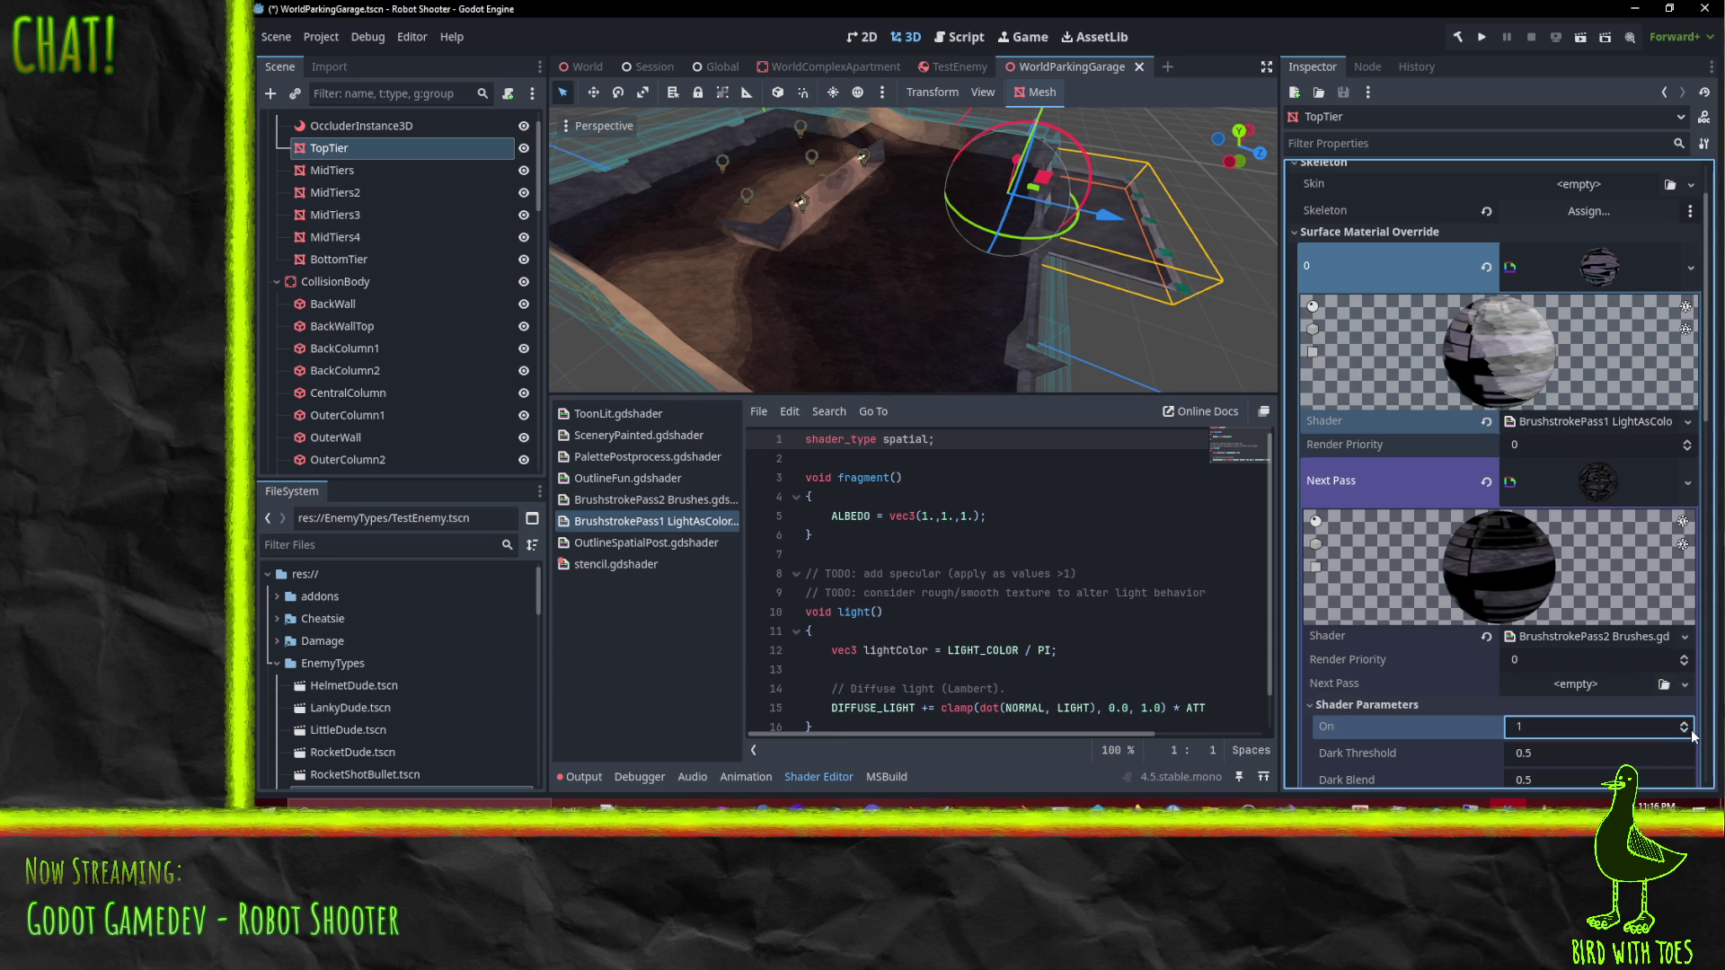
{"action": "left_click", "coordinate": [1685, 733]}
{"action": "left_click", "coordinate": [1685, 733]}
{"action": "left_click", "coordinate": [1685, 733]}
{"action": "left_click", "coordinate": [1684, 728]}
{"action": "scroll", "coordinate": [1020, 219], "scroll_direction": "down", "scroll_amount": 5}
{"action": "mouse_move", "coordinate": [933, 142]}
{"action": "left_mouse_down"}
{"action": "mouse_move", "coordinate": [1096, 246]}
{"action": "mouse_move", "coordinate": [1528, 385]}
{"action": "left_mouse_up"}
{"action": "scroll", "coordinate": [1528, 386], "scroll_direction": "up", "scroll_amount": 2}
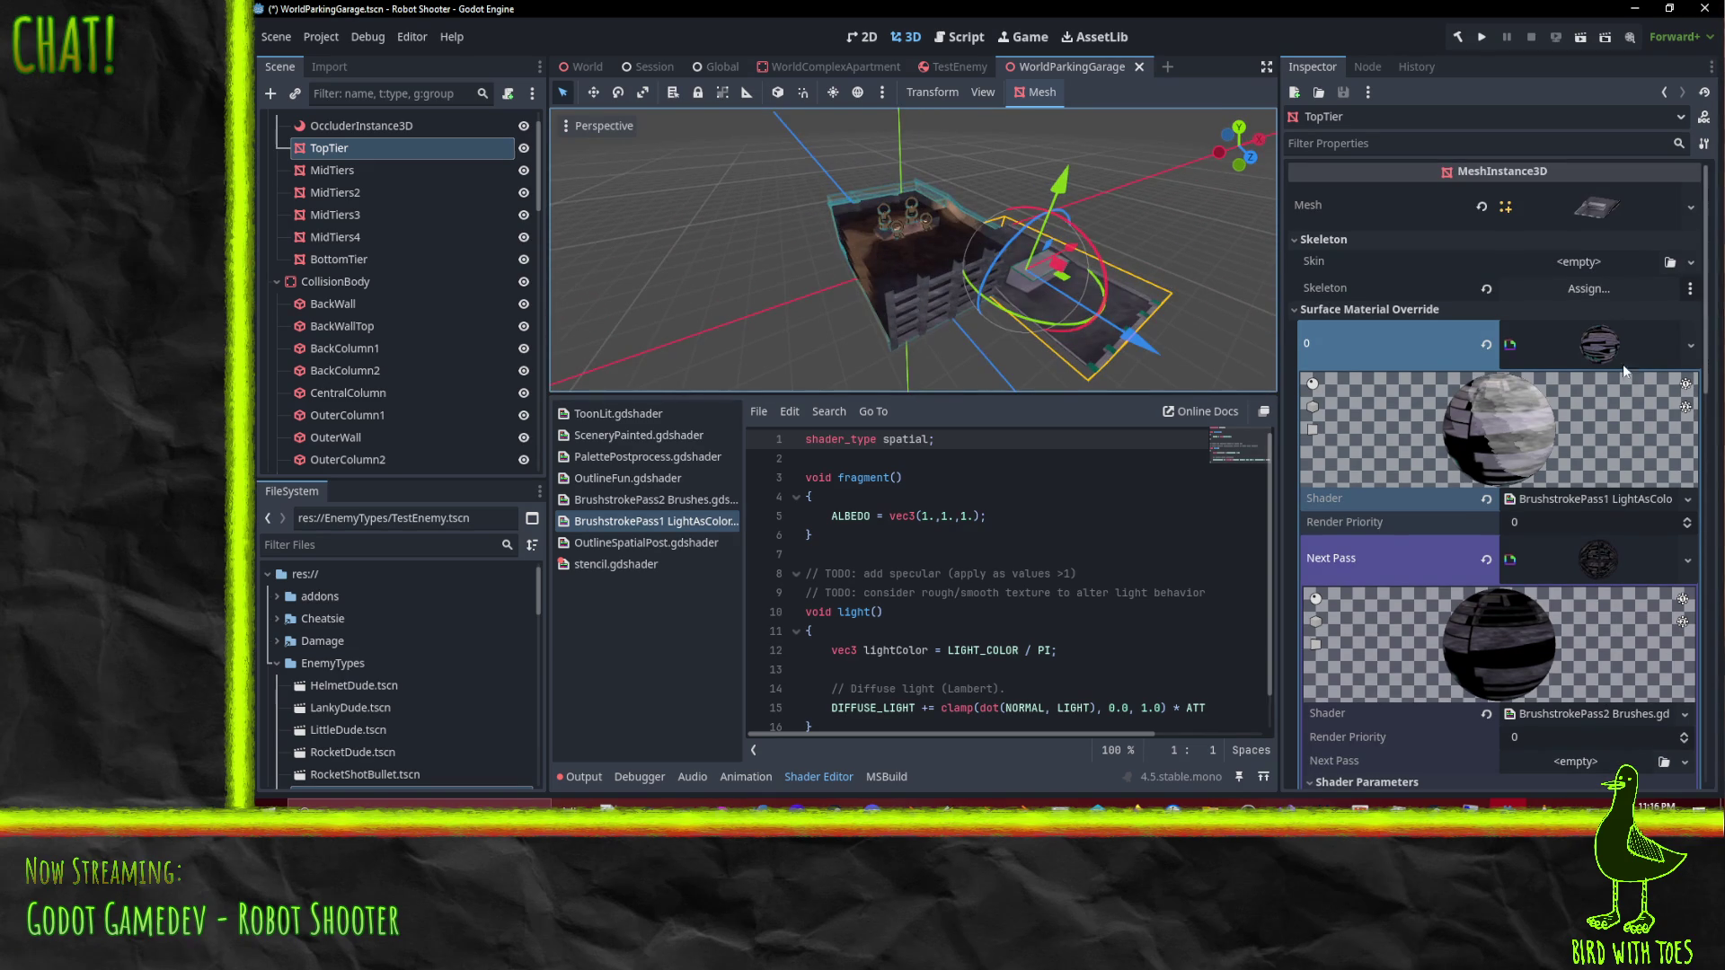
Step: Collapse the material overrides, then try and undo height, rotation and position-reset edits on TopTier
{"action": "left_click", "coordinate": [1368, 310]}
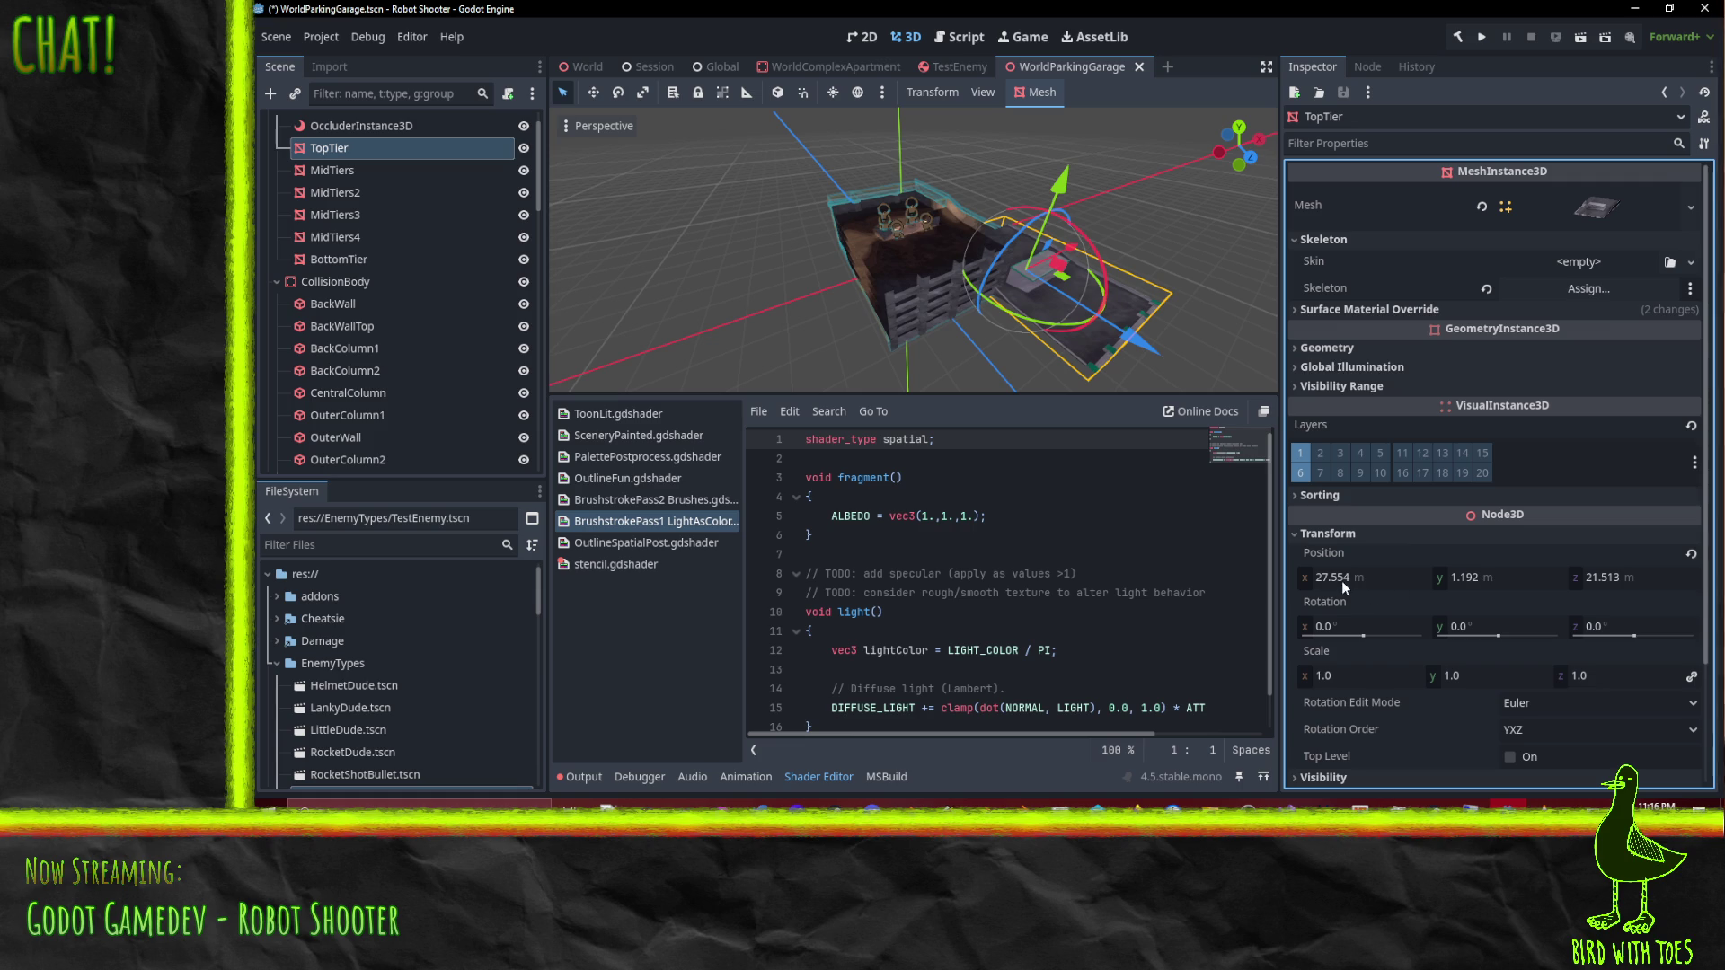
{"action": "mouse_move", "coordinate": [1476, 580]}
{"action": "left_mouse_down"}
{"action": "mouse_move", "coordinate": [1581, 579]}
{"action": "mouse_move", "coordinate": [1398, 601]}
{"action": "left_mouse_up"}
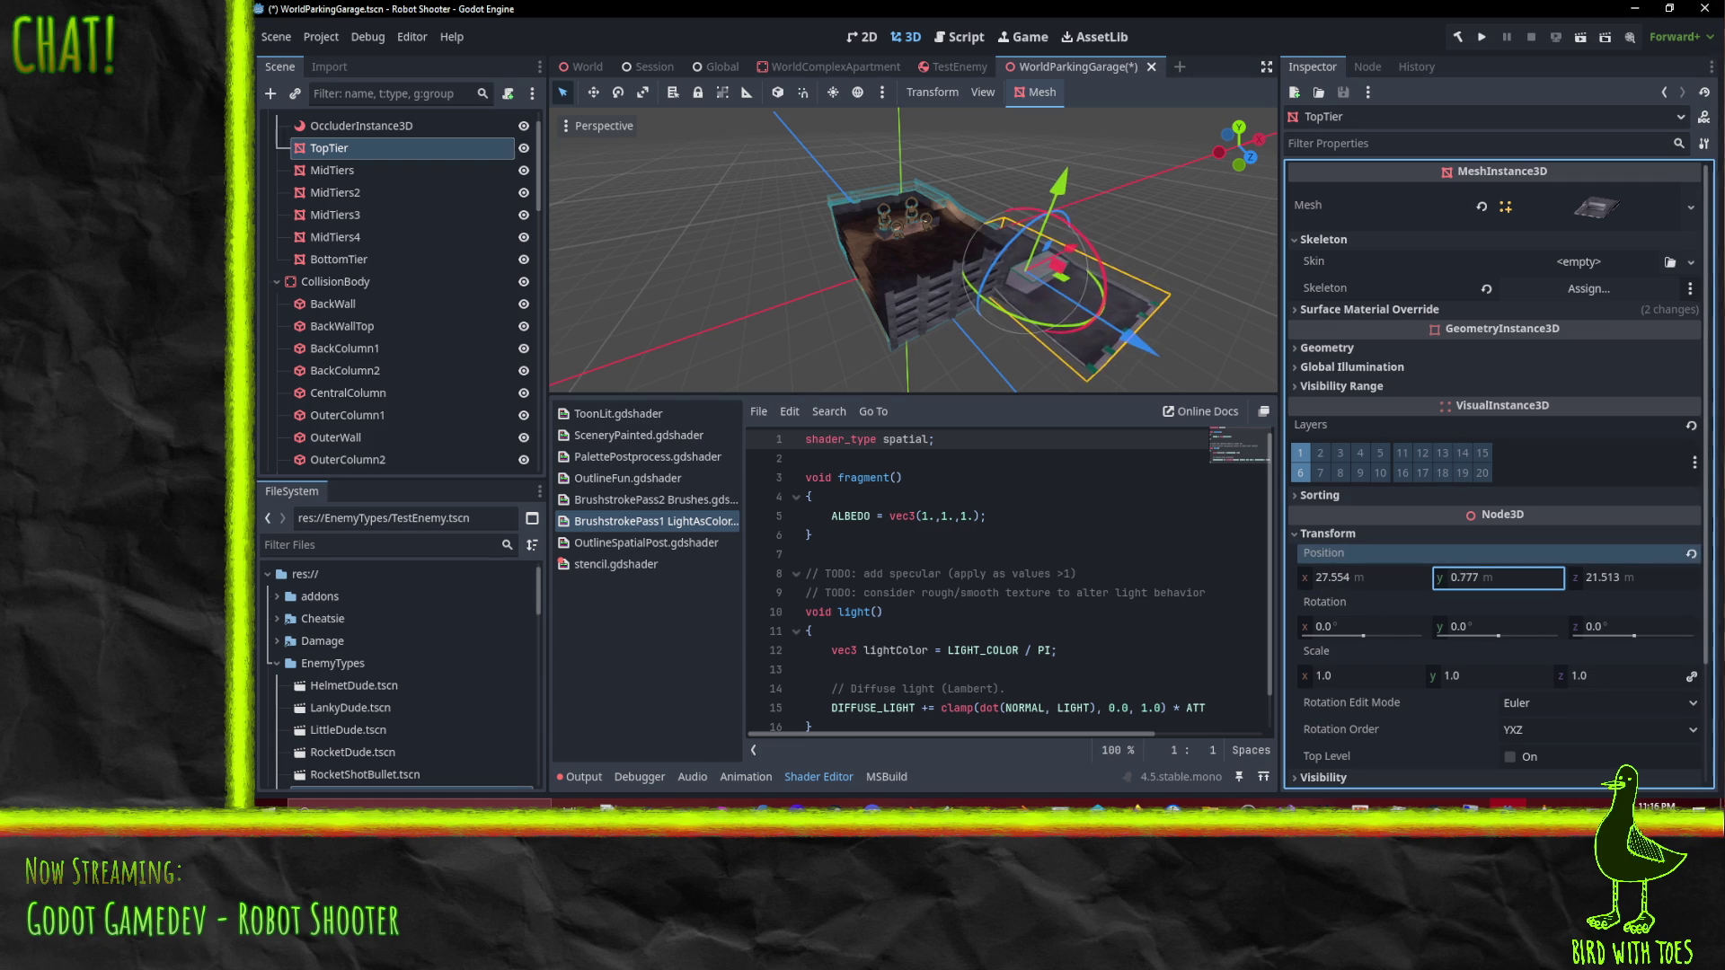
{"action": "key", "text": "ctrl+z"}
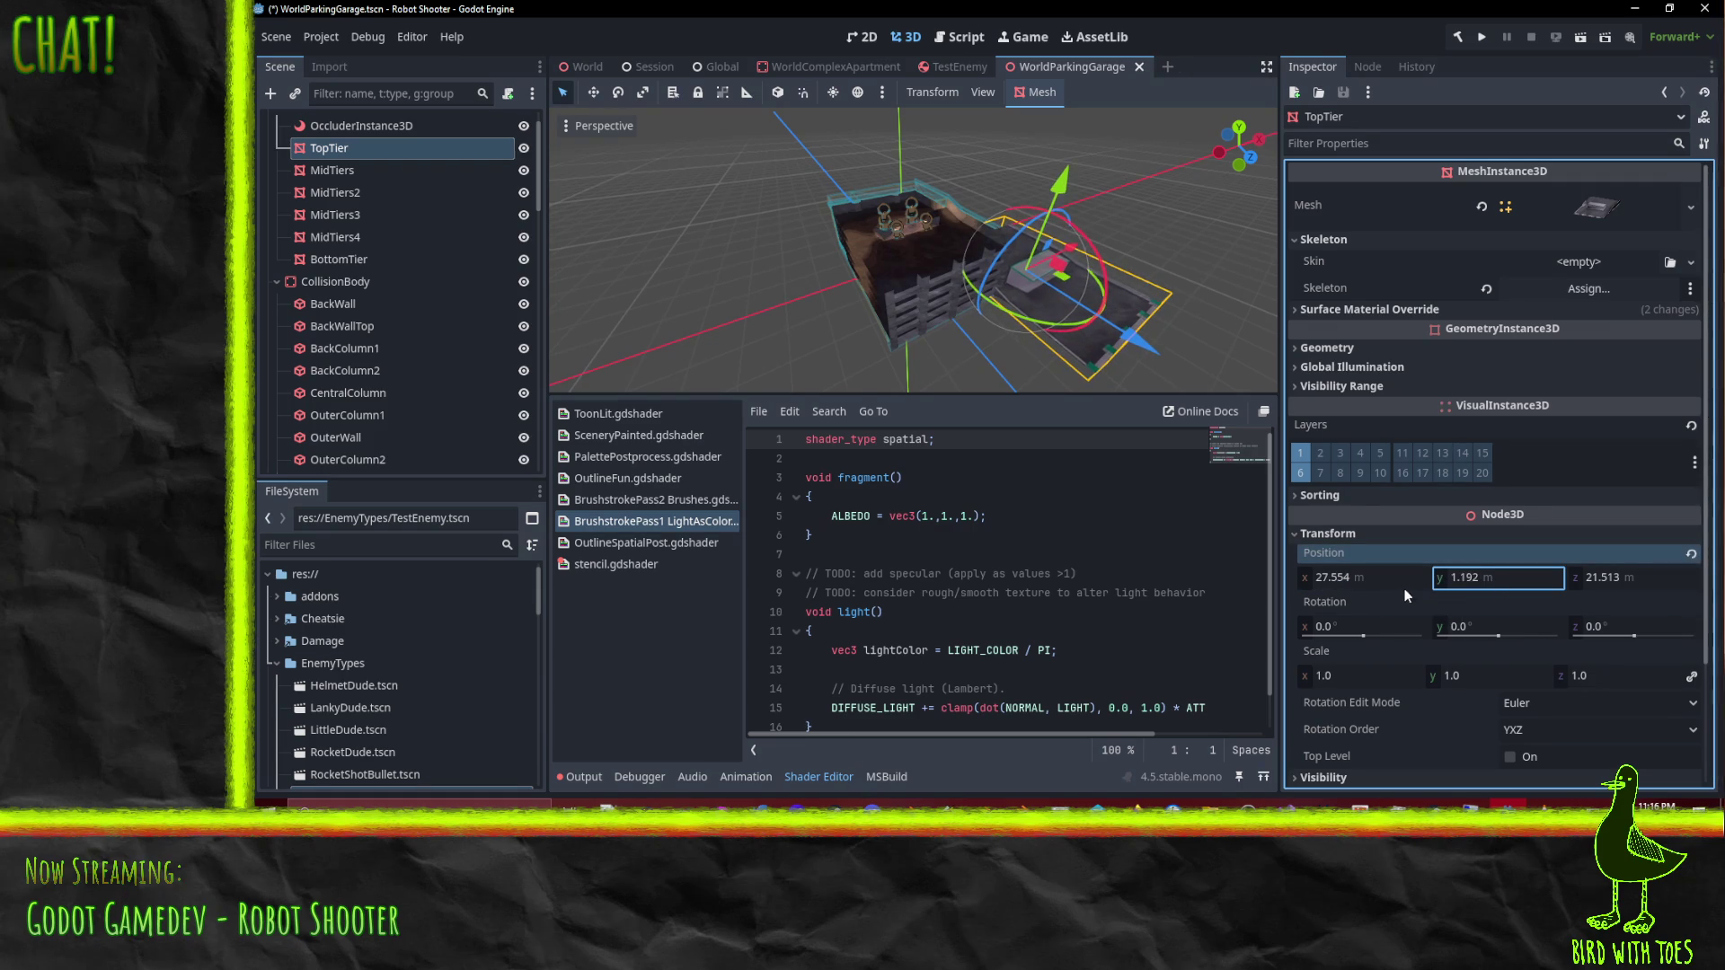
{"action": "key", "text": "f"}
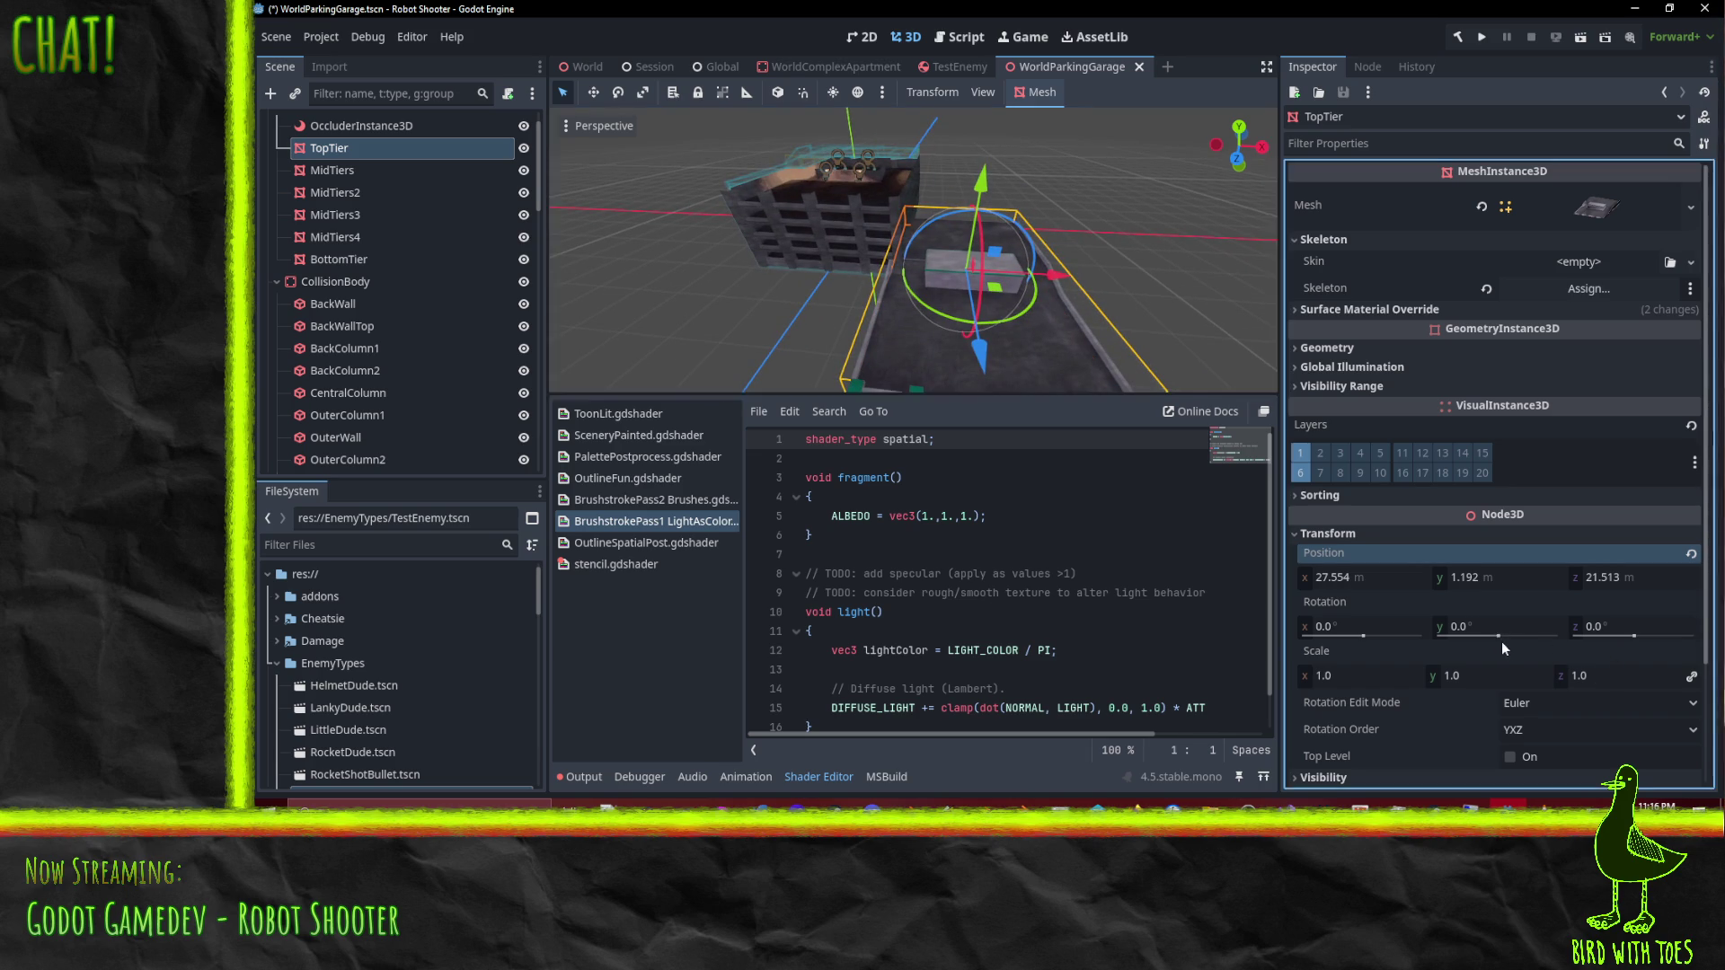
{"action": "mouse_move", "coordinate": [1501, 639]}
{"action": "left_mouse_down"}
{"action": "mouse_move", "coordinate": [1527, 639]}
{"action": "mouse_move", "coordinate": [1494, 639]}
{"action": "left_mouse_up"}
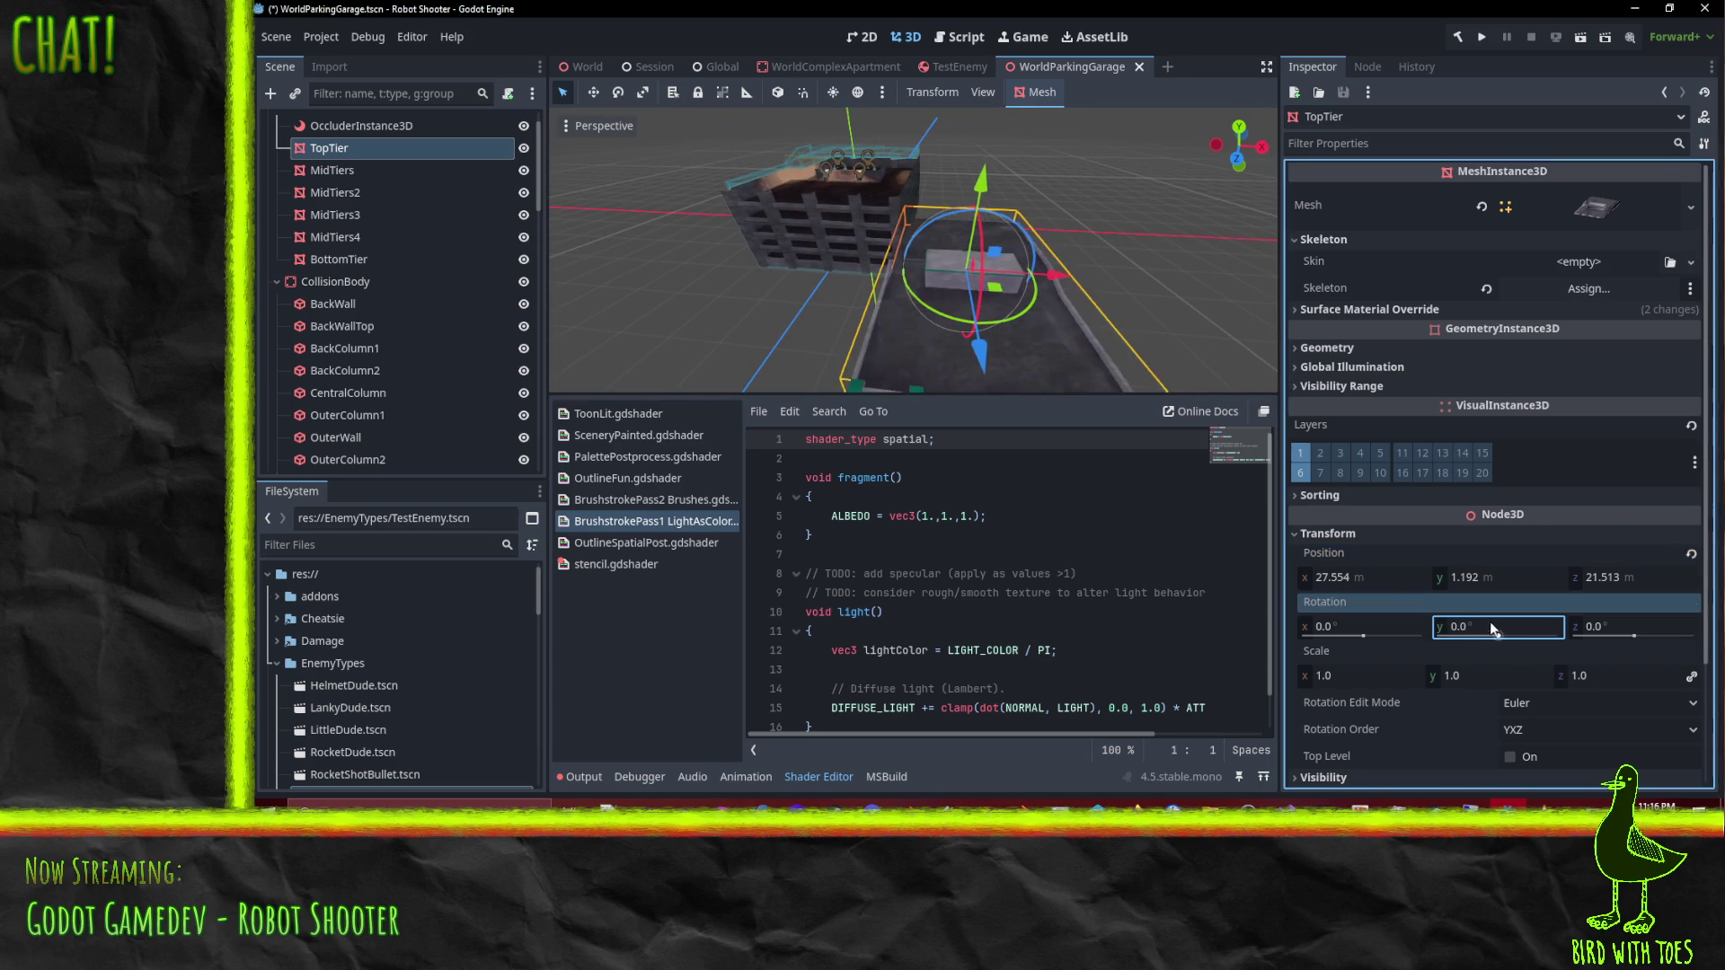
{"action": "key", "text": "ctrl+z"}
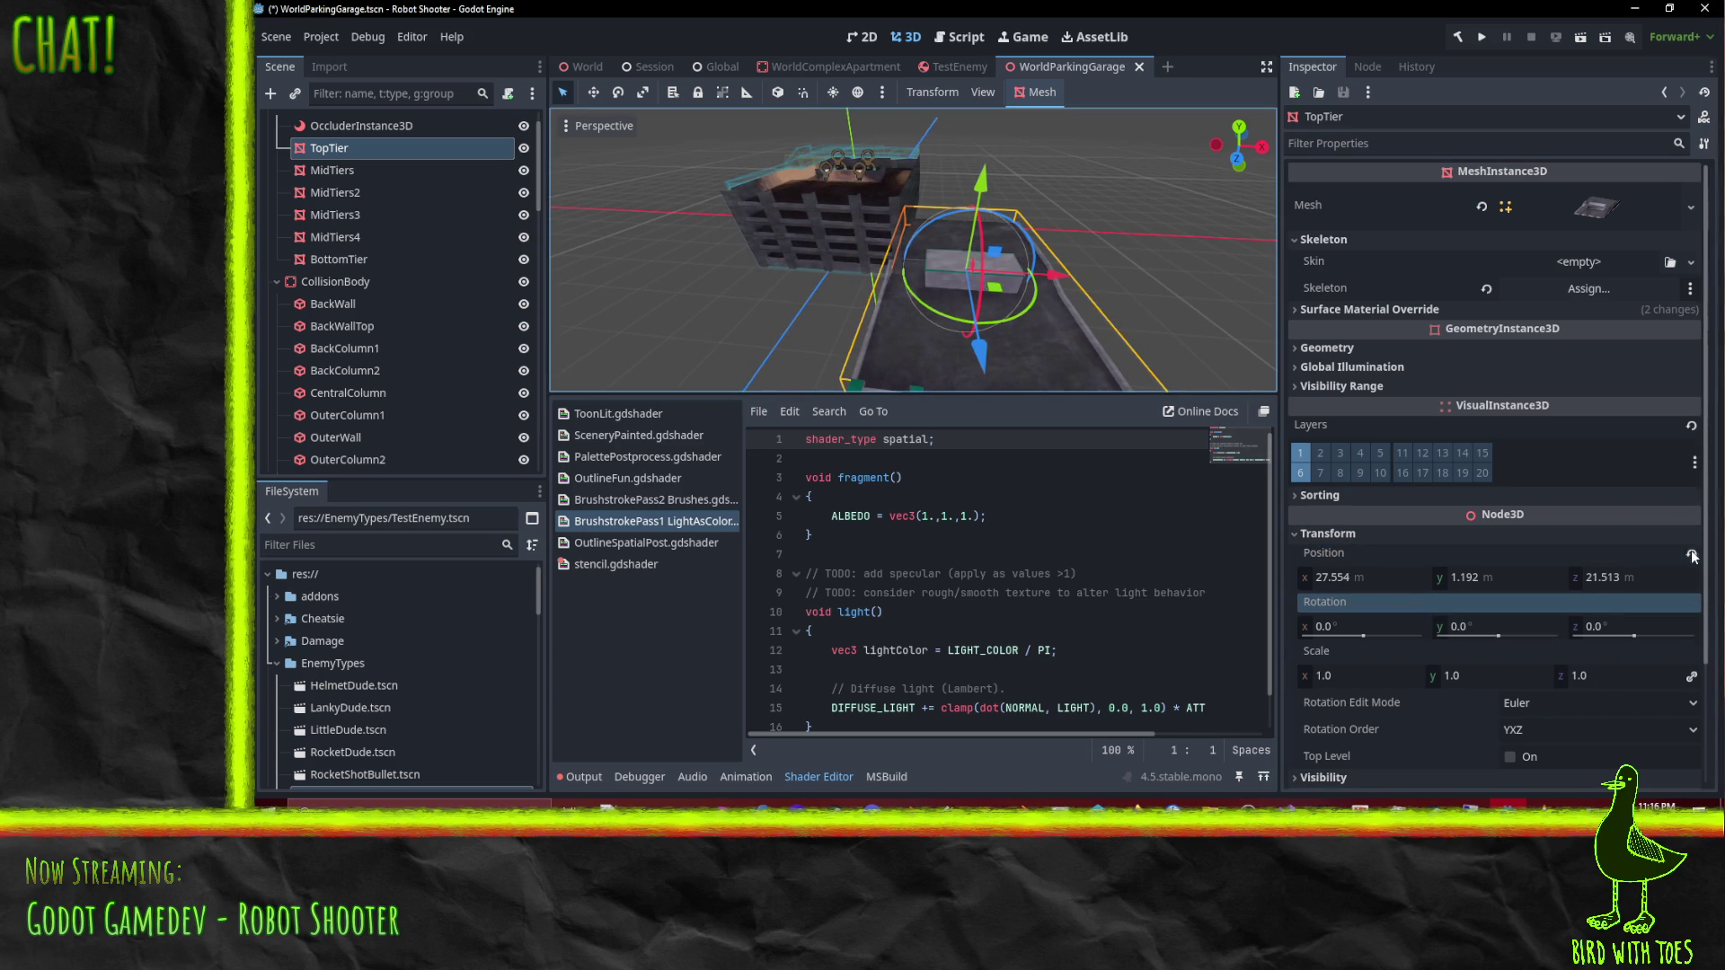
{"action": "left_click", "coordinate": [1691, 554]}
{"action": "key", "text": "ctrl+z"}
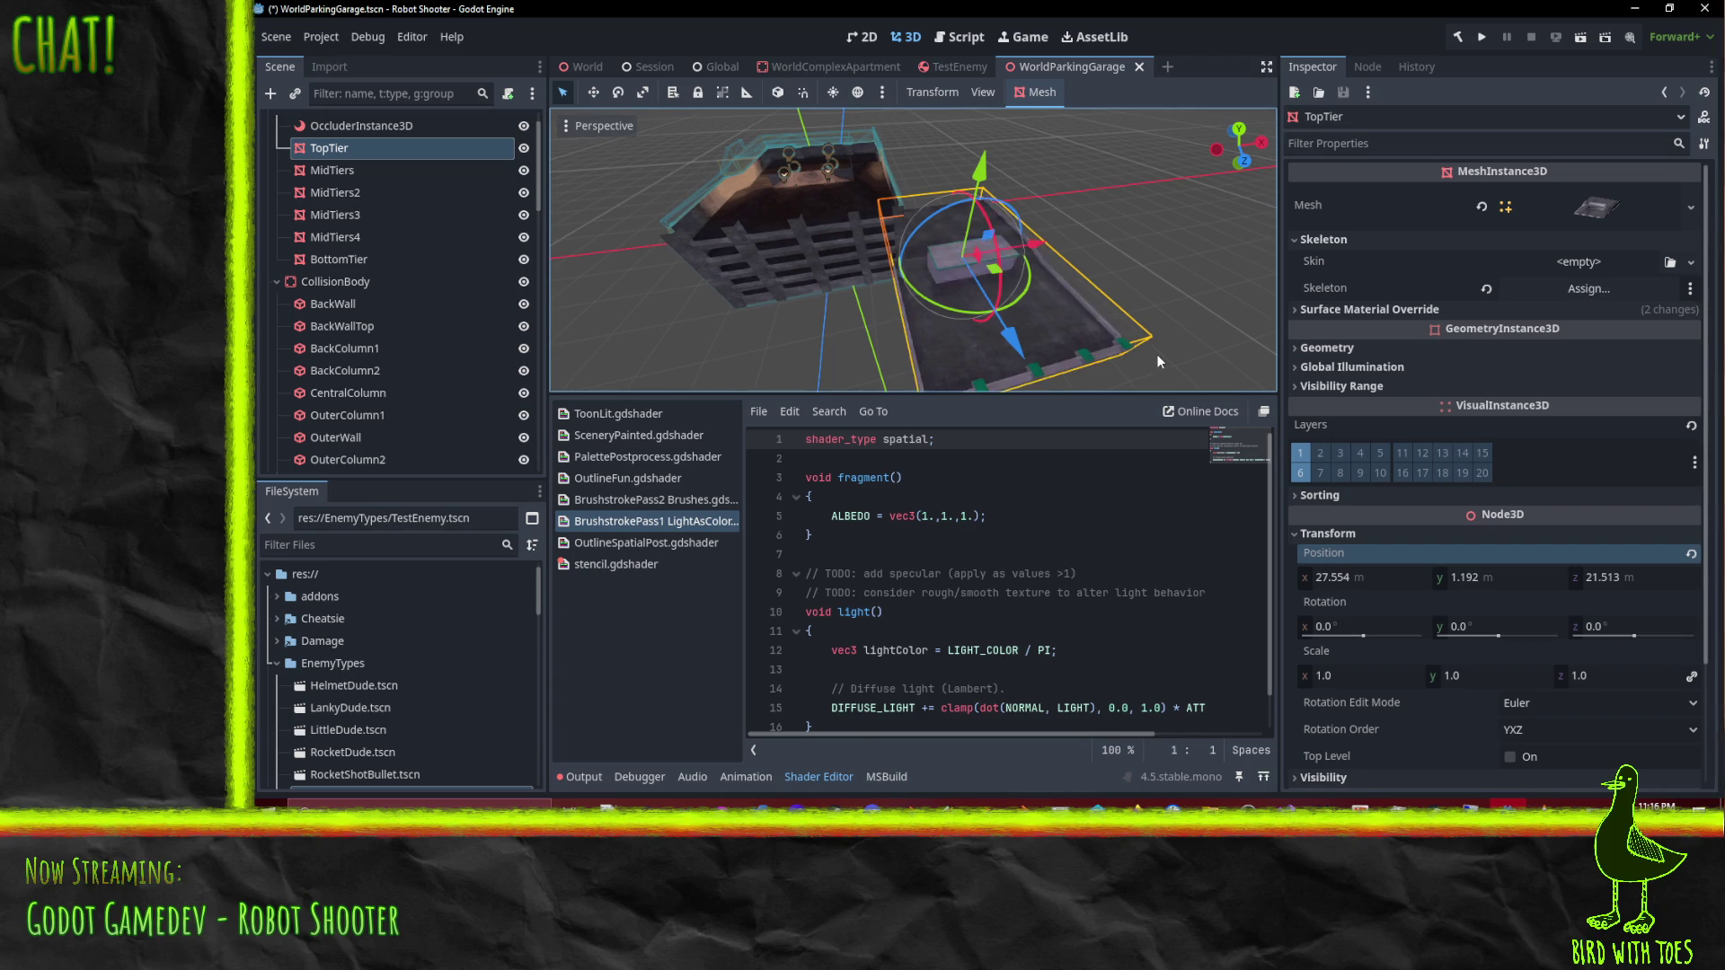
Step: Set TopTier's Position x and z to 0, undo a stray y of 27, and lift it upward
{"action": "left_click", "coordinate": [1375, 577]}
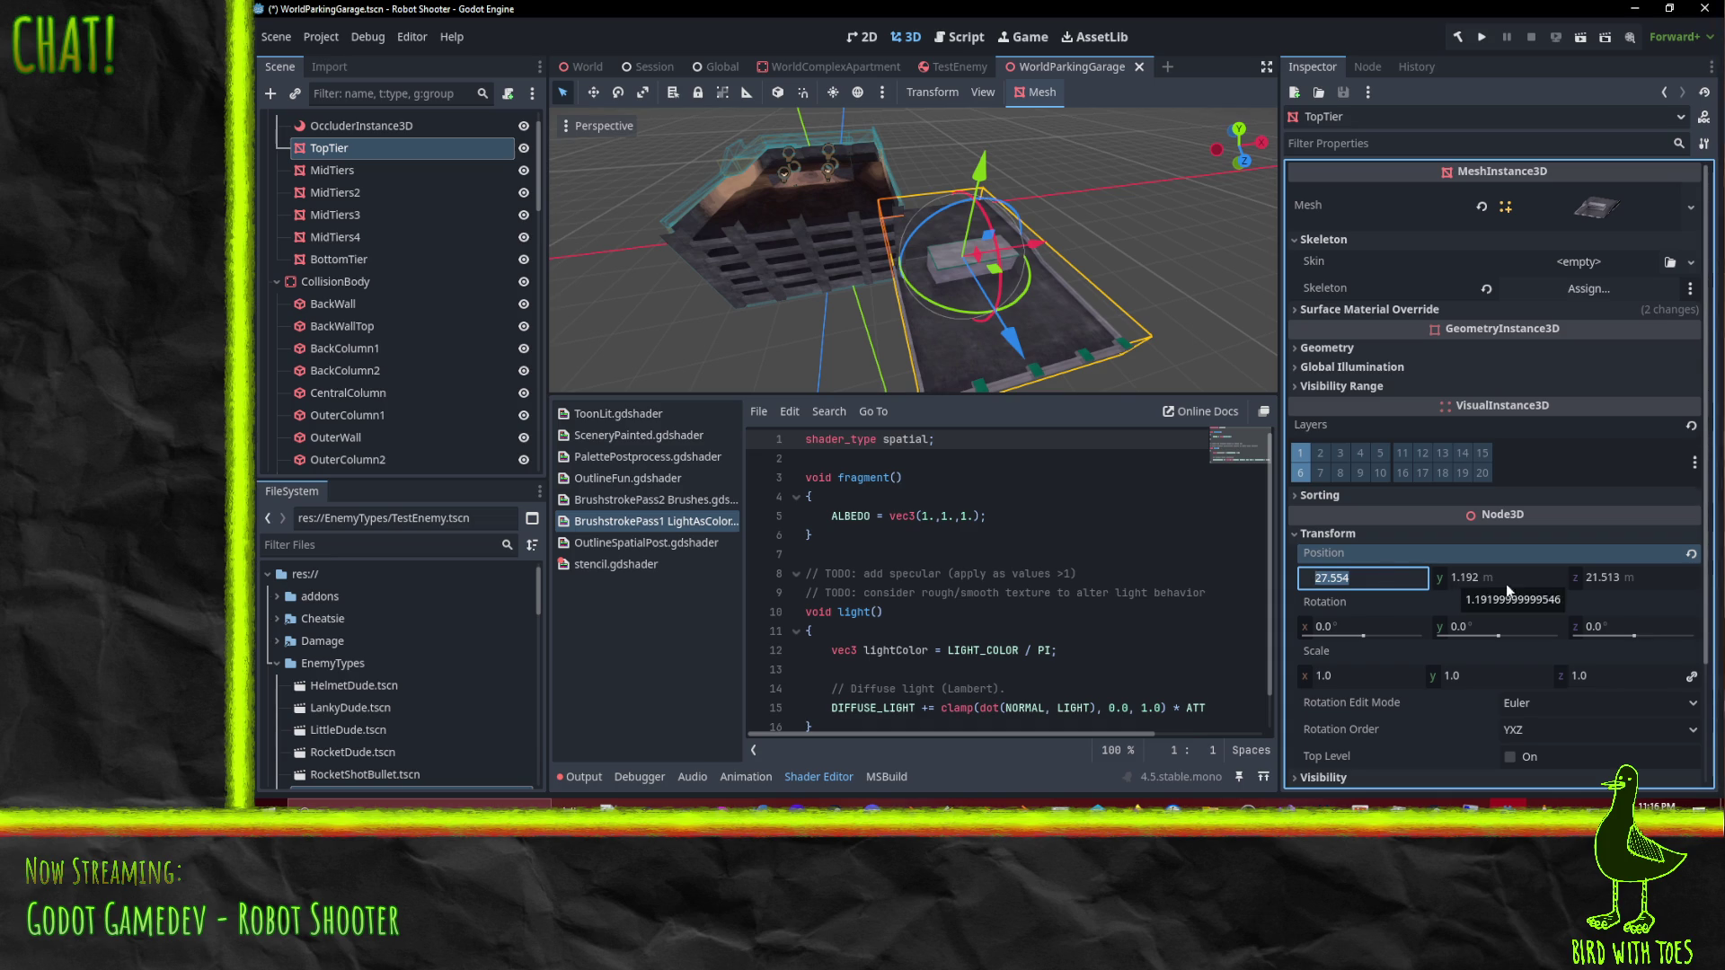
{"action": "left_click", "coordinate": [1627, 581]}
{"action": "type", "text": "0"}
{"action": "left_click", "coordinate": [1510, 577]}
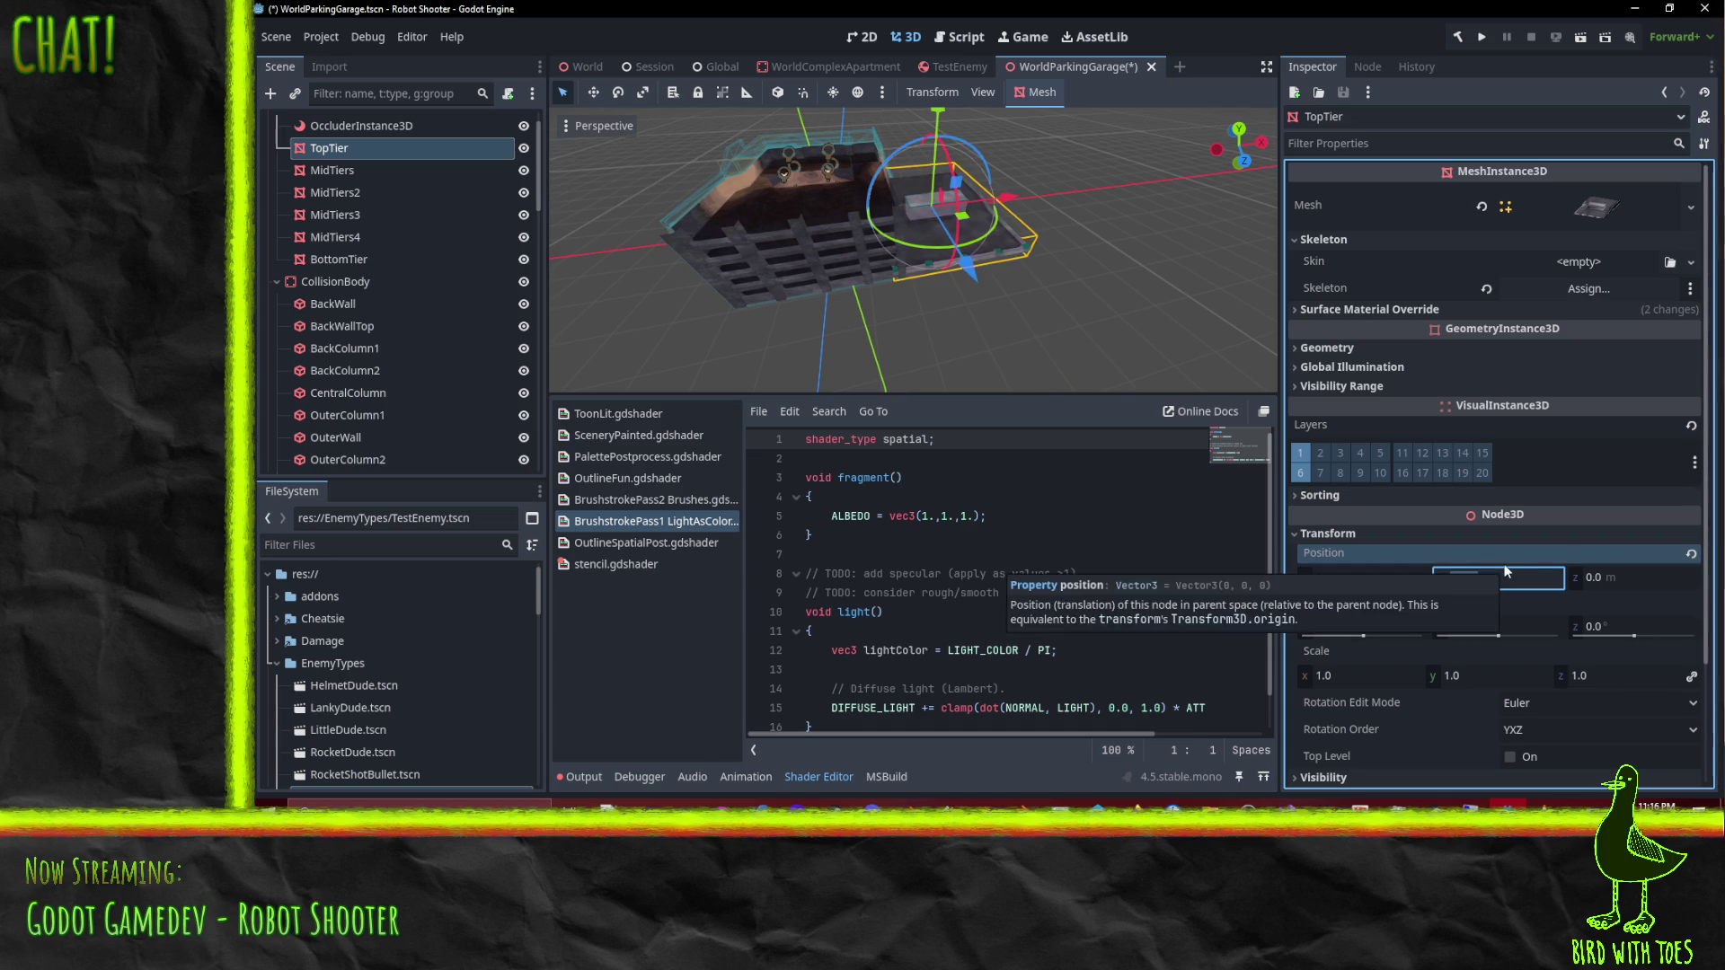
{"action": "type", "text": "27"}
{"action": "key", "text": "Return"}
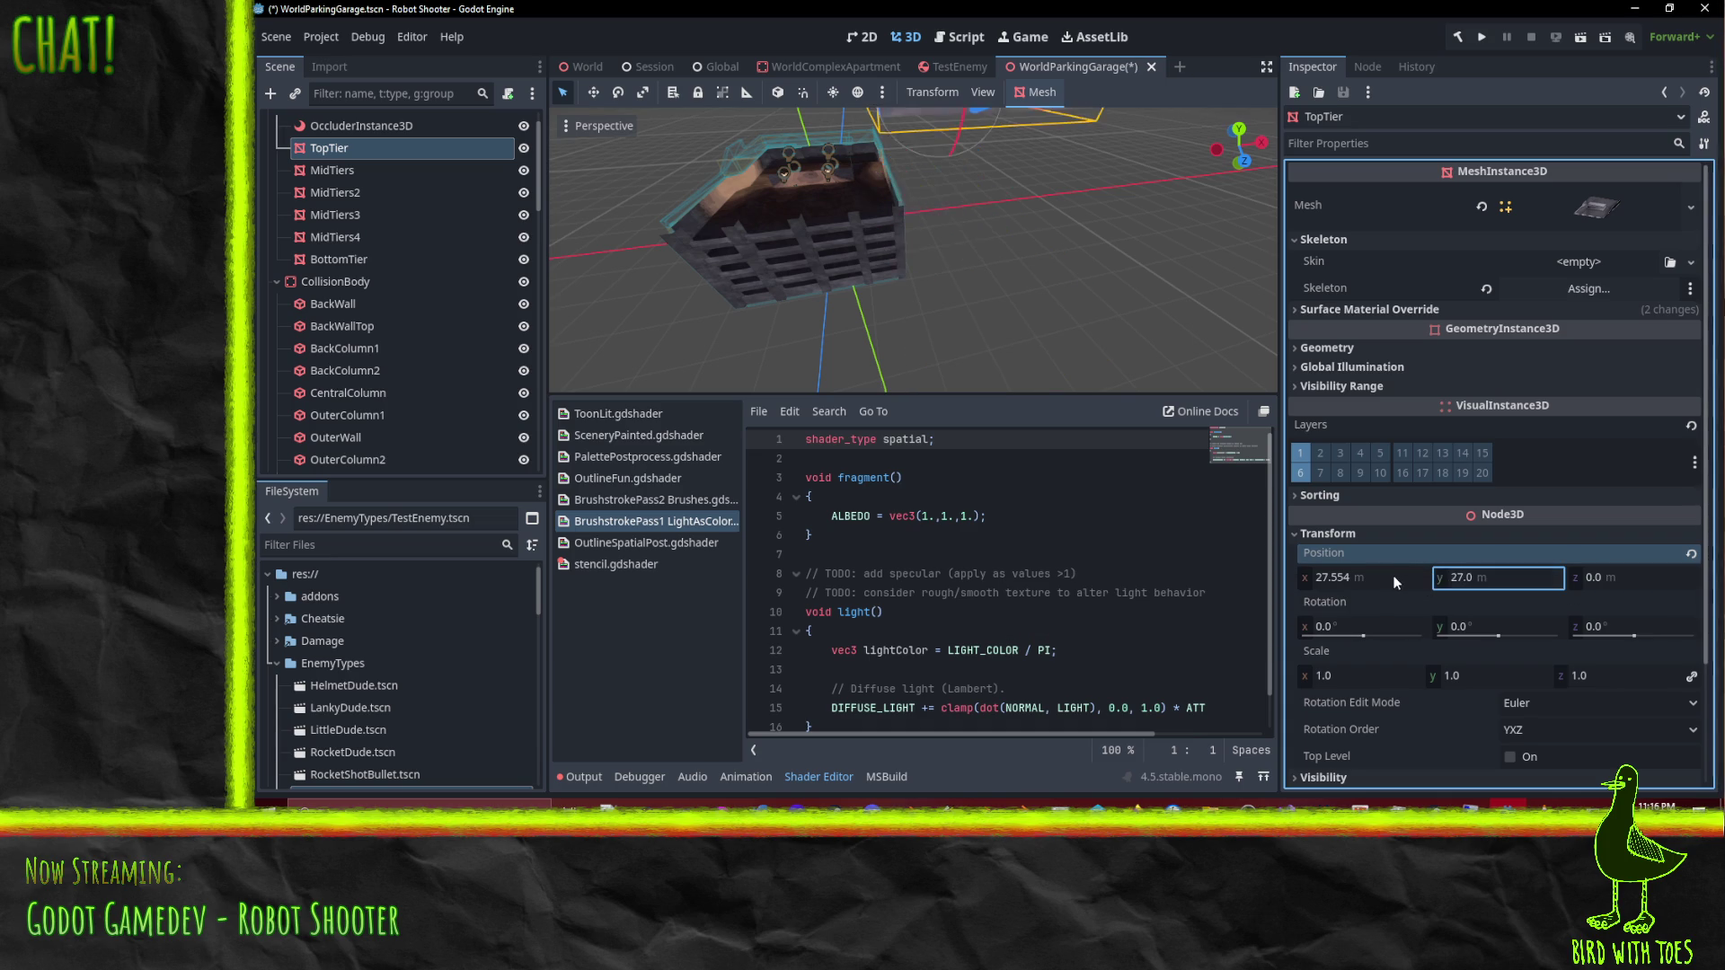
{"action": "key", "text": "ctrl+z"}
{"action": "left_click", "coordinate": [1382, 586]}
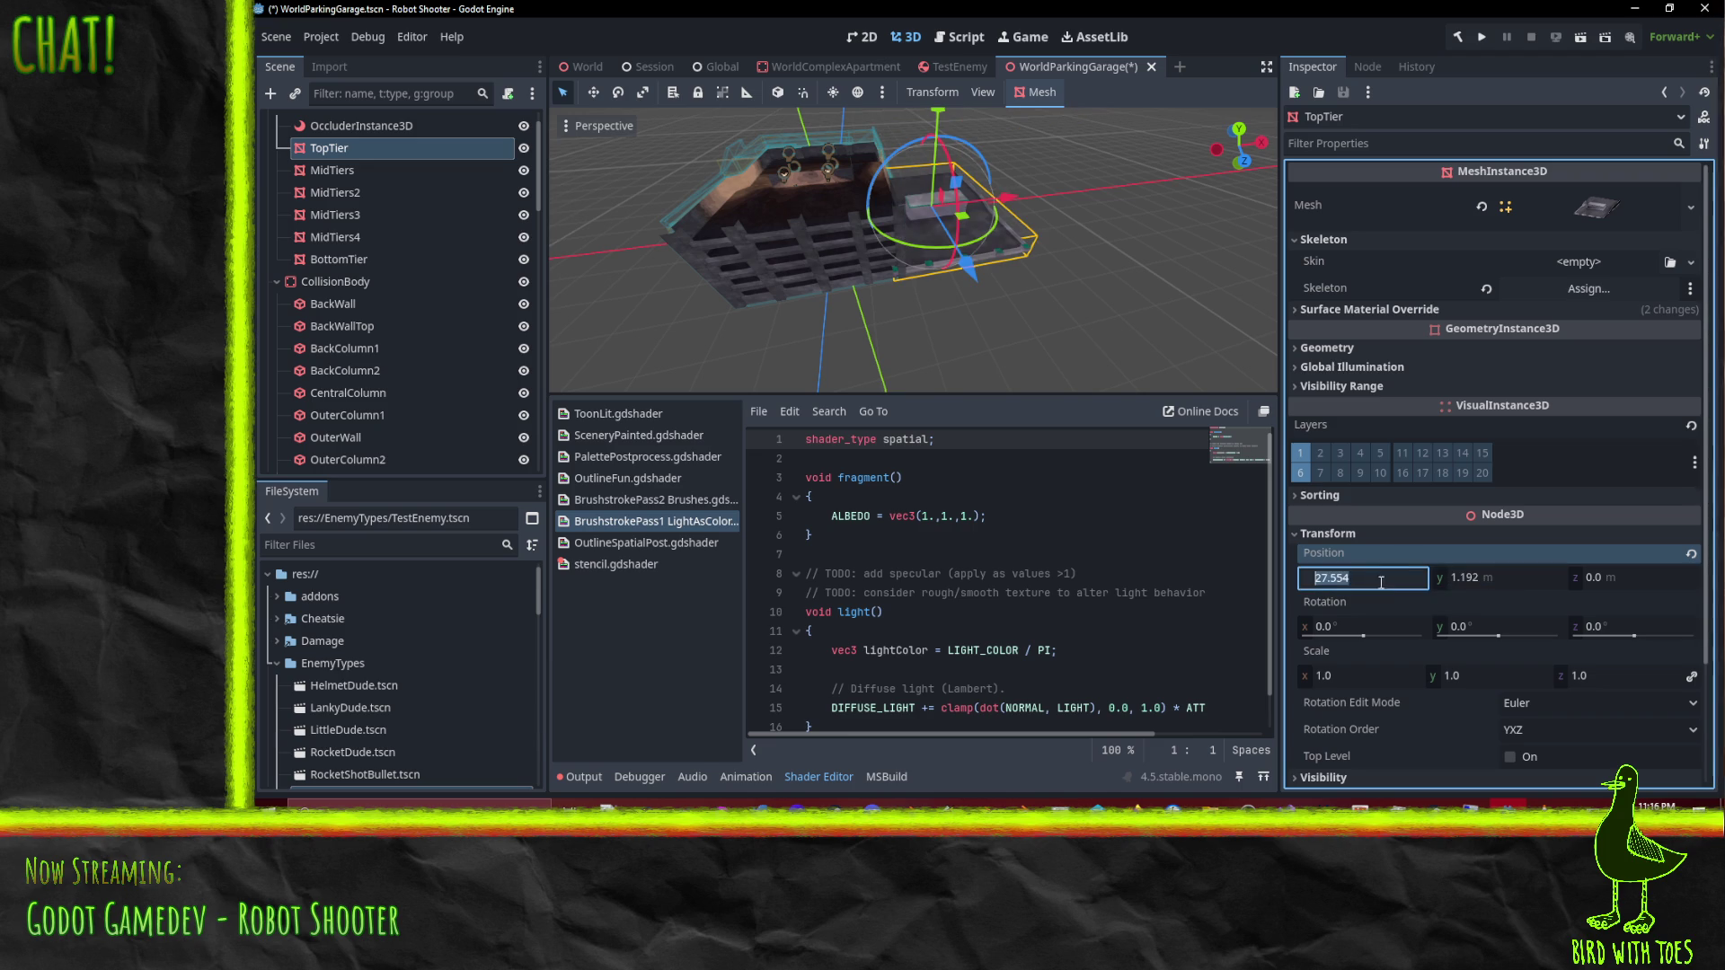
{"action": "type", "text": "0"}
{"action": "left_click", "coordinate": [1474, 582]}
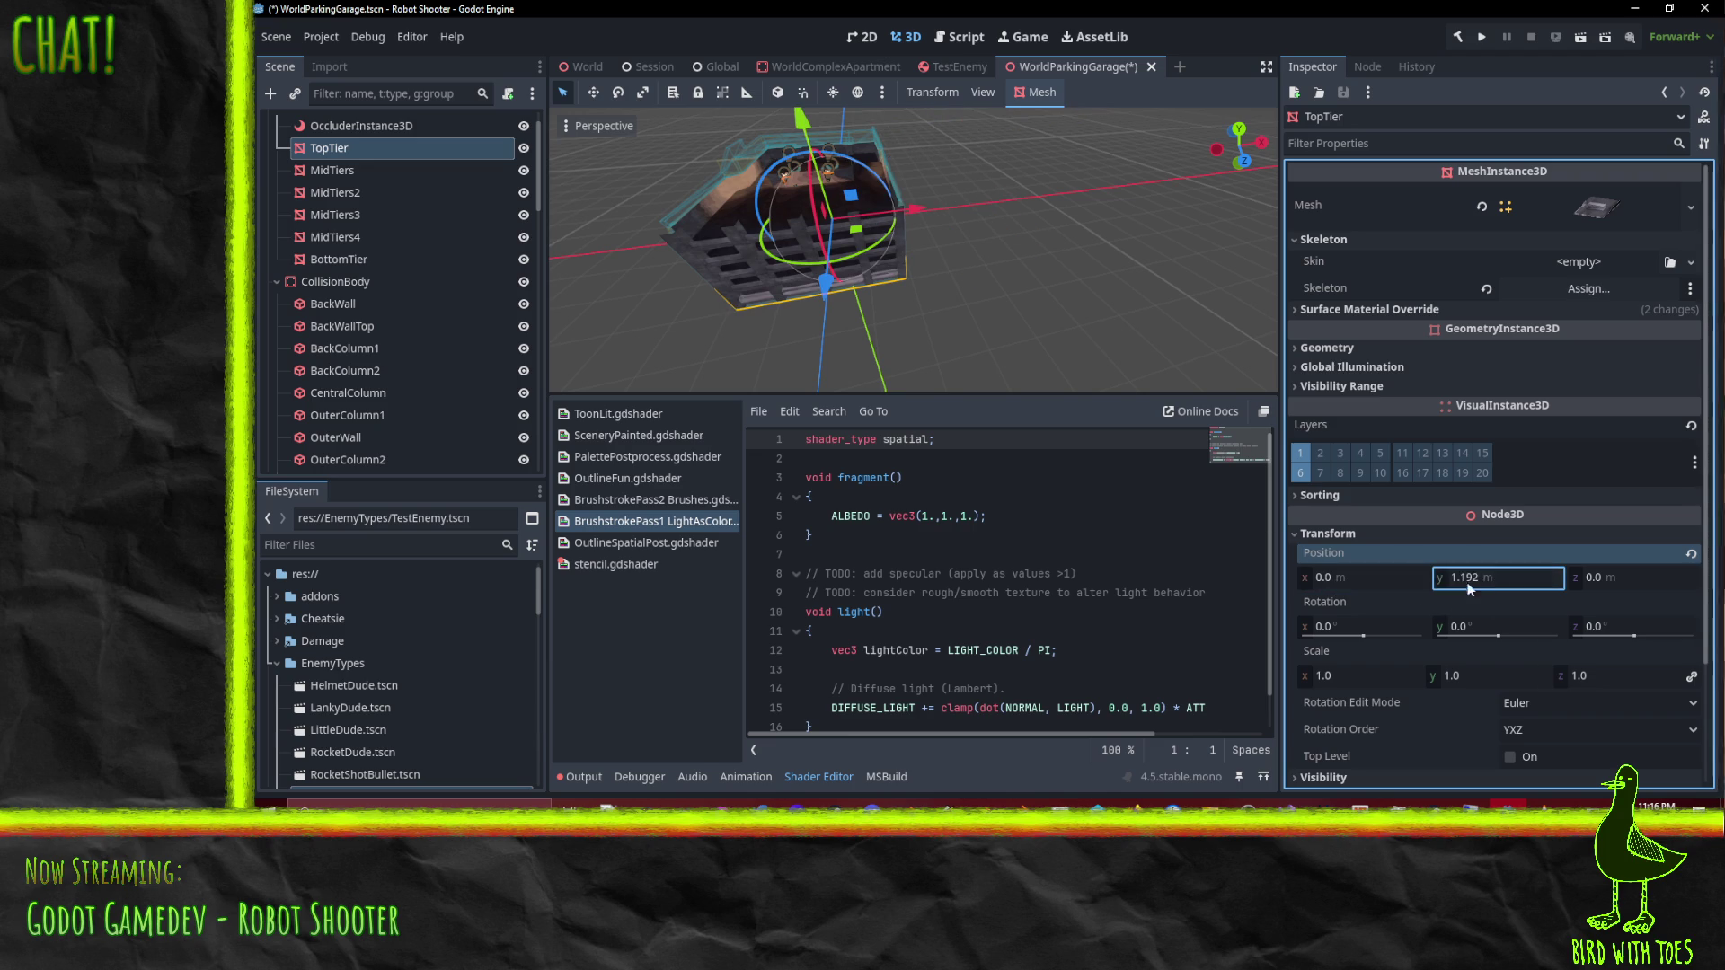
{"action": "left_click_drag", "start_coordinate": [808, 121], "coordinate": [775, 22]}
Step: Zoom the viewport in and out to inspect TopTier raised to Position y 16.192
{"action": "scroll", "coordinate": [743, 207], "scroll_direction": "up", "scroll_amount": 6}
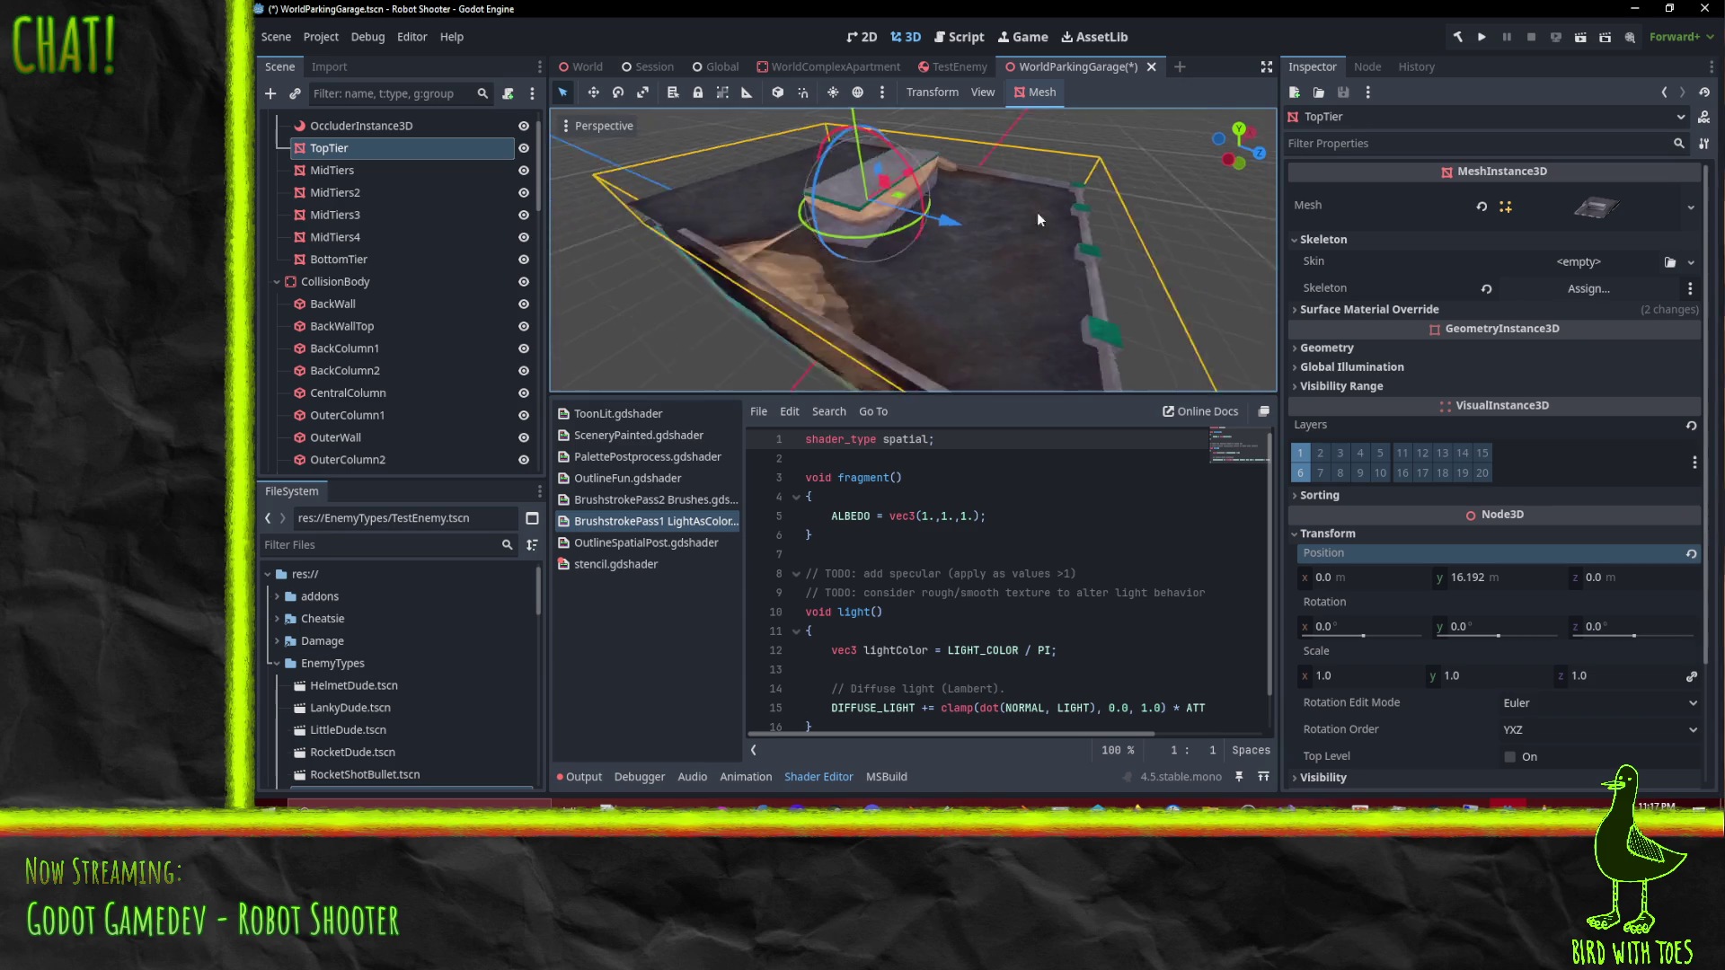
{"action": "scroll", "coordinate": [1036, 212], "scroll_direction": "down", "scroll_amount": 5}
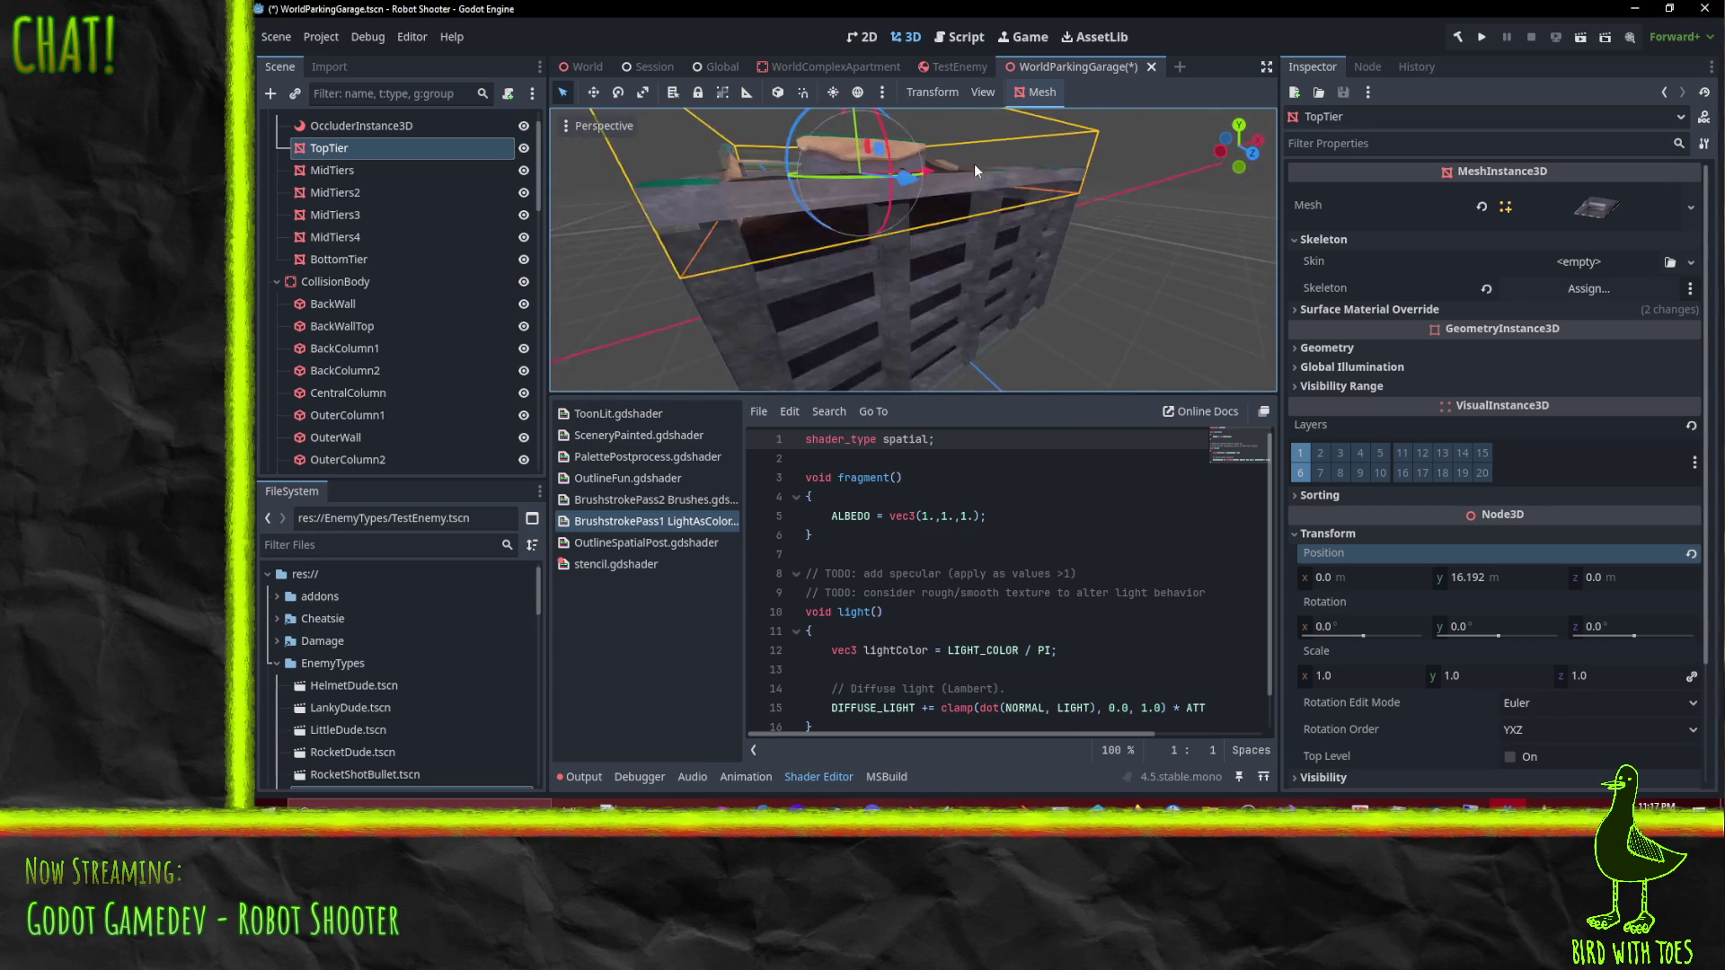
{"action": "scroll", "coordinate": [1015, 205], "scroll_direction": "up", "scroll_amount": 2}
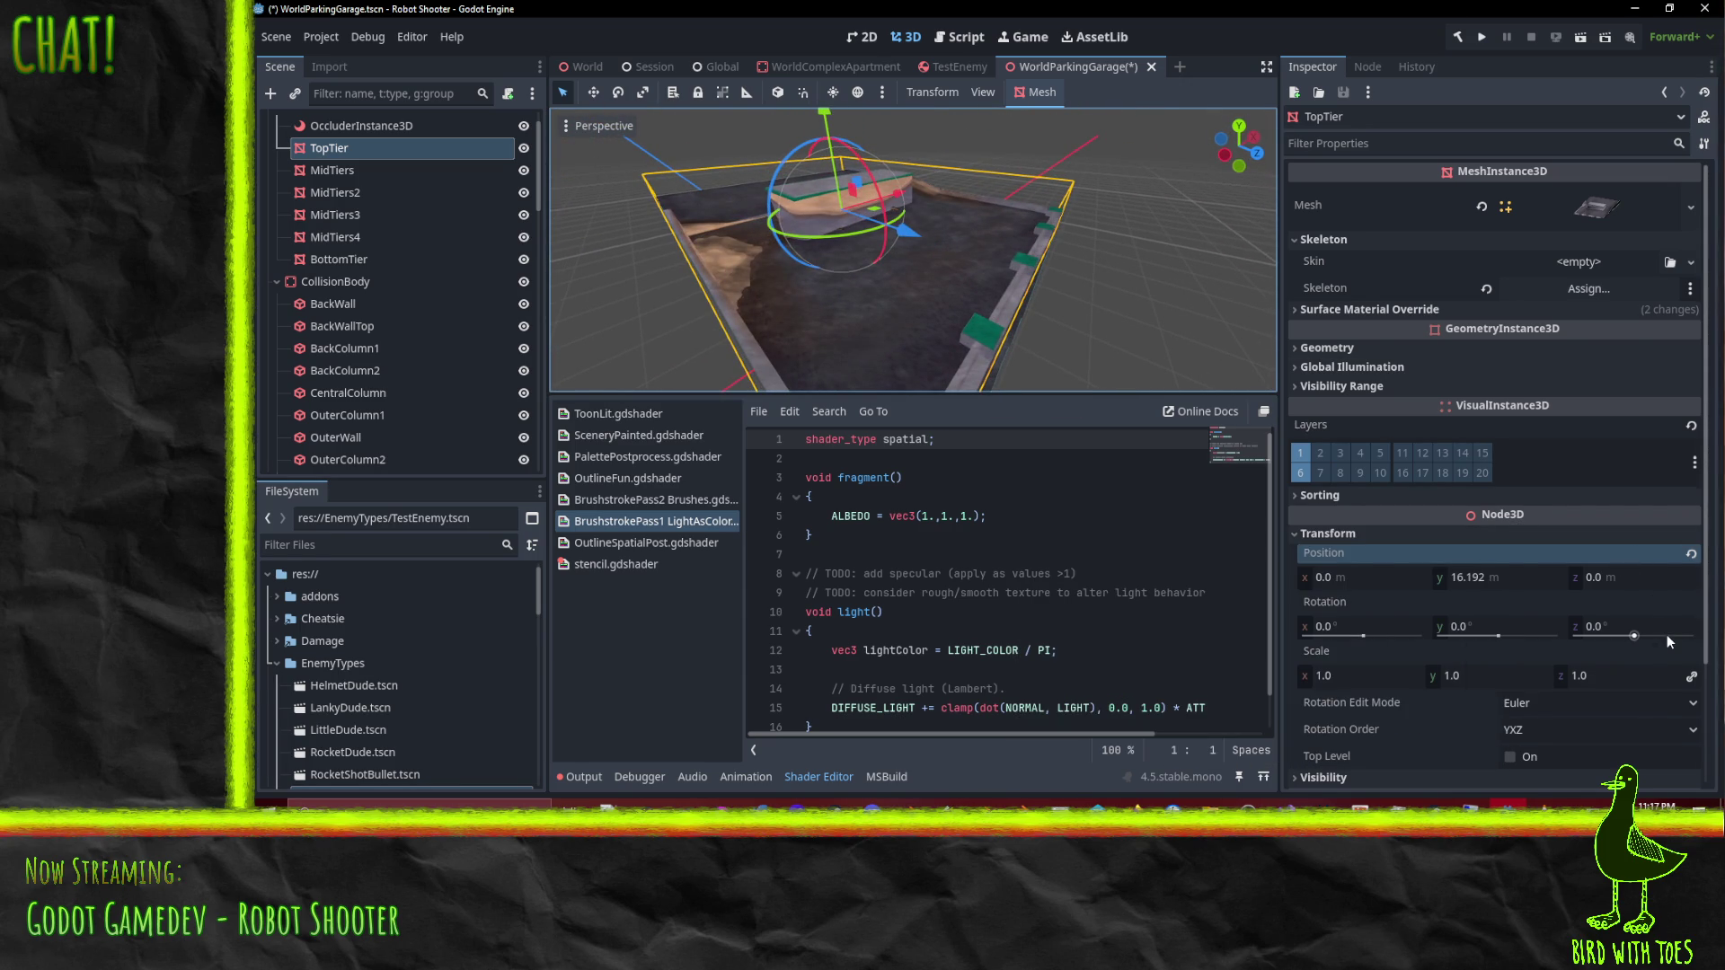
{"action": "mouse_move", "coordinate": [1668, 634]}
{"action": "mouse_move", "coordinate": [1398, 510]}
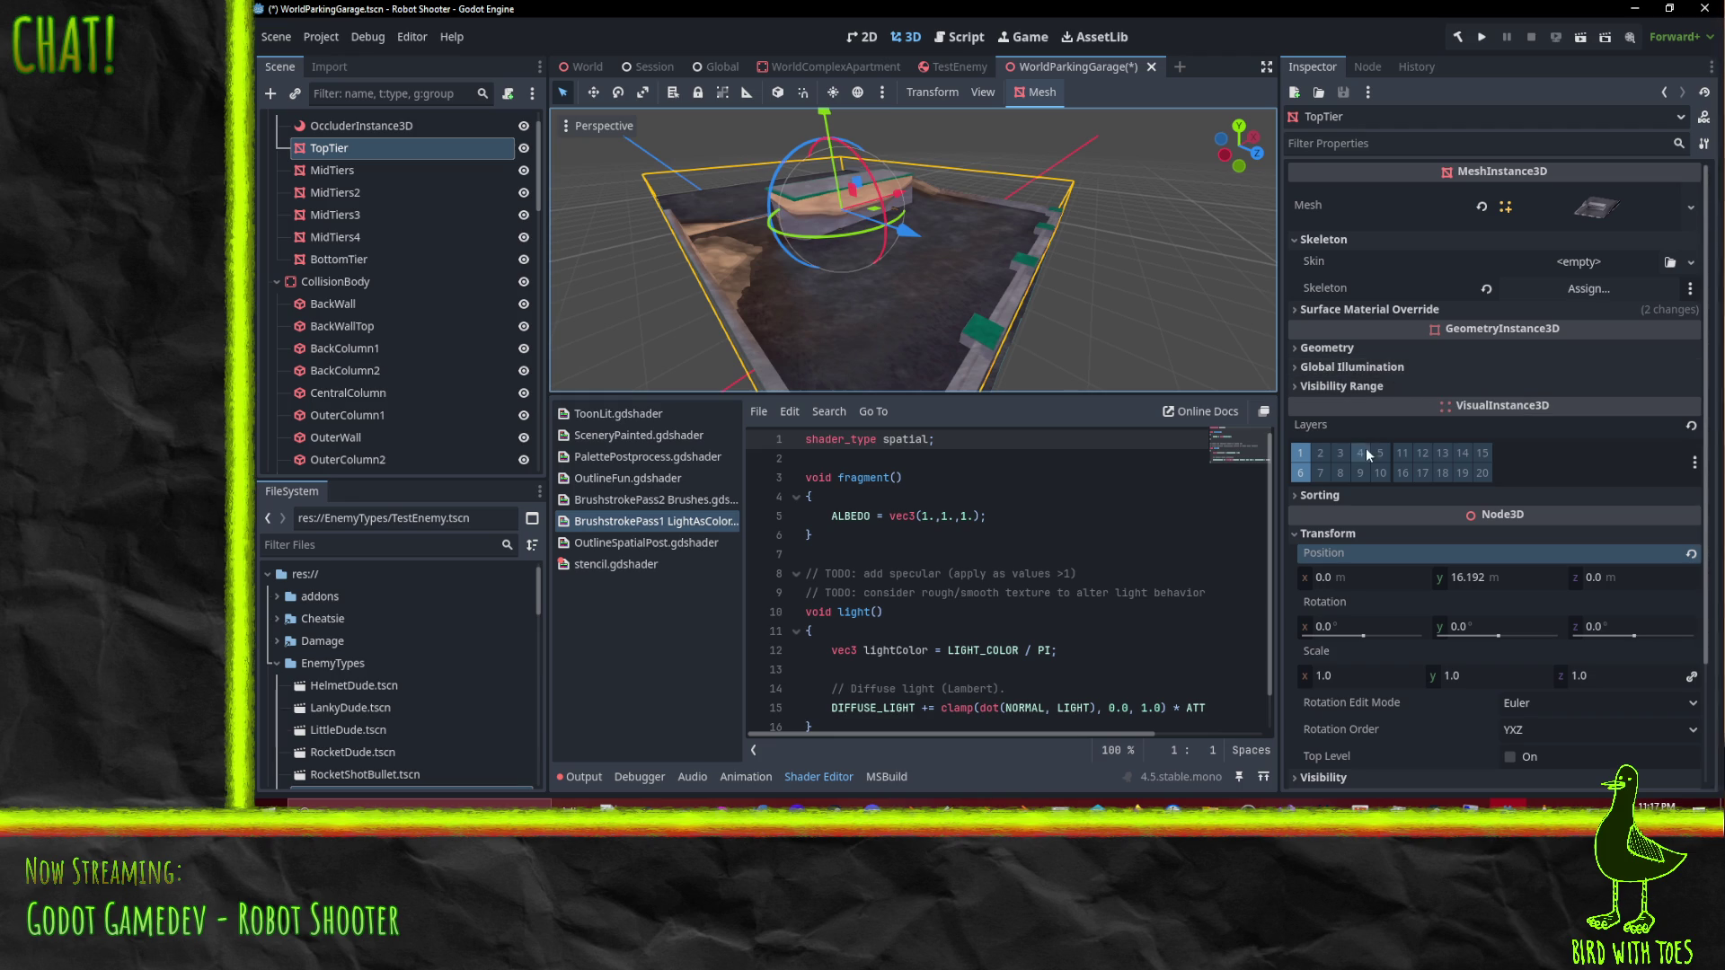
{"action": "scroll", "coordinate": [1555, 559], "scroll_direction": "down", "scroll_amount": 3}
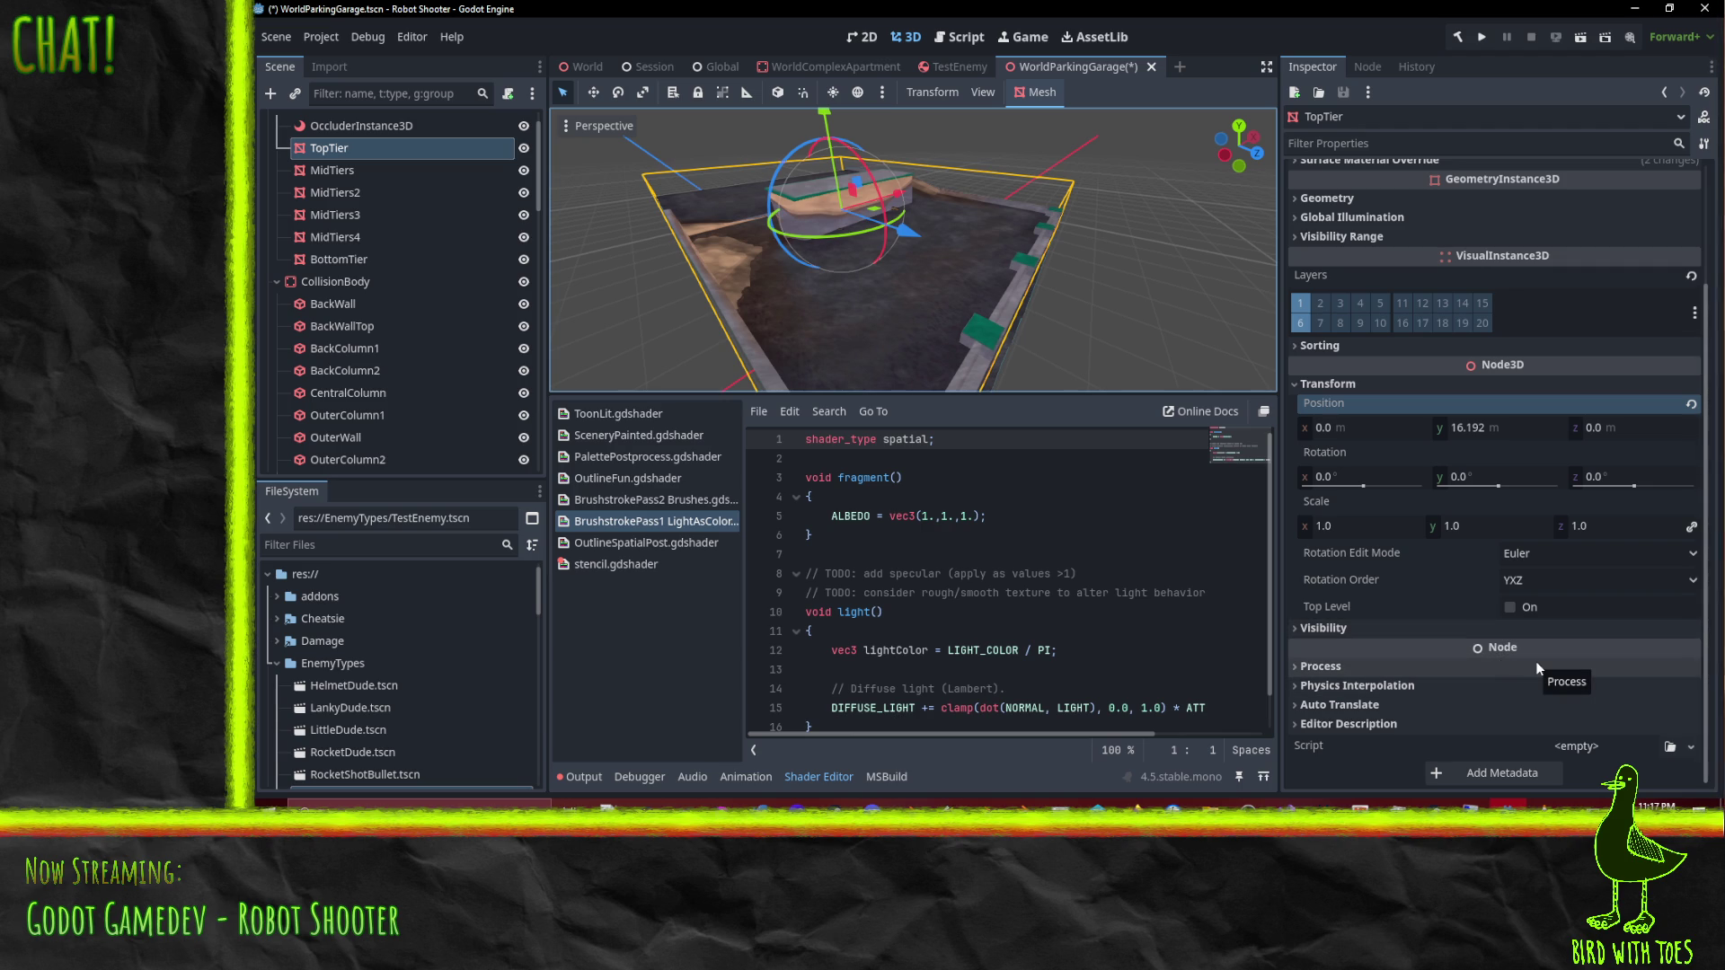
{"action": "scroll", "coordinate": [1534, 661], "scroll_direction": "up", "scroll_amount": 3}
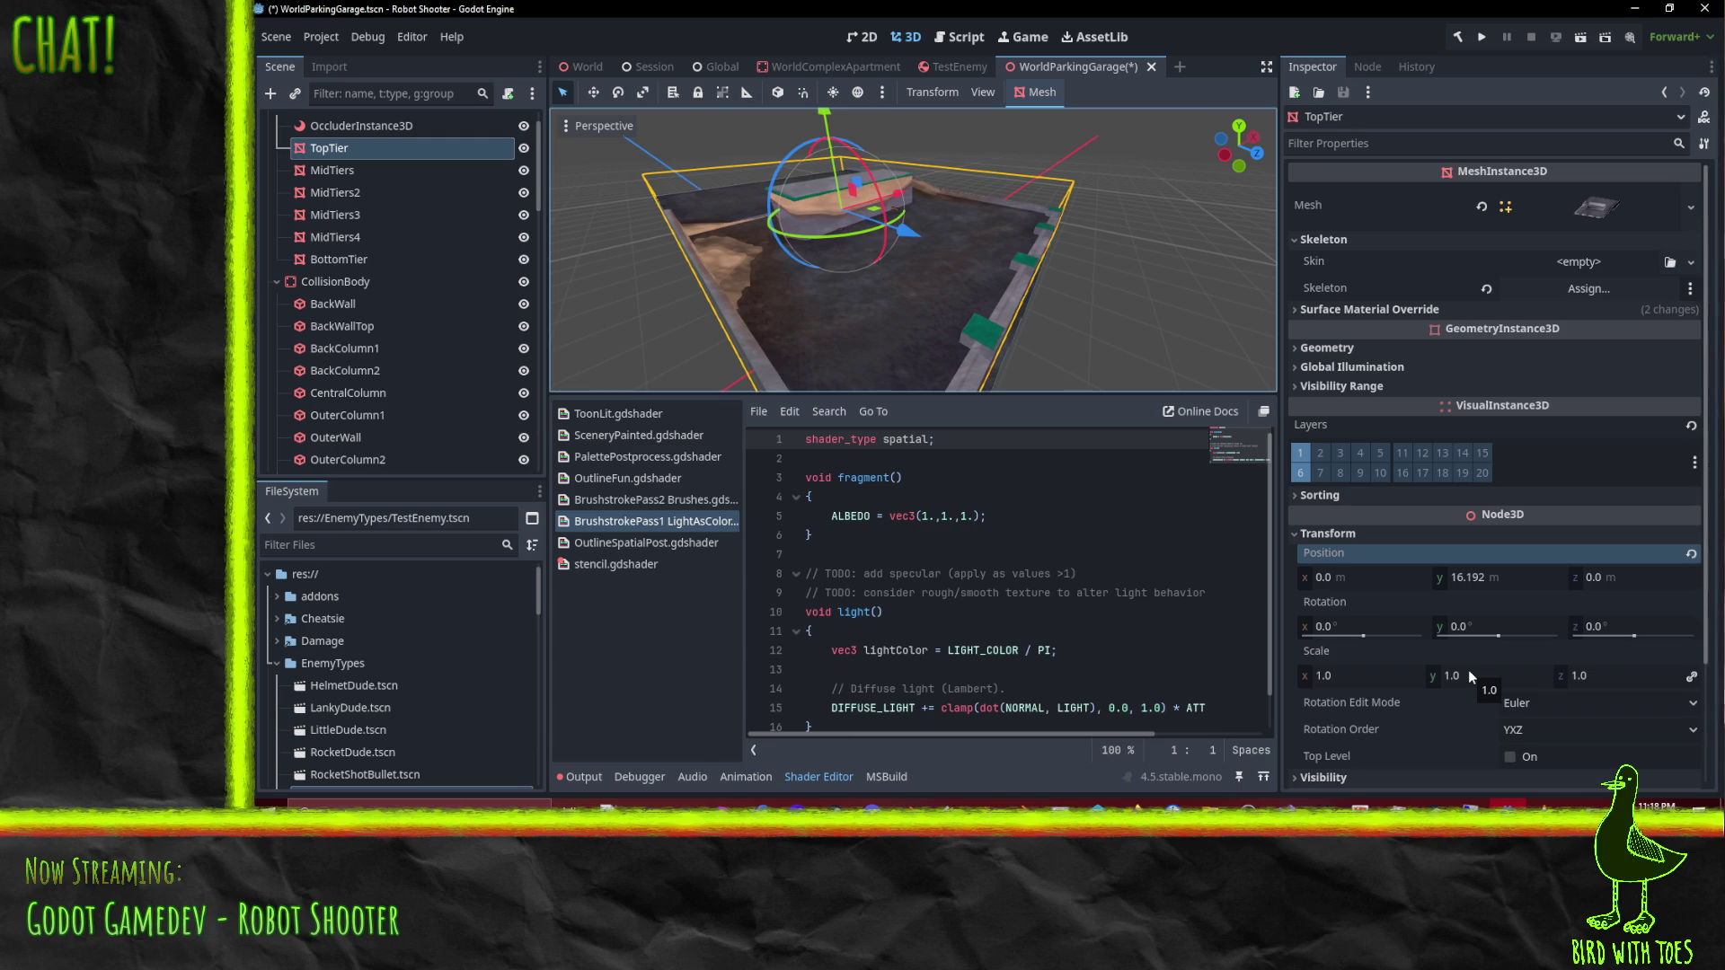
Step: Orbit and zoom the view around the parking garage's top tier walls
{"action": "mouse_move", "coordinate": [1018, 324]}
{"action": "left_mouse_down"}
{"action": "mouse_move", "coordinate": [995, 331]}
{"action": "mouse_move", "coordinate": [1000, 354]}
{"action": "mouse_move", "coordinate": [1022, 327]}
{"action": "left_mouse_up"}
{"action": "scroll", "coordinate": [1025, 323], "scroll_direction": "up", "scroll_amount": 5}
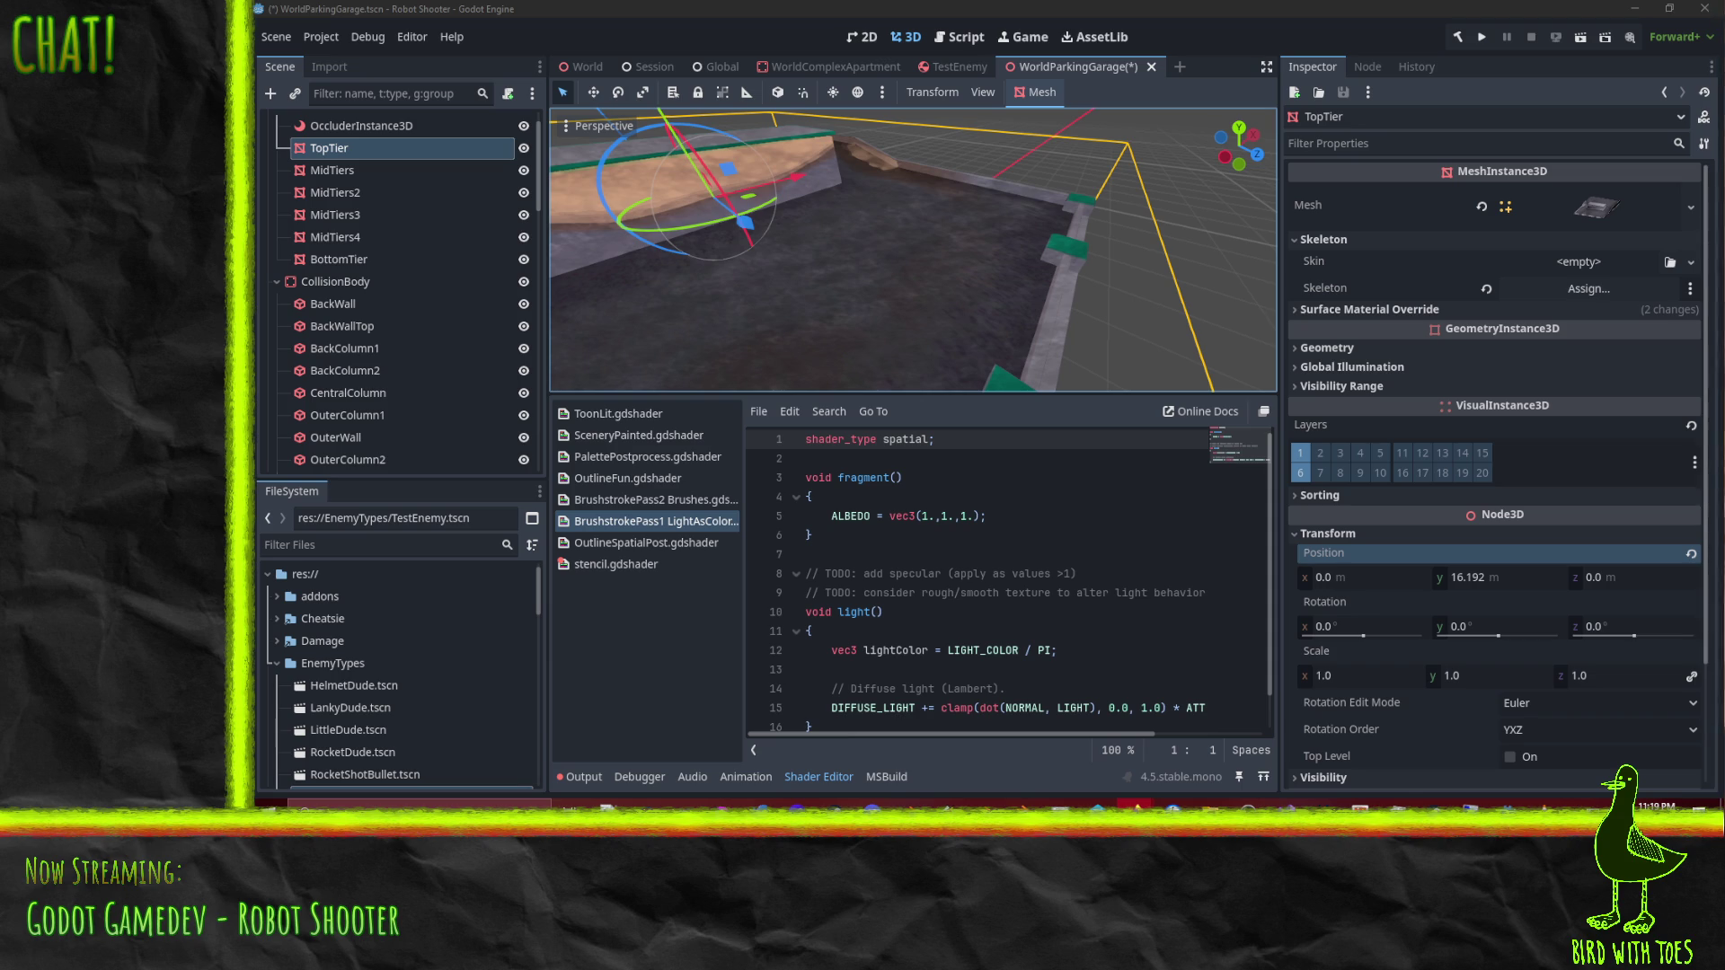
{"action": "key", "text": "alt+Tab"}
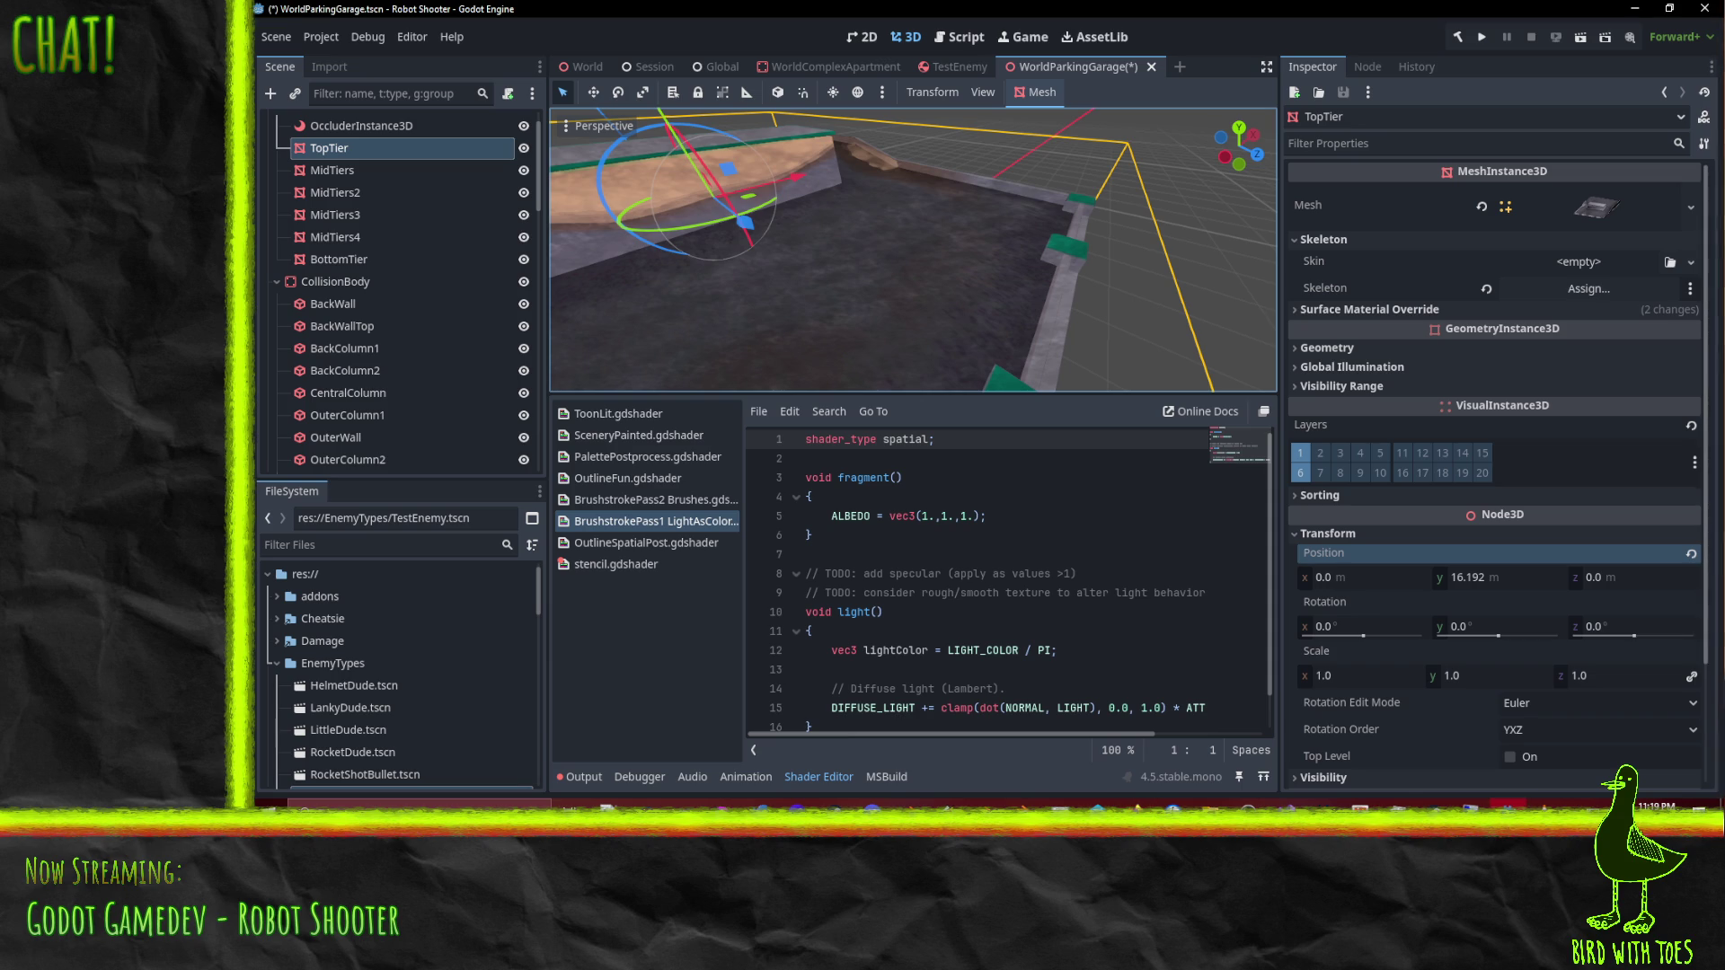
{"action": "mouse_move", "coordinate": [1116, 316]}
{"action": "left_mouse_down"}
{"action": "mouse_move", "coordinate": [1054, 297]}
{"action": "mouse_move", "coordinate": [1076, 293]}
{"action": "mouse_move", "coordinate": [1083, 334]}
{"action": "left_mouse_up"}
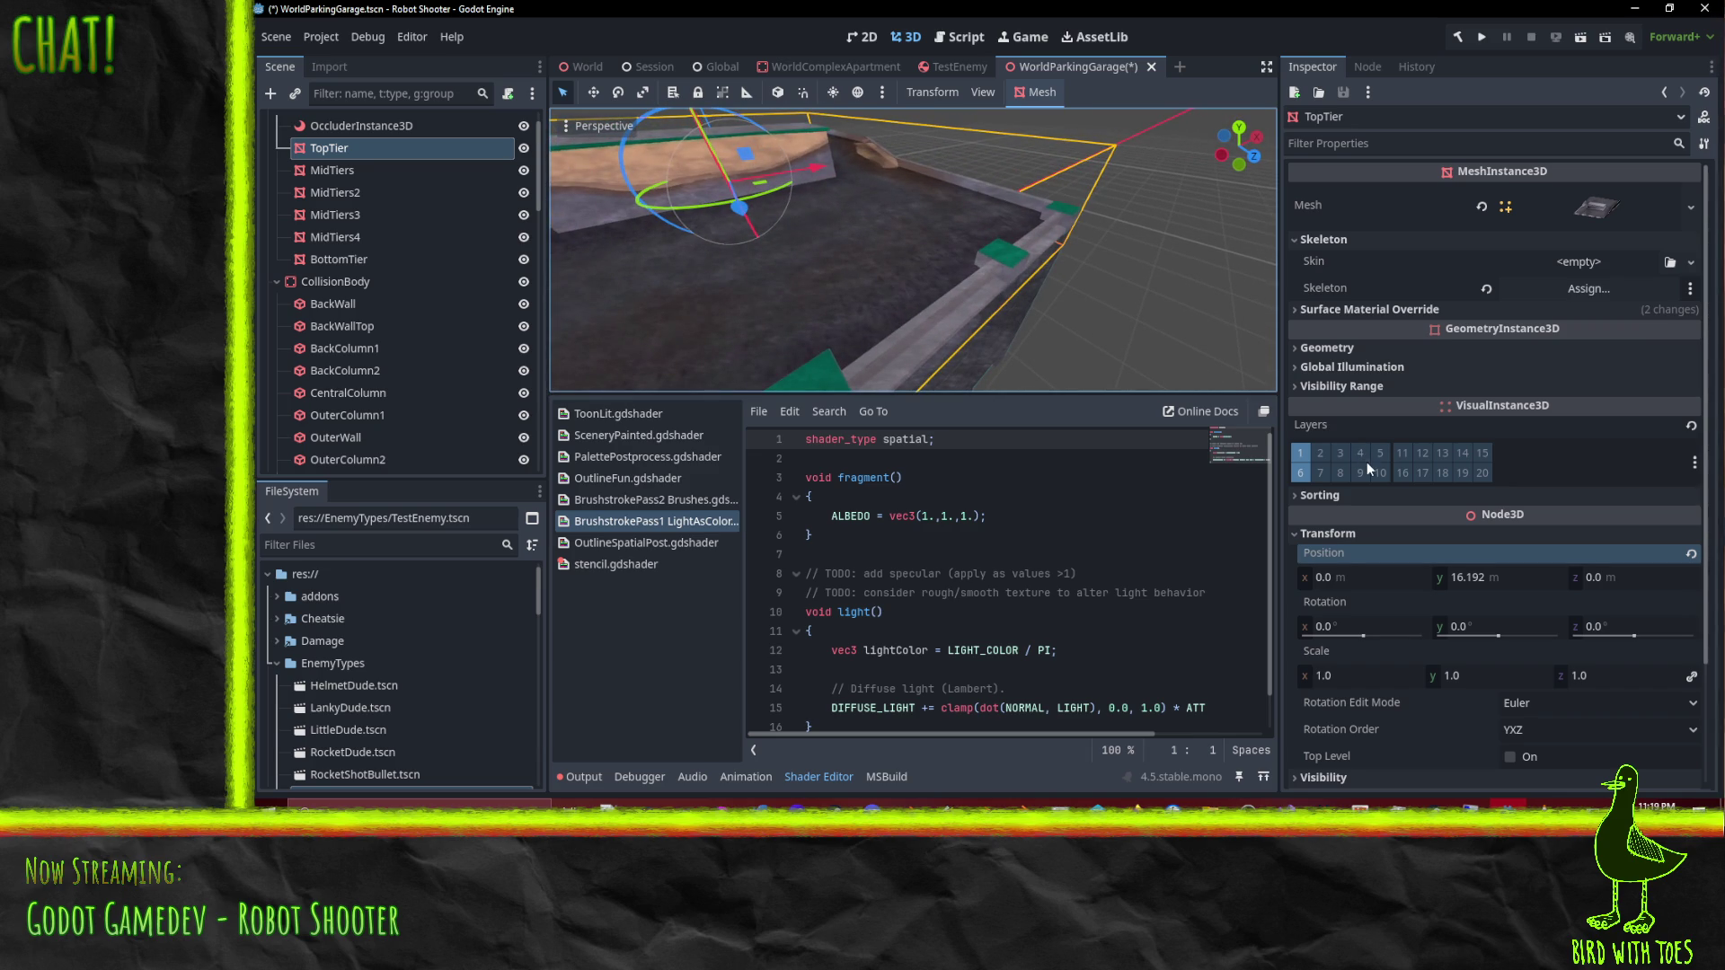
{"action": "mouse_move", "coordinate": [1502, 320]}
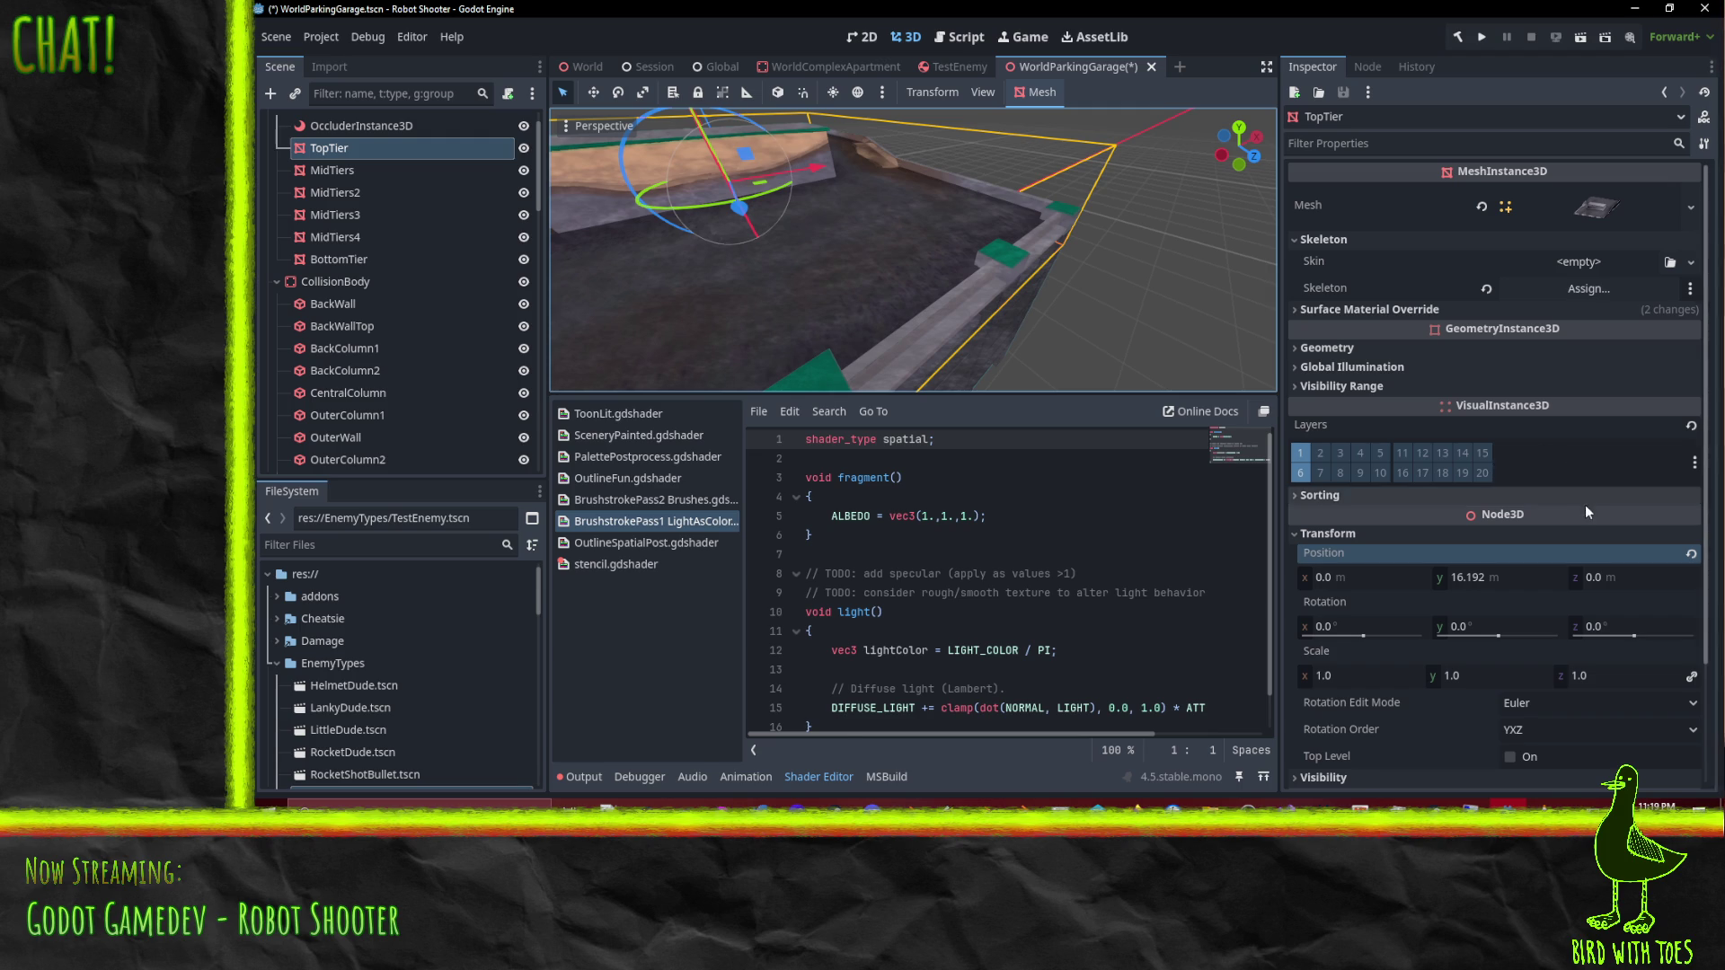
{"action": "scroll", "coordinate": [1570, 492], "scroll_direction": "down", "scroll_amount": 3}
{"action": "mouse_move", "coordinate": [927, 193]}
{"action": "left_mouse_down"}
{"action": "mouse_move", "coordinate": [859, 208]}
{"action": "mouse_move", "coordinate": [1042, 266]}
{"action": "left_mouse_up"}
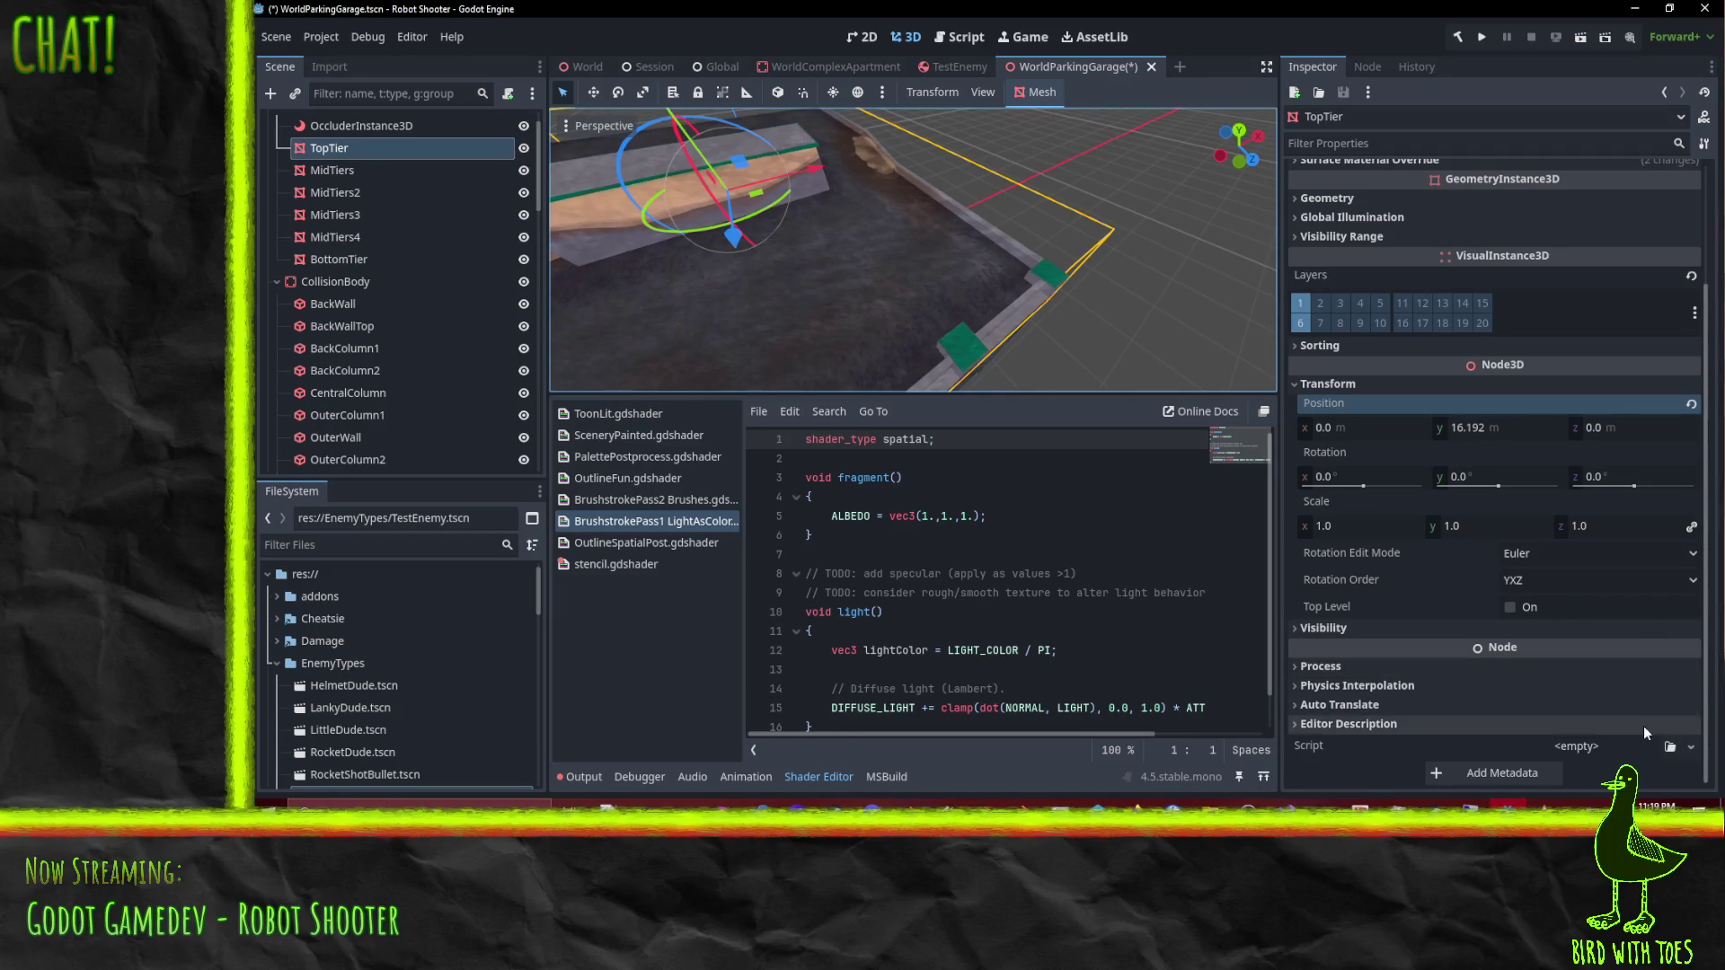
{"action": "mouse_move", "coordinate": [965, 322]}
{"action": "left_mouse_down"}
{"action": "mouse_move", "coordinate": [1065, 315]}
{"action": "mouse_move", "coordinate": [1044, 312]}
{"action": "mouse_move", "coordinate": [1092, 288]}
{"action": "left_mouse_up"}
{"action": "scroll", "coordinate": [1093, 288], "scroll_direction": "up", "scroll_amount": 3}
{"action": "scroll", "coordinate": [1087, 290], "scroll_direction": "down", "scroll_amount": 3}
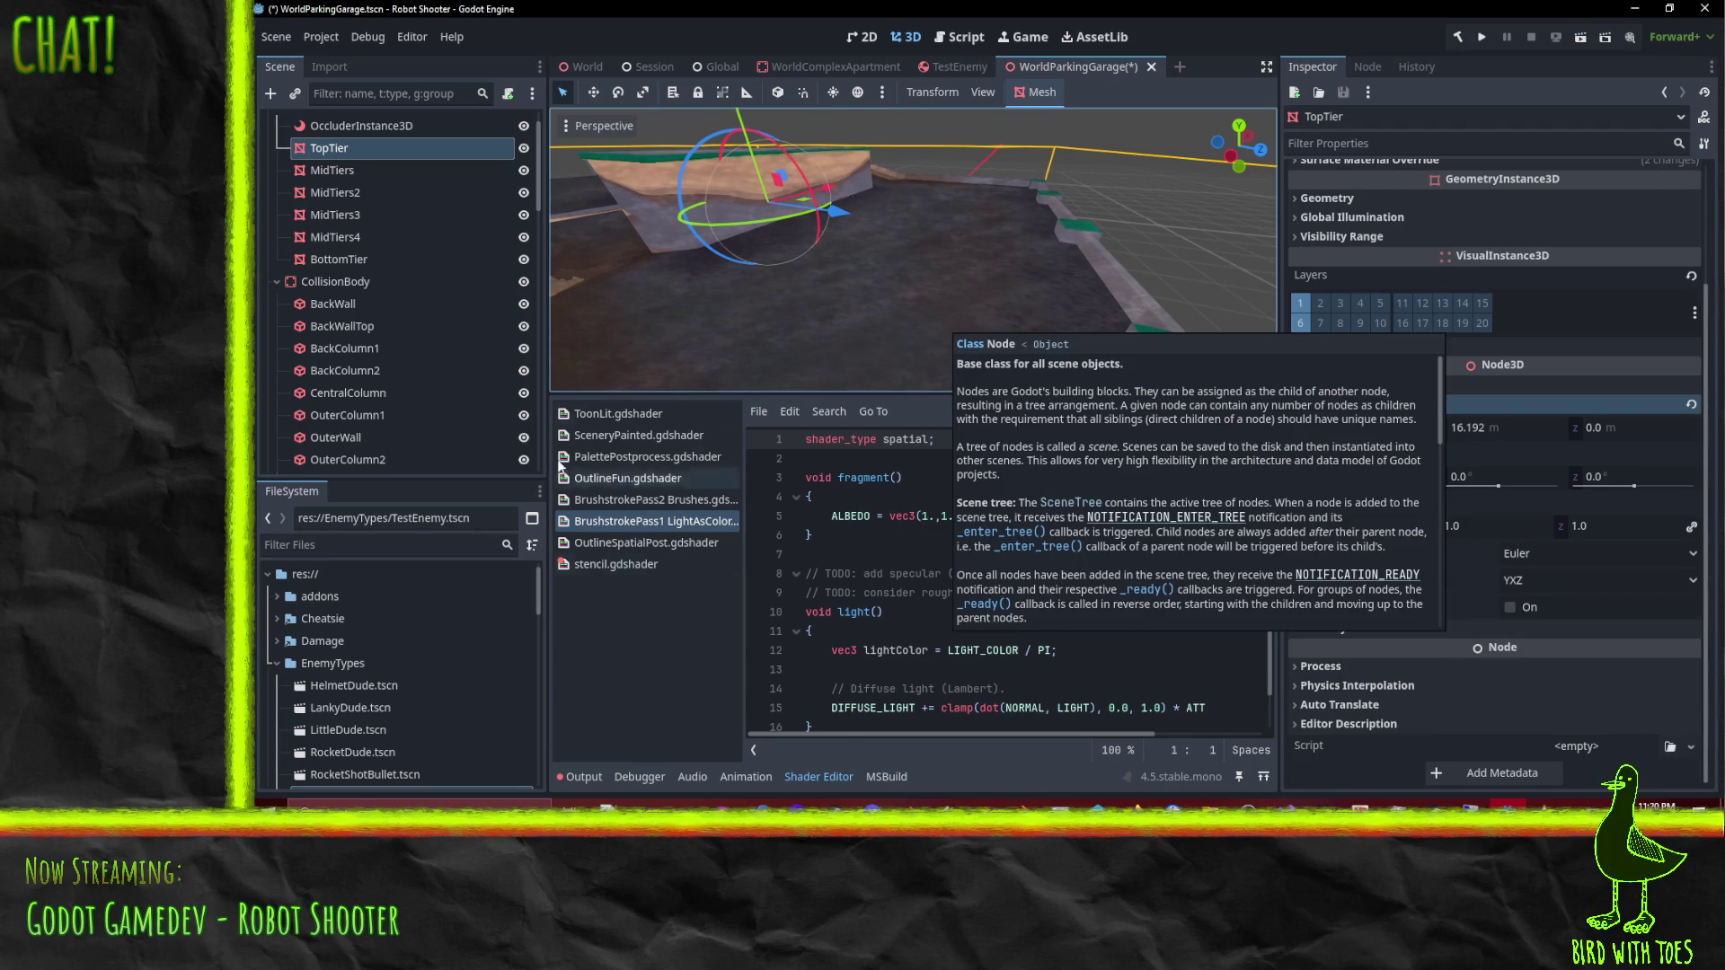
{"action": "scroll", "coordinate": [1510, 503], "scroll_direction": "up", "scroll_amount": 3}
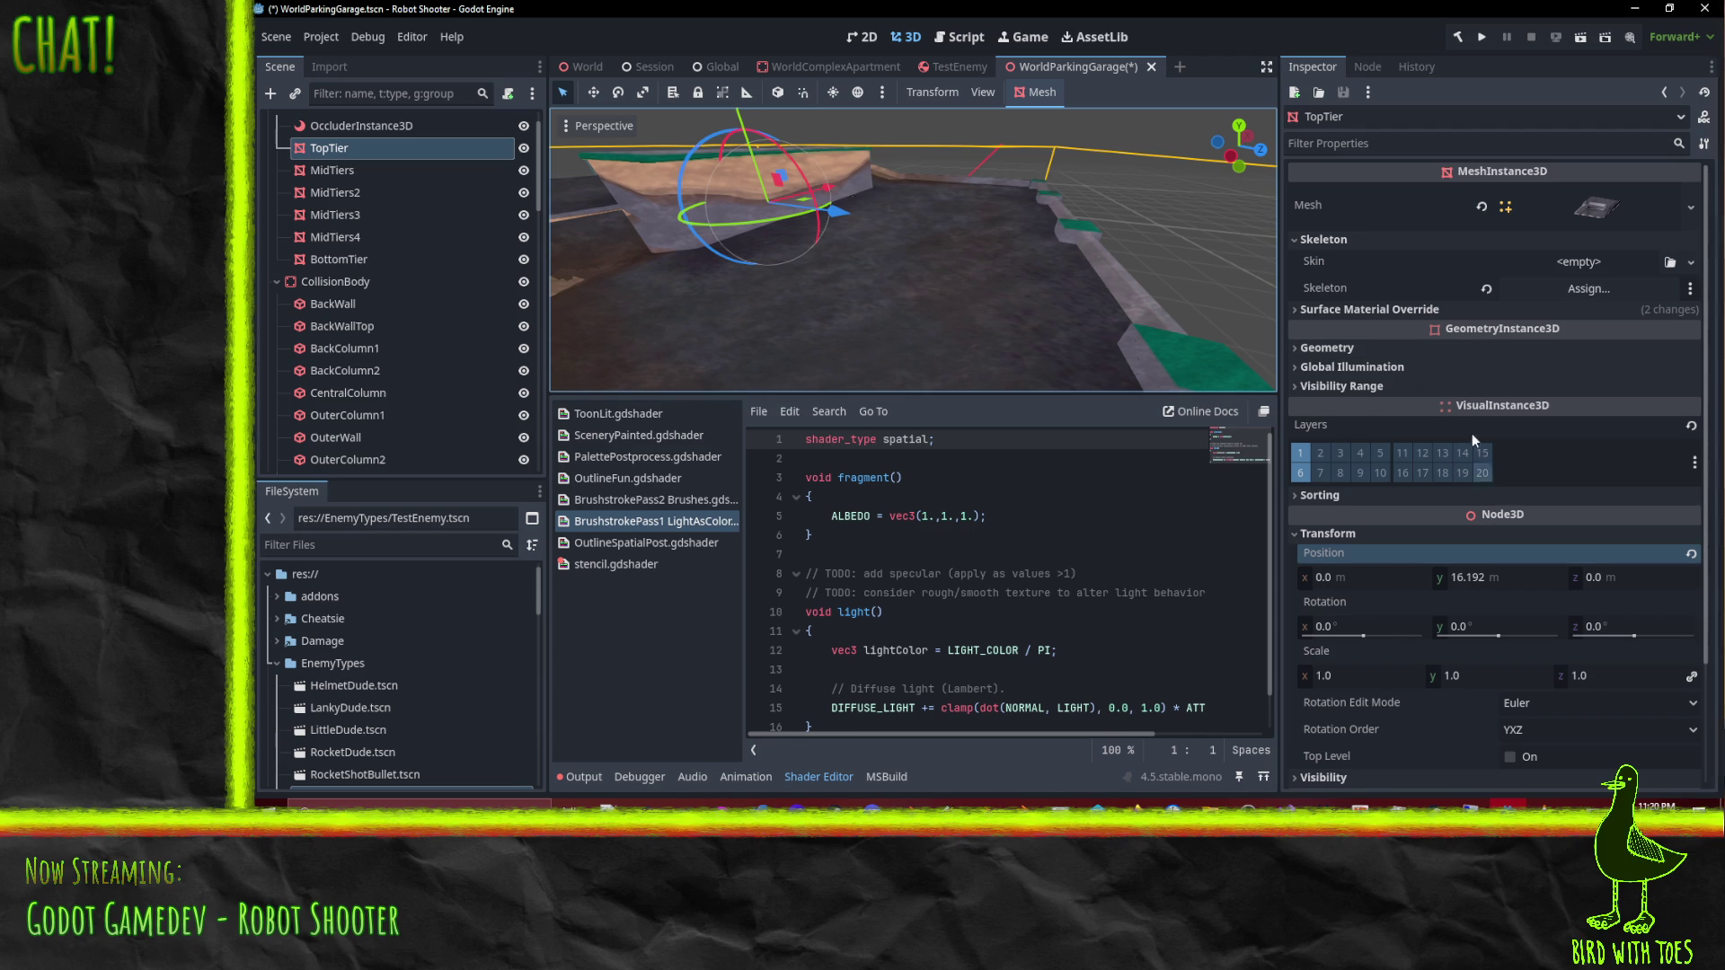
{"action": "scroll", "coordinate": [1470, 392], "scroll_direction": "down", "scroll_amount": 2}
{"action": "scroll", "coordinate": [1497, 394], "scroll_direction": "up", "scroll_amount": 2}
{"action": "scroll", "coordinate": [1579, 225], "scroll_direction": "down", "scroll_amount": 4}
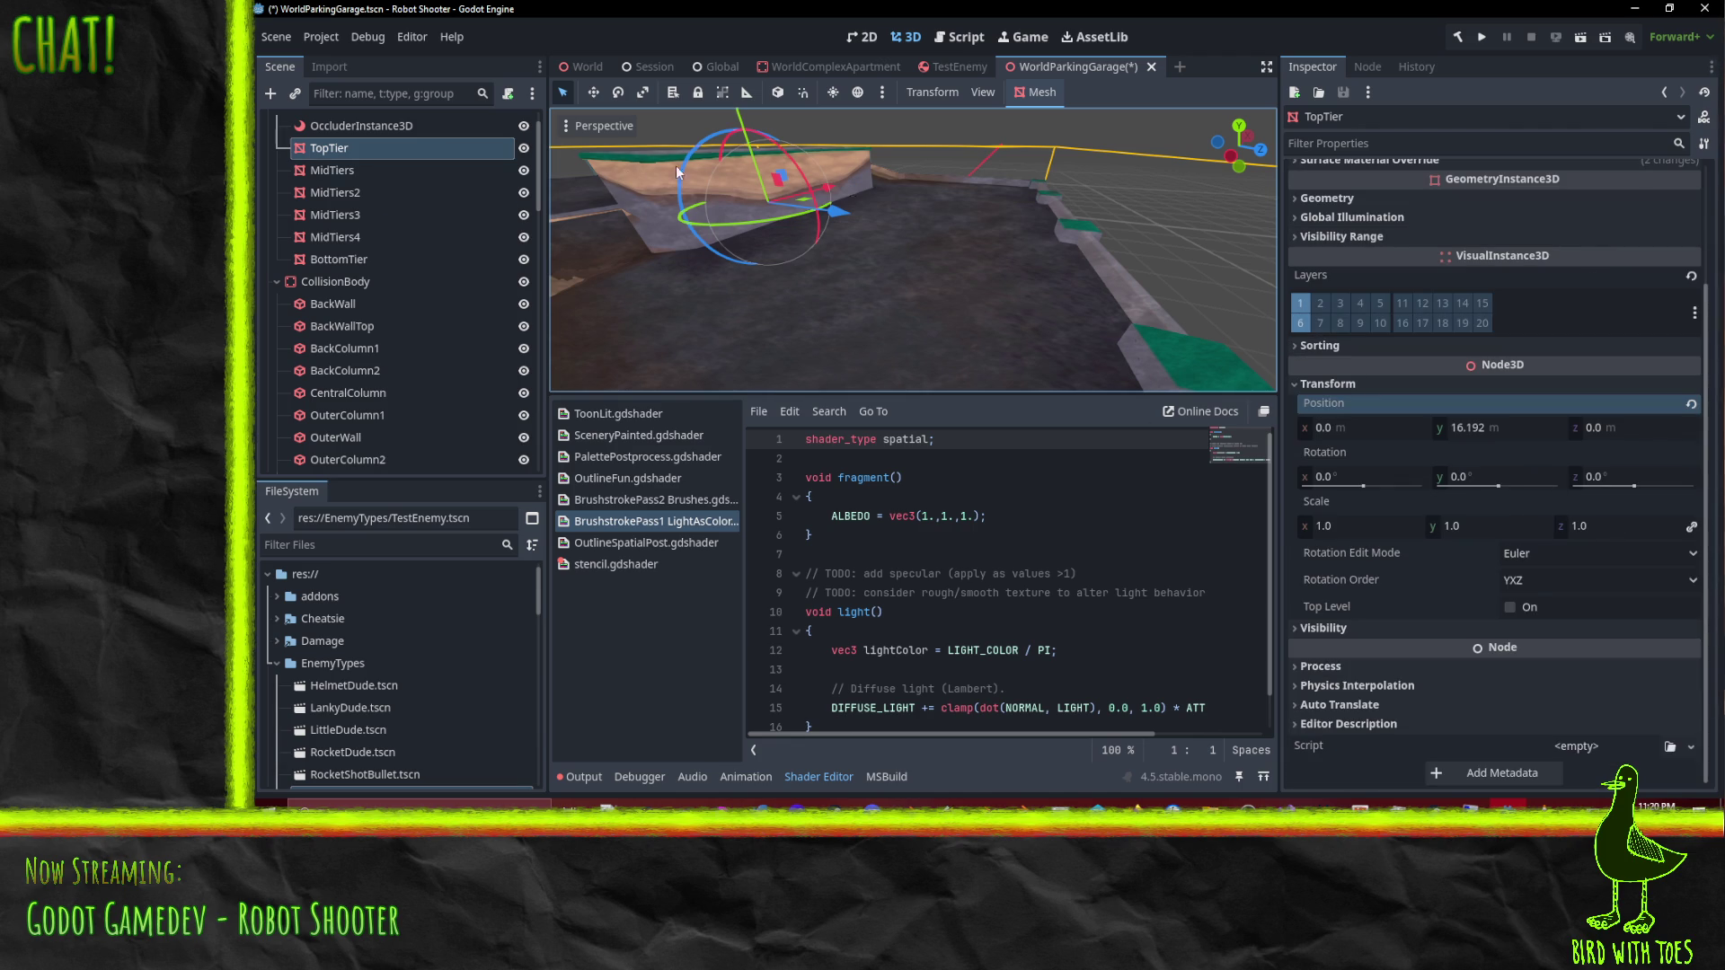
{"action": "scroll", "coordinate": [1485, 252], "scroll_direction": "up", "scroll_amount": 4}
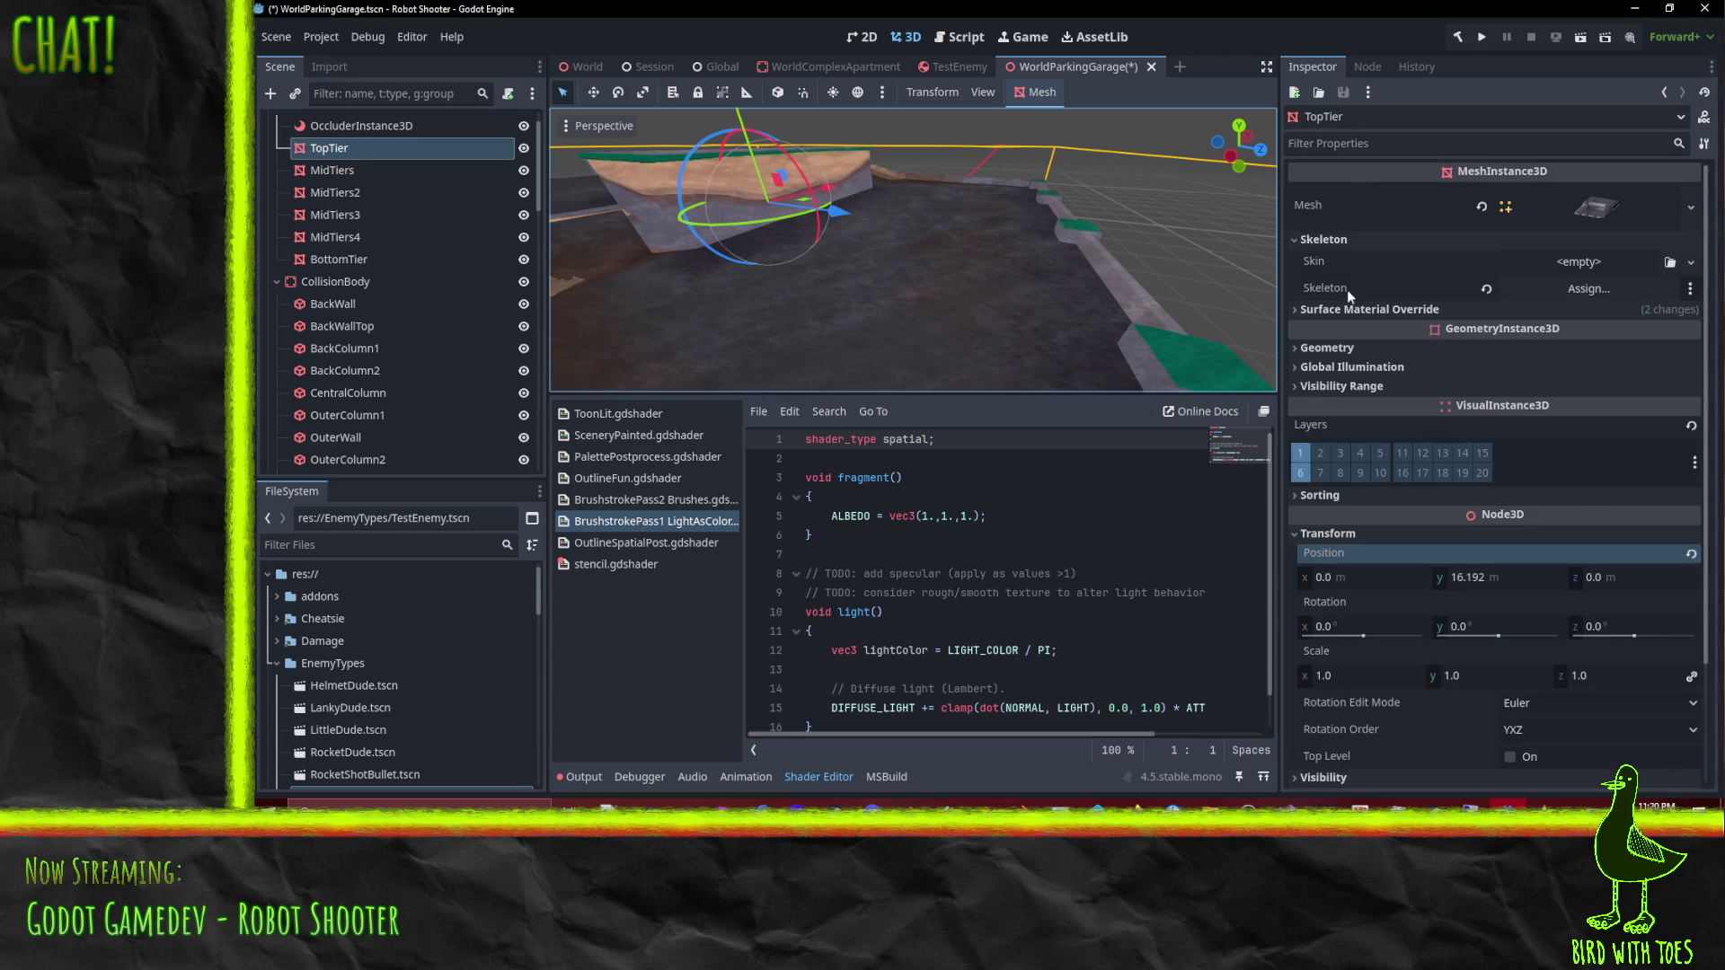
Step: Expand TopTier's surface material overrides and raise the first material's brushstroke Dark Steps to 5
{"action": "left_click", "coordinate": [1361, 309]}
{"action": "scroll", "coordinate": [1472, 385], "scroll_direction": "down", "scroll_amount": 5}
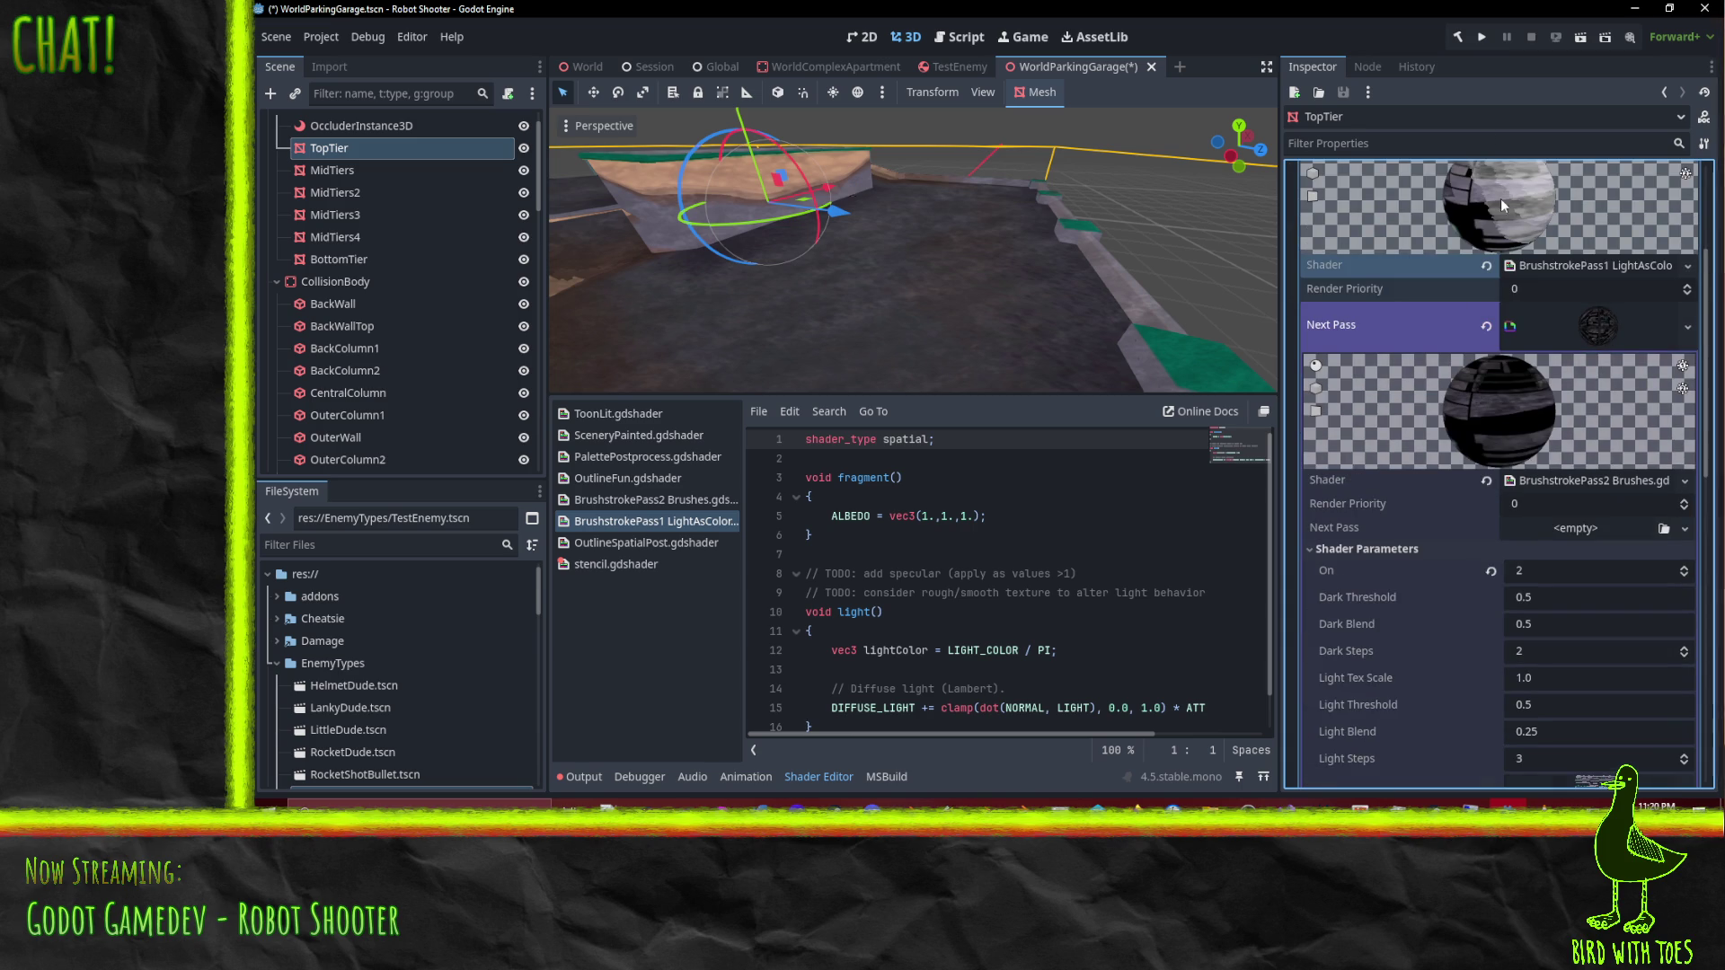
{"action": "scroll", "coordinate": [1484, 392], "scroll_direction": "down", "scroll_amount": 2}
{"action": "scroll", "coordinate": [1484, 392], "scroll_direction": "down", "scroll_amount": 3}
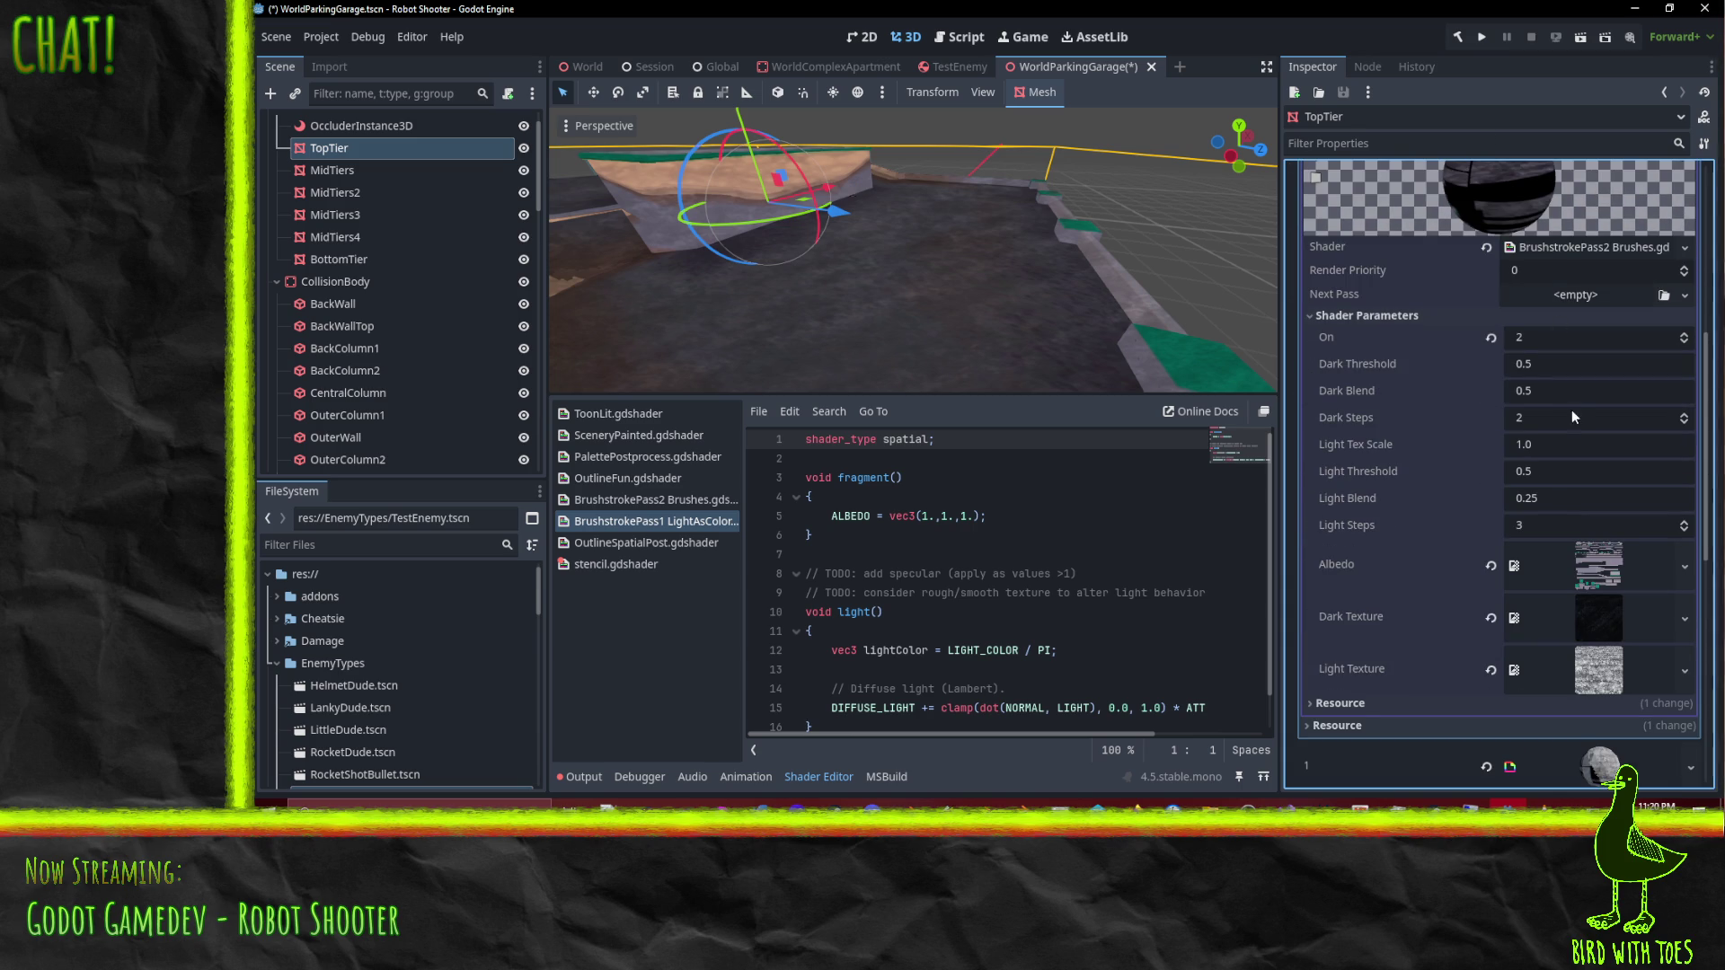
{"action": "left_click", "coordinate": [1684, 414]}
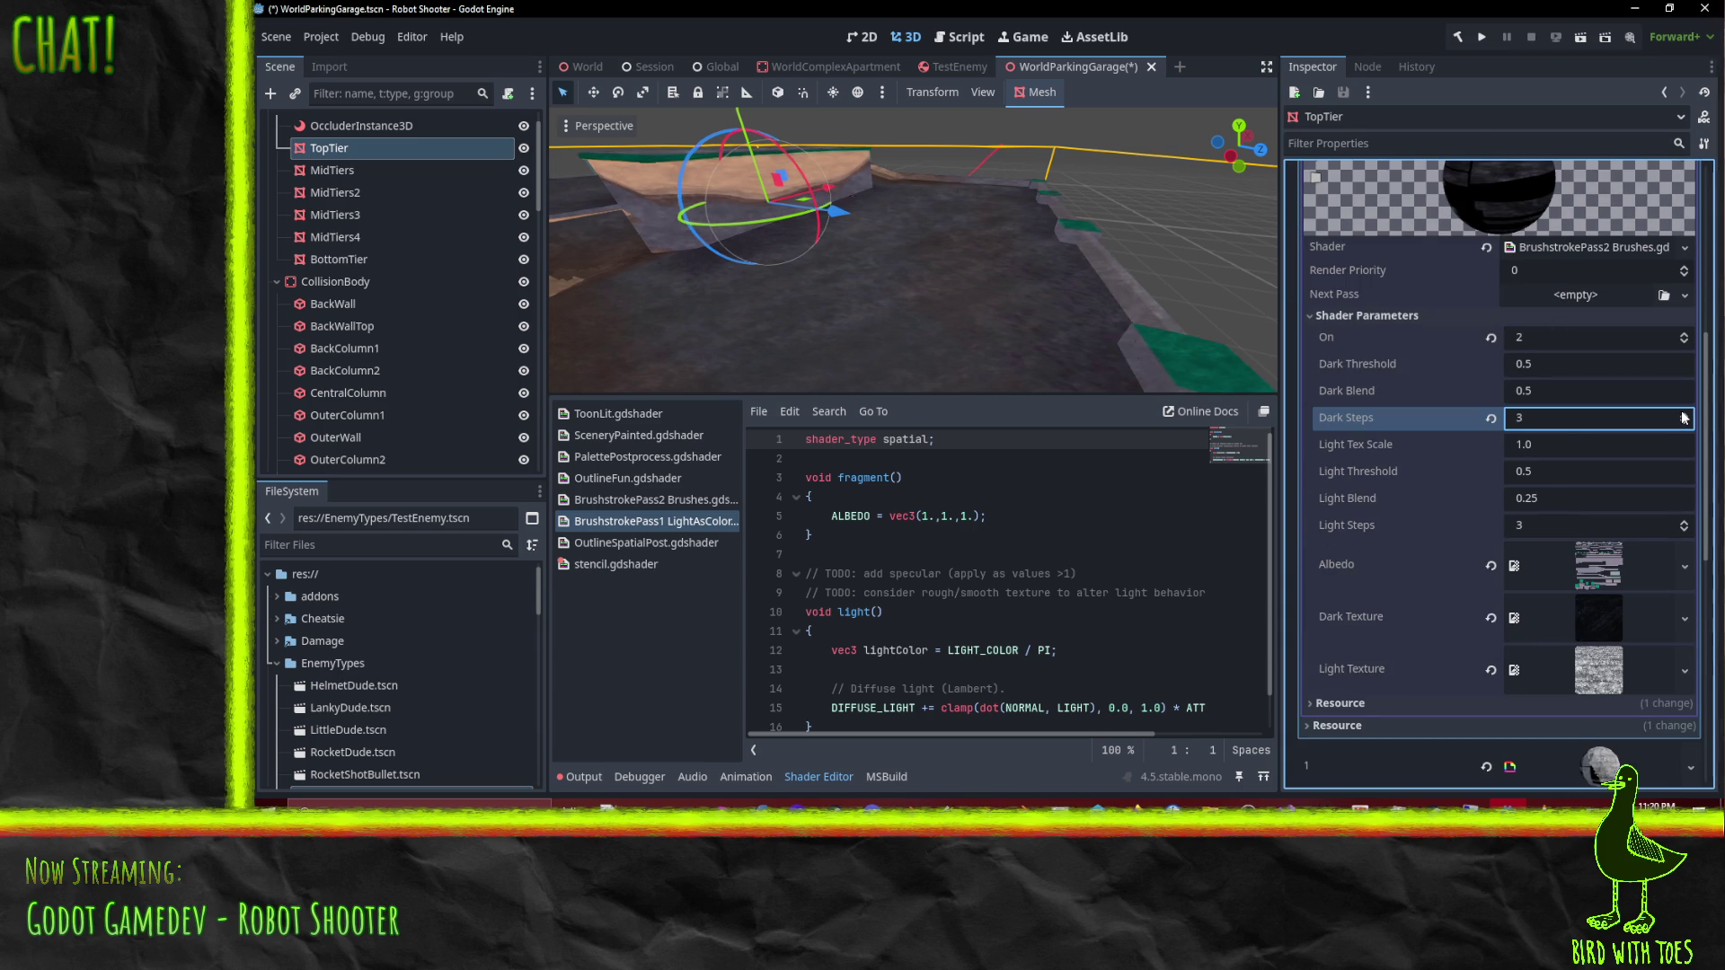
{"action": "left_click", "coordinate": [1684, 415]}
{"action": "left_click", "coordinate": [1684, 414]}
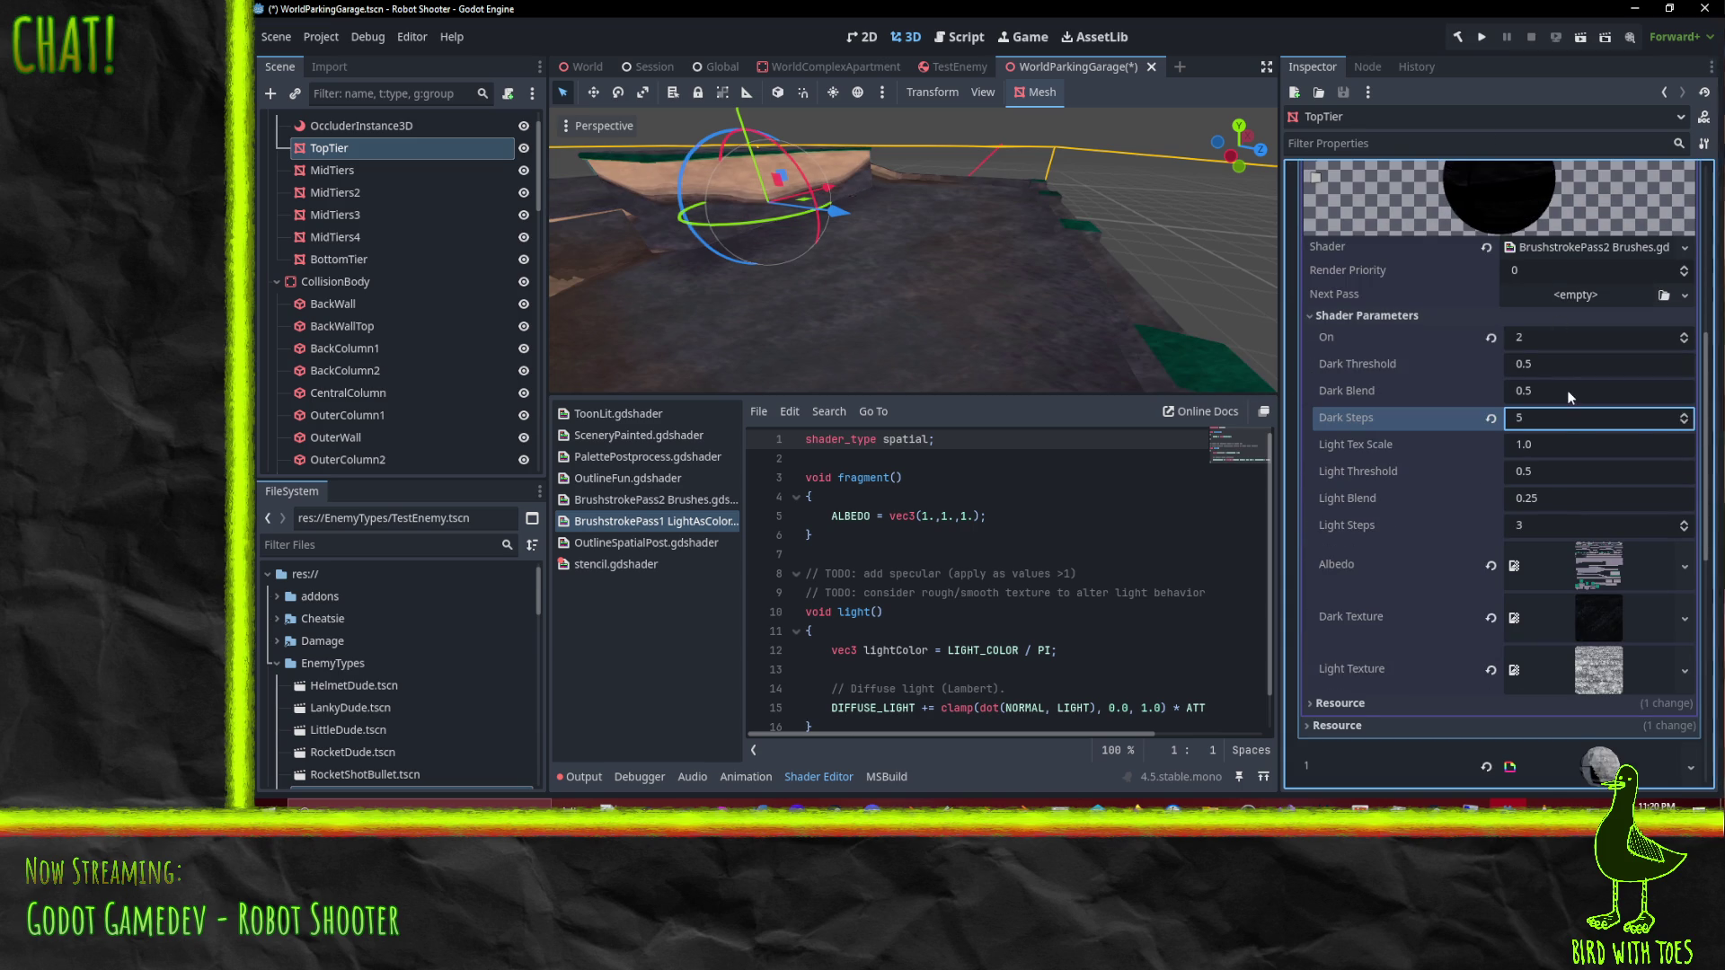
Step: Switch to the second surface material and raise its Dark Steps to 4
{"action": "mouse_move", "coordinate": [1010, 149]}
{"action": "left_mouse_down"}
{"action": "mouse_move", "coordinate": [972, 141]}
{"action": "mouse_move", "coordinate": [1047, 177]}
{"action": "left_mouse_up"}
{"action": "scroll", "coordinate": [1554, 483], "scroll_direction": "up", "scroll_amount": 5}
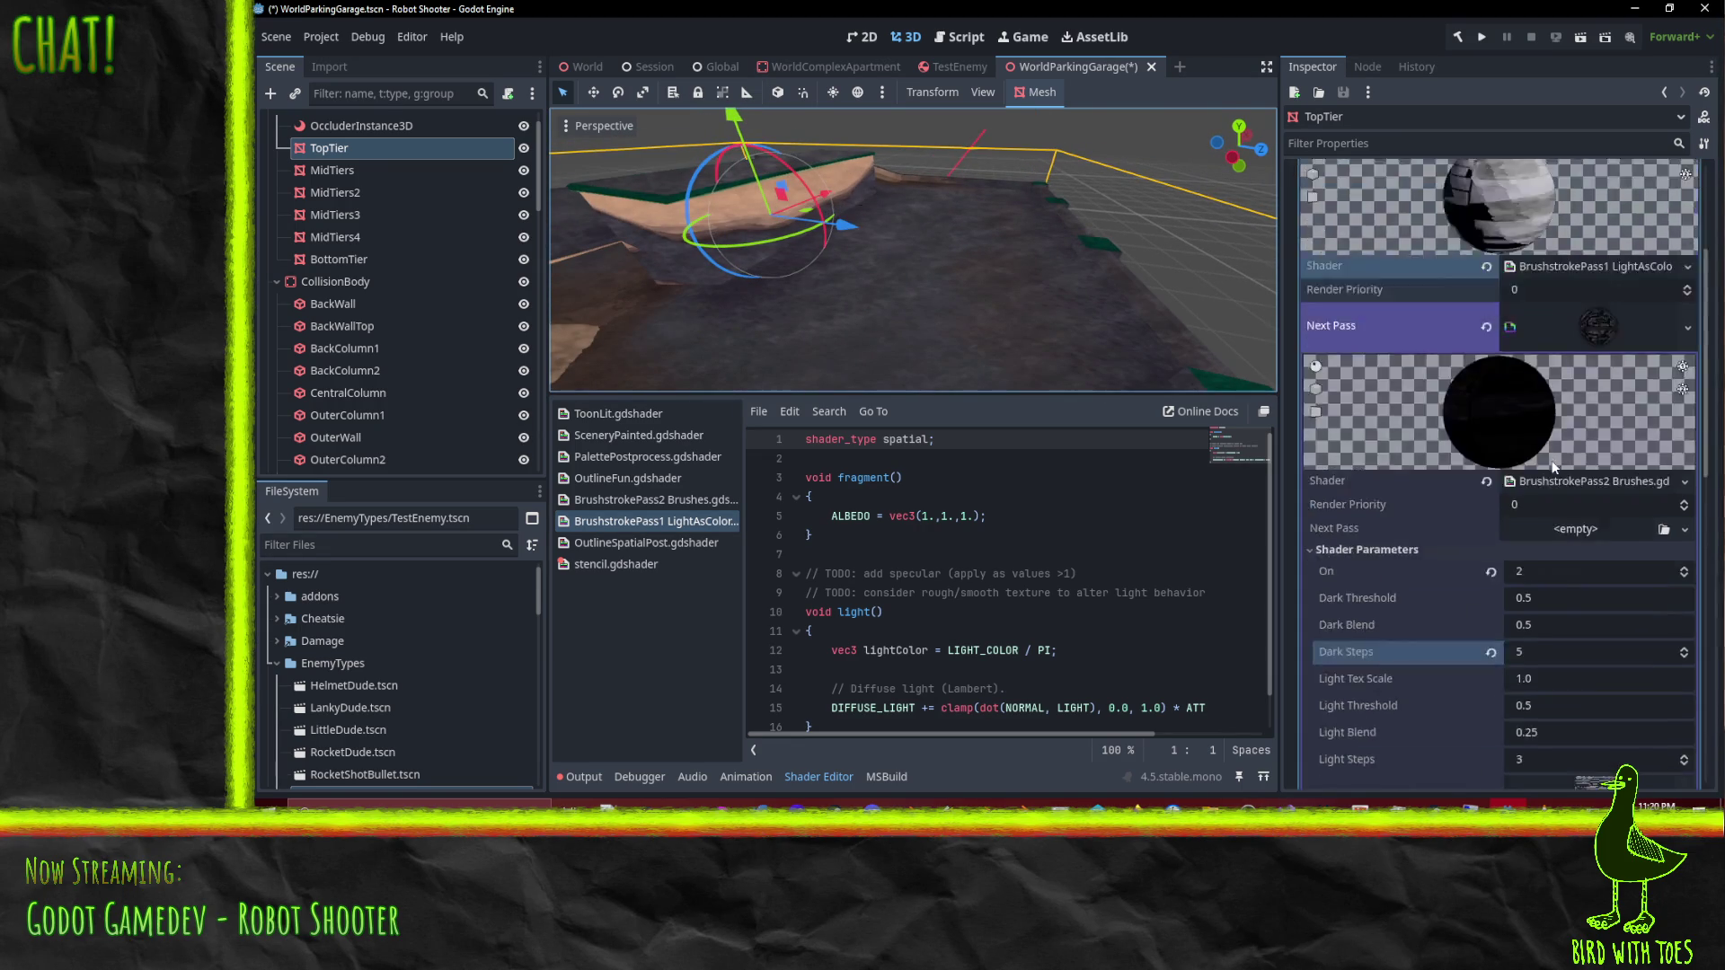
{"action": "left_click", "coordinate": [1623, 341]}
{"action": "left_click", "coordinate": [1622, 342]}
{"action": "left_click", "coordinate": [1603, 336]}
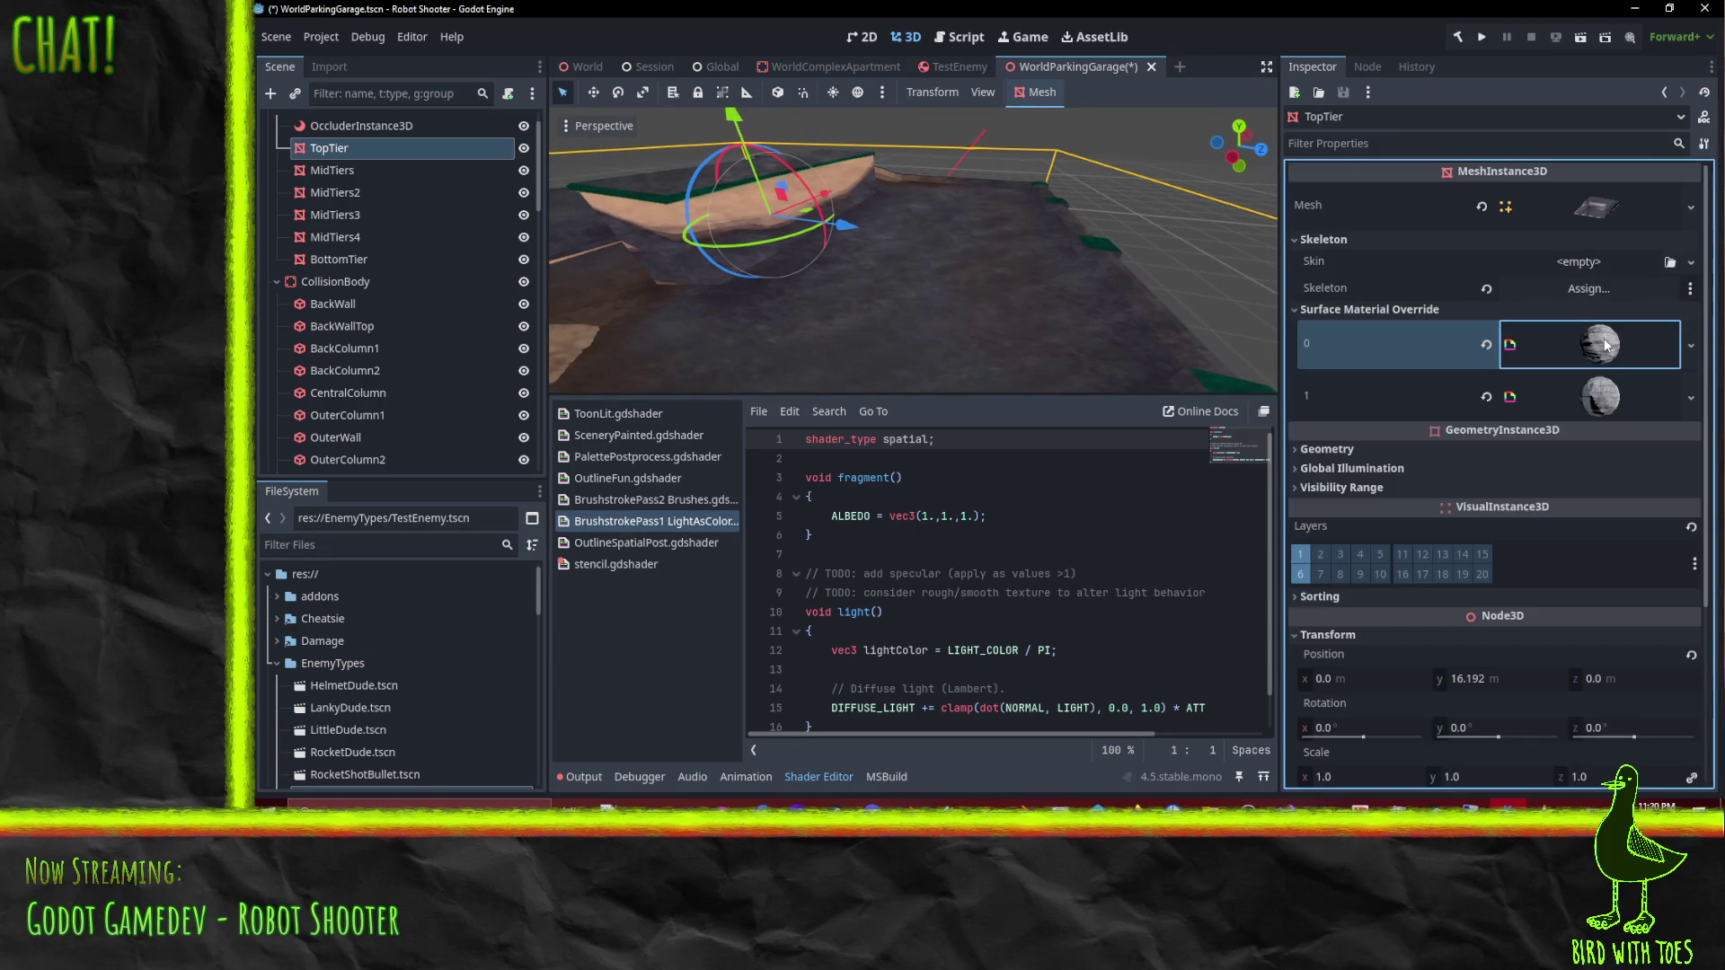
{"action": "left_click", "coordinate": [1609, 396]}
{"action": "scroll", "coordinate": [1594, 496], "scroll_direction": "down", "scroll_amount": 5}
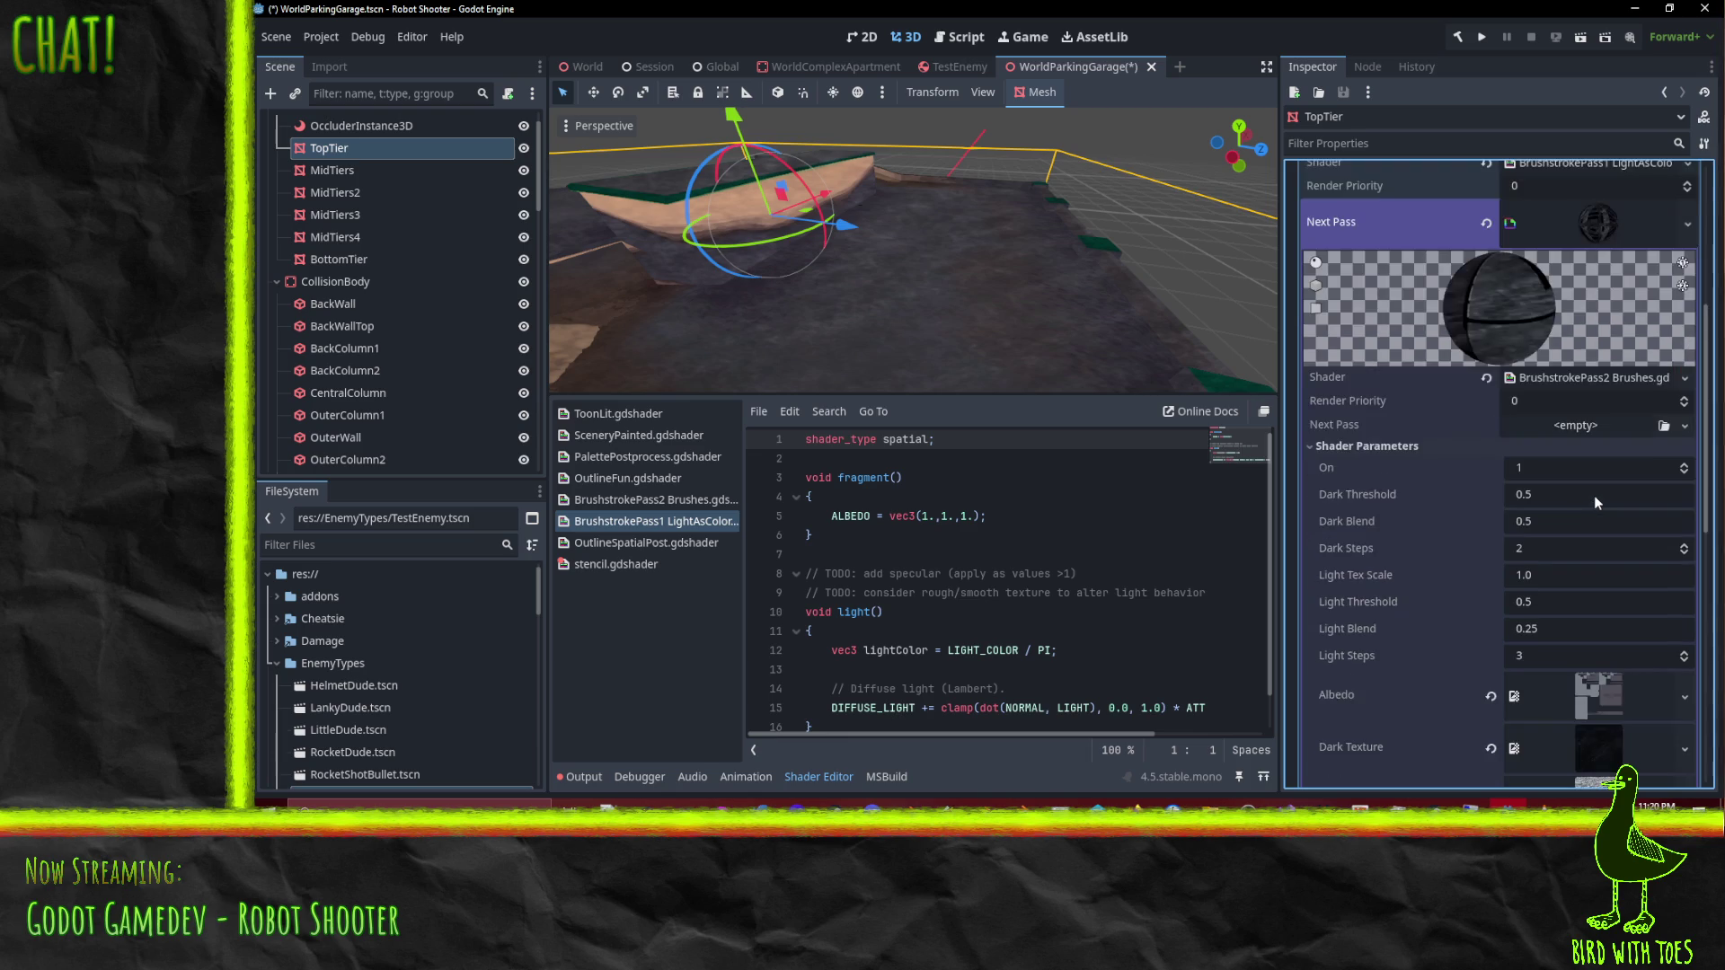
{"action": "left_click", "coordinate": [1686, 467]}
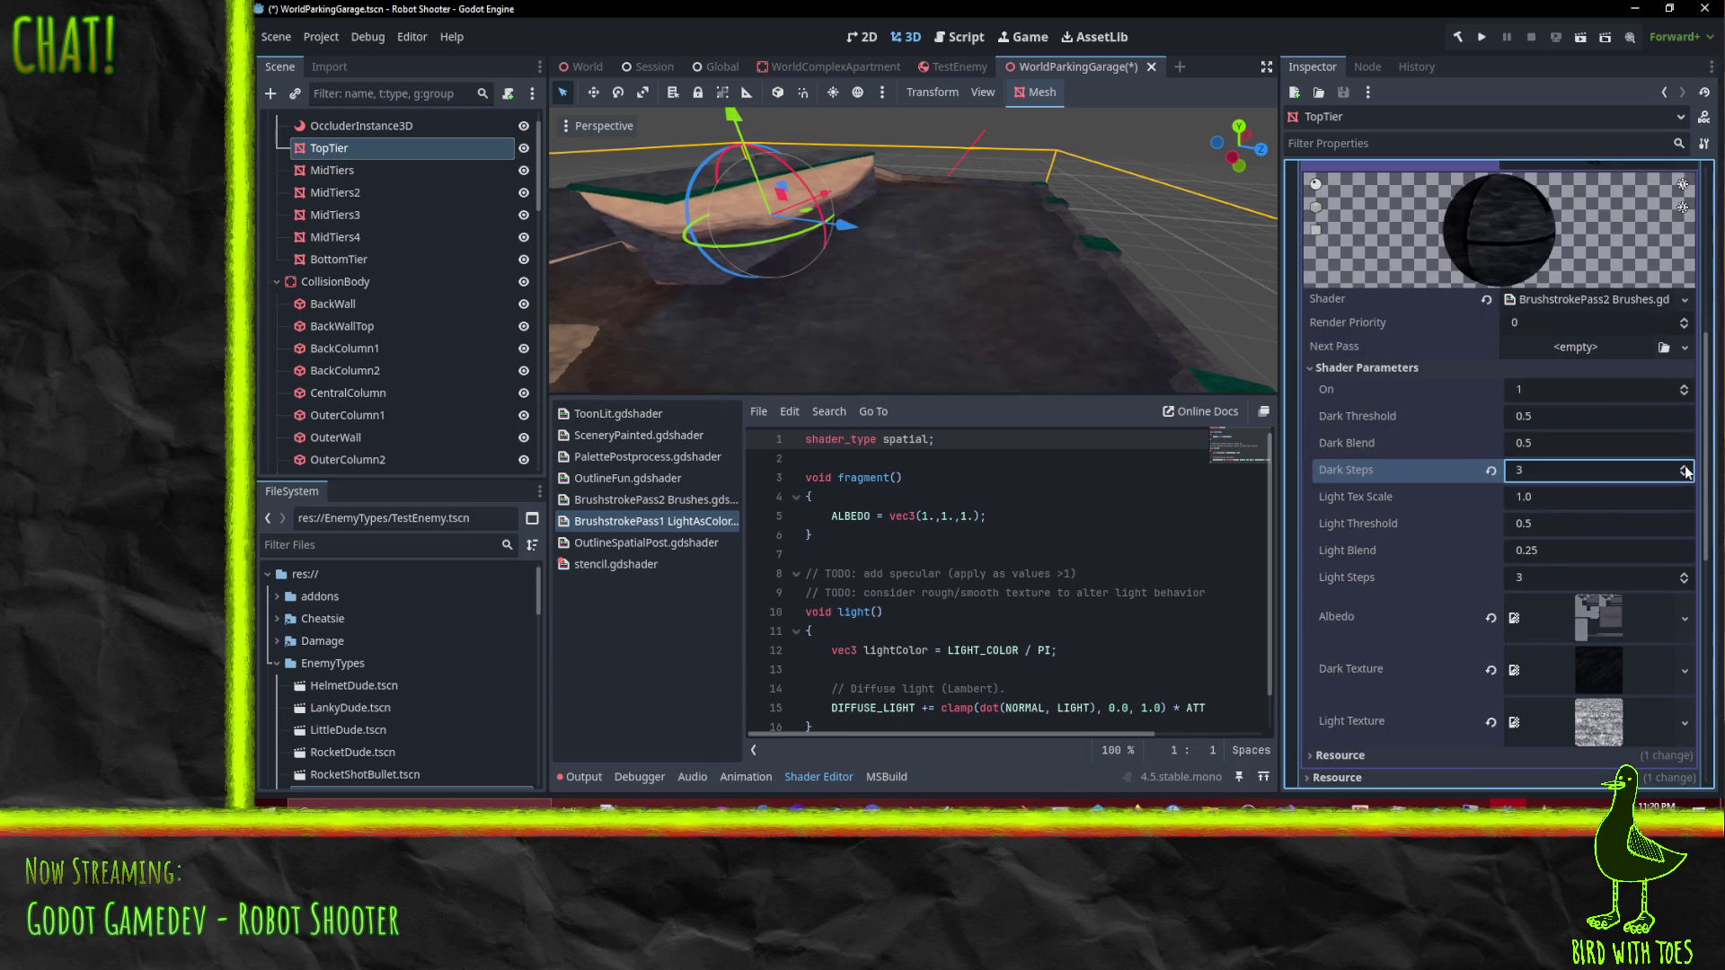
{"action": "left_click", "coordinate": [1686, 468]}
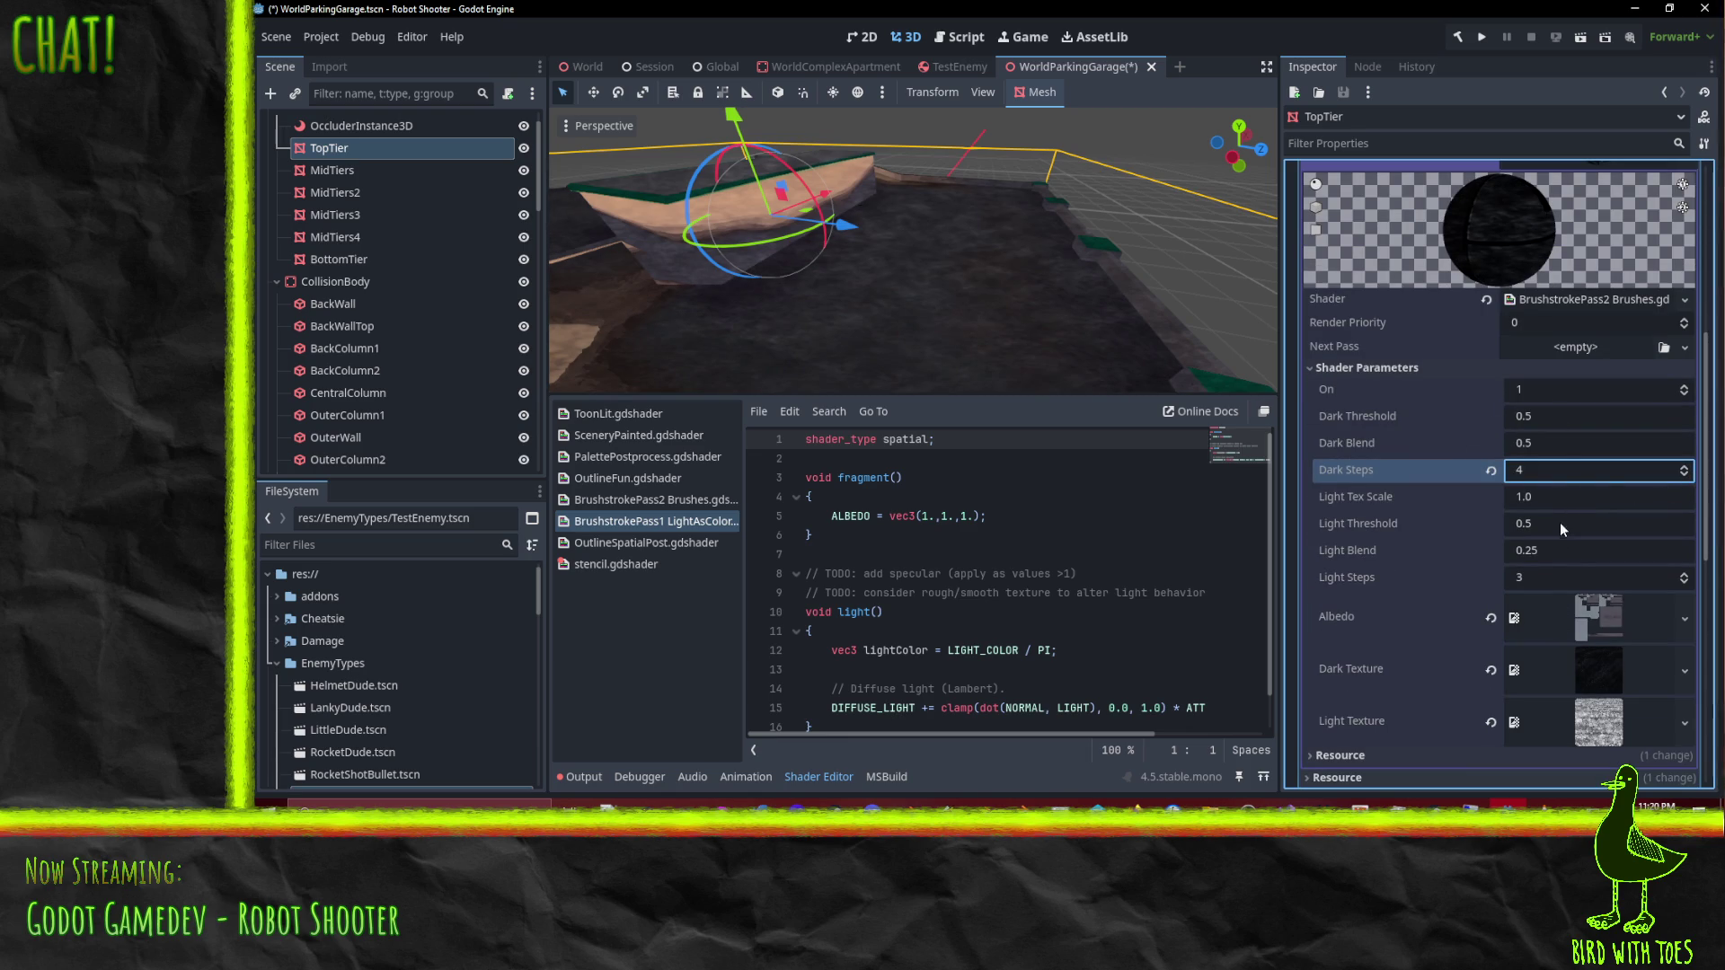
Step: Set Light Tex Scale to 2.0 on both TopTier materials
{"action": "left_click", "coordinate": [1559, 498]}
{"action": "type", "text": "2"}
{"action": "key", "text": "Return"}
{"action": "left_click", "coordinate": [1085, 239]}
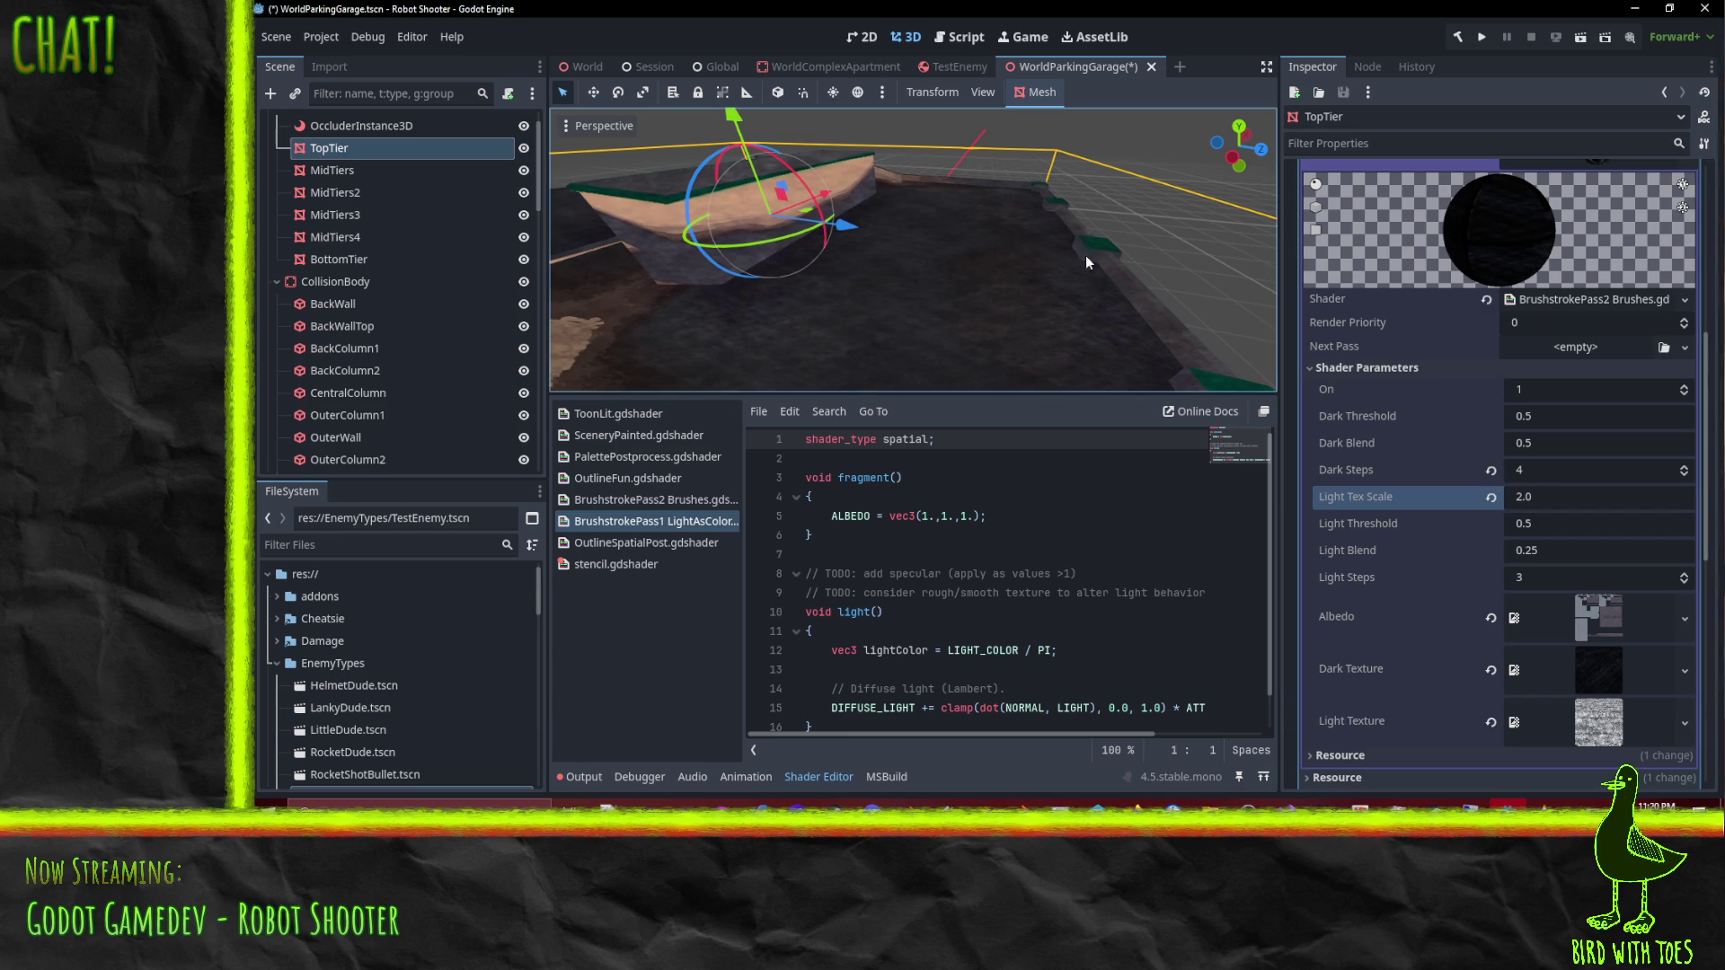
{"action": "scroll", "coordinate": [1551, 572], "scroll_direction": "up", "scroll_amount": 10}
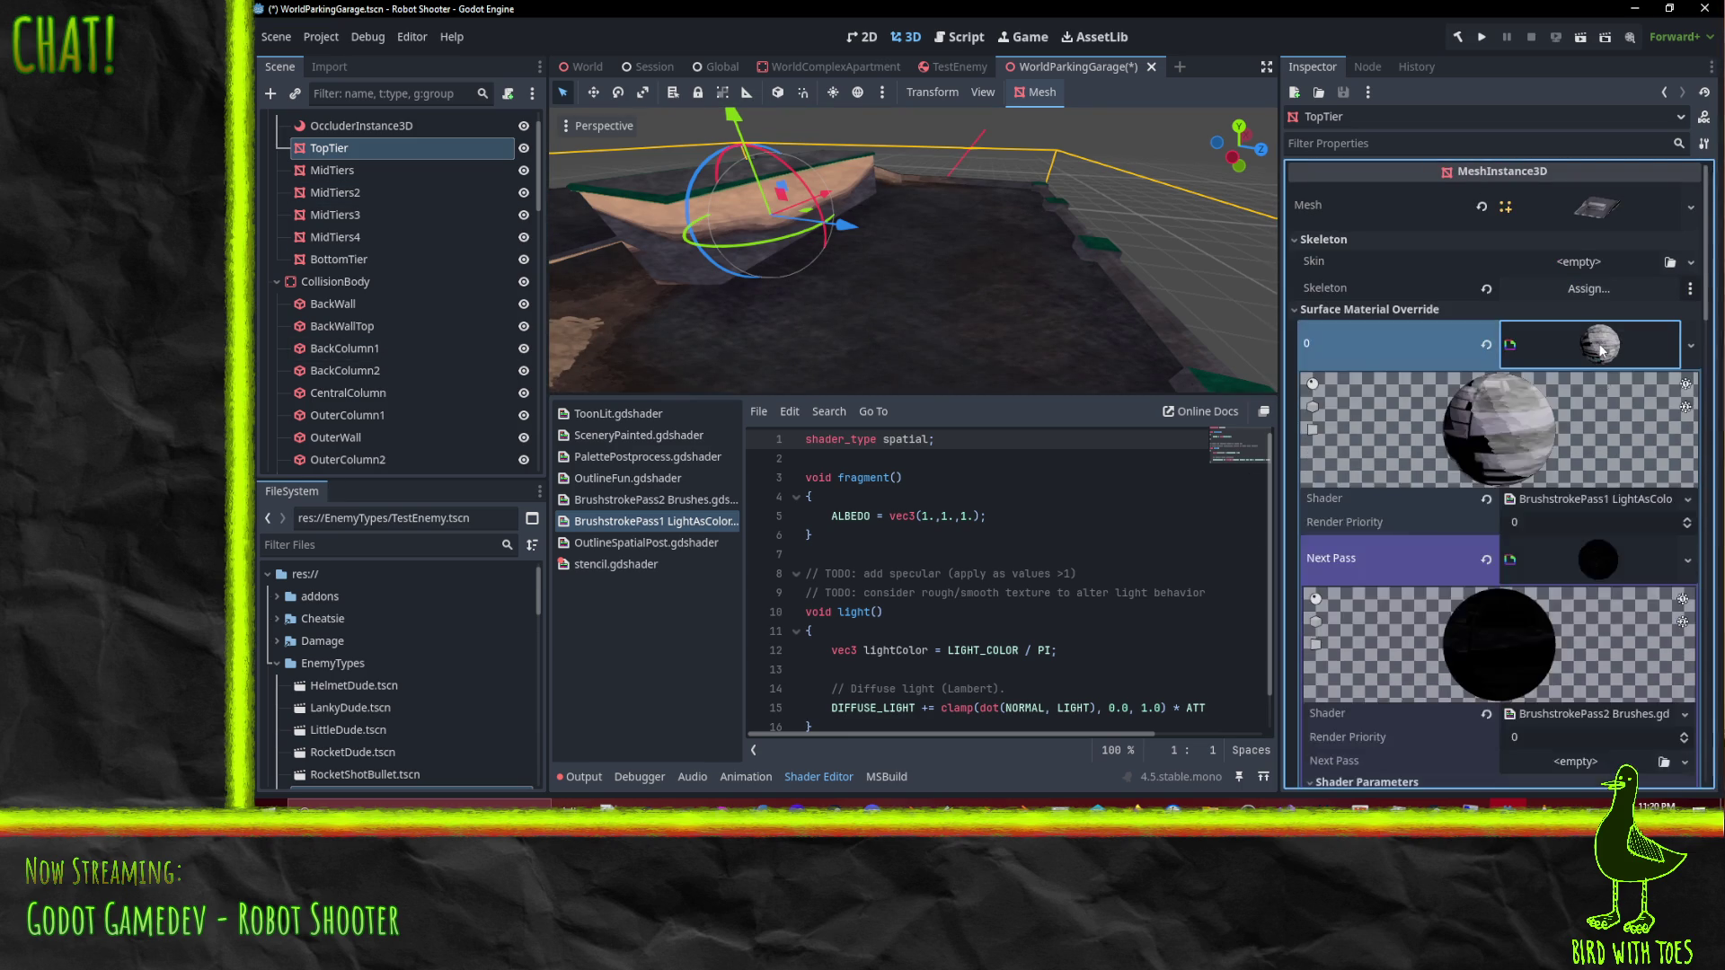
{"action": "scroll", "coordinate": [1589, 617], "scroll_direction": "down", "scroll_amount": 5}
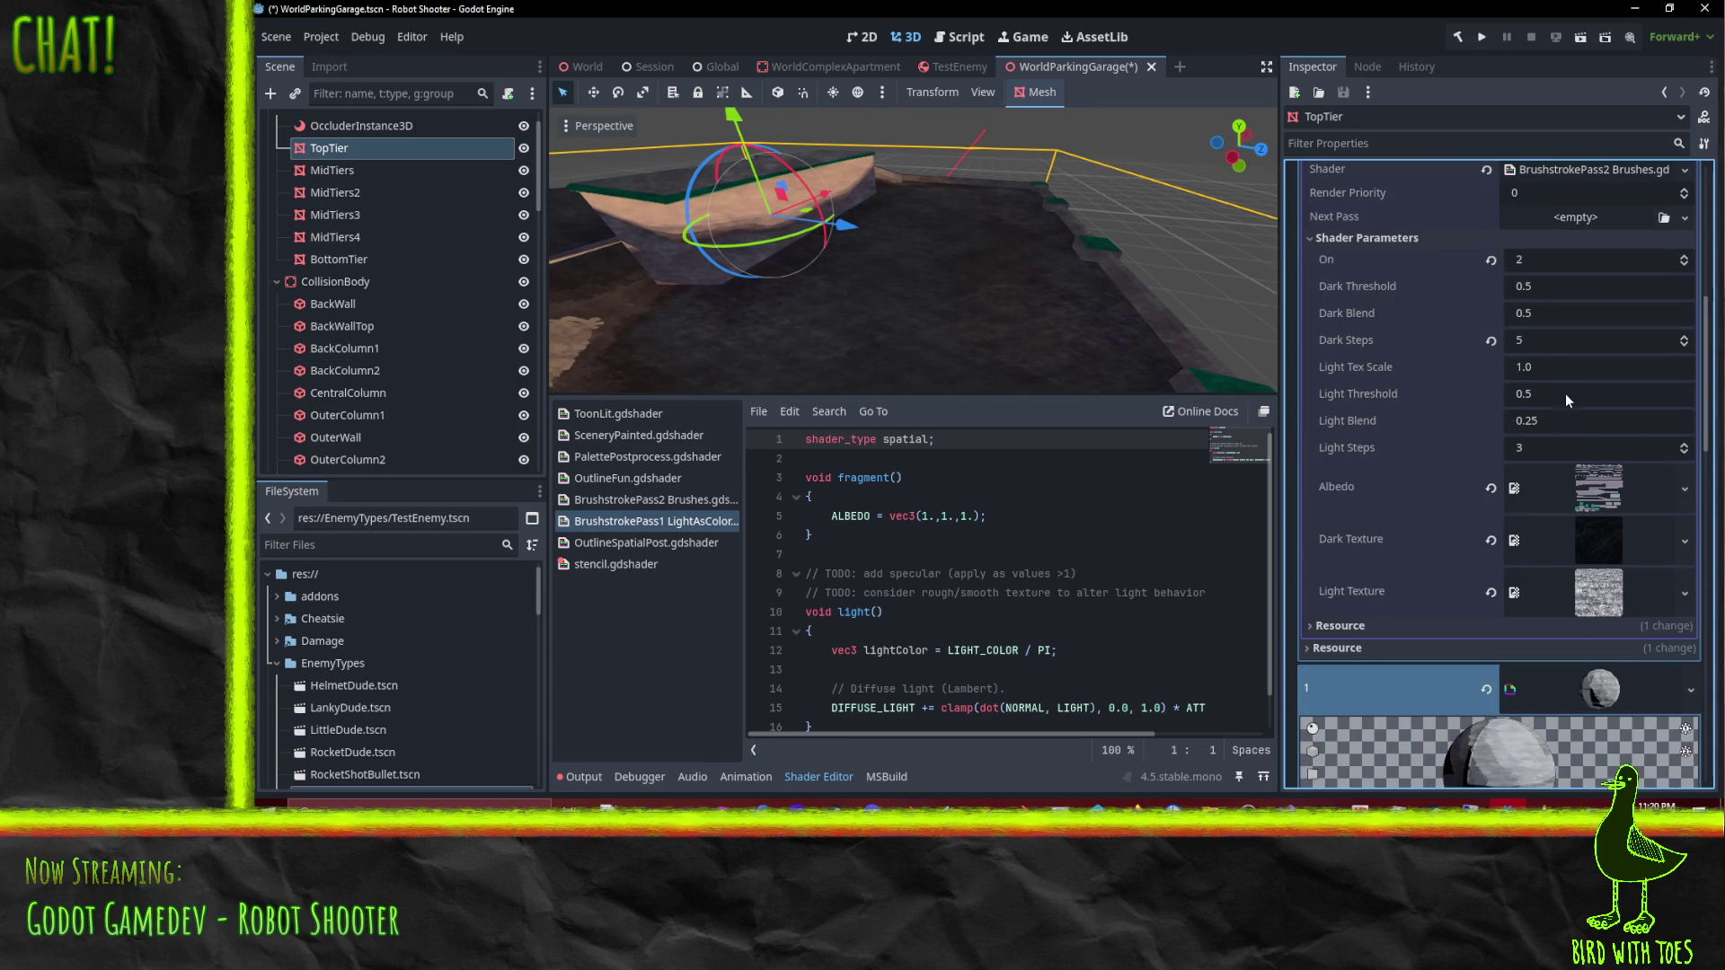
{"action": "left_click", "coordinate": [1555, 370]}
{"action": "type", "text": "2"}
{"action": "key", "text": "Return"}
Step: Review the material settings and save the parking garage scene
{"action": "scroll", "coordinate": [911, 300], "scroll_direction": "up", "scroll_amount": 5}
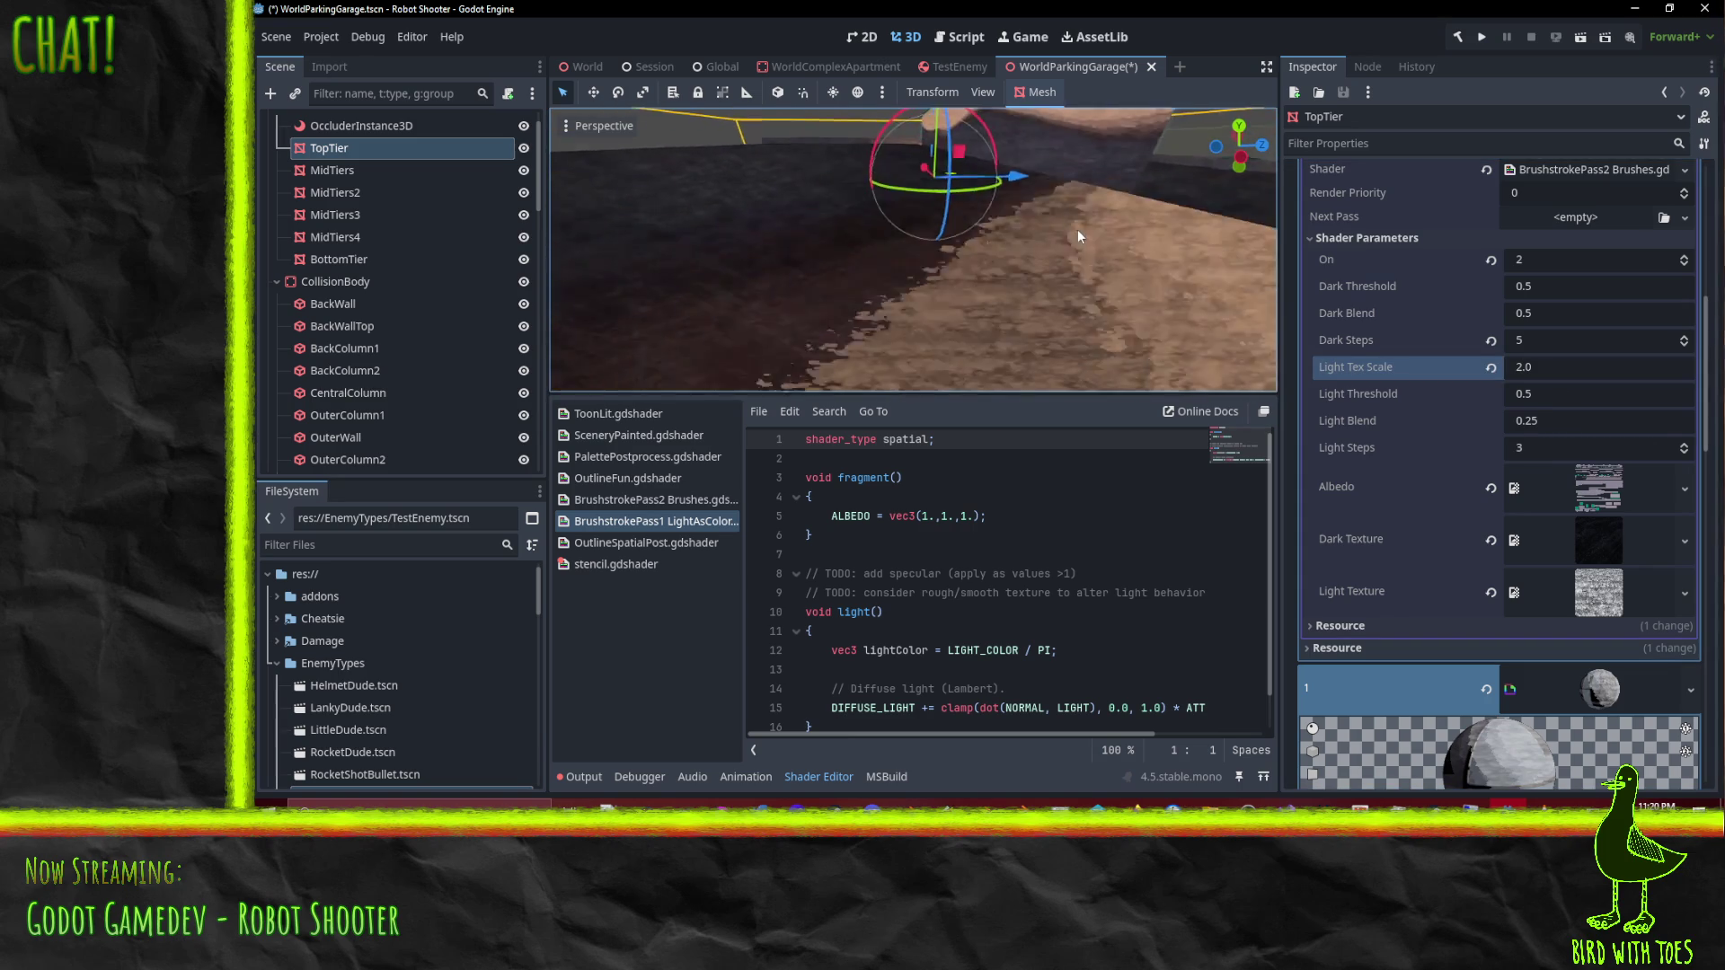
{"action": "scroll", "coordinate": [1029, 256], "scroll_direction": "down", "scroll_amount": 5}
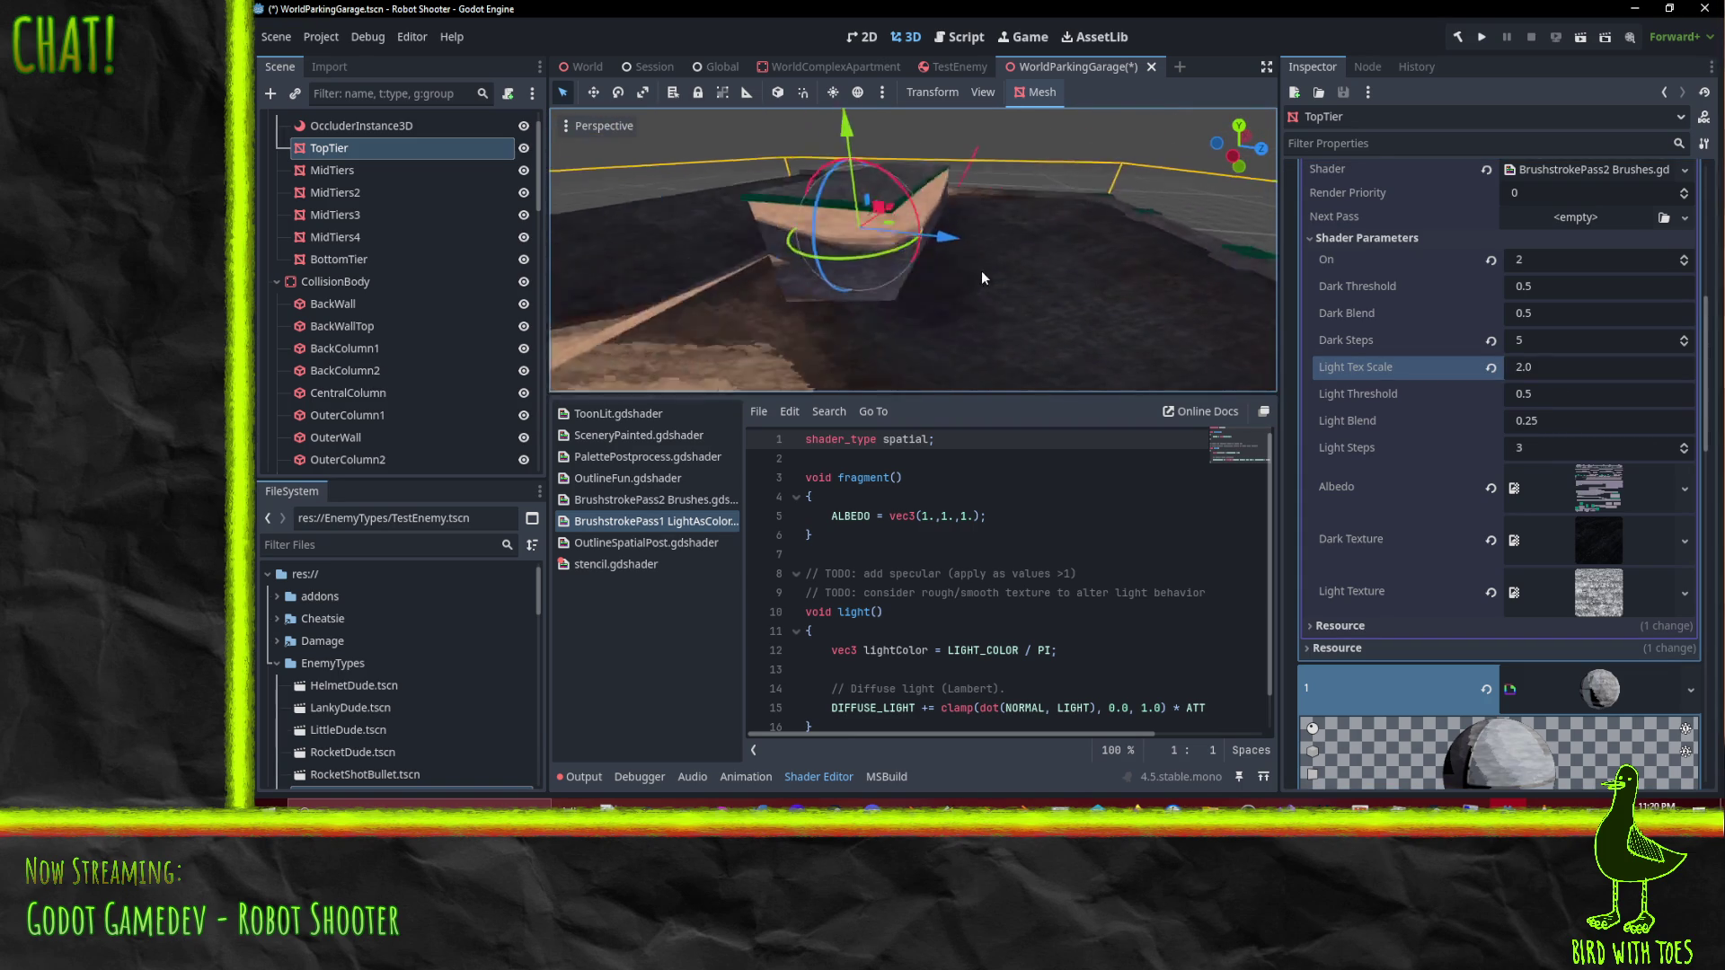
{"action": "scroll", "coordinate": [1422, 359], "scroll_direction": "up", "scroll_amount": 3}
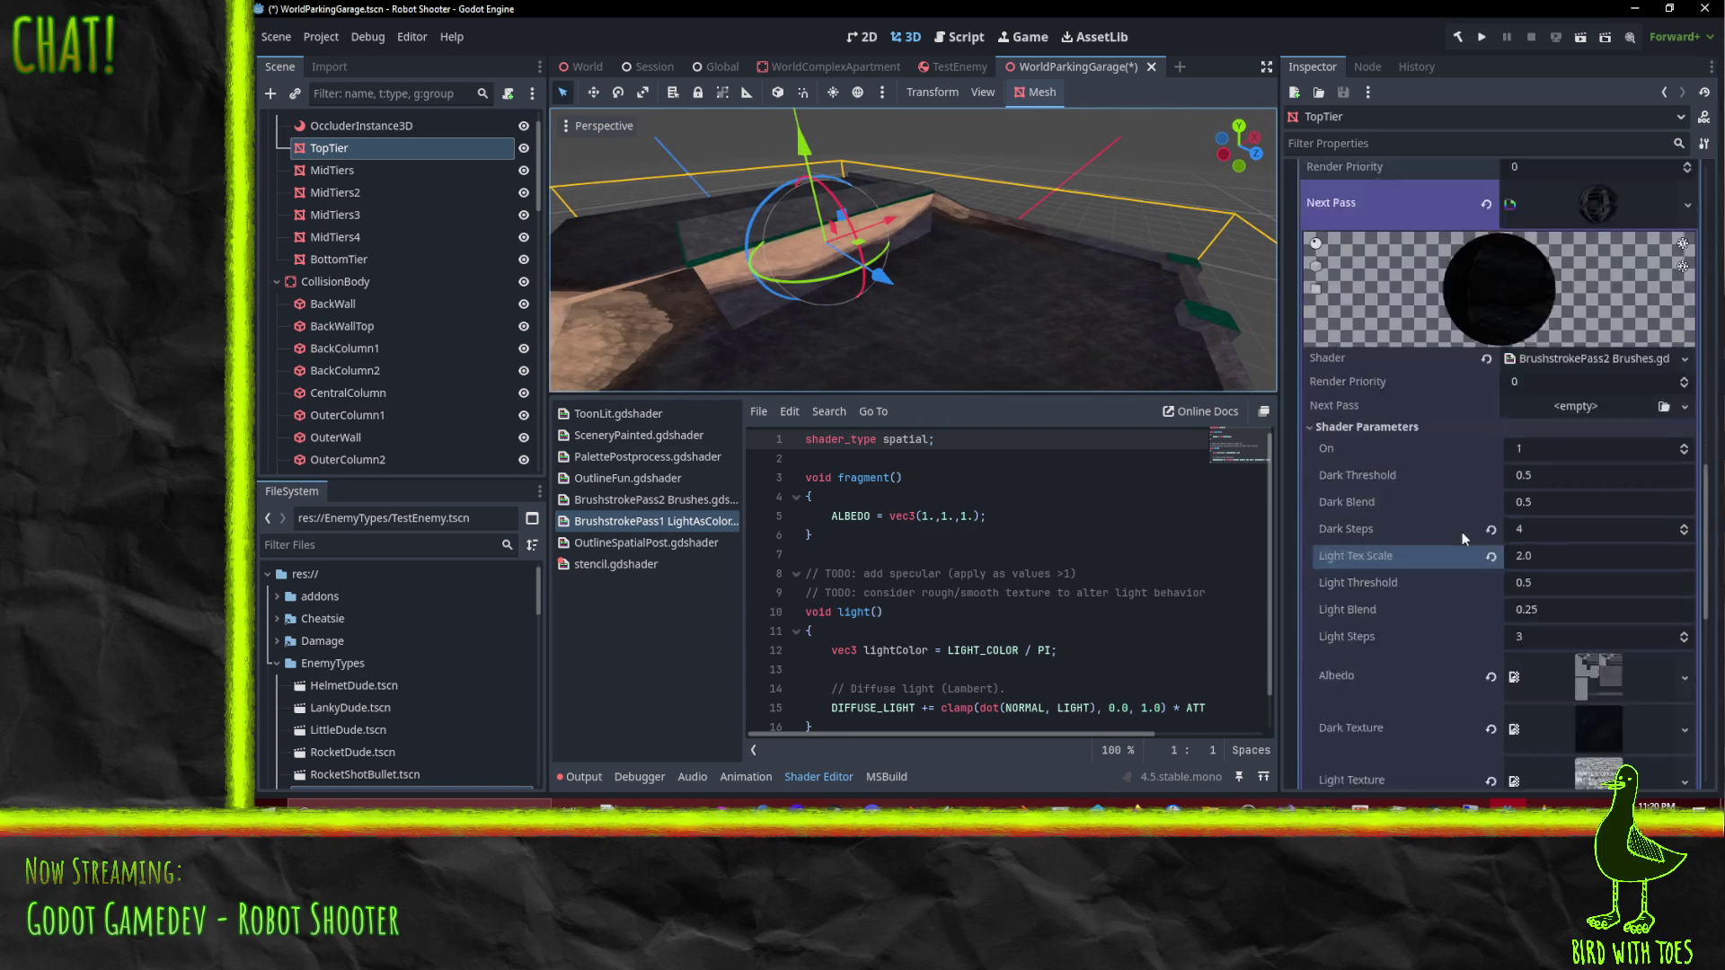
{"action": "scroll", "coordinate": [1466, 390], "scroll_direction": "down", "scroll_amount": 4}
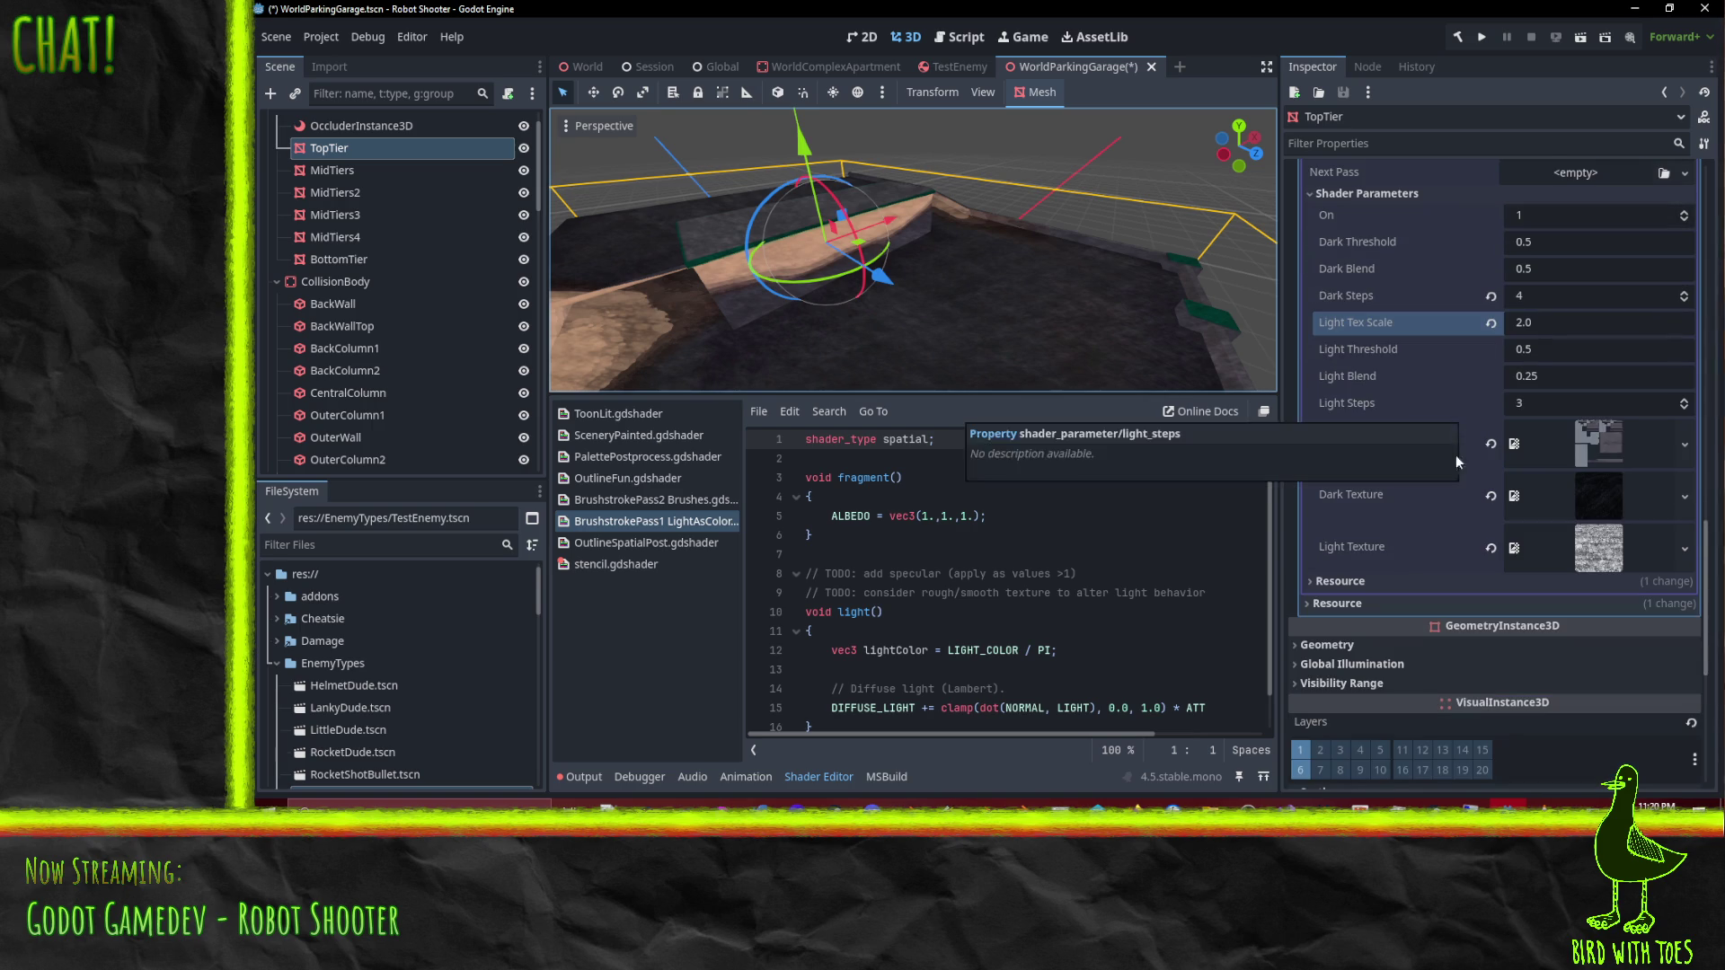
{"action": "scroll", "coordinate": [1412, 602], "scroll_direction": "down", "scroll_amount": 4}
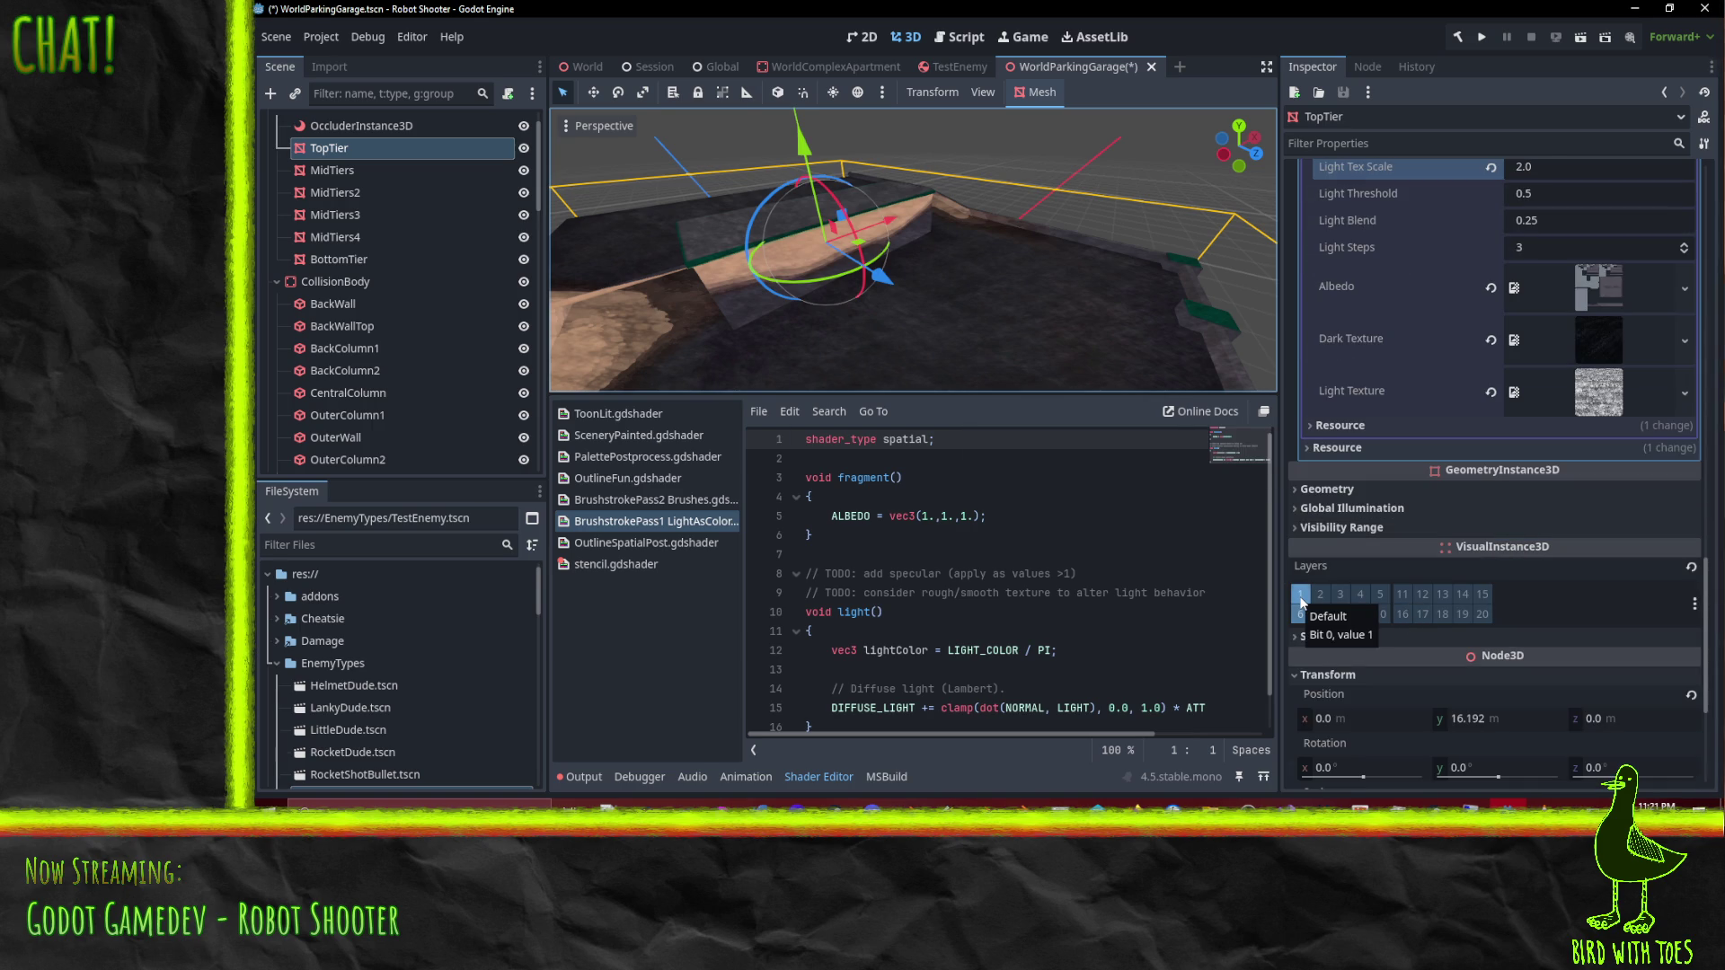
{"action": "key", "text": "ctrl+s"}
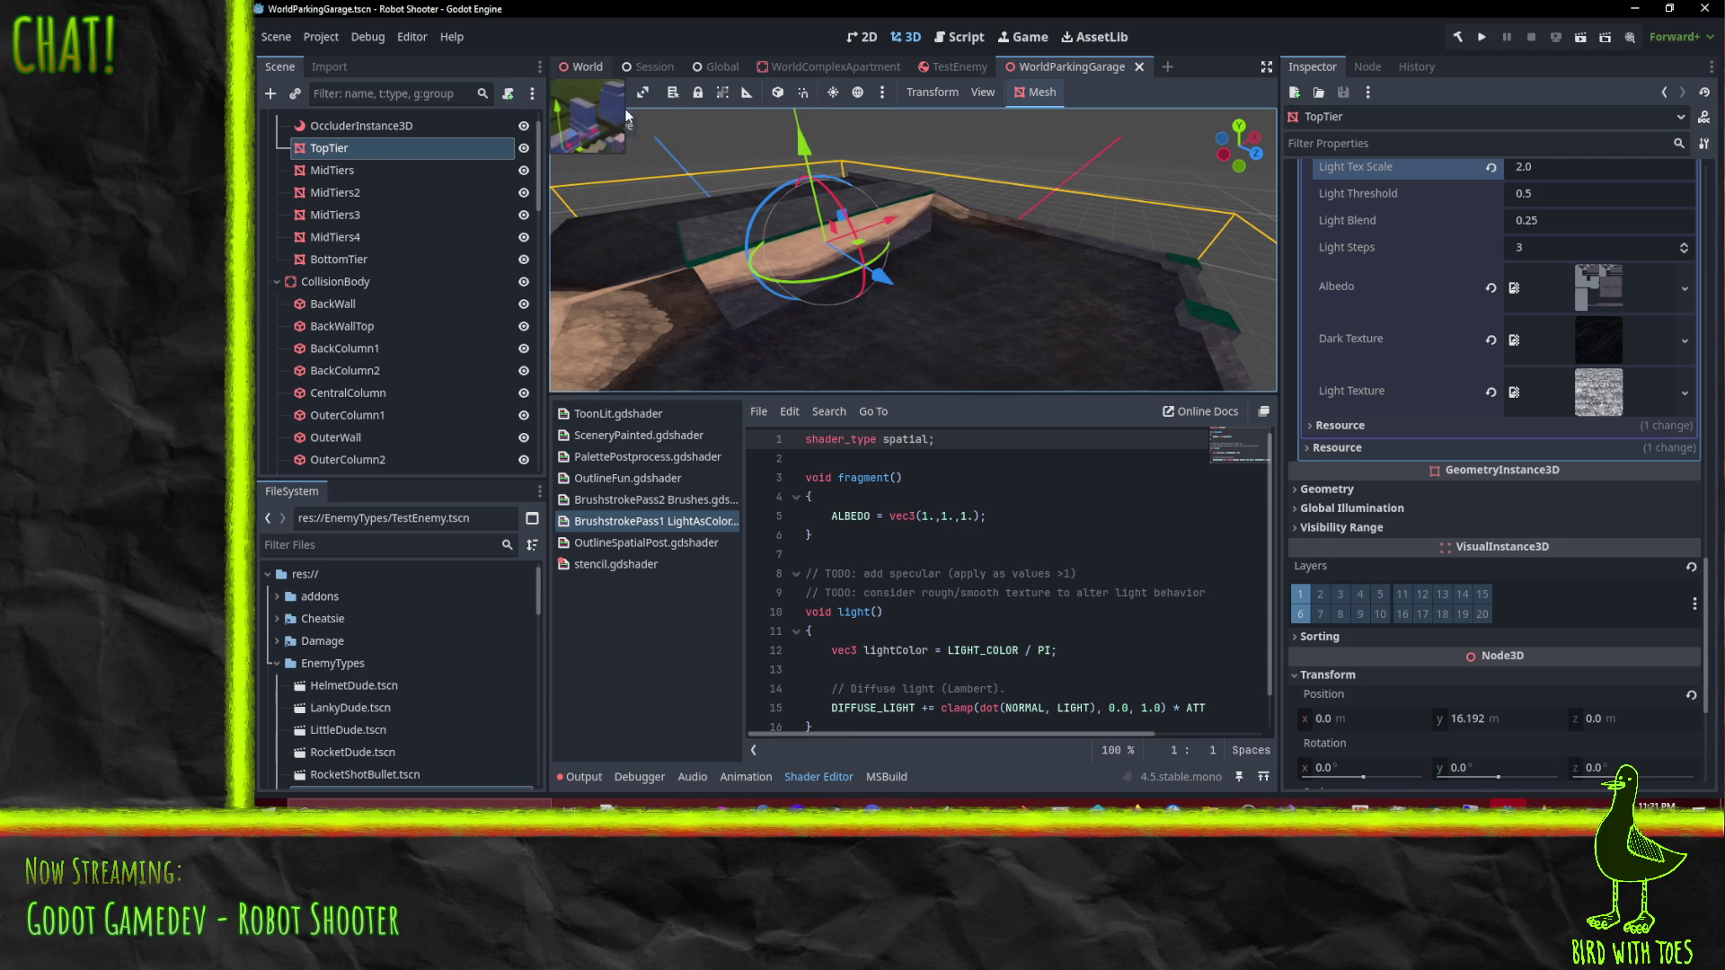
{"action": "left_click", "coordinate": [586, 66]}
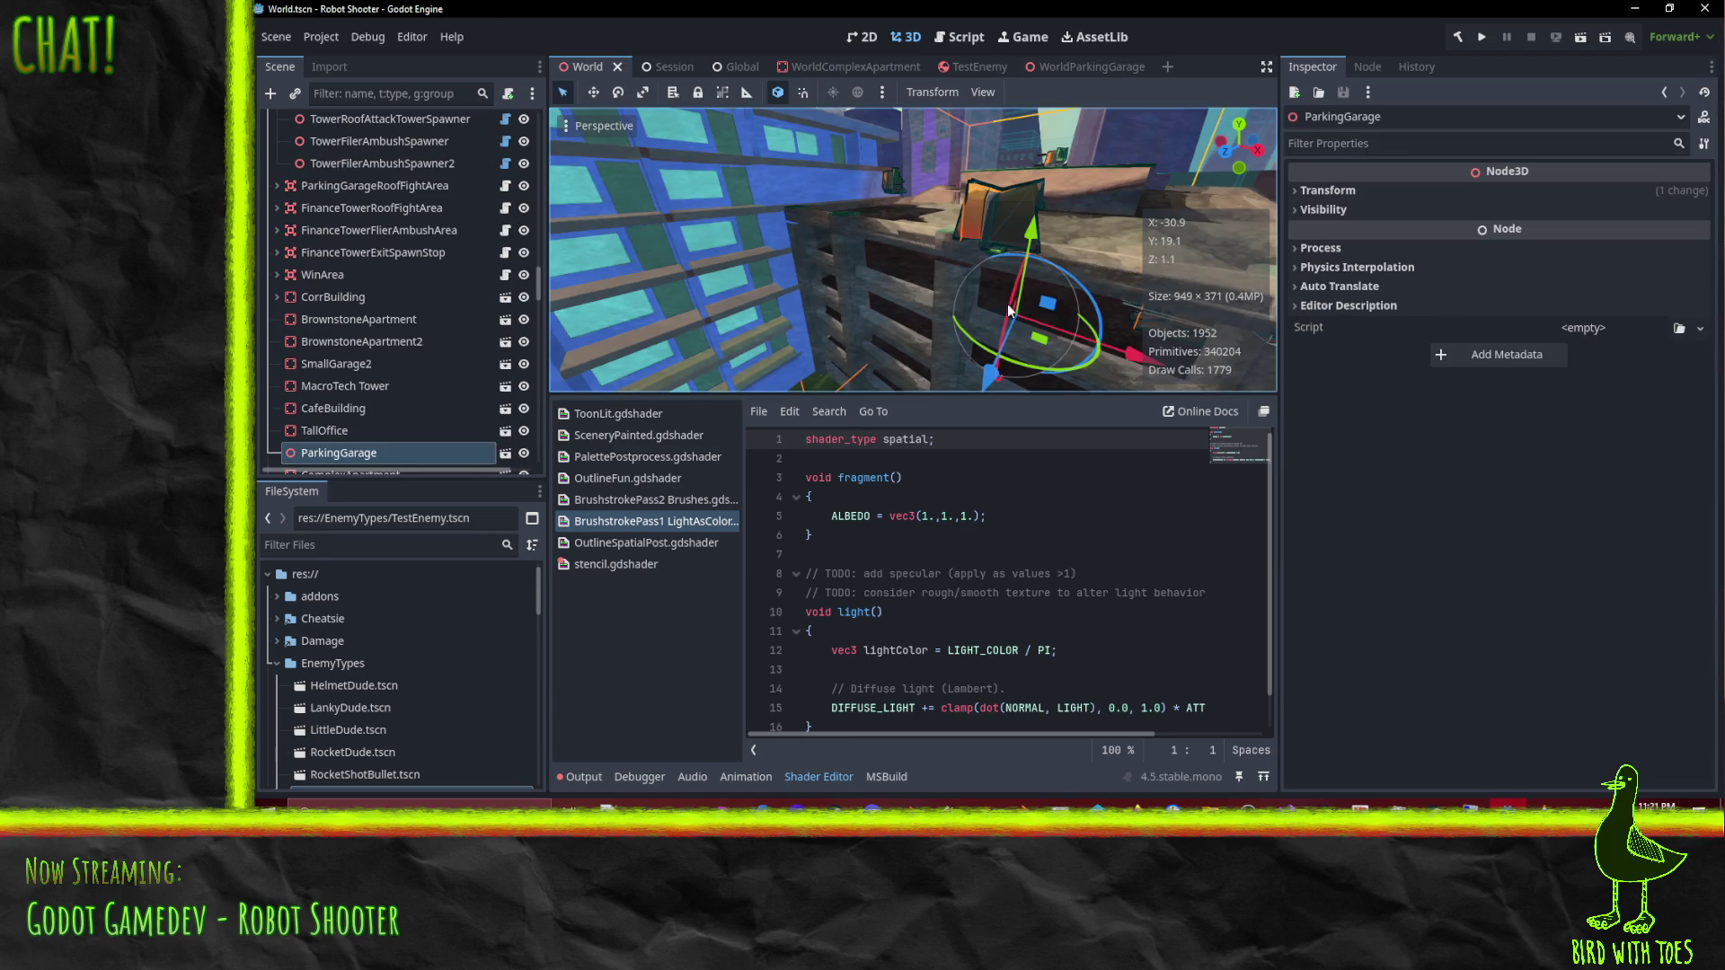
{"action": "scroll", "coordinate": [1066, 344], "scroll_direction": "up", "scroll_amount": 3}
{"action": "mouse_move", "coordinate": [1065, 343]}
{"action": "left_mouse_down"}
{"action": "mouse_move", "coordinate": [915, 300]}
{"action": "mouse_move", "coordinate": [893, 337]}
{"action": "mouse_move", "coordinate": [917, 287]}
{"action": "mouse_move", "coordinate": [918, 219]}
{"action": "mouse_move", "coordinate": [961, 192]}
{"action": "mouse_move", "coordinate": [993, 257]}
{"action": "mouse_move", "coordinate": [921, 286]}
{"action": "mouse_move", "coordinate": [817, 287]}
{"action": "mouse_move", "coordinate": [1037, 229]}
{"action": "mouse_move", "coordinate": [1060, 213]}
{"action": "mouse_move", "coordinate": [1026, 154]}
{"action": "mouse_move", "coordinate": [985, 283]}
{"action": "mouse_move", "coordinate": [979, 213]}
{"action": "mouse_move", "coordinate": [911, 208]}
{"action": "mouse_move", "coordinate": [947, 245]}
{"action": "mouse_move", "coordinate": [949, 176]}
{"action": "mouse_move", "coordinate": [699, 253]}
{"action": "mouse_move", "coordinate": [597, 241]}
{"action": "mouse_move", "coordinate": [640, 235]}
{"action": "mouse_move", "coordinate": [721, 303]}
{"action": "mouse_move", "coordinate": [825, 333]}
{"action": "mouse_move", "coordinate": [914, 311]}
{"action": "mouse_move", "coordinate": [951, 246]}
{"action": "mouse_move", "coordinate": [952, 185]}
{"action": "mouse_move", "coordinate": [832, 142]}
{"action": "mouse_move", "coordinate": [736, 148]}
{"action": "mouse_move", "coordinate": [775, 146]}
{"action": "mouse_move", "coordinate": [891, 252]}
{"action": "left_mouse_up"}
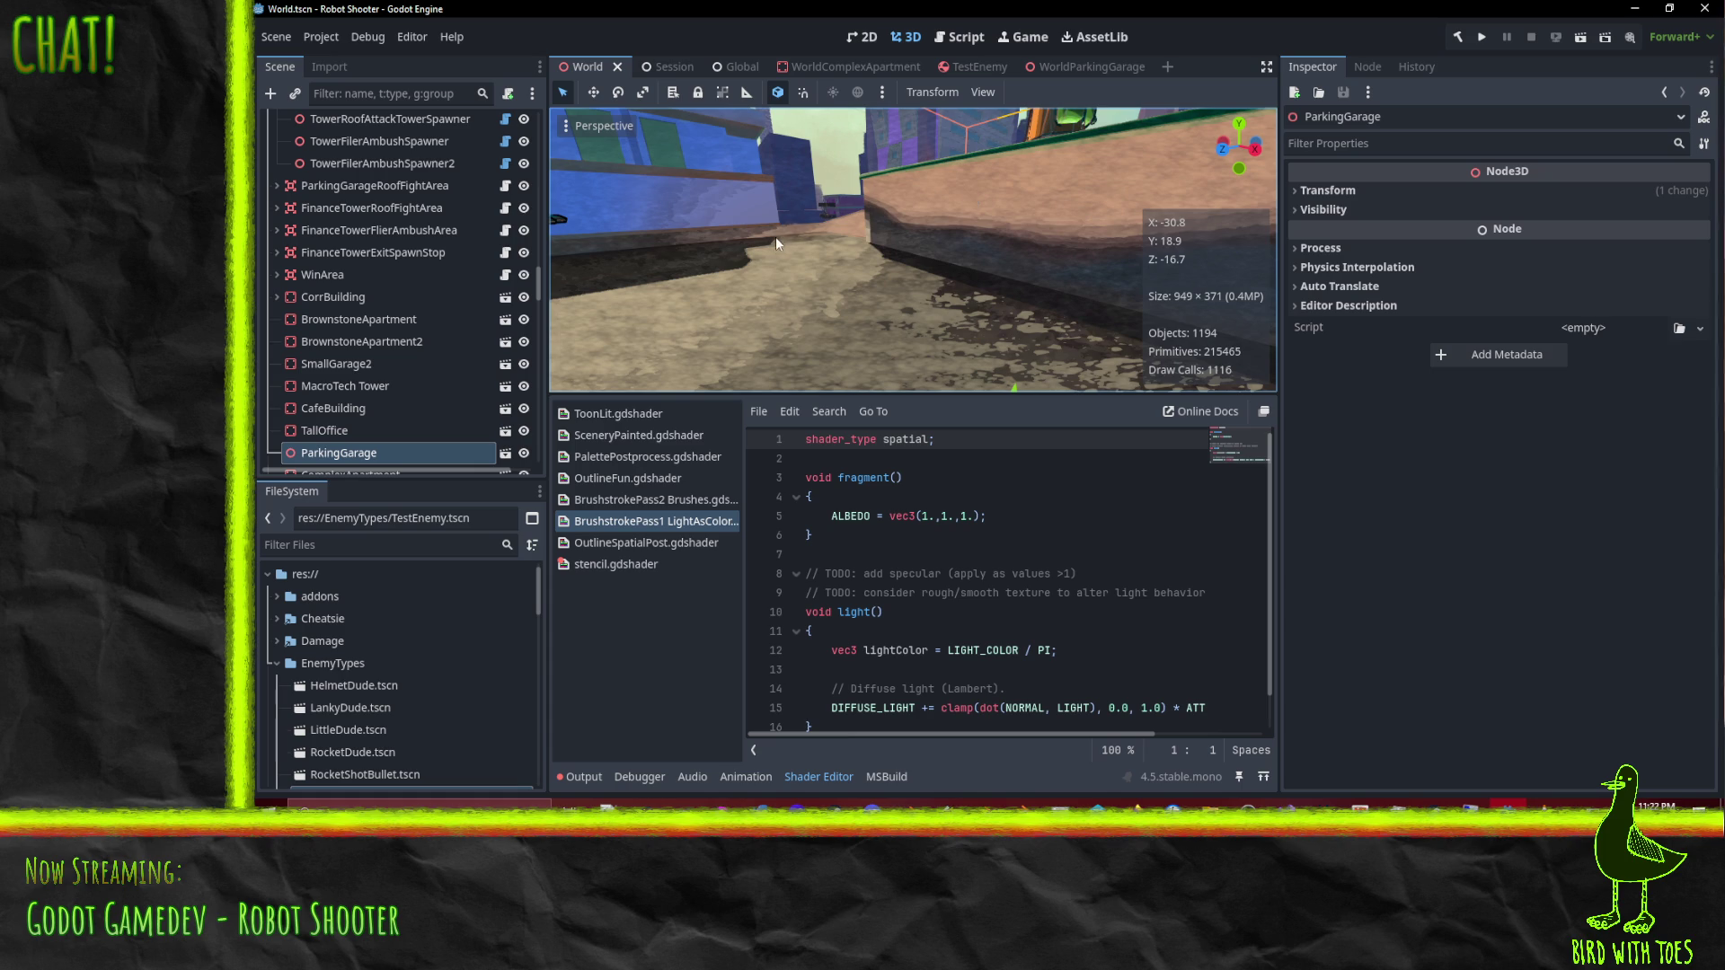
{"action": "mouse_move", "coordinate": [812, 210]}
{"action": "left_mouse_down"}
{"action": "mouse_move", "coordinate": [881, 190]}
{"action": "mouse_move", "coordinate": [840, 218]}
{"action": "mouse_move", "coordinate": [968, 230]}
{"action": "mouse_move", "coordinate": [978, 250]}
{"action": "mouse_move", "coordinate": [738, 178]}
{"action": "mouse_move", "coordinate": [778, 200]}
{"action": "left_mouse_up"}
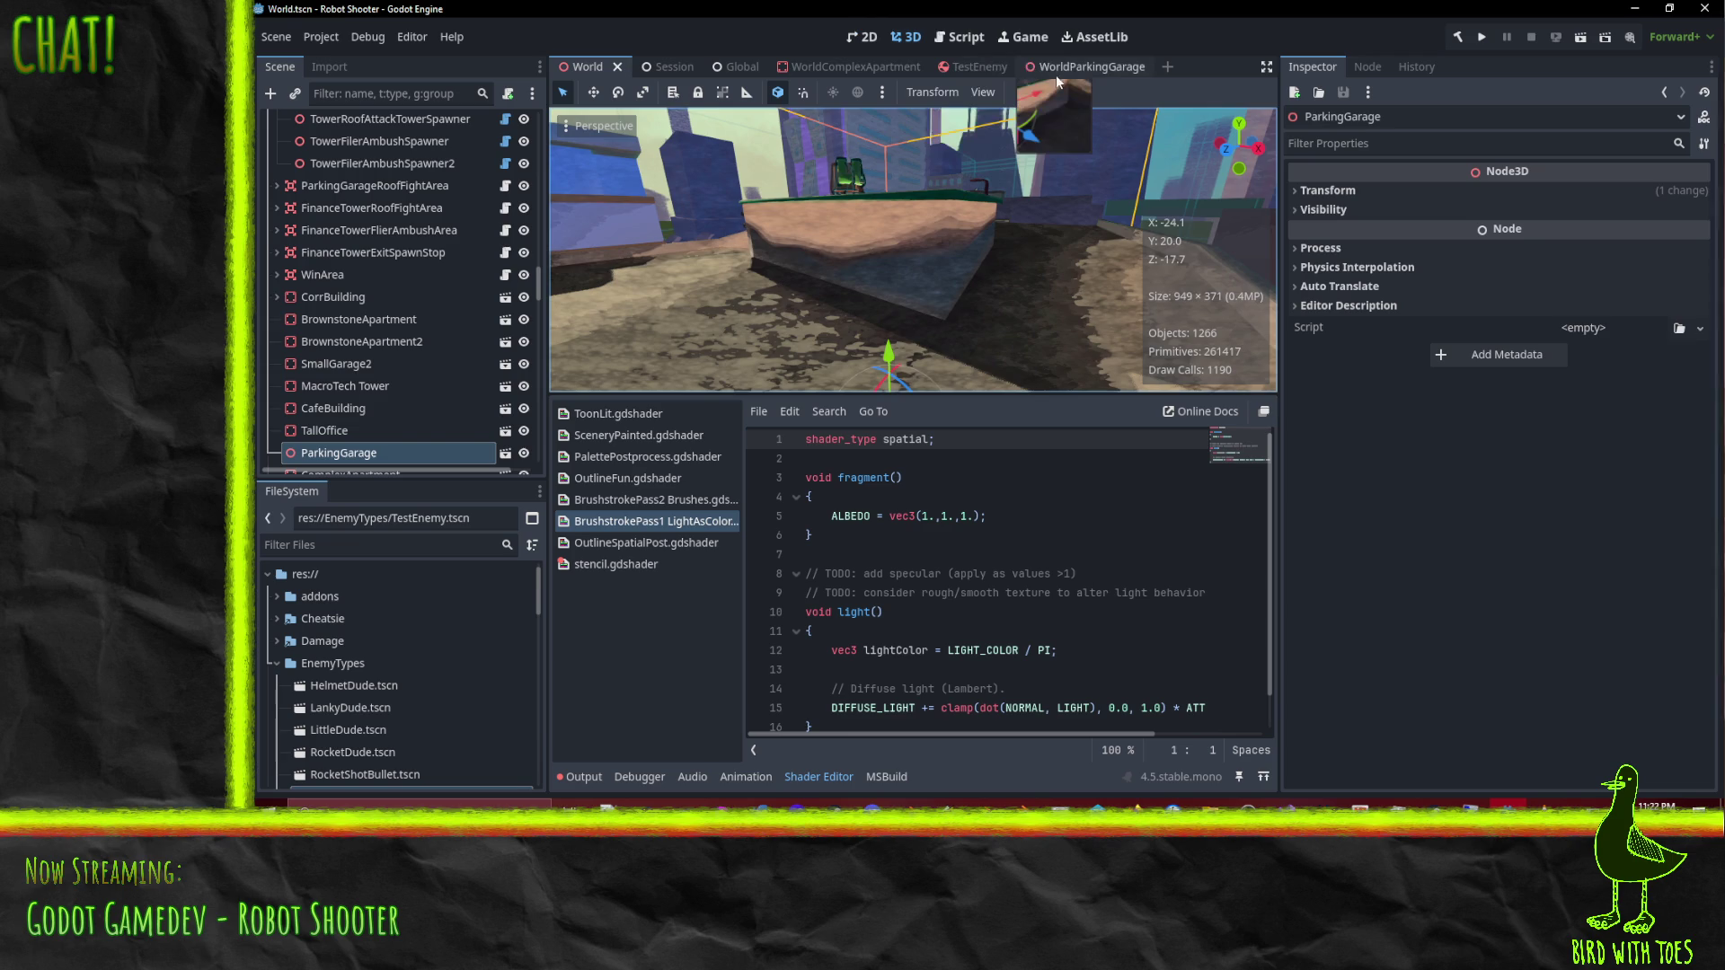
Step: Switch to the WorldParkingGarage scene tab
{"action": "left_click", "coordinate": [1055, 68]}
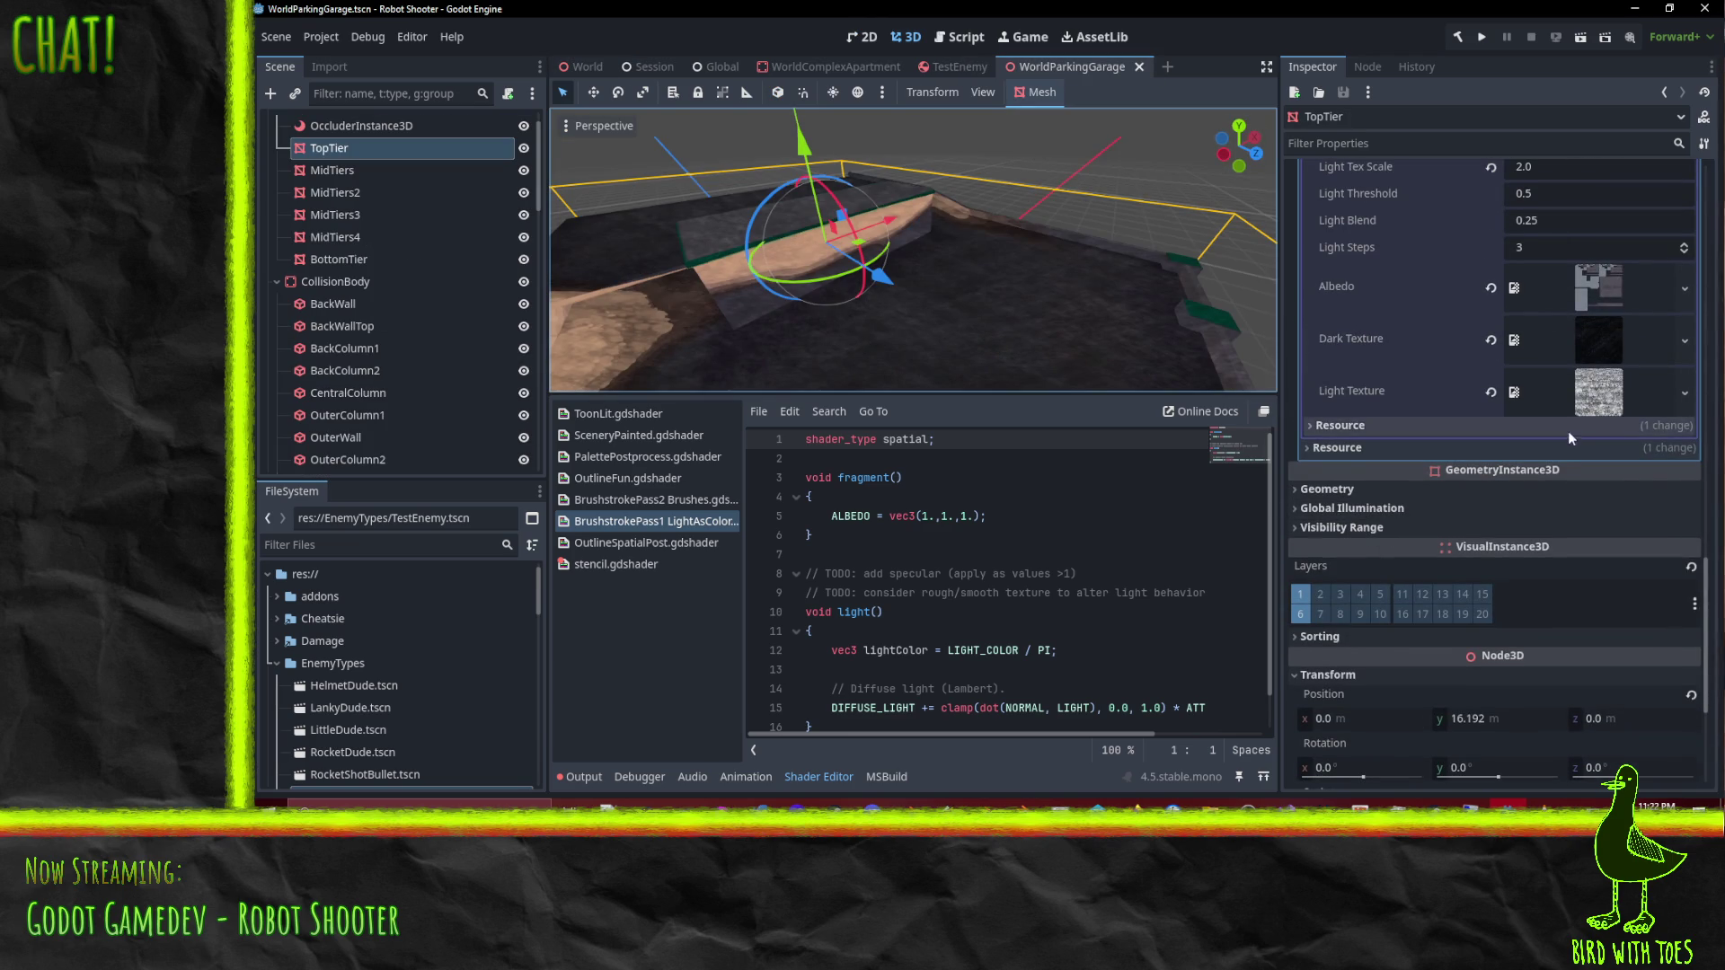
{"action": "scroll", "coordinate": [1560, 446], "scroll_direction": "up", "scroll_amount": 2}
{"action": "scroll", "coordinate": [1560, 446], "scroll_direction": "up", "scroll_amount": 2}
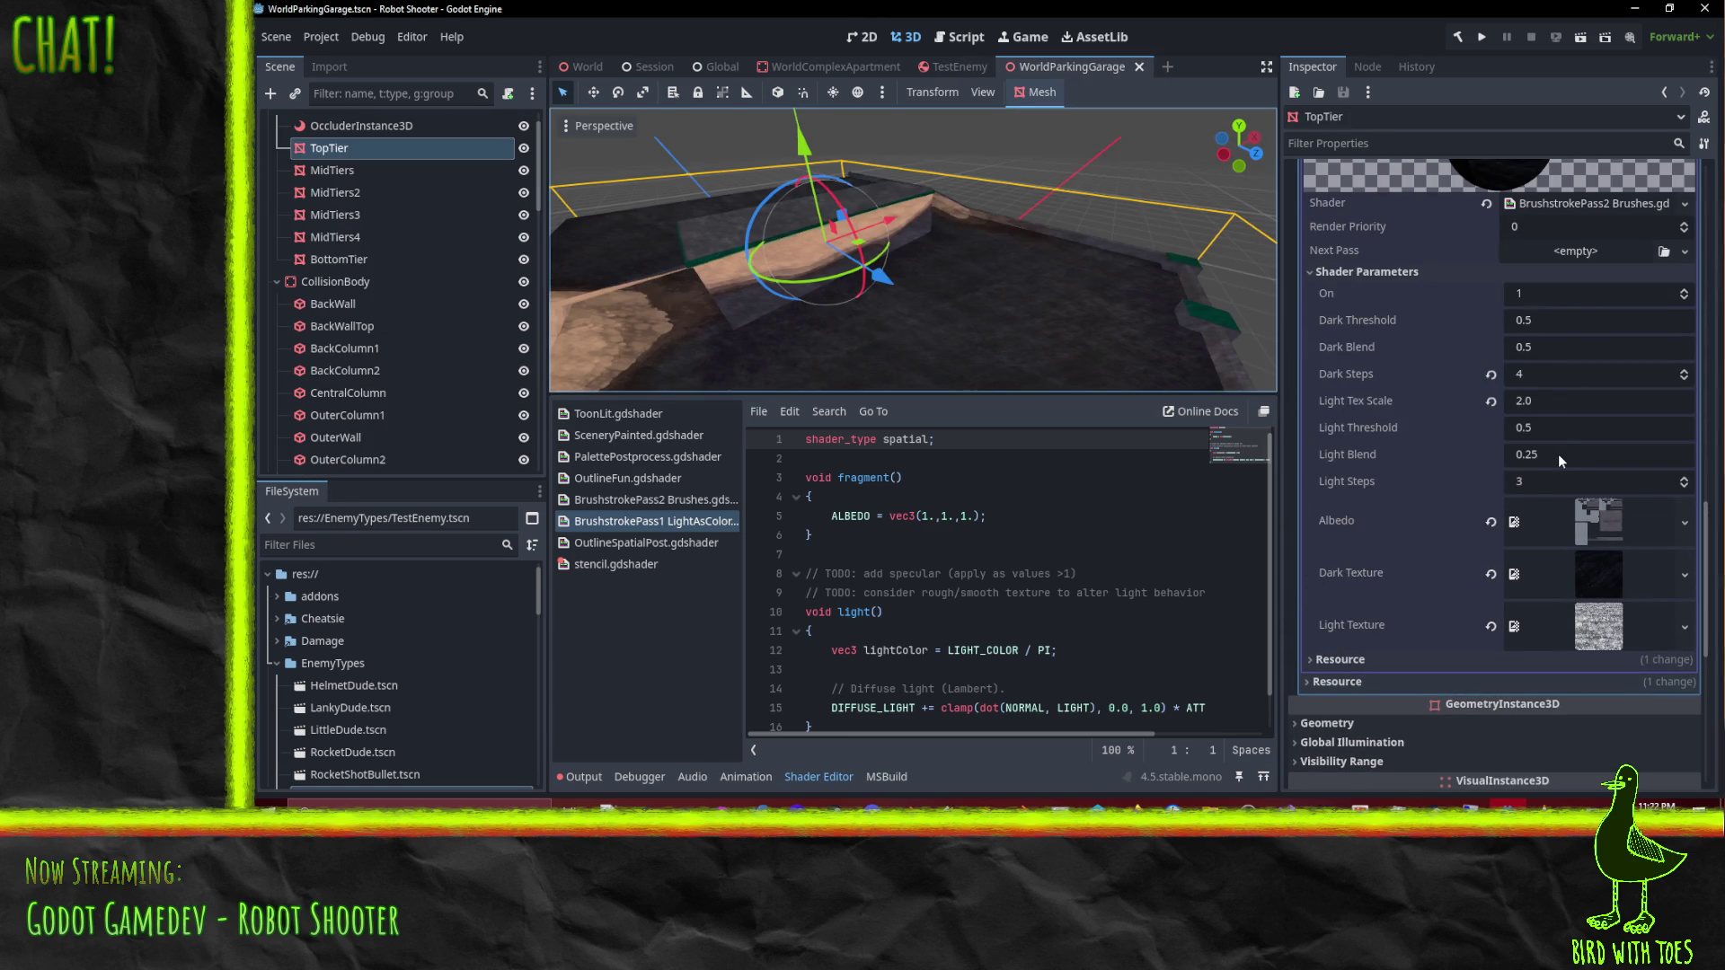
Step: Set TopTier's Light Tex Scale shader parameter to 3.0 and save the scene
{"action": "left_click", "coordinate": [1556, 409]}
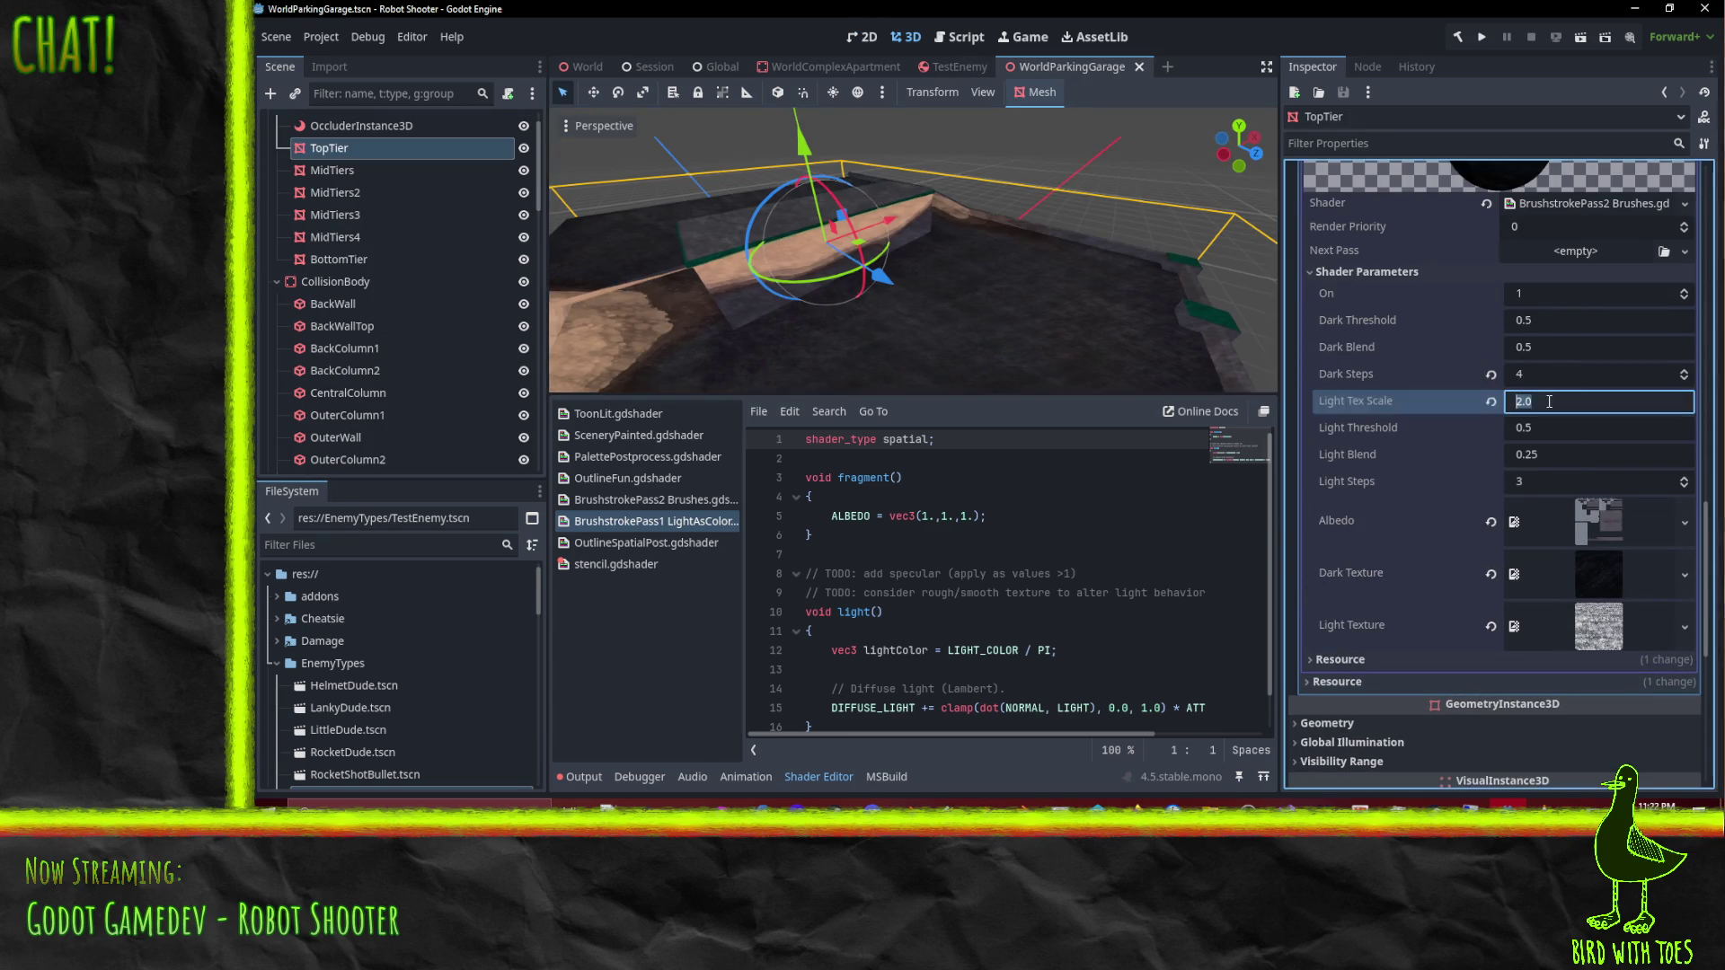
{"action": "type", "text": "3"}
{"action": "key", "text": "Return"}
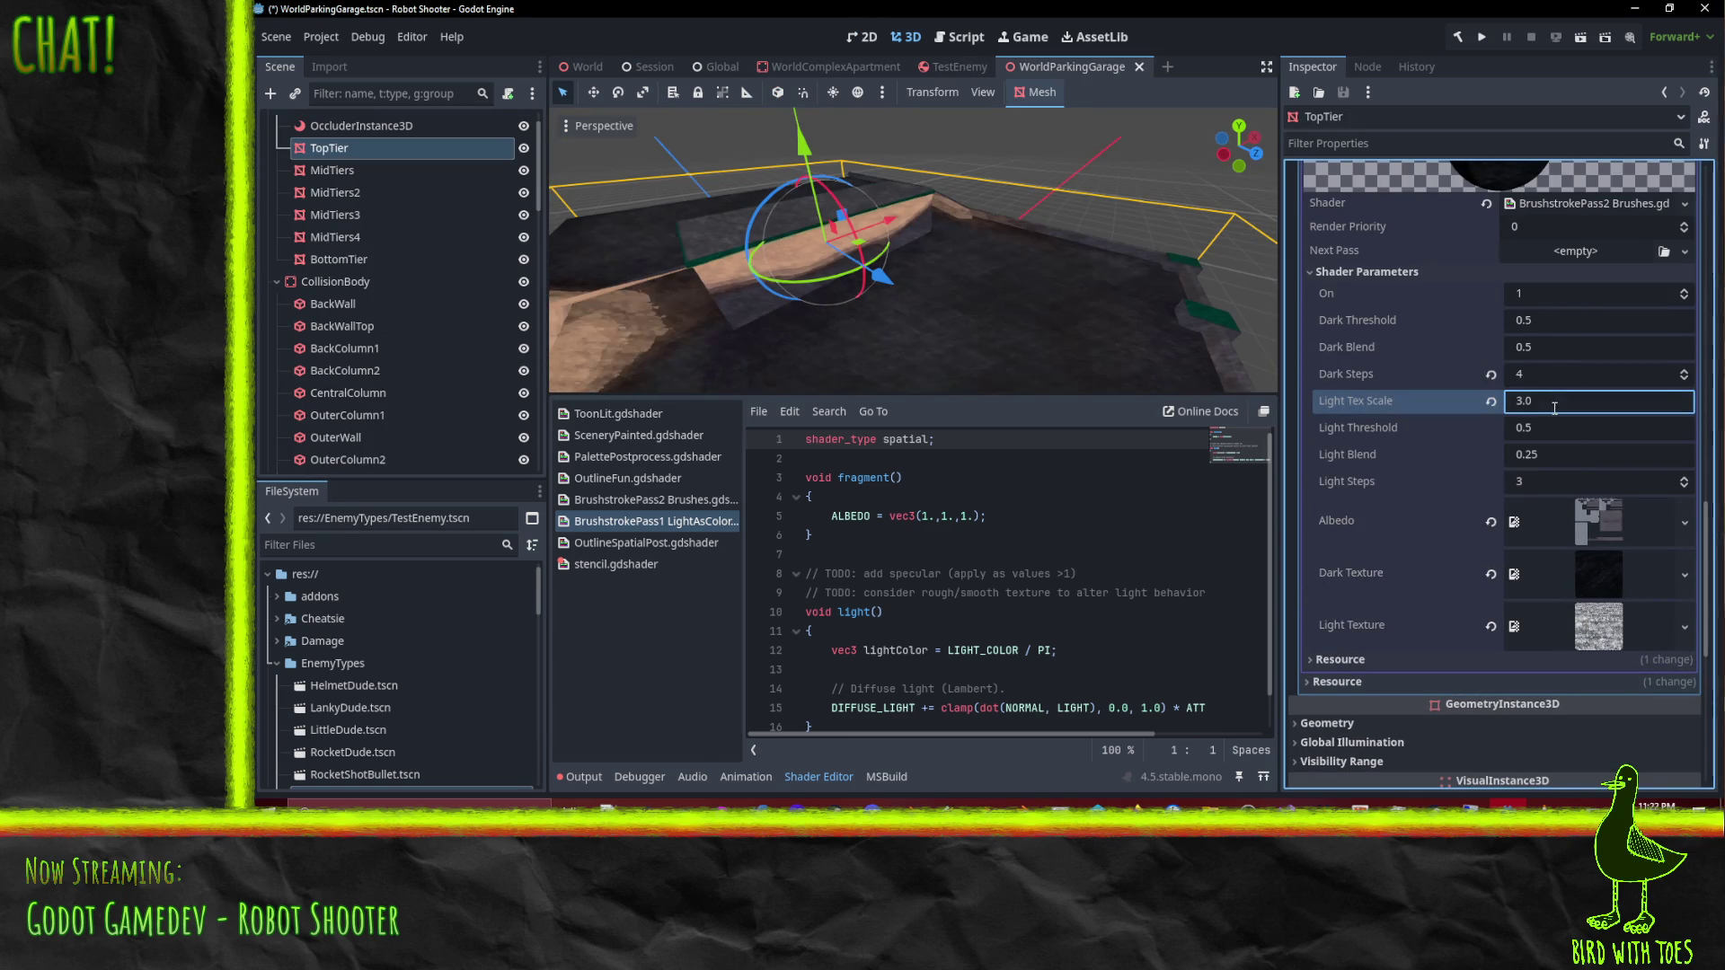
{"action": "key", "text": "Return"}
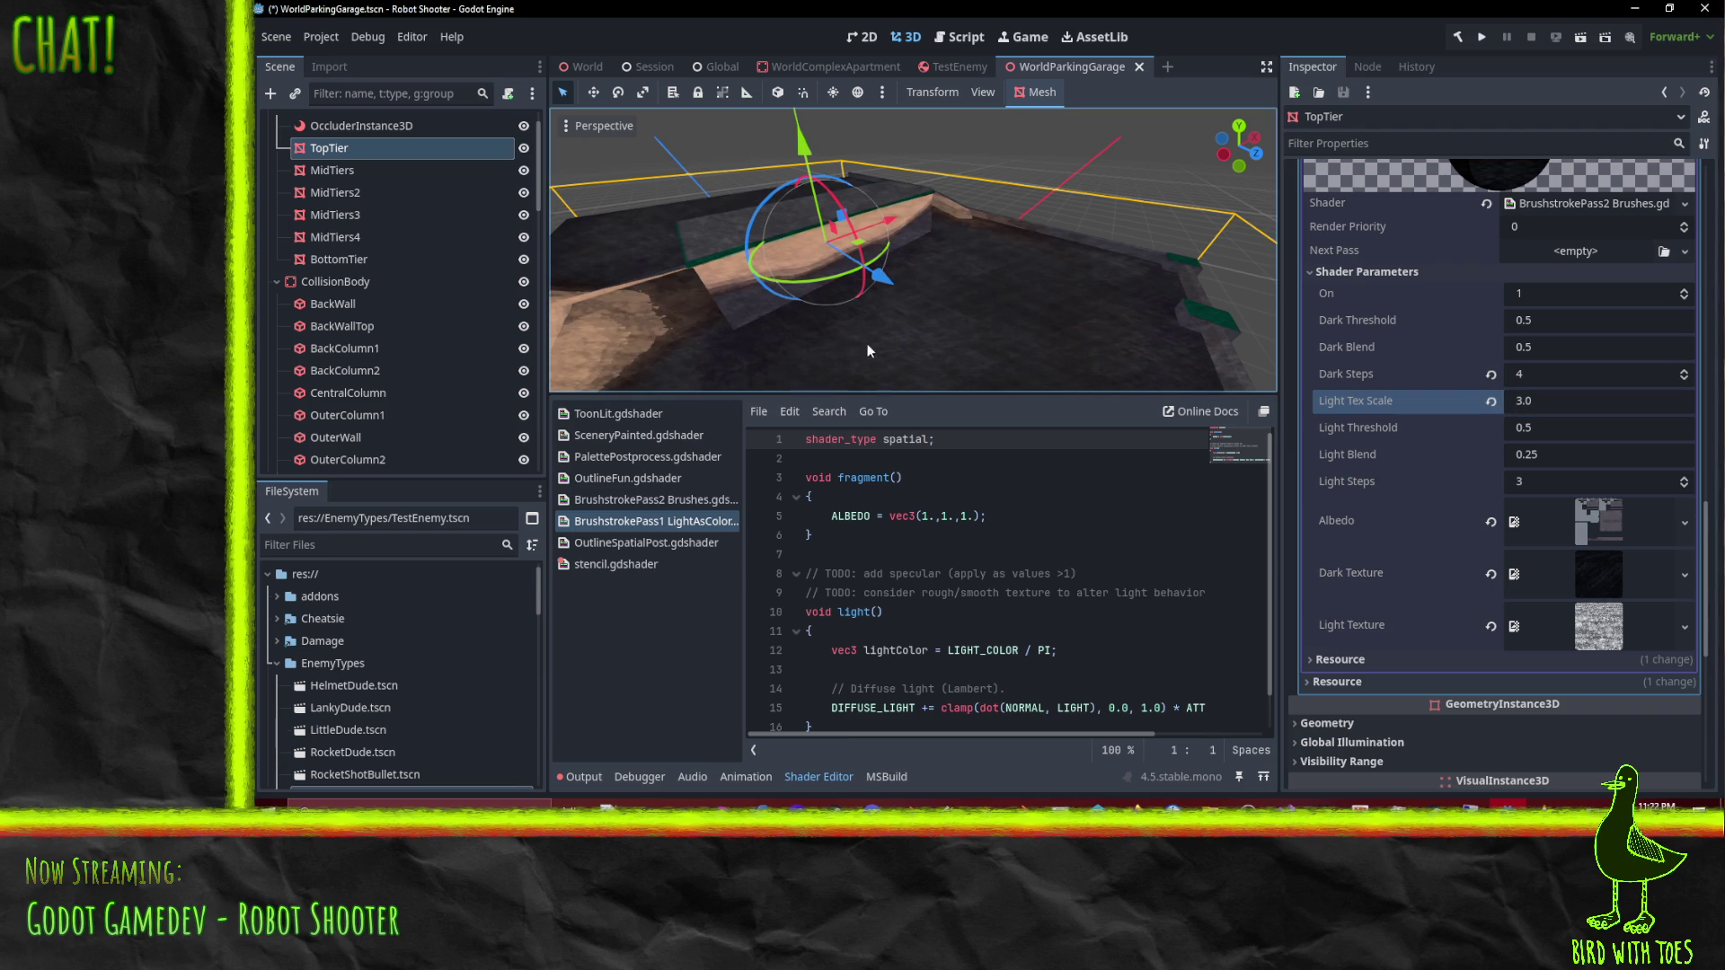
{"action": "key", "text": "ctrl+s"}
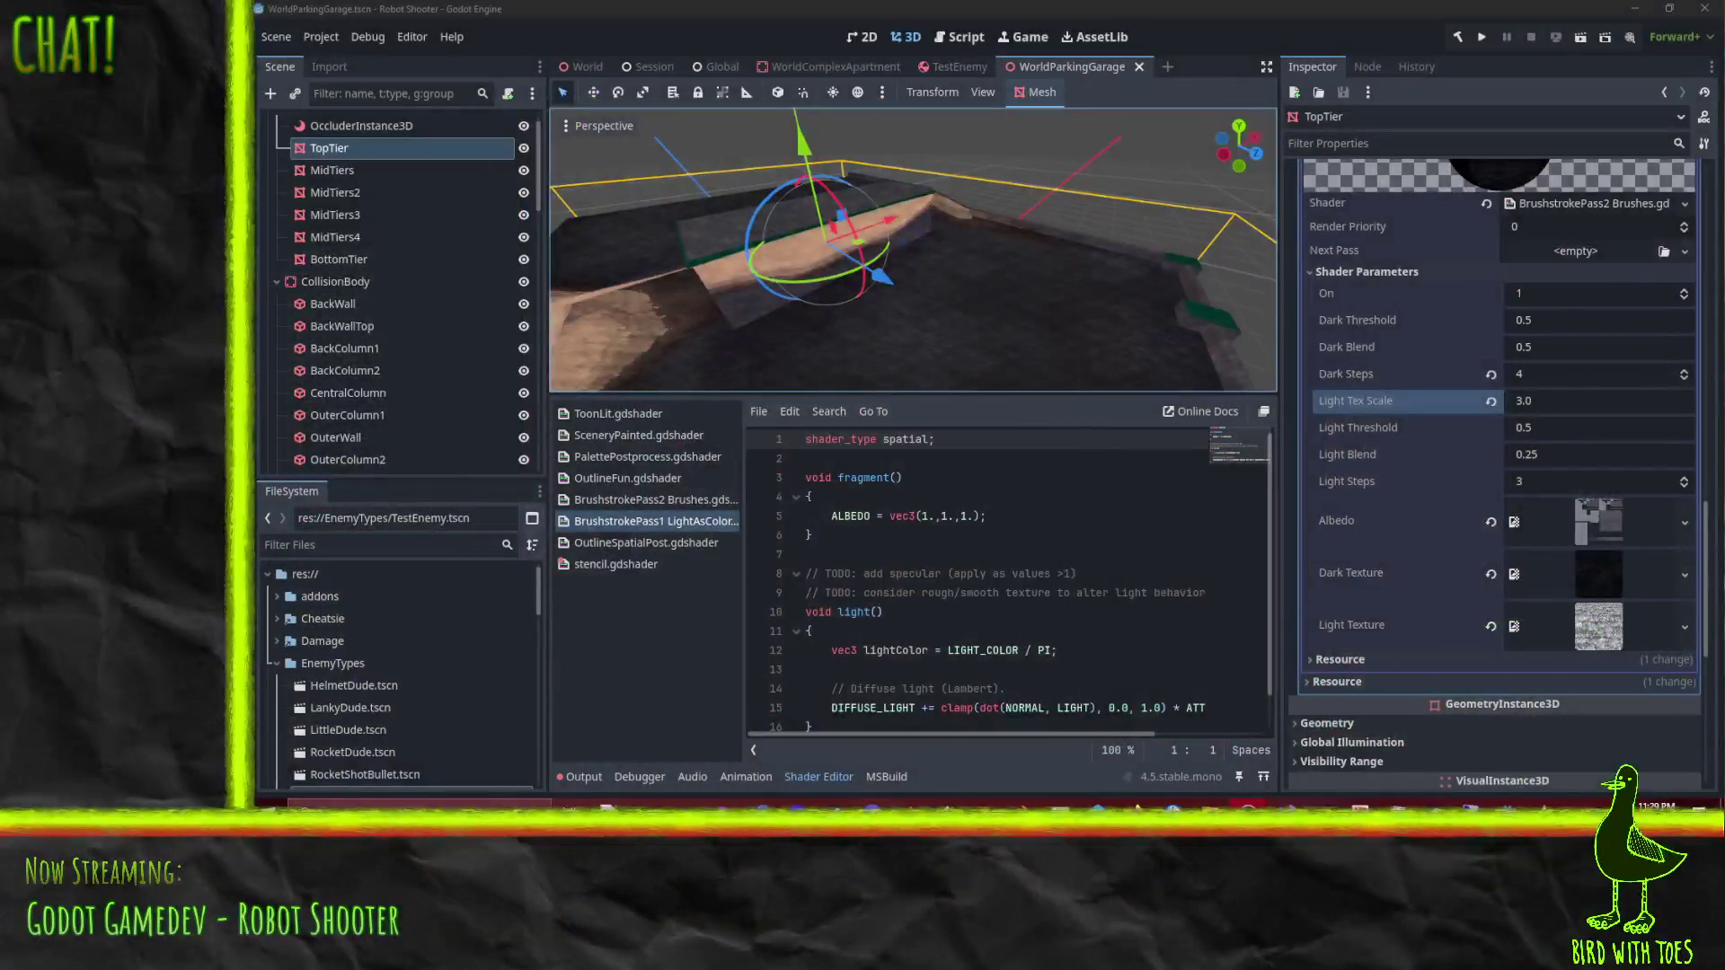
Step: Enlarge the 3D viewport above the Shader Editor and re-angle the view on TopTier
{"action": "mouse_move", "coordinate": [1020, 294]}
{"action": "left_mouse_down"}
{"action": "mouse_move", "coordinate": [1092, 307]}
{"action": "mouse_move", "coordinate": [972, 331]}
{"action": "mouse_move", "coordinate": [1070, 295]}
{"action": "mouse_move", "coordinate": [1135, 300]}
{"action": "mouse_move", "coordinate": [1020, 314]}
{"action": "left_mouse_up"}
{"action": "left_click_drag", "start_coordinate": [913, 394], "coordinate": [957, 521]}
{"action": "mouse_move", "coordinate": [975, 359]}
{"action": "left_mouse_down"}
{"action": "mouse_move", "coordinate": [995, 322]}
{"action": "mouse_move", "coordinate": [967, 329]}
{"action": "mouse_move", "coordinate": [952, 305]}
{"action": "left_mouse_up"}
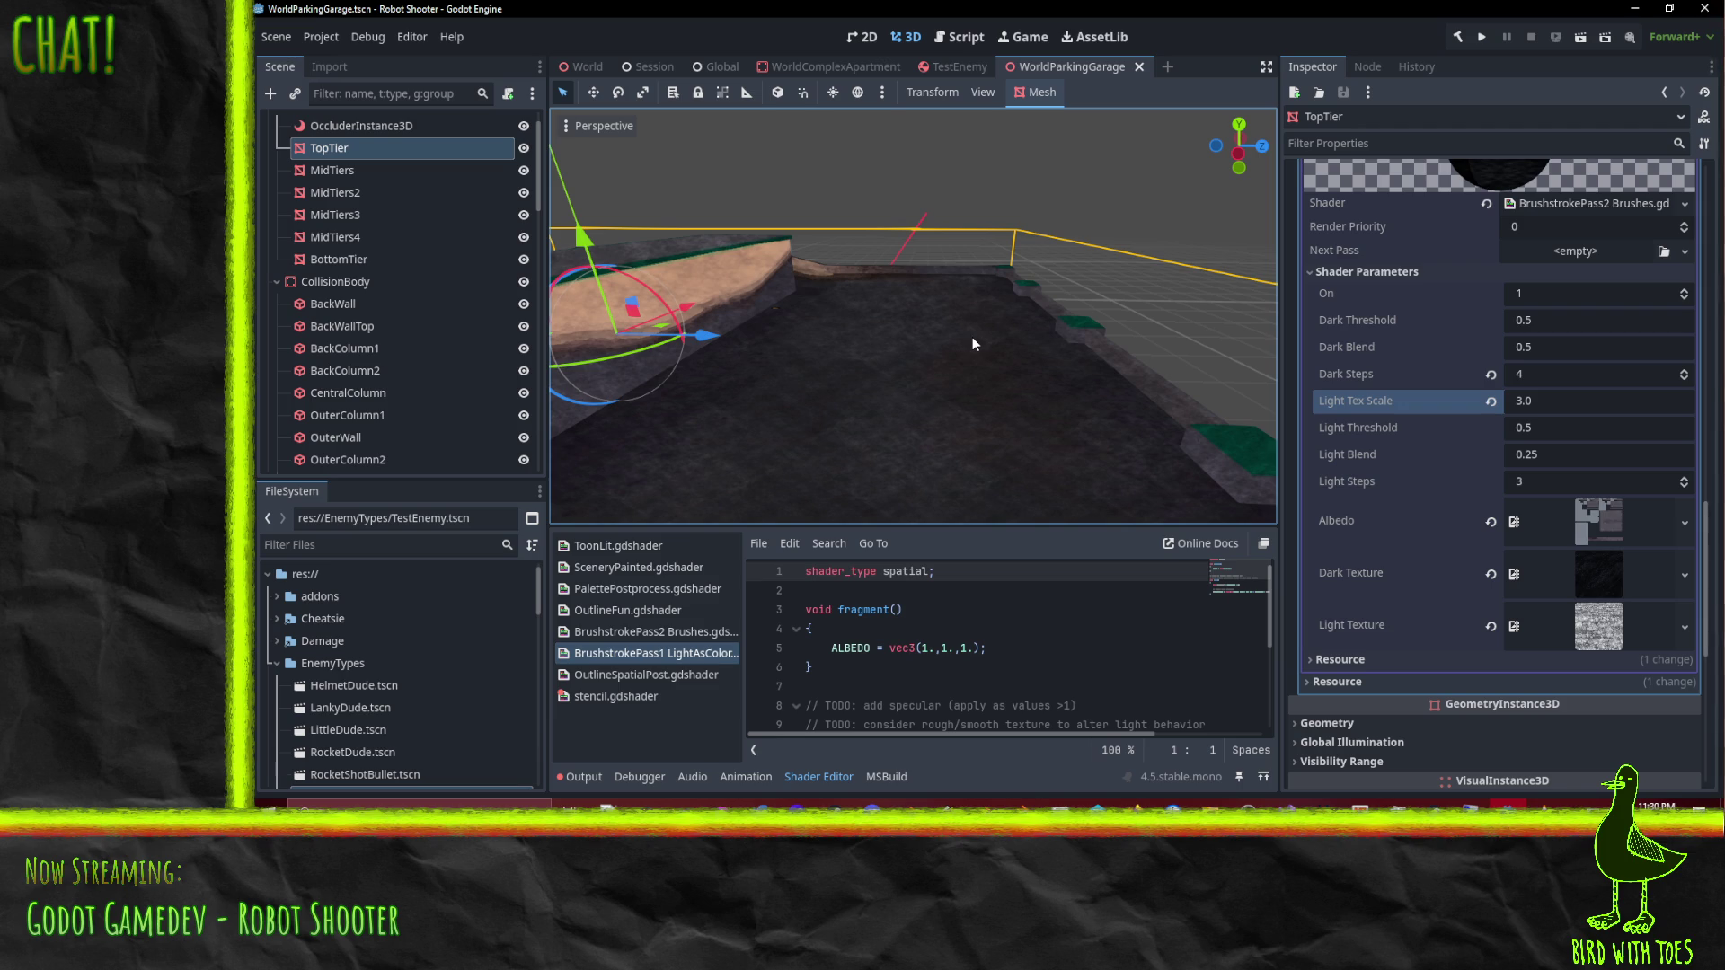
Step: Switch to the World scene and fly around the parking garage and neighbouring blue building
{"action": "left_click", "coordinate": [584, 67]}
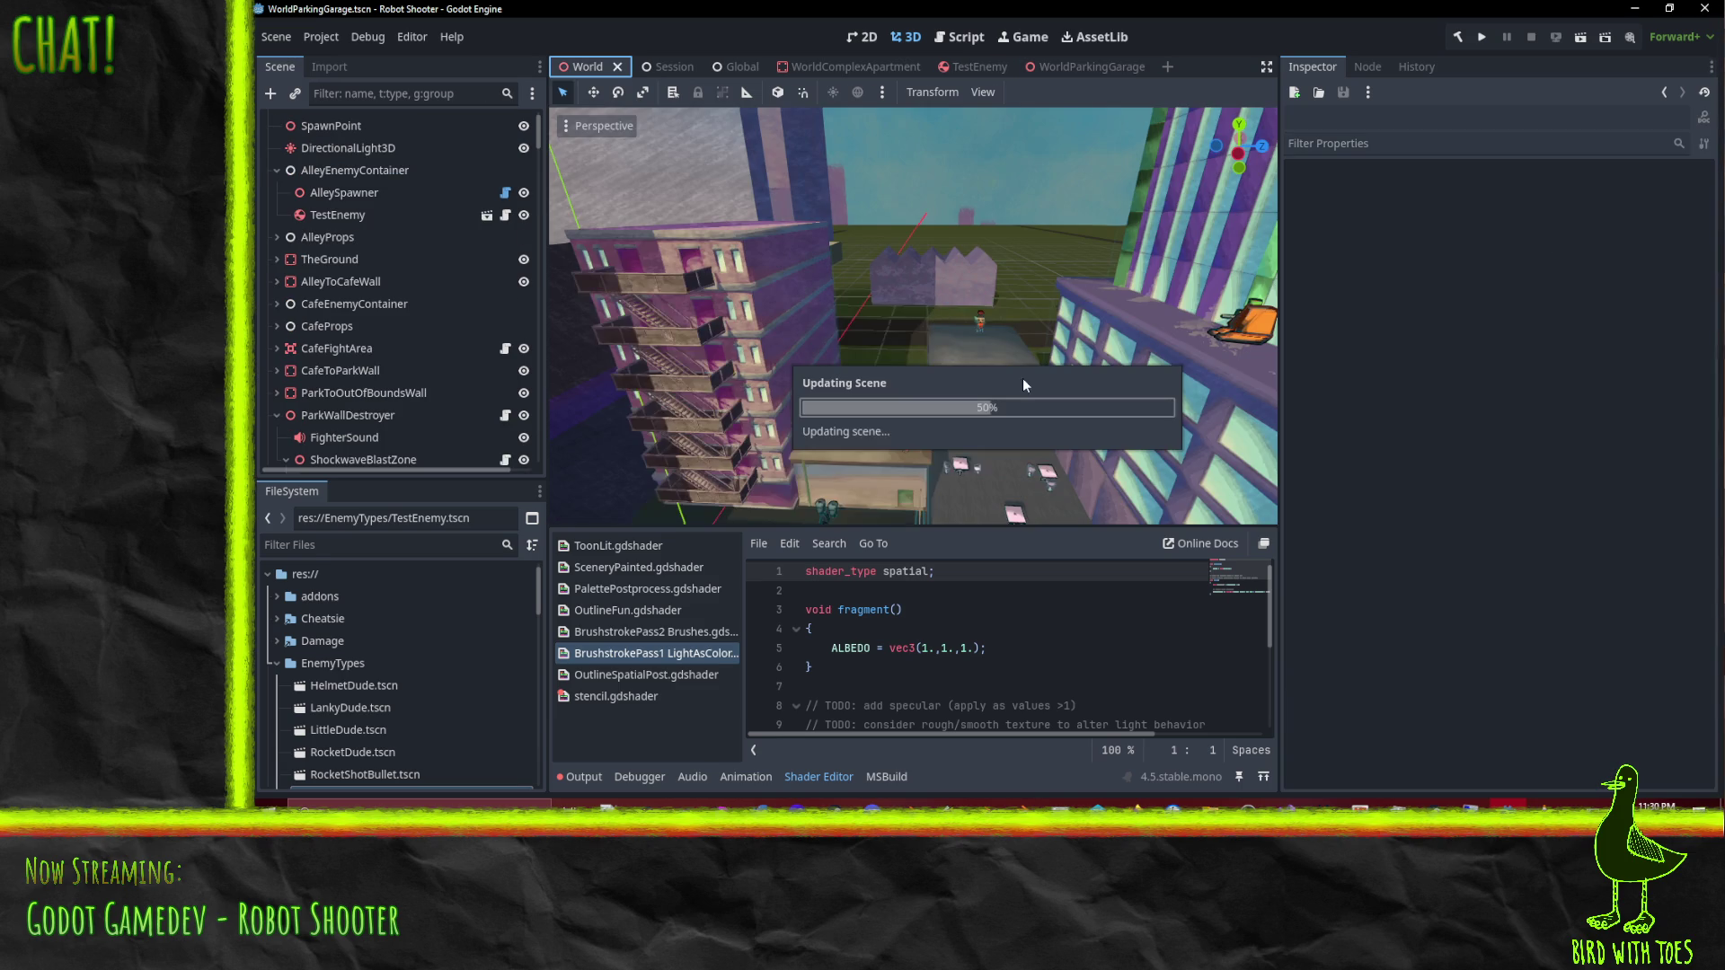
{"action": "scroll", "coordinate": [842, 319], "scroll_direction": "down", "scroll_amount": 5}
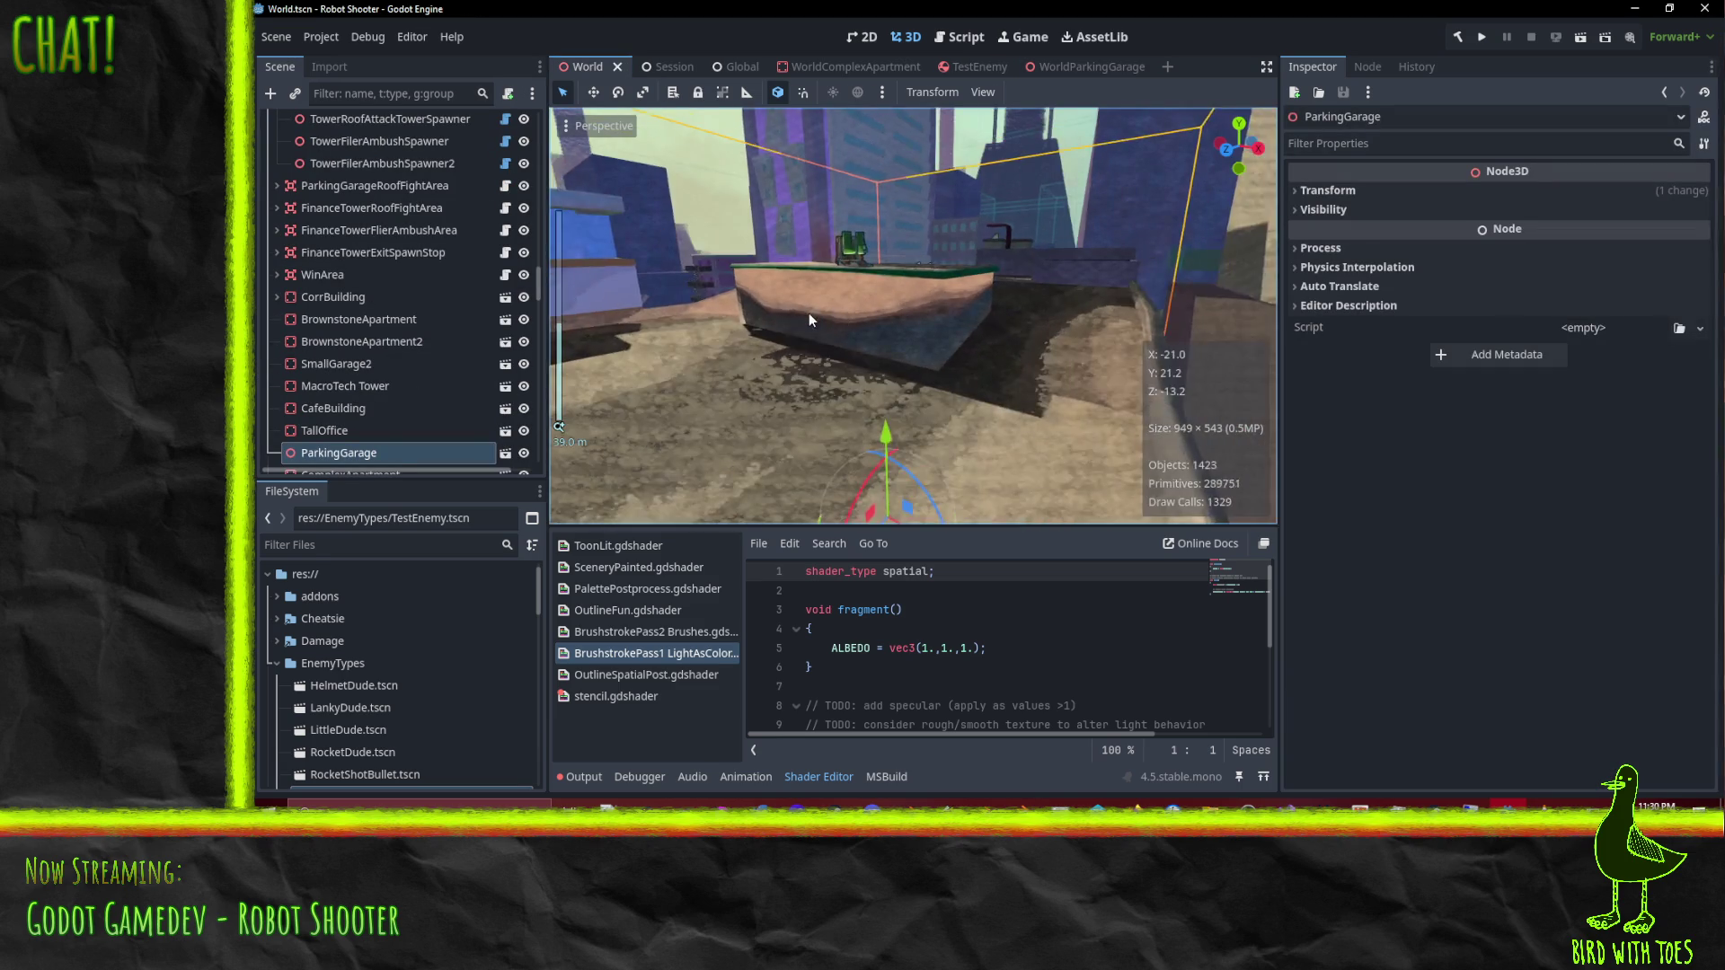
{"action": "mouse_move", "coordinate": [935, 284]}
{"action": "left_mouse_down"}
{"action": "mouse_move", "coordinate": [973, 298]}
{"action": "mouse_move", "coordinate": [946, 271]}
{"action": "mouse_move", "coordinate": [1048, 331]}
{"action": "mouse_move", "coordinate": [1091, 379]}
{"action": "mouse_move", "coordinate": [947, 221]}
{"action": "mouse_move", "coordinate": [1031, 287]}
{"action": "mouse_move", "coordinate": [995, 309]}
{"action": "mouse_move", "coordinate": [1038, 347]}
{"action": "mouse_move", "coordinate": [855, 384]}
{"action": "mouse_move", "coordinate": [1019, 401]}
{"action": "mouse_move", "coordinate": [870, 476]}
{"action": "left_mouse_up"}
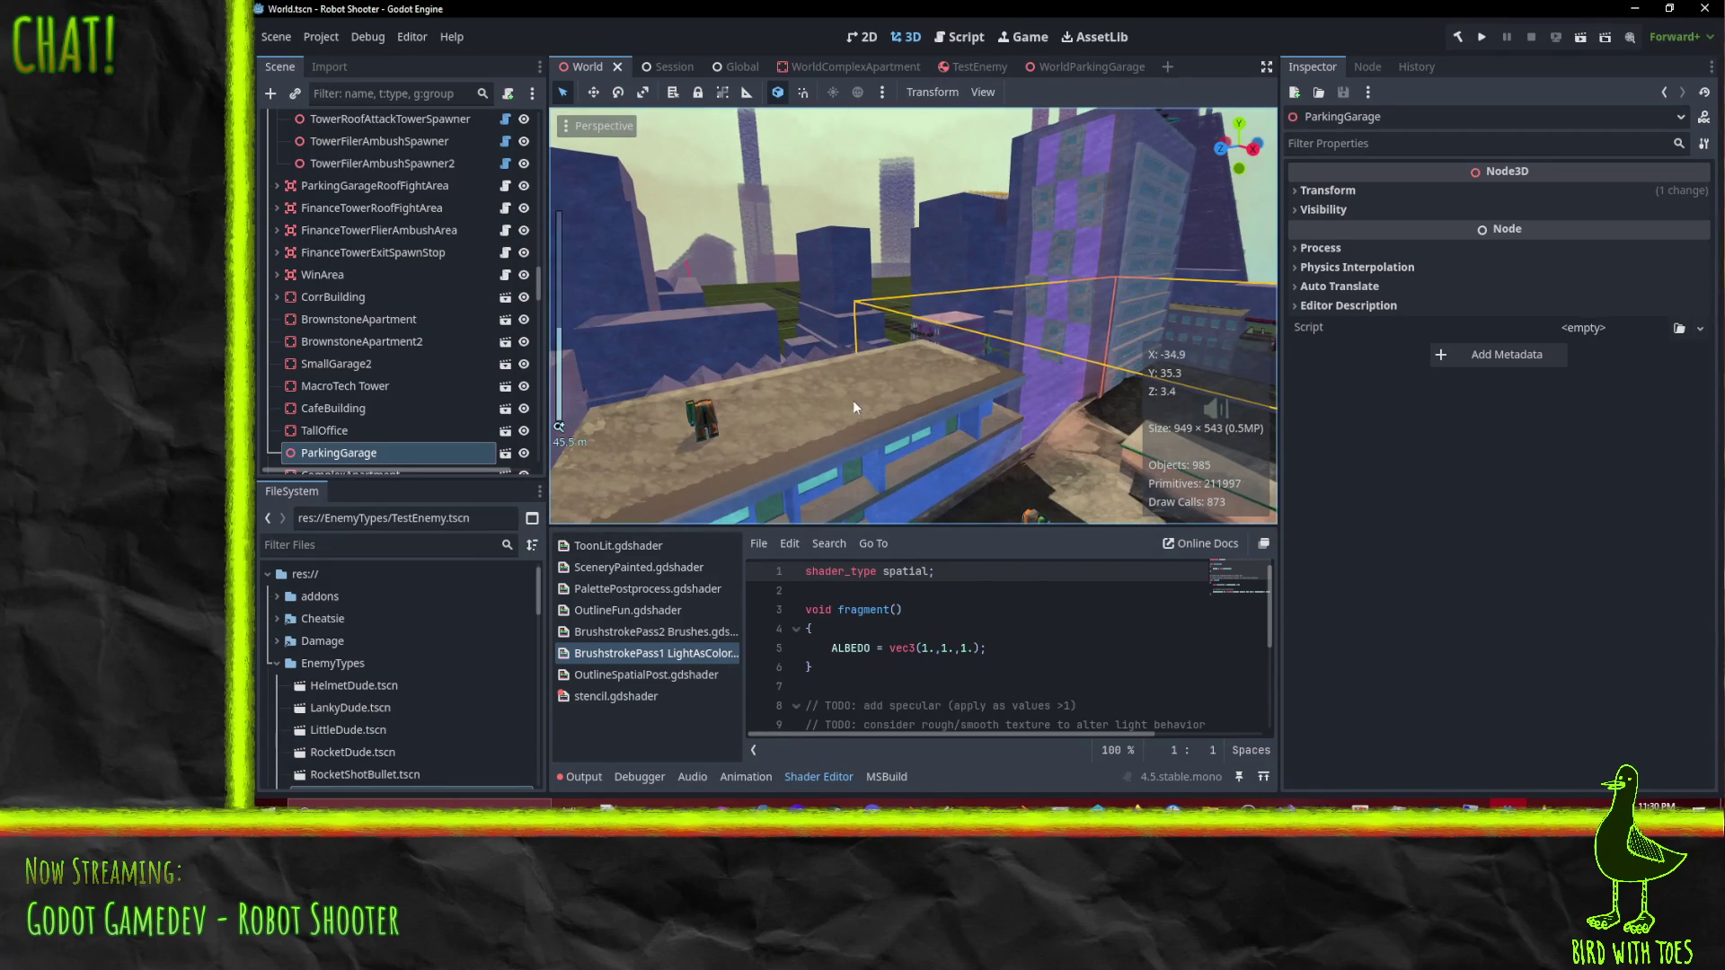
{"action": "mouse_move", "coordinate": [918, 411]}
{"action": "left_mouse_down"}
{"action": "mouse_move", "coordinate": [892, 453]}
{"action": "mouse_move", "coordinate": [947, 305]}
{"action": "mouse_move", "coordinate": [888, 414]}
{"action": "mouse_move", "coordinate": [936, 331]}
{"action": "mouse_move", "coordinate": [910, 226]}
{"action": "mouse_move", "coordinate": [918, 165]}
{"action": "mouse_move", "coordinate": [966, 143]}
{"action": "mouse_move", "coordinate": [995, 181]}
{"action": "mouse_move", "coordinate": [1039, 191]}
{"action": "mouse_move", "coordinate": [1017, 180]}
{"action": "mouse_move", "coordinate": [1010, 266]}
{"action": "mouse_move", "coordinate": [987, 90]}
{"action": "left_mouse_up"}
{"action": "mouse_move", "coordinate": [992, 153]}
{"action": "left_mouse_down"}
{"action": "mouse_move", "coordinate": [956, 121]}
{"action": "mouse_move", "coordinate": [920, 327]}
{"action": "mouse_move", "coordinate": [997, 296]}
{"action": "mouse_move", "coordinate": [871, 235]}
{"action": "left_mouse_up"}
{"action": "scroll", "coordinate": [784, 348], "scroll_direction": "up", "scroll_amount": 3}
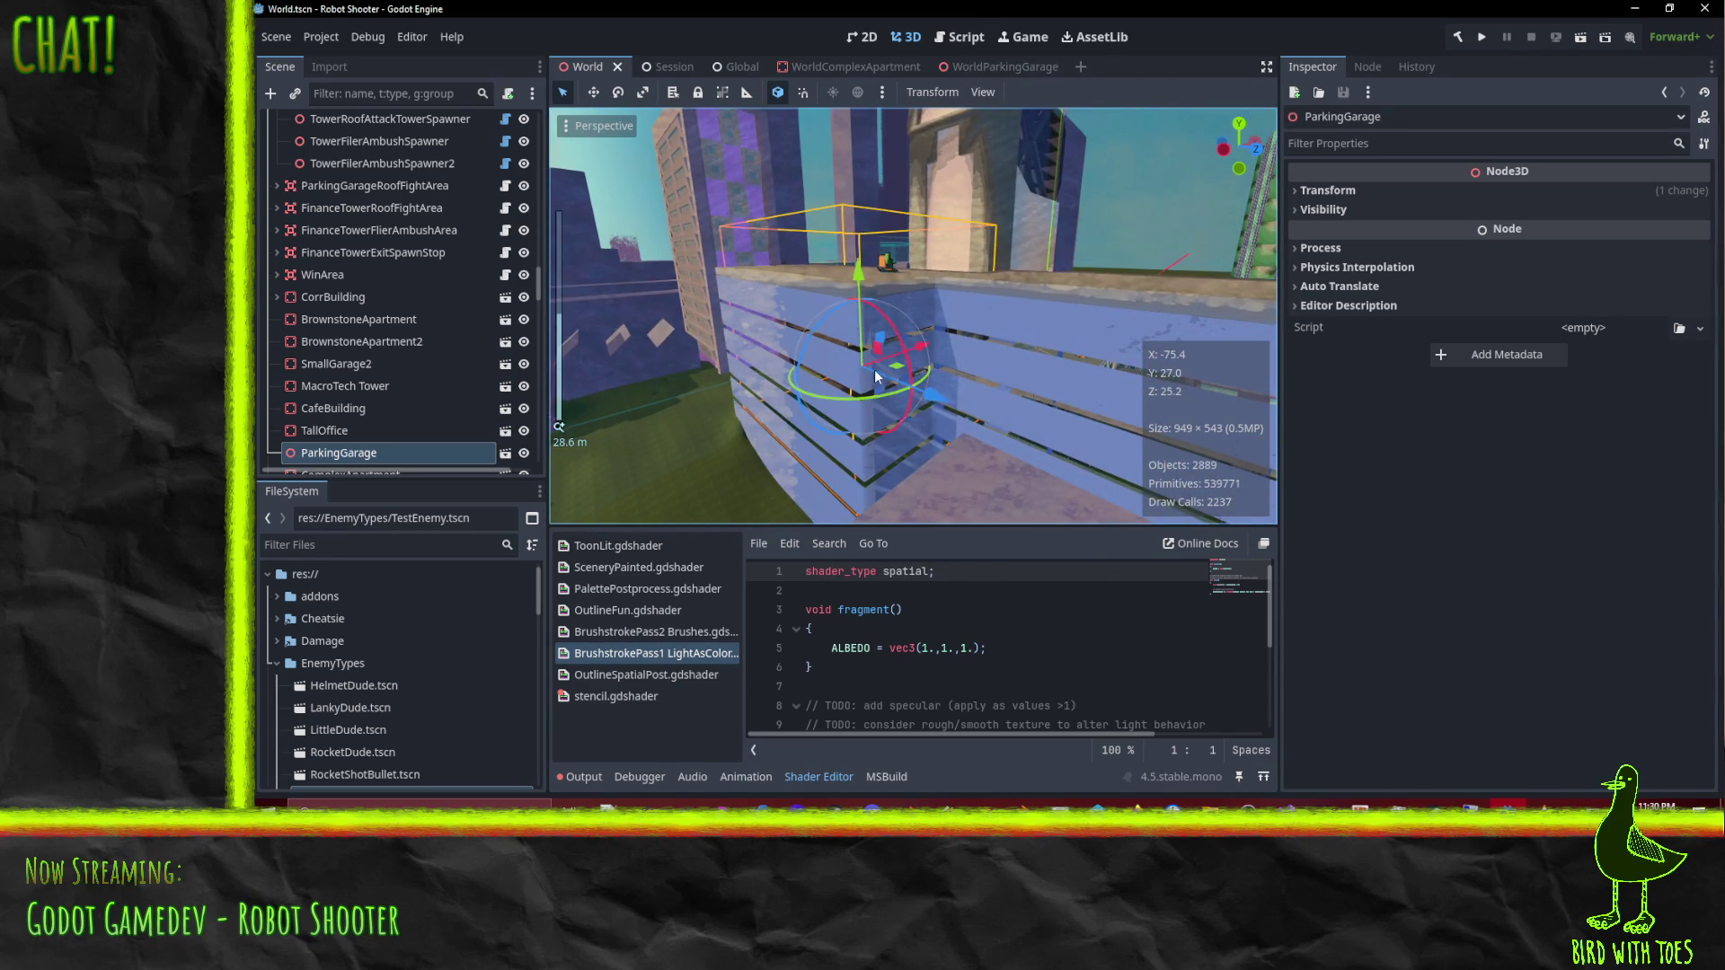
{"action": "mouse_move", "coordinate": [983, 371]}
{"action": "left_mouse_down"}
{"action": "mouse_move", "coordinate": [880, 342]}
{"action": "mouse_move", "coordinate": [1093, 369]}
{"action": "mouse_move", "coordinate": [636, 386]}
{"action": "mouse_move", "coordinate": [949, 384]}
{"action": "left_mouse_up"}
{"action": "mouse_move", "coordinate": [883, 329]}
{"action": "left_mouse_down"}
{"action": "mouse_move", "coordinate": [801, 260]}
{"action": "mouse_move", "coordinate": [821, 298]}
{"action": "mouse_move", "coordinate": [954, 374]}
{"action": "mouse_move", "coordinate": [1048, 403]}
{"action": "mouse_move", "coordinate": [1193, 380]}
{"action": "mouse_move", "coordinate": [847, 338]}
{"action": "mouse_move", "coordinate": [807, 304]}
{"action": "mouse_move", "coordinate": [943, 360]}
{"action": "mouse_move", "coordinate": [1102, 391]}
{"action": "mouse_move", "coordinate": [1175, 376]}
{"action": "mouse_move", "coordinate": [1046, 332]}
{"action": "mouse_move", "coordinate": [956, 337]}
{"action": "mouse_move", "coordinate": [923, 379]}
{"action": "mouse_move", "coordinate": [876, 219]}
{"action": "mouse_move", "coordinate": [1018, 228]}
{"action": "mouse_move", "coordinate": [1062, 259]}
{"action": "mouse_move", "coordinate": [1071, 294]}
{"action": "mouse_move", "coordinate": [1069, 316]}
{"action": "mouse_move", "coordinate": [1029, 332]}
{"action": "mouse_move", "coordinate": [1022, 289]}
{"action": "mouse_move", "coordinate": [974, 297]}
{"action": "mouse_move", "coordinate": [913, 235]}
{"action": "mouse_move", "coordinate": [780, 306]}
{"action": "mouse_move", "coordinate": [854, 304]}
{"action": "mouse_move", "coordinate": [1037, 424]}
{"action": "mouse_move", "coordinate": [983, 392]}
{"action": "mouse_move", "coordinate": [1001, 369]}
{"action": "mouse_move", "coordinate": [919, 390]}
{"action": "mouse_move", "coordinate": [998, 396]}
{"action": "left_mouse_up"}
{"action": "scroll", "coordinate": [435, 343], "scroll_direction": "down", "scroll_amount": 5}
{"action": "scroll", "coordinate": [435, 345], "scroll_direction": "down", "scroll_amount": 10}
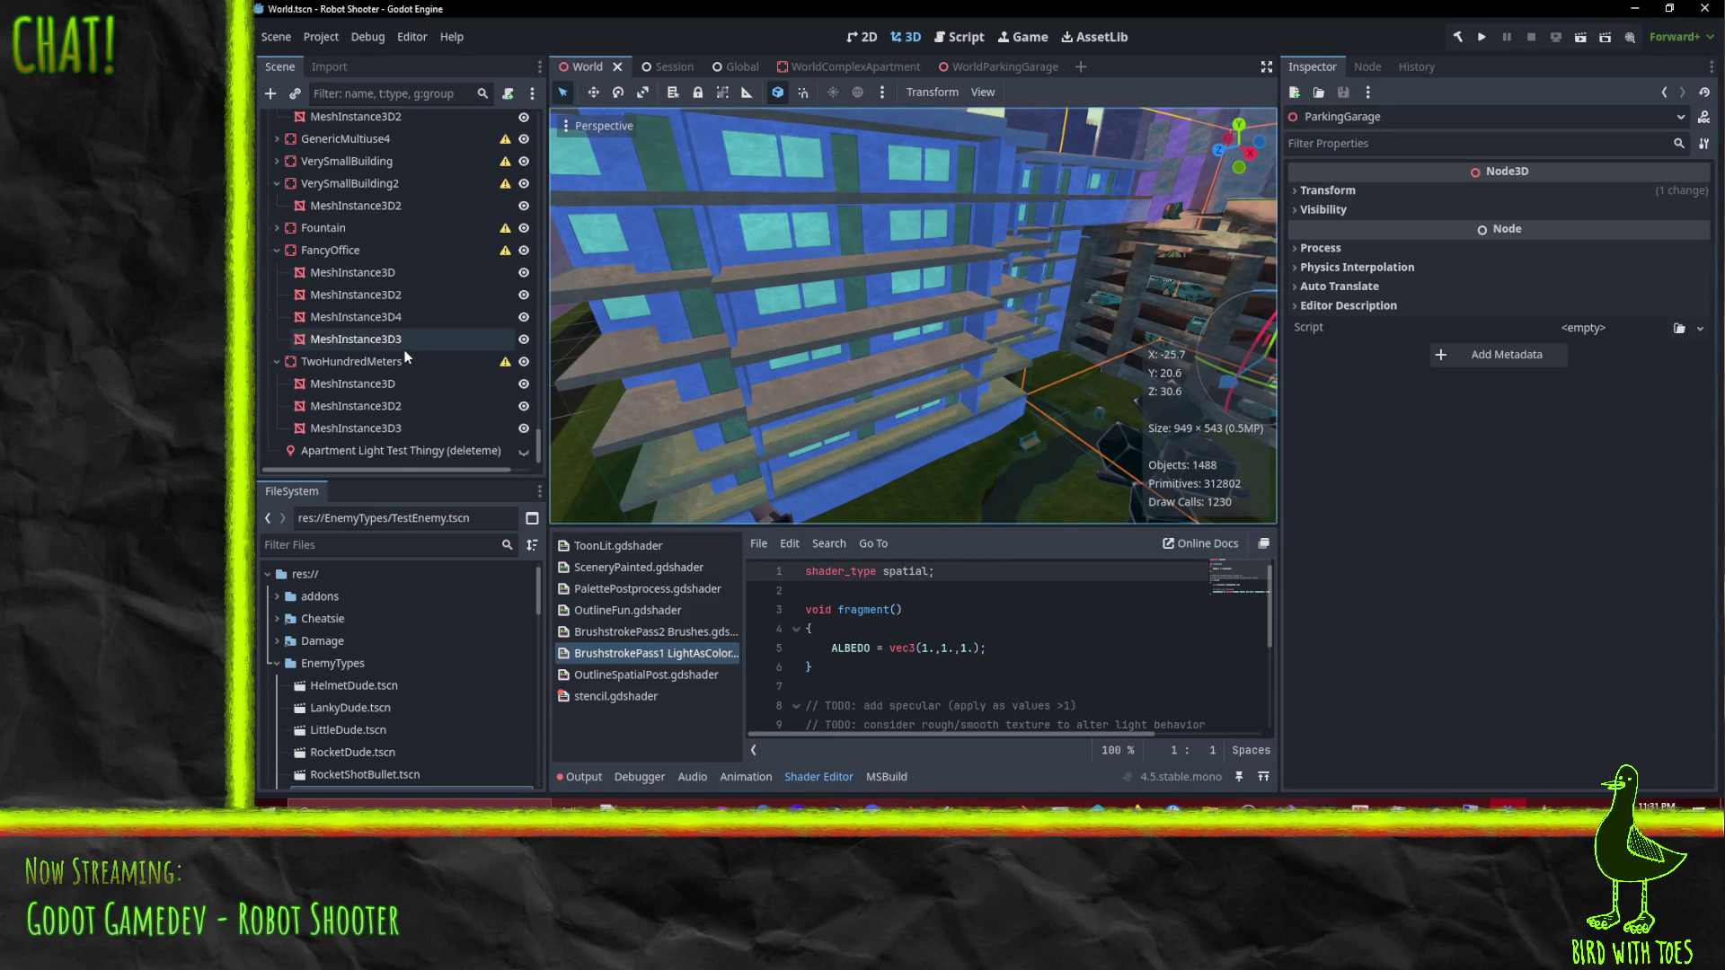
Step: Focus on Apartment Light Test Thingy (deleteme) and drag it down, then back up the building's side
{"action": "left_click", "coordinate": [438, 450]}
{"action": "key", "text": "f"}
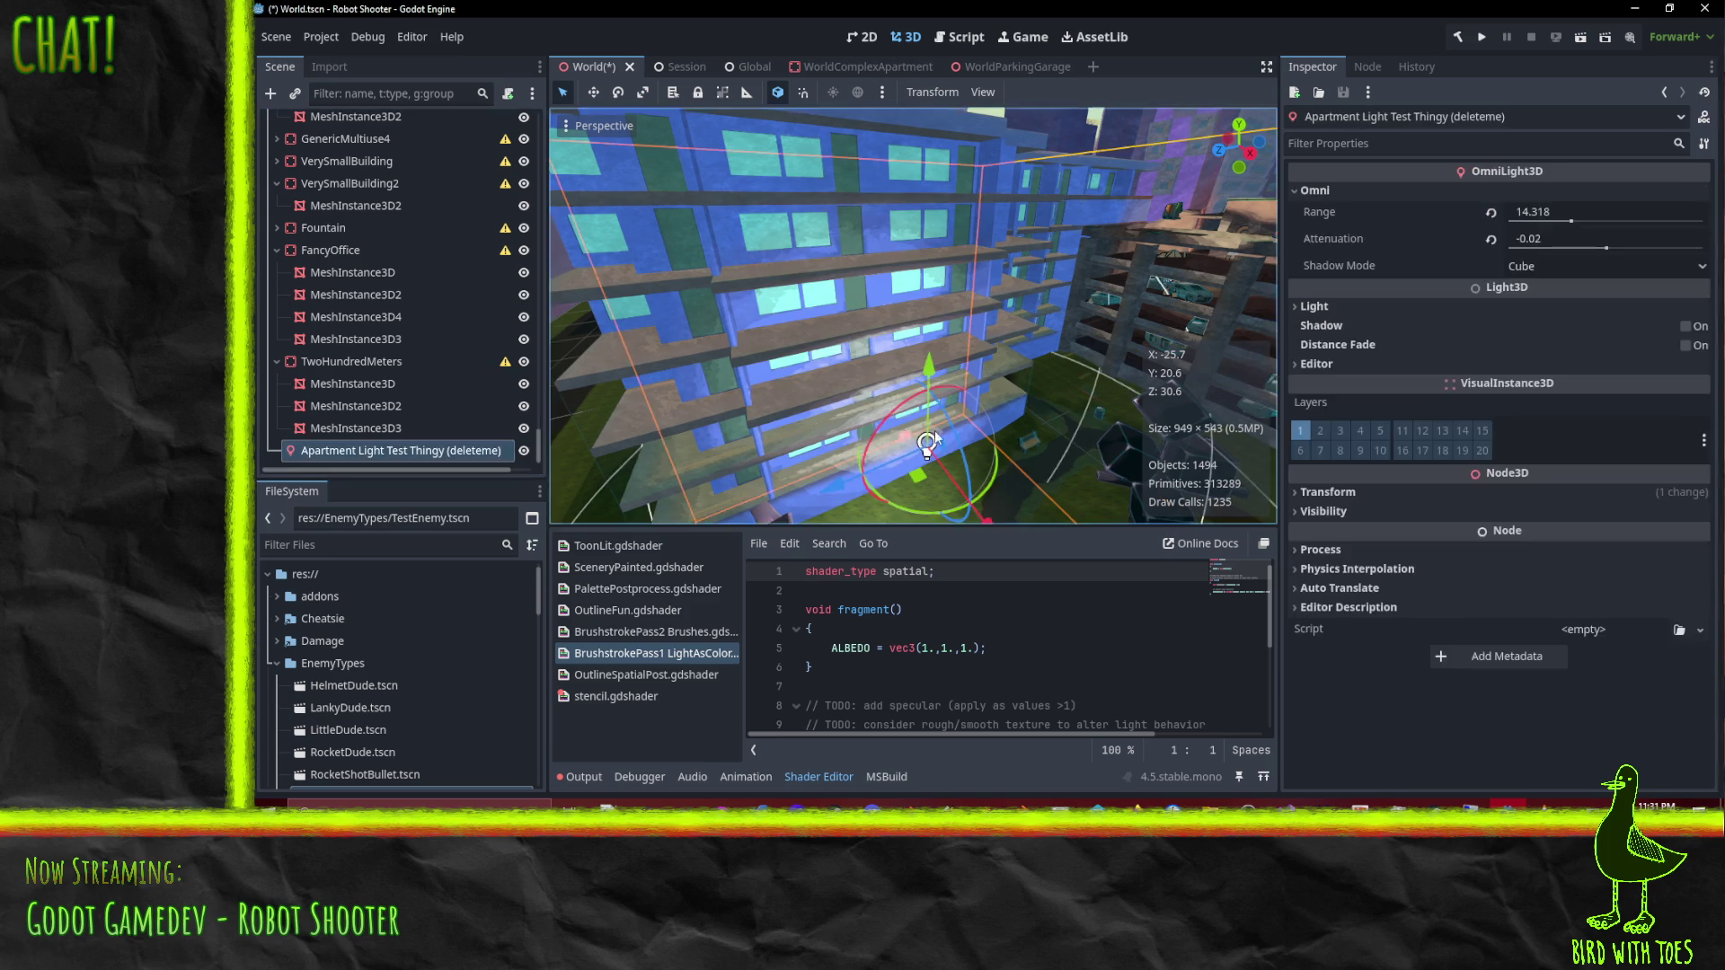
{"action": "mouse_move", "coordinate": [899, 363]}
{"action": "left_mouse_down"}
{"action": "mouse_move", "coordinate": [893, 349]}
{"action": "mouse_move", "coordinate": [981, 339]}
{"action": "left_mouse_up"}
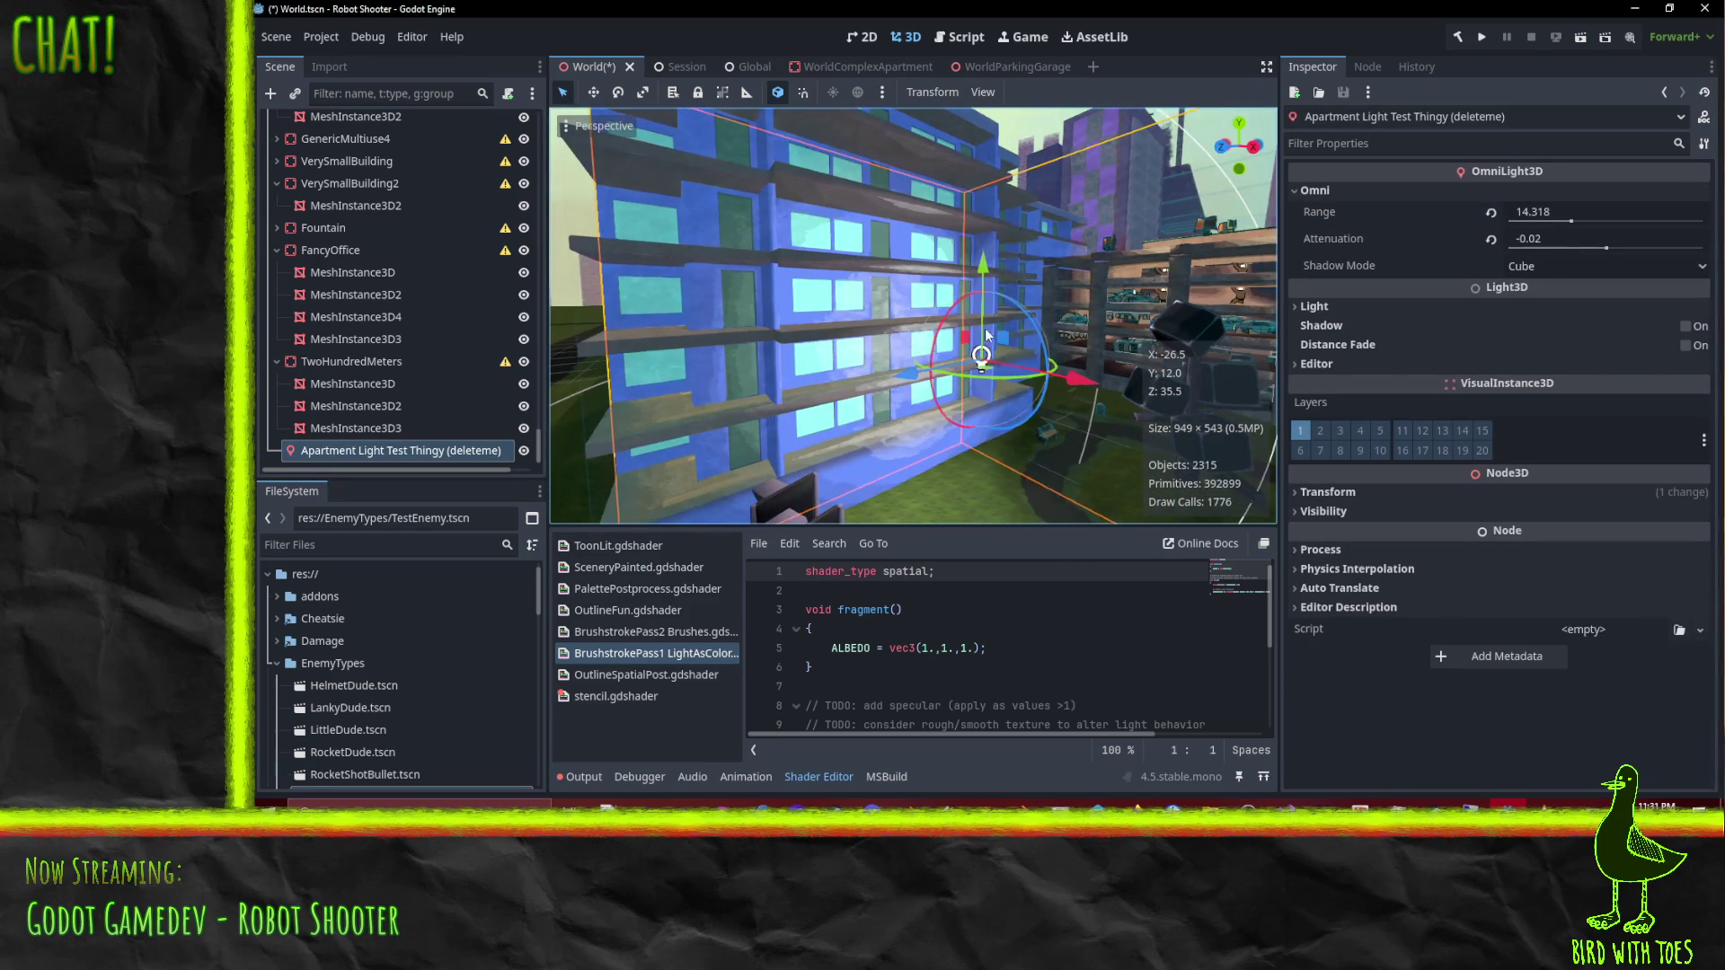
{"action": "mouse_move", "coordinate": [984, 263]}
{"action": "left_mouse_down"}
{"action": "mouse_move", "coordinate": [1017, 315]}
{"action": "mouse_move", "coordinate": [1025, 397]}
{"action": "mouse_move", "coordinate": [1022, 282]}
{"action": "mouse_move", "coordinate": [973, 354]}
{"action": "mouse_move", "coordinate": [809, 404]}
{"action": "mouse_move", "coordinate": [983, 426]}
{"action": "mouse_move", "coordinate": [1082, 410]}
{"action": "mouse_move", "coordinate": [990, 434]}
{"action": "mouse_move", "coordinate": [1076, 417]}
{"action": "mouse_move", "coordinate": [1059, 418]}
{"action": "left_mouse_up"}
{"action": "mouse_move", "coordinate": [1093, 270]}
{"action": "left_mouse_down"}
{"action": "mouse_move", "coordinate": [1080, 51]}
{"action": "mouse_move", "coordinate": [1105, 367]}
{"action": "mouse_move", "coordinate": [1082, 313]}
{"action": "mouse_move", "coordinate": [1103, 358]}
{"action": "left_mouse_up"}
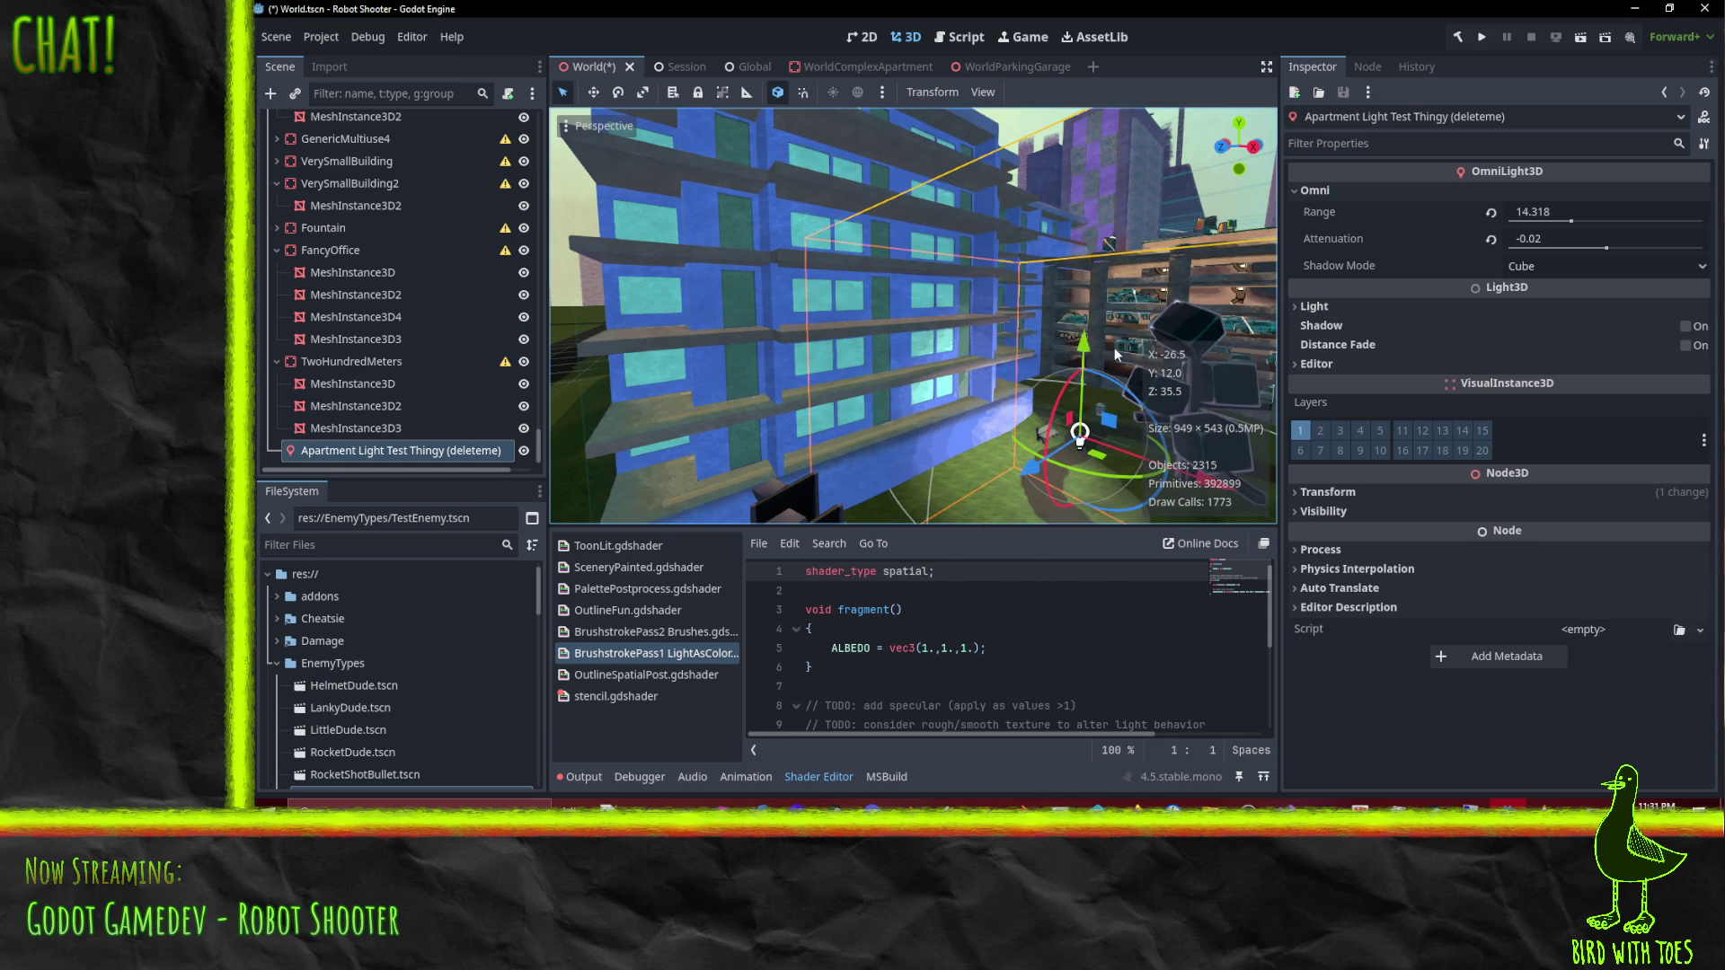
{"action": "key", "text": "f"}
{"action": "mouse_move", "coordinate": [972, 359]}
{"action": "left_mouse_down"}
{"action": "mouse_move", "coordinate": [870, 383]}
{"action": "mouse_move", "coordinate": [1214, 411]}
{"action": "mouse_move", "coordinate": [1232, 392]}
{"action": "mouse_move", "coordinate": [1004, 406]}
{"action": "mouse_move", "coordinate": [1064, 422]}
{"action": "left_mouse_up"}
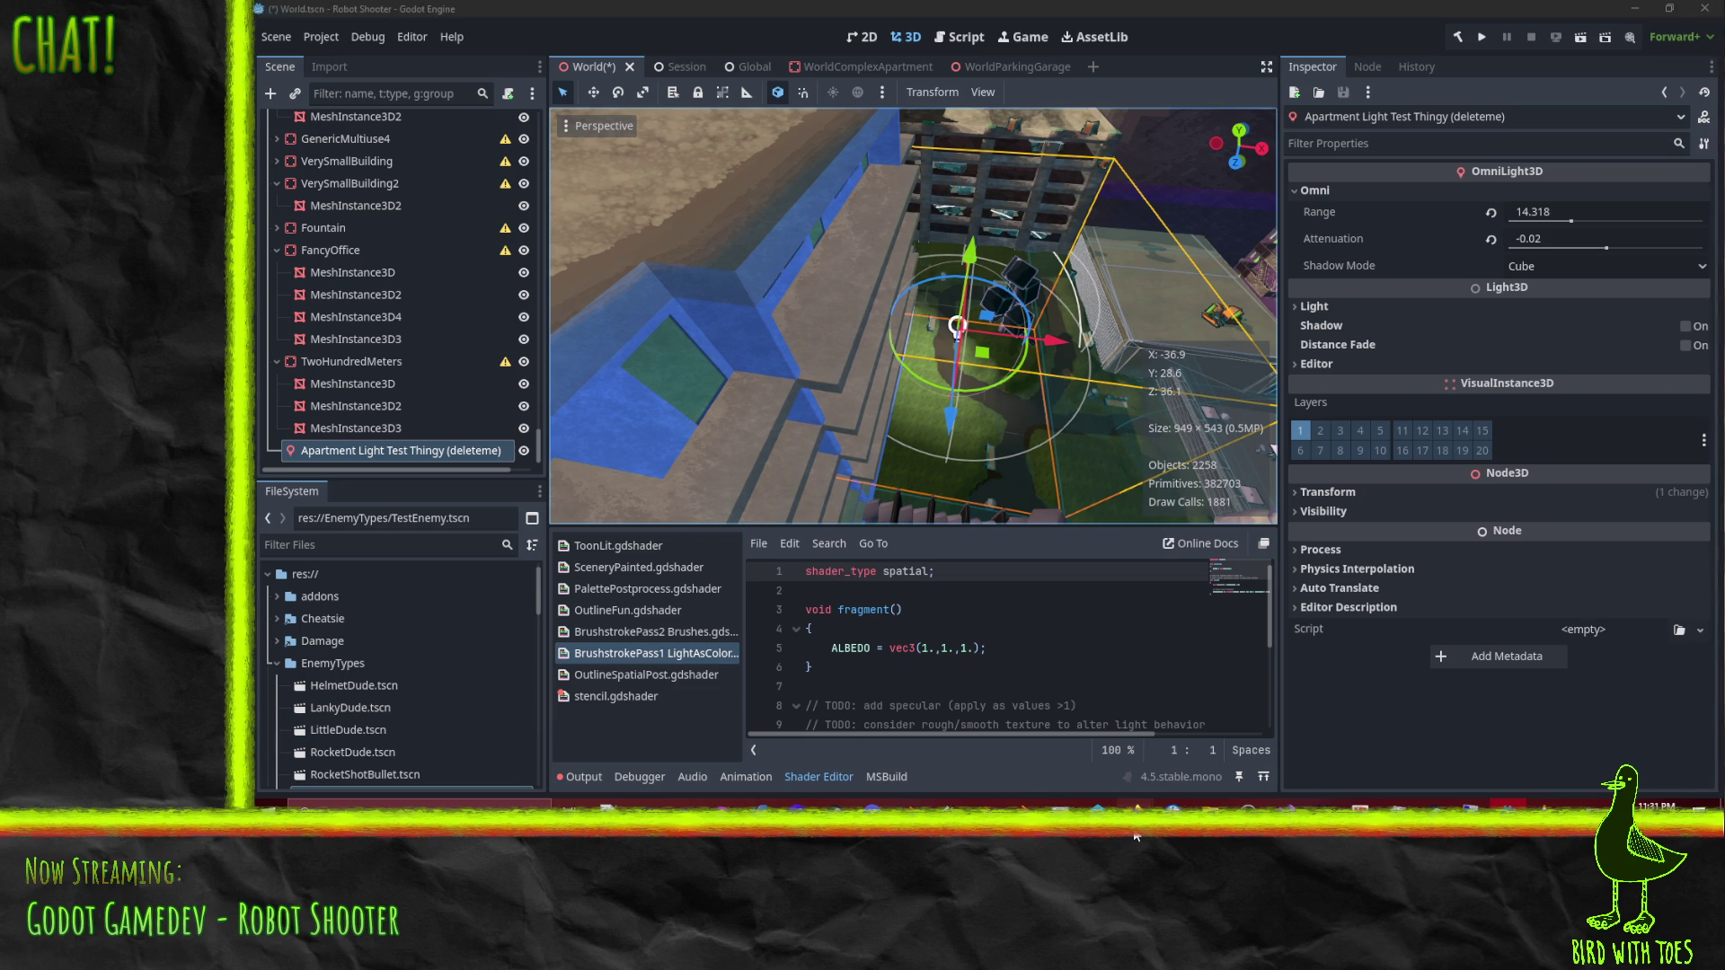
Step: Bring the Firefox window with the Robot Shooter todo board to the front
{"action": "mouse_move", "coordinate": [1134, 804]}
{"action": "left_click", "coordinate": [1081, 765]}
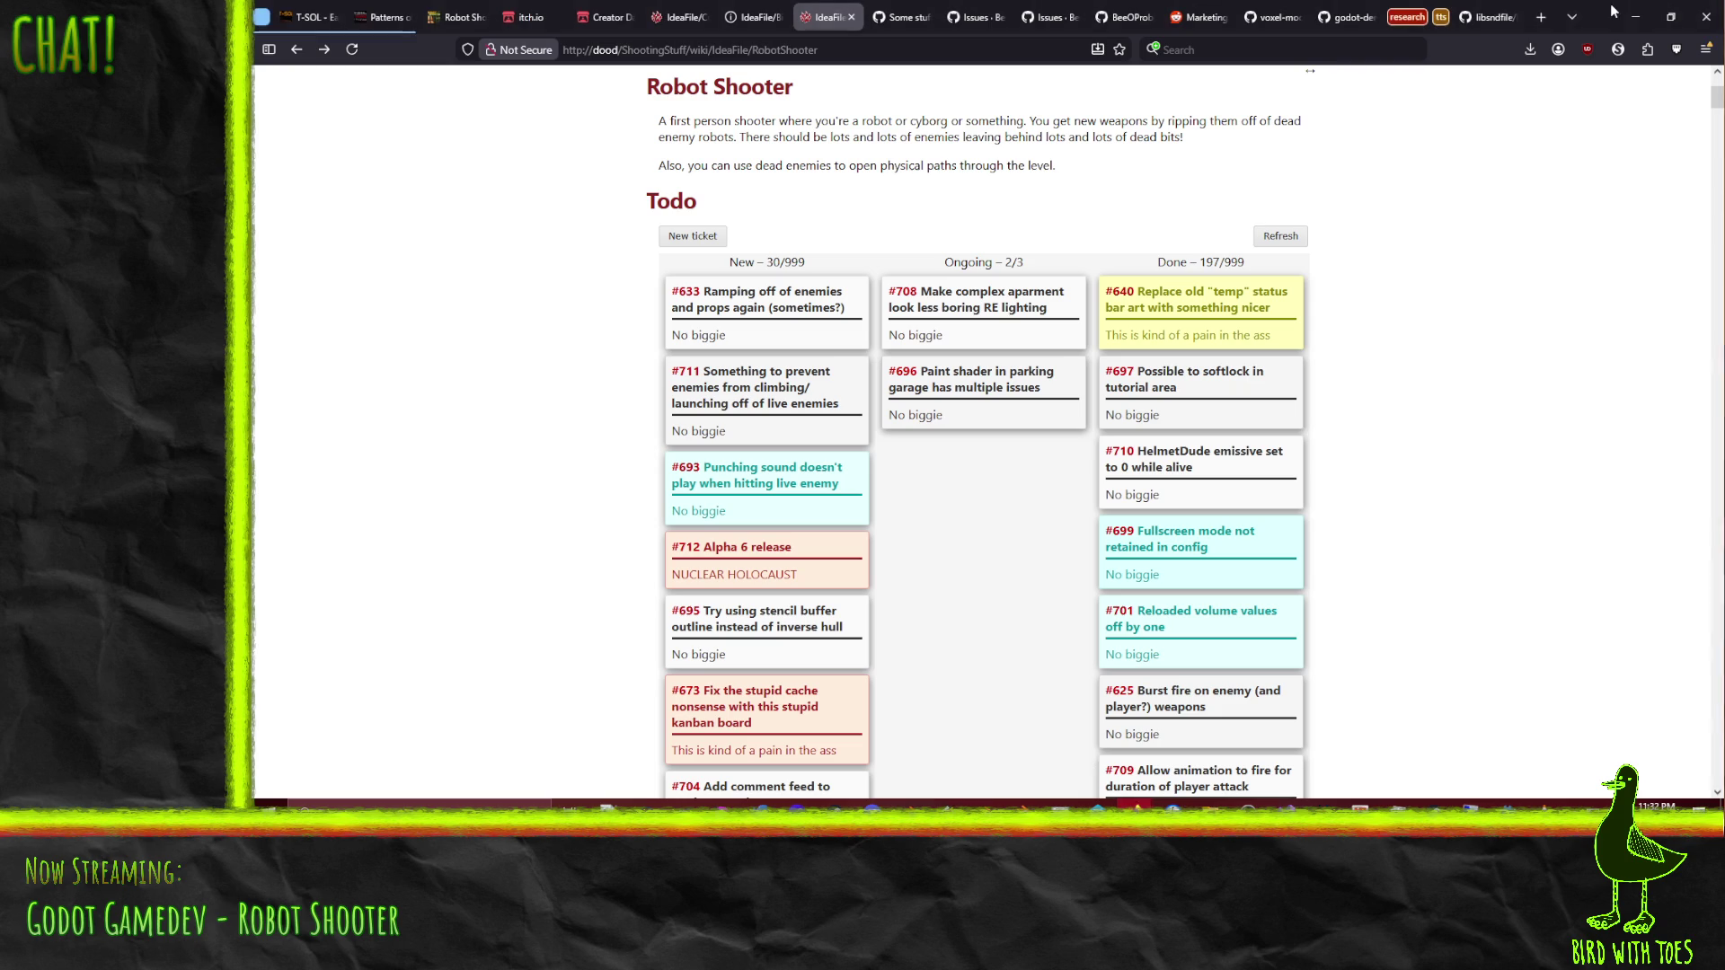
Step: Open a new Firefox tab and search for 'baked light godot'
{"action": "left_click", "coordinate": [1538, 17]}
{"action": "type", "text": "baked light godot"}
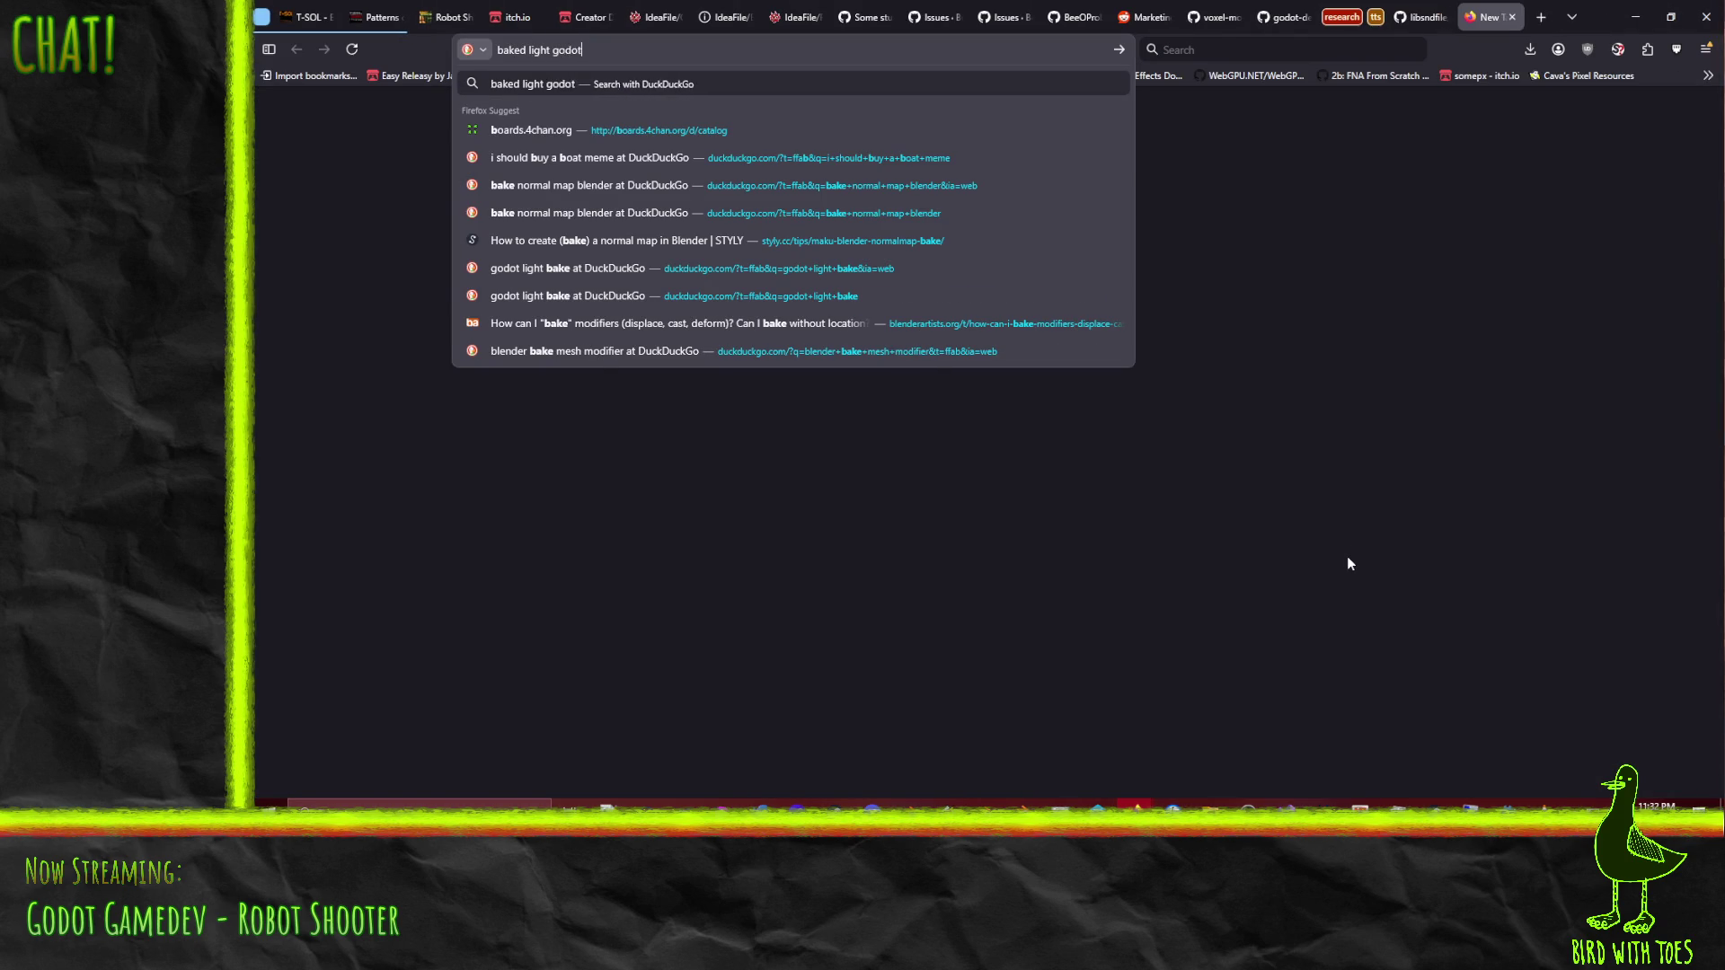
{"action": "key", "text": "Return"}
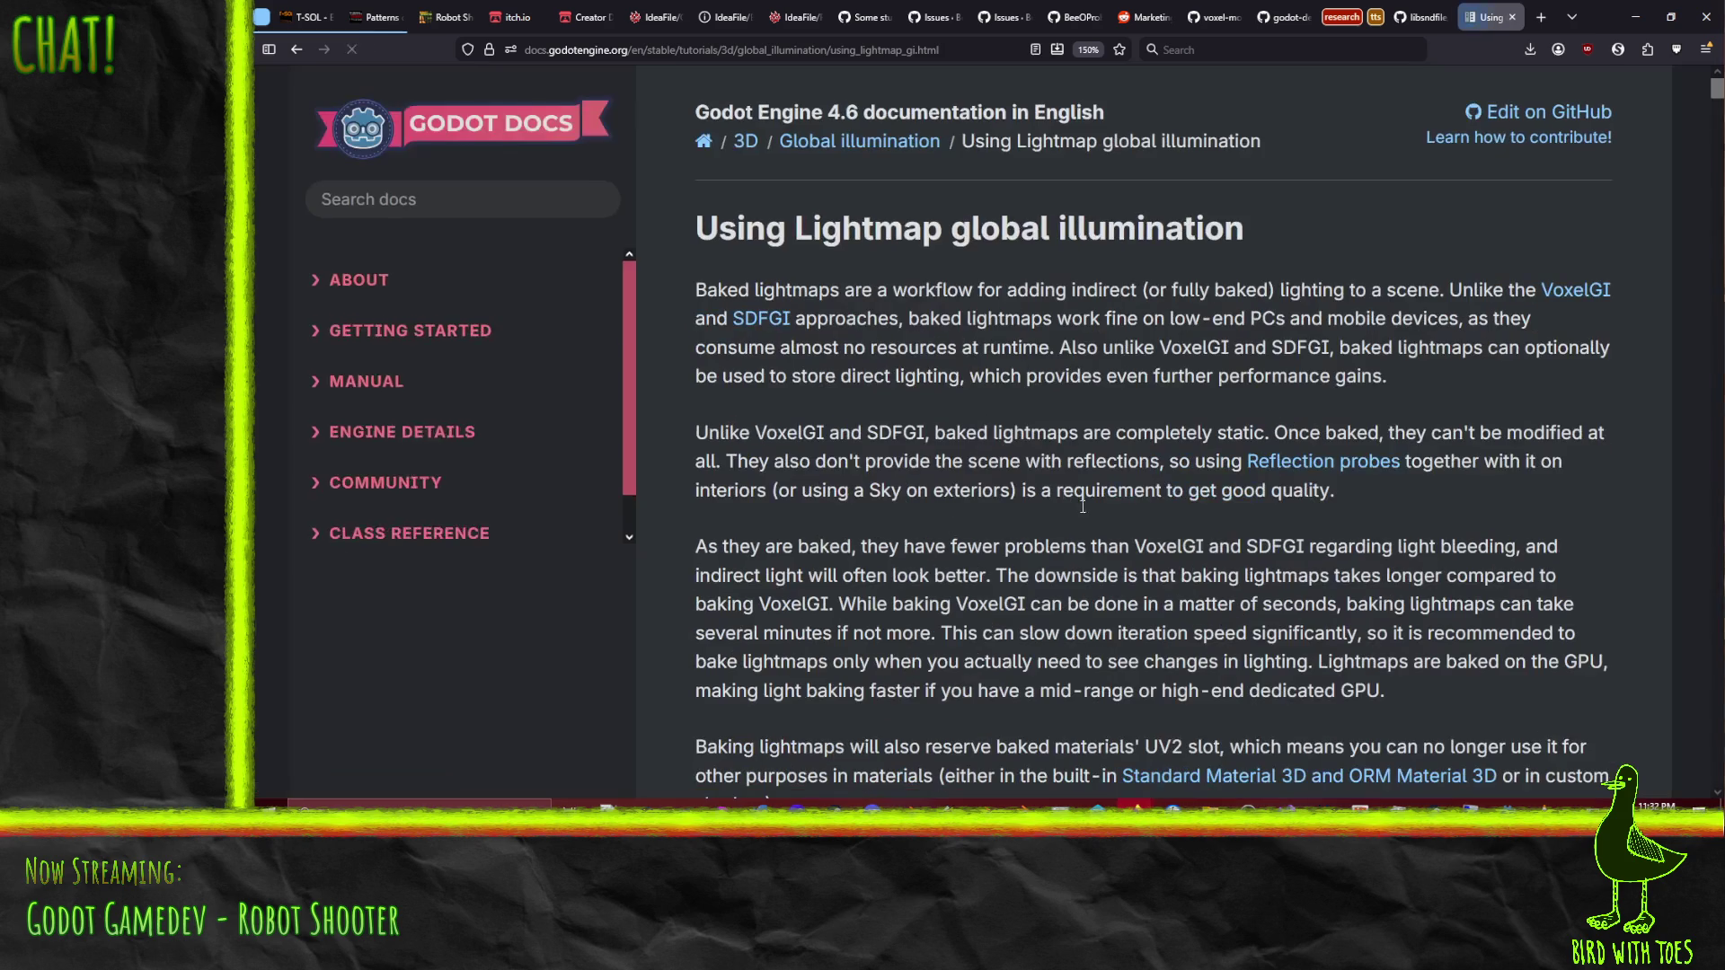
{"action": "left_click", "coordinate": [297, 49]}
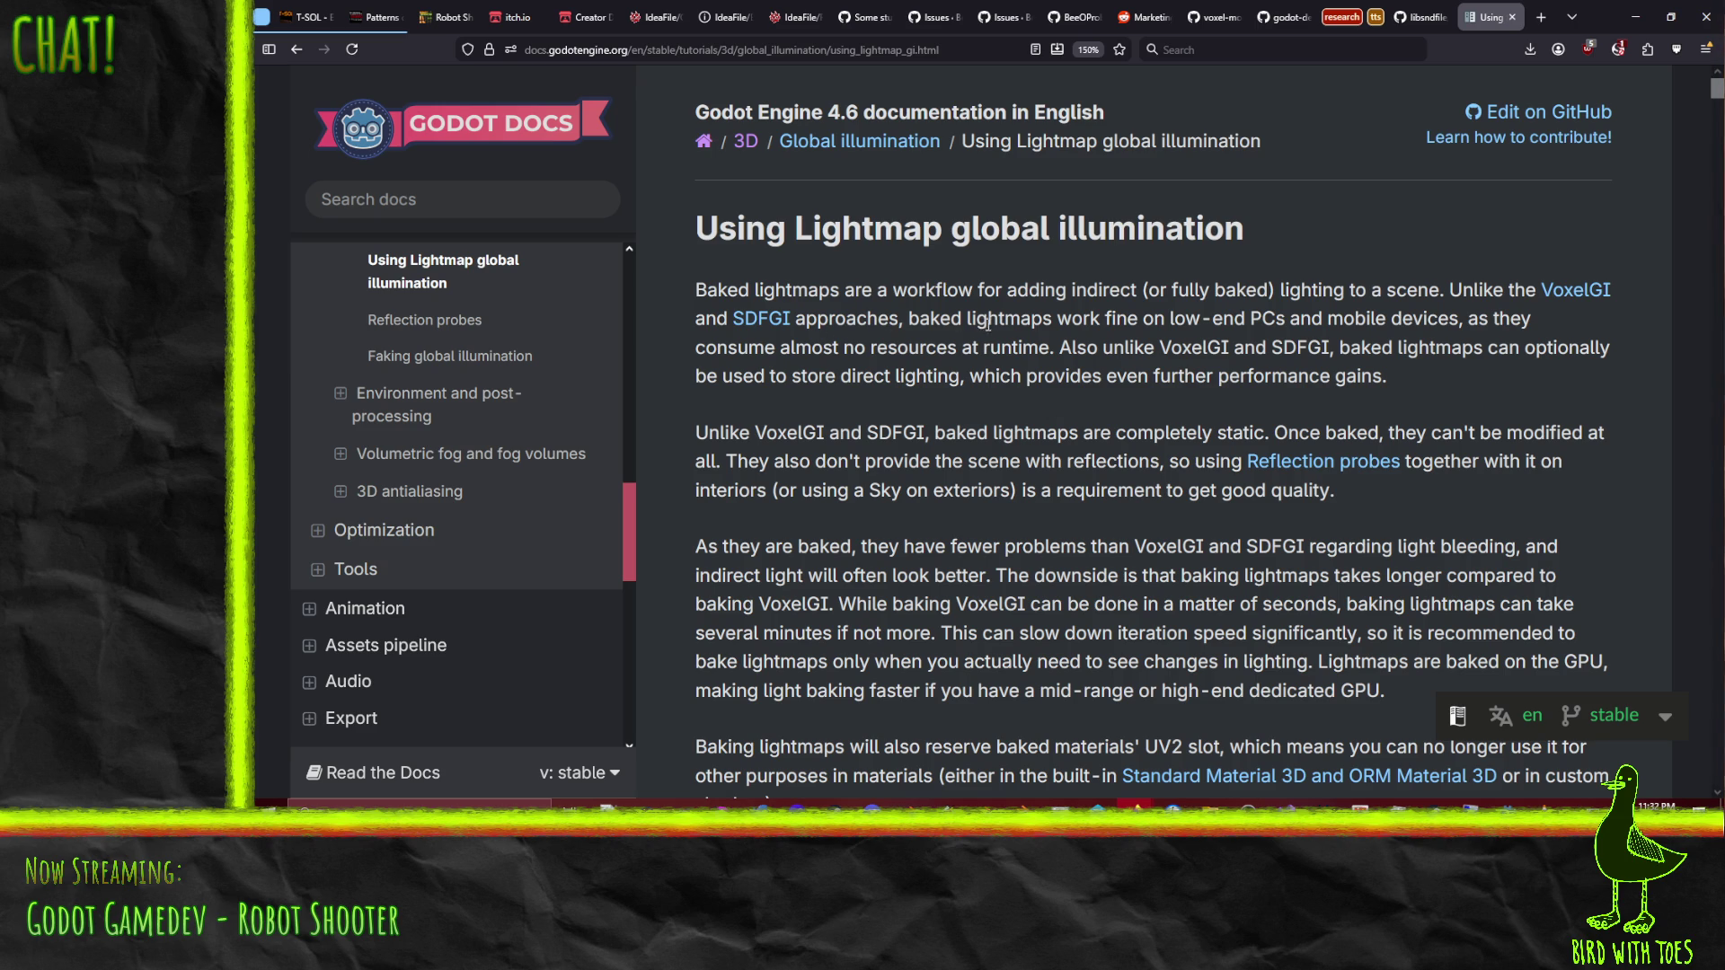
{"action": "scroll", "coordinate": [1072, 316], "scroll_direction": "down", "scroll_amount": 1}
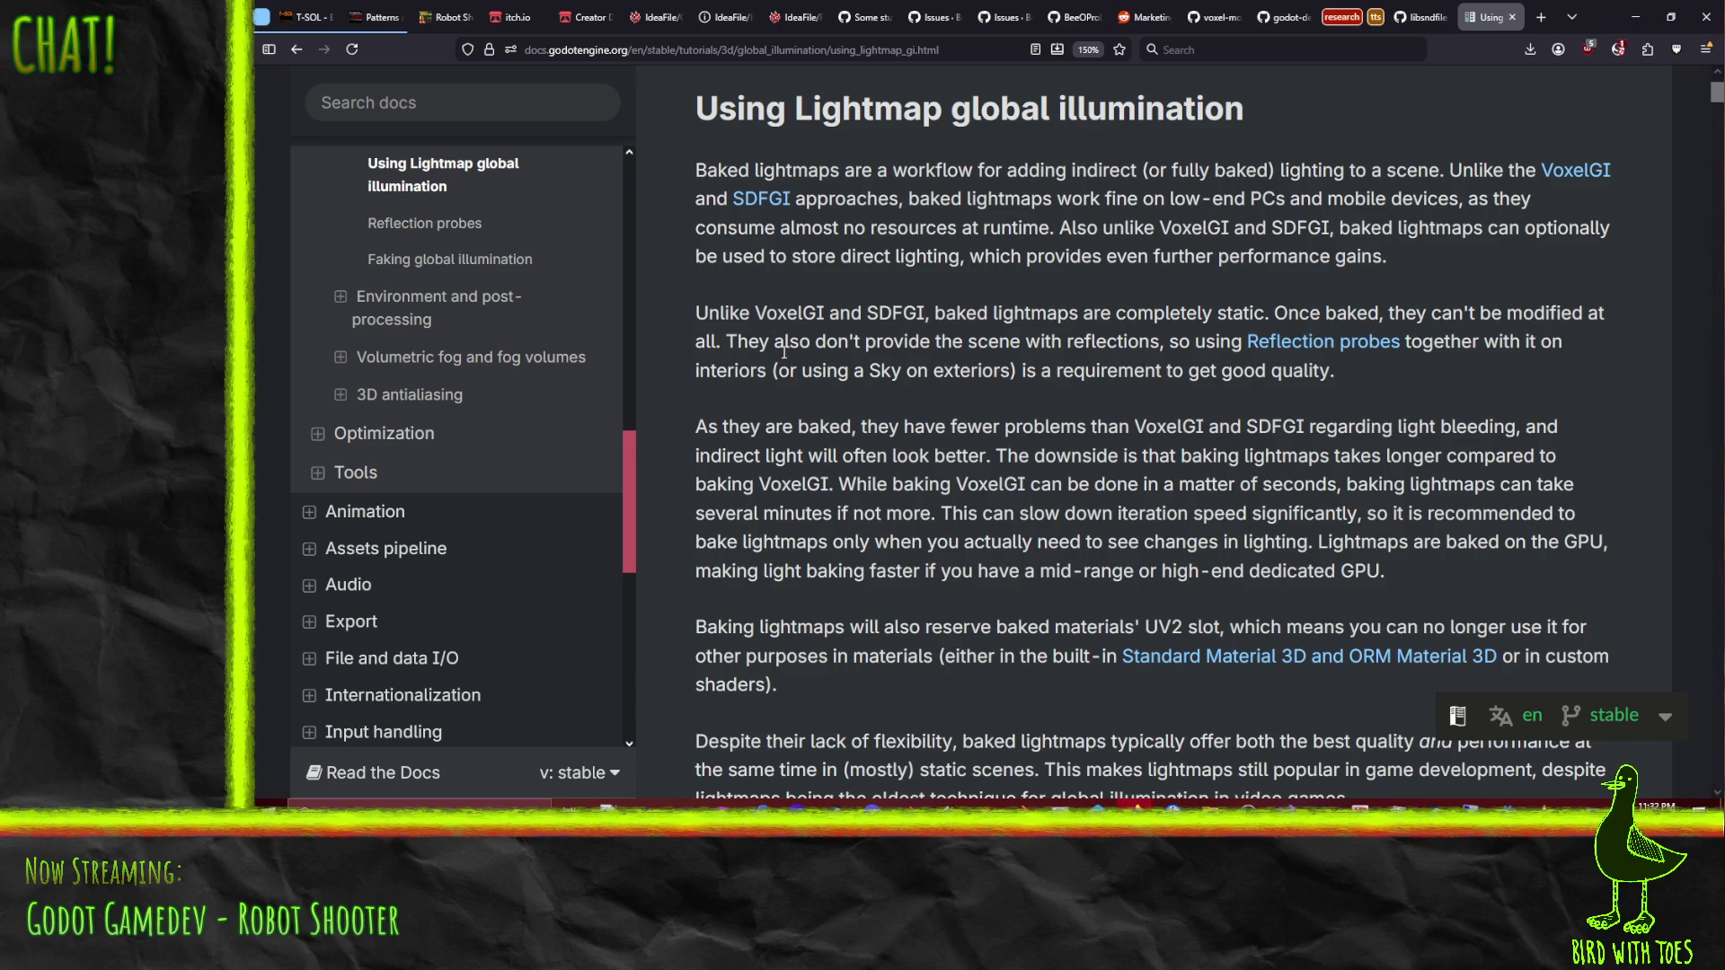
{"action": "scroll", "coordinate": [697, 374], "scroll_direction": "down", "scroll_amount": 3}
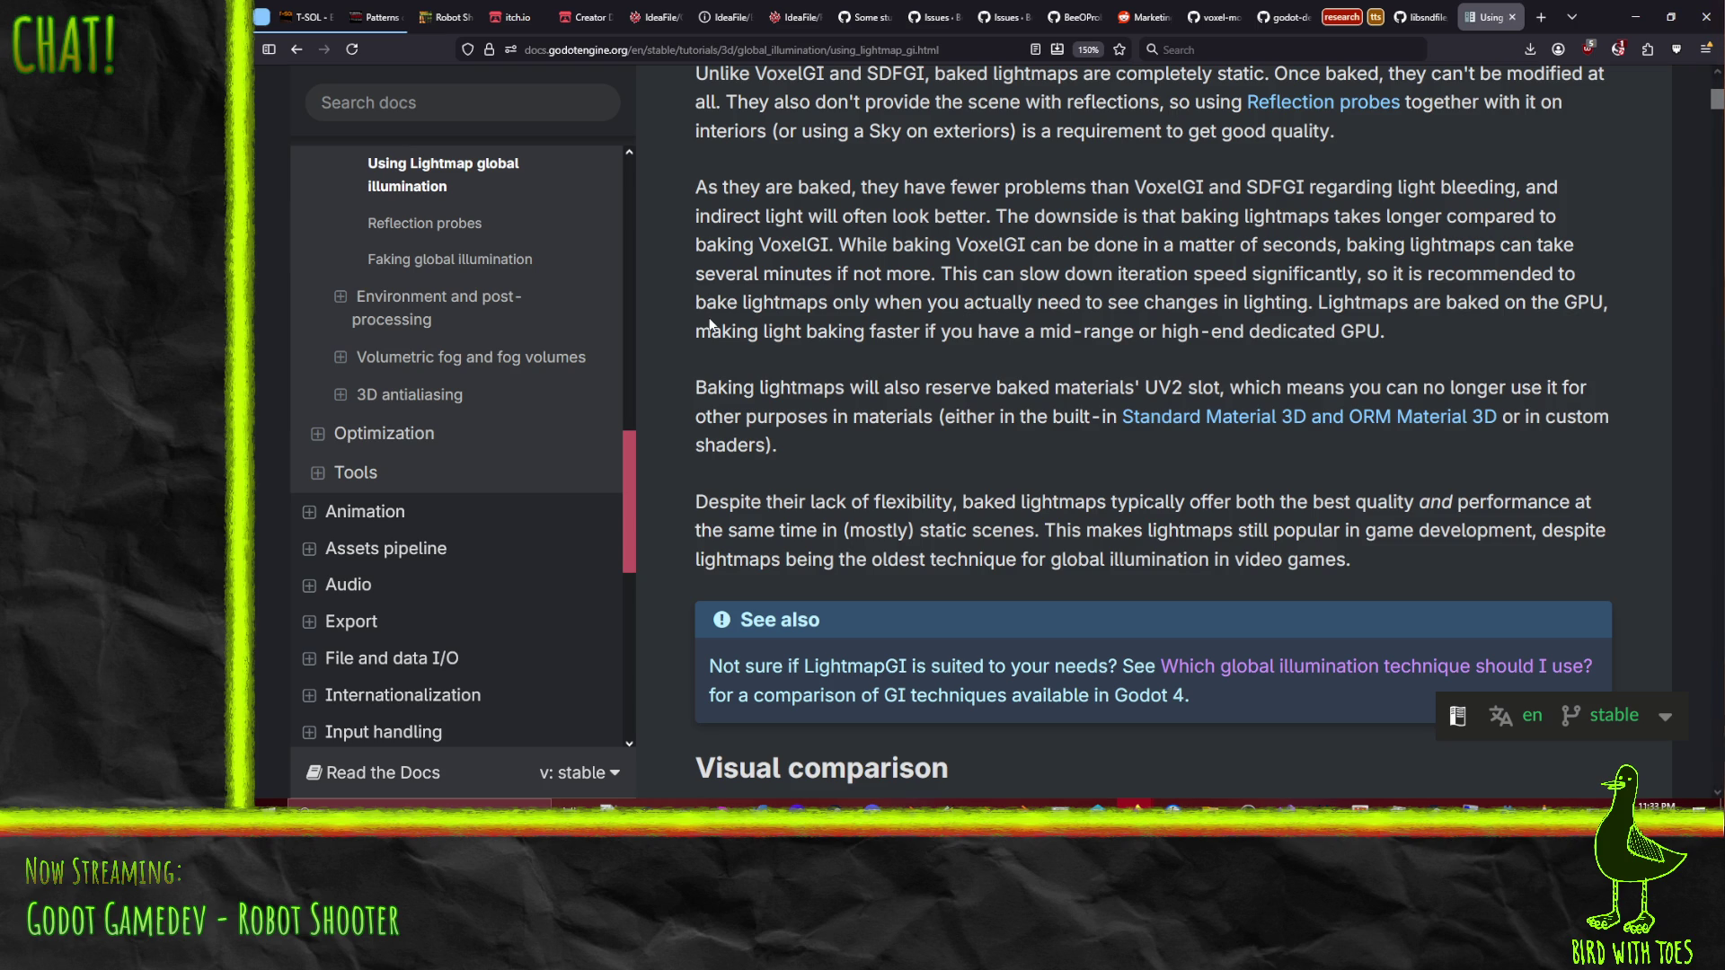
Step: Scroll the lightmap docs page down to the Setting up section and its web-editor warning
{"action": "scroll", "coordinate": [705, 337], "scroll_direction": "down", "scroll_amount": 5}
{"action": "scroll", "coordinate": [692, 350], "scroll_direction": "down", "scroll_amount": 5}
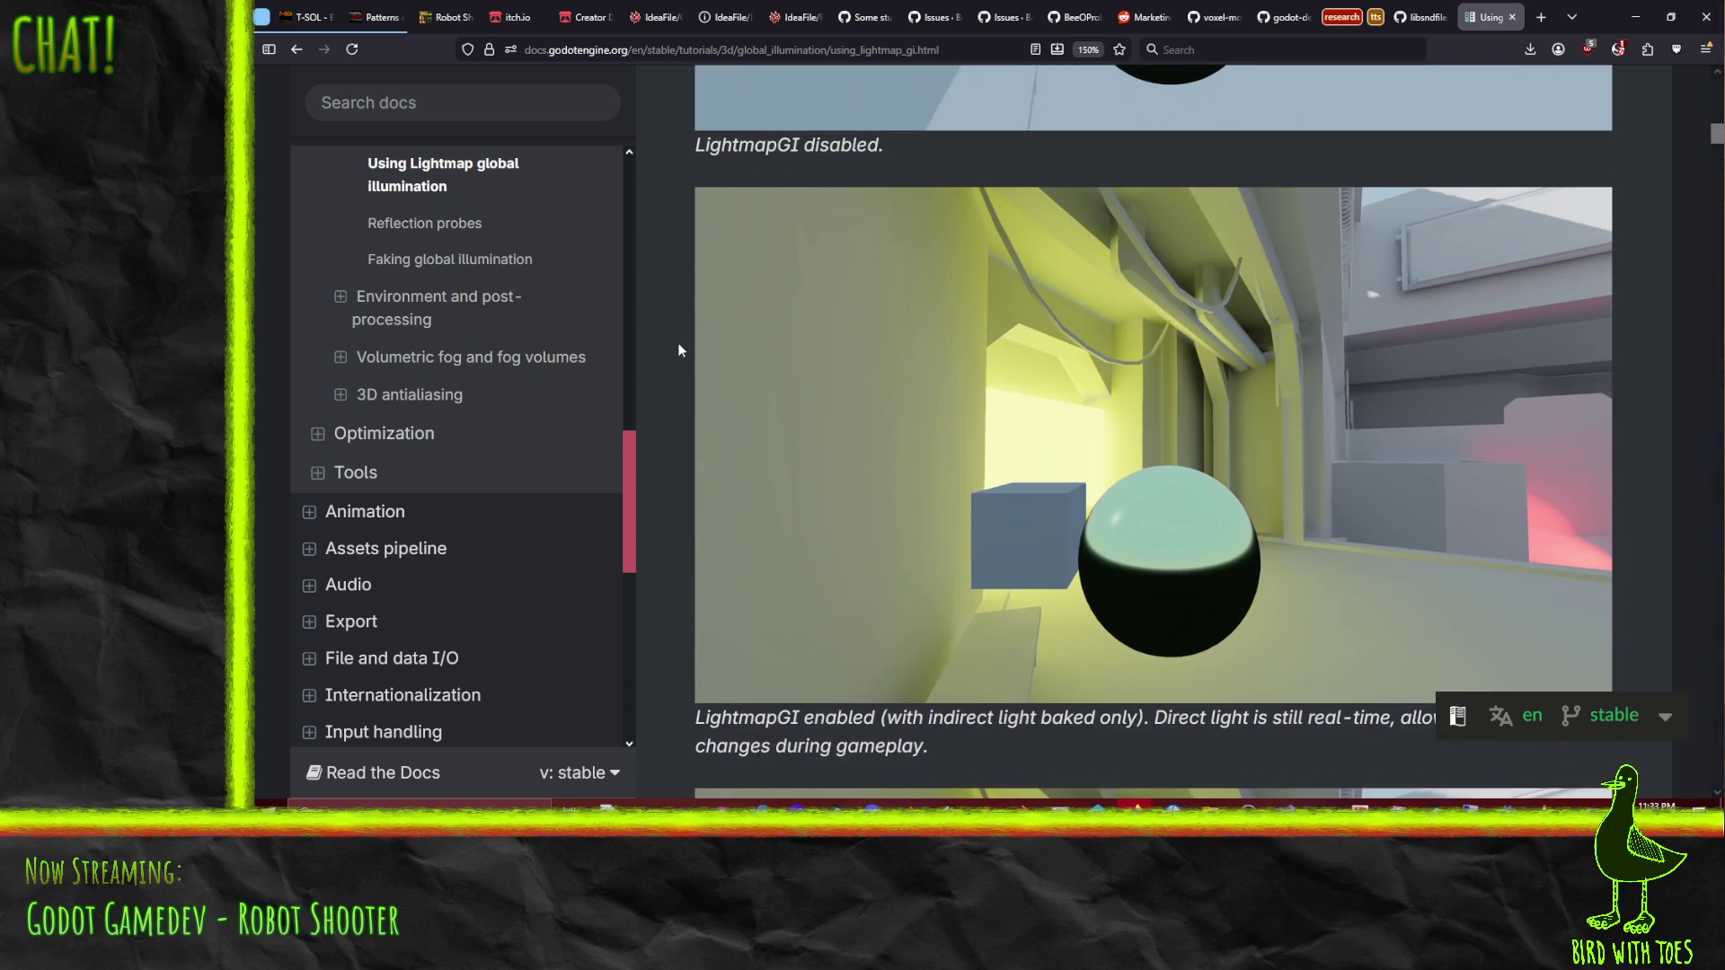
{"action": "scroll", "coordinate": [679, 351], "scroll_direction": "down", "scroll_amount": 2}
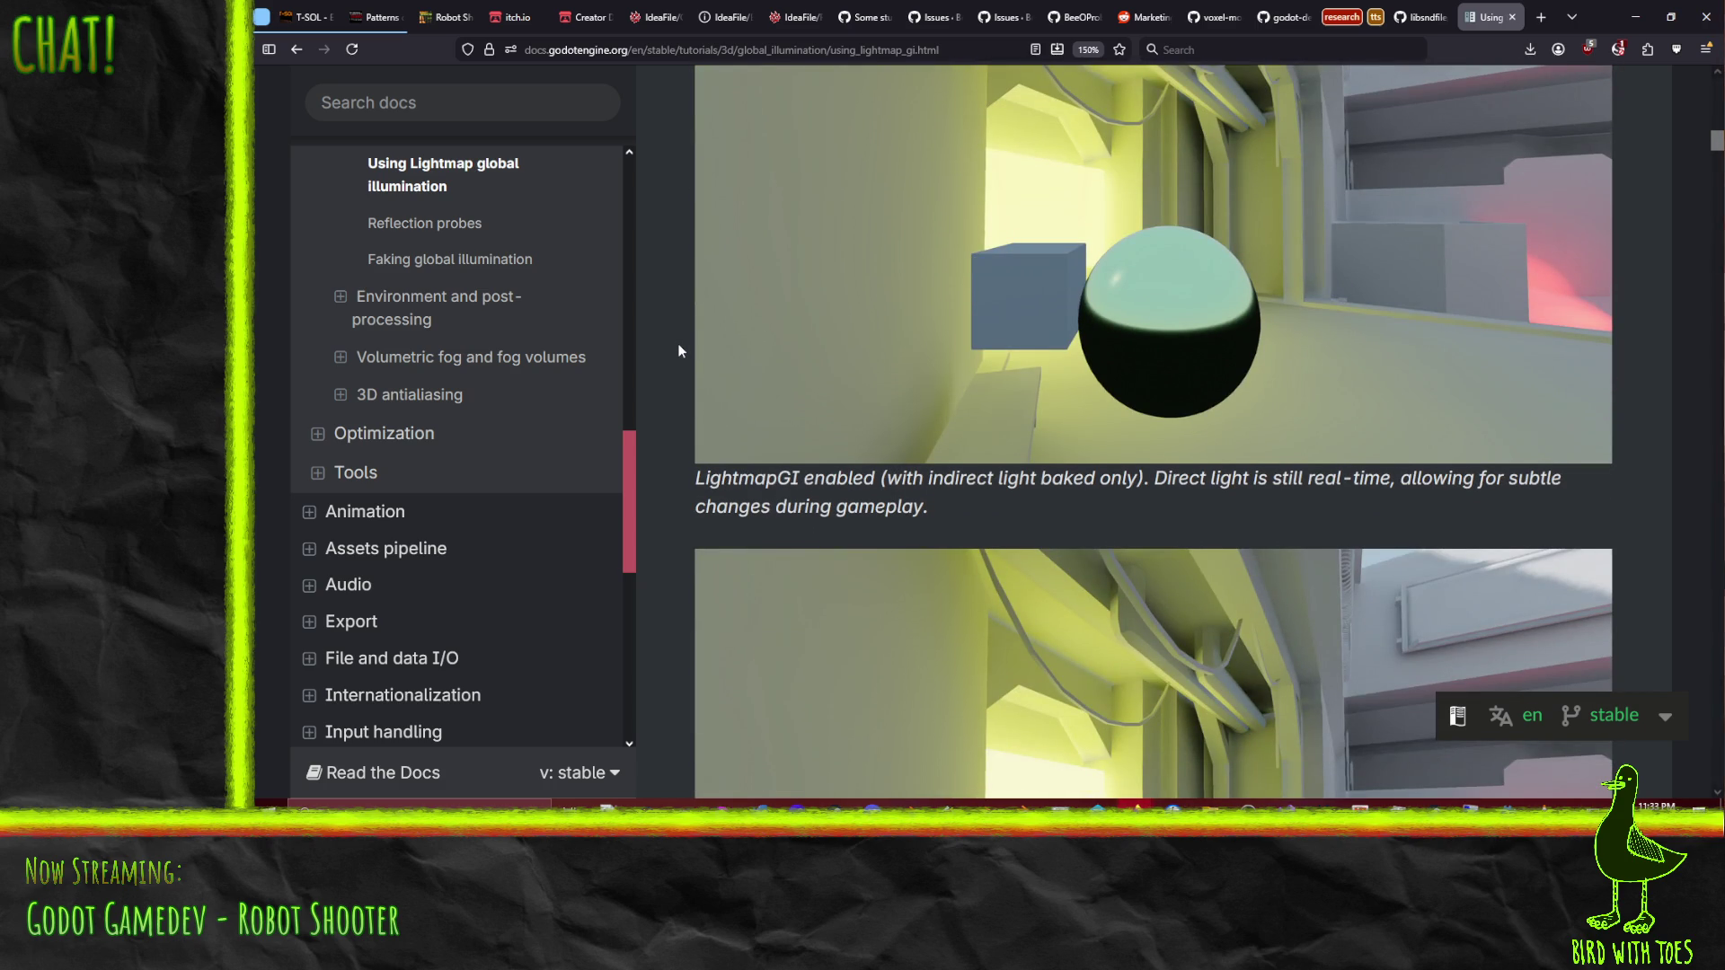
{"action": "scroll", "coordinate": [679, 351], "scroll_direction": "down", "scroll_amount": 1}
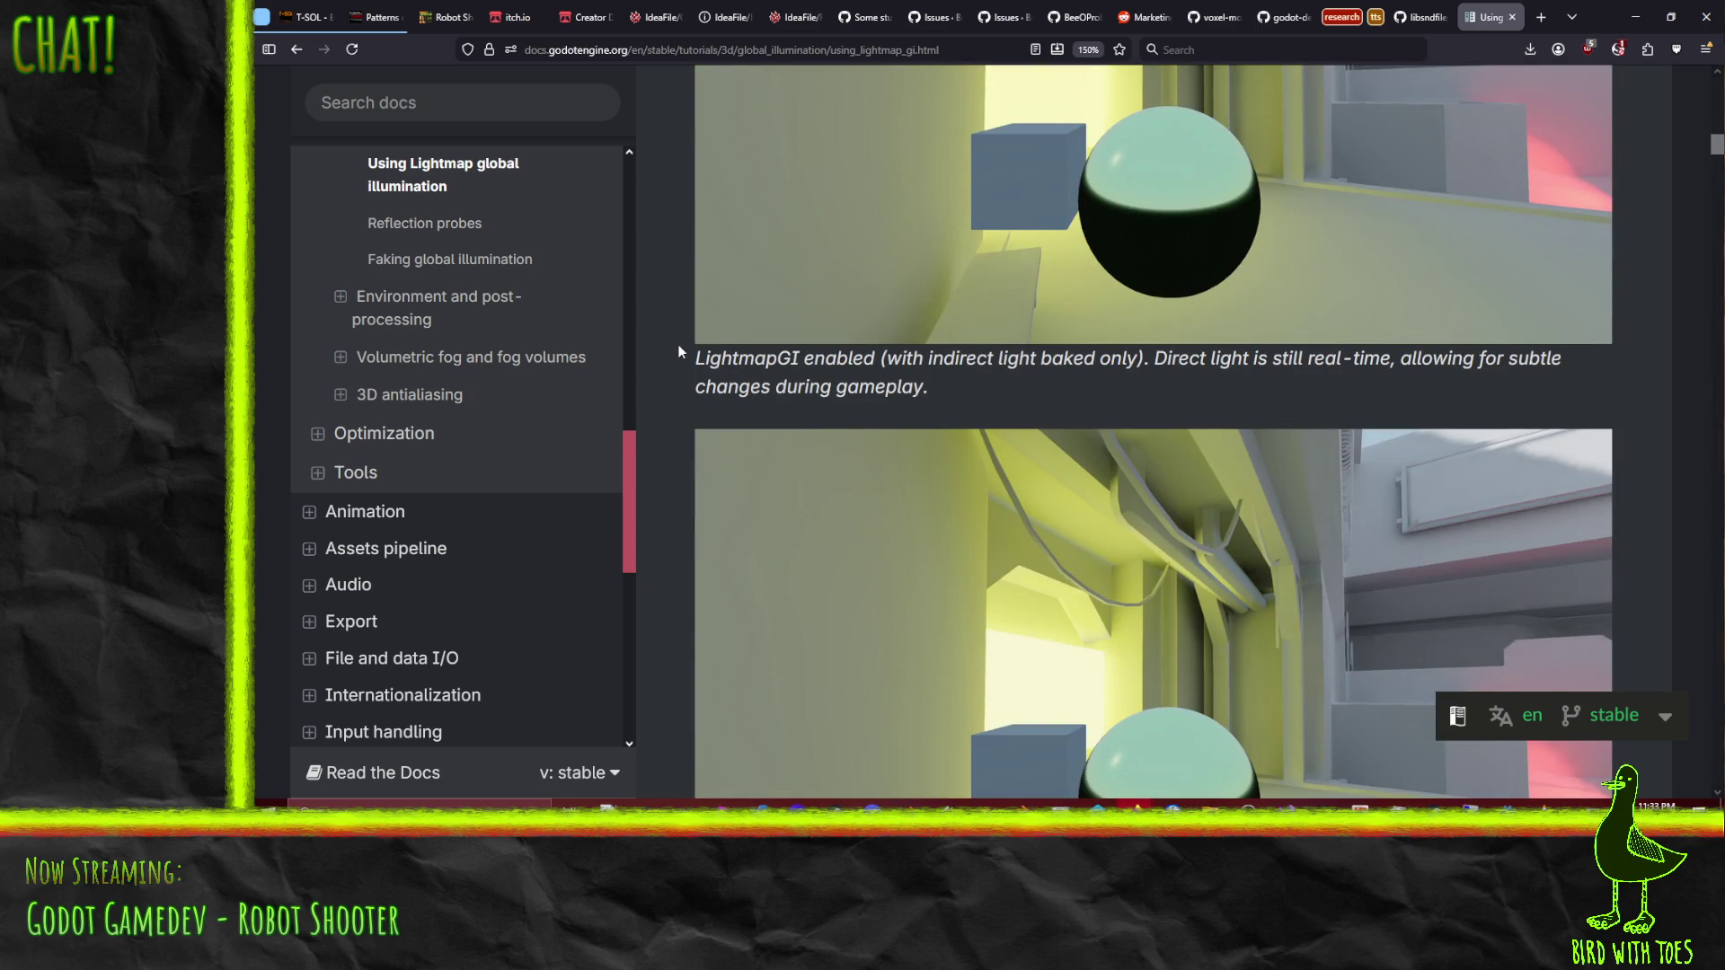
{"action": "scroll", "coordinate": [678, 343], "scroll_direction": "down", "scroll_amount": 5}
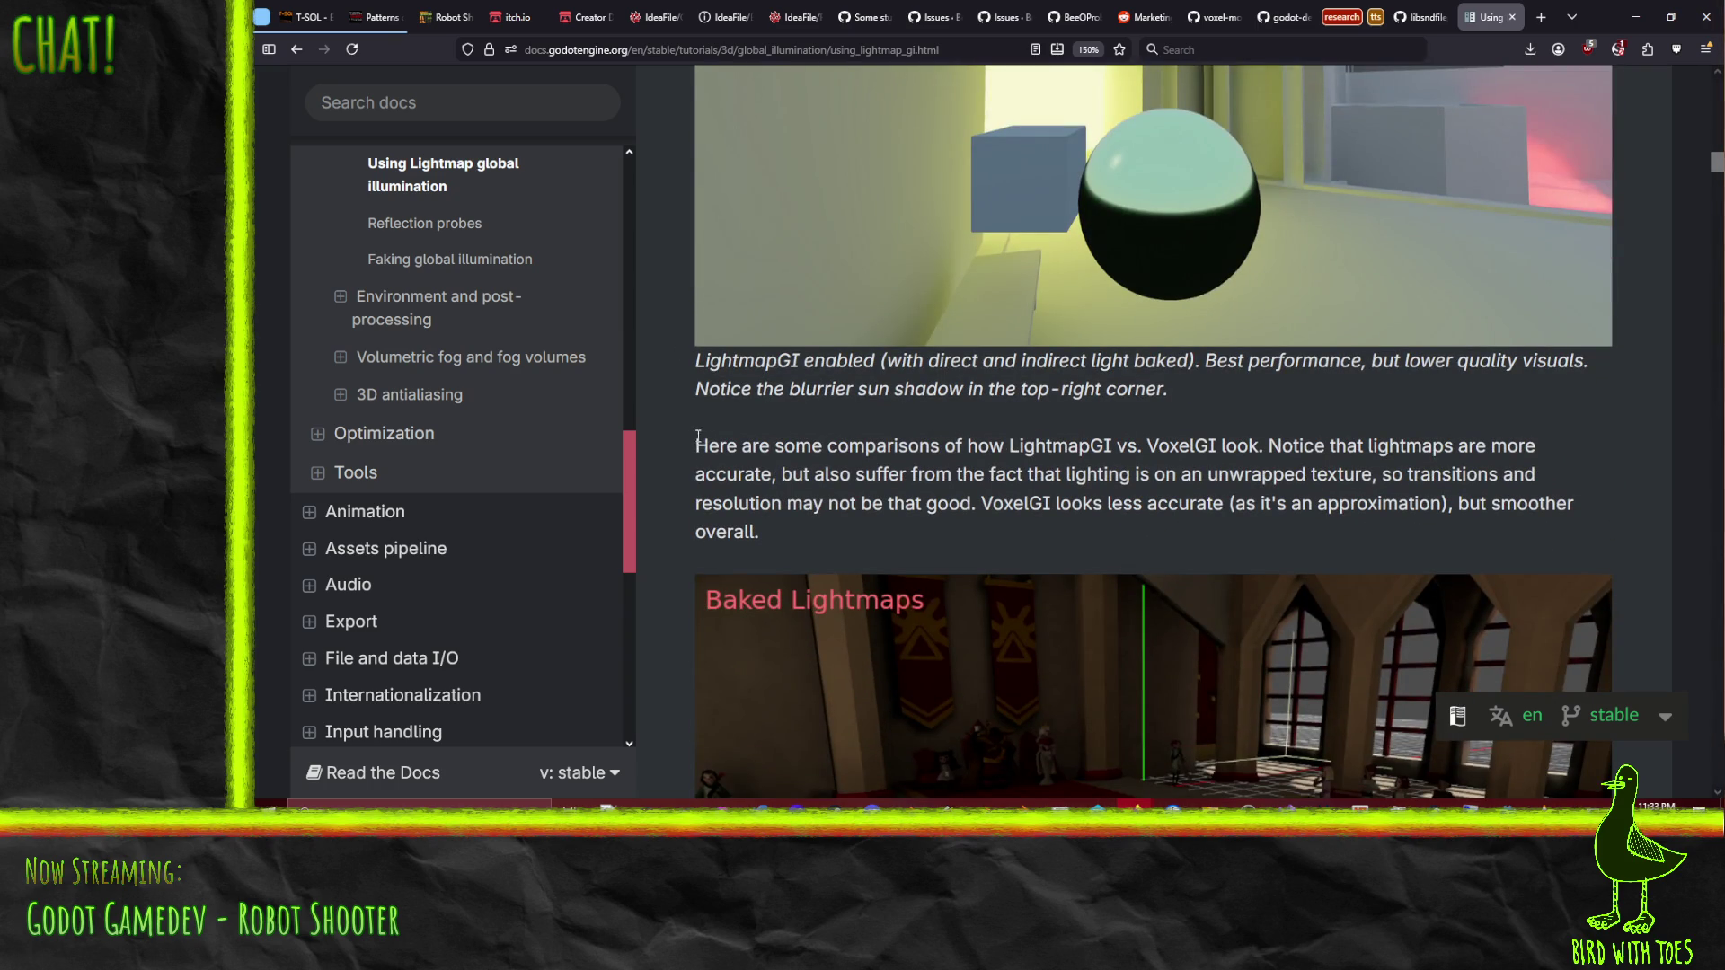
{"action": "scroll", "coordinate": [699, 439], "scroll_direction": "down", "scroll_amount": 3}
{"action": "scroll", "coordinate": [698, 438], "scroll_direction": "up", "scroll_amount": 7}
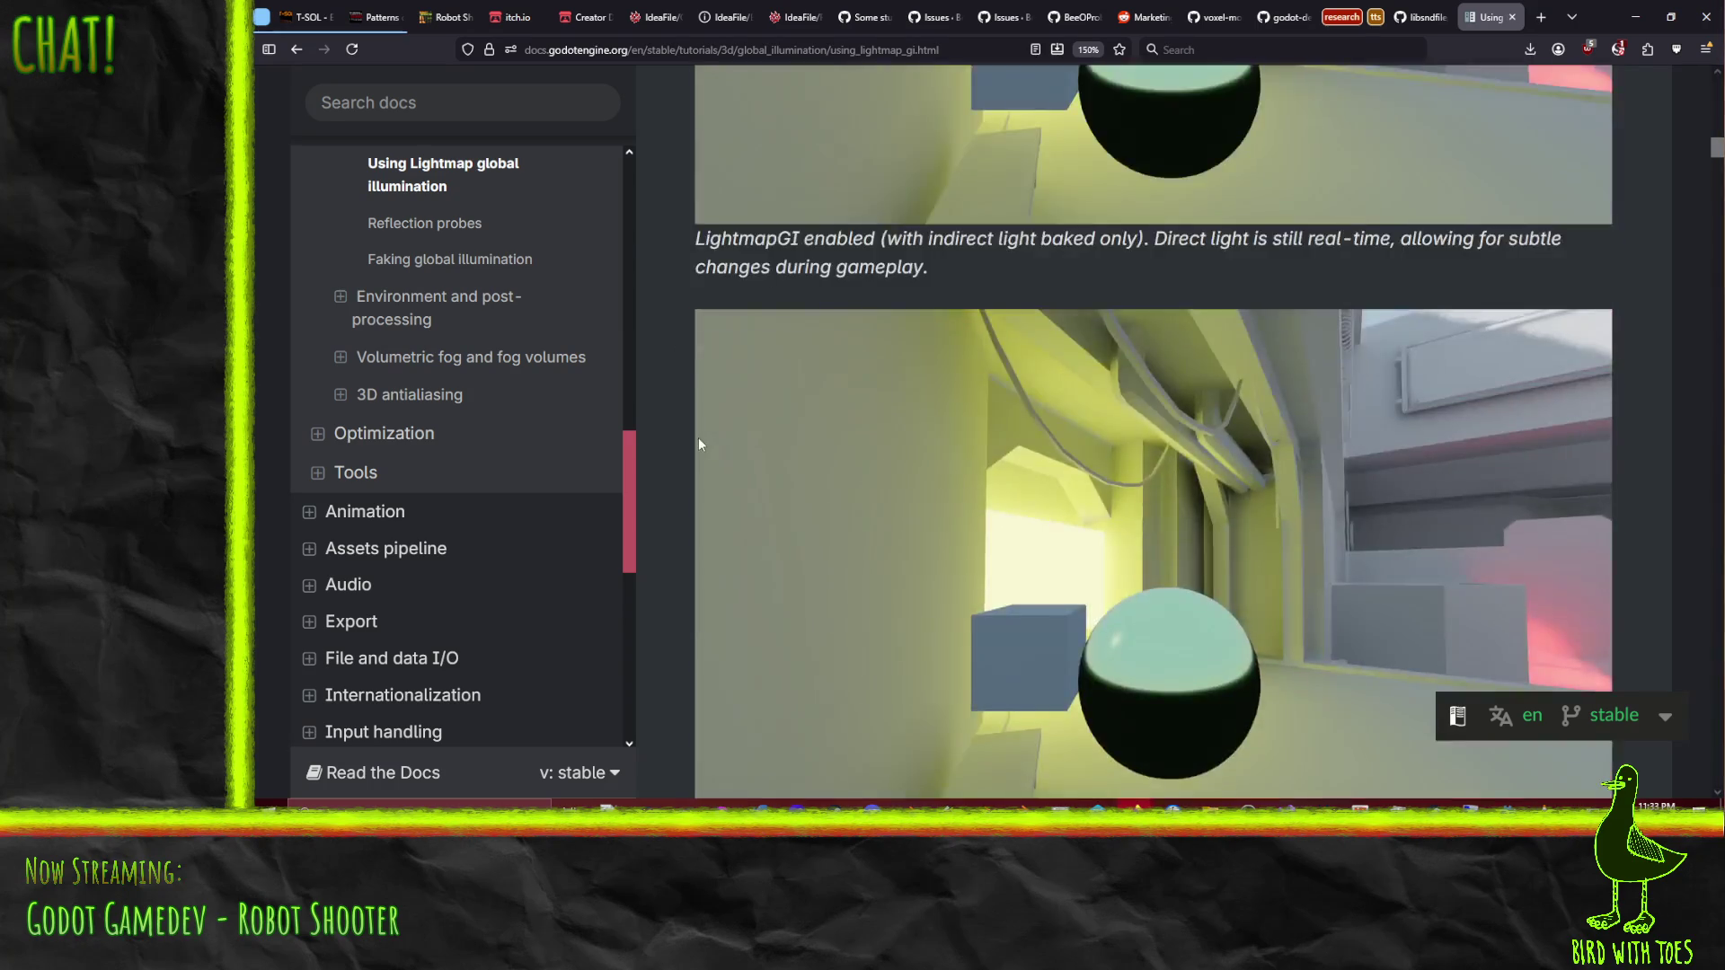
{"action": "scroll", "coordinate": [698, 439], "scroll_direction": "up", "scroll_amount": 3}
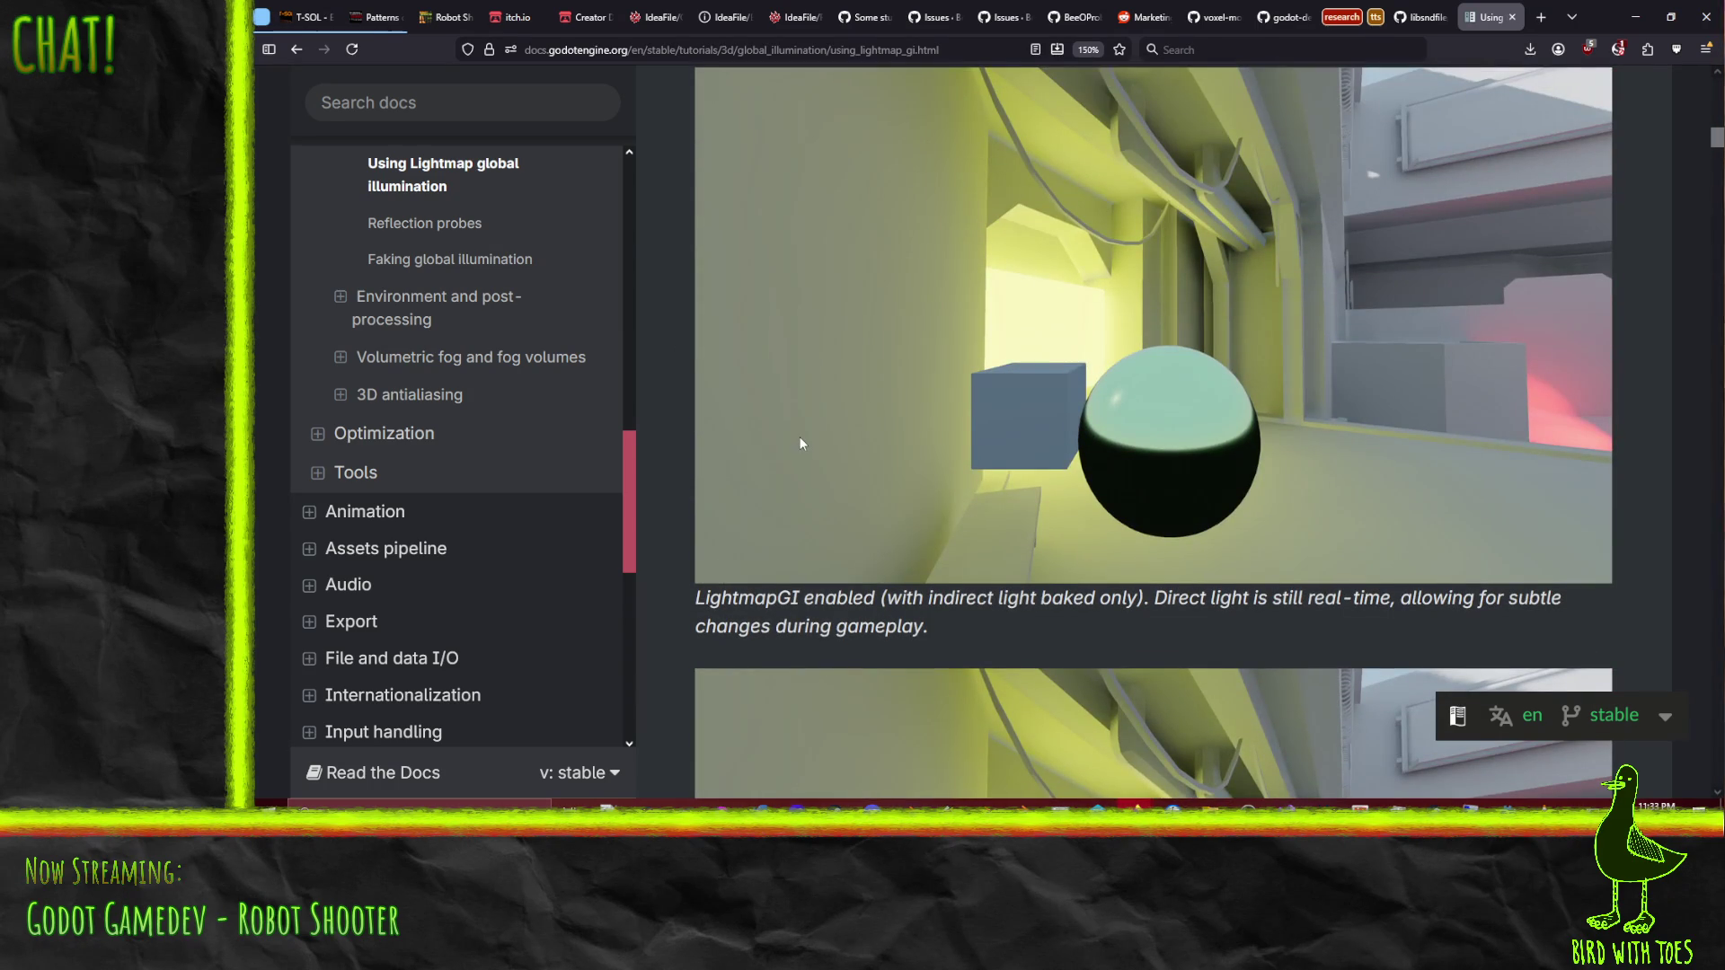
{"action": "scroll", "coordinate": [794, 437], "scroll_direction": "down", "scroll_amount": 3}
{"action": "scroll", "coordinate": [789, 440], "scroll_direction": "down", "scroll_amount": 7}
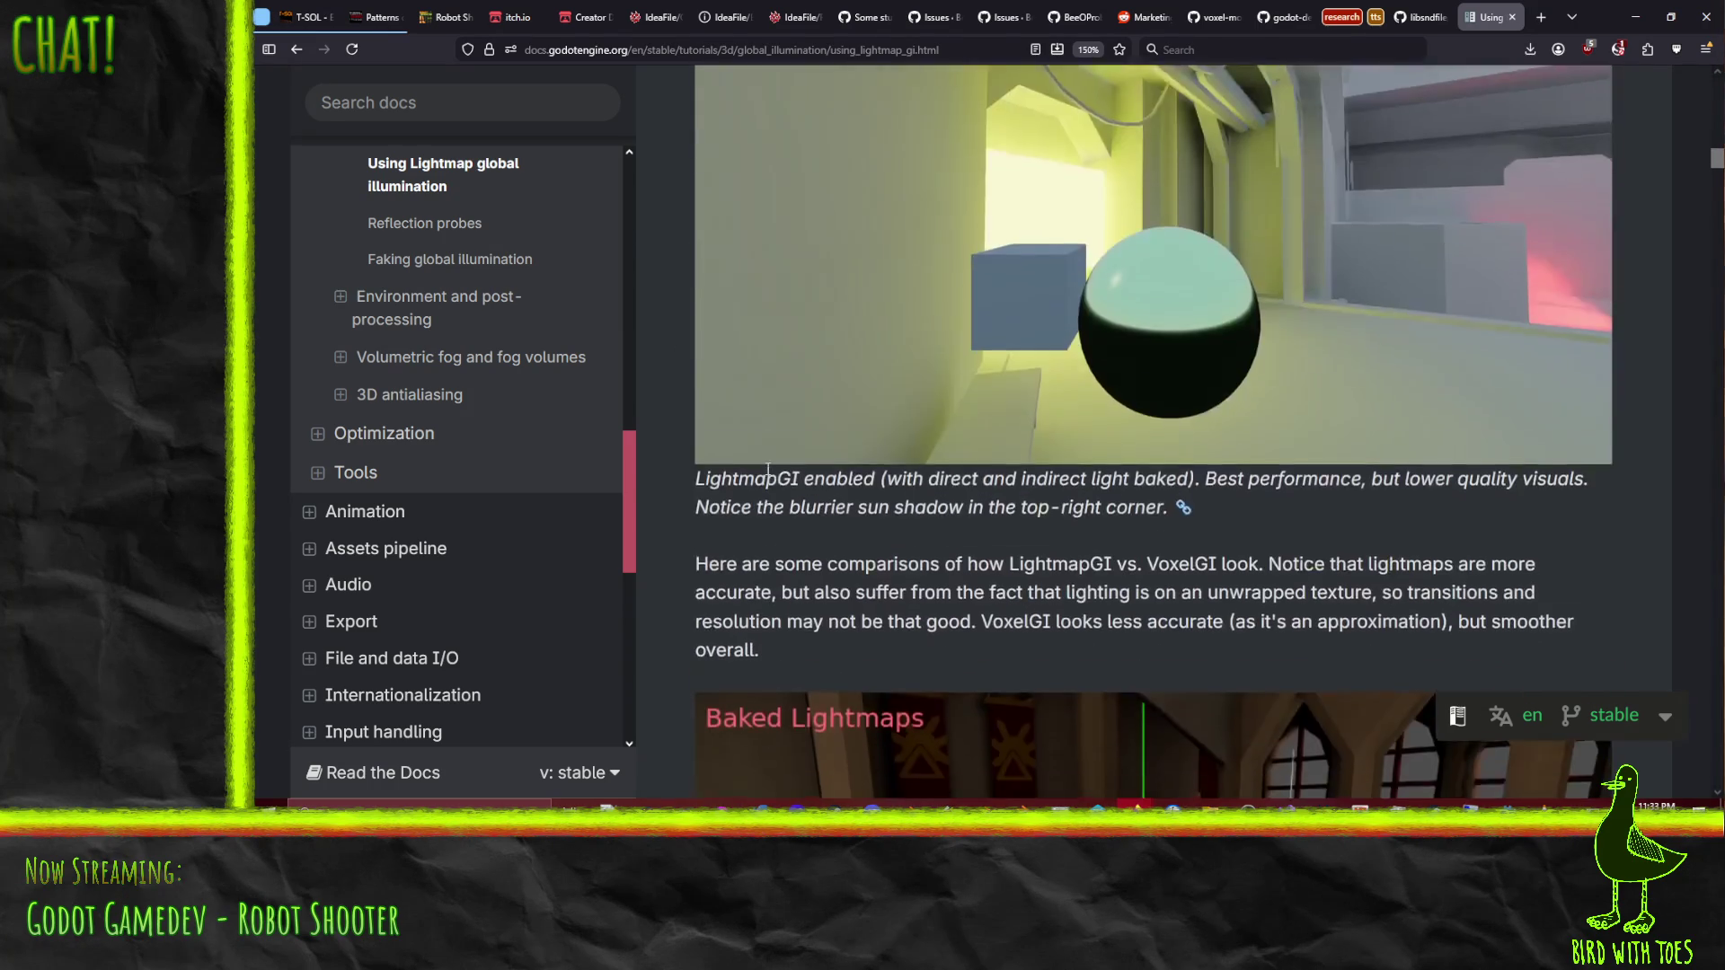
{"action": "scroll", "coordinate": [730, 449], "scroll_direction": "down", "scroll_amount": 5}
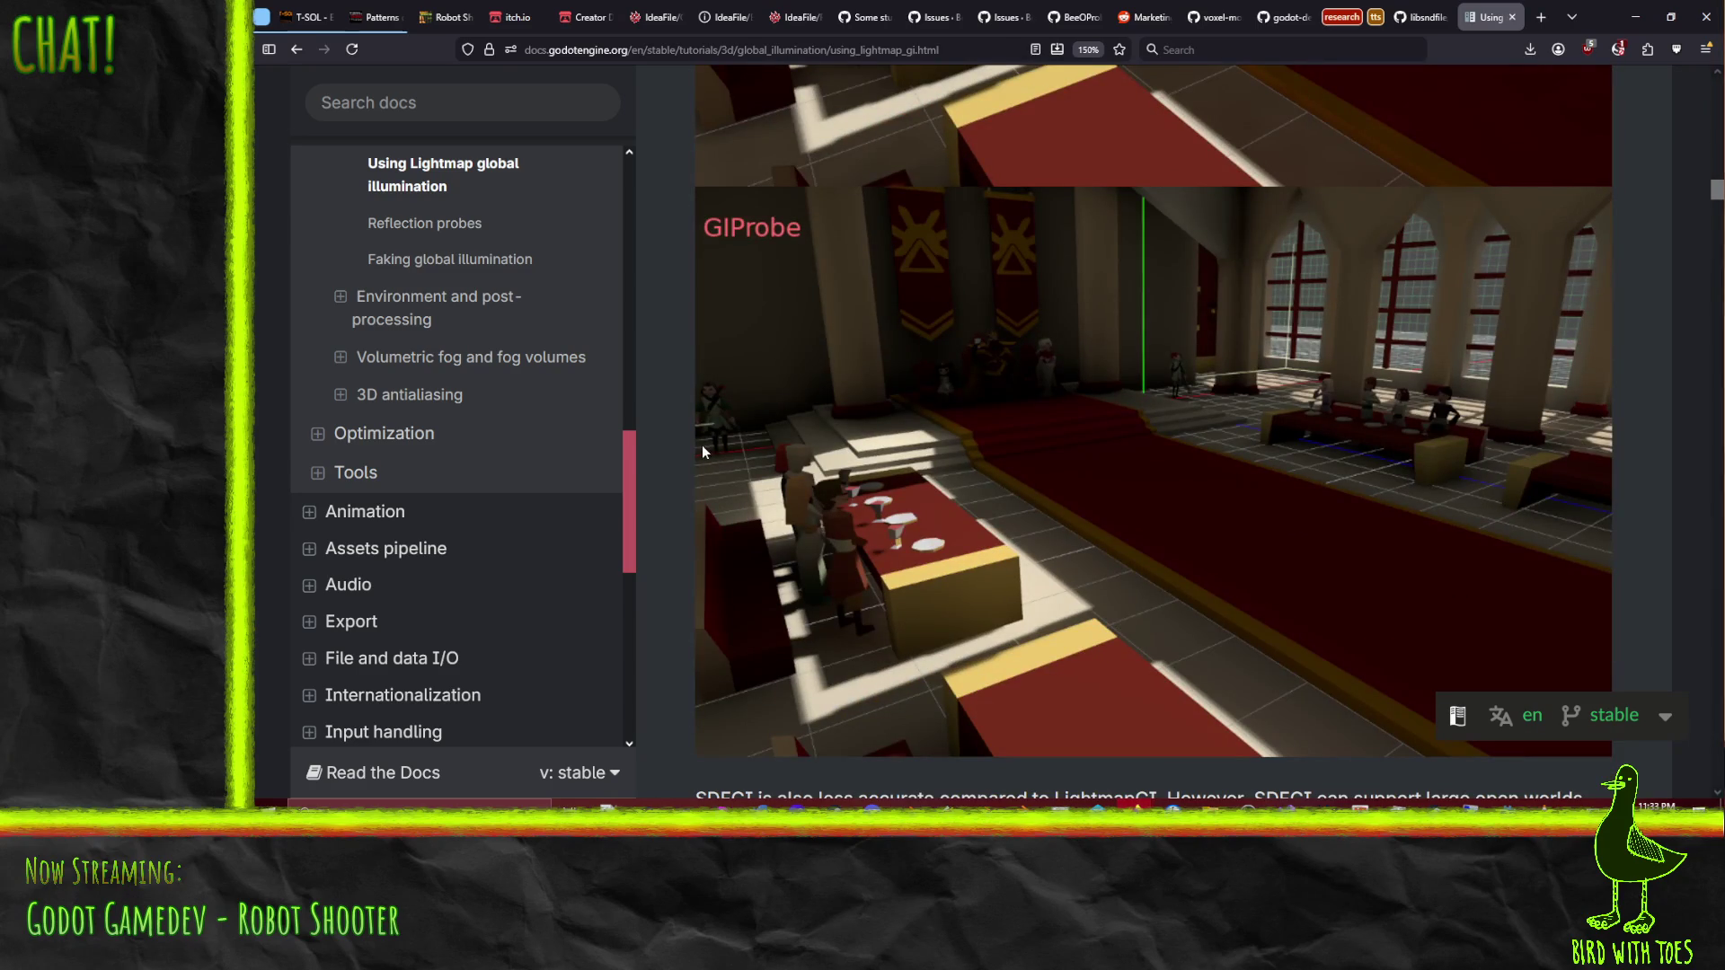
{"action": "scroll", "coordinate": [686, 454], "scroll_direction": "down", "scroll_amount": 4}
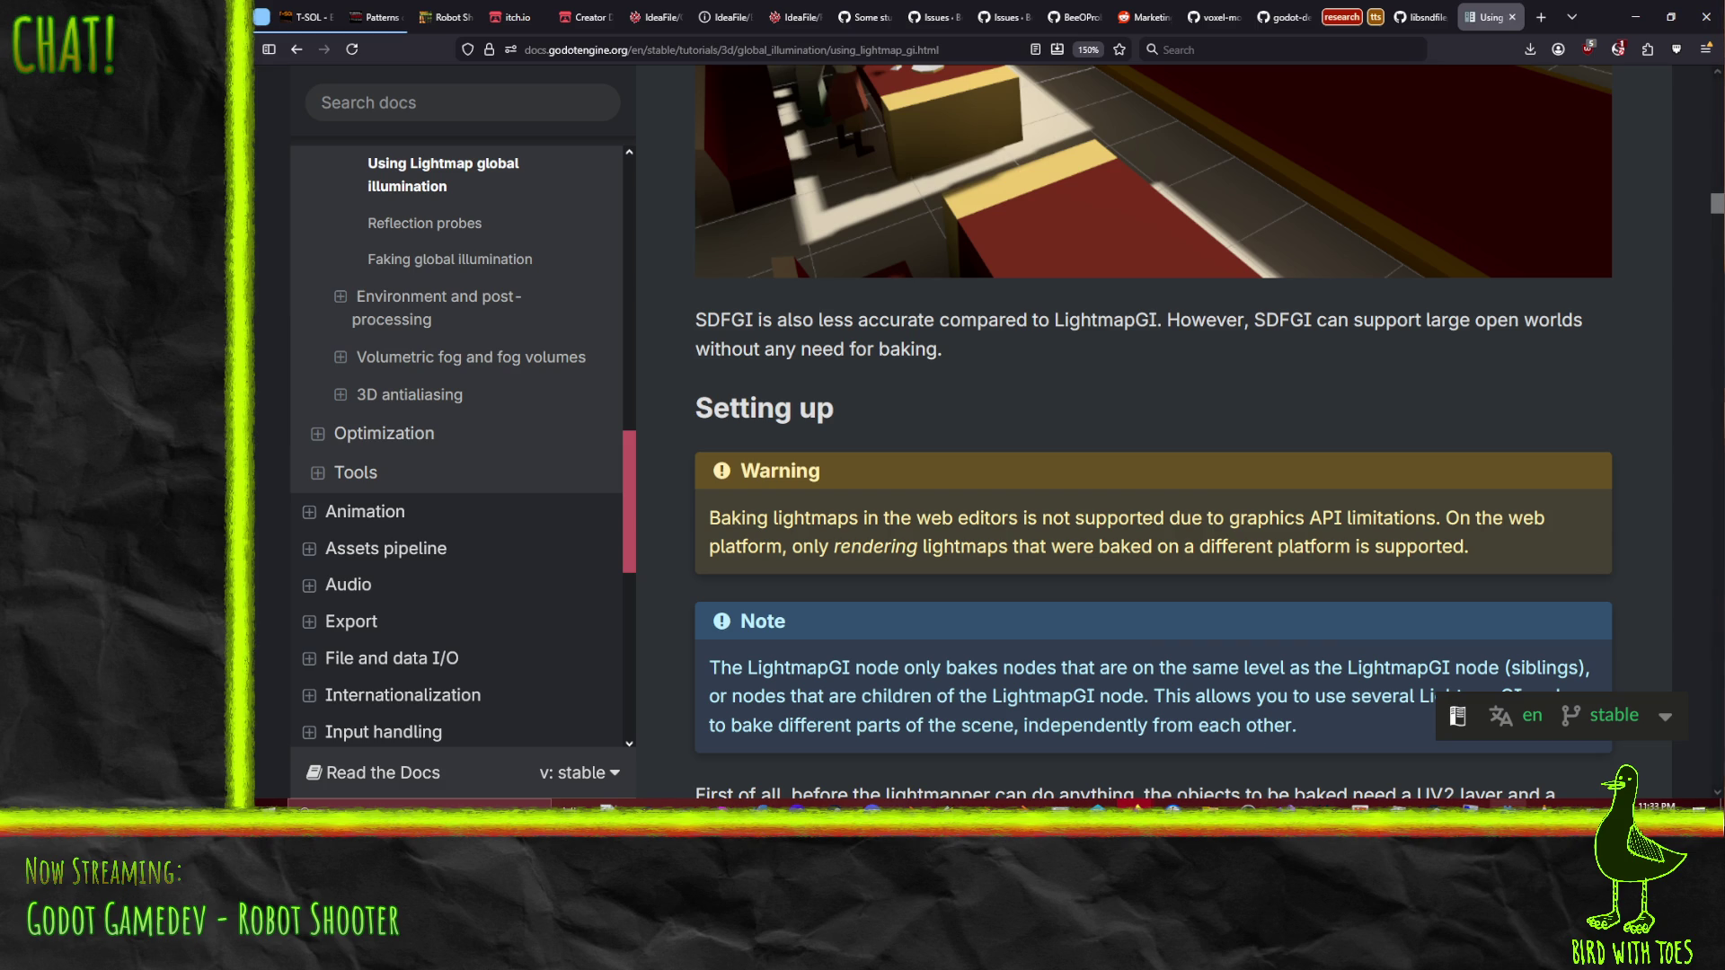
Step: Scroll through the docs to the 'Unwrap on scene import' section
{"action": "mouse_move", "coordinate": [1492, 807]}
{"action": "scroll", "coordinate": [729, 393], "scroll_direction": "down", "scroll_amount": 5}
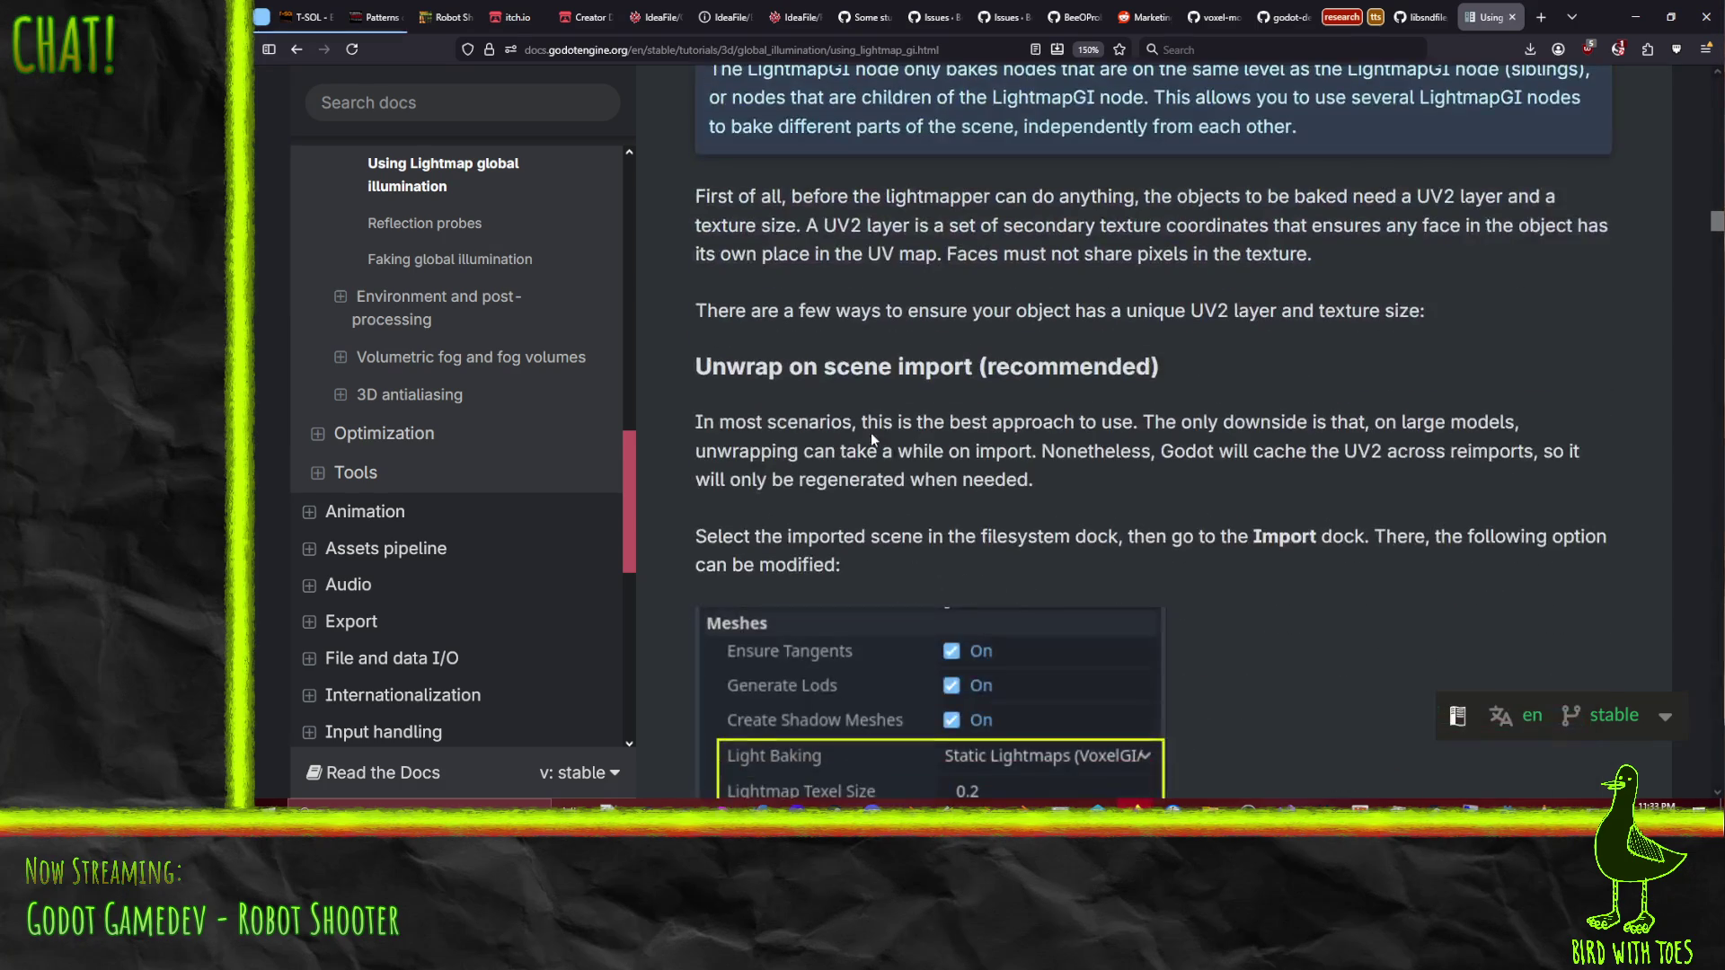
{"action": "scroll", "coordinate": [710, 394], "scroll_direction": "down", "scroll_amount": 2}
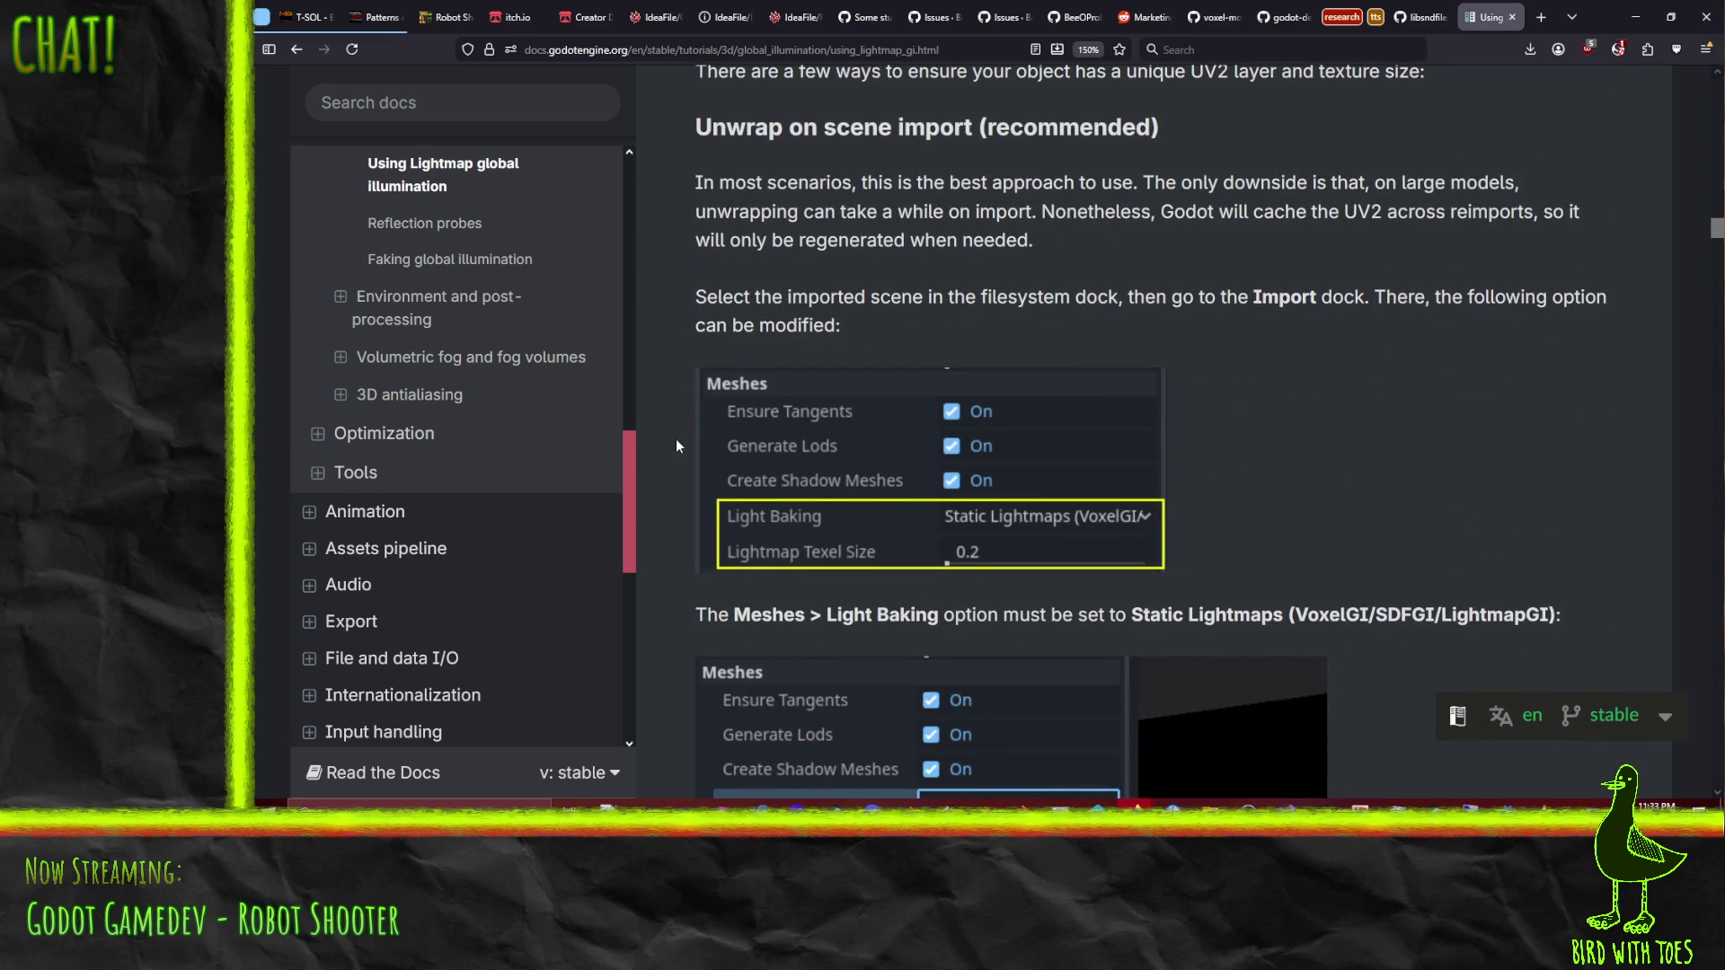
{"action": "scroll", "coordinate": [675, 438], "scroll_direction": "up", "scroll_amount": 2}
{"action": "scroll", "coordinate": [676, 438], "scroll_direction": "down", "scroll_amount": 2}
{"action": "scroll", "coordinate": [693, 456], "scroll_direction": "up", "scroll_amount": 1}
{"action": "scroll", "coordinate": [693, 454], "scroll_direction": "down", "scroll_amount": 4}
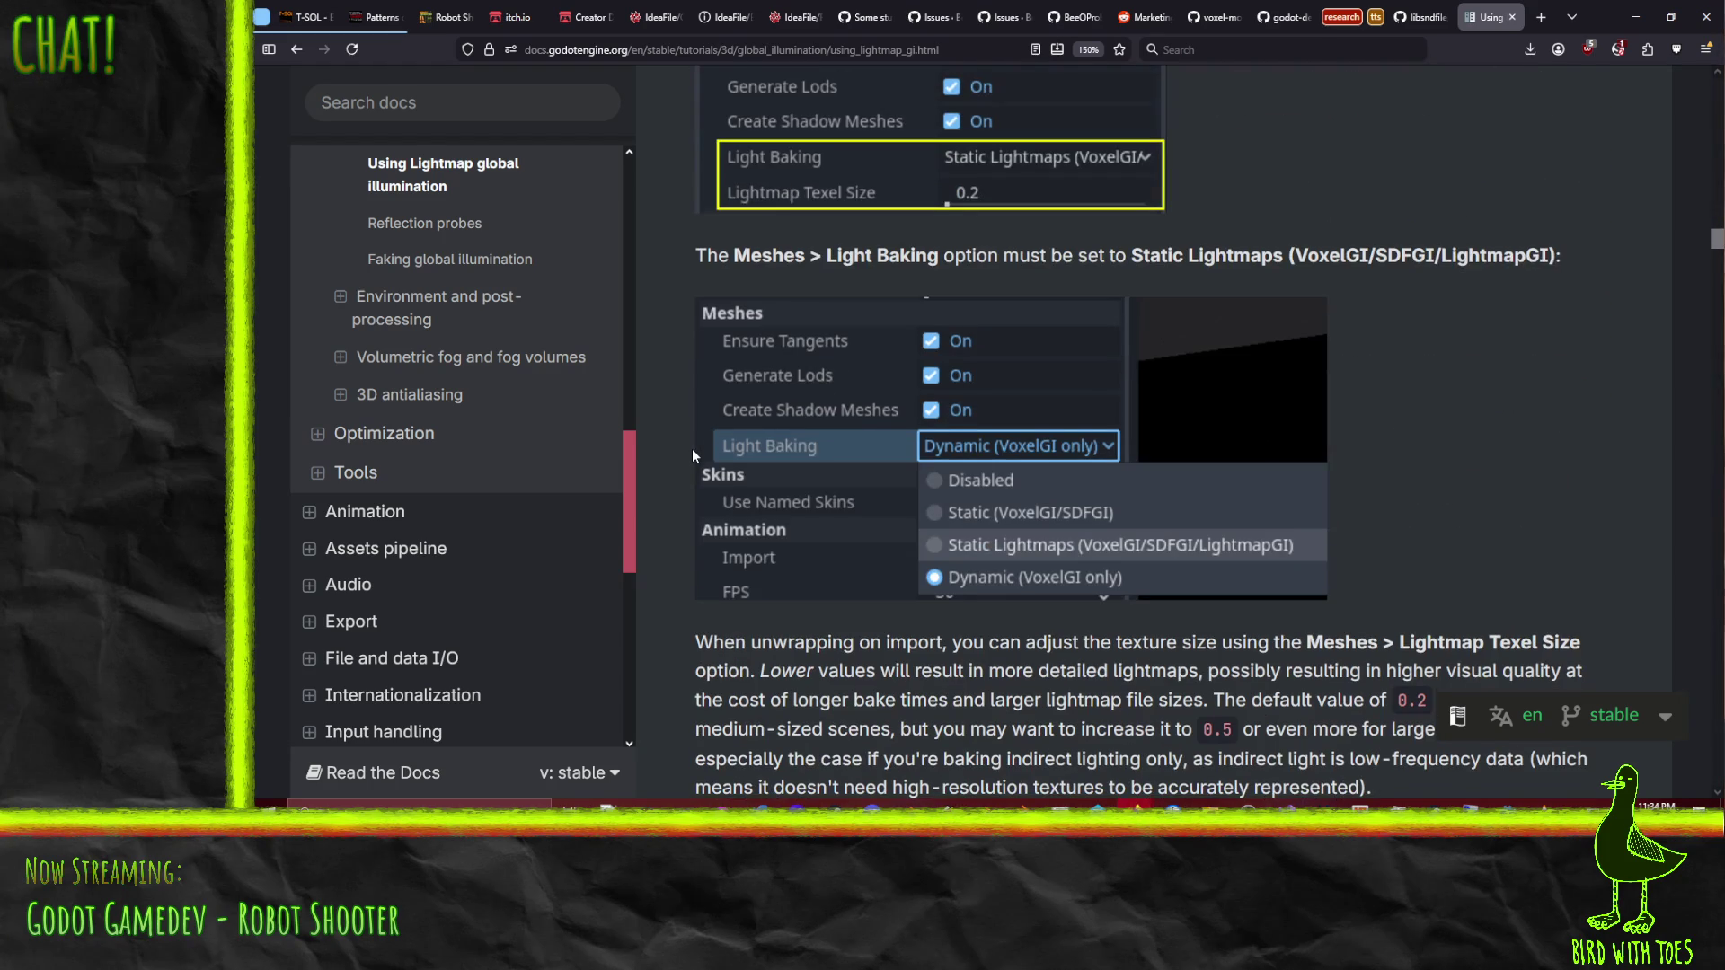
{"action": "scroll", "coordinate": [693, 454], "scroll_direction": "up", "scroll_amount": 1}
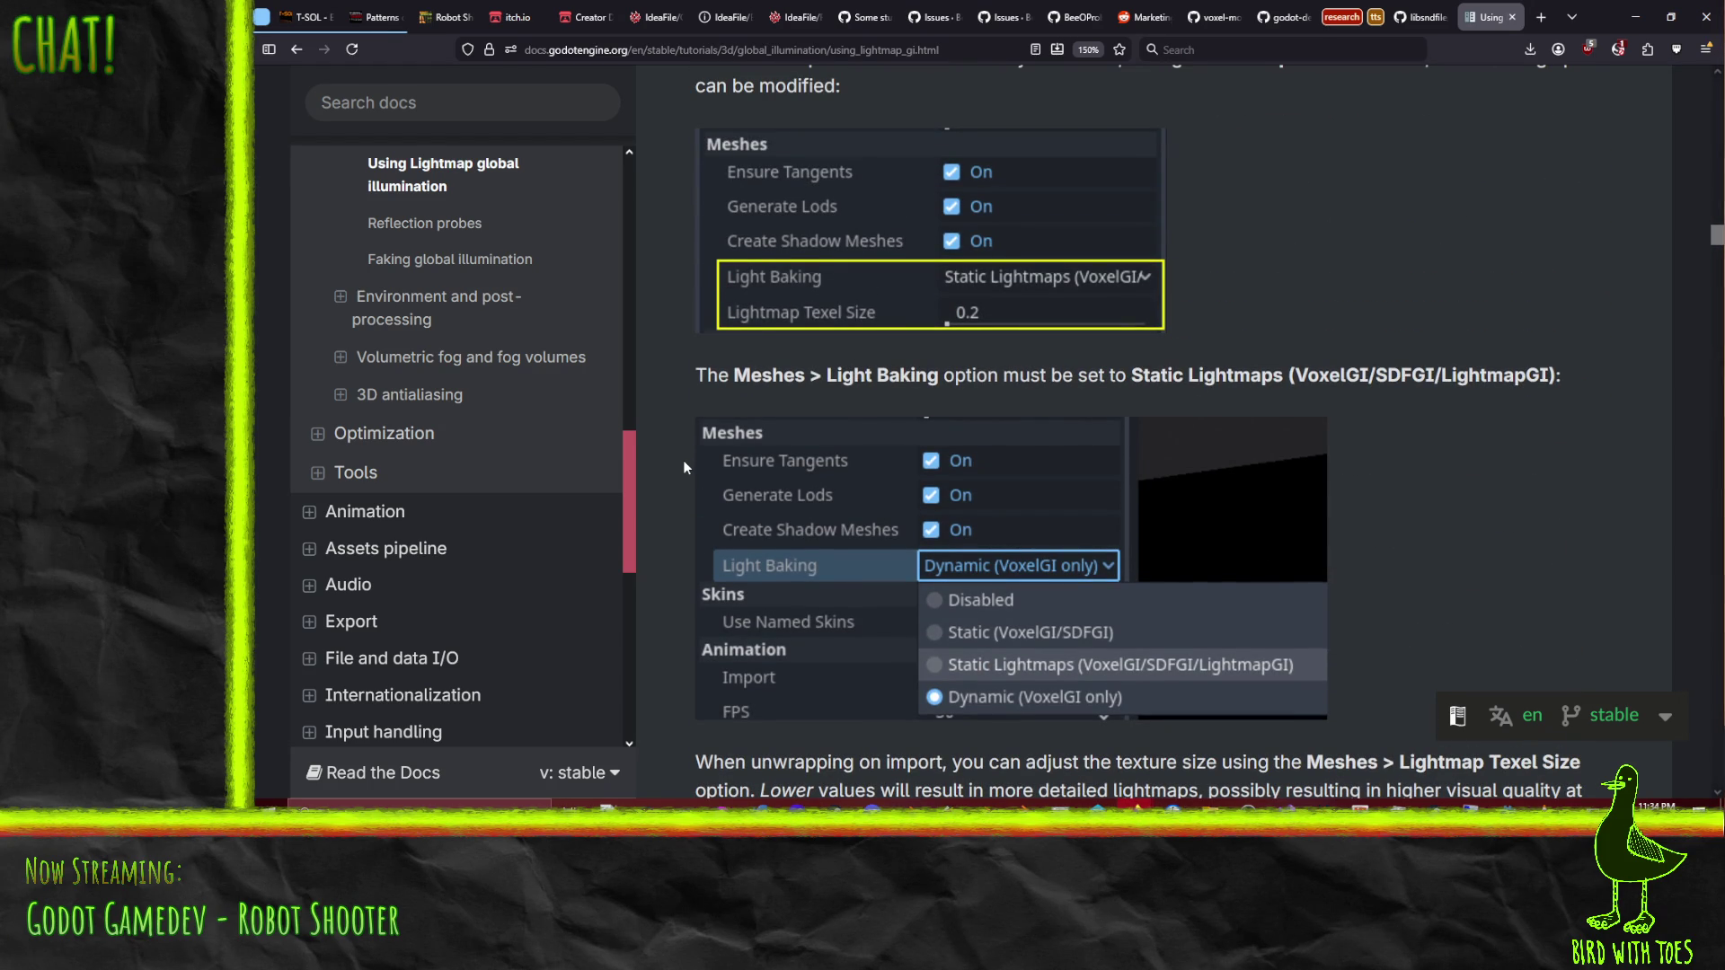
{"action": "scroll", "coordinate": [684, 466], "scroll_direction": "up", "scroll_amount": 5}
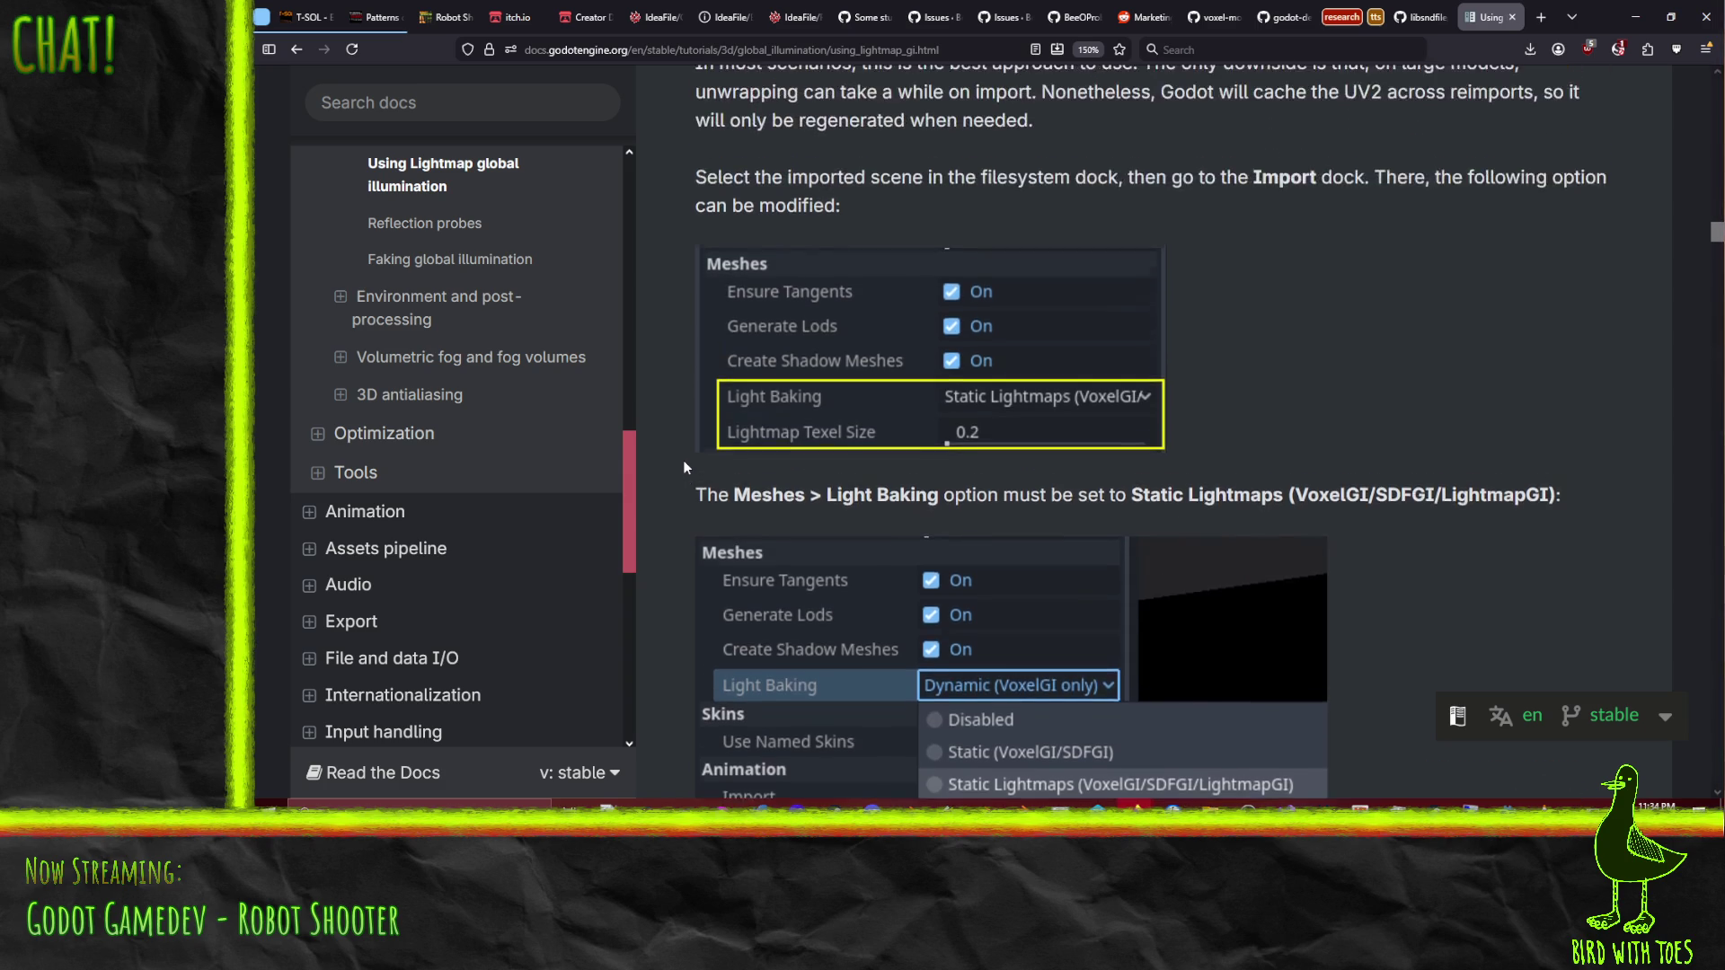
{"action": "scroll", "coordinate": [684, 468], "scroll_direction": "down", "scroll_amount": 1}
{"action": "scroll", "coordinate": [685, 478], "scroll_direction": "up", "scroll_amount": 2}
{"action": "scroll", "coordinate": [685, 492], "scroll_direction": "down", "scroll_amount": 2}
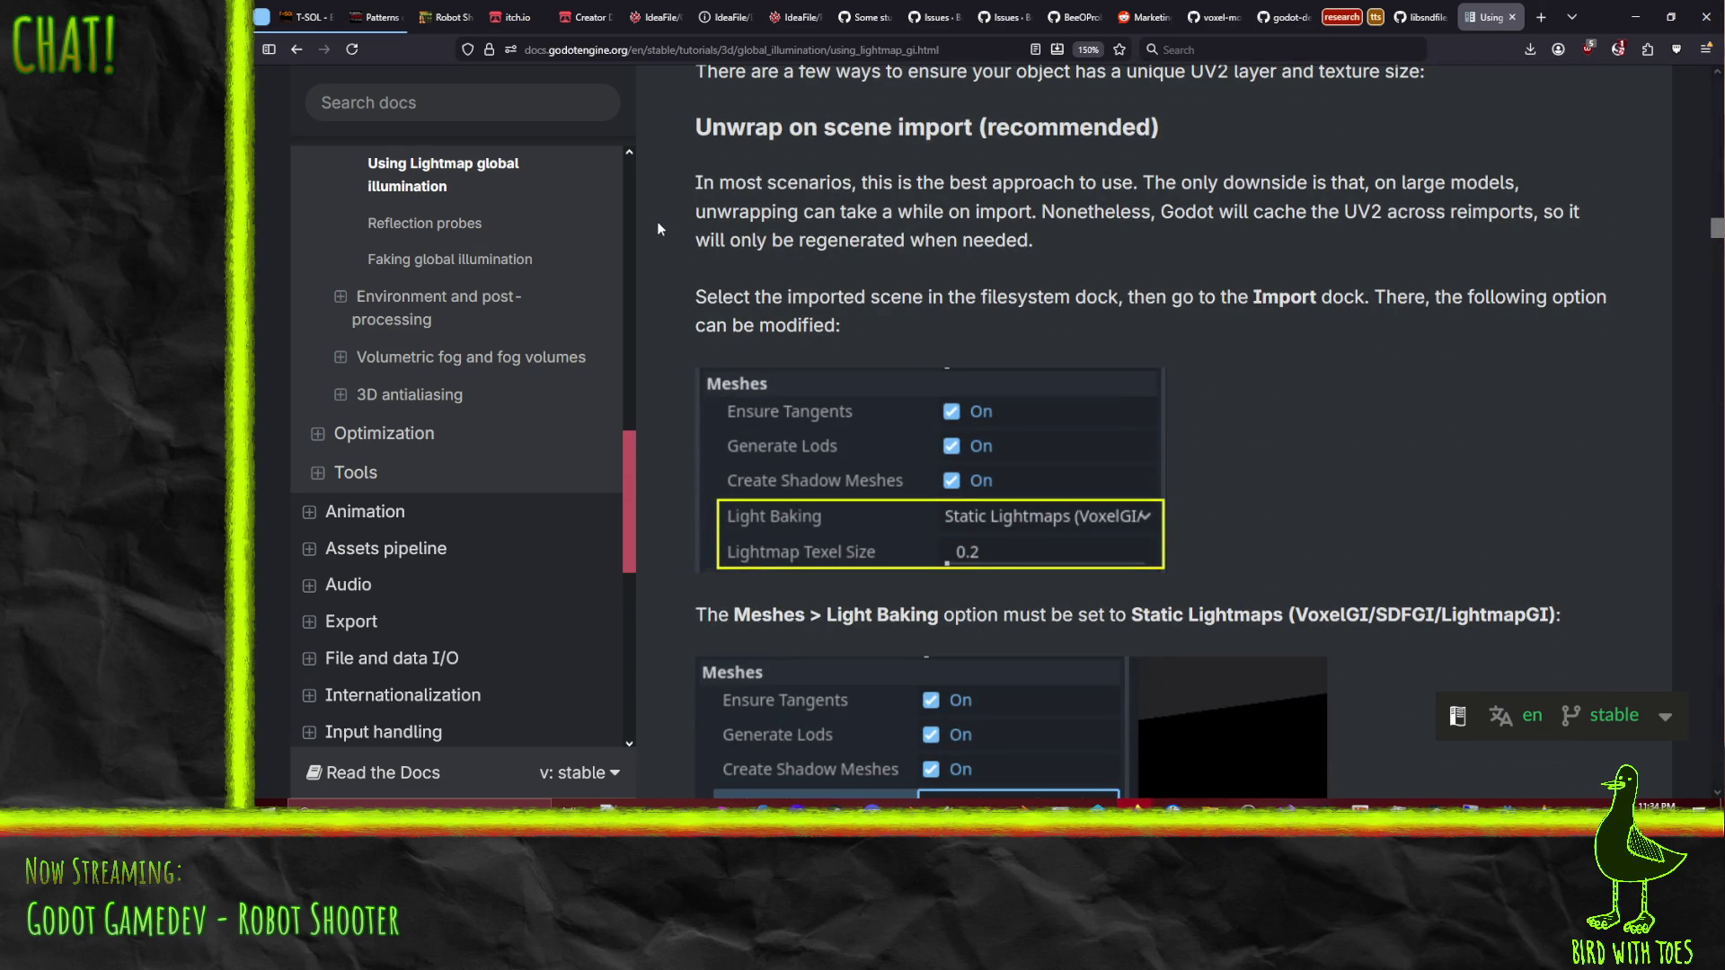
{"action": "scroll", "coordinate": [674, 305], "scroll_direction": "up", "scroll_amount": 2}
{"action": "scroll", "coordinate": [676, 350], "scroll_direction": "down", "scroll_amount": 3}
{"action": "scroll", "coordinate": [678, 358], "scroll_direction": "up", "scroll_amount": 1}
Step: Highlight the Import dock paragraph, then return to the Godot editor
{"action": "left_click_drag", "start_coordinate": [694, 296], "coordinate": [1199, 324]}
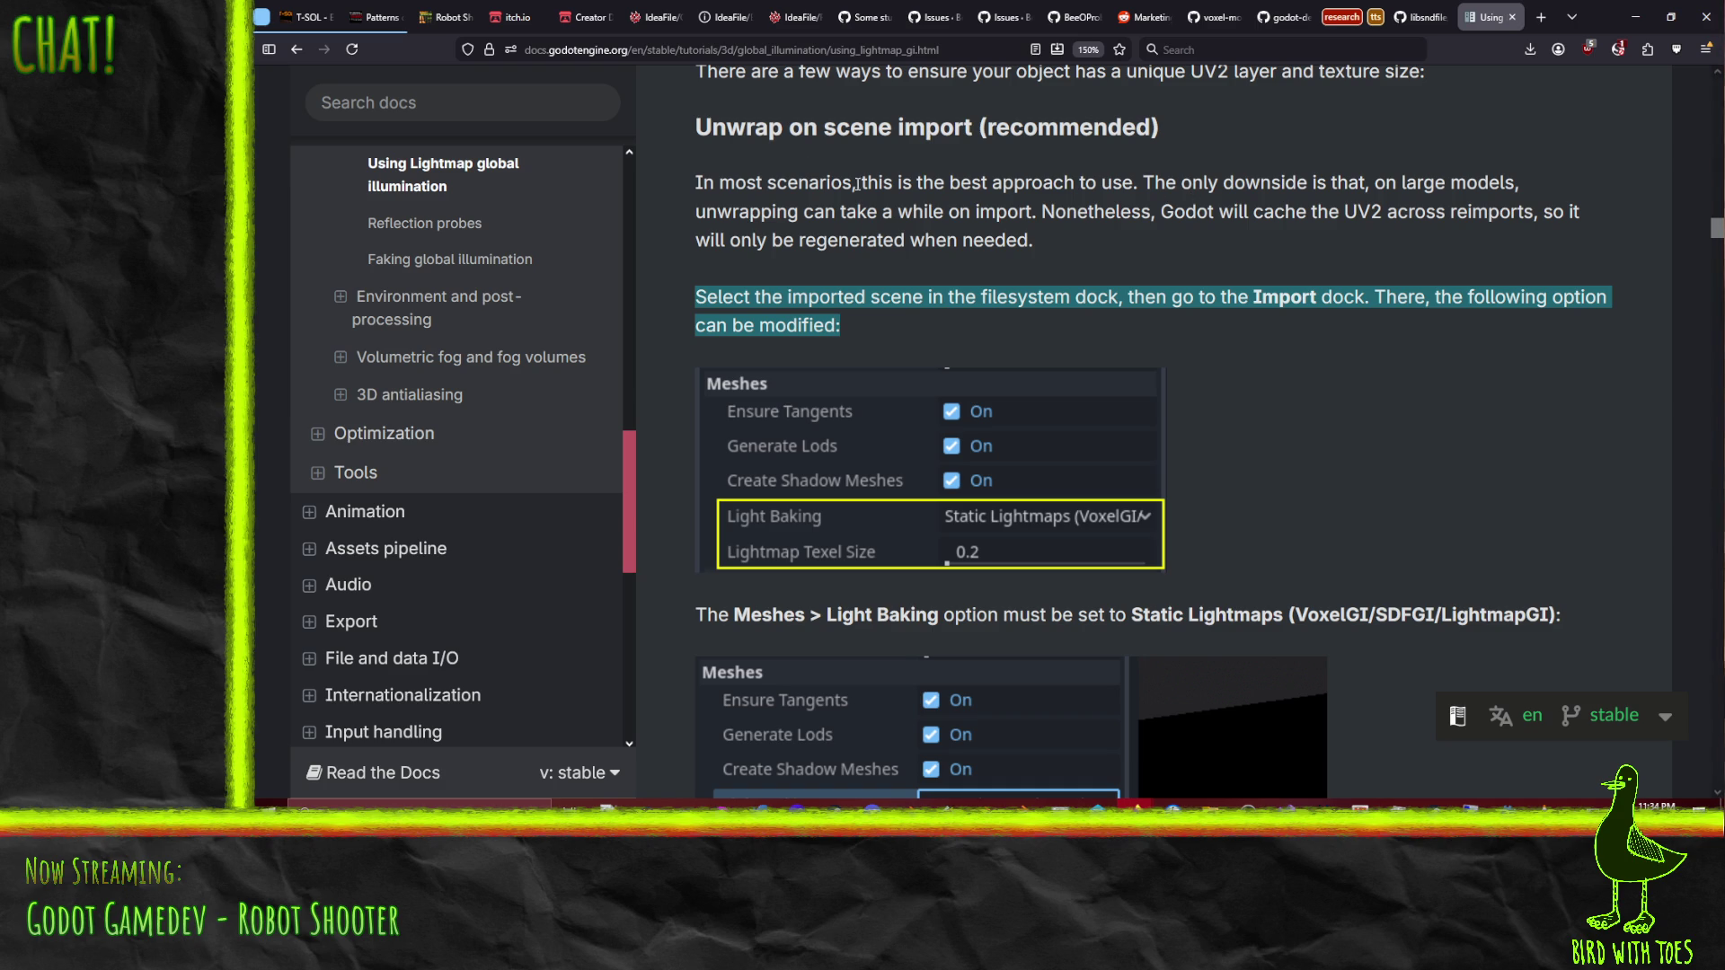
{"action": "mouse_move", "coordinate": [718, 180]}
{"action": "left_mouse_down"}
{"action": "mouse_move", "coordinate": [945, 198]}
{"action": "mouse_move", "coordinate": [1029, 226]}
{"action": "left_mouse_up"}
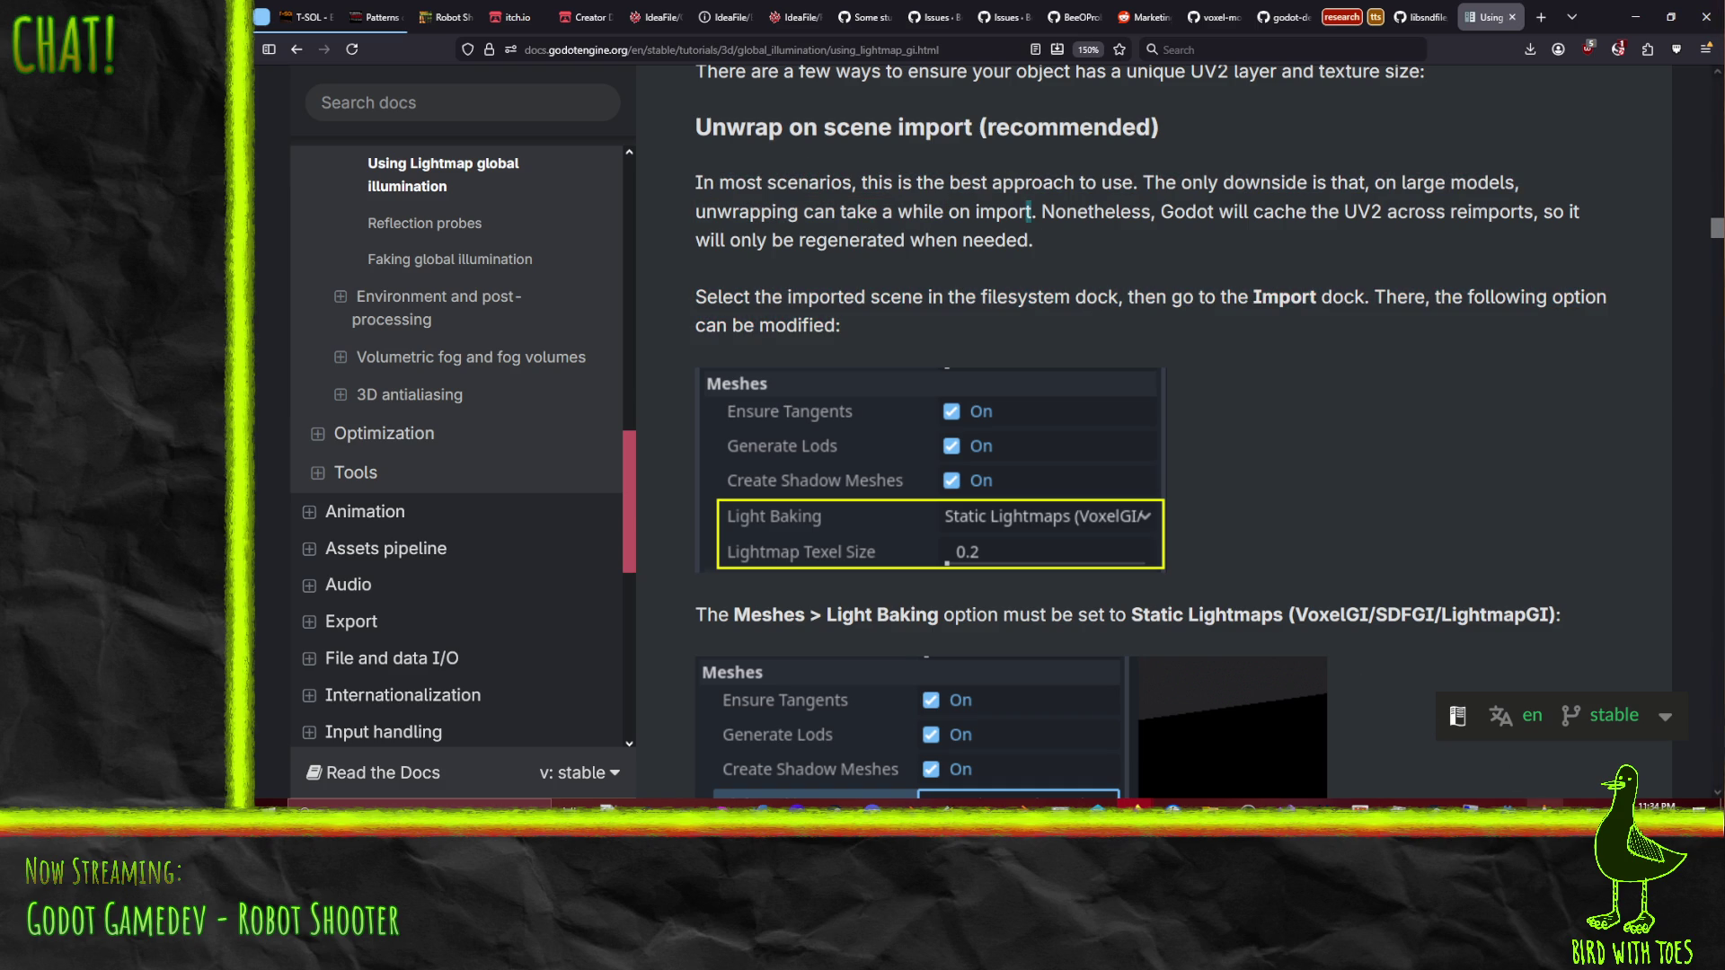
{"action": "left_click", "coordinate": [1507, 803]}
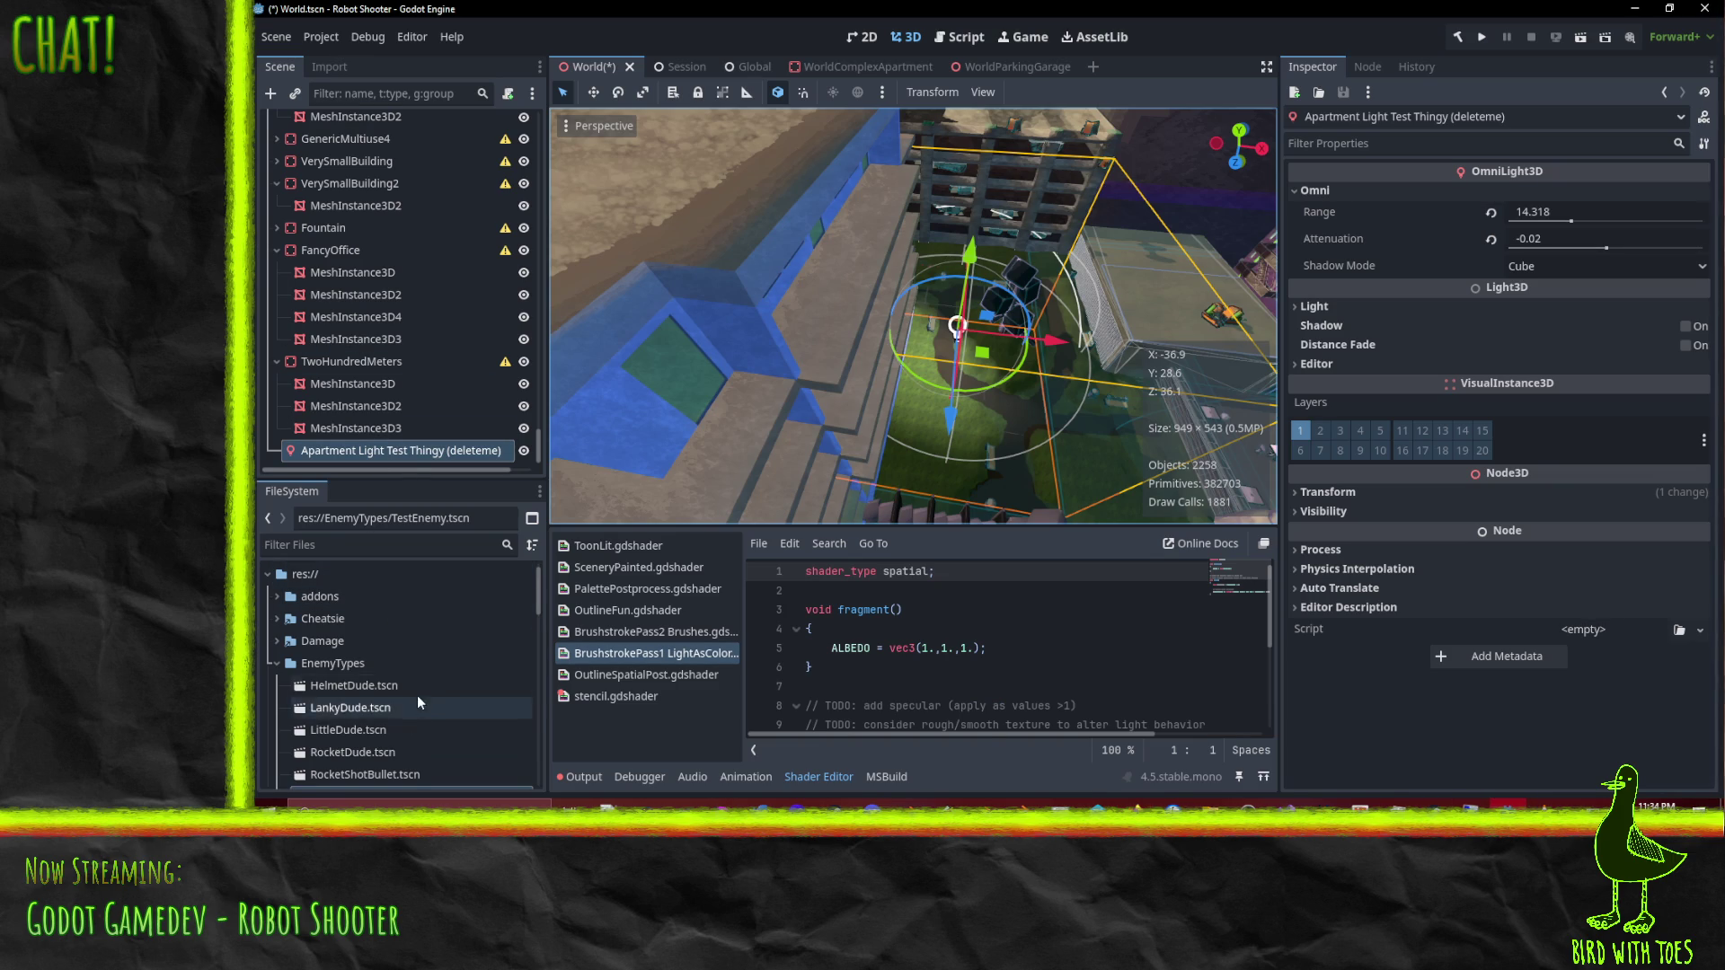
Step: Resize the FileSystem dock, open World.tscn's context menu, and show the Import dock
{"action": "scroll", "coordinate": [341, 629], "scroll_direction": "down", "scroll_amount": 3}
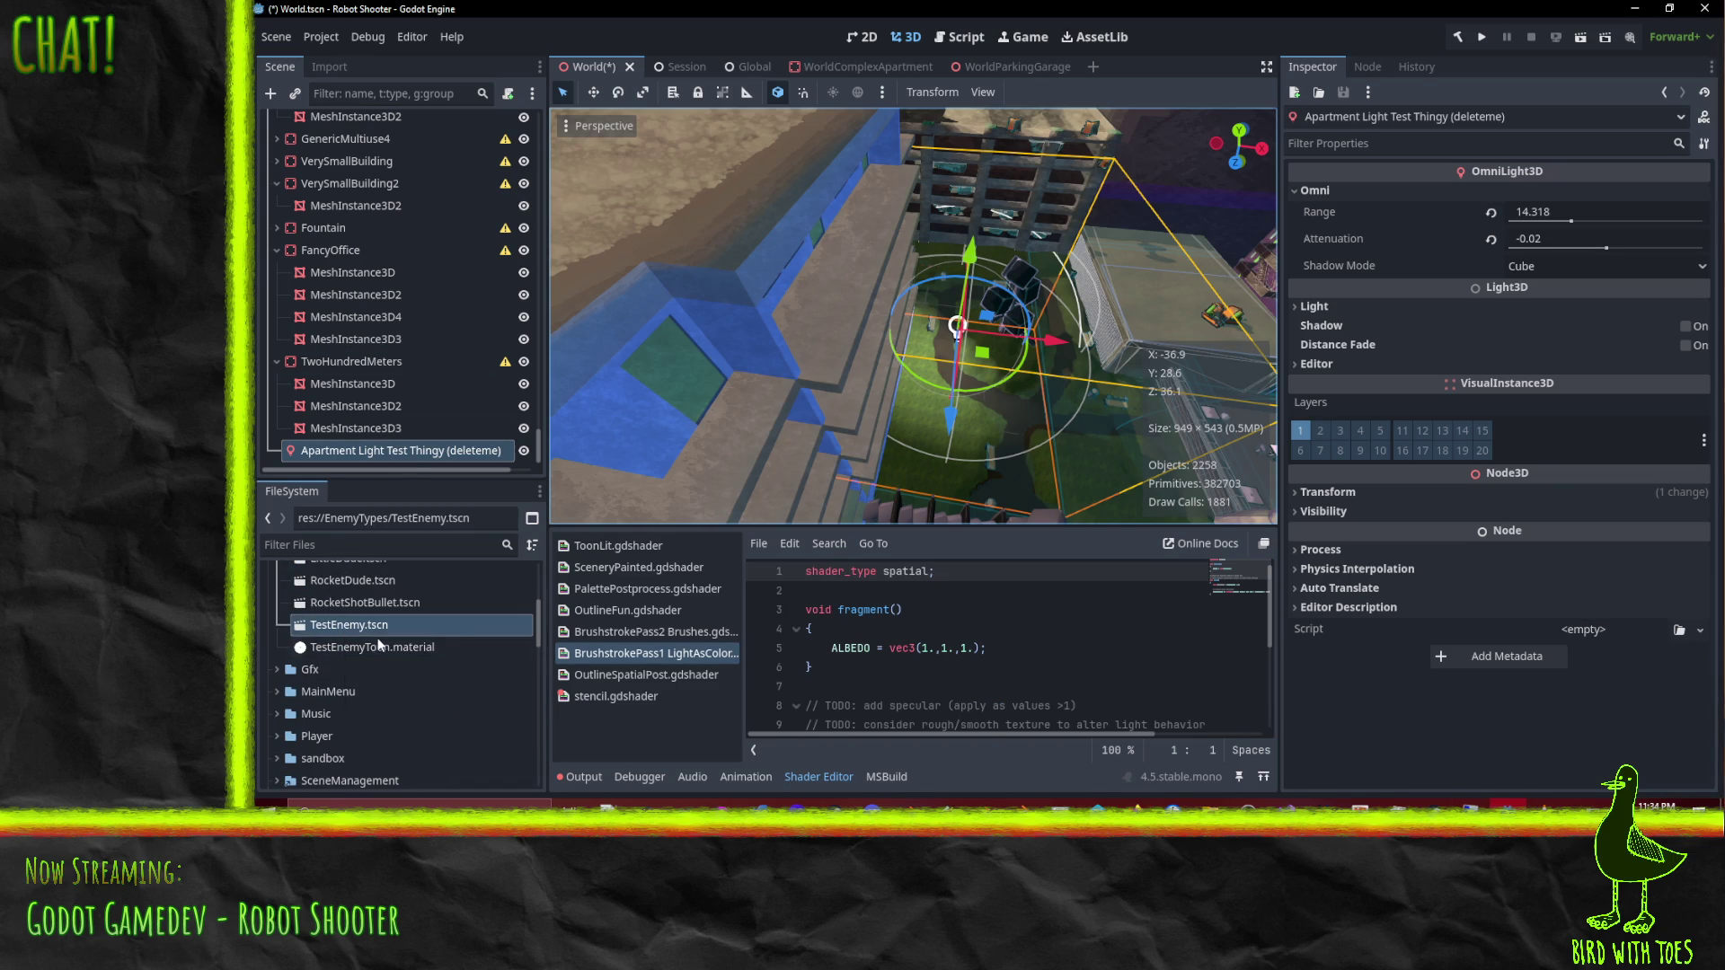
{"action": "scroll", "coordinate": [351, 633], "scroll_direction": "down", "scroll_amount": 3}
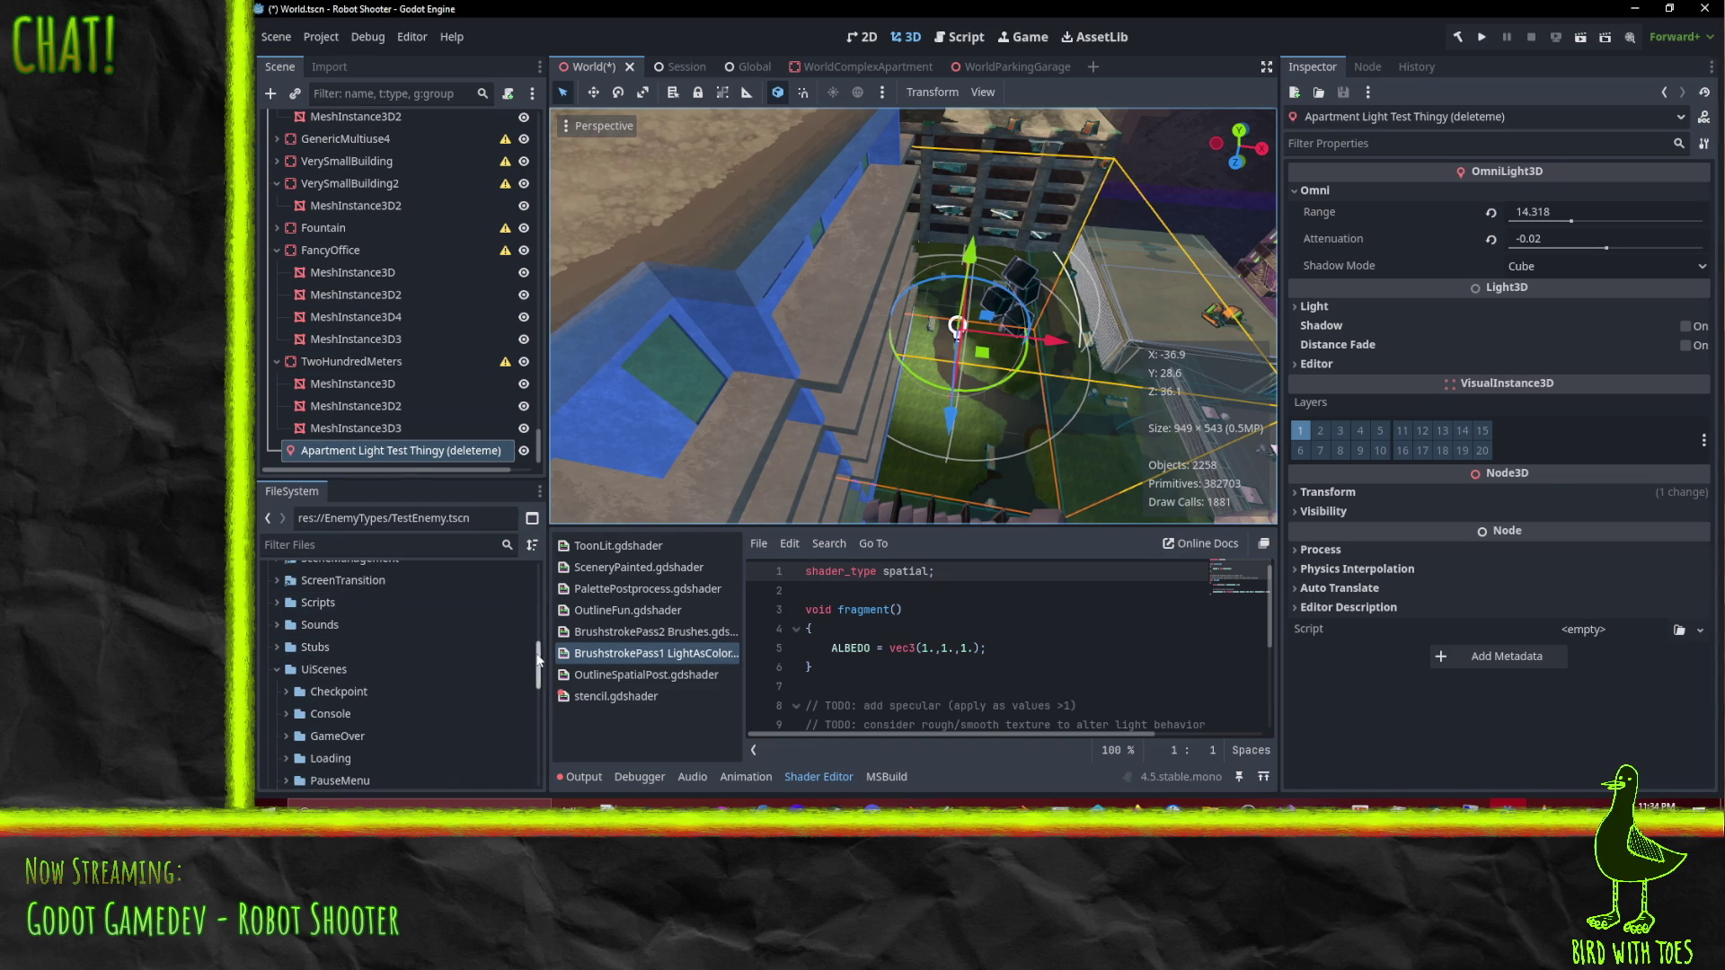
{"action": "left_click_drag", "start_coordinate": [546, 663], "coordinate": [543, 789]}
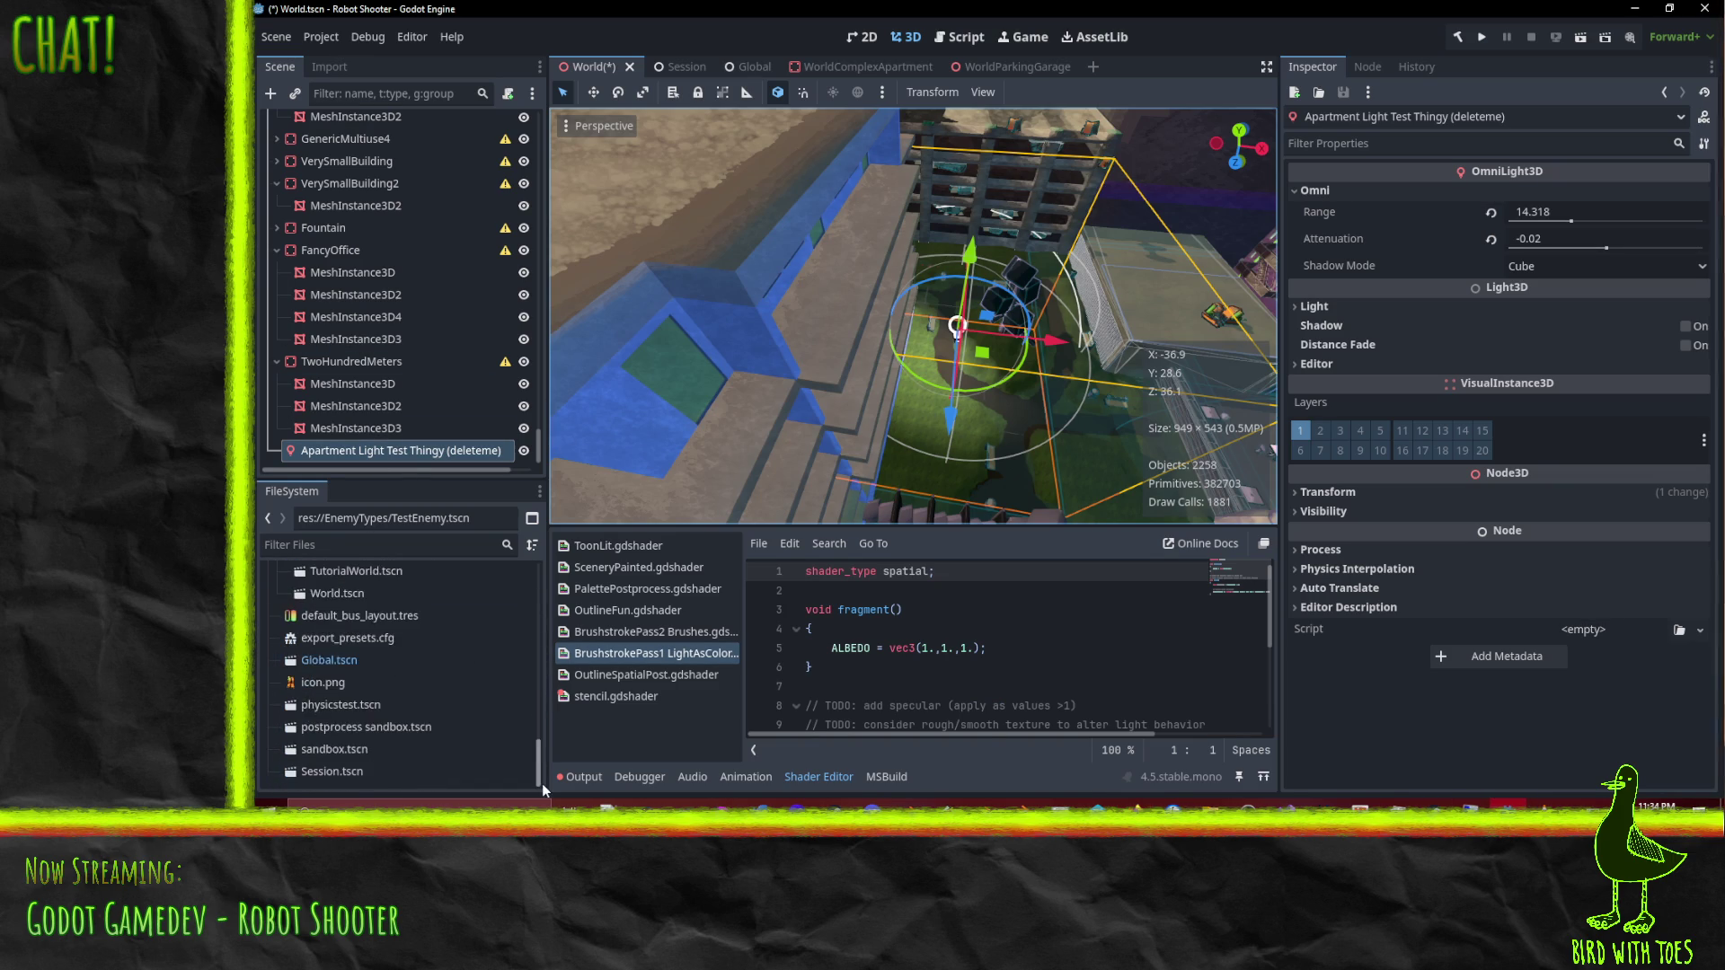
{"action": "right_click", "coordinate": [328, 592]}
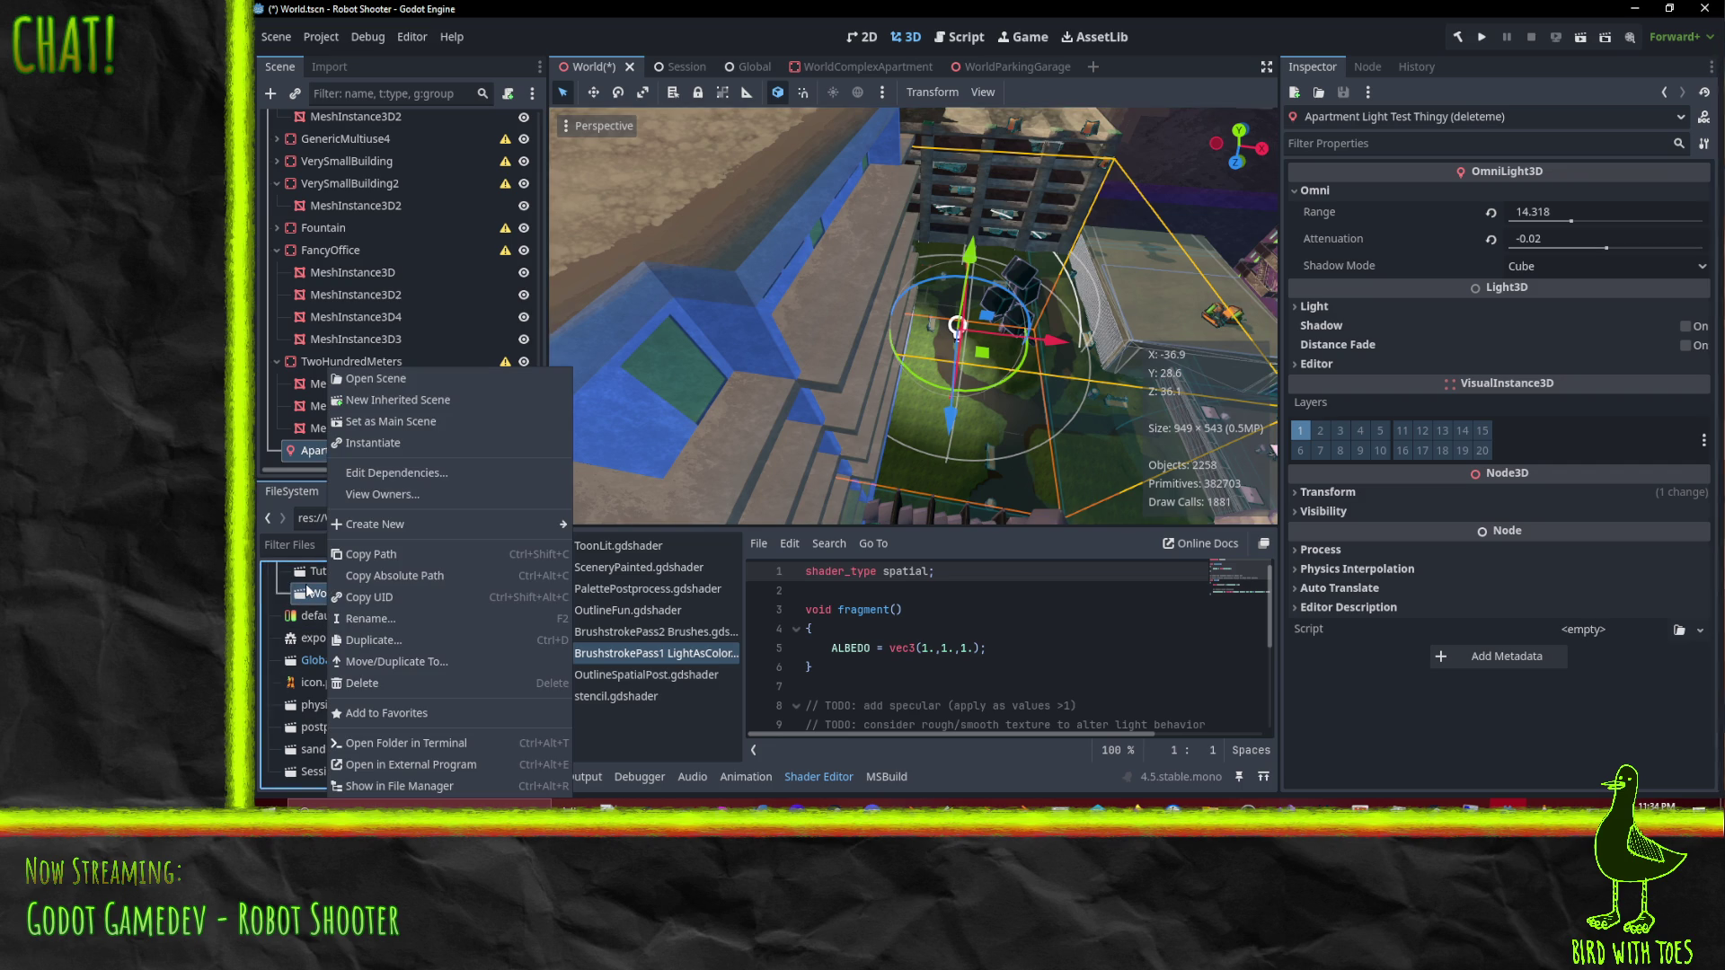
{"action": "left_click", "coordinate": [307, 590]}
{"action": "left_click", "coordinate": [329, 66]}
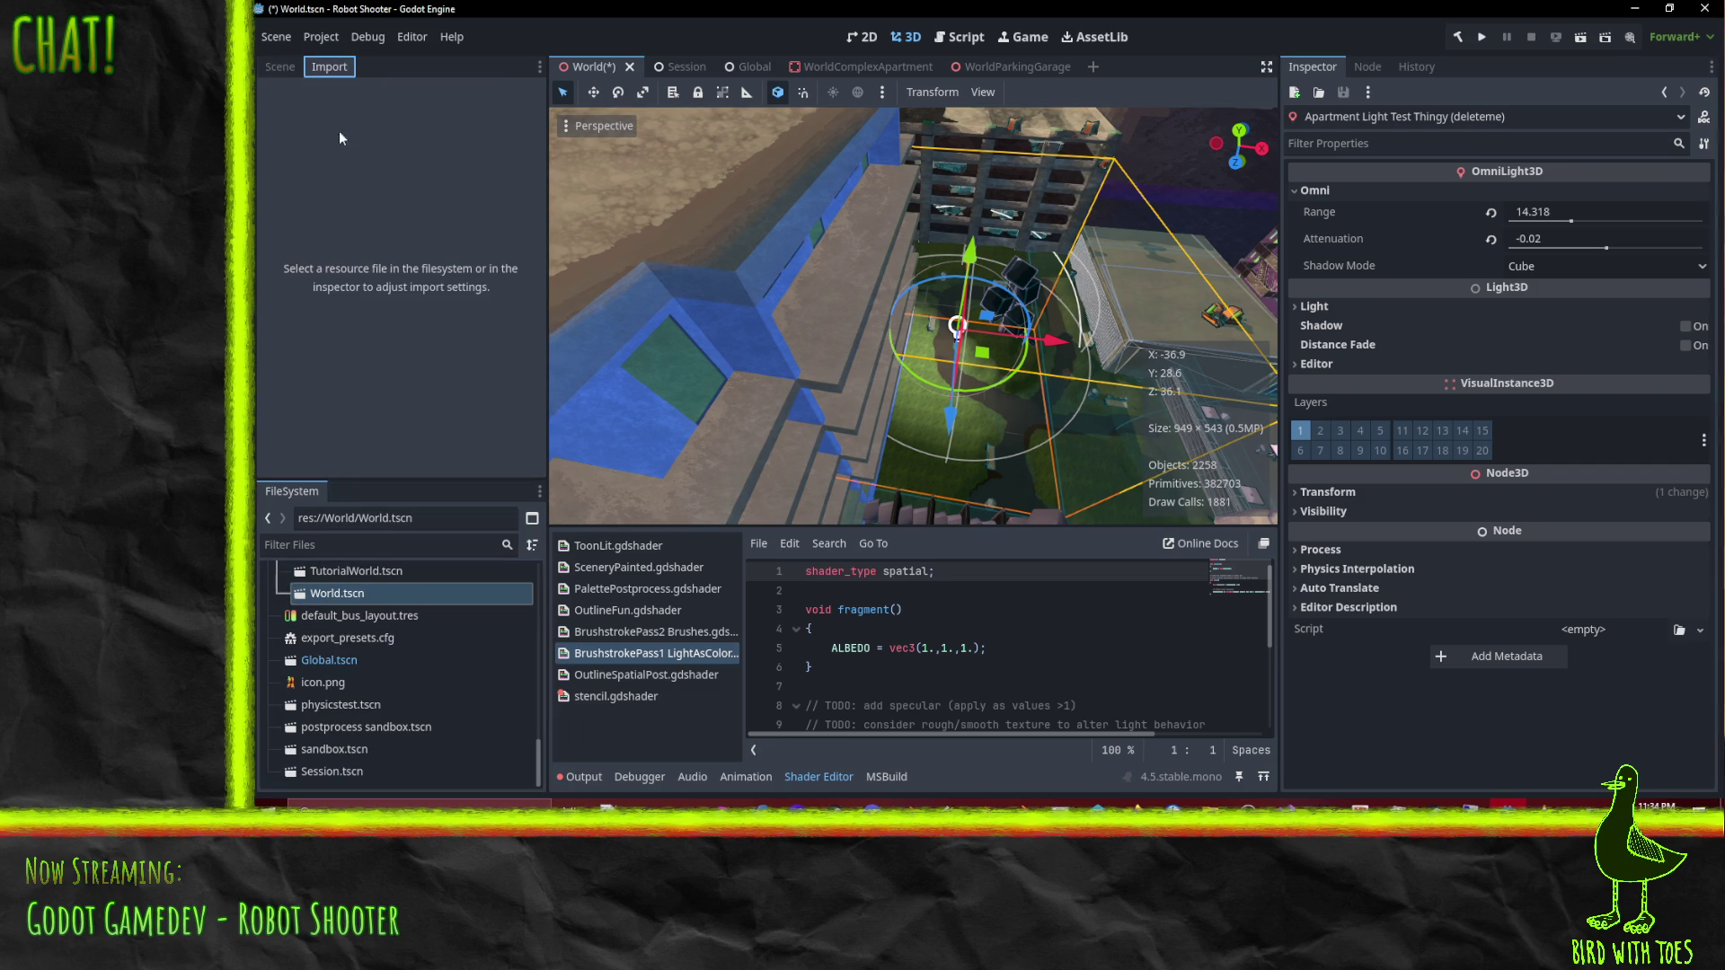
{"action": "left_click", "coordinate": [364, 593]}
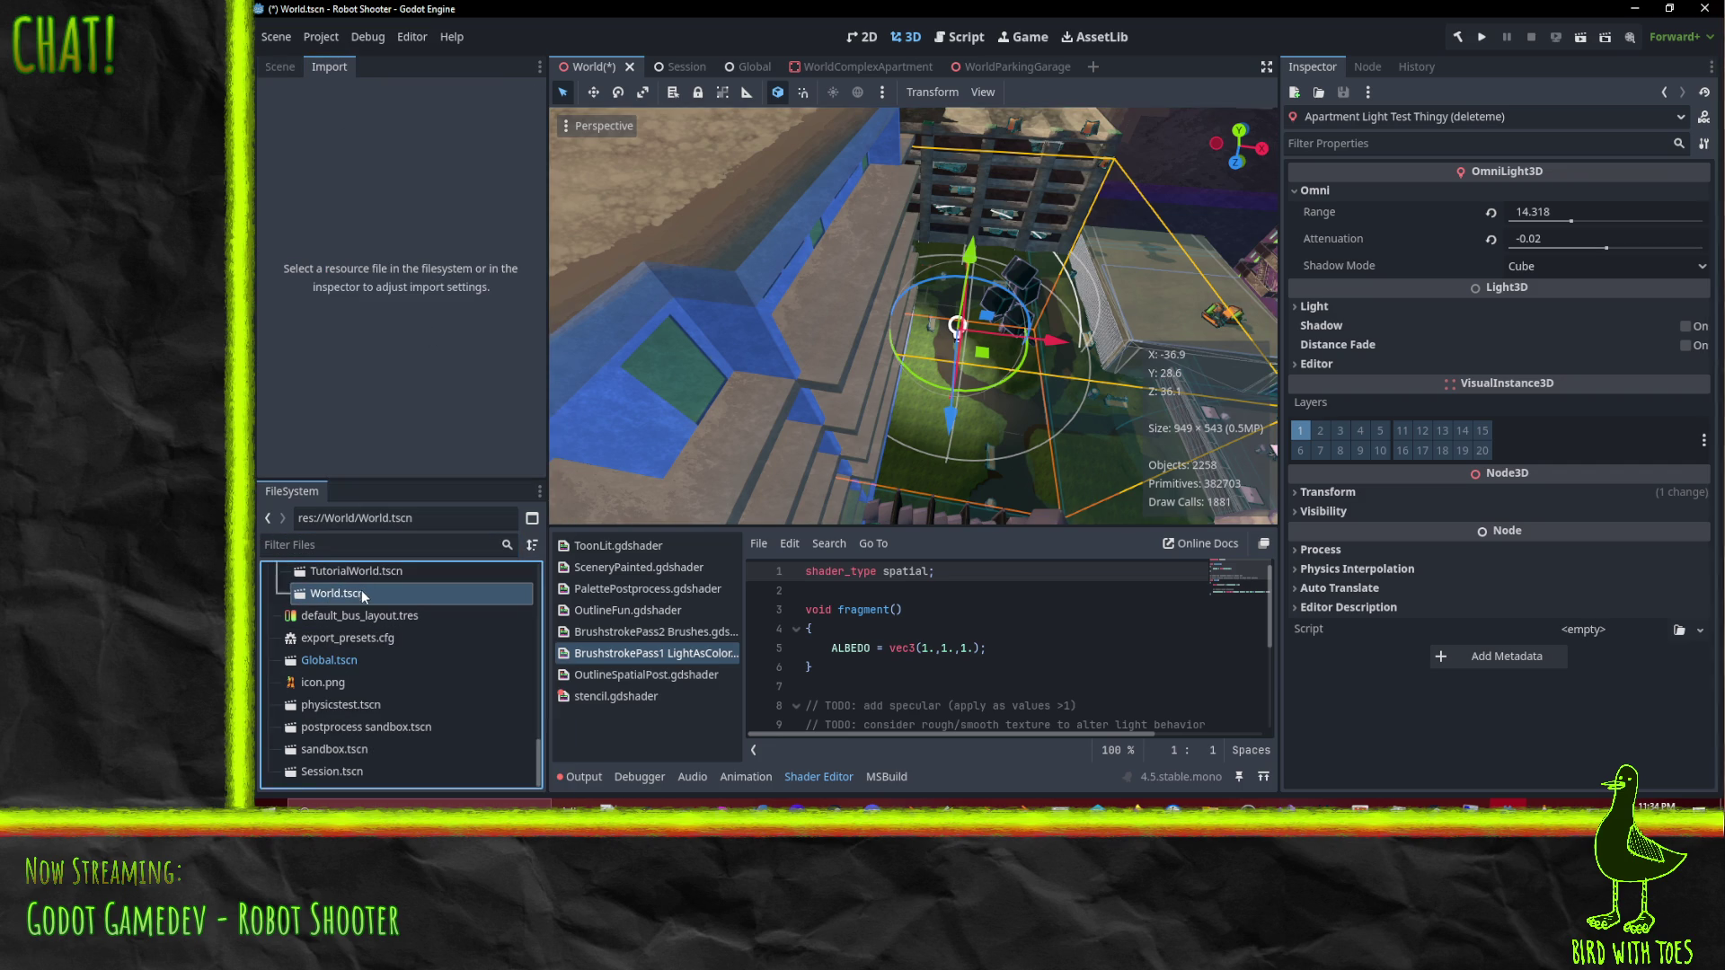
Step: Scroll the project file tree, glance at the lightmap docs, and come back to Godot
{"action": "scroll", "coordinate": [402, 616], "scroll_direction": "up", "scroll_amount": 5}
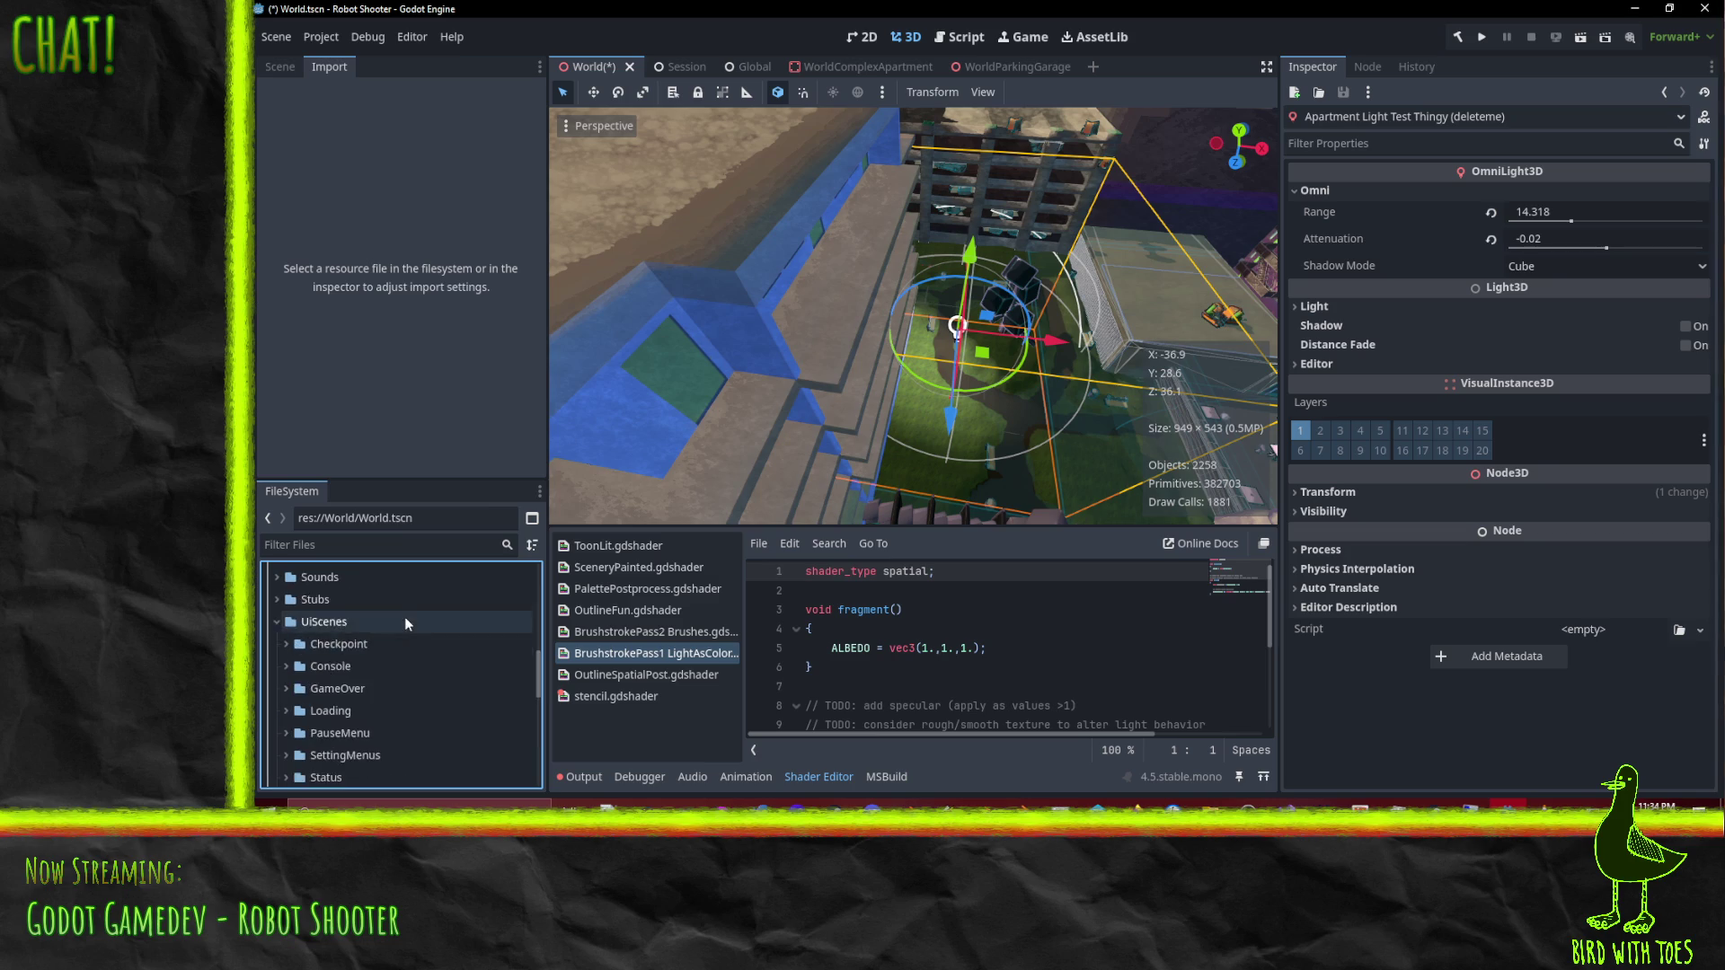
{"action": "scroll", "coordinate": [417, 638], "scroll_direction": "up", "scroll_amount": 5}
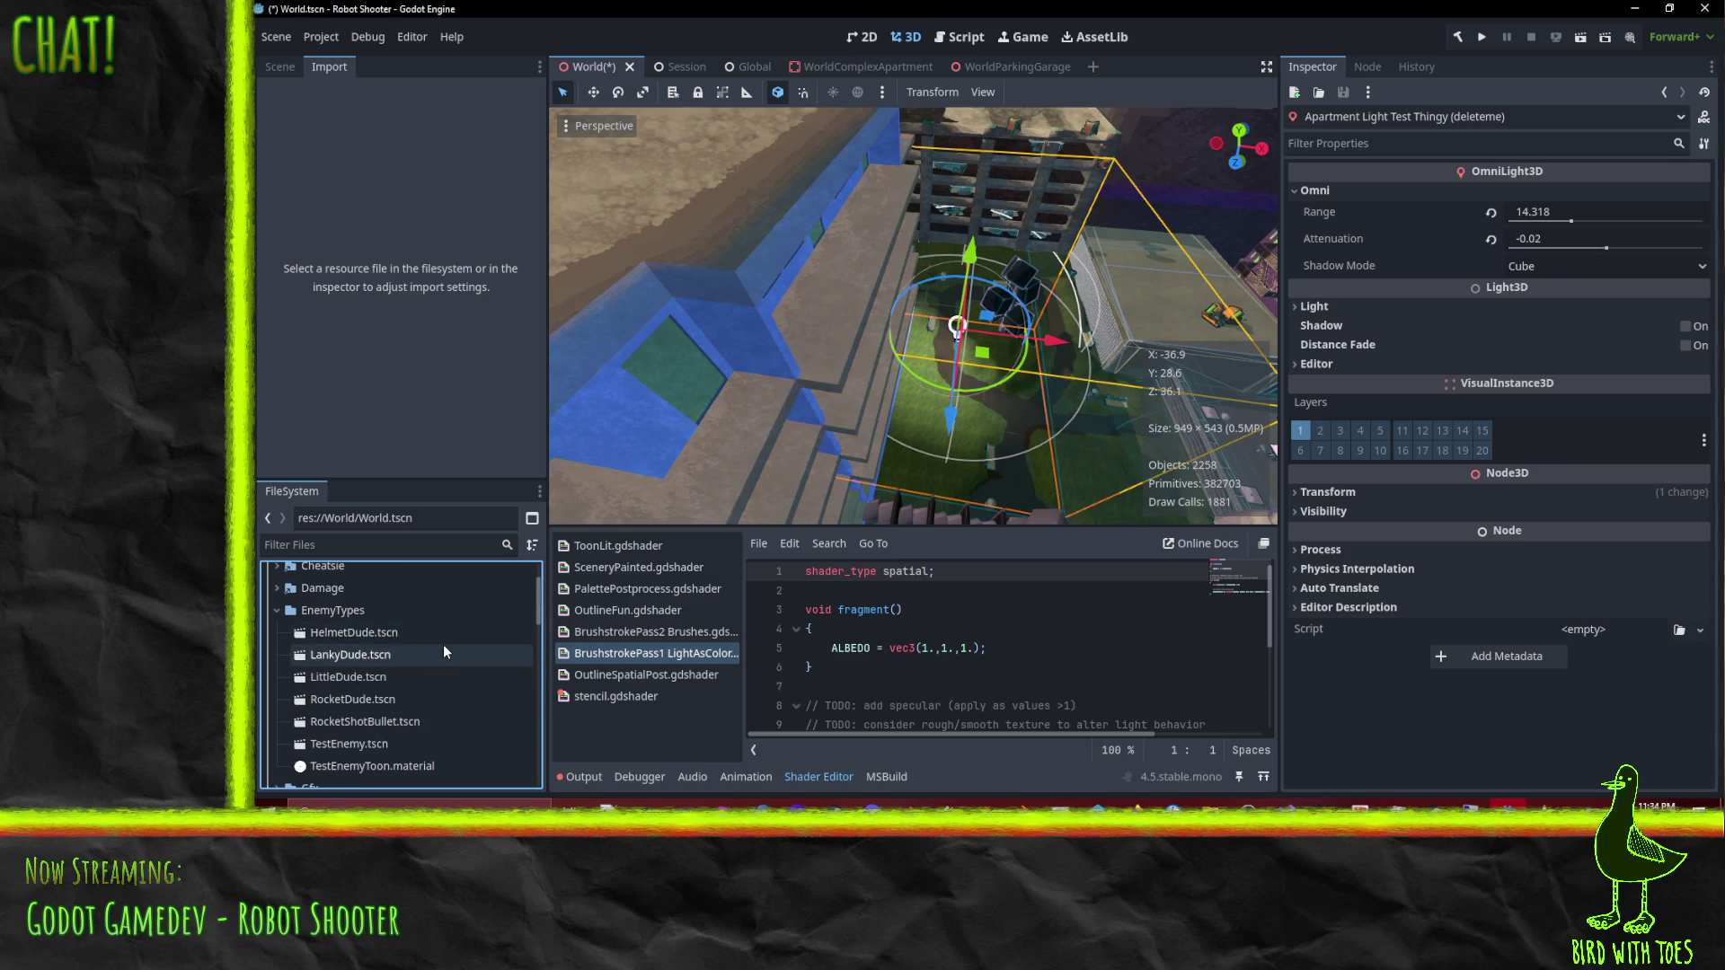
{"action": "scroll", "coordinate": [444, 652], "scroll_direction": "down", "scroll_amount": 8}
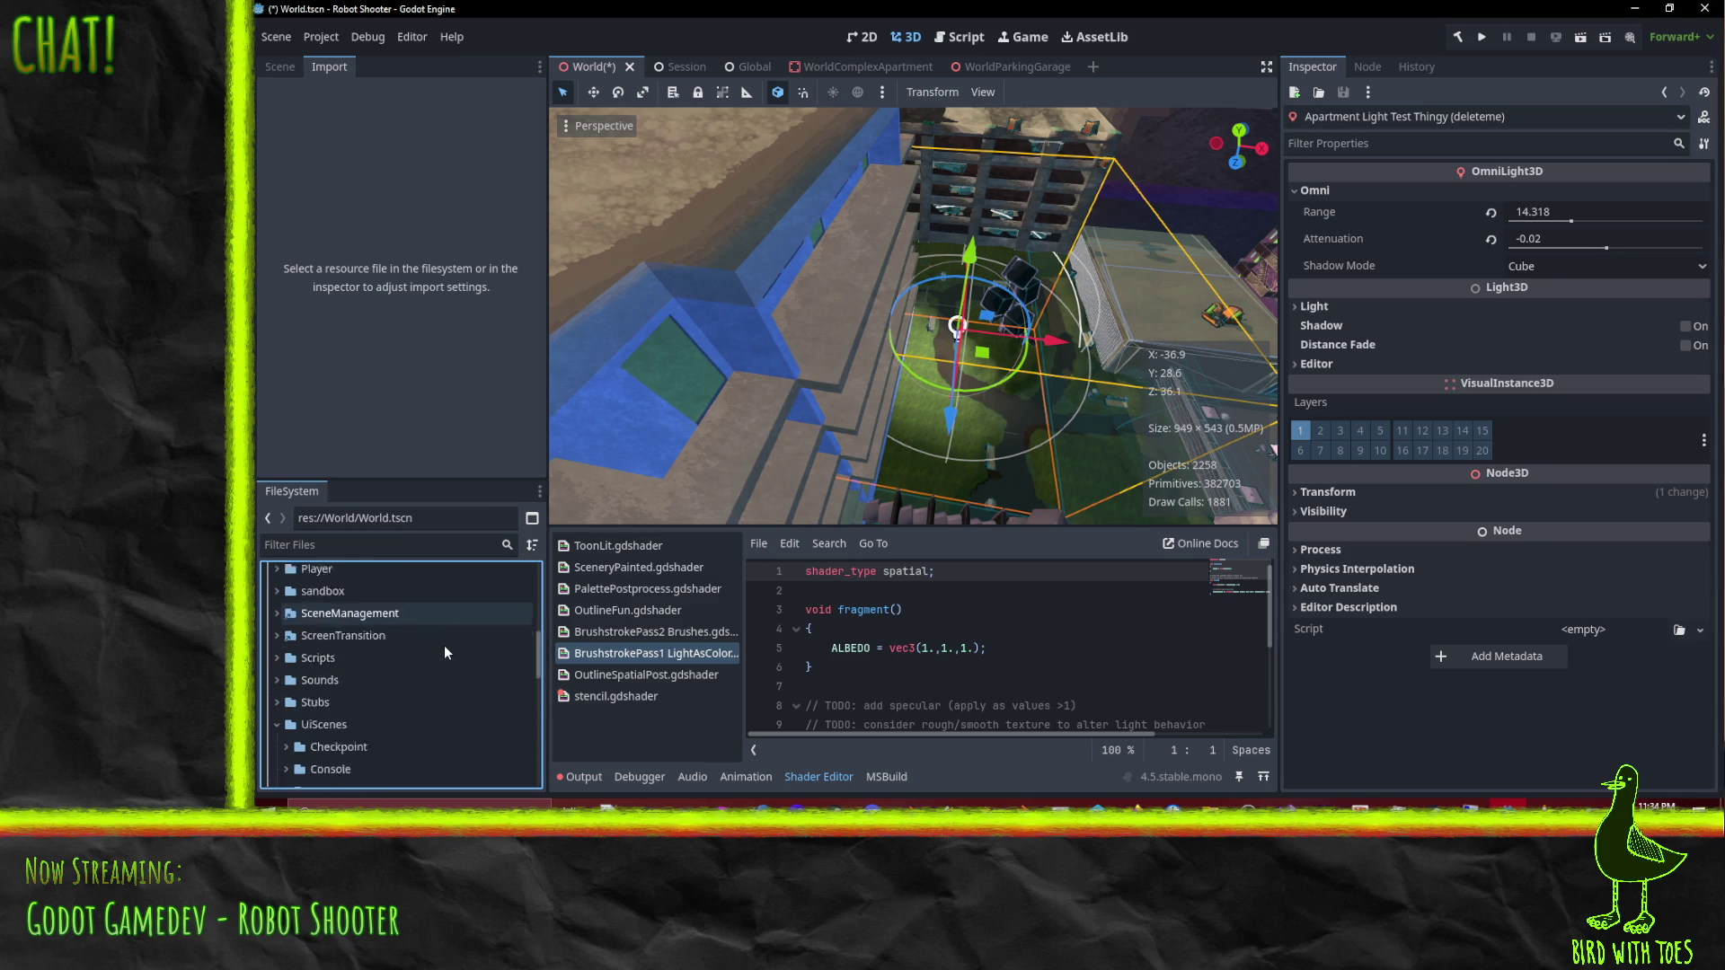
{"action": "left_click", "coordinate": [1507, 803]}
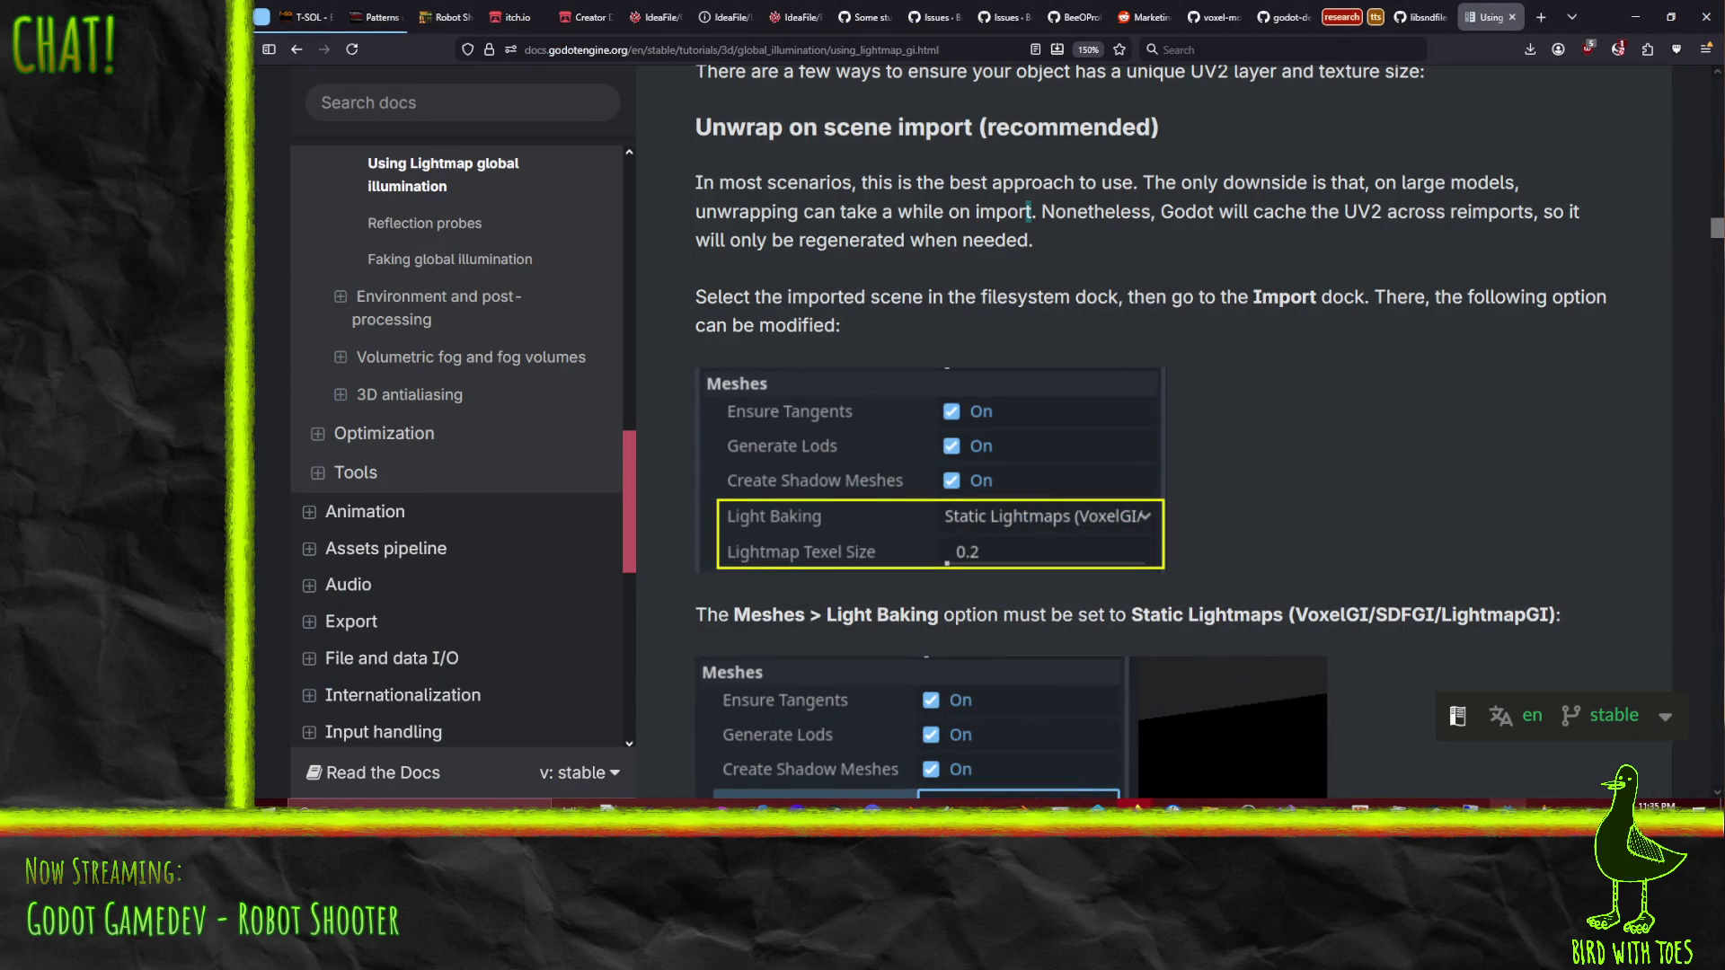
{"action": "left_click", "coordinate": [1070, 806]}
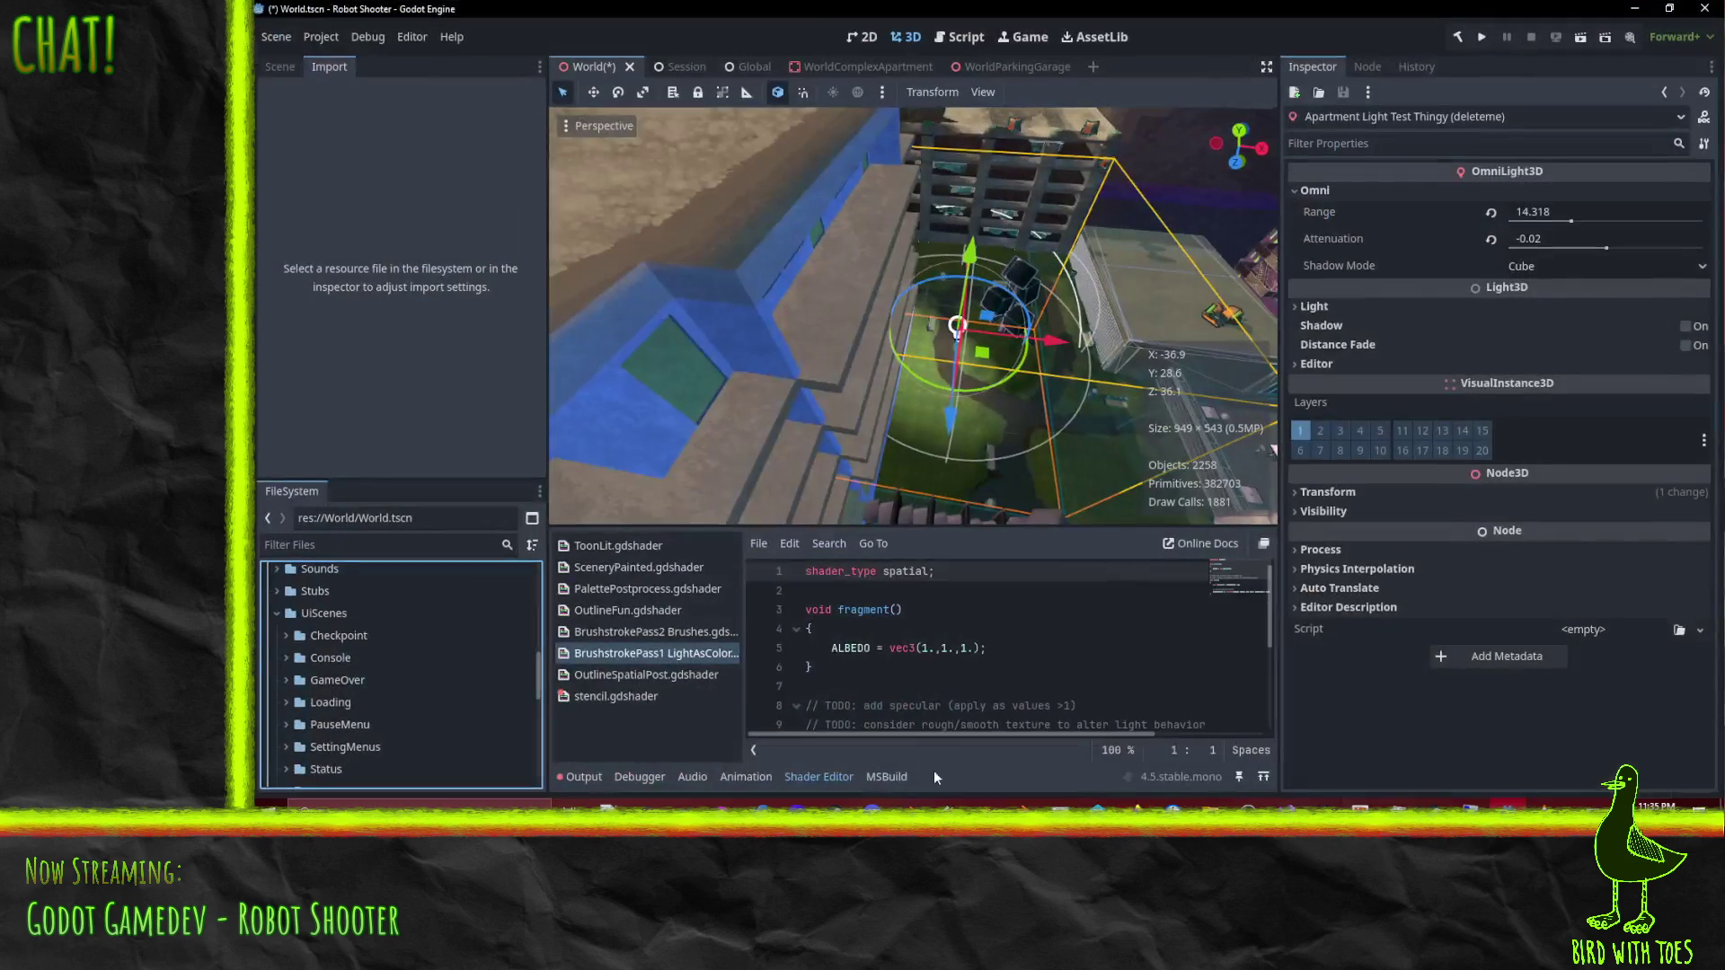
{"action": "scroll", "coordinate": [393, 700], "scroll_direction": "up", "scroll_amount": 5}
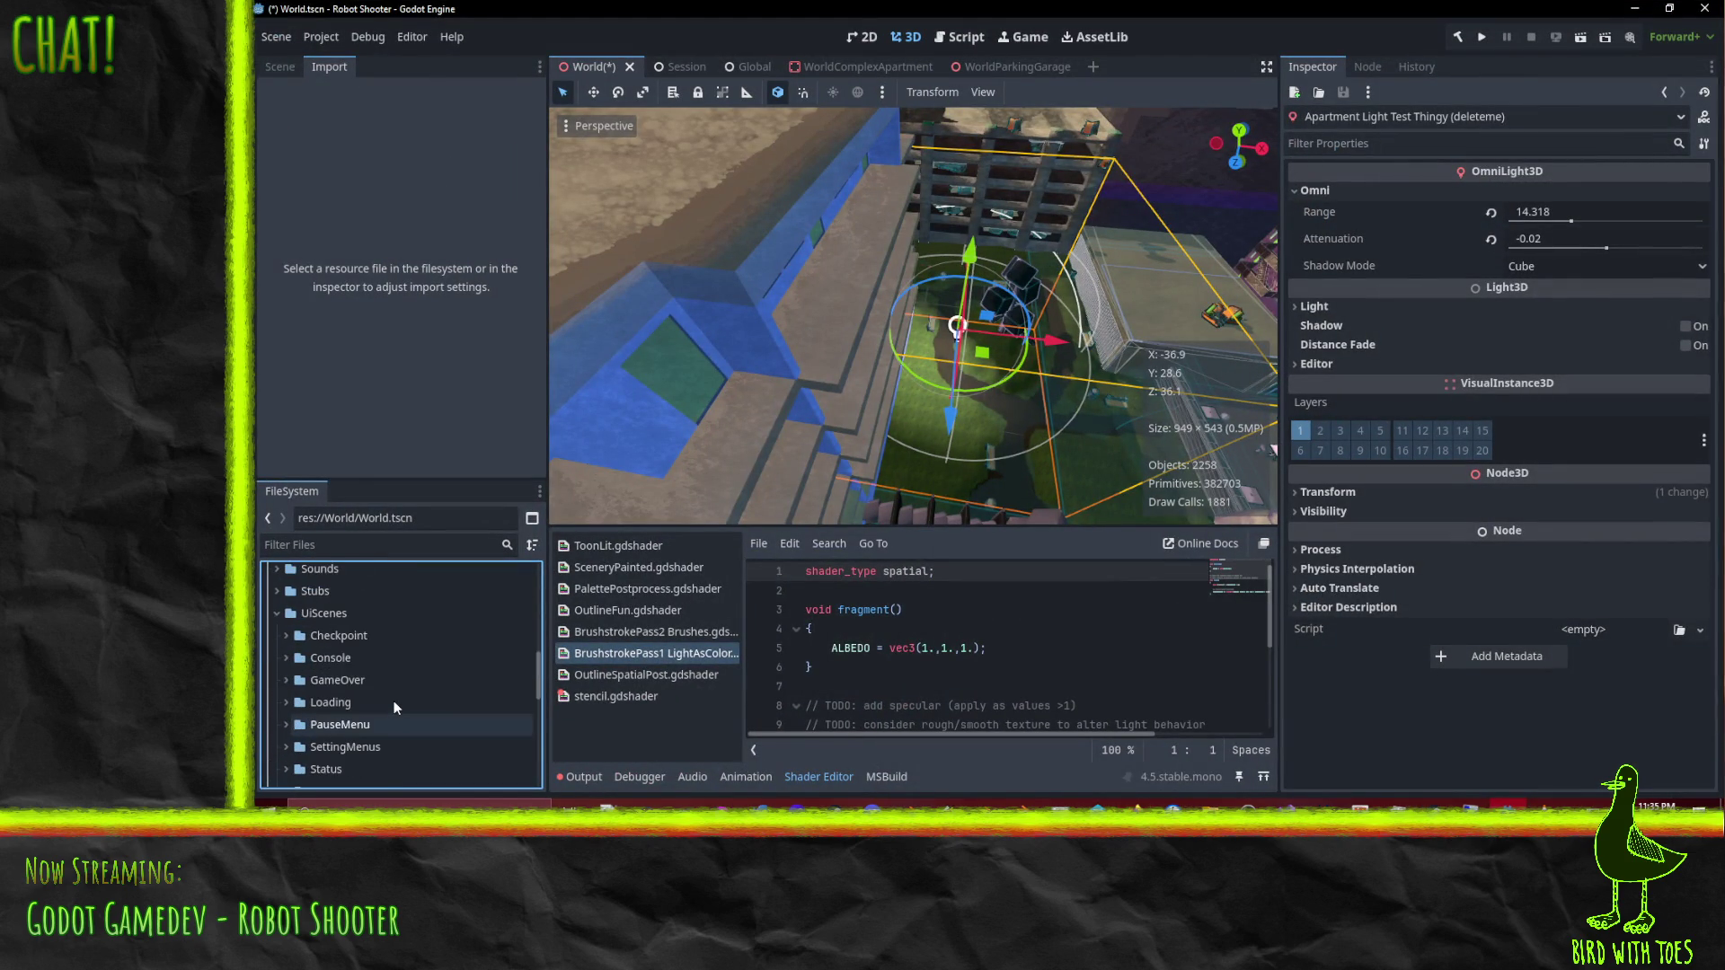
{"action": "scroll", "coordinate": [298, 650], "scroll_direction": "up", "scroll_amount": 5}
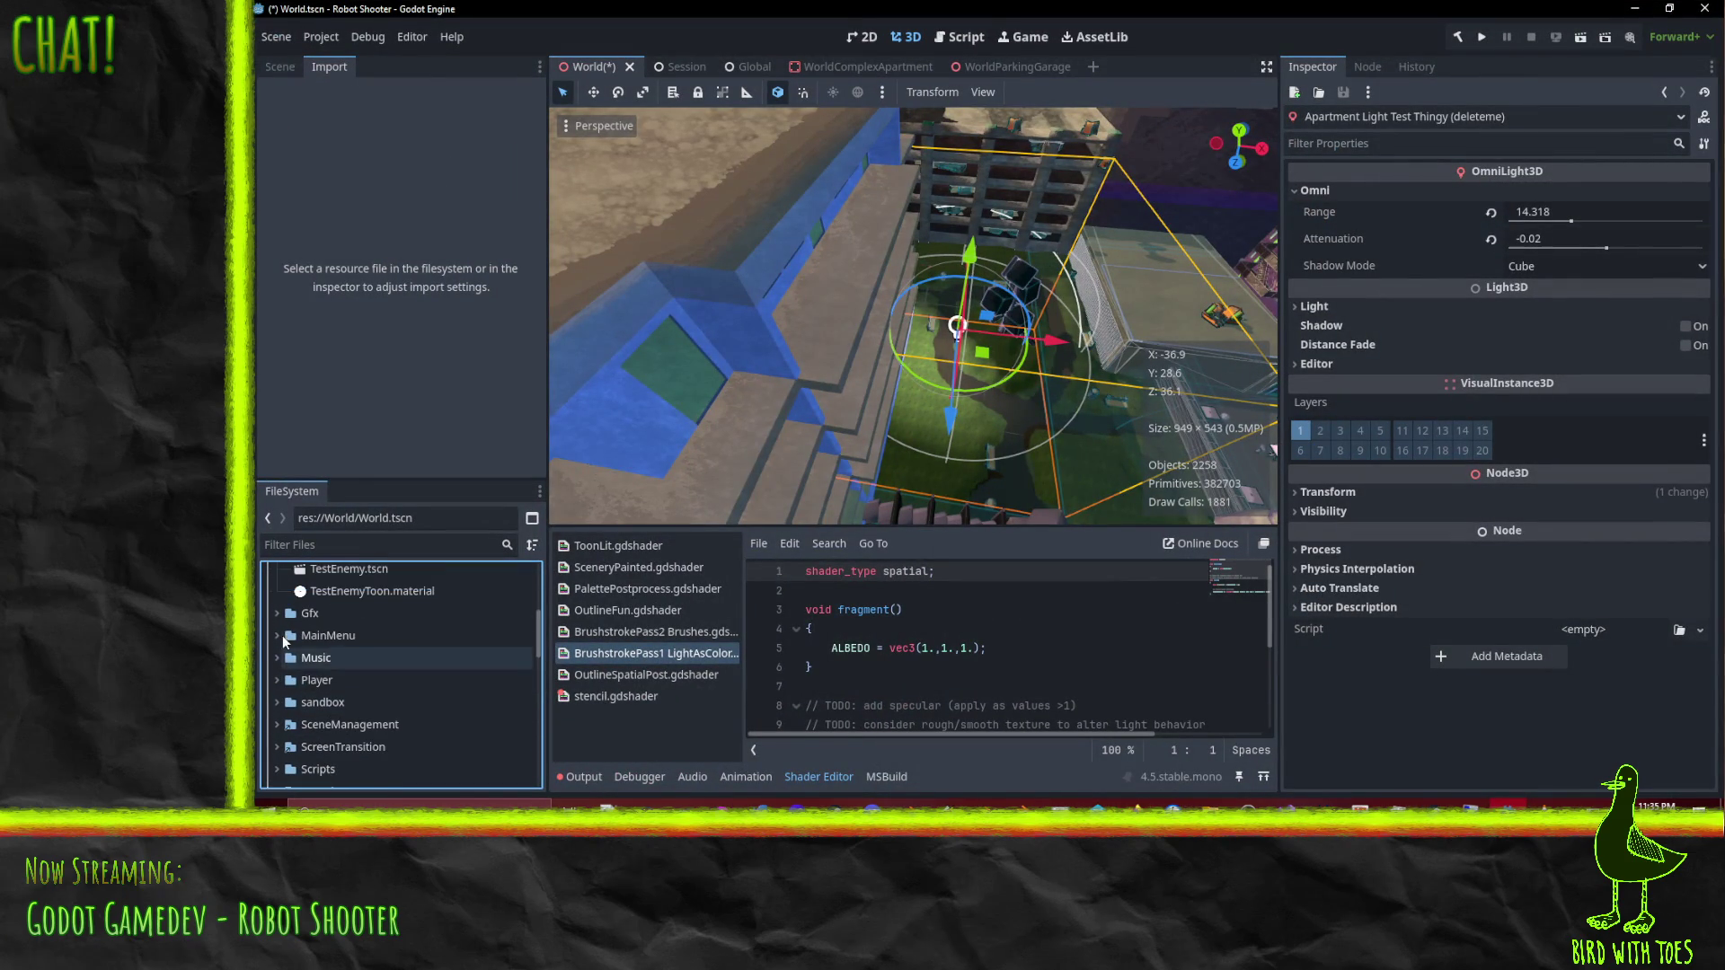
{"action": "left_click", "coordinate": [296, 670]}
{"action": "scroll", "coordinate": [308, 670], "scroll_direction": "up", "scroll_amount": 1}
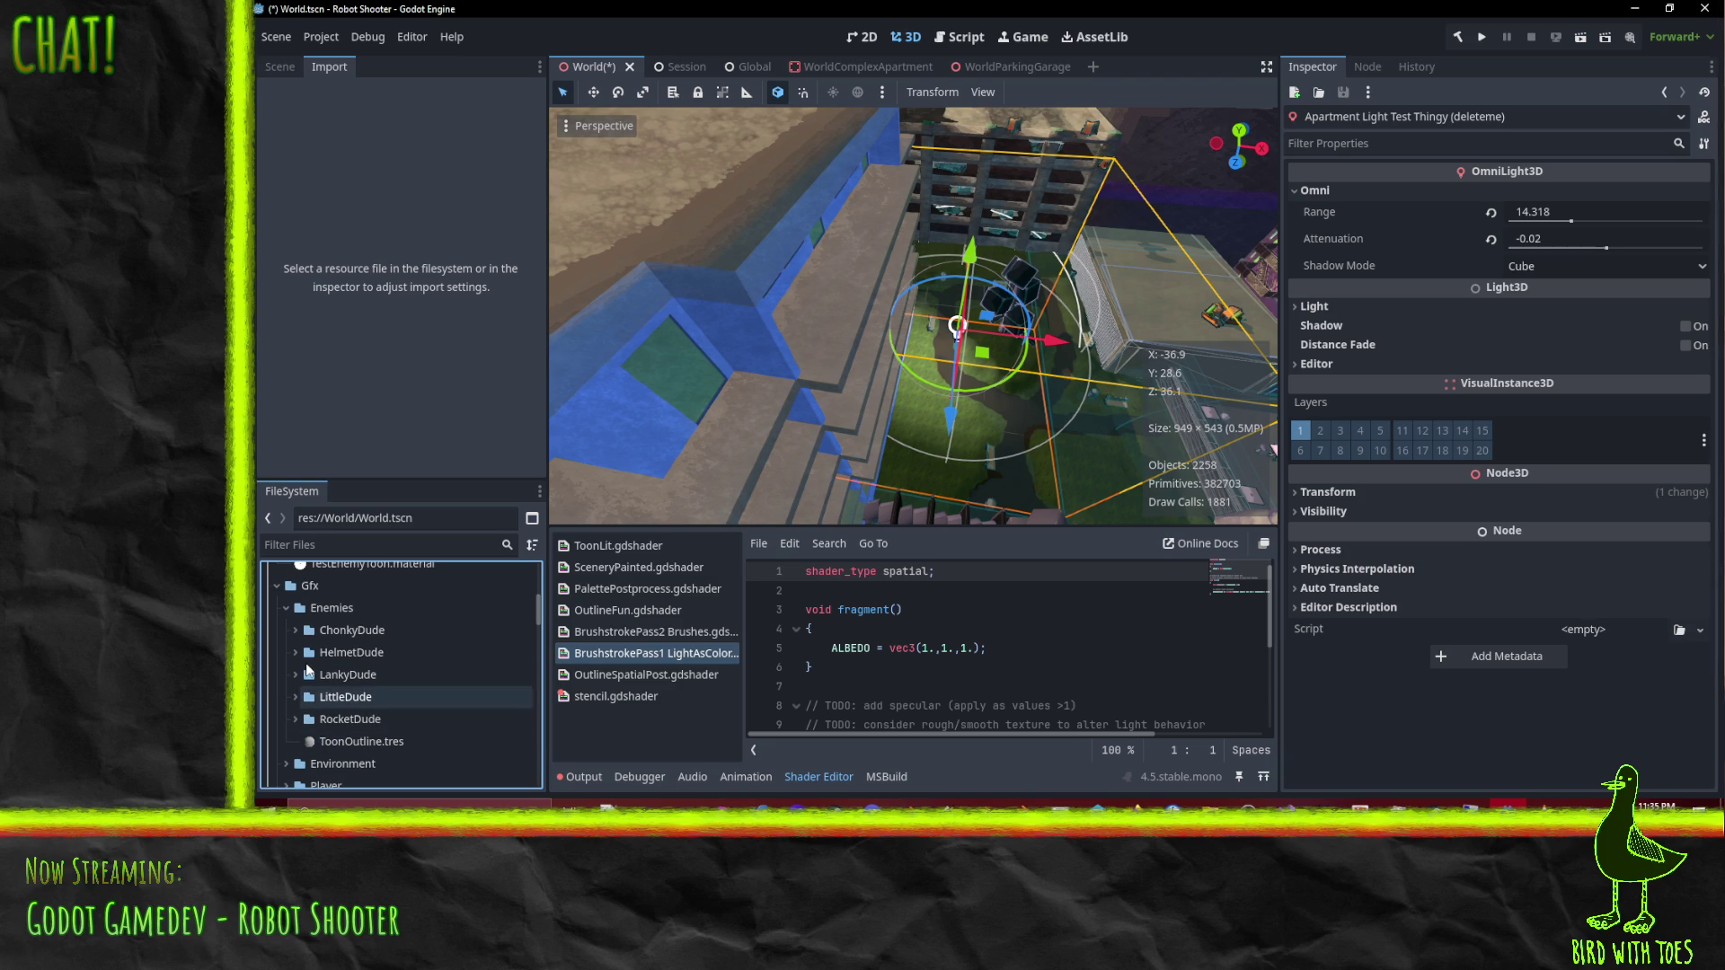
{"action": "left_click", "coordinate": [286, 608]}
{"action": "left_click", "coordinate": [285, 631]}
{"action": "scroll", "coordinate": [290, 637], "scroll_direction": "down", "scroll_amount": 2}
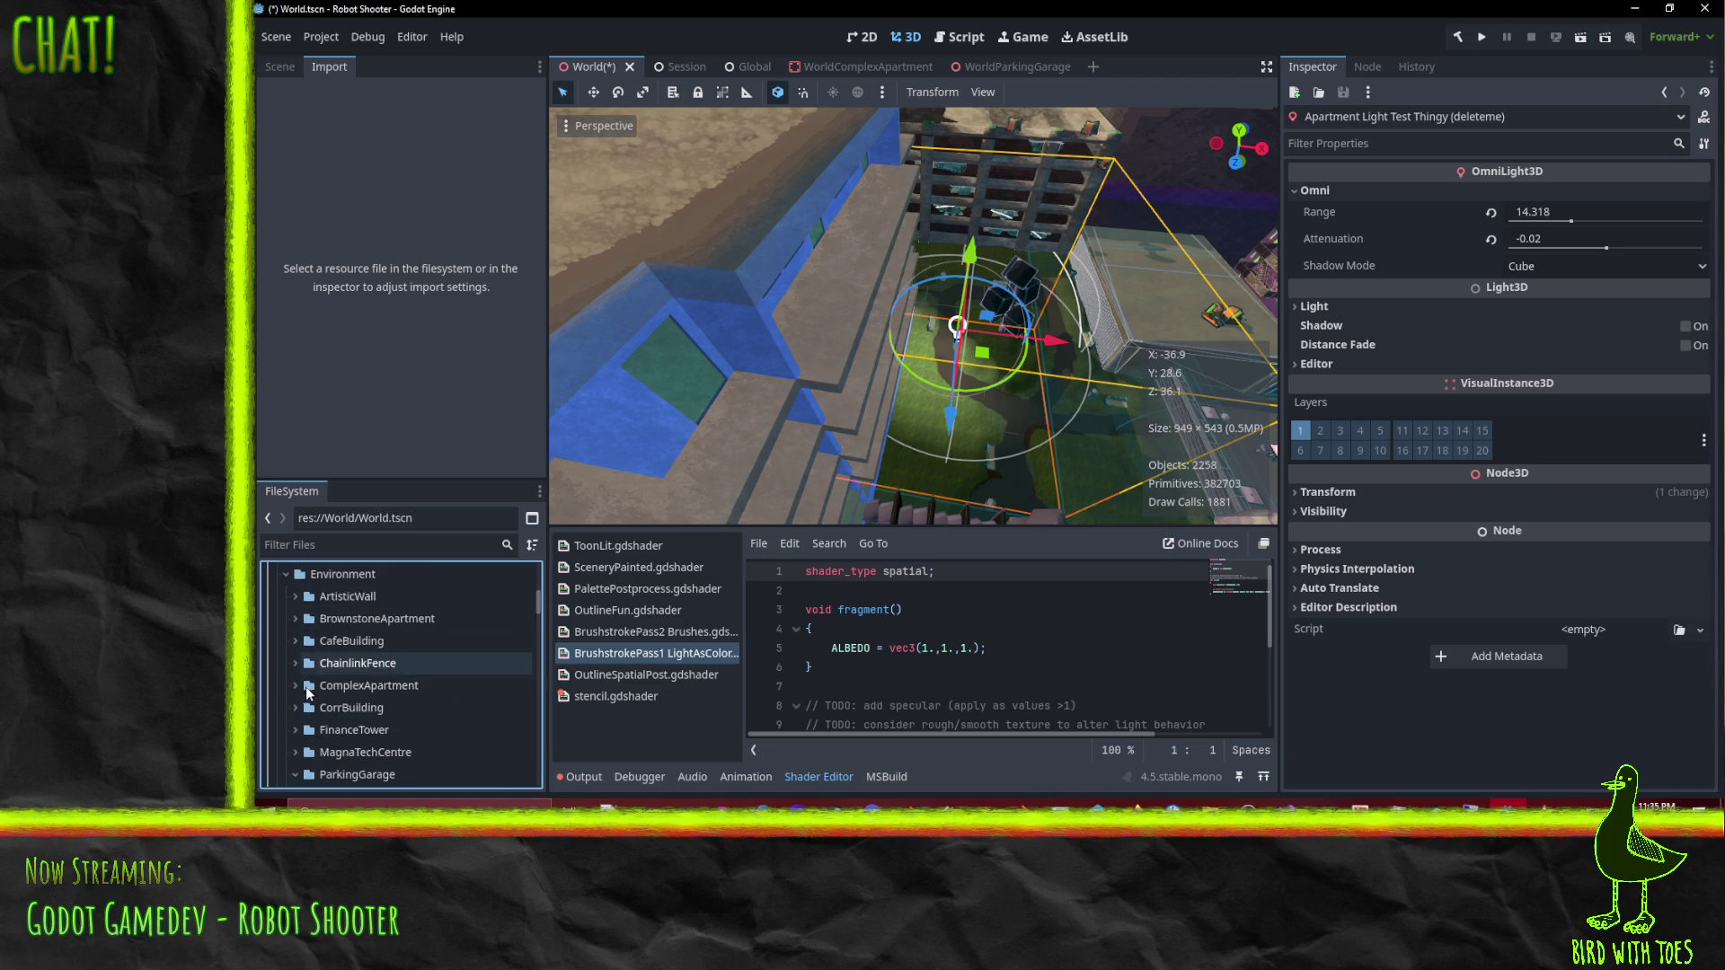
{"action": "double_click", "coordinate": [298, 687]}
{"action": "scroll", "coordinate": [296, 696], "scroll_direction": "down", "scroll_amount": 2}
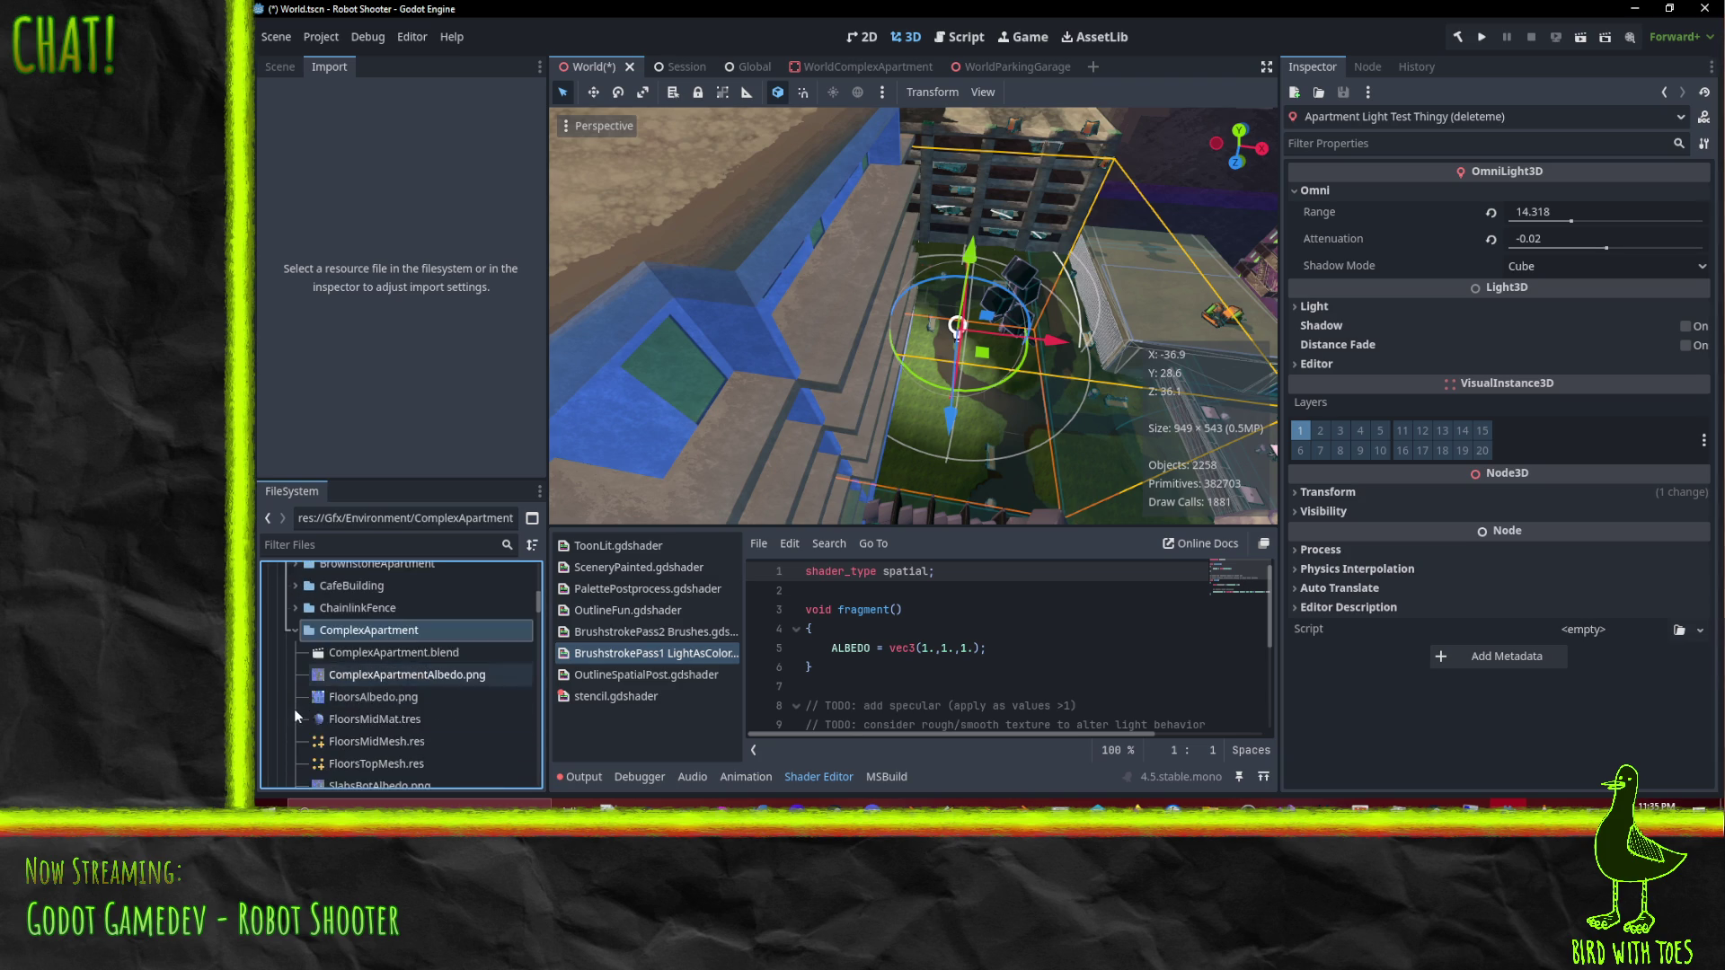
{"action": "left_click", "coordinate": [365, 653]}
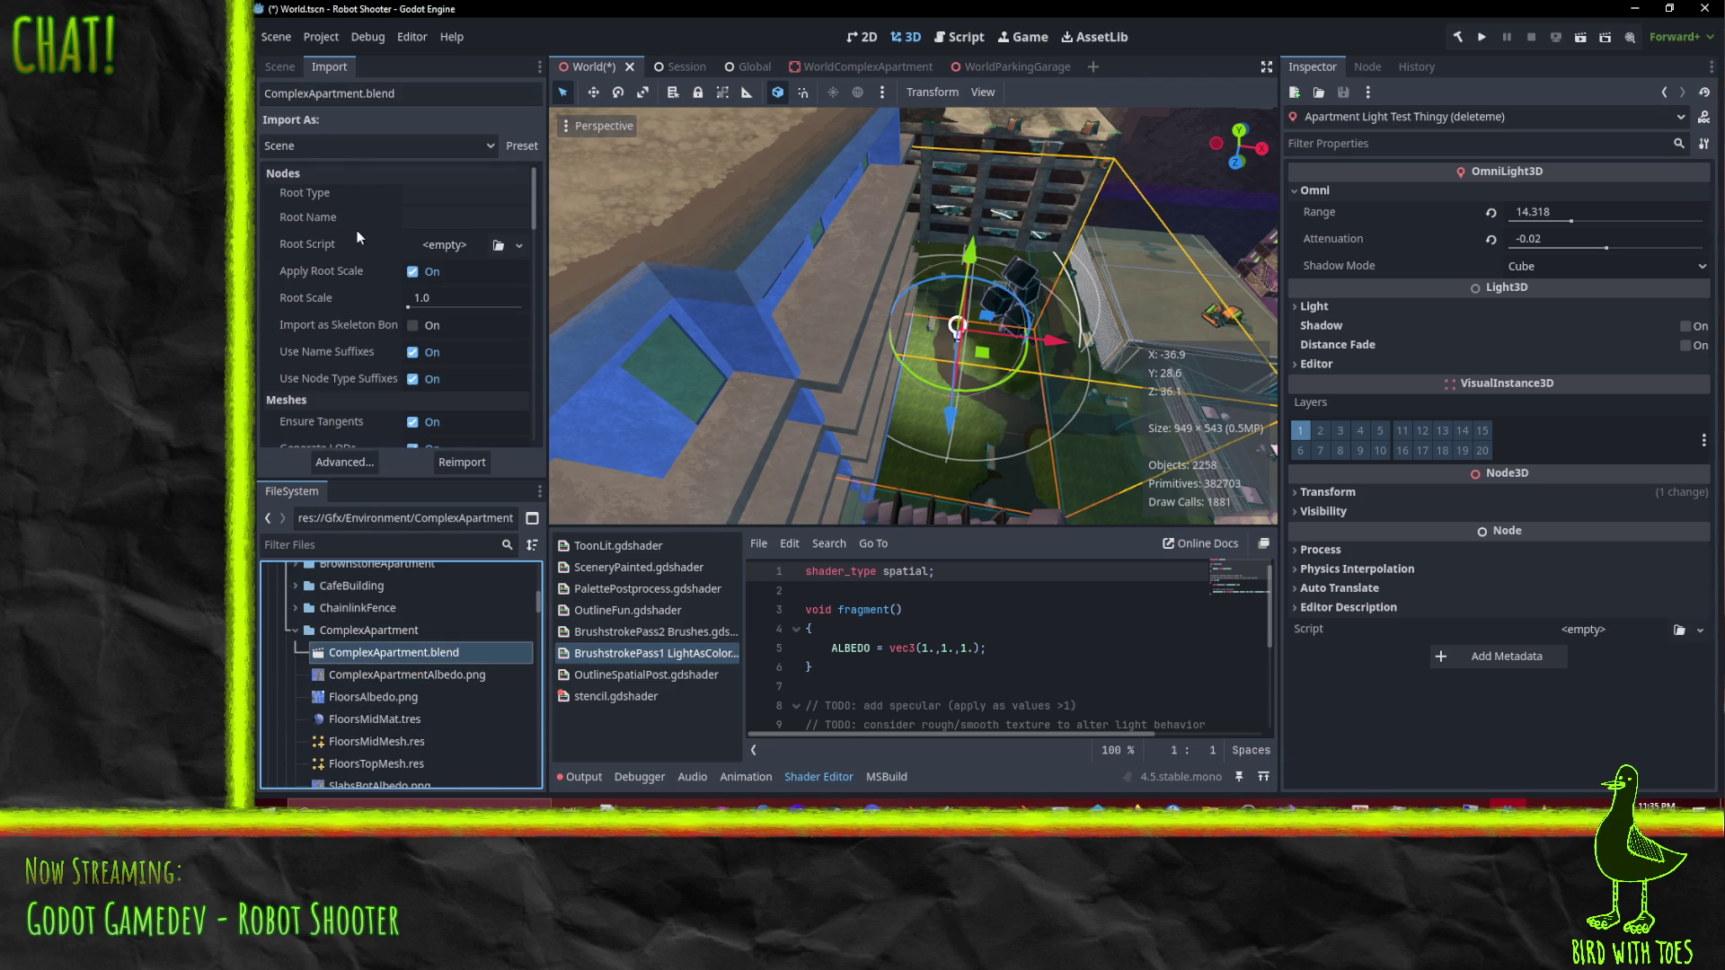
{"action": "scroll", "coordinate": [327, 319], "scroll_direction": "down", "scroll_amount": 3}
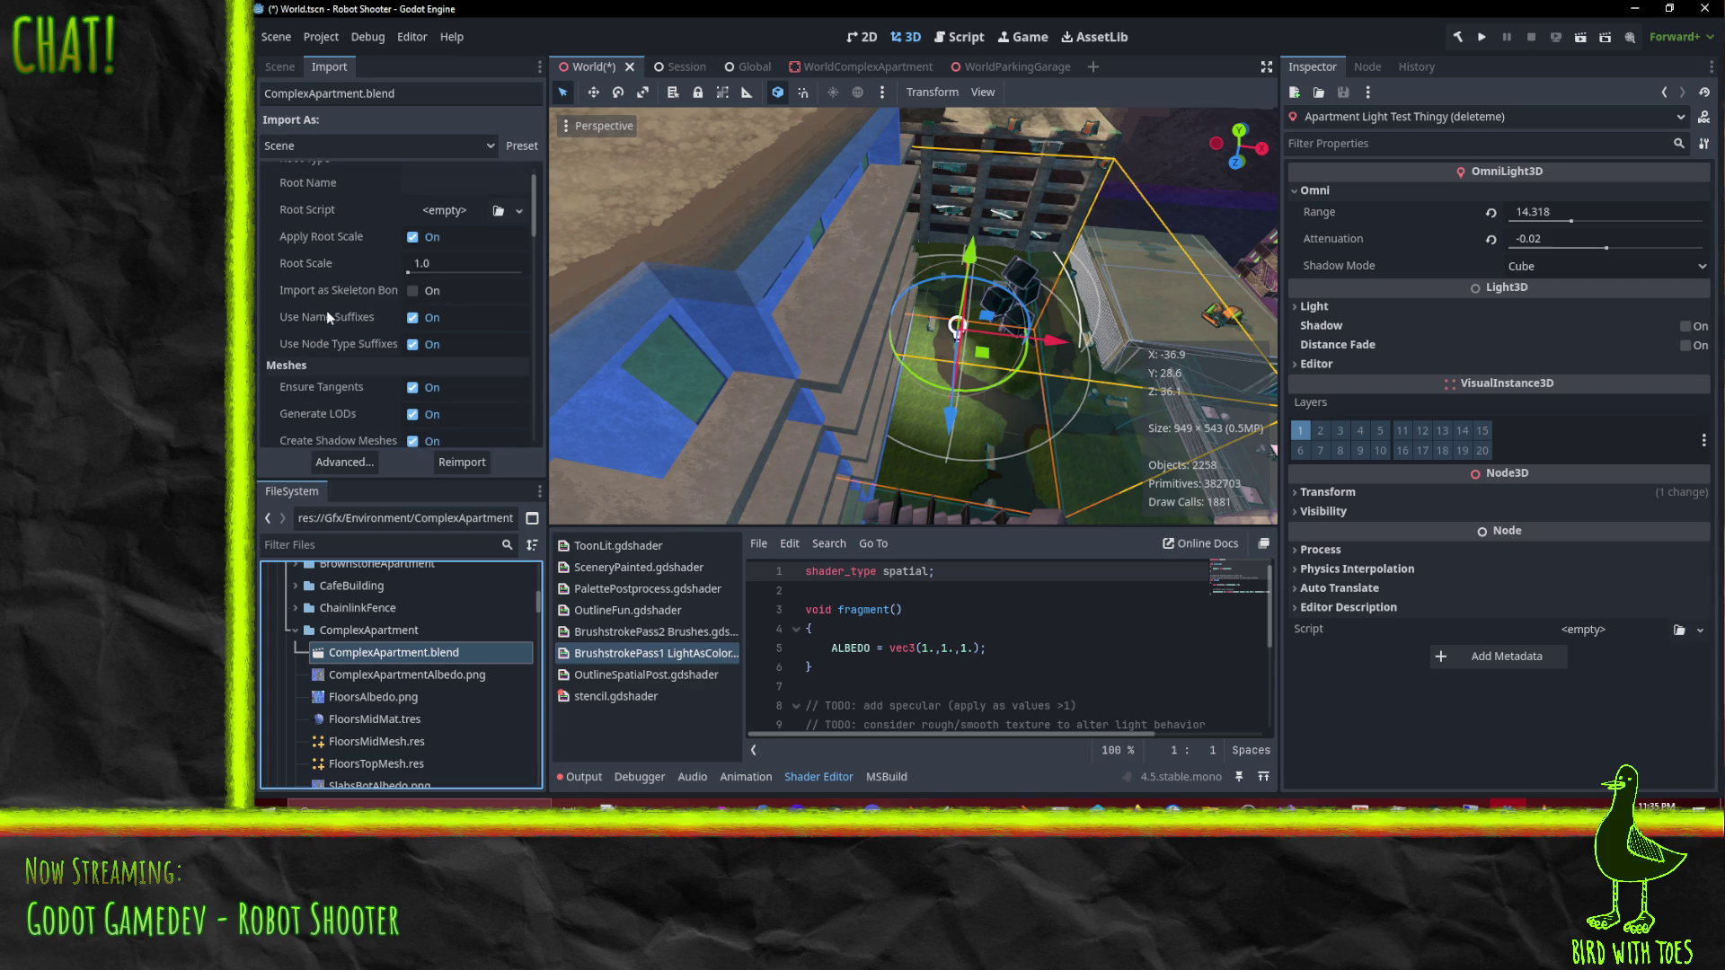
{"action": "scroll", "coordinate": [328, 314], "scroll_direction": "down", "scroll_amount": 2}
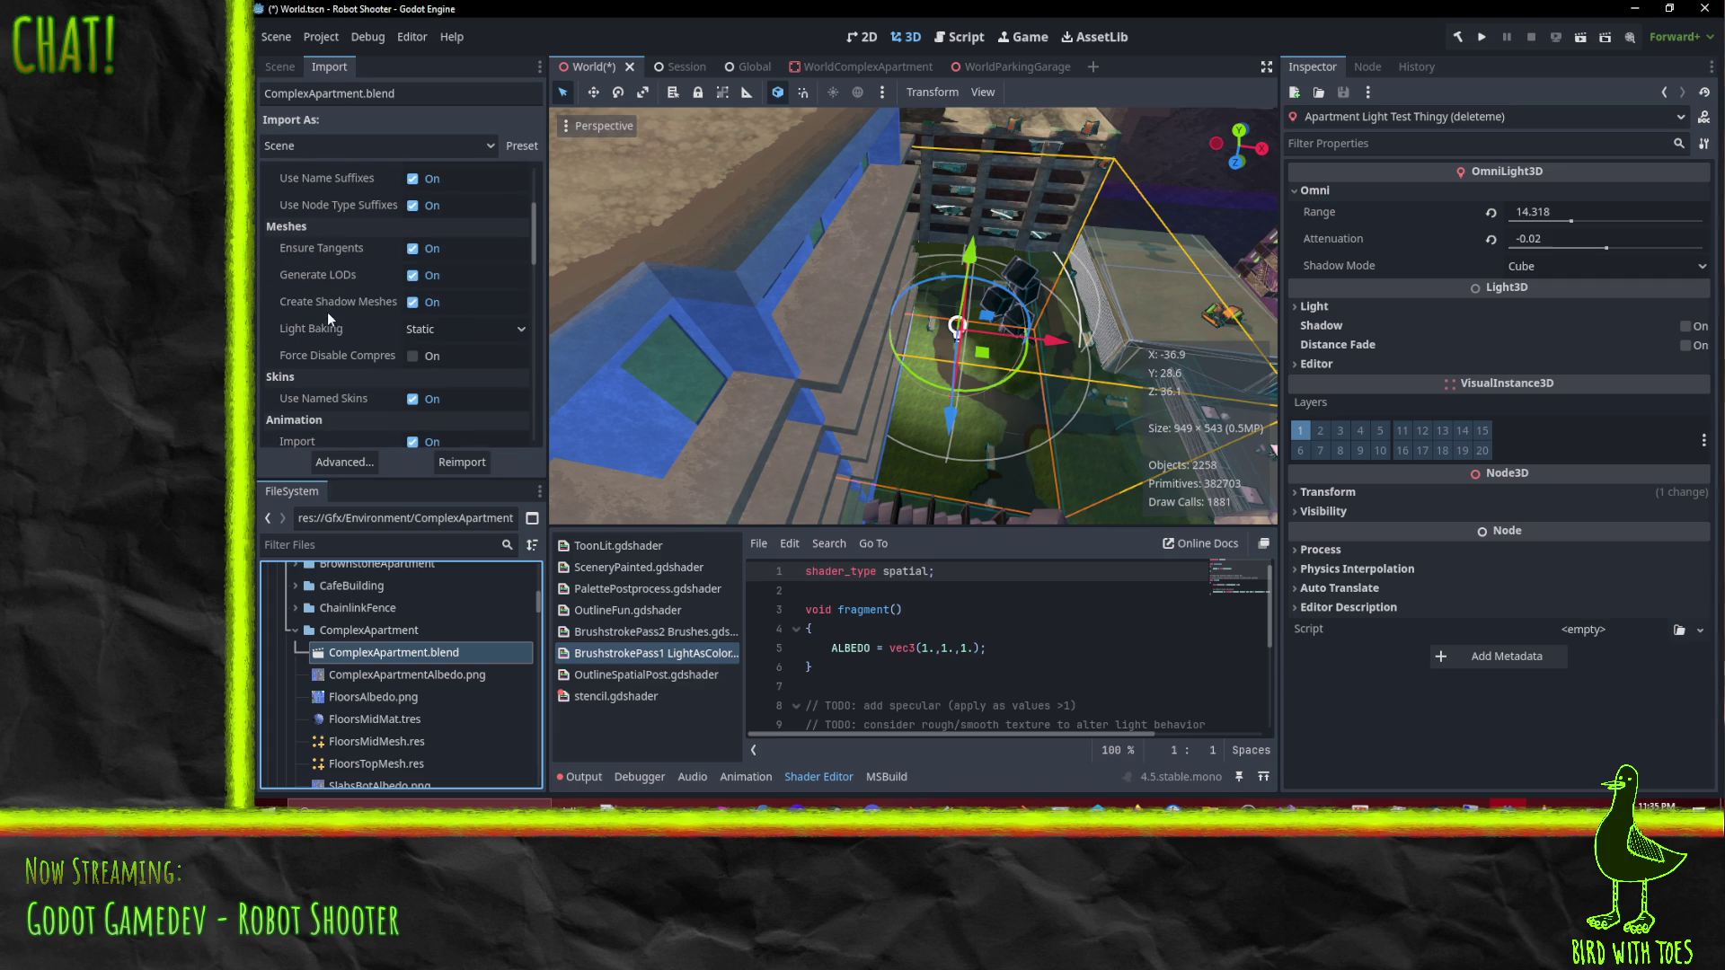
{"action": "left_click", "coordinate": [513, 330]}
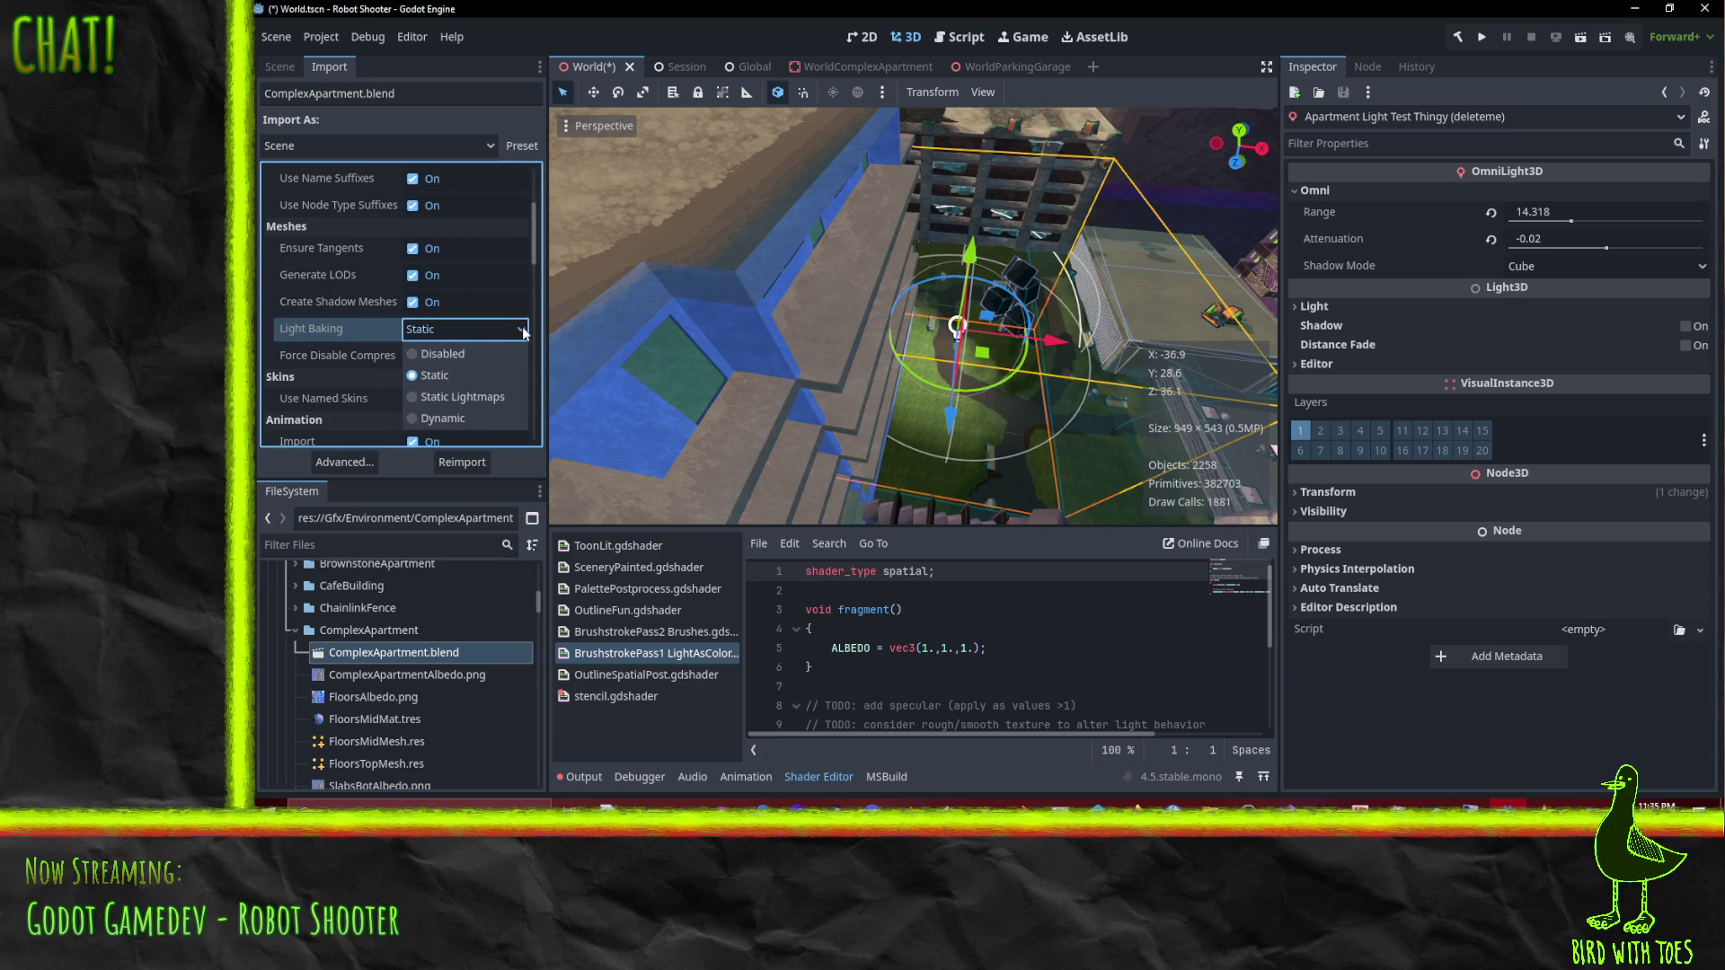
{"action": "left_click", "coordinate": [521, 333]}
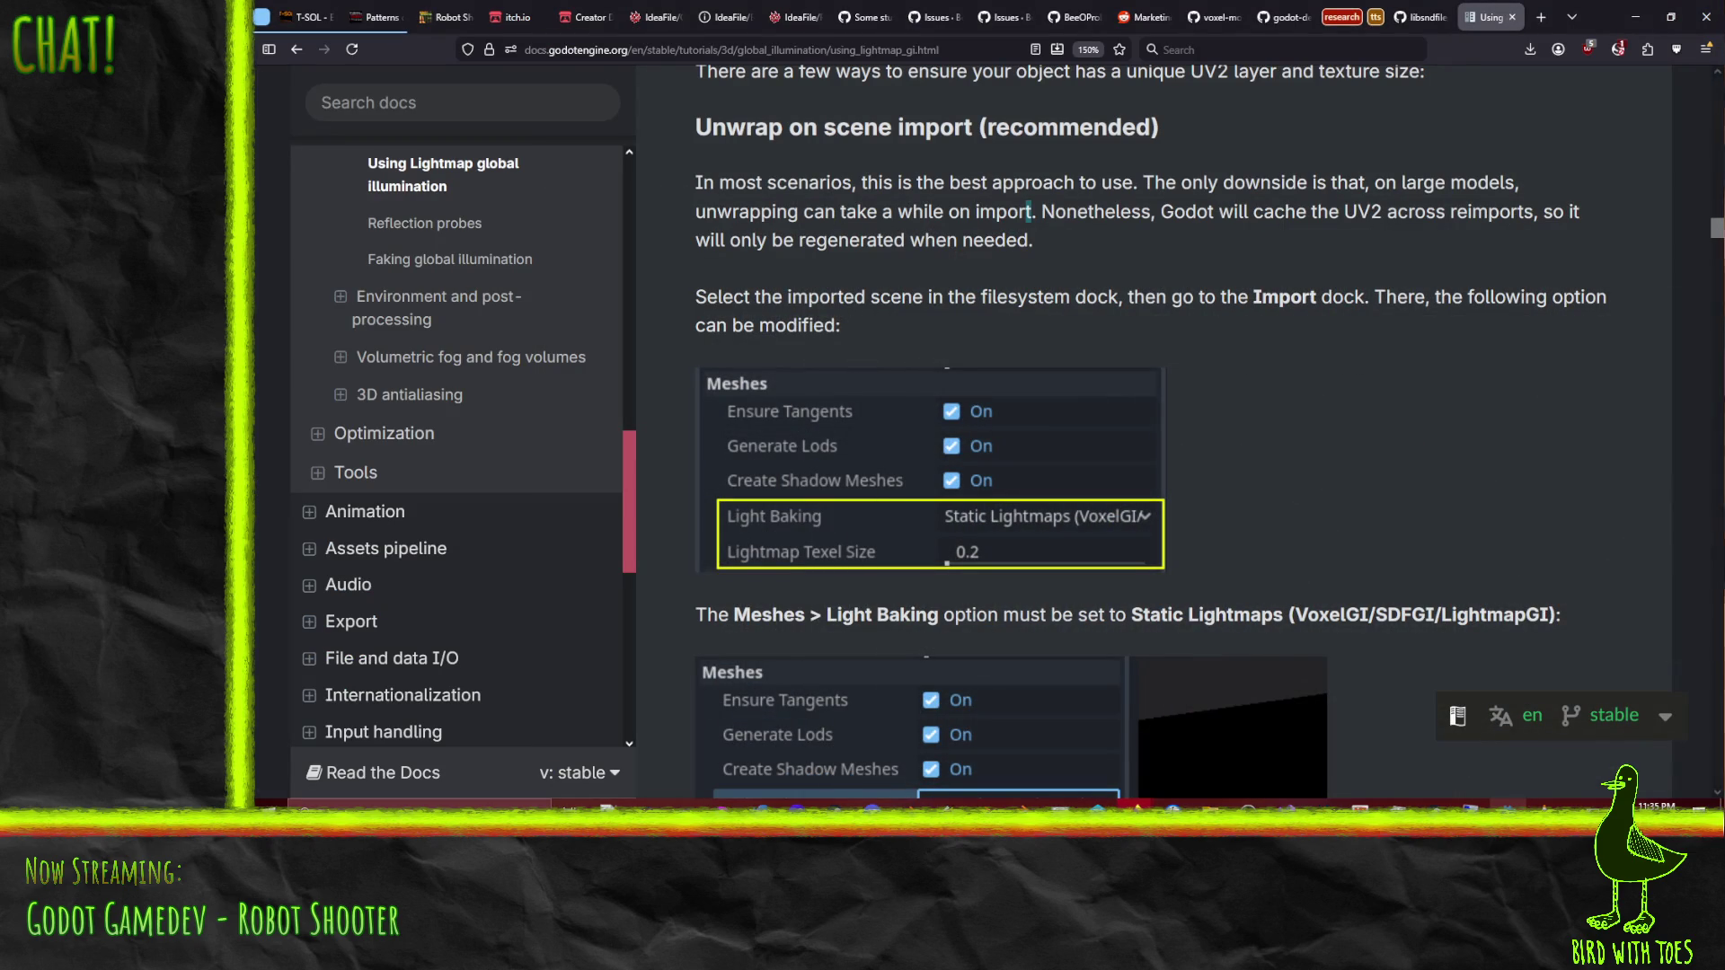
{"action": "key", "text": "alt+Tab"}
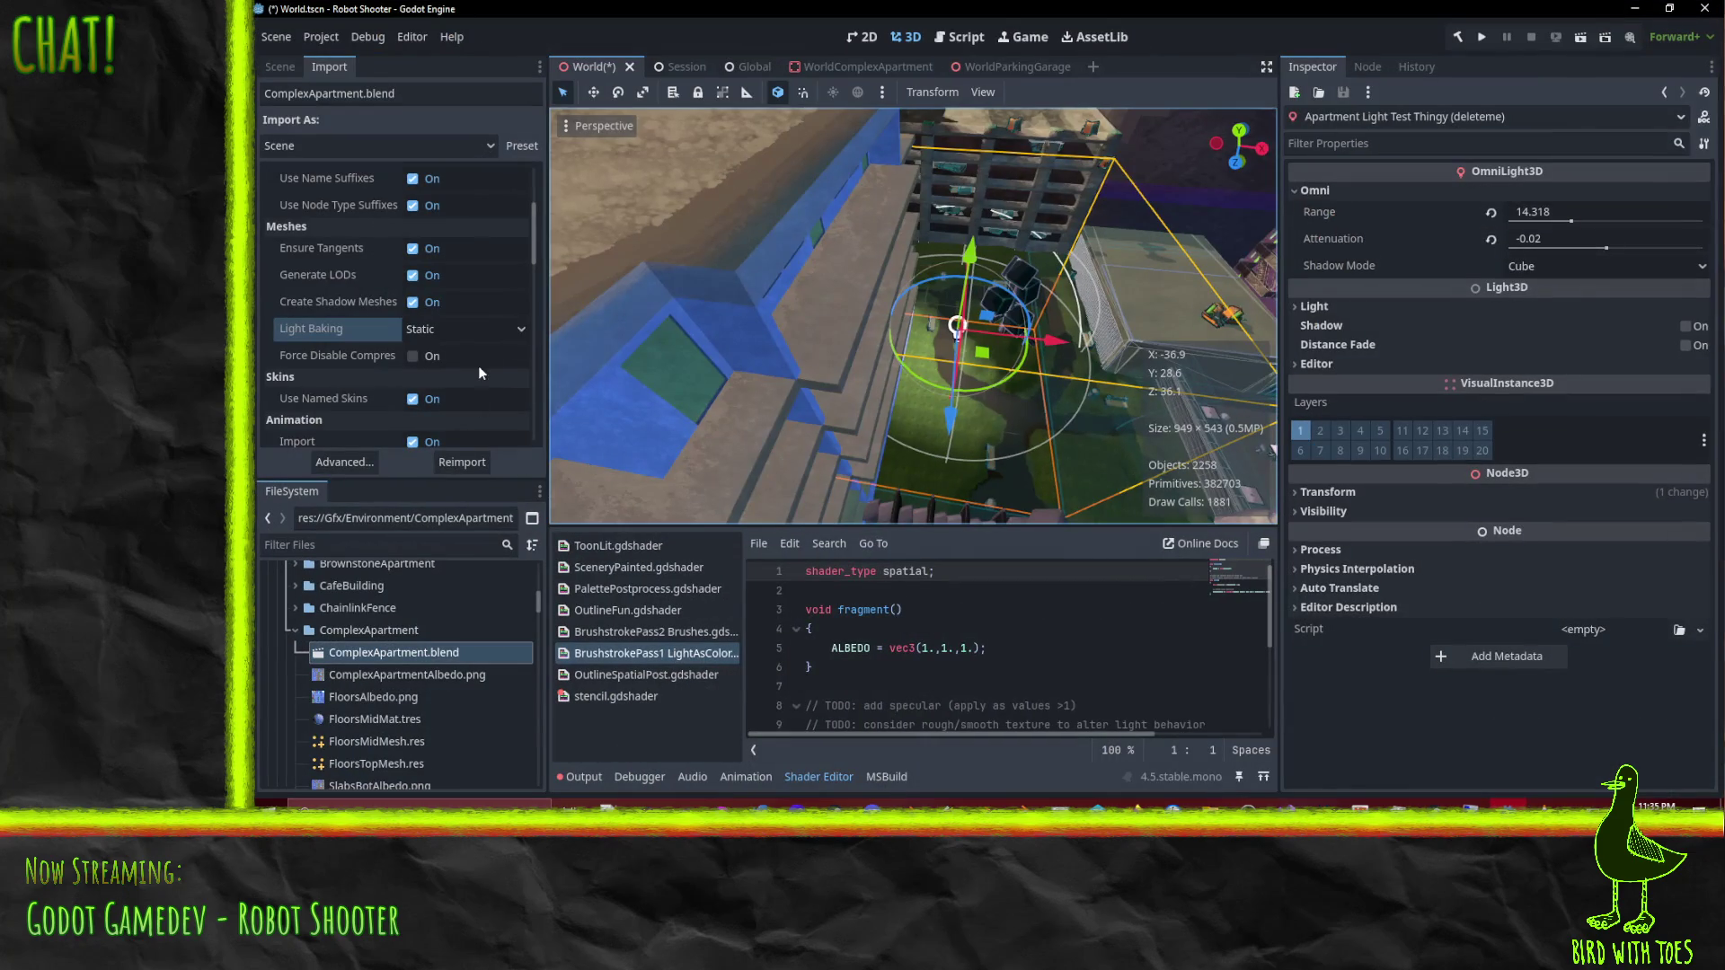
Step: Set ComplexApartment.blend's Light Baking to Static Lightmaps and reimport it
{"action": "left_click", "coordinate": [509, 331]}
{"action": "left_click", "coordinate": [480, 398]}
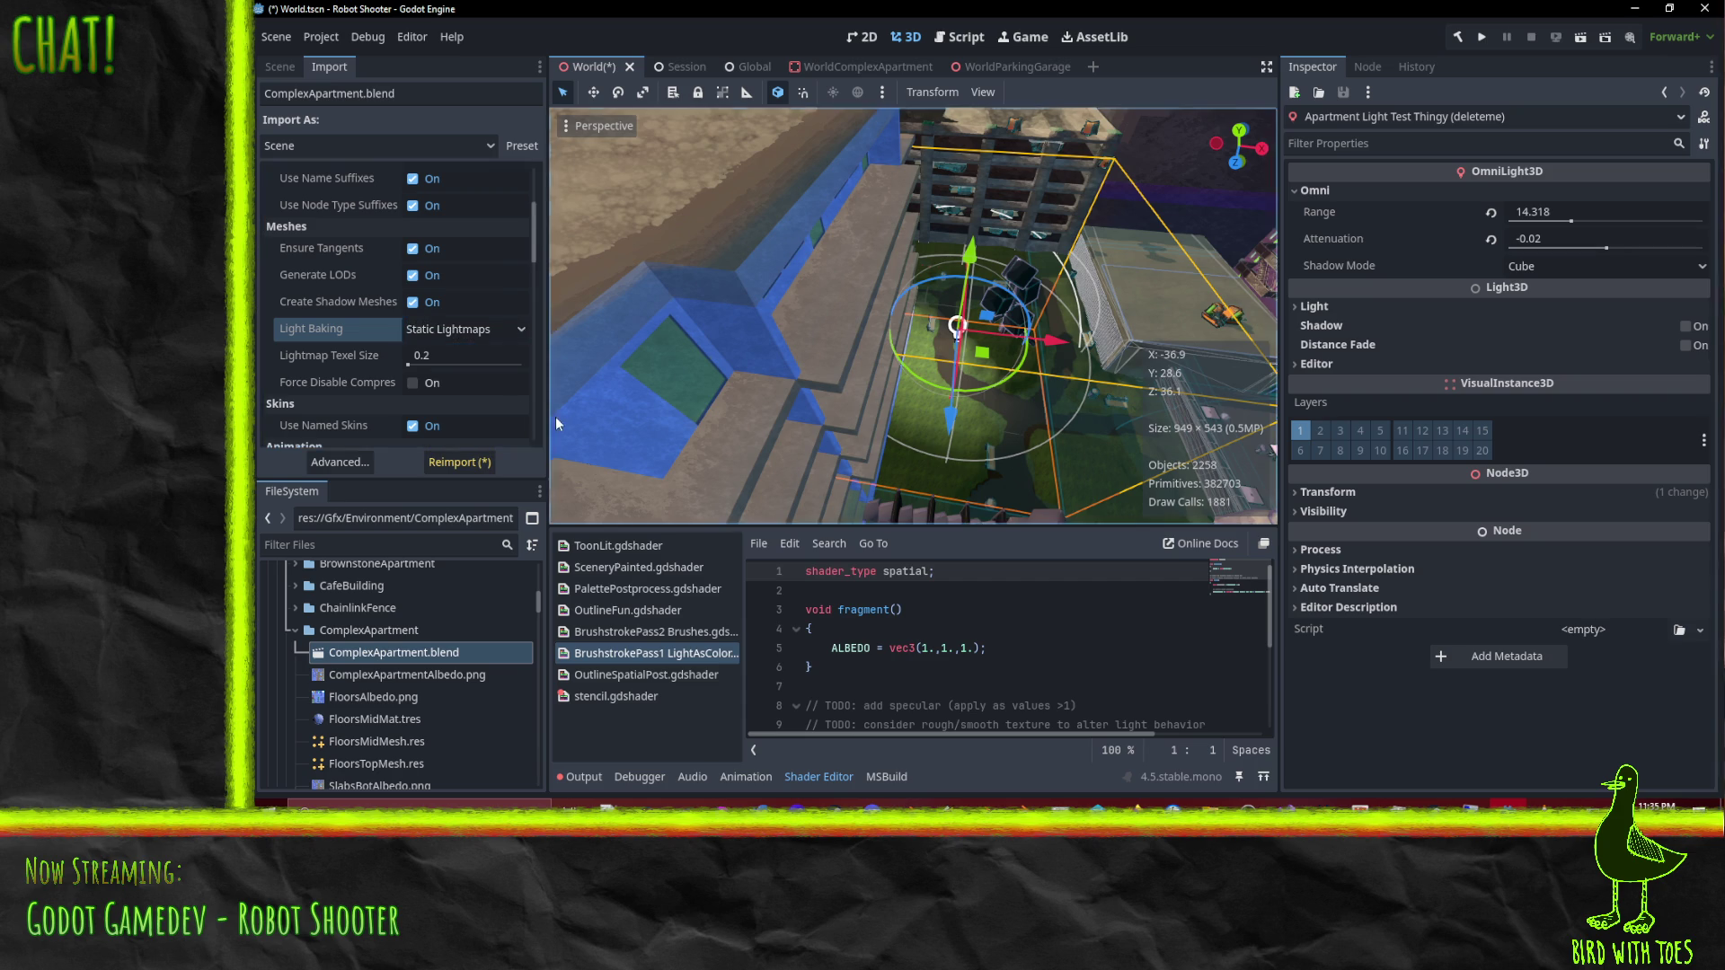
{"action": "mouse_move", "coordinate": [339, 393]}
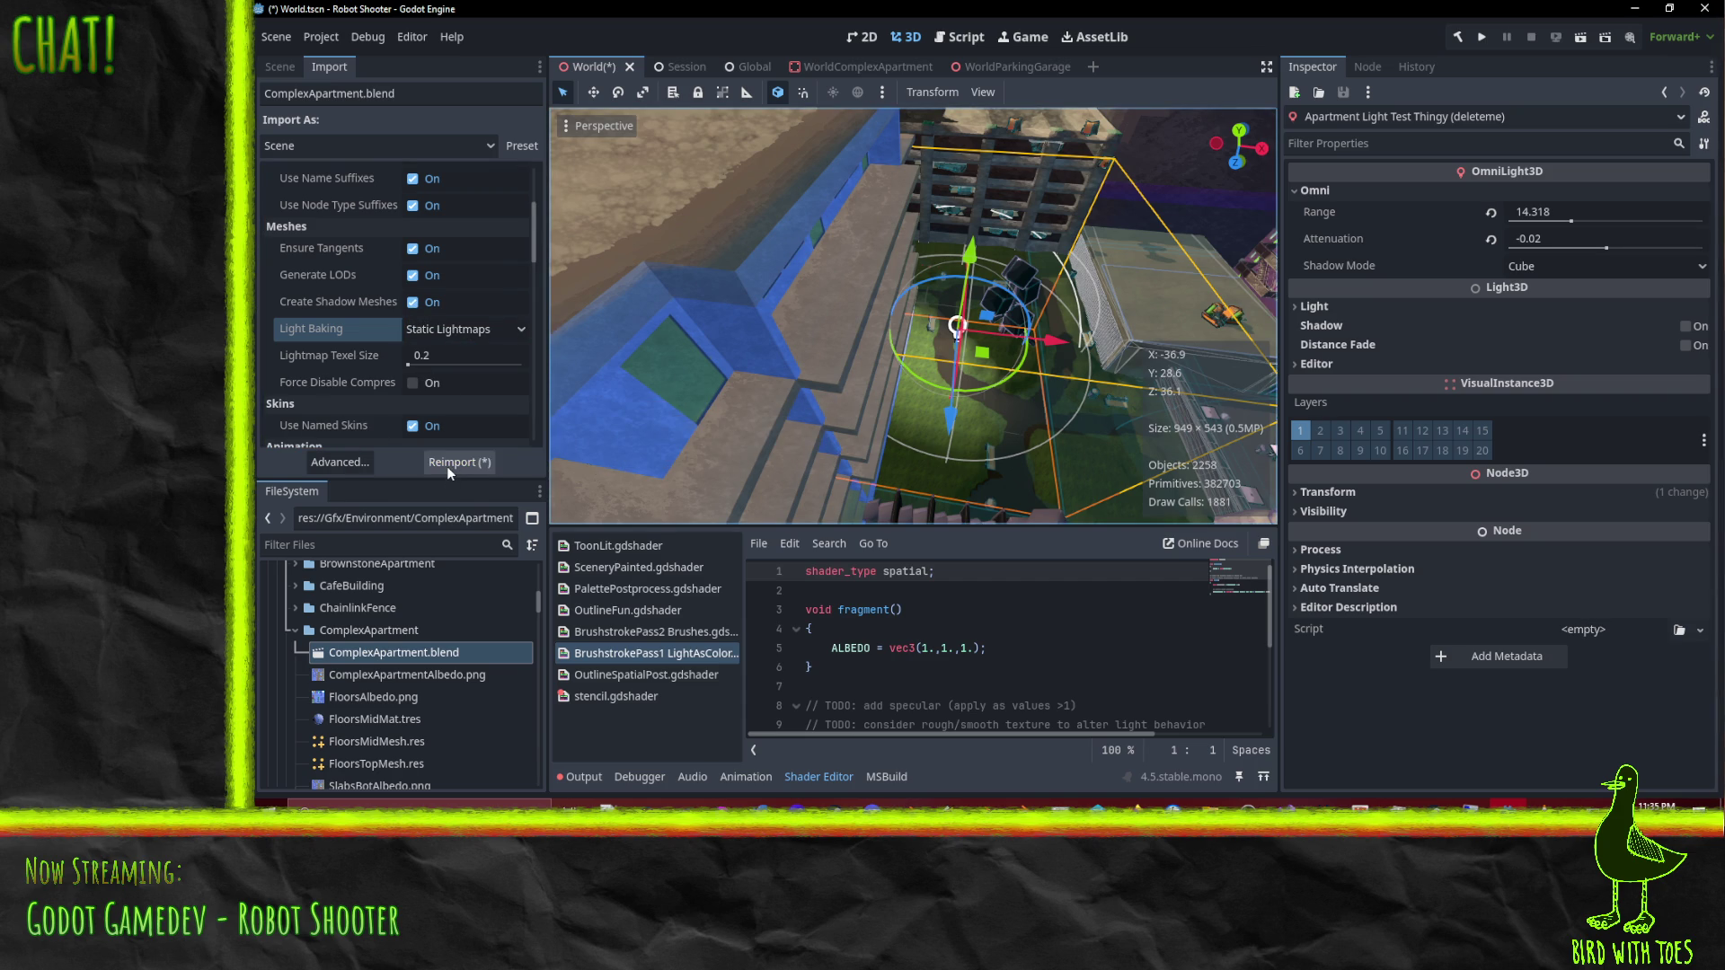
{"action": "left_click", "coordinate": [450, 464]}
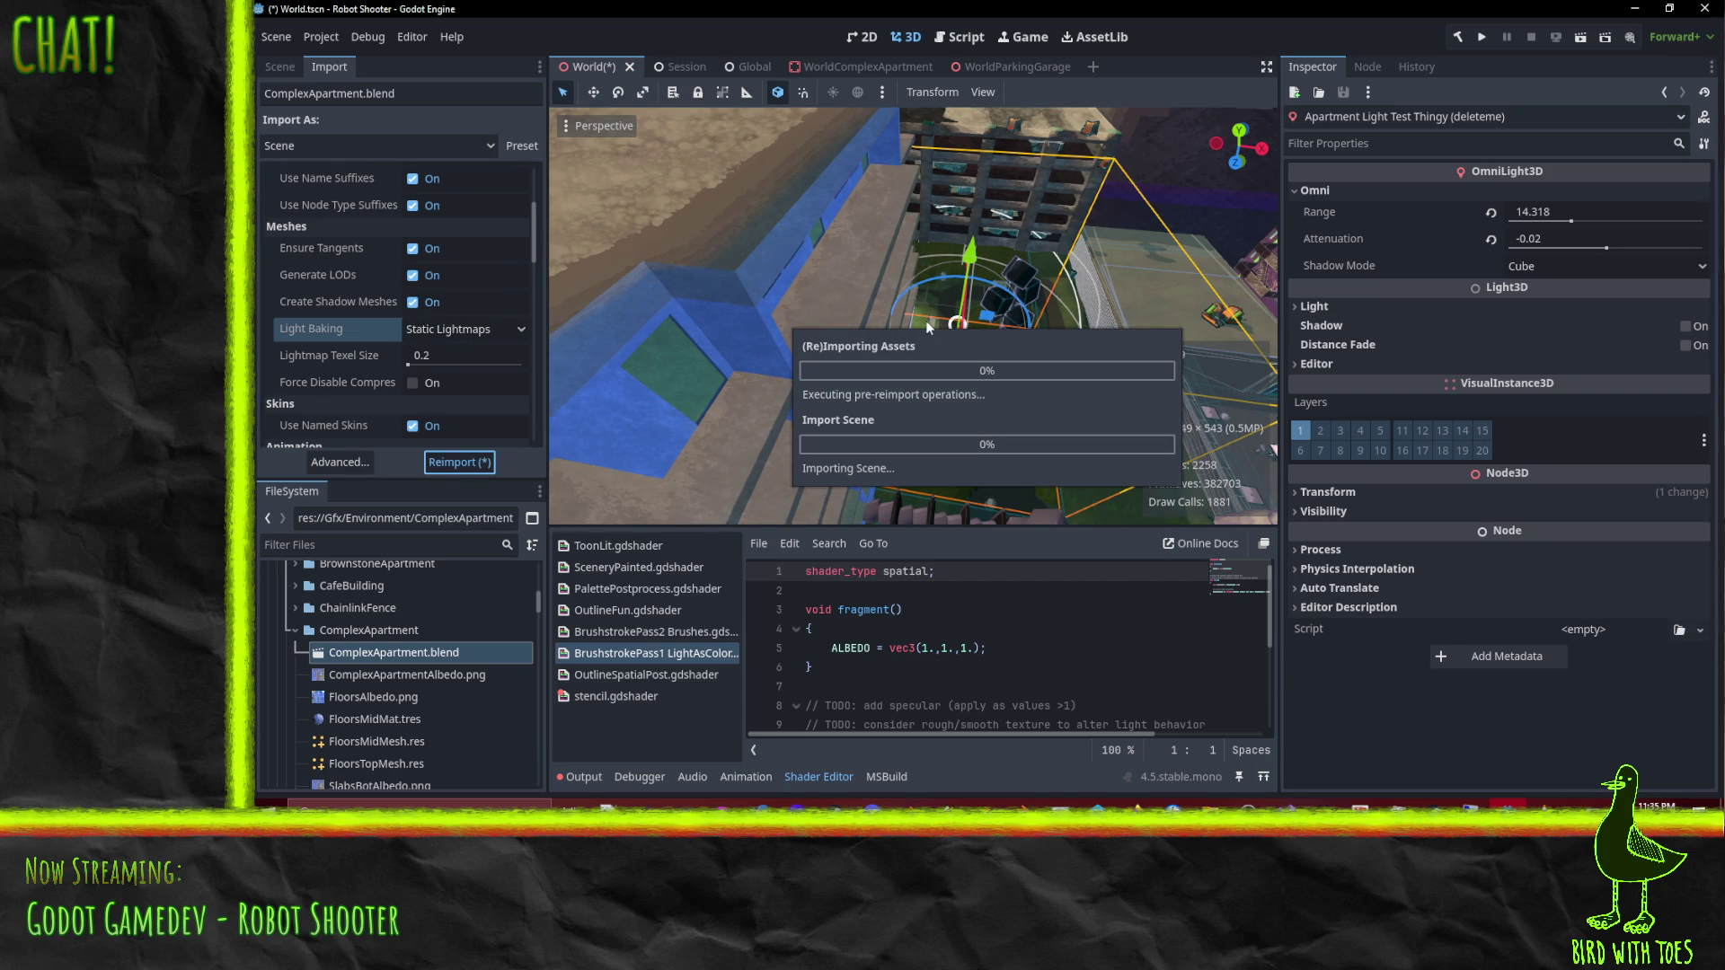
{"action": "left_click_drag", "start_coordinate": [1054, 302], "coordinate": [1222, 459]}
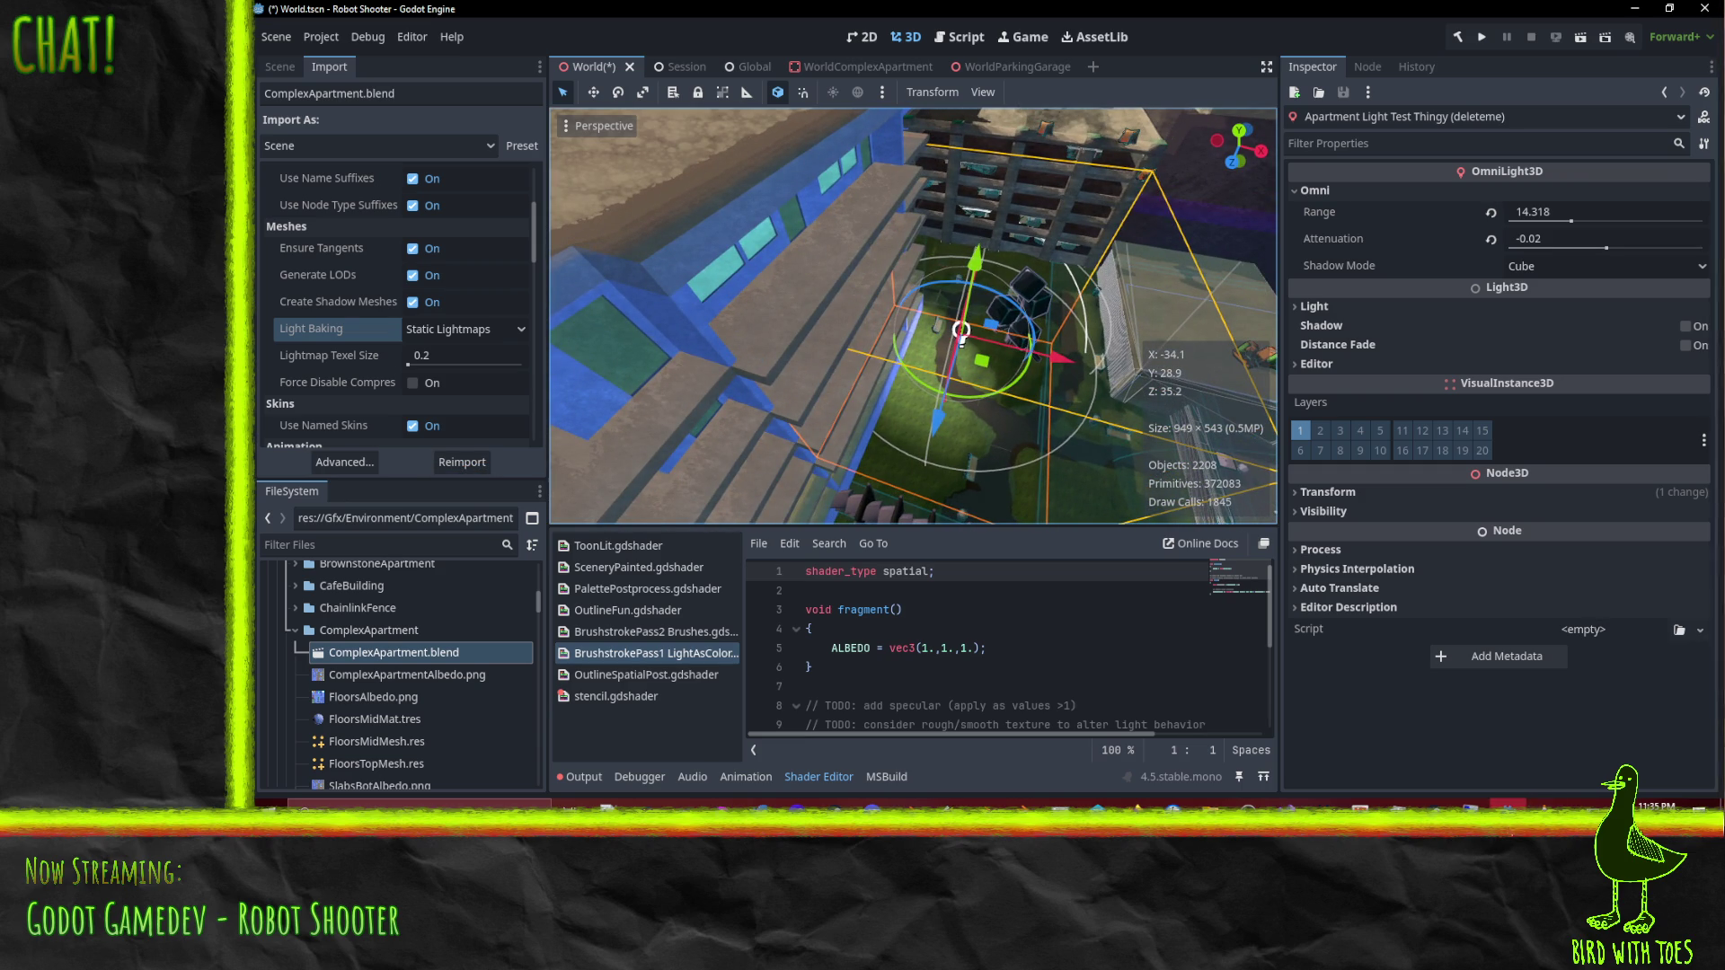
Step: Hide the Apartment Light Test Thingy (deleteme) light in World's scene tree
{"action": "mouse_move", "coordinate": [1508, 802]}
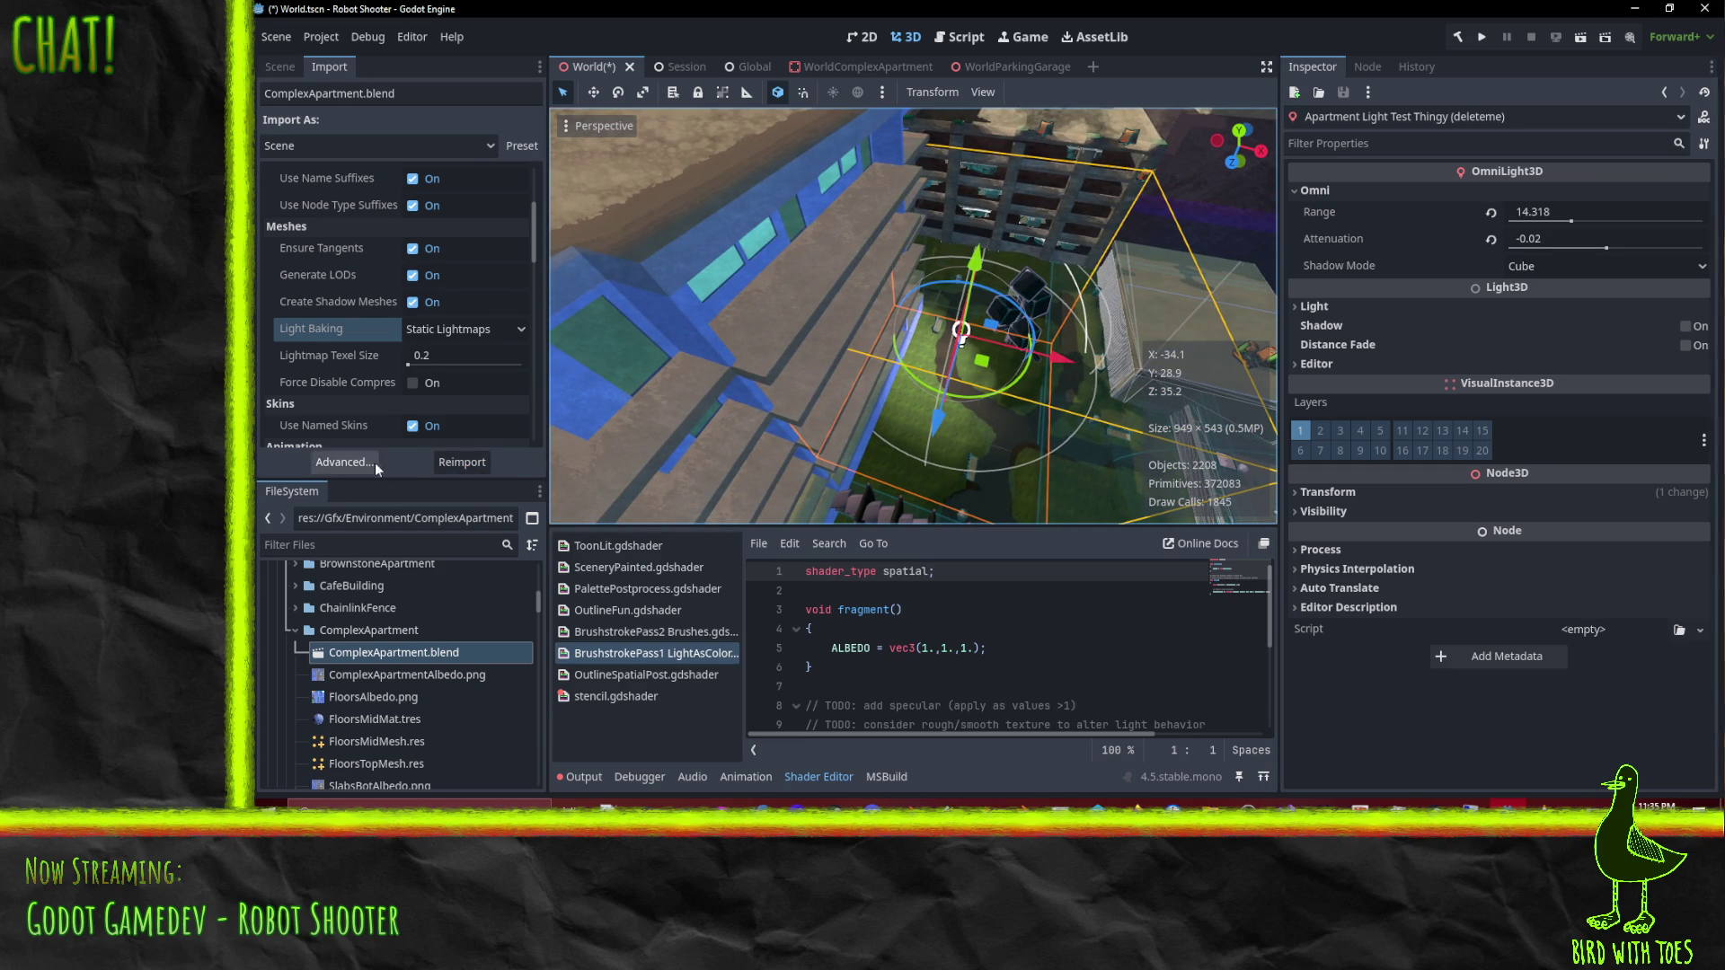
{"action": "scroll", "coordinate": [391, 417], "scroll_direction": "down", "scroll_amount": 5}
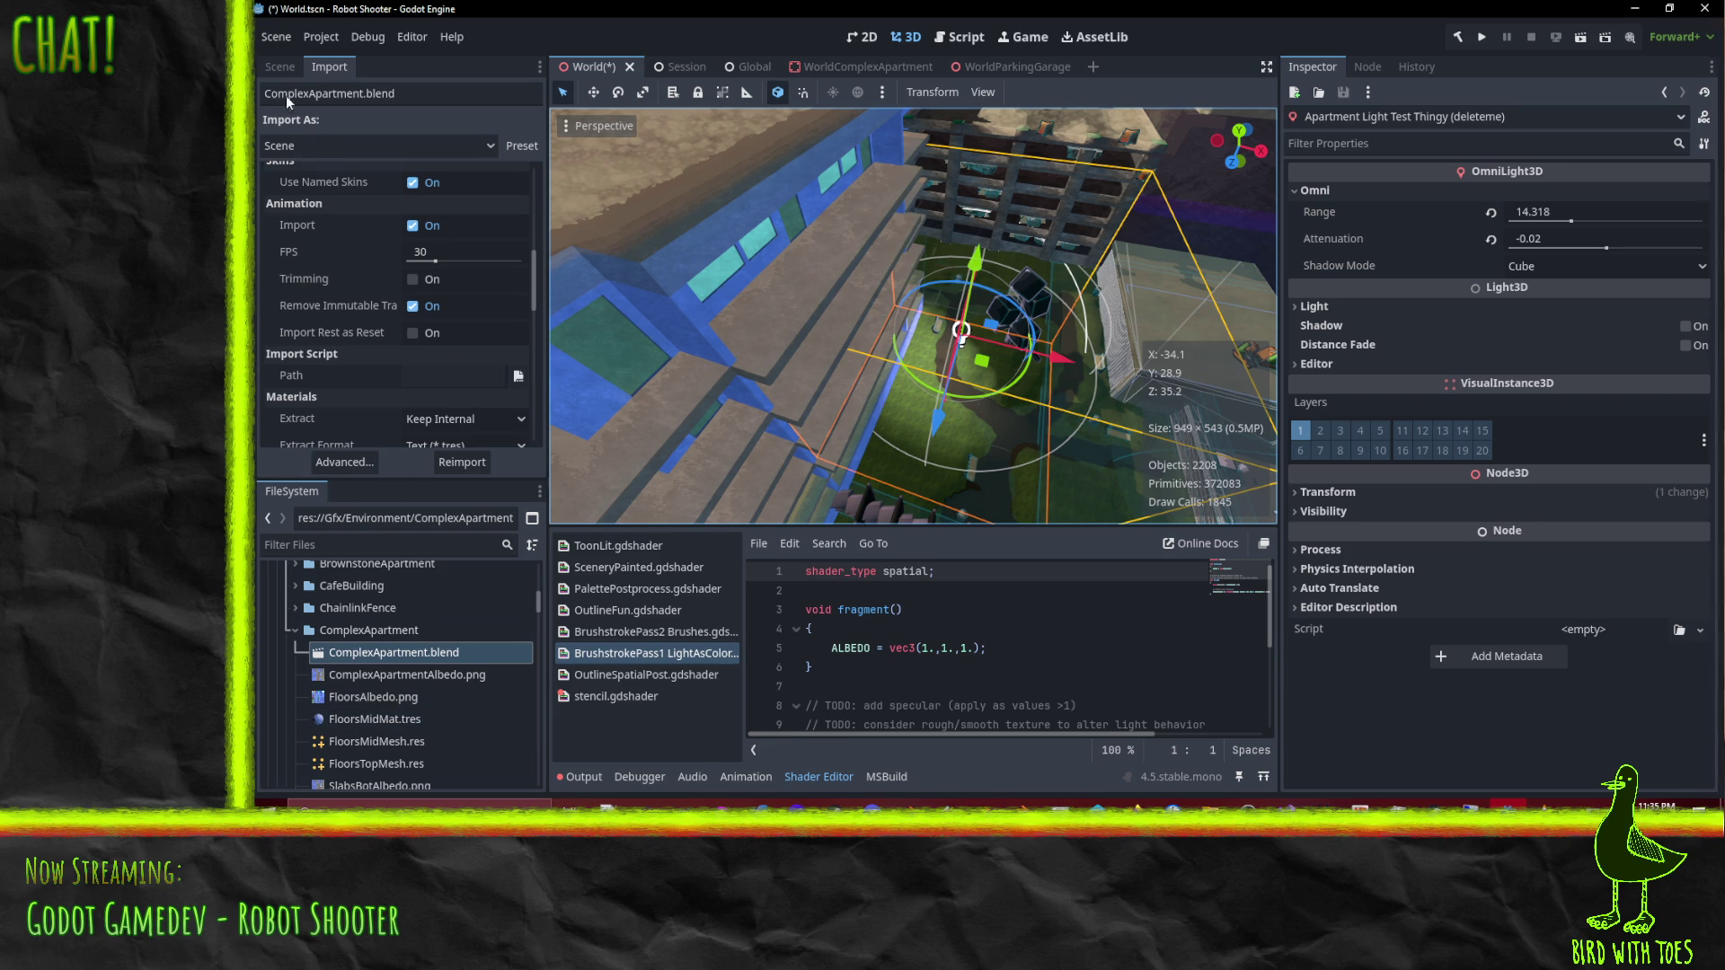
{"action": "left_click", "coordinate": [275, 66]}
{"action": "left_click", "coordinate": [523, 451]}
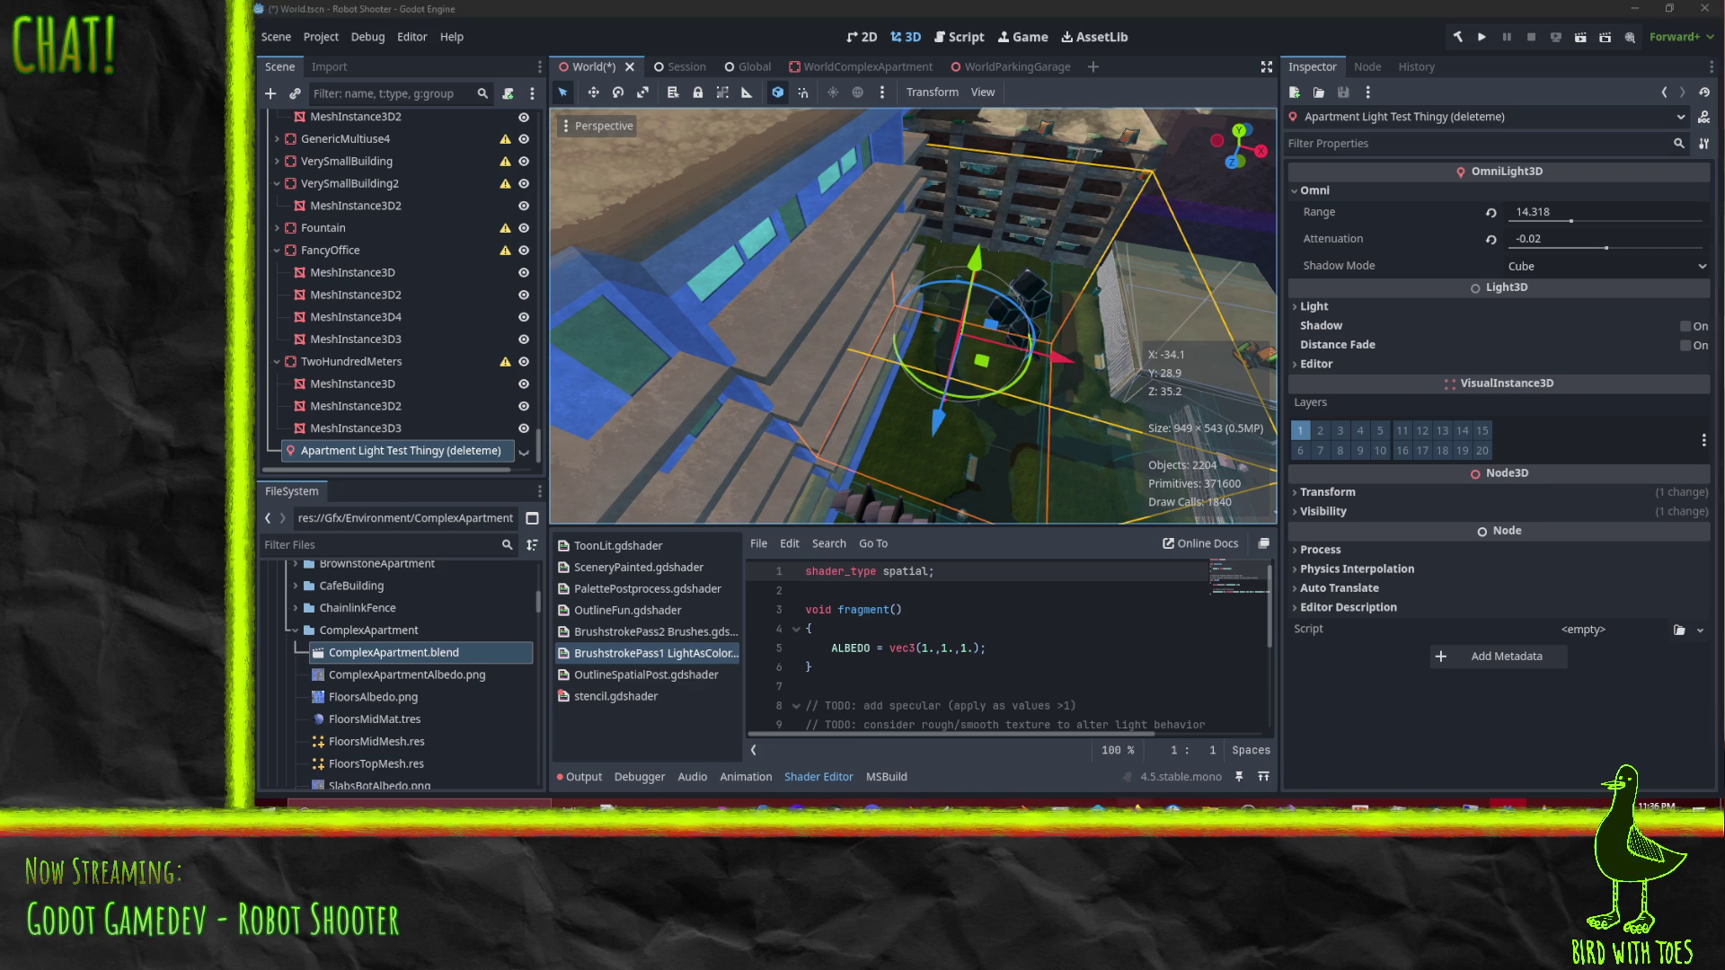
{"action": "mouse_move", "coordinate": [1097, 804]}
{"action": "left_click", "coordinate": [1076, 749]}
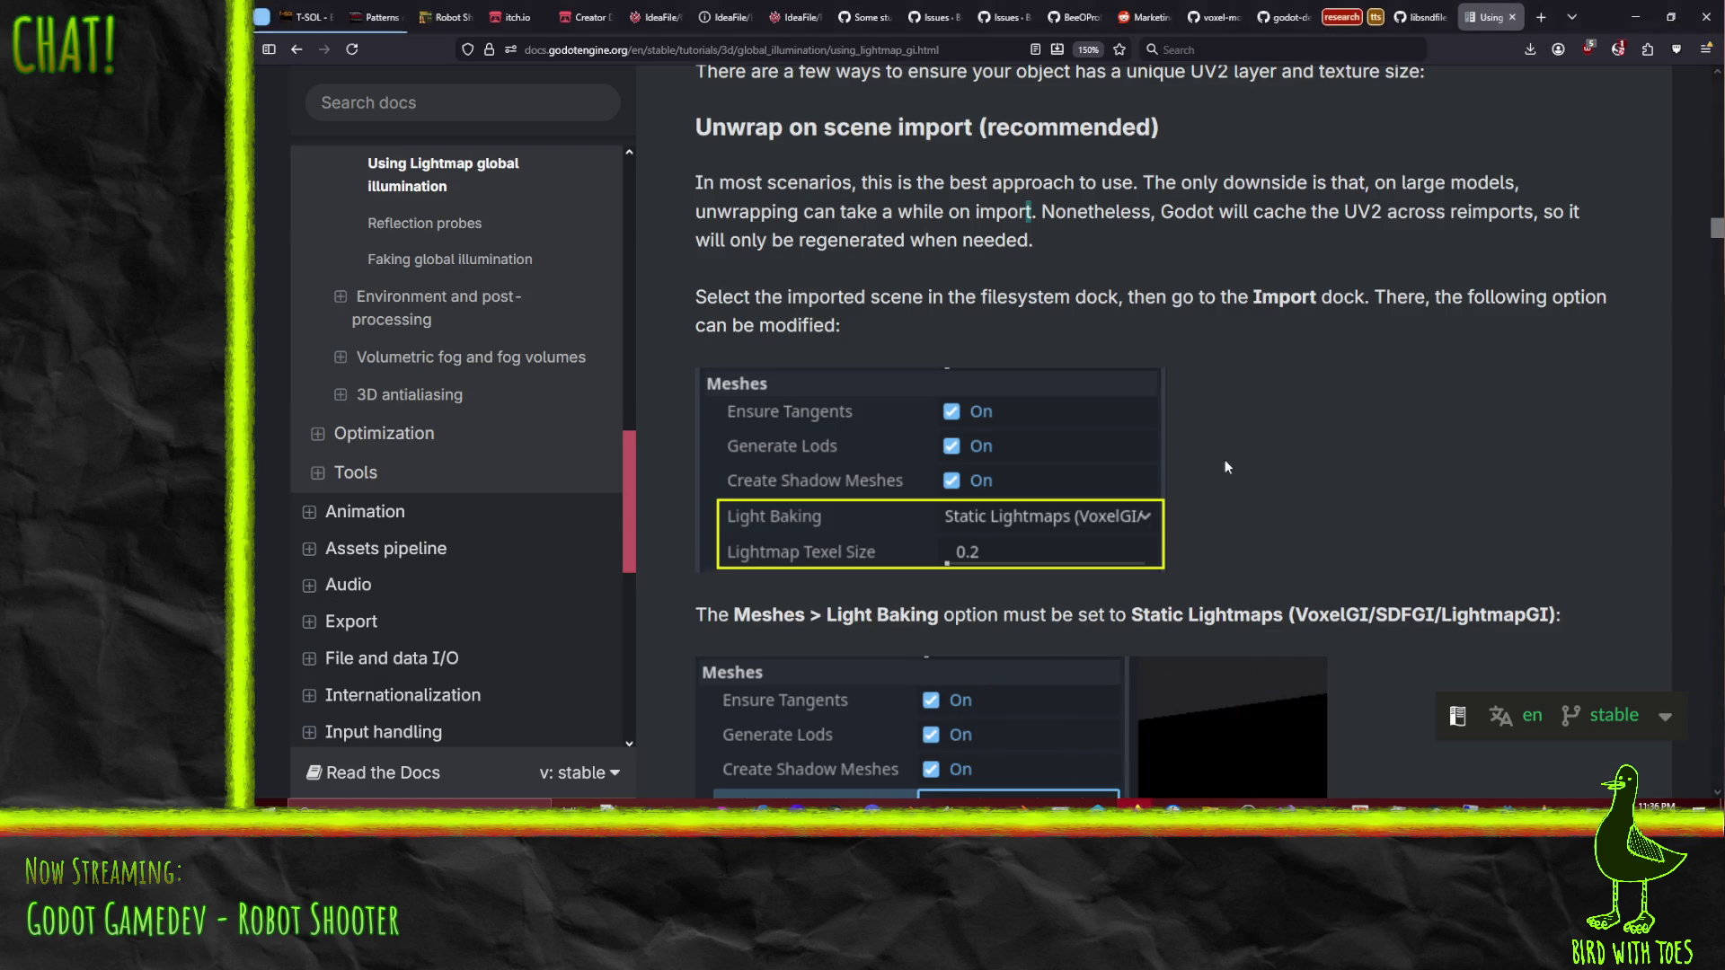
{"action": "scroll", "coordinate": [1227, 455], "scroll_direction": "down", "scroll_amount": 5}
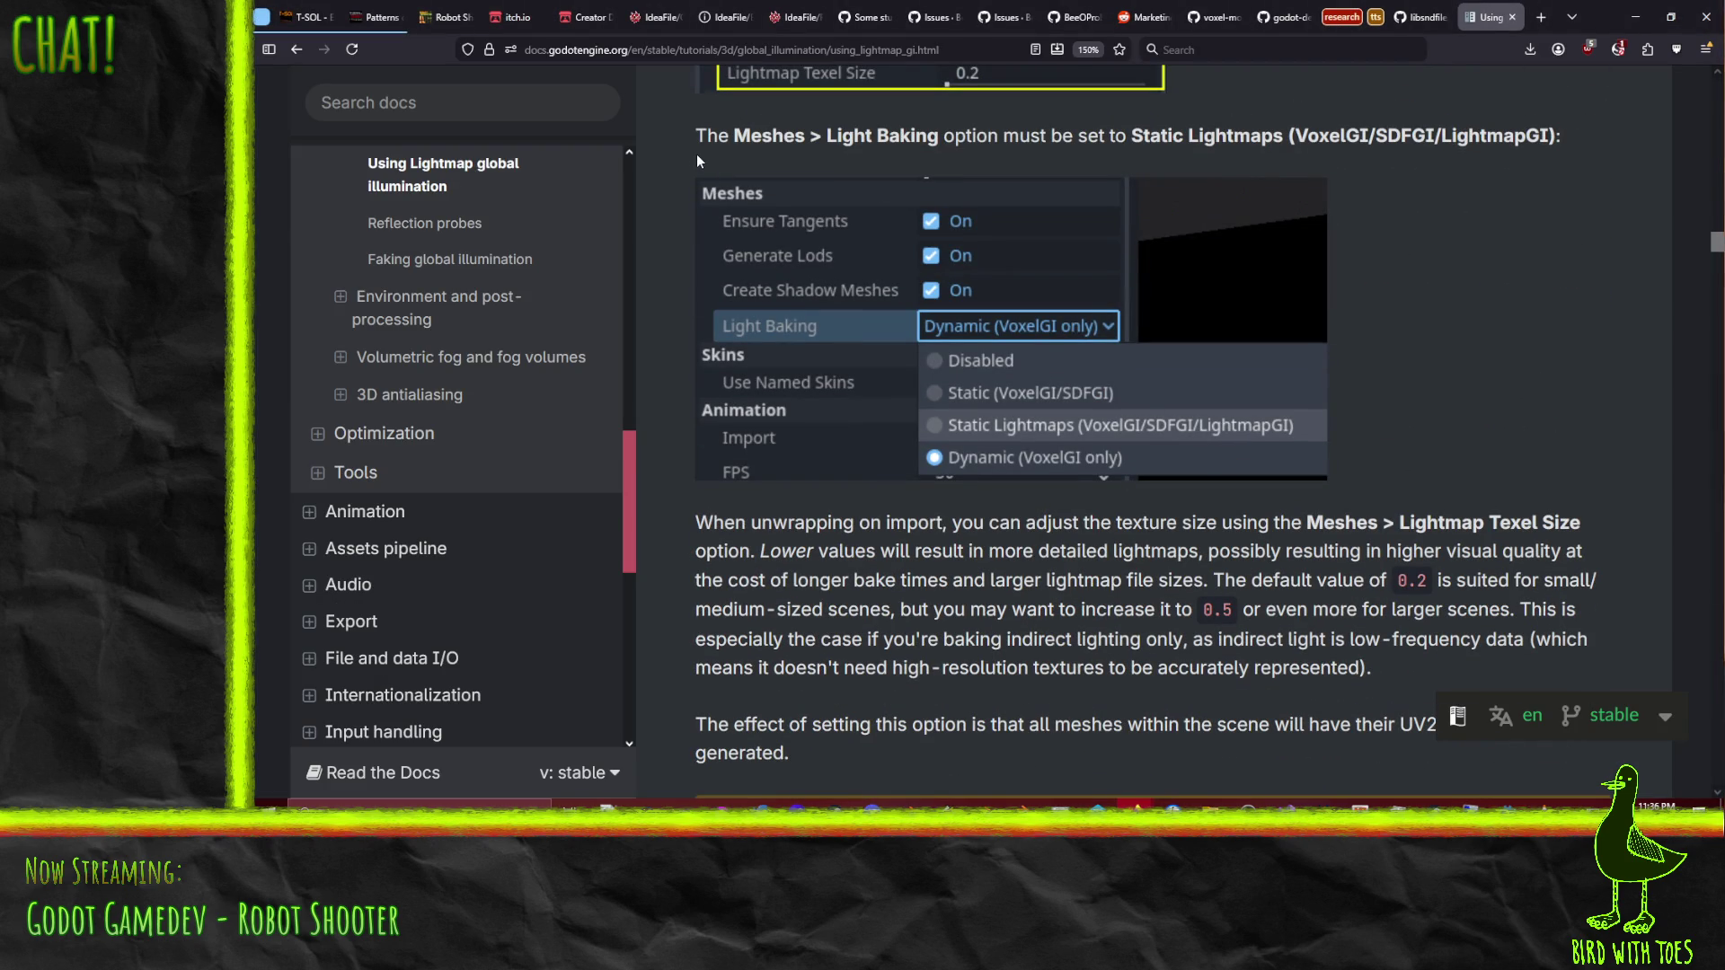
{"action": "left_click_drag", "start_coordinate": [735, 140], "coordinate": [1573, 142]}
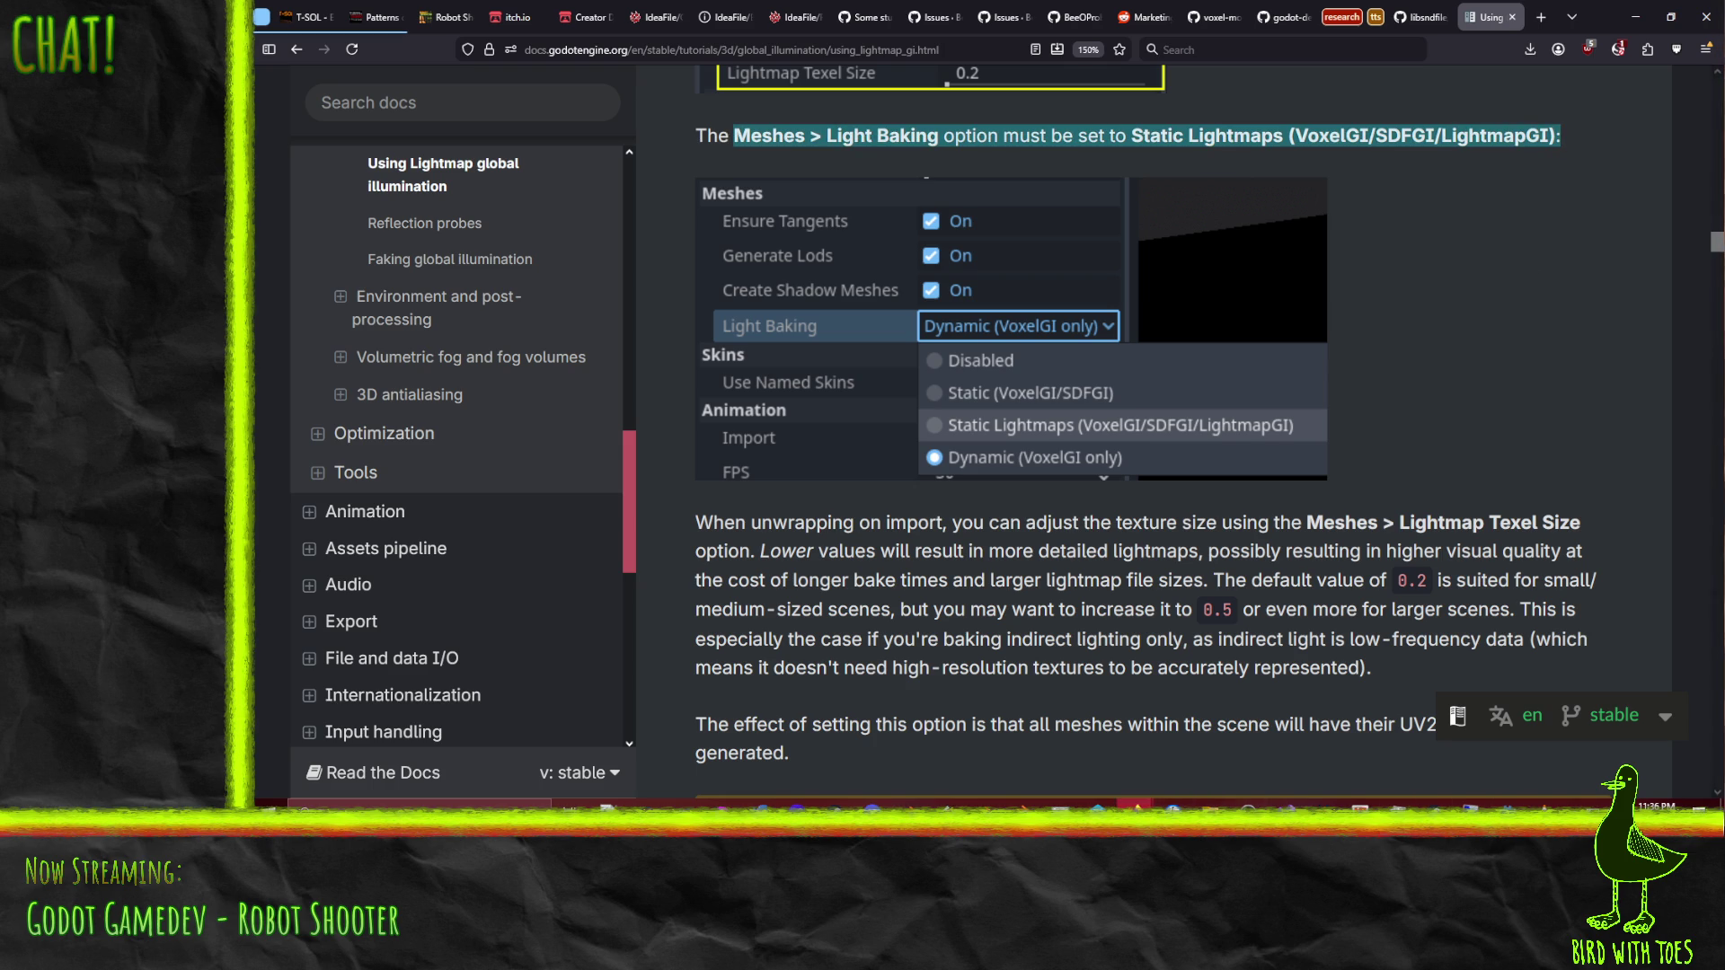
{"action": "key", "text": "alt+Tab"}
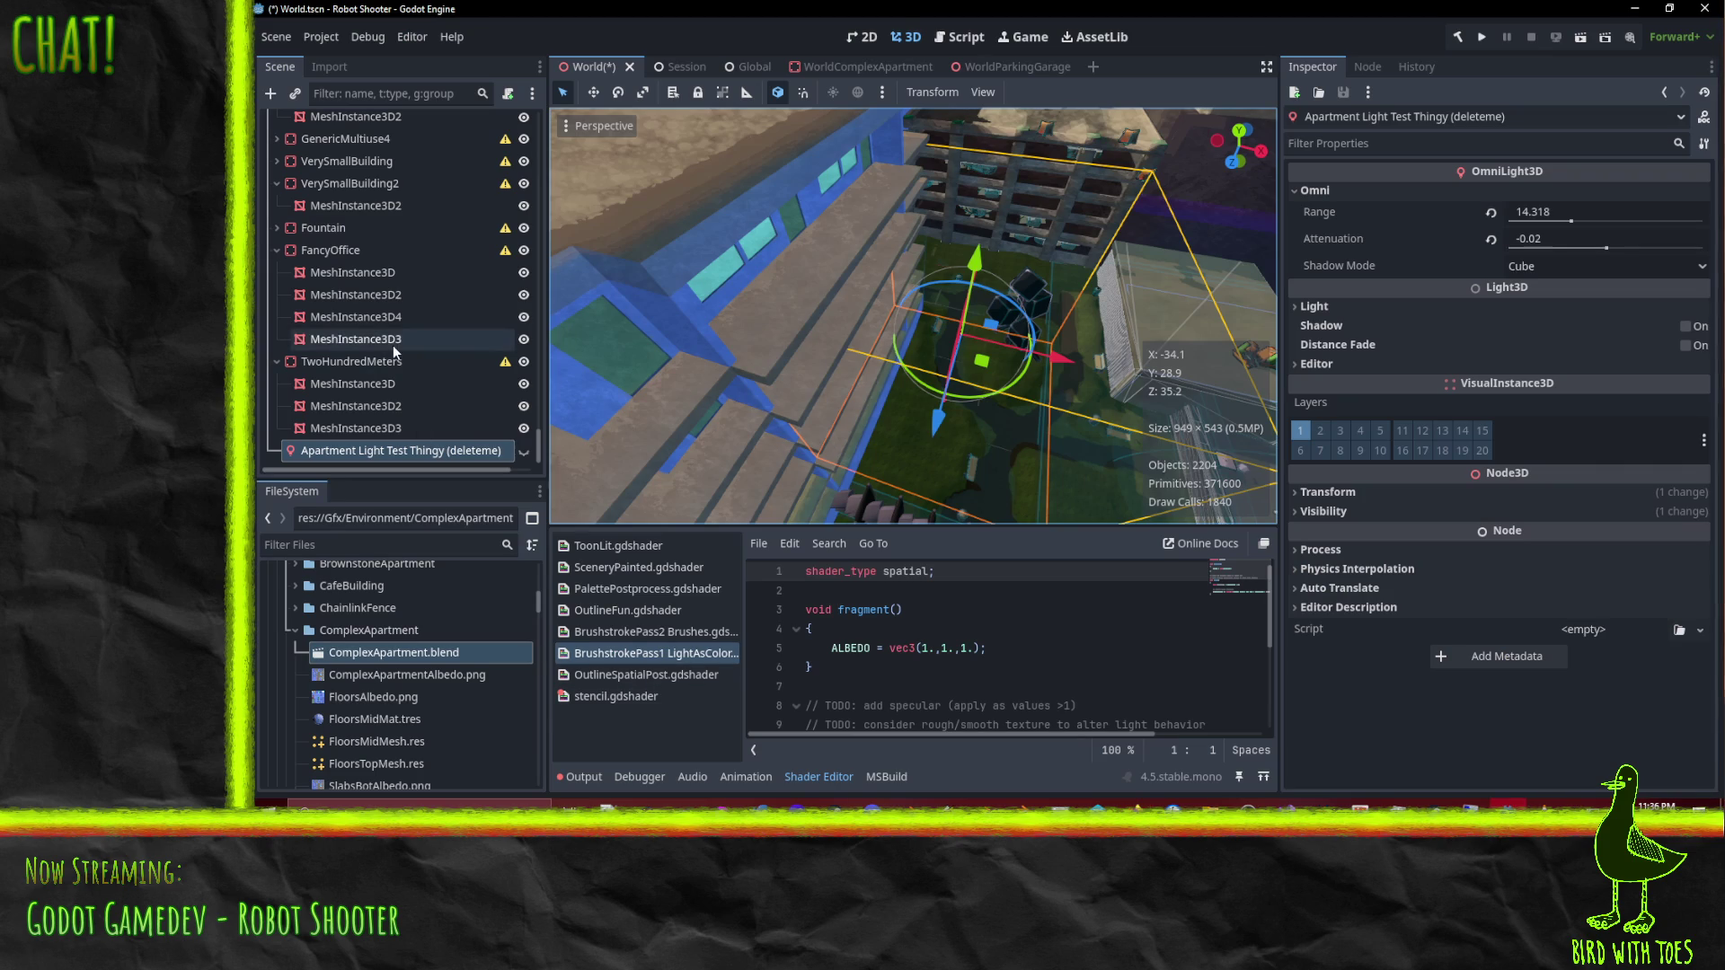
{"action": "left_click", "coordinate": [329, 67]}
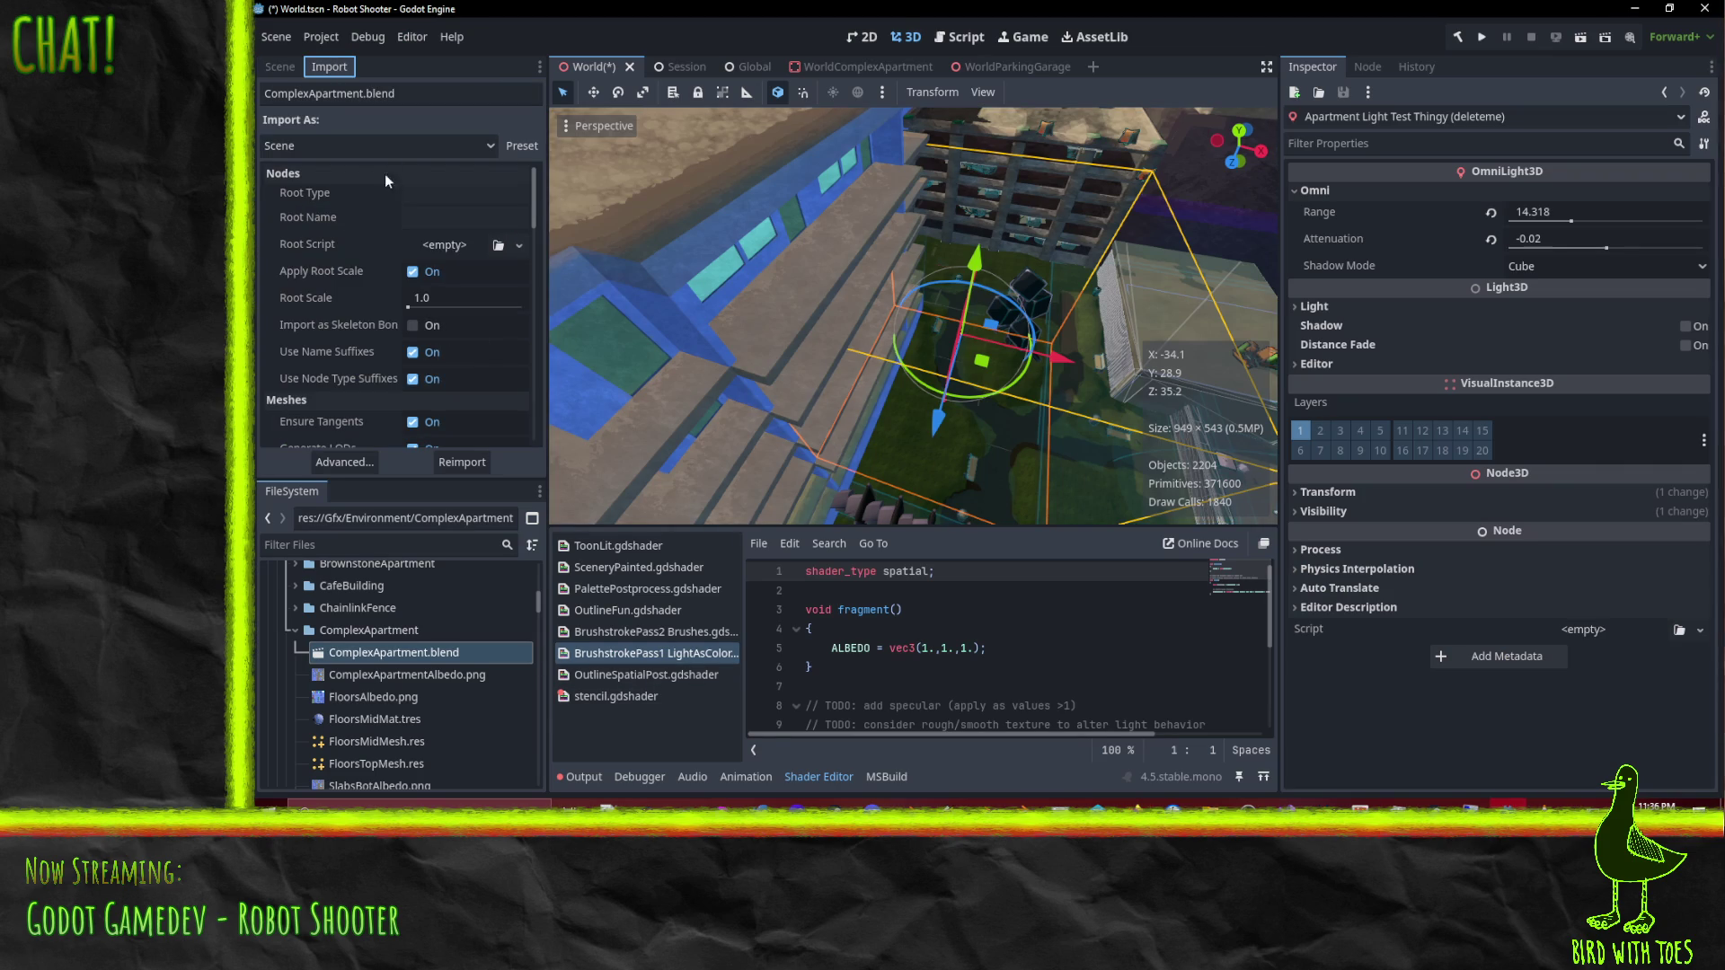
Step: Scroll through ComplexApartment.blend's import settings
{"action": "scroll", "coordinate": [428, 259], "scroll_direction": "down", "scroll_amount": 5}
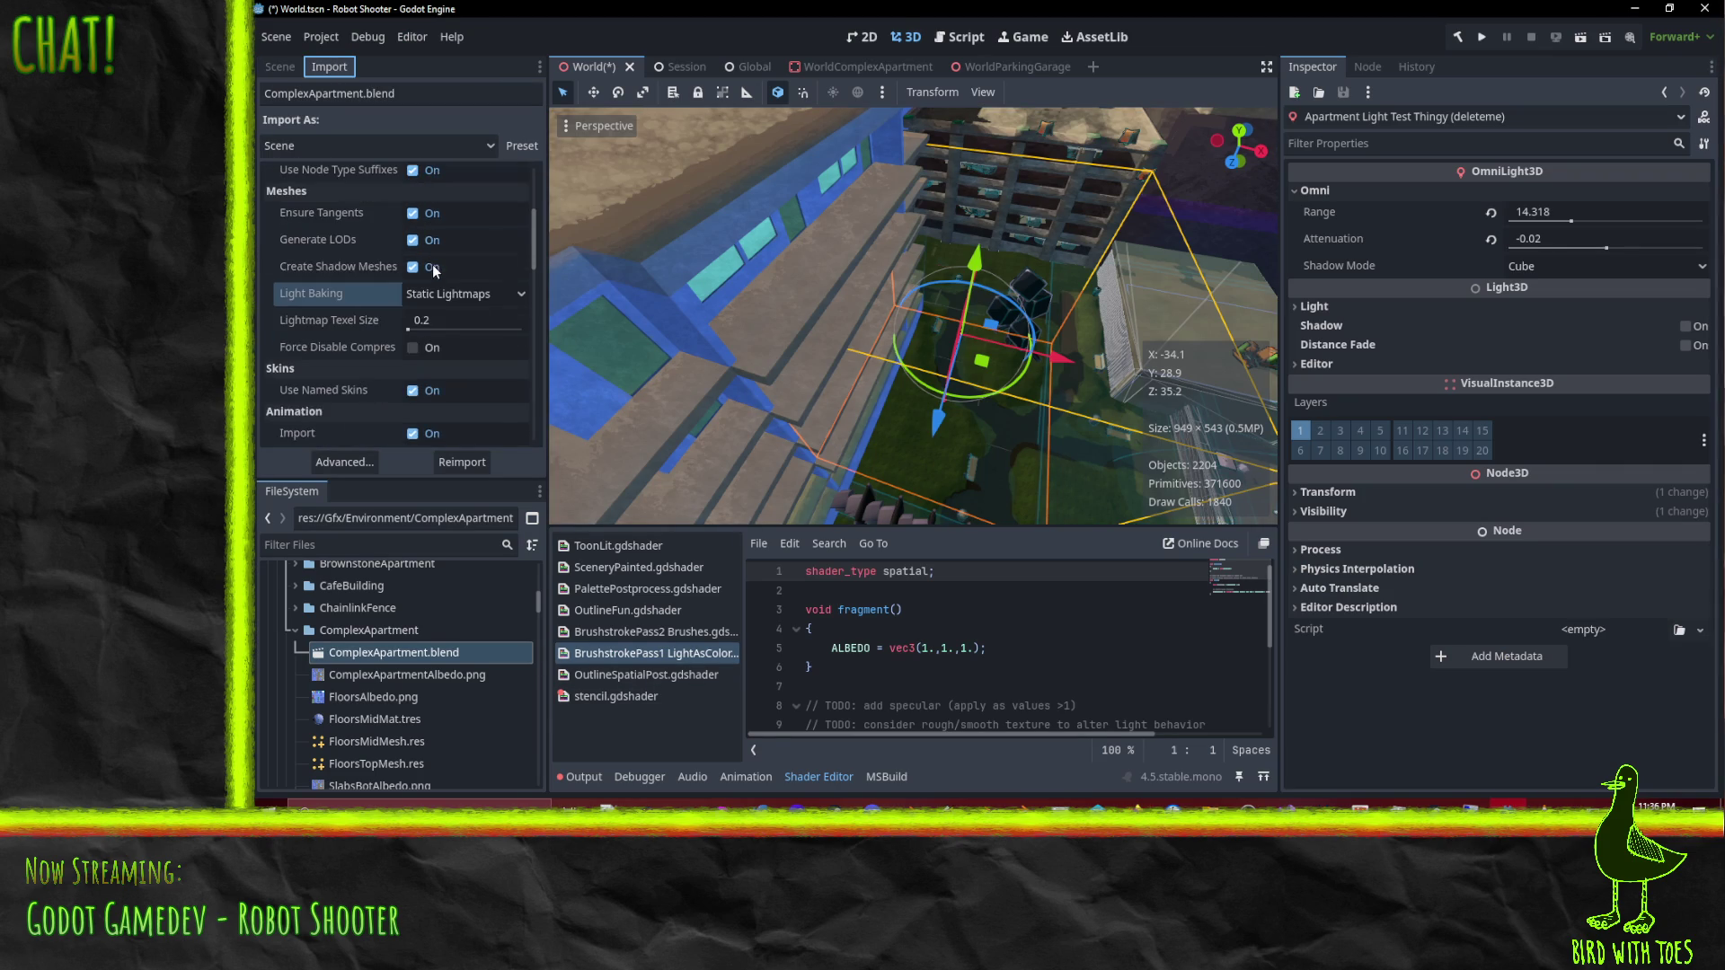
{"action": "scroll", "coordinate": [331, 230], "scroll_direction": "down", "scroll_amount": 6}
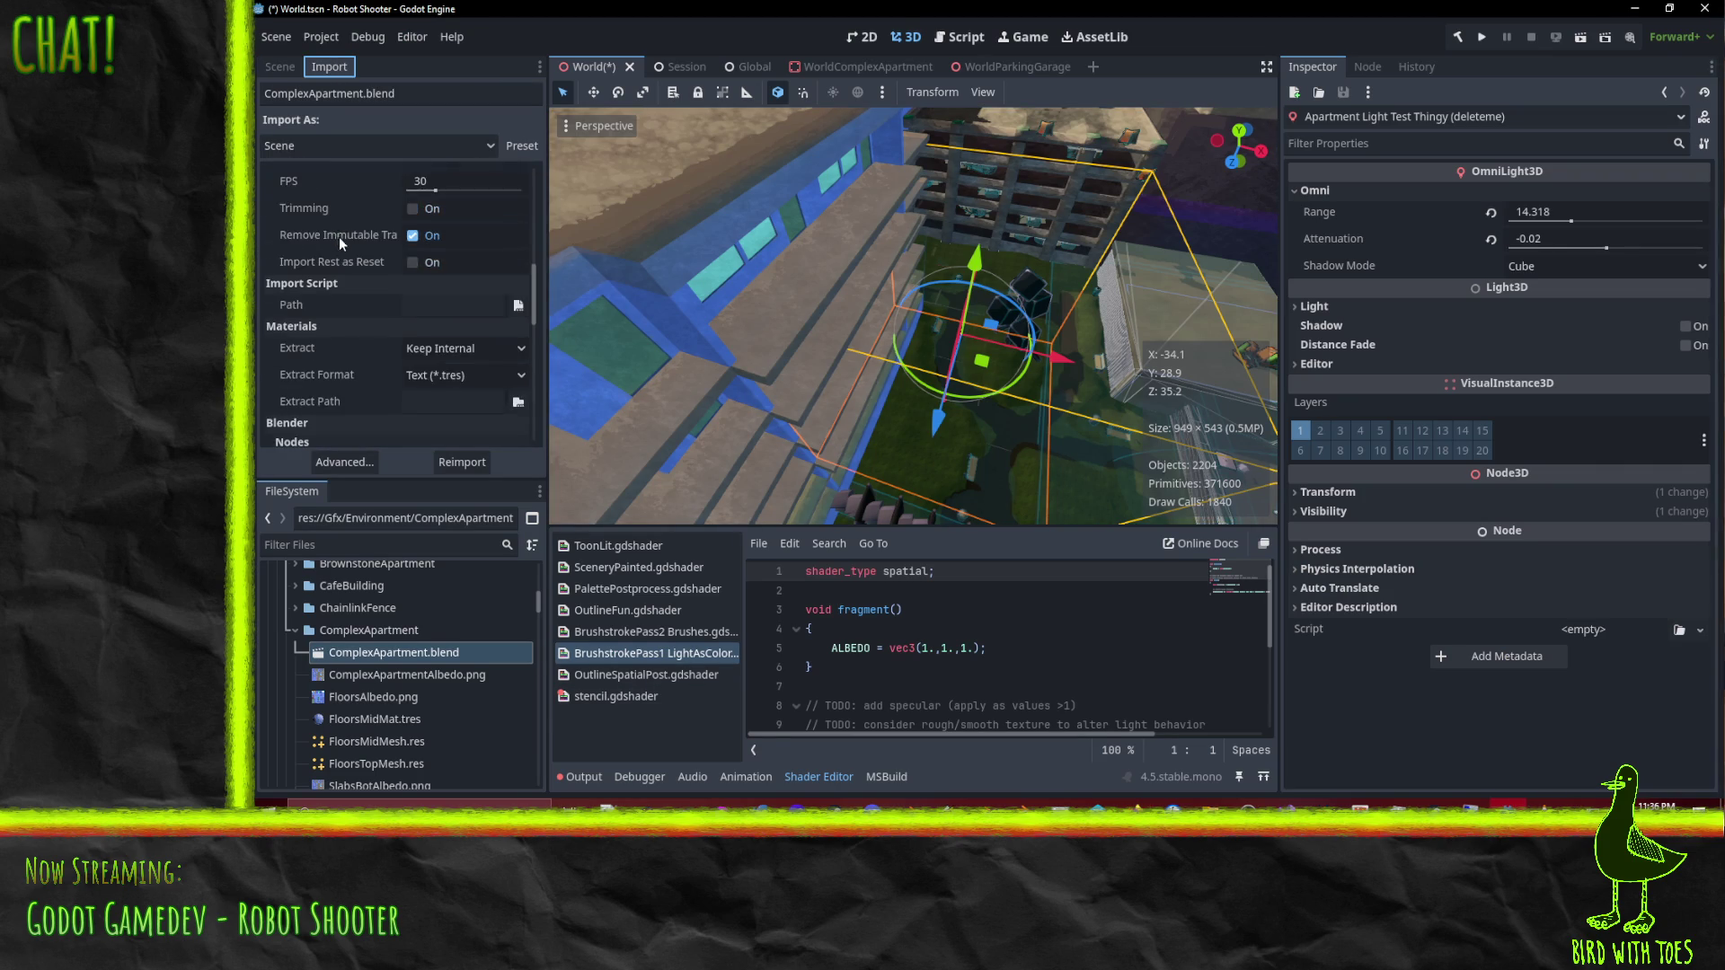
{"action": "scroll", "coordinate": [340, 241], "scroll_direction": "down", "scroll_amount": 3}
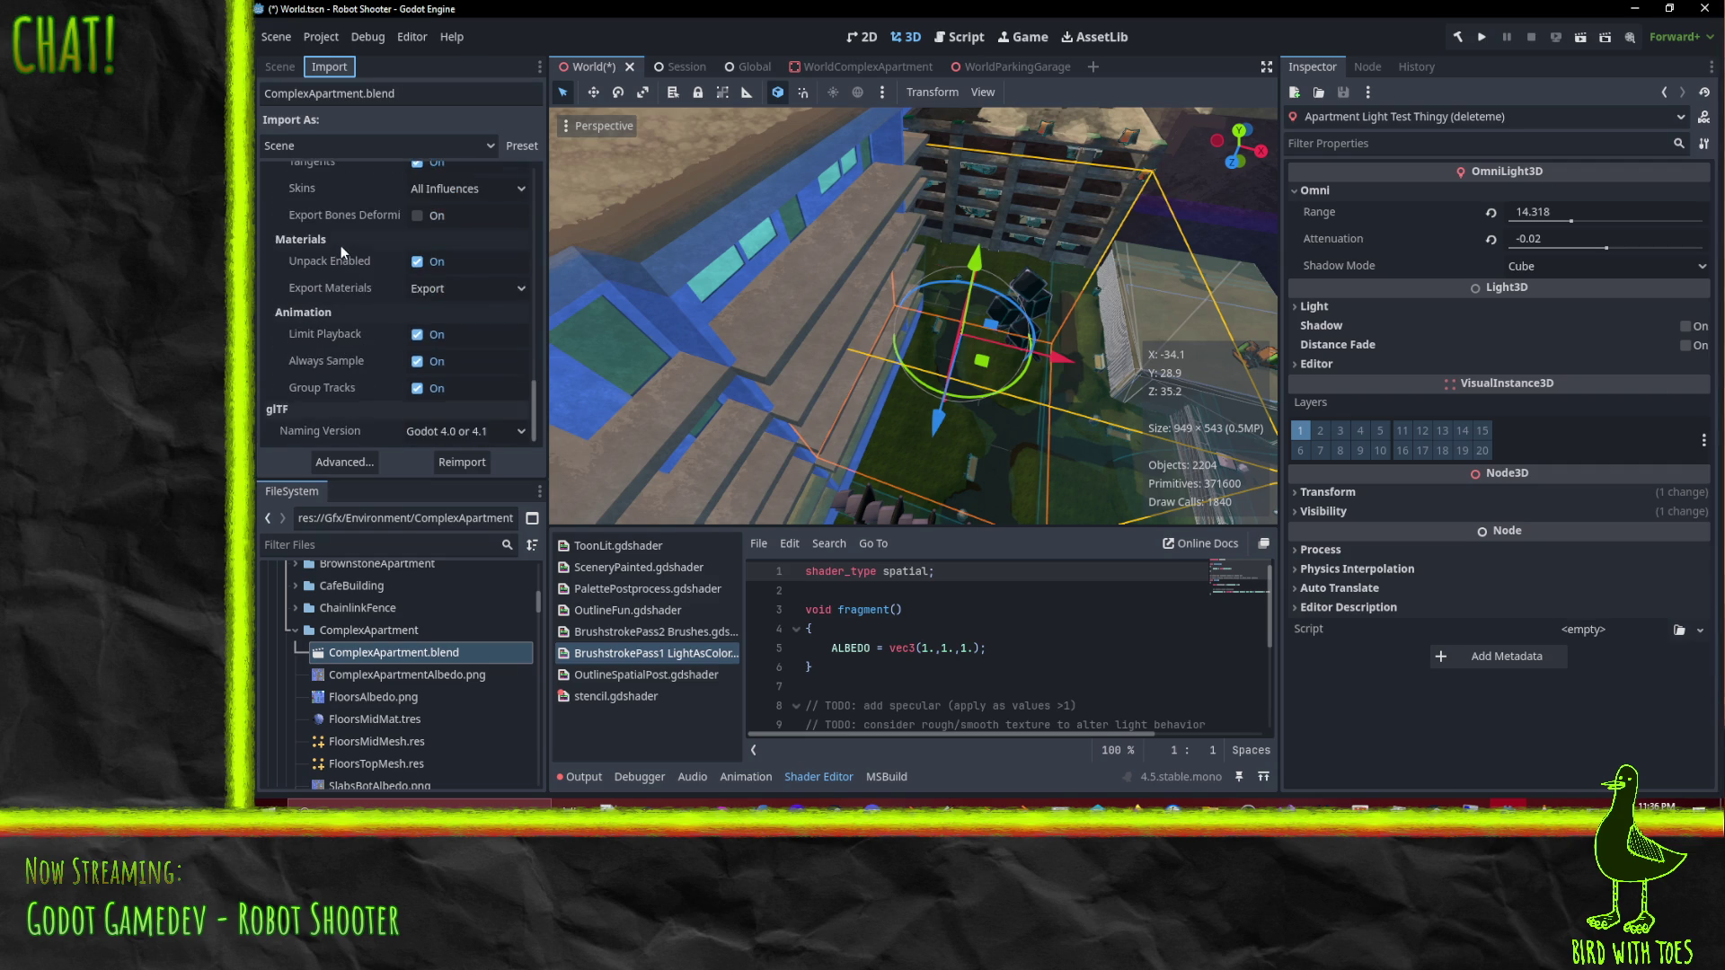
{"action": "scroll", "coordinate": [352, 252], "scroll_direction": "up", "scroll_amount": 10}
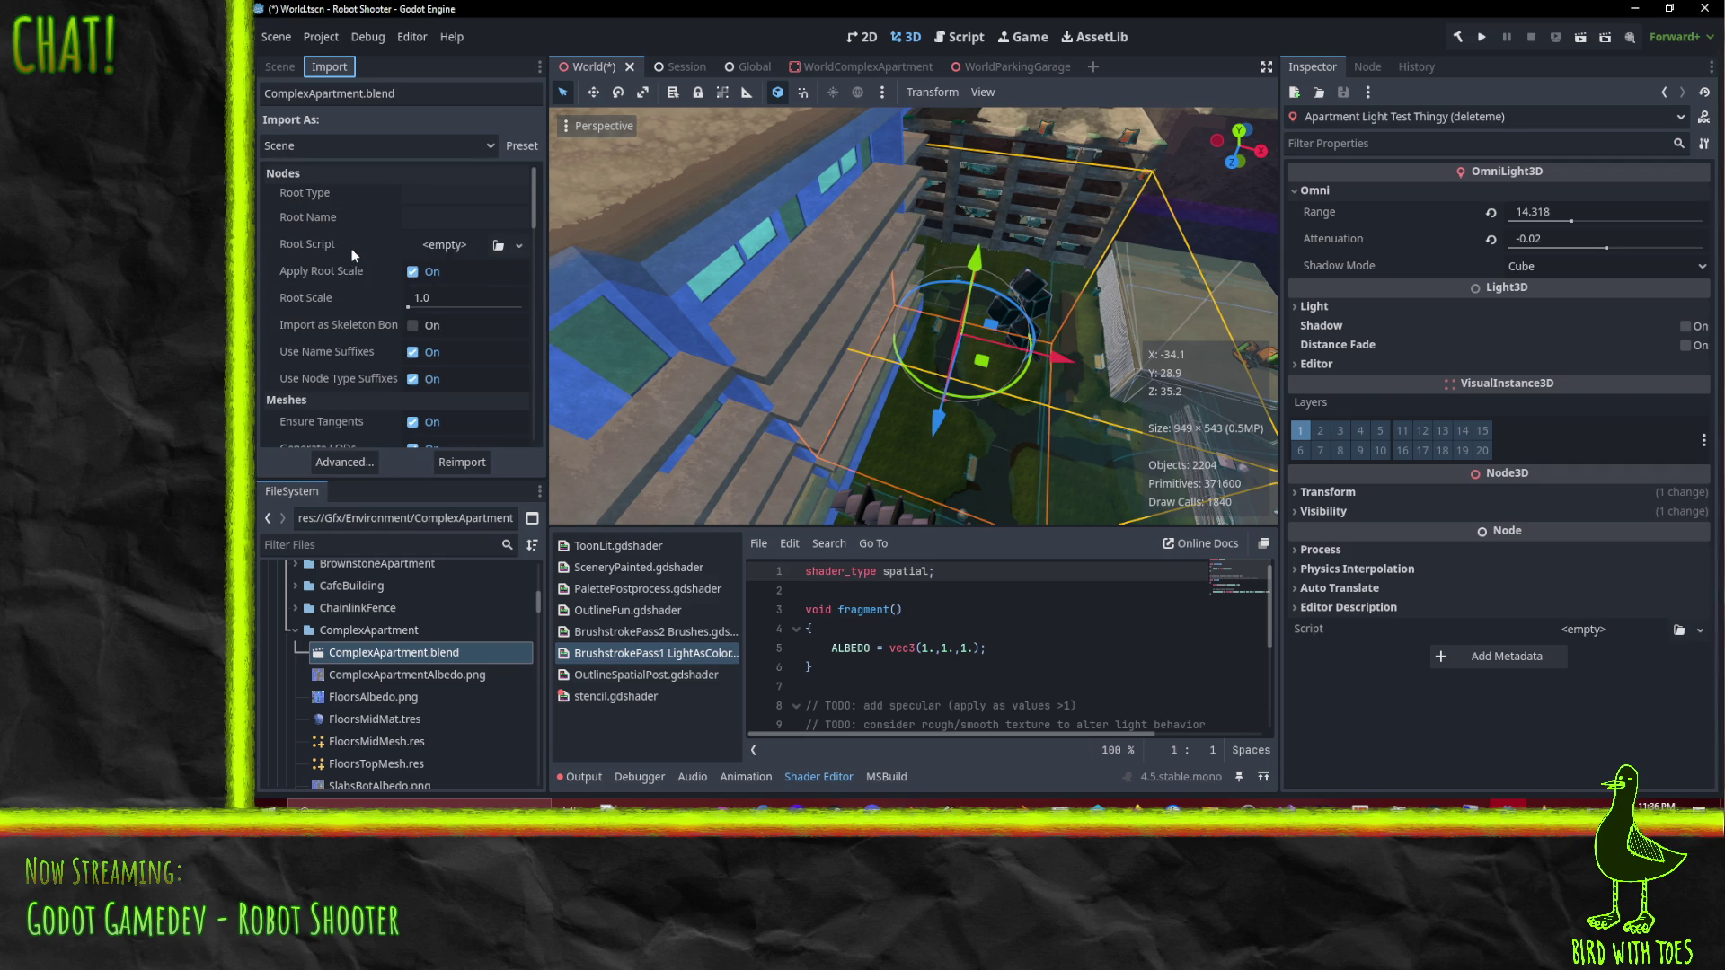
{"action": "scroll", "coordinate": [302, 213], "scroll_direction": "down", "scroll_amount": 1}
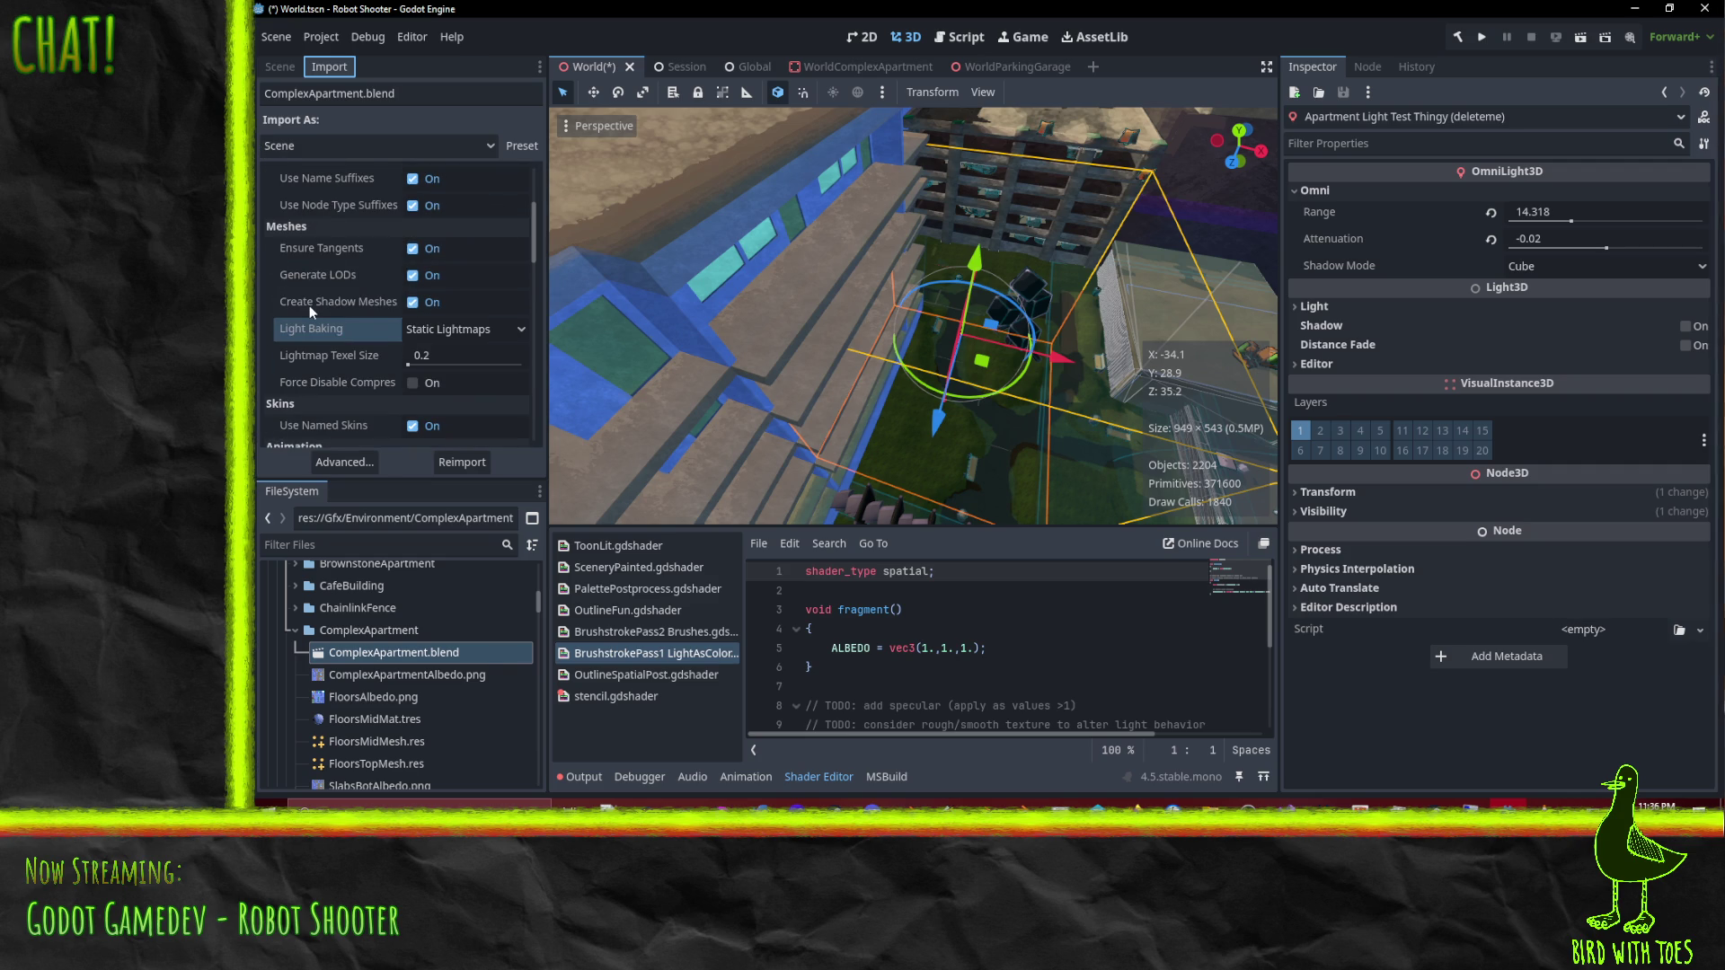
{"action": "scroll", "coordinate": [310, 300], "scroll_direction": "down", "scroll_amount": 2}
Step: Confirm Light Baking stays Static Lightmaps and snap the editor window to the left half
{"action": "mouse_move", "coordinate": [759, 7]}
{"action": "left_mouse_down"}
{"action": "mouse_move", "coordinate": [390, 444]}
{"action": "mouse_move", "coordinate": [557, 498]}
{"action": "mouse_move", "coordinate": [540, 4]}
{"action": "mouse_move", "coordinate": [514, 332]}
{"action": "mouse_move", "coordinate": [511, 595]}
{"action": "mouse_move", "coordinate": [530, 675]}
{"action": "mouse_move", "coordinate": [584, 615]}
{"action": "mouse_move", "coordinate": [556, 4]}
{"action": "left_mouse_up"}
{"action": "left_click", "coordinate": [520, 263]}
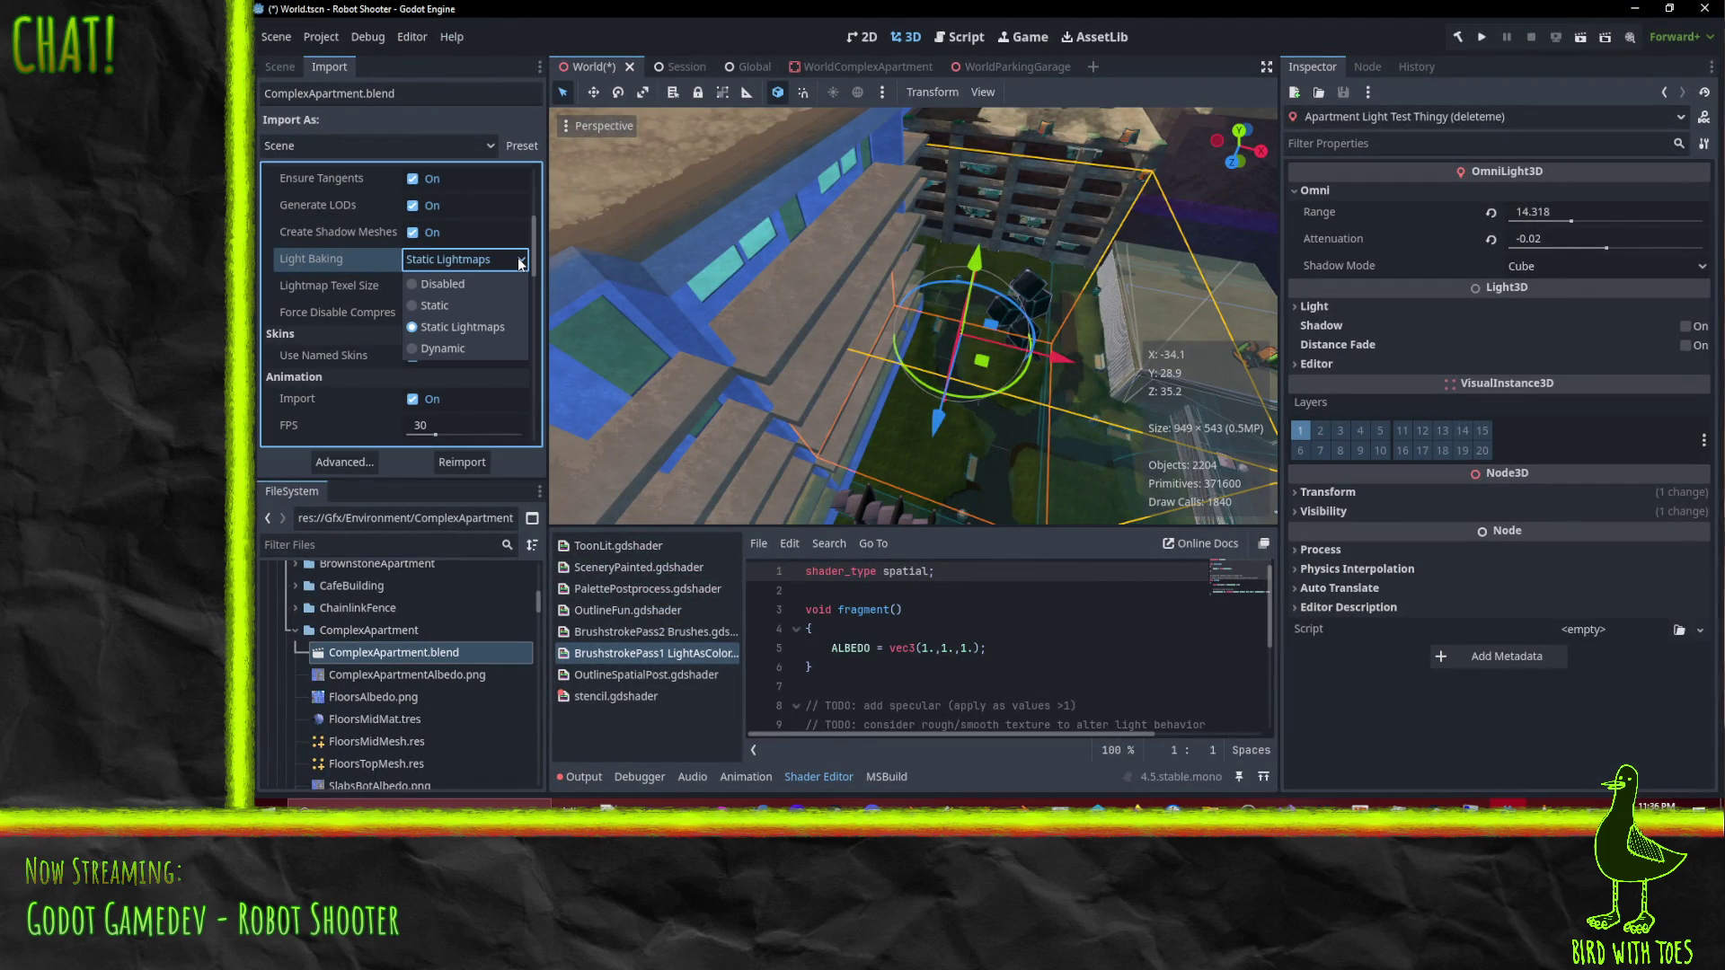
{"action": "left_click", "coordinate": [519, 262]}
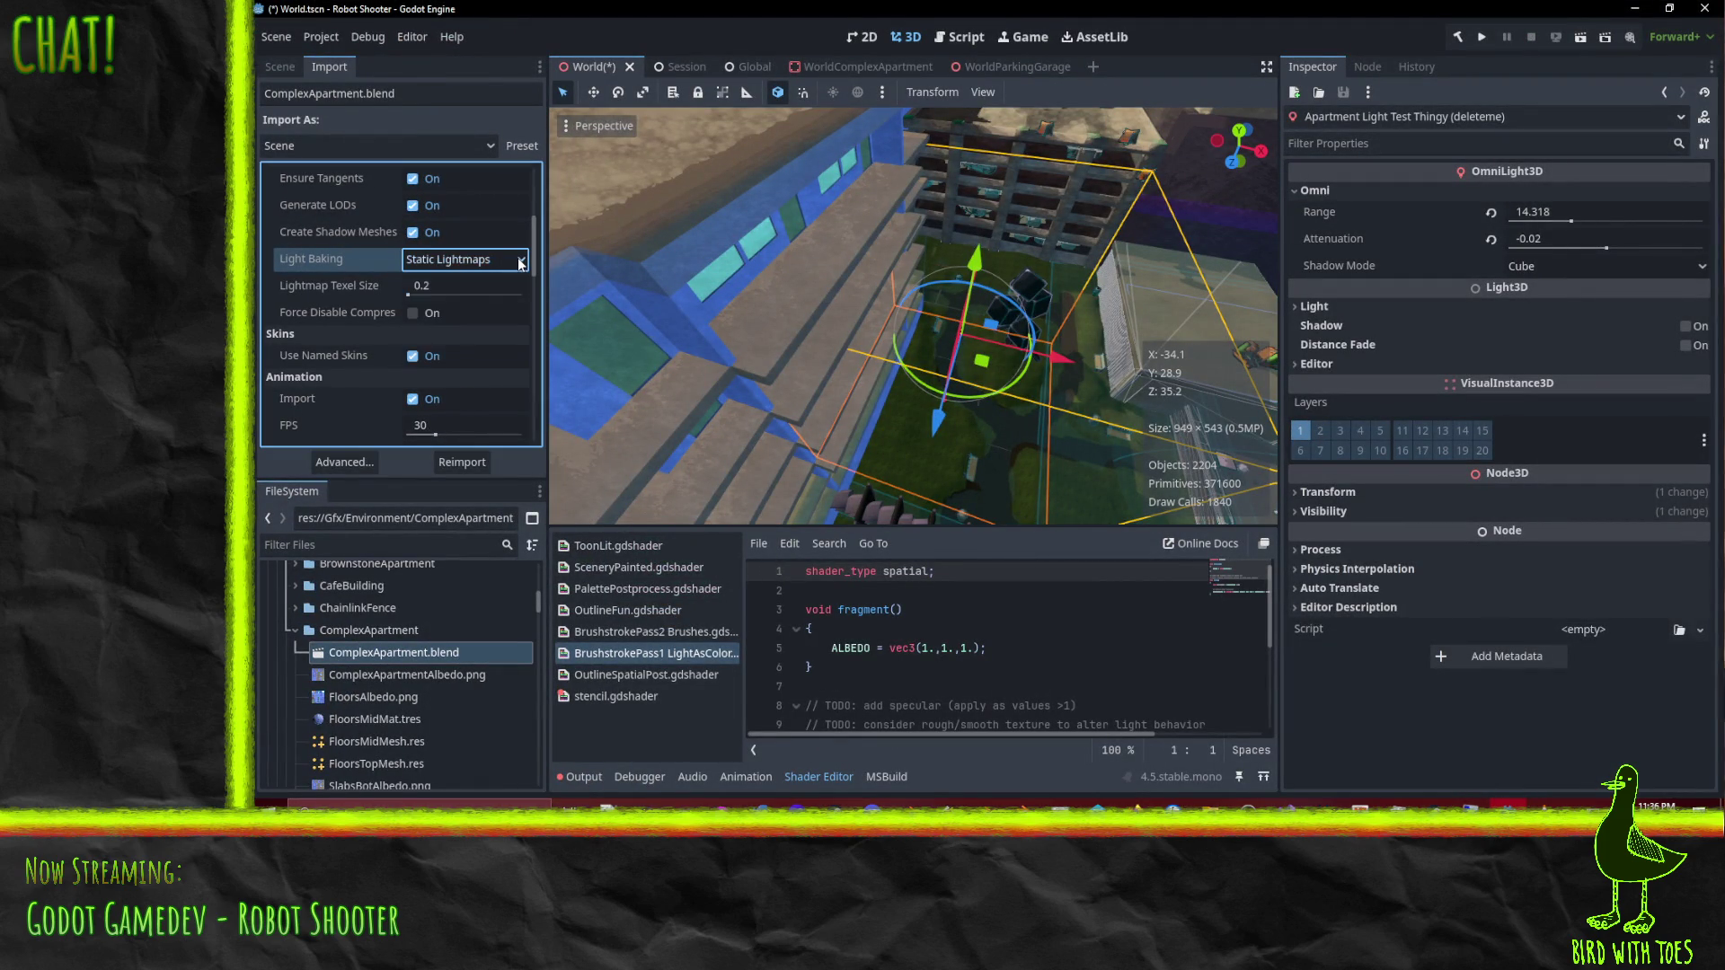
{"action": "scroll", "coordinate": [314, 315], "scroll_direction": "up", "scroll_amount": 1}
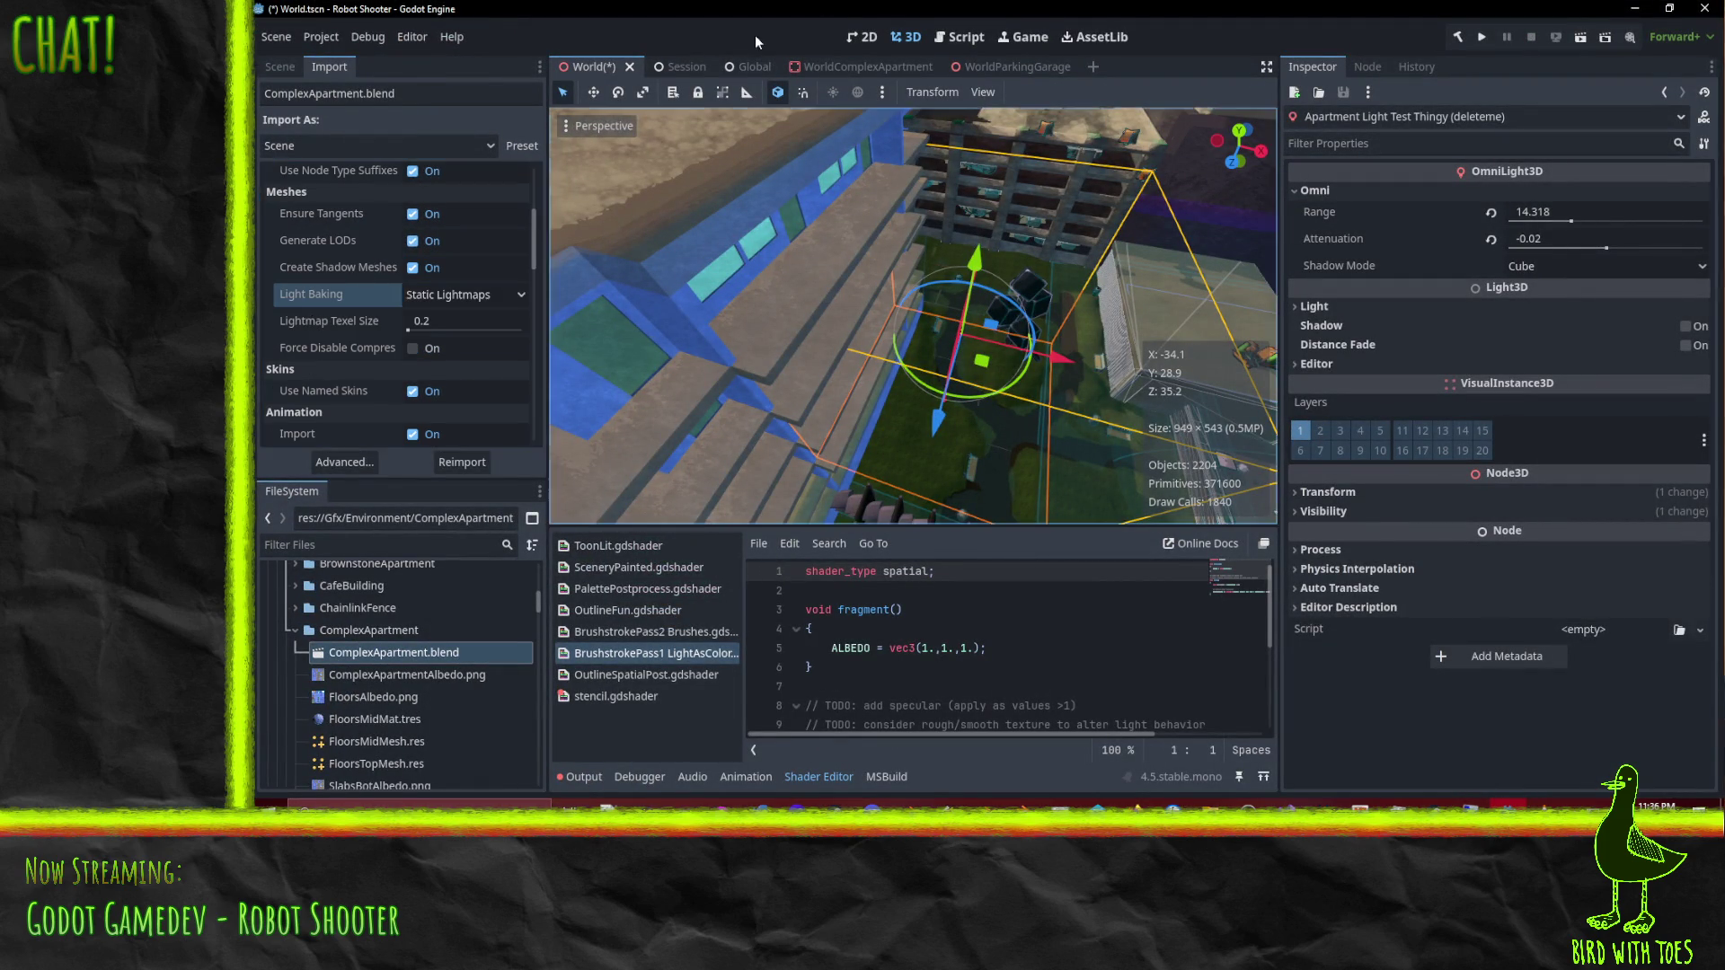
{"action": "mouse_move", "coordinate": [844, 7]}
{"action": "left_mouse_down"}
{"action": "mouse_move", "coordinate": [405, 144]}
{"action": "mouse_move", "coordinate": [257, 144]}
{"action": "left_mouse_up"}
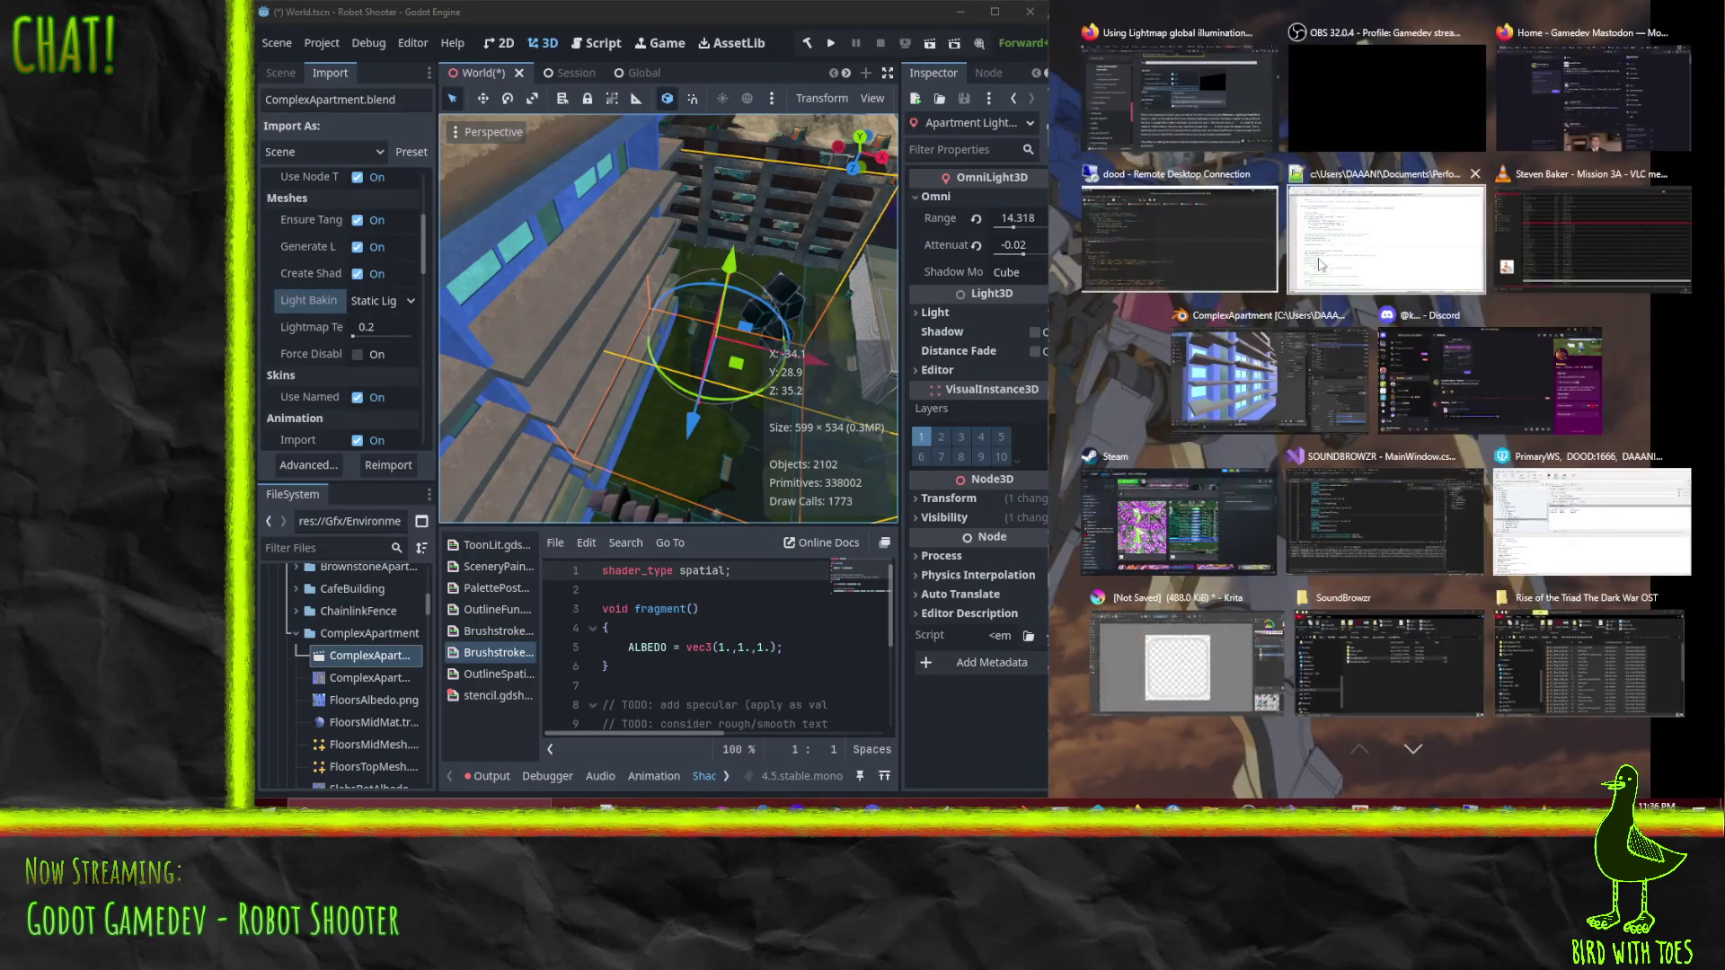
Step: Scroll the lightmap docs beside the editor to the 'Unwrap from within Godot' section
{"action": "left_click", "coordinate": [1237, 99]}
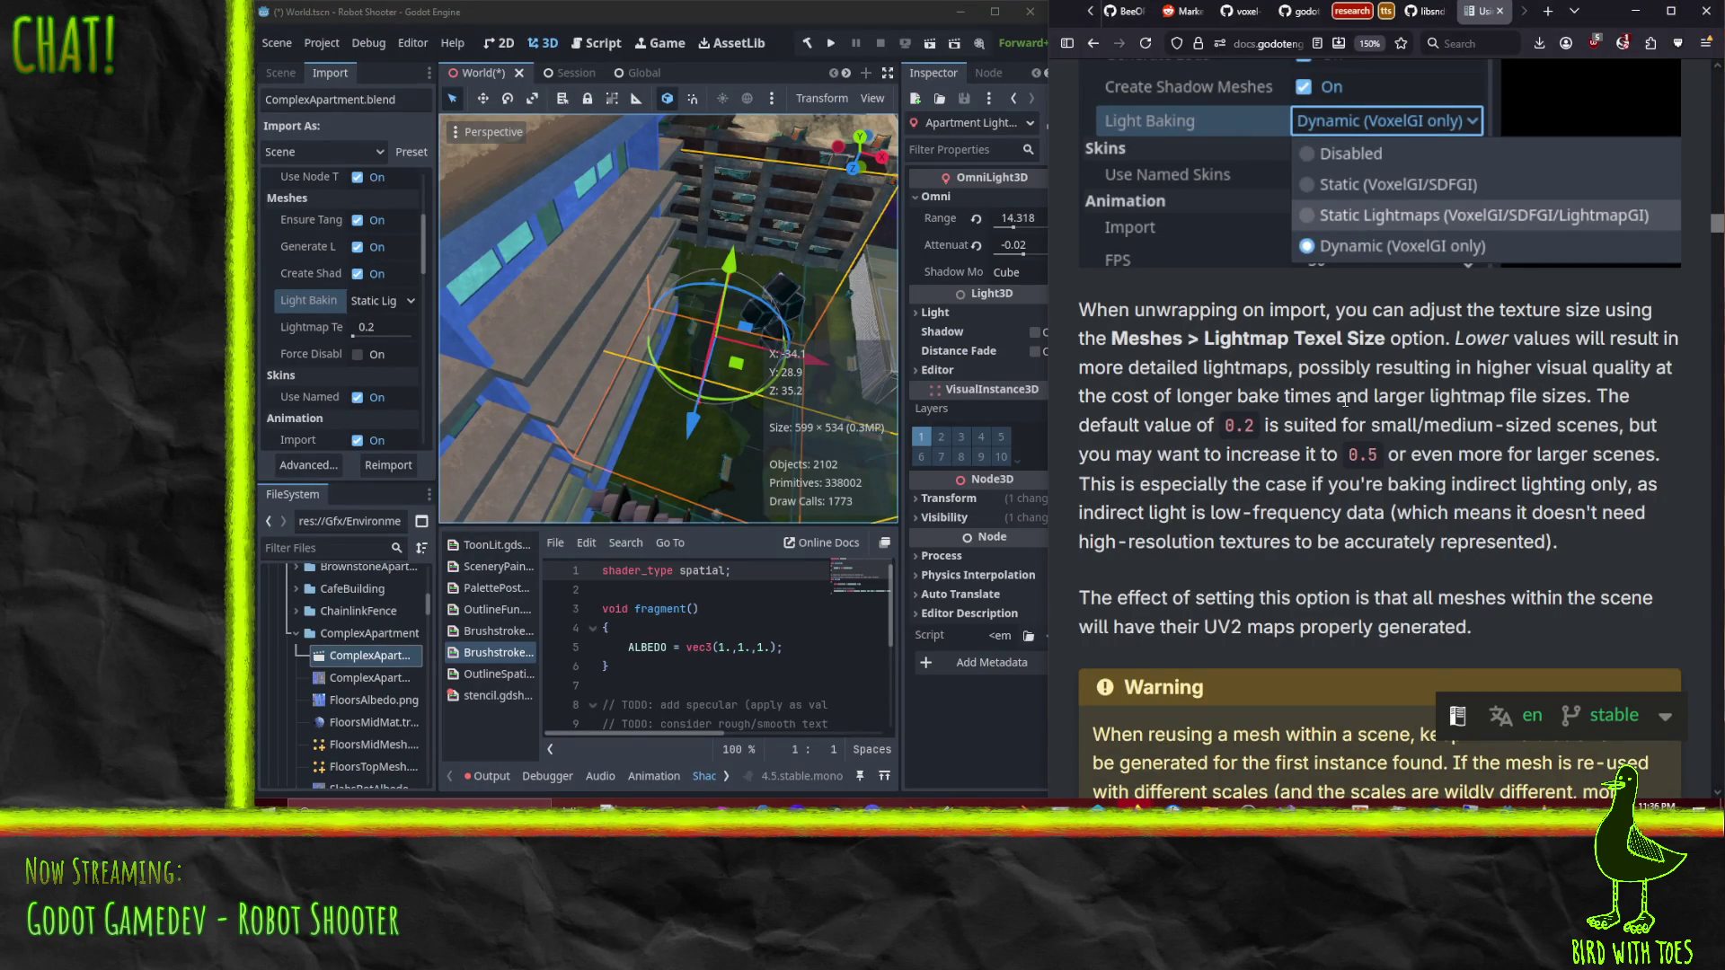
{"action": "scroll", "coordinate": [1350, 413], "scroll_direction": "down", "scroll_amount": 1}
{"action": "scroll", "coordinate": [1361, 431], "scroll_direction": "up", "scroll_amount": 2}
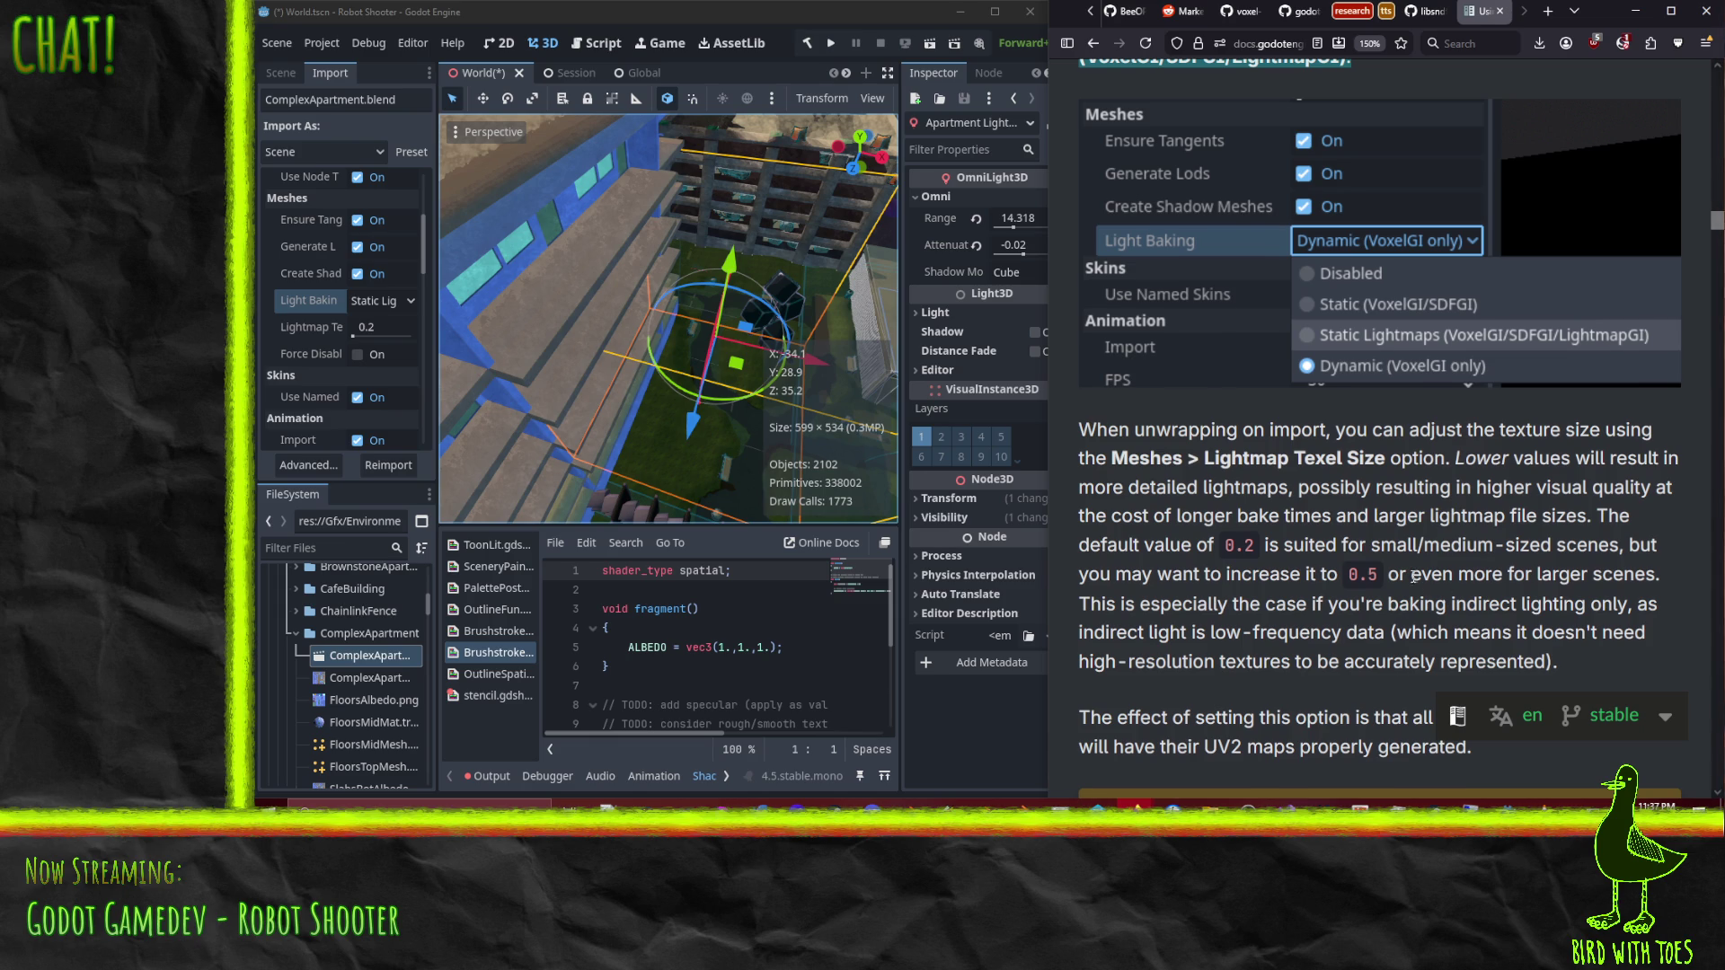
{"action": "scroll", "coordinate": [1415, 576], "scroll_direction": "down", "scroll_amount": 5}
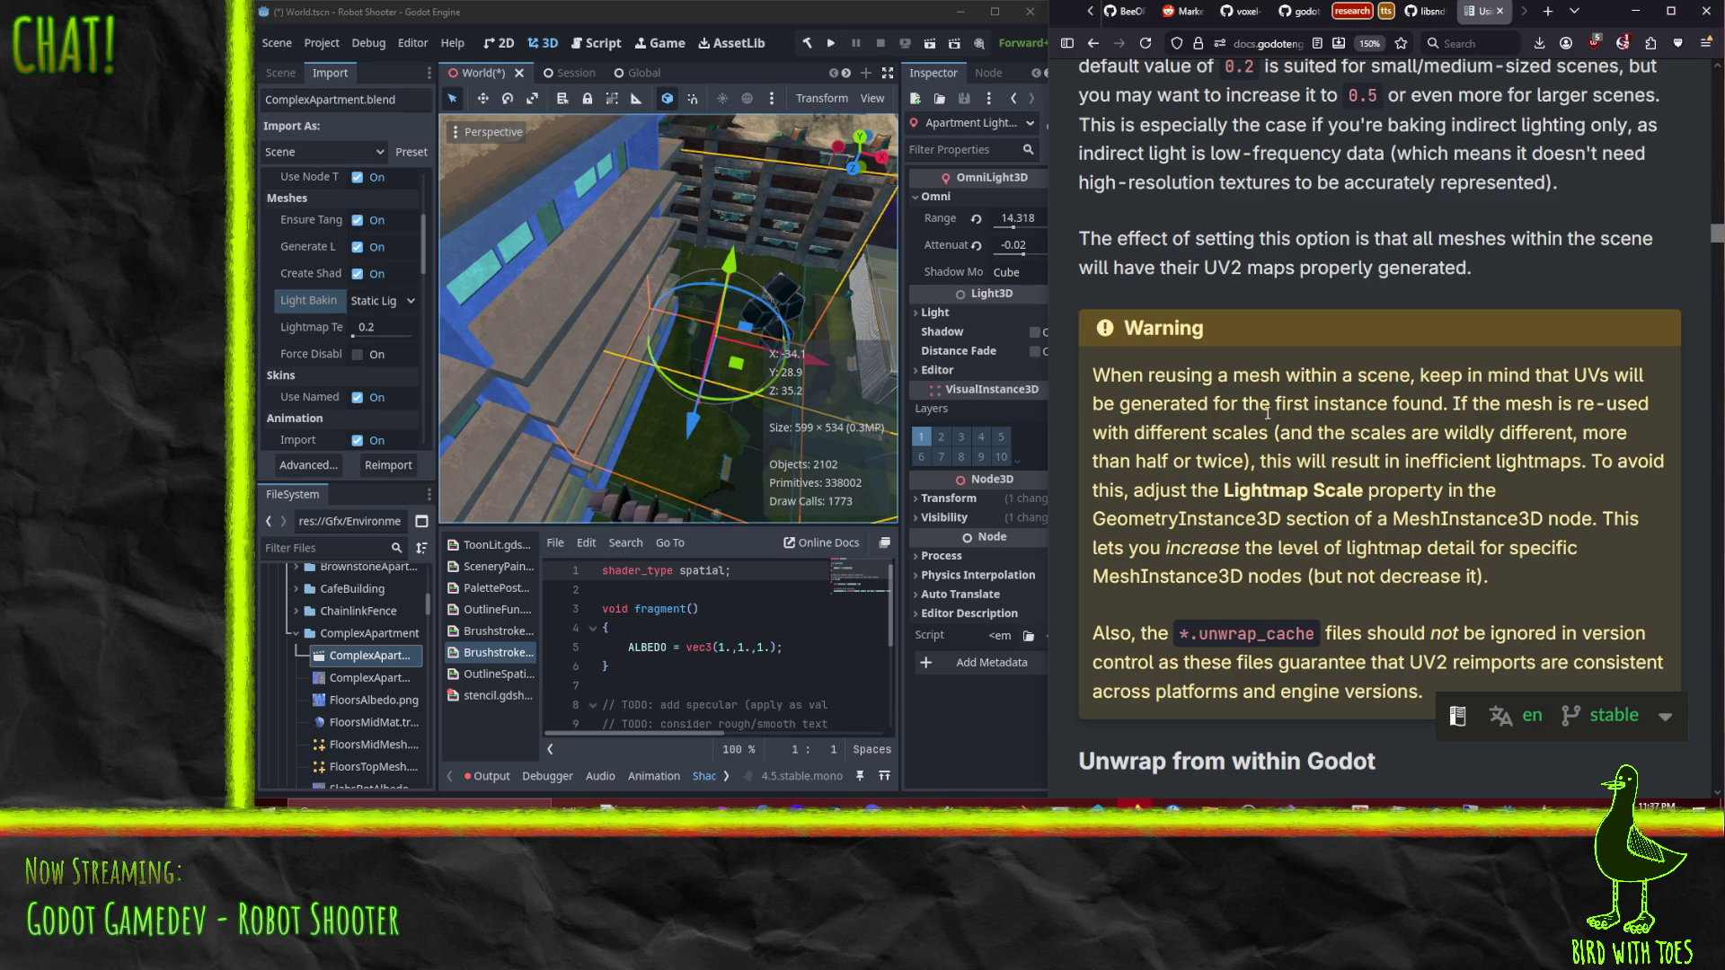
{"action": "scroll", "coordinate": [1520, 398], "scroll_direction": "down", "scroll_amount": 3}
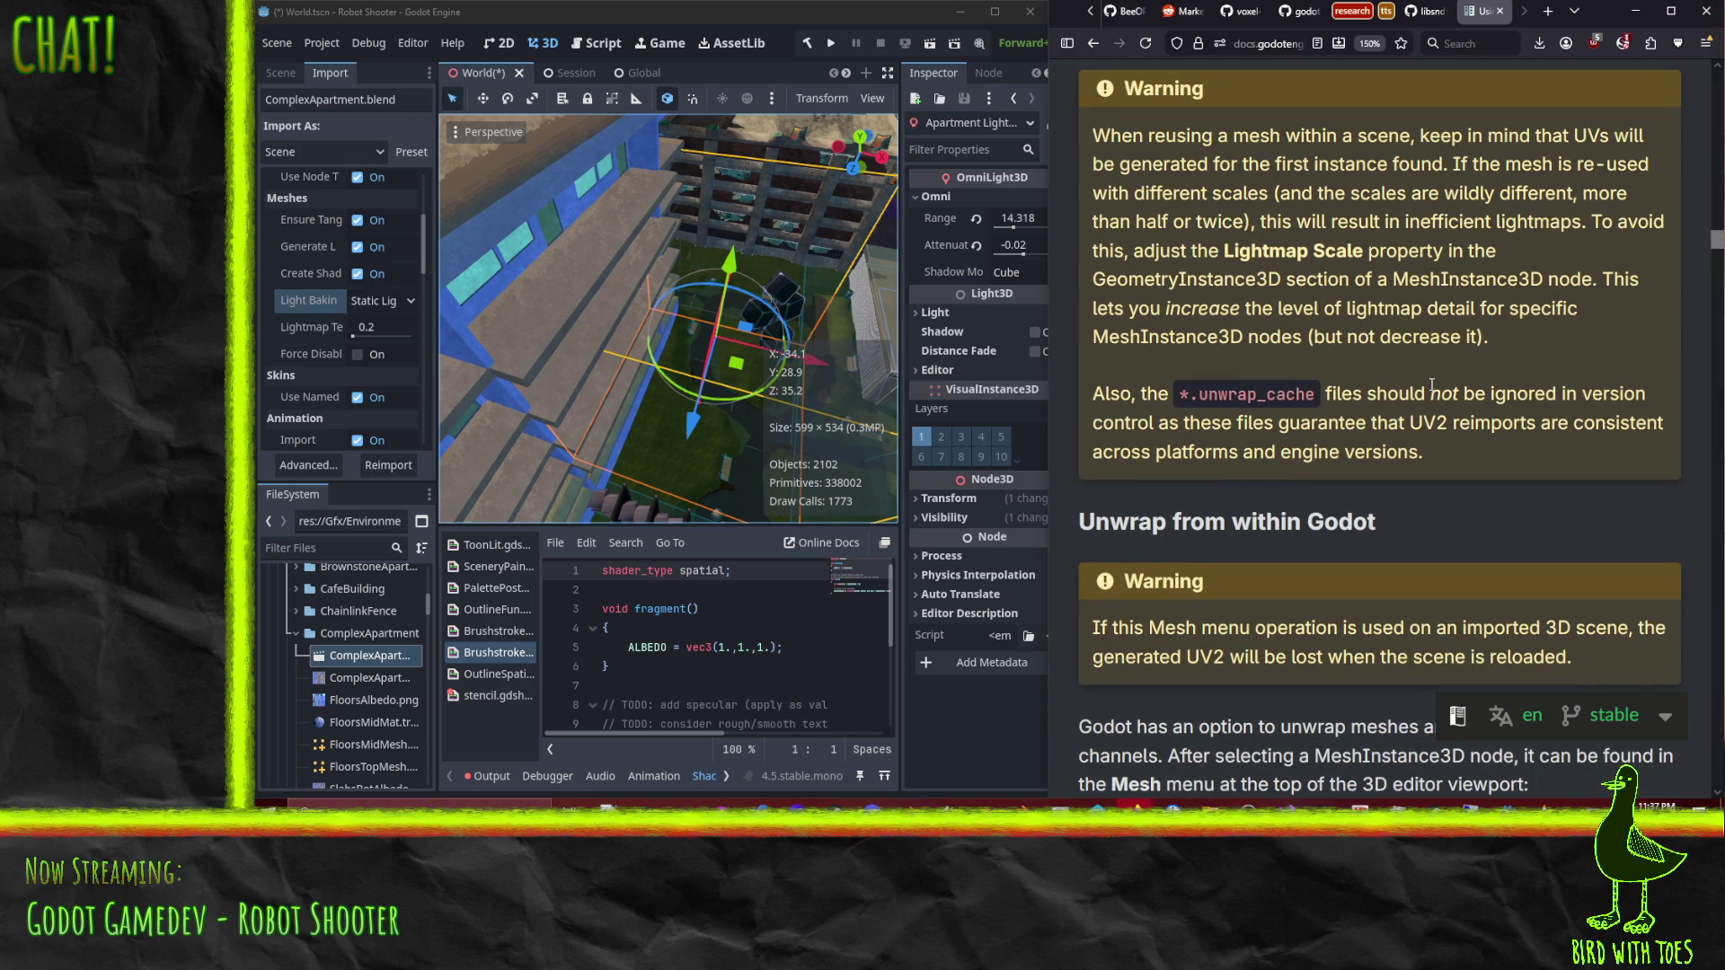
{"action": "scroll", "coordinate": [1433, 386], "scroll_direction": "down", "scroll_amount": 5}
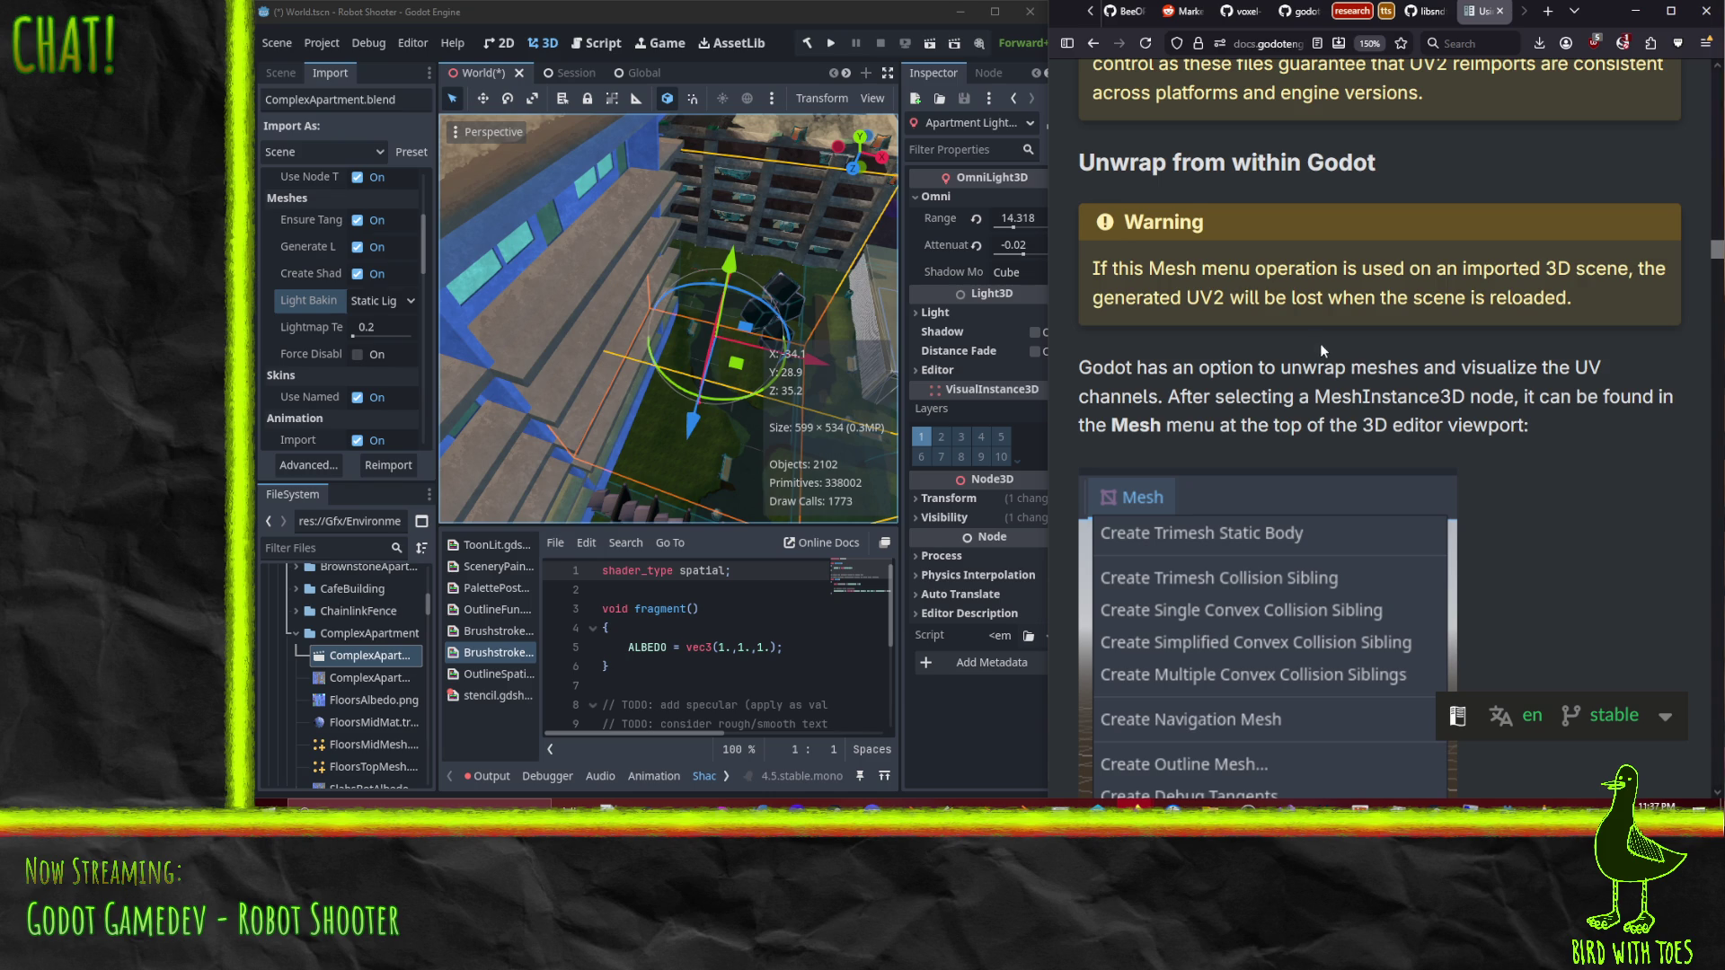
{"action": "scroll", "coordinate": [1319, 343], "scroll_direction": "down", "scroll_amount": 3}
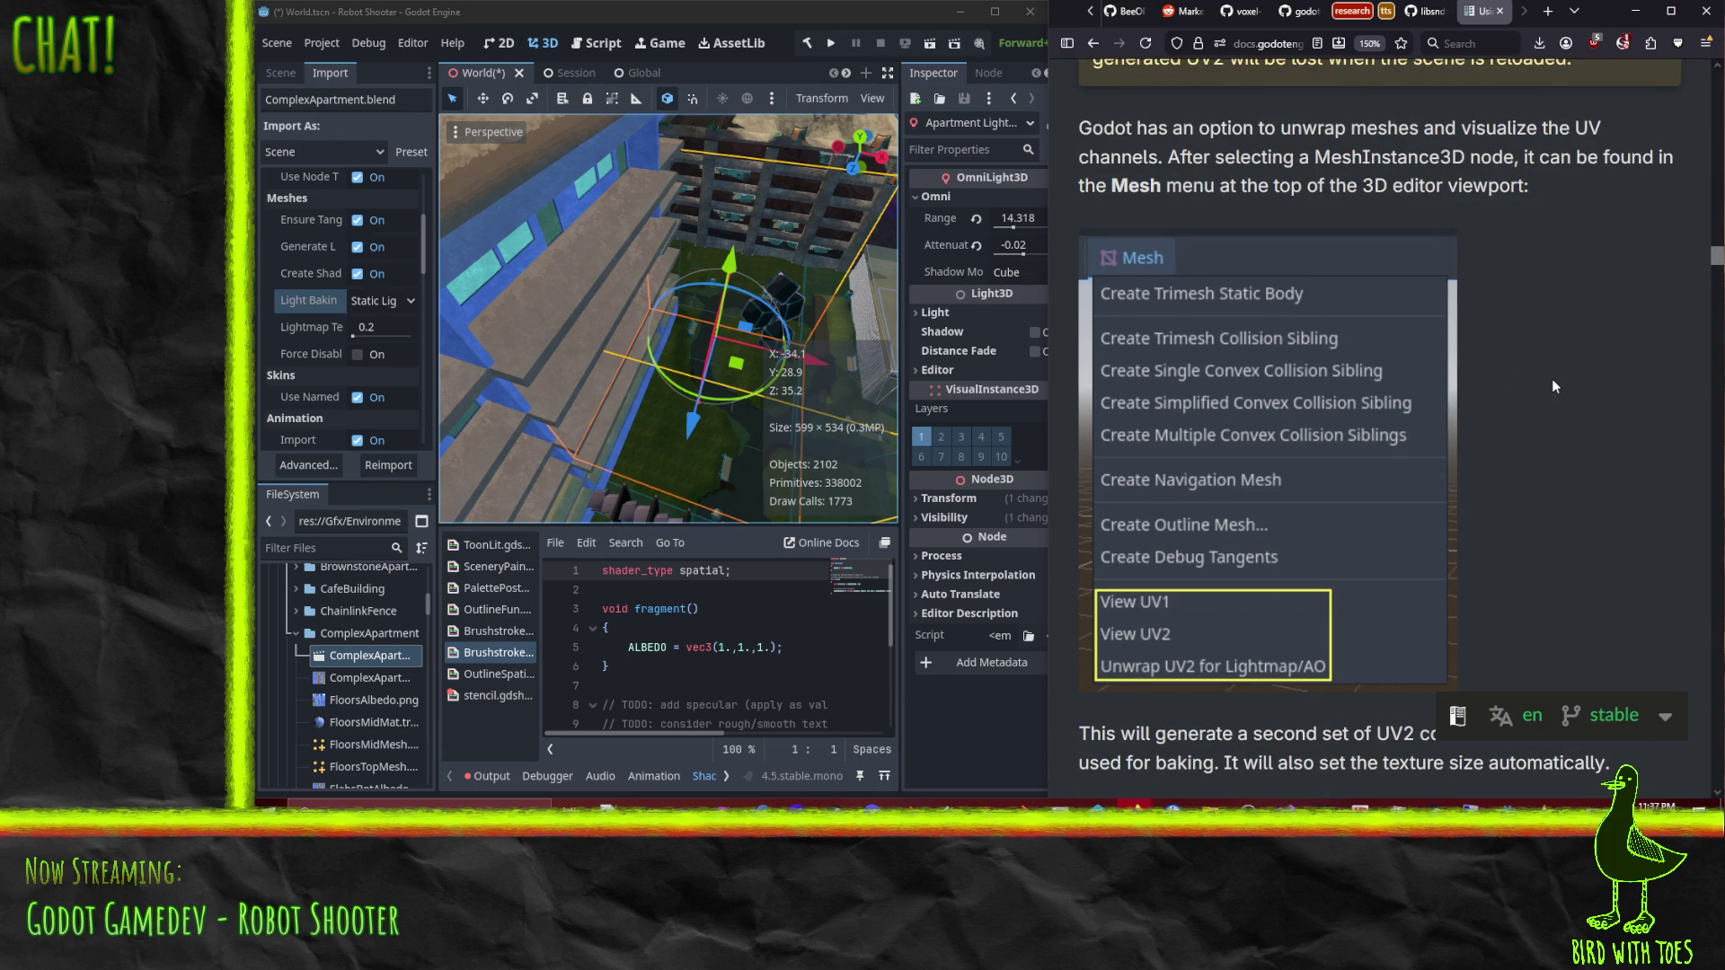
{"action": "scroll", "coordinate": [1551, 379], "scroll_direction": "down", "scroll_amount": 6}
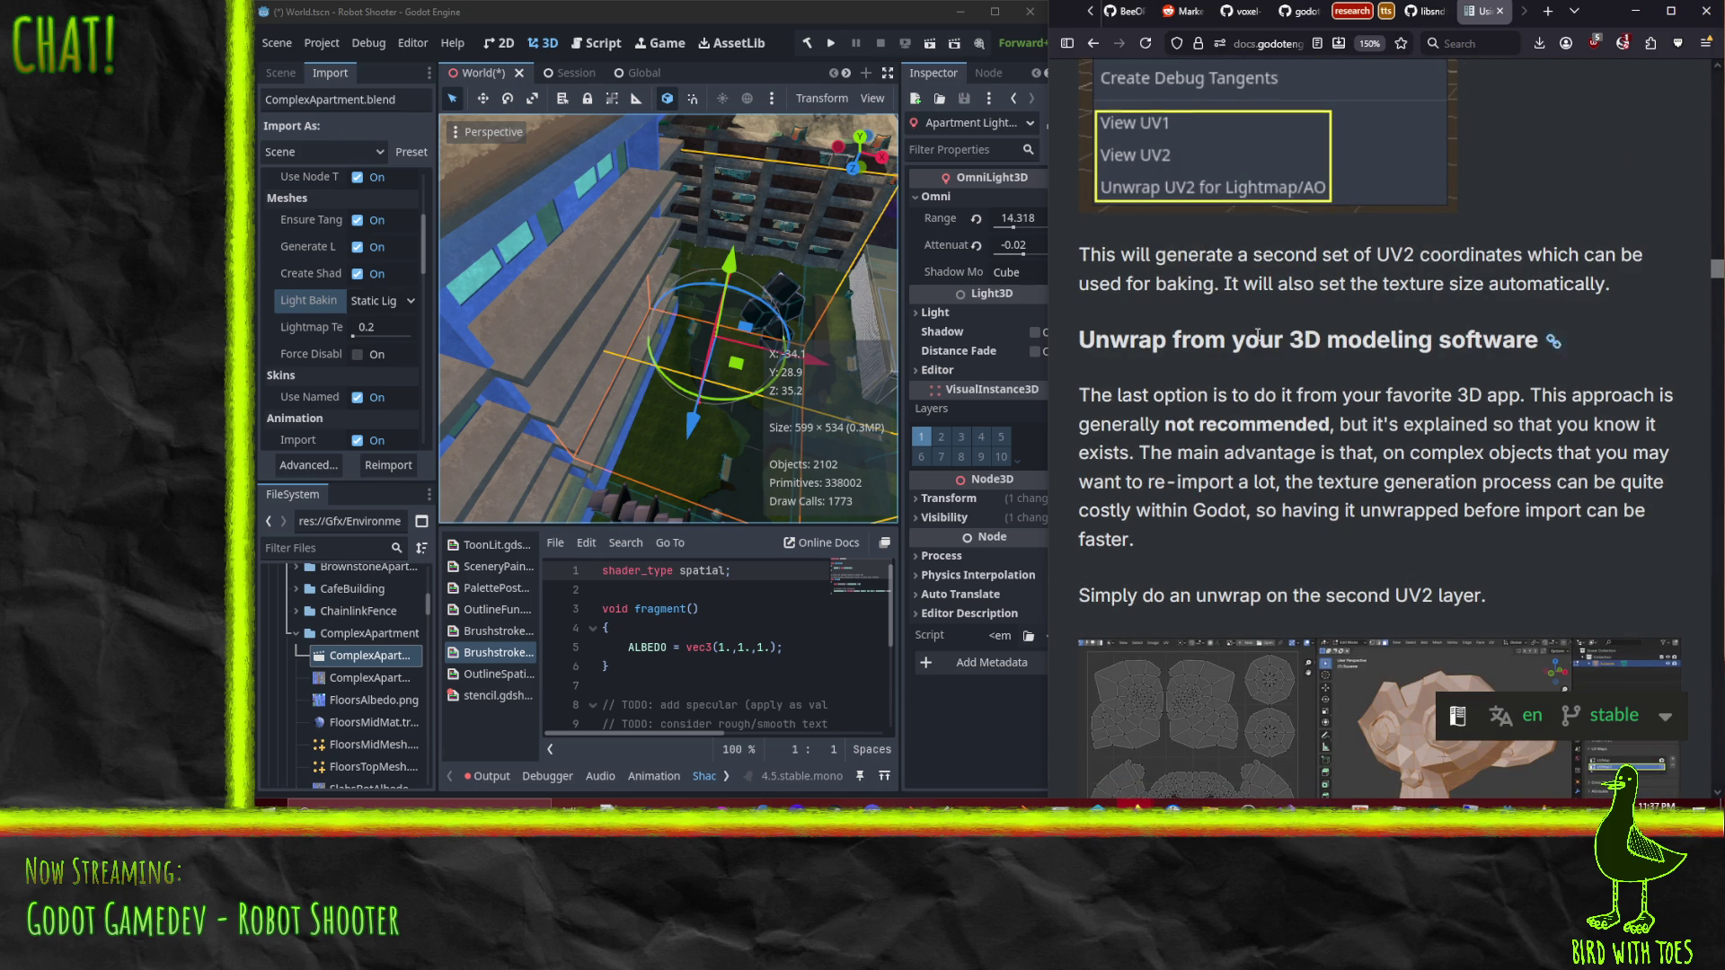
{"action": "scroll", "coordinate": [1372, 365], "scroll_direction": "up", "scroll_amount": 8}
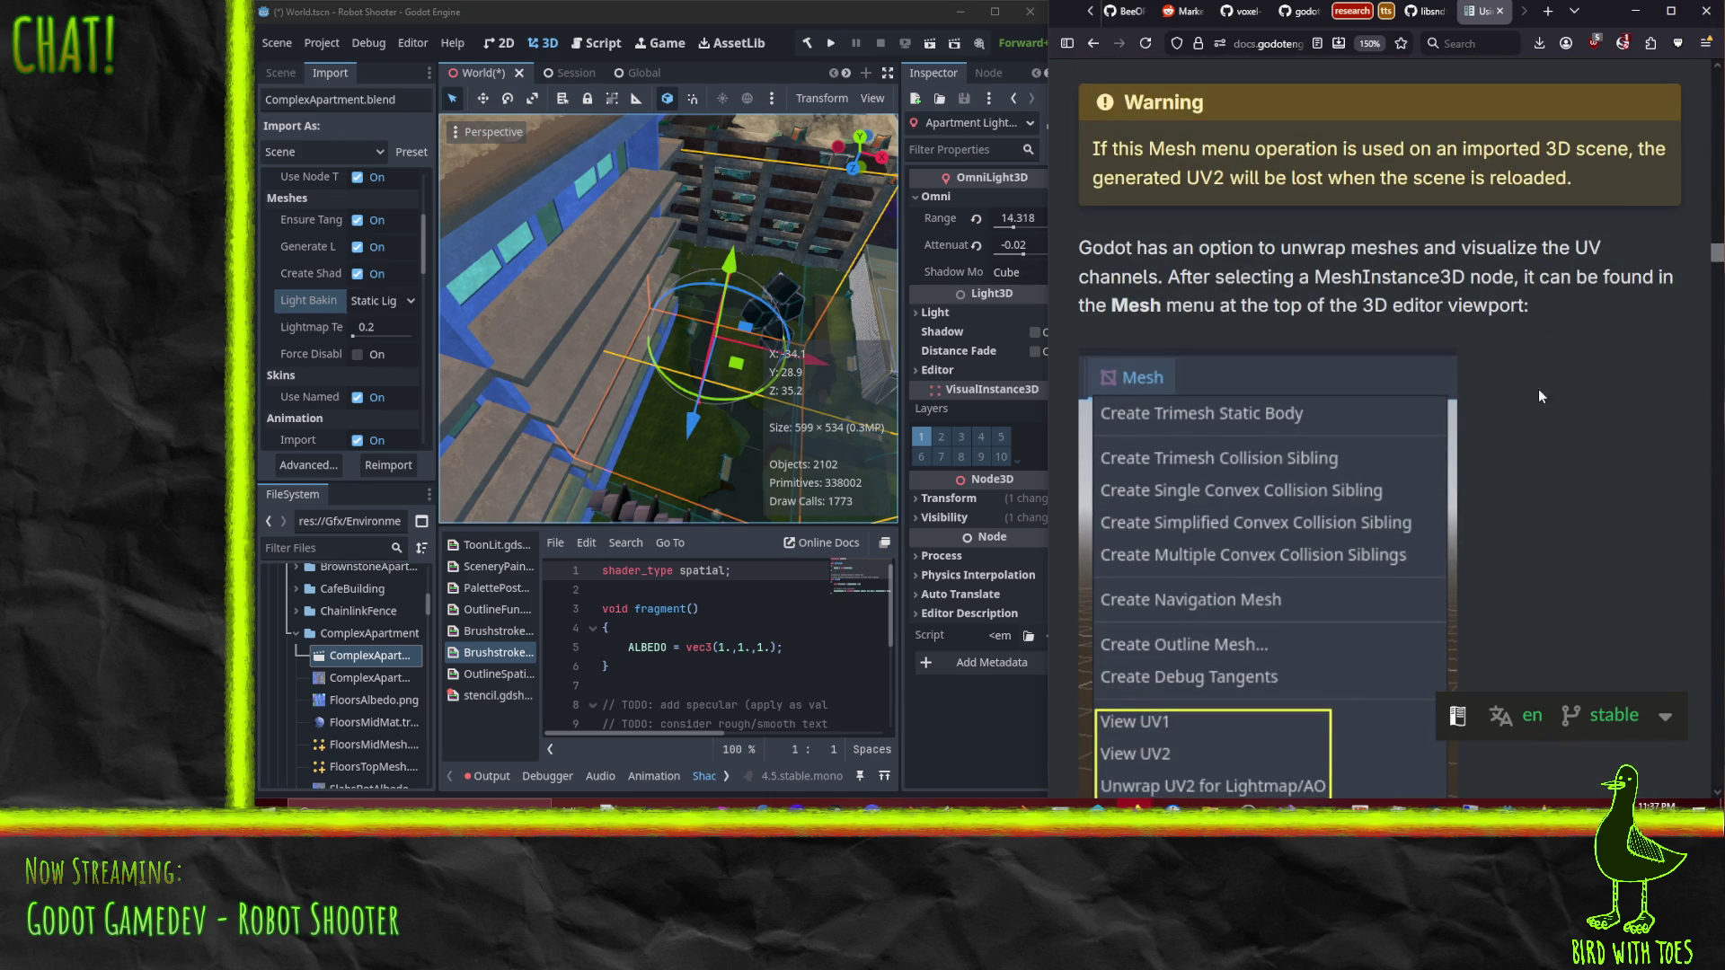
{"action": "scroll", "coordinate": [1573, 416], "scroll_direction": "down", "scroll_amount": 6}
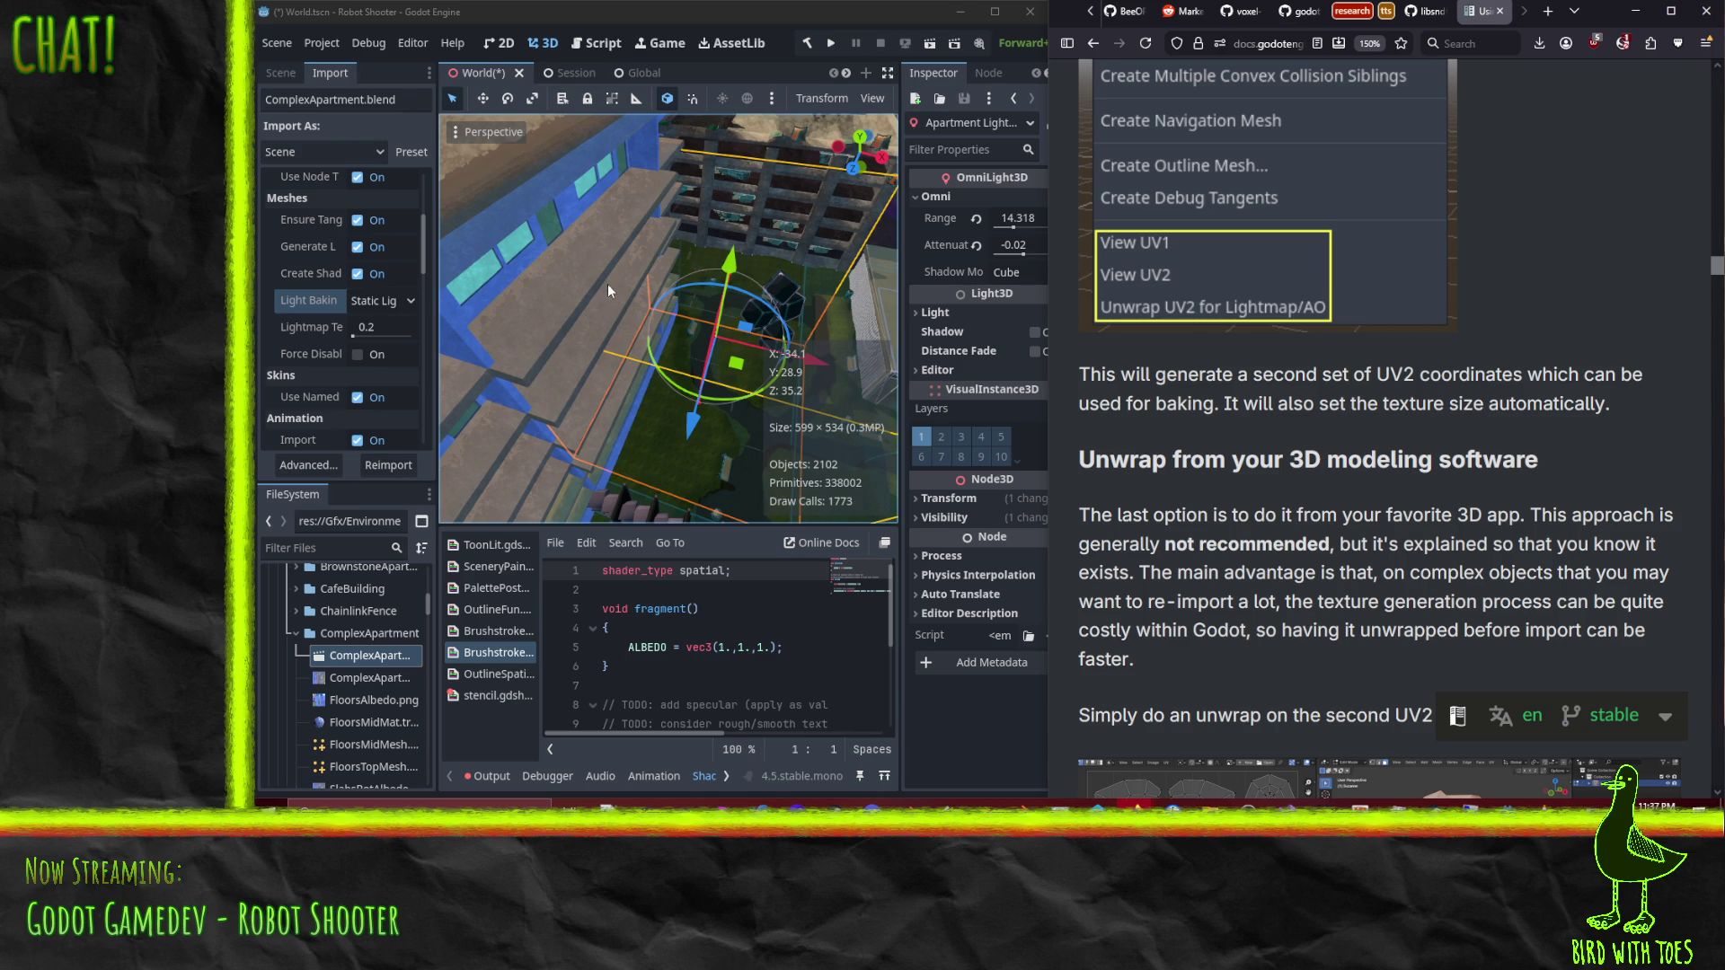
Step: Select the ComplexApartment building, view it from a low side angle, and open it as its own scene
{"action": "left_click", "coordinate": [600, 349]}
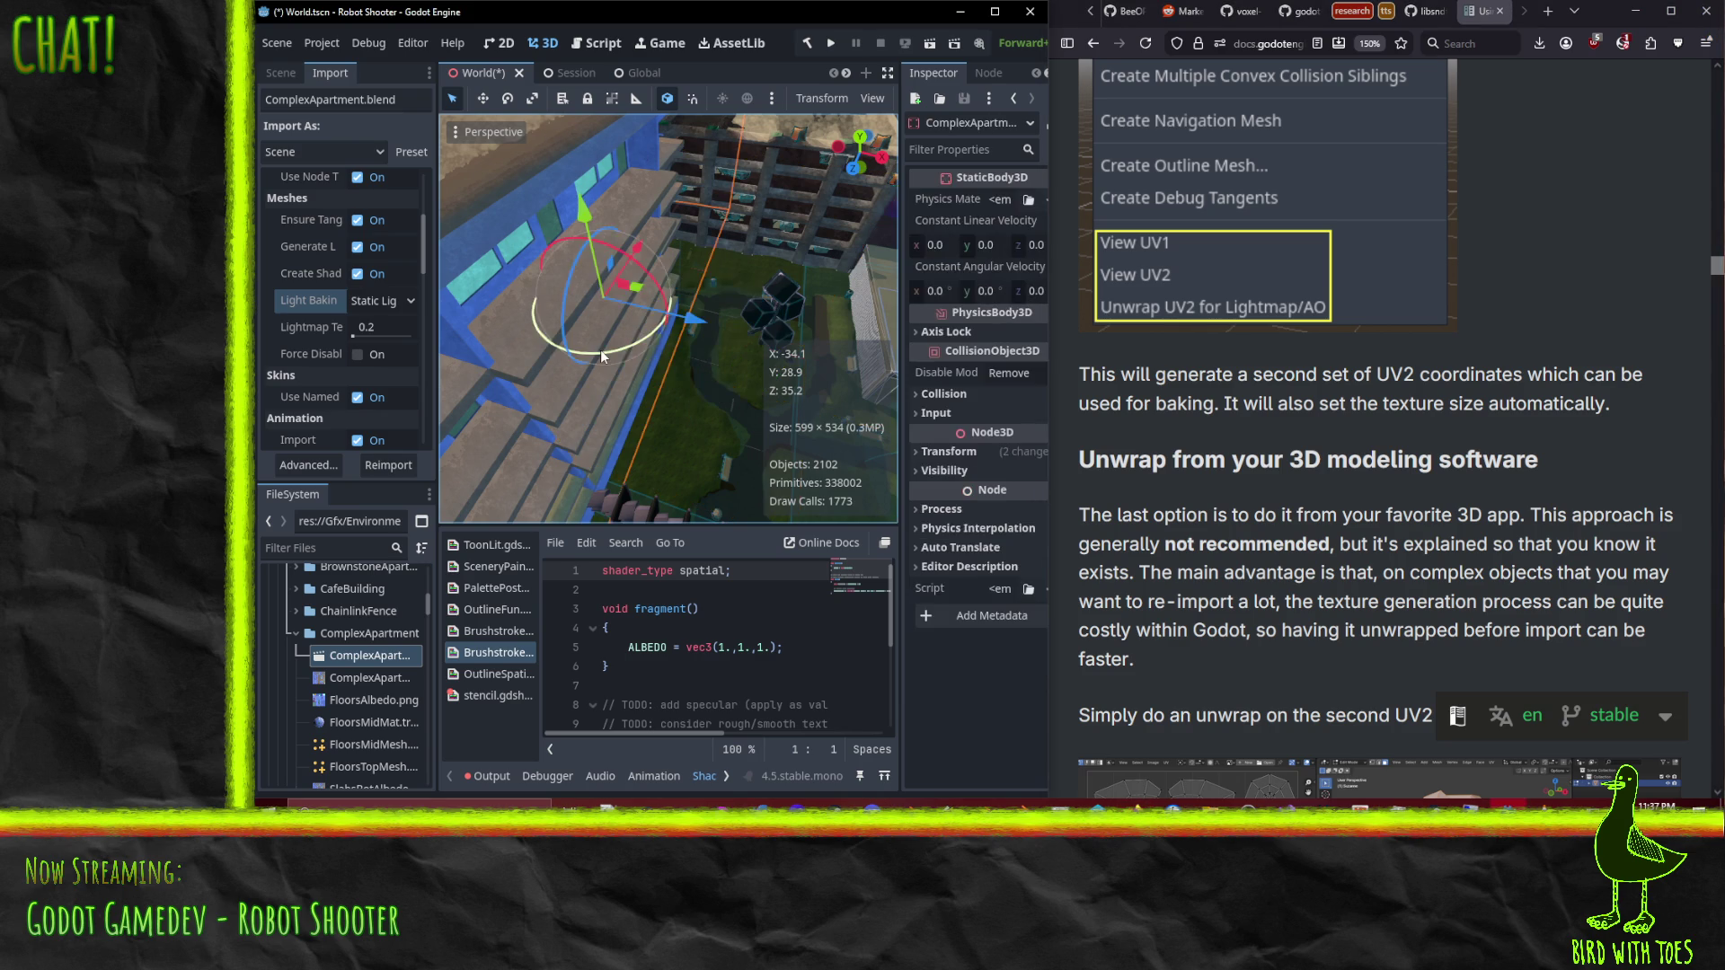
{"action": "mouse_move", "coordinate": [721, 293]}
{"action": "left_mouse_down"}
{"action": "mouse_move", "coordinate": [733, 321]}
{"action": "mouse_move", "coordinate": [665, 304]}
{"action": "mouse_move", "coordinate": [634, 231]}
{"action": "mouse_move", "coordinate": [659, 221]}
{"action": "left_mouse_up"}
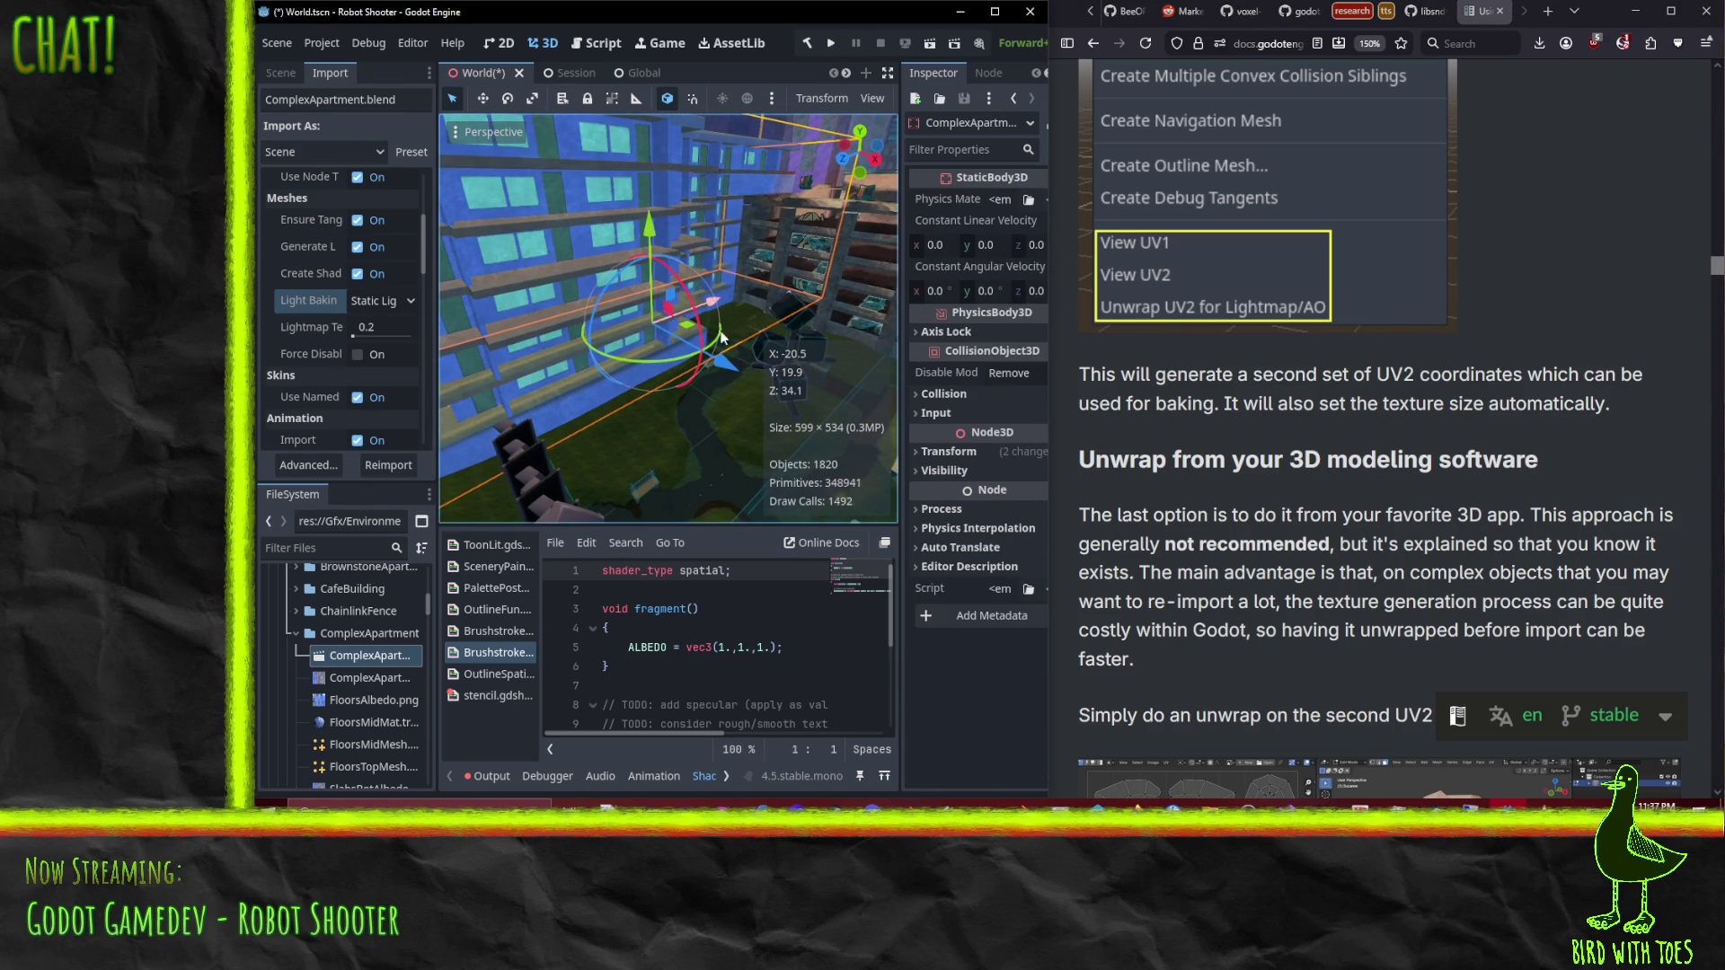
{"action": "scroll", "coordinate": [1263, 397], "scroll_direction": "down", "scroll_amount": 3}
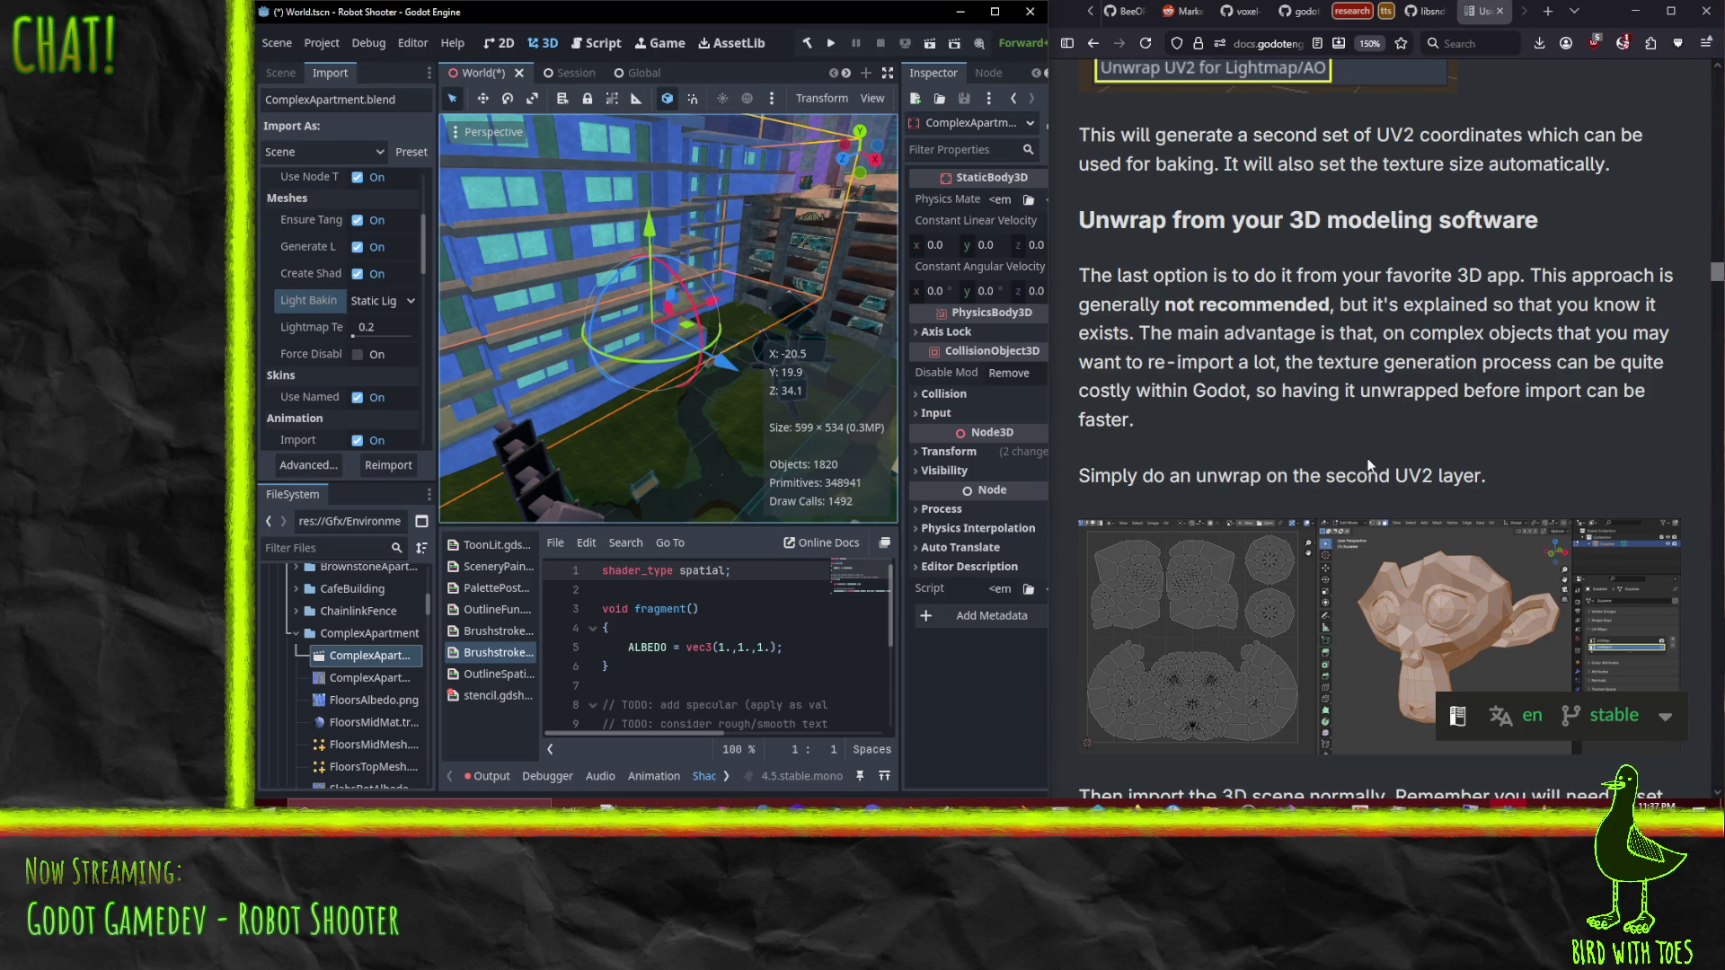
{"action": "scroll", "coordinate": [1370, 458], "scroll_direction": "up", "scroll_amount": 4}
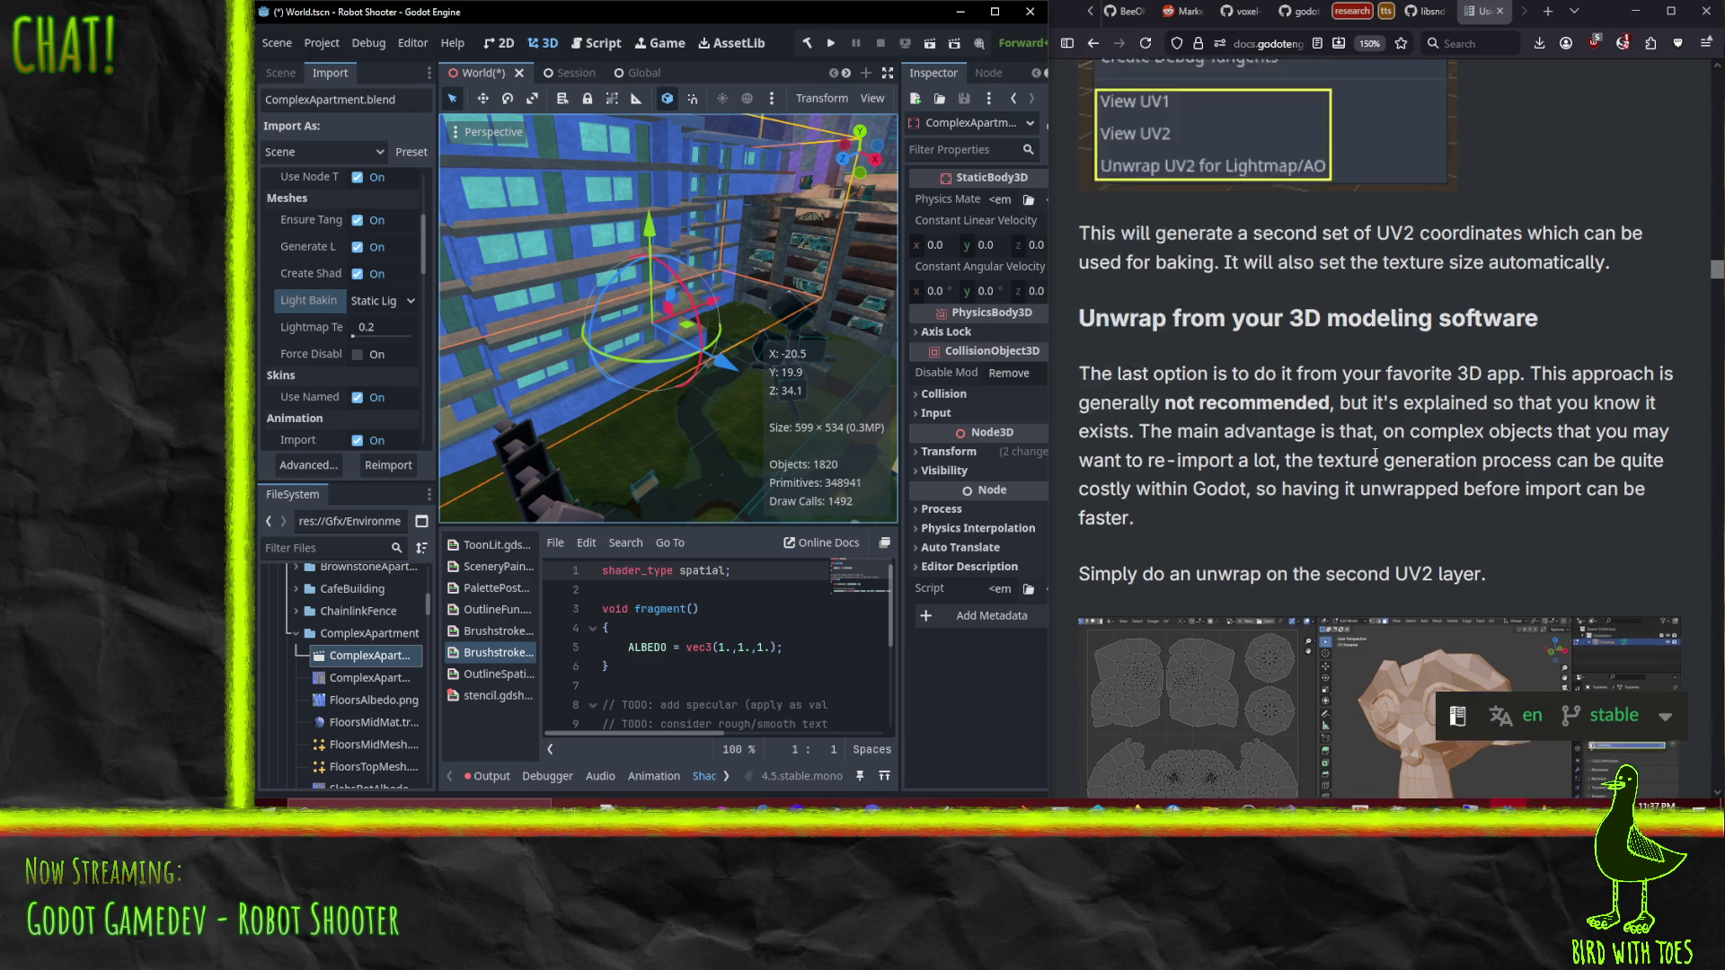
{"action": "scroll", "coordinate": [1286, 407], "scroll_direction": "up", "scroll_amount": 3}
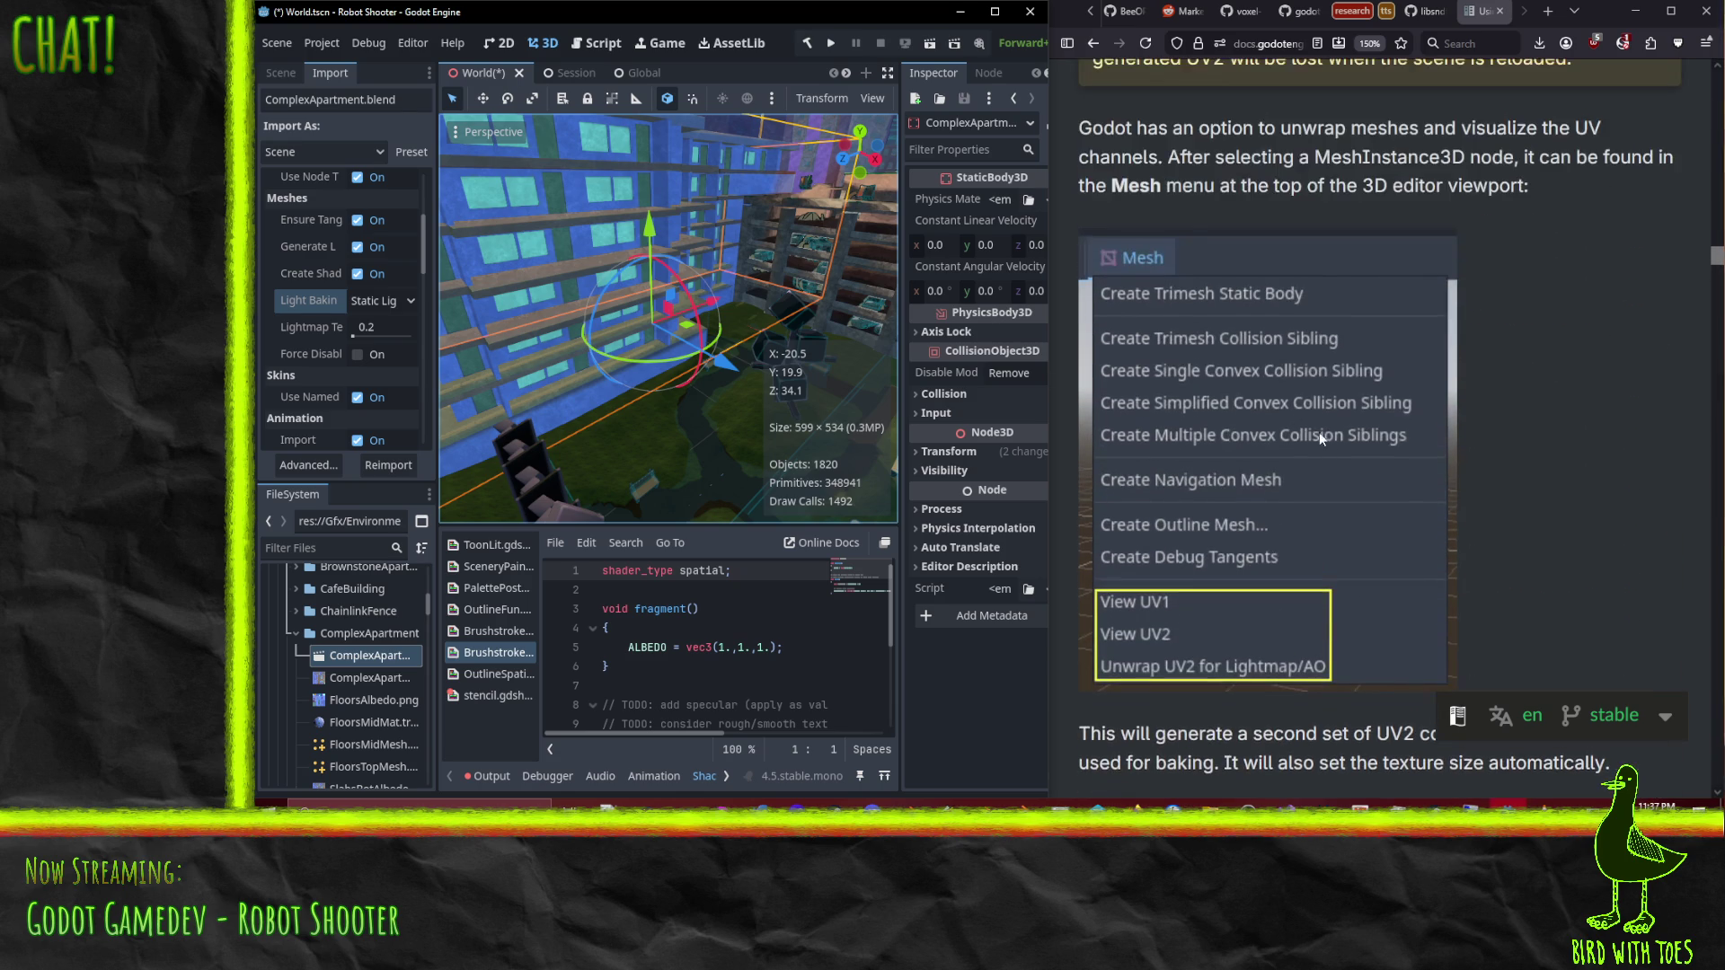
{"action": "scroll", "coordinate": [1334, 456], "scroll_direction": "down", "scroll_amount": 2}
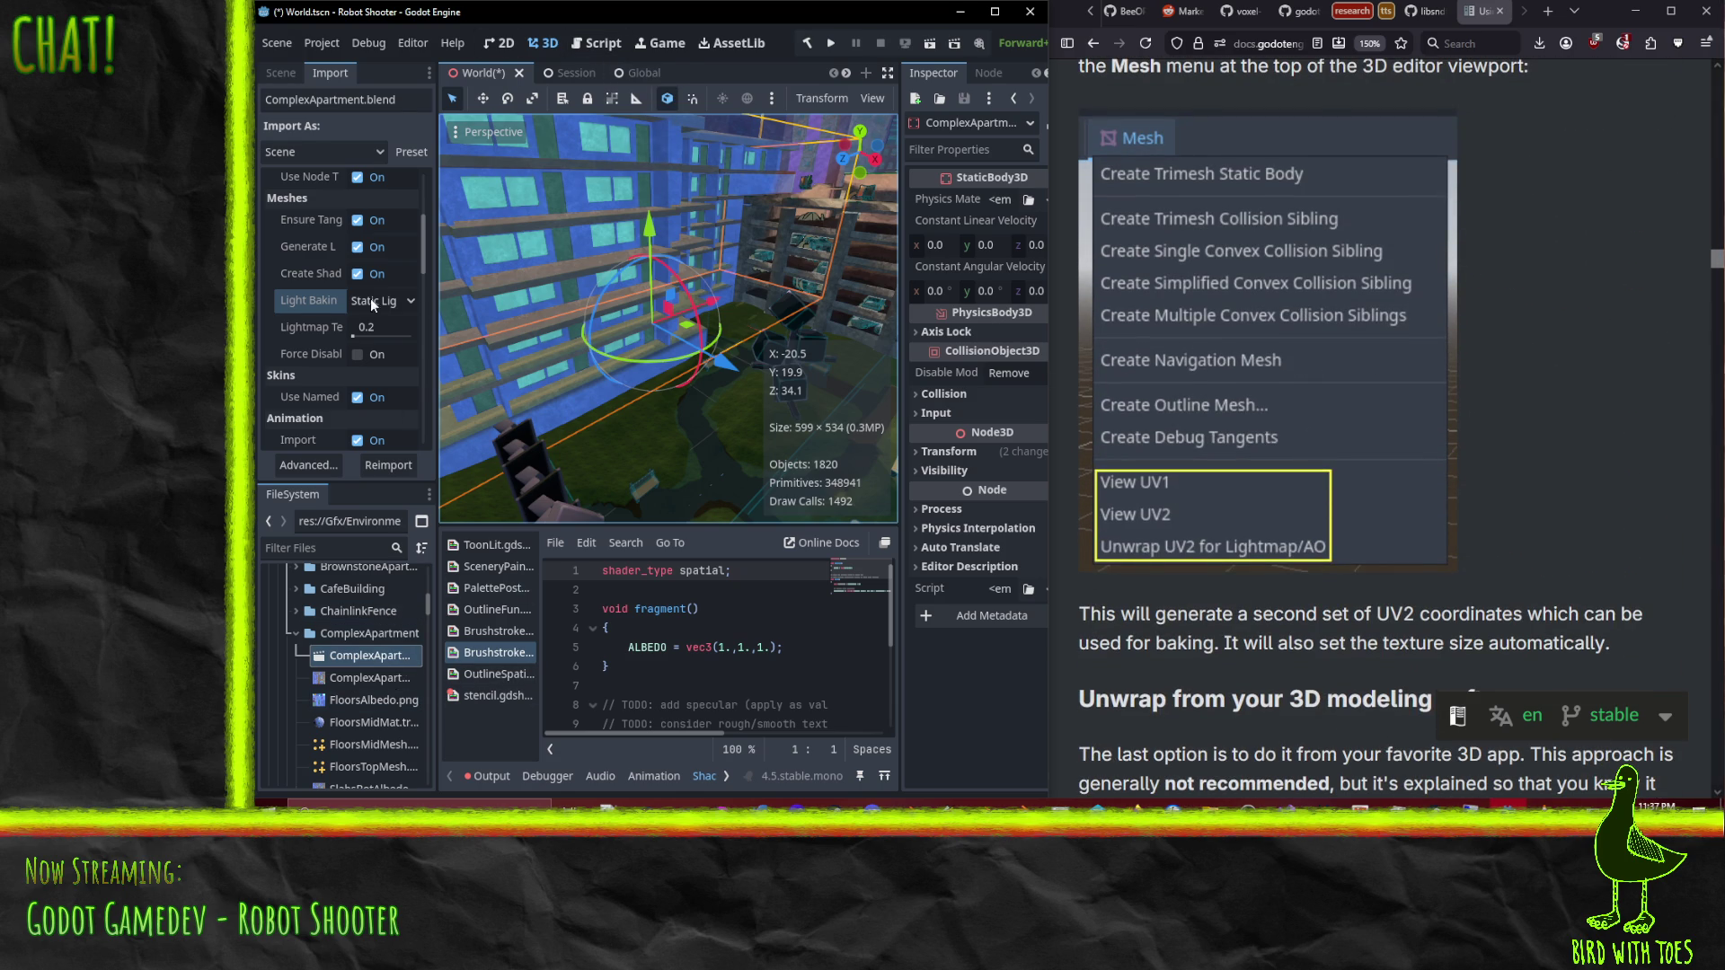
{"action": "scroll", "coordinate": [386, 345], "scroll_direction": "up", "scroll_amount": 5}
{"action": "left_click", "coordinate": [279, 72]}
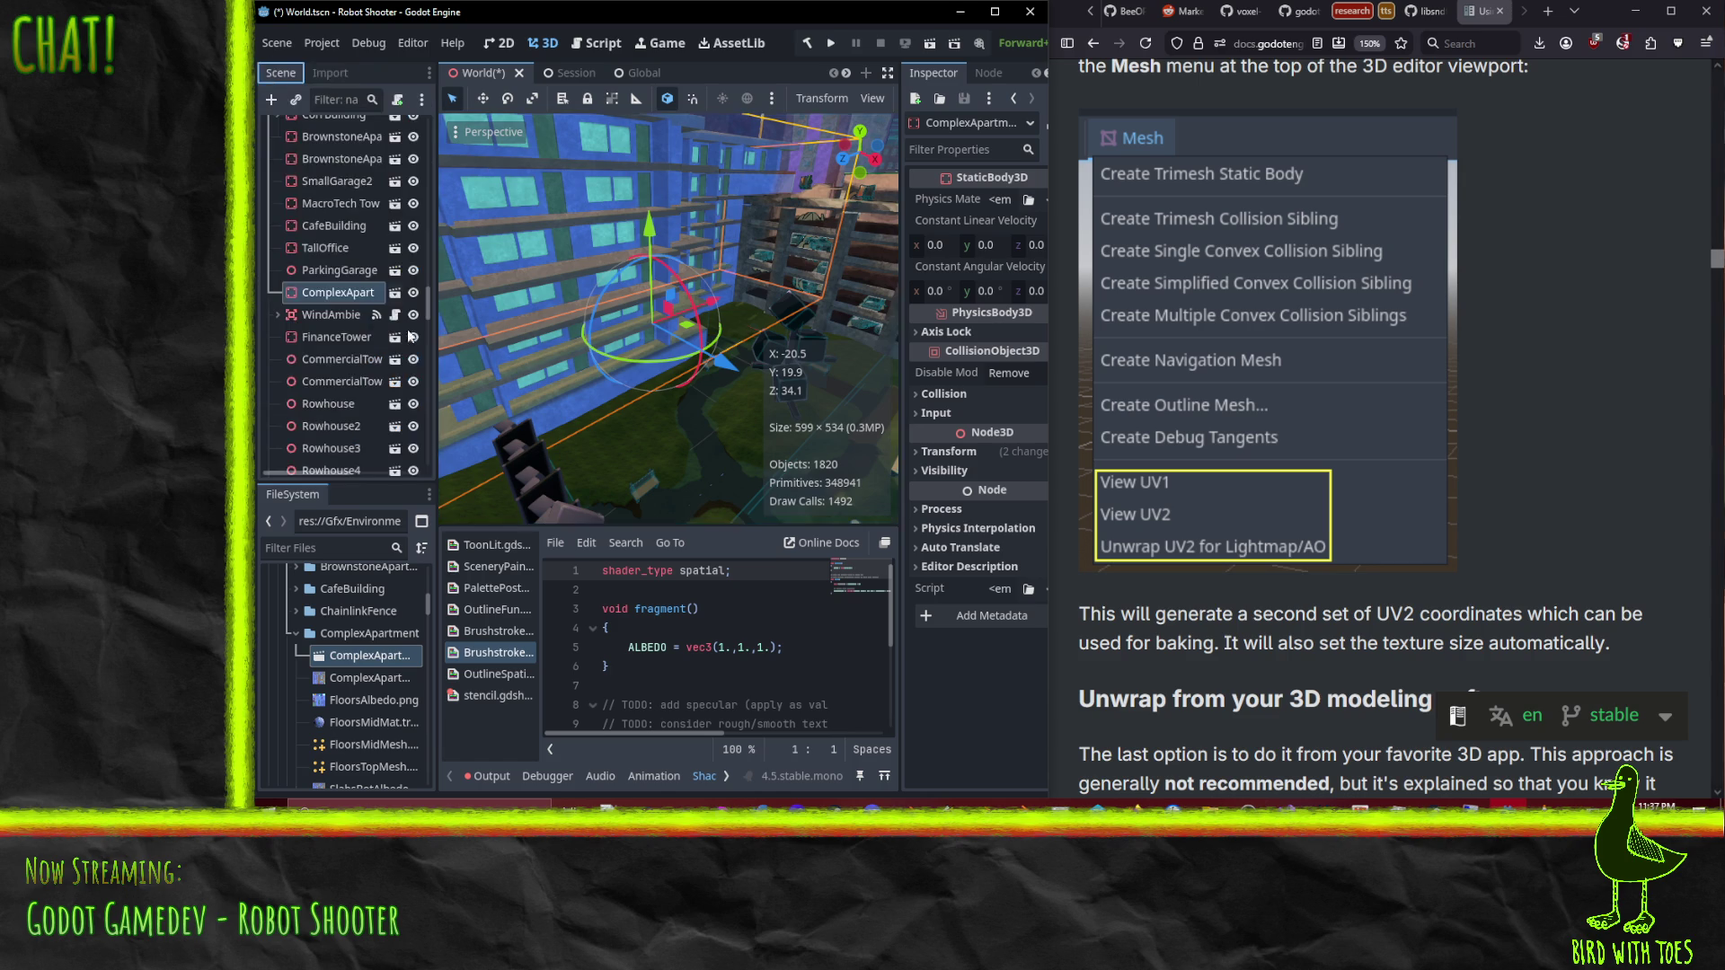
Step: Generate Lightmap/AO UV2 unwraps for Floor2 and SlabsBot in the apartment scene
{"action": "left_click", "coordinate": [396, 296]}
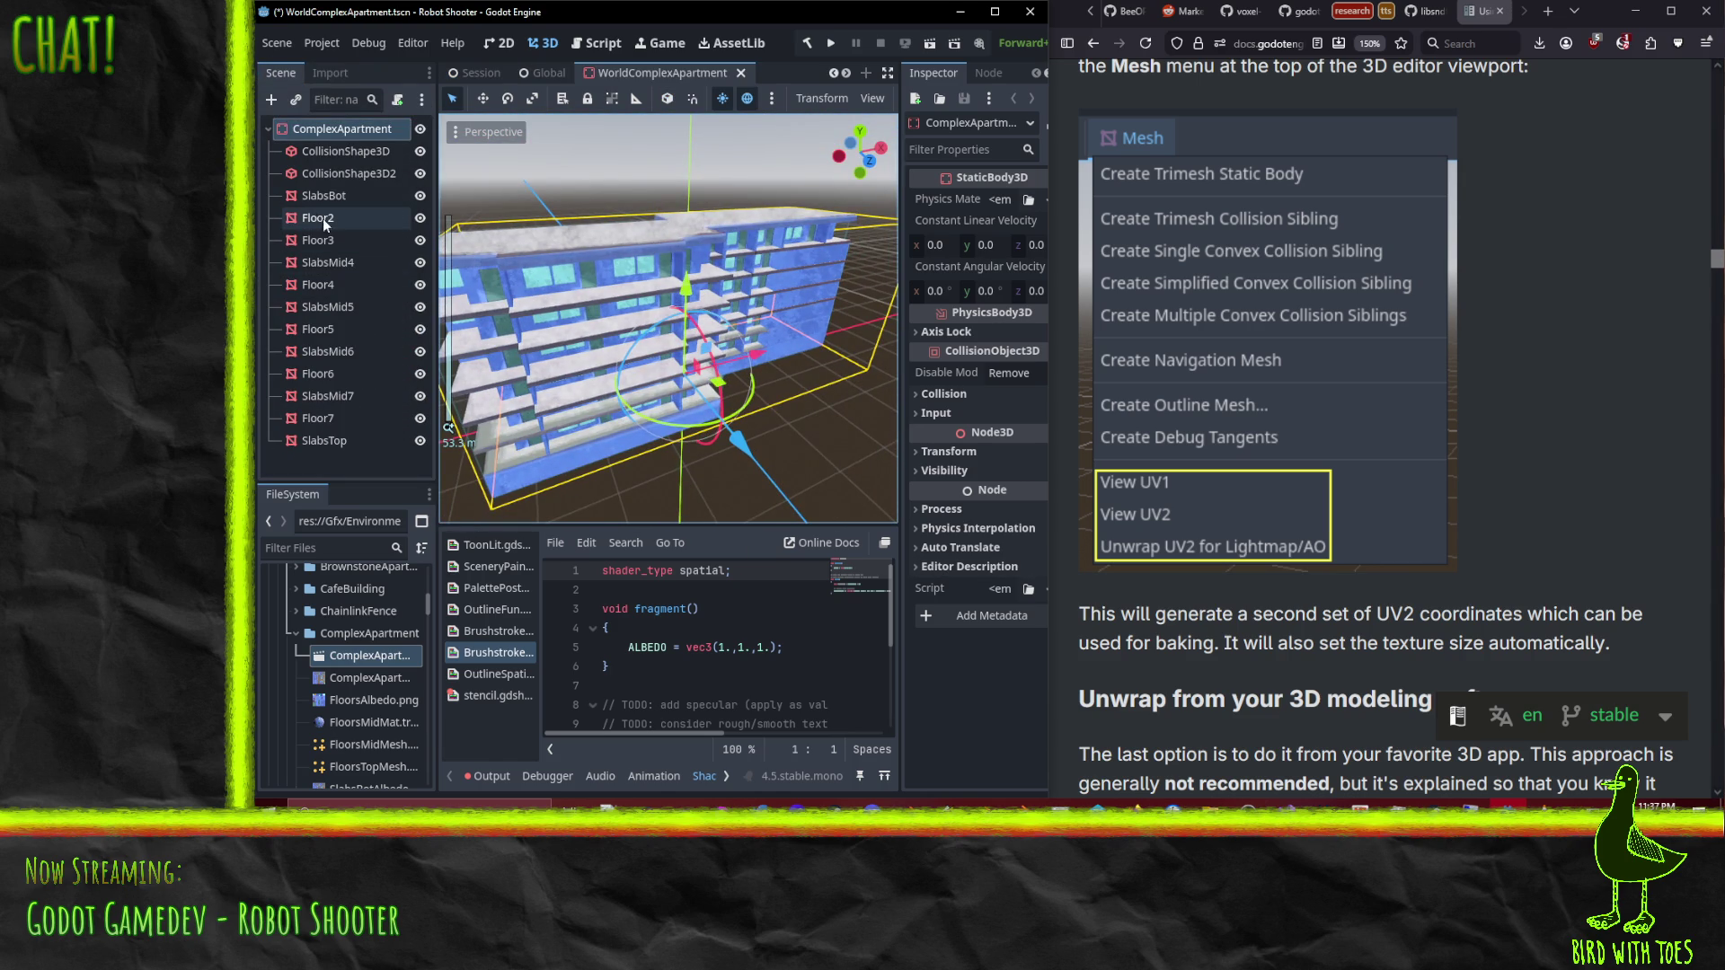
{"action": "left_click", "coordinate": [316, 217]}
{"action": "left_click", "coordinate": [470, 125]}
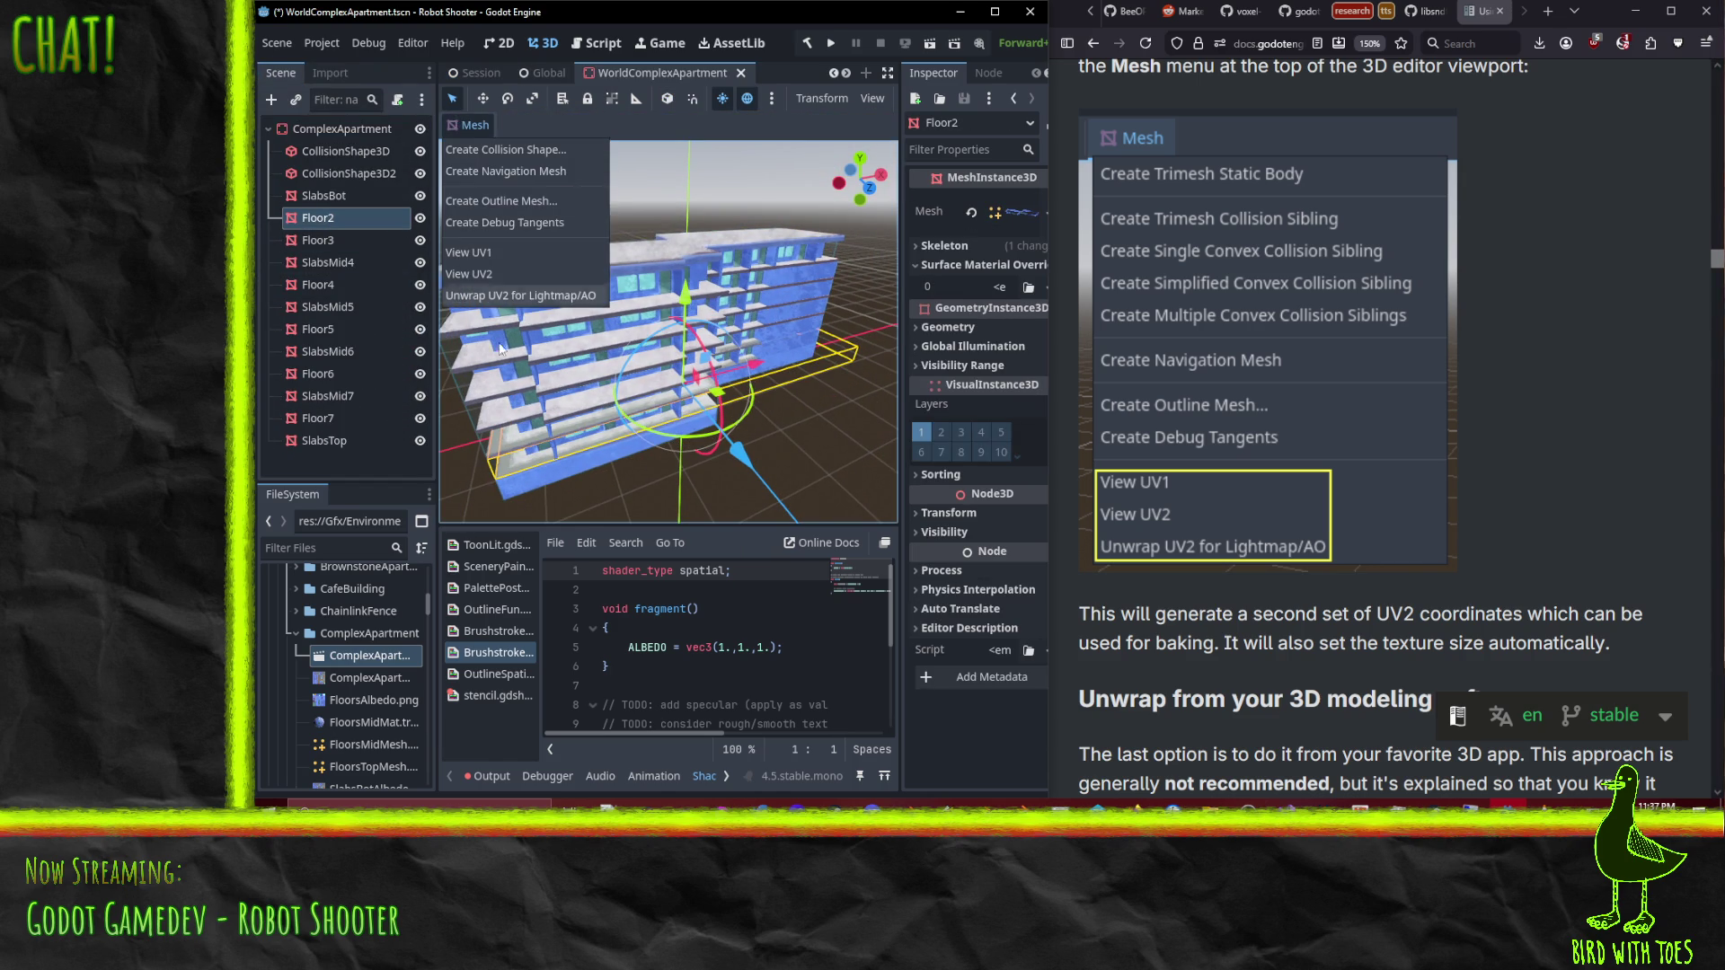
{"action": "left_click", "coordinate": [521, 296]}
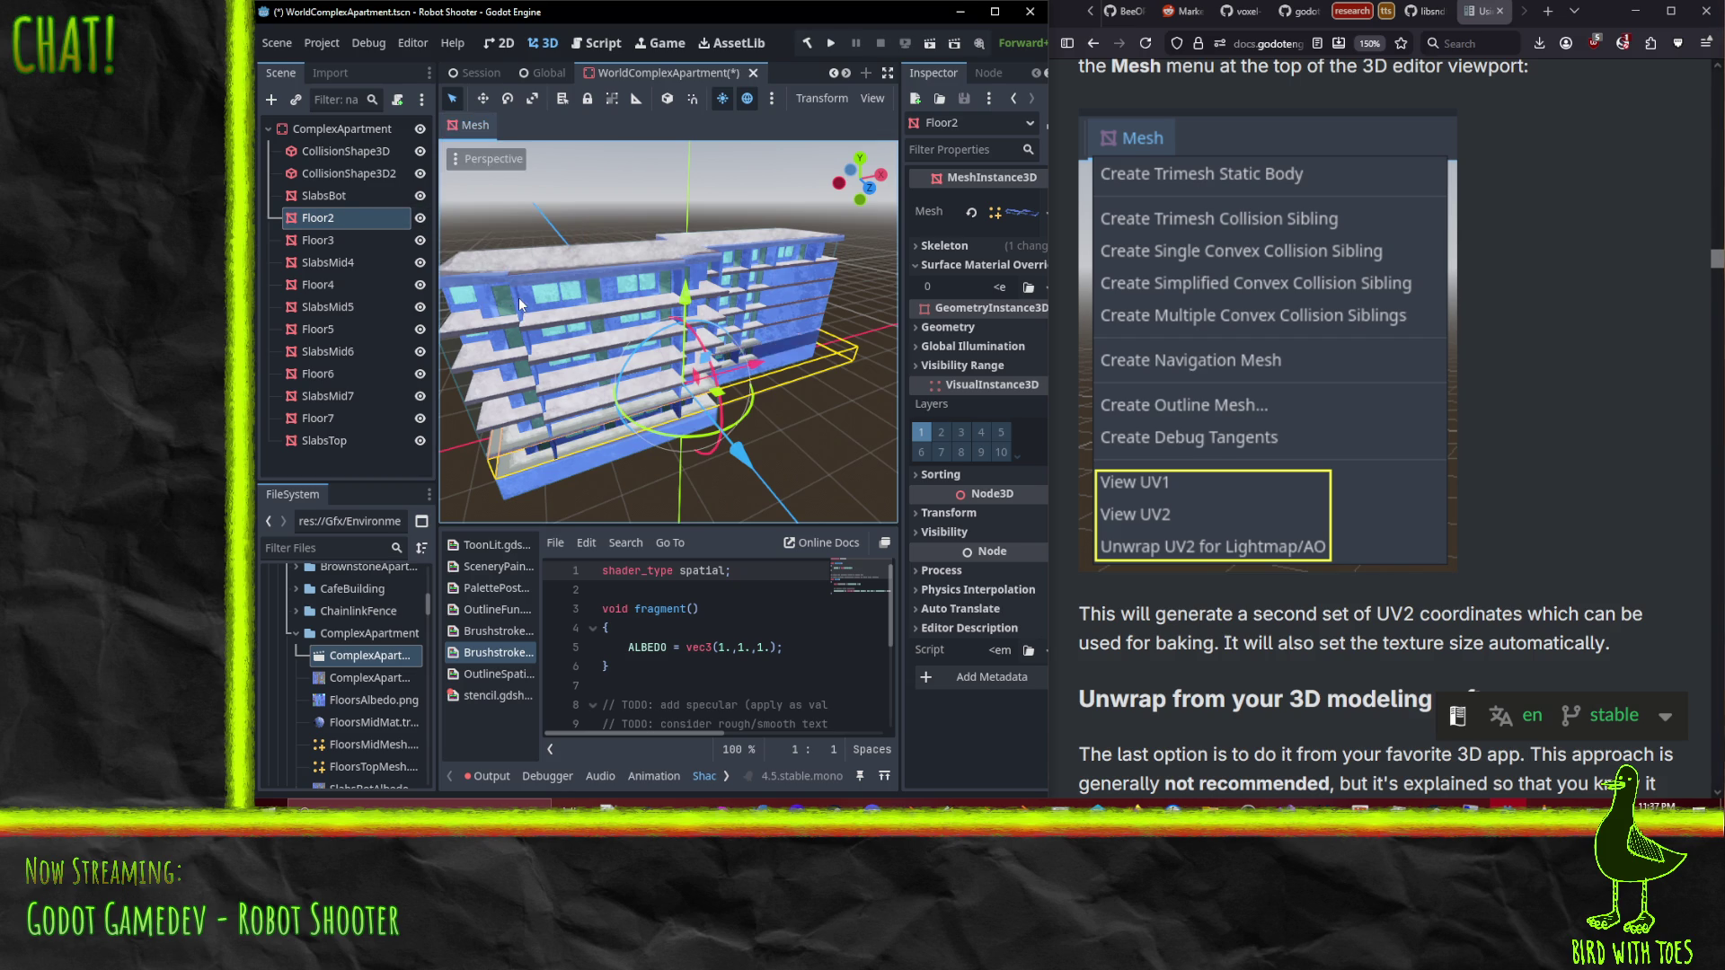
{"action": "left_click", "coordinate": [526, 433]}
{"action": "left_click", "coordinate": [478, 126]}
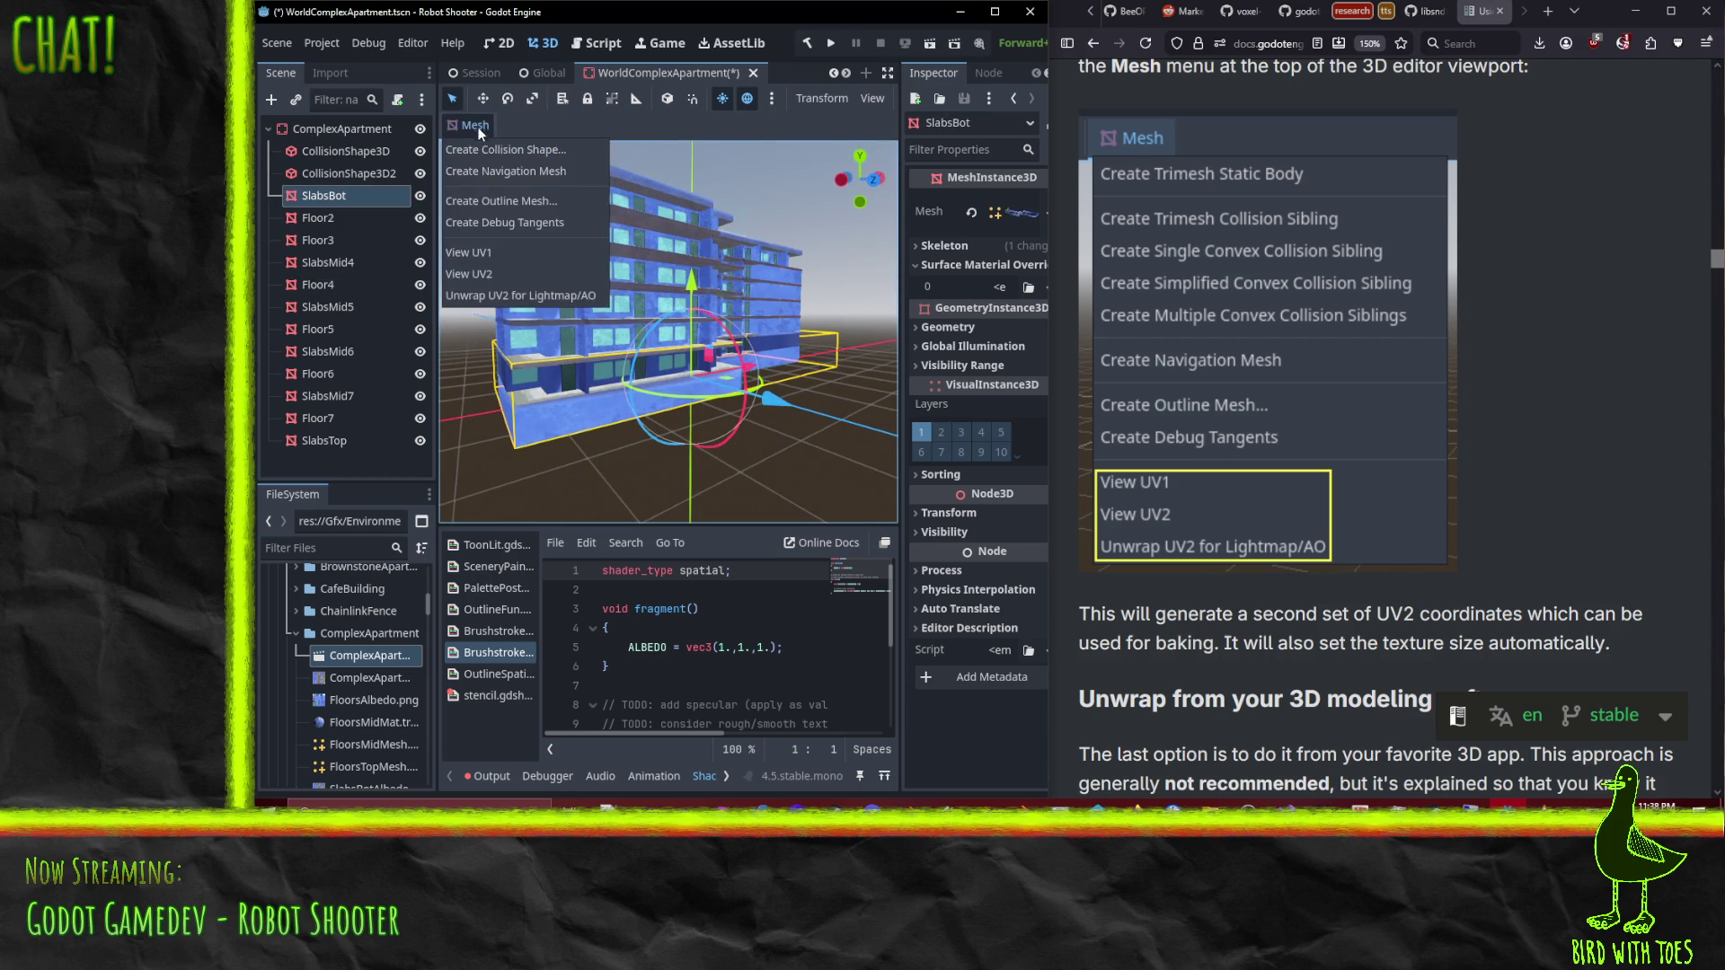
{"action": "left_click", "coordinate": [499, 301]}
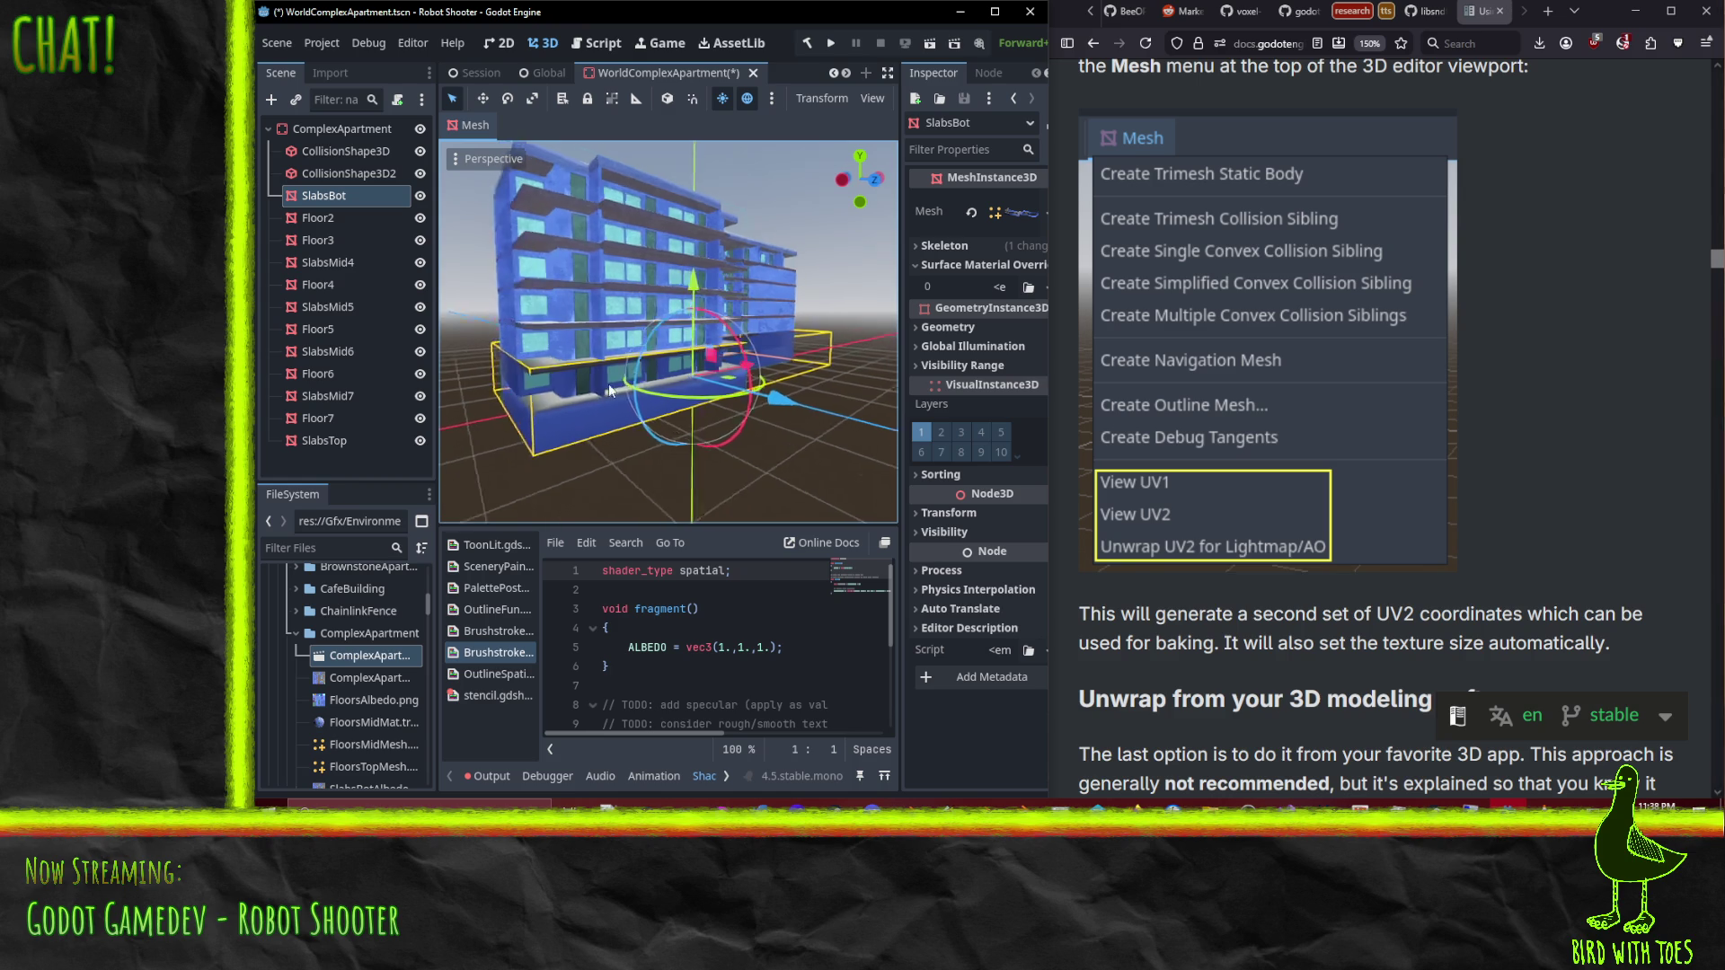
{"action": "scroll", "coordinate": [498, 300], "scroll_direction": "up", "scroll_amount": 3}
{"action": "scroll", "coordinate": [497, 300], "scroll_direction": "down", "scroll_amount": 3}
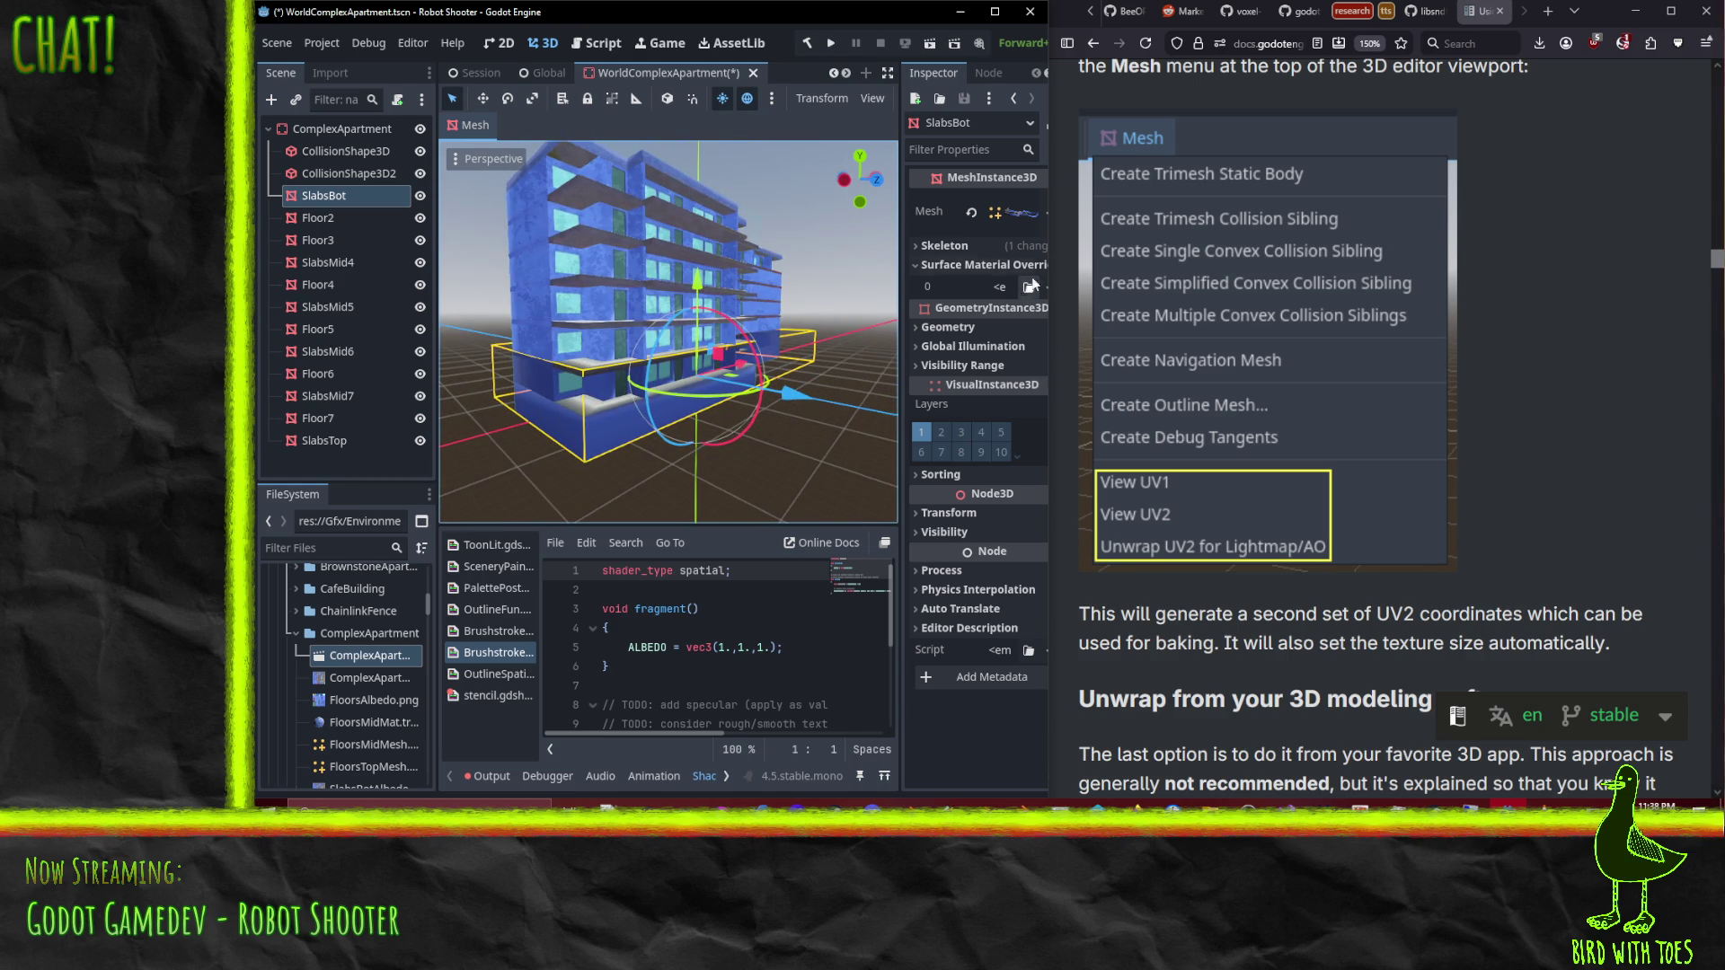
{"action": "left_click_drag", "start_coordinate": [1055, 240], "coordinate": [1184, 261]}
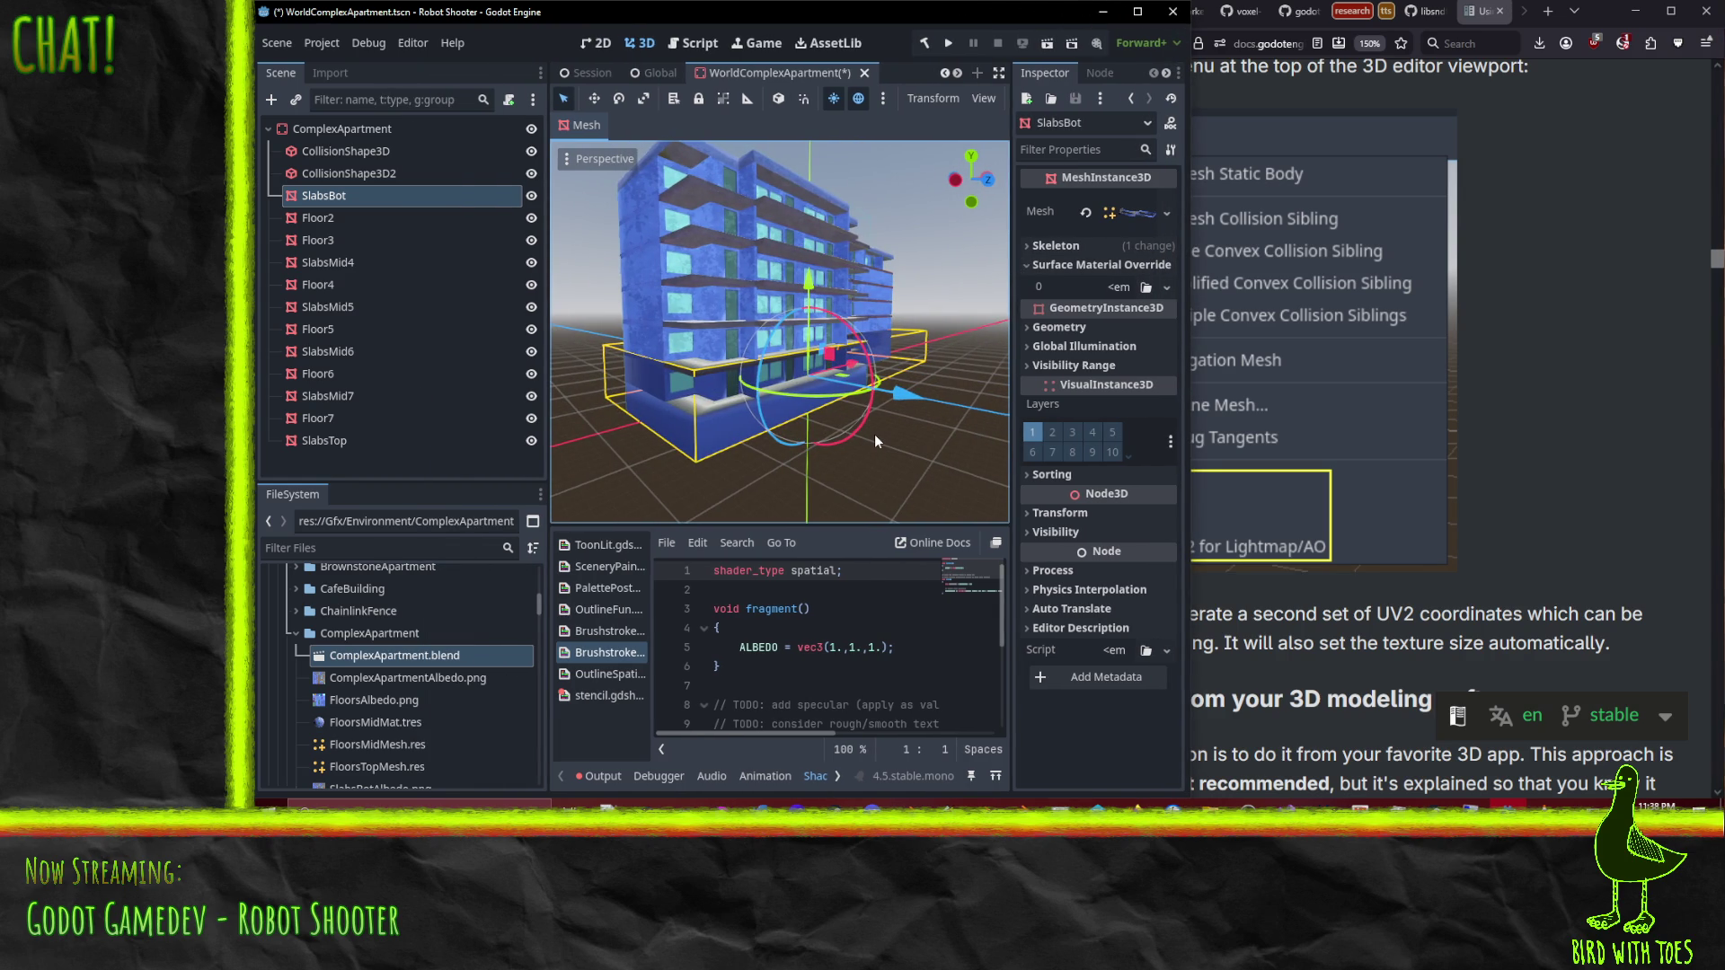
Step: Save and close WorldComplexApartment, then reopen it from the World scene
{"action": "key", "text": "ctrl+s"}
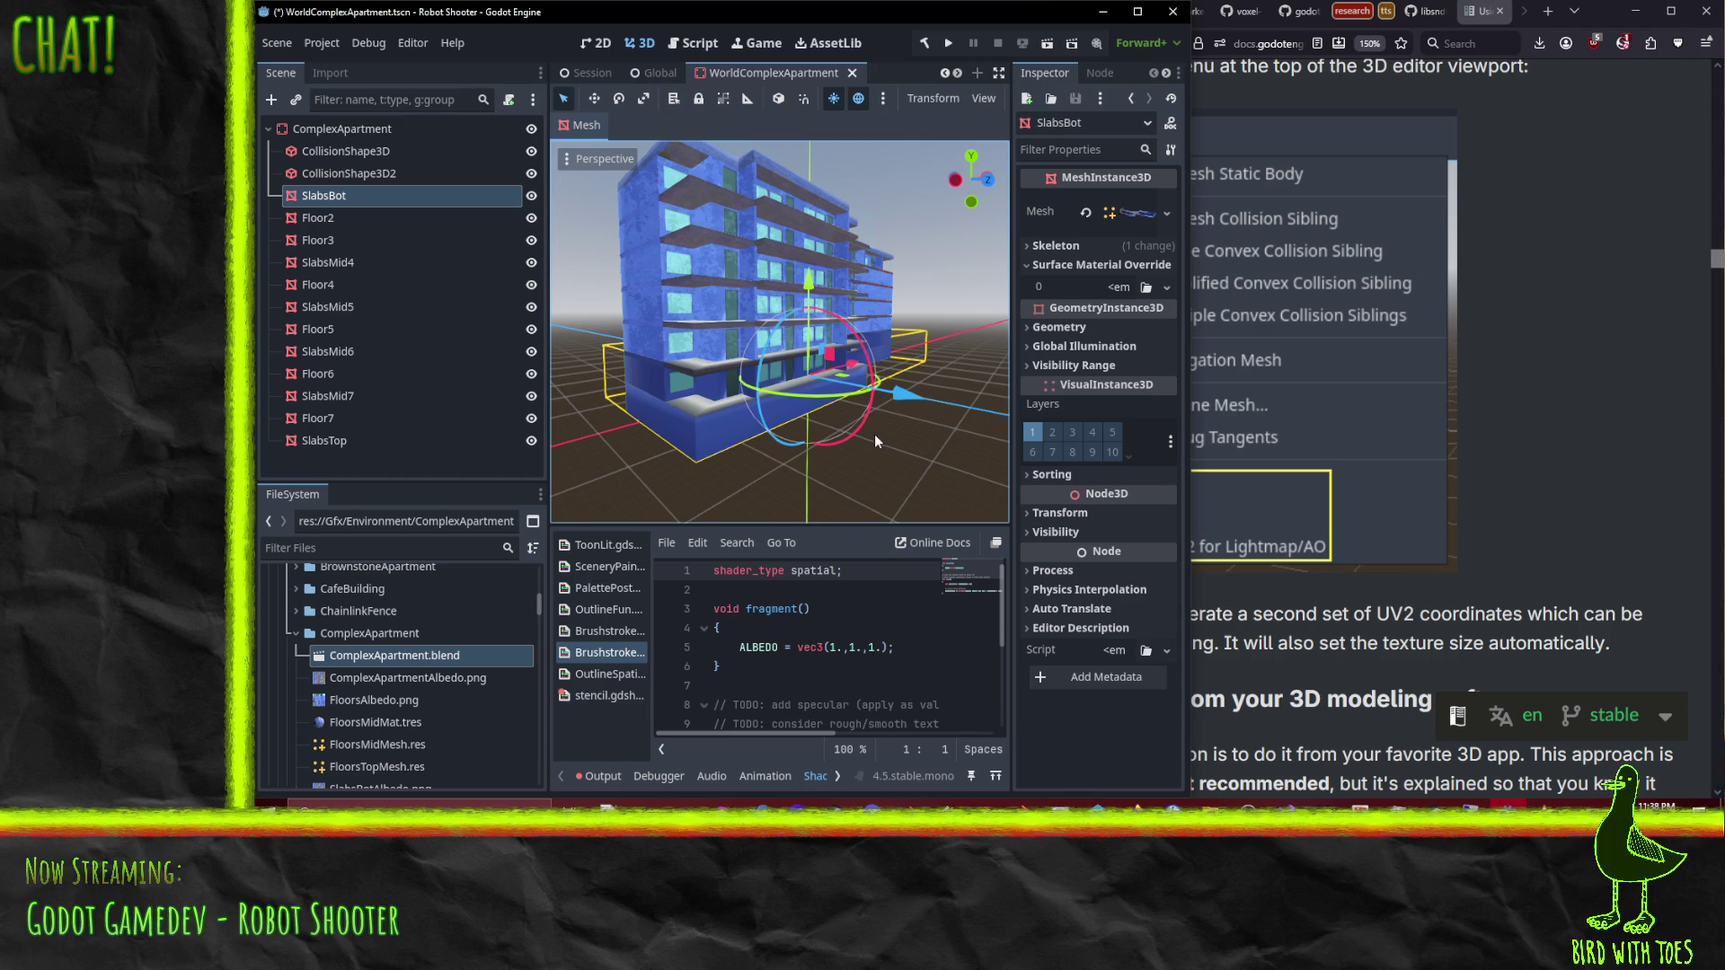
{"action": "left_click", "coordinate": [852, 73]}
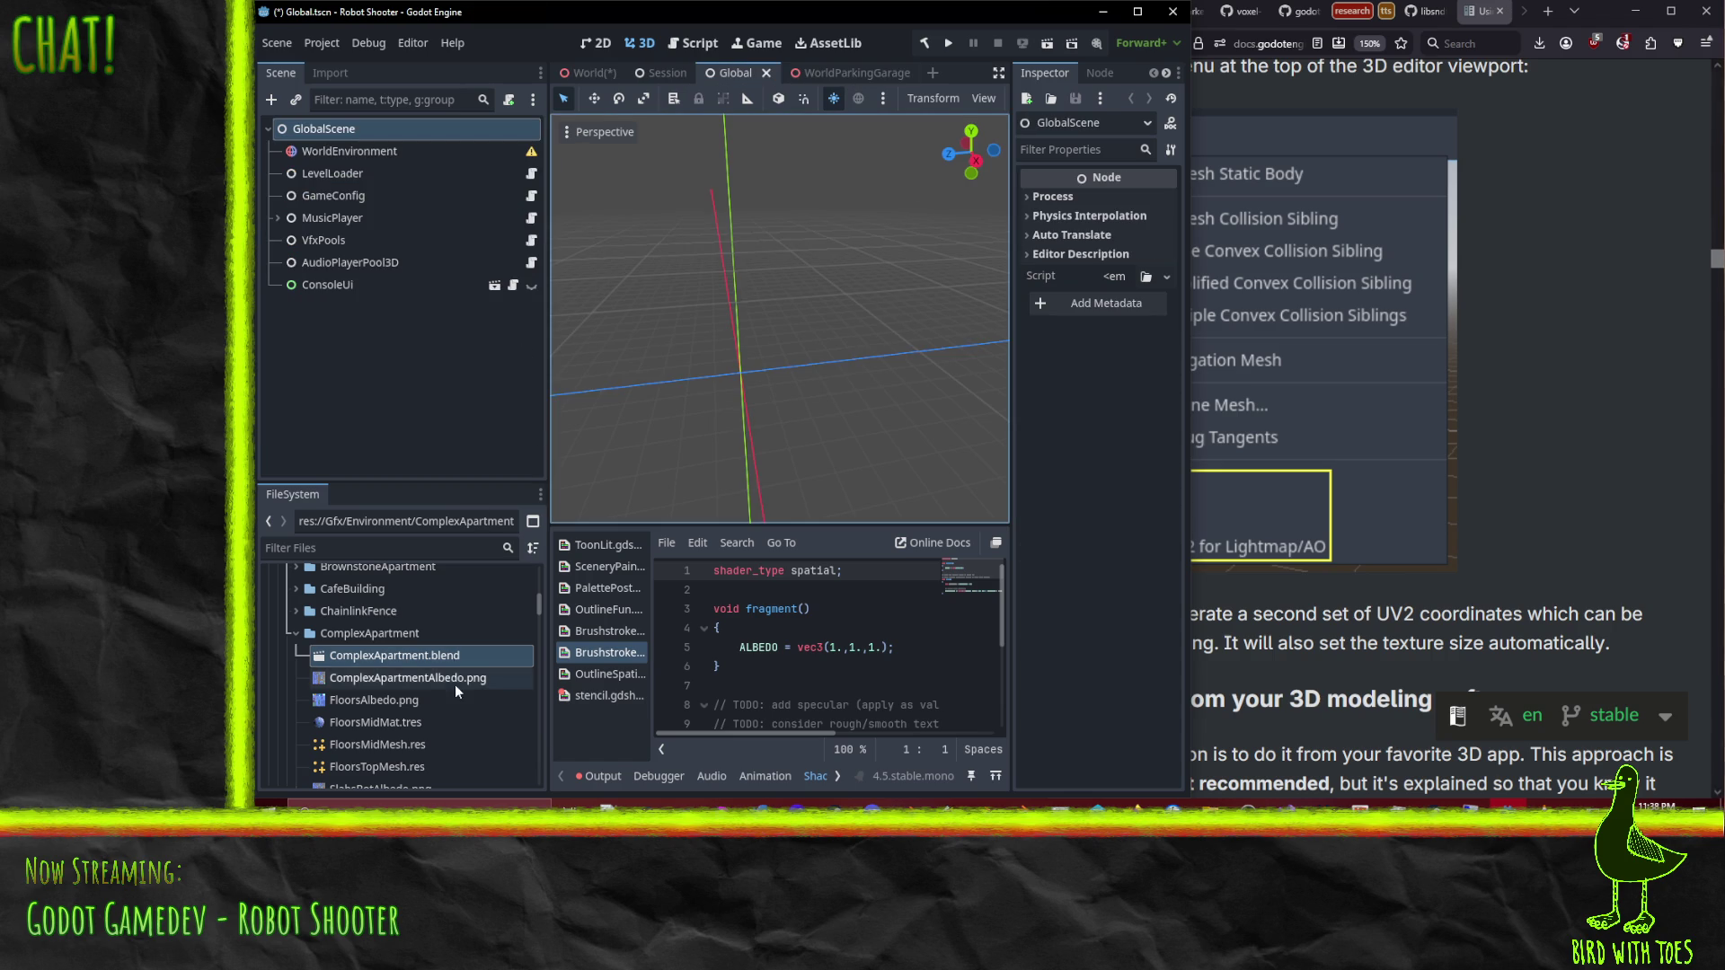
{"action": "left_click", "coordinate": [422, 612]}
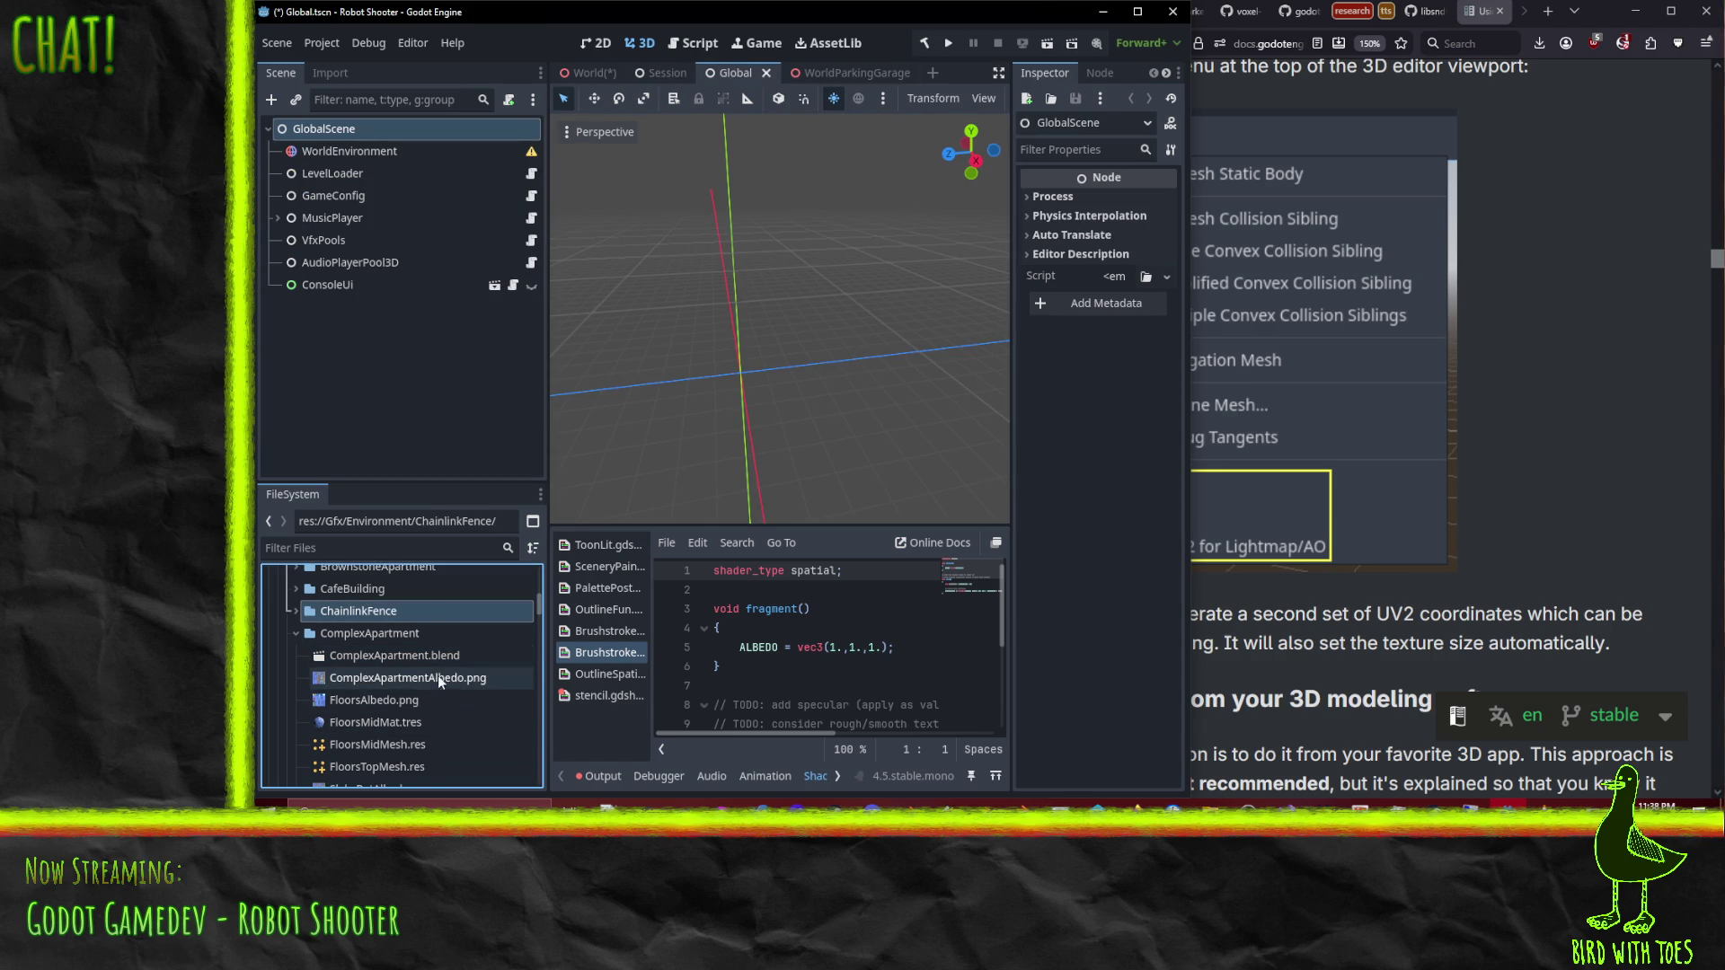
{"action": "left_click", "coordinate": [591, 76]}
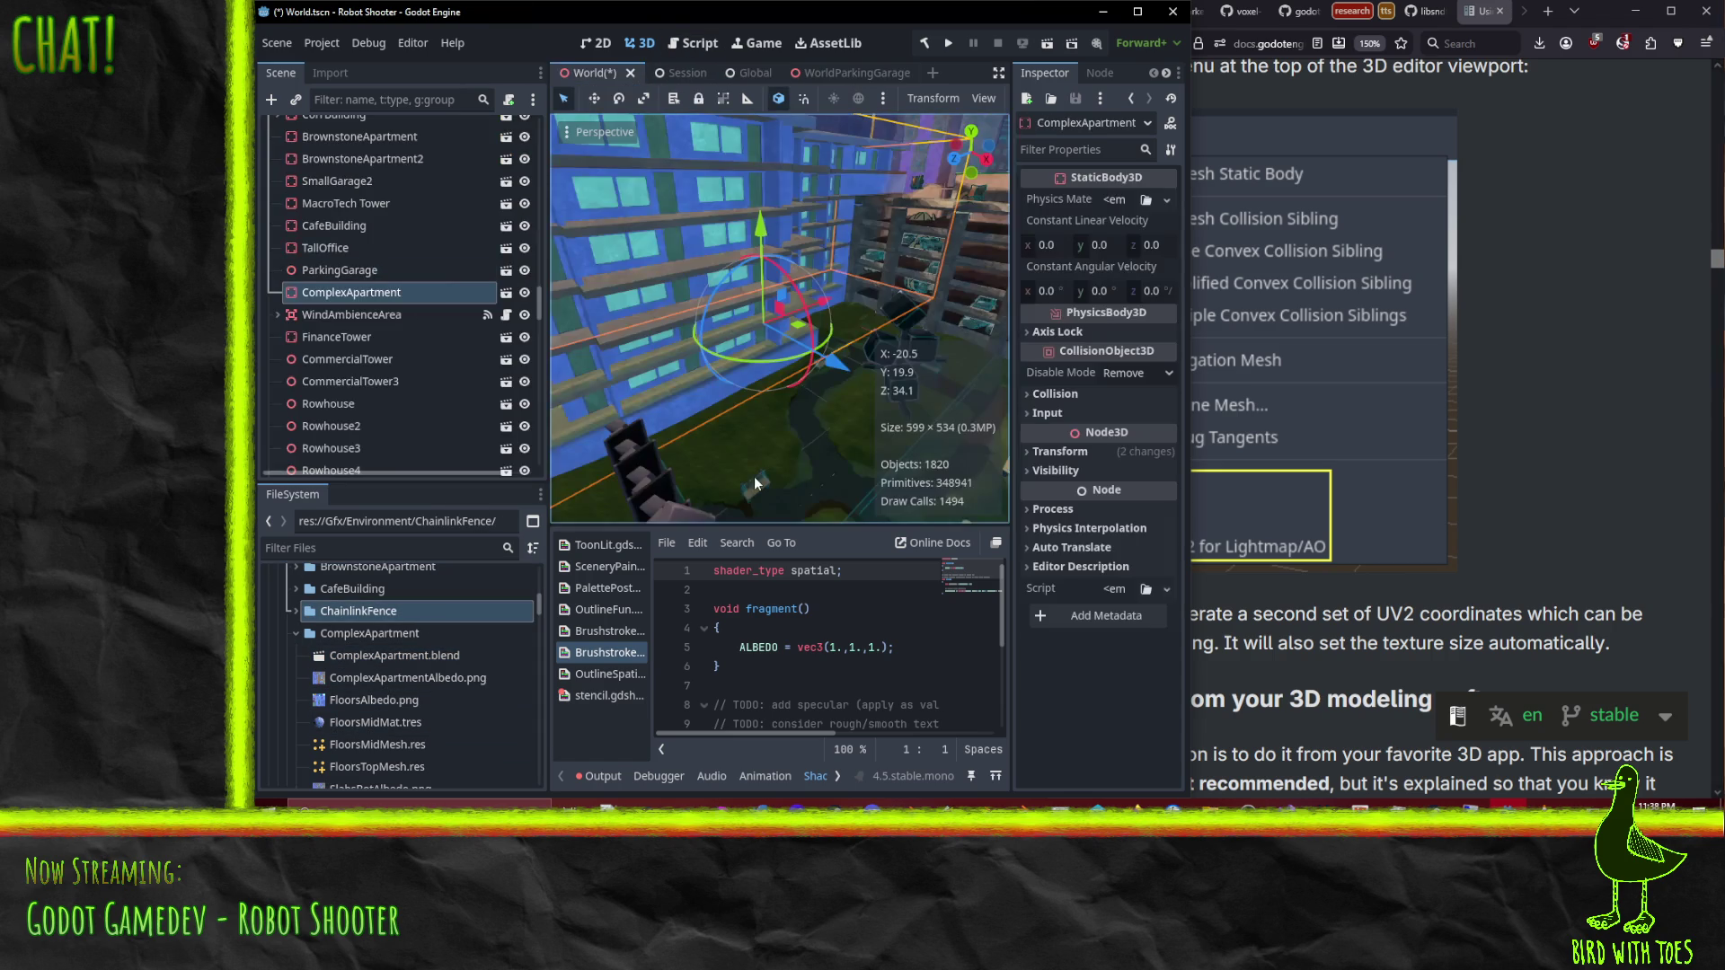
{"action": "left_click", "coordinate": [506, 293]}
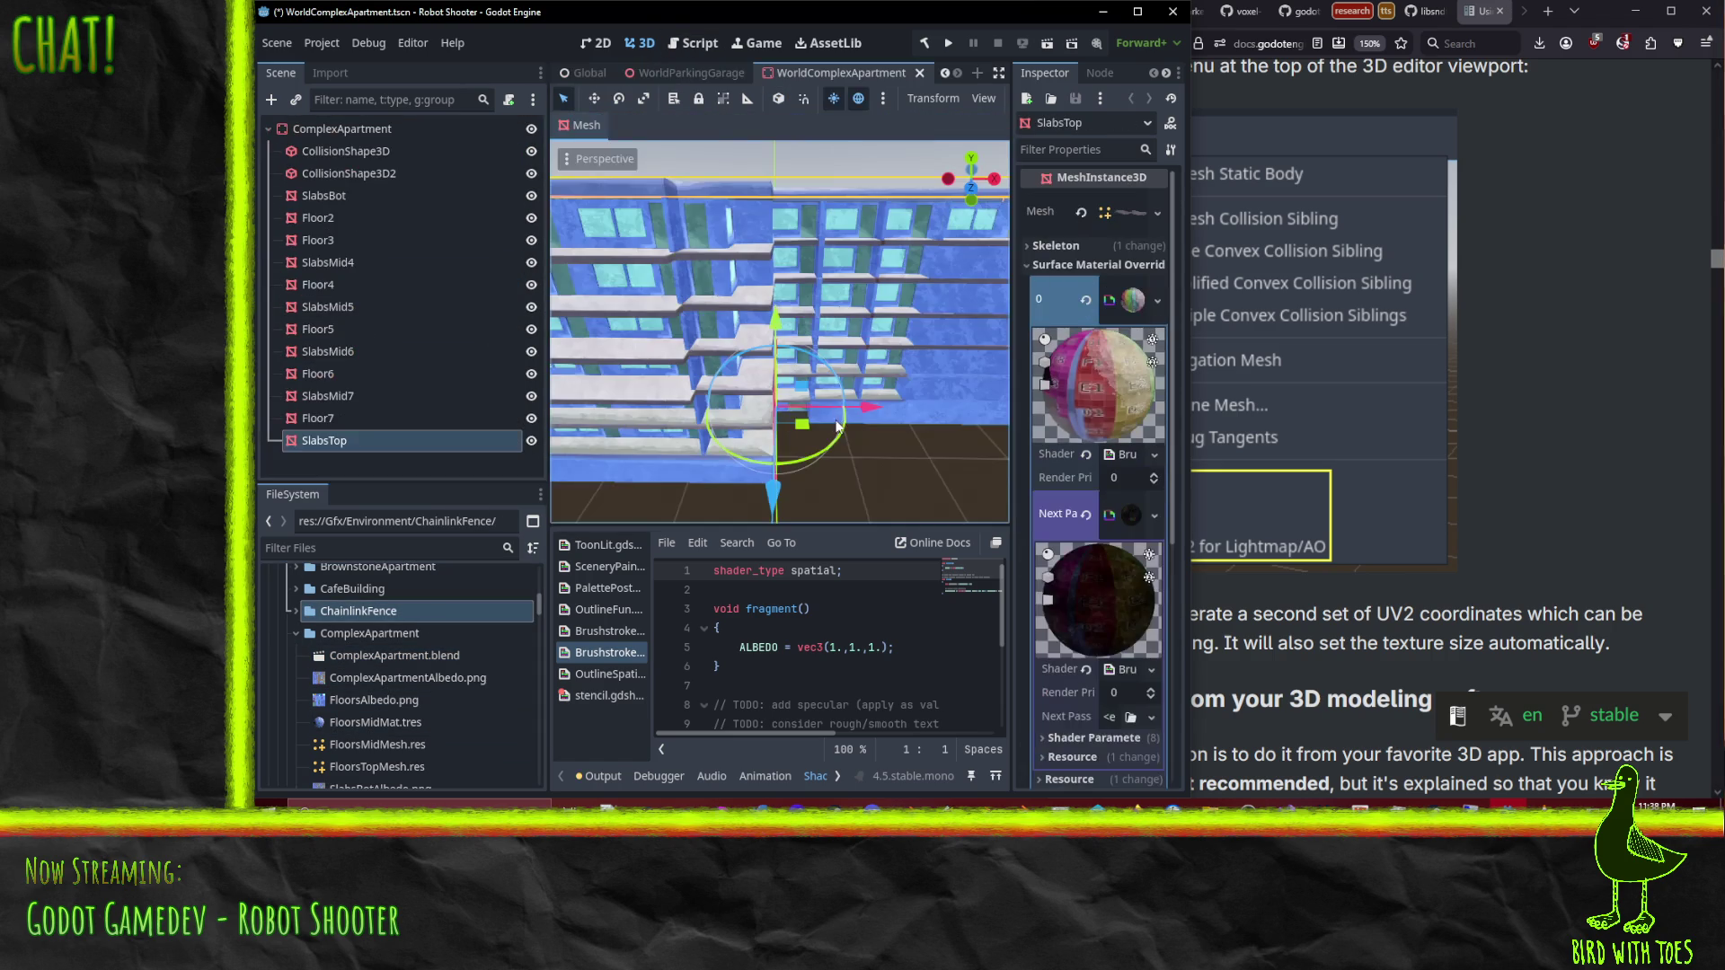
{"action": "left_click_drag", "start_coordinate": [766, 406], "coordinate": [647, 413]}
Step: Inspect SlabsBot's surface material and regenerate its Lightmap/AO UV2 unwrap
{"action": "left_click", "coordinate": [349, 441]}
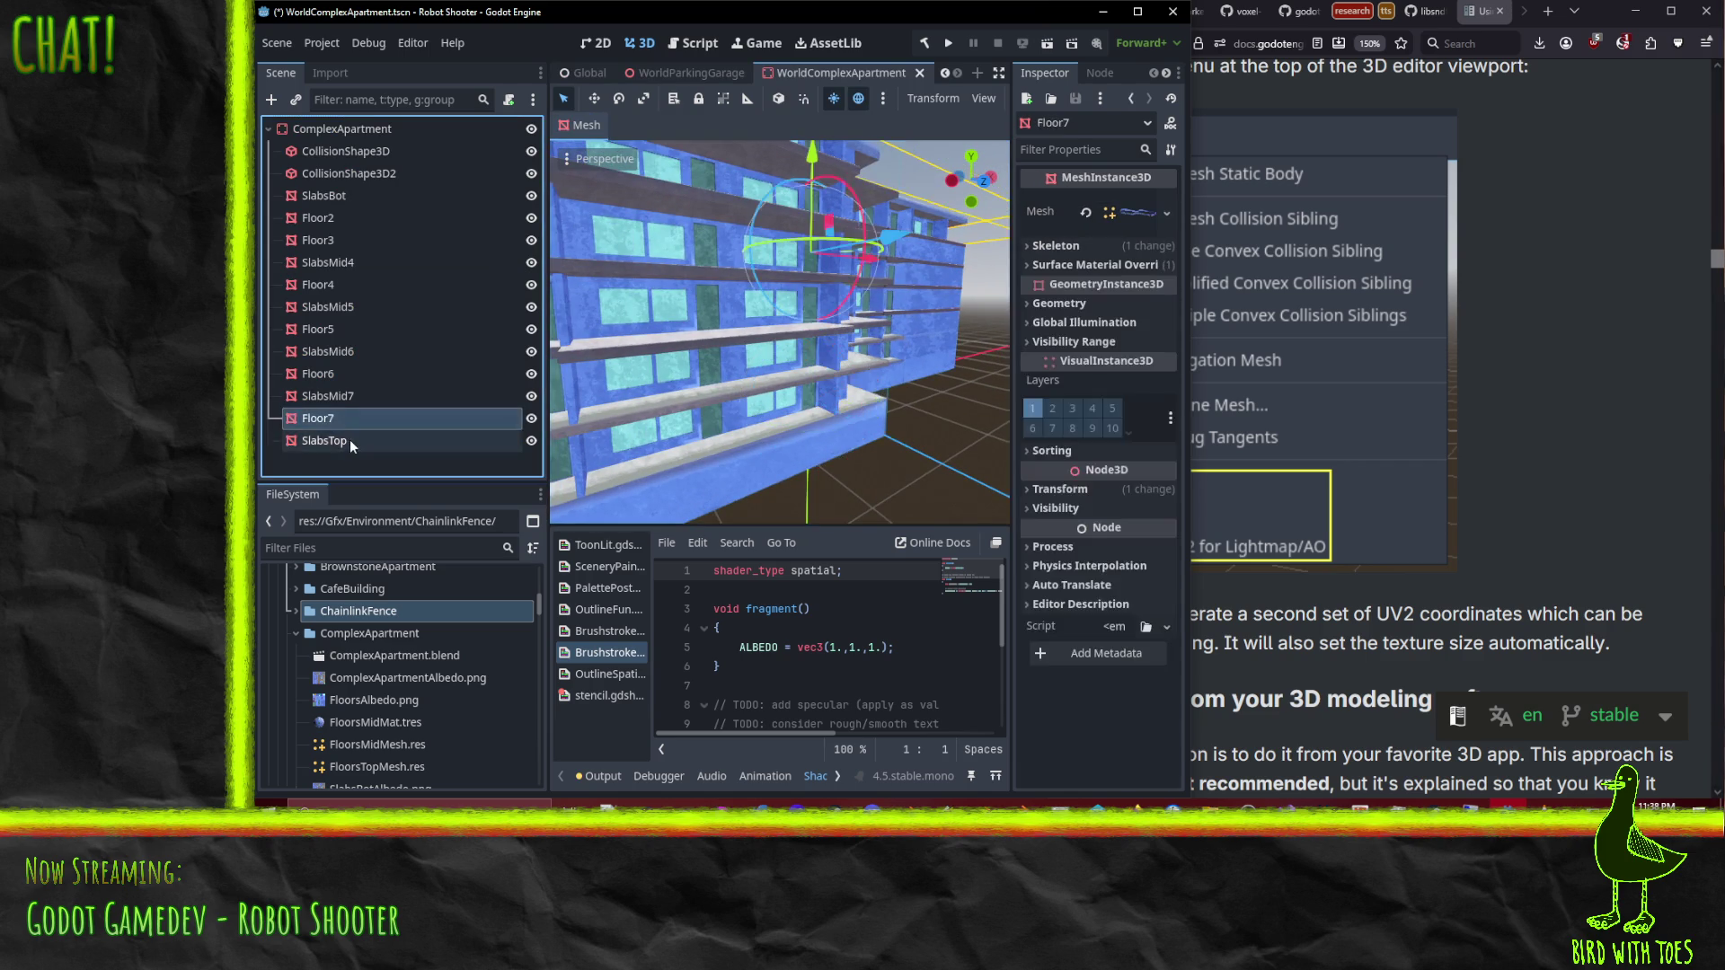
{"action": "left_click", "coordinate": [665, 472]}
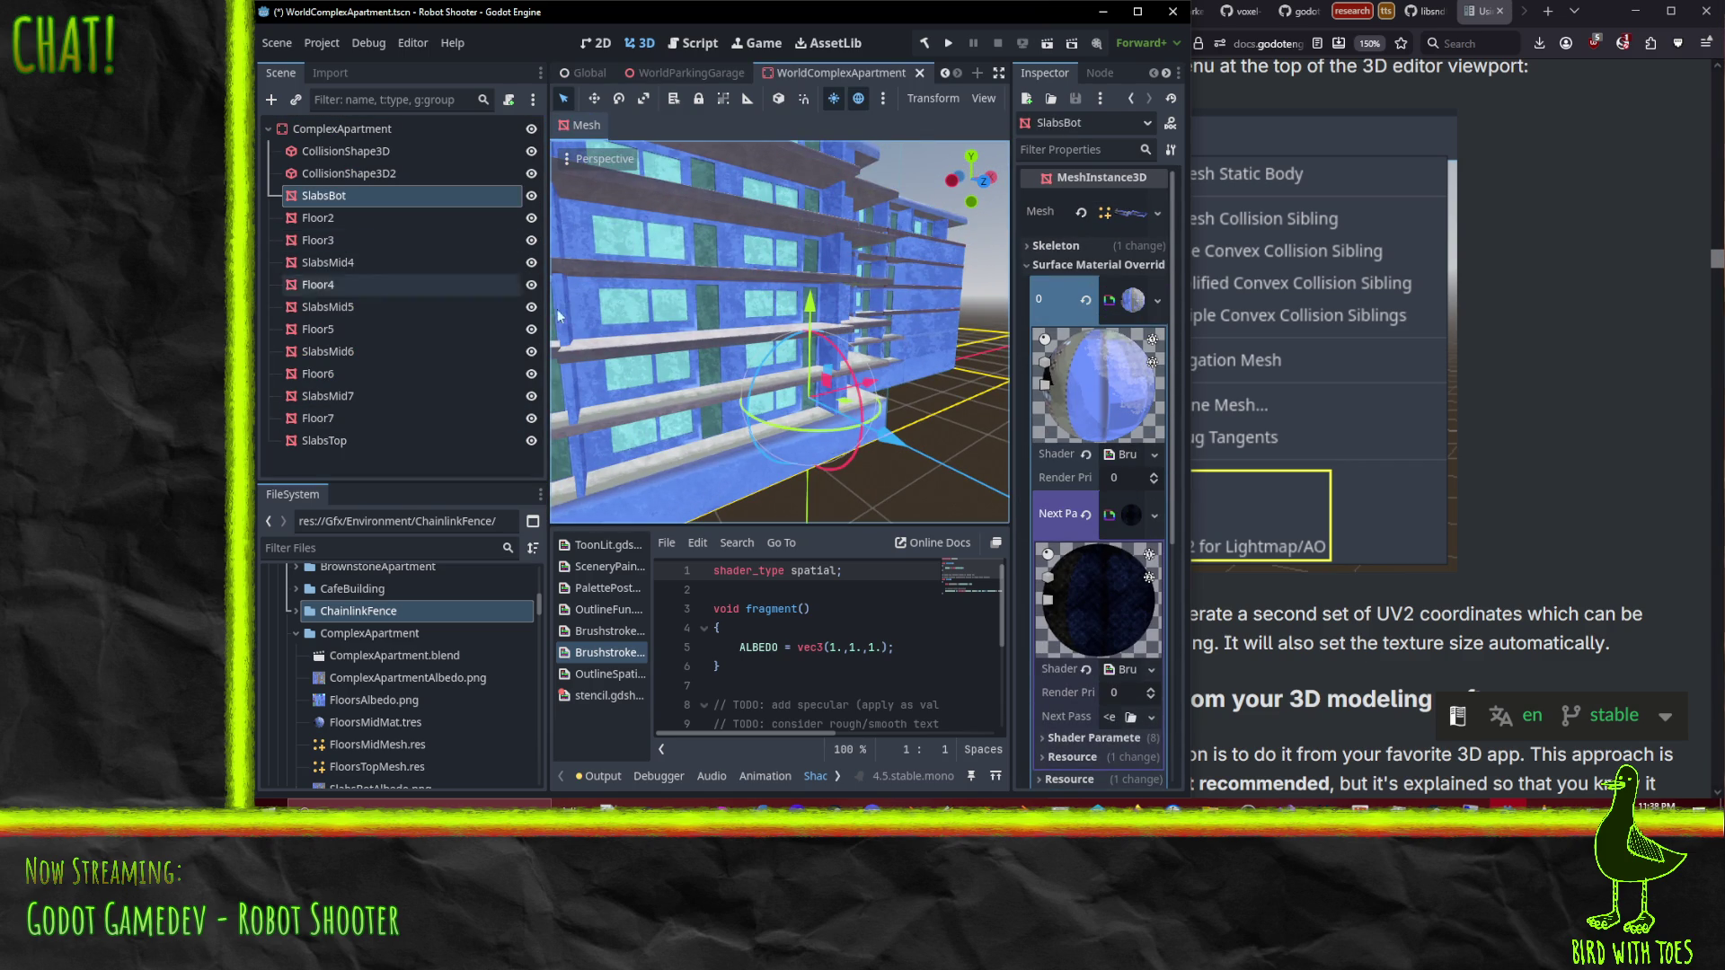
{"action": "left_click", "coordinate": [396, 217]}
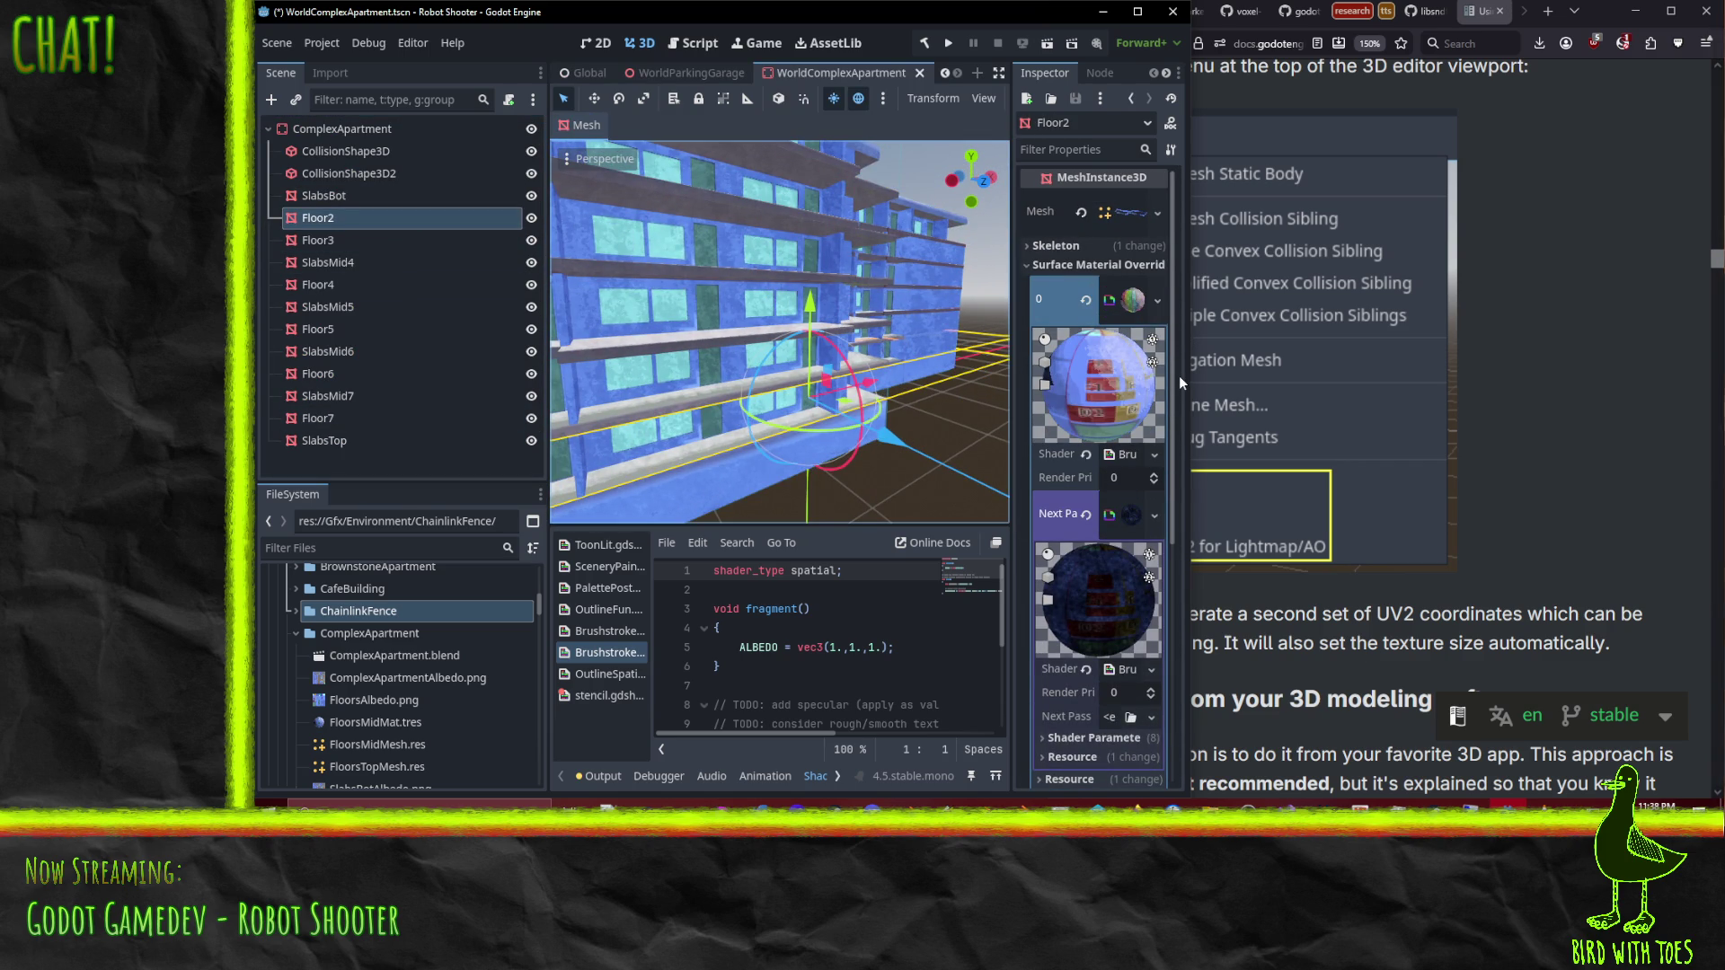
{"action": "left_click", "coordinate": [364, 197]}
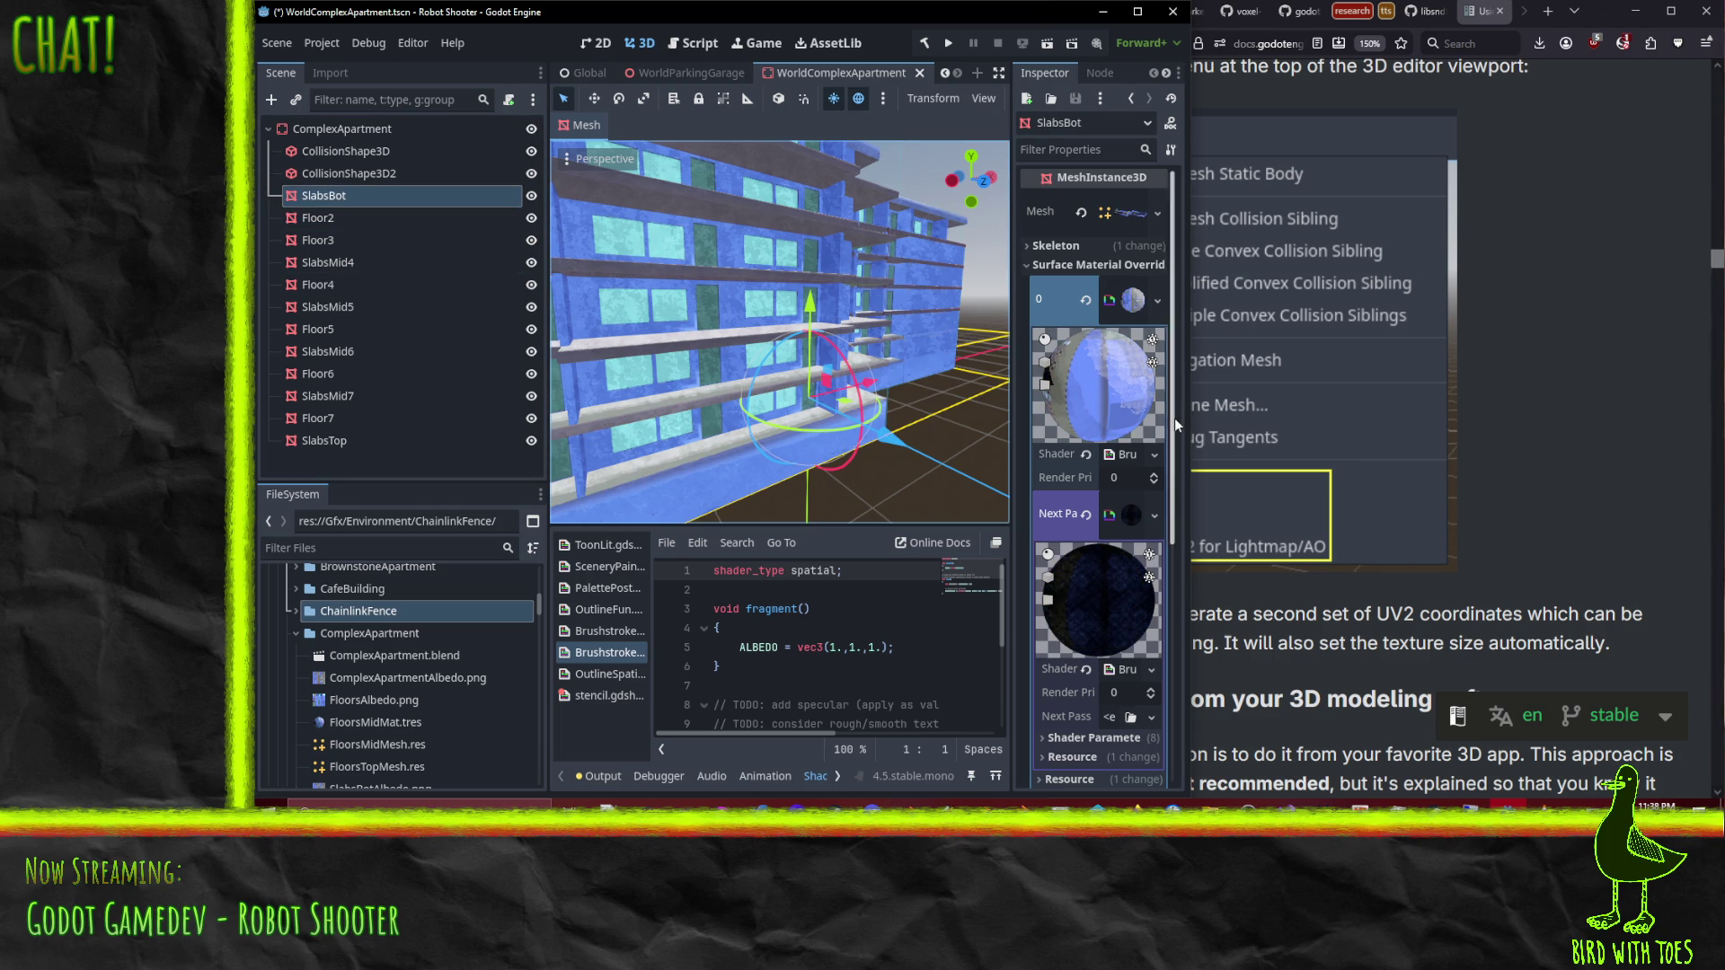
{"action": "left_click", "coordinate": [1158, 301]}
{"action": "left_click", "coordinate": [1134, 301]}
{"action": "right_click", "coordinate": [1039, 303]}
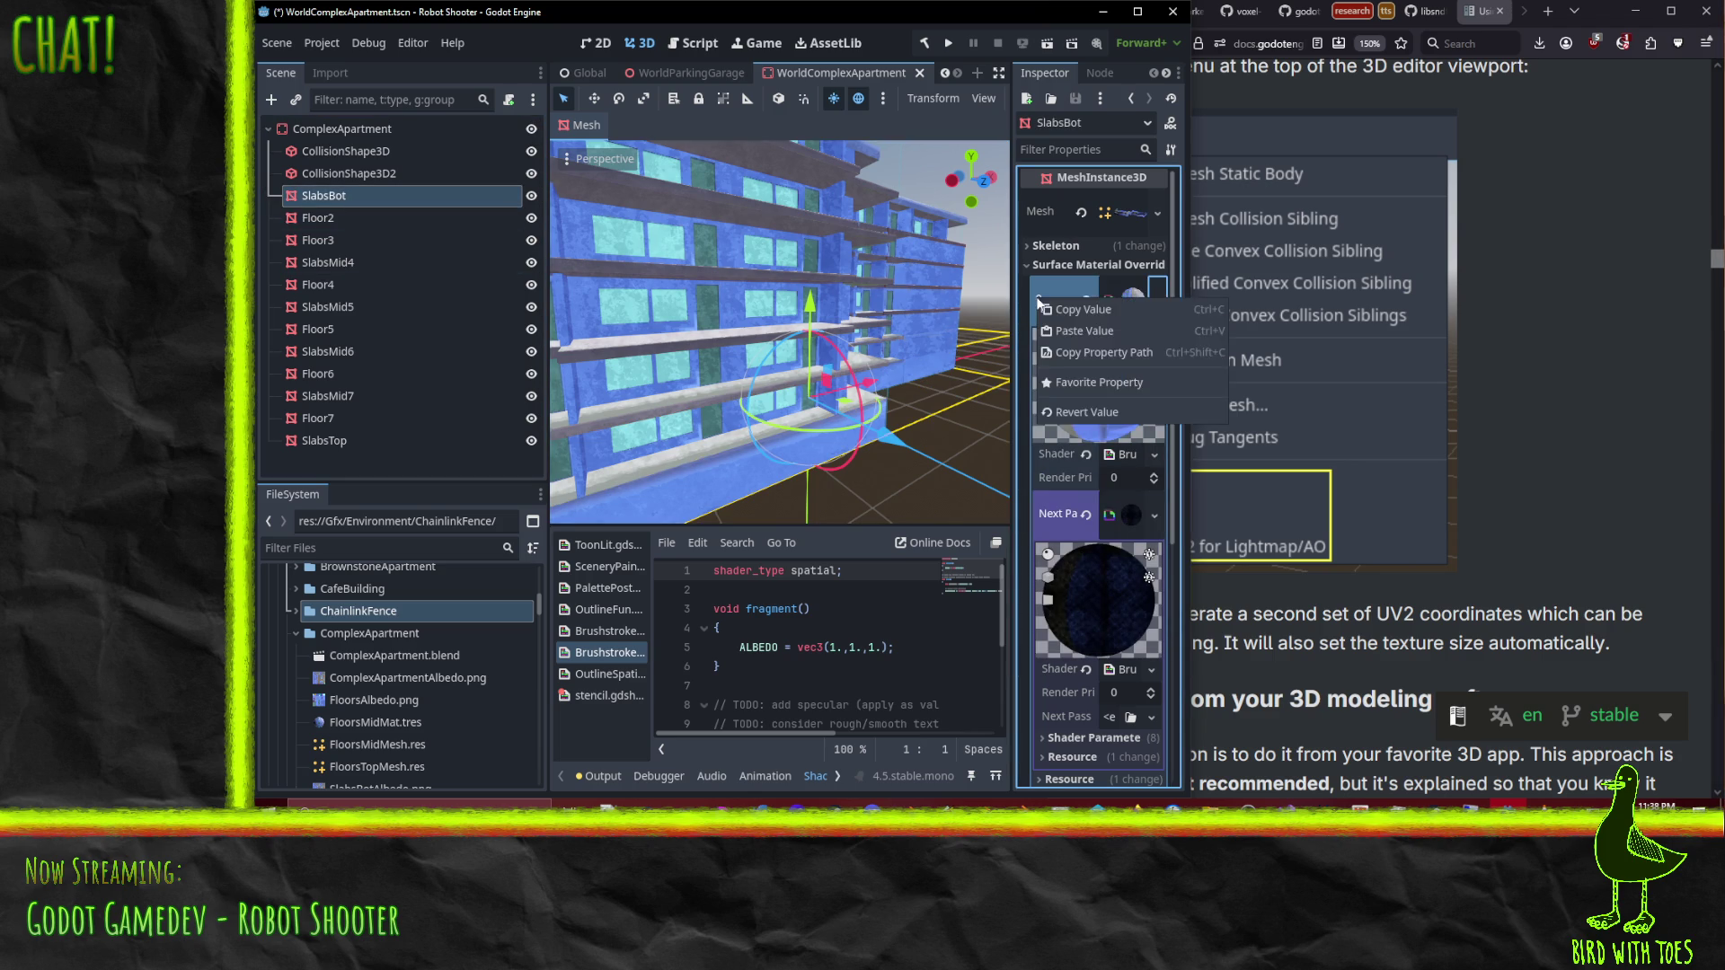
{"action": "left_click", "coordinate": [1085, 307]}
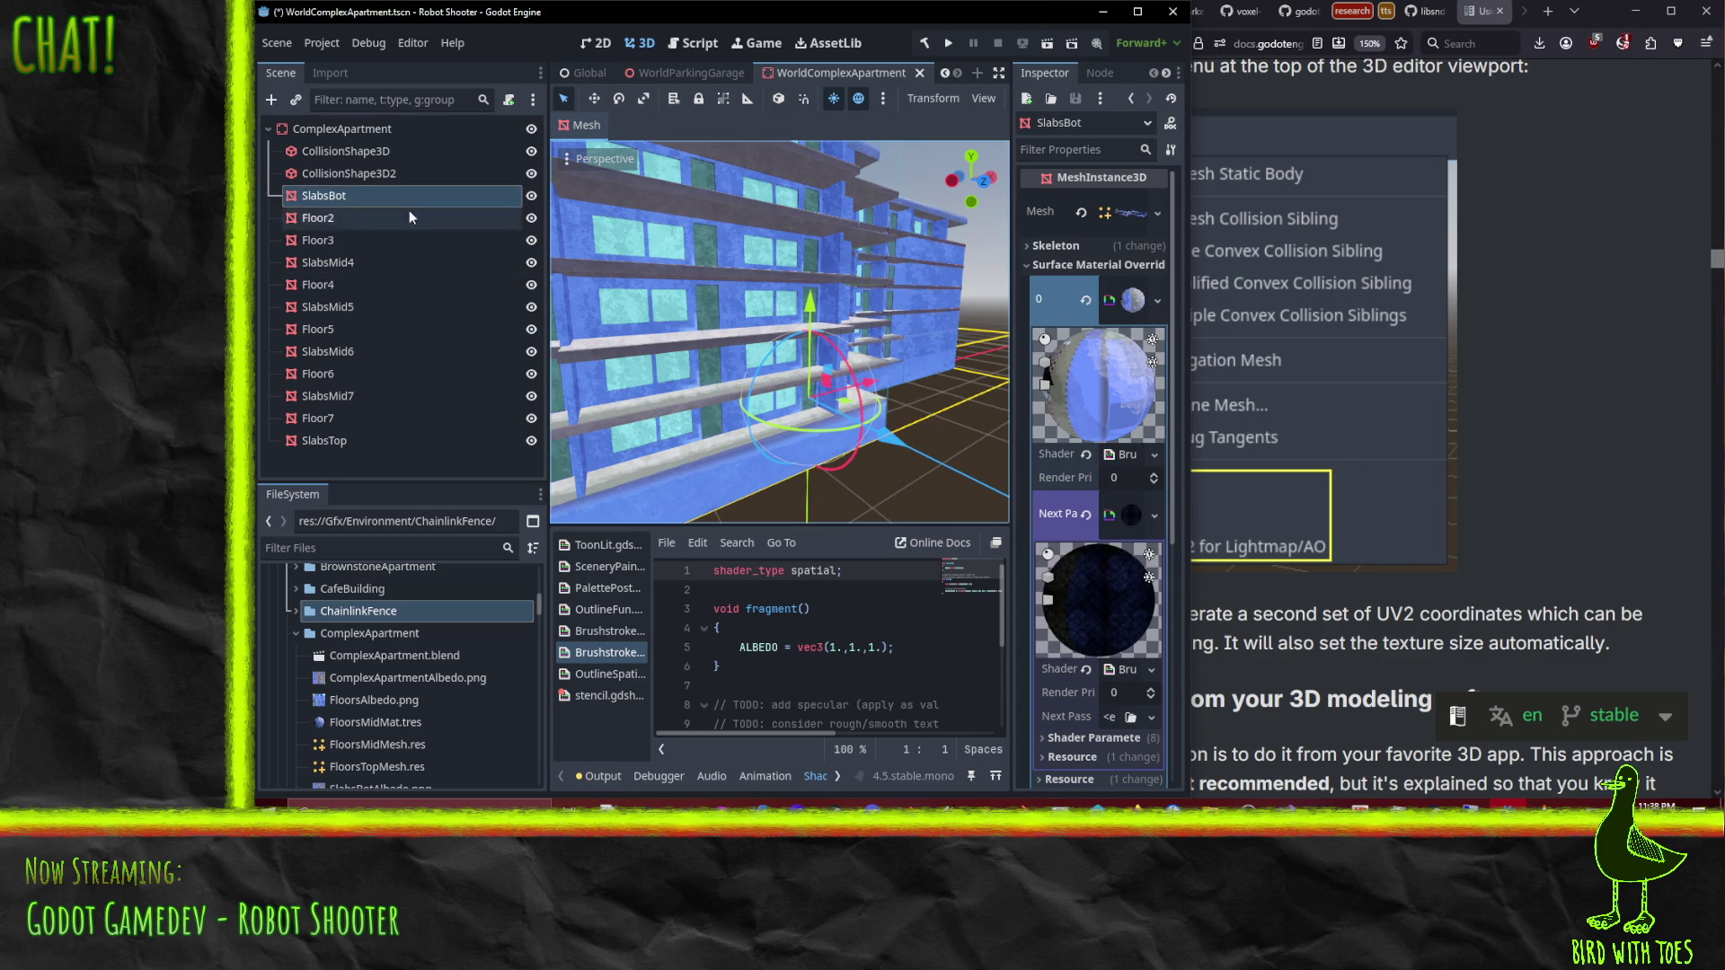
{"action": "left_click", "coordinate": [582, 131]}
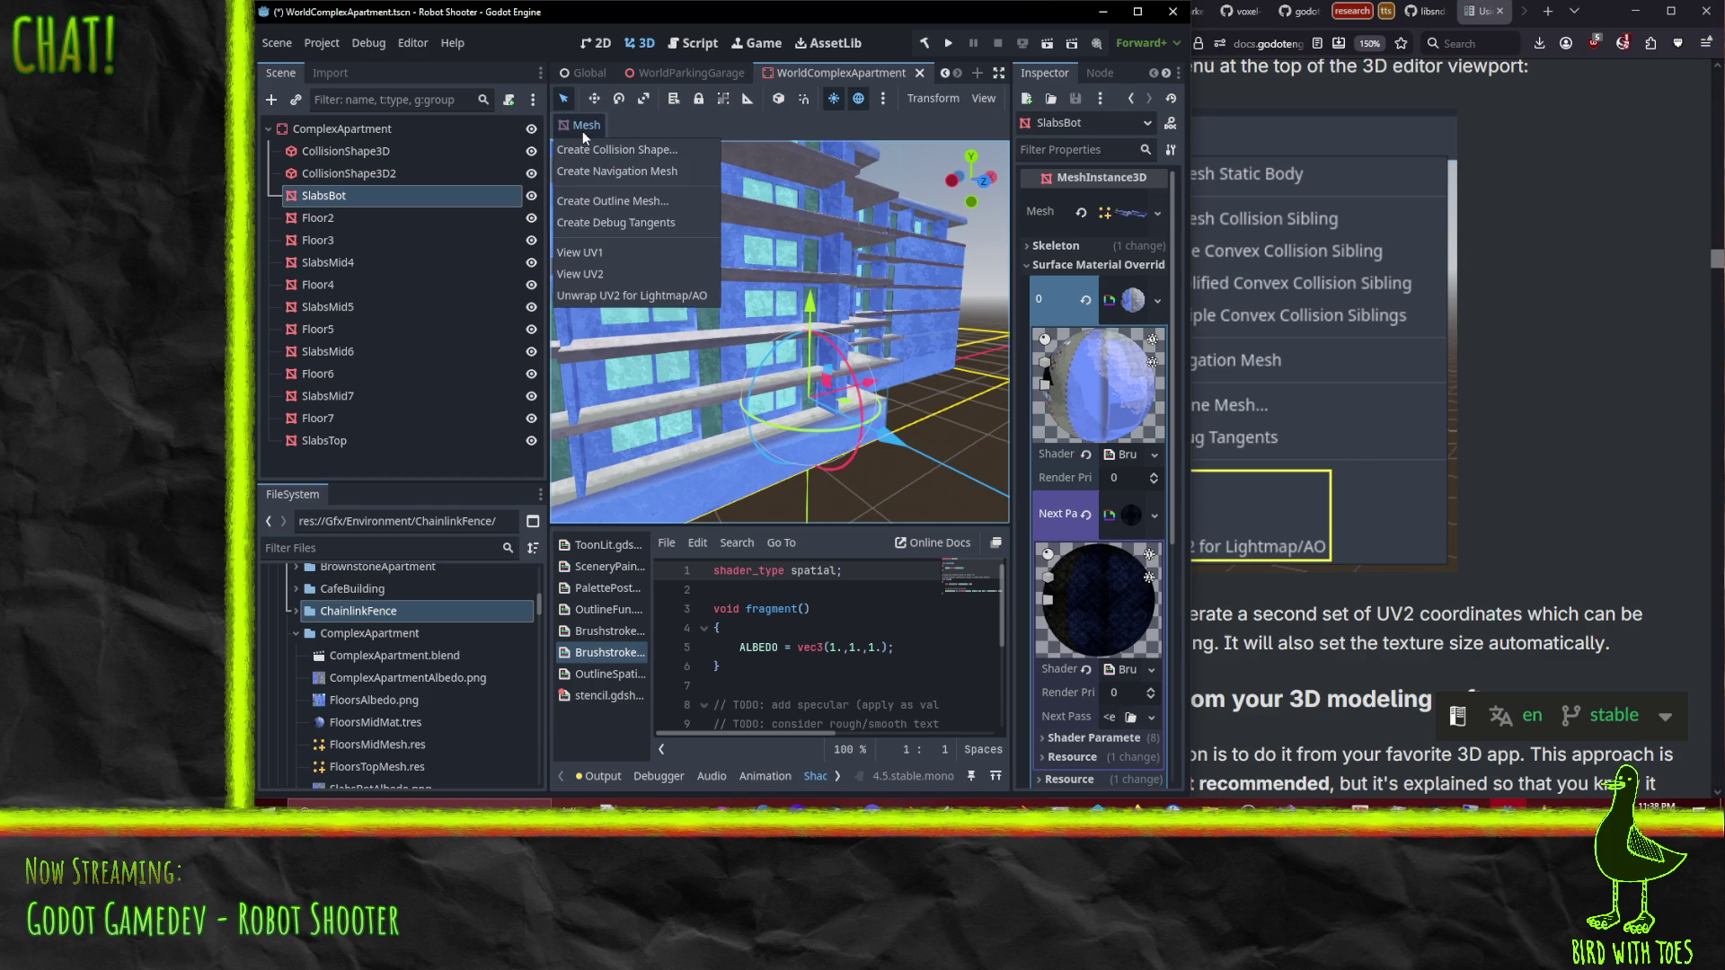
{"action": "left_click", "coordinate": [623, 290]}
{"action": "left_click_drag", "start_coordinate": [732, 379], "coordinate": [724, 348]}
Step: Regenerate Floor2's Lightmap/AO UV2 unwrap after checking its material slot
{"action": "left_click", "coordinate": [321, 218]}
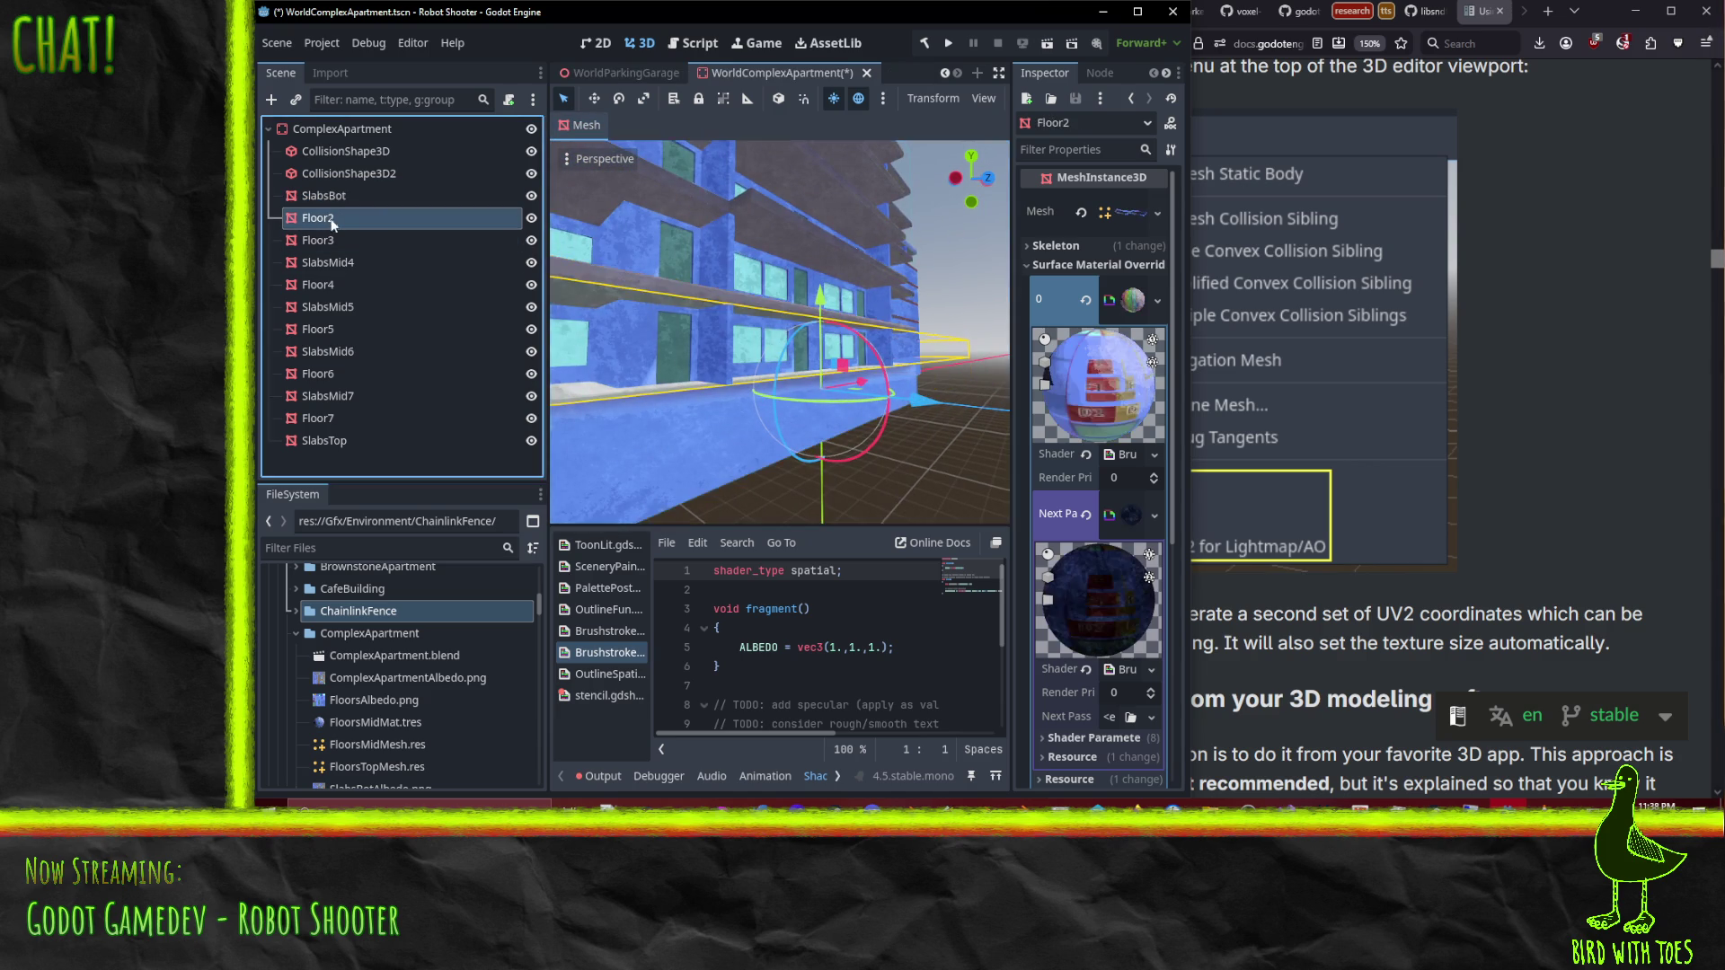
{"action": "left_click", "coordinate": [1156, 300]}
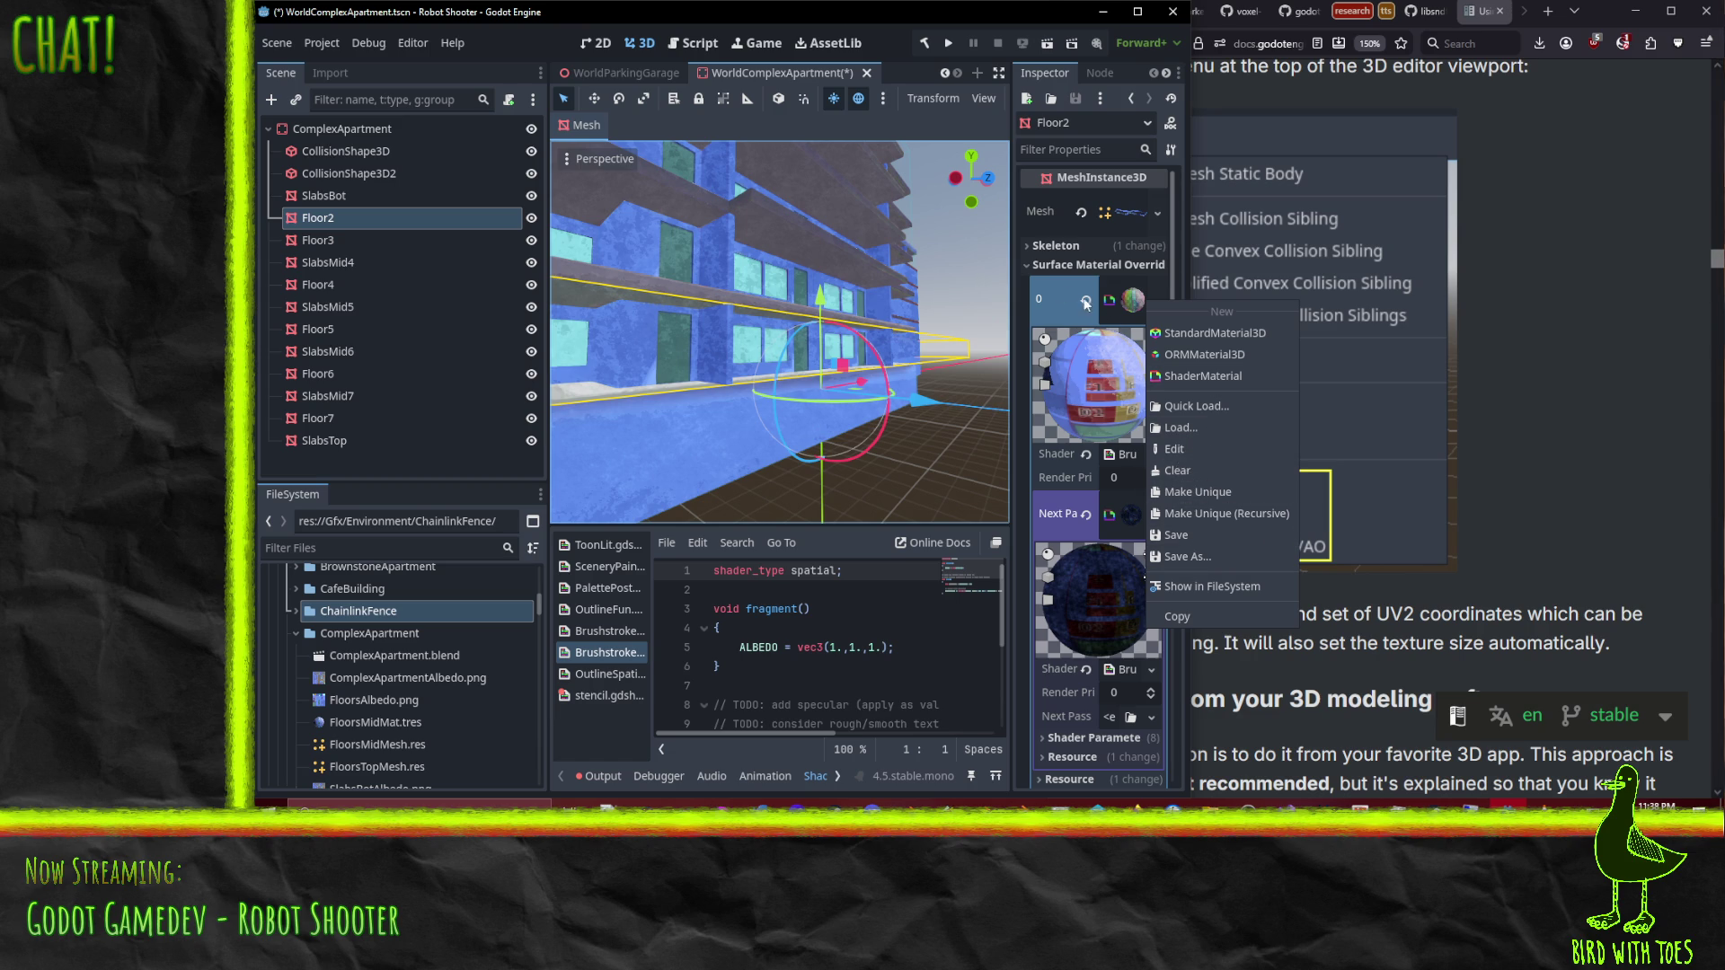
{"action": "left_click", "coordinate": [1049, 300]}
{"action": "right_click", "coordinate": [1048, 299]}
{"action": "key", "text": "Escape"}
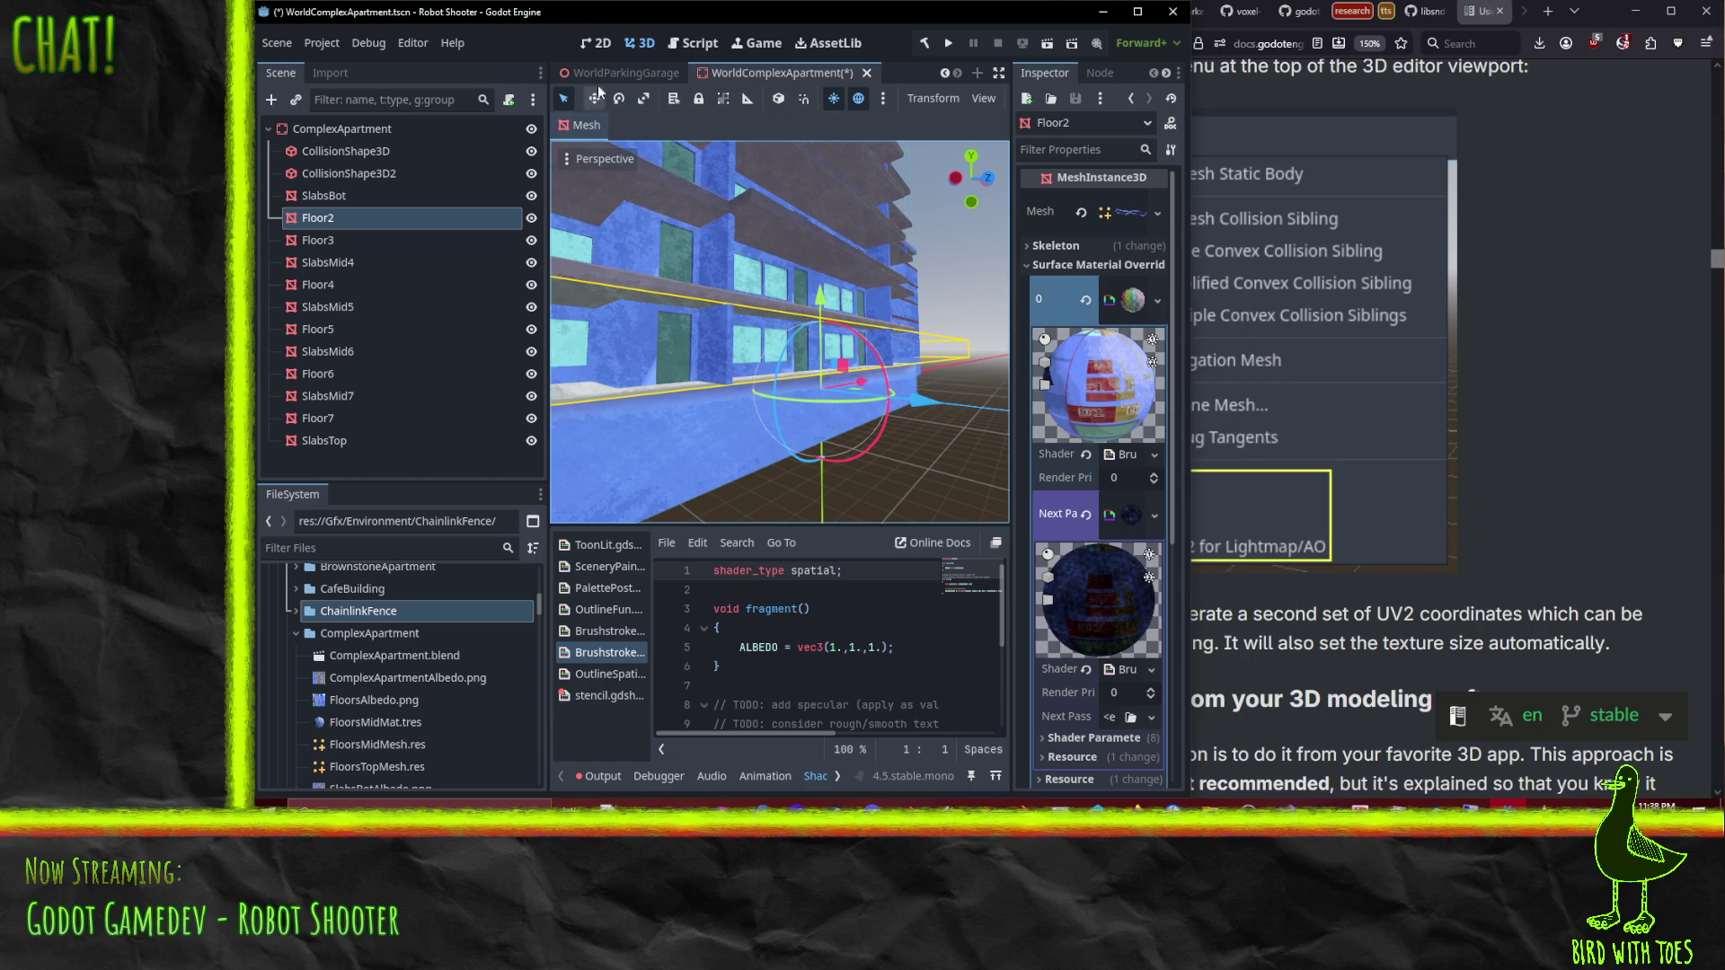
{"action": "left_click", "coordinate": [596, 128]}
{"action": "left_click", "coordinate": [715, 346]}
{"action": "scroll", "coordinate": [715, 346], "scroll_direction": "down", "scroll_amount": 8}
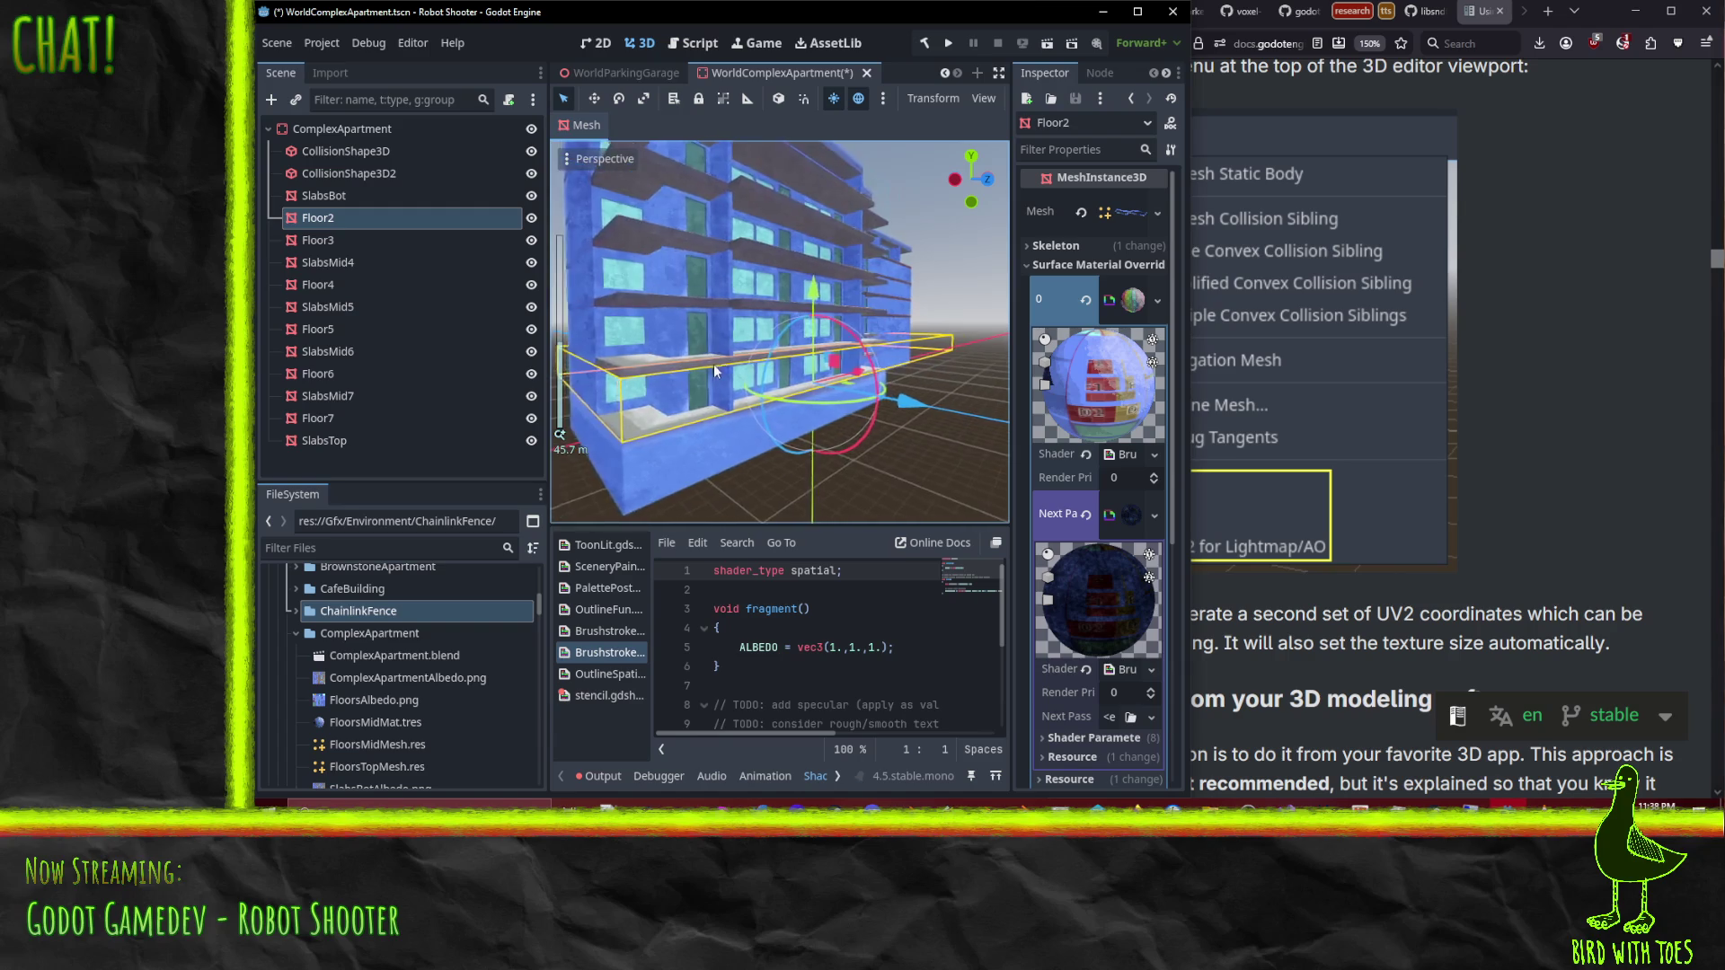
{"action": "left_click_drag", "start_coordinate": [726, 371], "coordinate": [729, 389]}
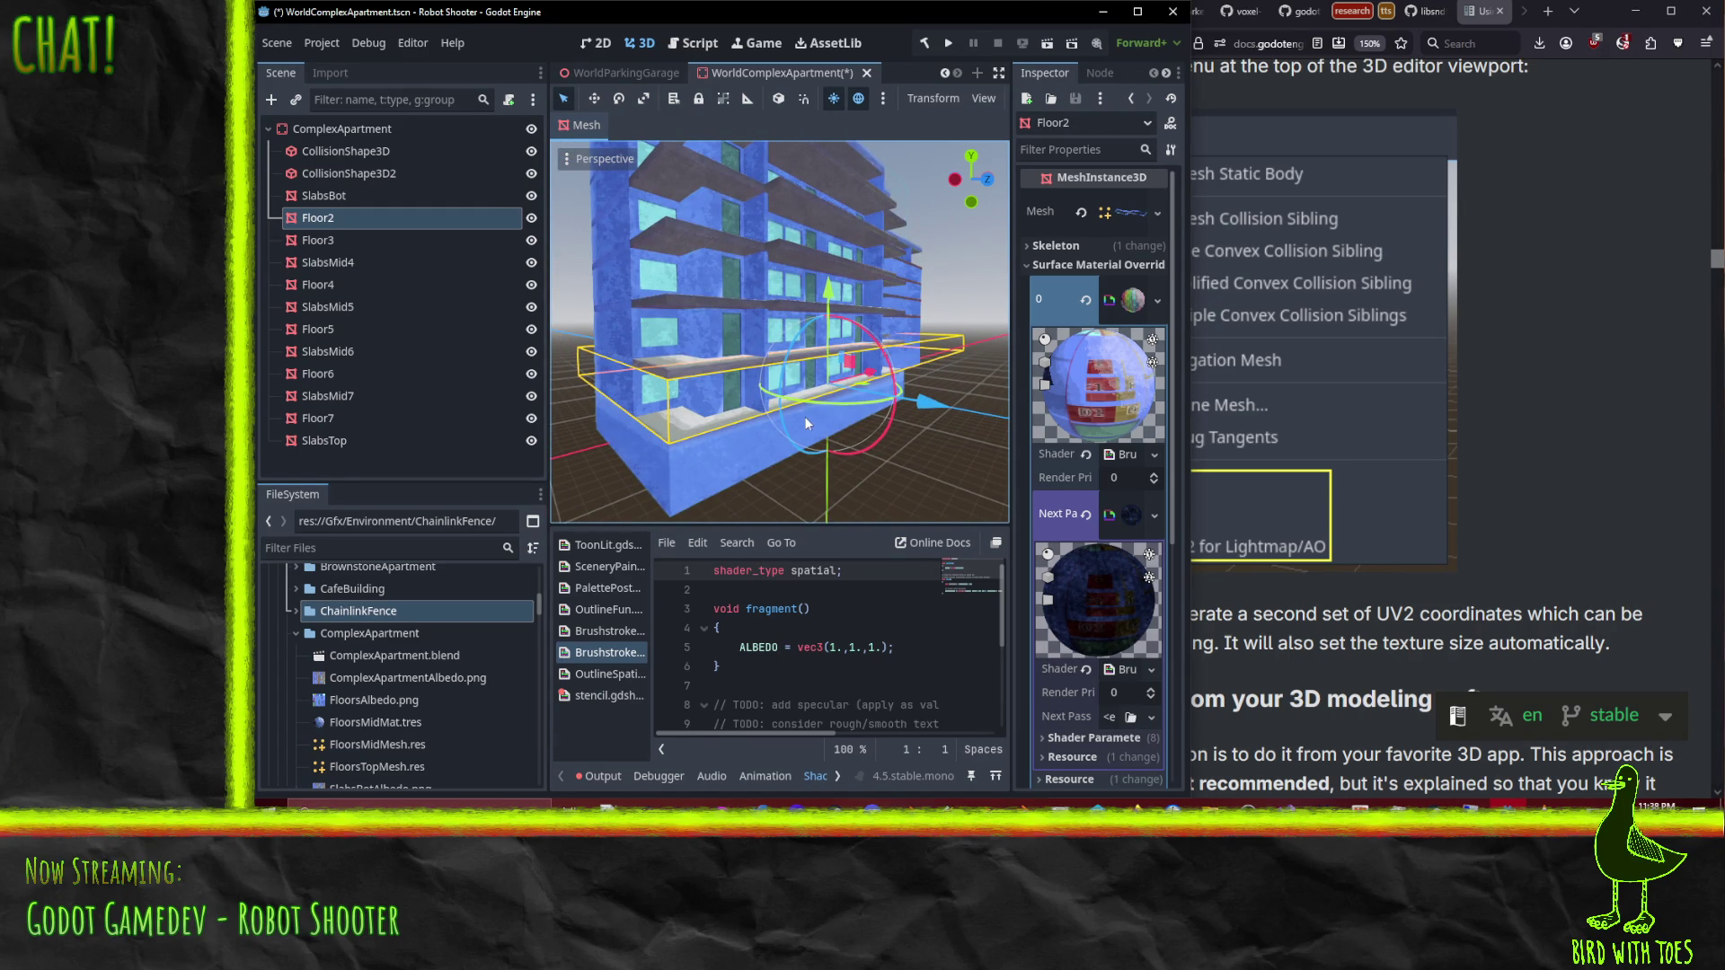
Step: Generate Lightmap/AO UV2 unwraps for SlabsMid4 and Floor7
{"action": "left_click", "coordinate": [329, 263]}
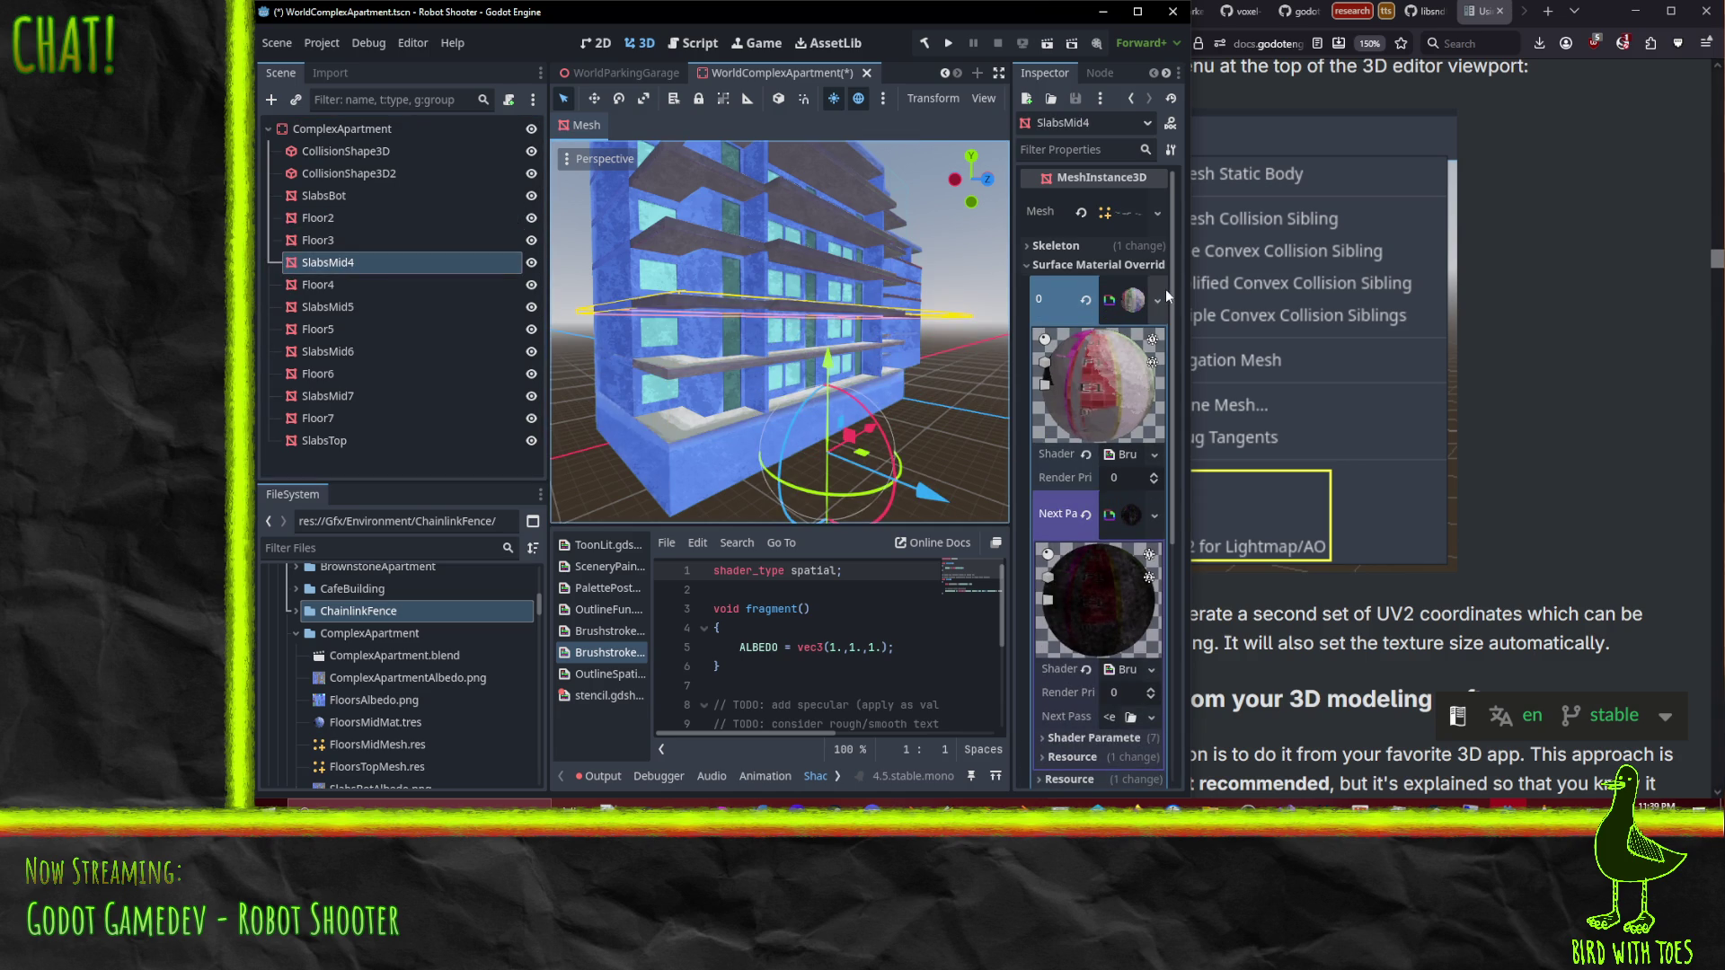
{"action": "left_click", "coordinate": [584, 125]}
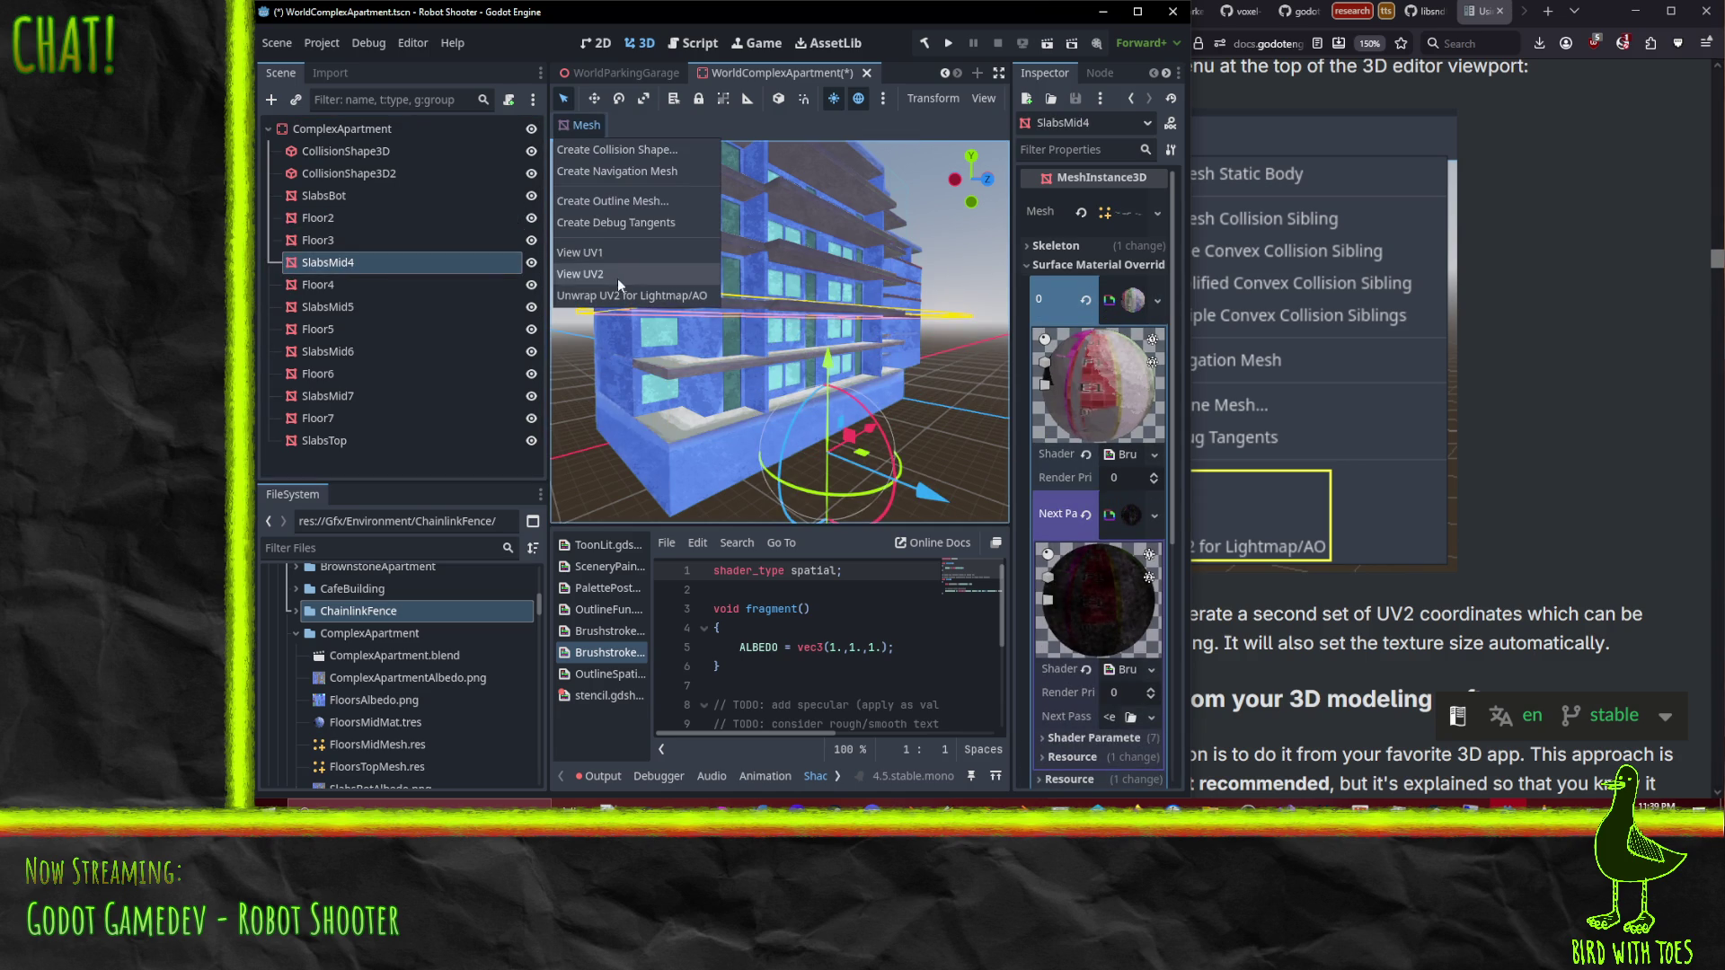
{"action": "left_click", "coordinate": [644, 300]}
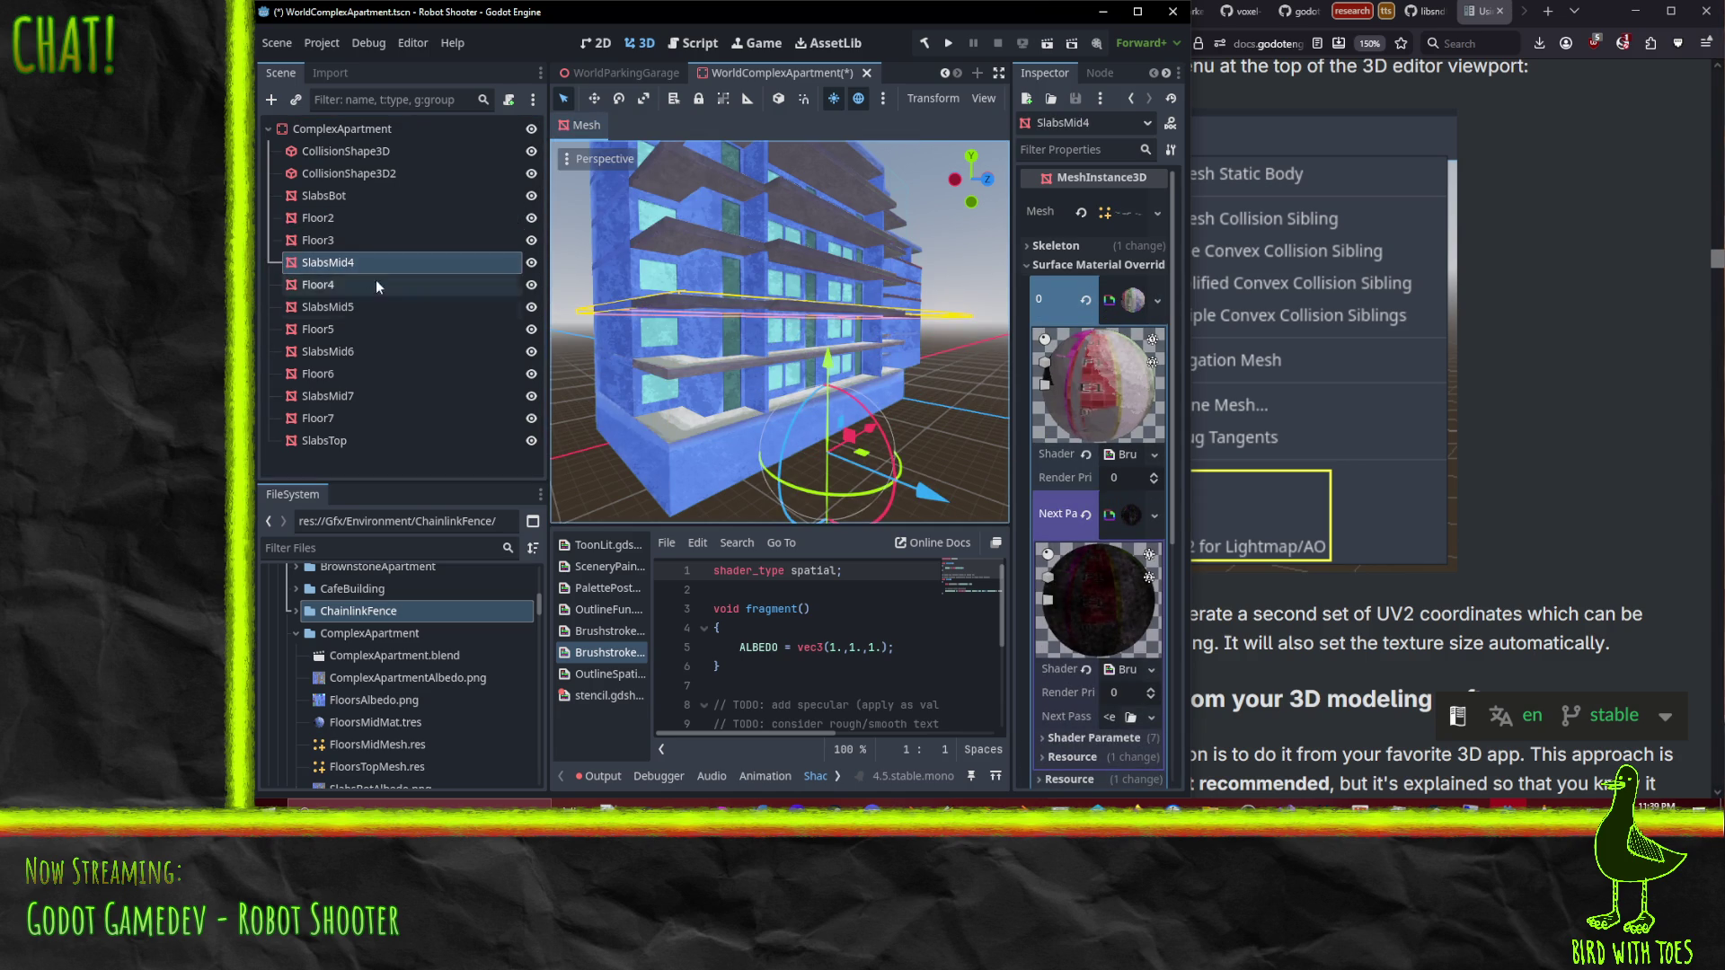
{"action": "left_click", "coordinate": [358, 447]}
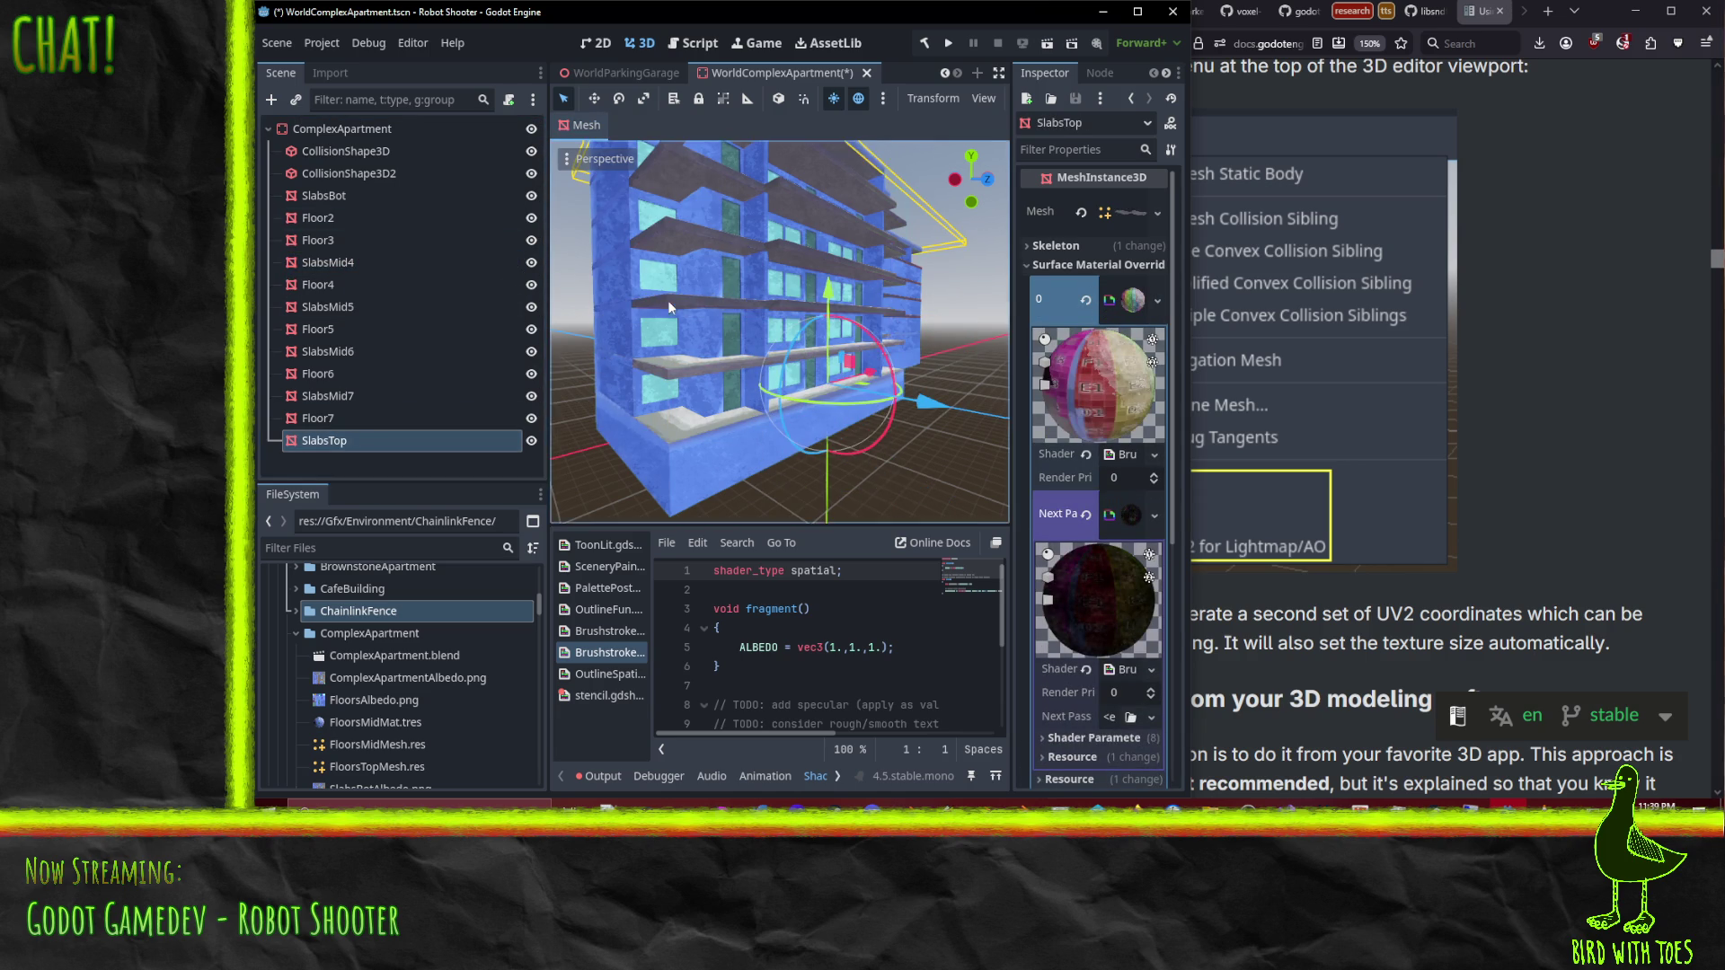
{"action": "scroll", "coordinate": [667, 300], "scroll_direction": "up", "scroll_amount": 3}
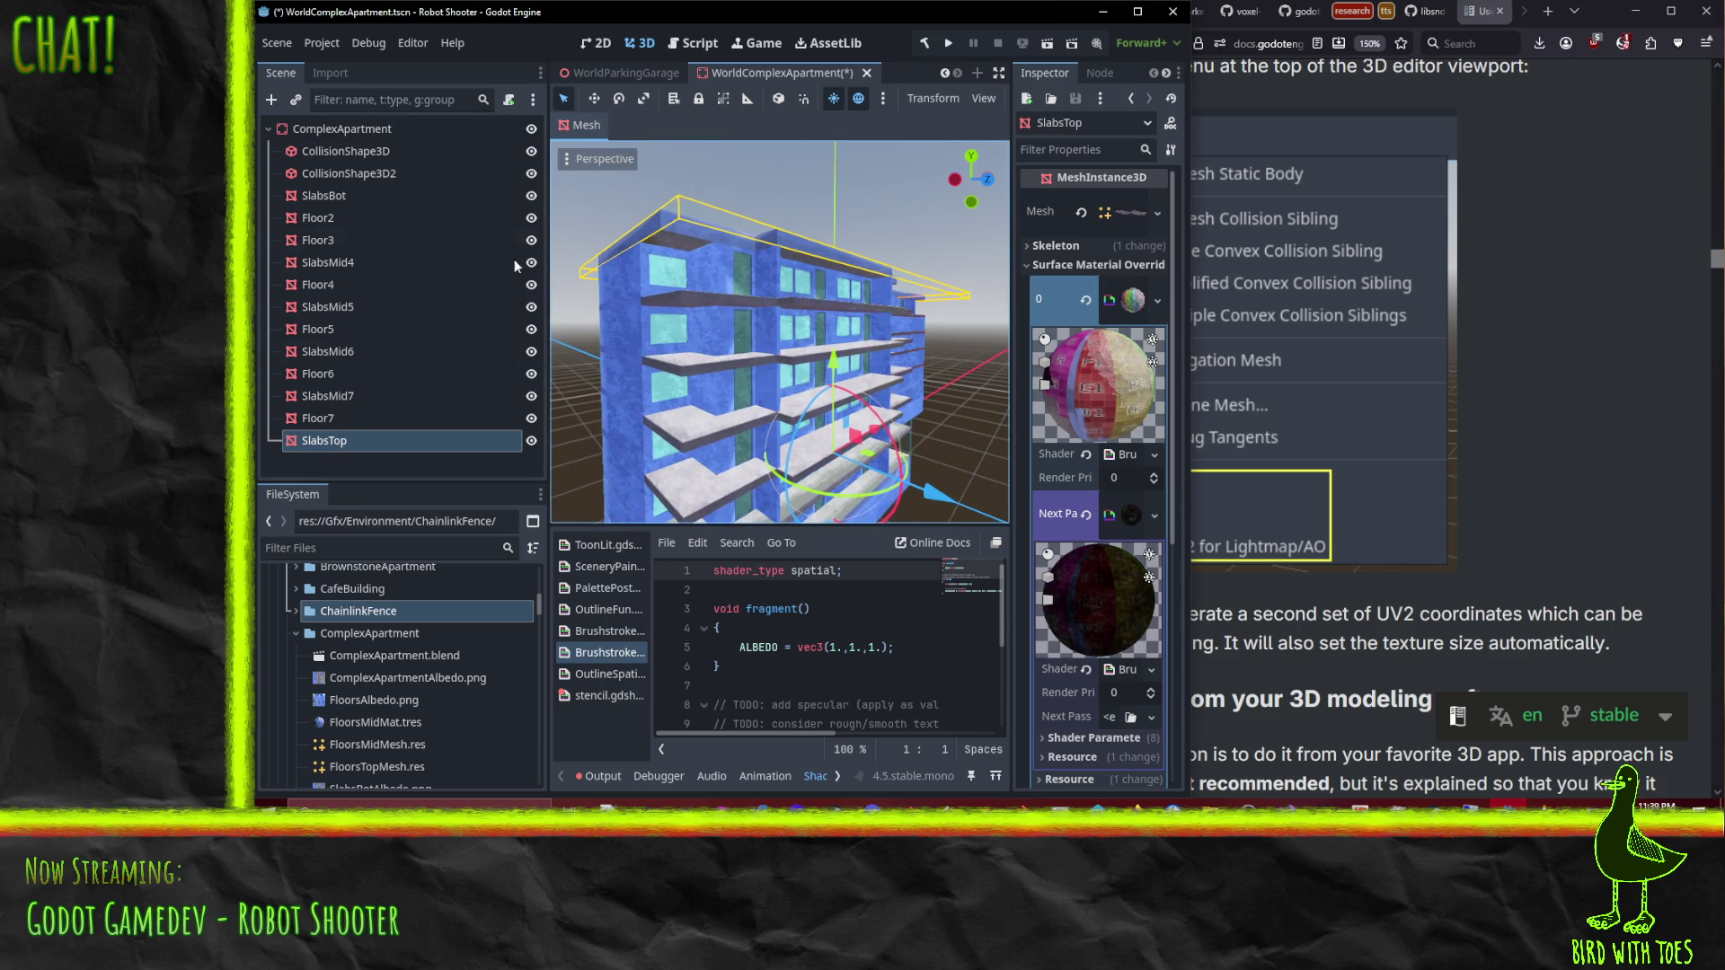
{"action": "left_click", "coordinate": [322, 424]}
{"action": "left_click", "coordinate": [329, 441]}
{"action": "left_click", "coordinate": [593, 126]}
{"action": "left_click", "coordinate": [358, 417]}
{"action": "left_click", "coordinate": [357, 416]}
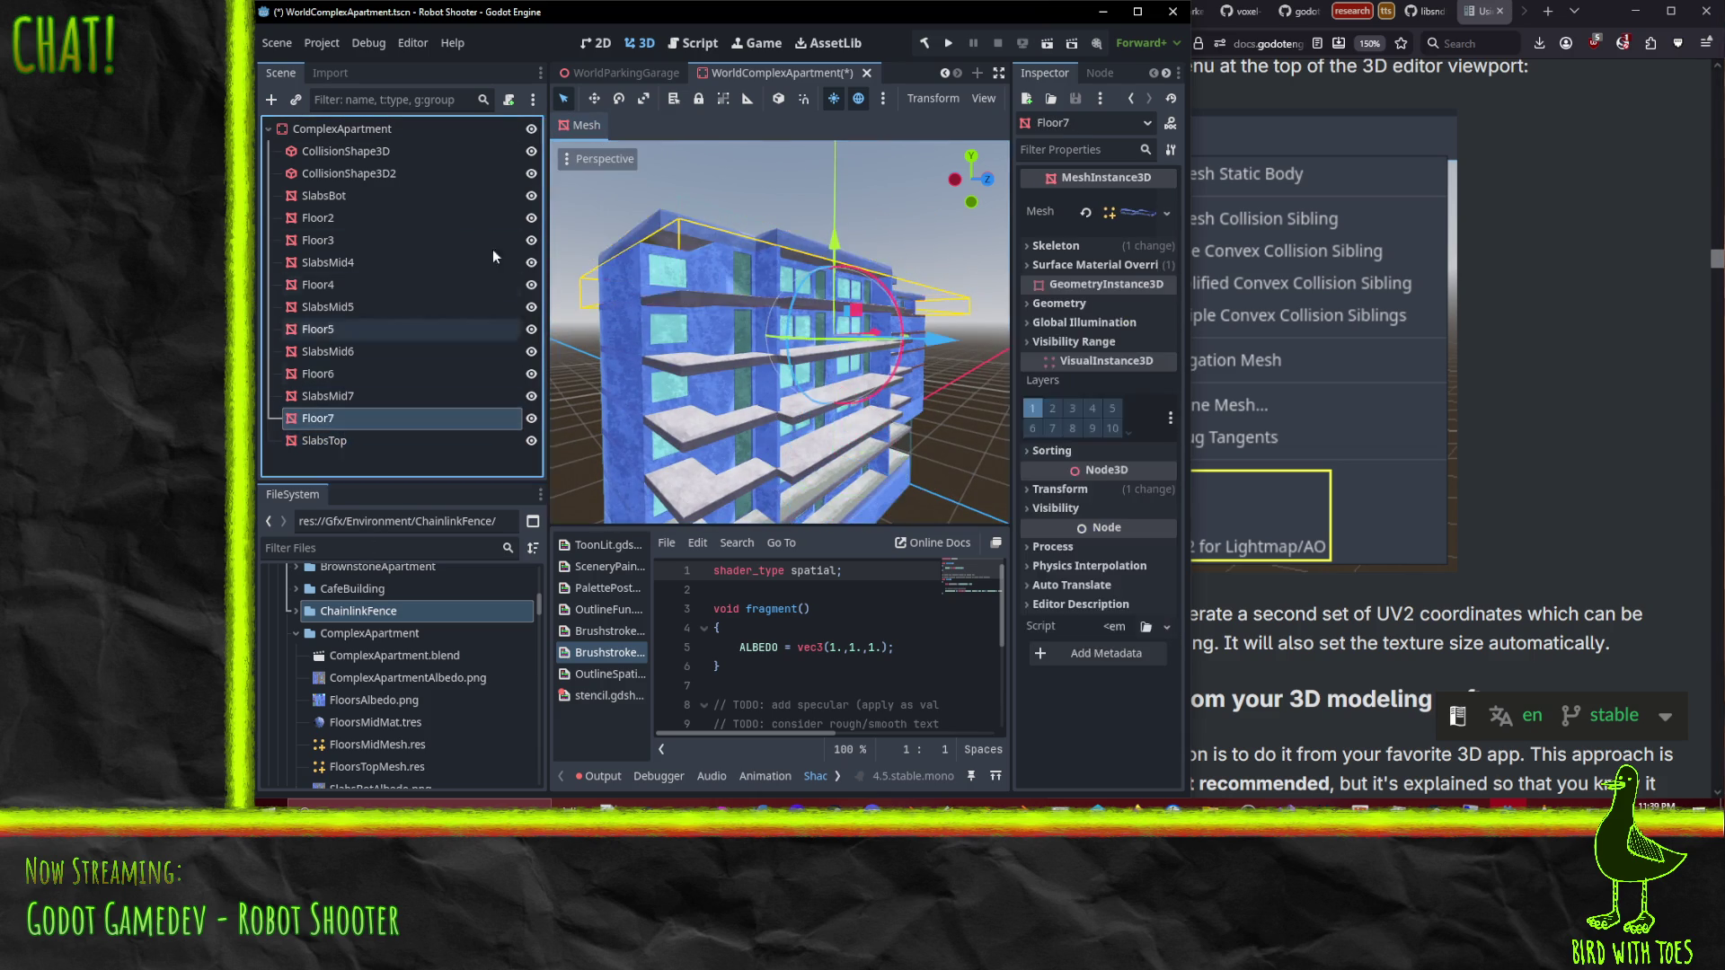
{"action": "left_click", "coordinate": [593, 126]}
{"action": "left_click", "coordinate": [643, 299]}
{"action": "left_click_drag", "start_coordinate": [897, 410], "coordinate": [929, 430]}
Step: Save the apartment scene, switch back to the World scene, and bring the docs forward
{"action": "key", "text": "ctrl+s"}
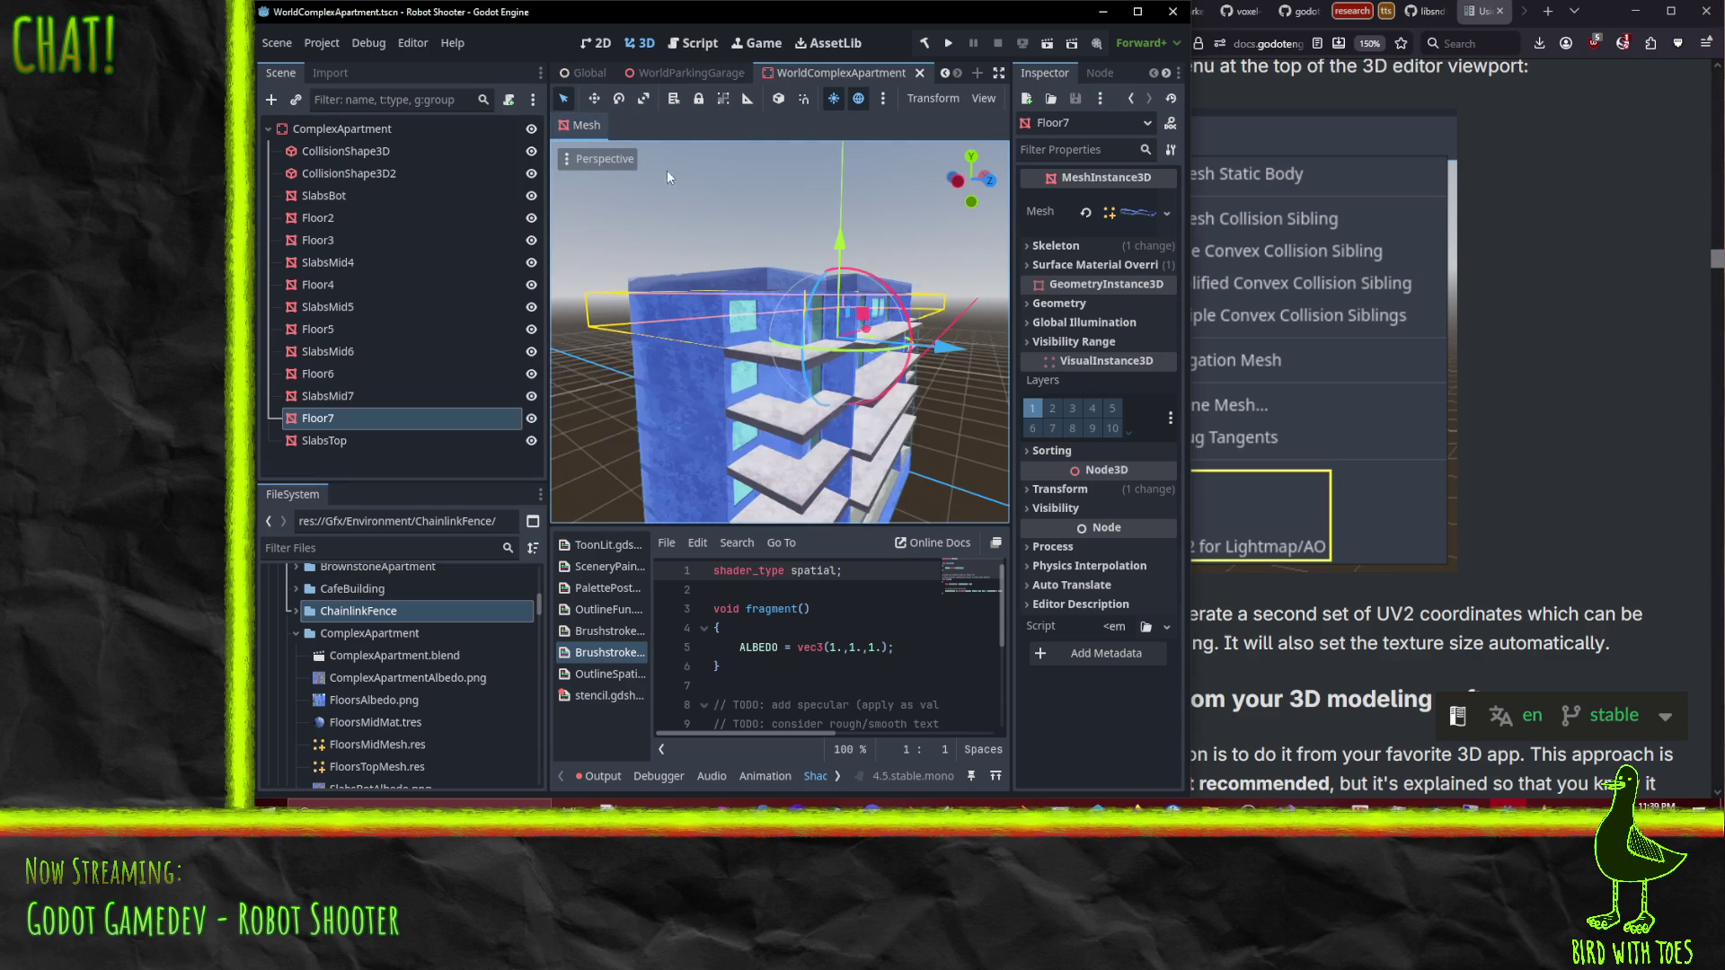
{"action": "left_click", "coordinate": [611, 72]}
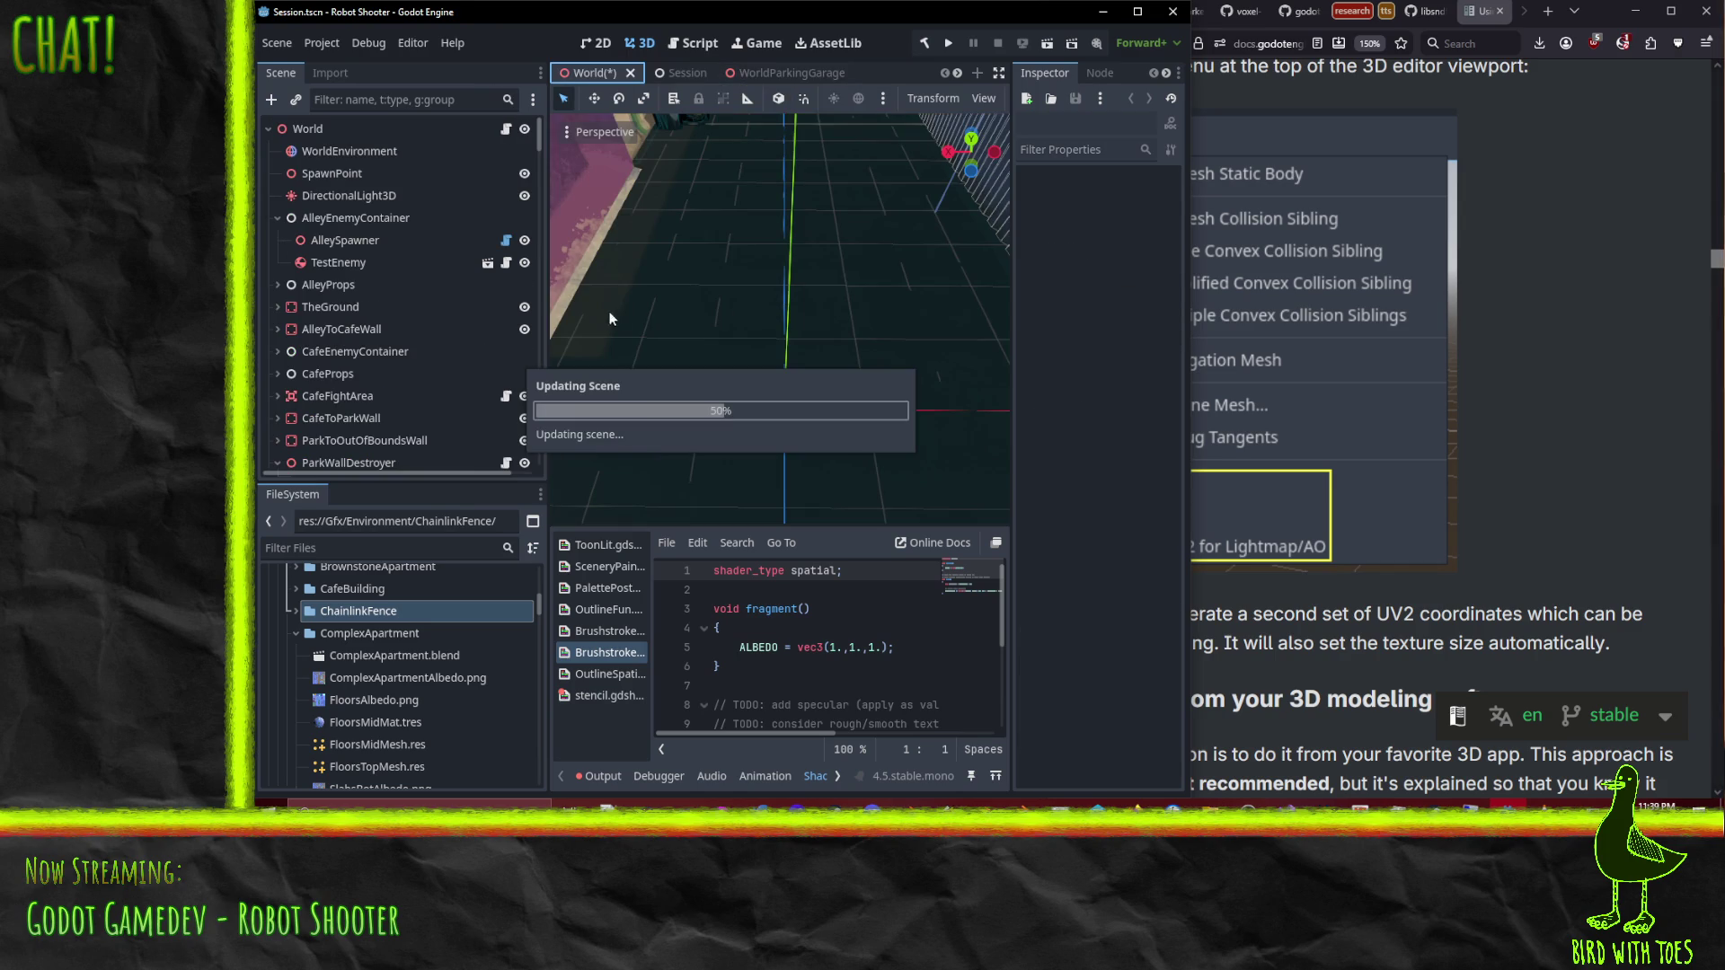
{"action": "scroll", "coordinate": [803, 309], "scroll_direction": "up", "scroll_amount": 3}
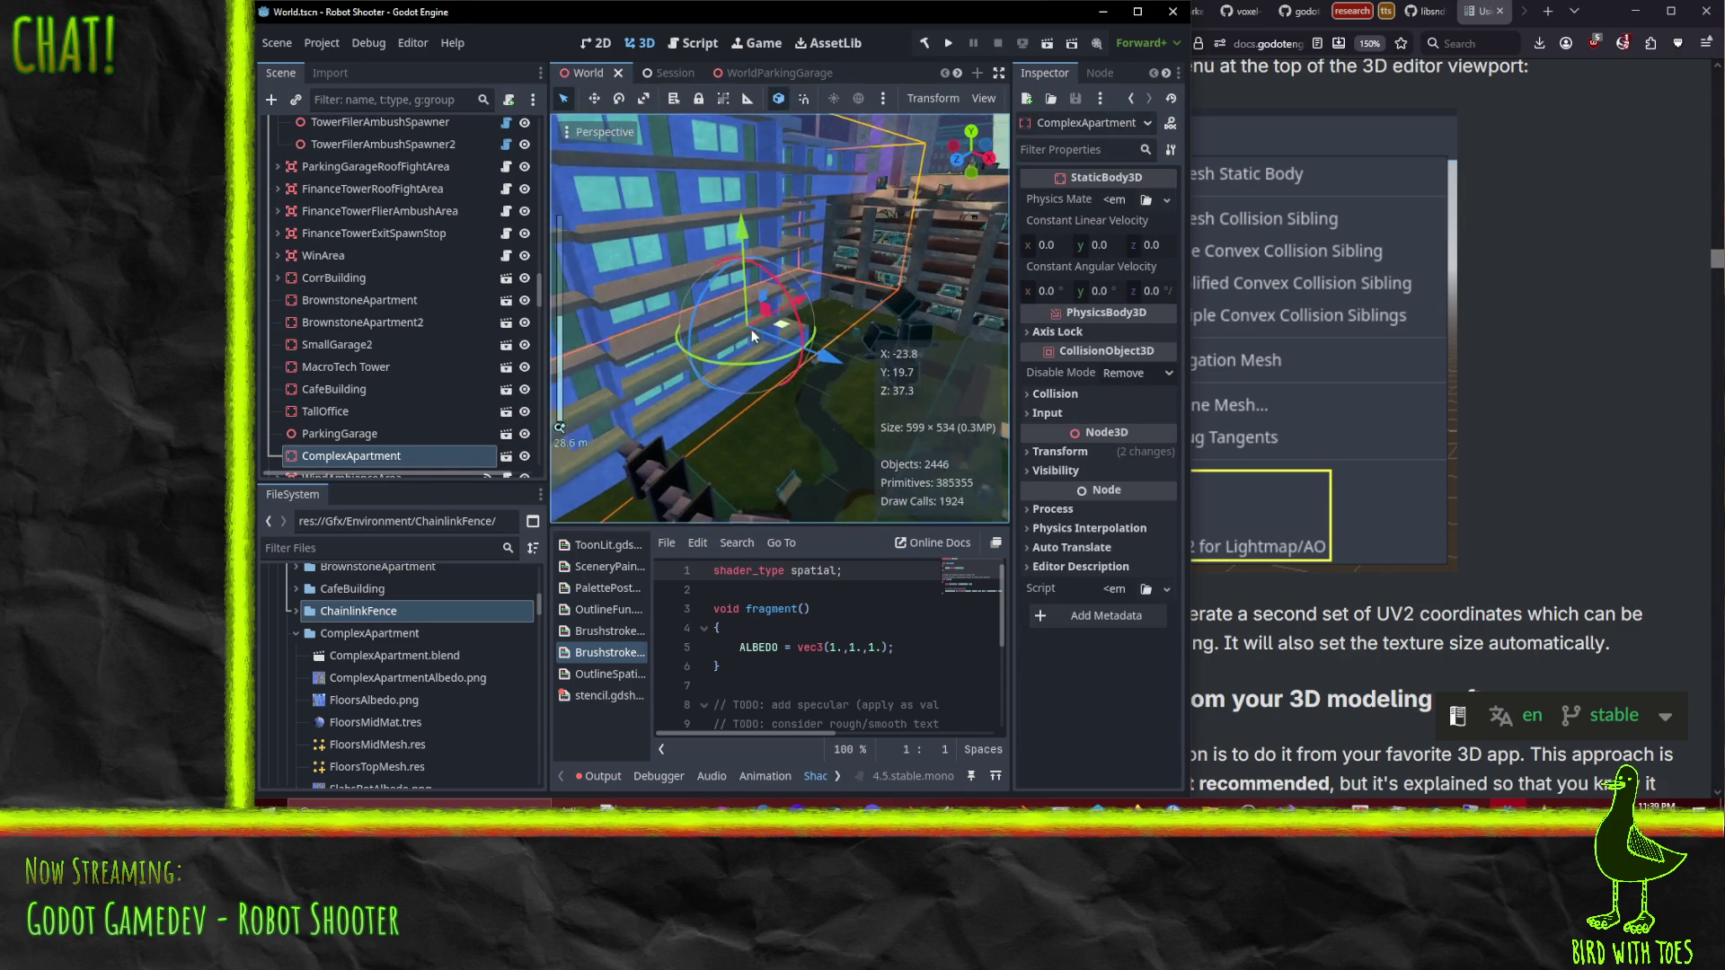
{"action": "left_click", "coordinate": [1603, 425]}
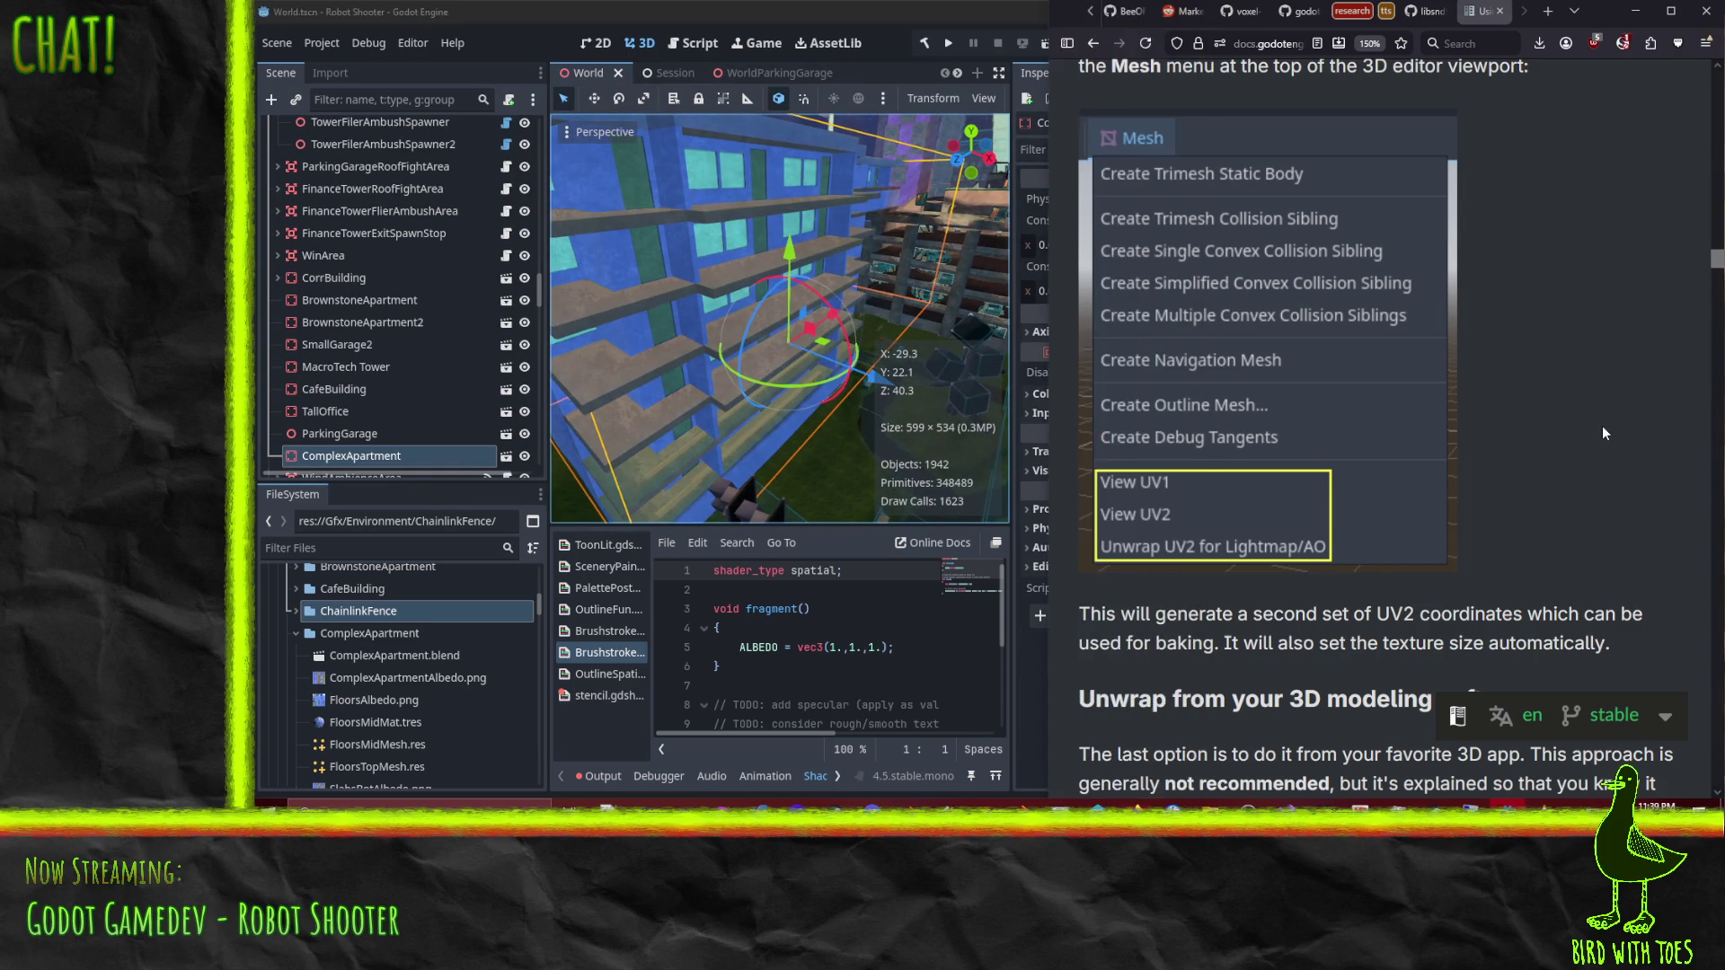
Step: Scroll the docs to the MeshInstance3D Lightmap Size image, then reopen the WorldComplexApartment scene
{"action": "scroll", "coordinate": [1538, 440], "scroll_direction": "down", "scroll_amount": 5}
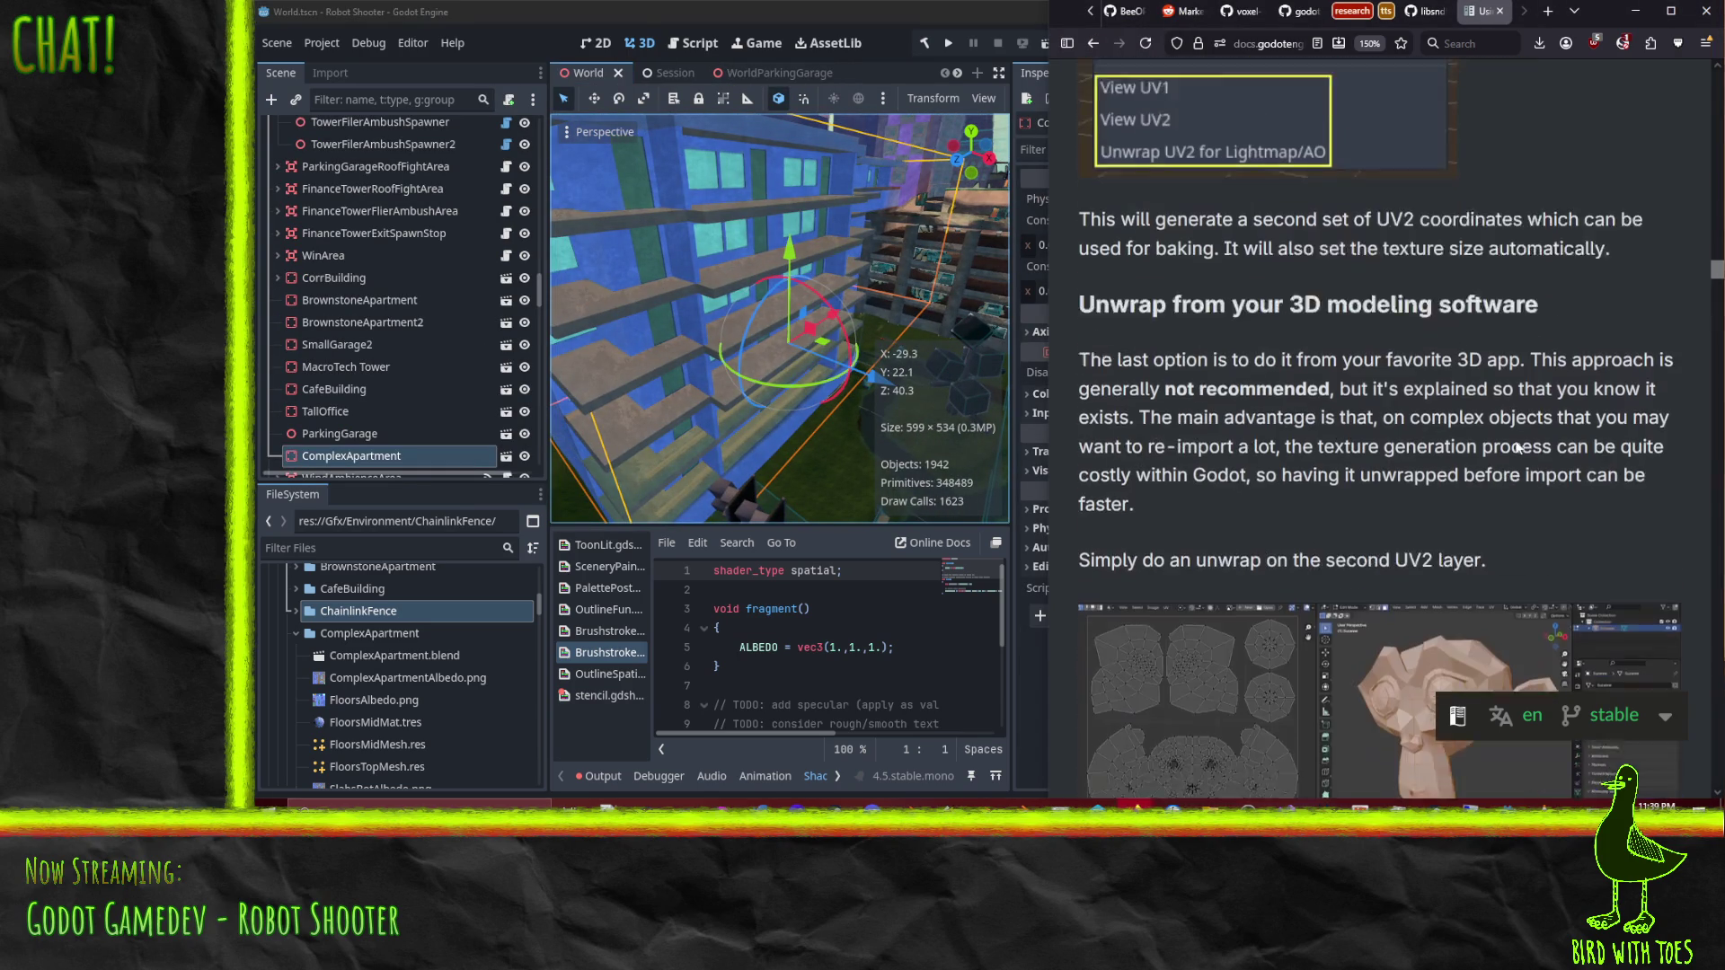
{"action": "scroll", "coordinate": [1136, 254], "scroll_direction": "down", "scroll_amount": 7}
{"action": "scroll", "coordinate": [1136, 254], "scroll_direction": "down", "scroll_amount": 3}
{"action": "scroll", "coordinate": [1416, 372], "scroll_direction": "up", "scroll_amount": 1}
{"action": "scroll", "coordinate": [1480, 304], "scroll_direction": "down", "scroll_amount": 1}
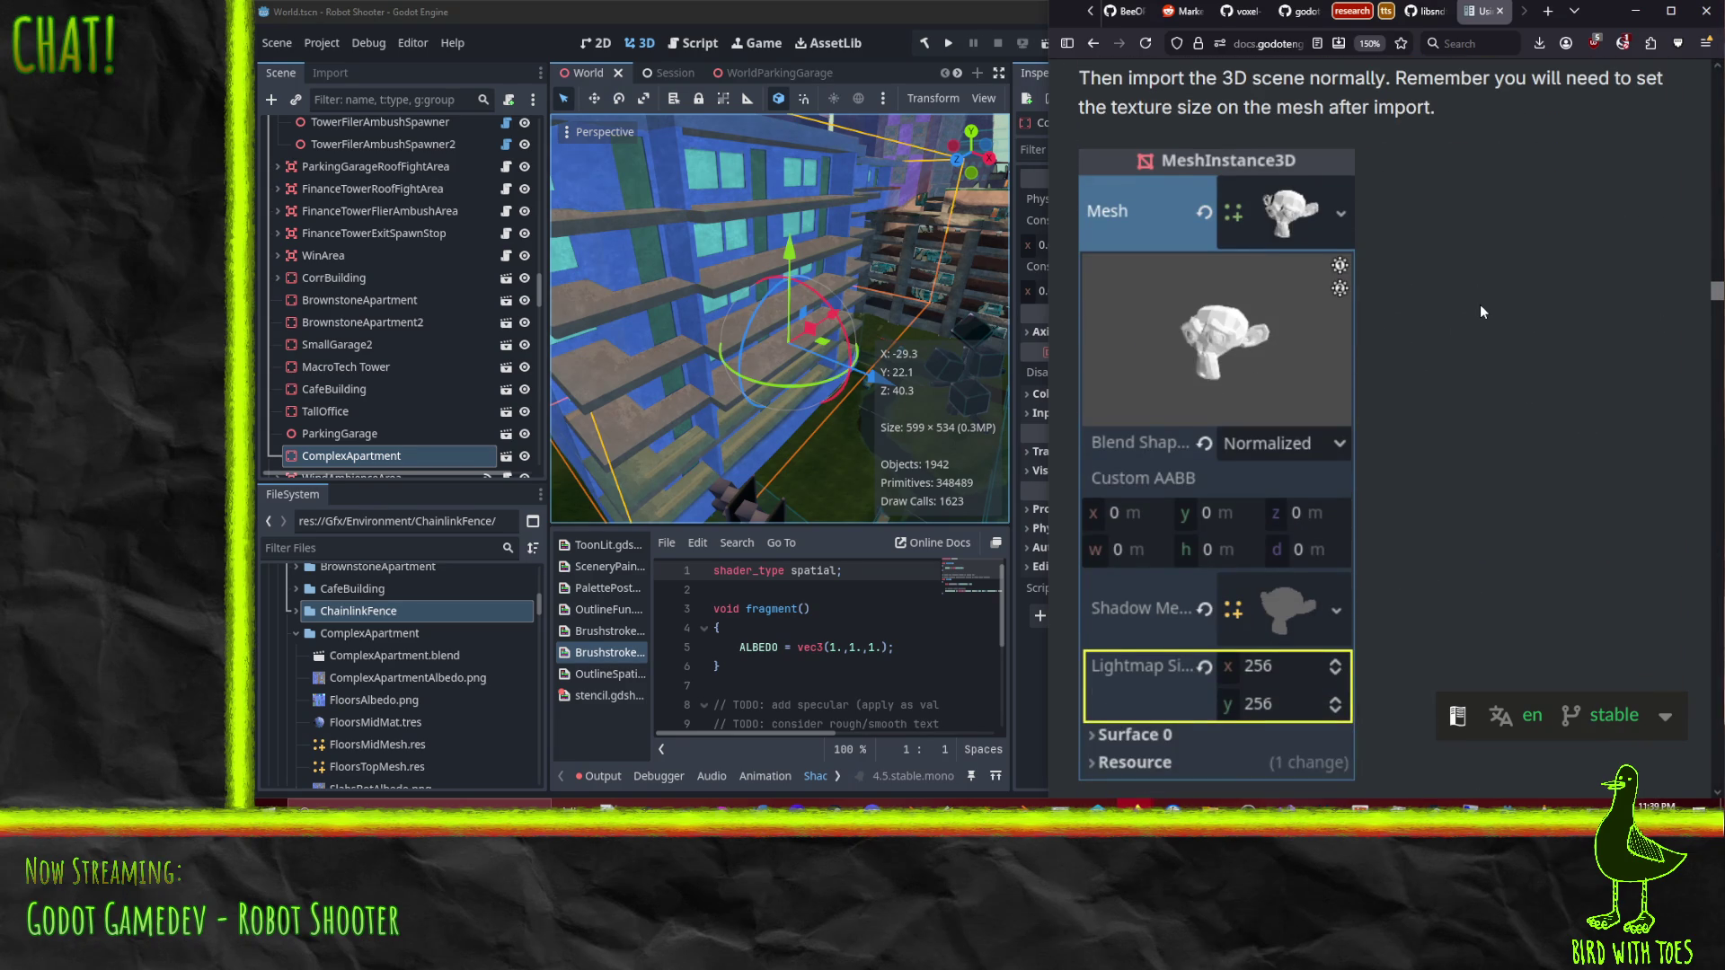
{"action": "scroll", "coordinate": [1479, 305], "scroll_direction": "up", "scroll_amount": 1}
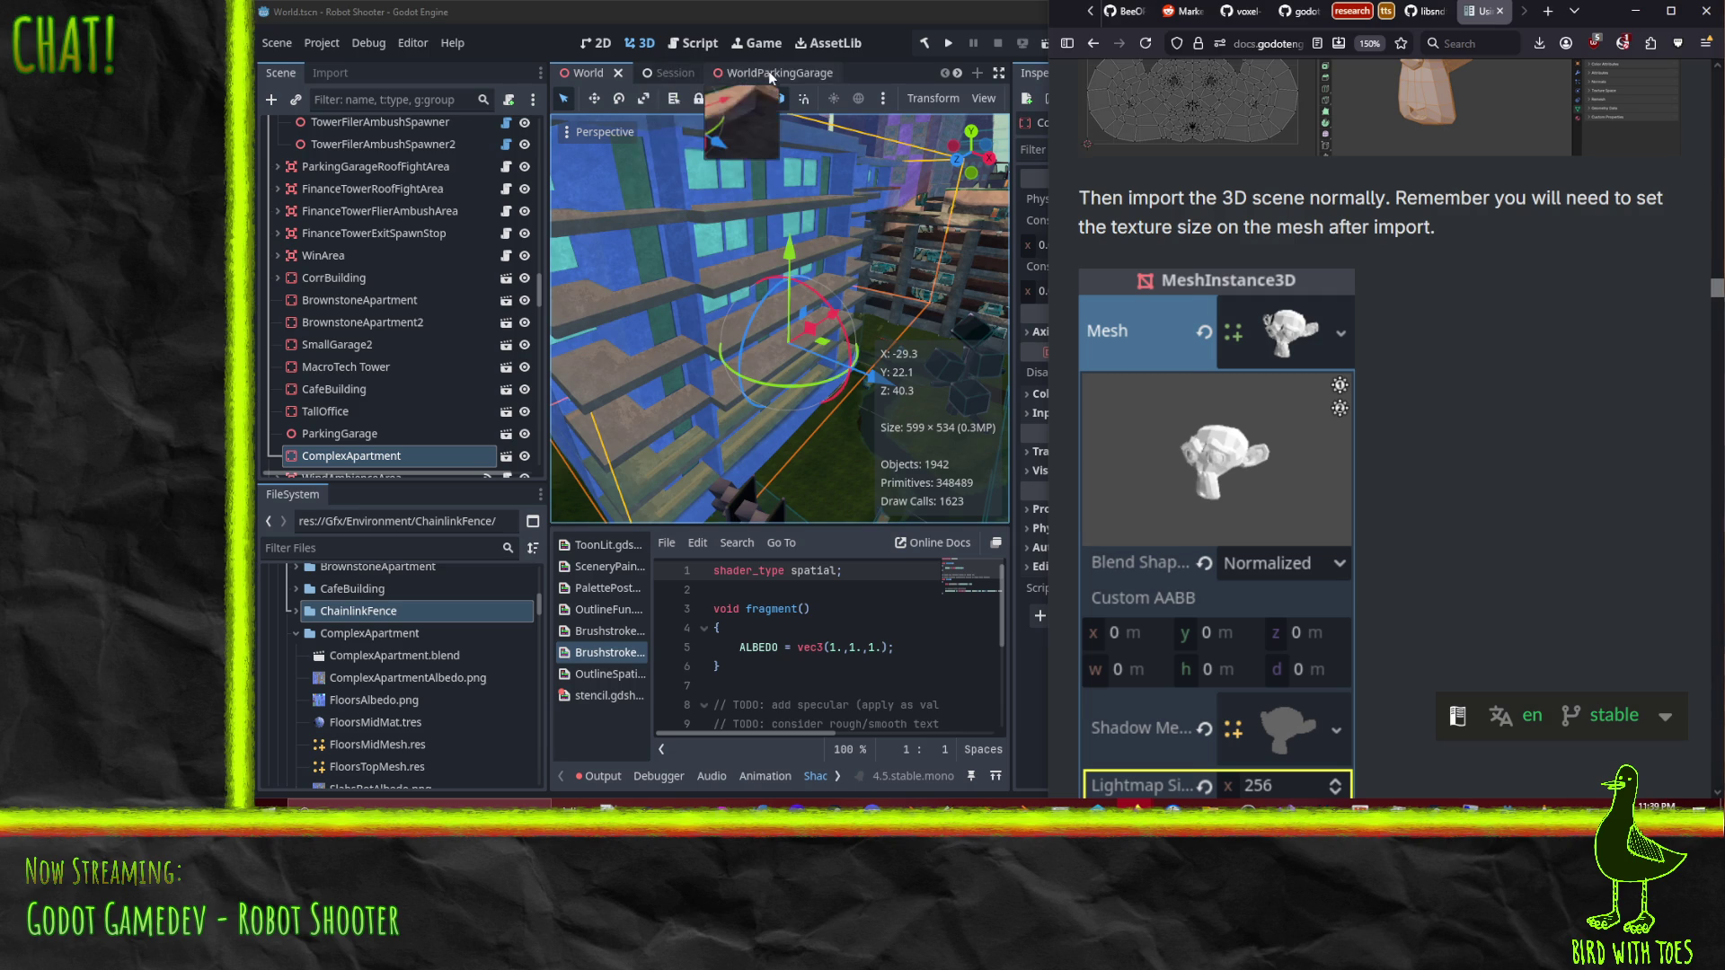
{"action": "left_click", "coordinate": [647, 76]}
{"action": "left_click", "coordinate": [771, 73]}
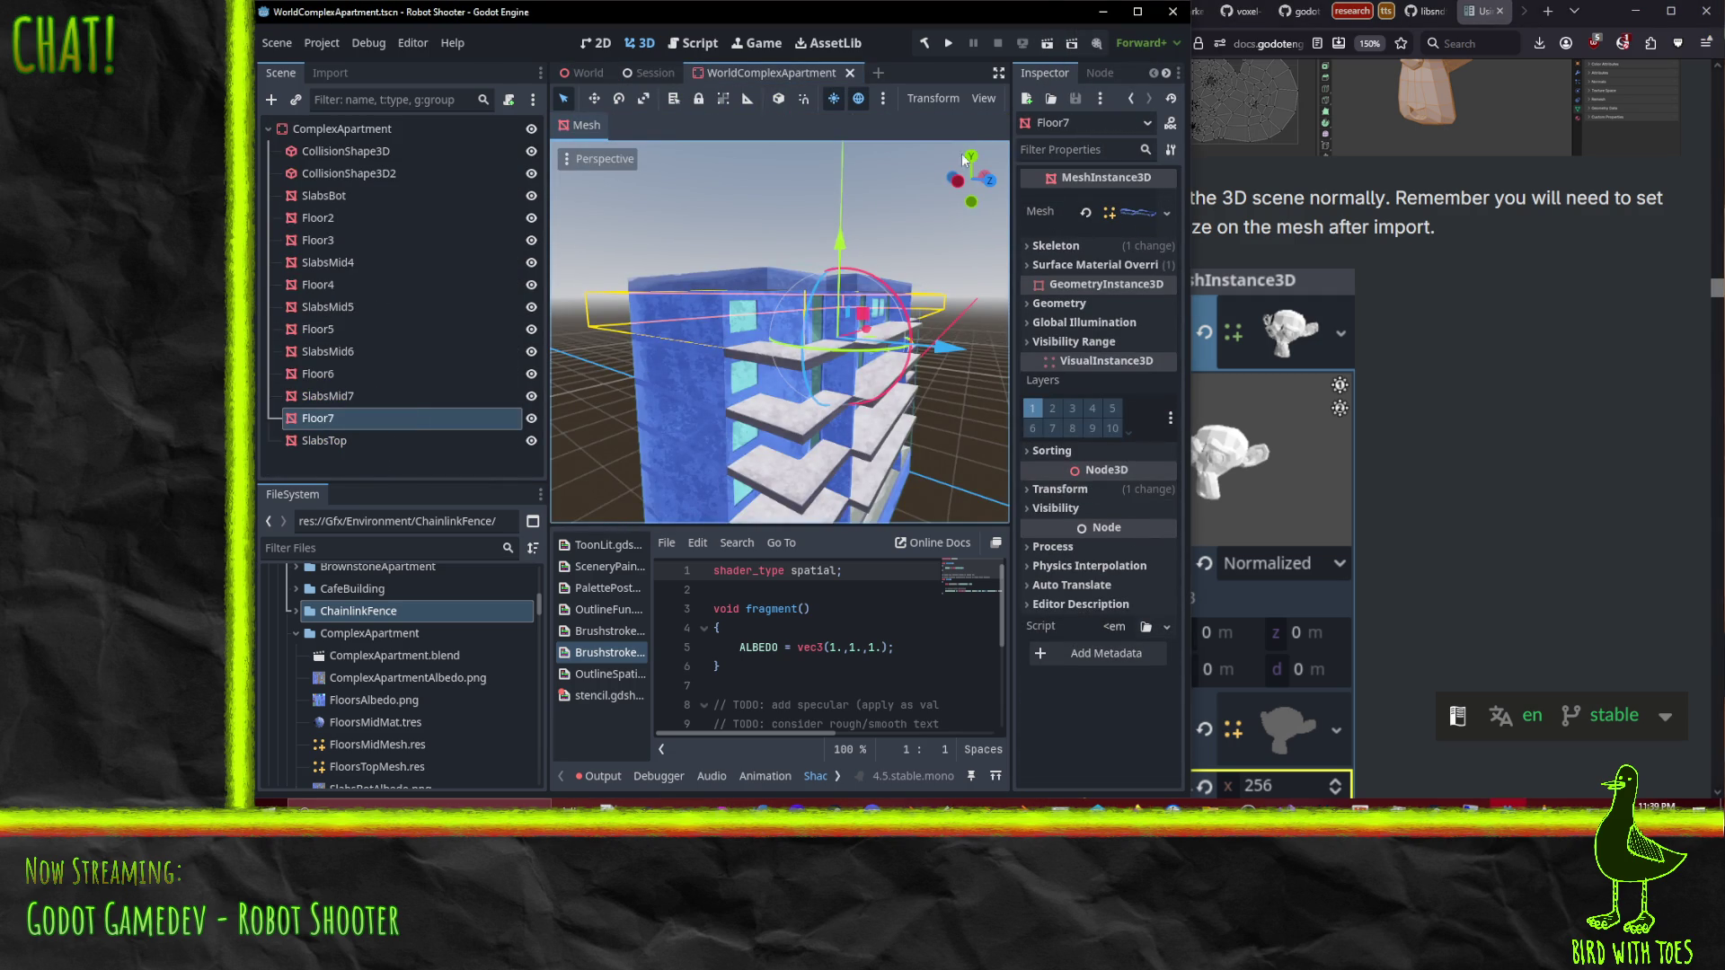
Step: Verify Floor7's mesh lightmap size is 586 × 606 and scroll the docs to primitive-mesh UV2
{"action": "left_click", "coordinate": [1272, 566]}
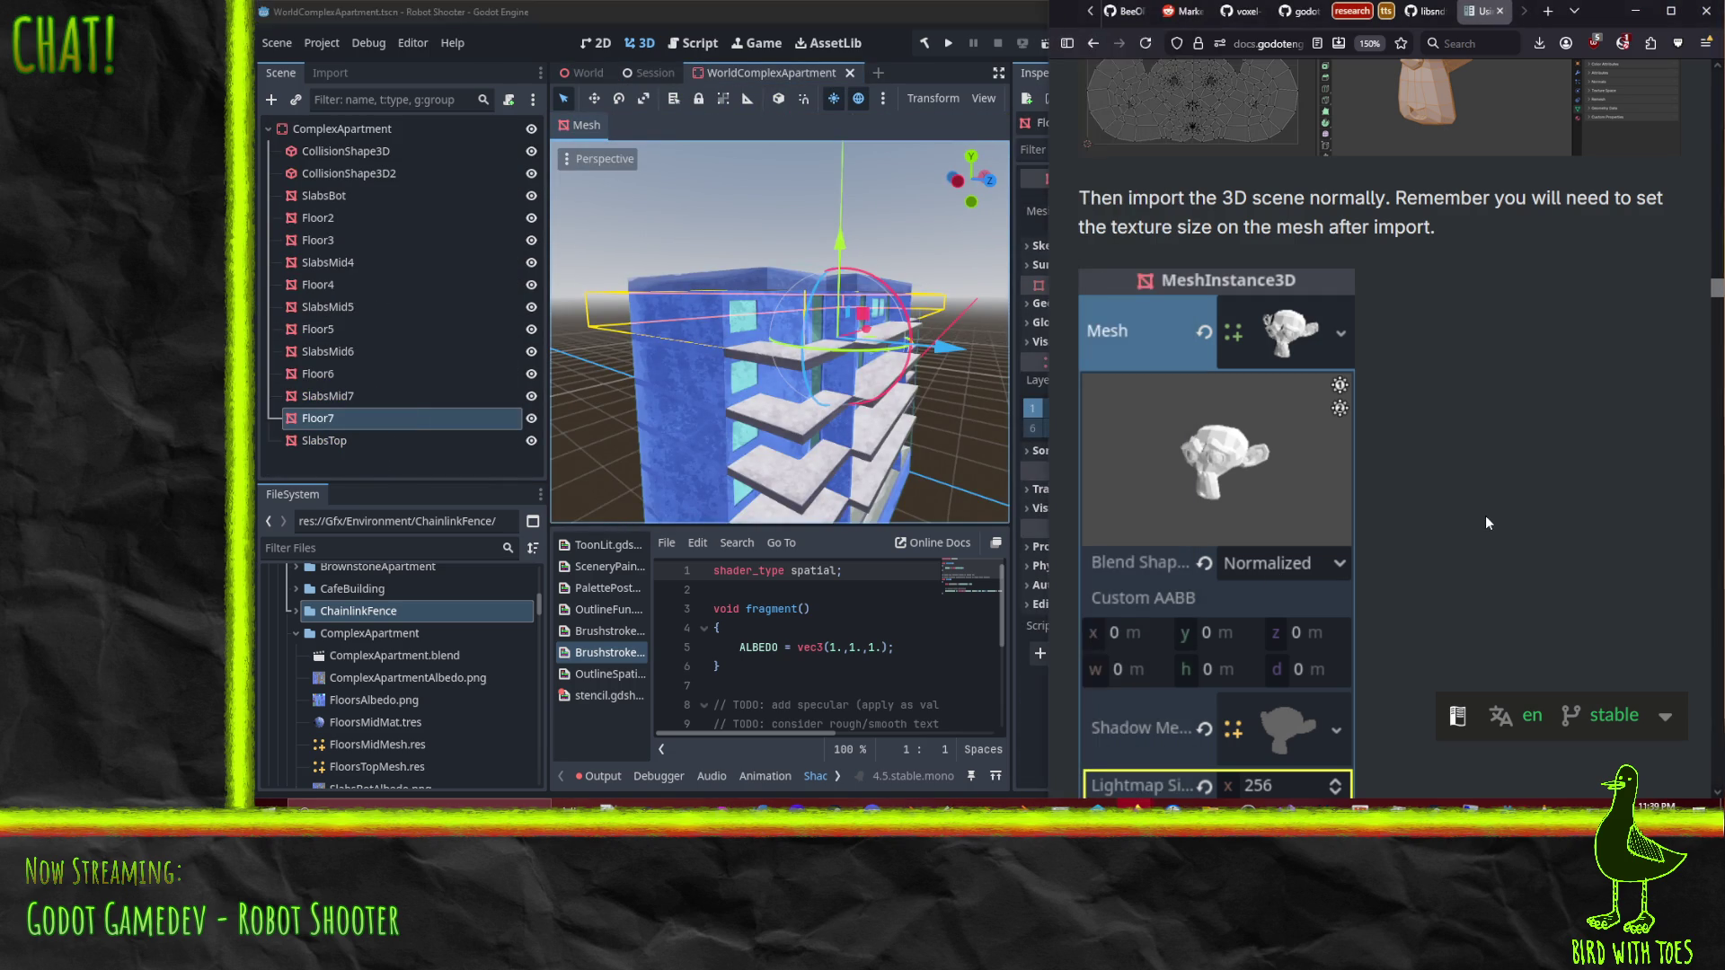
{"action": "scroll", "coordinate": [1487, 509], "scroll_direction": "down", "scroll_amount": 2}
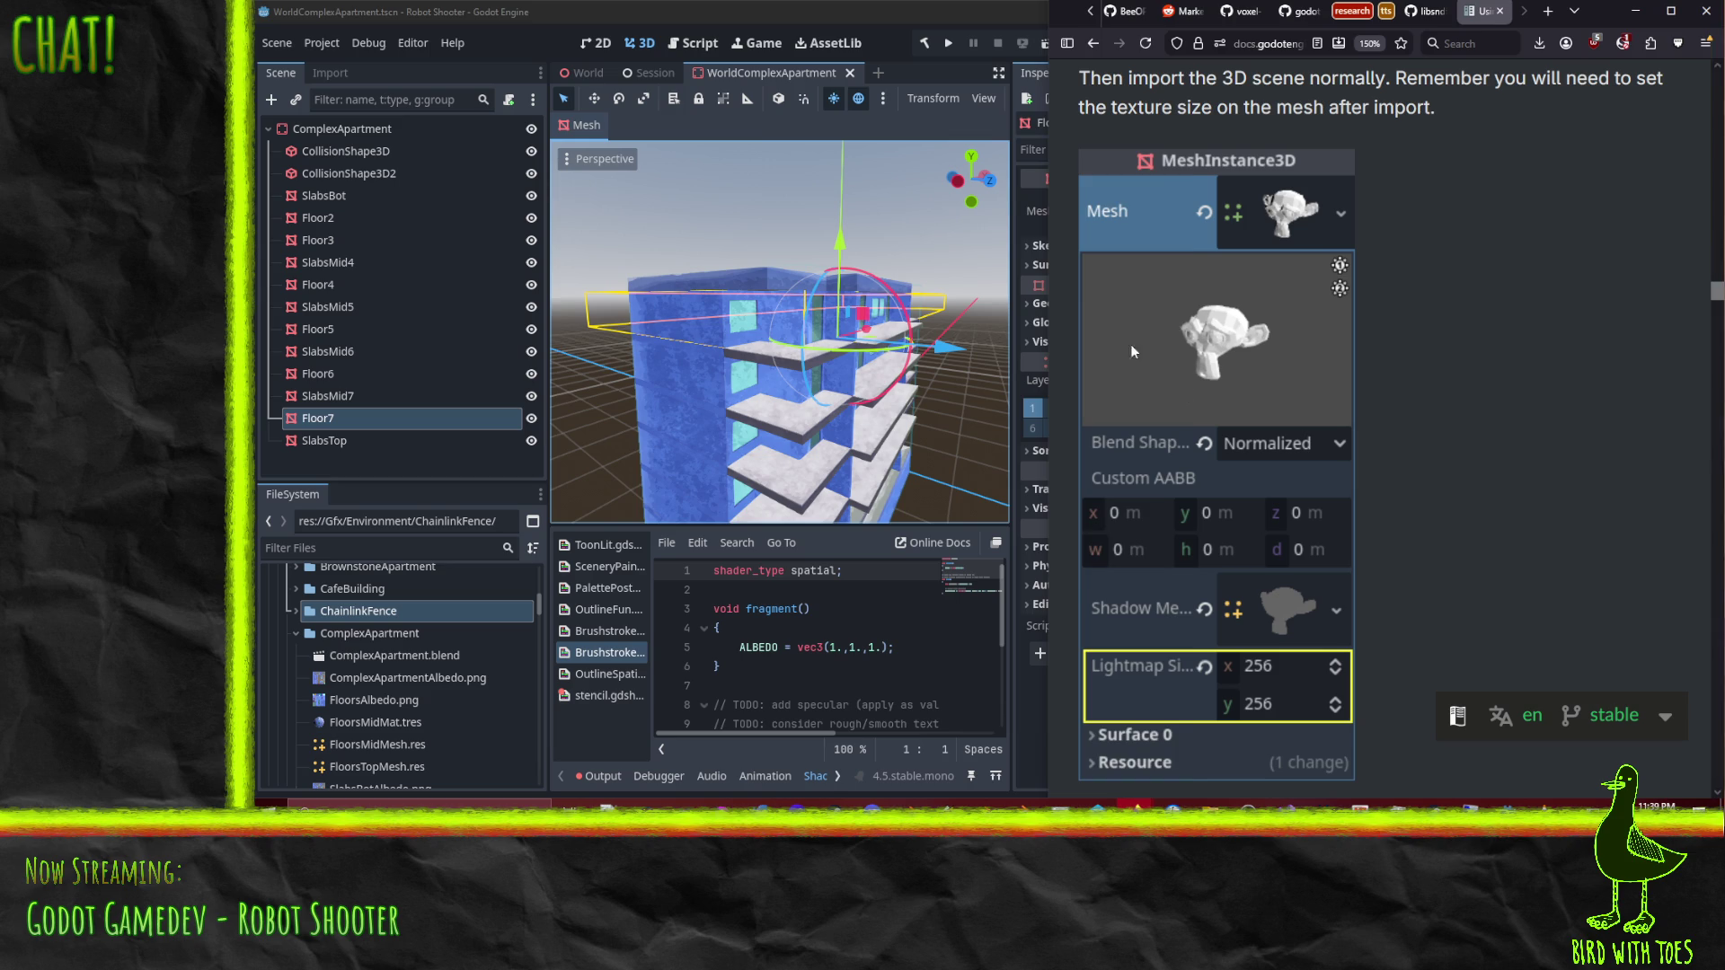
{"action": "left_click", "coordinate": [1028, 236]}
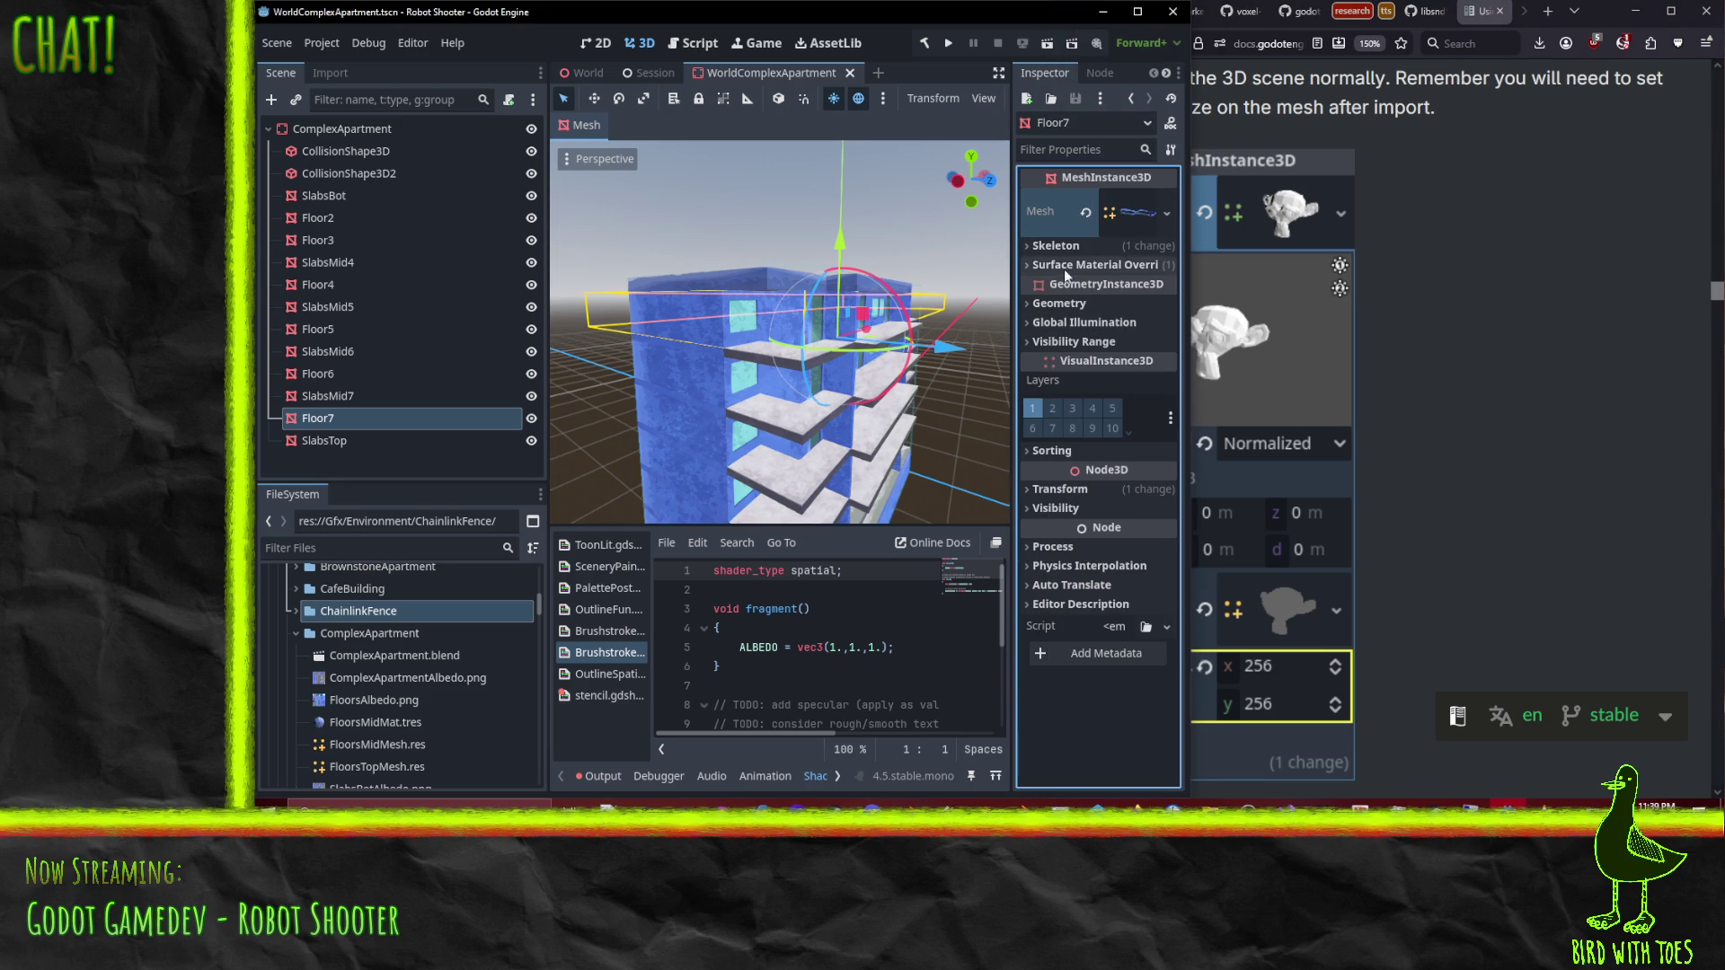
{"action": "left_click", "coordinate": [1137, 212]}
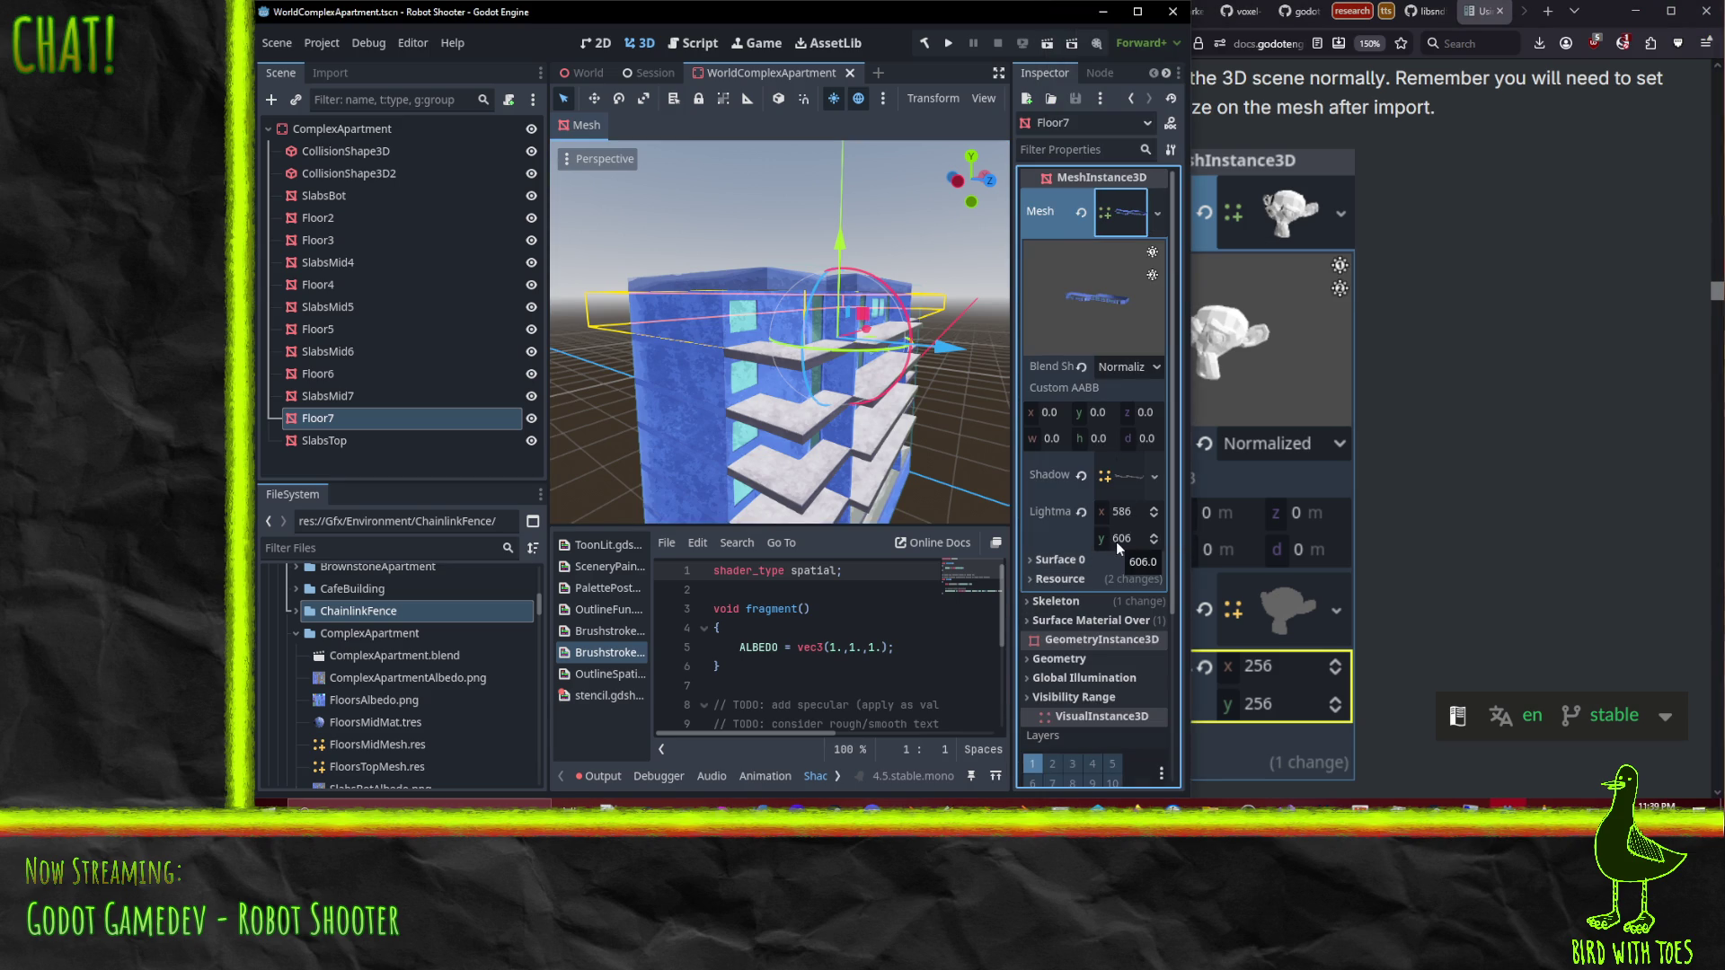
{"action": "left_click", "coordinate": [1502, 548]}
{"action": "scroll", "coordinate": [1443, 527], "scroll_direction": "down", "scroll_amount": 5}
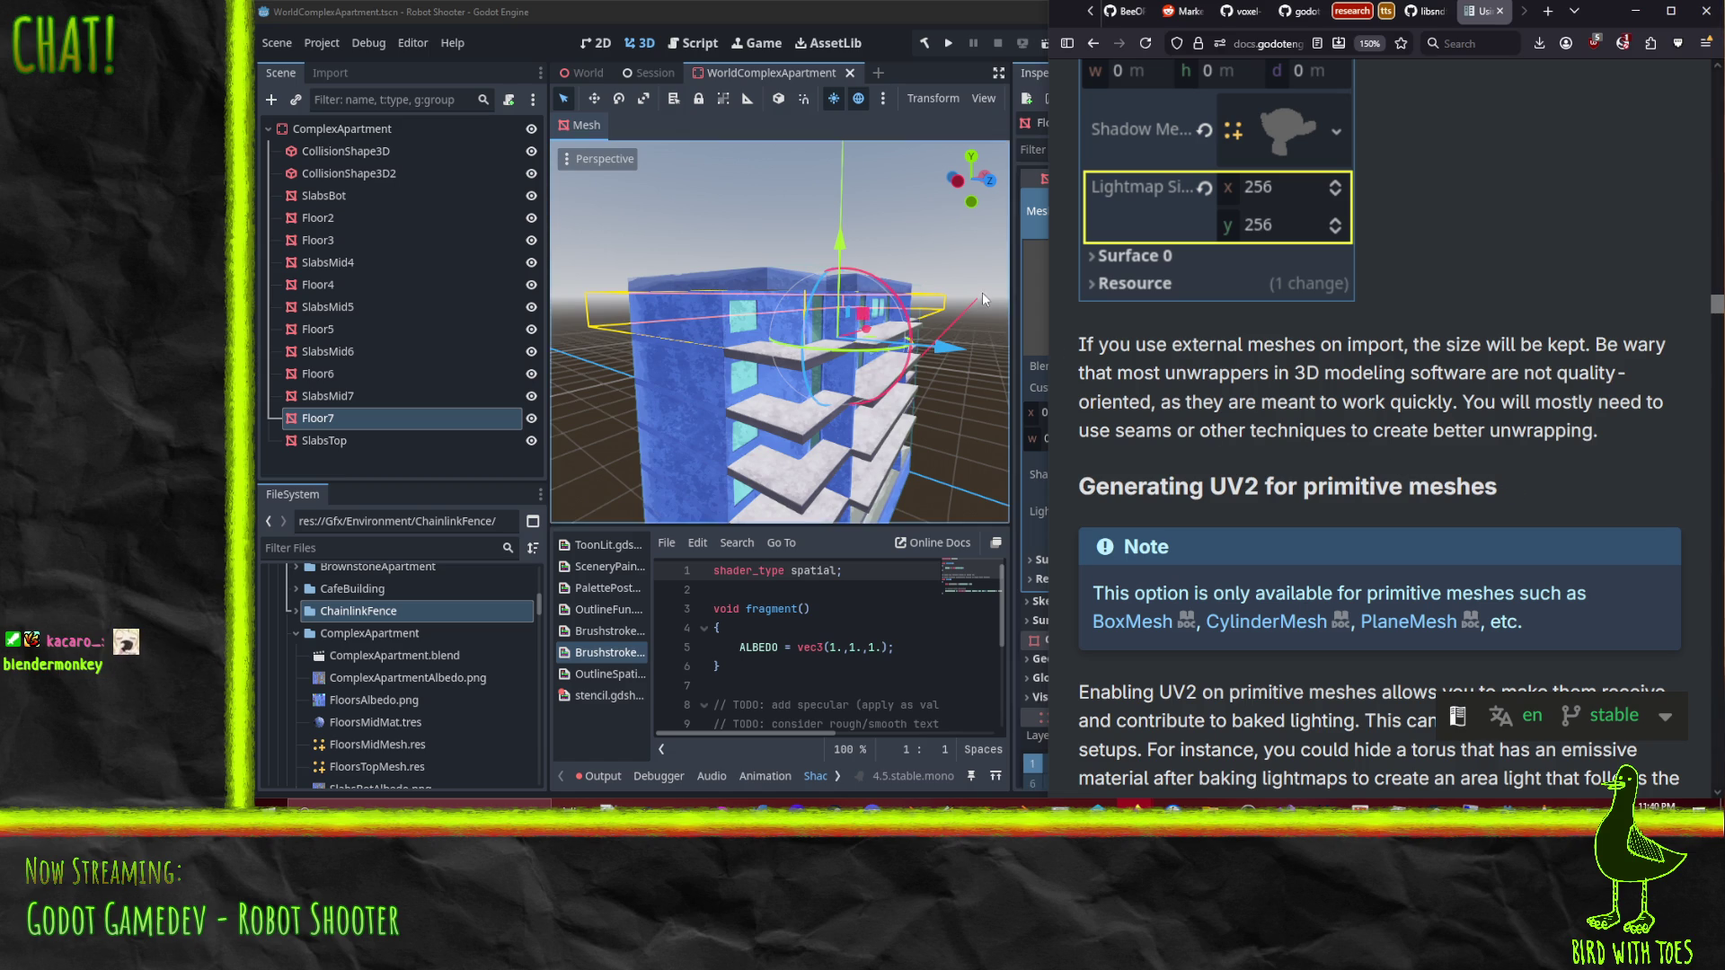
{"action": "left_click", "coordinate": [1011, 297]}
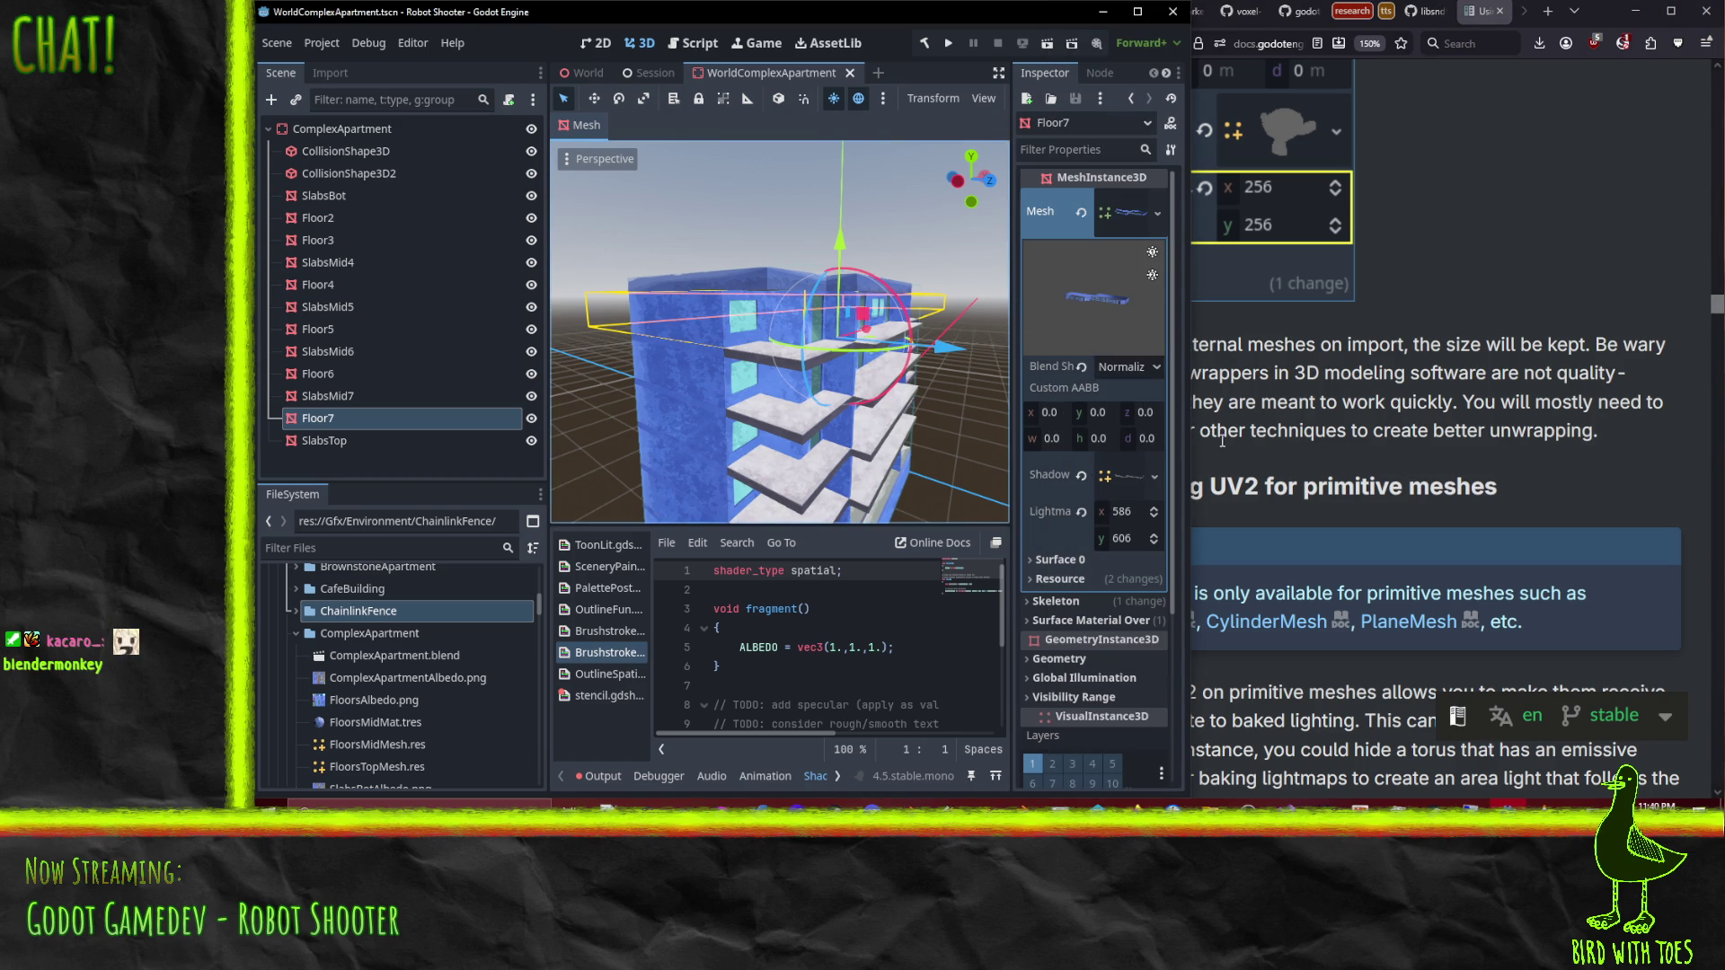
Step: Scroll the docs to 'Setting up the scene' and return to the editor's World scene
{"action": "scroll", "coordinate": [1420, 438], "scroll_direction": "down", "scroll_amount": 5}
{"action": "left_click", "coordinate": [1515, 366]}
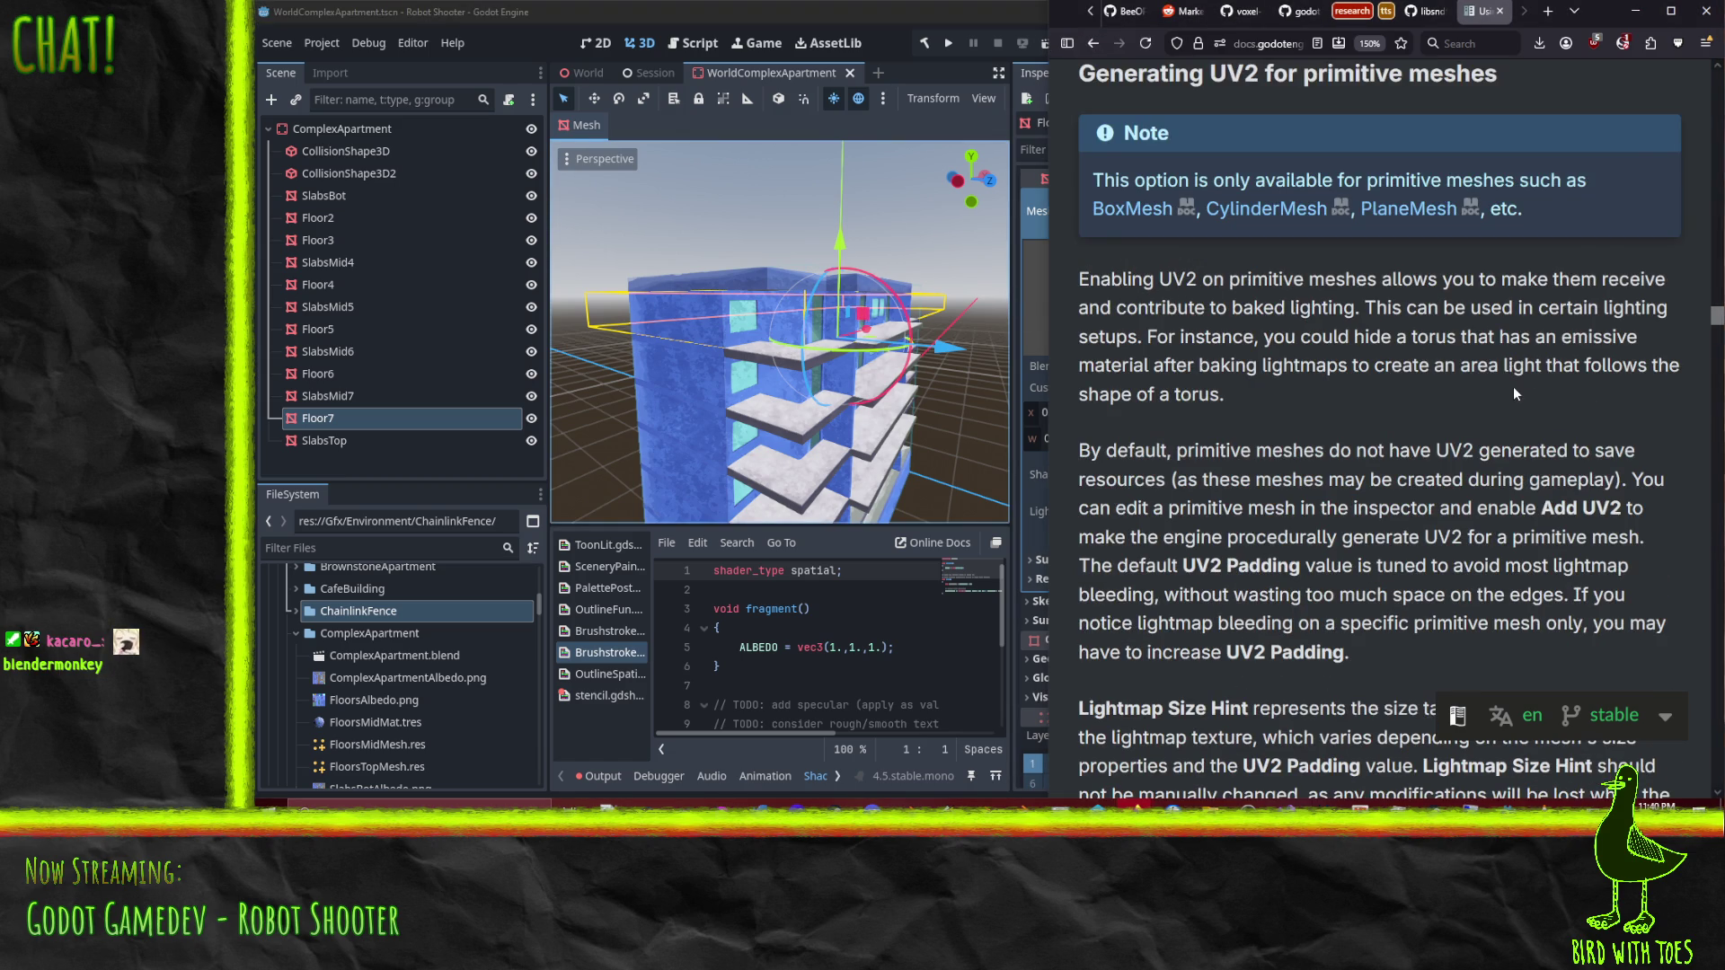
{"action": "scroll", "coordinate": [1511, 390], "scroll_direction": "up", "scroll_amount": 4}
{"action": "scroll", "coordinate": [1455, 399], "scroll_direction": "down", "scroll_amount": 5}
{"action": "scroll", "coordinate": [1387, 401], "scroll_direction": "down", "scroll_amount": 10}
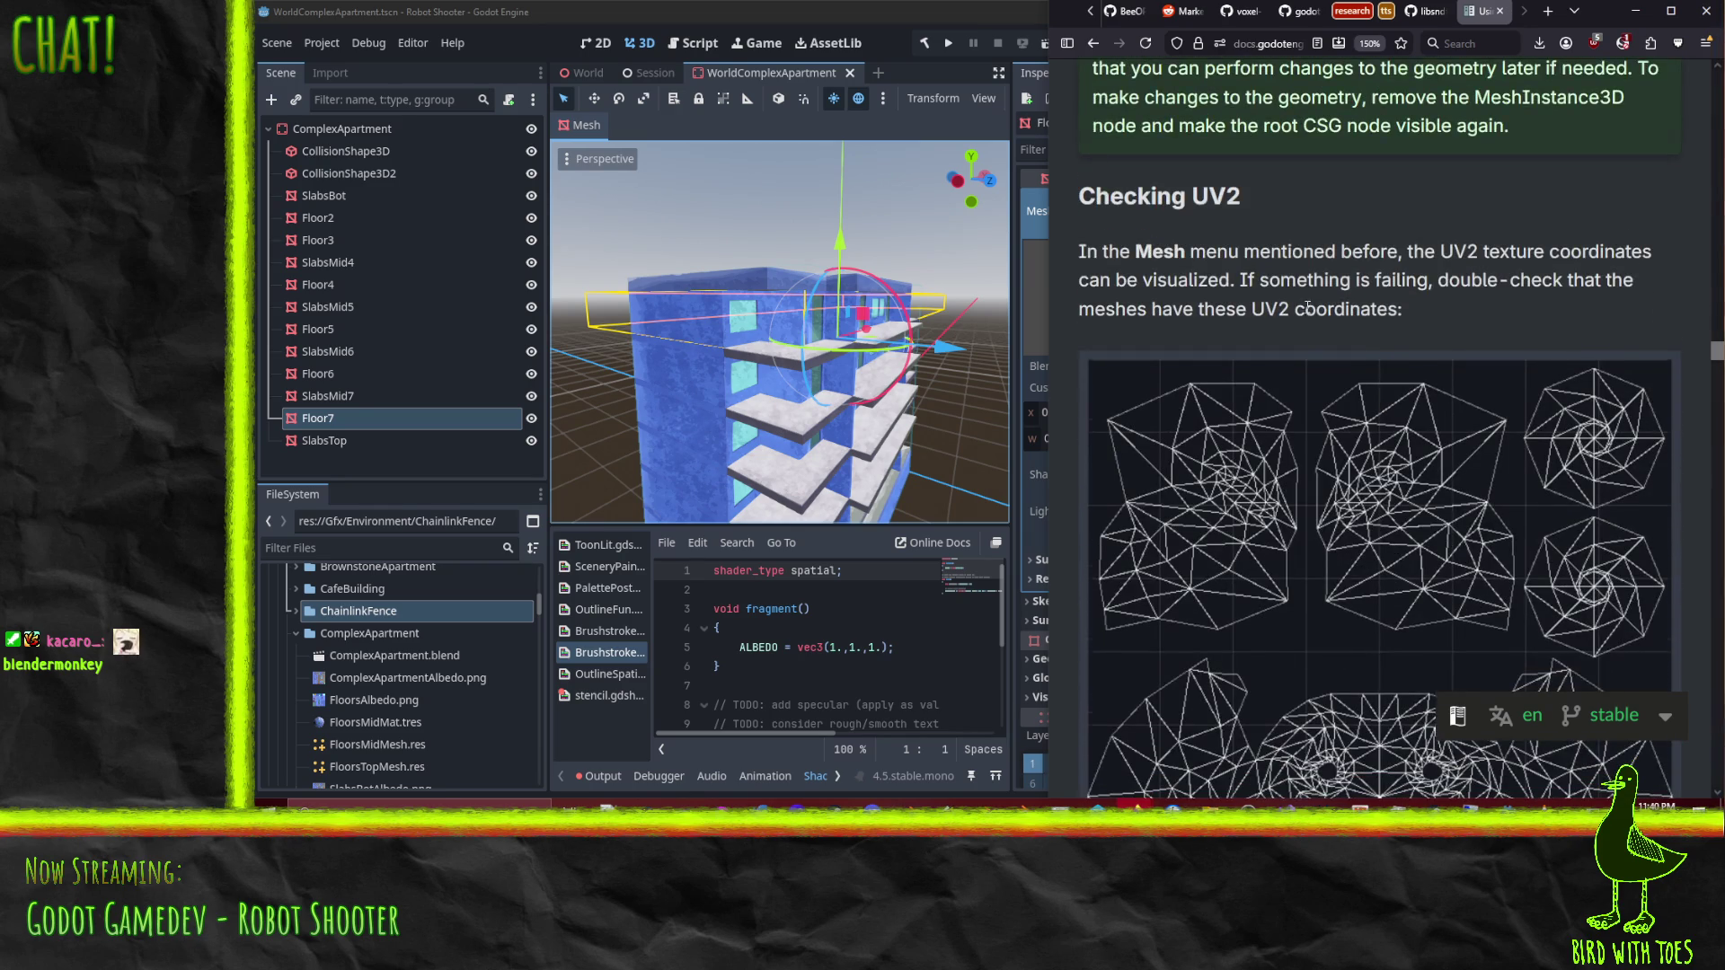
{"action": "scroll", "coordinate": [1309, 306], "scroll_direction": "down", "scroll_amount": 10}
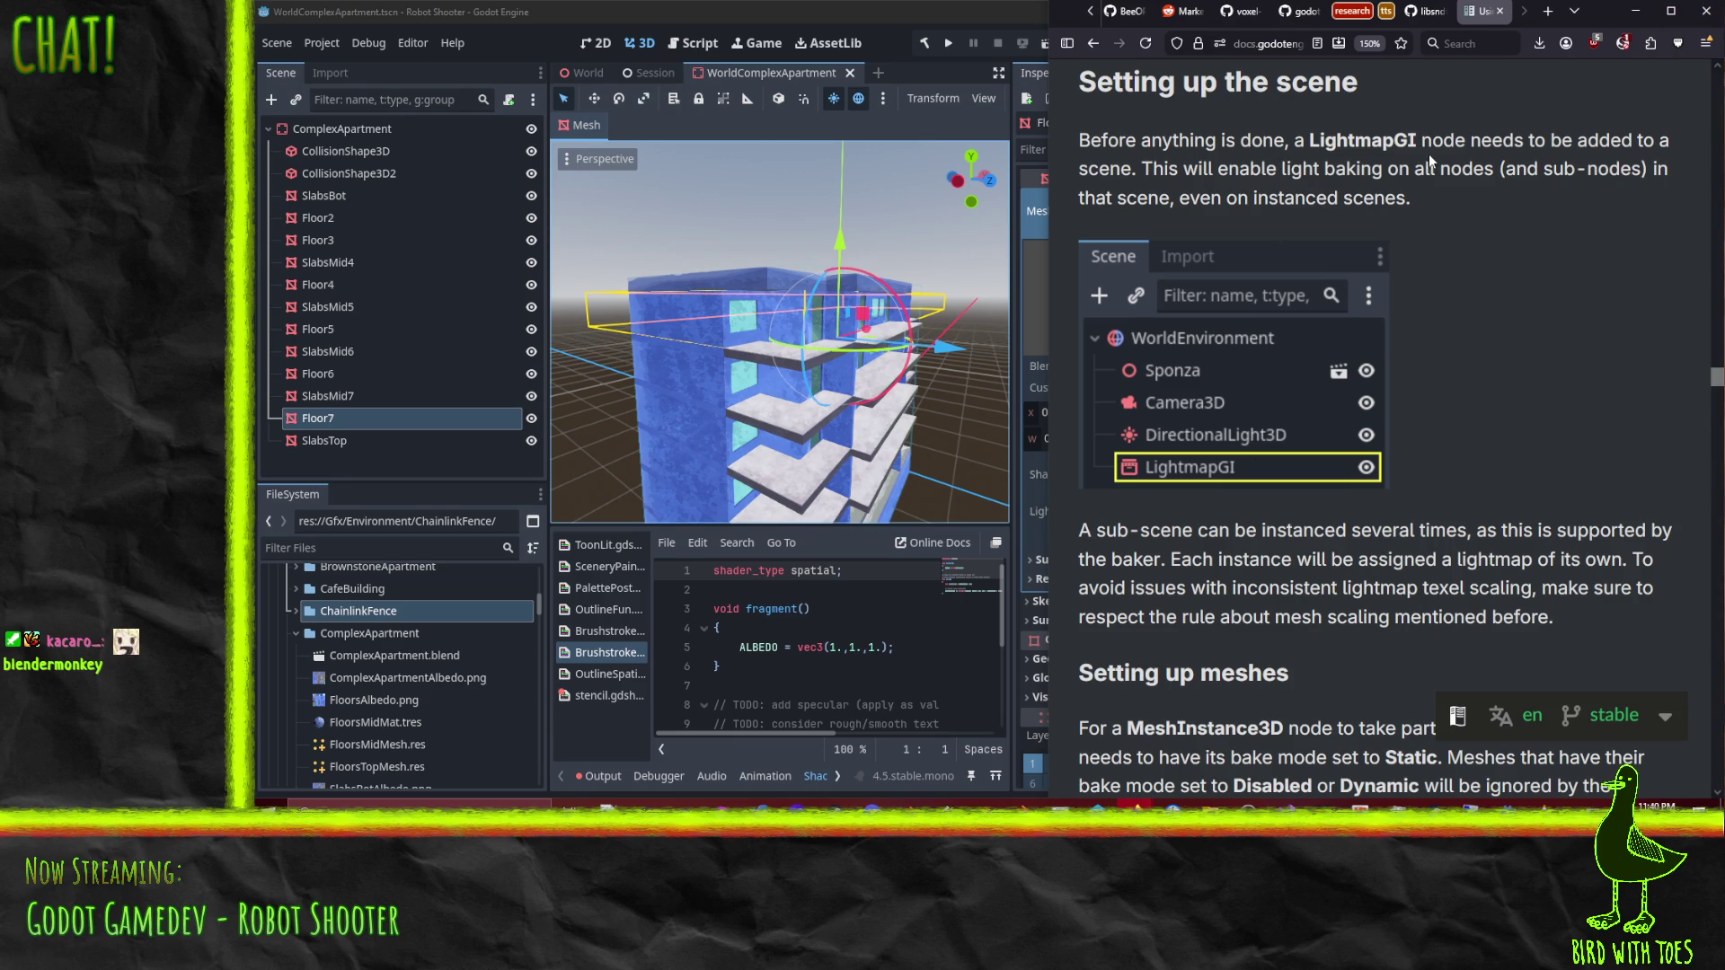
{"action": "left_click", "coordinate": [569, 73]}
{"action": "scroll", "coordinate": [327, 181], "scroll_direction": "up", "scroll_amount": 10}
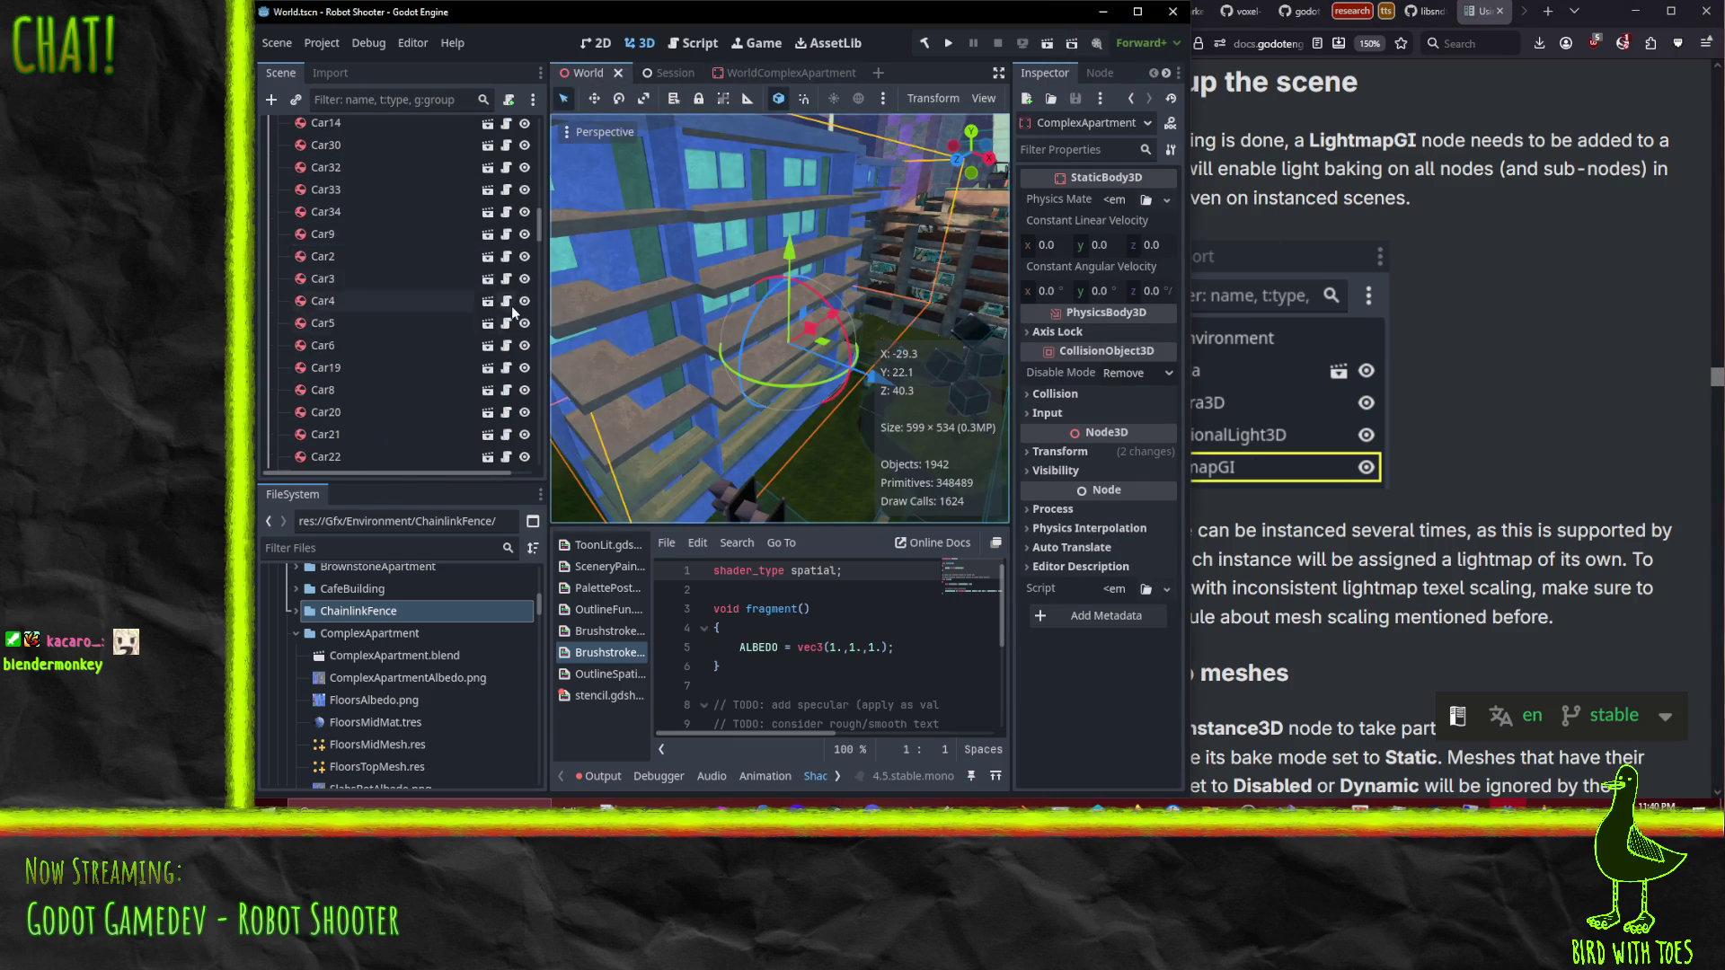
Step: Add a LightmapGI child node under World, found by searching 'lightm'
{"action": "scroll", "coordinate": [431, 144], "scroll_direction": "up", "scroll_amount": 5}
{"action": "right_click", "coordinate": [329, 129]}
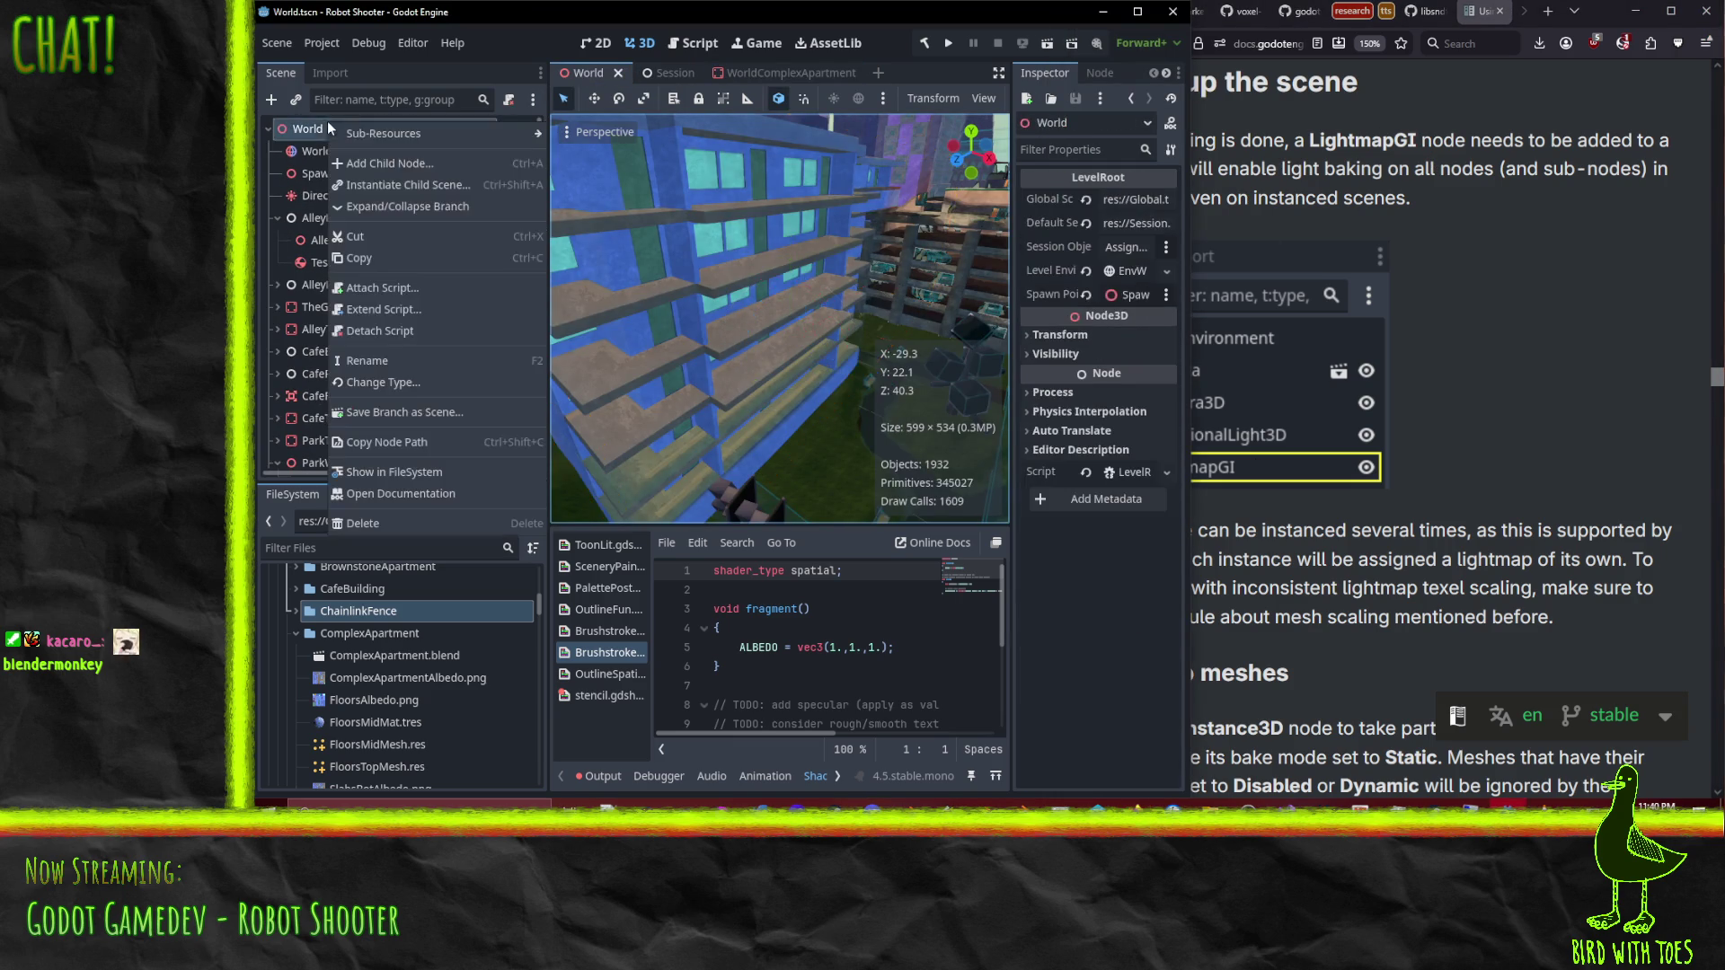
{"action": "left_click", "coordinate": [441, 163]}
{"action": "type", "text": "l"}
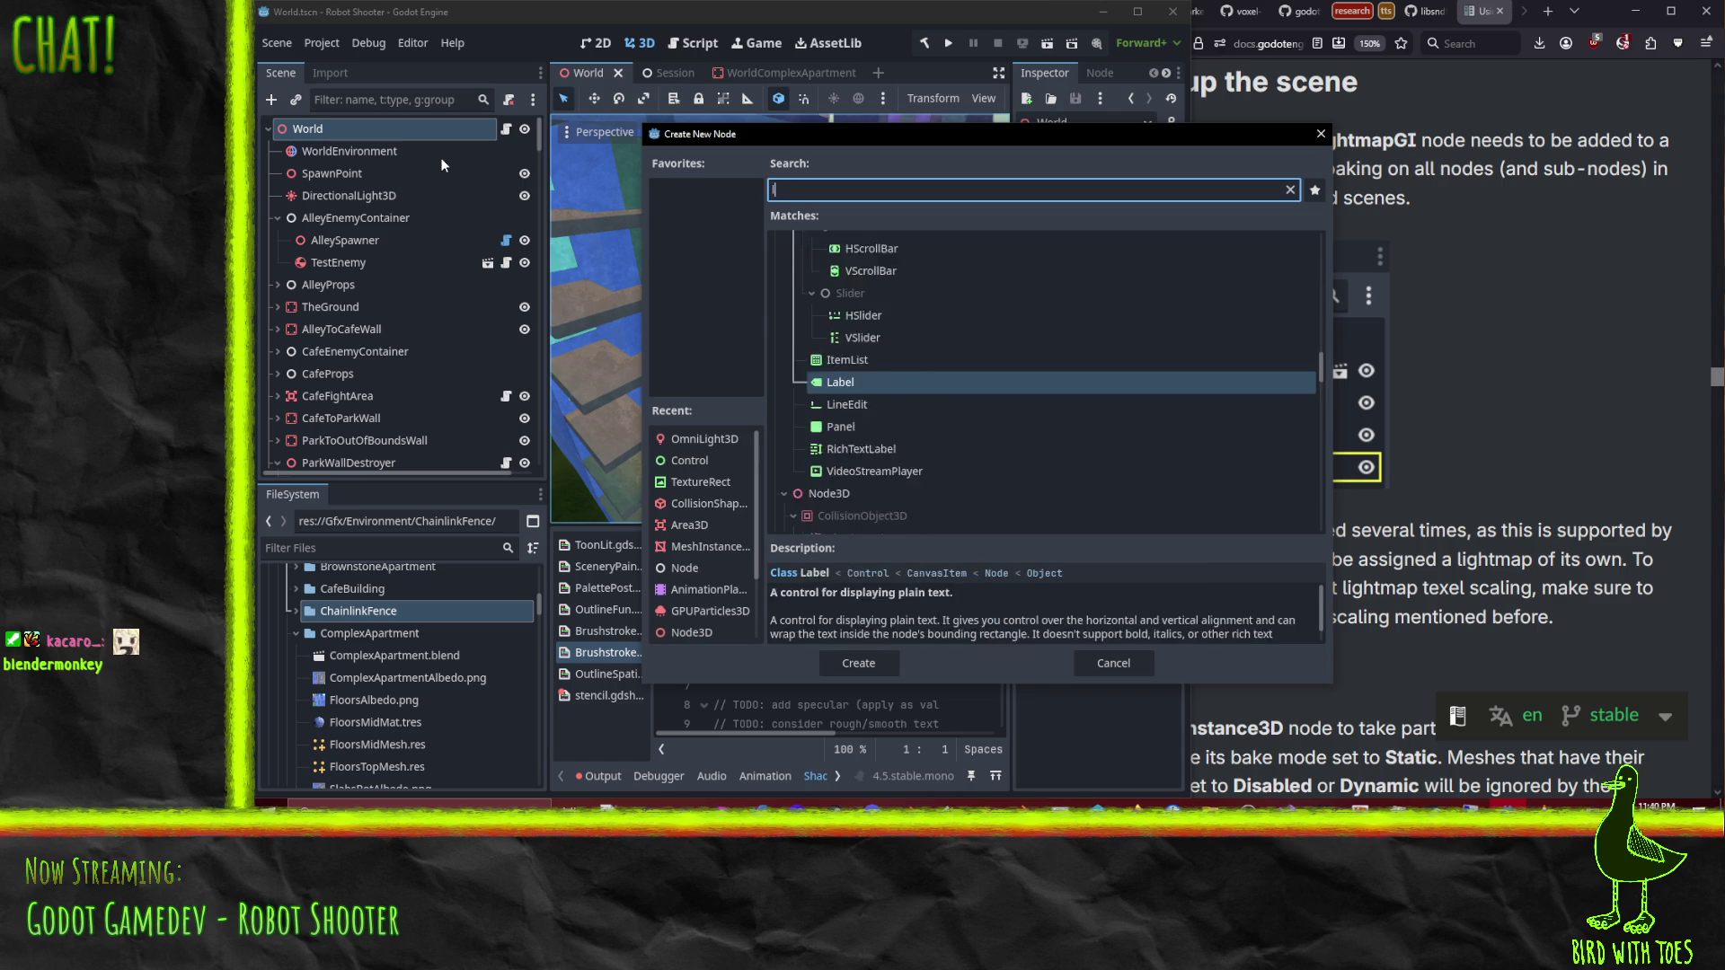
{"action": "type", "text": "ightm"}
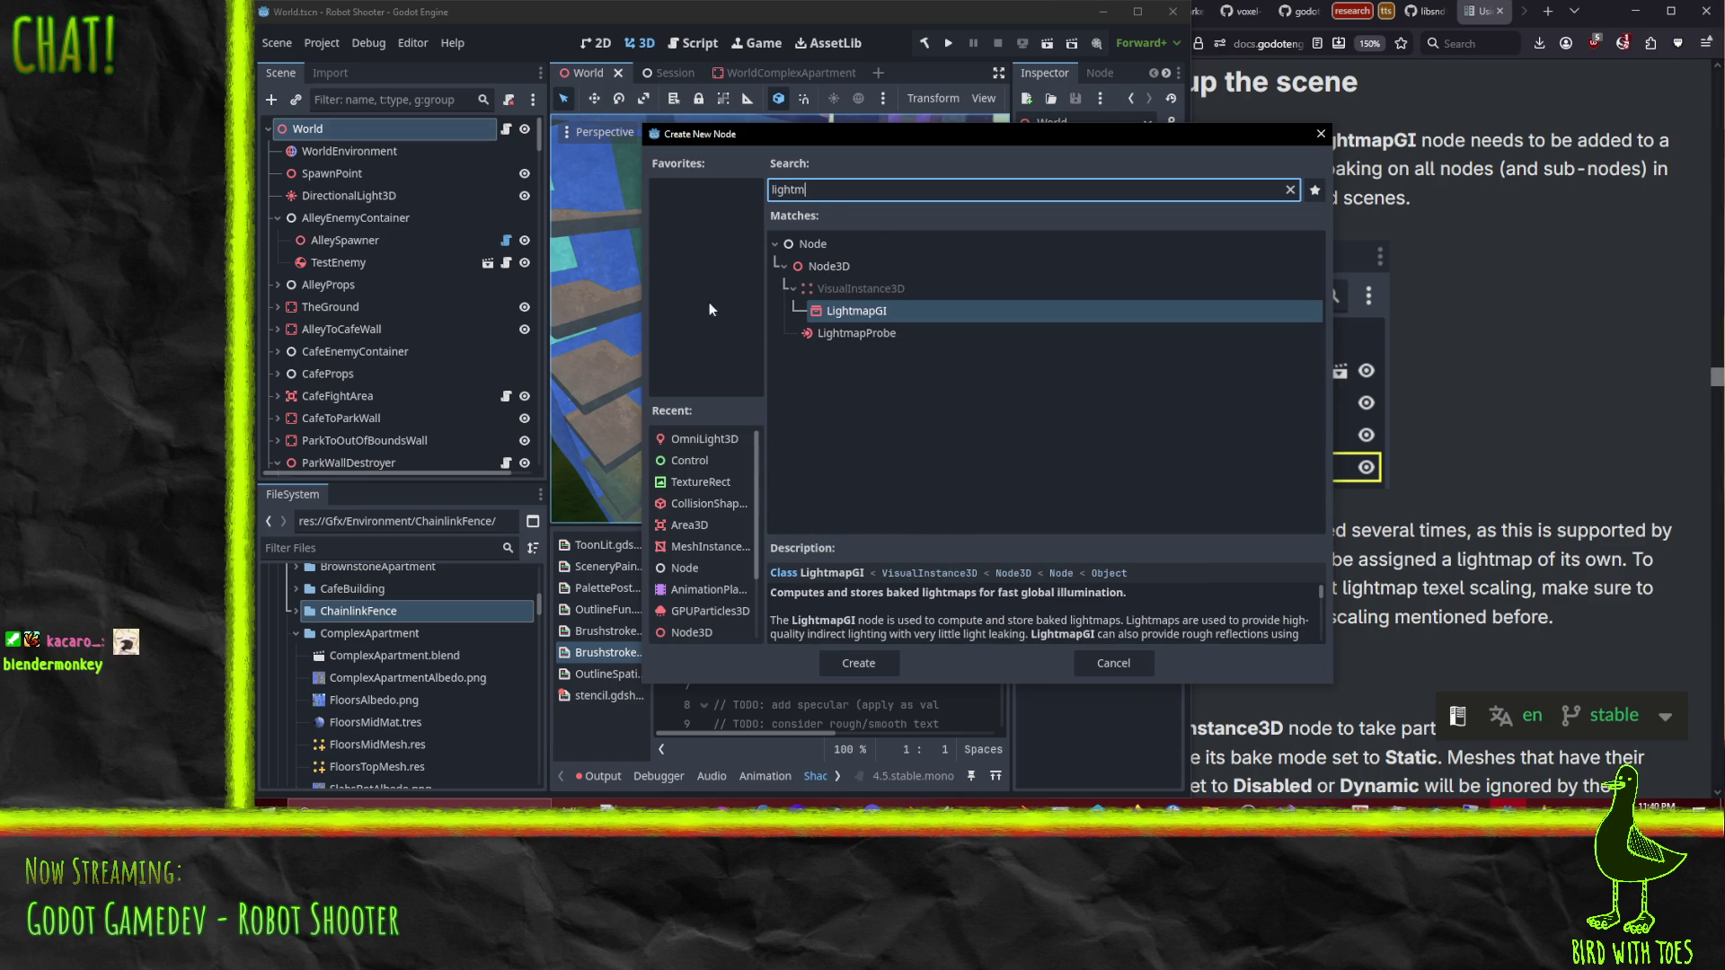
{"action": "left_click", "coordinate": [840, 307]}
{"action": "left_click", "coordinate": [840, 665]}
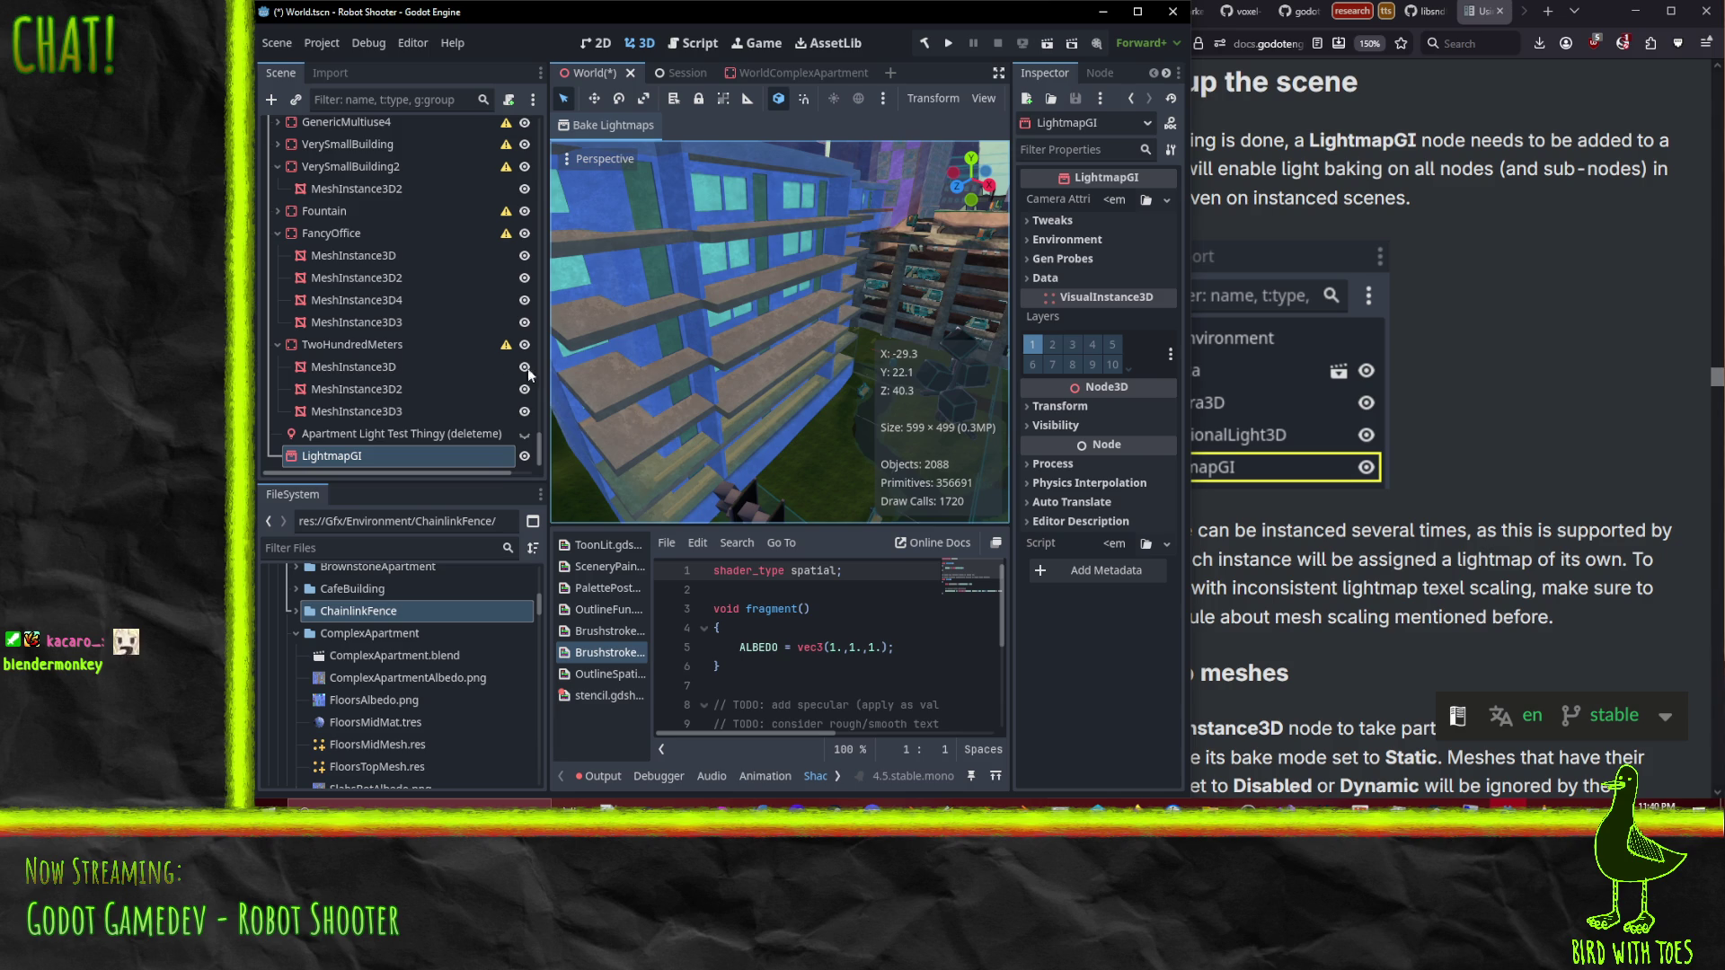
Step: Scroll the docs to the 'Setting up meshes' section
{"action": "left_click", "coordinate": [1525, 408]}
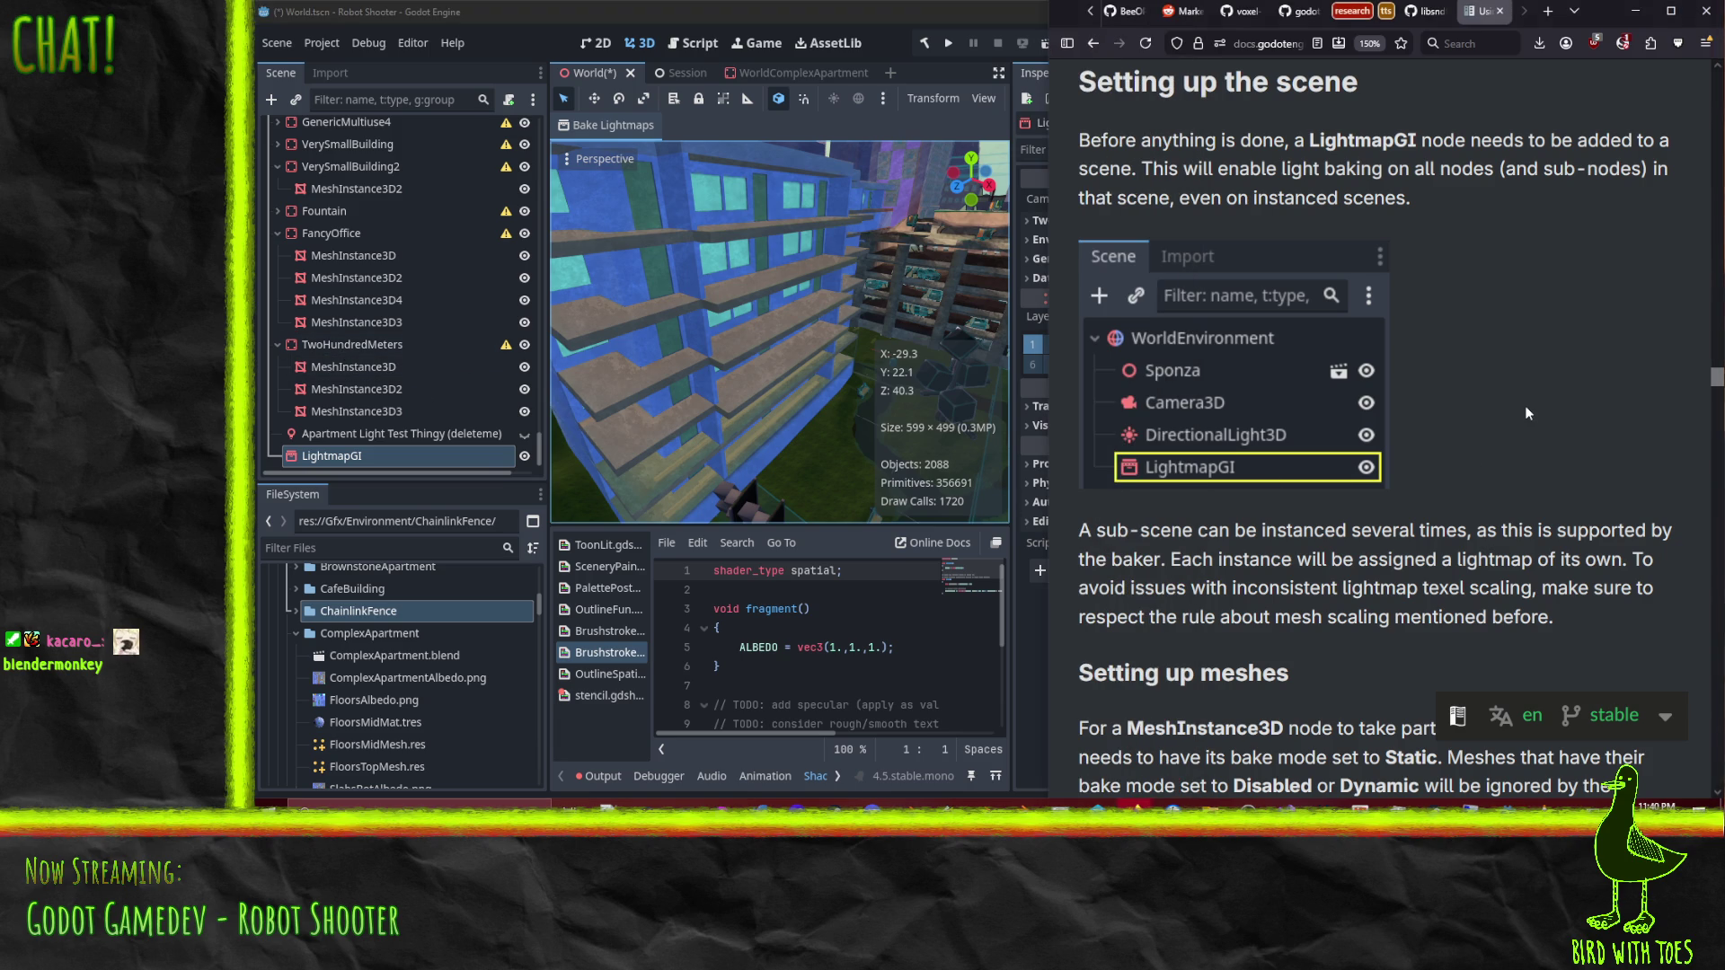
{"action": "scroll", "coordinate": [1533, 477], "scroll_direction": "down", "scroll_amount": 5}
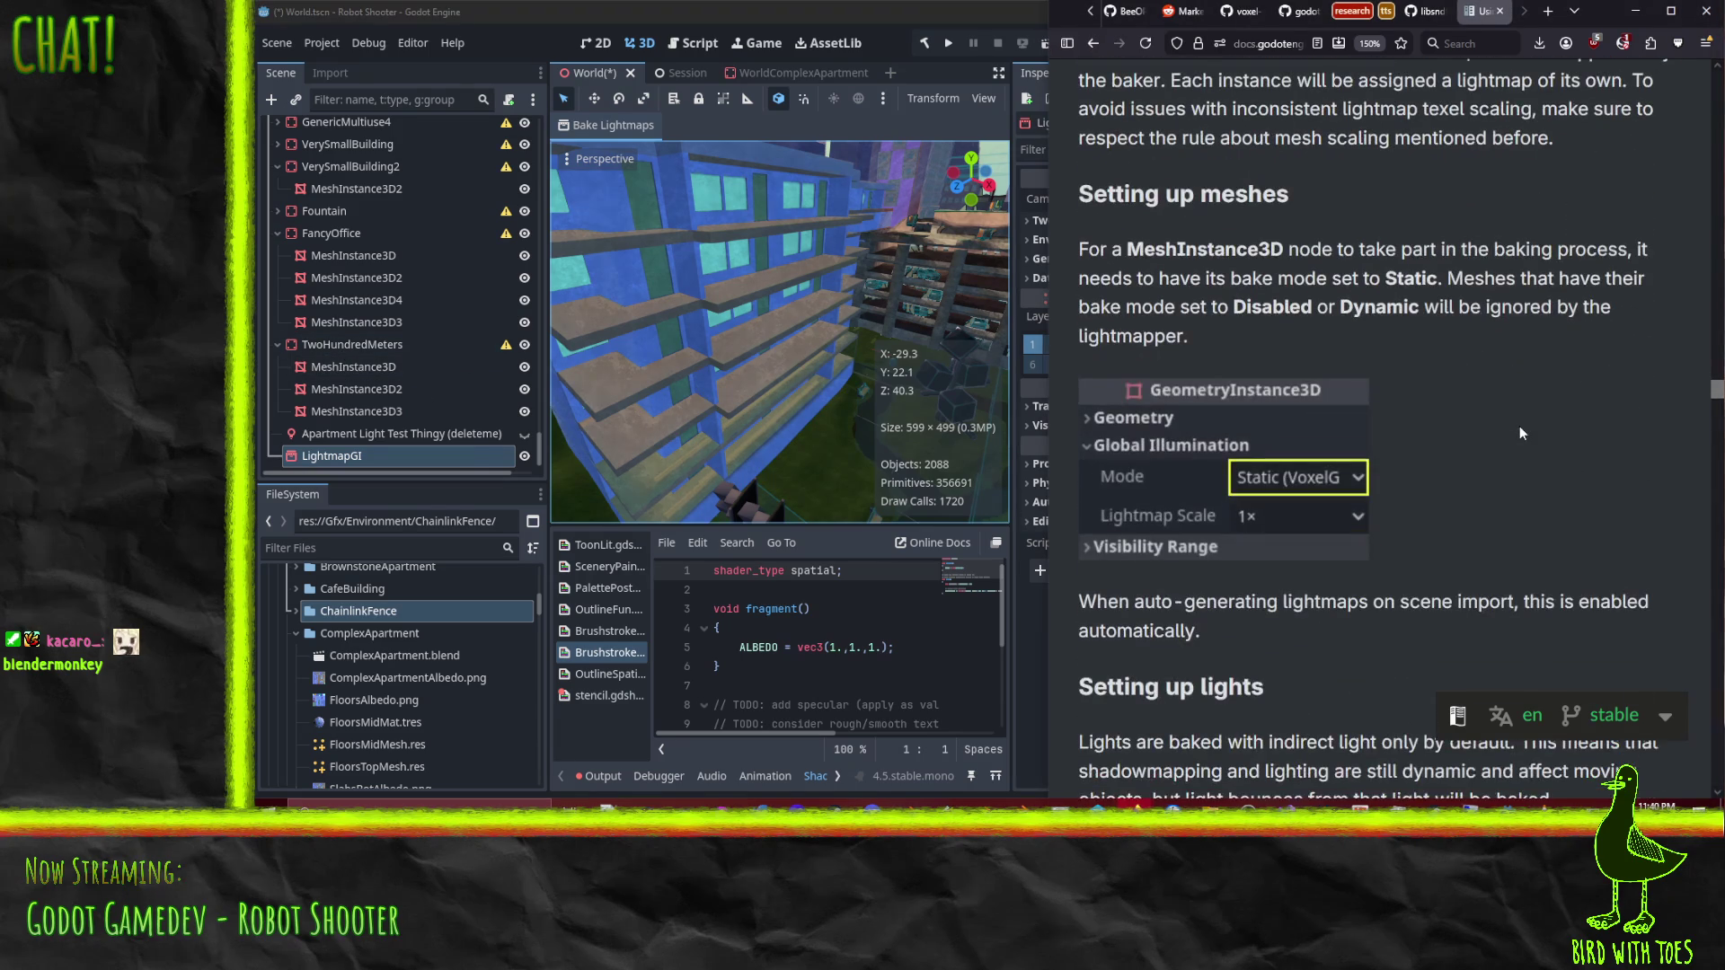
{"action": "scroll", "coordinate": [1522, 434], "scroll_direction": "up", "scroll_amount": 1}
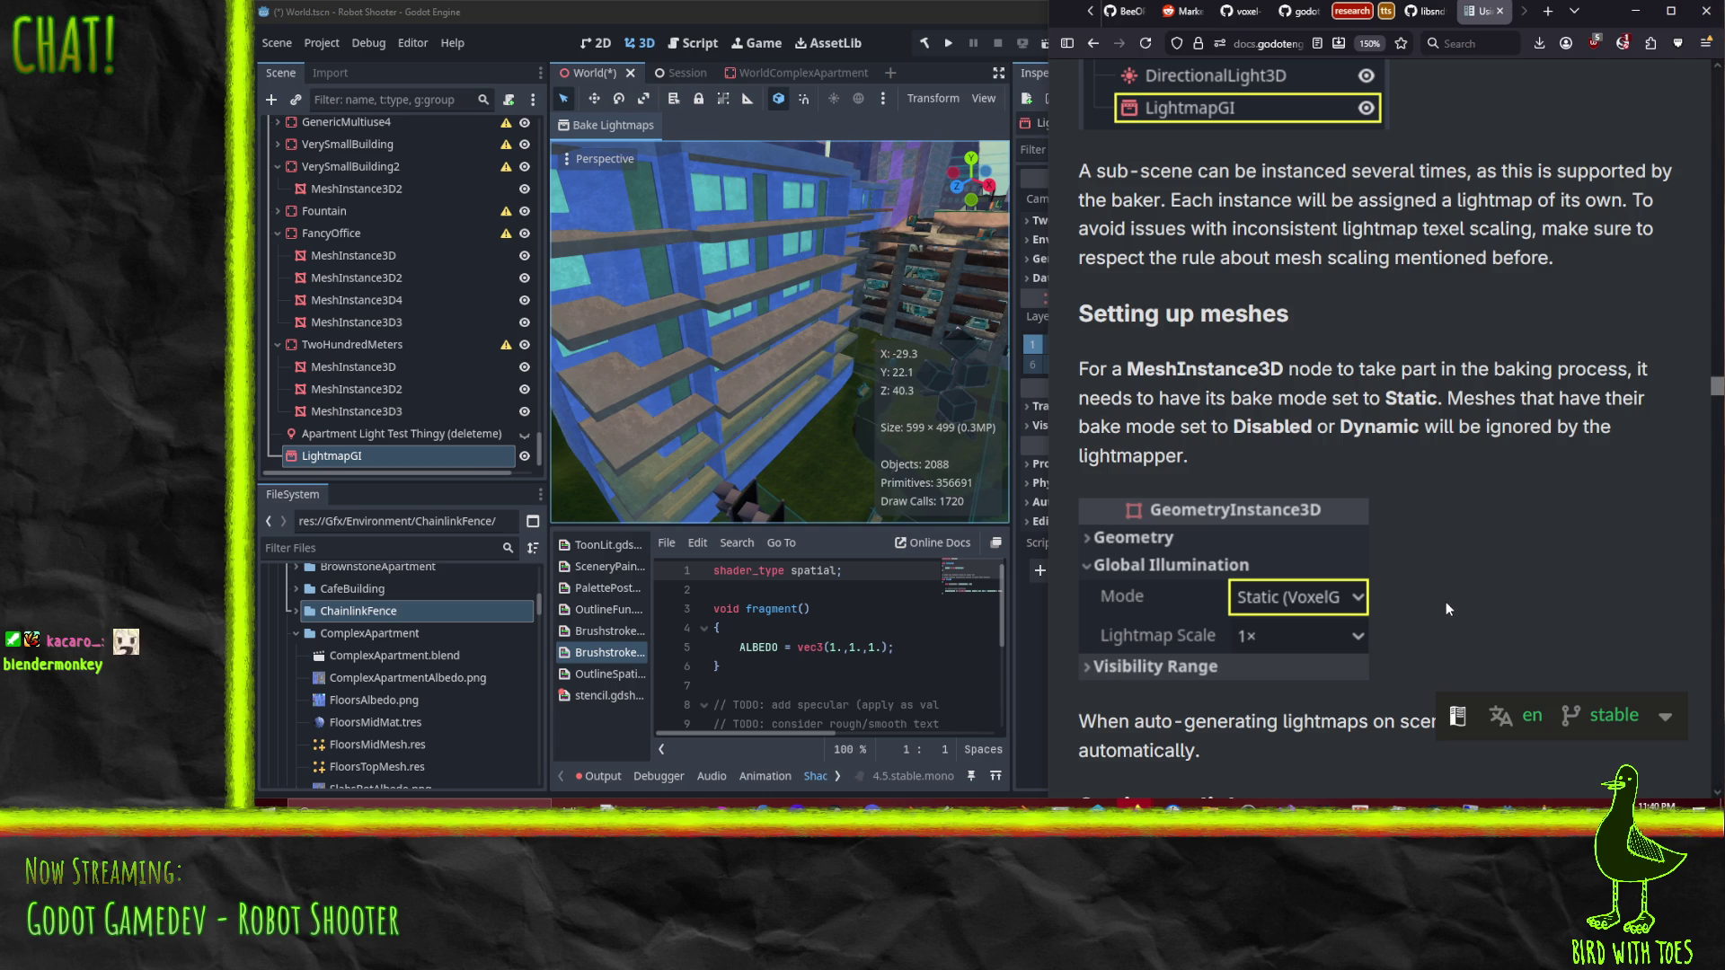
Step: Switch to the WorldComplexApartment scene to review Floor7's mesh properties
{"action": "left_click", "coordinate": [797, 72]}
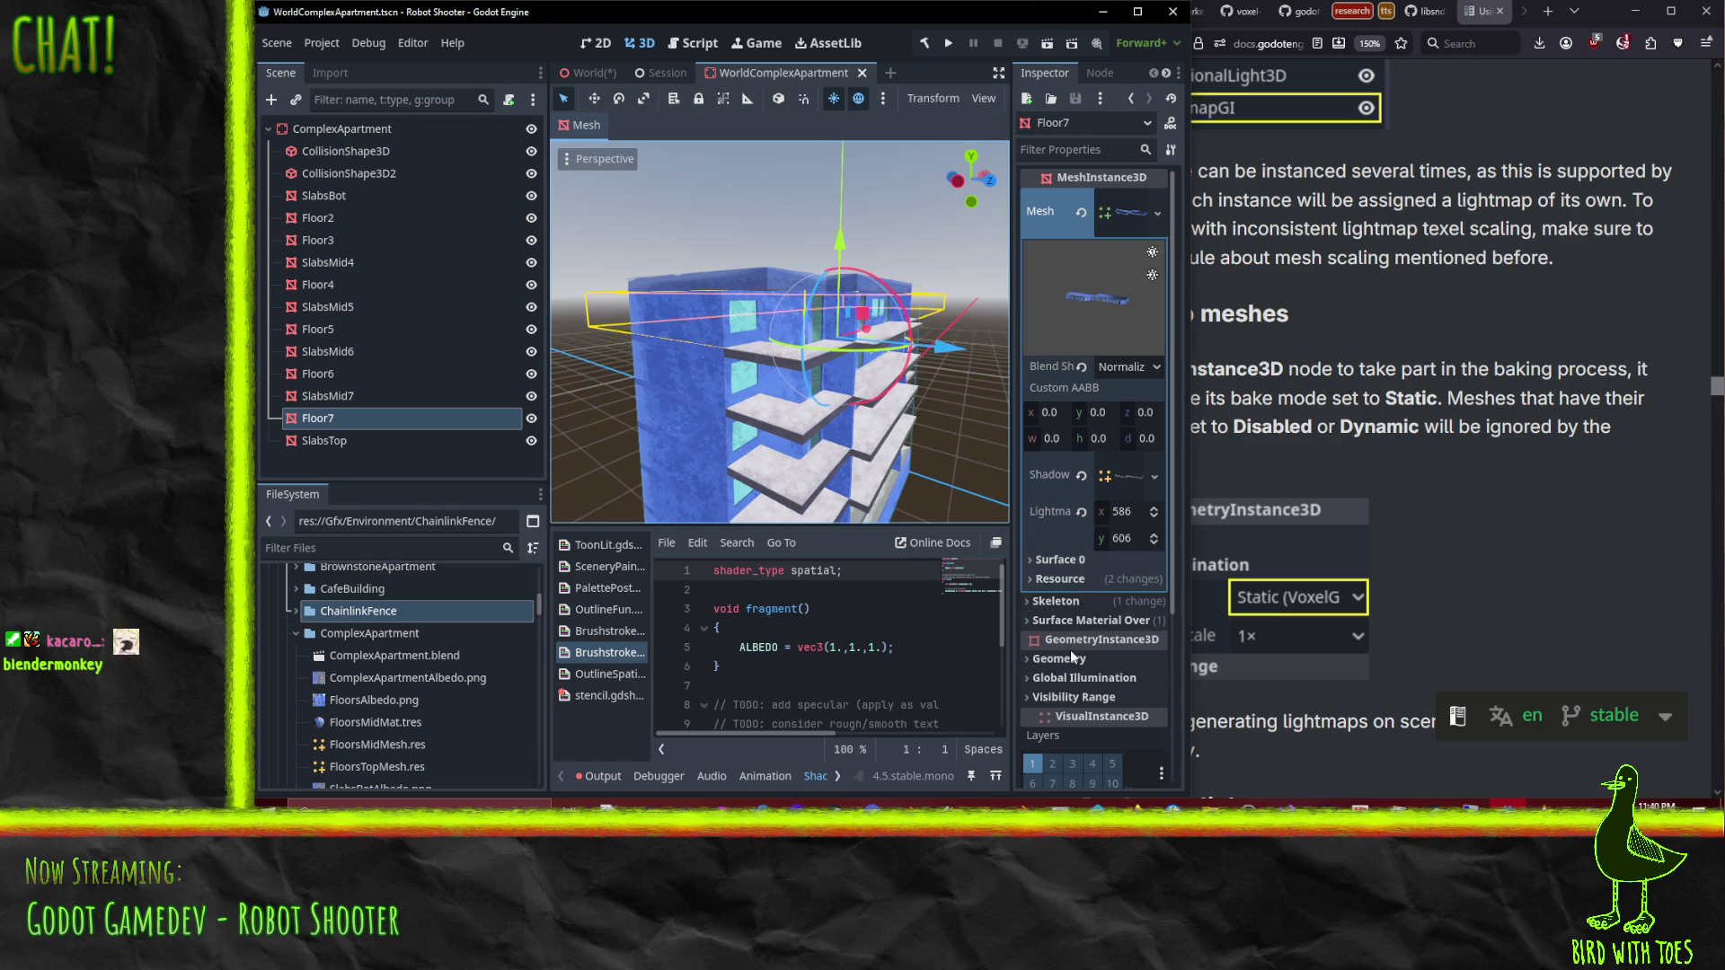
Step: Select SlabsBot through SlabsTop and confirm their Global Illumination mode is Static
{"action": "left_click", "coordinate": [1092, 696]}
{"action": "left_click", "coordinate": [1092, 680]}
{"action": "scroll", "coordinate": [1085, 655], "scroll_direction": "down", "scroll_amount": 2}
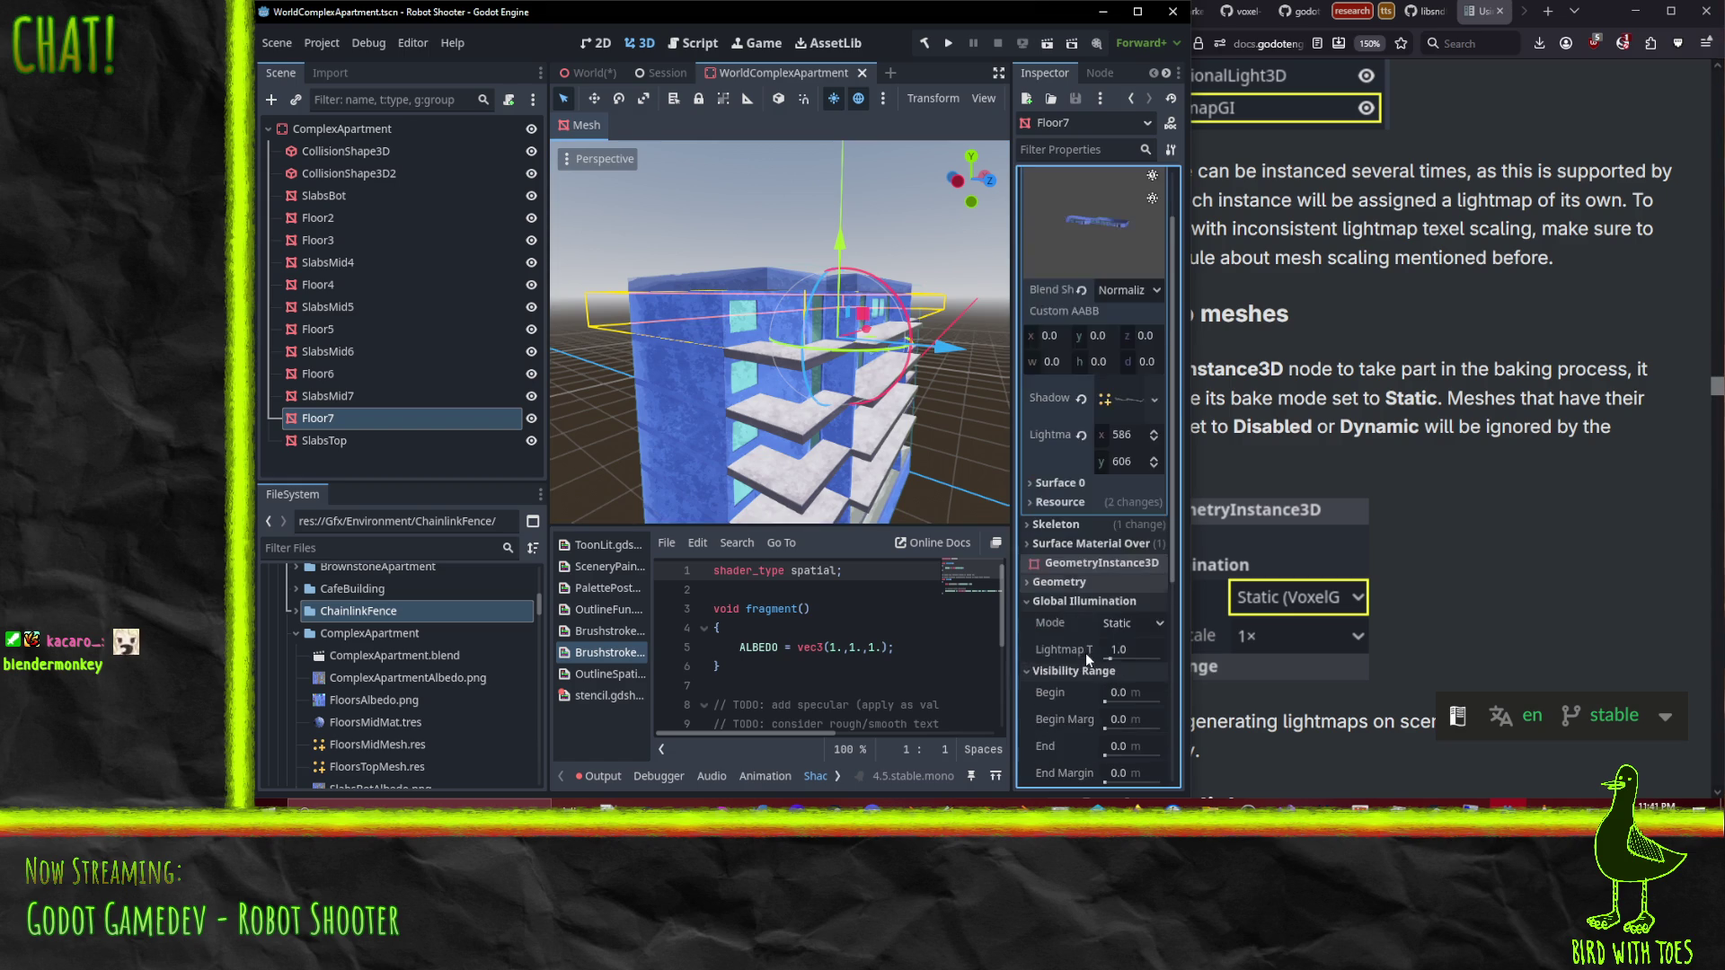
{"action": "left_click", "coordinate": [338, 442]}
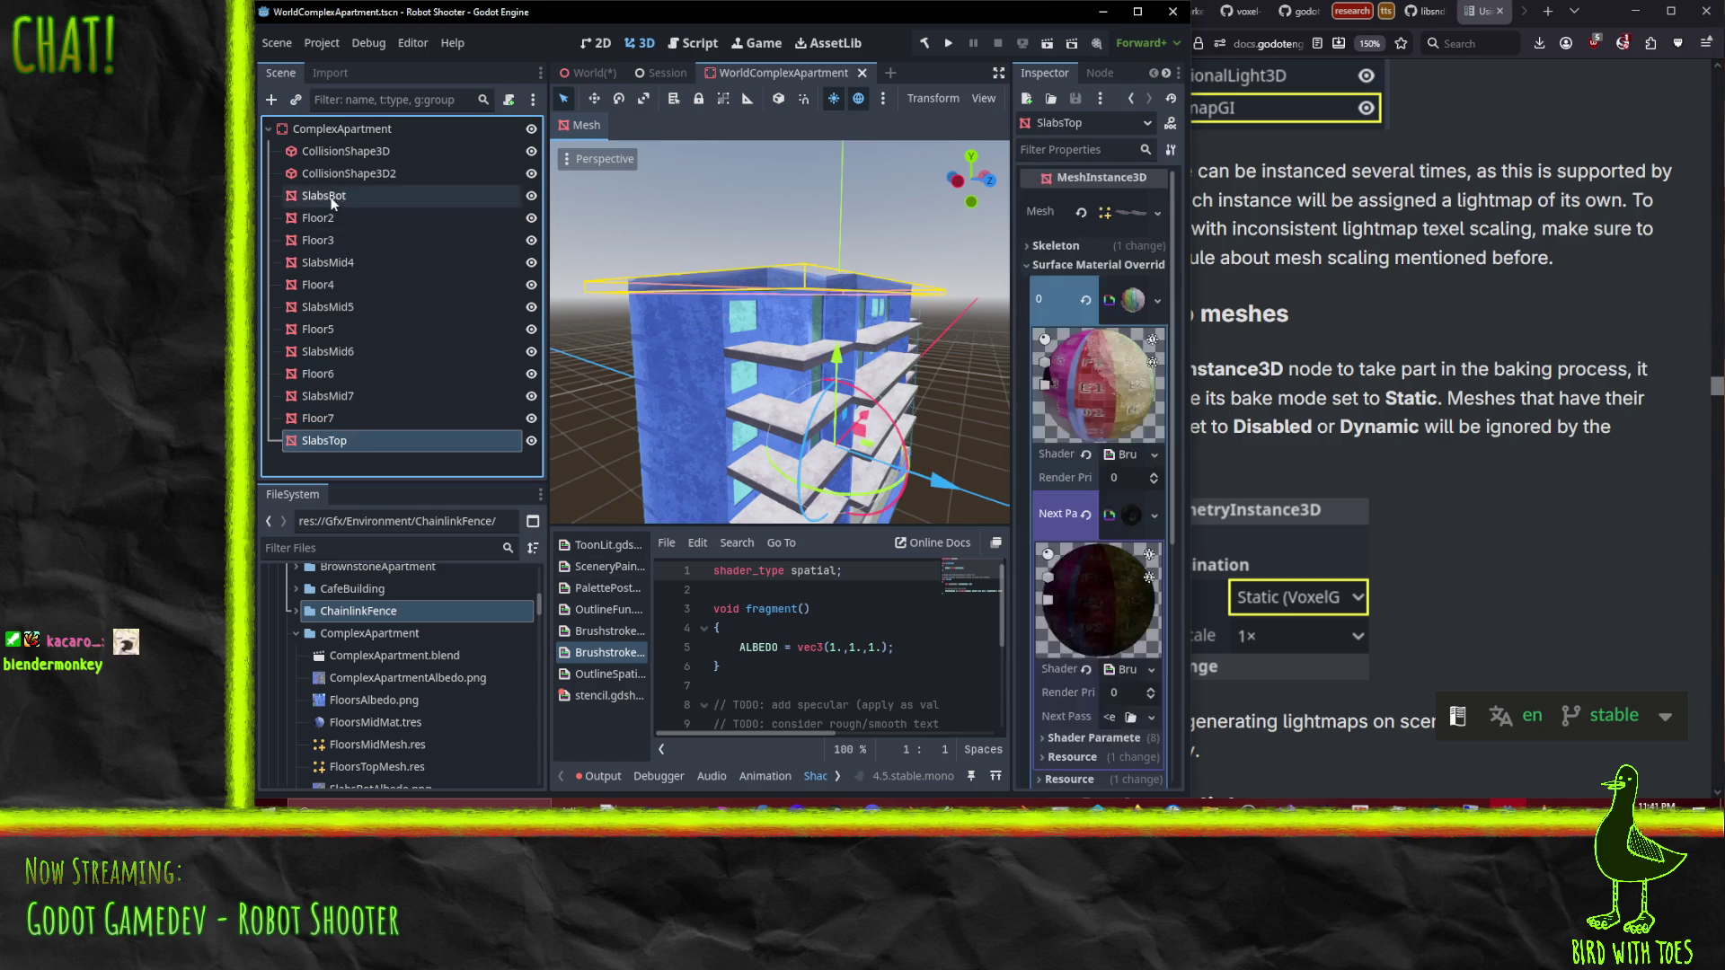
{"action": "left_click", "coordinate": [333, 198], "text": "shift"}
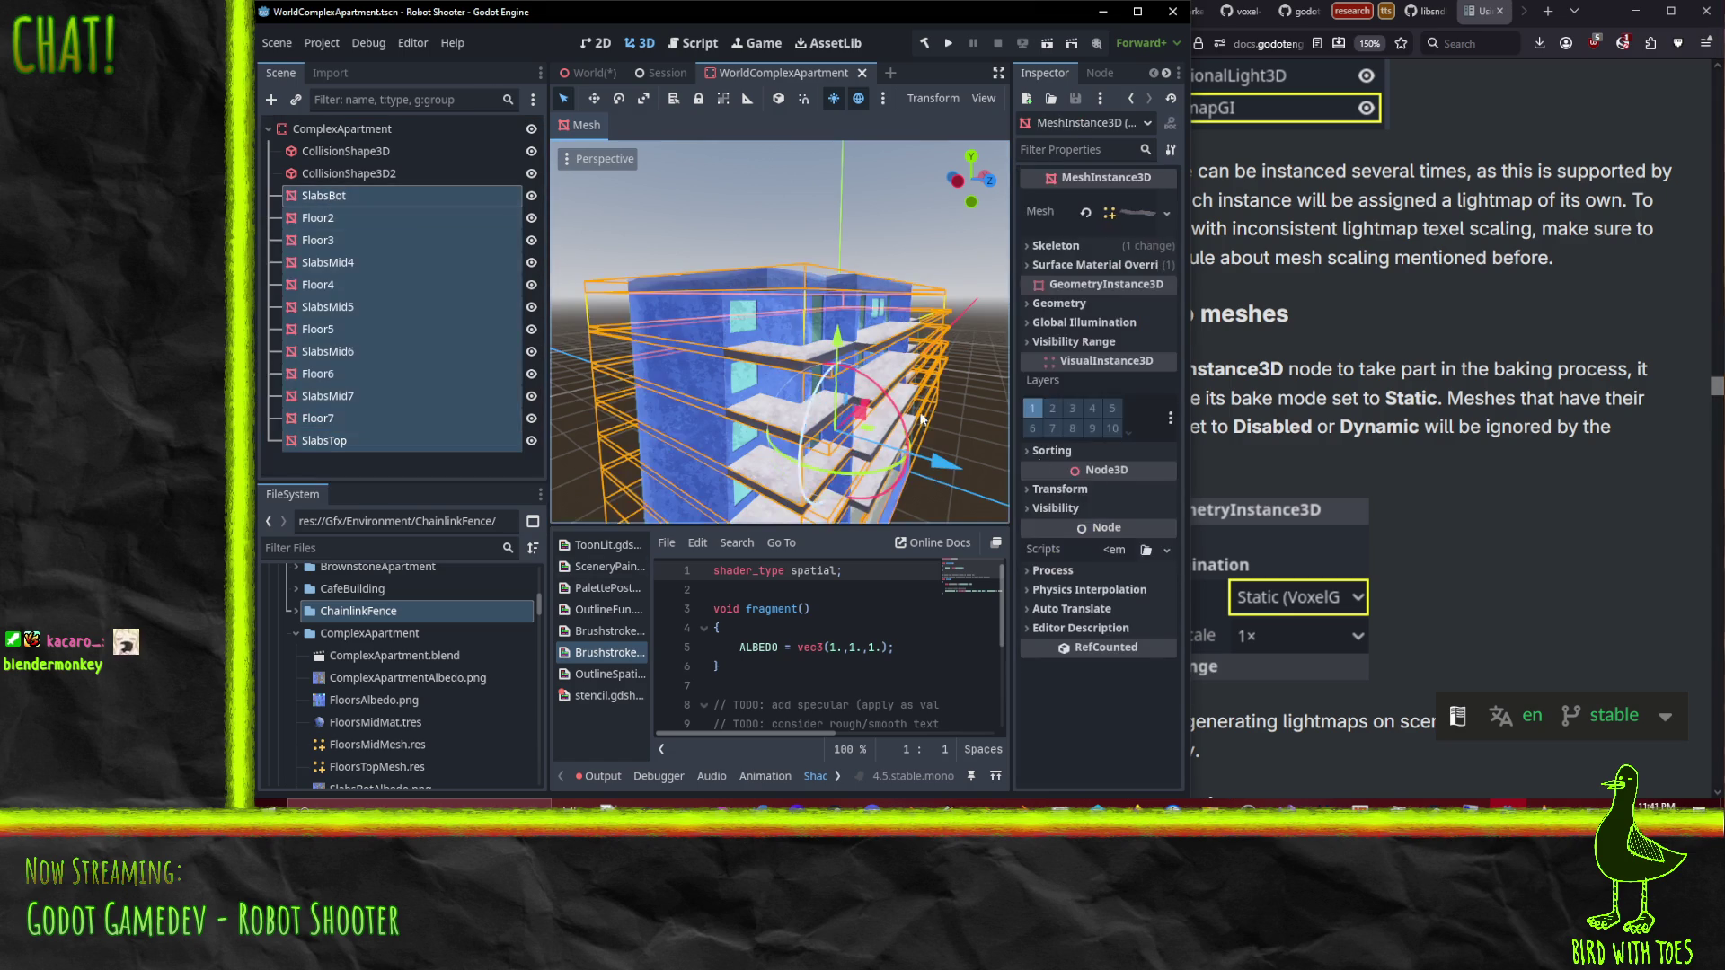
{"action": "left_click", "coordinate": [1080, 305]}
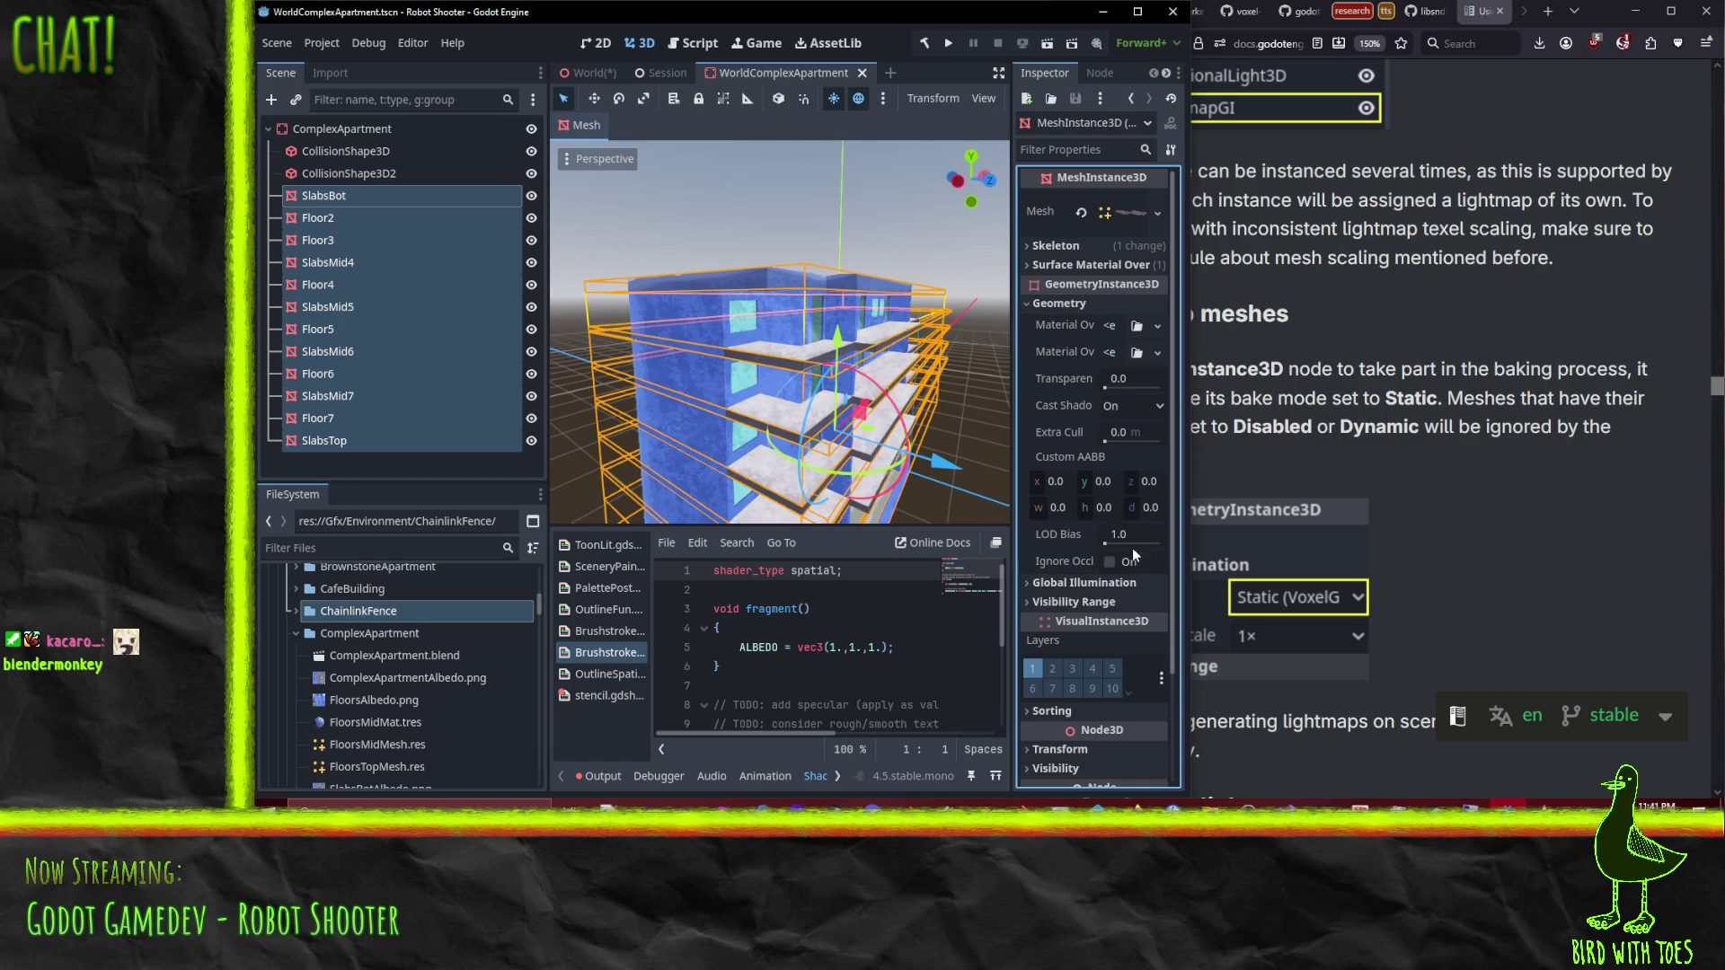
{"action": "left_click", "coordinate": [1081, 586]}
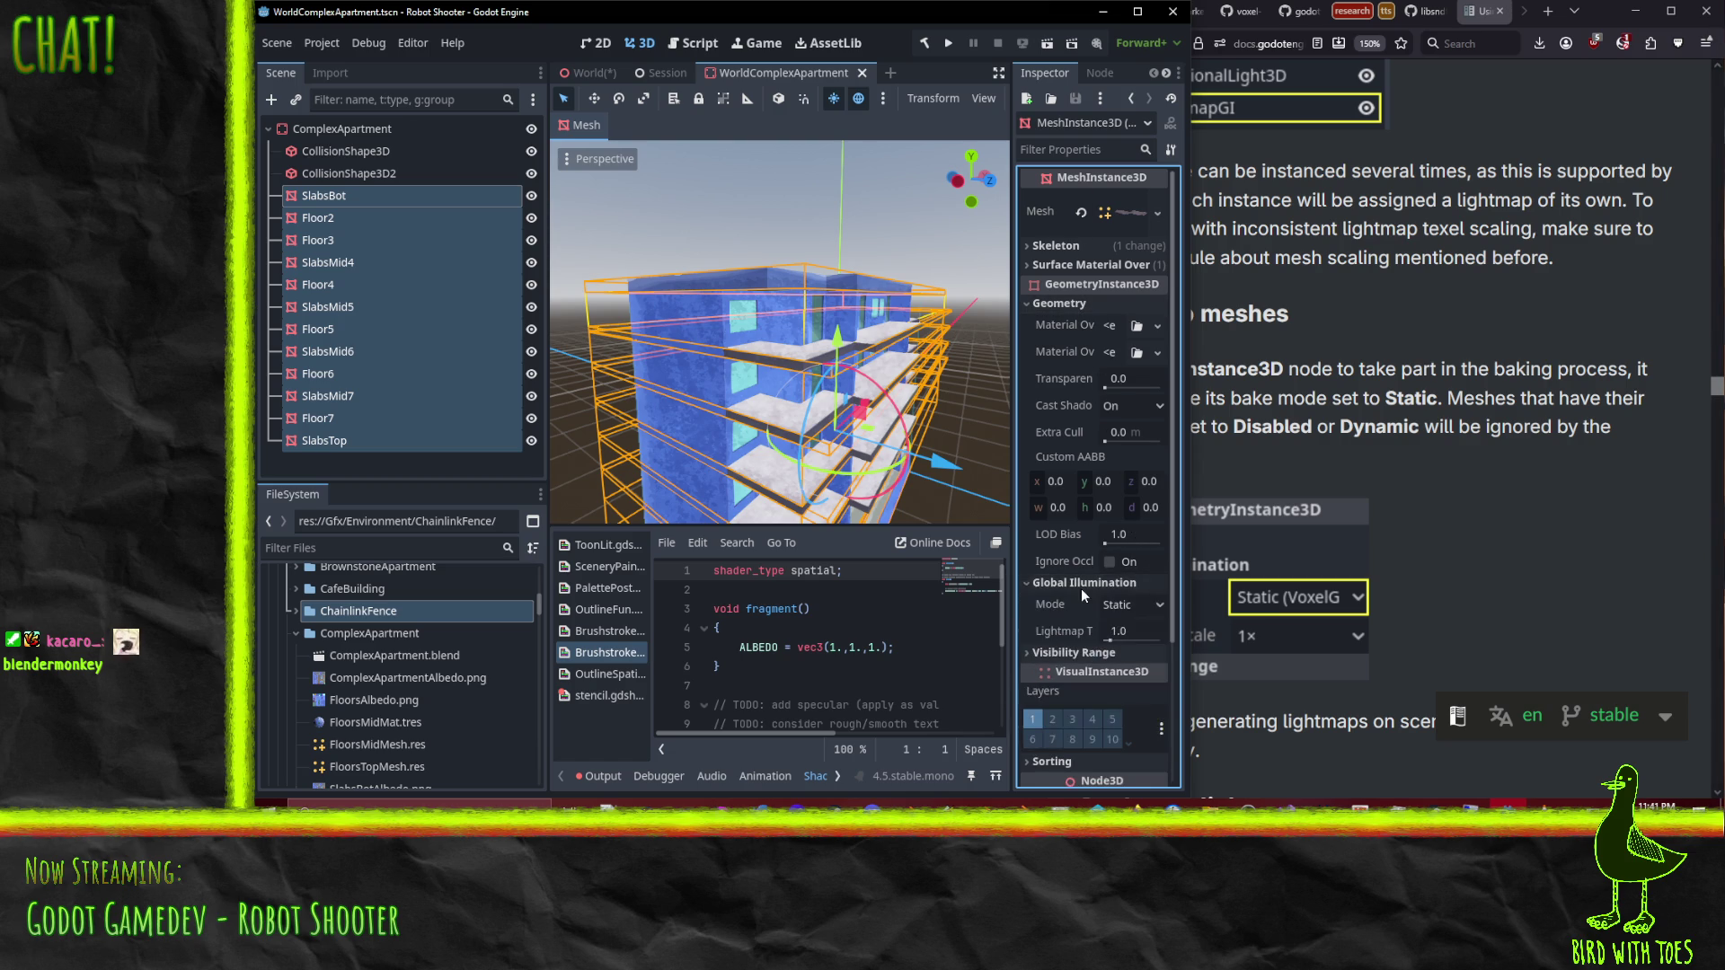
{"action": "left_click", "coordinate": [1140, 607]}
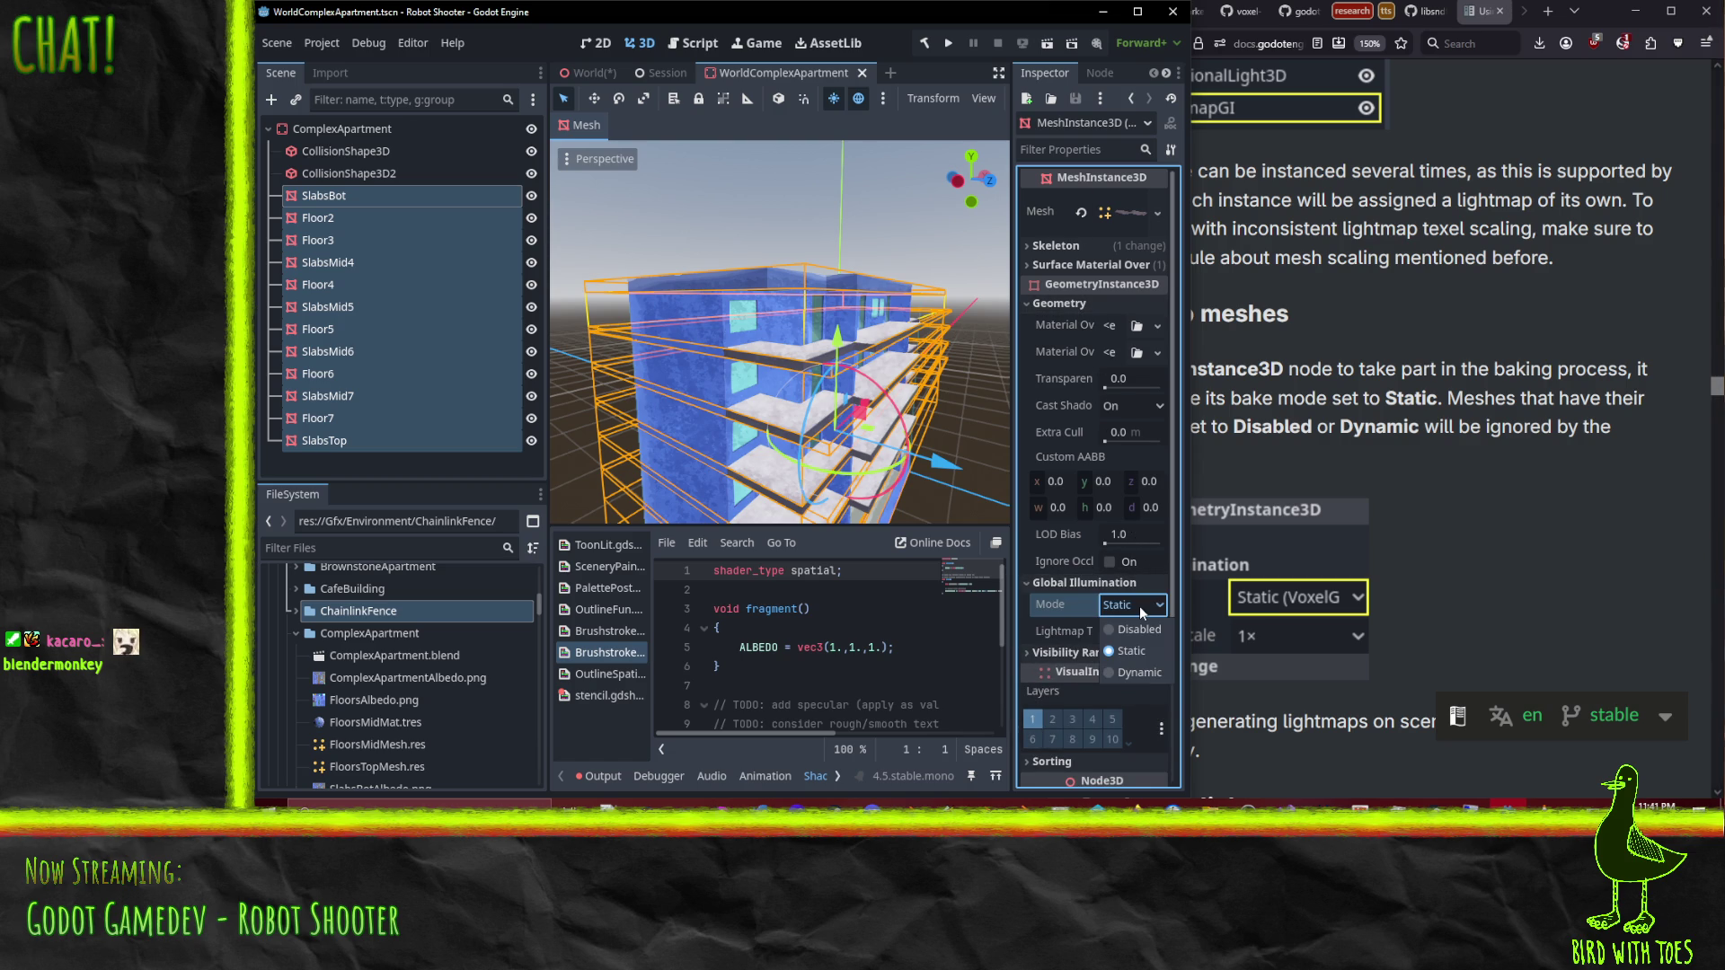
{"action": "left_click", "coordinate": [1139, 606]}
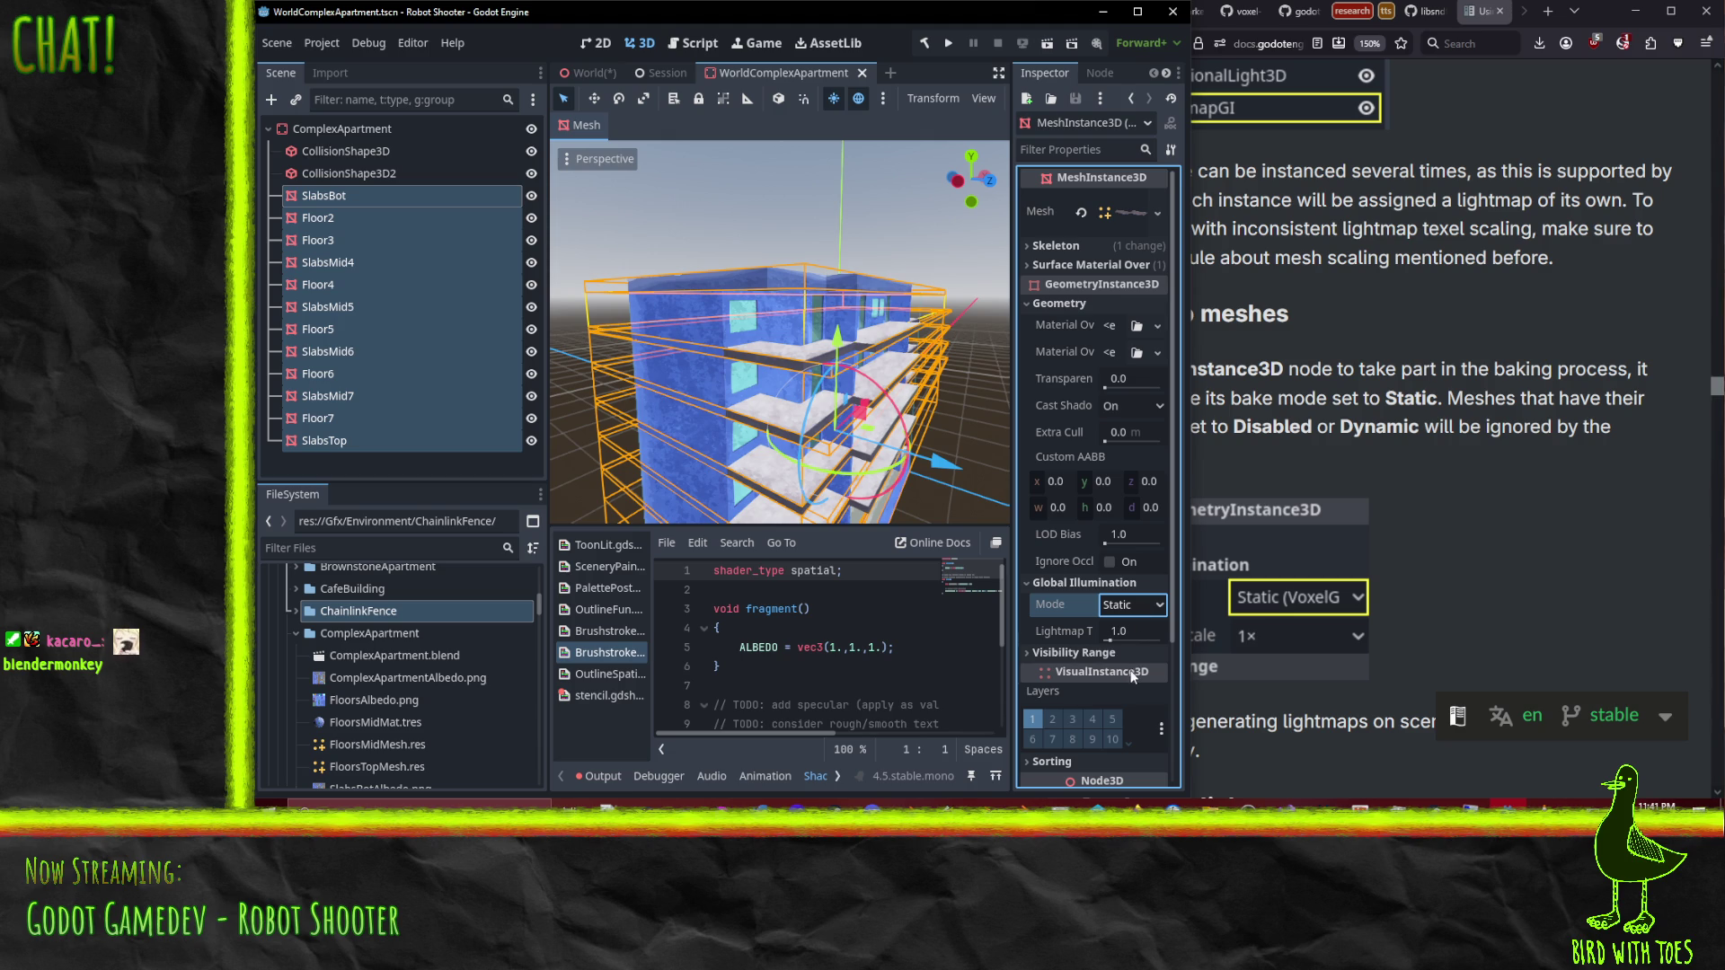
Step: Return to the lightmap documentation page
{"action": "left_click", "coordinate": [1452, 579]}
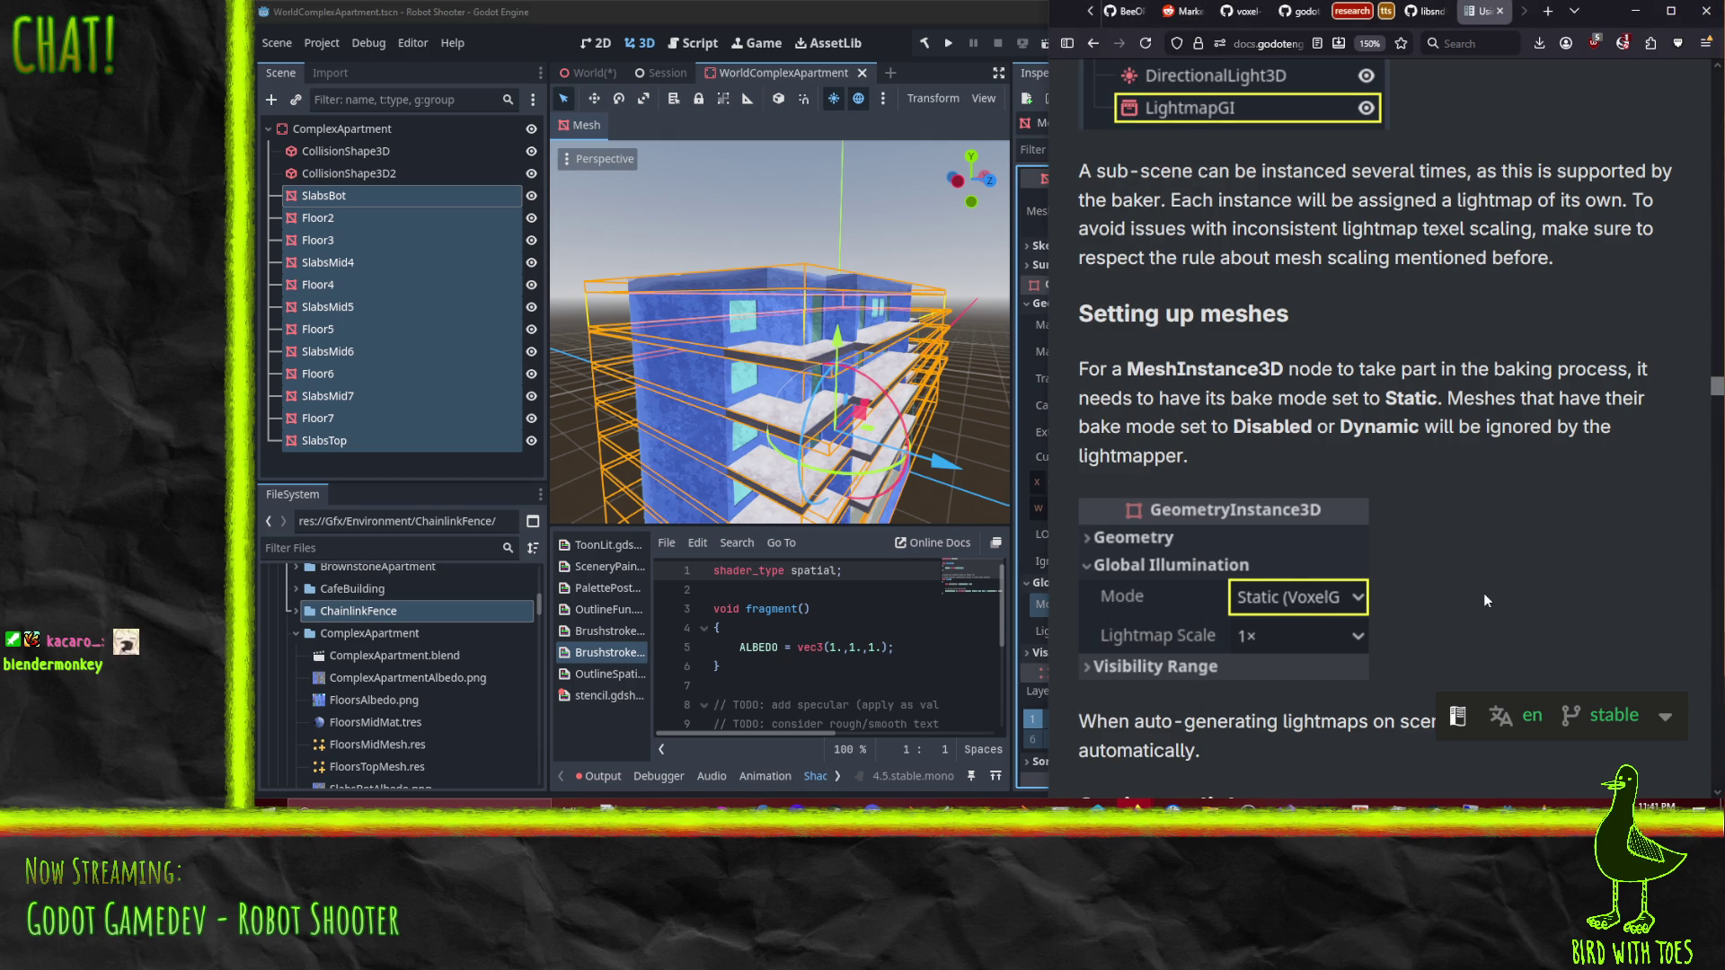
{"action": "scroll", "coordinate": [1484, 593], "scroll_direction": "up", "scroll_amount": 2}
{"action": "scroll", "coordinate": [1484, 593], "scroll_direction": "down", "scroll_amount": 2}
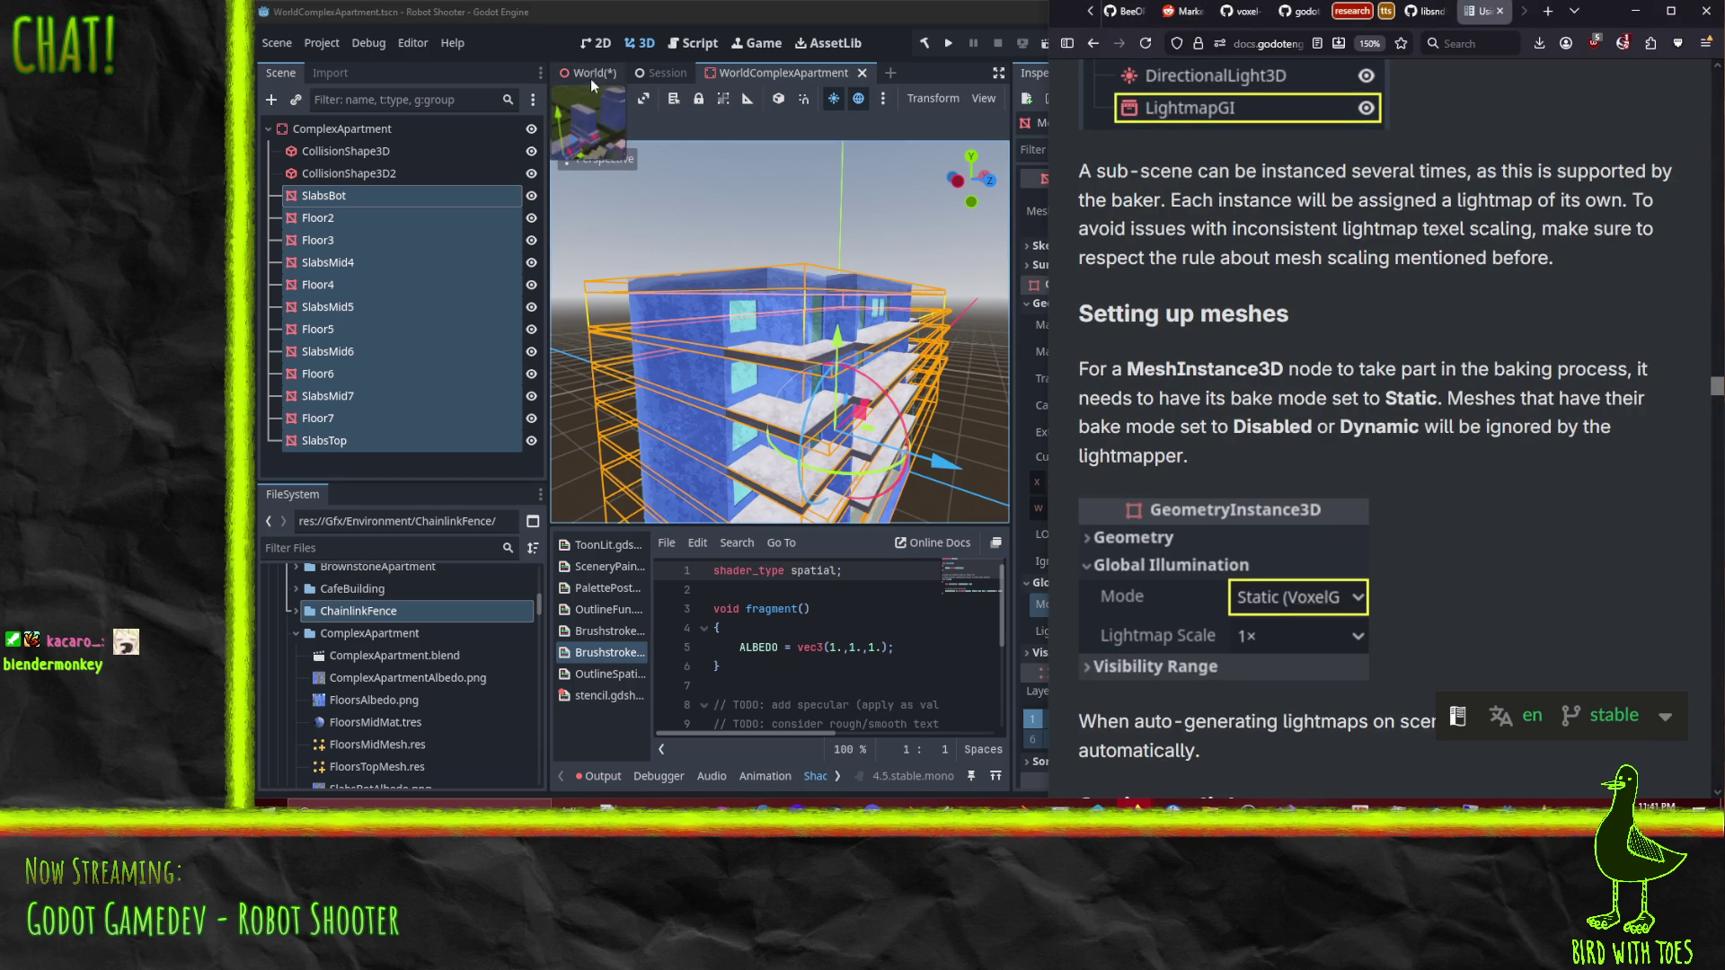
Step: Switch to the World scene, read the 'Setting up lights' docs, and select DirectionalLight3D
{"action": "left_click", "coordinate": [597, 70]}
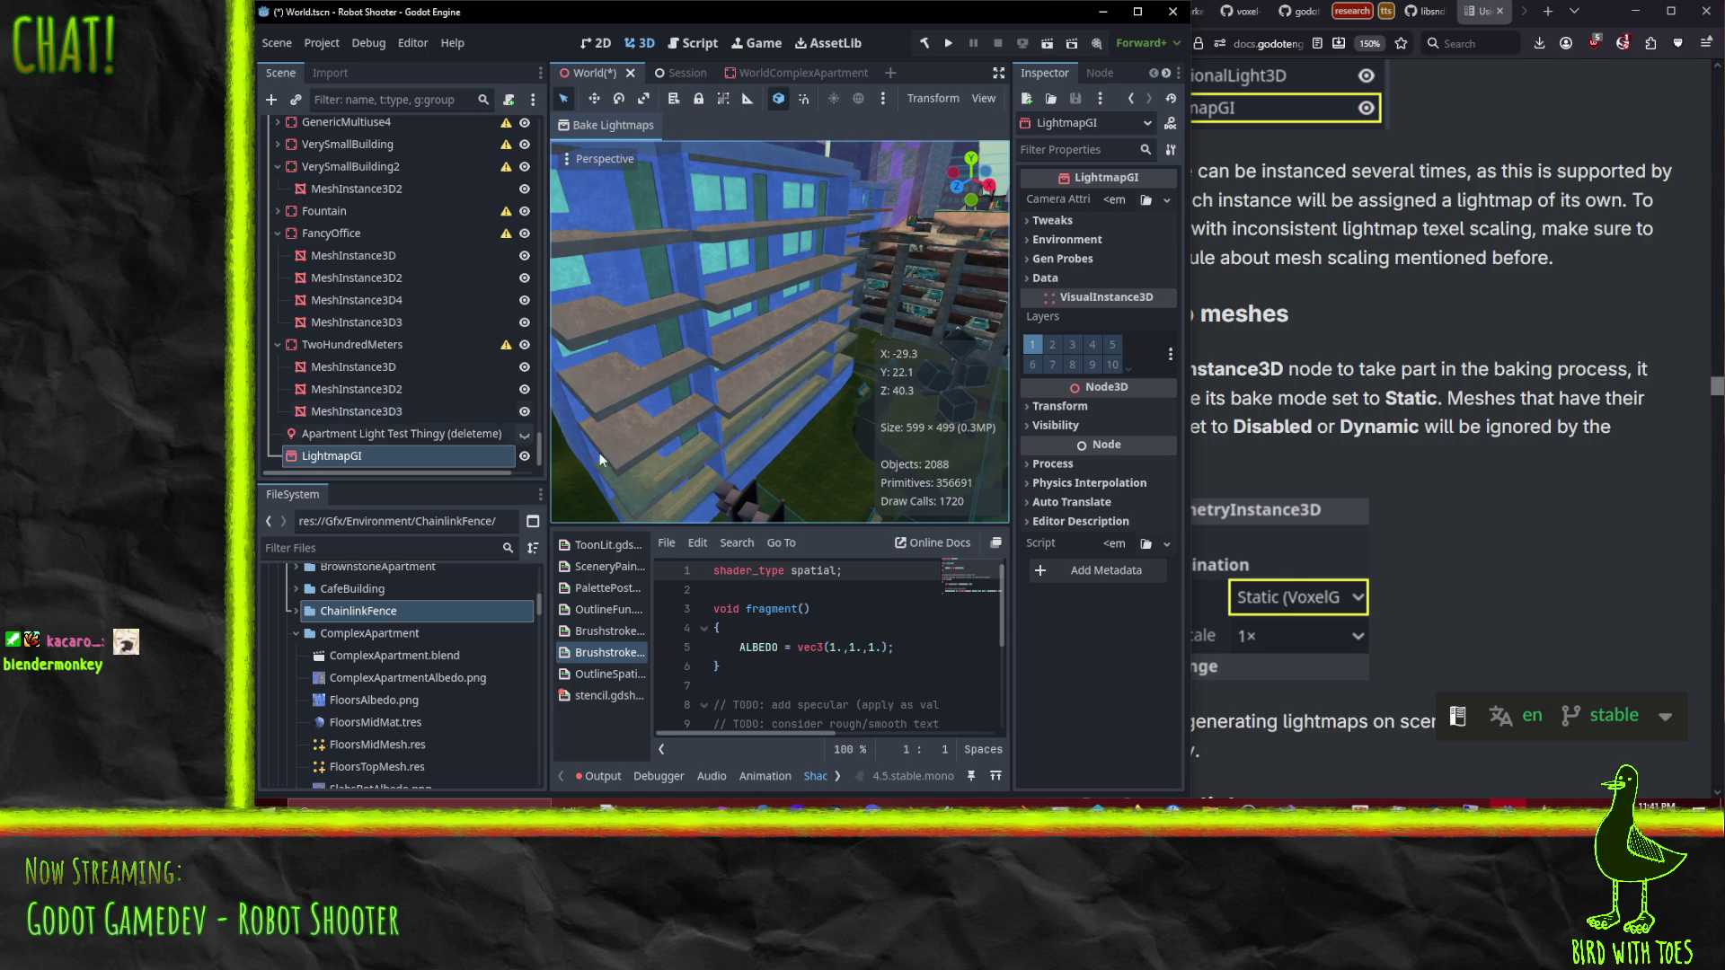
{"action": "left_click", "coordinate": [1448, 582]}
{"action": "scroll", "coordinate": [1456, 586], "scroll_direction": "down", "scroll_amount": 4}
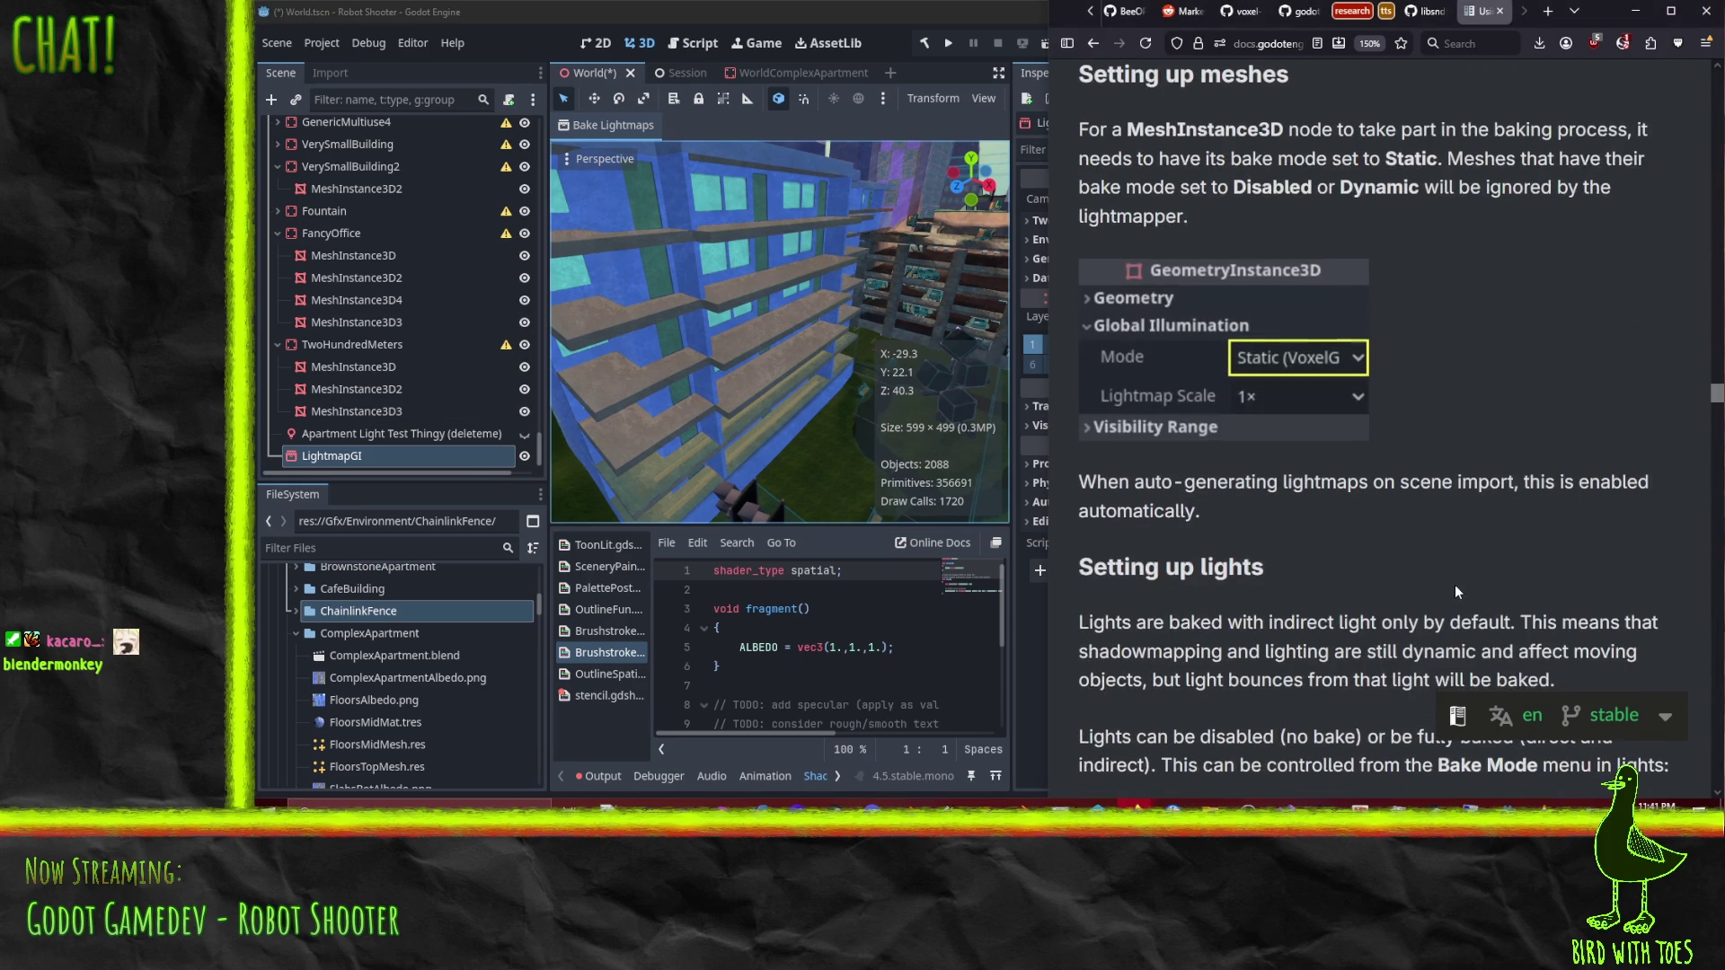
{"action": "scroll", "coordinate": [1380, 343], "scroll_direction": "down", "scroll_amount": 3}
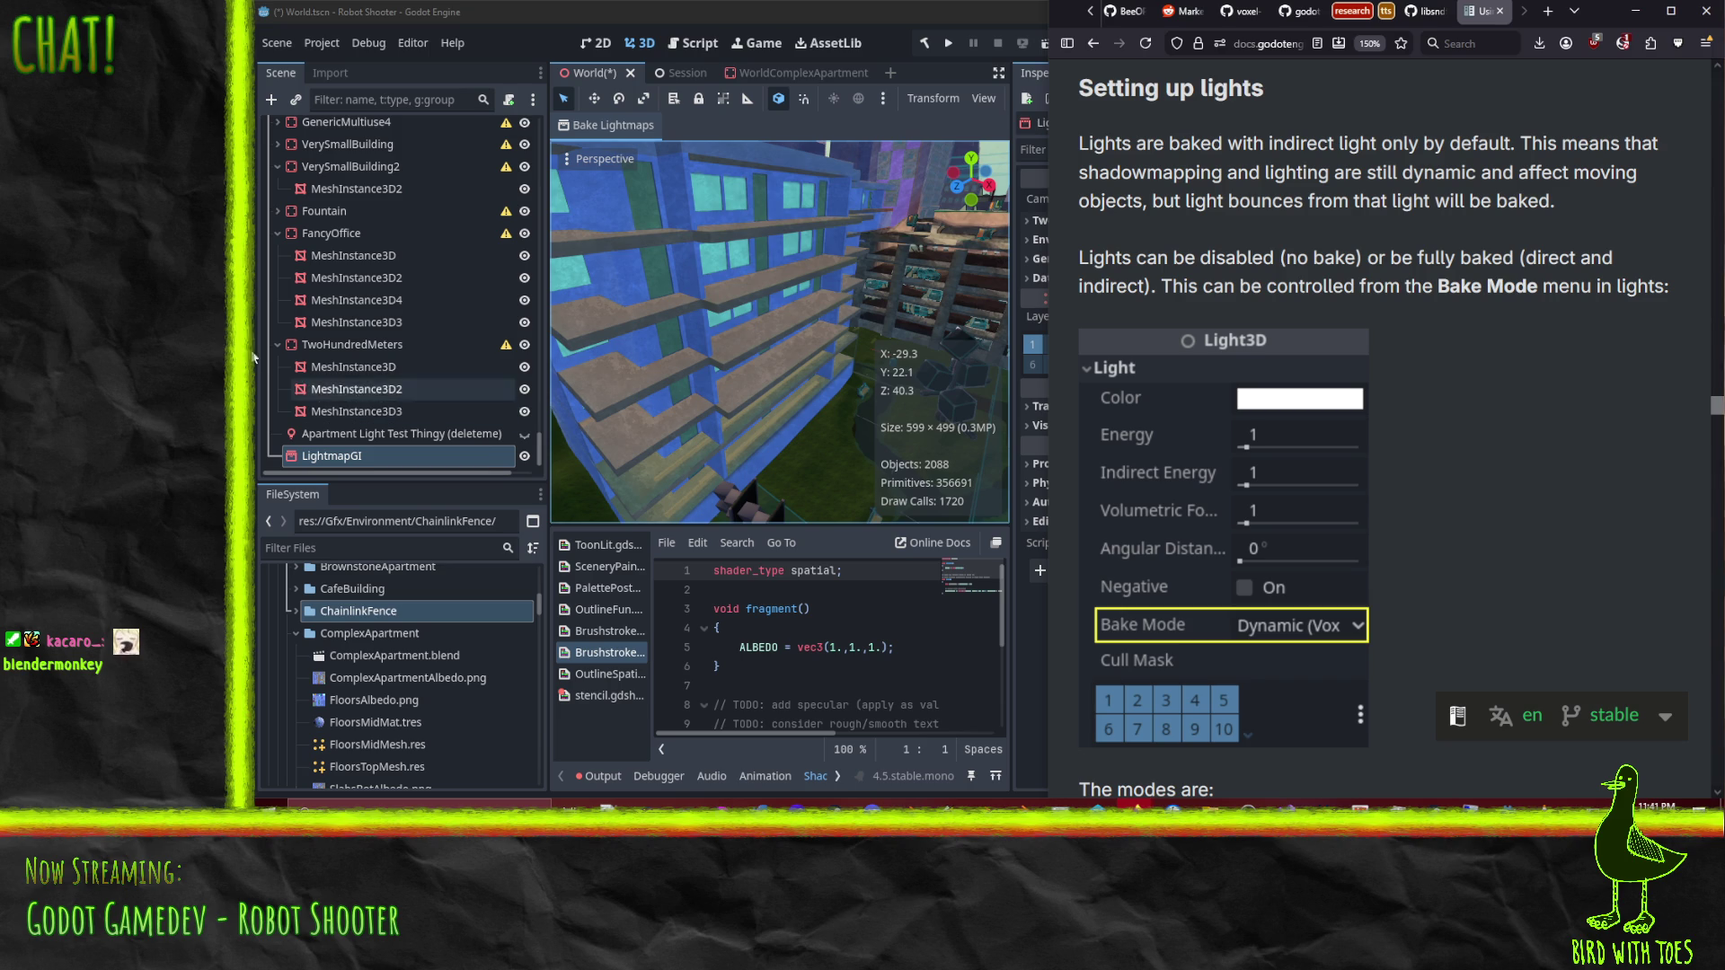
{"action": "scroll", "coordinate": [417, 407], "scroll_direction": "up", "scroll_amount": 5}
{"action": "scroll", "coordinate": [424, 411], "scroll_direction": "up", "scroll_amount": 6}
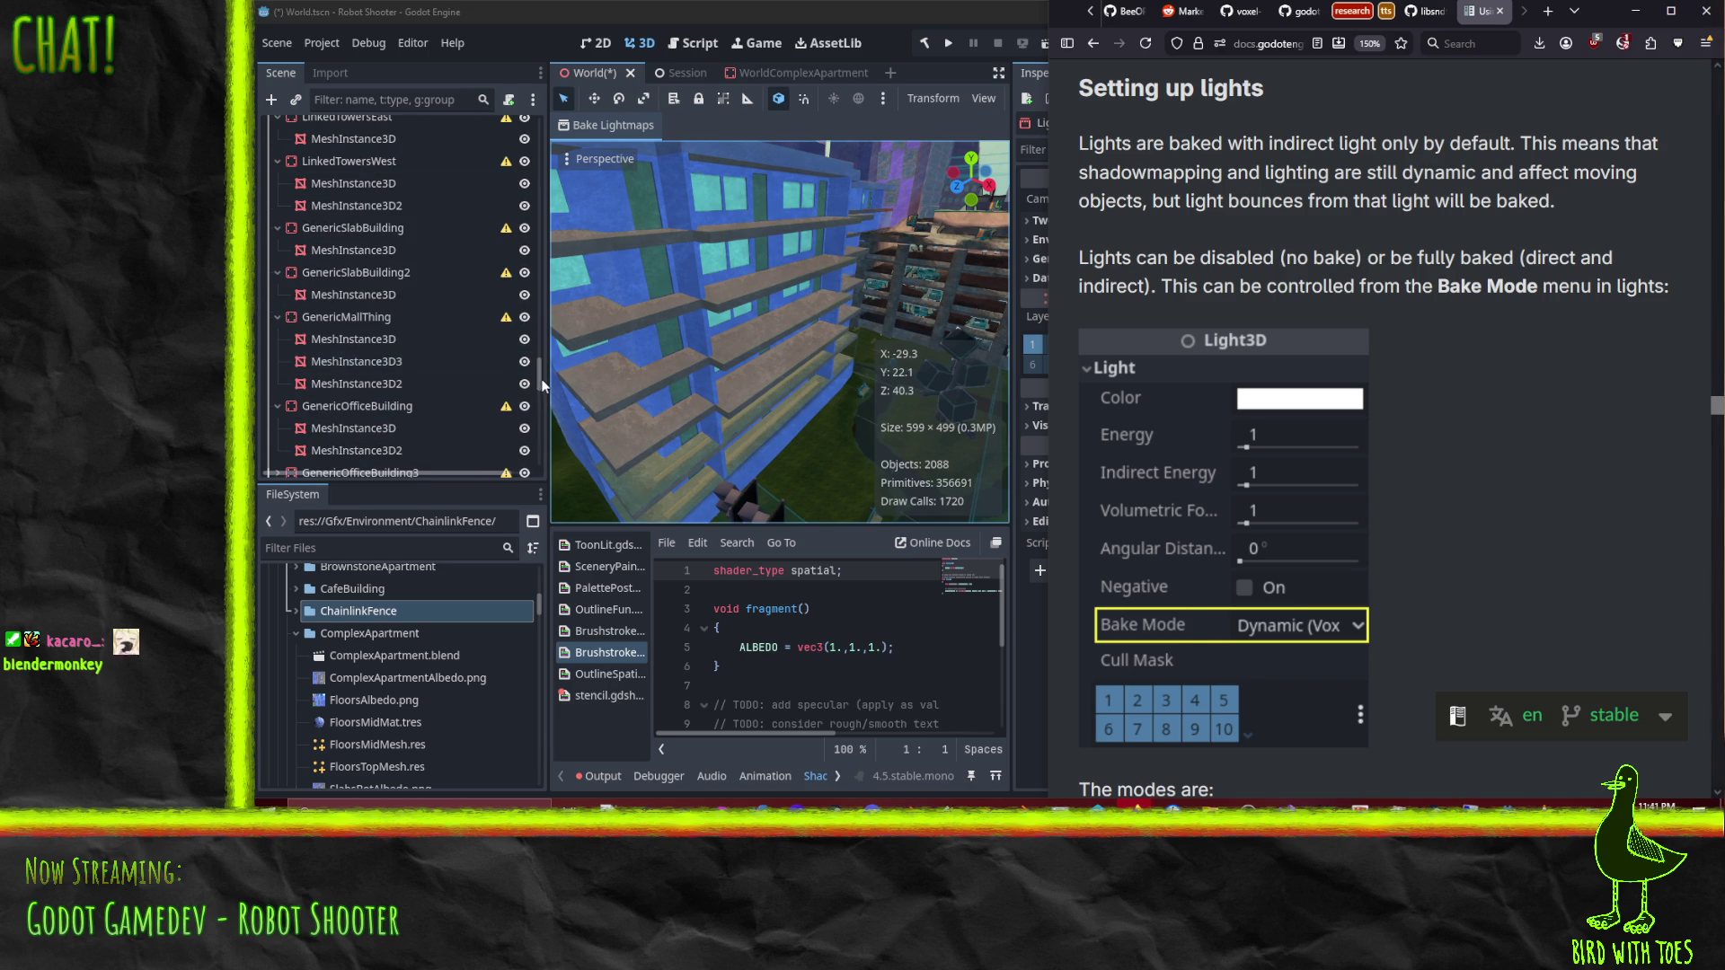
{"action": "left_click_drag", "start_coordinate": [540, 379], "coordinate": [557, 117]}
{"action": "left_click", "coordinate": [422, 195]}
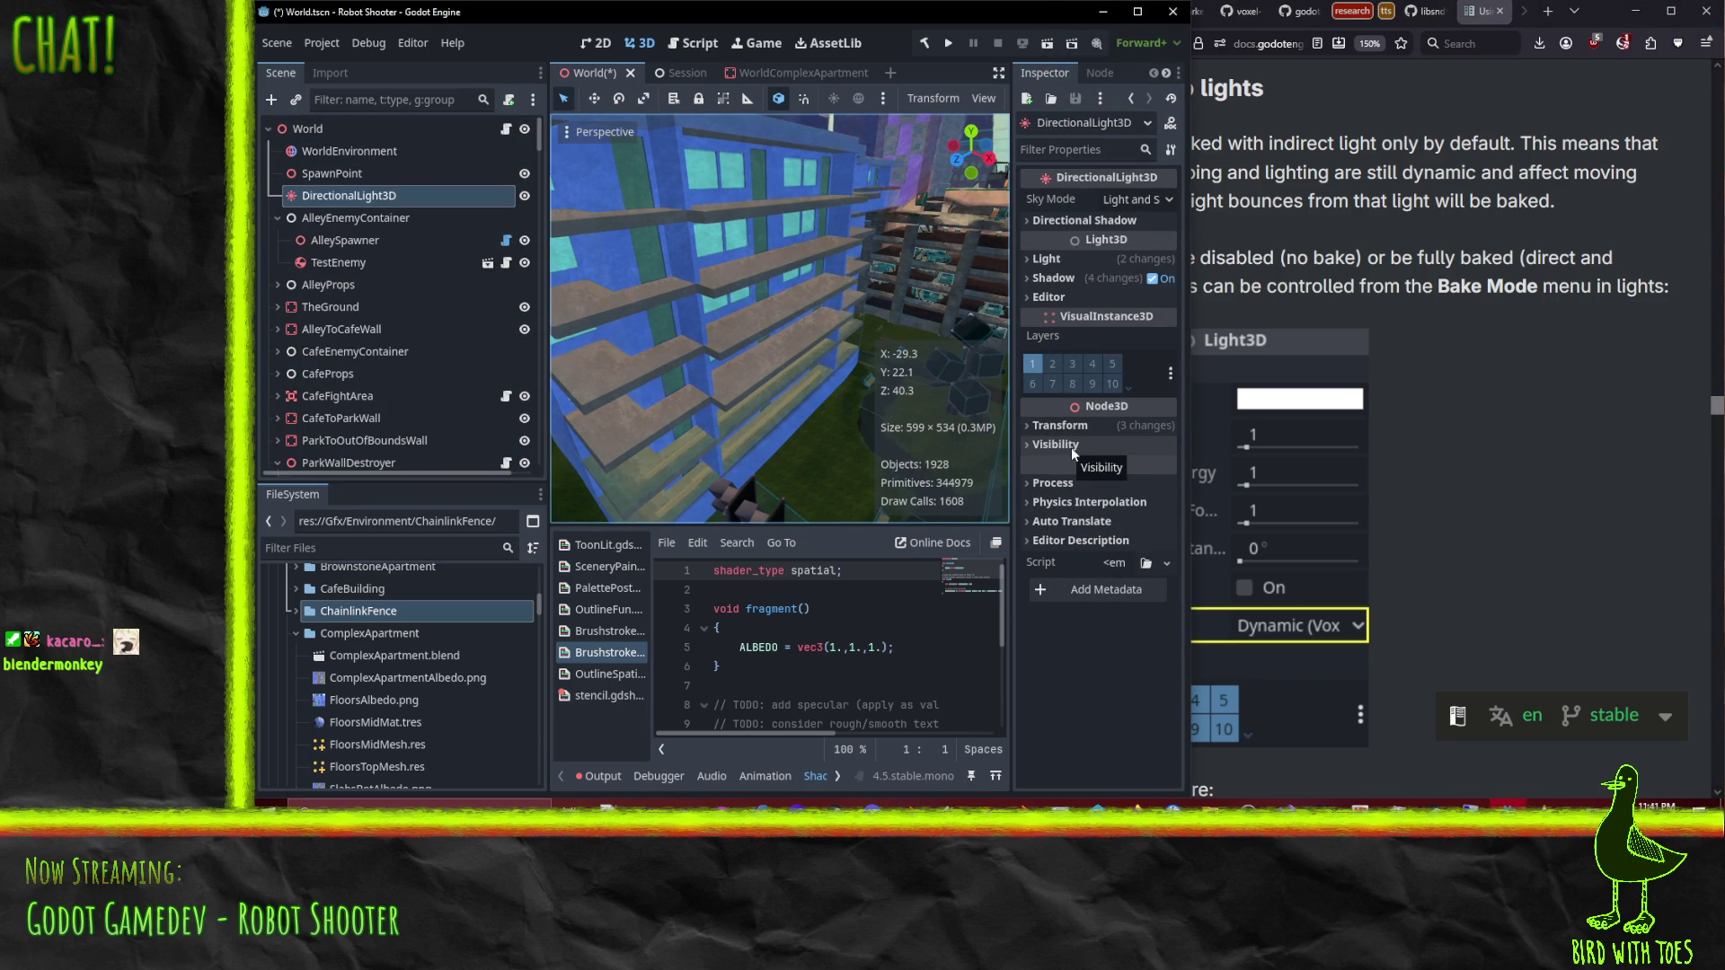
Step: Expand DirectionalLight3D's Light section and keep its Bake Mode on Dynamic, checking the bake-mode docs
{"action": "left_click", "coordinate": [1047, 260]}
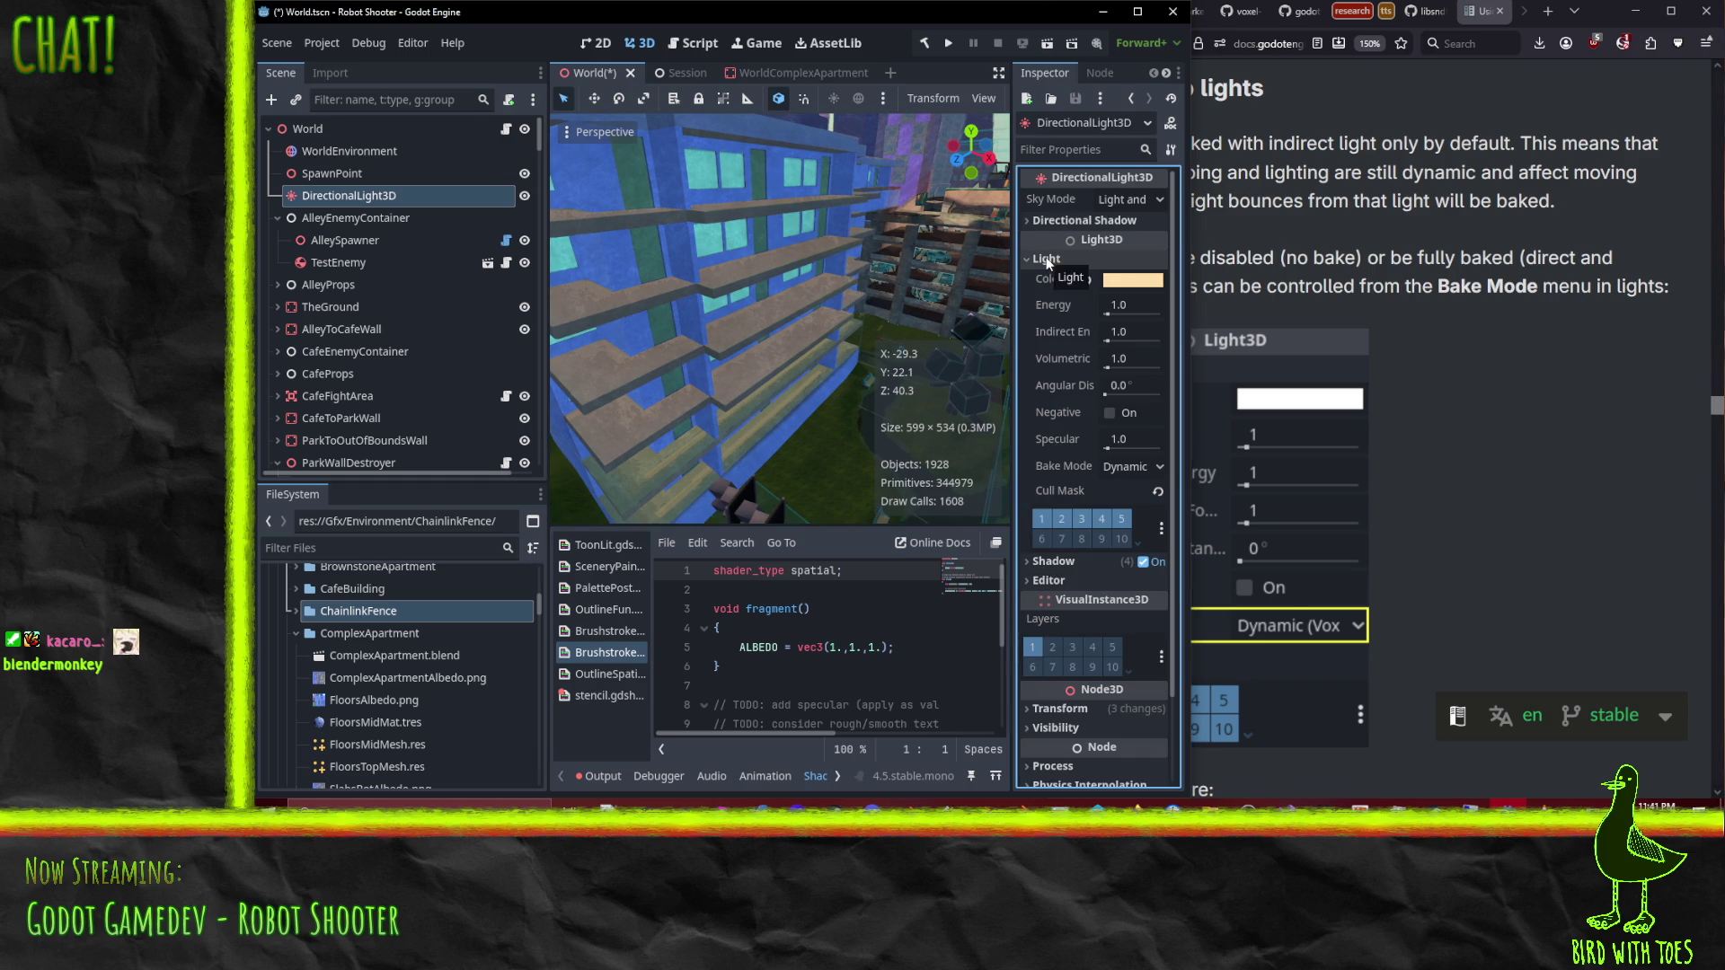
{"action": "left_click", "coordinate": [1159, 469]}
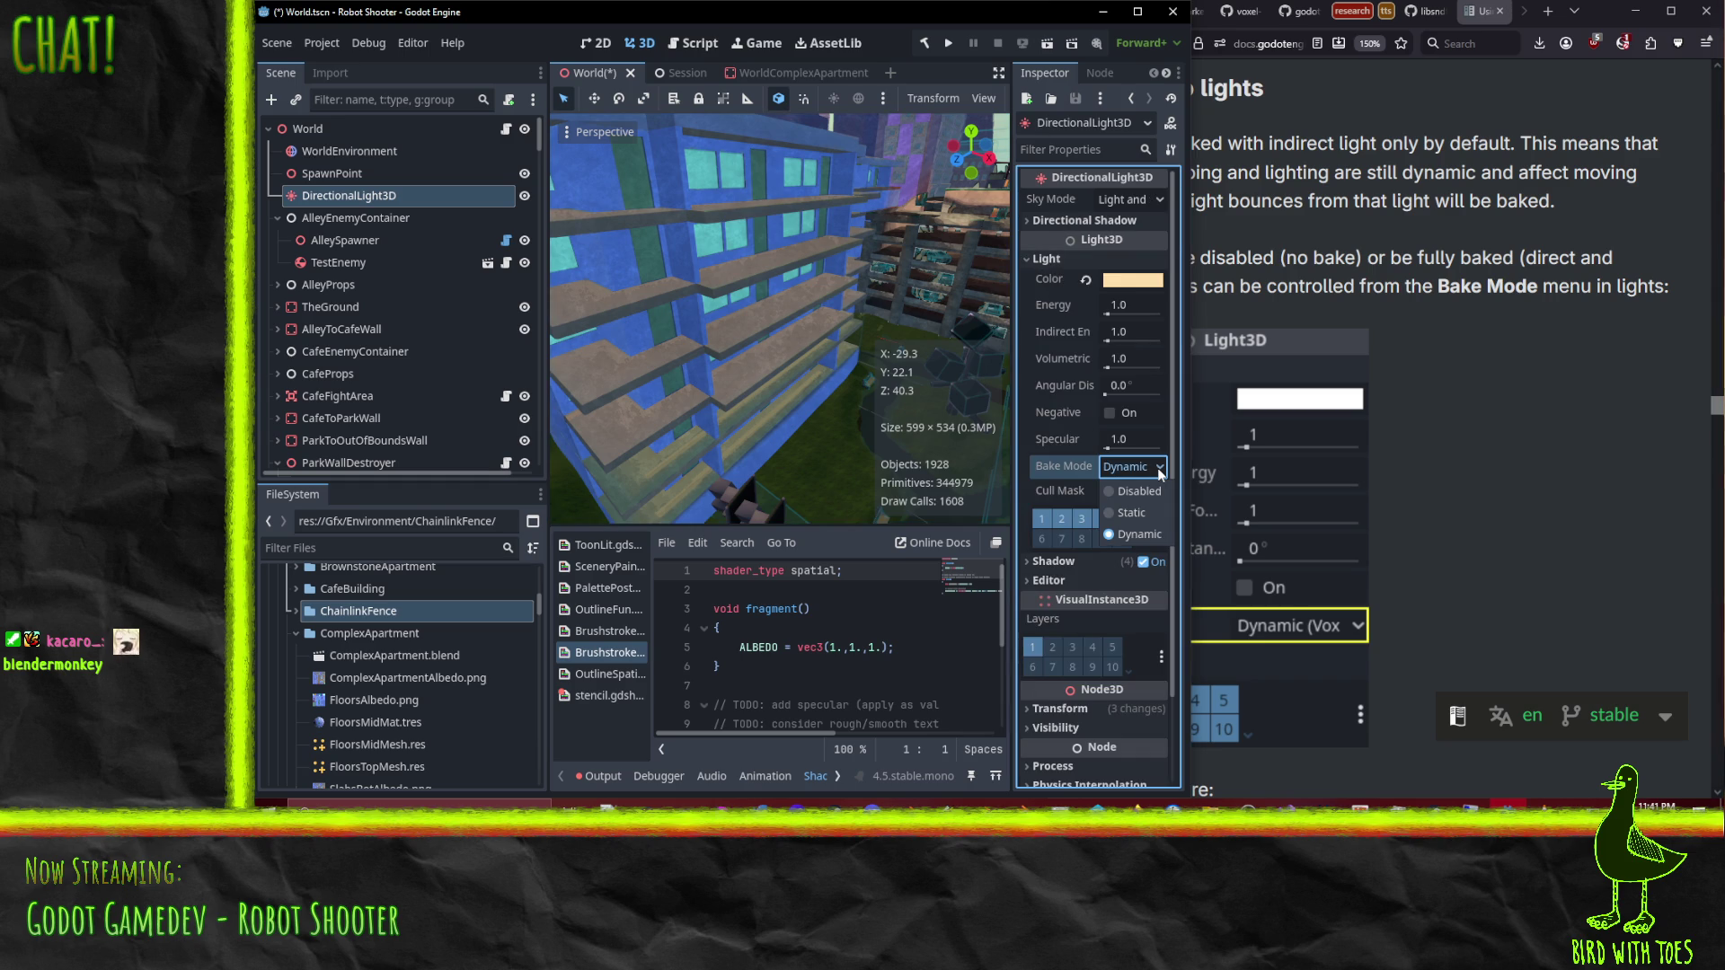
{"action": "left_click", "coordinate": [1159, 469]}
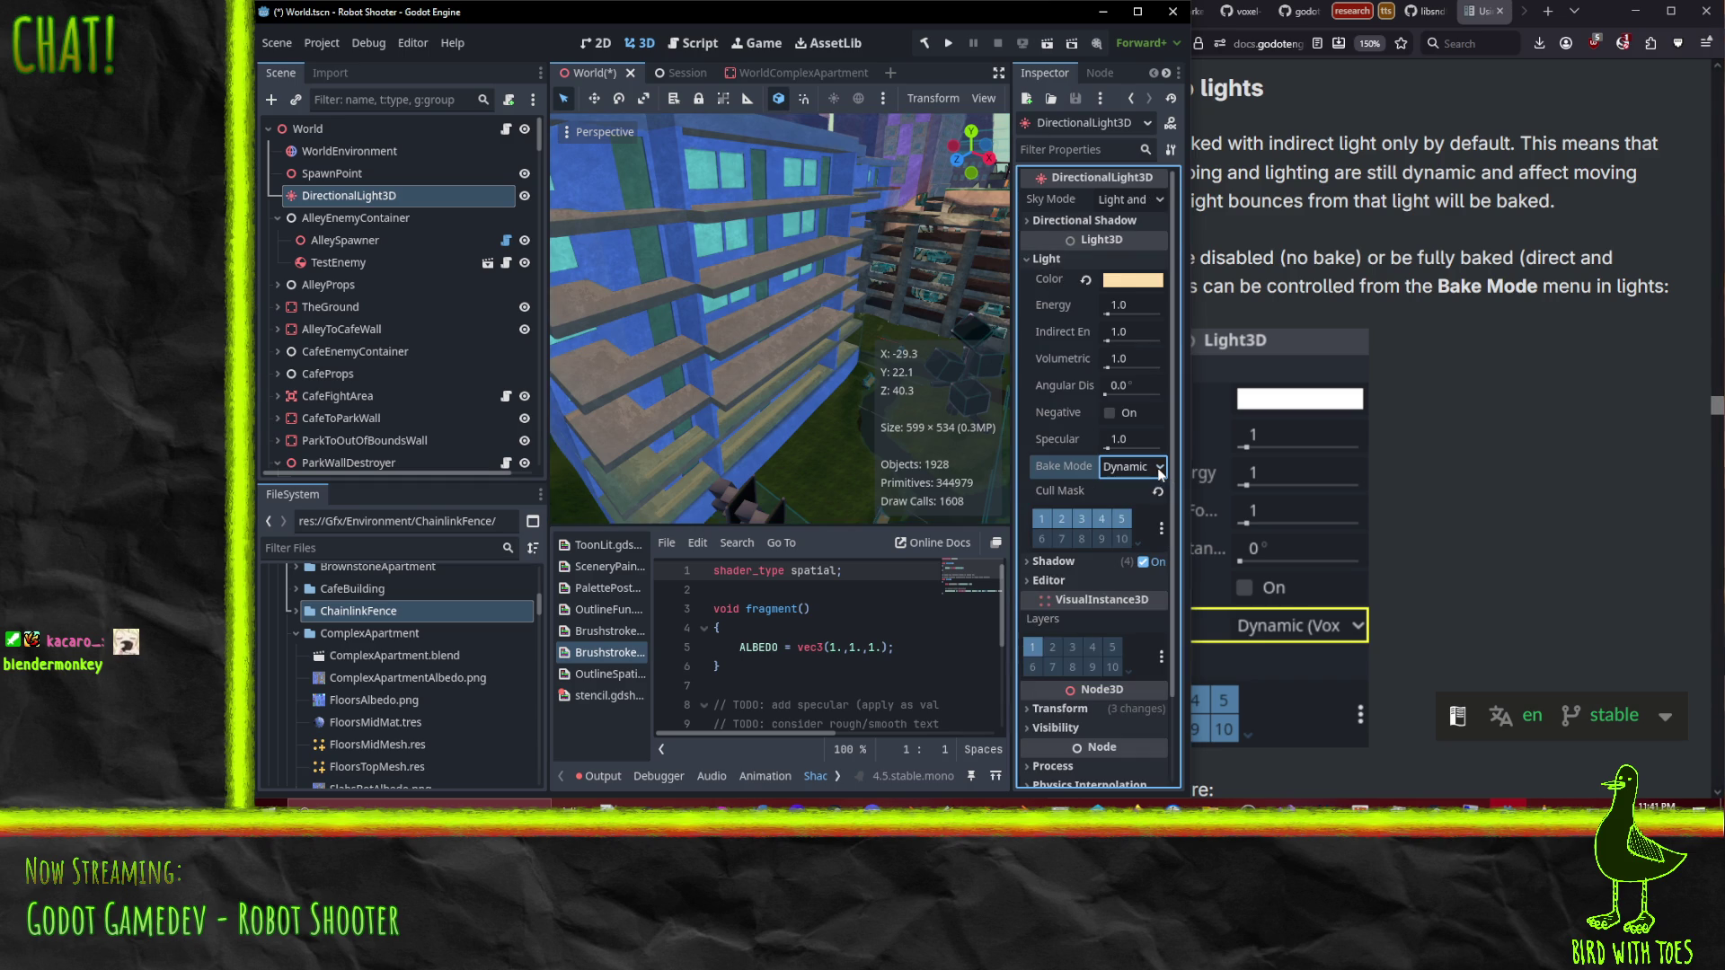
{"action": "left_click", "coordinate": [1350, 627]}
{"action": "scroll", "coordinate": [1520, 525], "scroll_direction": "down", "scroll_amount": 2}
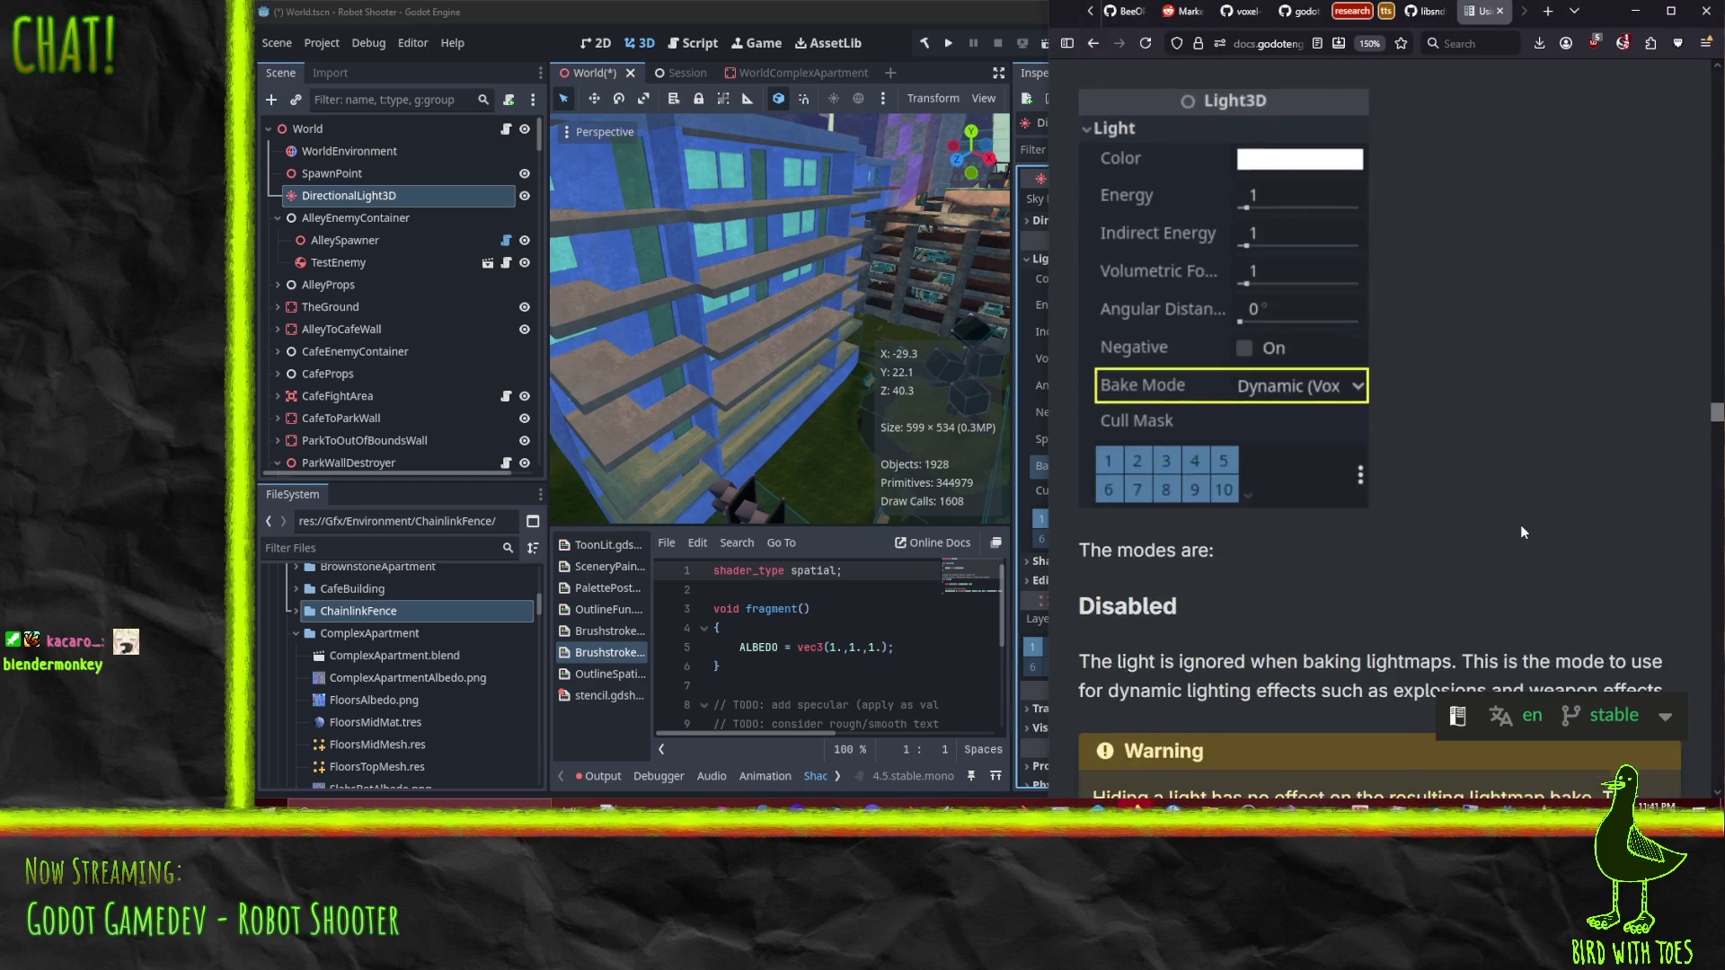
Step: Scroll through the lightmap documentation on light bake modes and LightmapGI settings
{"action": "scroll", "coordinate": [1520, 525], "scroll_direction": "up", "scroll_amount": 1}
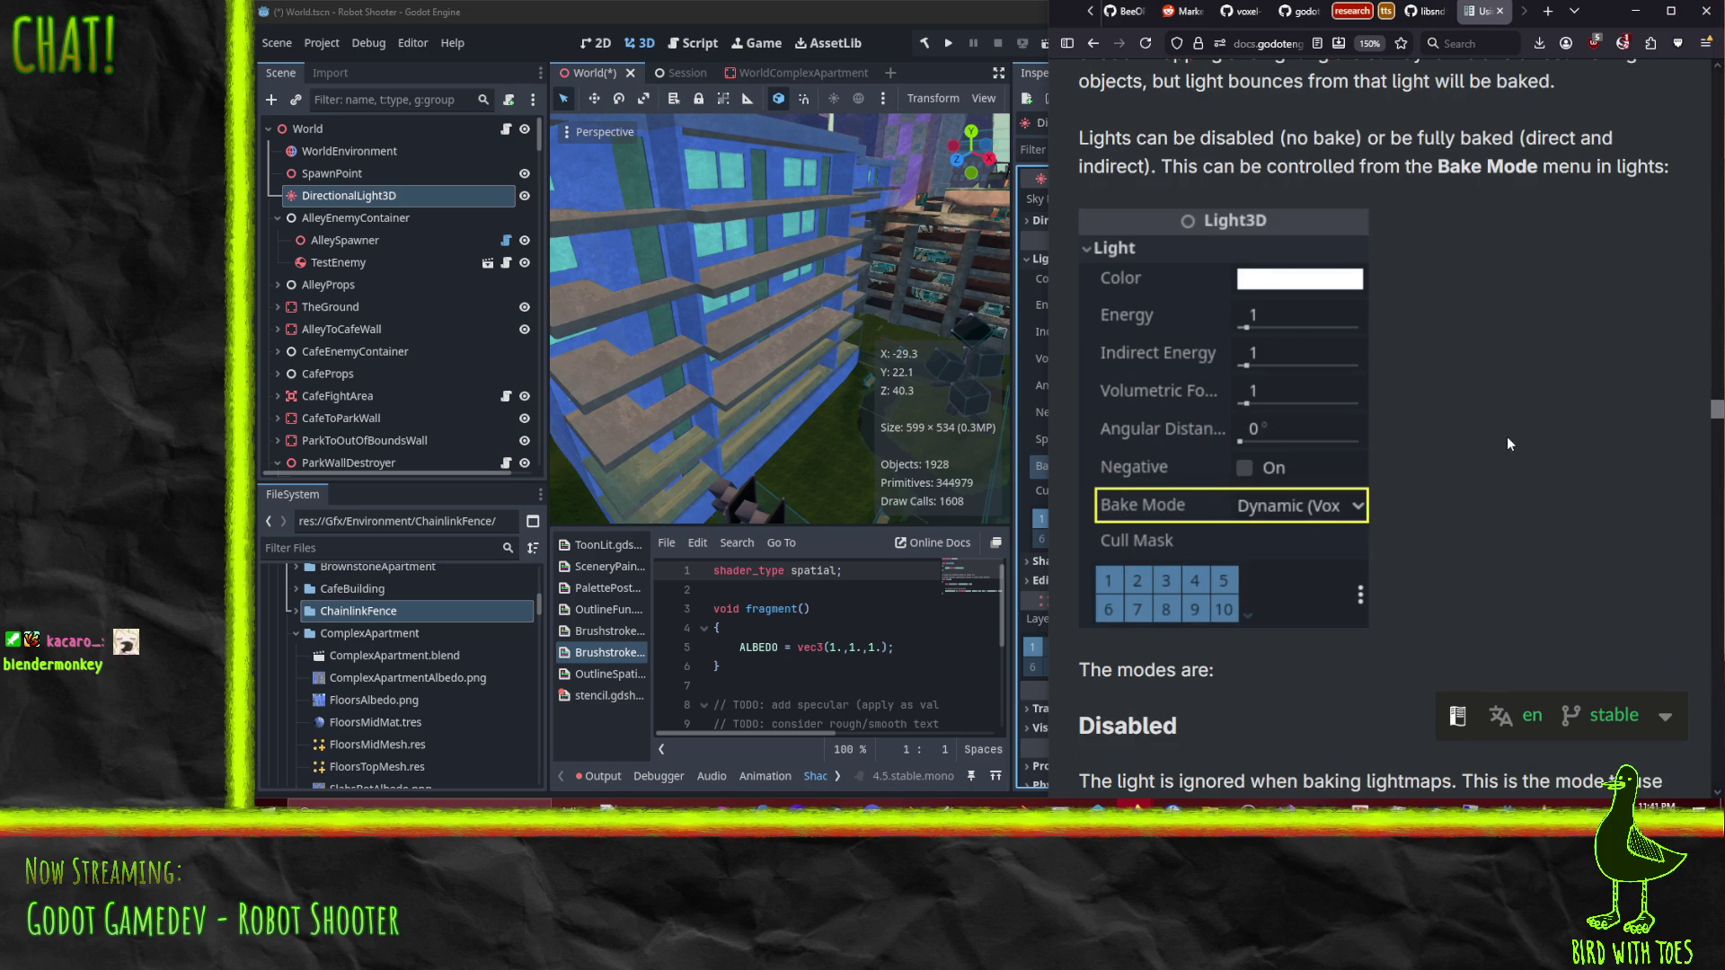
{"action": "scroll", "coordinate": [1508, 442], "scroll_direction": "down", "scroll_amount": 5}
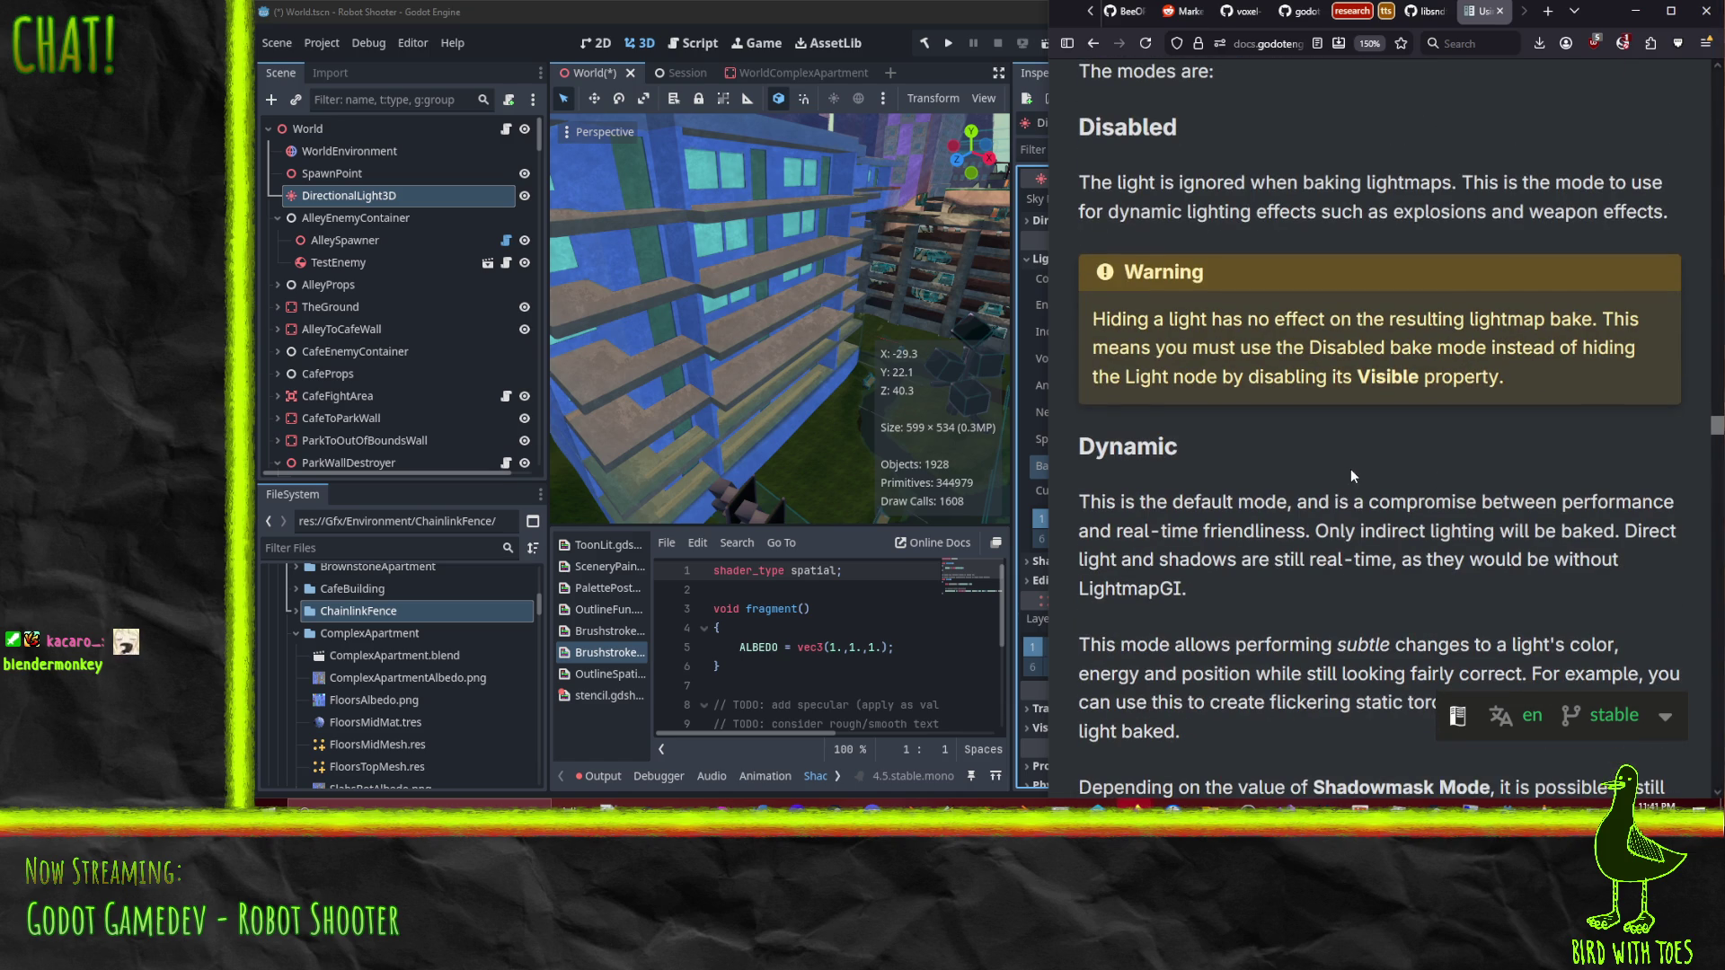
{"action": "scroll", "coordinate": [1350, 469], "scroll_direction": "down", "scroll_amount": 3}
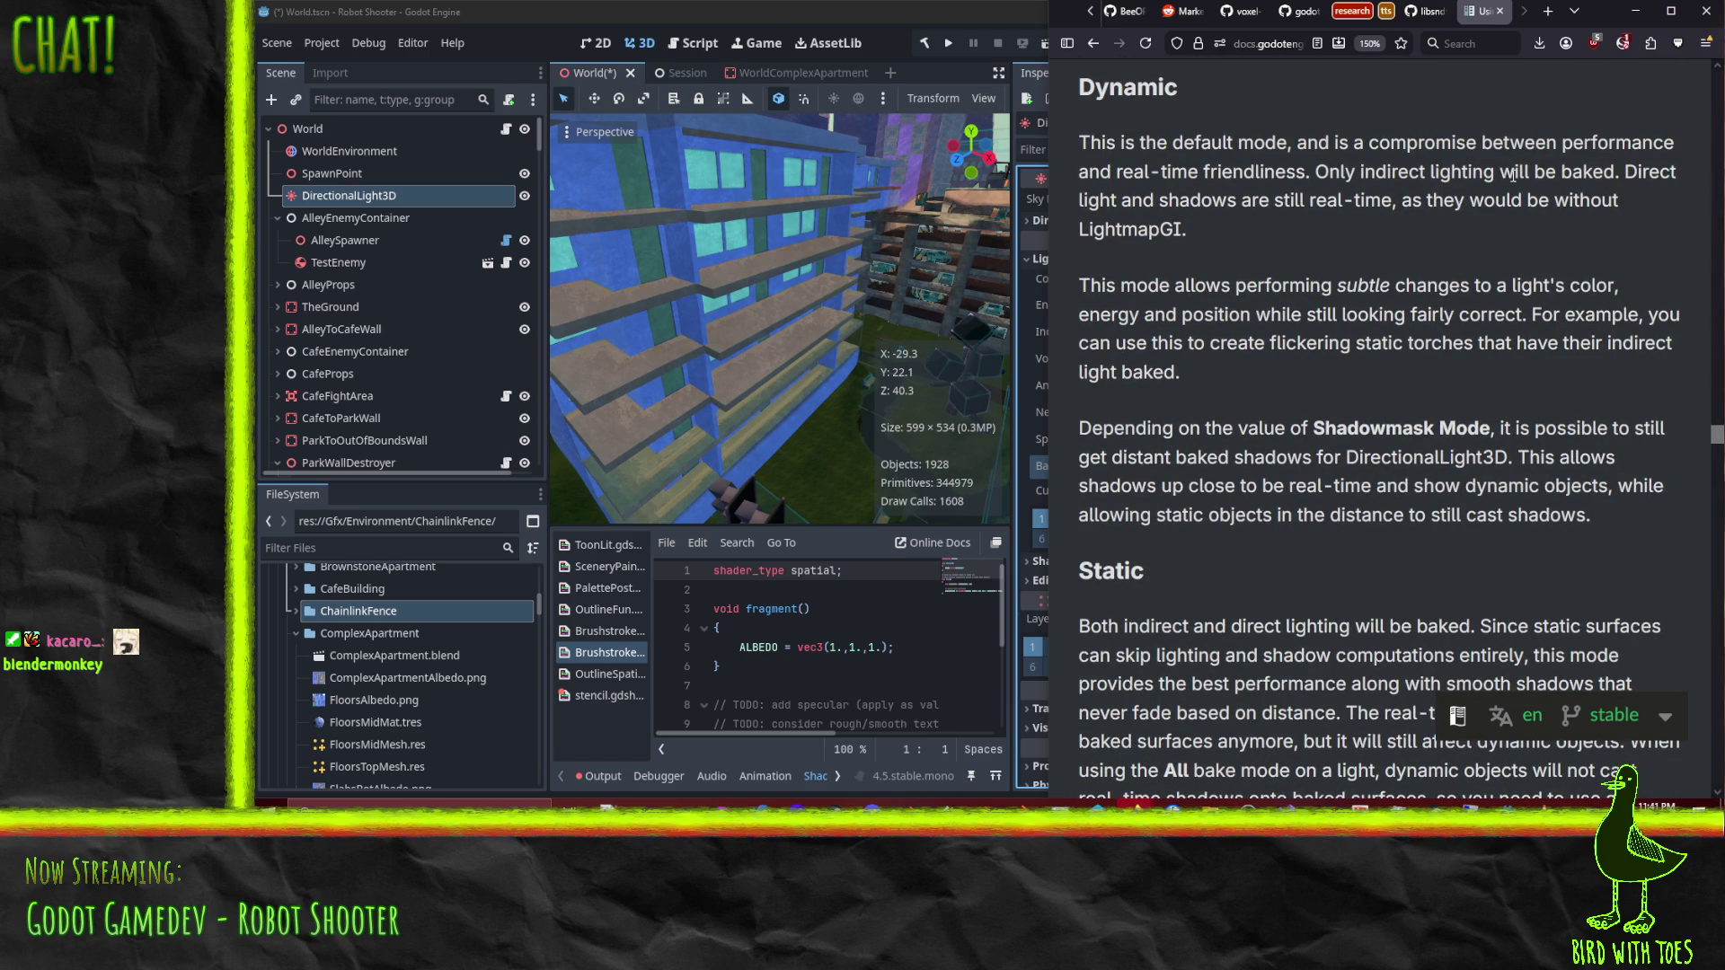
{"action": "scroll", "coordinate": [1381, 477], "scroll_direction": "down", "scroll_amount": 4}
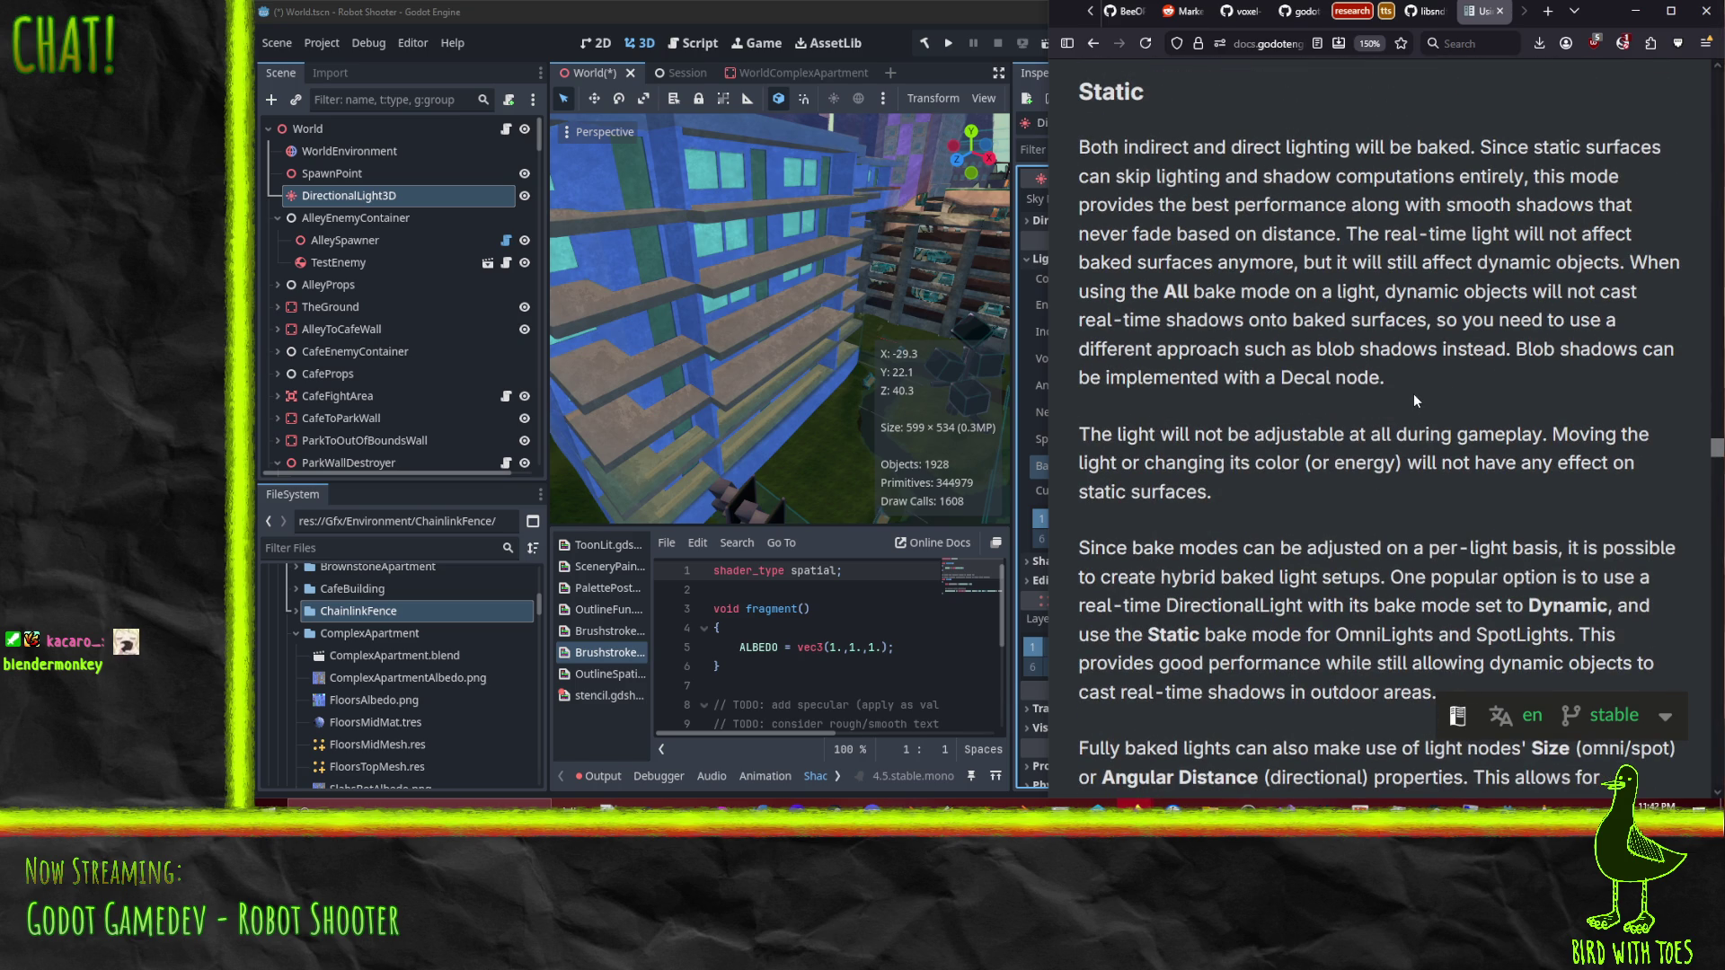
{"action": "scroll", "coordinate": [1414, 393], "scroll_direction": "down", "scroll_amount": 6}
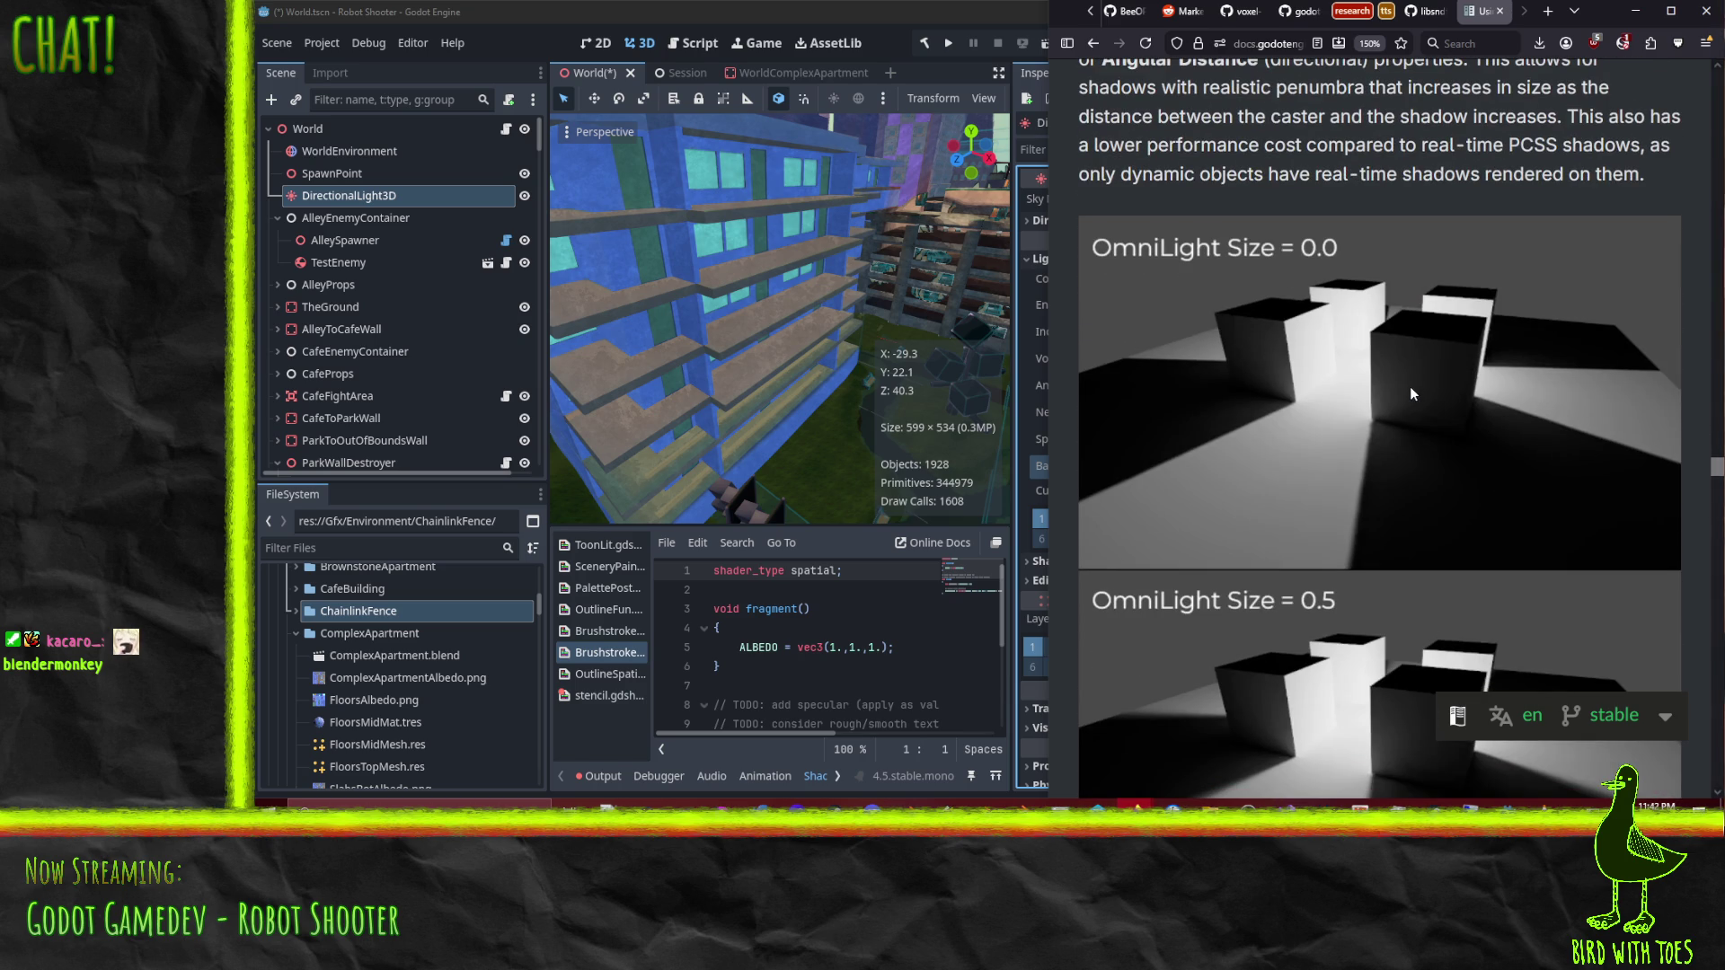
{"action": "scroll", "coordinate": [1411, 394], "scroll_direction": "down", "scroll_amount": 15}
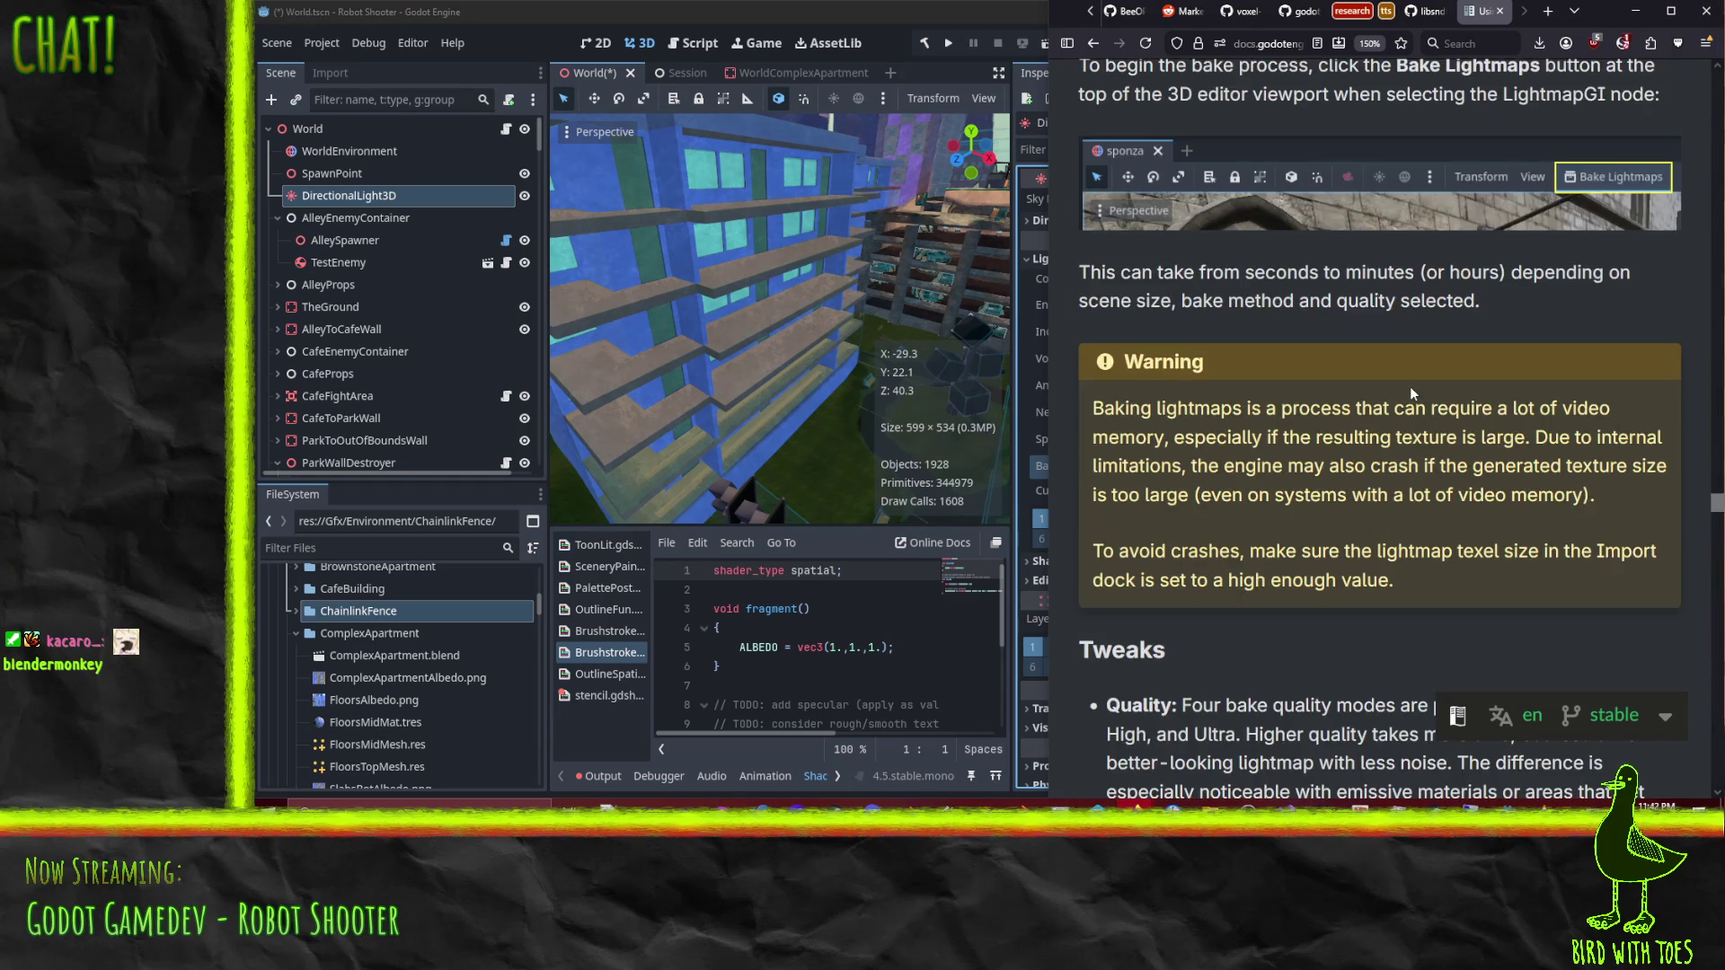
{"action": "scroll", "coordinate": [1410, 386], "scroll_direction": "up", "scroll_amount": 1}
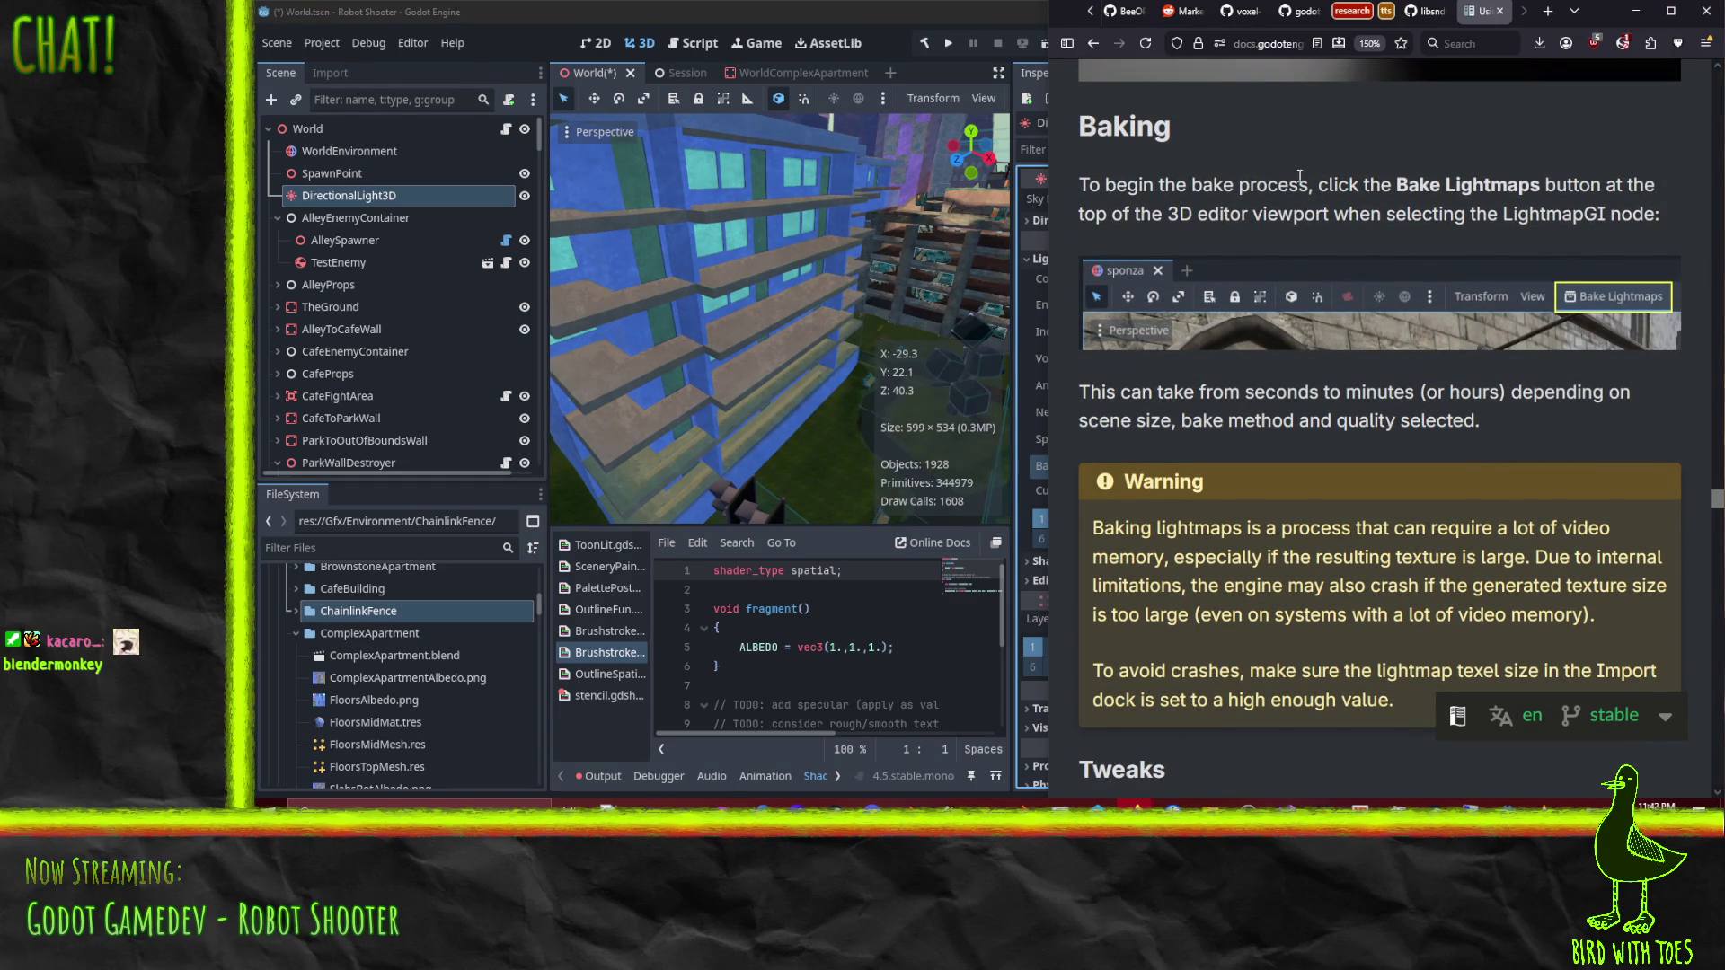
Step: Arrange the Godot editor on the left half and the docs browser on the right half
{"action": "left_click", "coordinate": [610, 20]}
{"action": "left_click", "coordinate": [610, 19]}
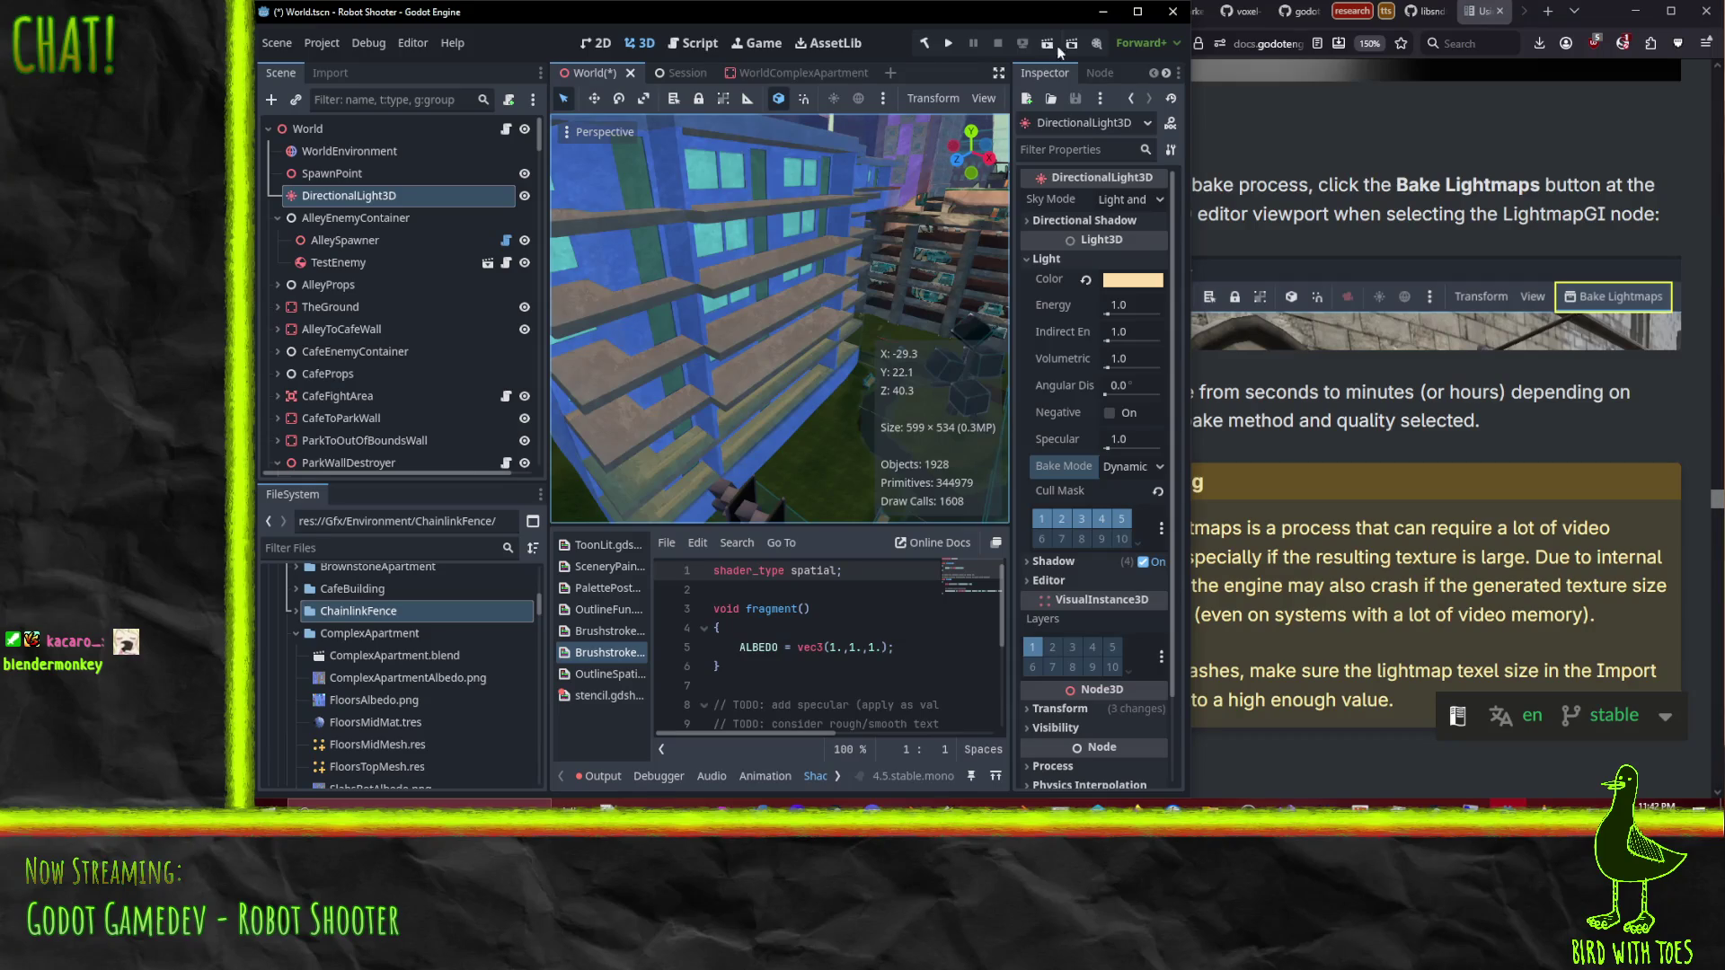
{"action": "left_click", "coordinate": [1138, 11]}
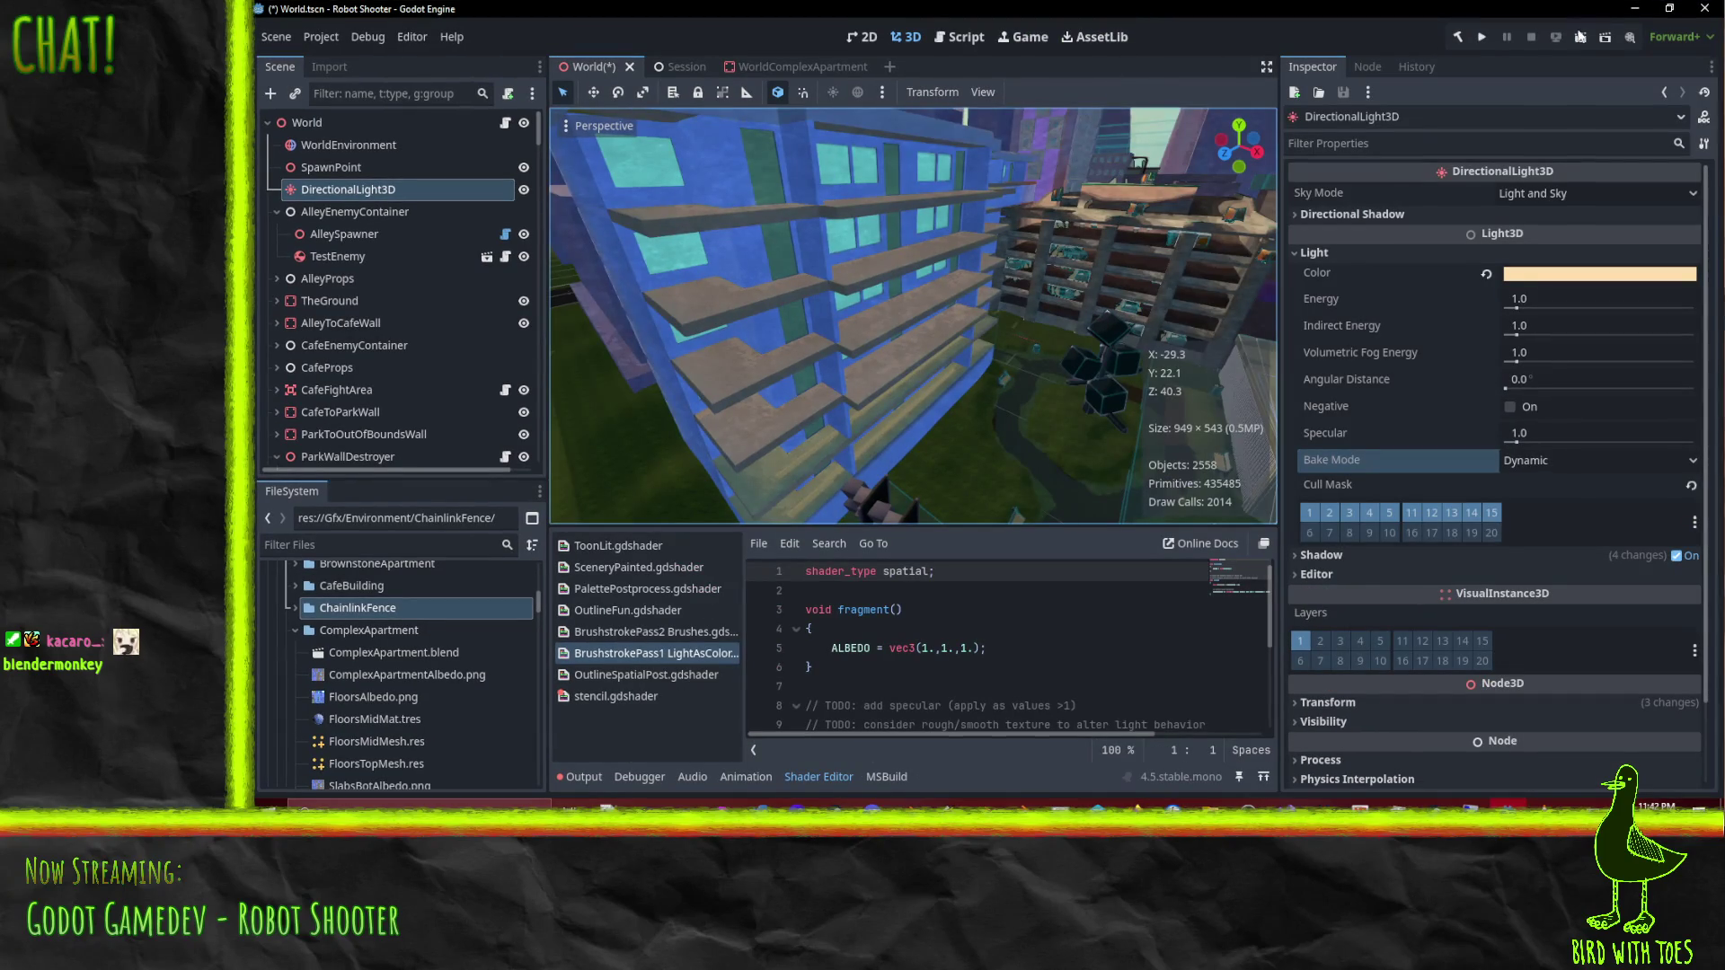
{"action": "left_click", "coordinate": [1670, 8]}
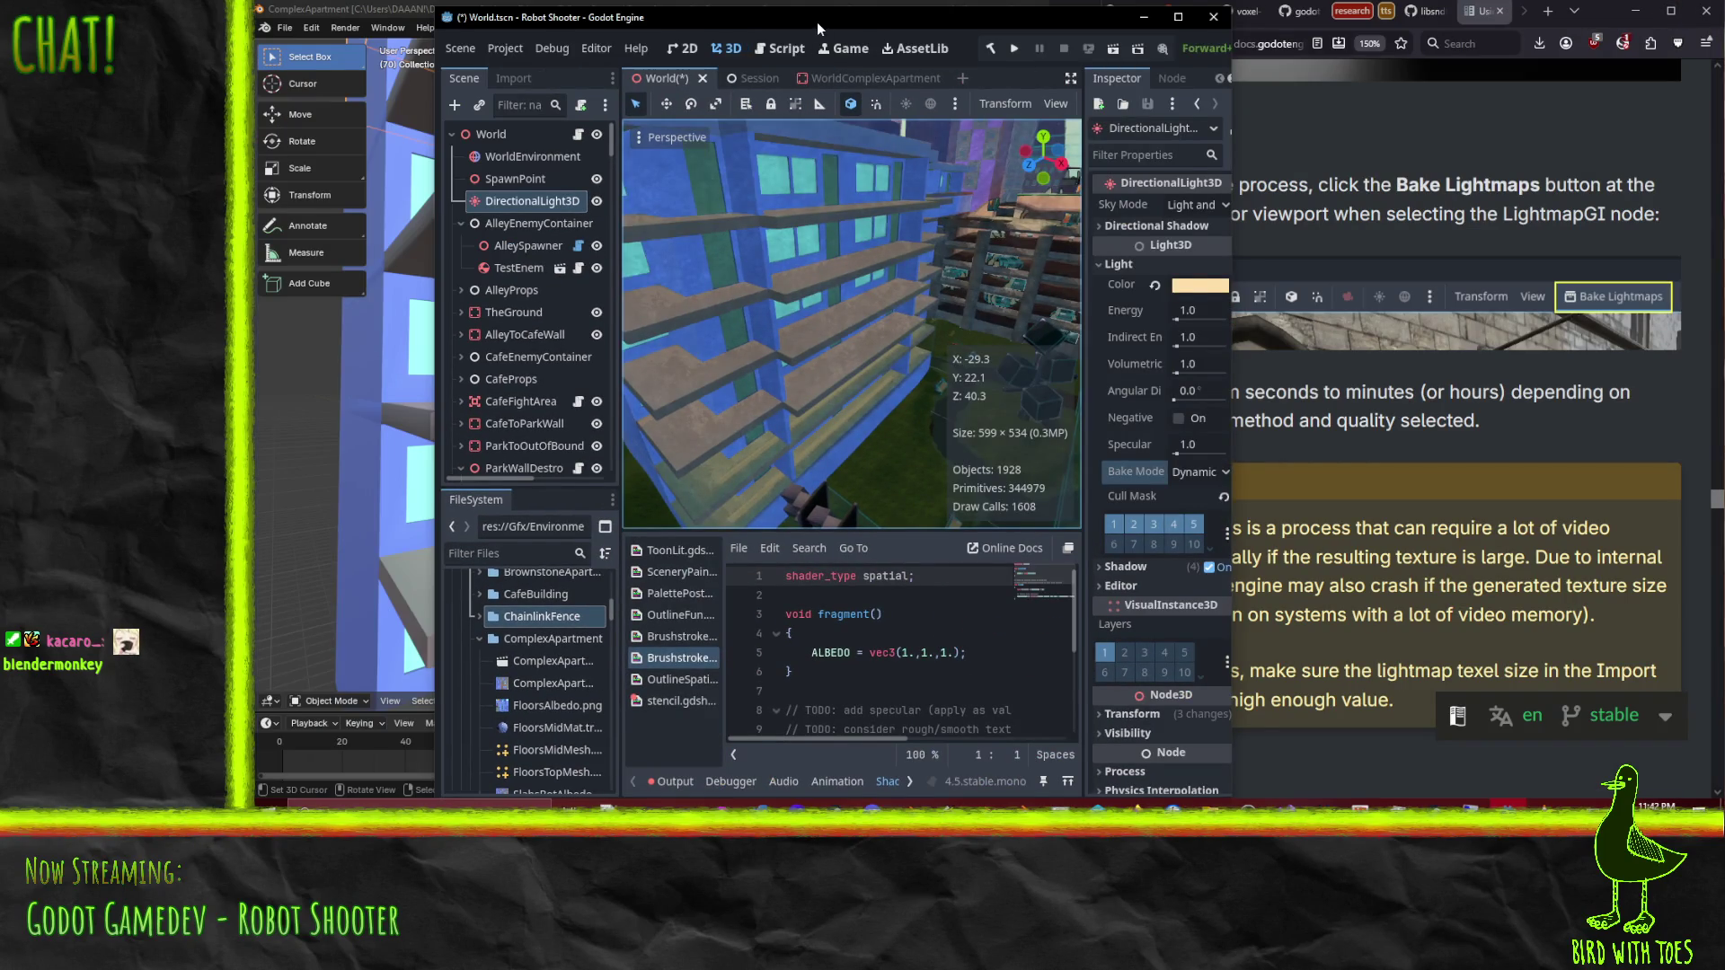
{"action": "left_click_drag", "start_coordinate": [818, 21], "coordinate": [256, 18]}
{"action": "left_click", "coordinate": [1173, 84]}
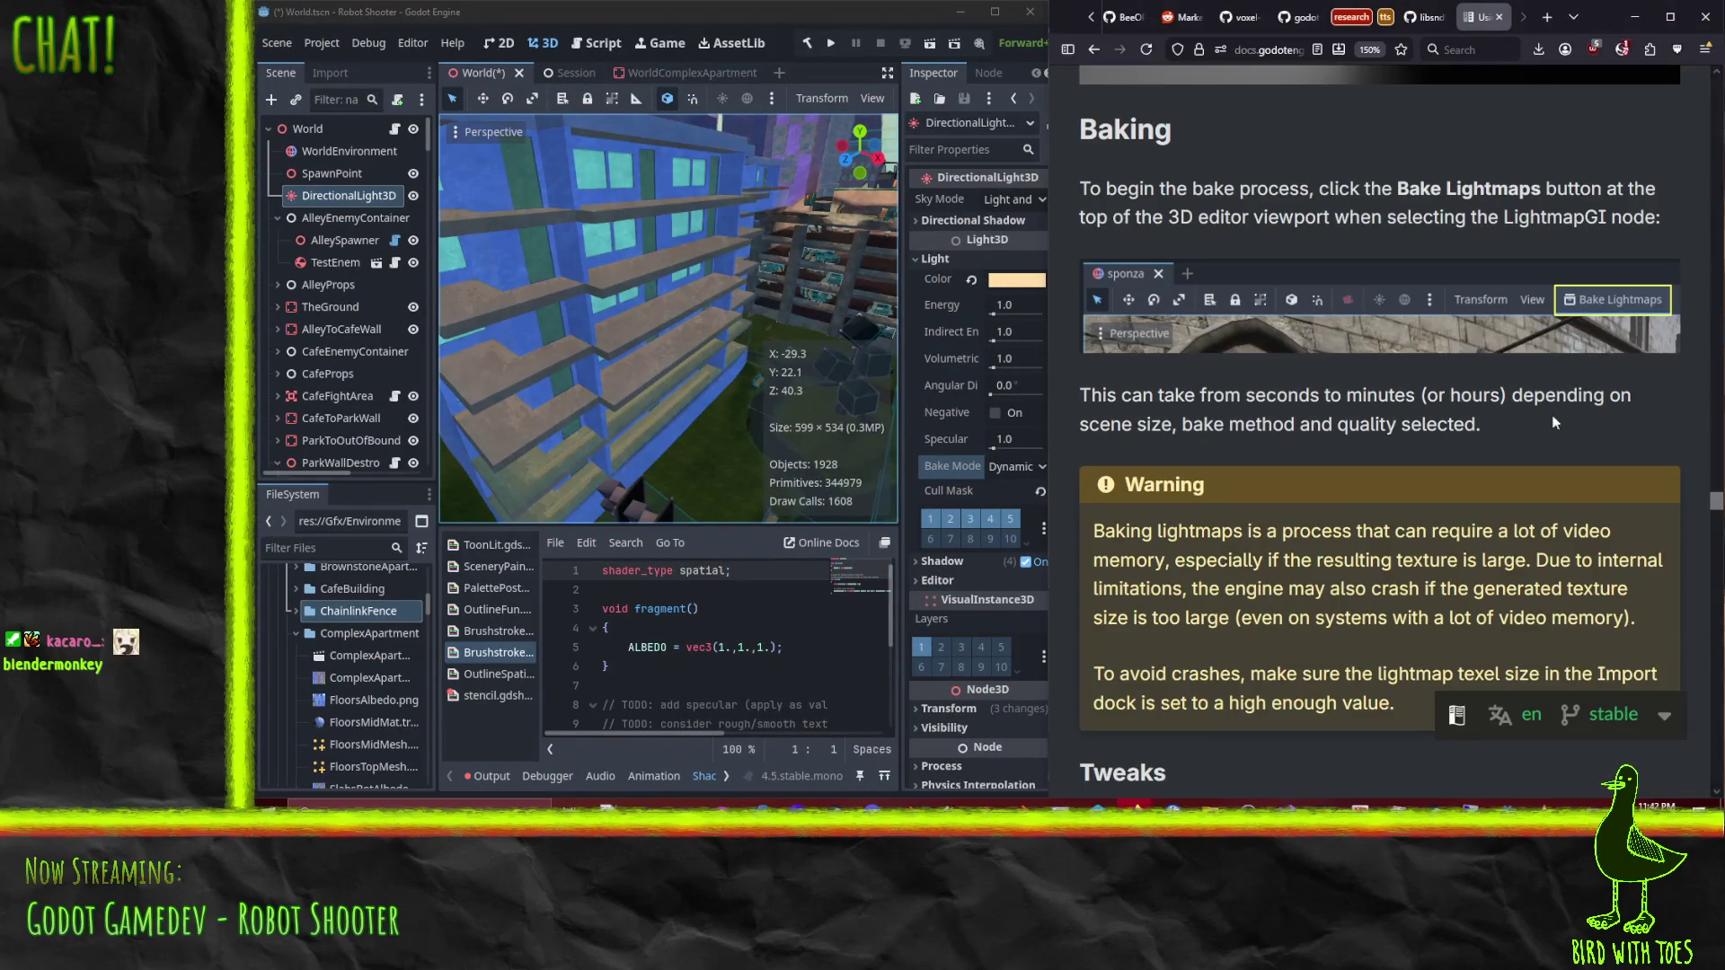
{"action": "mouse_move", "coordinate": [1716, 510]}
{"action": "left_mouse_down"}
{"action": "mouse_move", "coordinate": [1712, 41]}
{"action": "mouse_move", "coordinate": [1716, 434]}
{"action": "left_mouse_up"}
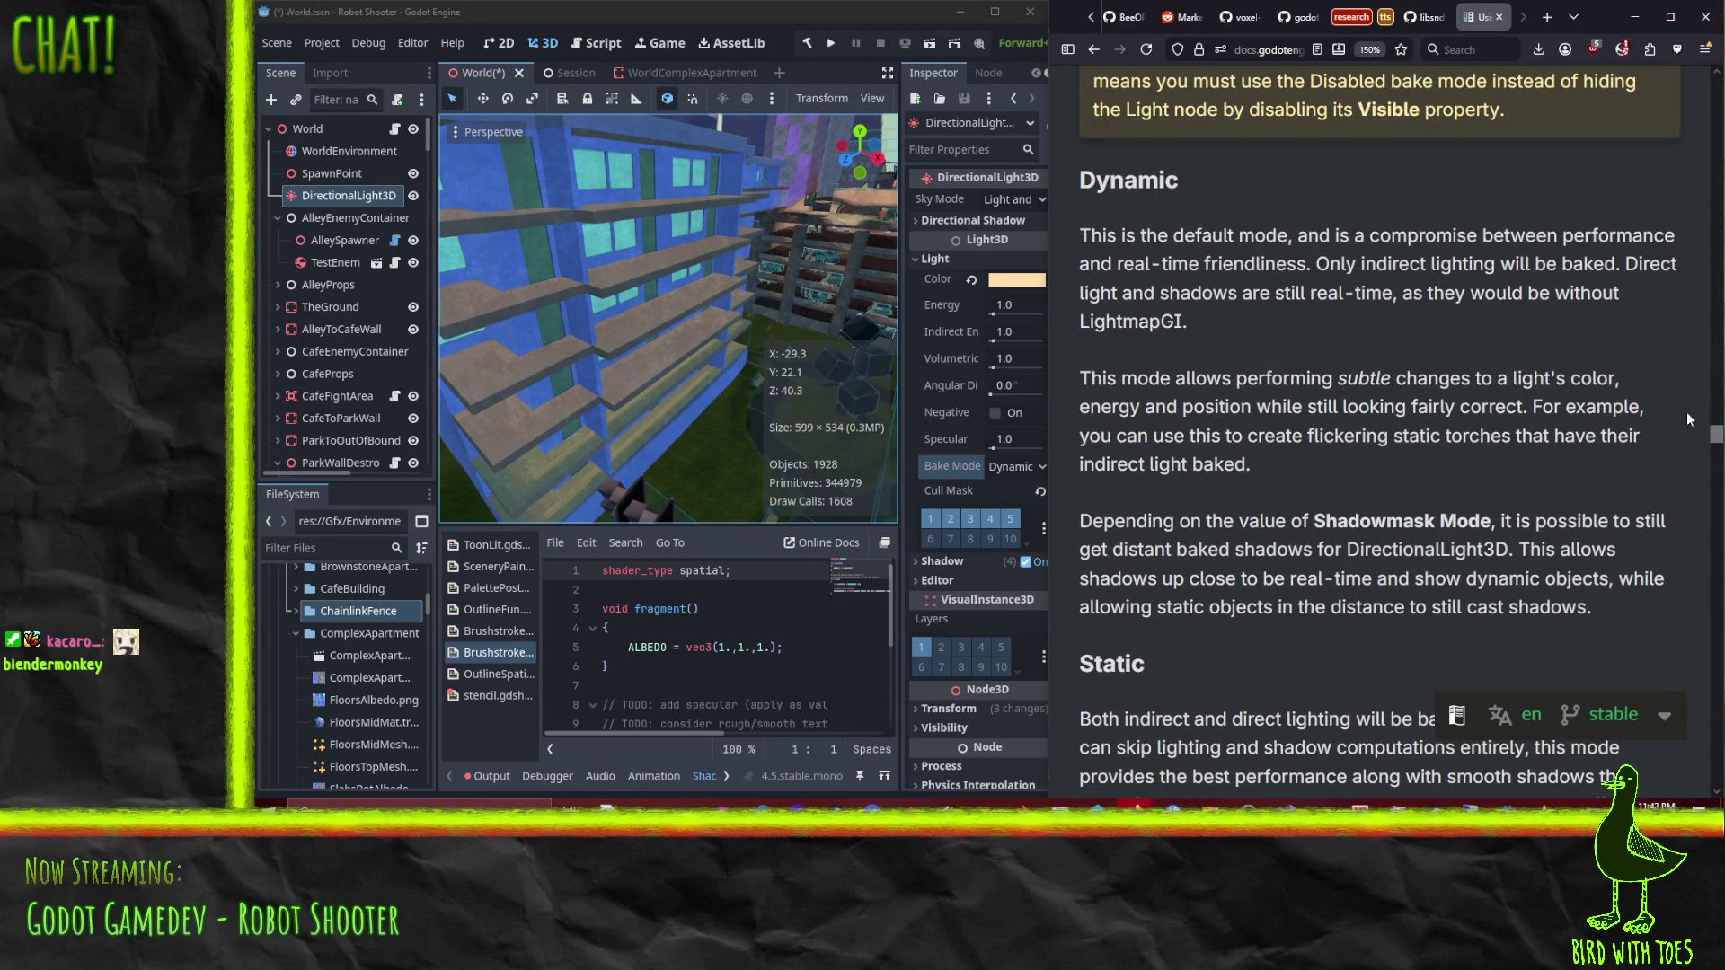
Step: Move the LightmapGI node up to sit directly under World in the Scene dock
{"action": "scroll", "coordinate": [1432, 431], "scroll_direction": "down", "scroll_amount": 15}
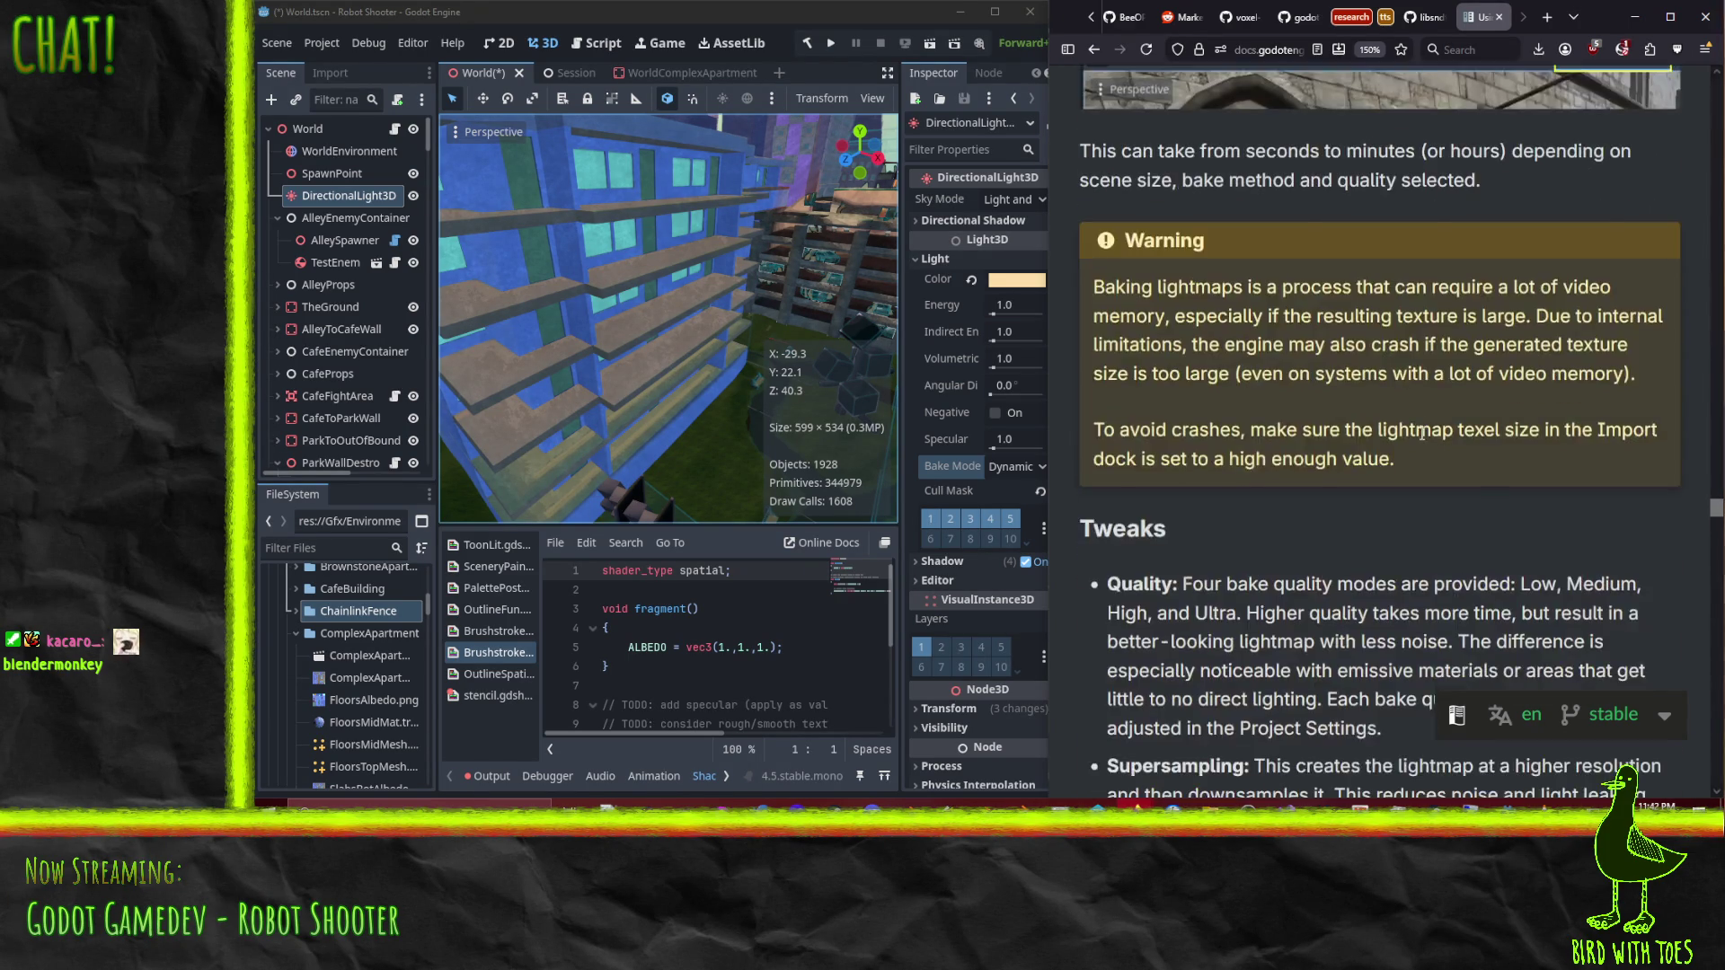
{"action": "scroll", "coordinate": [1427, 444], "scroll_direction": "down", "scroll_amount": 2}
{"action": "scroll", "coordinate": [326, 359], "scroll_direction": "down", "scroll_amount": 12}
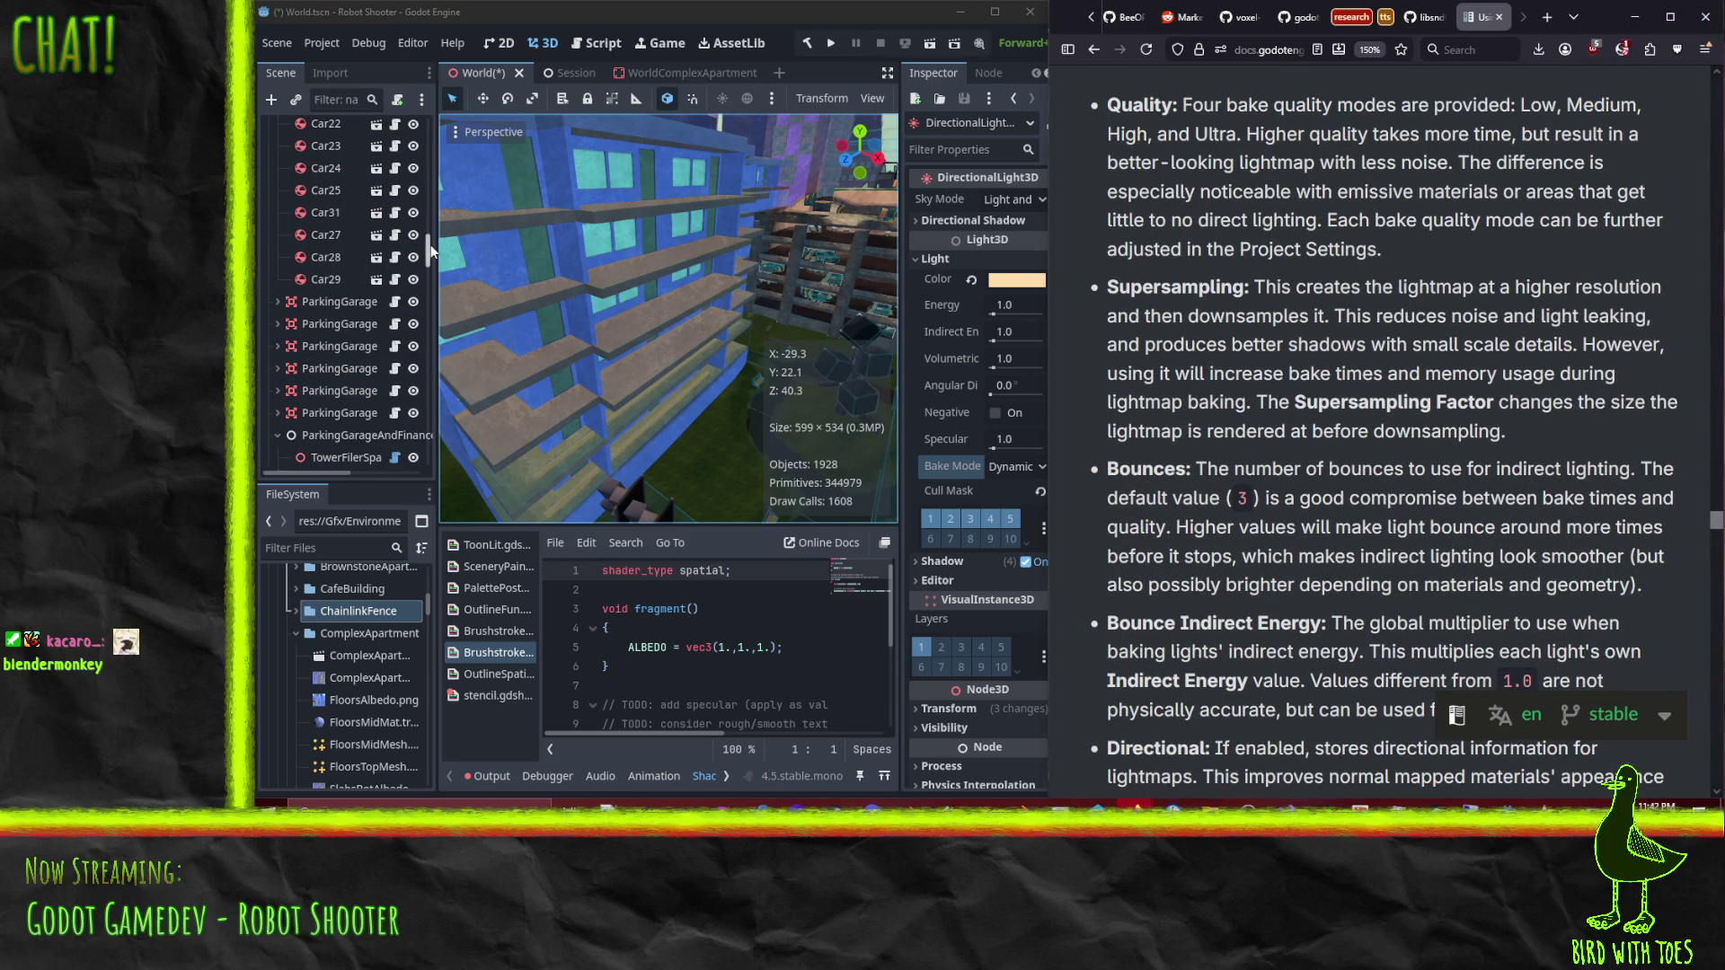
{"action": "scroll", "coordinate": [428, 269], "scroll_direction": "down", "scroll_amount": 5}
{"action": "scroll", "coordinate": [429, 432], "scroll_direction": "down", "scroll_amount": 10}
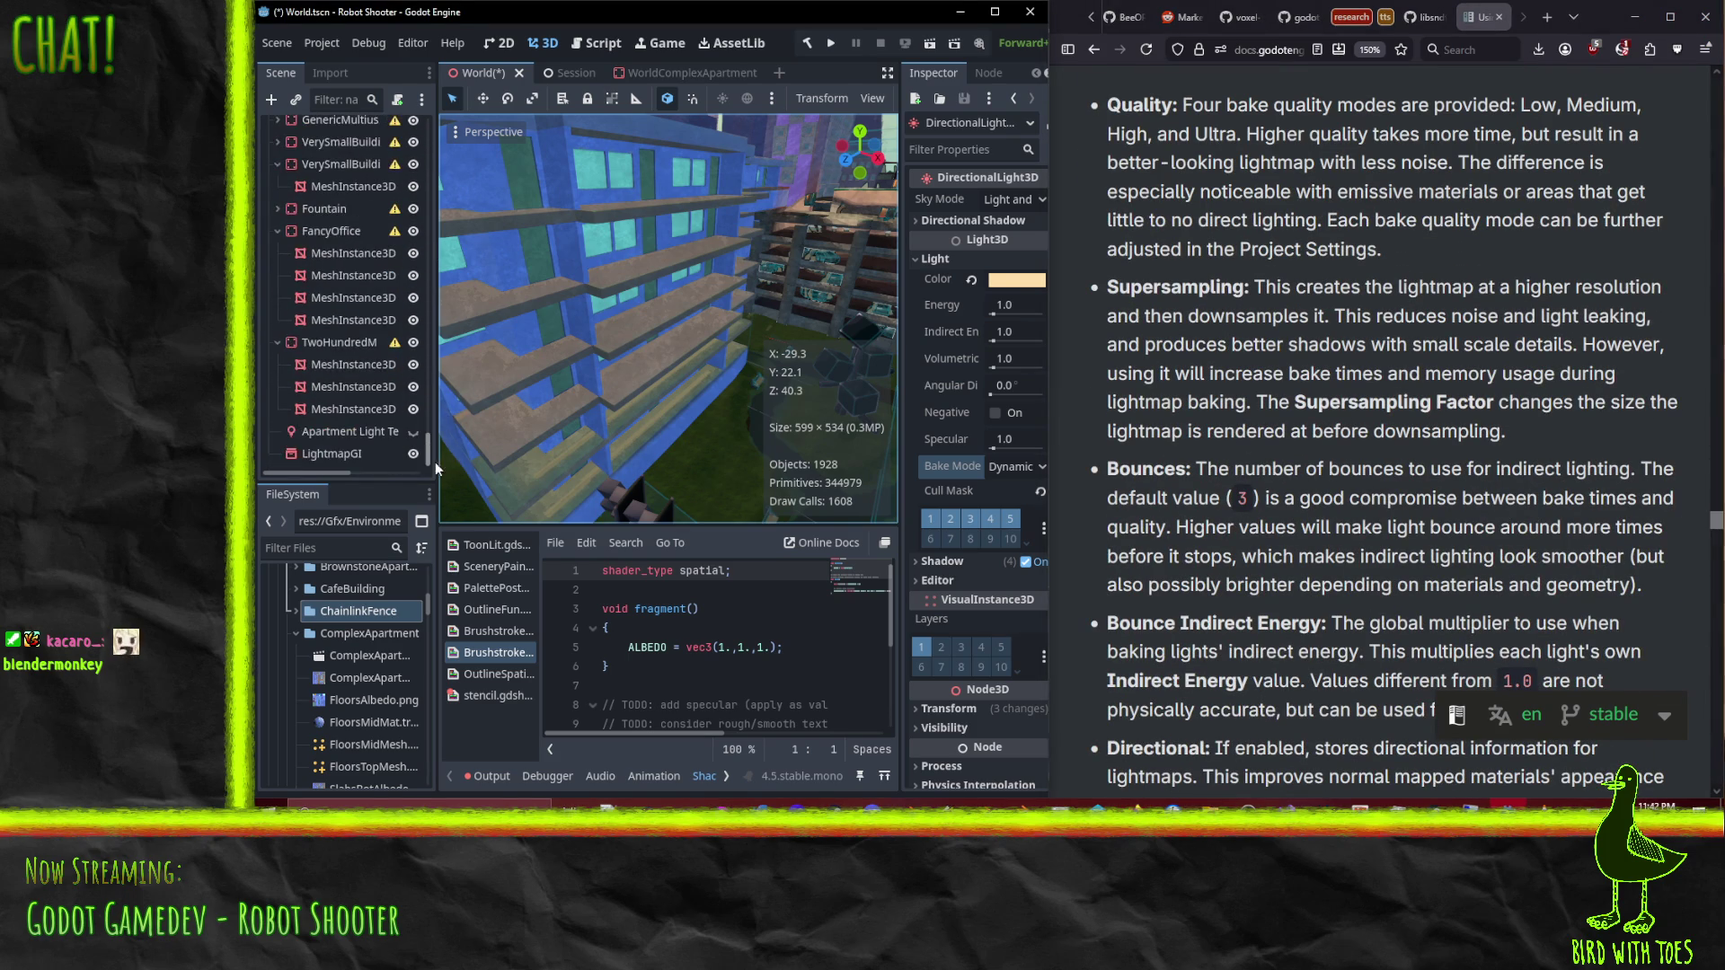
{"action": "mouse_move", "coordinate": [300, 452]}
{"action": "left_mouse_down"}
{"action": "mouse_move", "coordinate": [285, 152]}
{"action": "mouse_move", "coordinate": [293, 134]}
{"action": "mouse_move", "coordinate": [304, 160]}
{"action": "mouse_move", "coordinate": [316, 145]}
{"action": "left_mouse_up"}
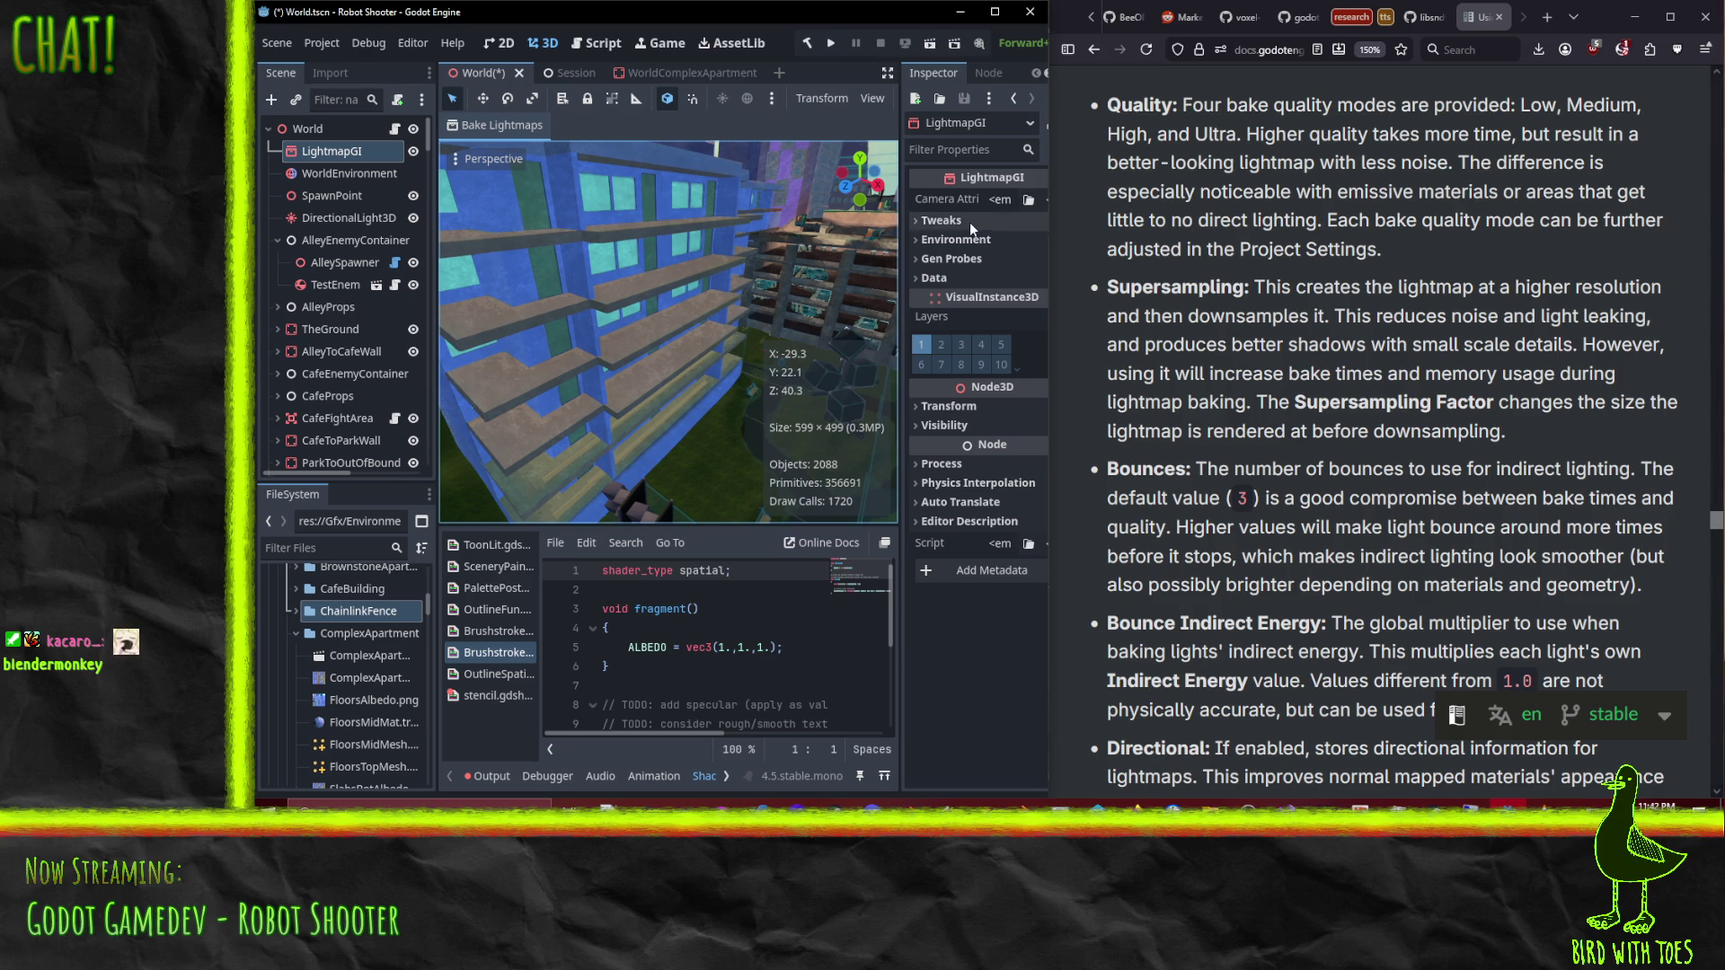
Step: Expand LightmapGI's Tweaks and Environment sections, keep Environment Mode on Scene, and start Bake Lightmaps
{"action": "left_click", "coordinate": [944, 221]}
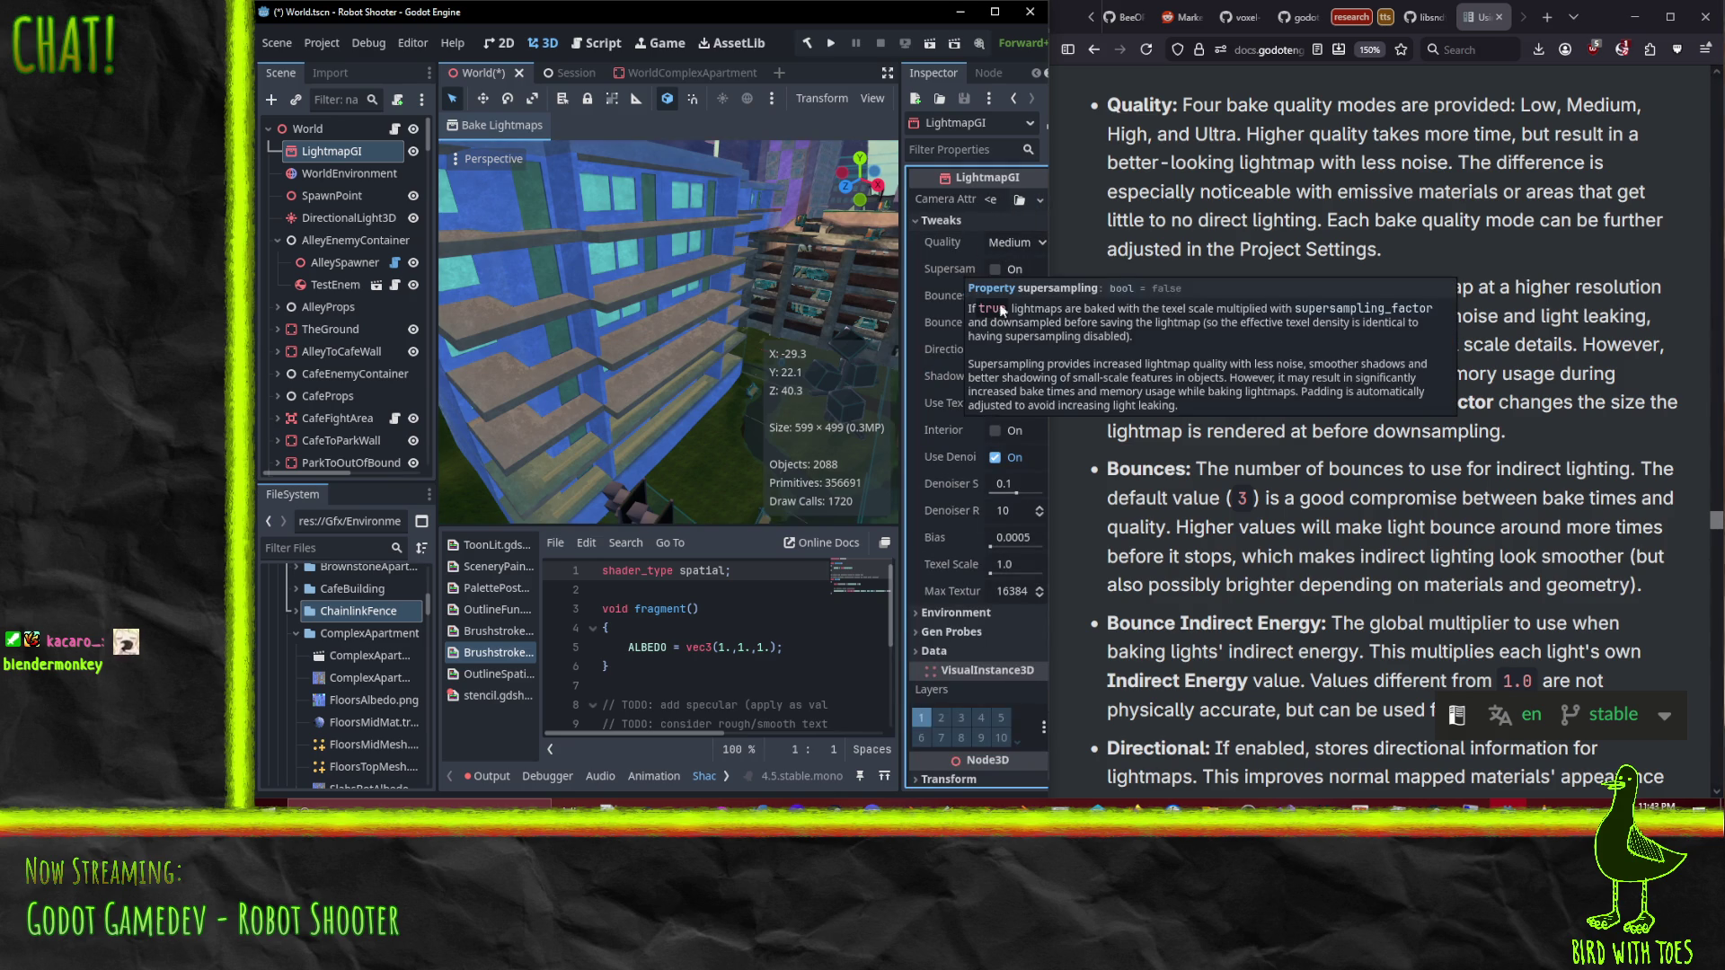
{"action": "left_click", "coordinate": [970, 615]}
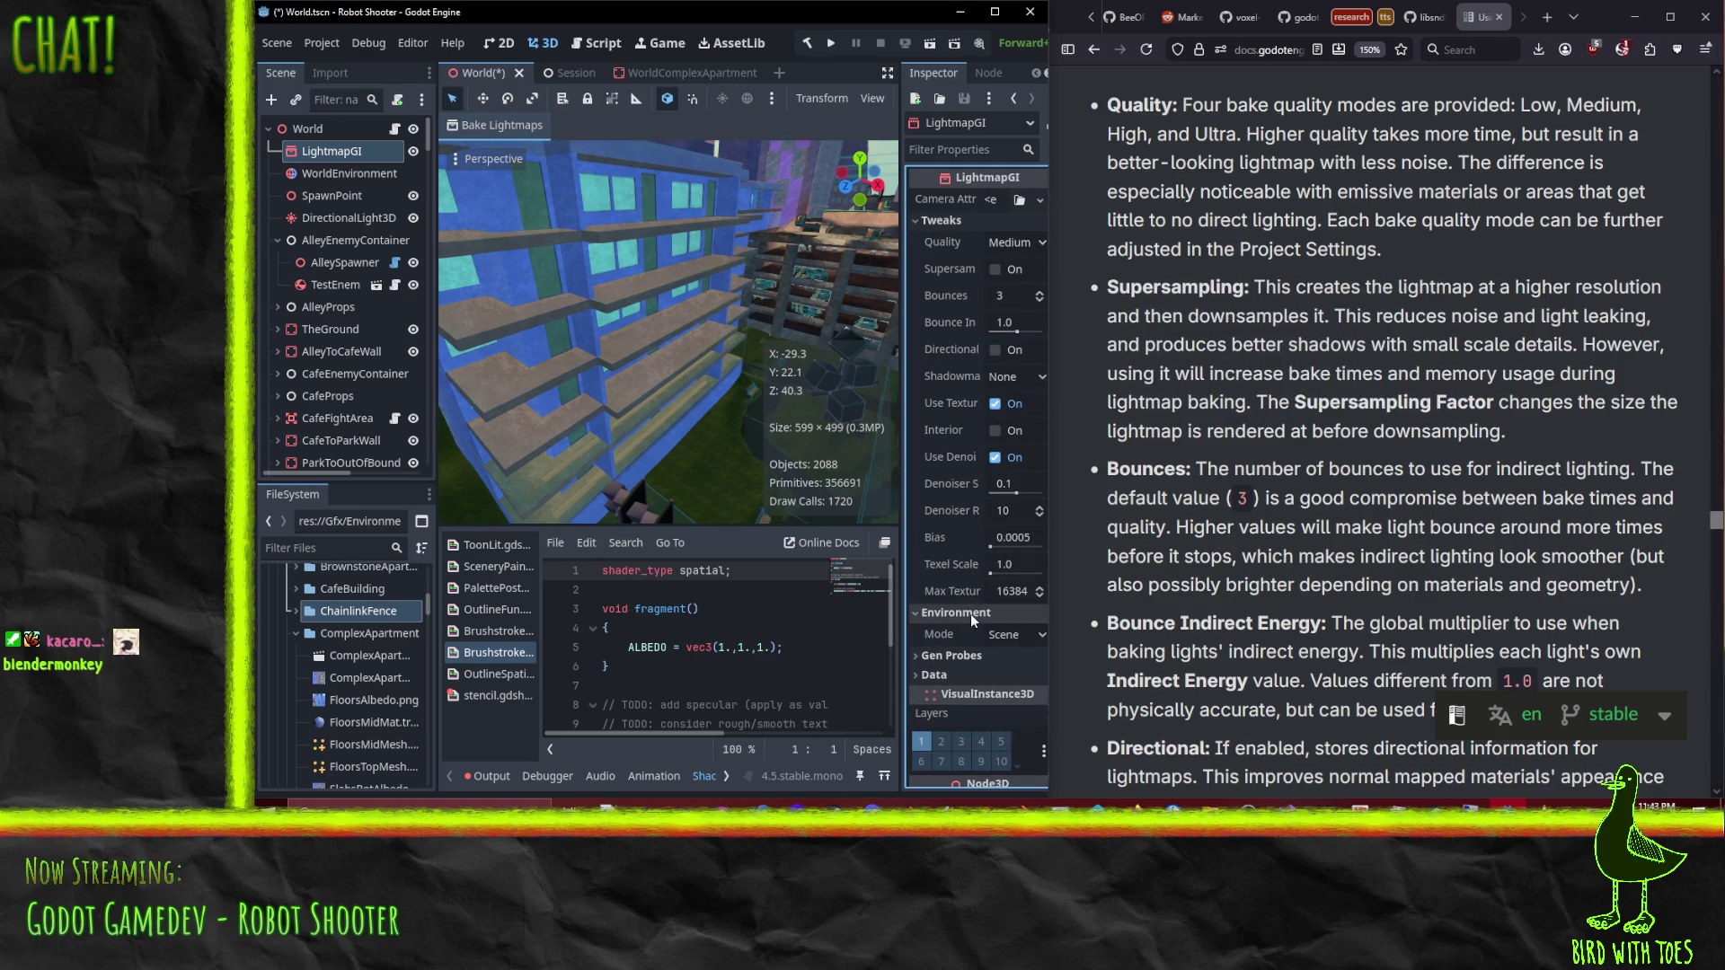
{"action": "left_click", "coordinate": [1038, 637]}
{"action": "left_click", "coordinate": [1037, 640]}
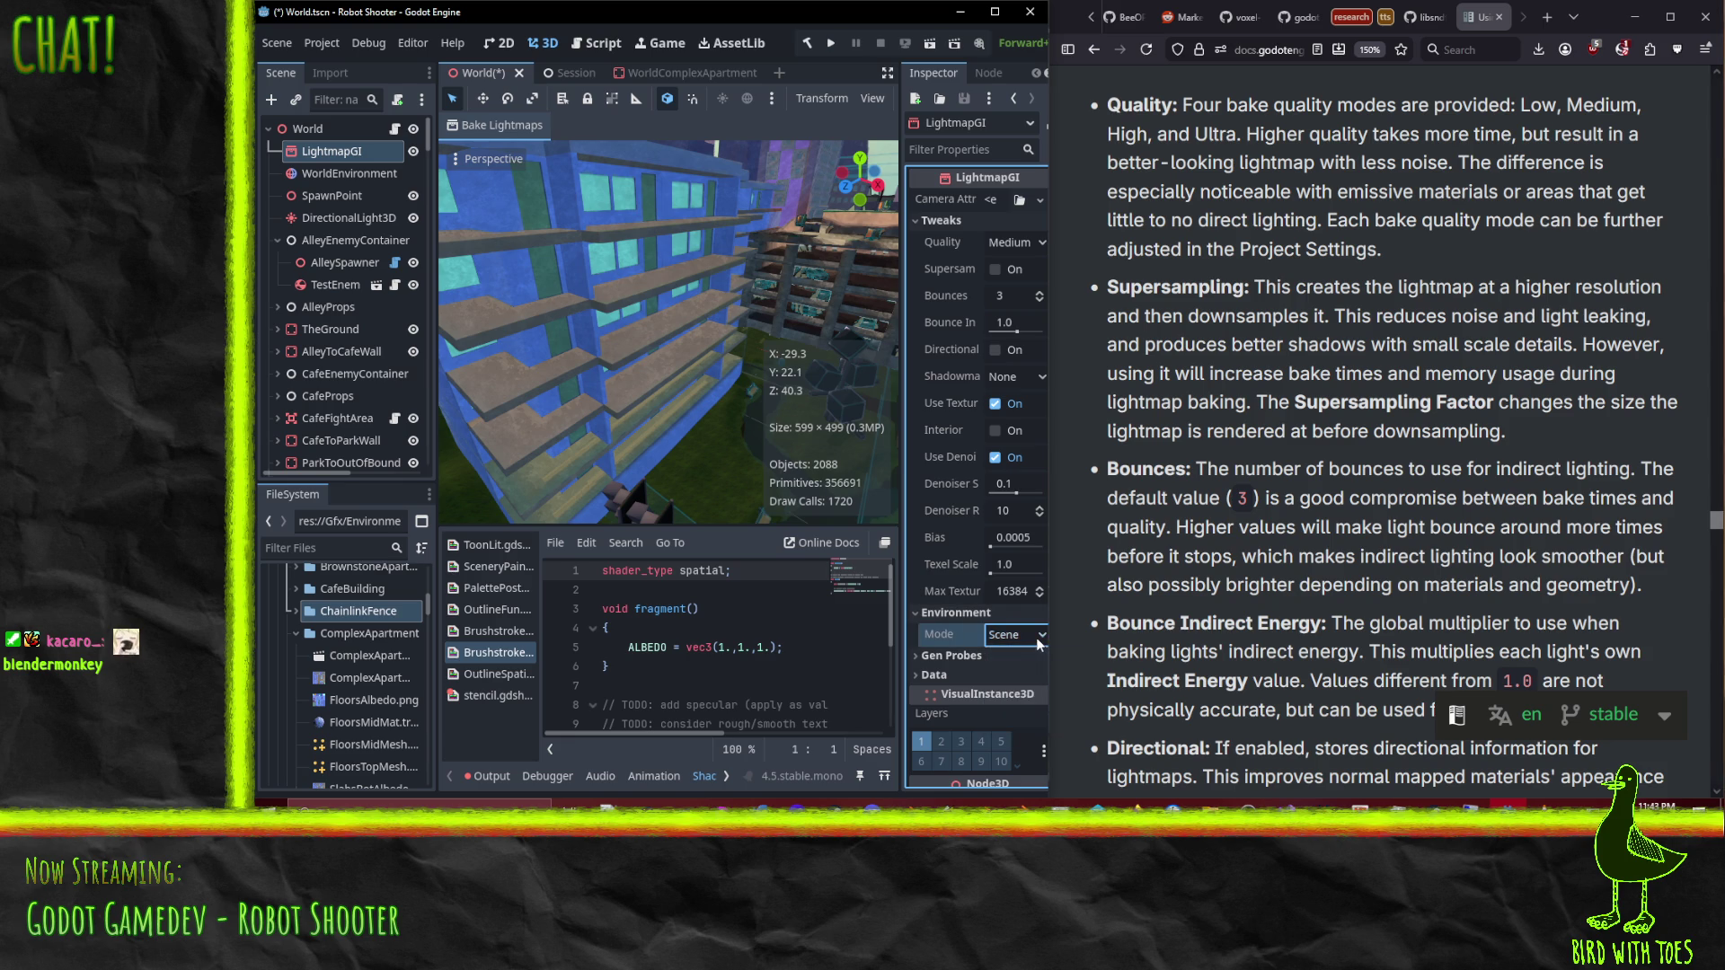
{"action": "left_click", "coordinate": [469, 130]}
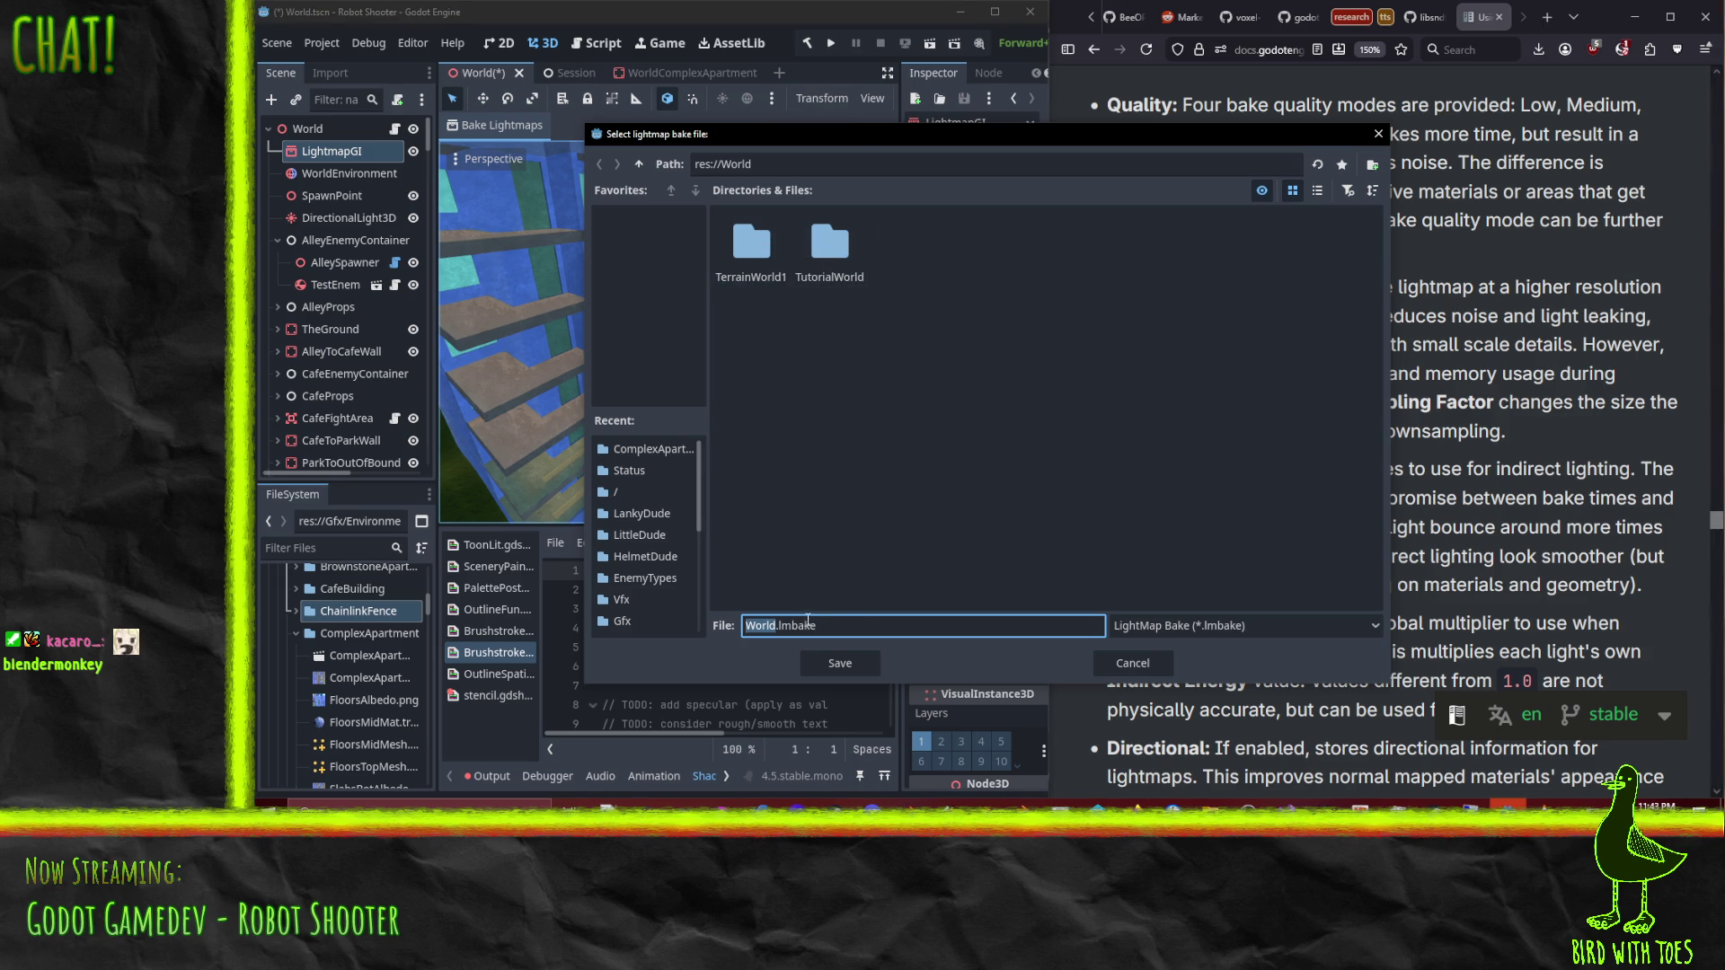
Step: Save the lightmap bake as World.lmbake in the res://World folder
{"action": "left_click", "coordinate": [899, 277]}
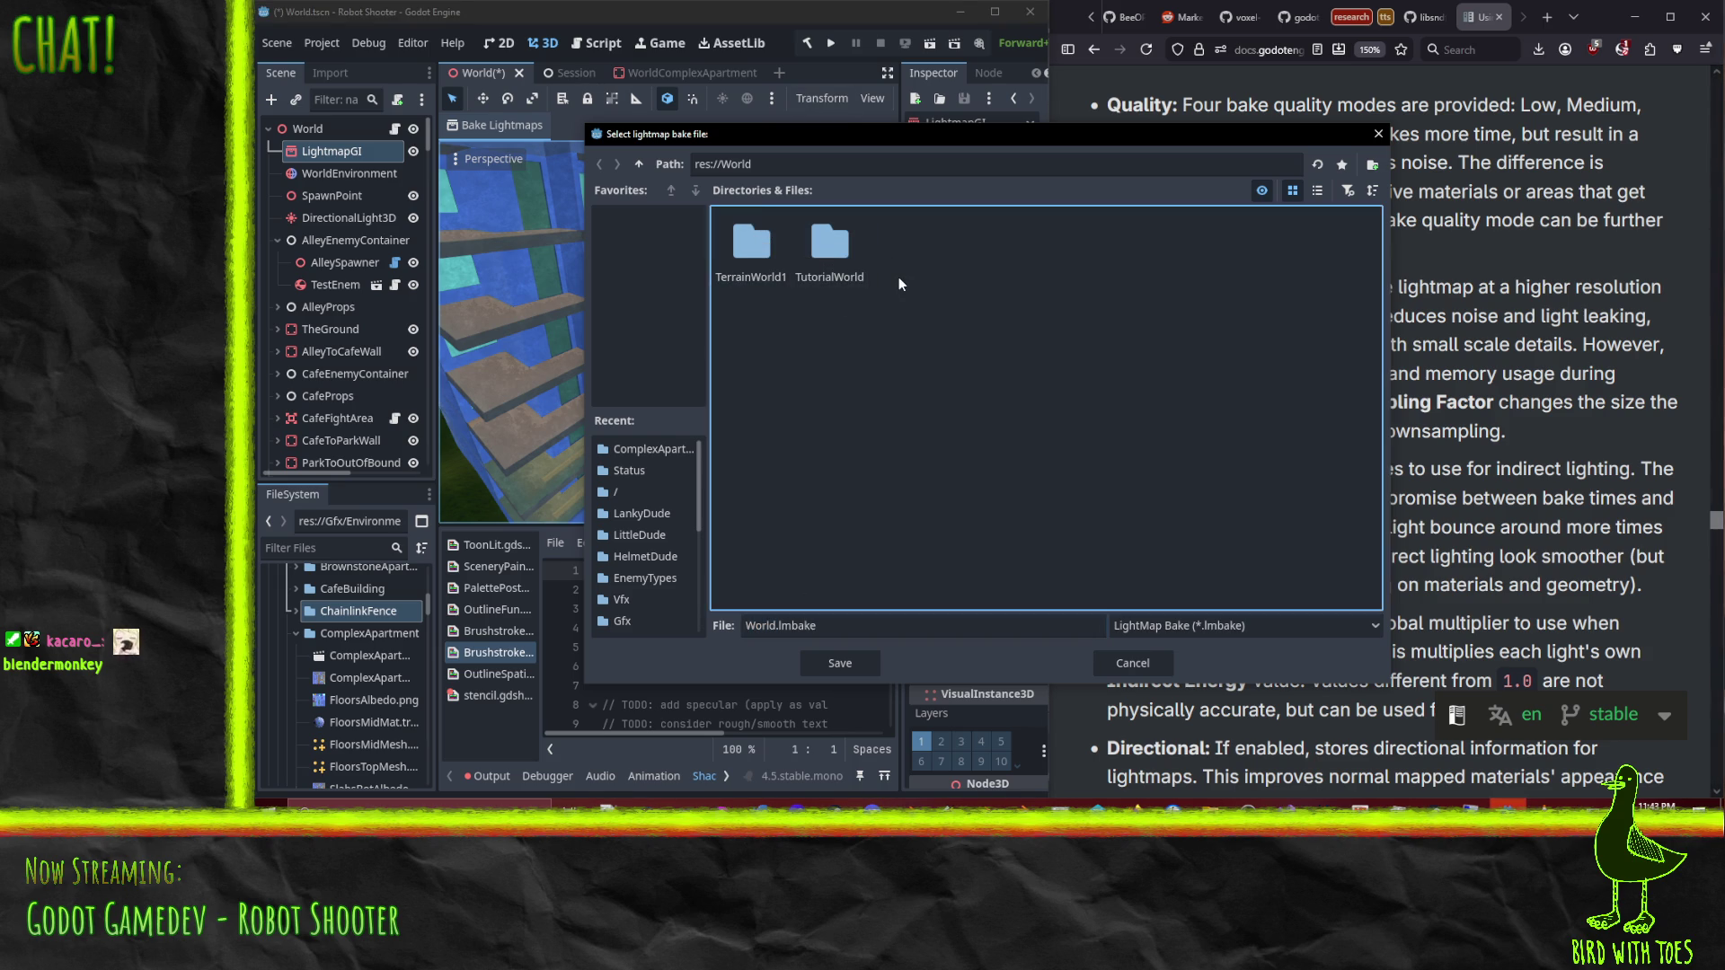
{"action": "double_click", "coordinate": [740, 248]}
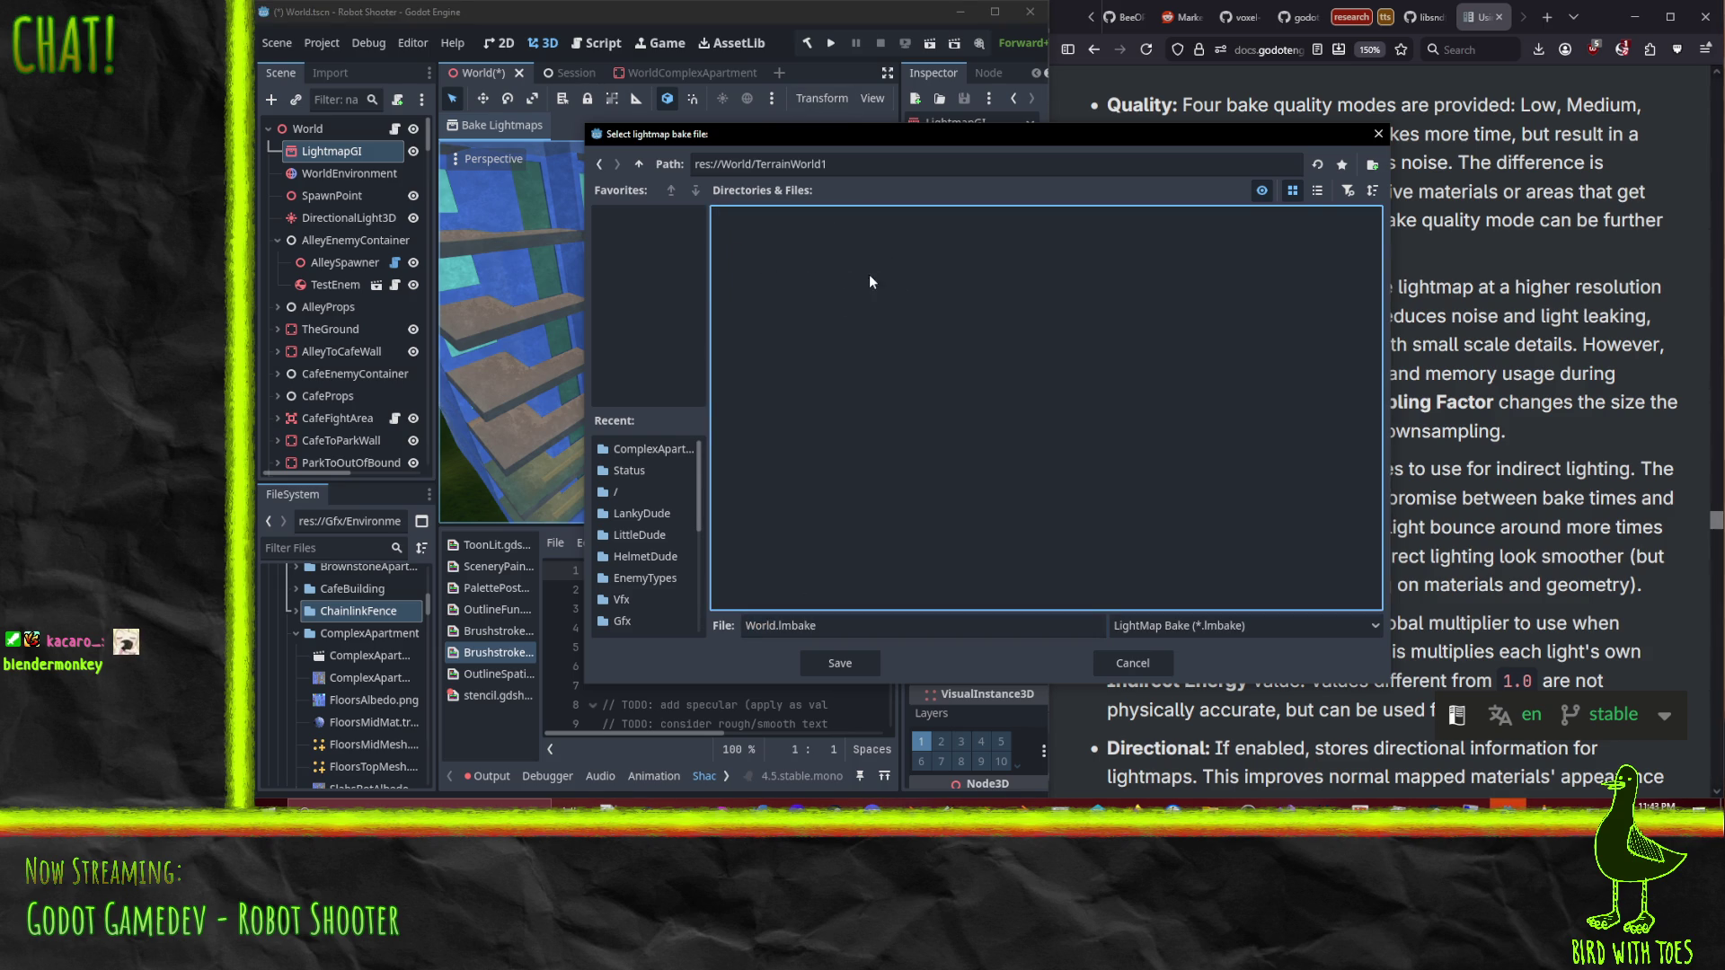
{"action": "left_click", "coordinate": [600, 164]}
{"action": "left_click", "coordinate": [776, 627]}
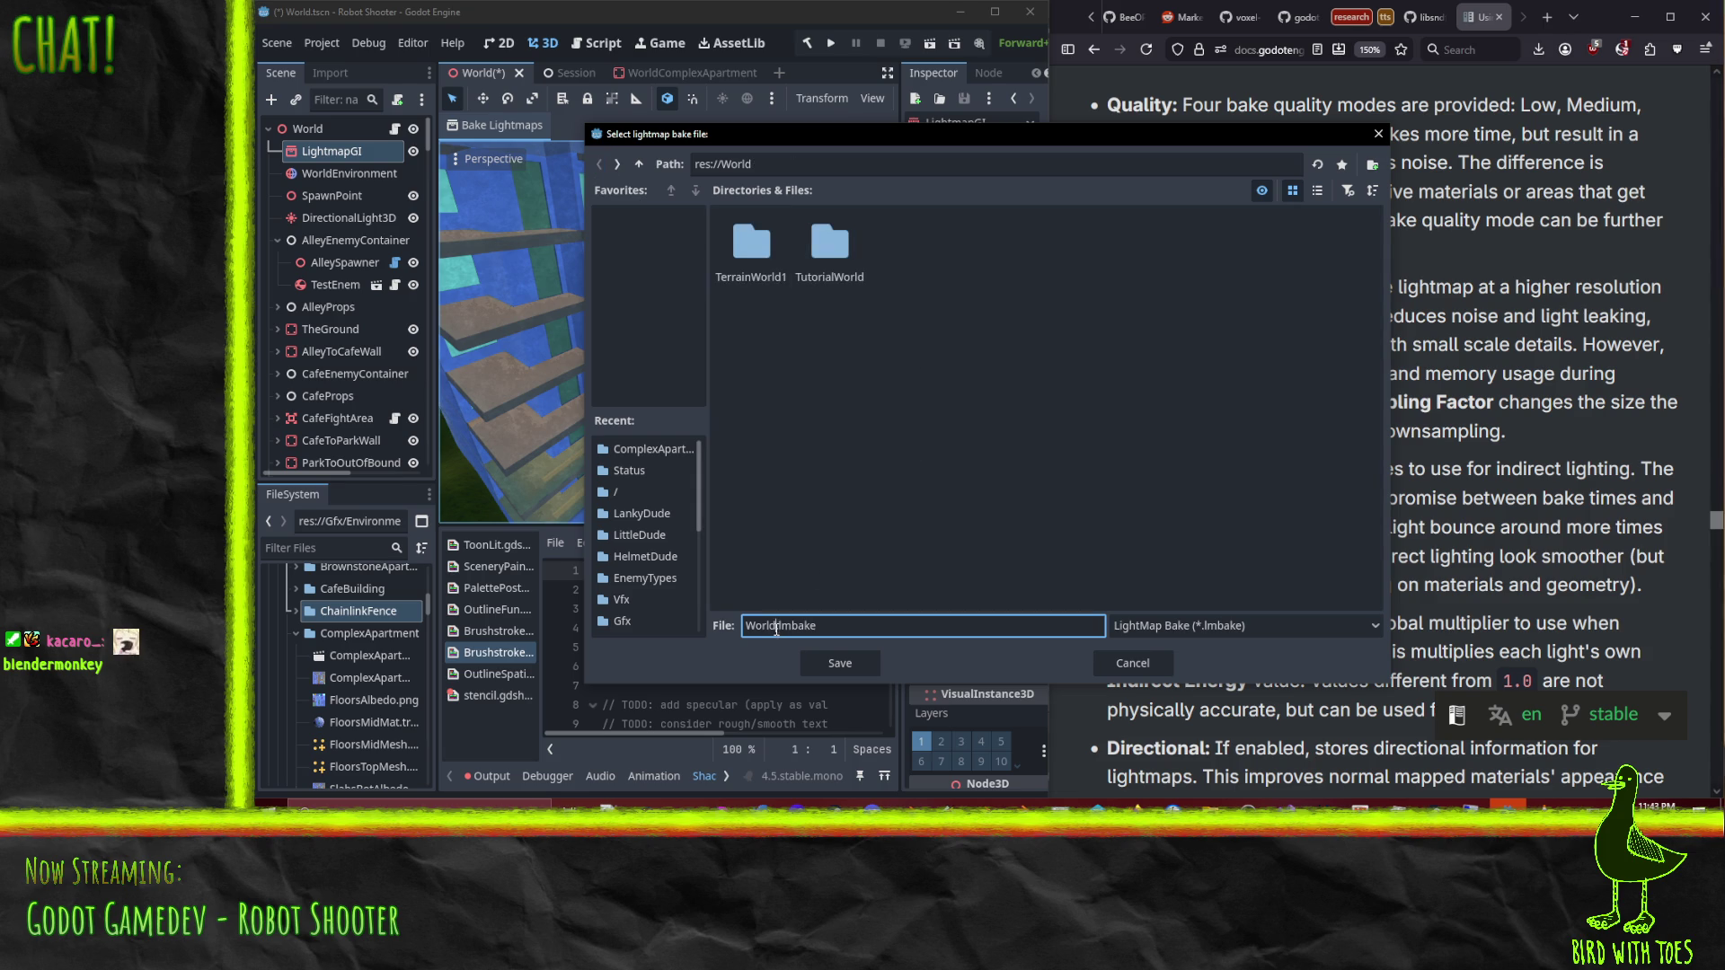
{"action": "type", "text": "1"}
{"action": "left_click", "coordinate": [830, 671]}
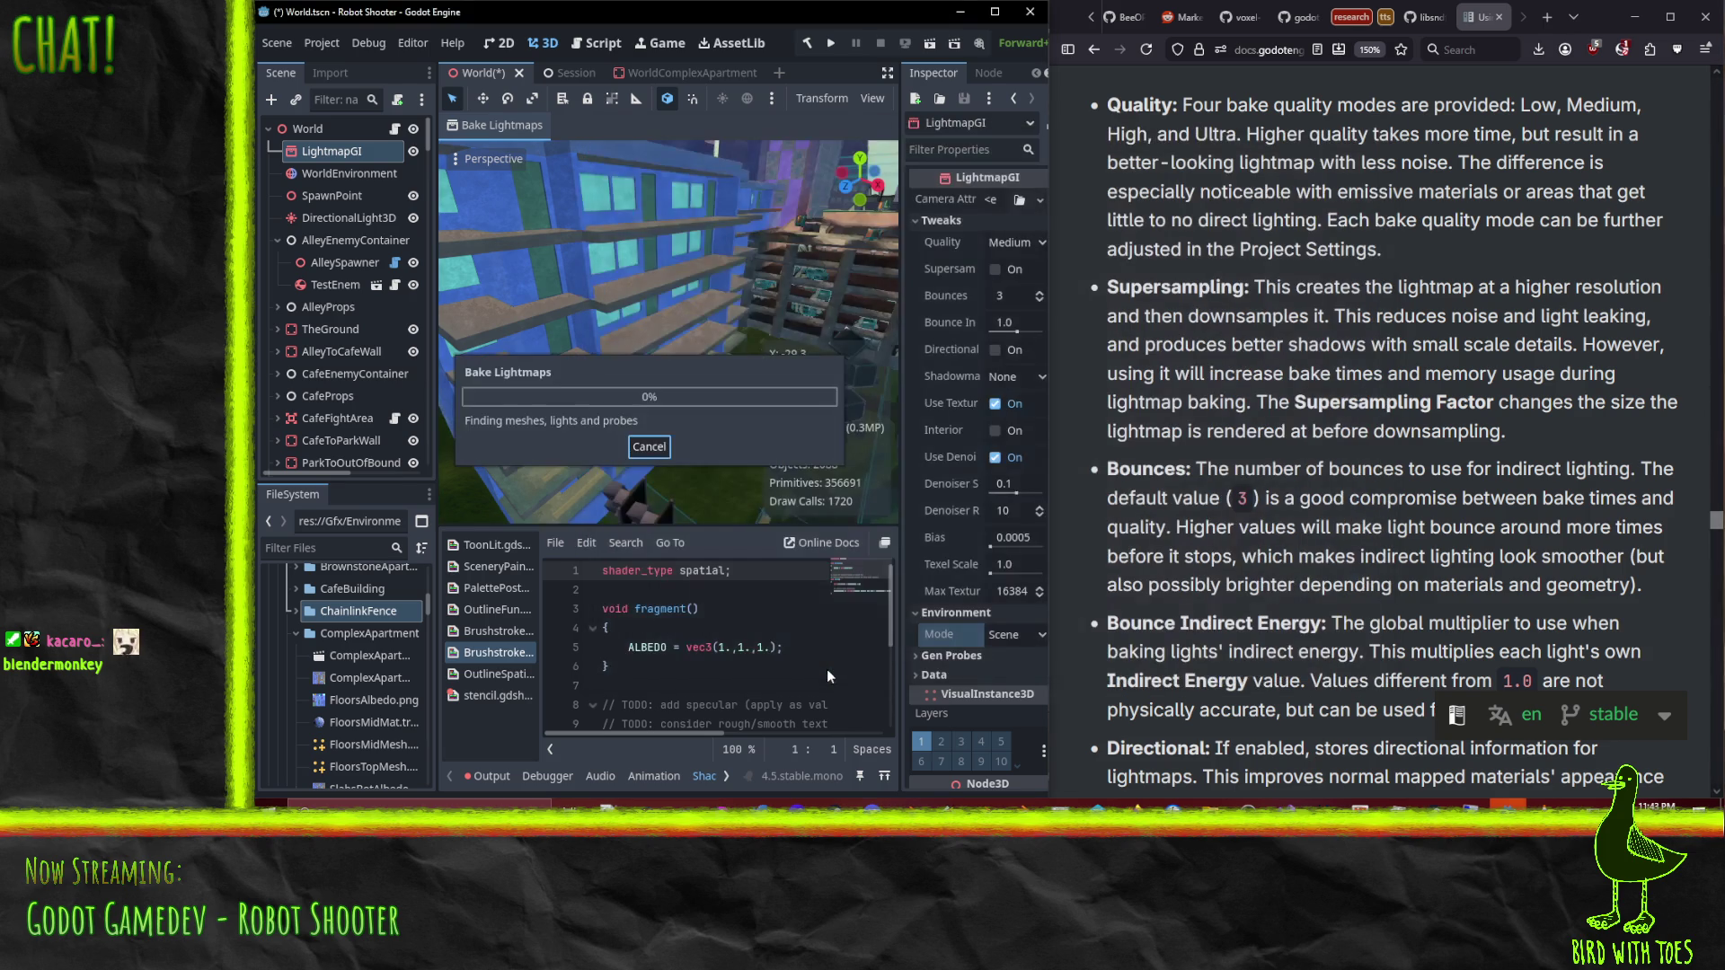
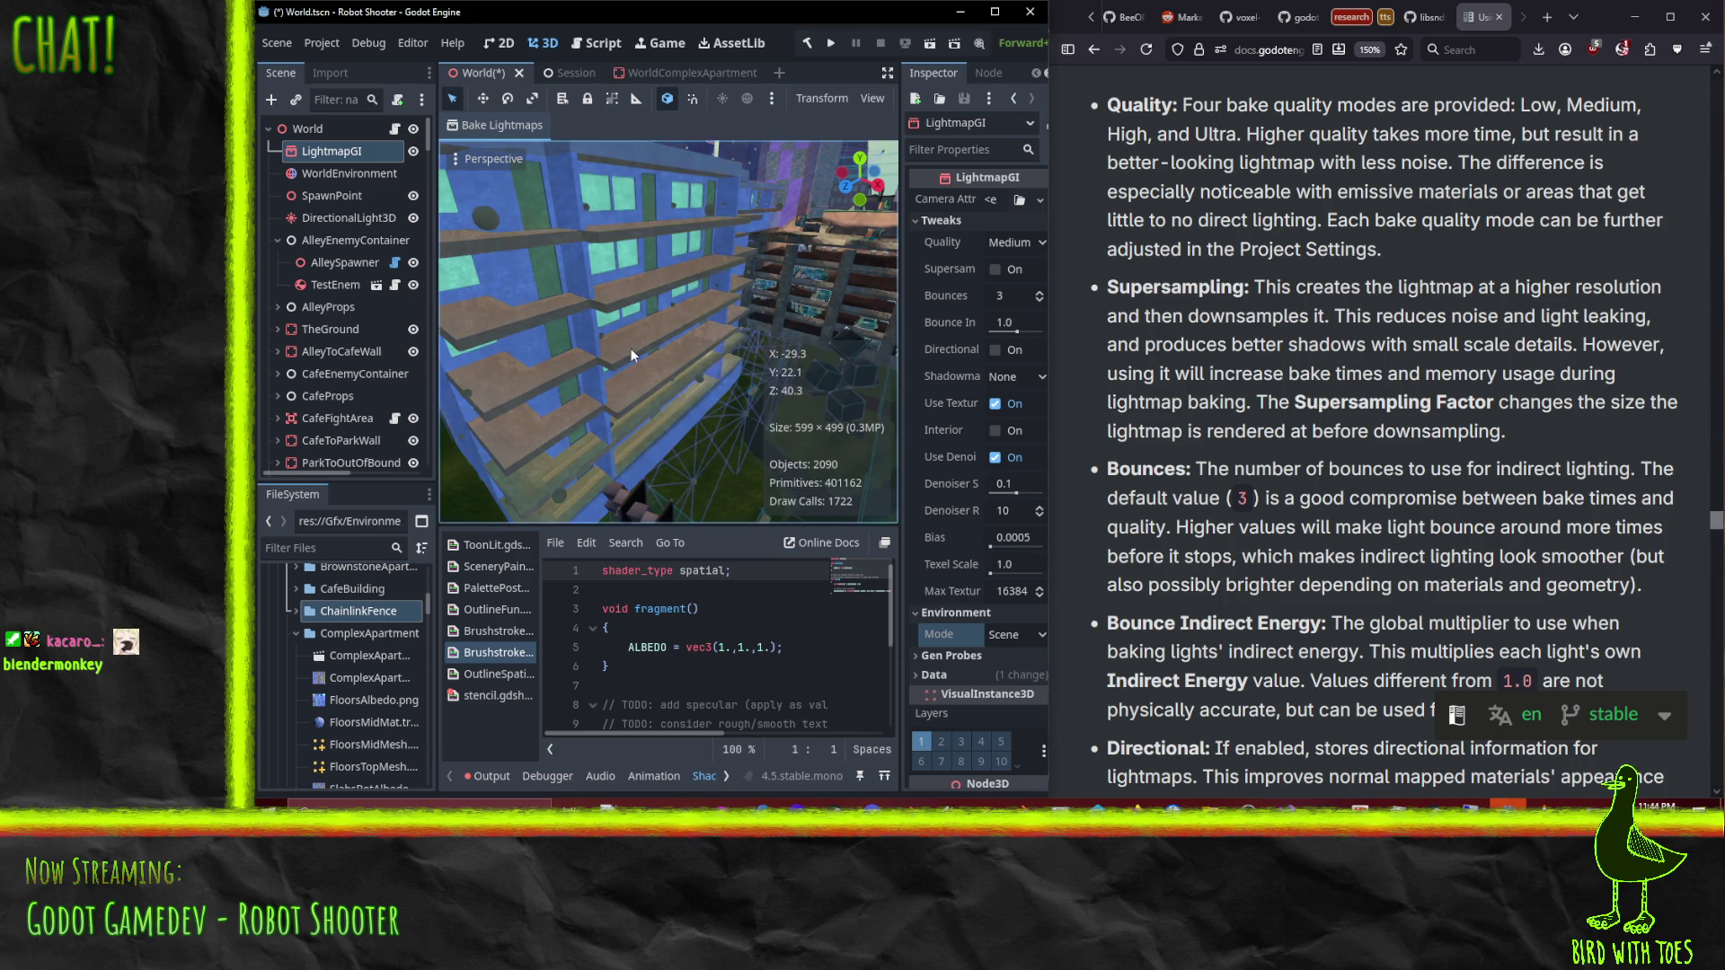
Step: Look over the building and check the environment lighting mode choices, leaving it at Scene
{"action": "mouse_move", "coordinate": [674, 347]}
{"action": "left_mouse_down"}
{"action": "mouse_move", "coordinate": [638, 256]}
{"action": "mouse_move", "coordinate": [540, 221]}
{"action": "mouse_move", "coordinate": [549, 395]}
{"action": "mouse_move", "coordinate": [483, 435]}
{"action": "mouse_move", "coordinate": [715, 351]}
{"action": "mouse_move", "coordinate": [748, 254]}
{"action": "mouse_move", "coordinate": [779, 267]}
{"action": "mouse_move", "coordinate": [744, 304]}
{"action": "mouse_move", "coordinate": [799, 358]}
{"action": "mouse_move", "coordinate": [725, 315]}
{"action": "mouse_move", "coordinate": [611, 304]}
{"action": "mouse_move", "coordinate": [838, 332]}
{"action": "mouse_move", "coordinate": [765, 336]}
{"action": "mouse_move", "coordinate": [833, 359]}
{"action": "mouse_move", "coordinate": [477, 377]}
{"action": "mouse_move", "coordinate": [553, 384]}
{"action": "mouse_move", "coordinate": [620, 326]}
{"action": "mouse_move", "coordinate": [615, 341]}
{"action": "mouse_move", "coordinate": [708, 428]}
{"action": "mouse_move", "coordinate": [767, 427]}
{"action": "mouse_move", "coordinate": [666, 389]}
{"action": "mouse_move", "coordinate": [521, 381]}
{"action": "mouse_move", "coordinate": [440, 444]}
{"action": "mouse_move", "coordinate": [893, 502]}
{"action": "mouse_move", "coordinate": [880, 516]}
{"action": "mouse_move", "coordinate": [487, 508]}
{"action": "mouse_move", "coordinate": [644, 467]}
{"action": "mouse_move", "coordinate": [769, 390]}
{"action": "mouse_move", "coordinate": [767, 353]}
{"action": "mouse_move", "coordinate": [741, 341]}
{"action": "mouse_move", "coordinate": [656, 354]}
{"action": "left_mouse_up"}
{"action": "scroll", "coordinate": [790, 362], "scroll_direction": "up", "scroll_amount": 3}
{"action": "scroll", "coordinate": [520, 381], "scroll_direction": "down", "scroll_amount": 3}
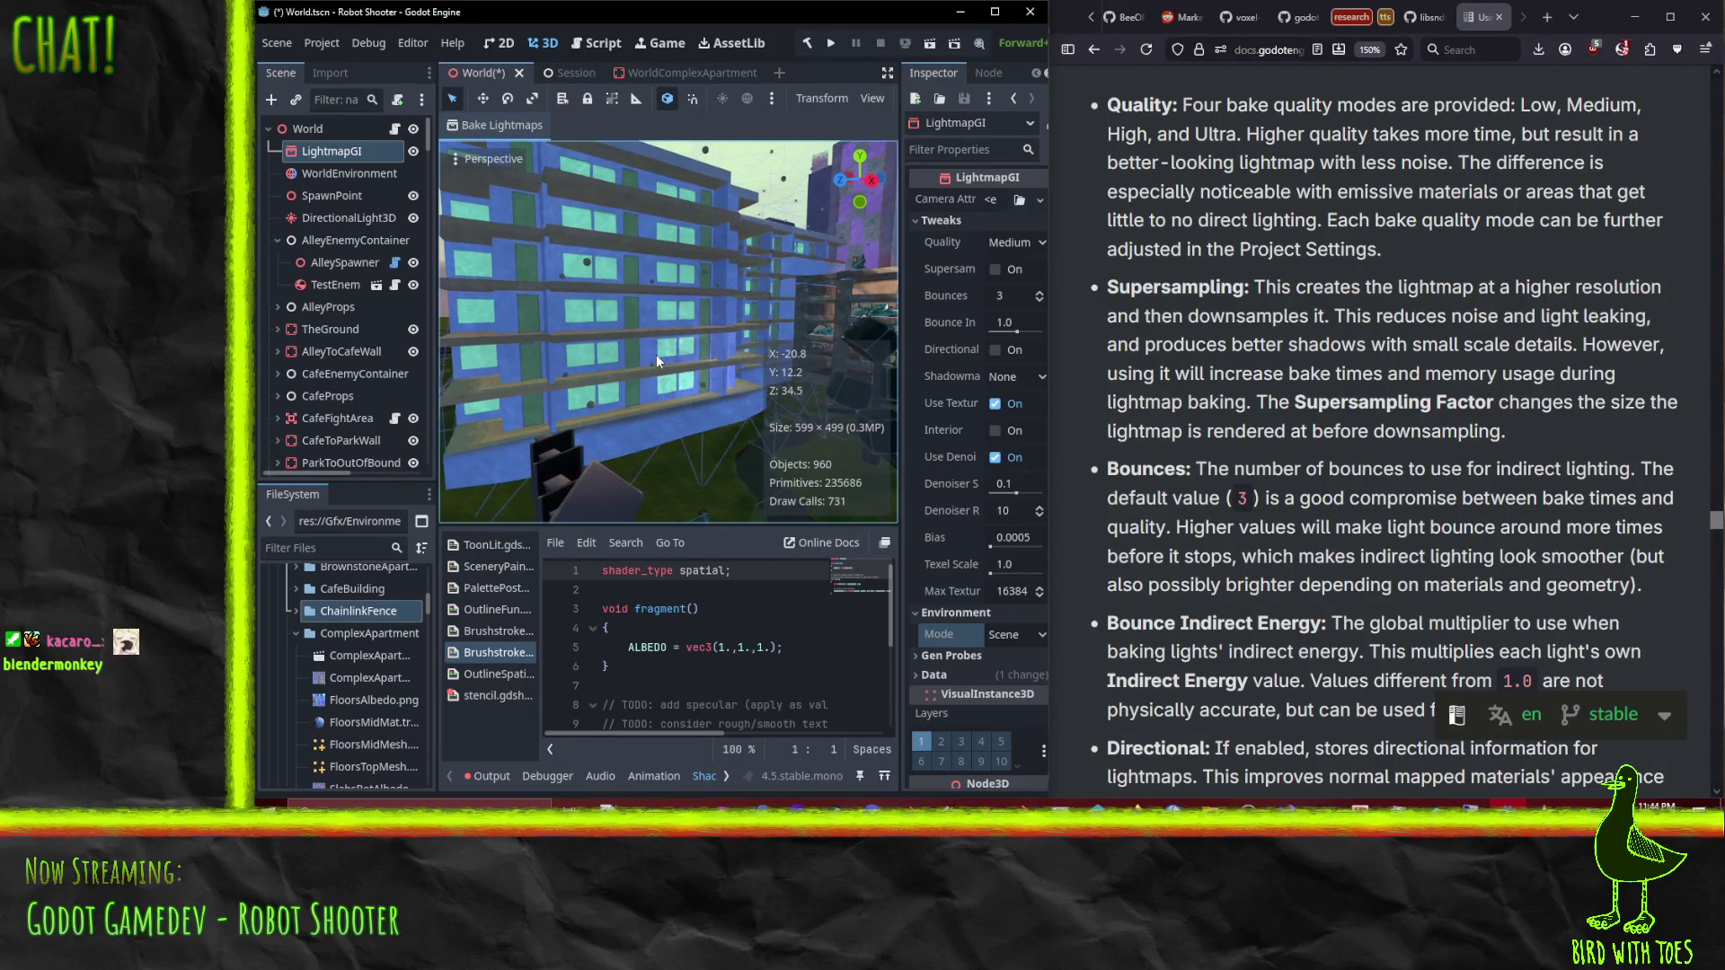
{"action": "scroll", "coordinate": [1129, 367], "scroll_direction": "down", "scroll_amount": 5}
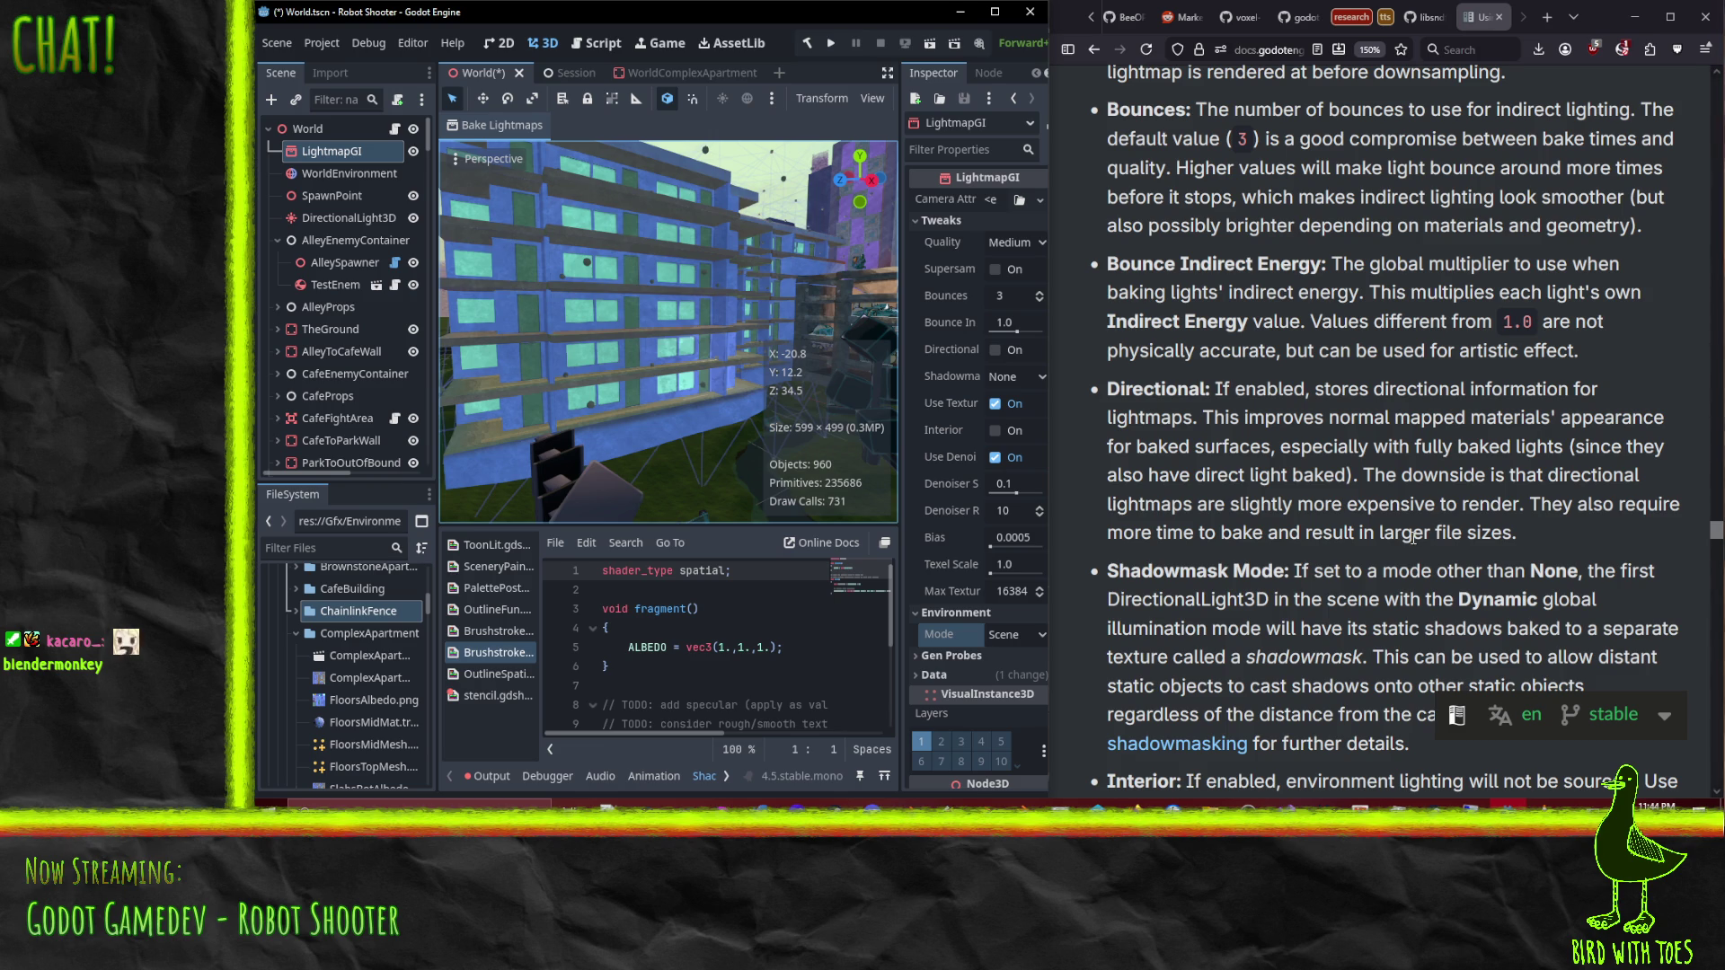
{"action": "scroll", "coordinate": [1257, 415], "scroll_direction": "down", "scroll_amount": 5}
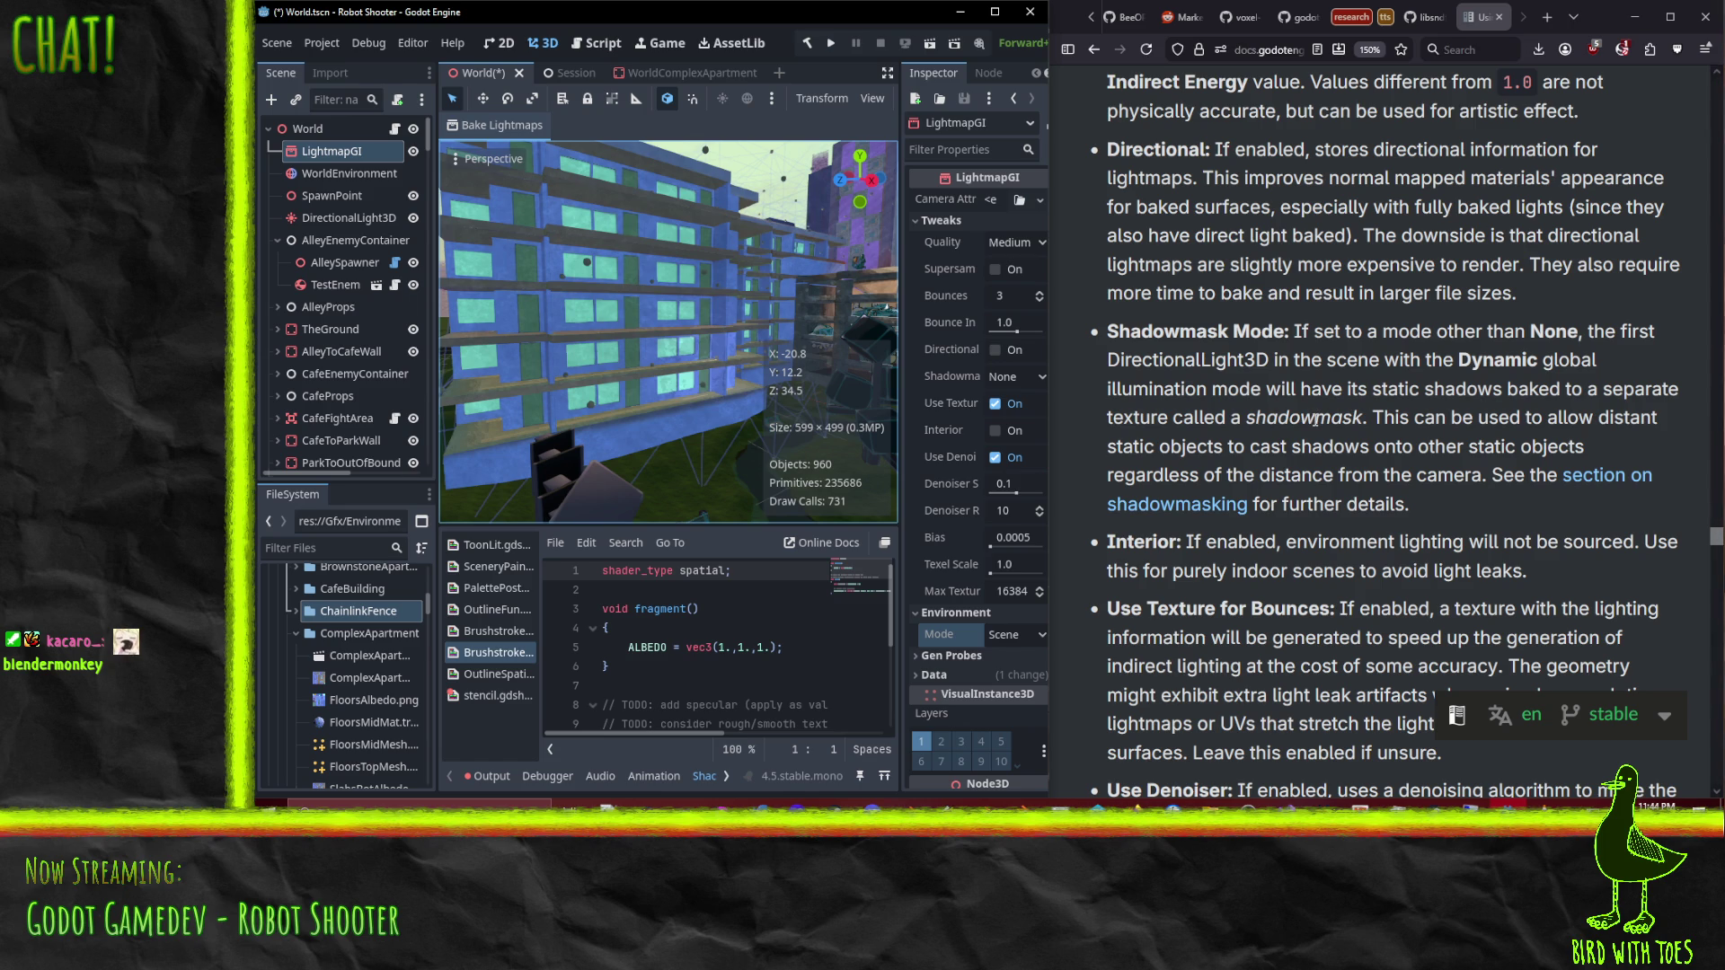
{"action": "scroll", "coordinate": [1314, 419], "scroll_direction": "down", "scroll_amount": 5}
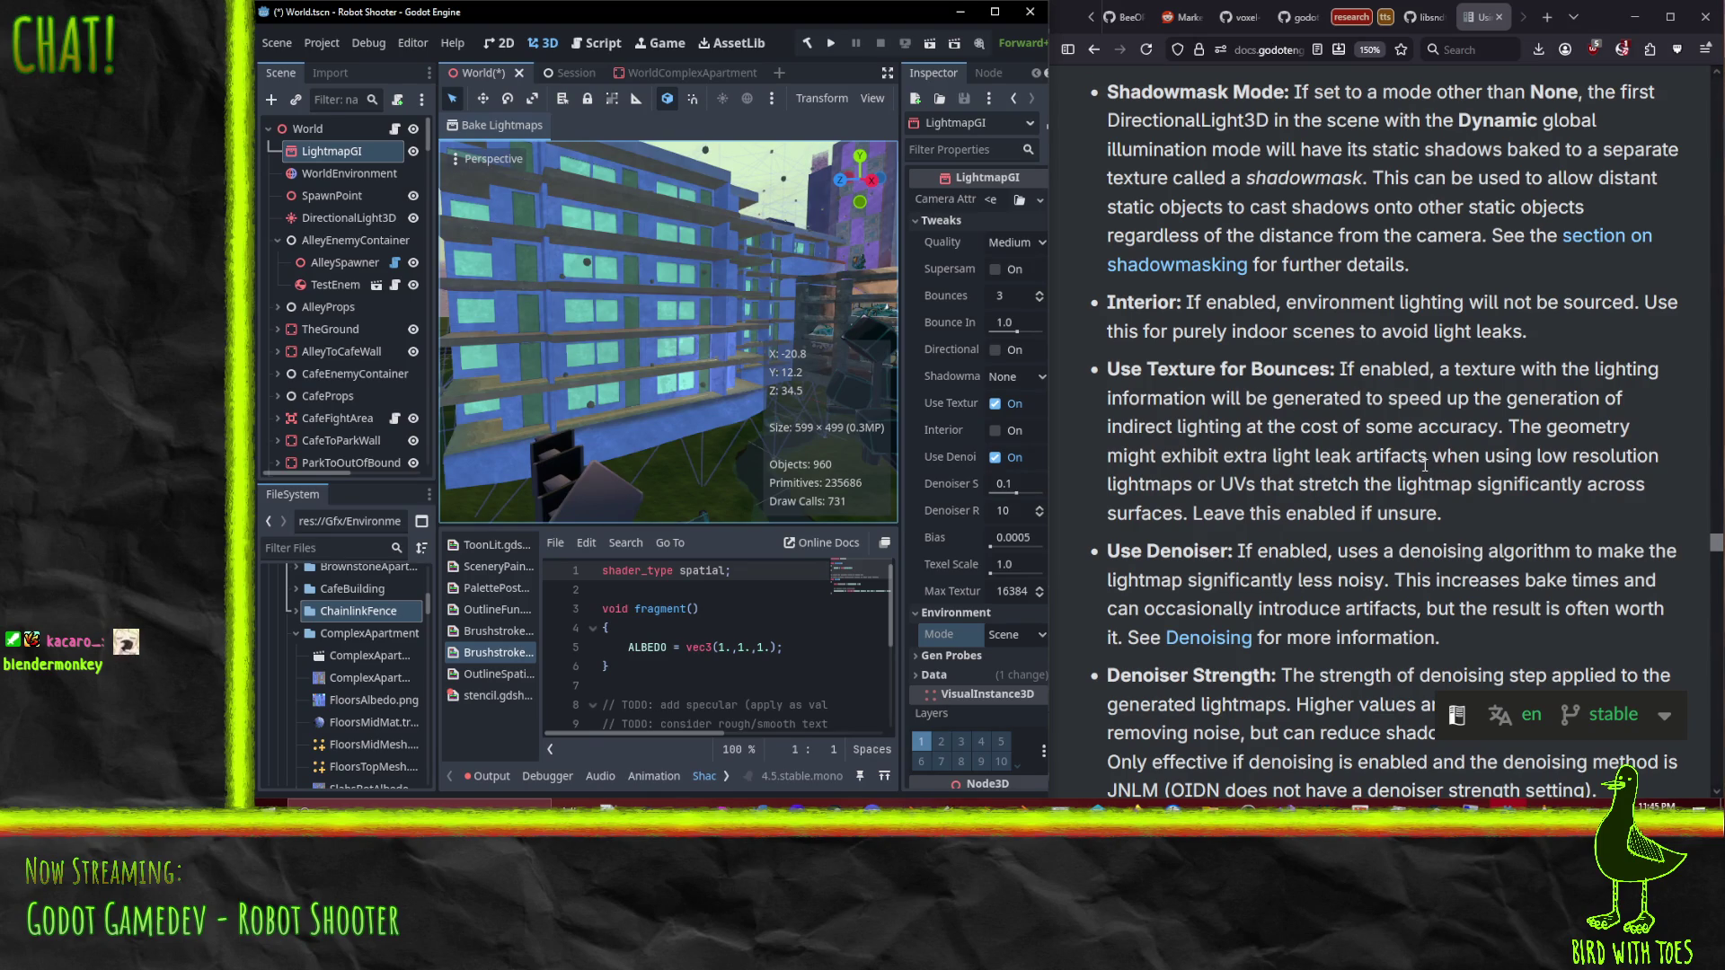
{"action": "scroll", "coordinate": [1421, 465], "scroll_direction": "down", "scroll_amount": 3}
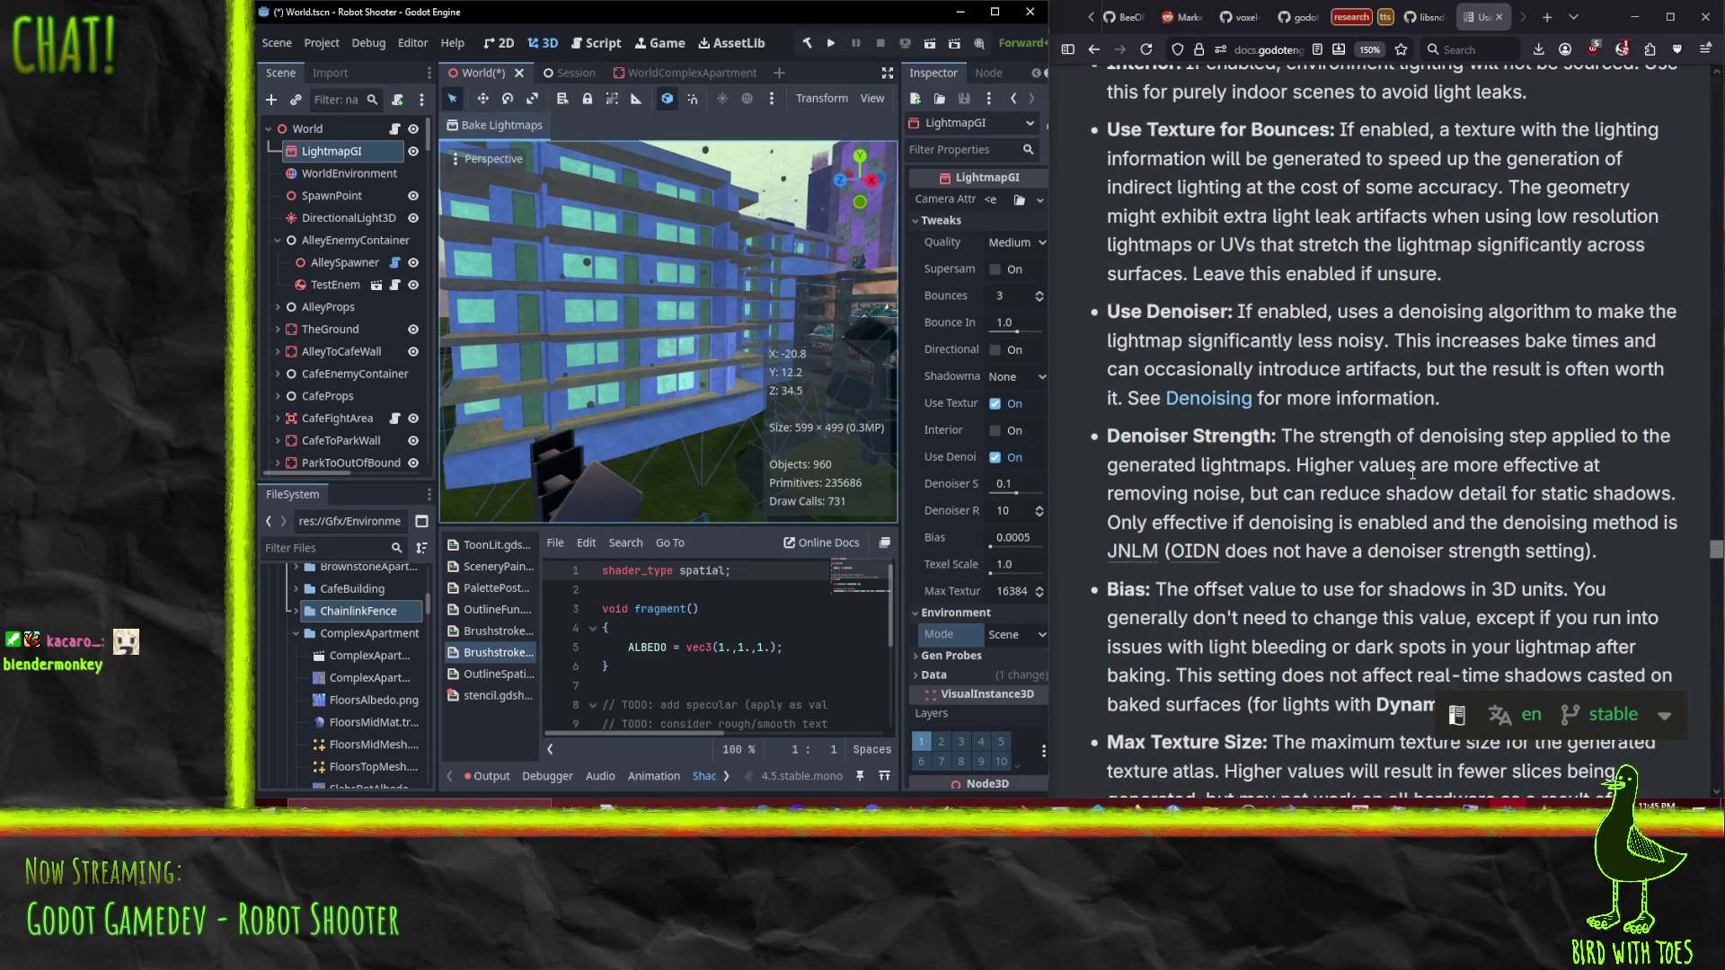
{"action": "scroll", "coordinate": [1372, 490], "scroll_direction": "down", "scroll_amount": 3}
{"action": "scroll", "coordinate": [1374, 494], "scroll_direction": "down", "scroll_amount": 2}
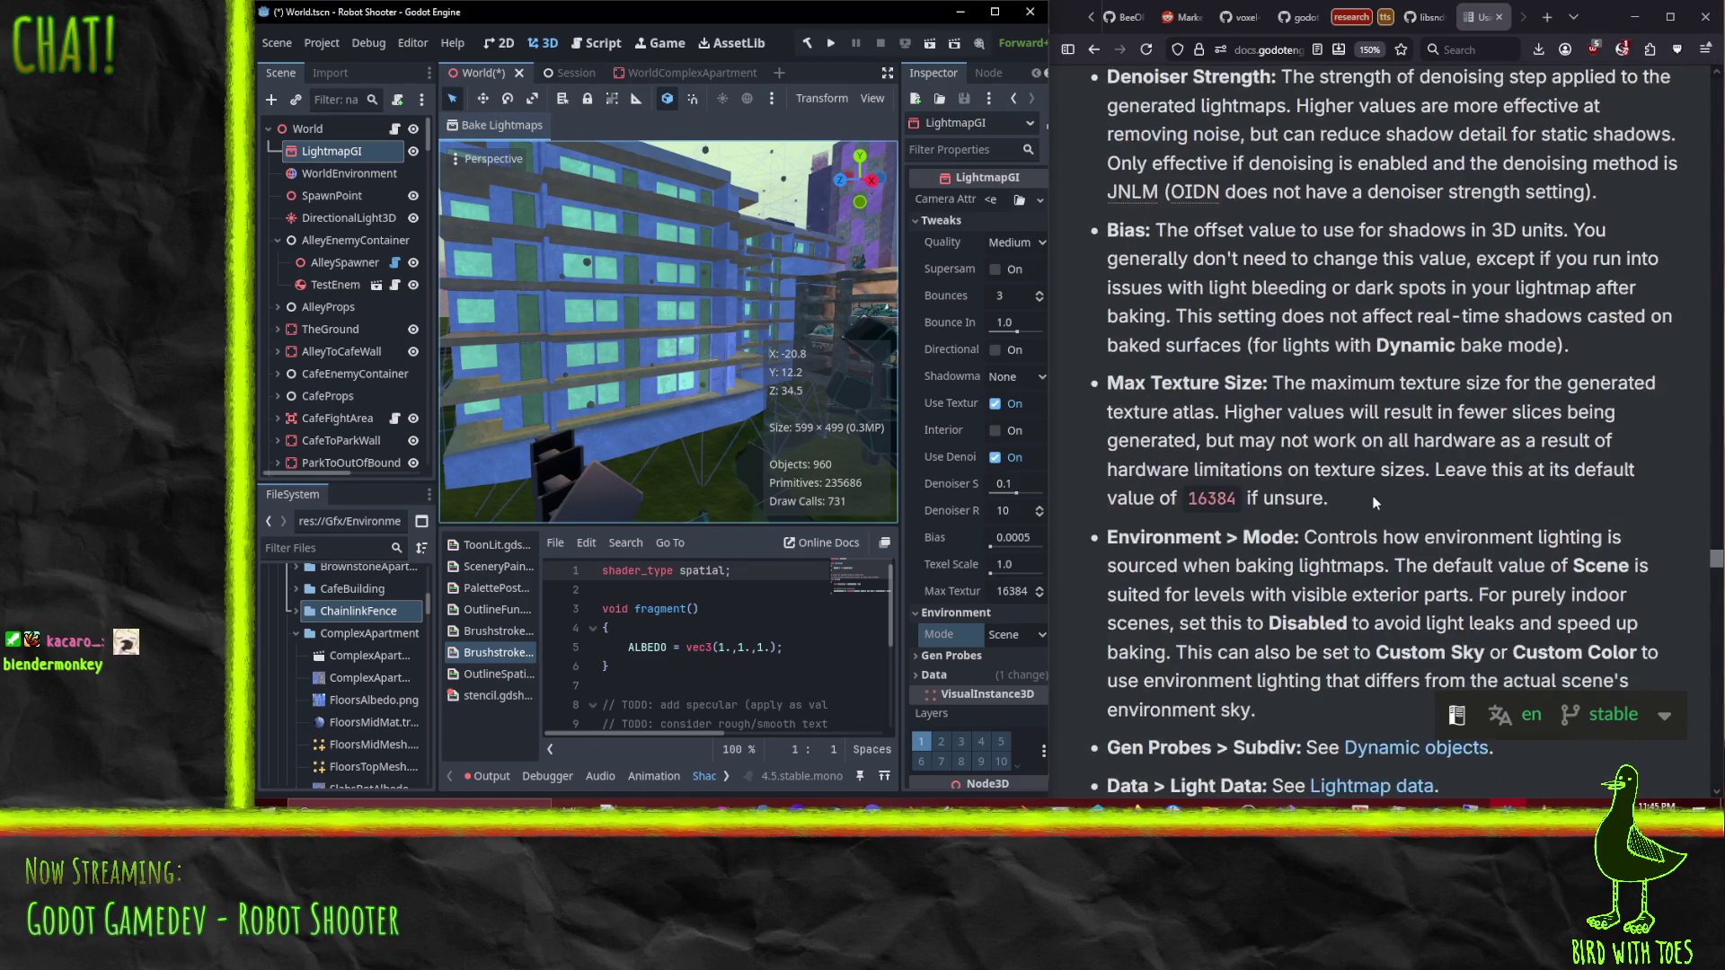
{"action": "scroll", "coordinate": [1374, 499], "scroll_direction": "down", "scroll_amount": 1}
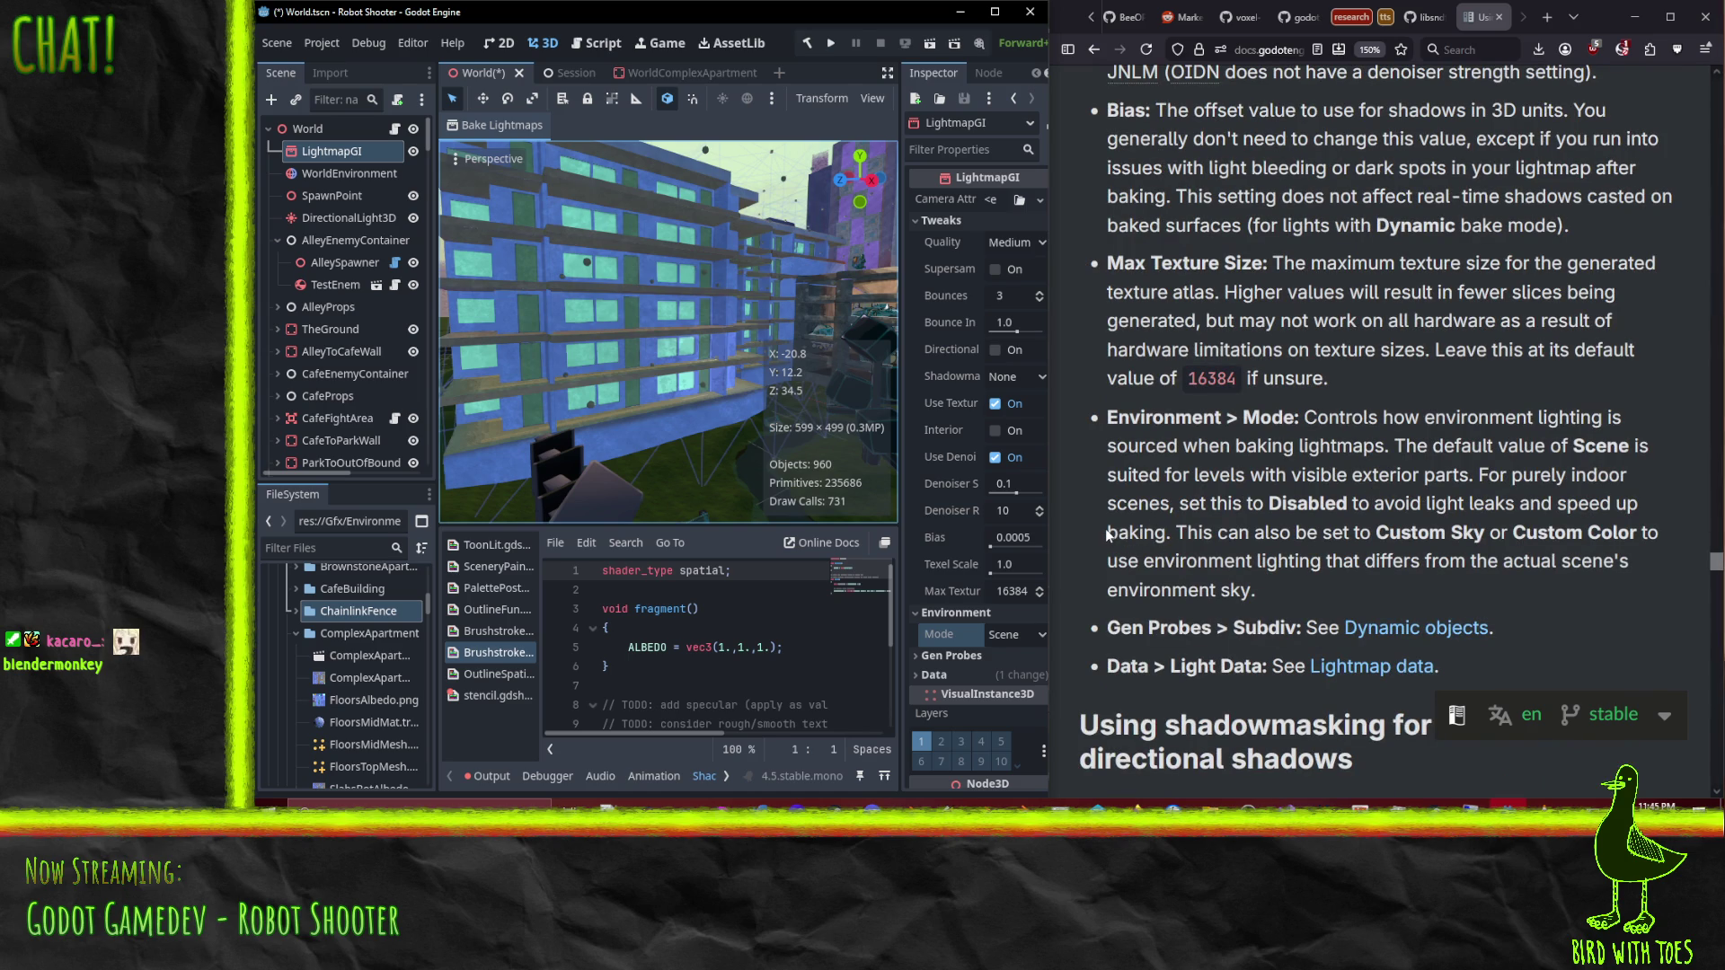
{"action": "scroll", "coordinate": [1106, 528], "scroll_direction": "down", "scroll_amount": 2}
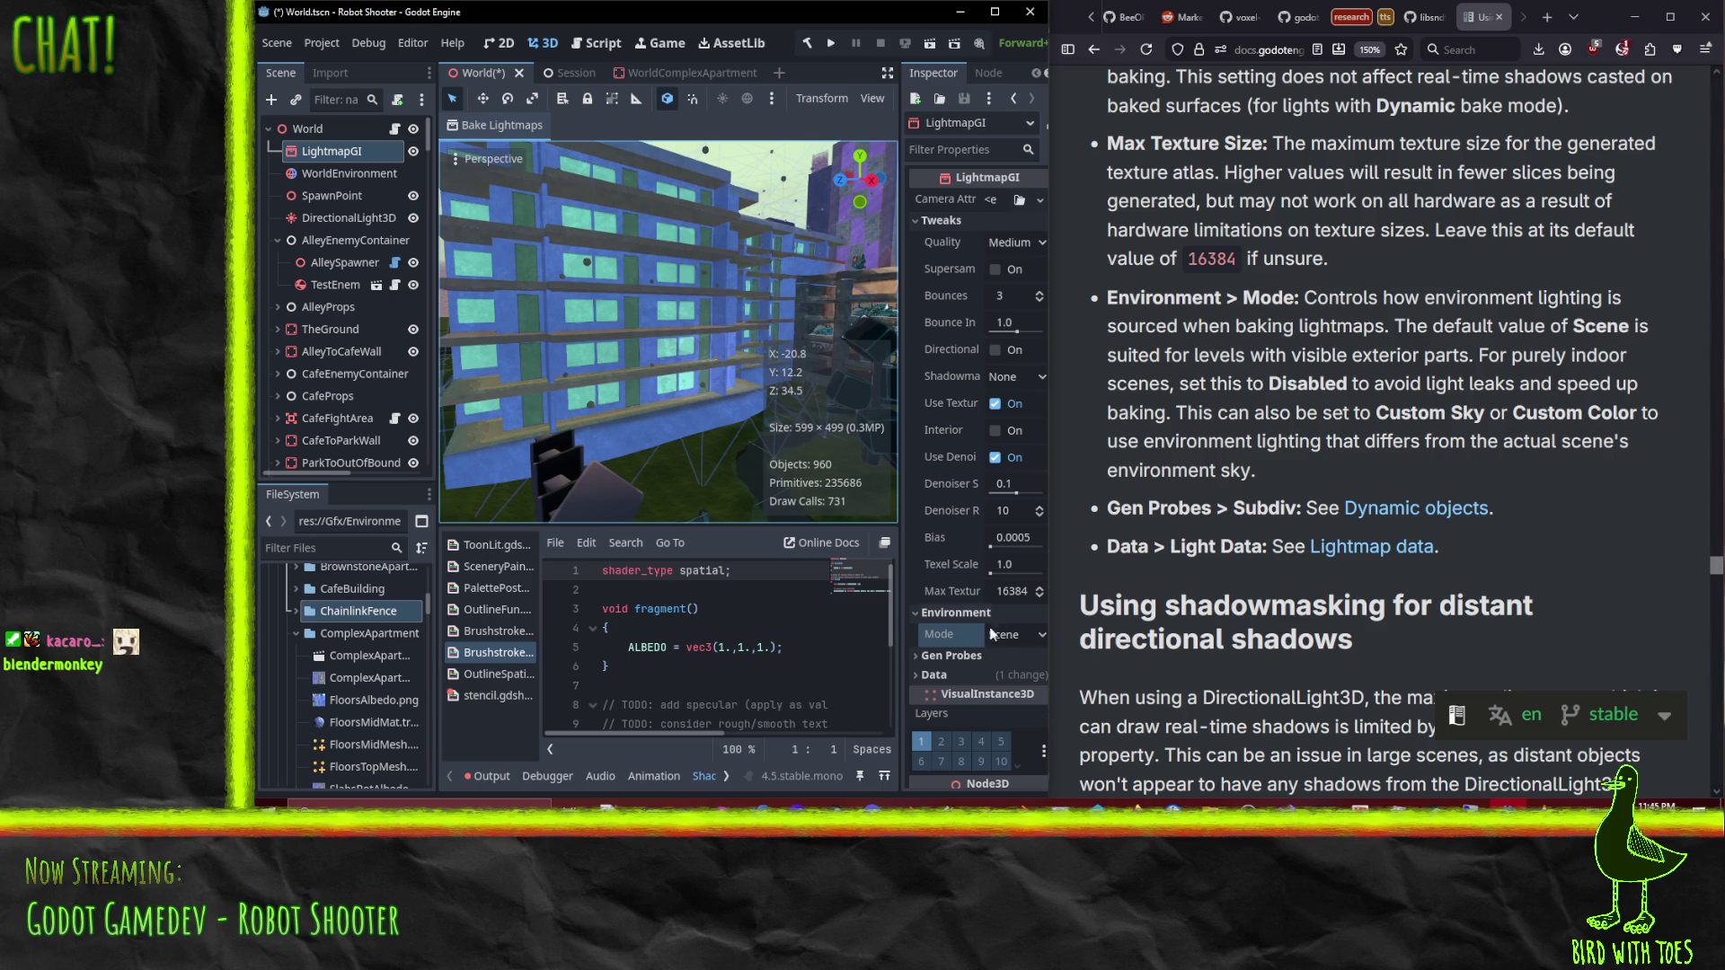
{"action": "left_click", "coordinate": [1040, 640]}
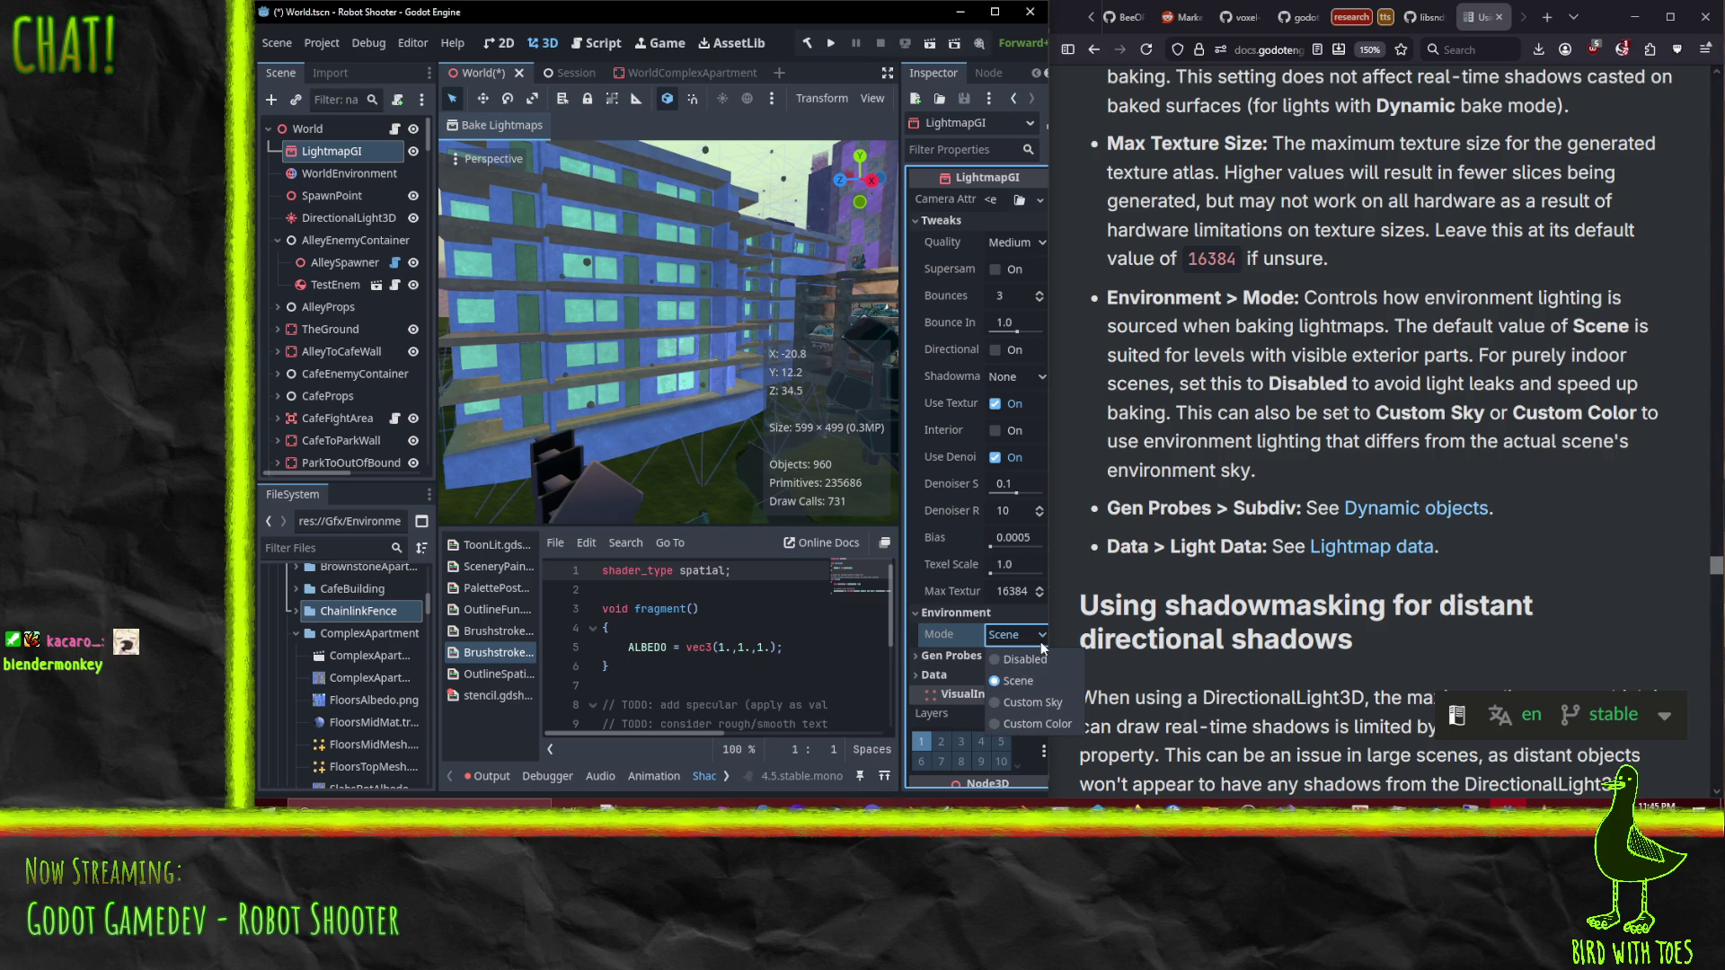
{"action": "key", "text": "Escape"}
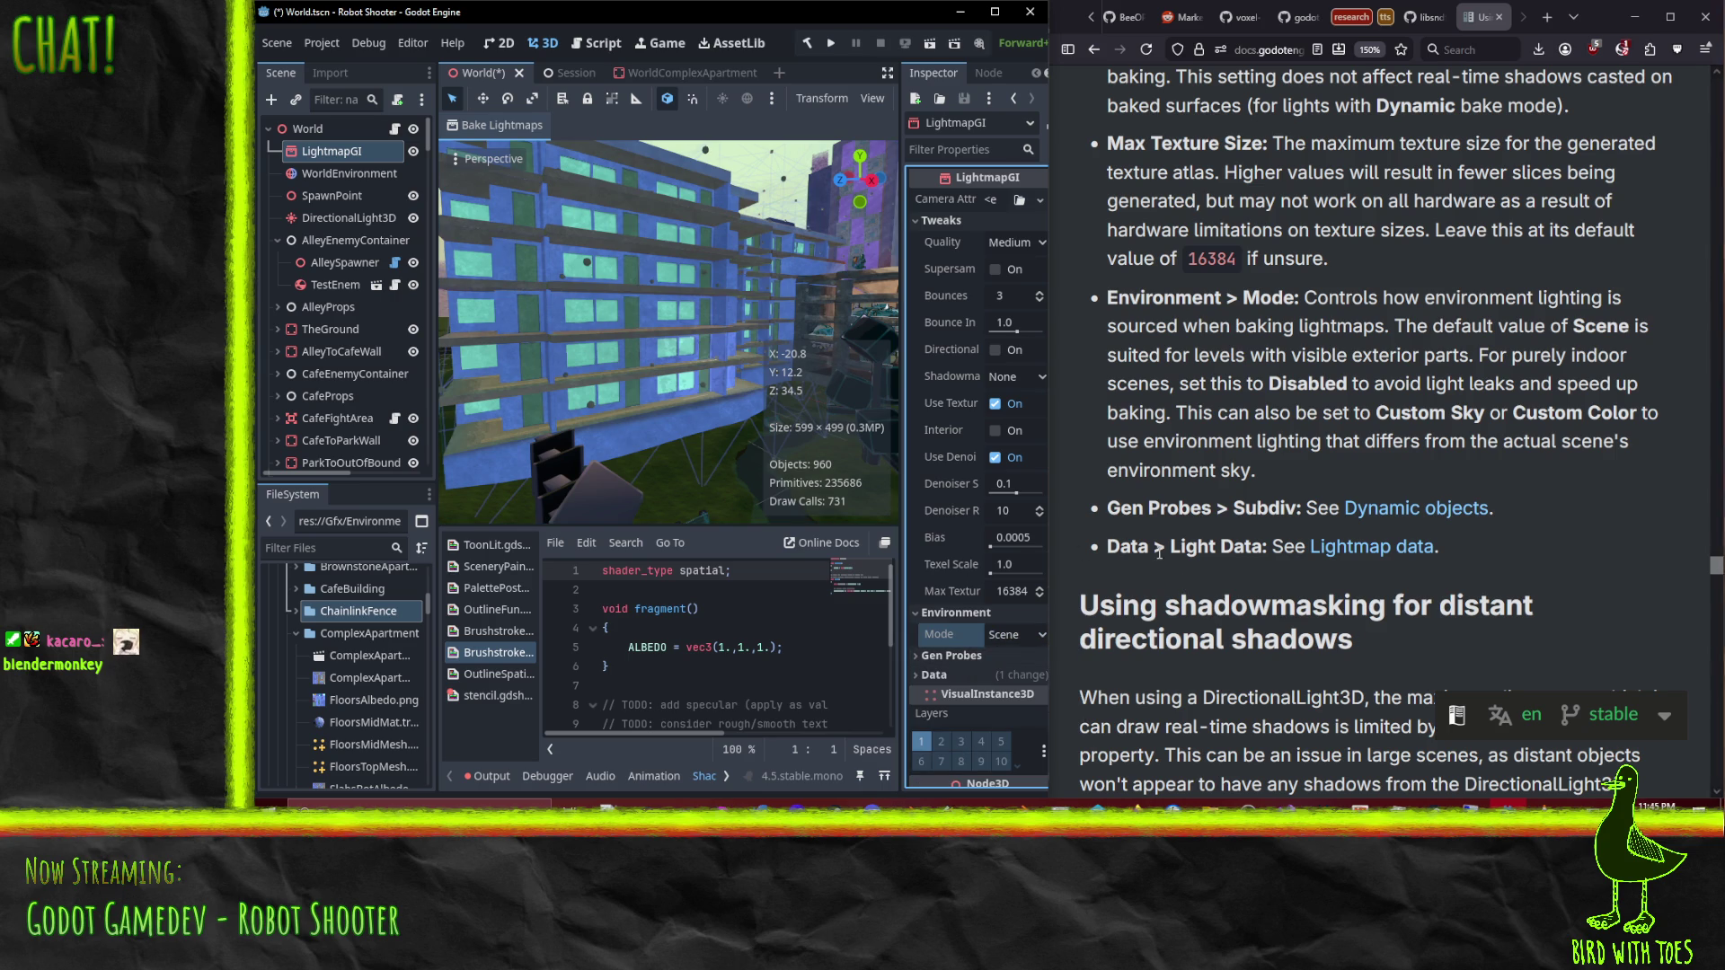
Step: Orbit the view and scroll the Scene tree down to the Apartment Light Test Thingy node
{"action": "scroll", "coordinate": [1180, 511], "scroll_direction": "down", "scroll_amount": 3}
{"action": "scroll", "coordinate": [1185, 521], "scroll_direction": "up", "scroll_amount": 2}
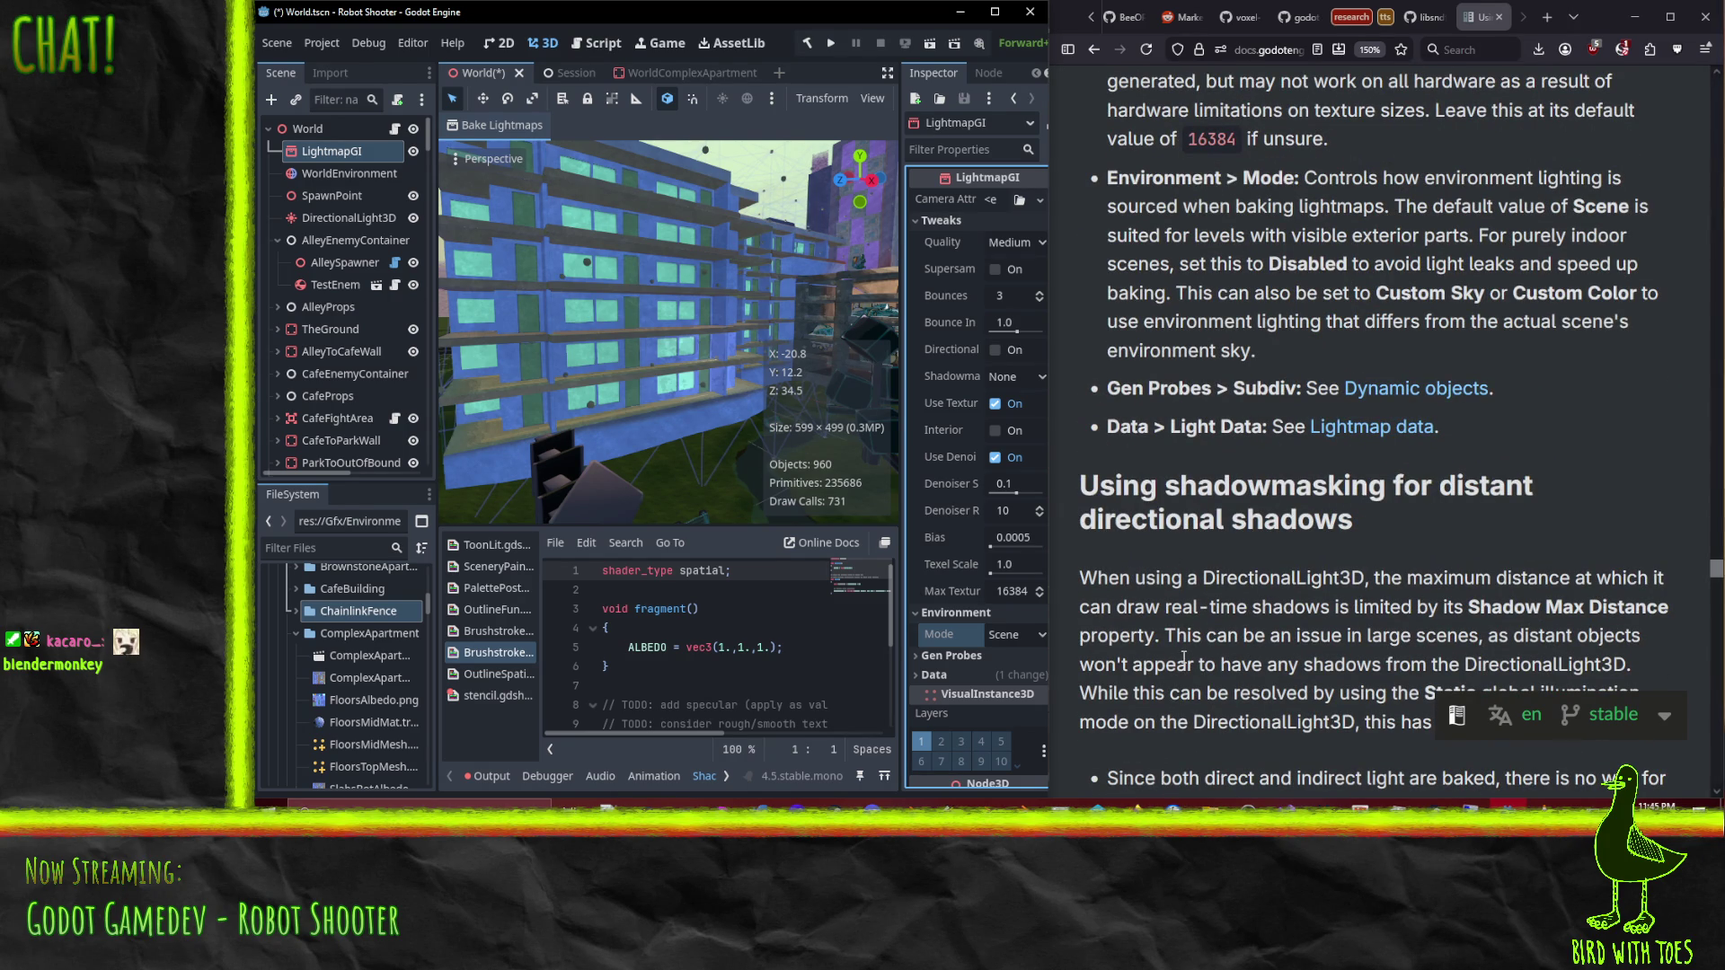
{"action": "scroll", "coordinate": [1177, 643], "scroll_direction": "down", "scroll_amount": 2}
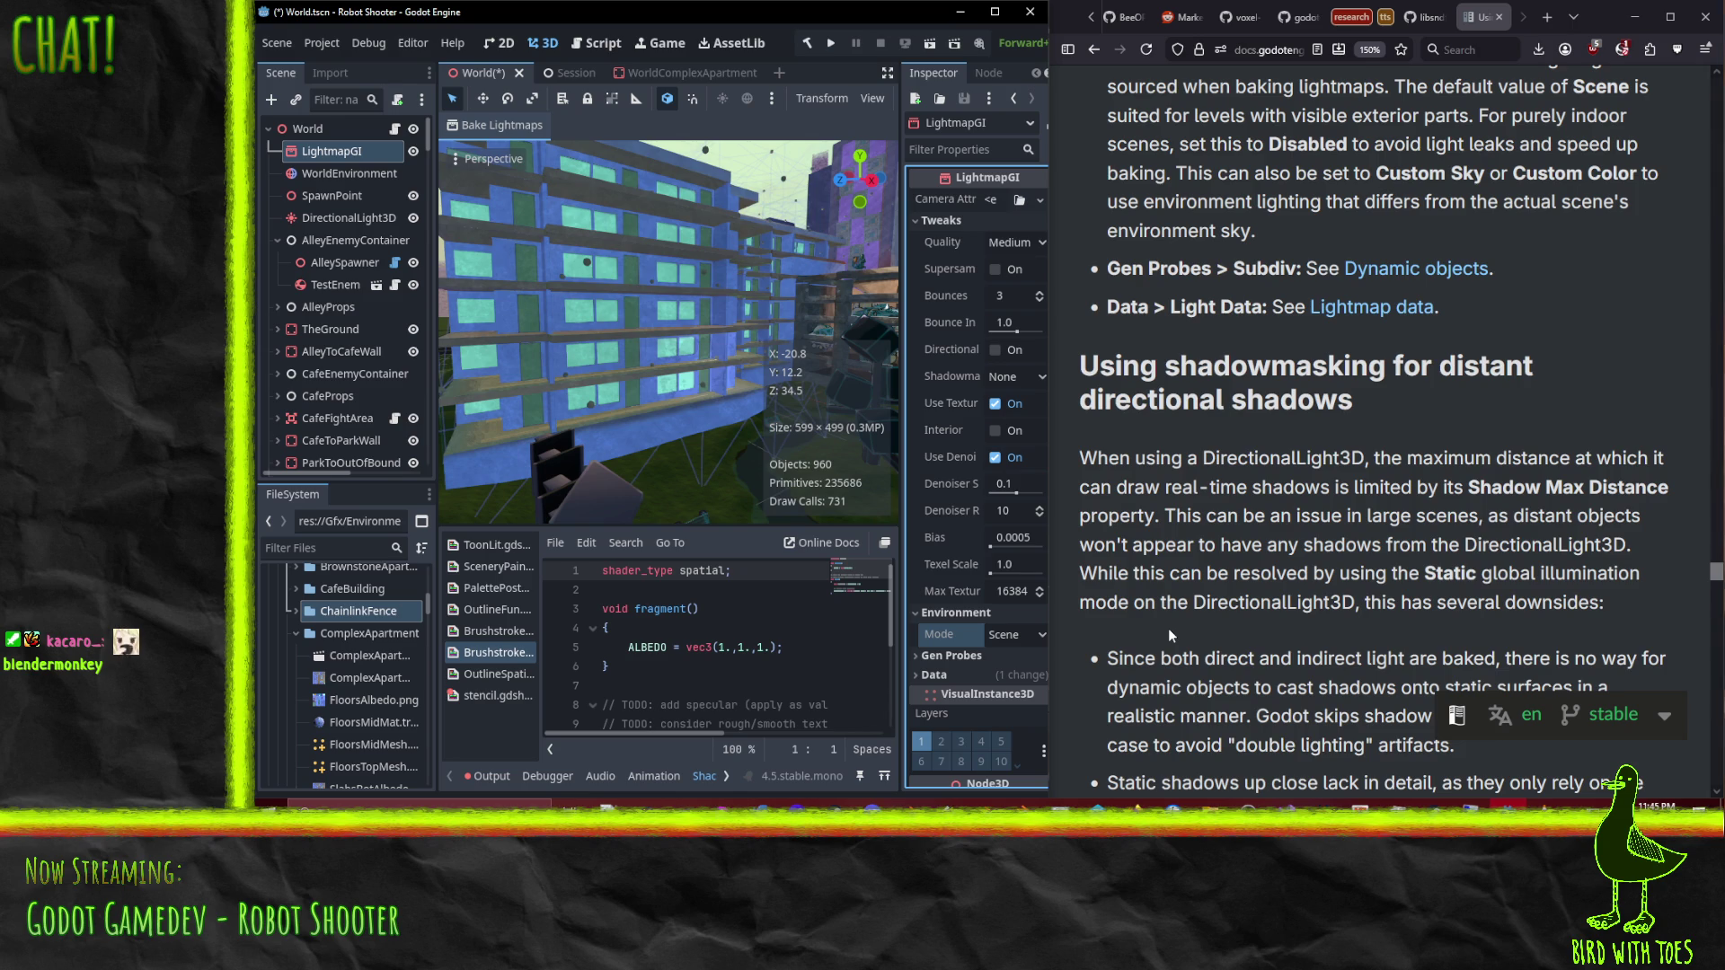
{"action": "scroll", "coordinate": [1168, 628], "scroll_direction": "down", "scroll_amount": 4}
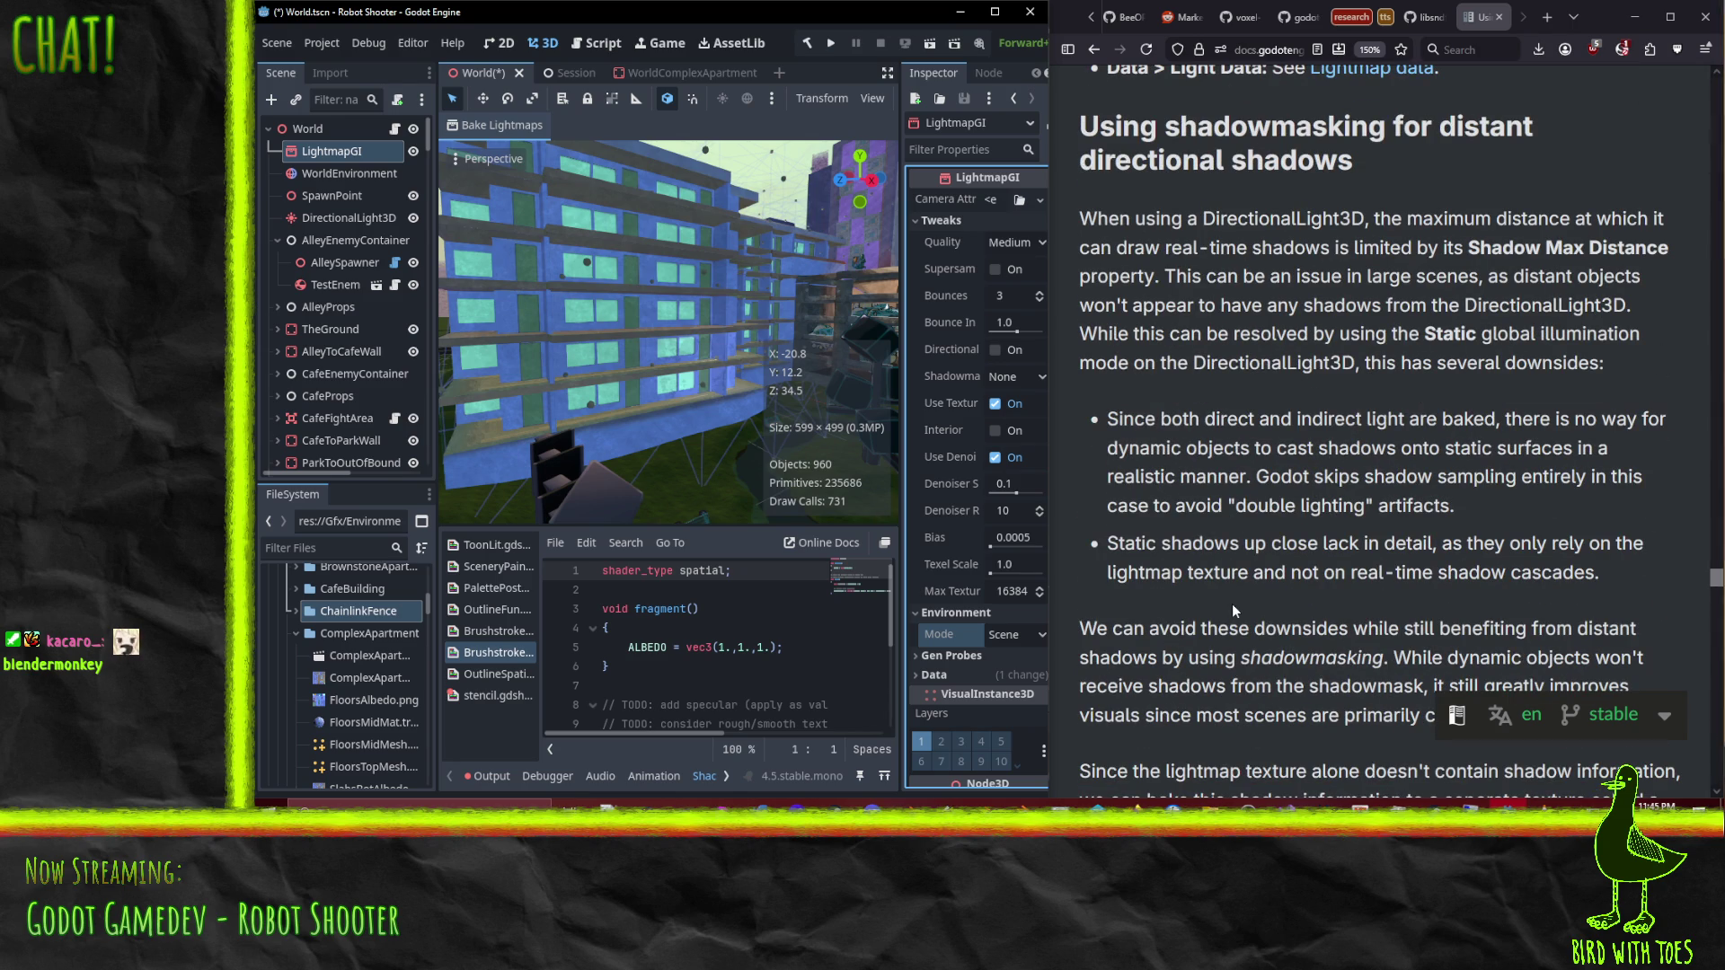
{"action": "scroll", "coordinate": [1231, 595], "scroll_direction": "down", "scroll_amount": 4}
{"action": "scroll", "coordinate": [1234, 609], "scroll_direction": "down", "scroll_amount": 2}
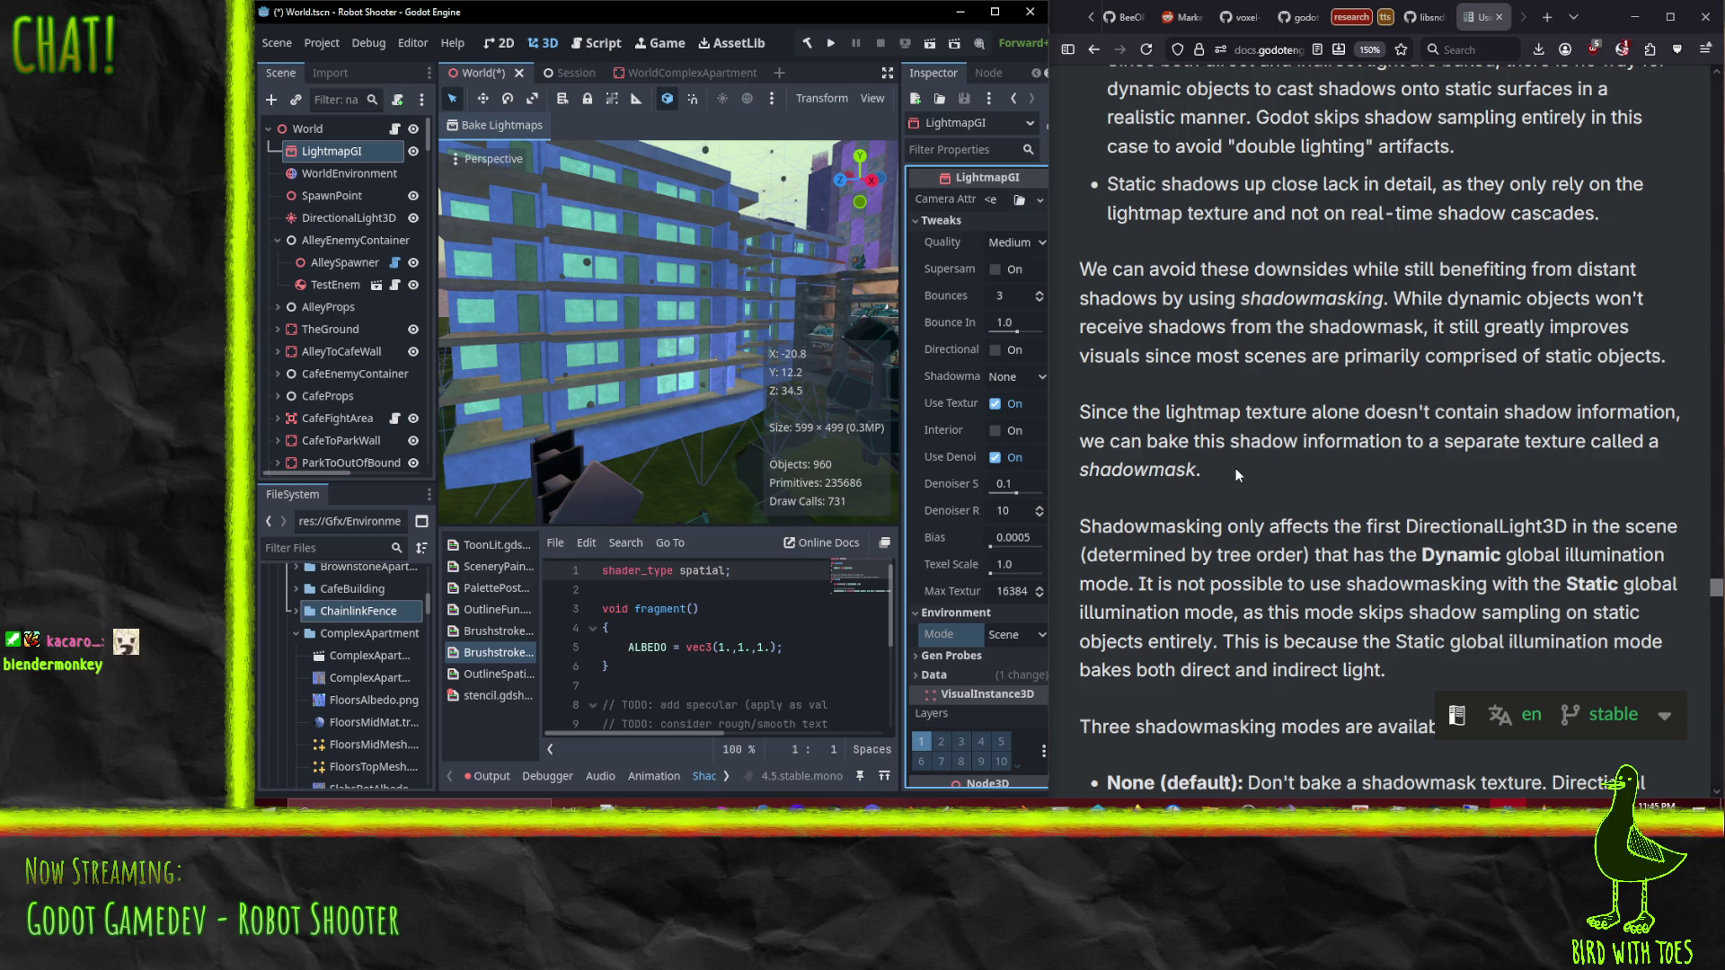
{"action": "scroll", "coordinate": [1245, 478], "scroll_direction": "down", "scroll_amount": 8}
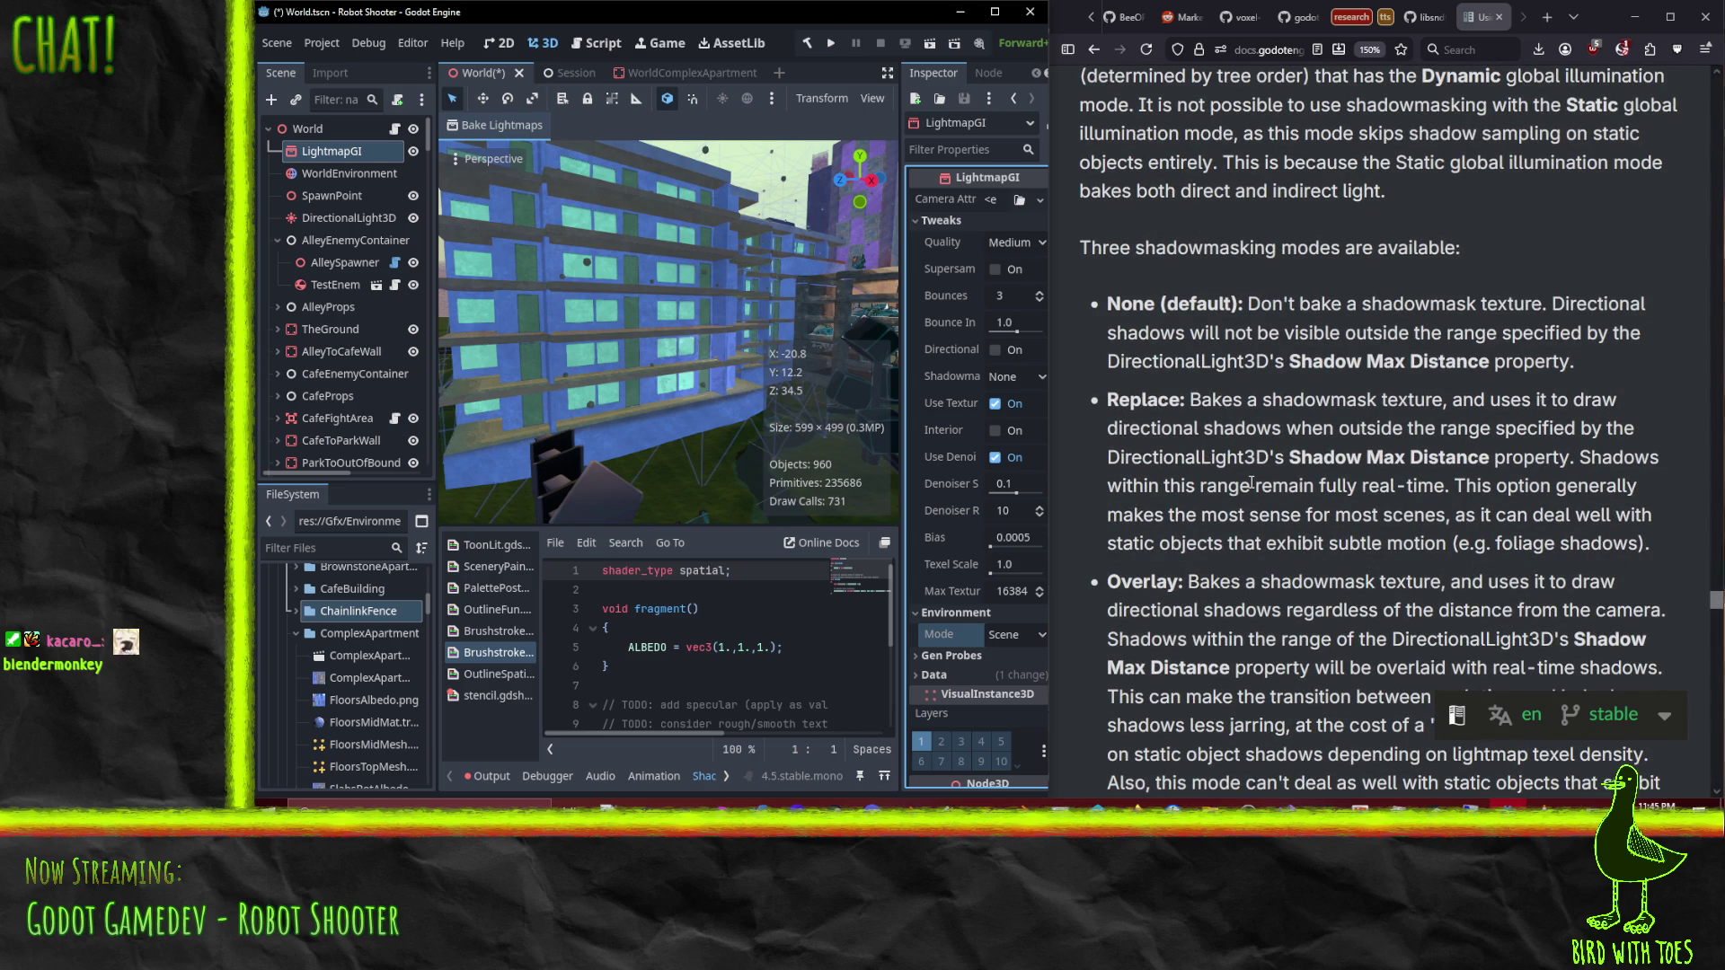
{"action": "scroll", "coordinate": [1234, 544], "scroll_direction": "down", "scroll_amount": 15}
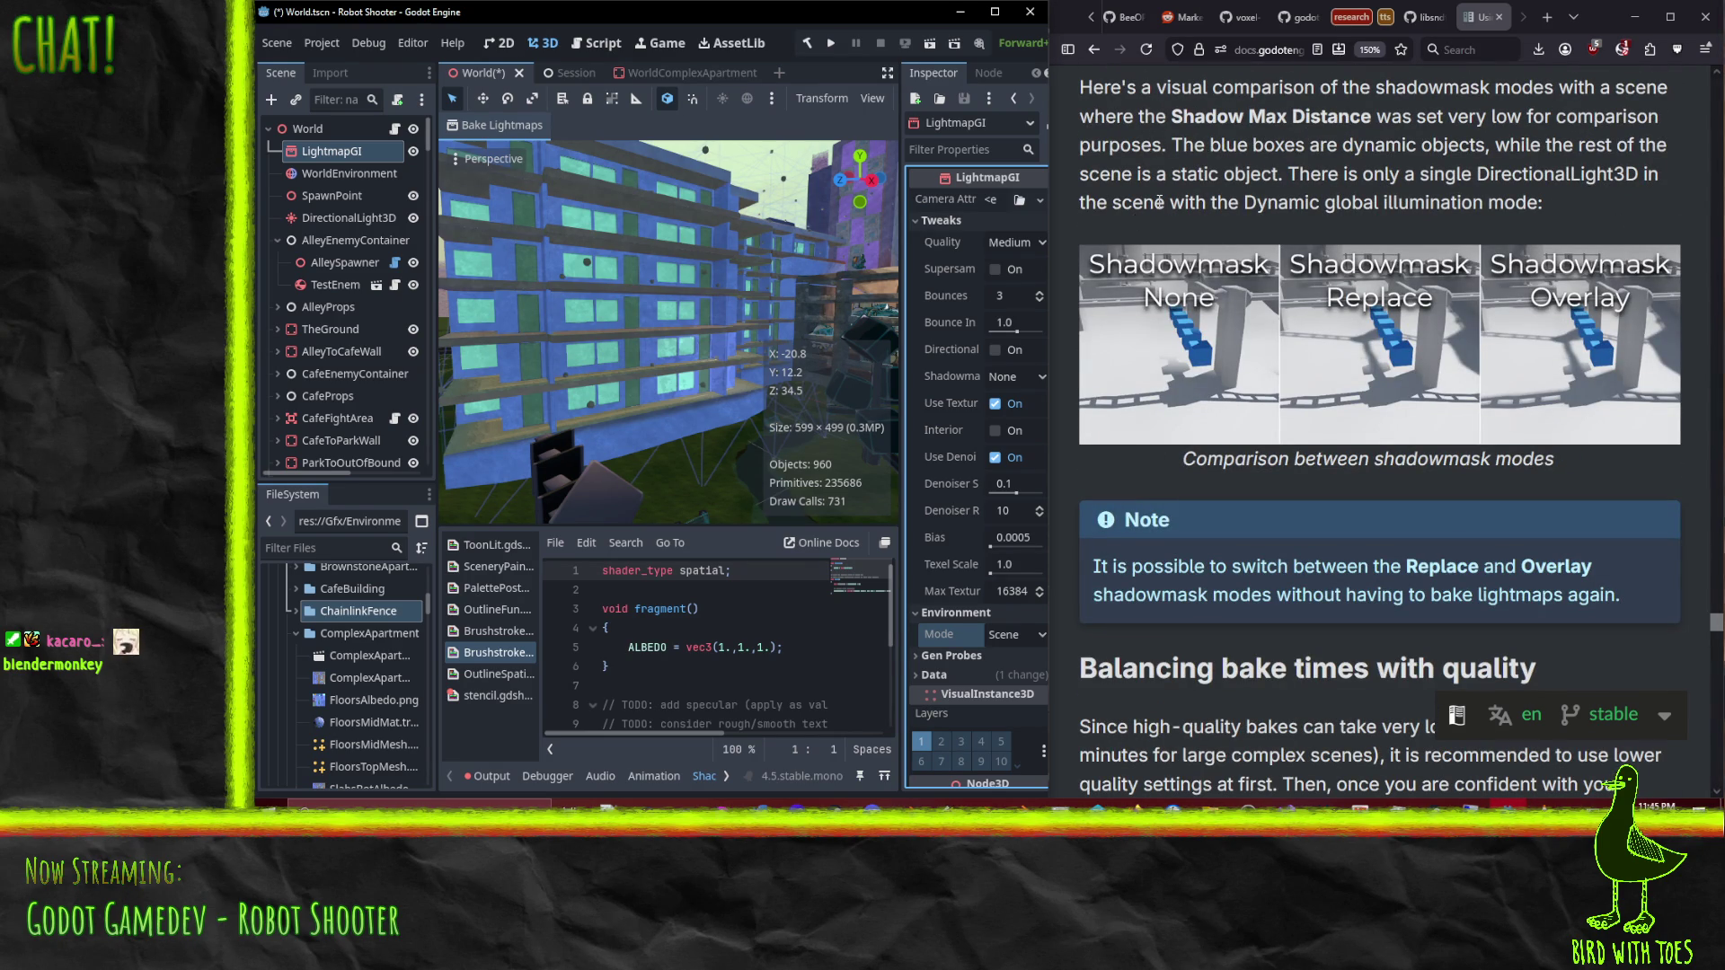
{"action": "scroll", "coordinate": [1159, 202], "scroll_direction": "down", "scroll_amount": 5}
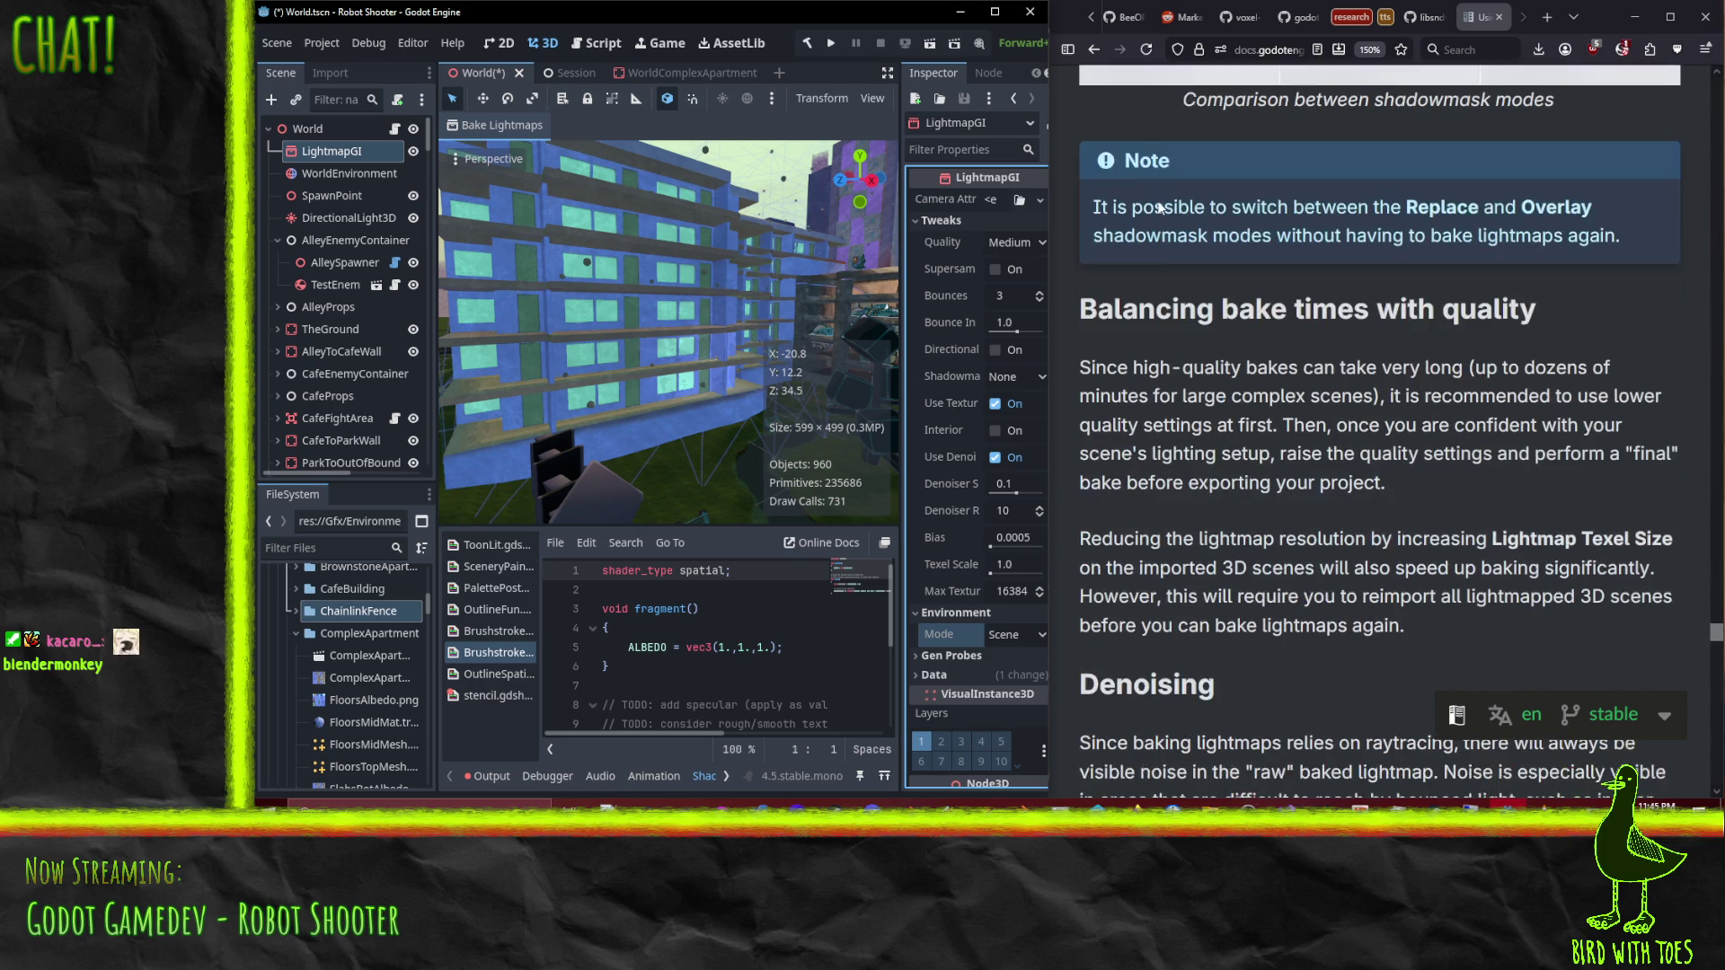
{"action": "scroll", "coordinate": [1202, 424], "scroll_direction": "down", "scroll_amount": 8}
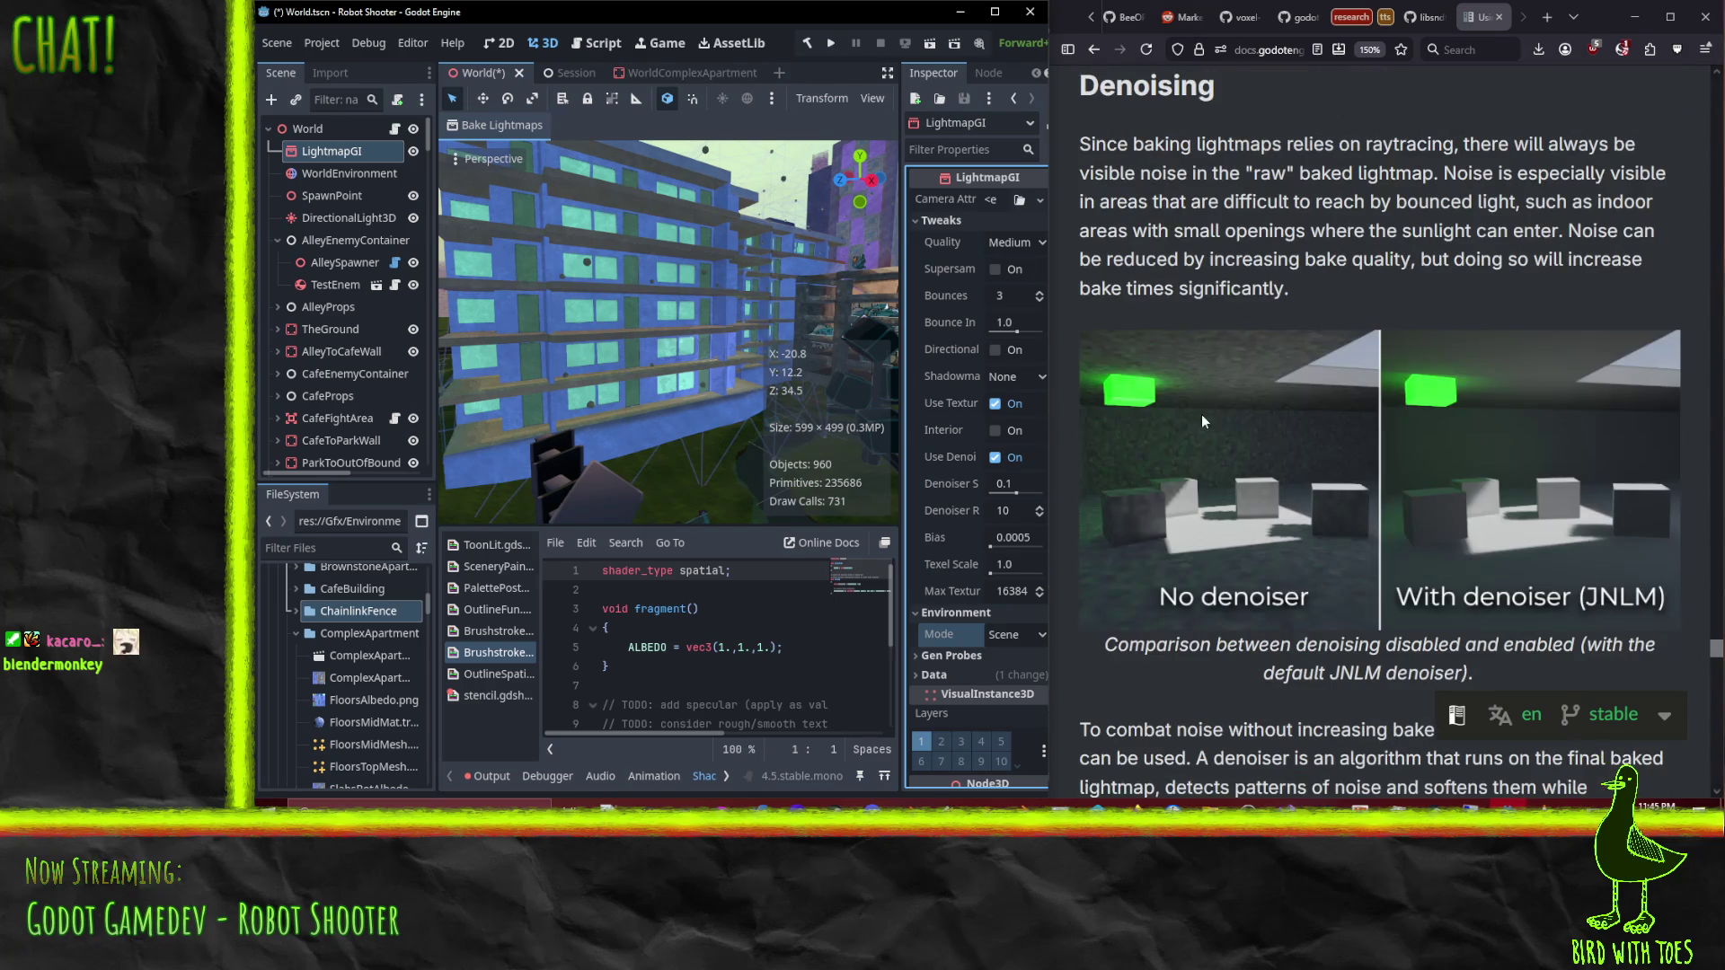
{"action": "scroll", "coordinate": [1263, 417], "scroll_direction": "down", "scroll_amount": 20}
{"action": "scroll", "coordinate": [1329, 445], "scroll_direction": "up", "scroll_amount": 15}
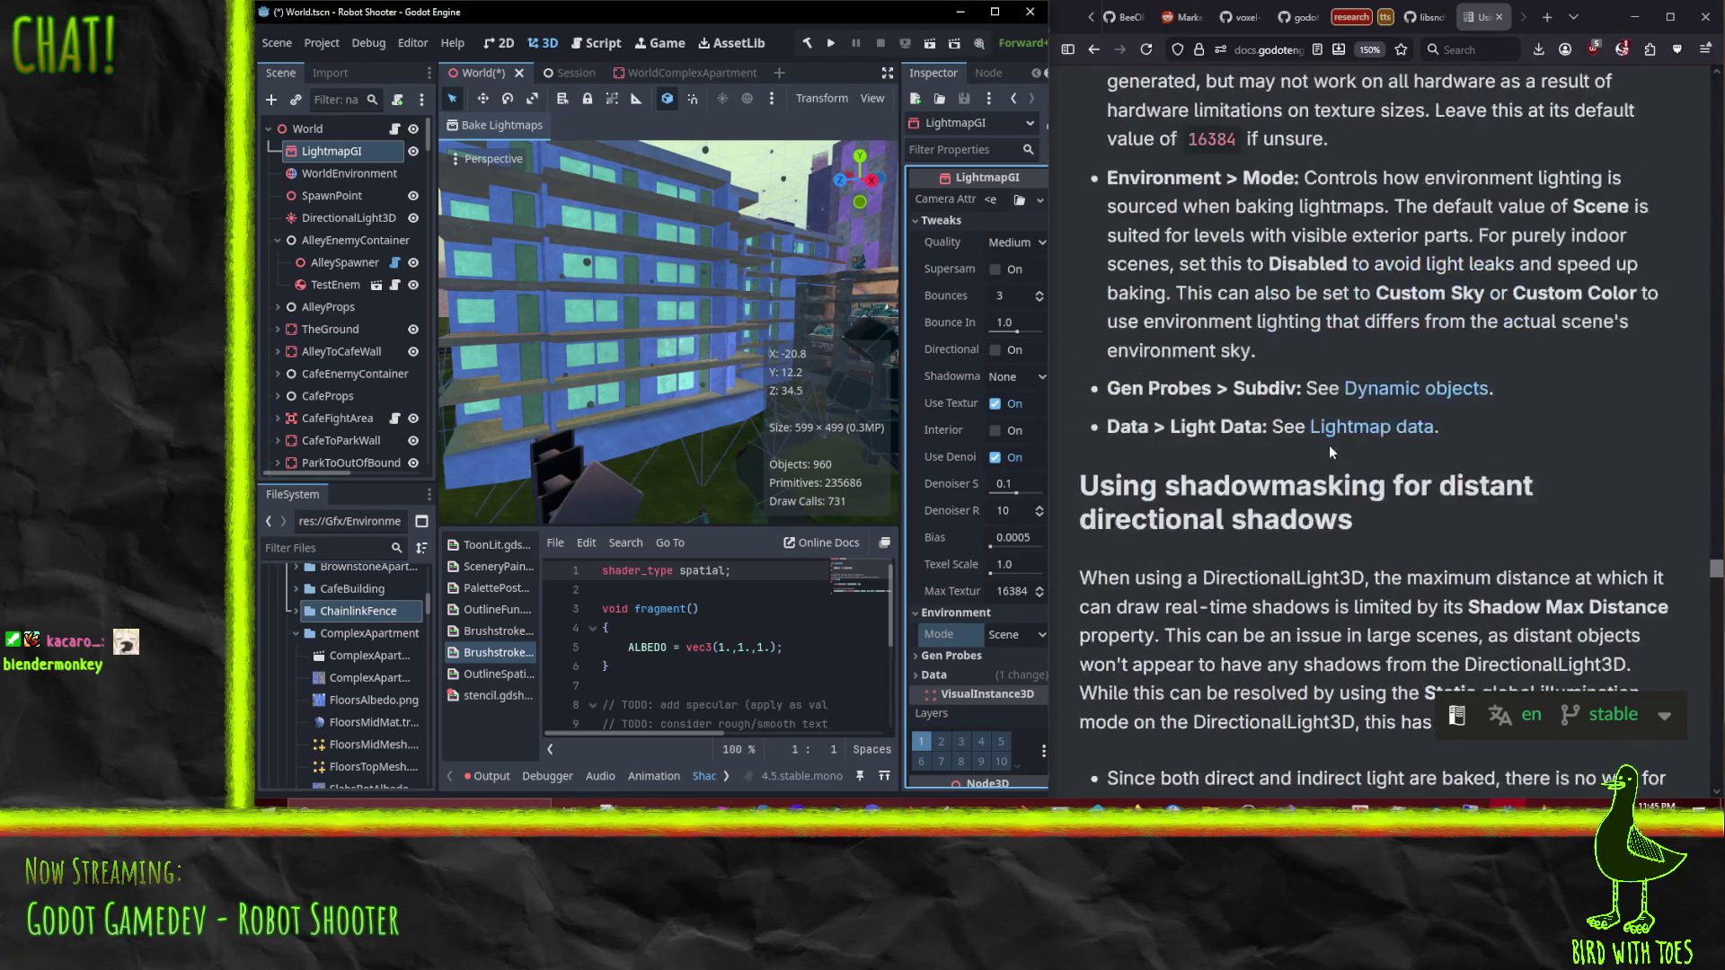
{"action": "scroll", "coordinate": [1329, 444], "scroll_direction": "up", "scroll_amount": 8}
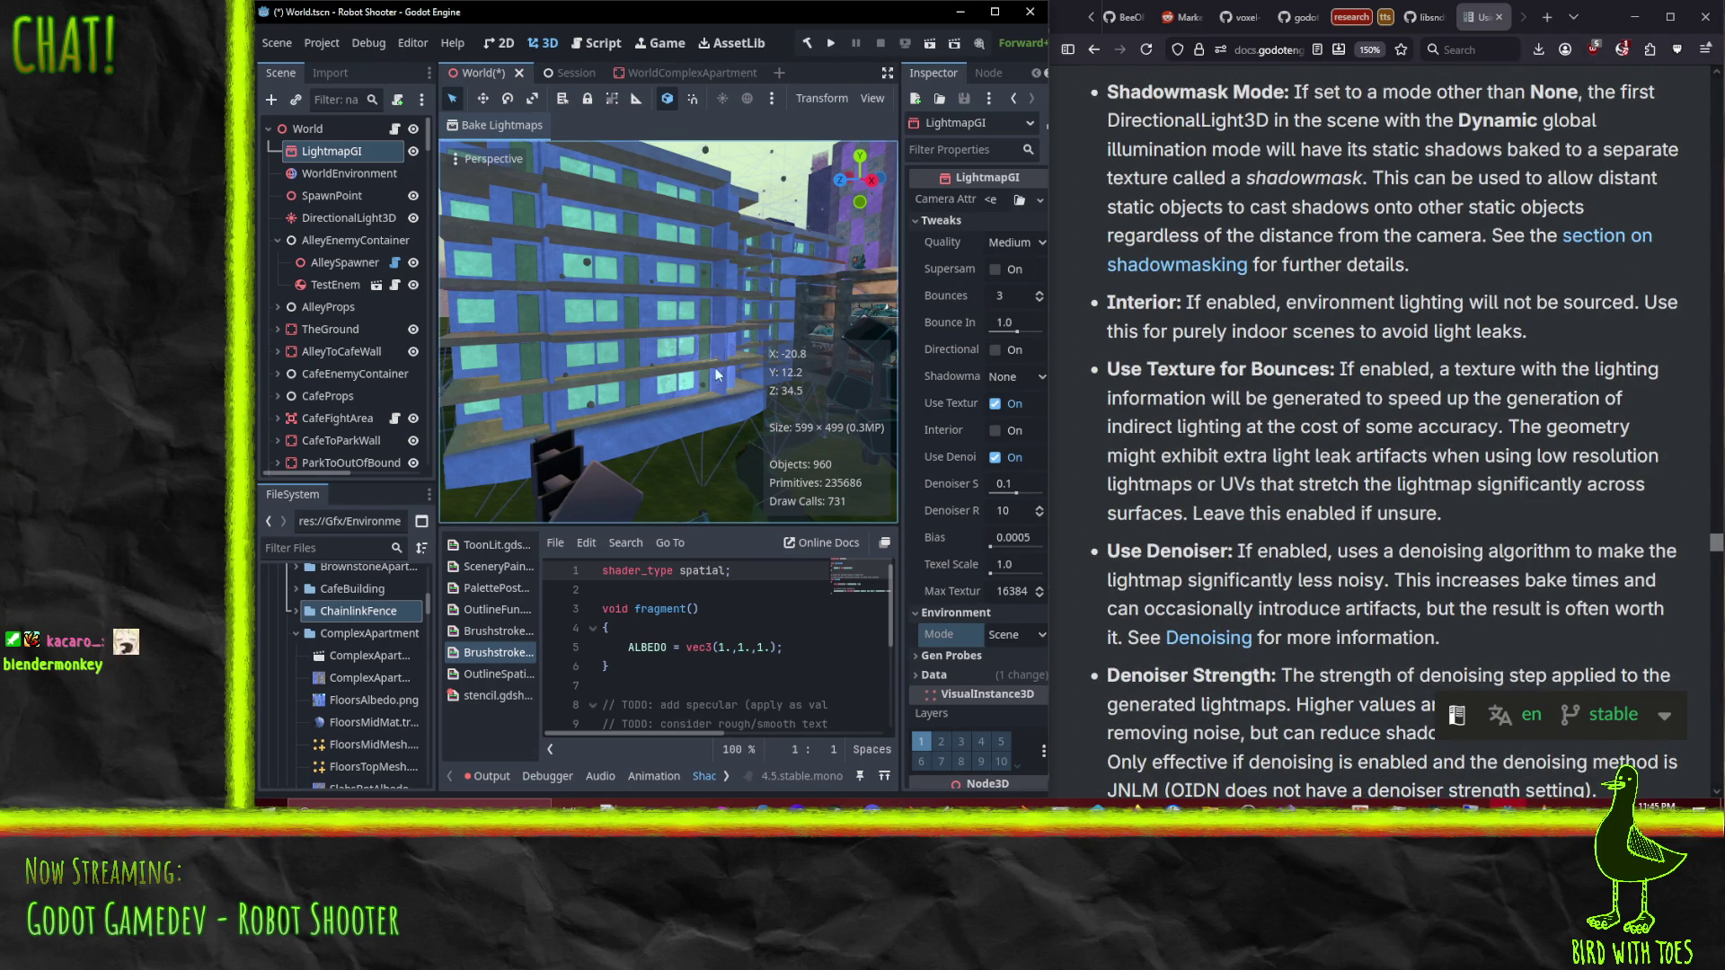
{"action": "scroll", "coordinate": [702, 406], "scroll_direction": "down", "scroll_amount": 3}
{"action": "left_click_drag", "start_coordinate": [702, 413], "coordinate": [784, 442]}
{"action": "scroll", "coordinate": [805, 343], "scroll_direction": "up", "scroll_amount": 5}
{"action": "mouse_move", "coordinate": [812, 347]}
{"action": "left_mouse_down"}
{"action": "mouse_move", "coordinate": [794, 356]}
{"action": "mouse_move", "coordinate": [728, 284]}
{"action": "mouse_move", "coordinate": [704, 299]}
{"action": "mouse_move", "coordinate": [770, 476]}
{"action": "mouse_move", "coordinate": [709, 504]}
{"action": "mouse_move", "coordinate": [649, 317]}
{"action": "mouse_move", "coordinate": [550, 274]}
{"action": "mouse_move", "coordinate": [741, 314]}
{"action": "mouse_move", "coordinate": [576, 284]}
{"action": "mouse_move", "coordinate": [510, 284]}
{"action": "mouse_move", "coordinate": [579, 299]}
{"action": "mouse_move", "coordinate": [504, 310]}
{"action": "left_mouse_up"}
{"action": "scroll", "coordinate": [769, 471], "scroll_direction": "down", "scroll_amount": 5}
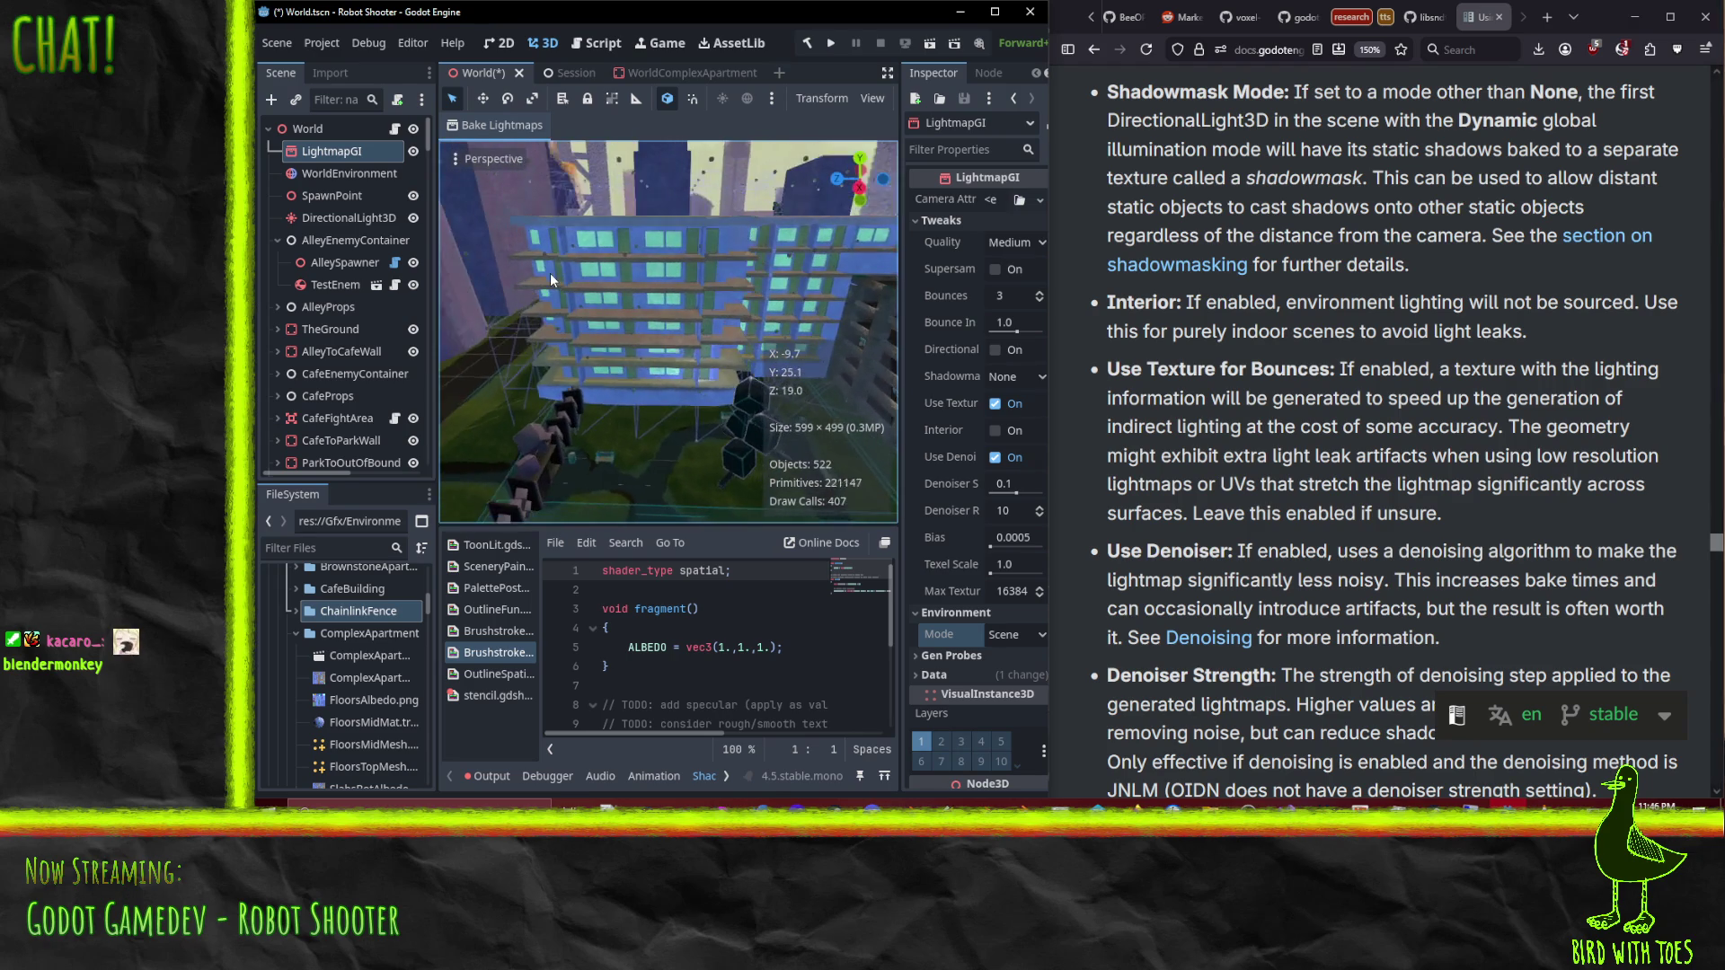
{"action": "scroll", "coordinate": [550, 273], "scroll_direction": "up", "scroll_amount": 3}
{"action": "scroll", "coordinate": [324, 330], "scroll_direction": "down", "scroll_amount": 15}
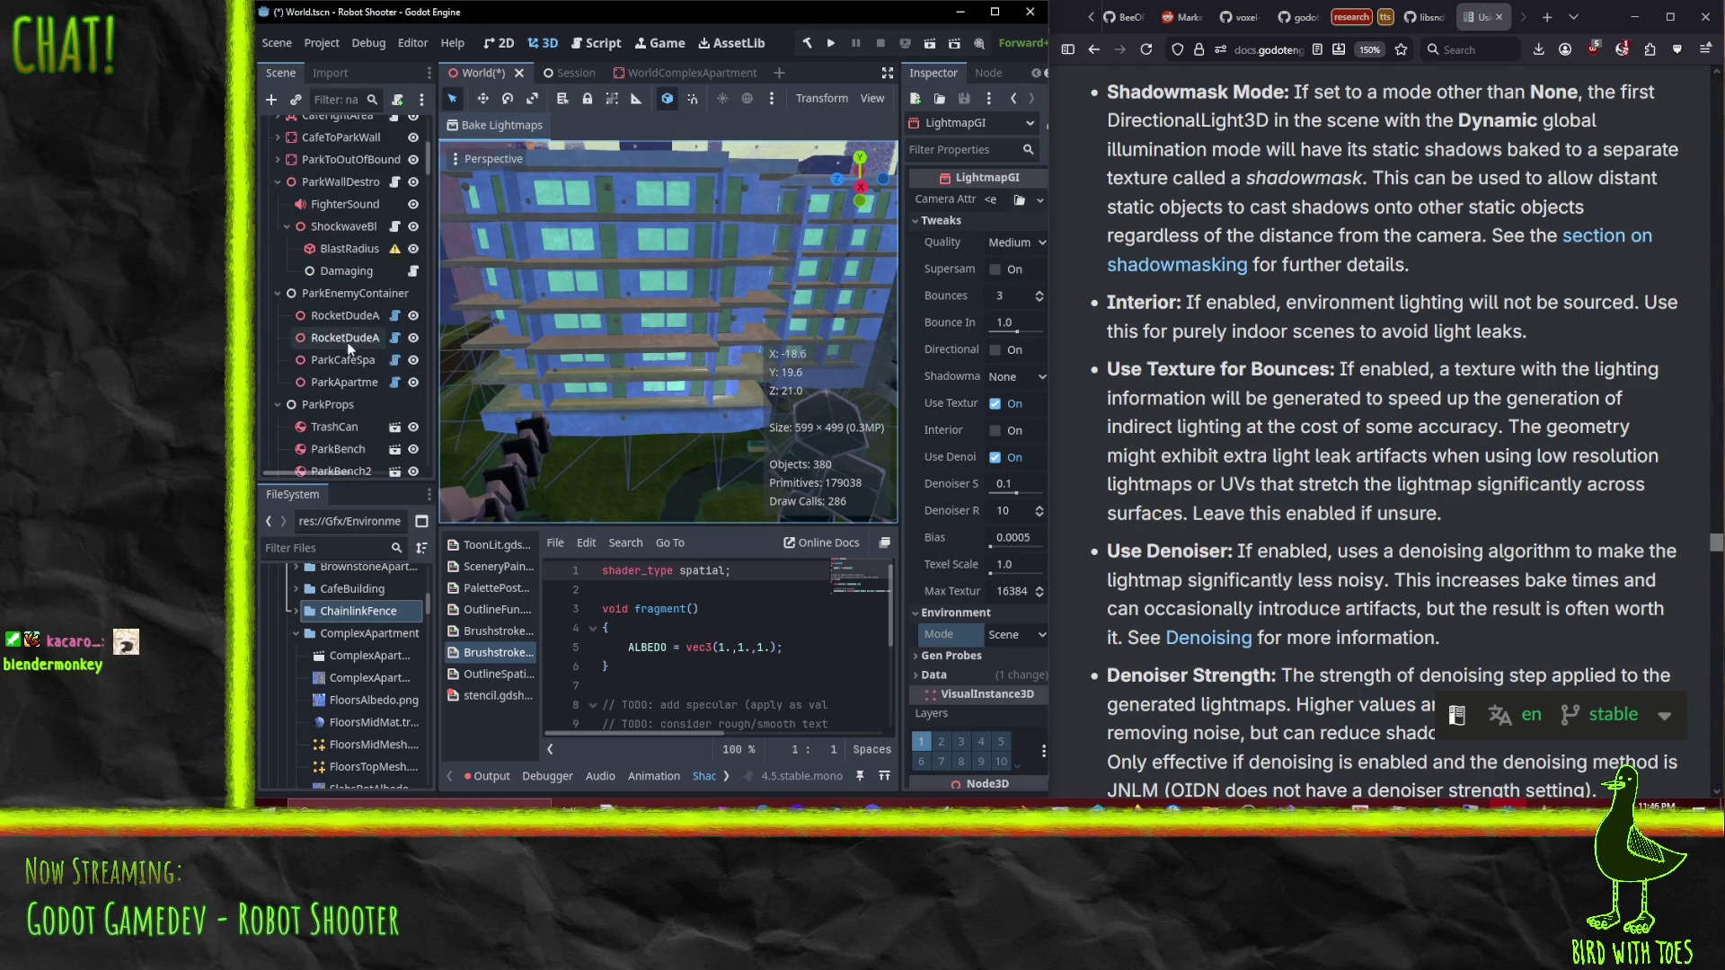
{"action": "mouse_move", "coordinate": [422, 263]}
{"action": "left_mouse_down"}
{"action": "mouse_move", "coordinate": [447, 505]}
{"action": "mouse_move", "coordinate": [442, 472]}
{"action": "left_mouse_up"}
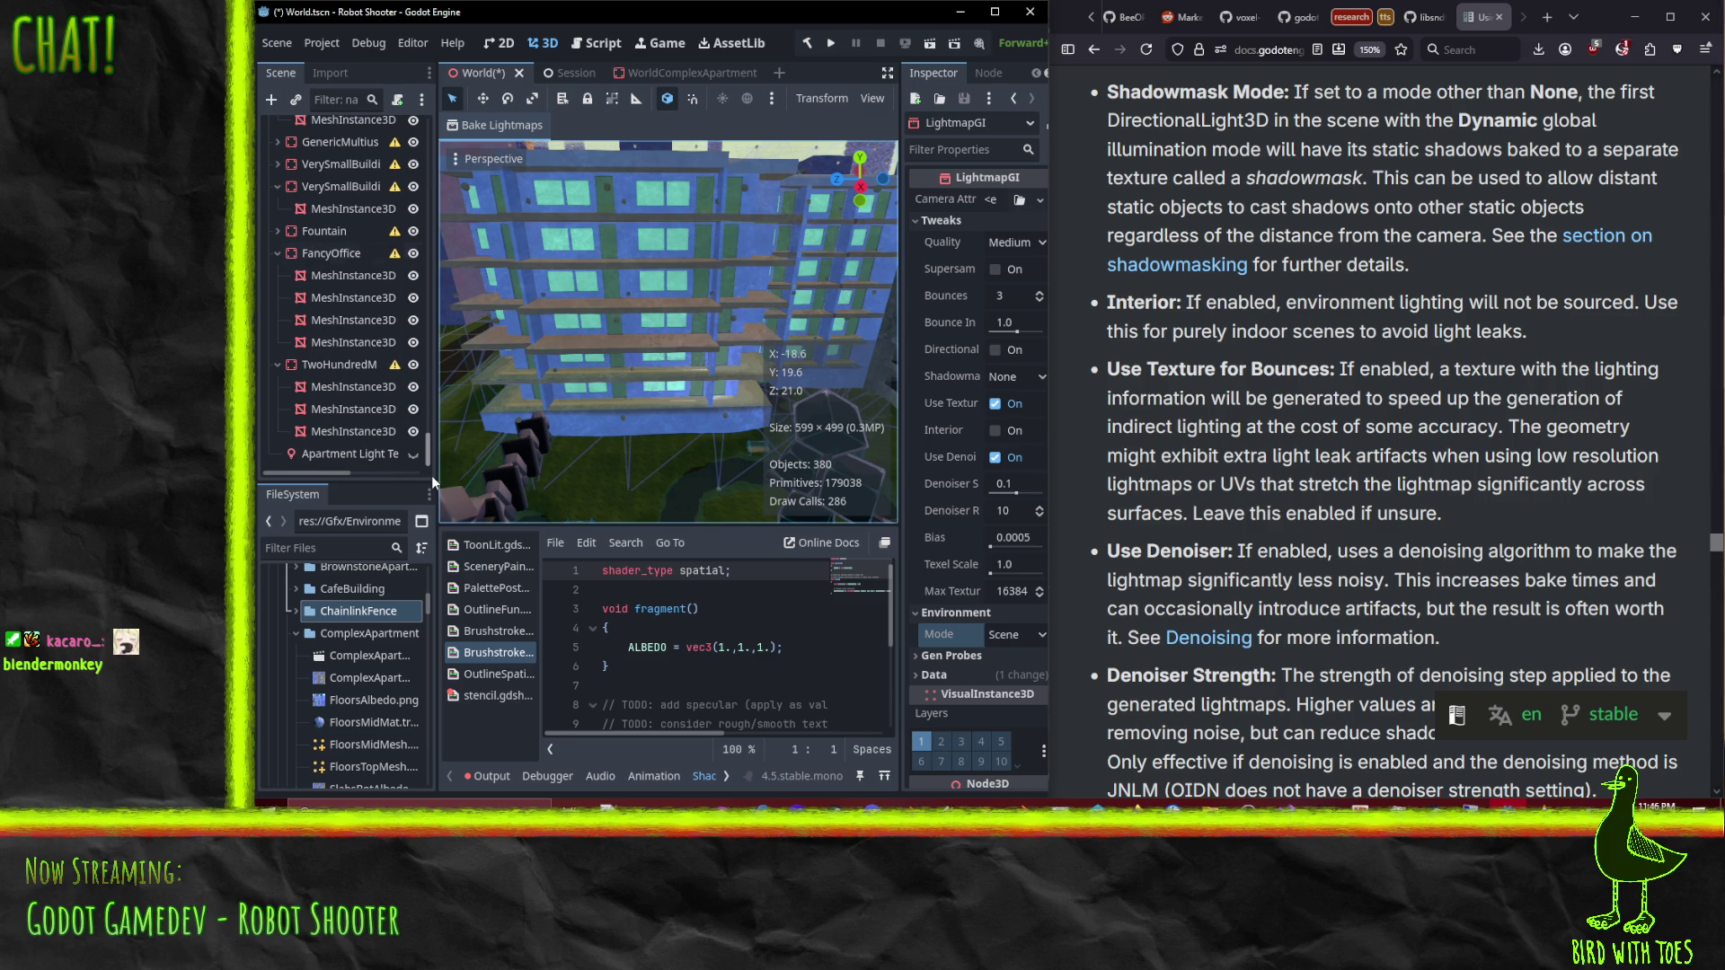
Step: Select the Apartment Light Test Thingy (deleteme) node and toggle its visibility, keeping its name
{"action": "left_click", "coordinate": [345, 452]}
{"action": "left_click", "coordinate": [413, 457]}
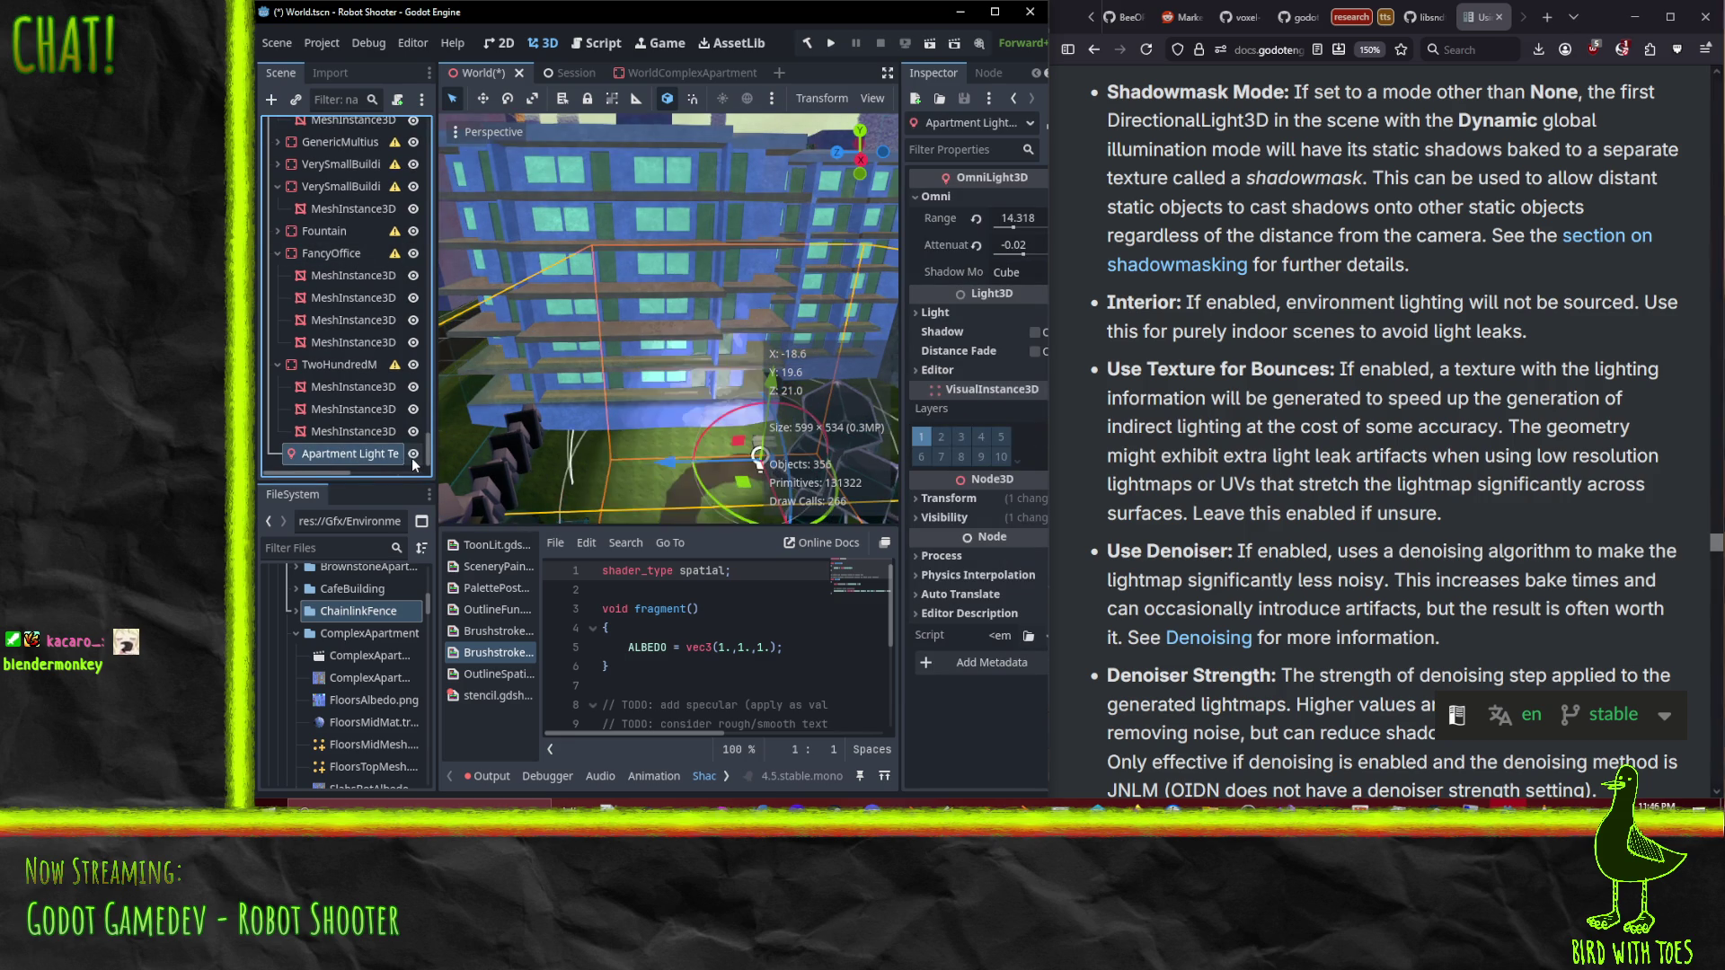
{"action": "left_click", "coordinate": [413, 456]}
{"action": "left_click", "coordinate": [413, 456]}
{"action": "left_click", "coordinate": [413, 457]}
{"action": "left_click", "coordinate": [413, 458]}
{"action": "left_click", "coordinate": [414, 458]}
{"action": "double_click", "coordinate": [375, 458]}
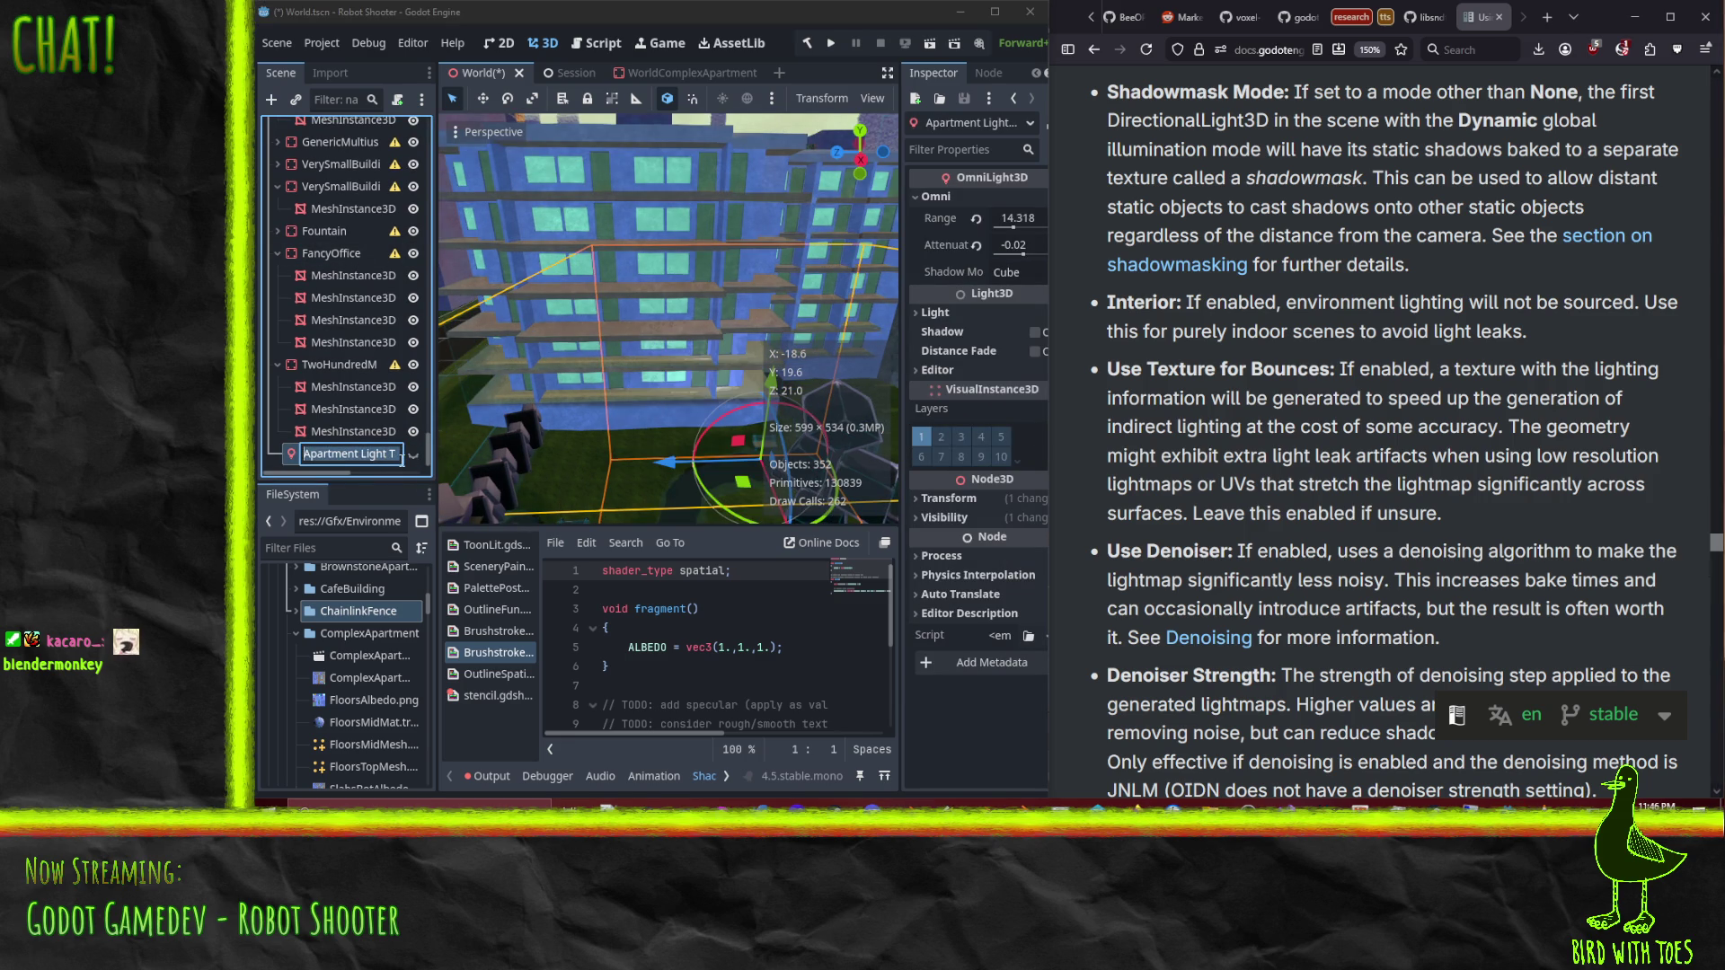
{"action": "key", "text": "Escape"}
Step: Delete the Apartment Light Test Thingy (deleteme) node with confirmation, then select LightmapGI
{"action": "double_click", "coordinate": [289, 455]}
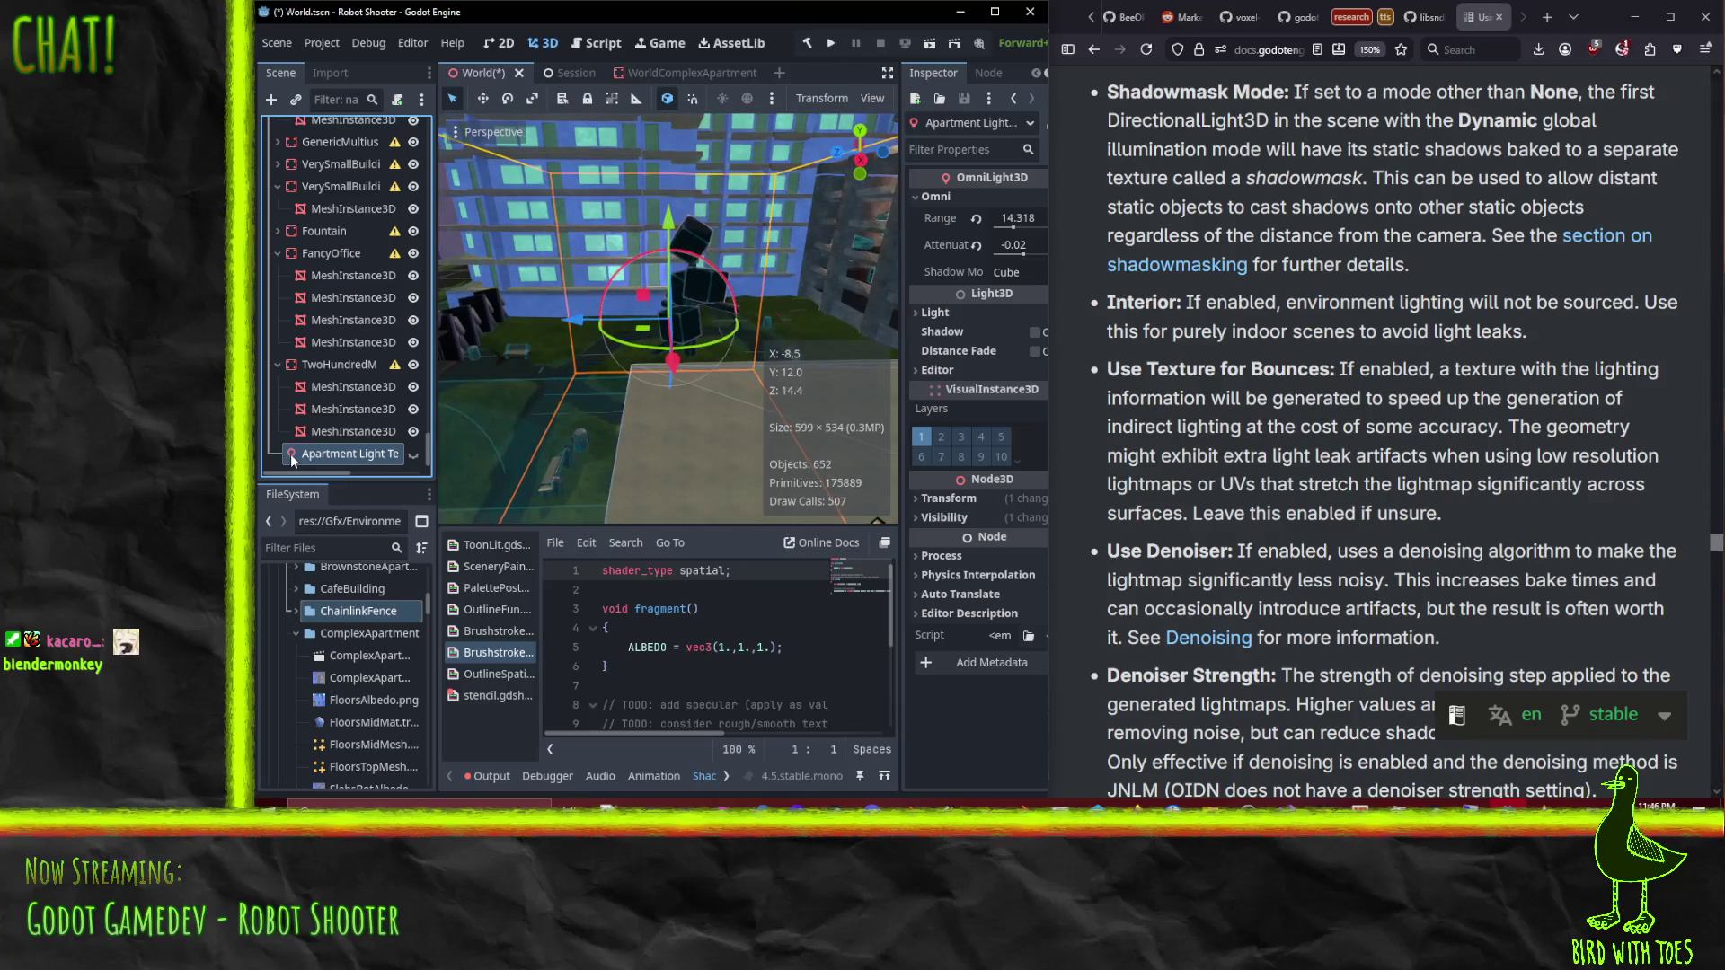
{"action": "key", "text": "Delete"}
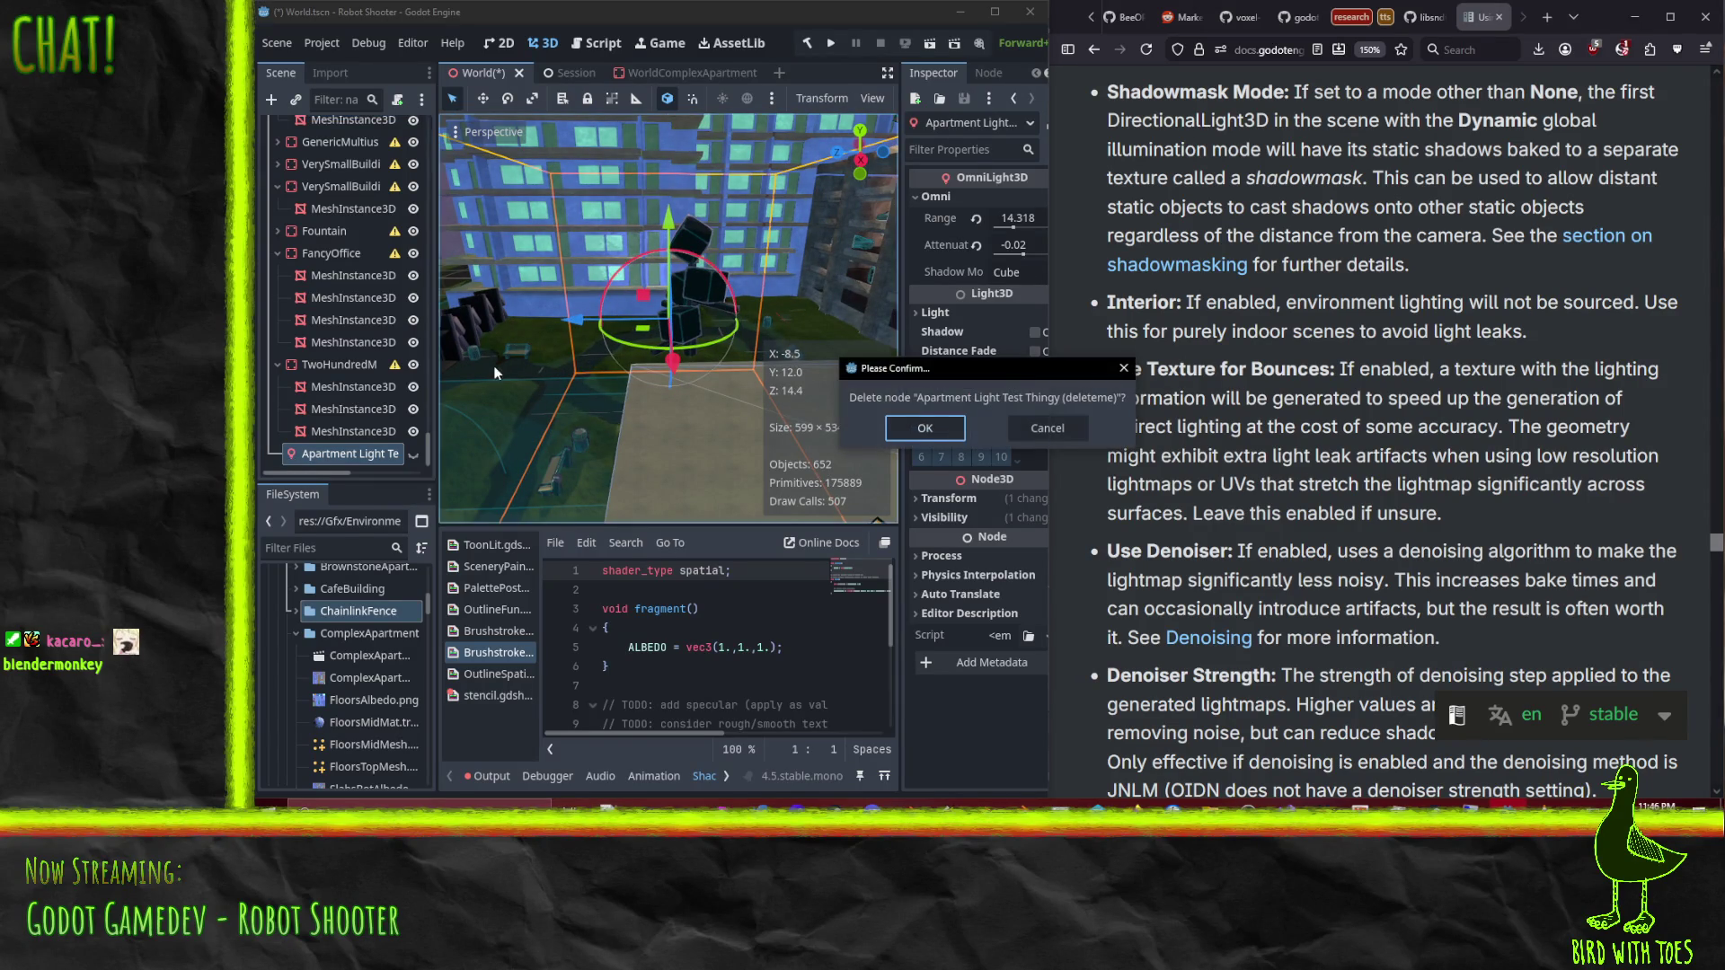
{"action": "key", "text": "Return"}
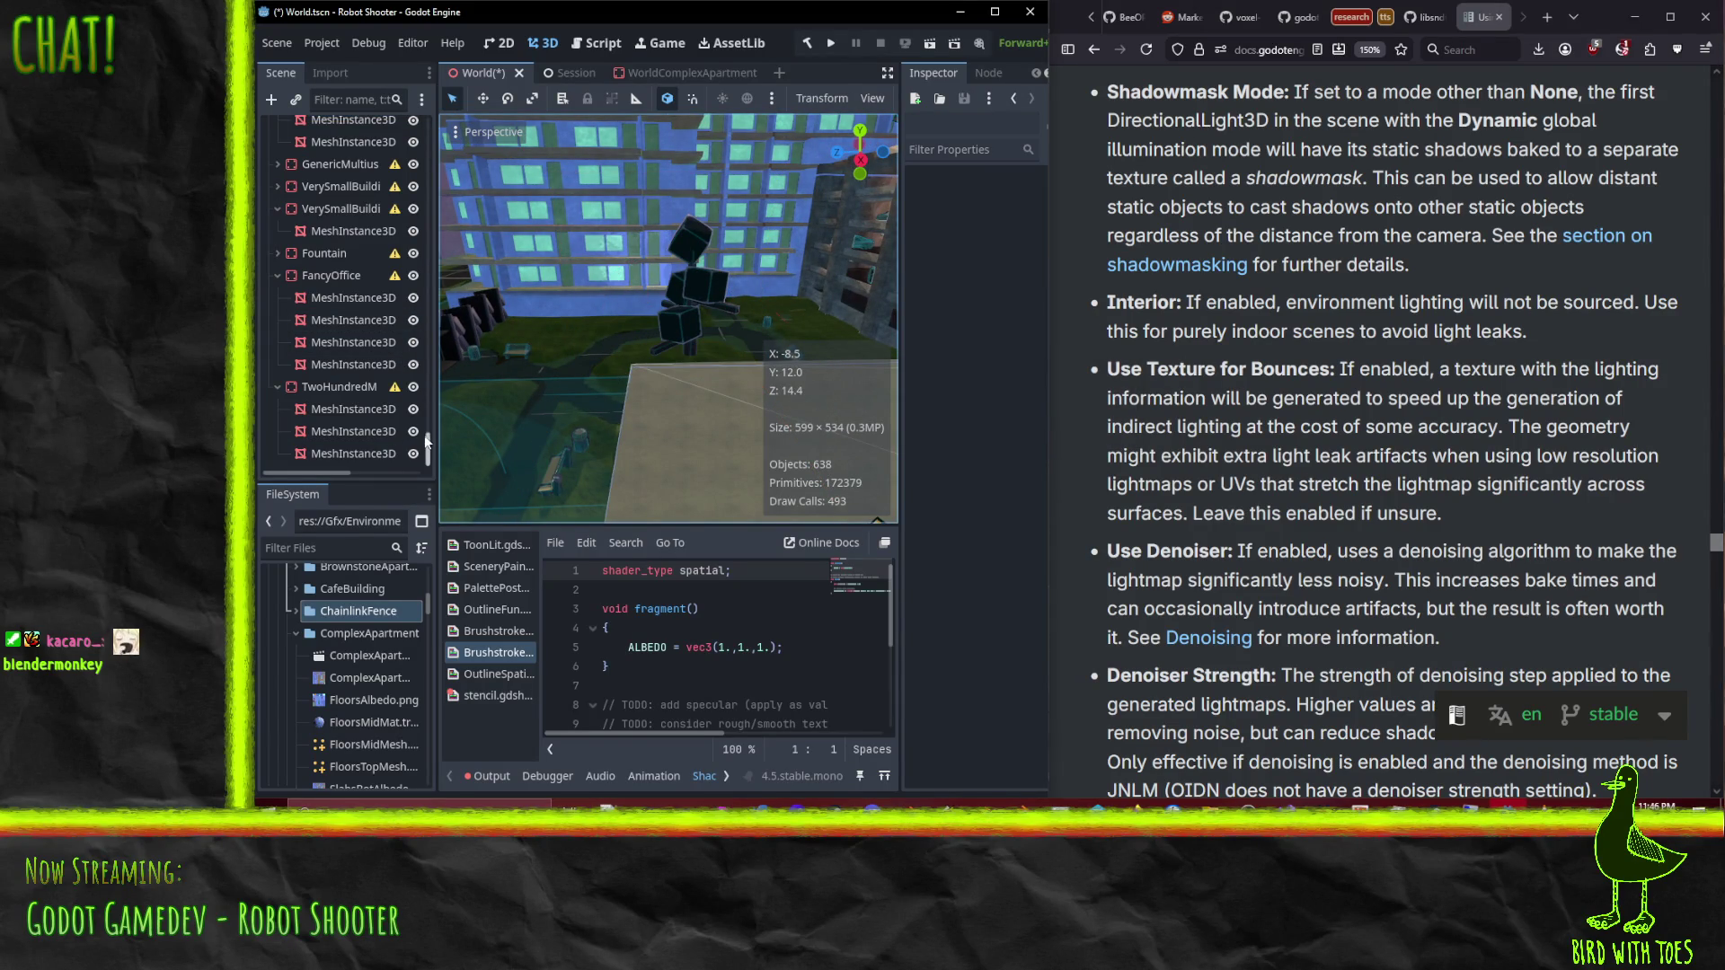
{"action": "left_click", "coordinate": [321, 154]}
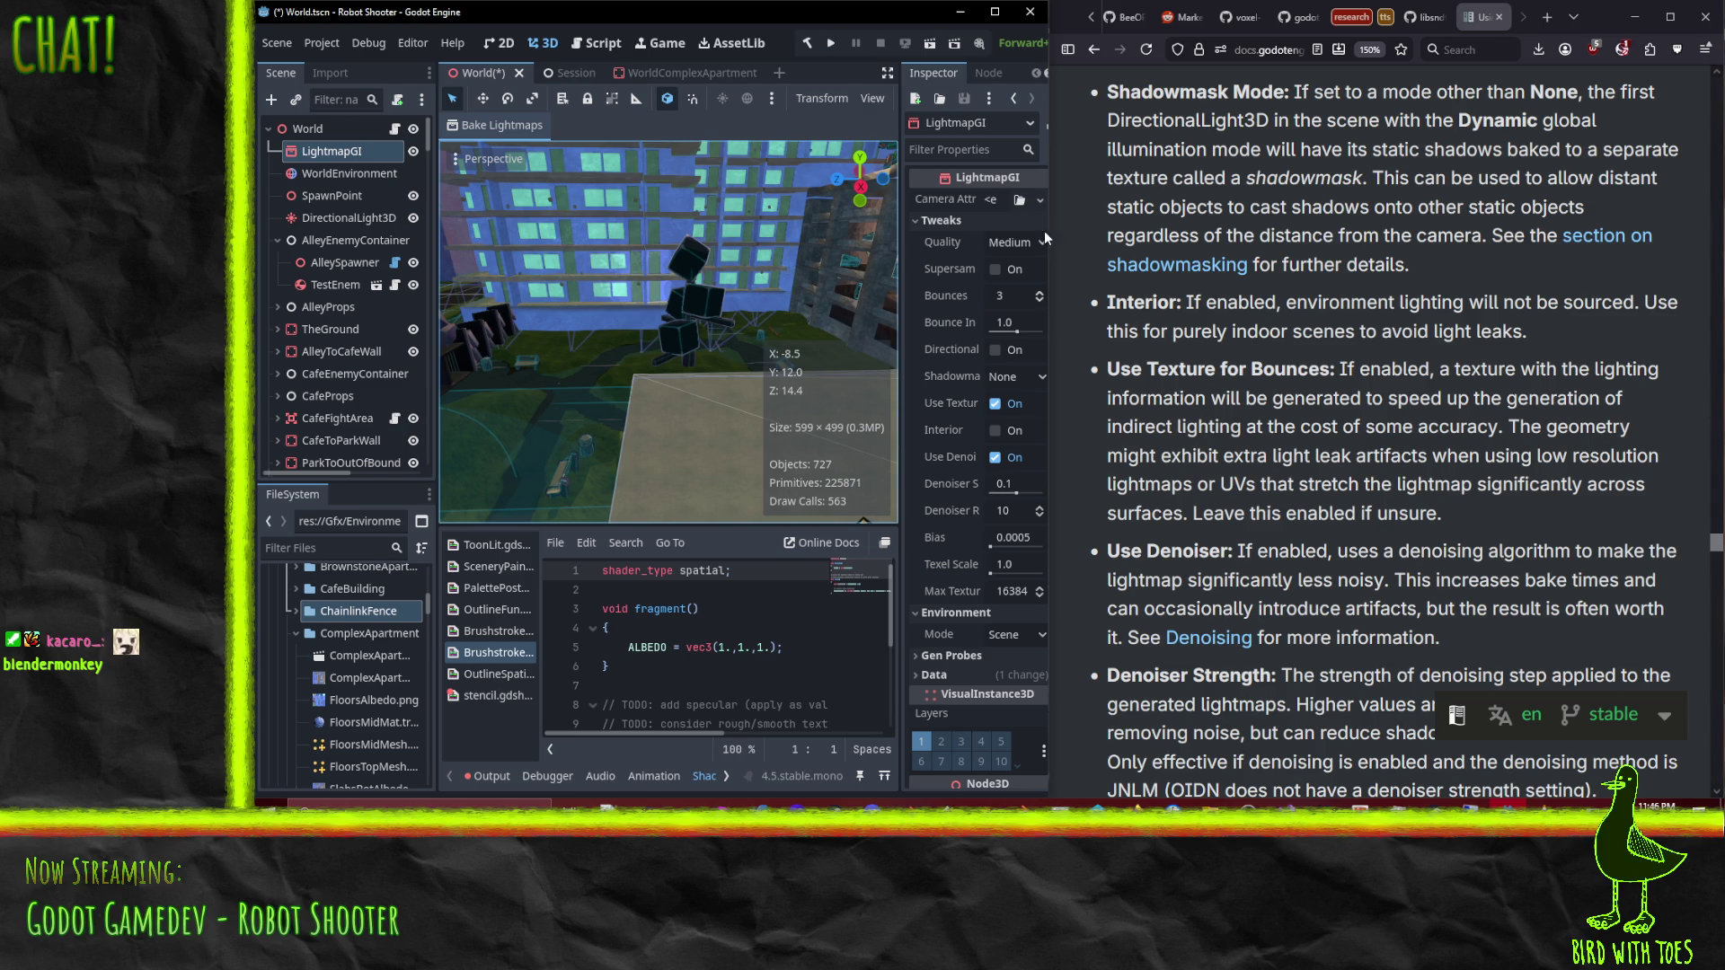
Step: Review the LightmapGI Inspector bake options and tooltips, keeping quality at Medium
{"action": "left_click_drag", "start_coordinate": [1050, 230], "coordinate": [1103, 231]}
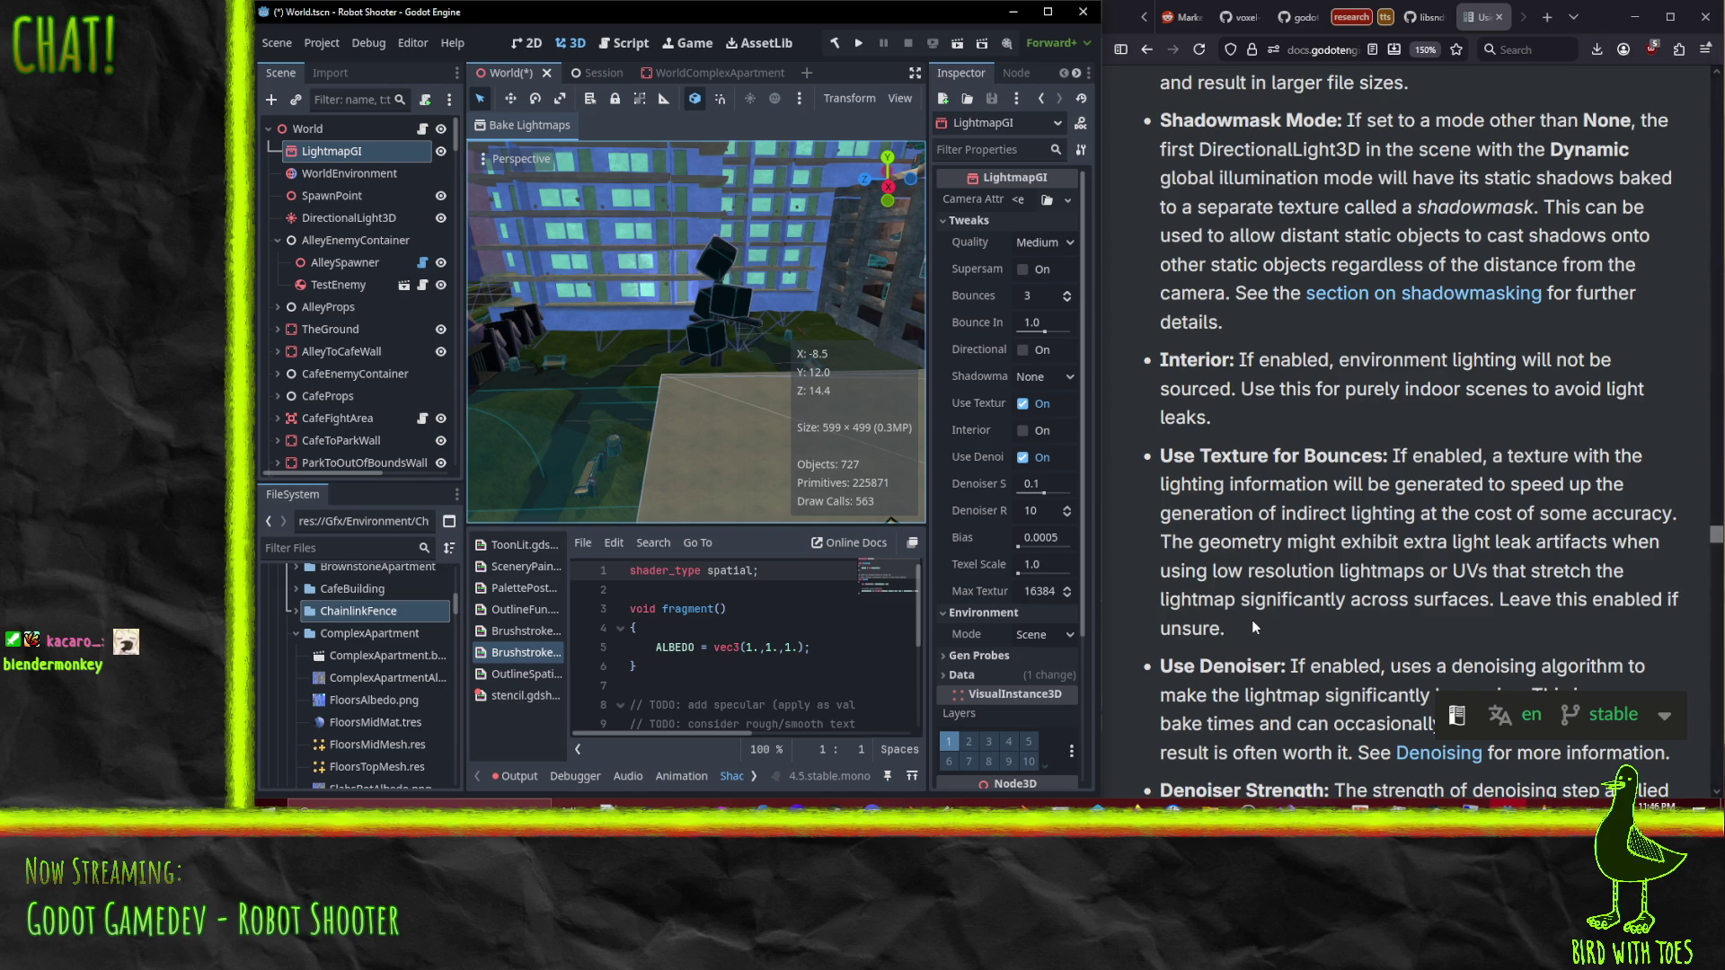
{"action": "left_click", "coordinate": [1069, 244]}
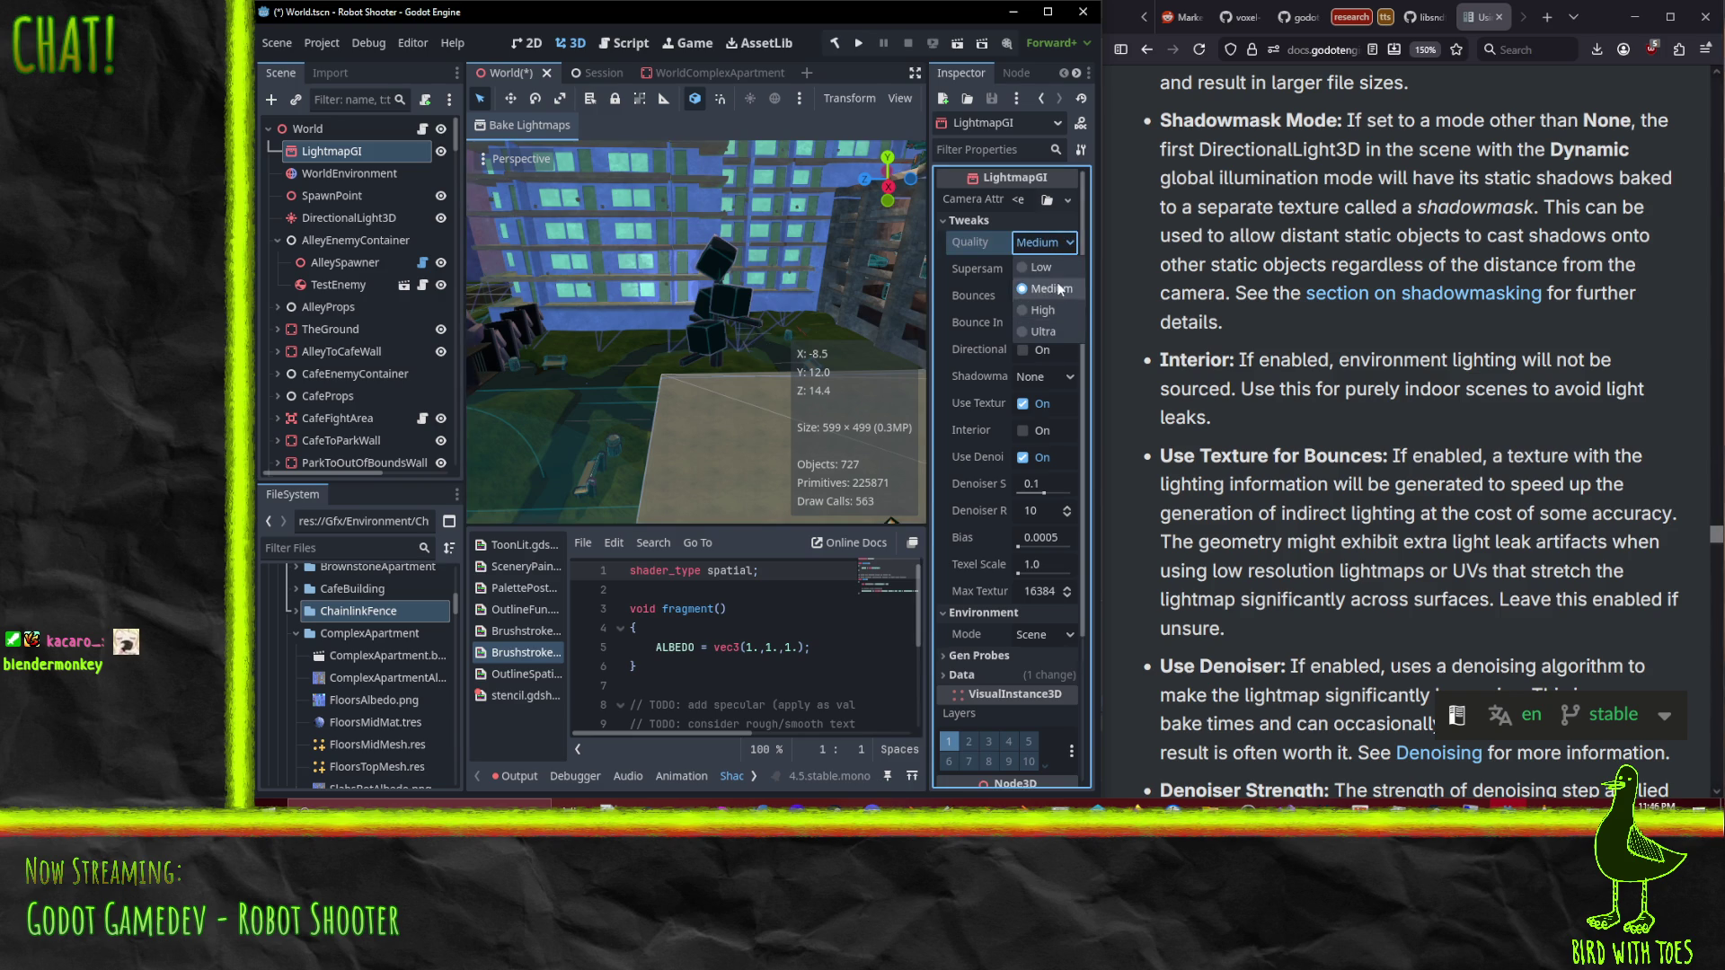
{"action": "left_click", "coordinate": [1002, 336]}
{"action": "mouse_move", "coordinate": [958, 267]}
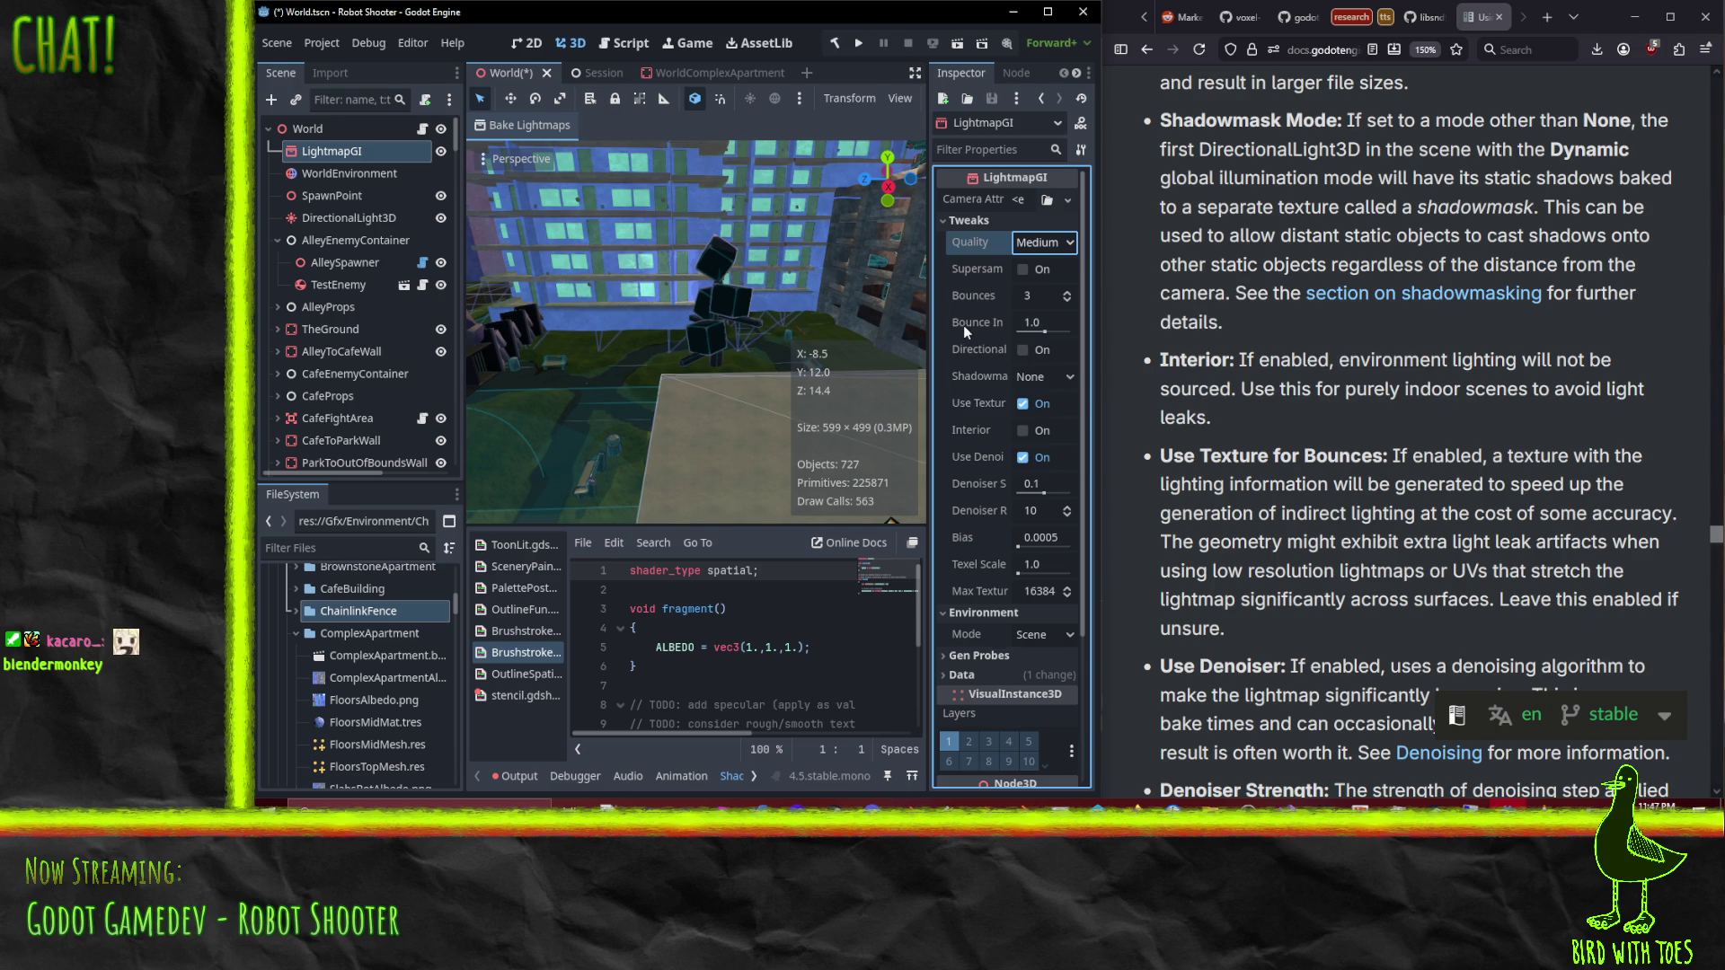
{"action": "mouse_move", "coordinate": [964, 327]}
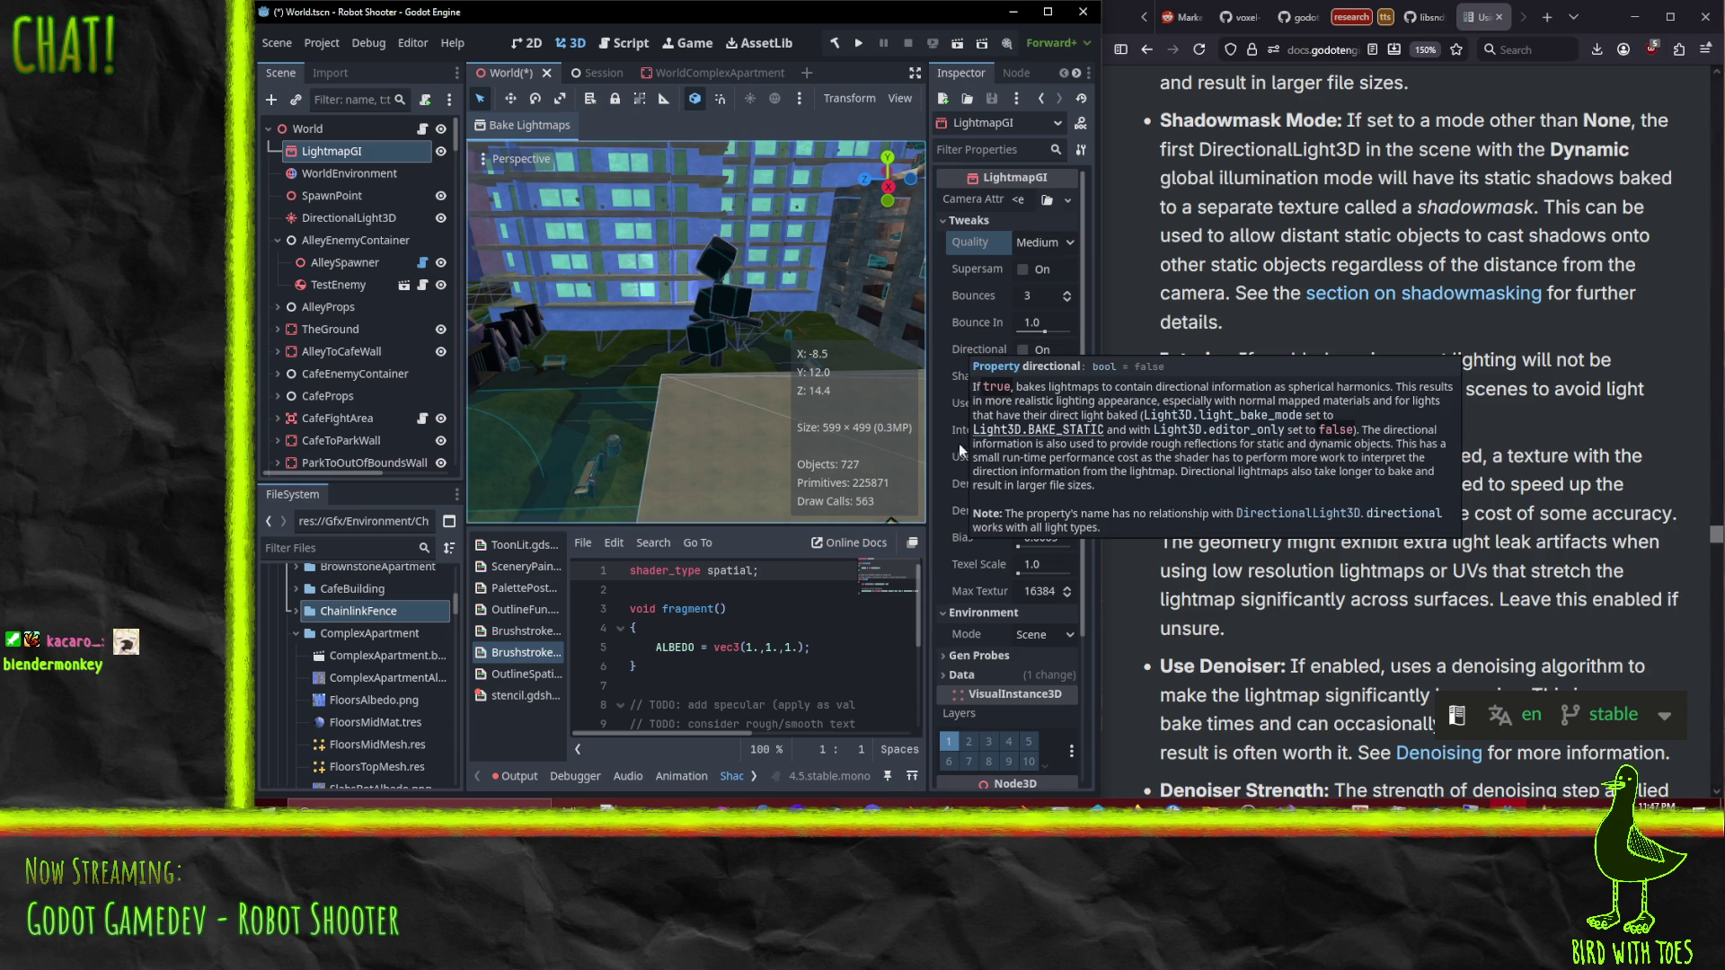
{"action": "mouse_move", "coordinate": [982, 389]}
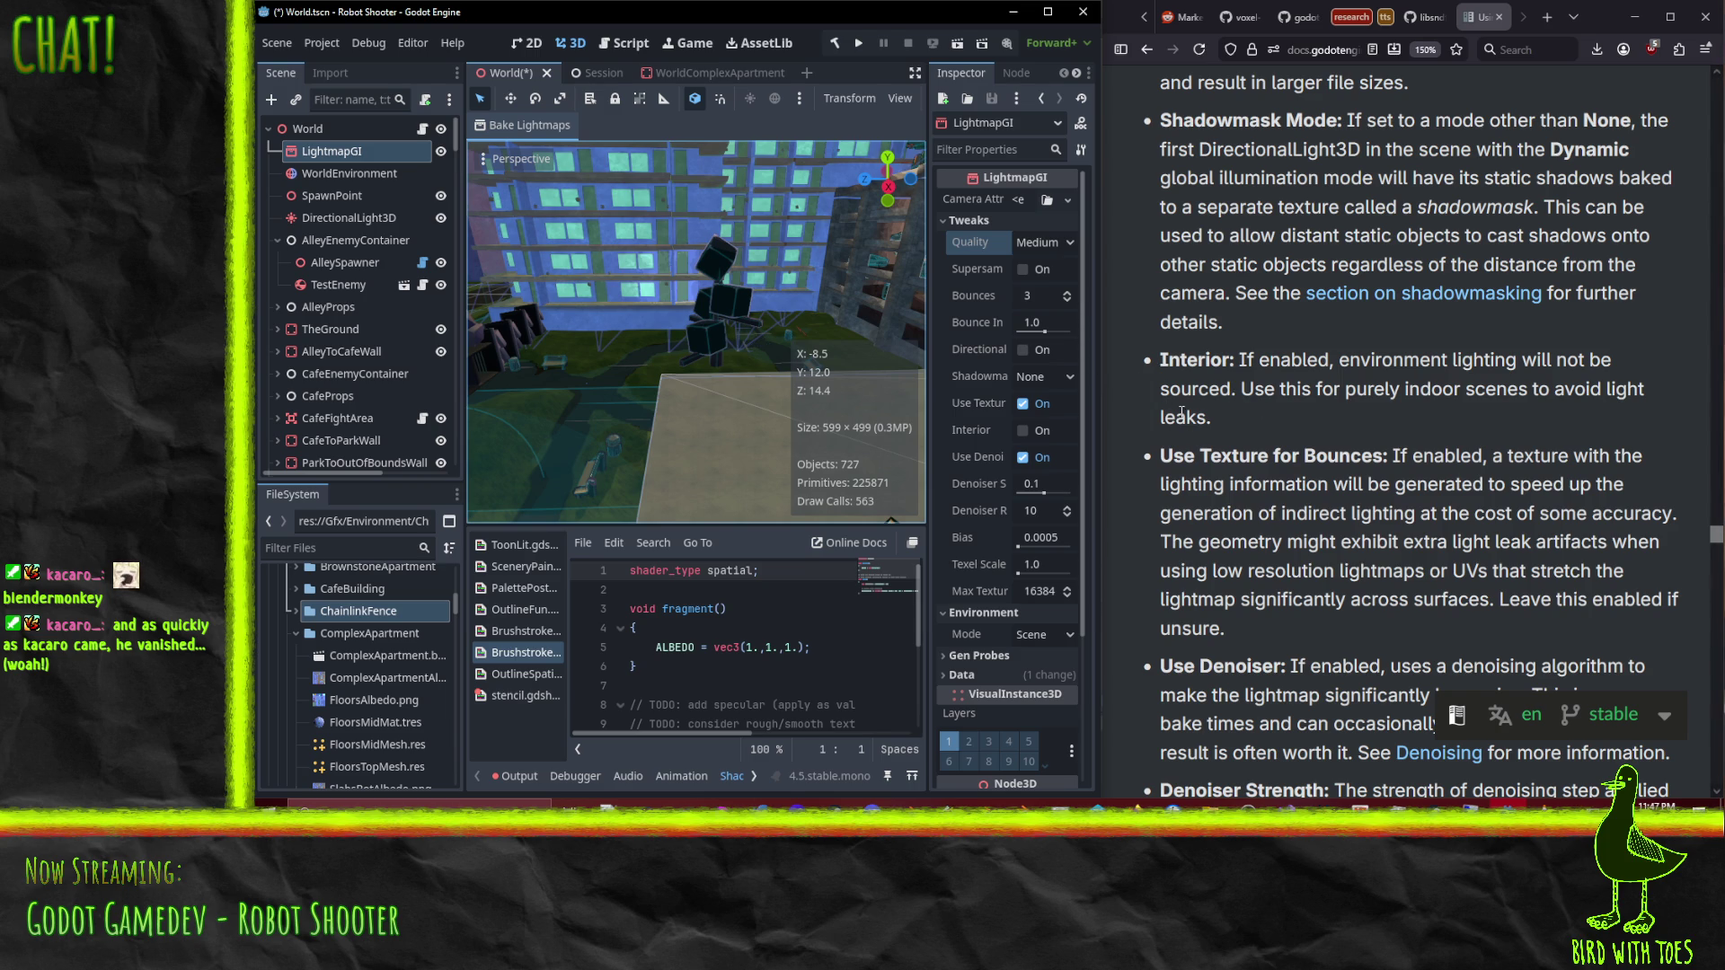
Step: Orbit above the courtyard and open the docs section on shadowmasking
{"action": "mouse_move", "coordinate": [757, 288]}
{"action": "left_mouse_down"}
{"action": "mouse_move", "coordinate": [807, 305]}
{"action": "mouse_move", "coordinate": [915, 401]}
{"action": "mouse_move", "coordinate": [893, 346]}
{"action": "mouse_move", "coordinate": [655, 455]}
{"action": "mouse_move", "coordinate": [687, 262]}
{"action": "mouse_move", "coordinate": [764, 272]}
{"action": "mouse_move", "coordinate": [631, 325]}
{"action": "mouse_move", "coordinate": [527, 207]}
{"action": "mouse_move", "coordinate": [478, 191]}
{"action": "mouse_move", "coordinate": [548, 214]}
{"action": "mouse_move", "coordinate": [706, 414]}
{"action": "left_mouse_up"}
{"action": "mouse_move", "coordinate": [585, 292]}
{"action": "left_mouse_down"}
{"action": "mouse_move", "coordinate": [616, 332]}
{"action": "mouse_move", "coordinate": [575, 374]}
{"action": "mouse_move", "coordinate": [683, 422]}
{"action": "left_mouse_up"}
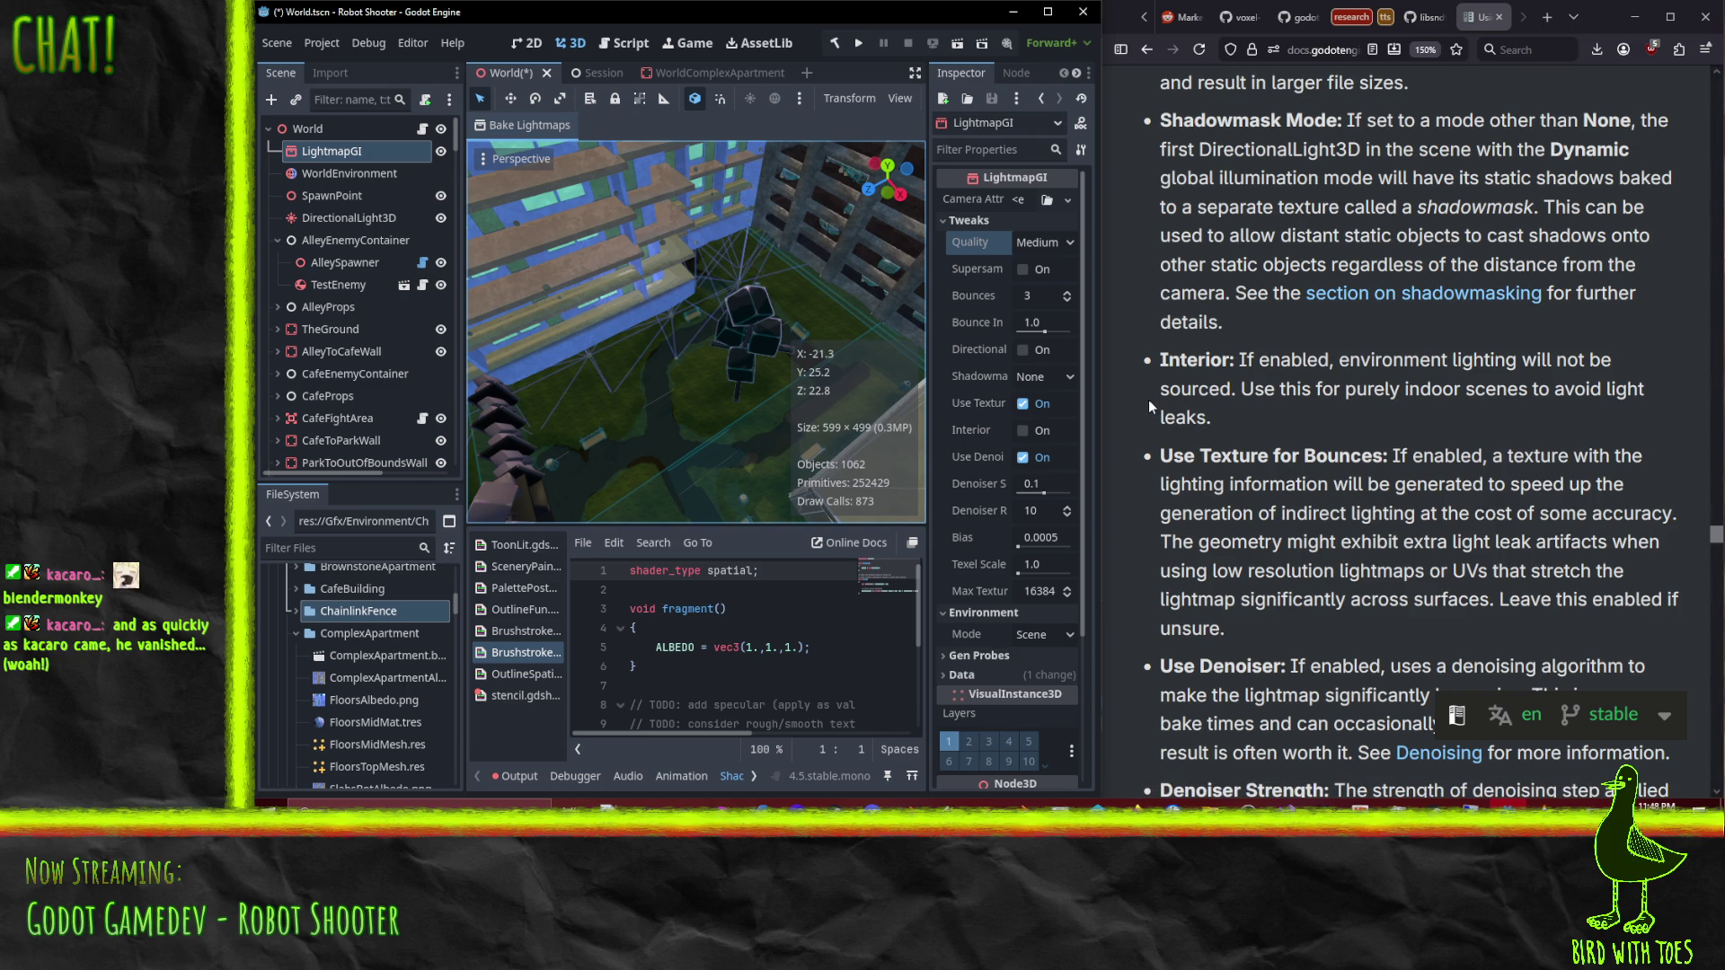
{"action": "left_click", "coordinate": [1419, 294]}
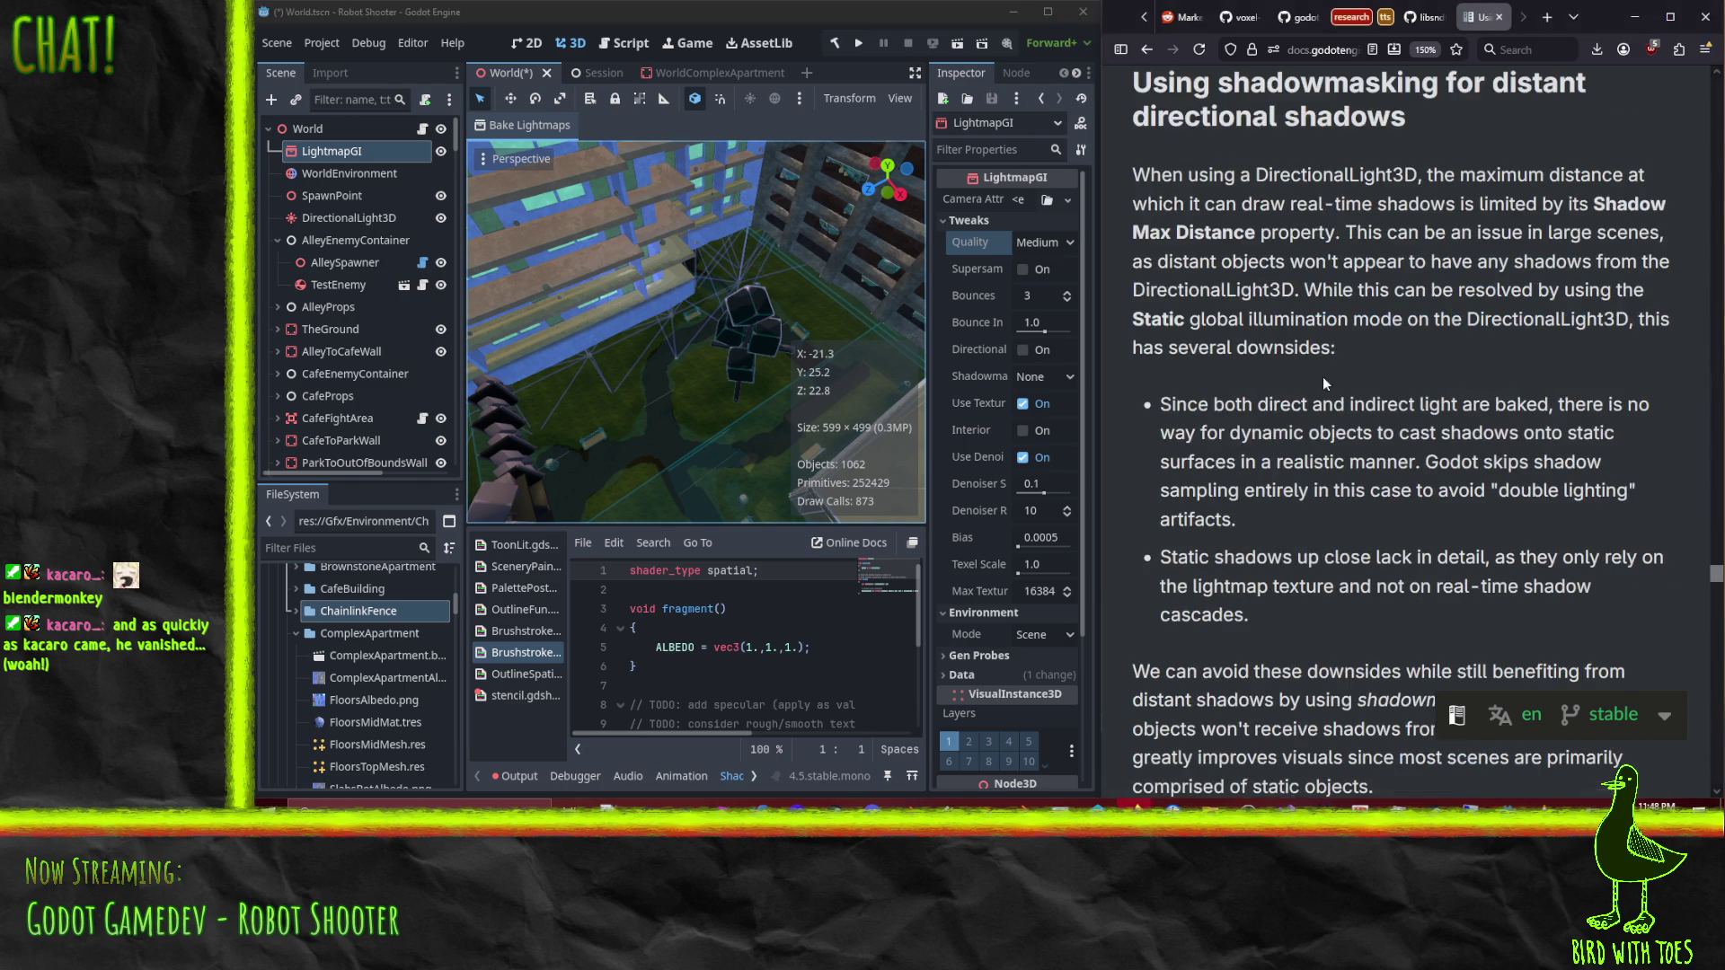
Step: Set the LightmapGI Bounces from 3 to 4 and save World.tscn
{"action": "left_click", "coordinate": [1146, 49]}
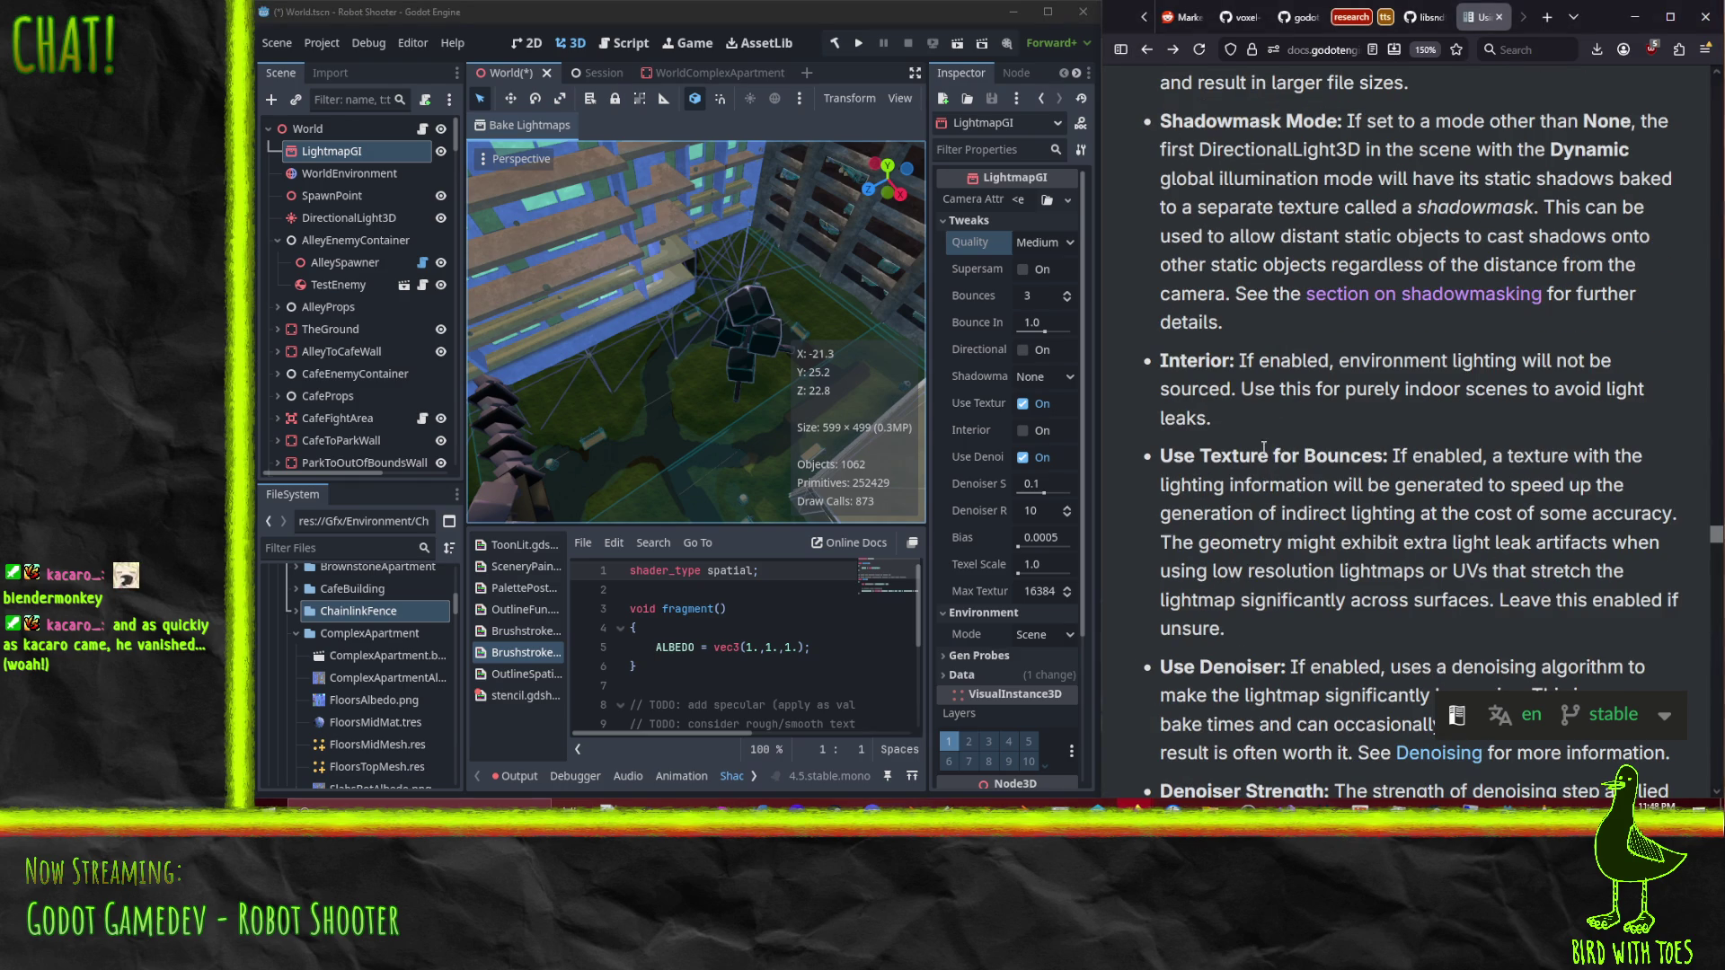
{"action": "scroll", "coordinate": [1192, 448], "scroll_direction": "down", "scroll_amount": 3}
{"action": "scroll", "coordinate": [1139, 460], "scroll_direction": "up", "scroll_amount": 3}
{"action": "left_click", "coordinate": [1063, 244]}
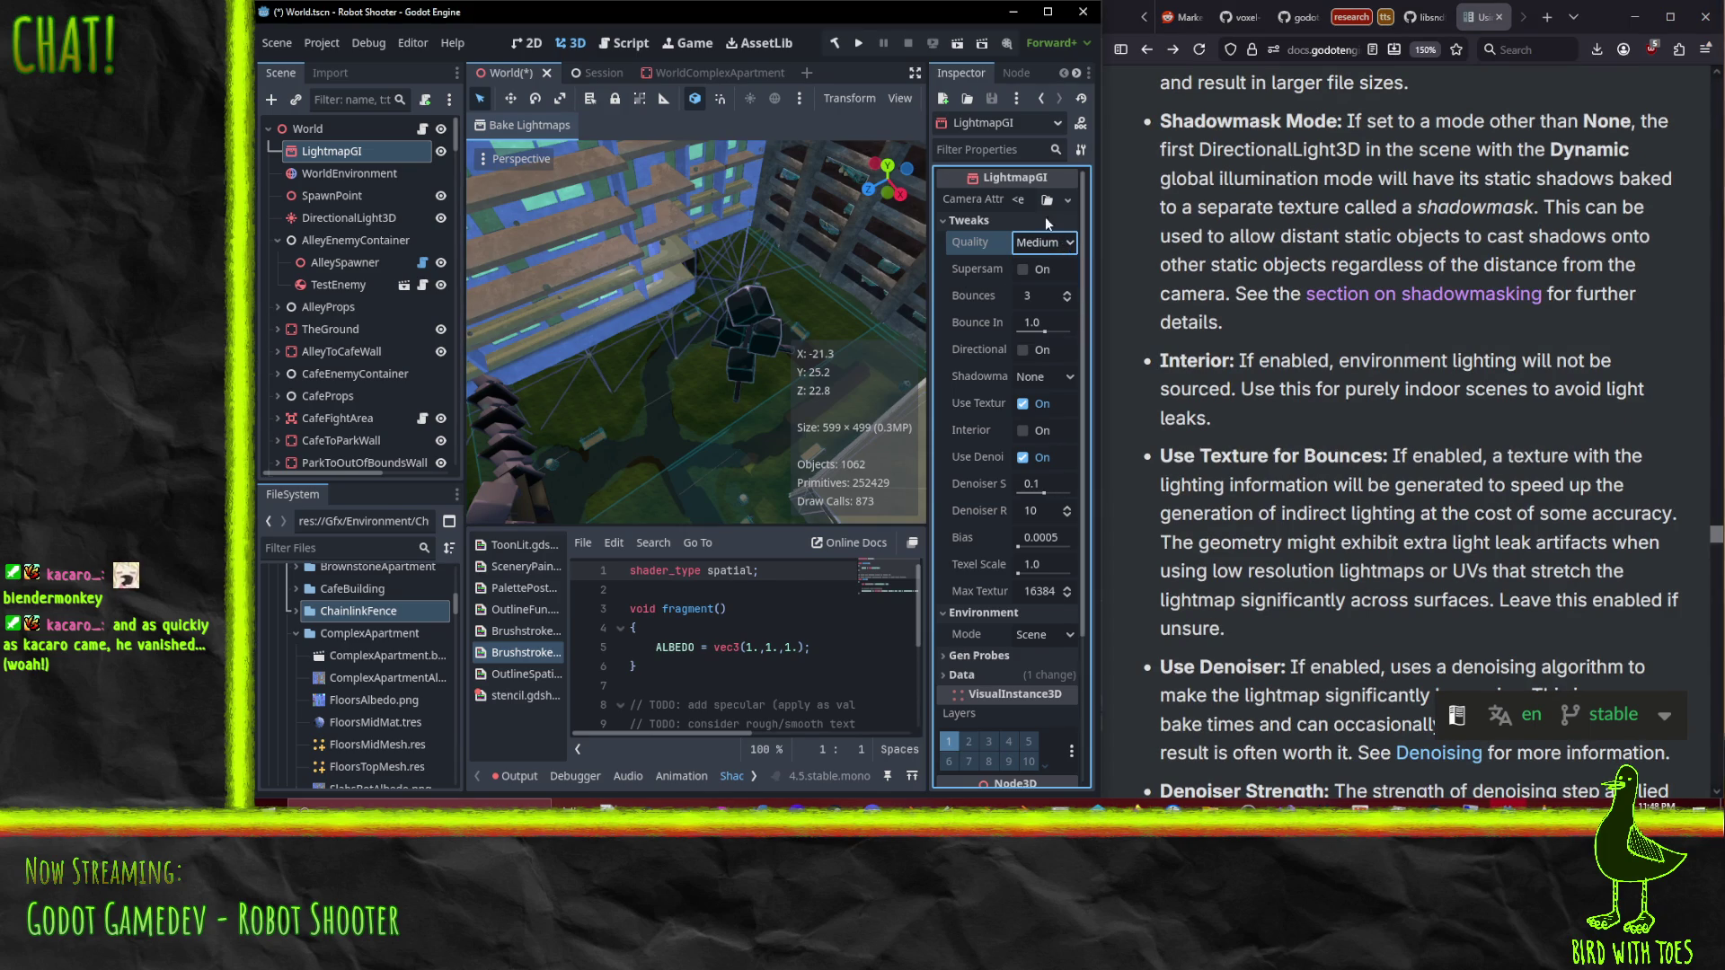
{"action": "mouse_move", "coordinate": [989, 196]}
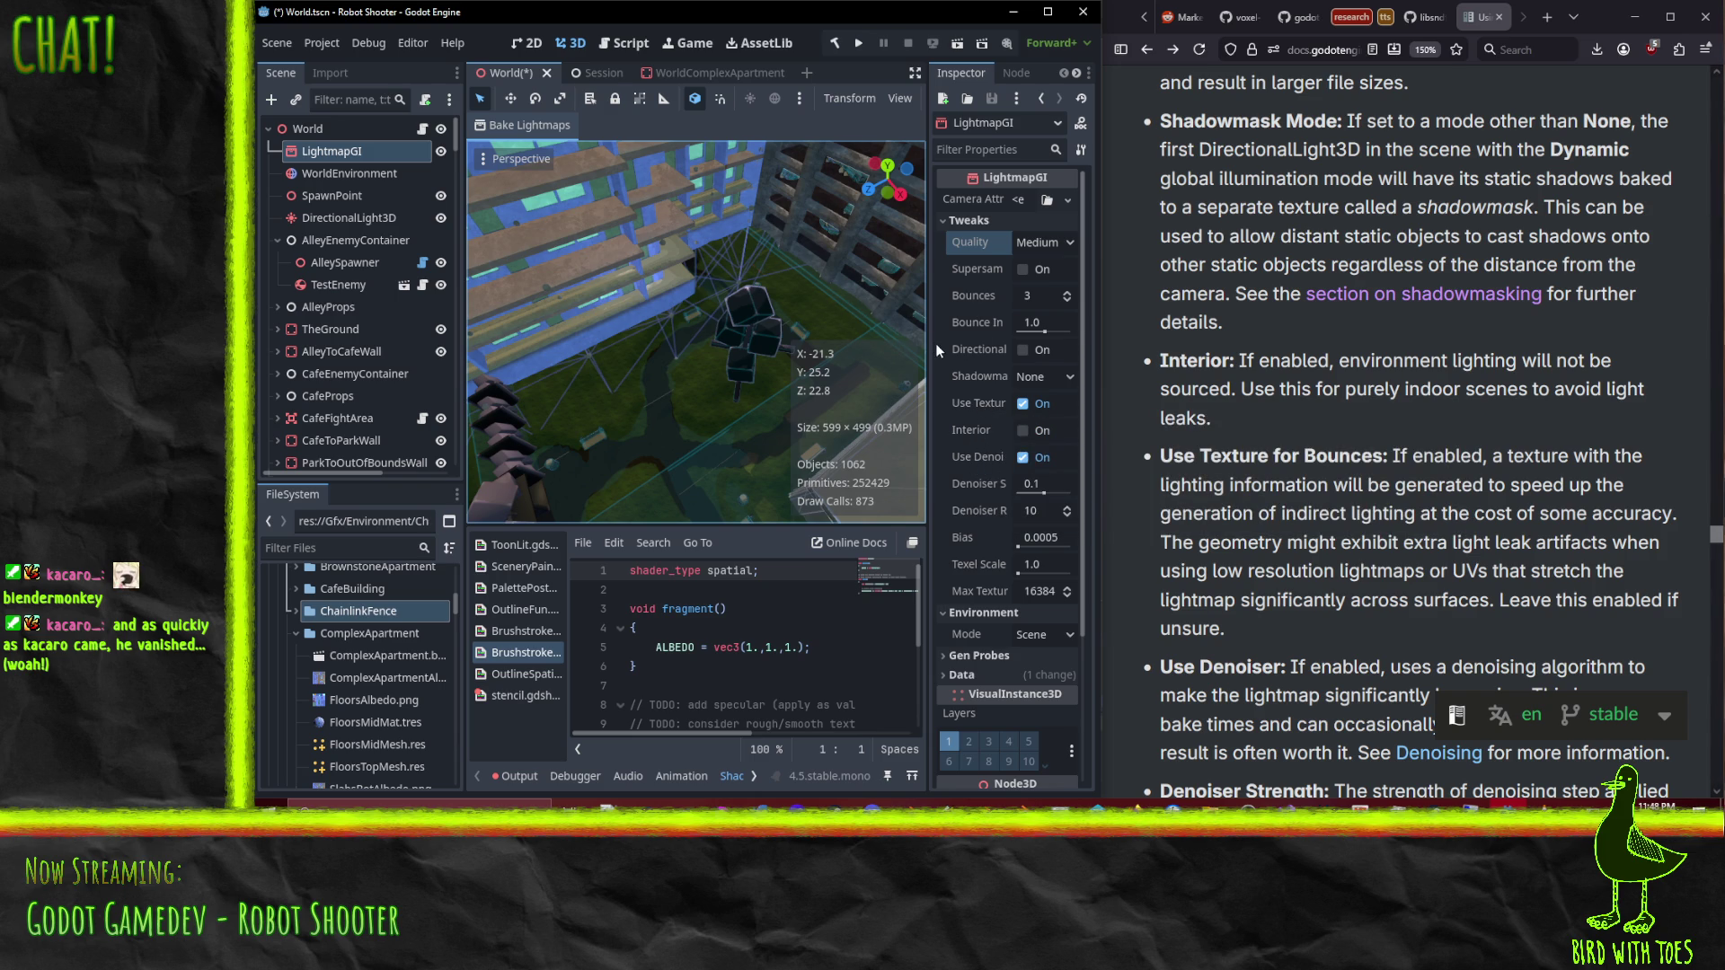
{"action": "left_click", "coordinate": [1069, 293]}
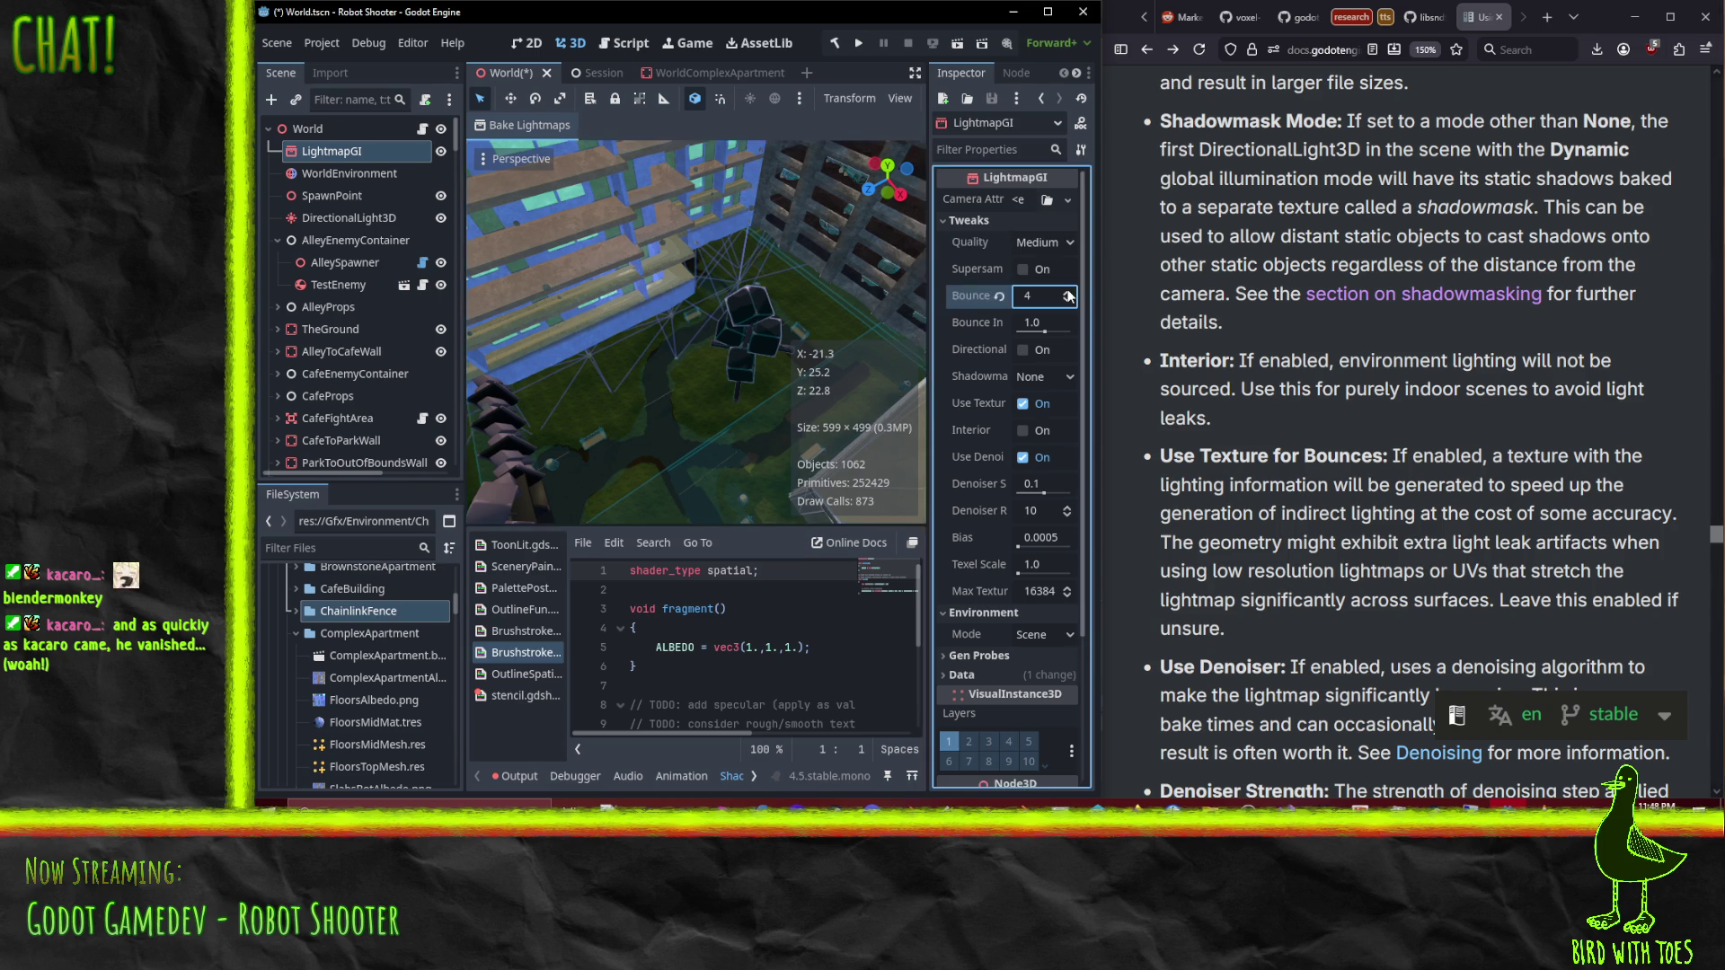
{"action": "mouse_move", "coordinate": [957, 295]}
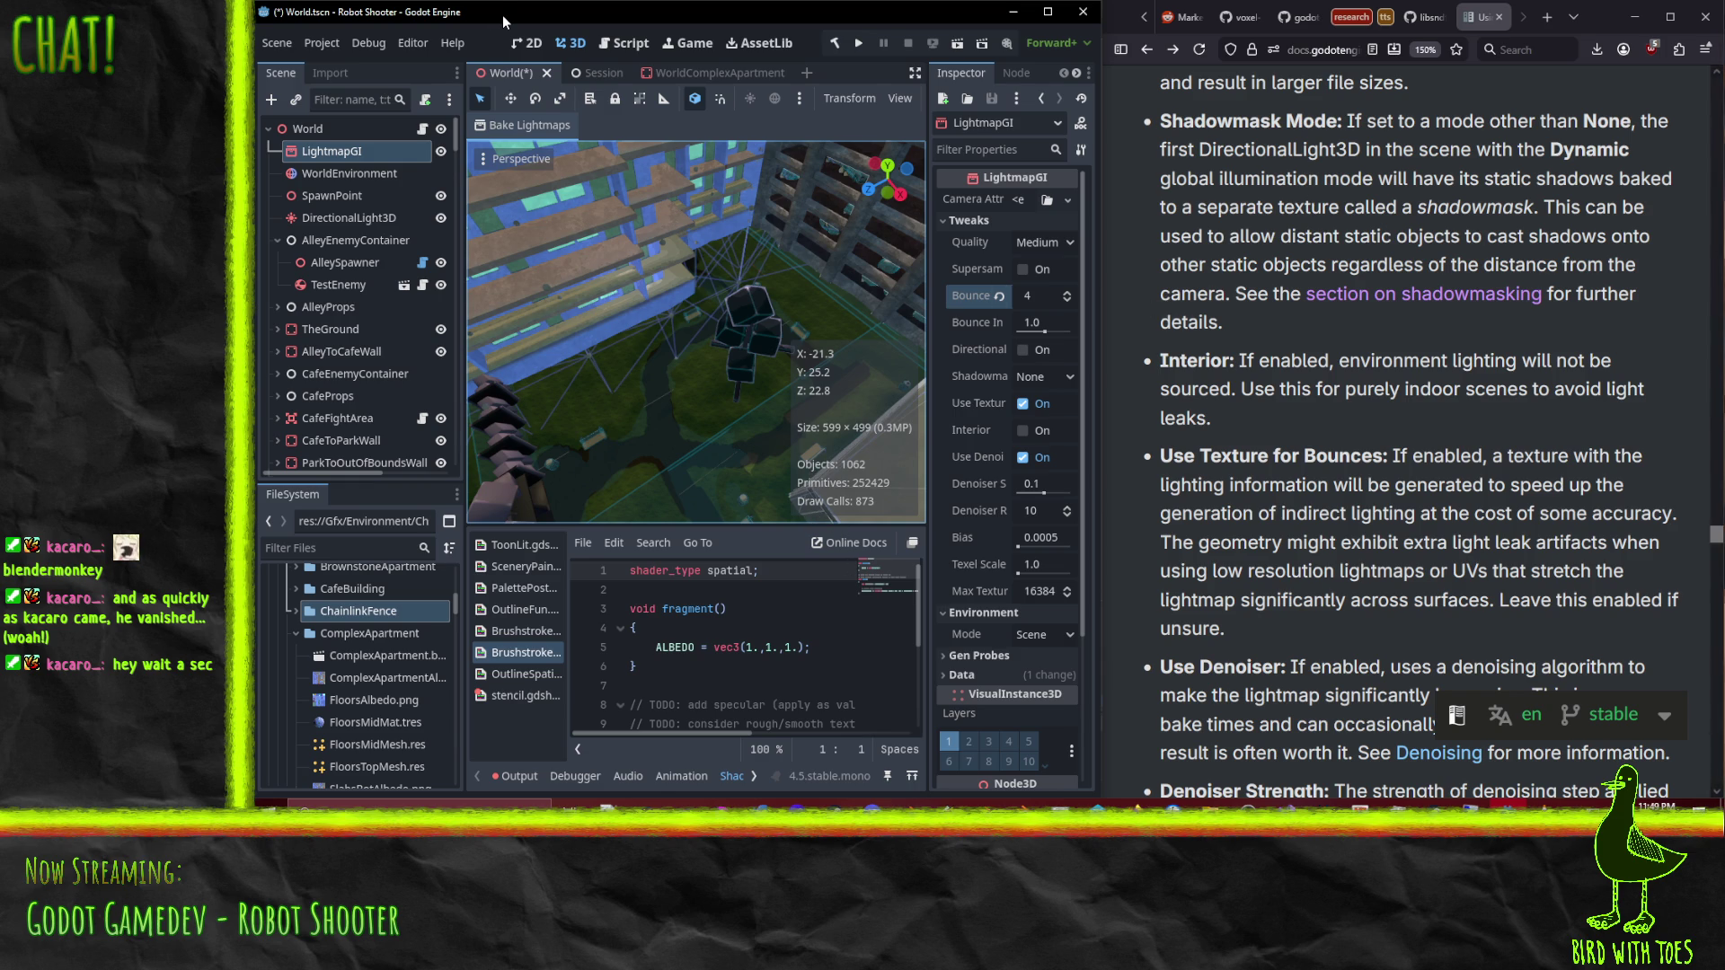
{"action": "key", "text": "ctrl+s"}
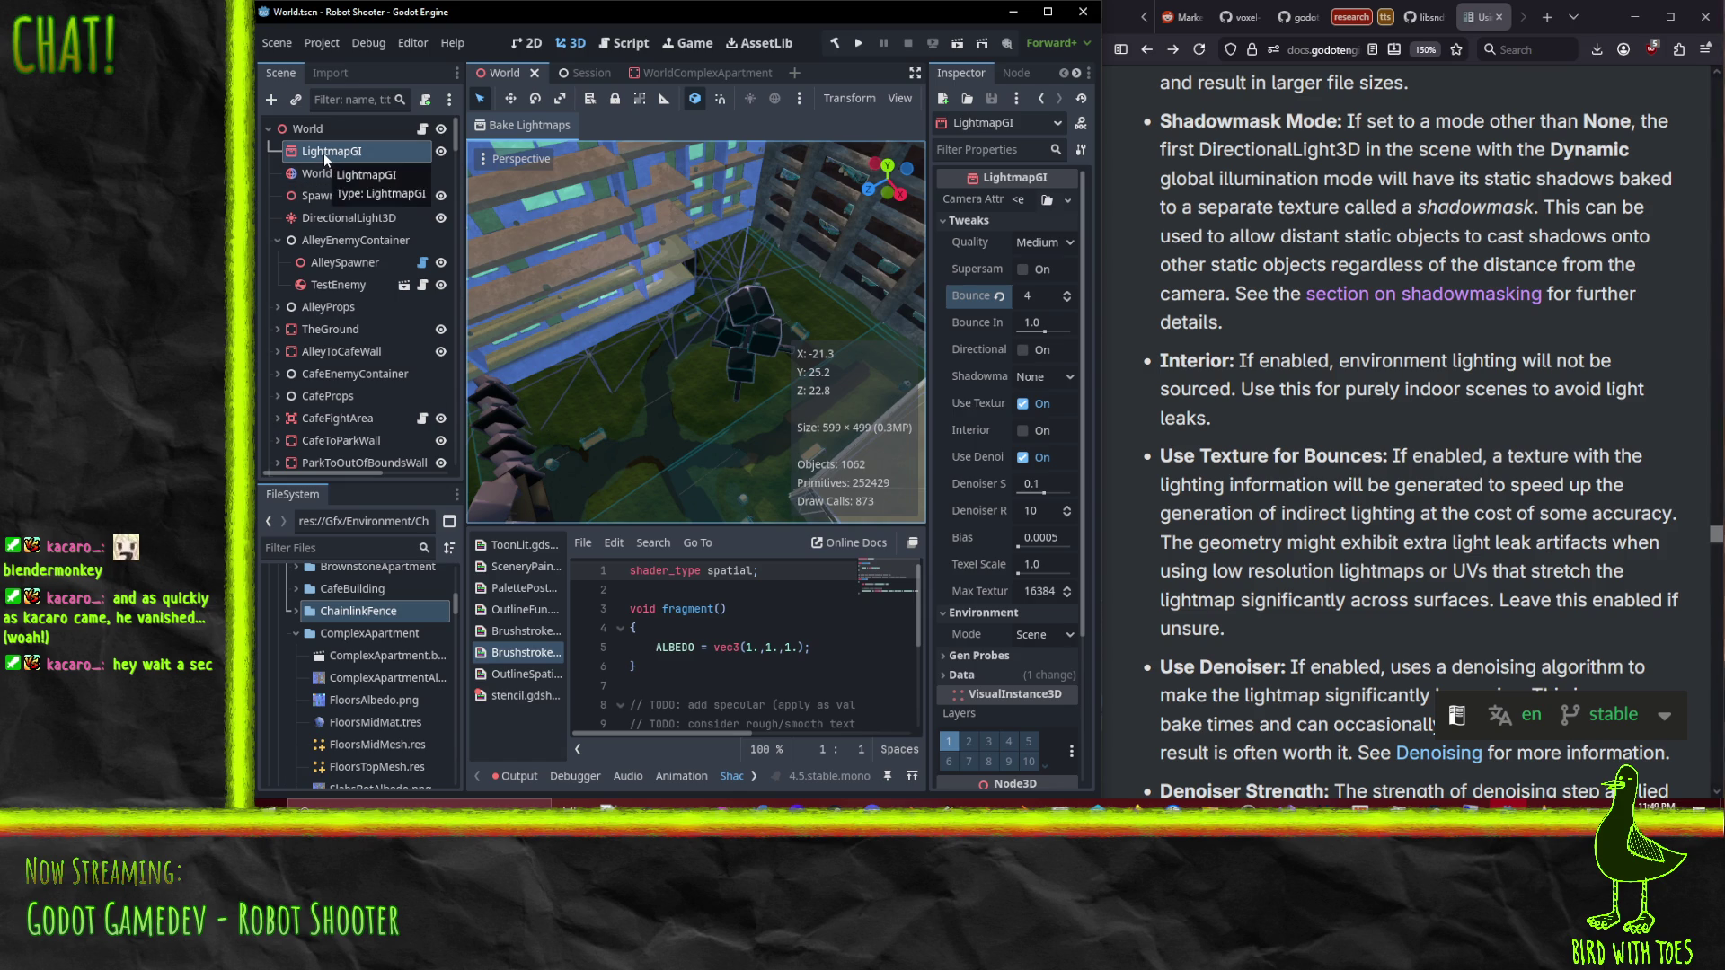
Step: Bake the lightmaps, inspect the result among the buildings, then switch to Blender
{"action": "left_click", "coordinate": [541, 127]}
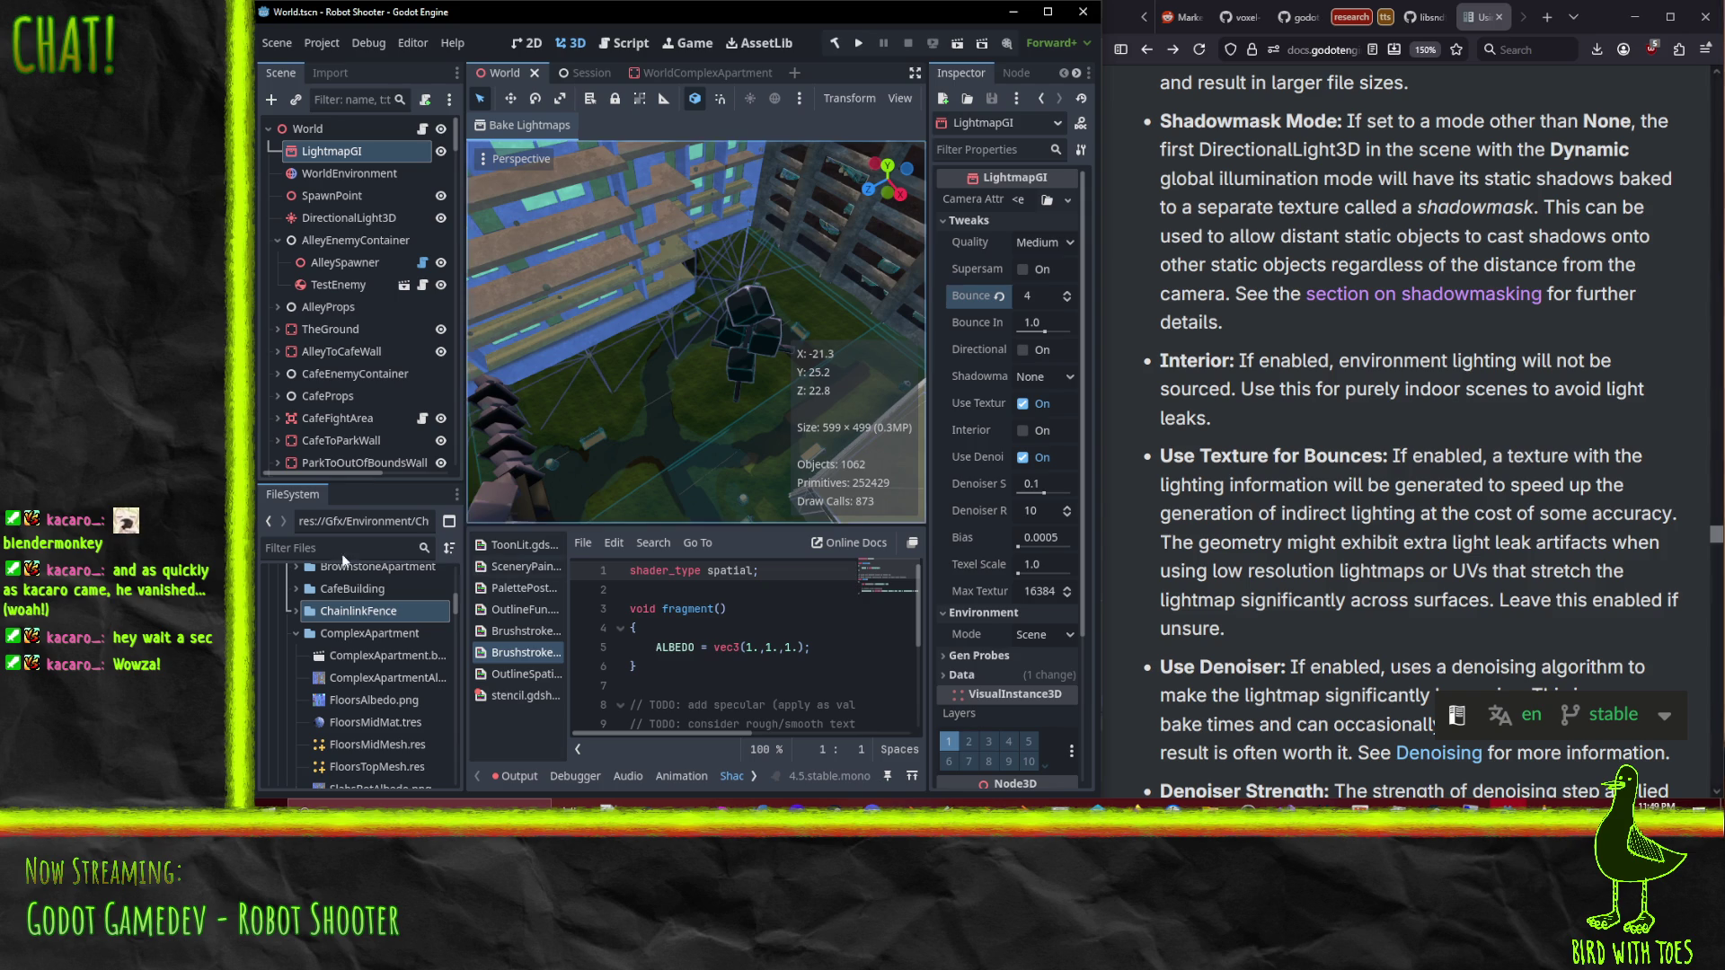
{"action": "left_click", "coordinate": [515, 125]}
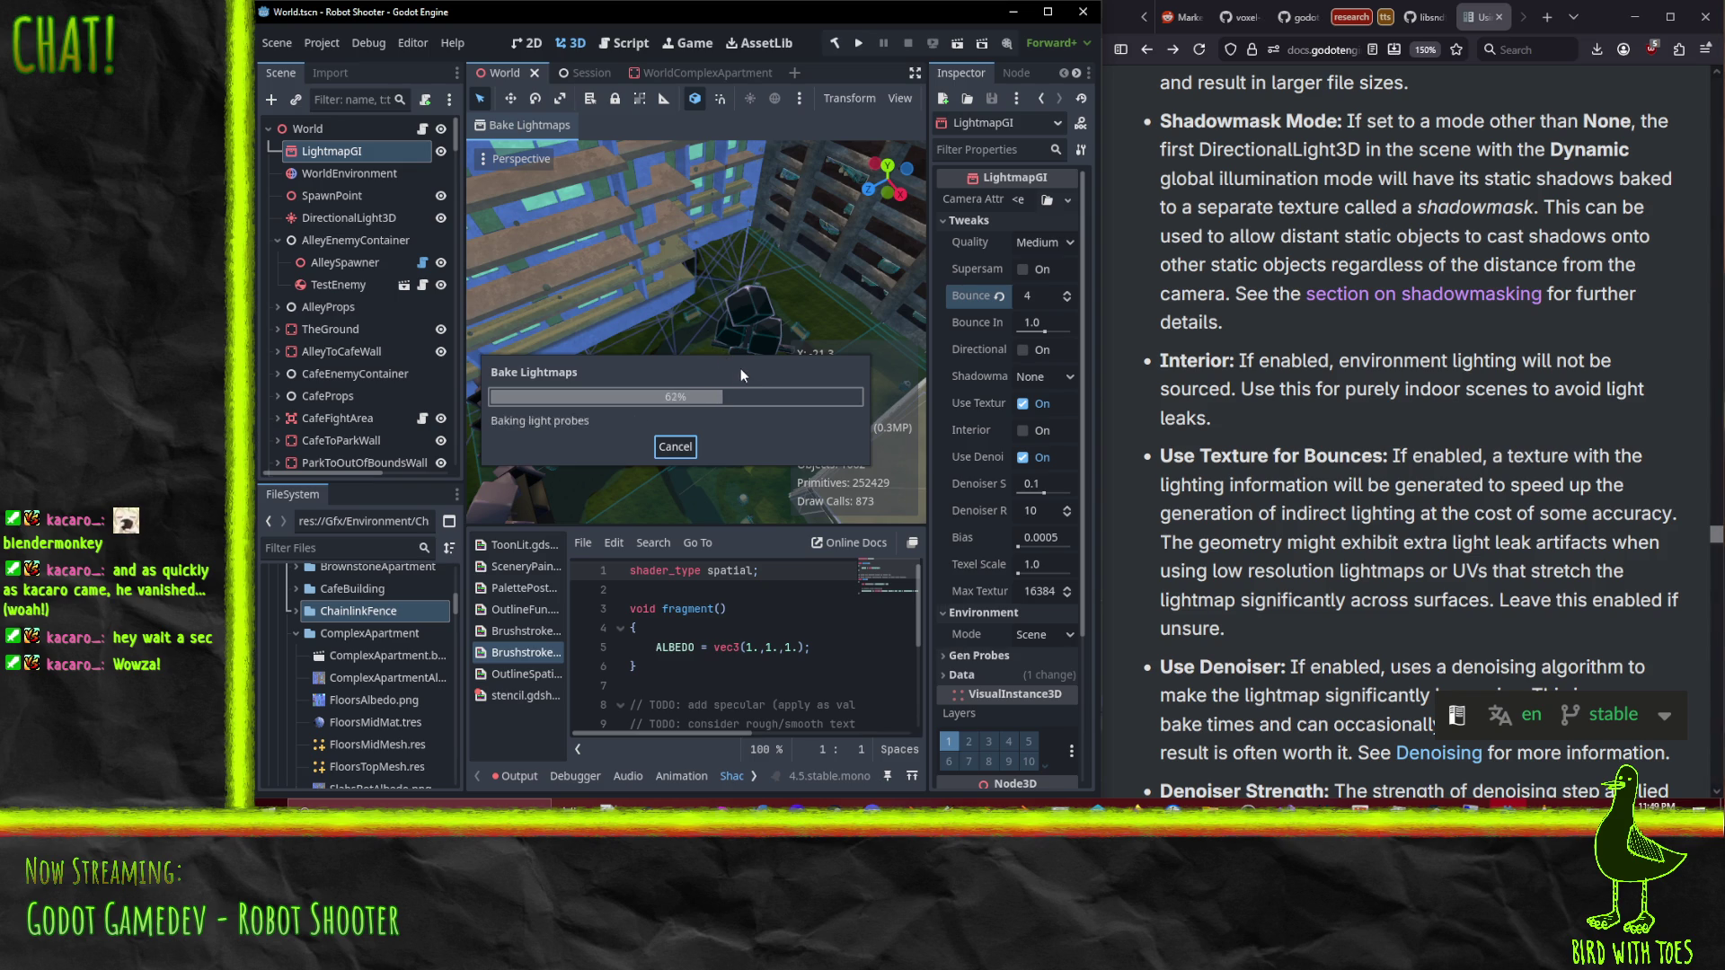
{"action": "mouse_move", "coordinate": [746, 364]}
{"action": "left_mouse_down"}
{"action": "mouse_move", "coordinate": [627, 352]}
{"action": "mouse_move", "coordinate": [698, 275]}
{"action": "mouse_move", "coordinate": [834, 183]}
{"action": "mouse_move", "coordinate": [717, 317]}
{"action": "mouse_move", "coordinate": [710, 270]}
{"action": "mouse_move", "coordinate": [727, 312]}
{"action": "mouse_move", "coordinate": [697, 498]}
{"action": "mouse_move", "coordinate": [694, 194]}
{"action": "mouse_move", "coordinate": [682, 333]}
{"action": "mouse_move", "coordinate": [682, 289]}
{"action": "mouse_move", "coordinate": [703, 342]}
{"action": "mouse_move", "coordinate": [681, 444]}
{"action": "mouse_move", "coordinate": [620, 403]}
{"action": "mouse_move", "coordinate": [785, 292]}
{"action": "mouse_move", "coordinate": [832, 198]}
{"action": "mouse_move", "coordinate": [779, 333]}
{"action": "mouse_move", "coordinate": [740, 317]}
{"action": "mouse_move", "coordinate": [729, 341]}
{"action": "mouse_move", "coordinate": [796, 331]}
{"action": "mouse_move", "coordinate": [760, 252]}
{"action": "mouse_move", "coordinate": [776, 274]}
{"action": "mouse_move", "coordinate": [757, 376]}
{"action": "mouse_move", "coordinate": [706, 365]}
{"action": "mouse_move", "coordinate": [651, 407]}
{"action": "mouse_move", "coordinate": [660, 357]}
{"action": "mouse_move", "coordinate": [518, 334]}
{"action": "mouse_move", "coordinate": [618, 327]}
{"action": "mouse_move", "coordinate": [865, 363]}
{"action": "mouse_move", "coordinate": [477, 331]}
{"action": "mouse_move", "coordinate": [652, 332]}
{"action": "mouse_move", "coordinate": [638, 252]}
{"action": "mouse_move", "coordinate": [736, 288]}
{"action": "mouse_move", "coordinate": [570, 241]}
{"action": "mouse_move", "coordinate": [530, 278]}
{"action": "mouse_move", "coordinate": [697, 321]}
{"action": "mouse_move", "coordinate": [728, 389]}
{"action": "left_mouse_up"}
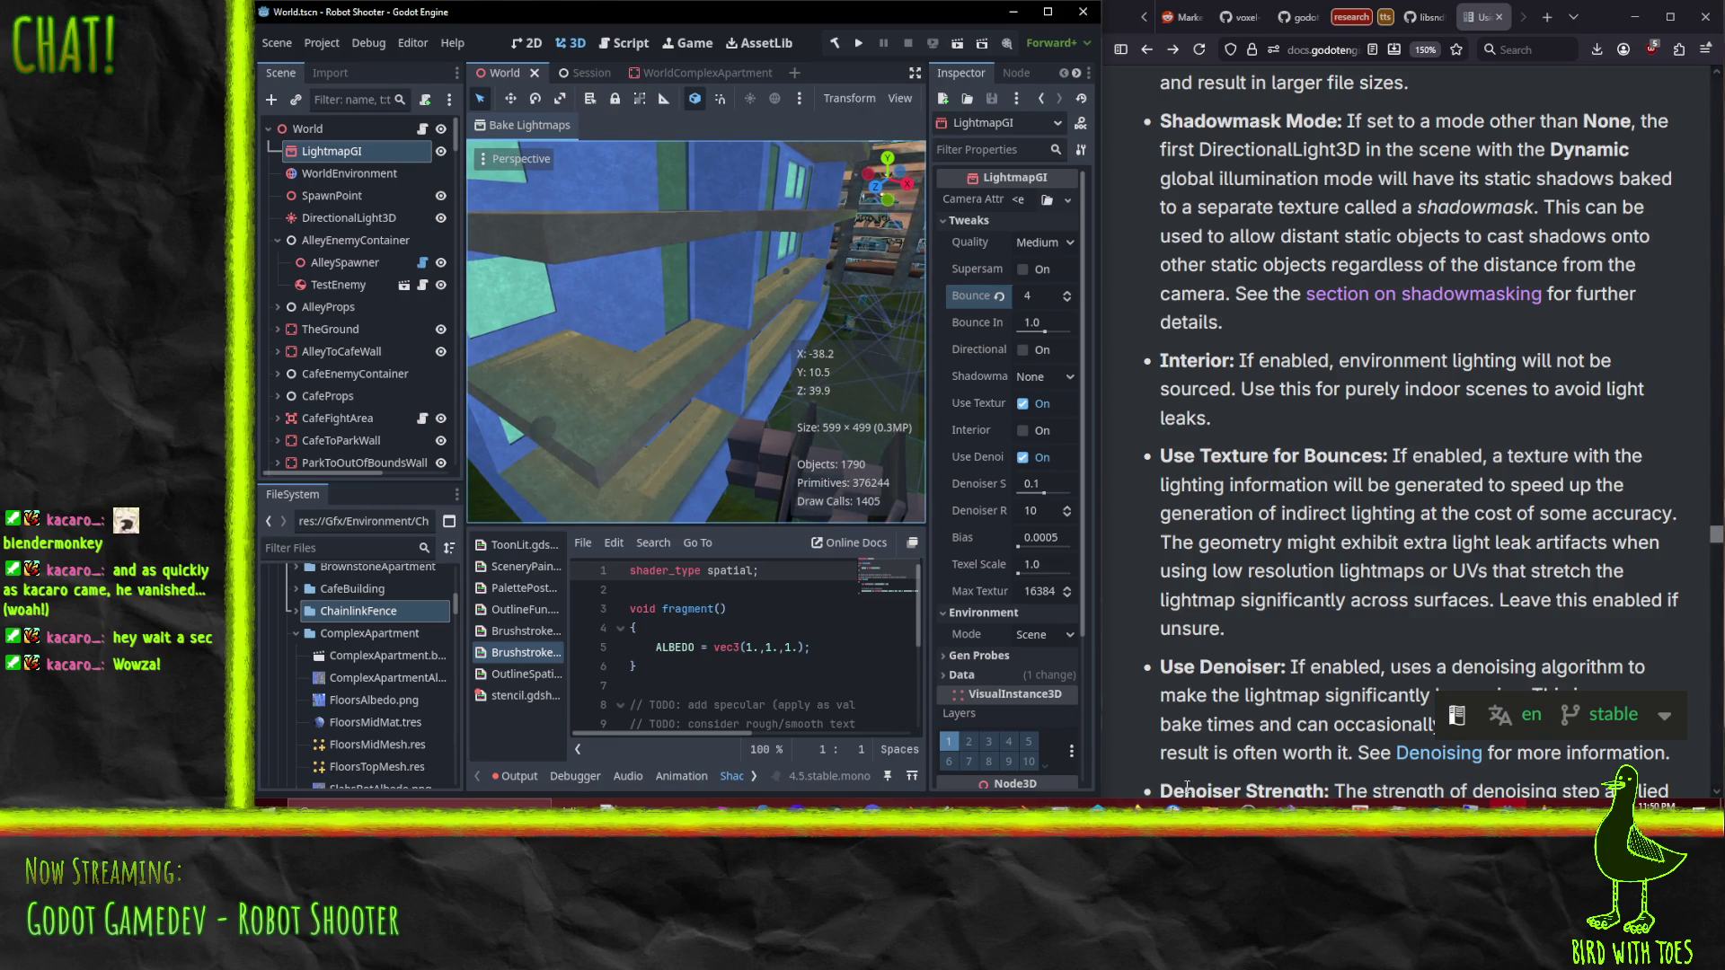
{"action": "key", "text": "alt+Tab"}
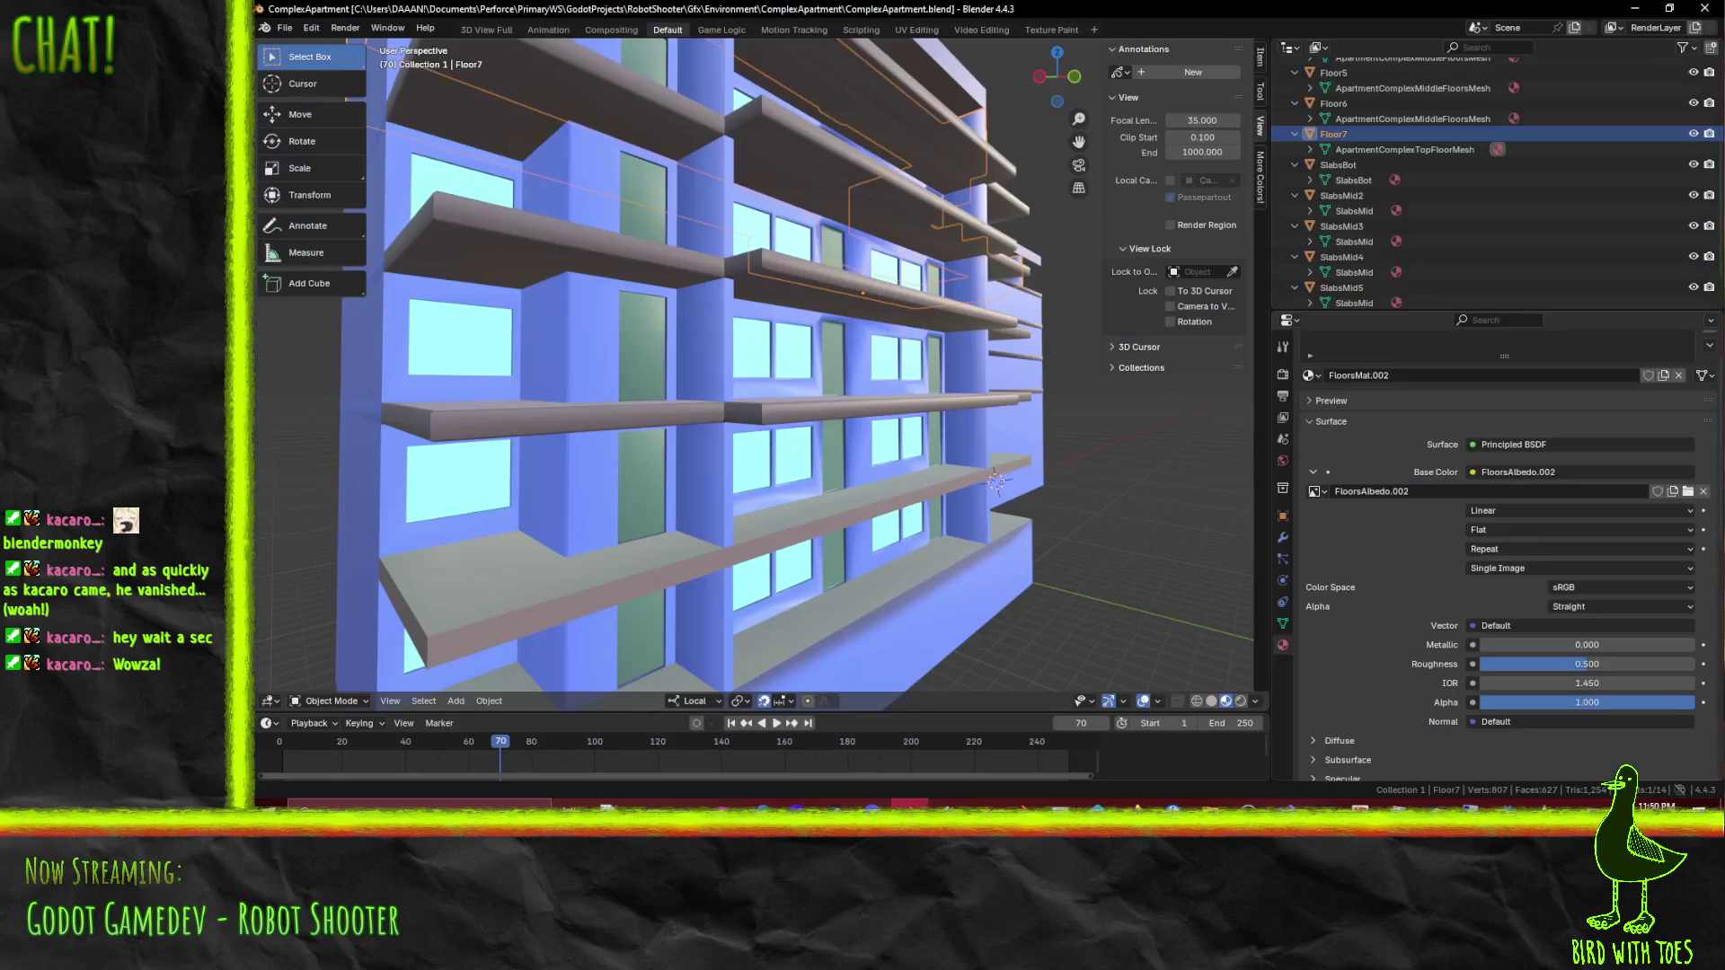
Step: Select the SlabsBot slab and enter Edit Mode on its mesh
{"action": "mouse_move", "coordinate": [749, 460]}
{"action": "left_mouse_down"}
{"action": "mouse_move", "coordinate": [823, 473]}
{"action": "mouse_move", "coordinate": [875, 468]}
{"action": "mouse_move", "coordinate": [882, 449]}
{"action": "mouse_move", "coordinate": [951, 455]}
{"action": "left_mouse_up"}
{"action": "left_click", "coordinate": [1069, 524]}
{"action": "left_click", "coordinate": [1070, 524]}
{"action": "left_click", "coordinate": [1069, 524]}
{"action": "left_click", "coordinate": [1069, 524]}
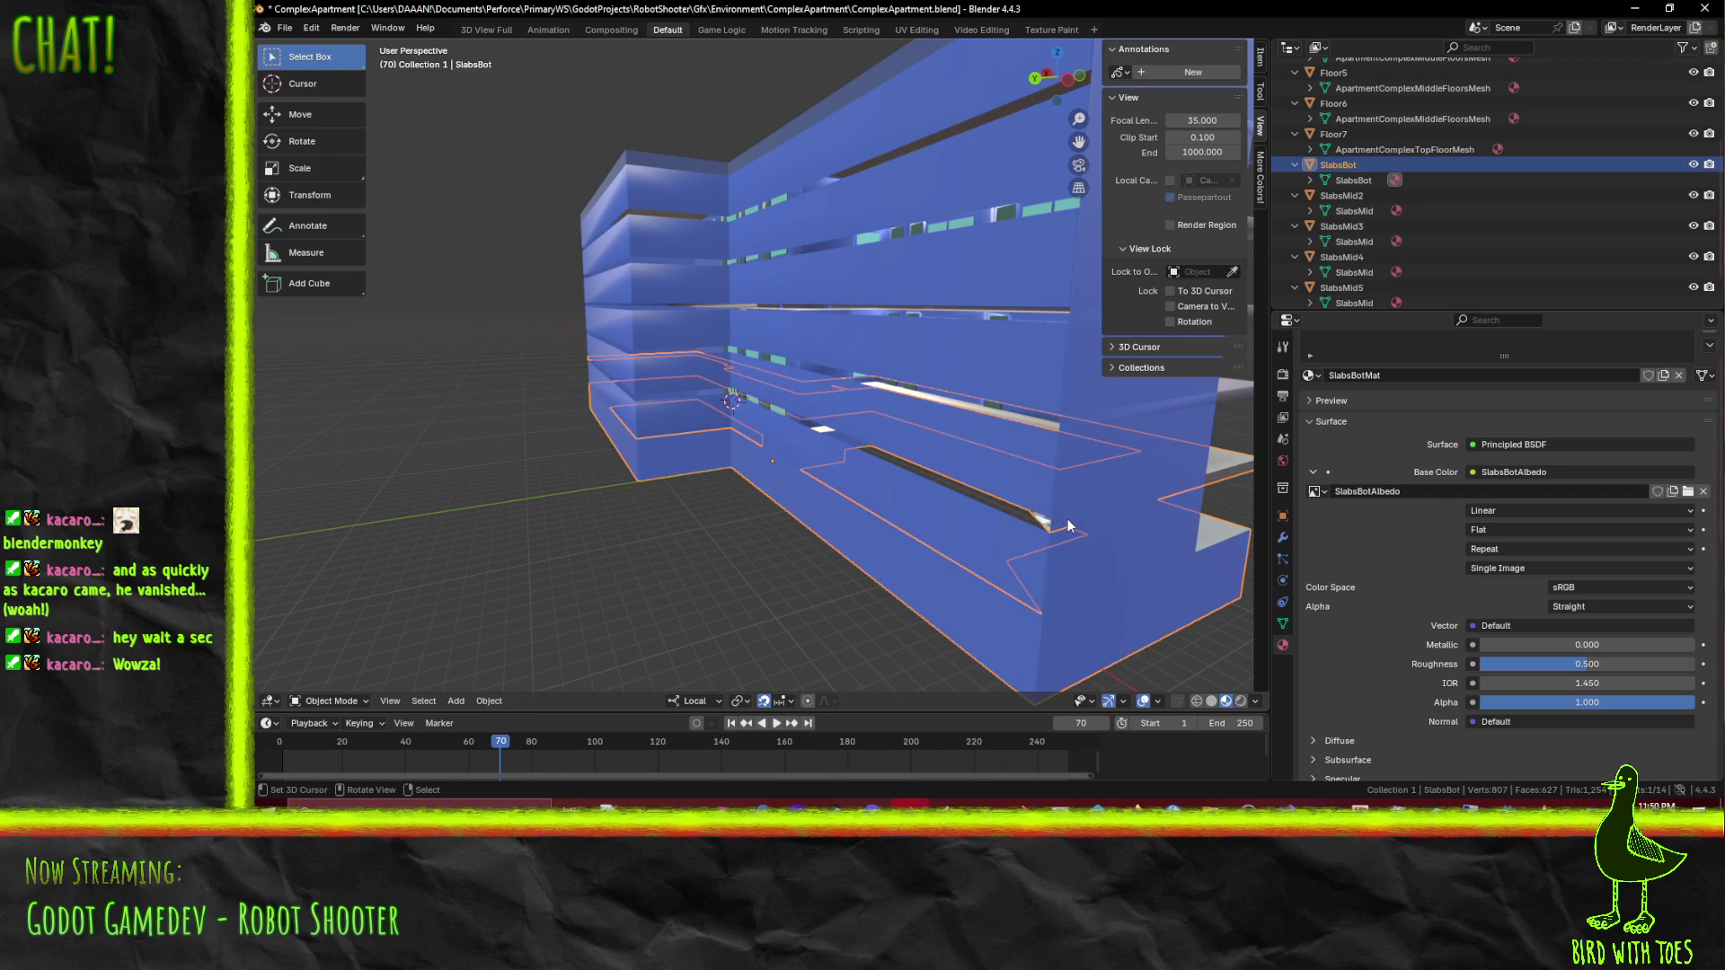
{"action": "key", "text": "Tab"}
{"action": "scroll", "coordinate": [1073, 521], "scroll_direction": "up", "scroll_amount": 2}
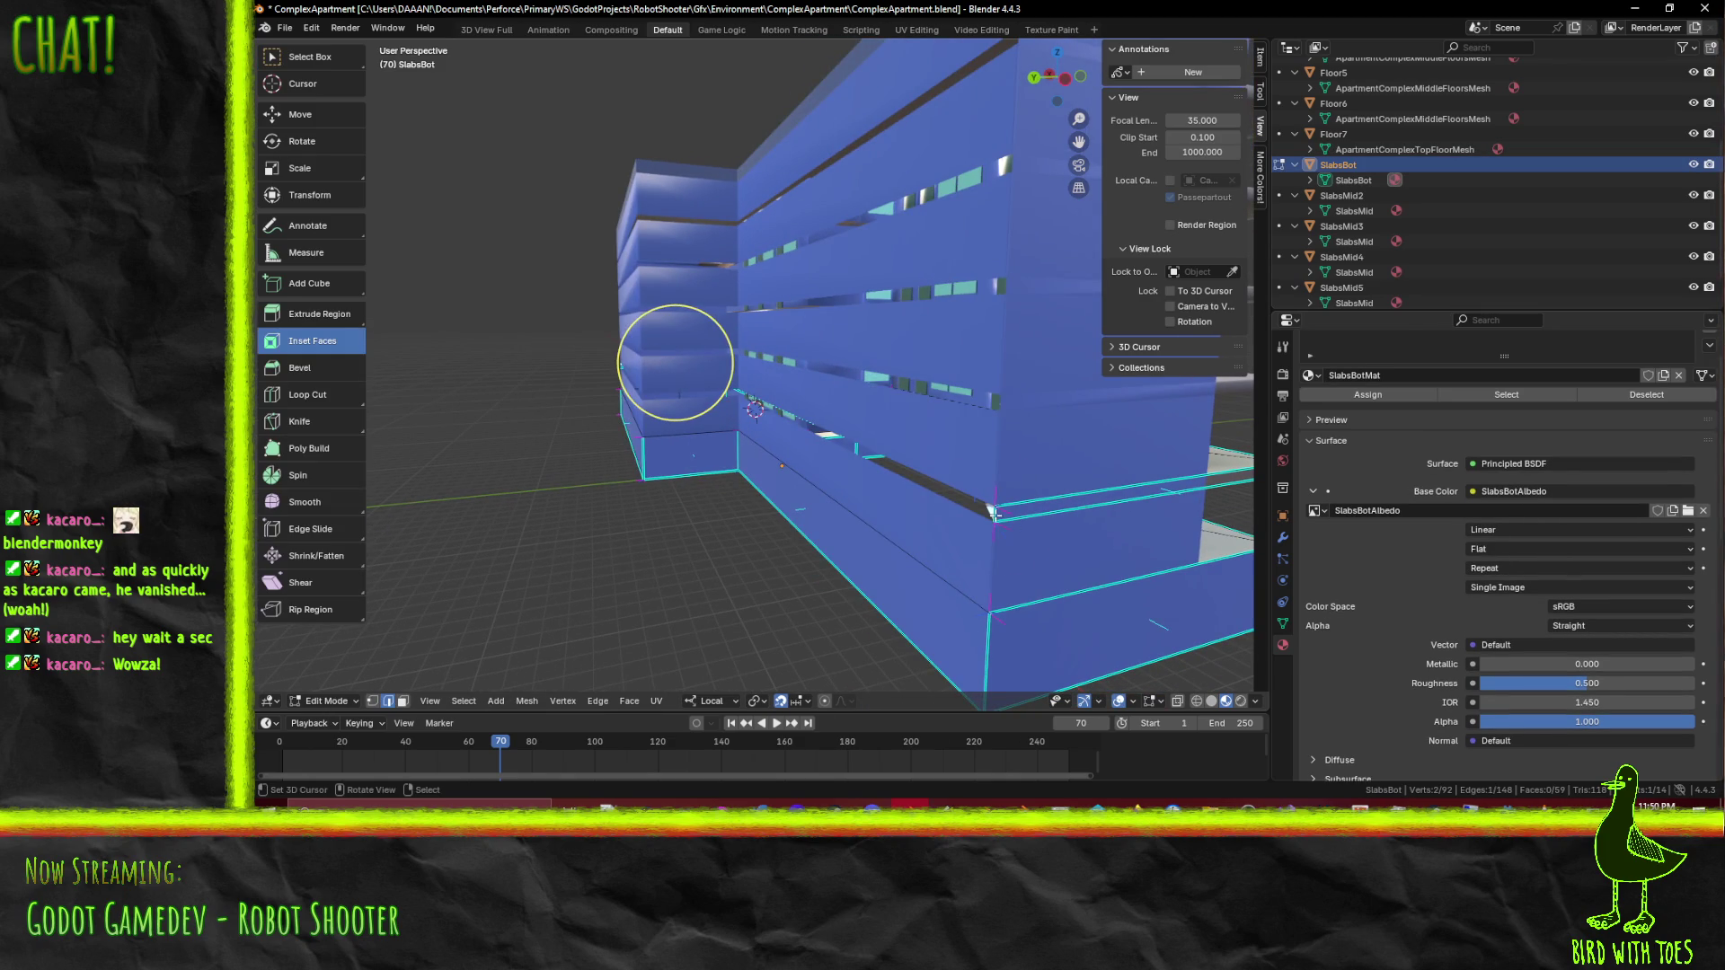
{"action": "left_click_drag", "start_coordinate": [1041, 513], "coordinate": [879, 511]}
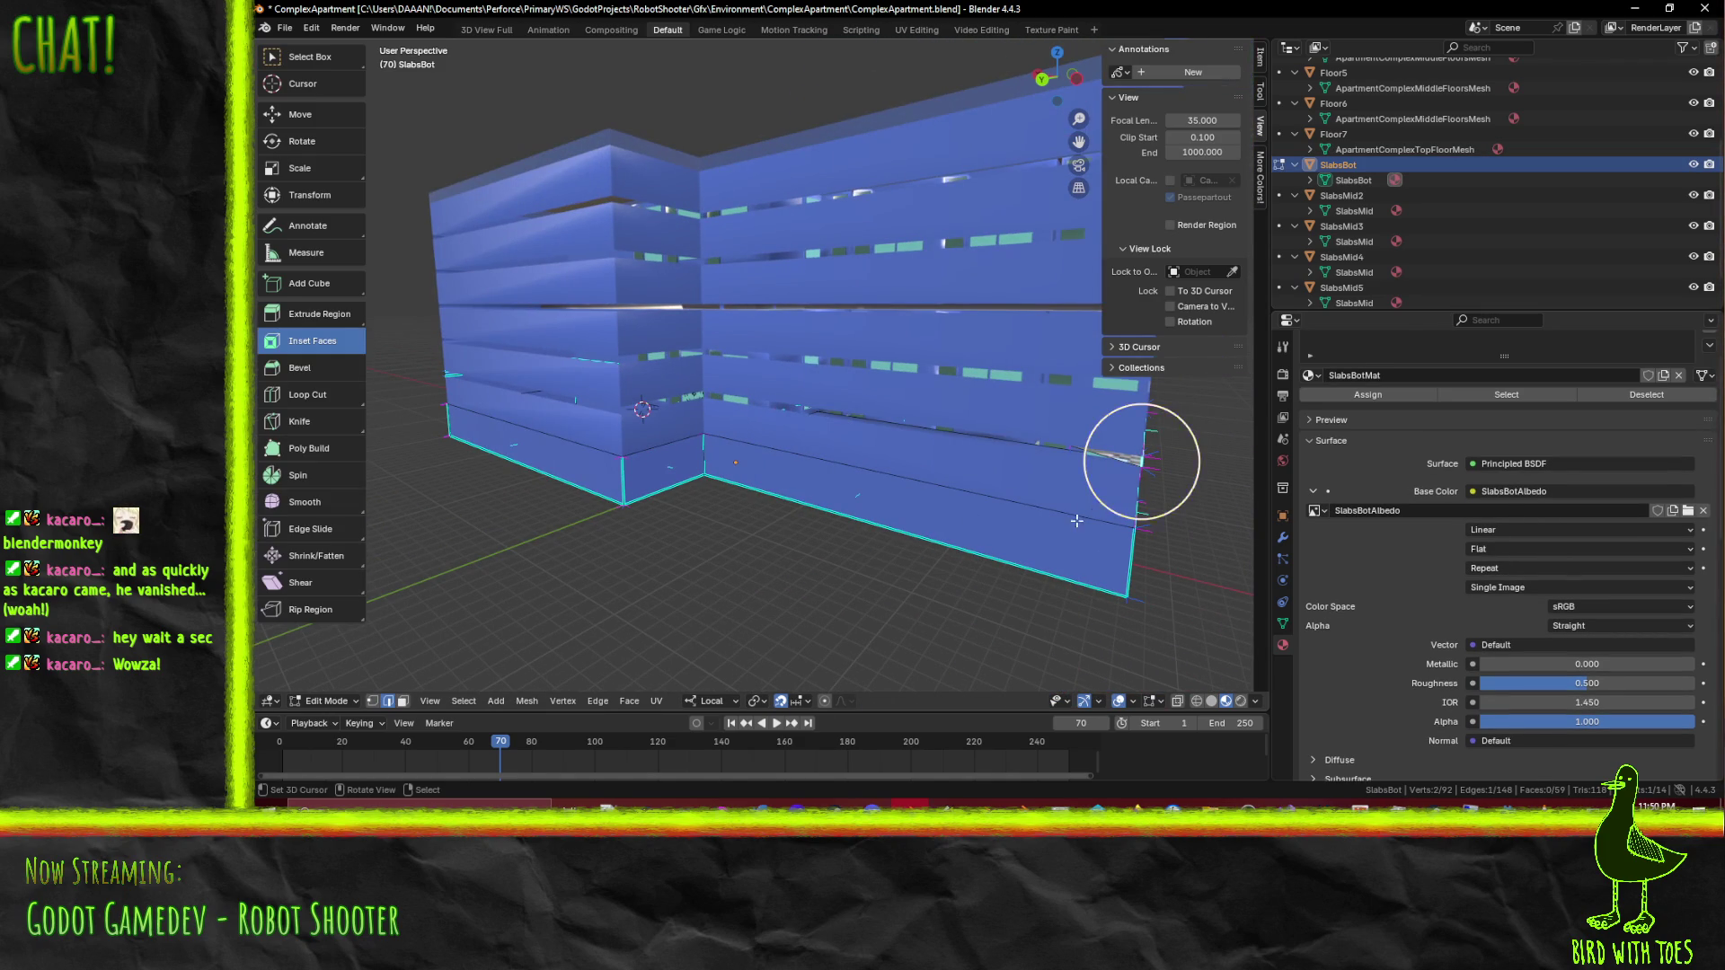
Step: Extrude the selected slab edge 28 units along X
{"action": "key", "text": "e"}
{"action": "key", "text": "x"}
{"action": "key", "text": "x"}
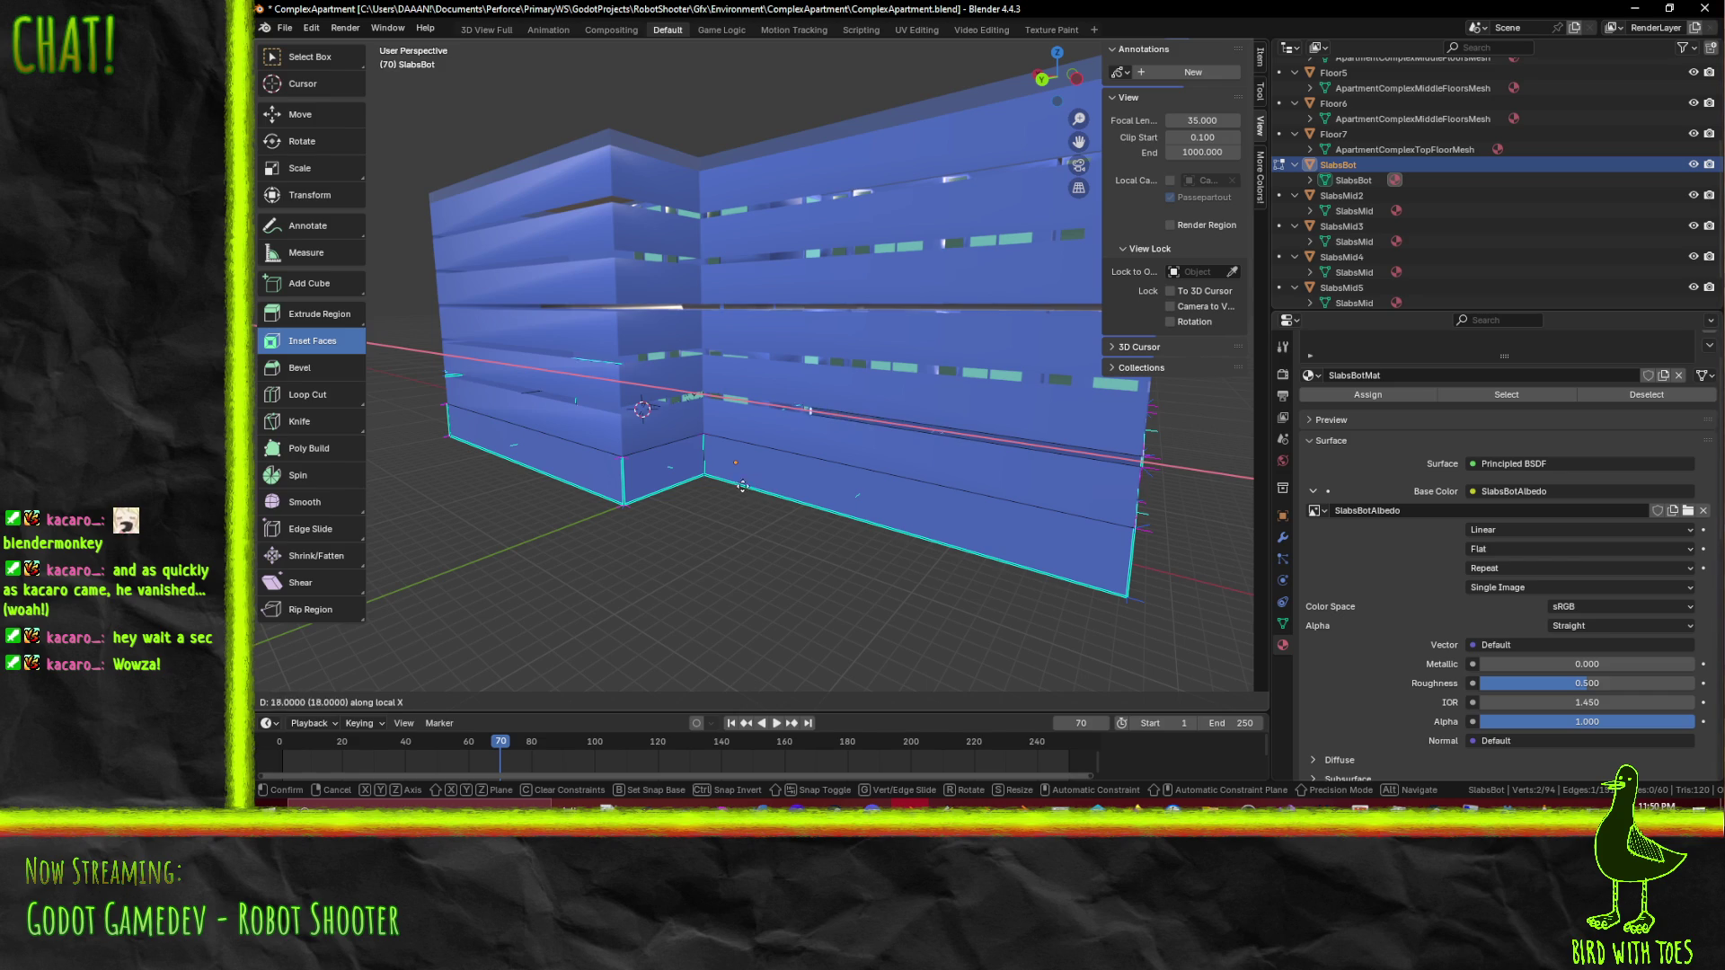
{"action": "left_click", "coordinate": [643, 473]}
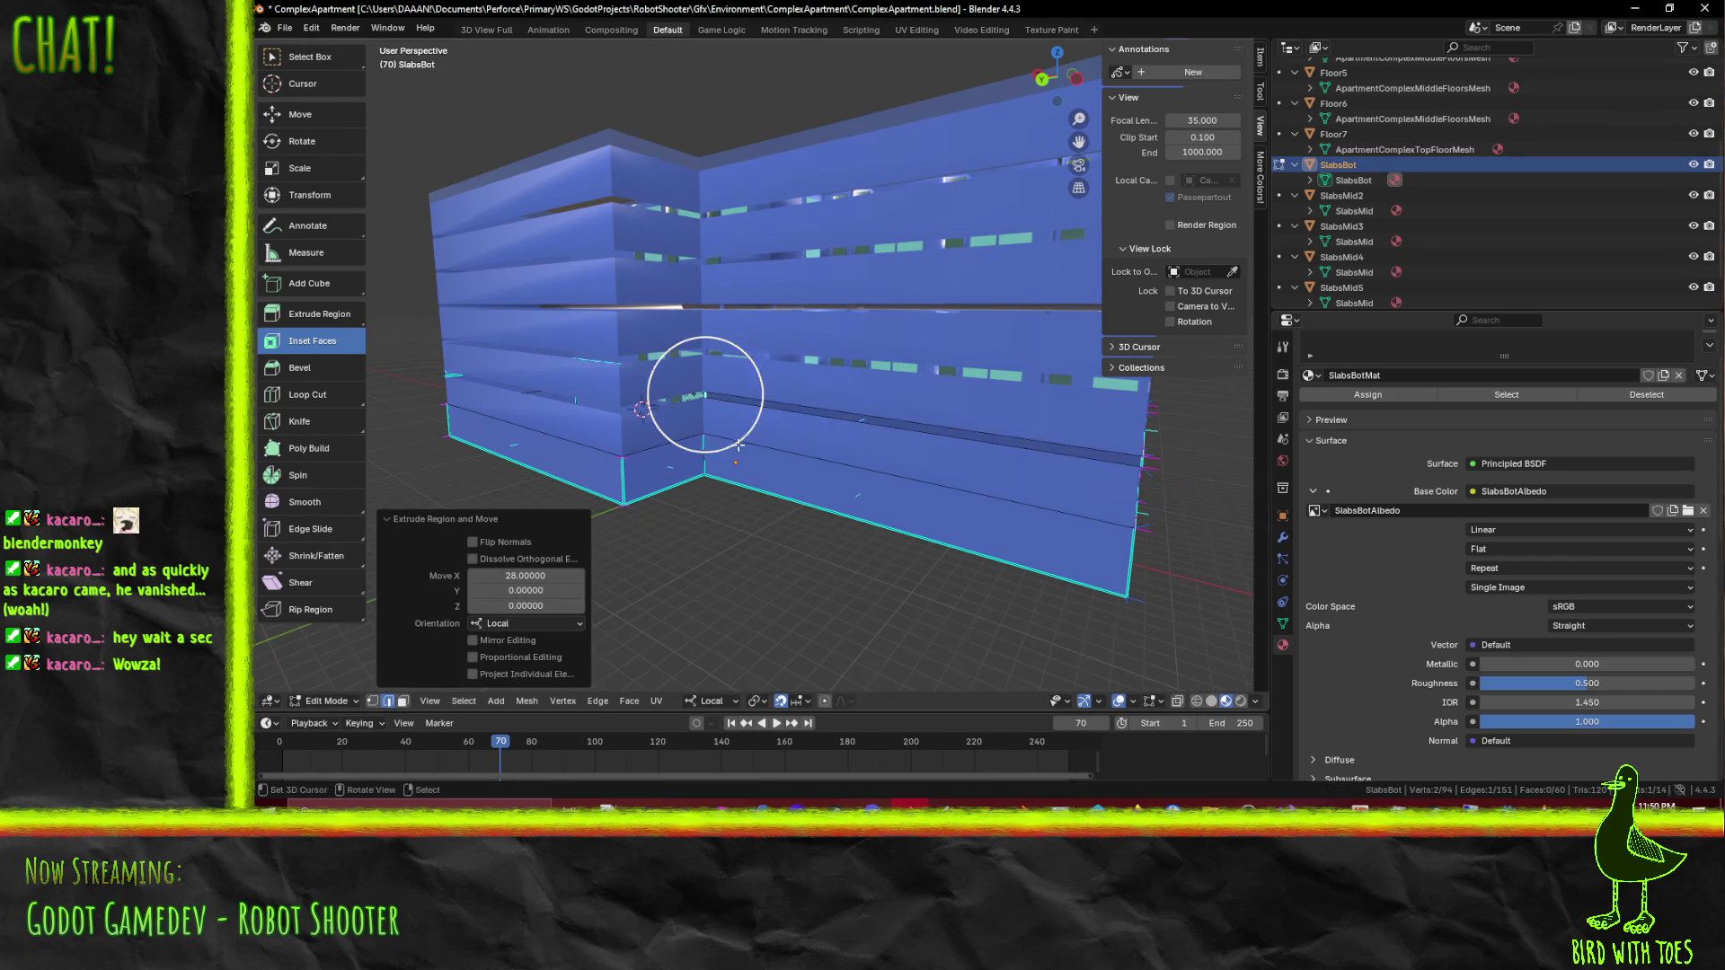
{"action": "scroll", "coordinate": [797, 387], "scroll_direction": "up", "scroll_amount": 5}
{"action": "mouse_move", "coordinate": [913, 417]}
{"action": "left_mouse_down"}
{"action": "mouse_move", "coordinate": [989, 422]}
{"action": "mouse_move", "coordinate": [897, 431]}
{"action": "left_mouse_up"}
Step: In back view with wireframe shading, shift the edge 0.3 sideways
{"action": "key", "text": "KP_1"}
{"action": "key", "text": "ctrl+KP_1"}
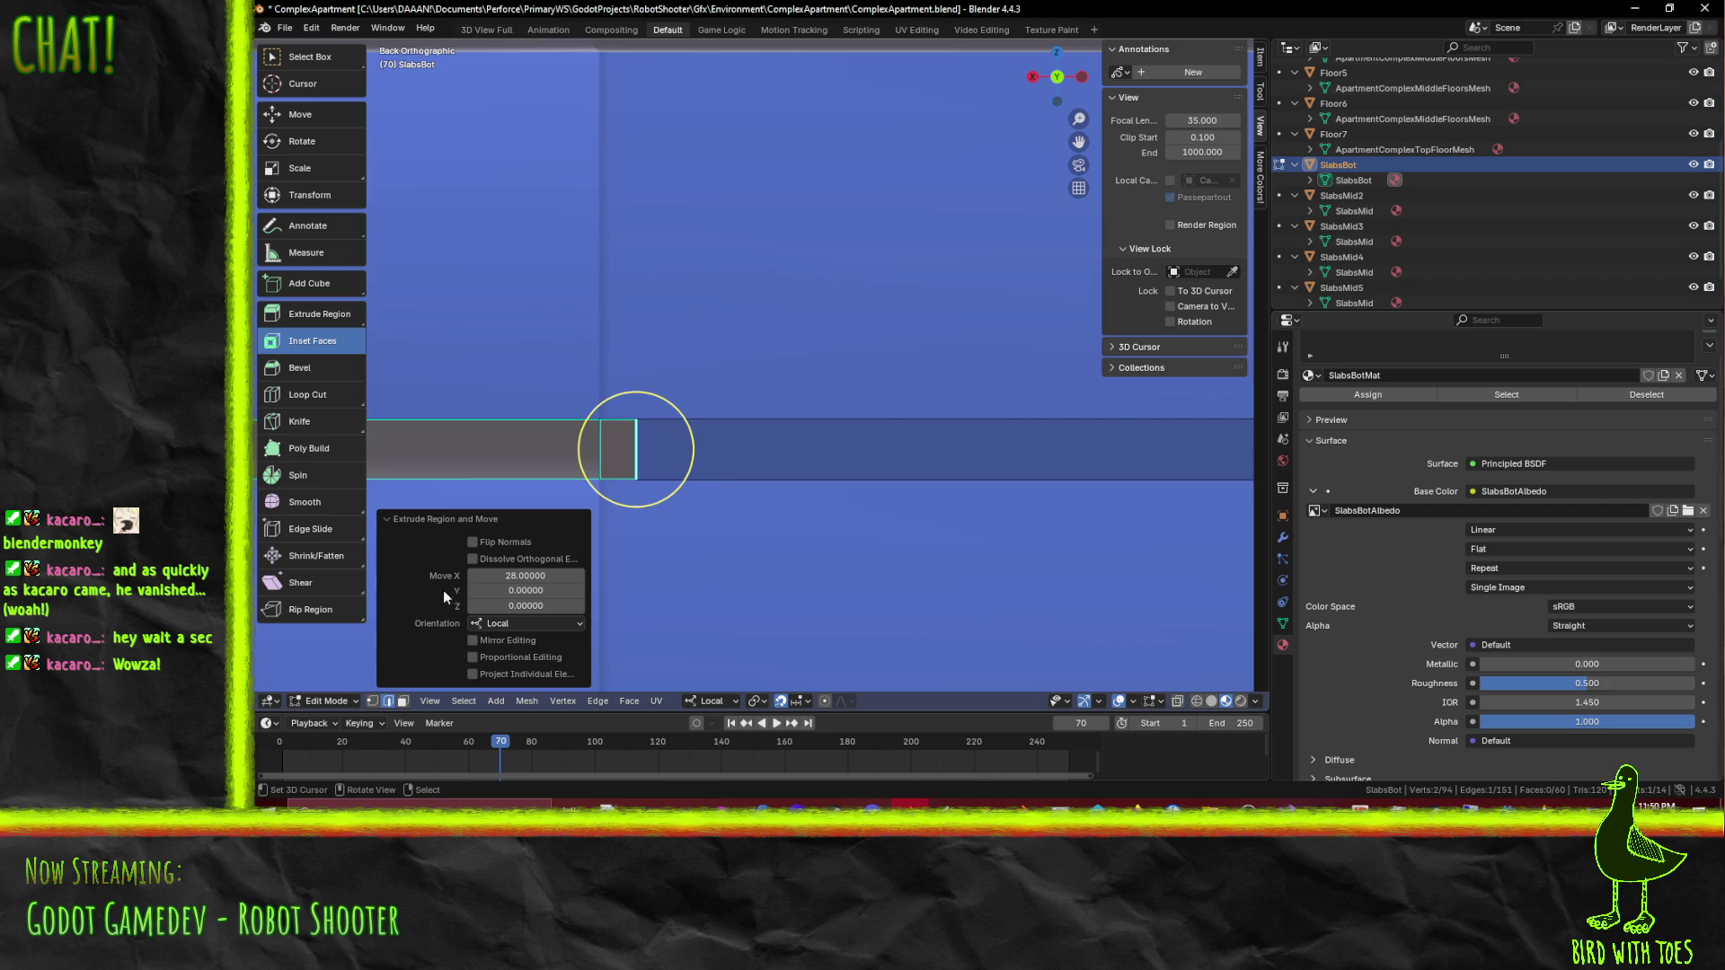
{"action": "key", "text": "z"}
{"action": "left_click", "coordinate": [881, 393]}
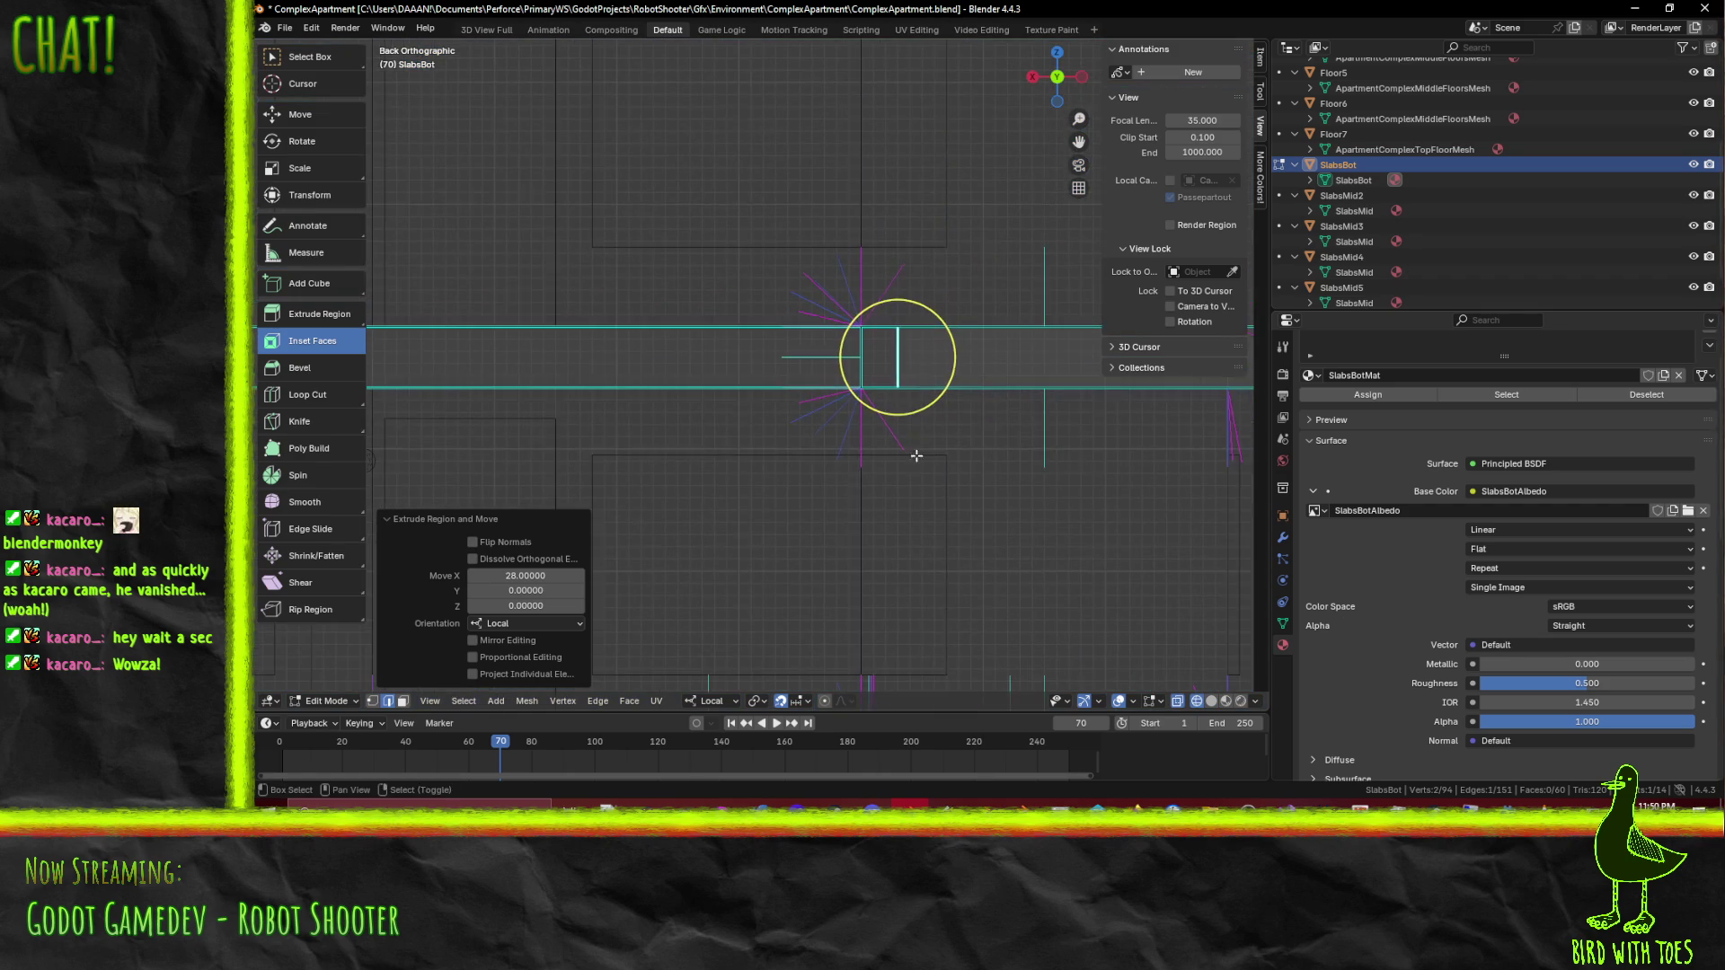
{"action": "key", "text": "g"}
{"action": "left_click", "coordinate": [985, 416]}
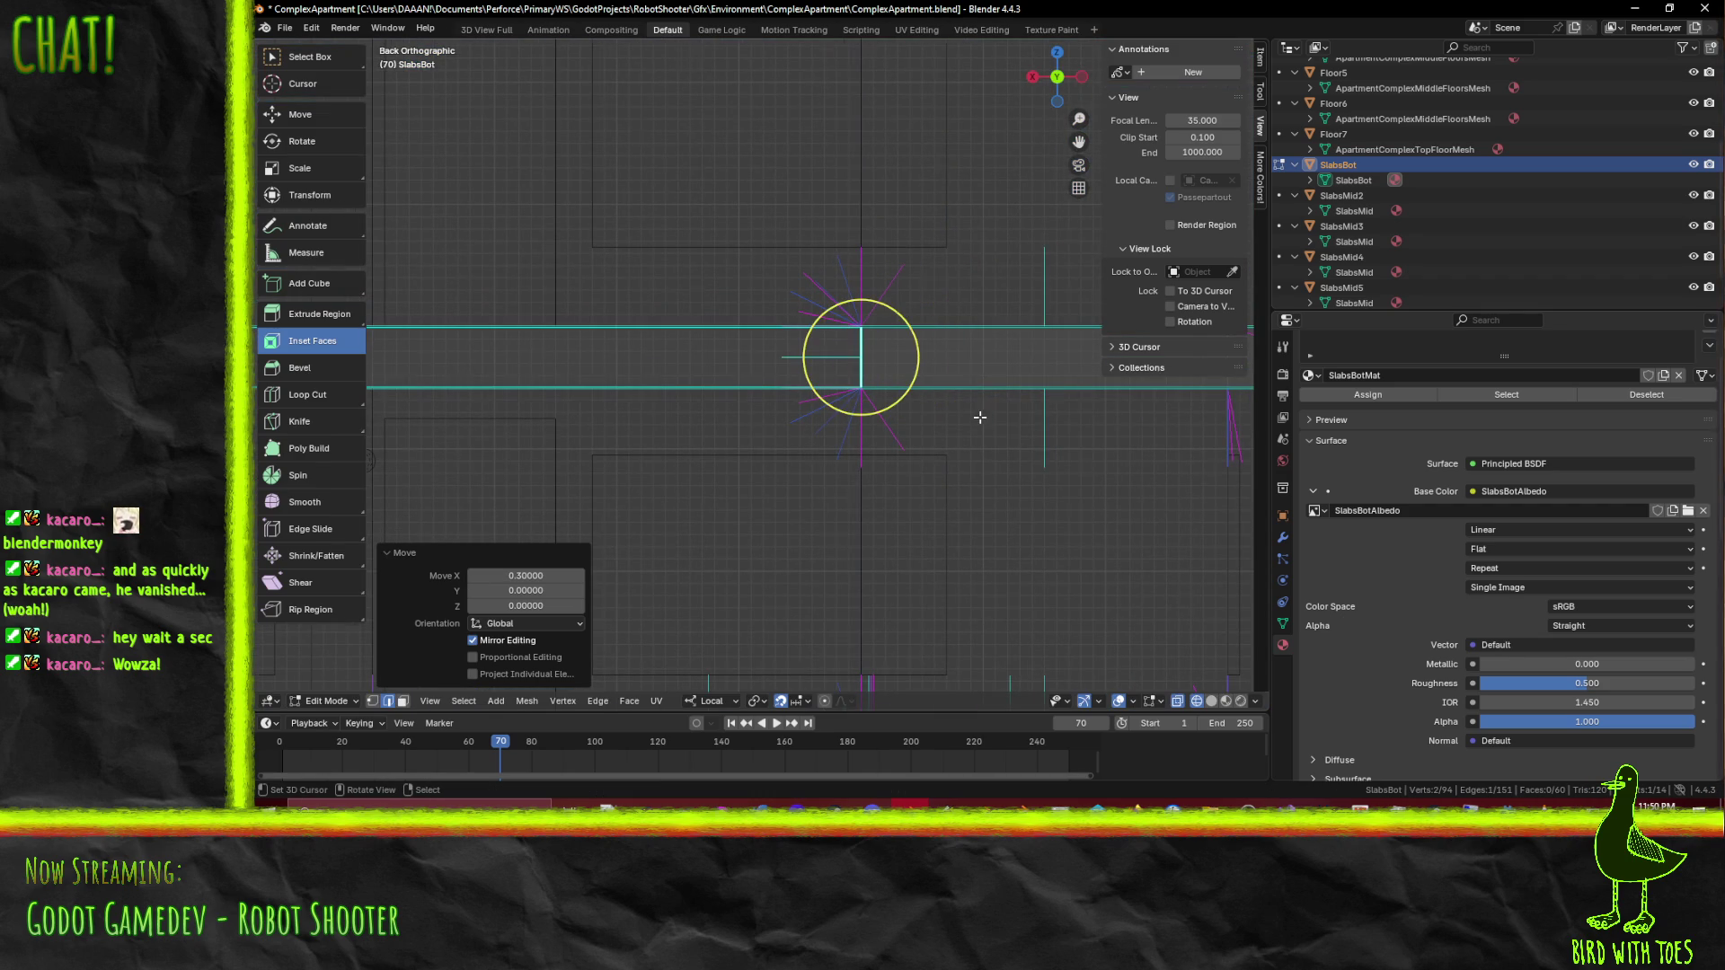
{"action": "scroll", "coordinate": [764, 429], "scroll_direction": "down", "scroll_amount": 5}
Step: Return to material preview shading and extrude the edge 8 units along Y
{"action": "key", "text": "z"}
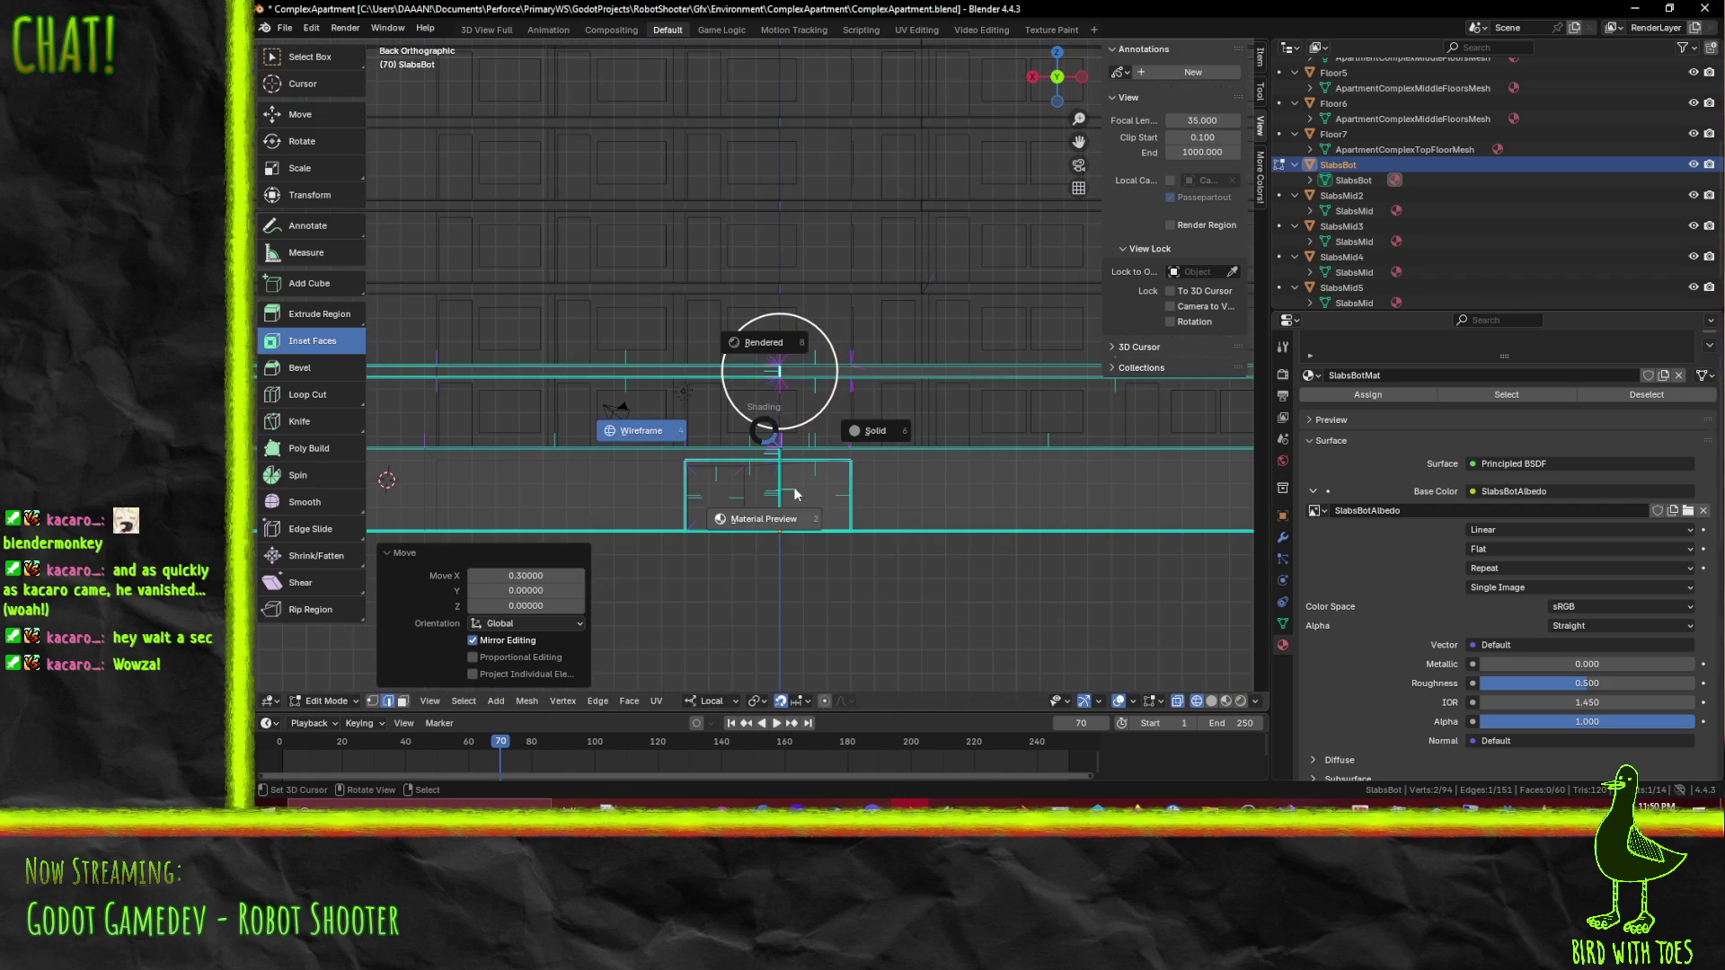
{"action": "left_click", "coordinate": [790, 525]}
{"action": "left_click_drag", "start_coordinate": [809, 503], "coordinate": [899, 528]}
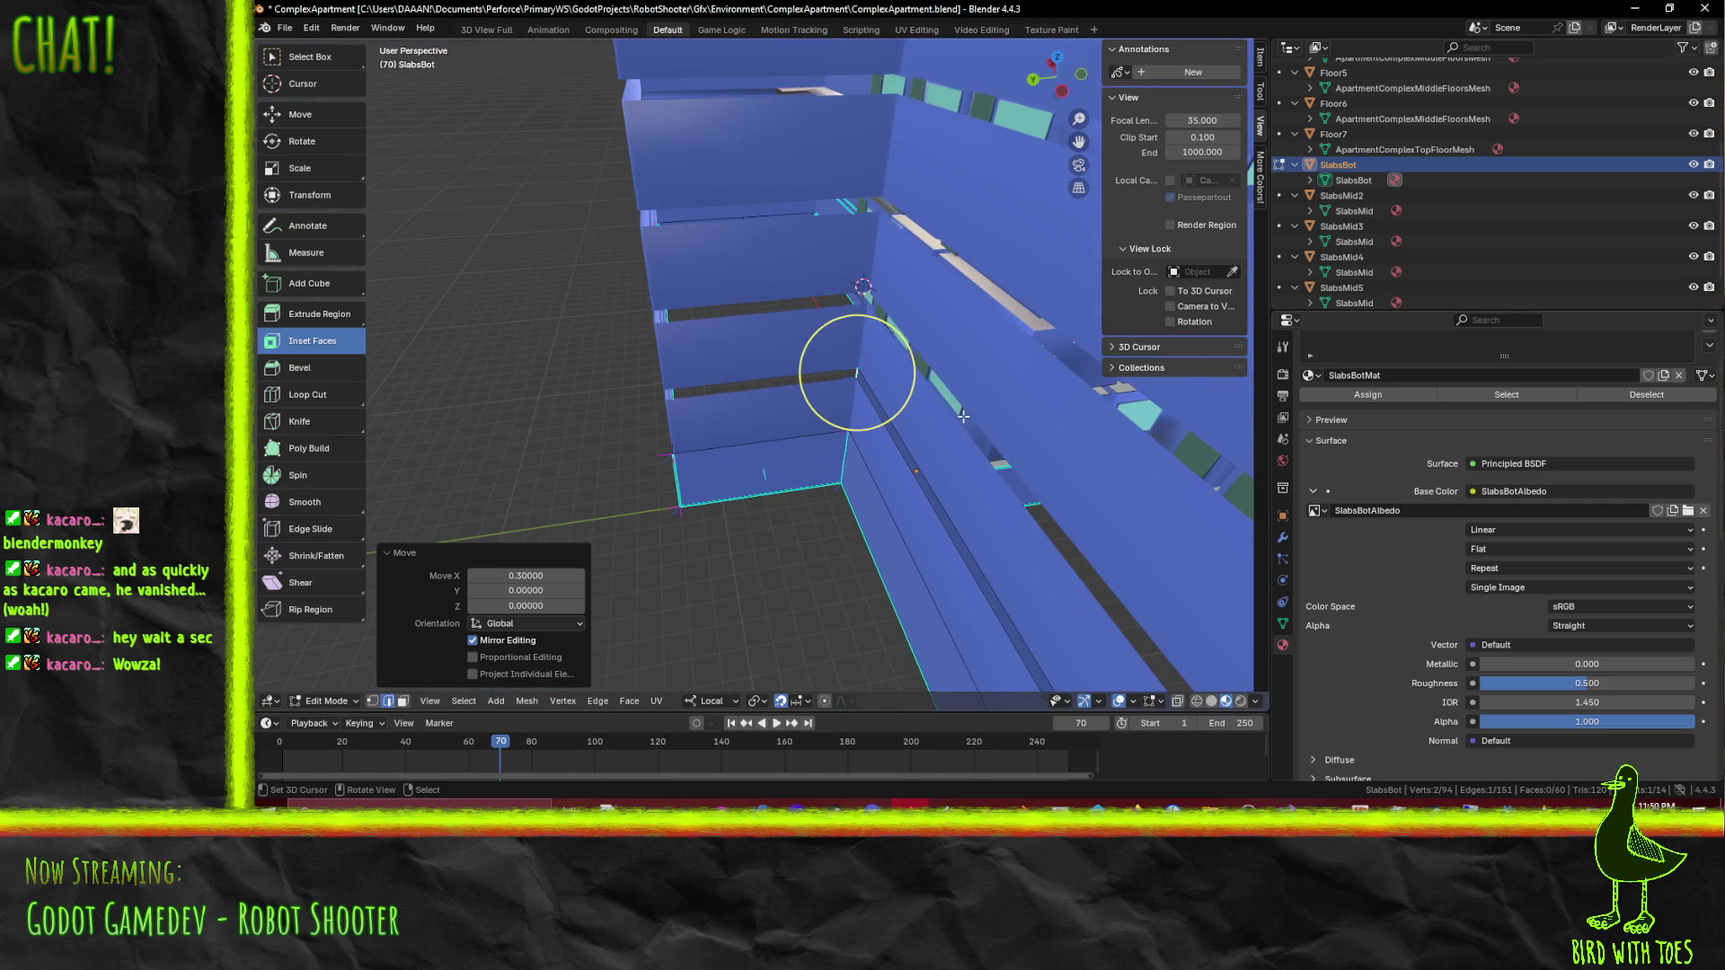
{"action": "key", "text": "g"}
{"action": "key", "text": "y"}
{"action": "key", "text": "y"}
{"action": "key", "text": "Return"}
Step: Move the selected edges 30 units along X, then deselect them
{"action": "mouse_move", "coordinate": [777, 434]}
{"action": "left_mouse_down"}
{"action": "mouse_move", "coordinate": [705, 405]}
{"action": "mouse_move", "coordinate": [971, 374]}
{"action": "mouse_move", "coordinate": [808, 366]}
{"action": "left_mouse_up"}
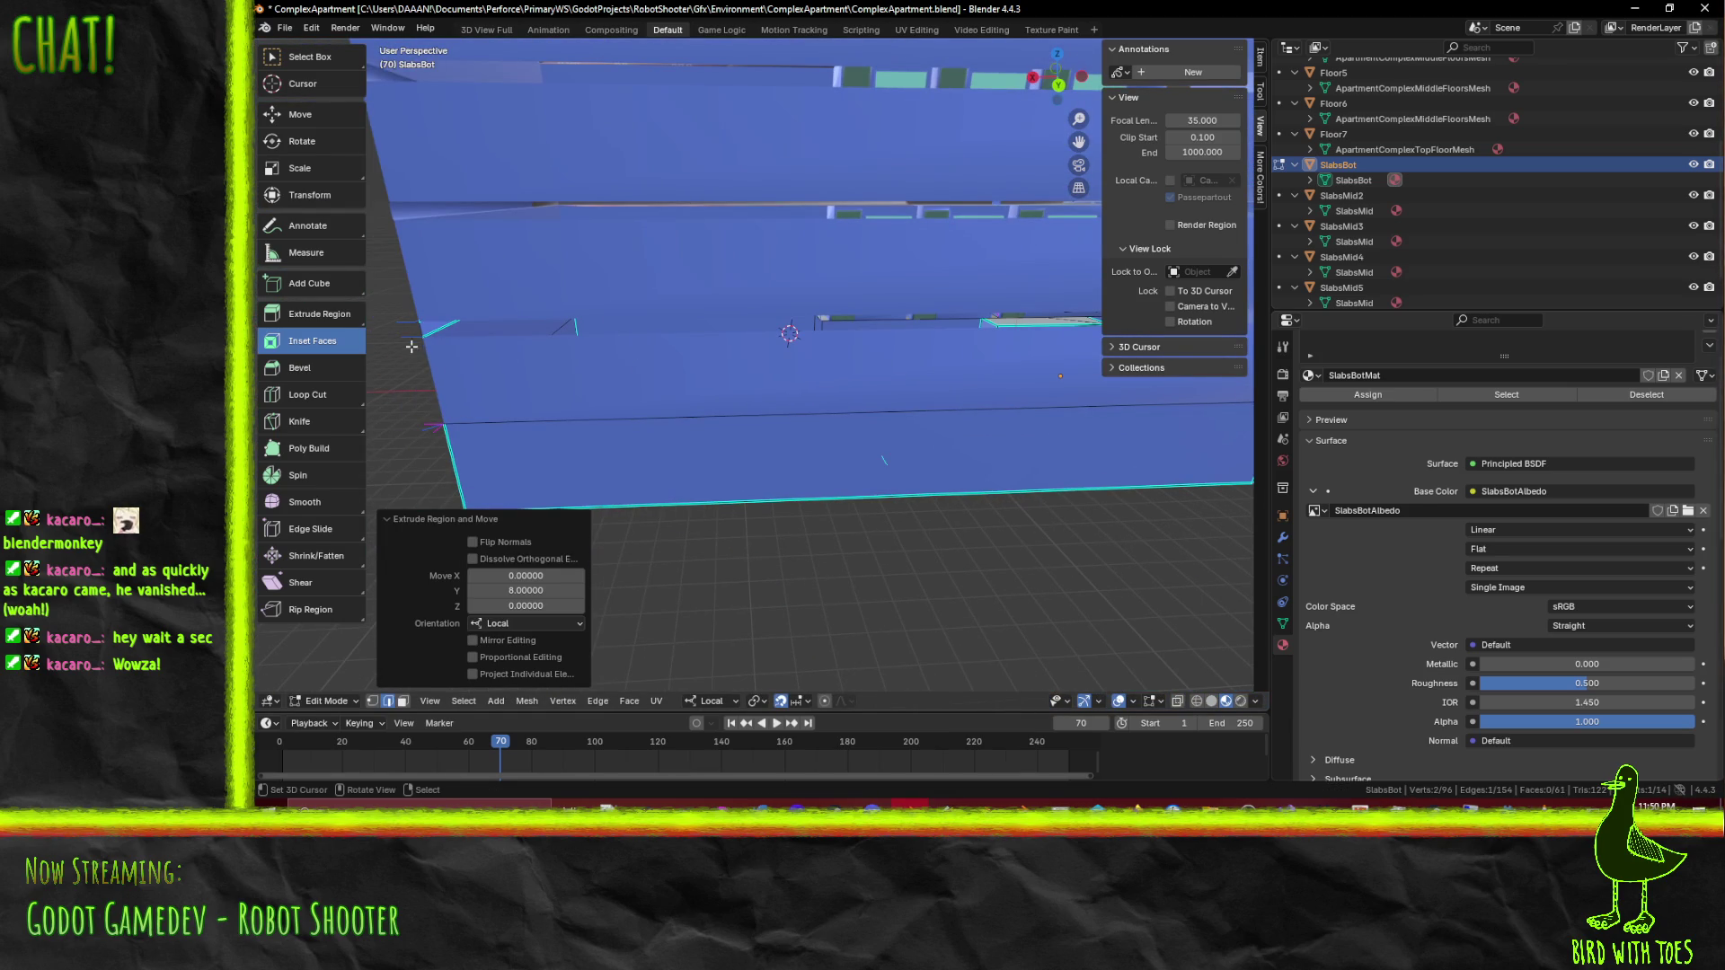
{"action": "left_click_drag", "start_coordinate": [1044, 385], "coordinate": [877, 416]}
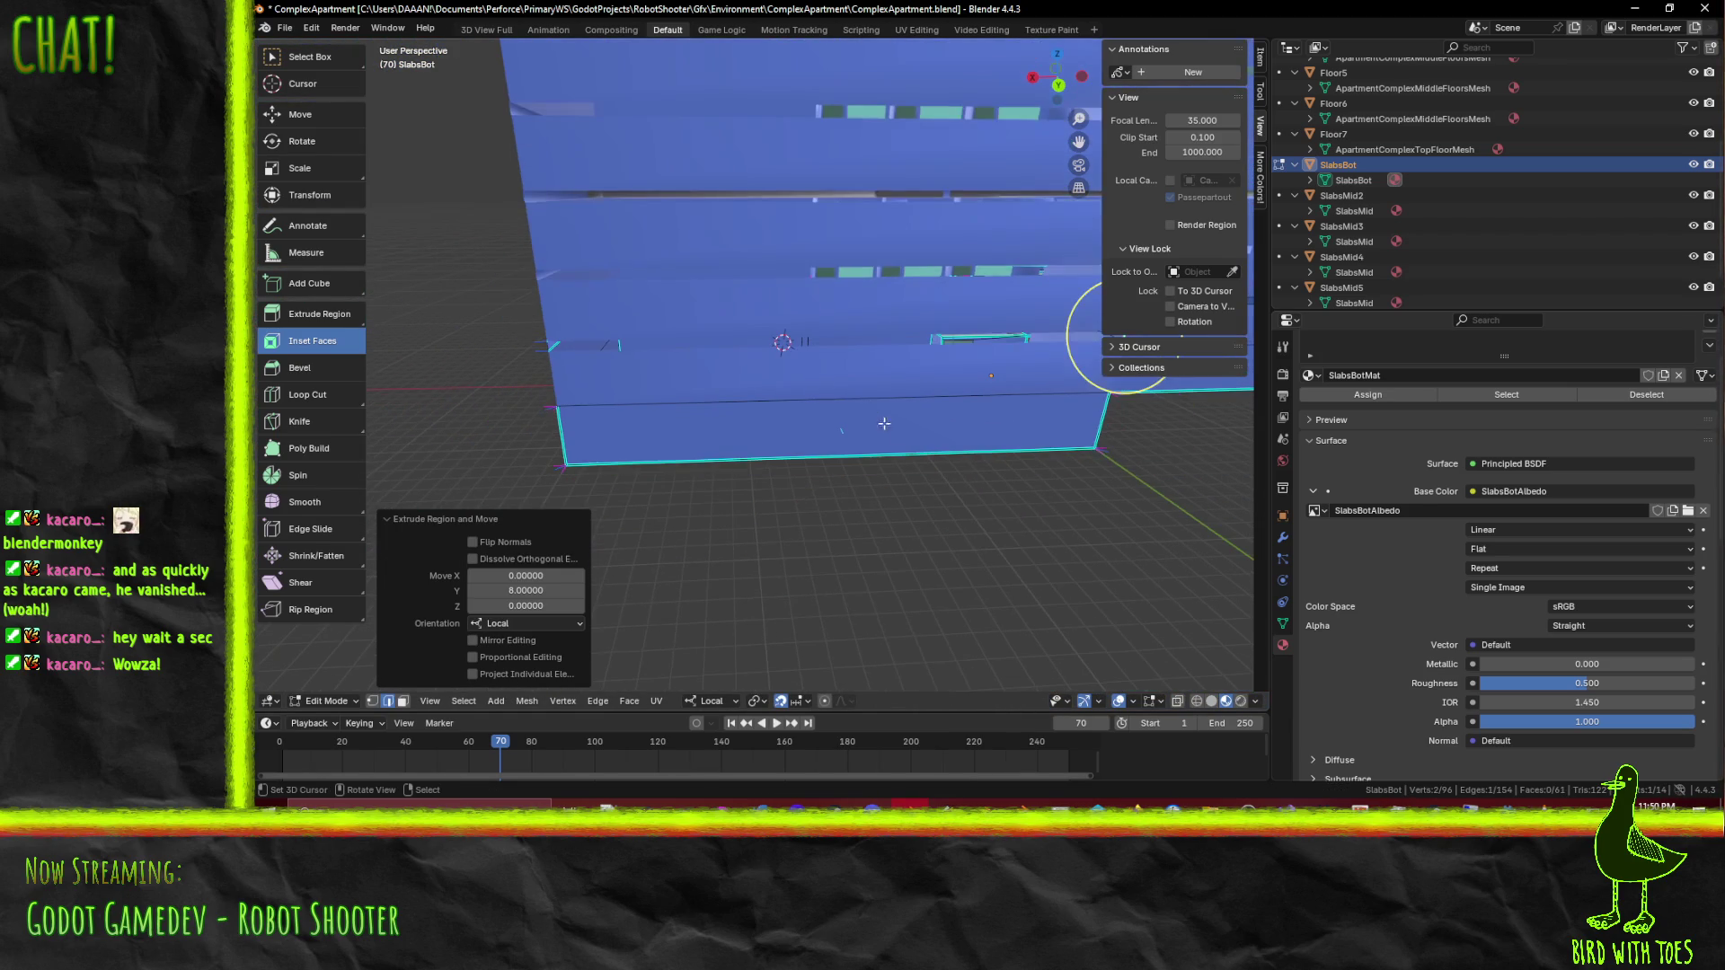
{"action": "key", "text": "g"}
{"action": "key", "text": "z"}
{"action": "key", "text": "y"}
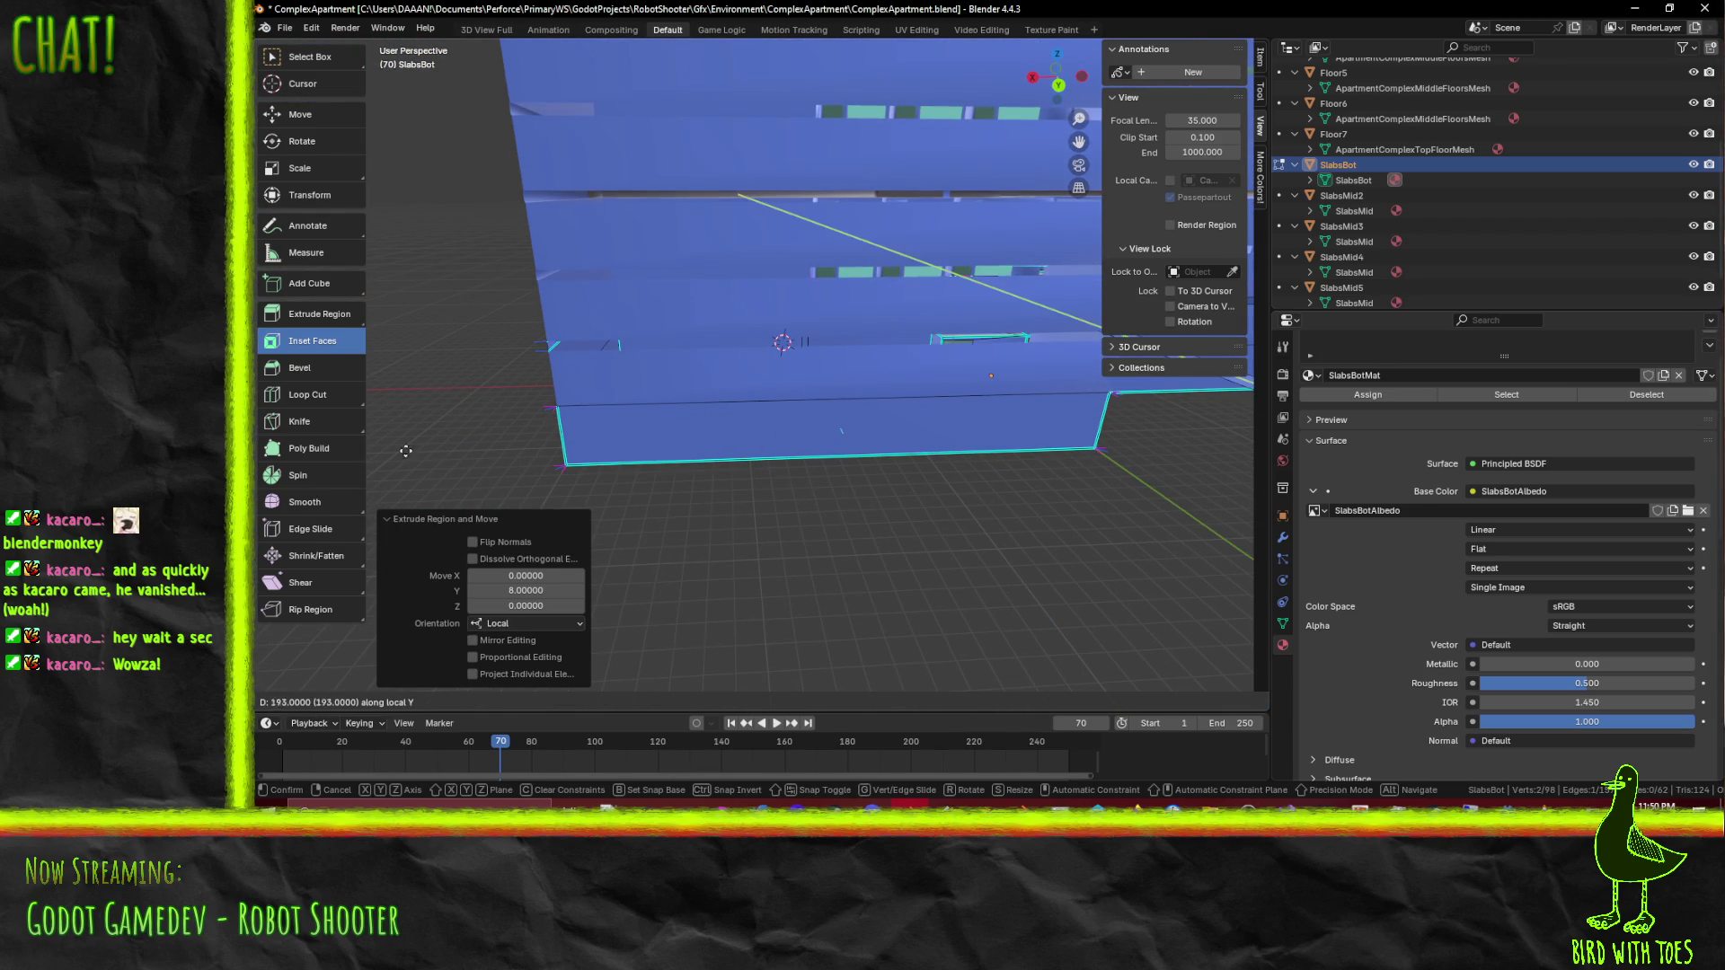
{"action": "key", "text": "Escape"}
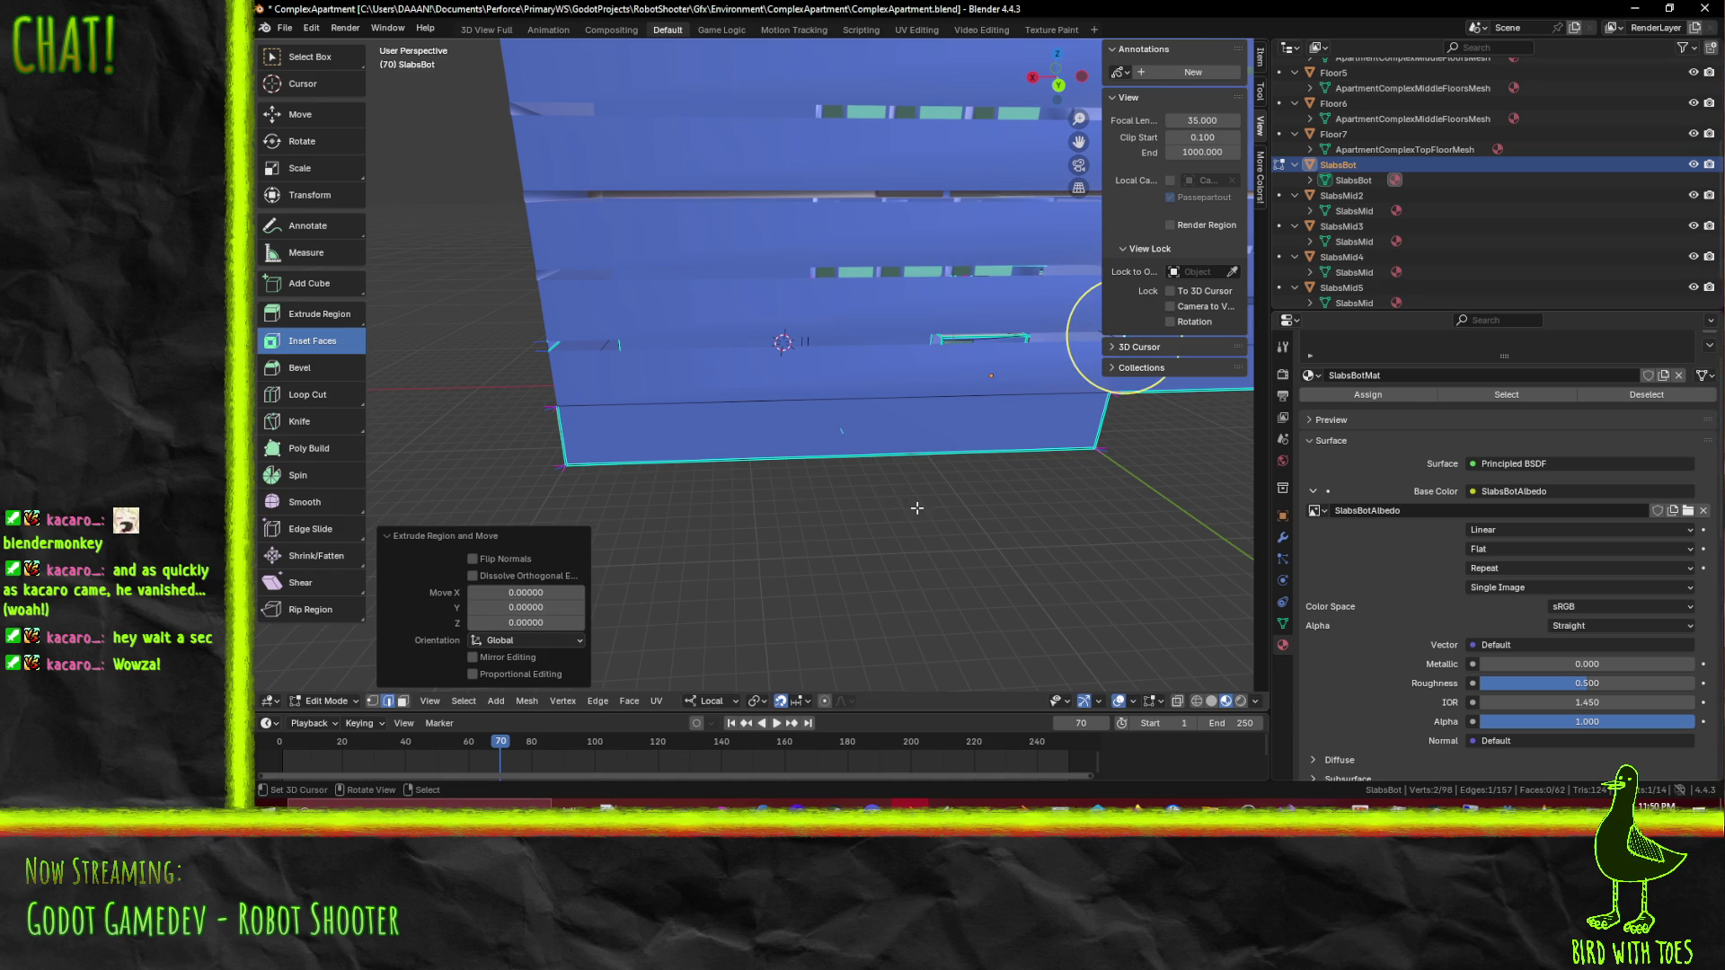
{"action": "key", "text": "g"}
{"action": "key", "text": "x"}
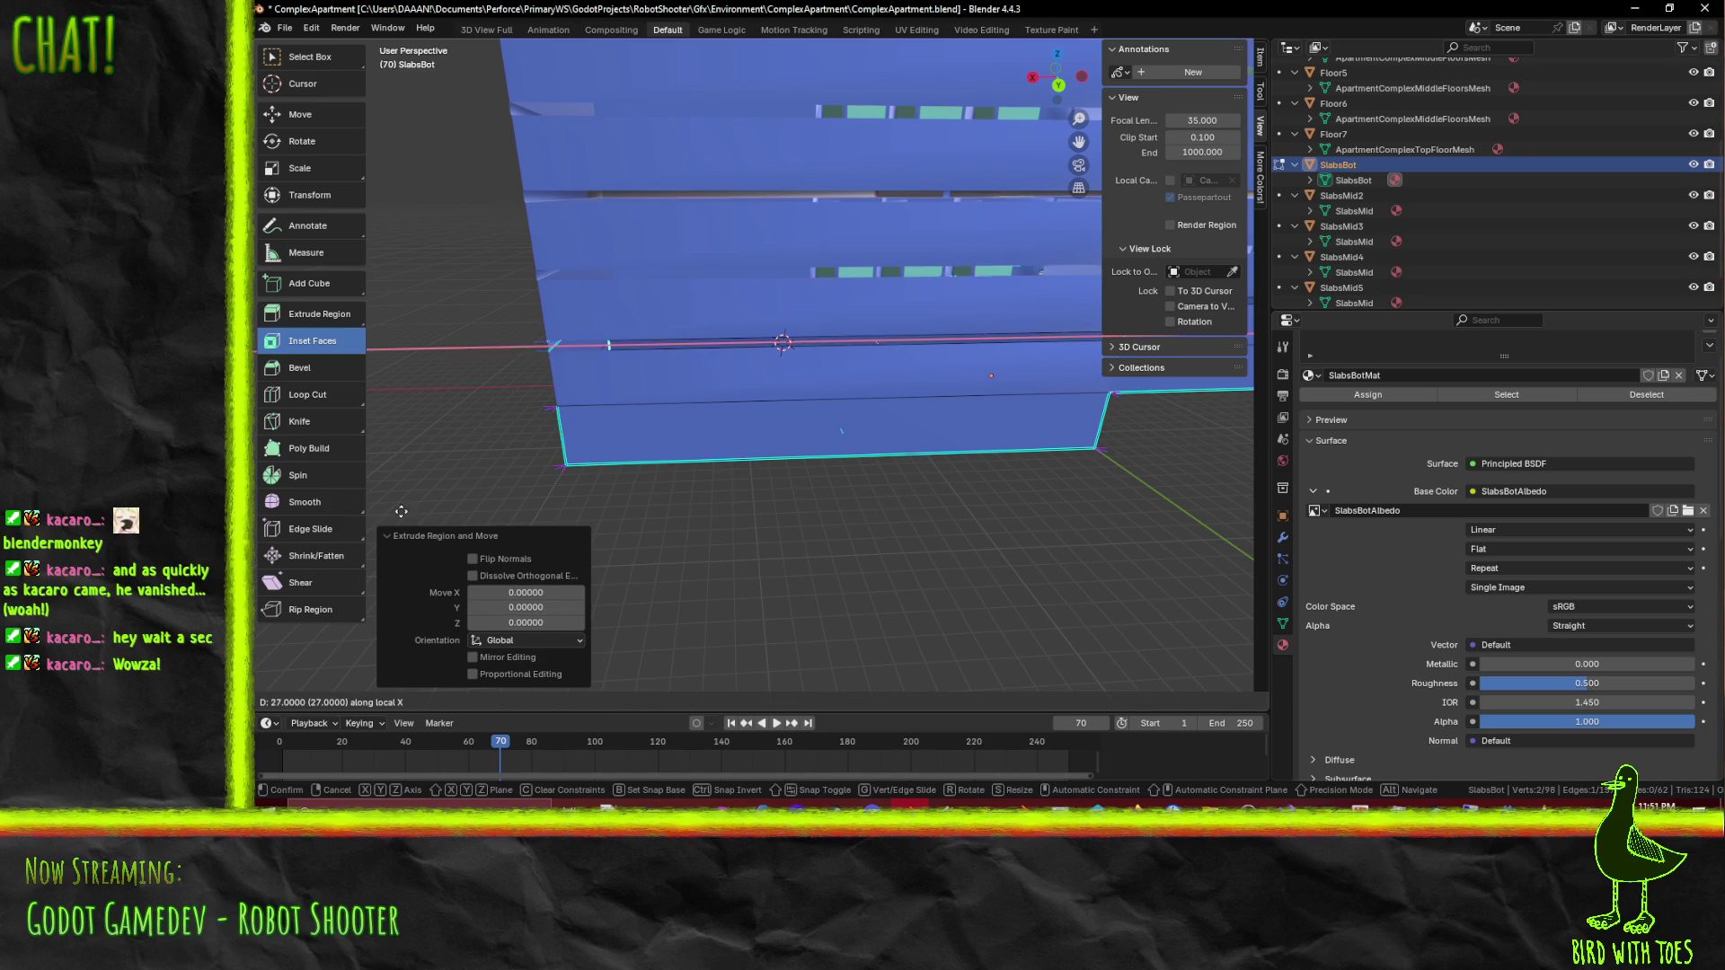
{"action": "left_click", "coordinate": [547, 346]}
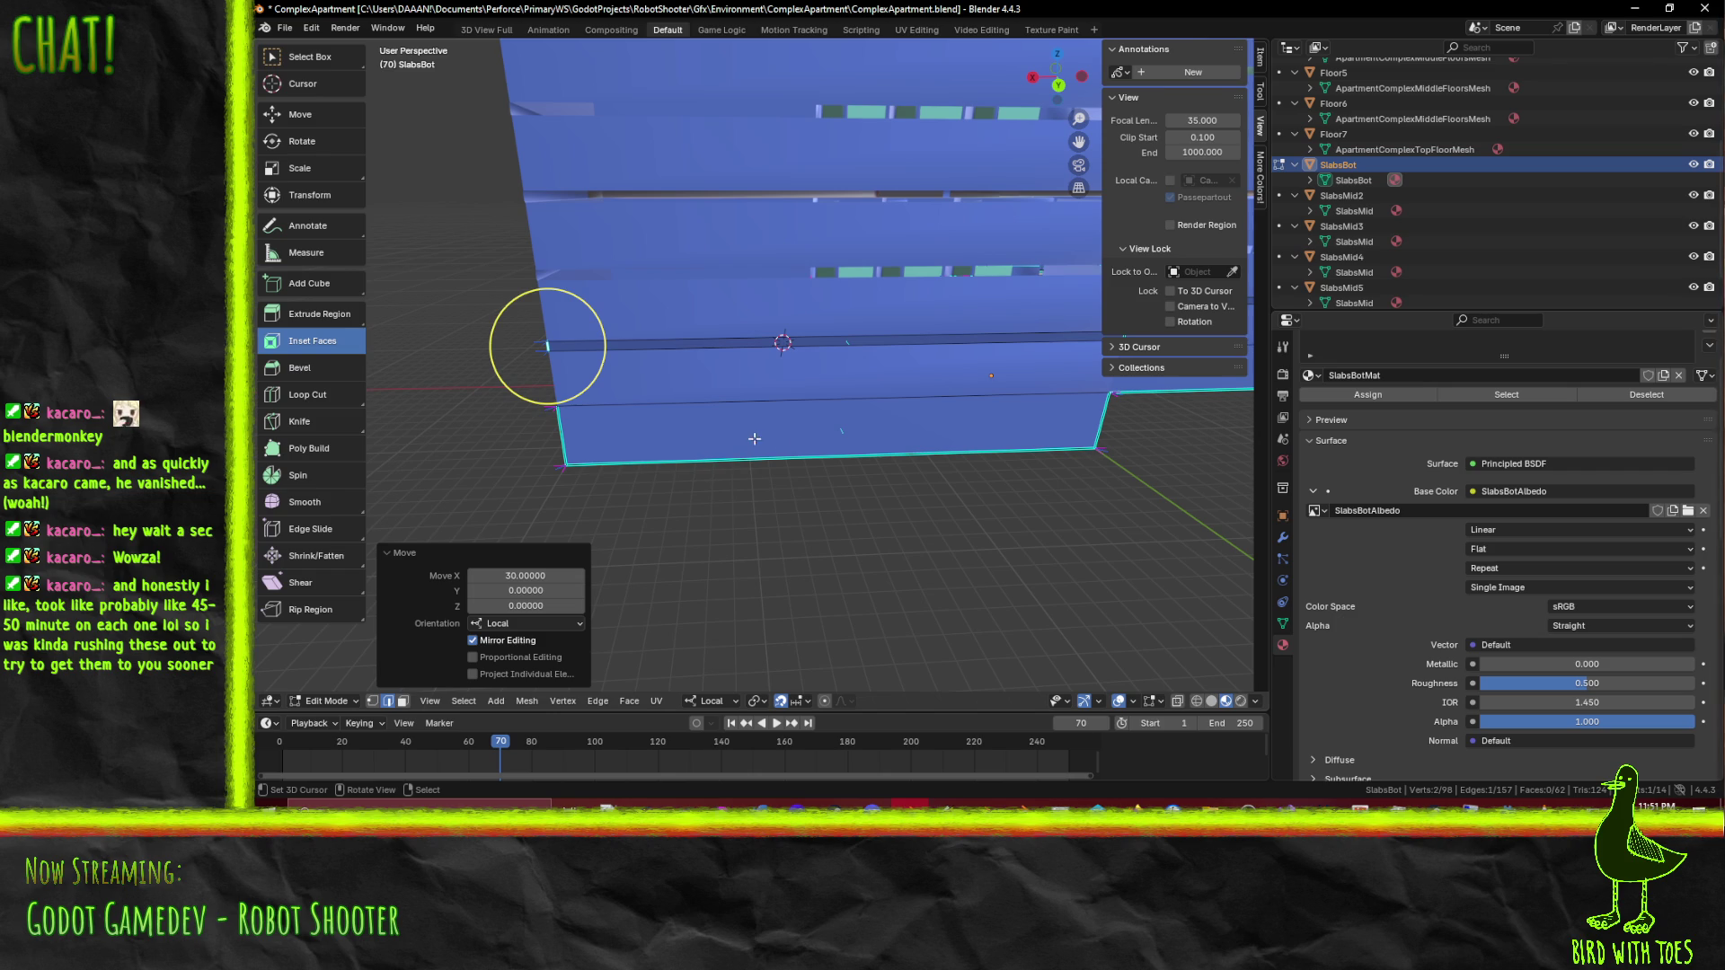
{"action": "mouse_move", "coordinate": [547, 346]}
{"action": "left_mouse_down"}
{"action": "mouse_move", "coordinate": [604, 392]}
{"action": "mouse_move", "coordinate": [816, 353]}
{"action": "left_mouse_up"}
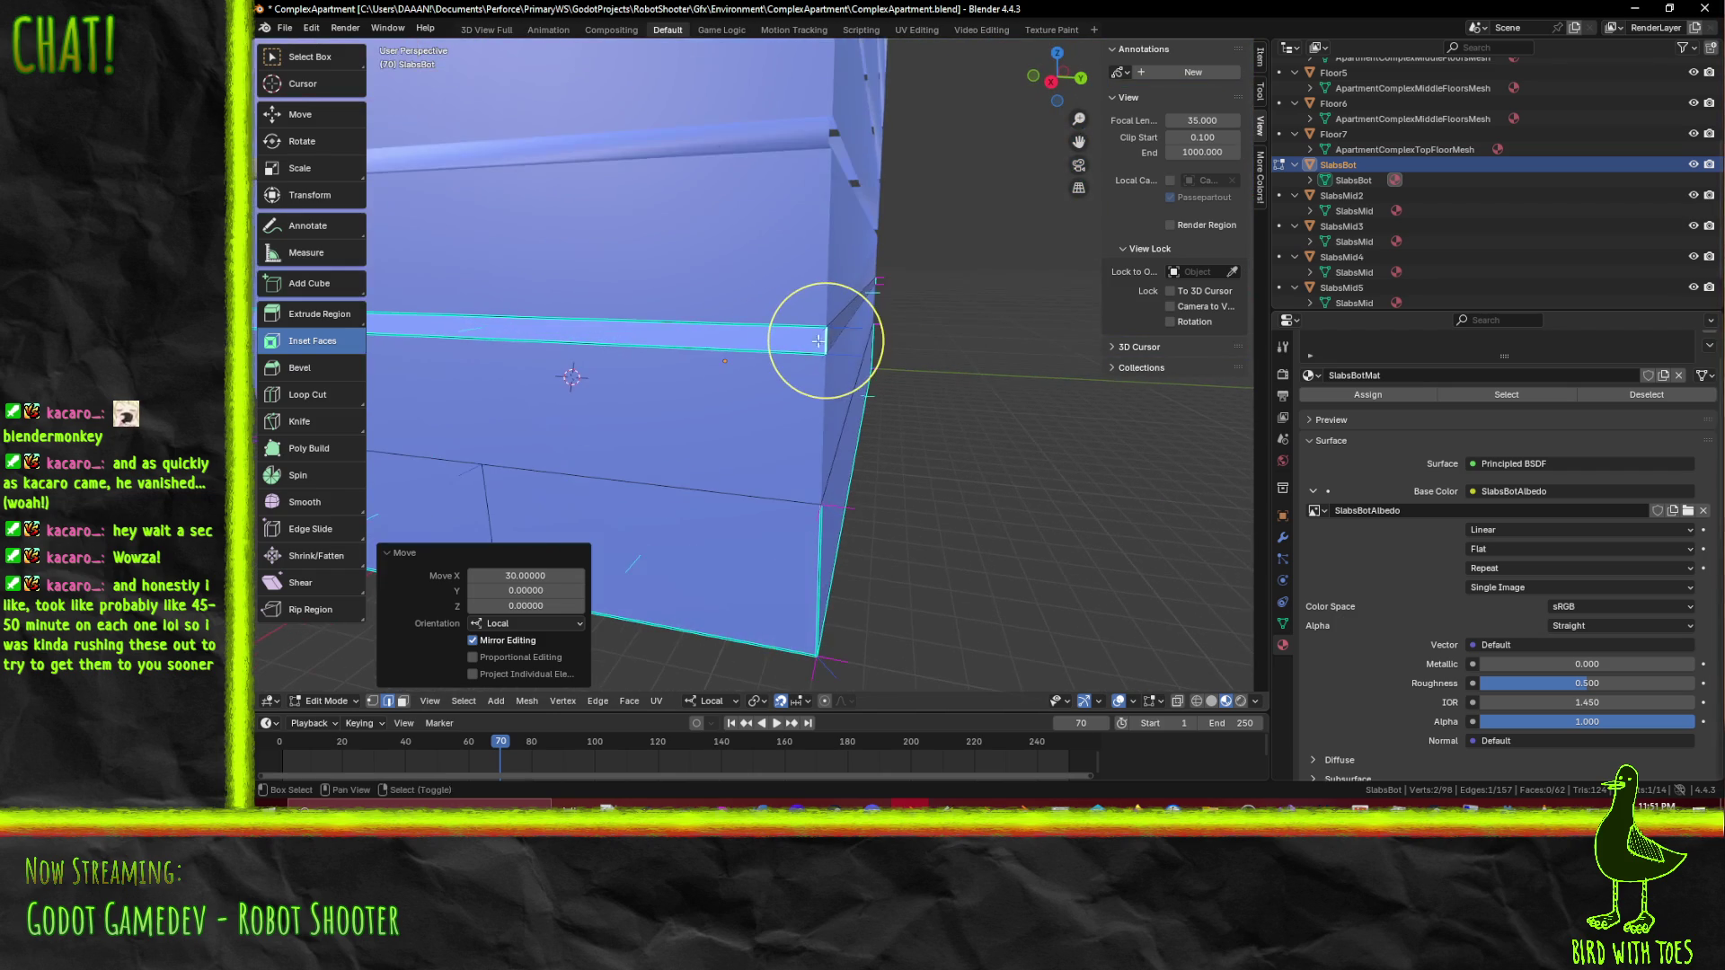
{"action": "left_click", "coordinate": [819, 336], "text": "shift"}
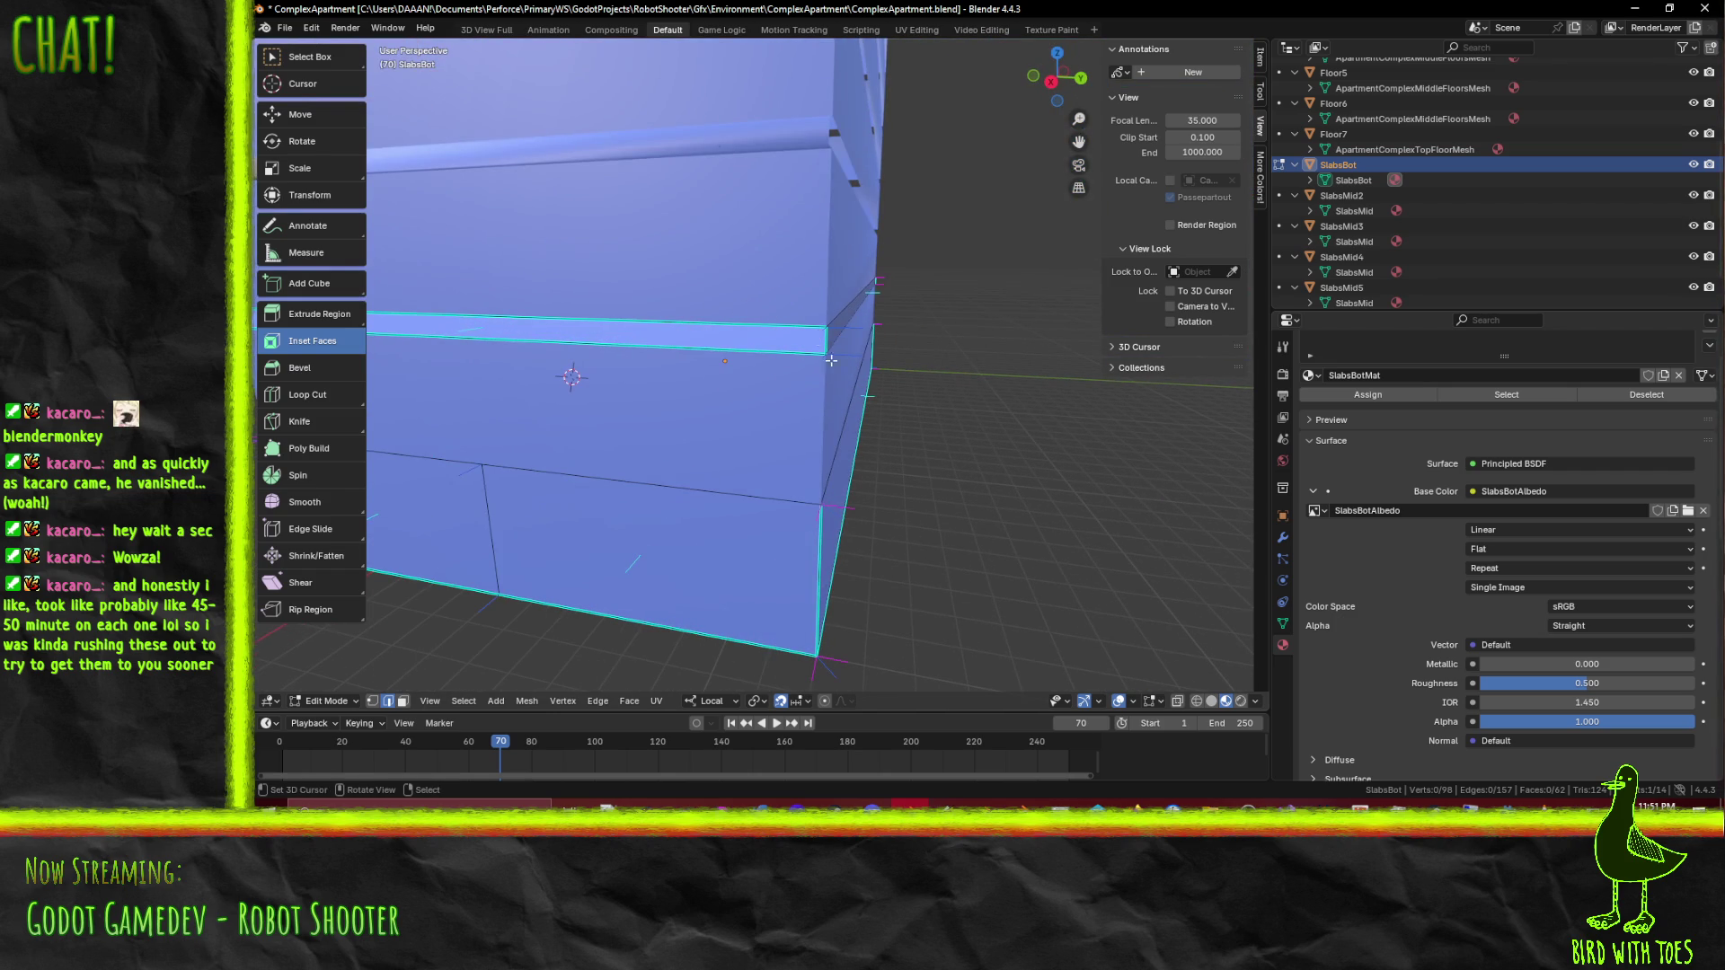
Step: In vertex mode with wireframe shading, select the four vertices at the slab corner
{"action": "left_click", "coordinate": [372, 701]}
{"action": "left_click_drag", "start_coordinate": [1033, 503], "coordinate": [908, 506]}
{"action": "key", "text": "z"}
{"action": "left_click", "coordinate": [735, 504]}
{"action": "left_click_drag", "start_coordinate": [720, 313], "coordinate": [819, 349]}
{"action": "key", "text": "alt+a"}
{"action": "key", "text": "c"}
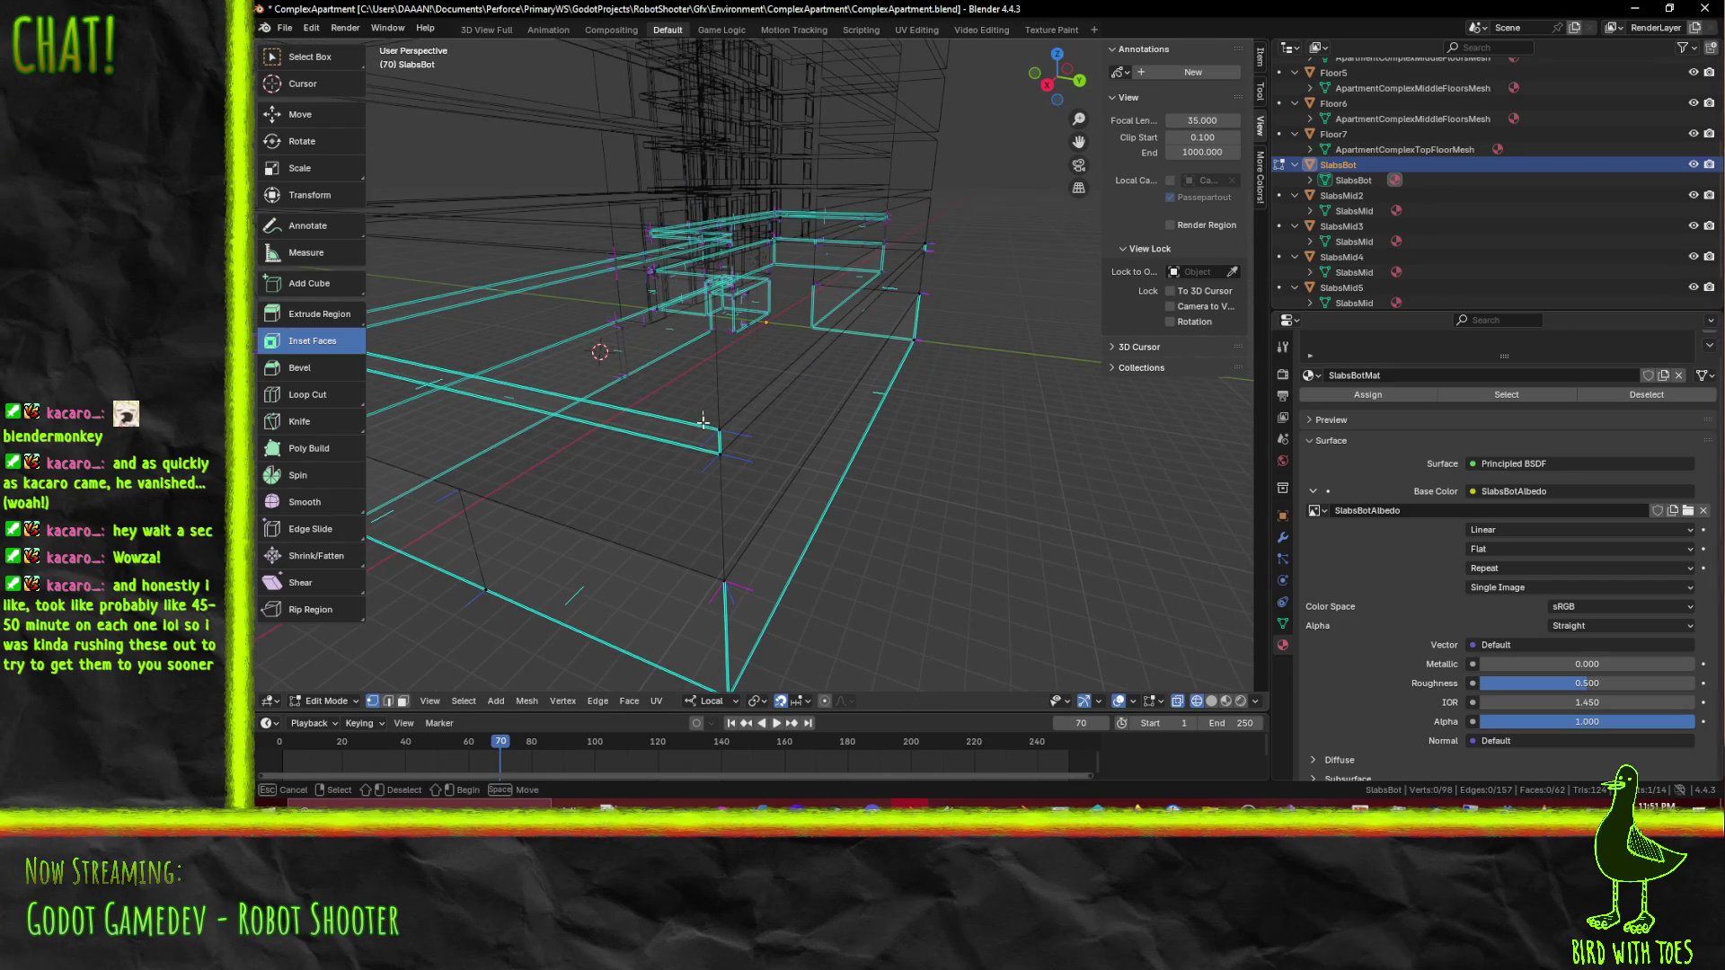
{"action": "left_click_drag", "start_coordinate": [737, 472], "coordinate": [764, 495]}
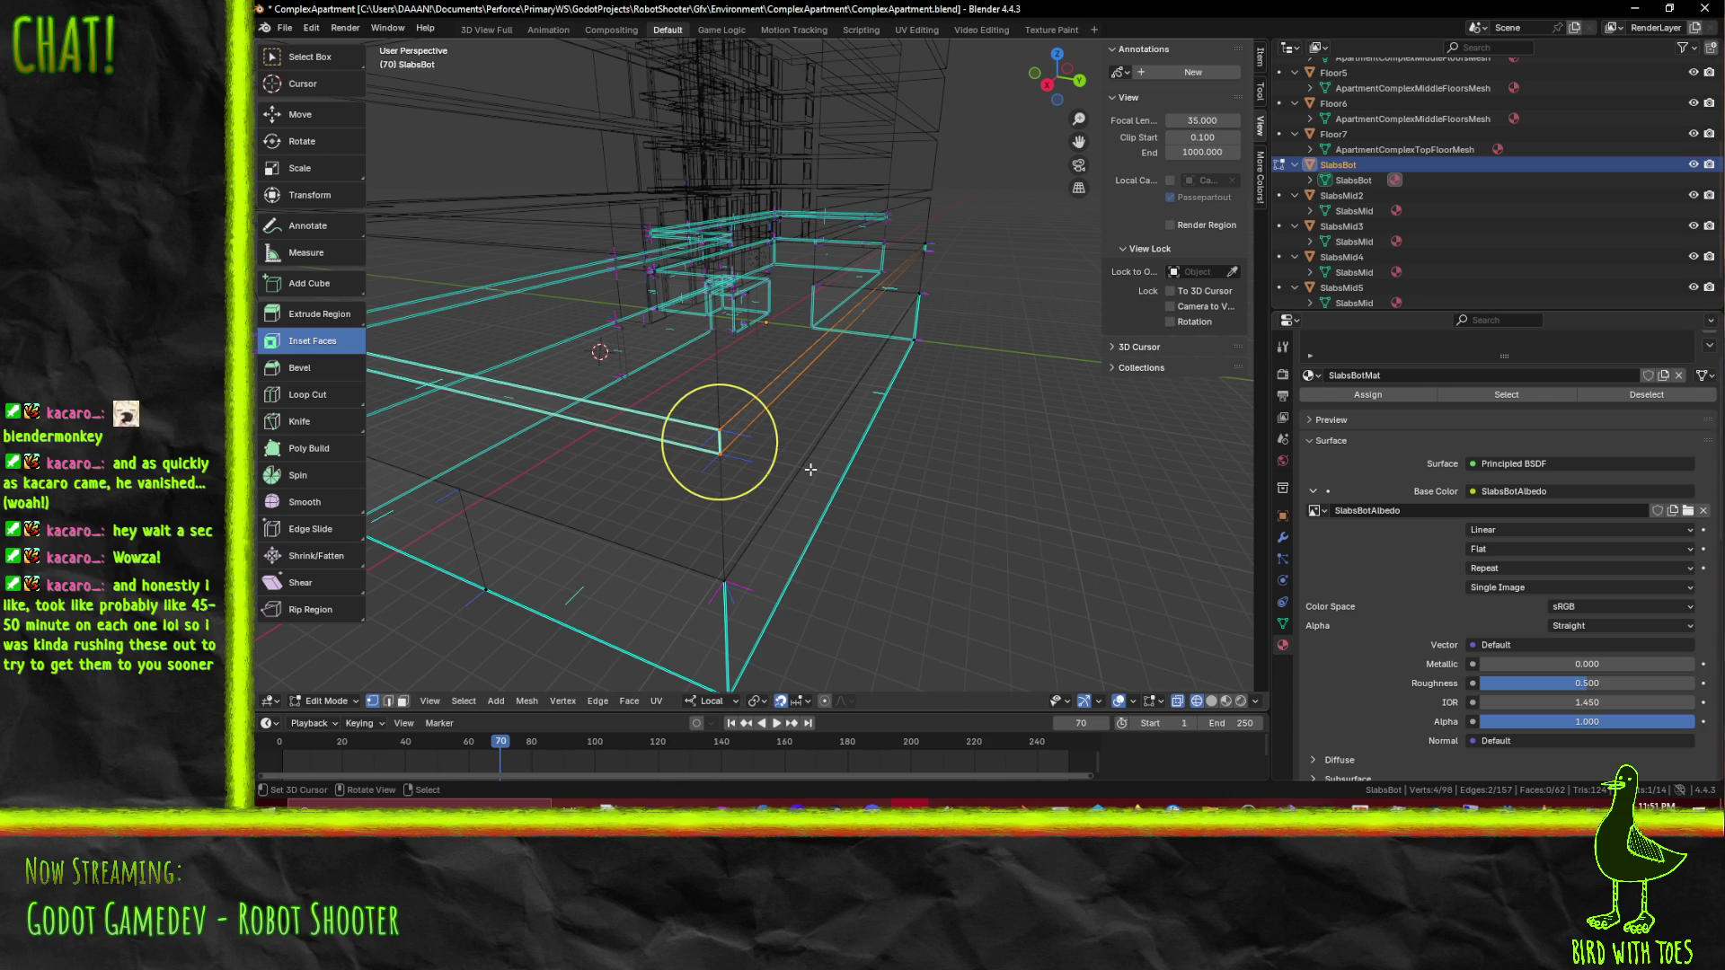
Step: Merge the corner vertices by distance and check the result in wireframe and solid shading
{"action": "key", "text": "F3"}
{"action": "type", "text": "mer"}
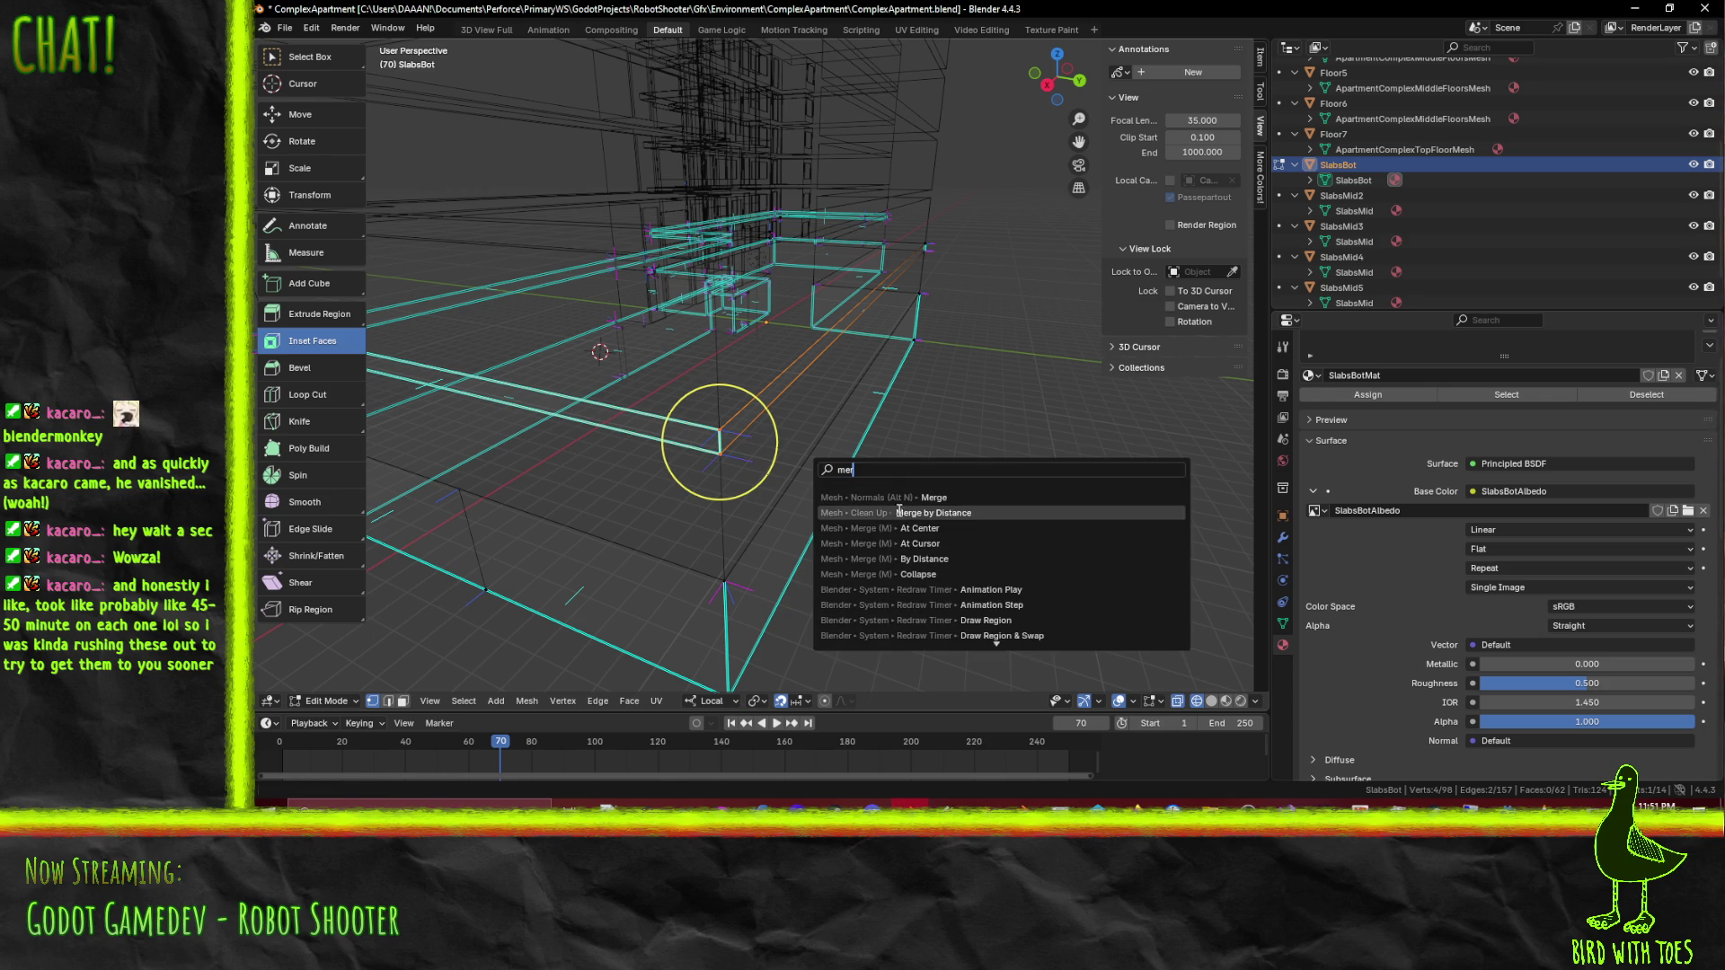
{"action": "left_click", "coordinate": [899, 512]}
{"action": "left_click", "coordinate": [720, 454]}
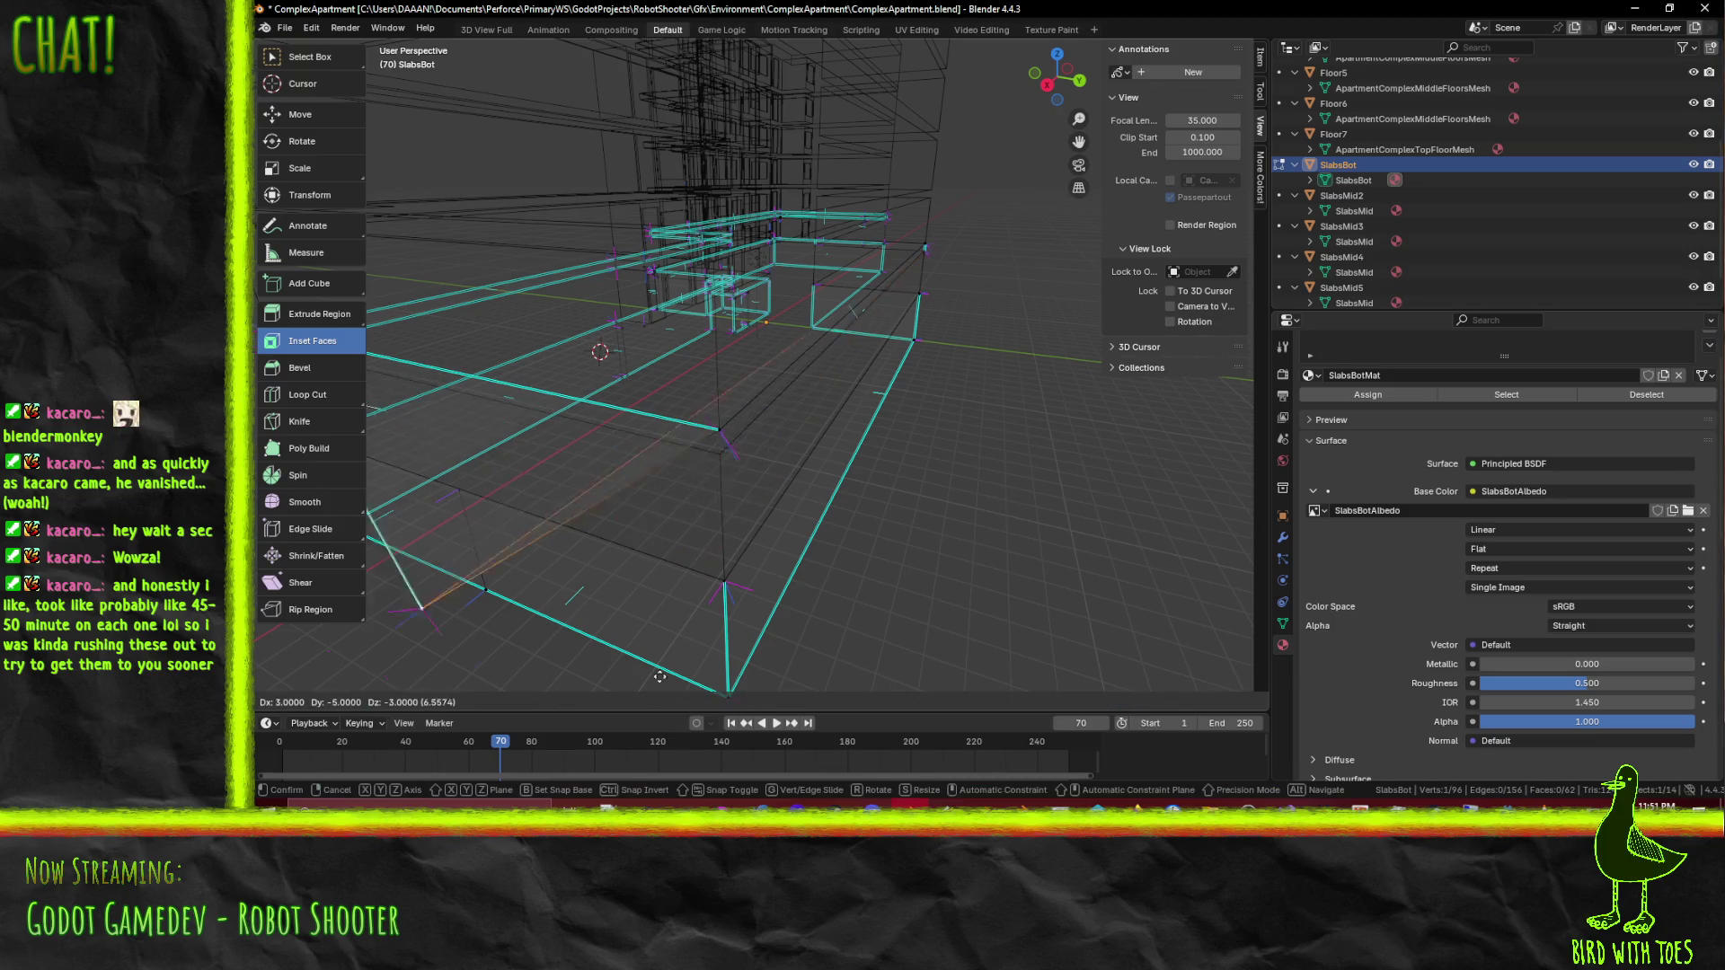
{"action": "mouse_move", "coordinate": [979, 490]}
{"action": "left_mouse_down"}
{"action": "mouse_move", "coordinate": [969, 463]}
{"action": "mouse_move", "coordinate": [1015, 483]}
{"action": "mouse_move", "coordinate": [941, 503]}
{"action": "mouse_move", "coordinate": [1017, 487]}
{"action": "mouse_move", "coordinate": [1000, 485]}
{"action": "left_mouse_up"}
{"action": "key", "text": "z"}
{"action": "left_click", "coordinate": [1053, 472]}
{"action": "key", "text": "z"}
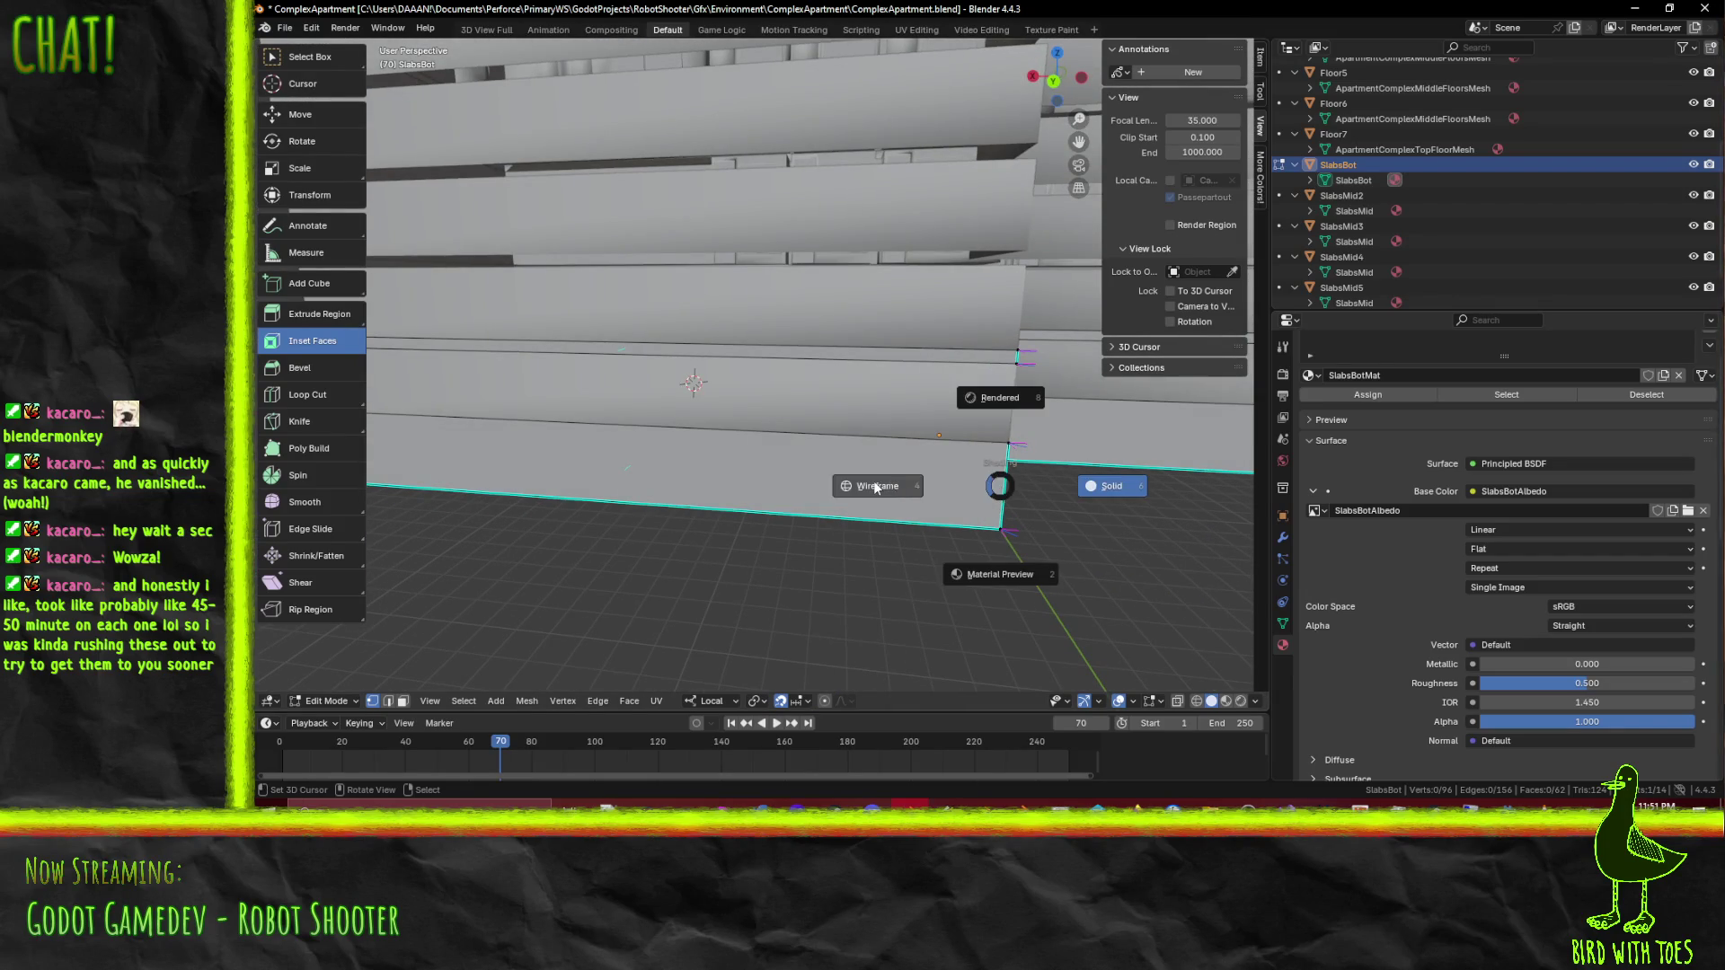
{"action": "left_click", "coordinate": [876, 487]}
{"action": "left_click_drag", "start_coordinate": [876, 487], "coordinate": [856, 526]}
{"action": "key", "text": "z"}
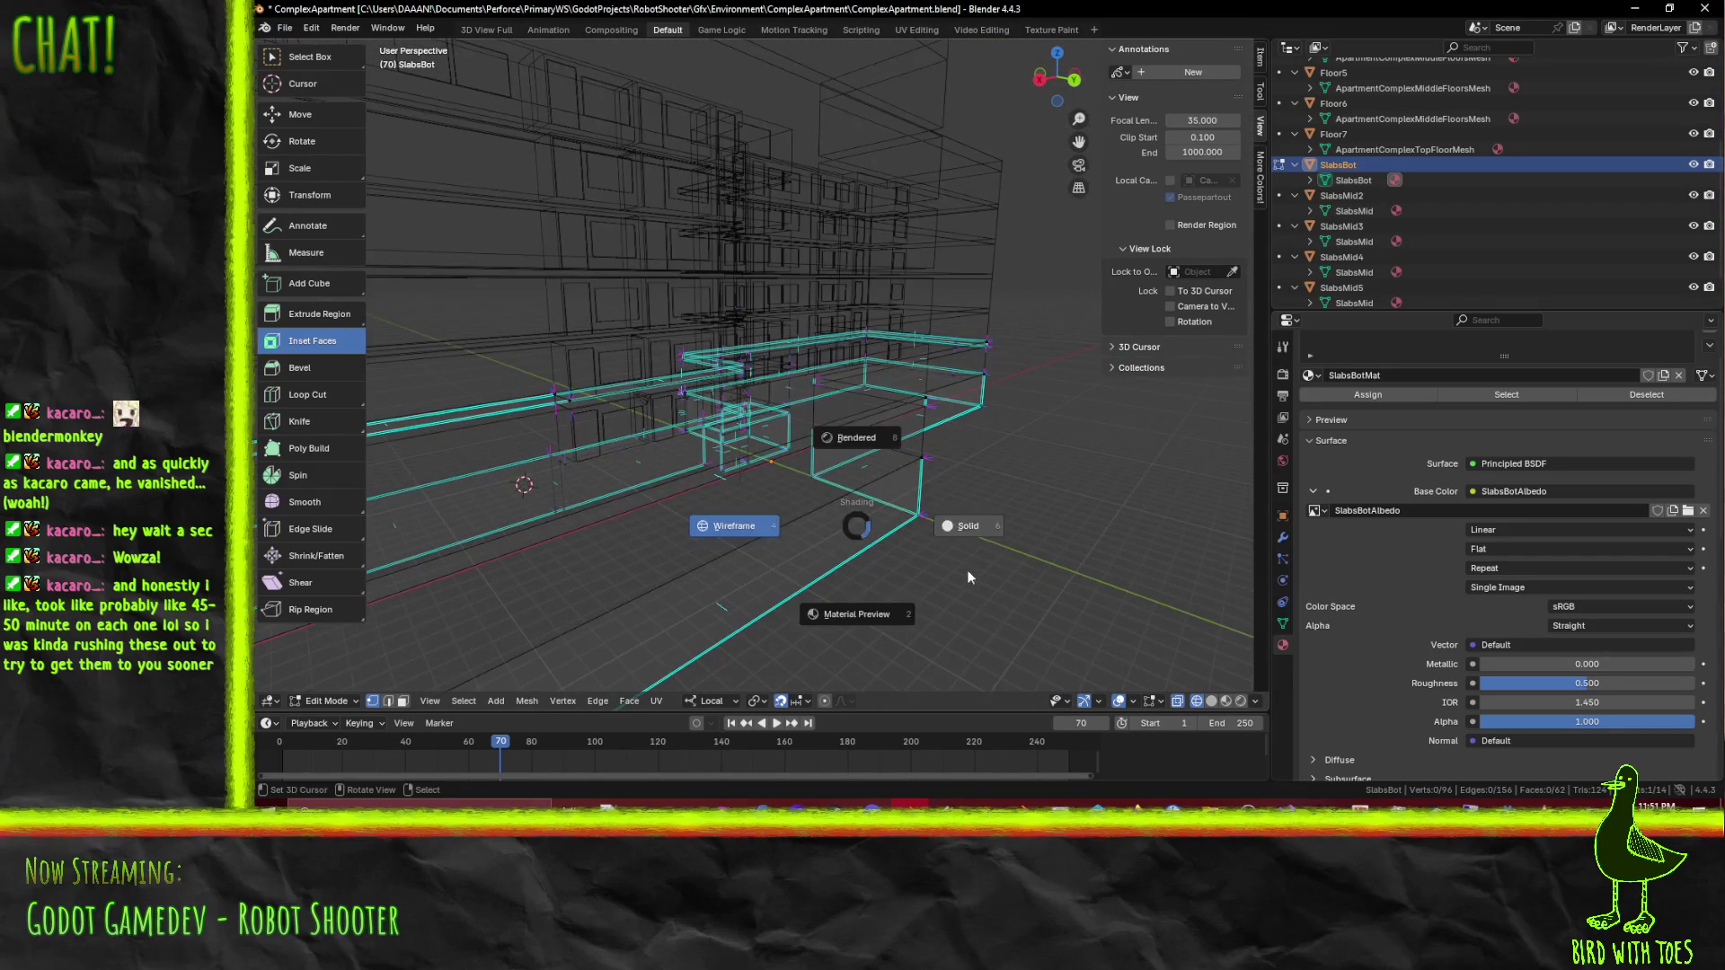
{"action": "left_click", "coordinate": [969, 576]}
Step: Leave SlabsBot, turn off X-ray, and enter Edit Mode on the SlabsMid2 slab
{"action": "key", "text": "Tab"}
{"action": "mouse_move", "coordinate": [557, 486]}
{"action": "left_mouse_down"}
{"action": "mouse_move", "coordinate": [703, 464]}
{"action": "mouse_move", "coordinate": [737, 390]}
{"action": "mouse_move", "coordinate": [755, 435]}
{"action": "mouse_move", "coordinate": [676, 441]}
{"action": "mouse_move", "coordinate": [693, 455]}
{"action": "left_mouse_up"}
{"action": "key", "text": "alt+z"}
{"action": "left_click", "coordinate": [742, 408]}
{"action": "key", "text": "Tab"}
{"action": "scroll", "coordinate": [796, 433], "scroll_direction": "up", "scroll_amount": 5}
Step: Fill a face between the selected edges of the SlabsMid2 slab
{"action": "left_click", "coordinate": [522, 579], "text": "shift"}
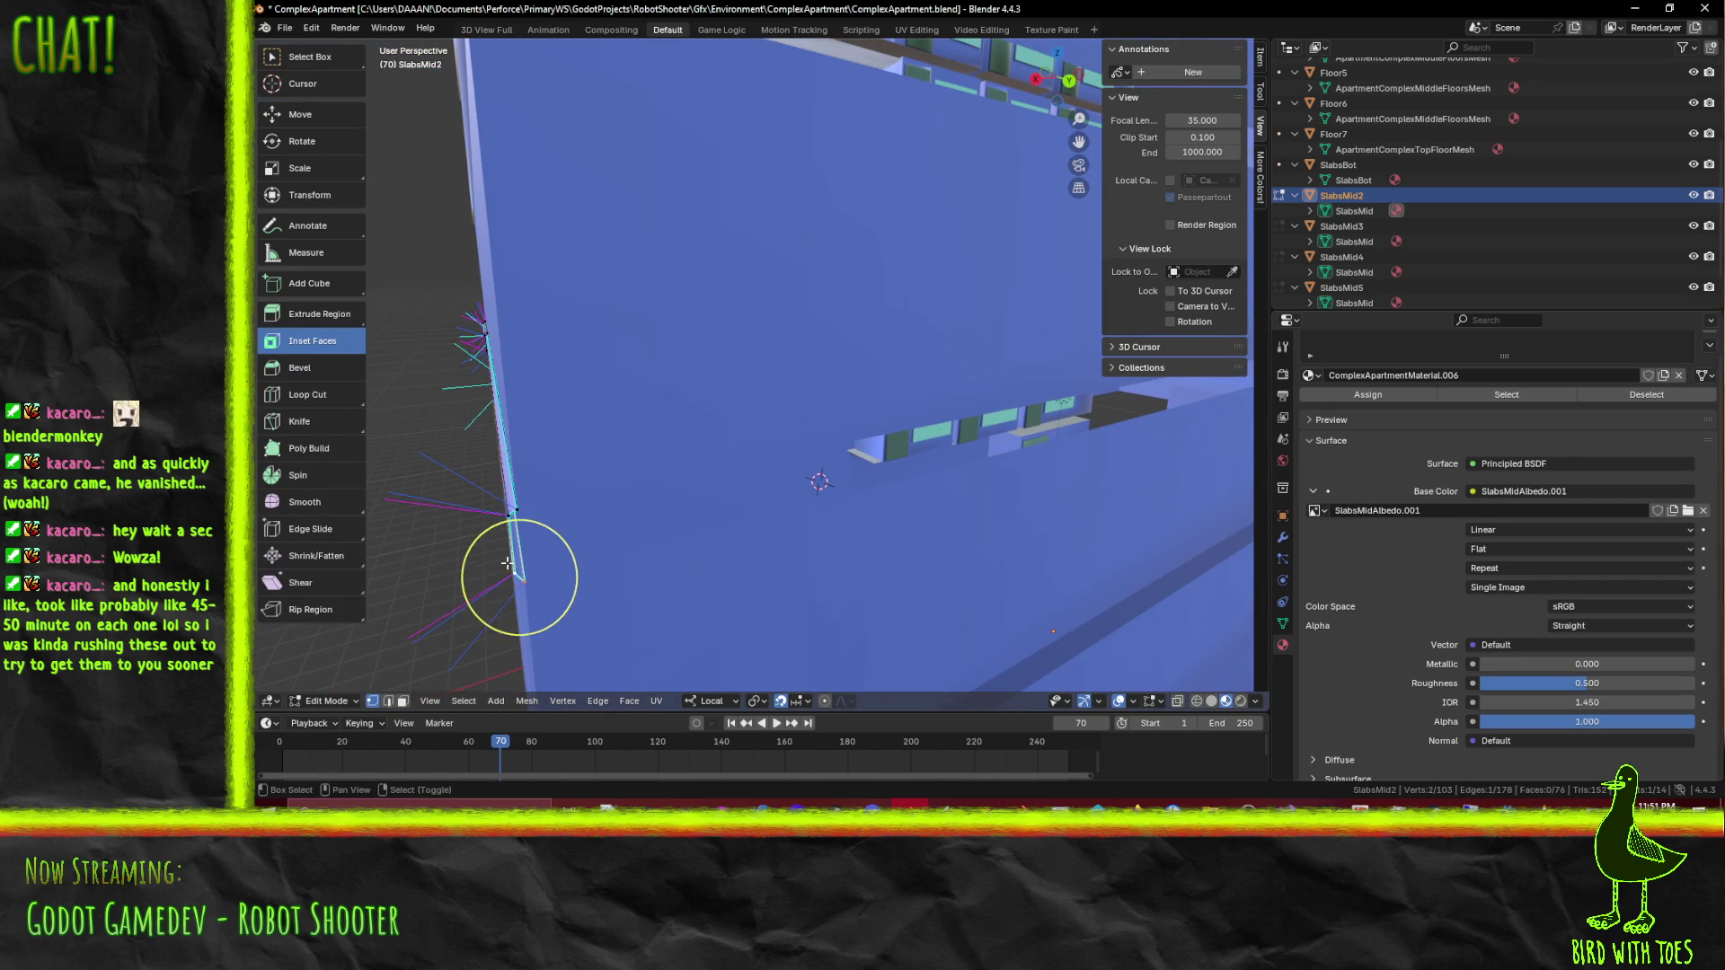
{"action": "key", "text": "f"}
{"action": "key", "text": "alt+a"}
{"action": "mouse_move", "coordinate": [694, 553]}
{"action": "left_mouse_down"}
{"action": "mouse_move", "coordinate": [907, 473]}
{"action": "mouse_move", "coordinate": [528, 481]}
{"action": "left_mouse_up"}
Step: Extrude the wall-corner edge 28 along X
{"action": "left_click", "coordinate": [693, 418]}
{"action": "mouse_move", "coordinate": [693, 418]}
{"action": "left_mouse_down"}
{"action": "mouse_move", "coordinate": [582, 473]}
{"action": "mouse_move", "coordinate": [709, 479]}
{"action": "left_mouse_up"}
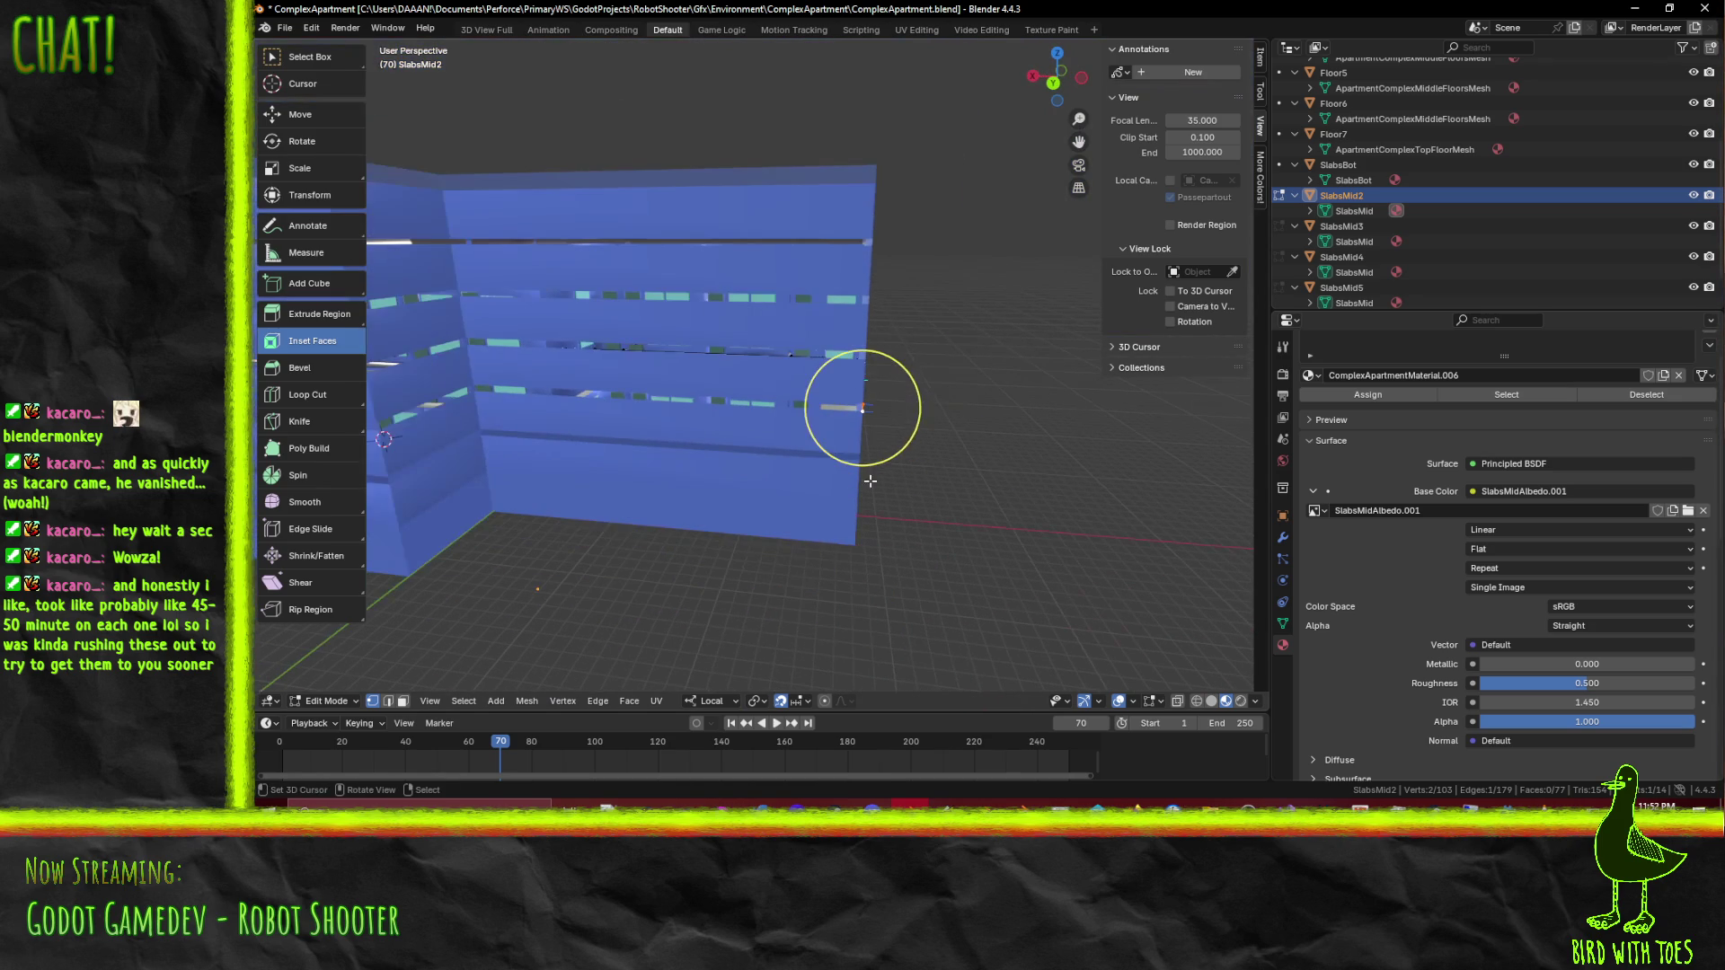
{"action": "key", "text": "e"}
{"action": "key", "text": "x"}
{"action": "key", "text": "x"}
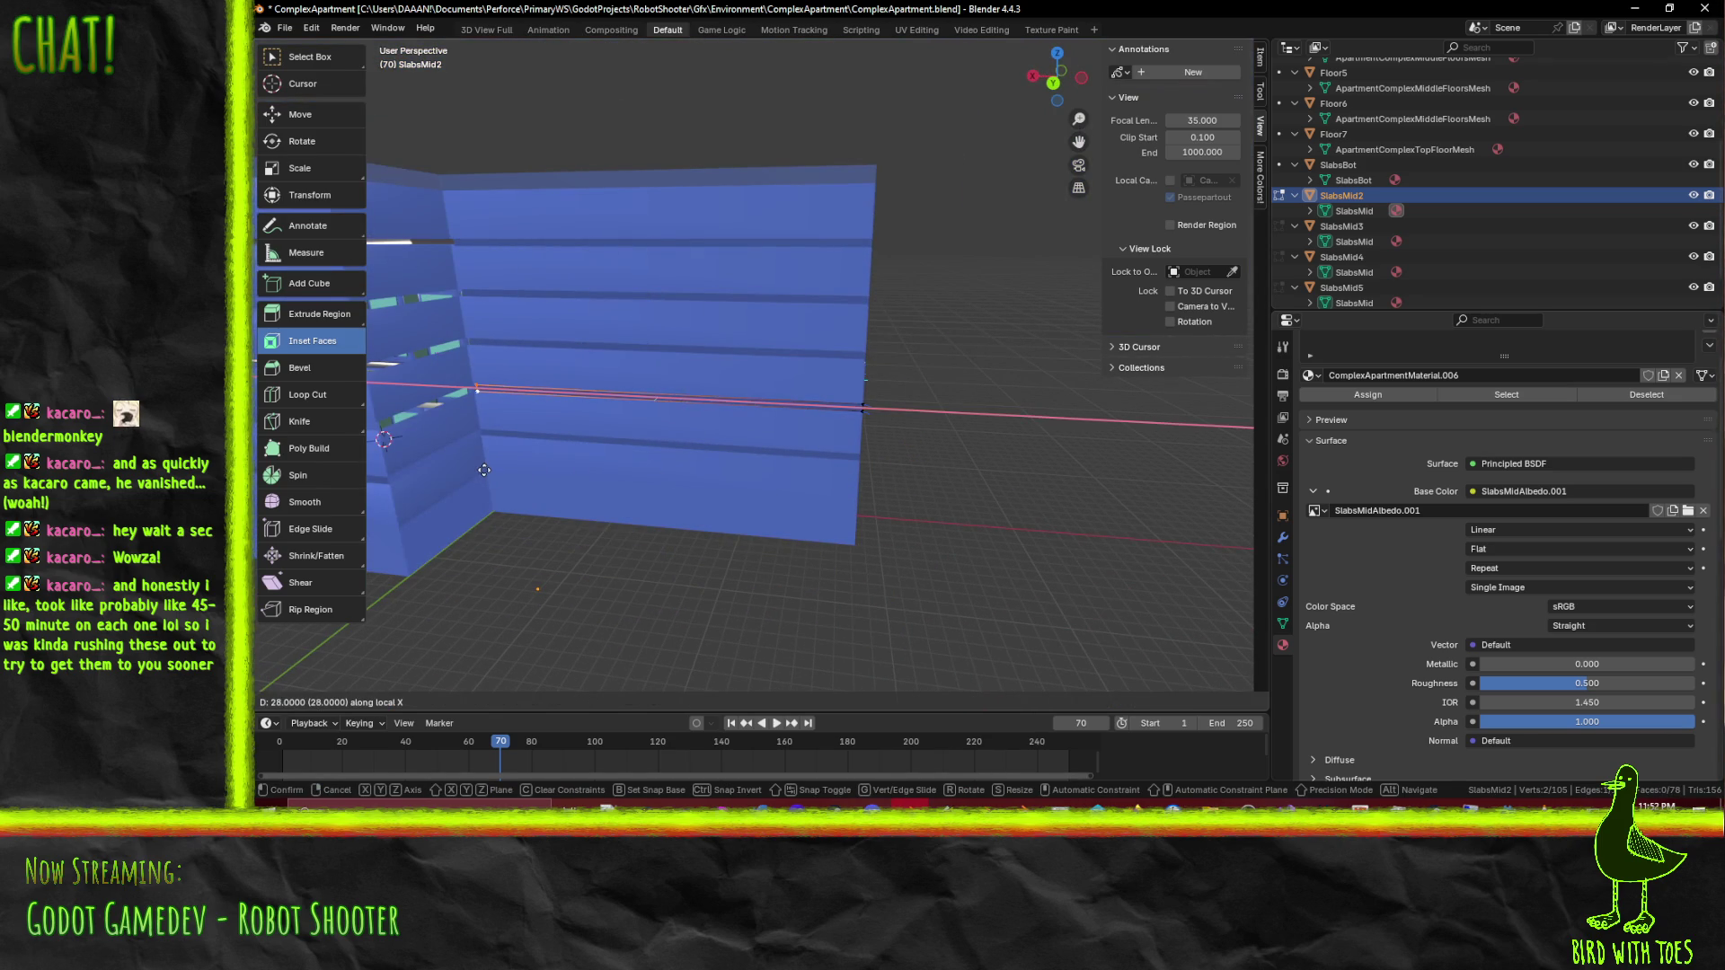
{"action": "left_click", "coordinate": [462, 386]}
{"action": "mouse_move", "coordinate": [462, 385]}
{"action": "left_mouse_down"}
{"action": "mouse_move", "coordinate": [732, 339]}
{"action": "mouse_move", "coordinate": [655, 219]}
{"action": "mouse_move", "coordinate": [813, 432]}
{"action": "mouse_move", "coordinate": [896, 411]}
{"action": "left_mouse_up"}
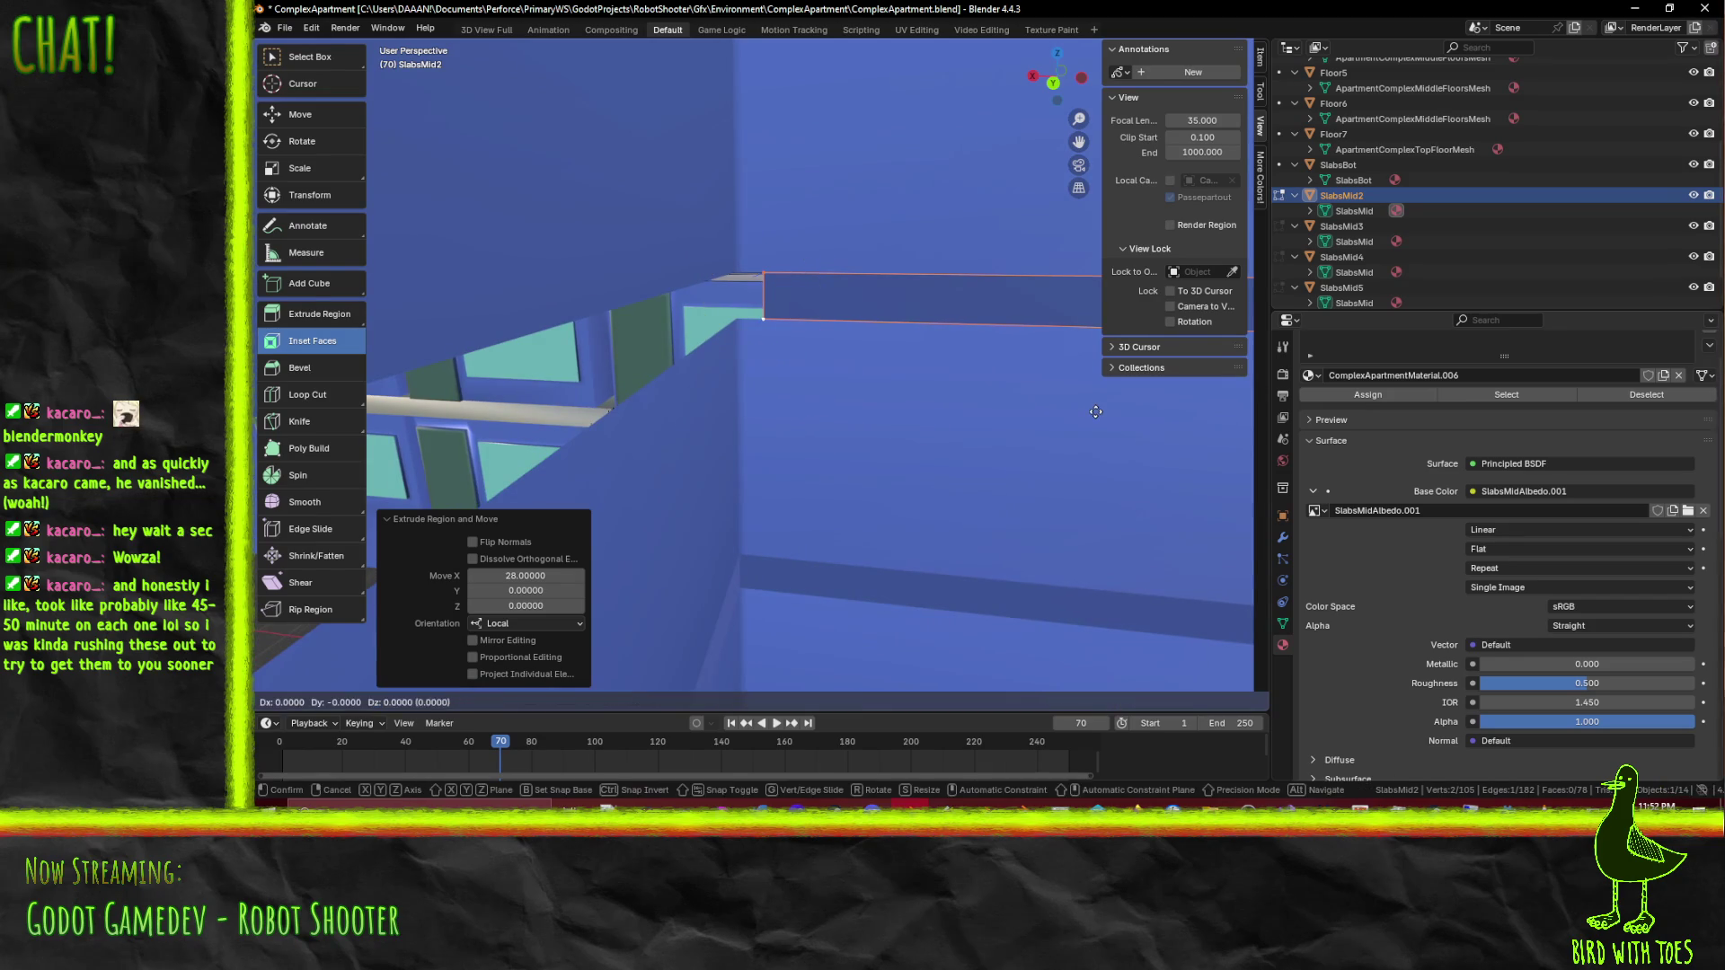
{"action": "left_click_drag", "start_coordinate": [1074, 413], "coordinate": [972, 406]}
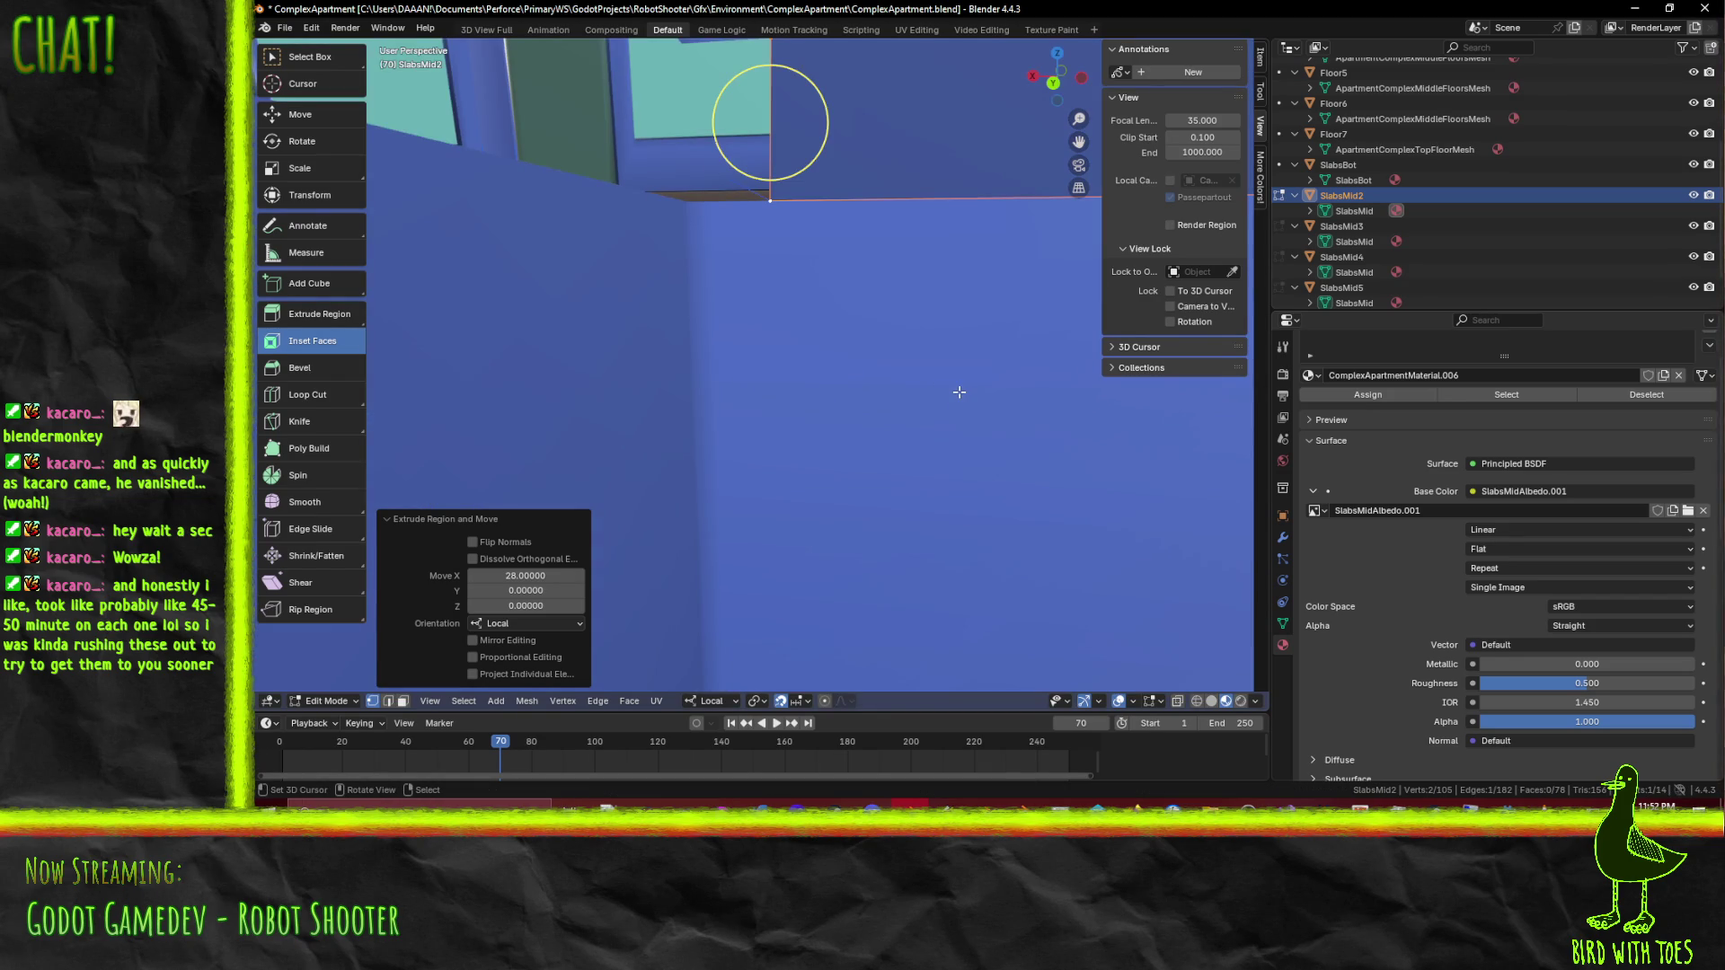
Step: Slide the extruded edge 0.3 sideways and extrude it 8 along local Y
{"action": "key", "text": "ctrl+KP_1"}
{"action": "scroll", "coordinate": [960, 392], "scroll_direction": "up", "scroll_amount": 5}
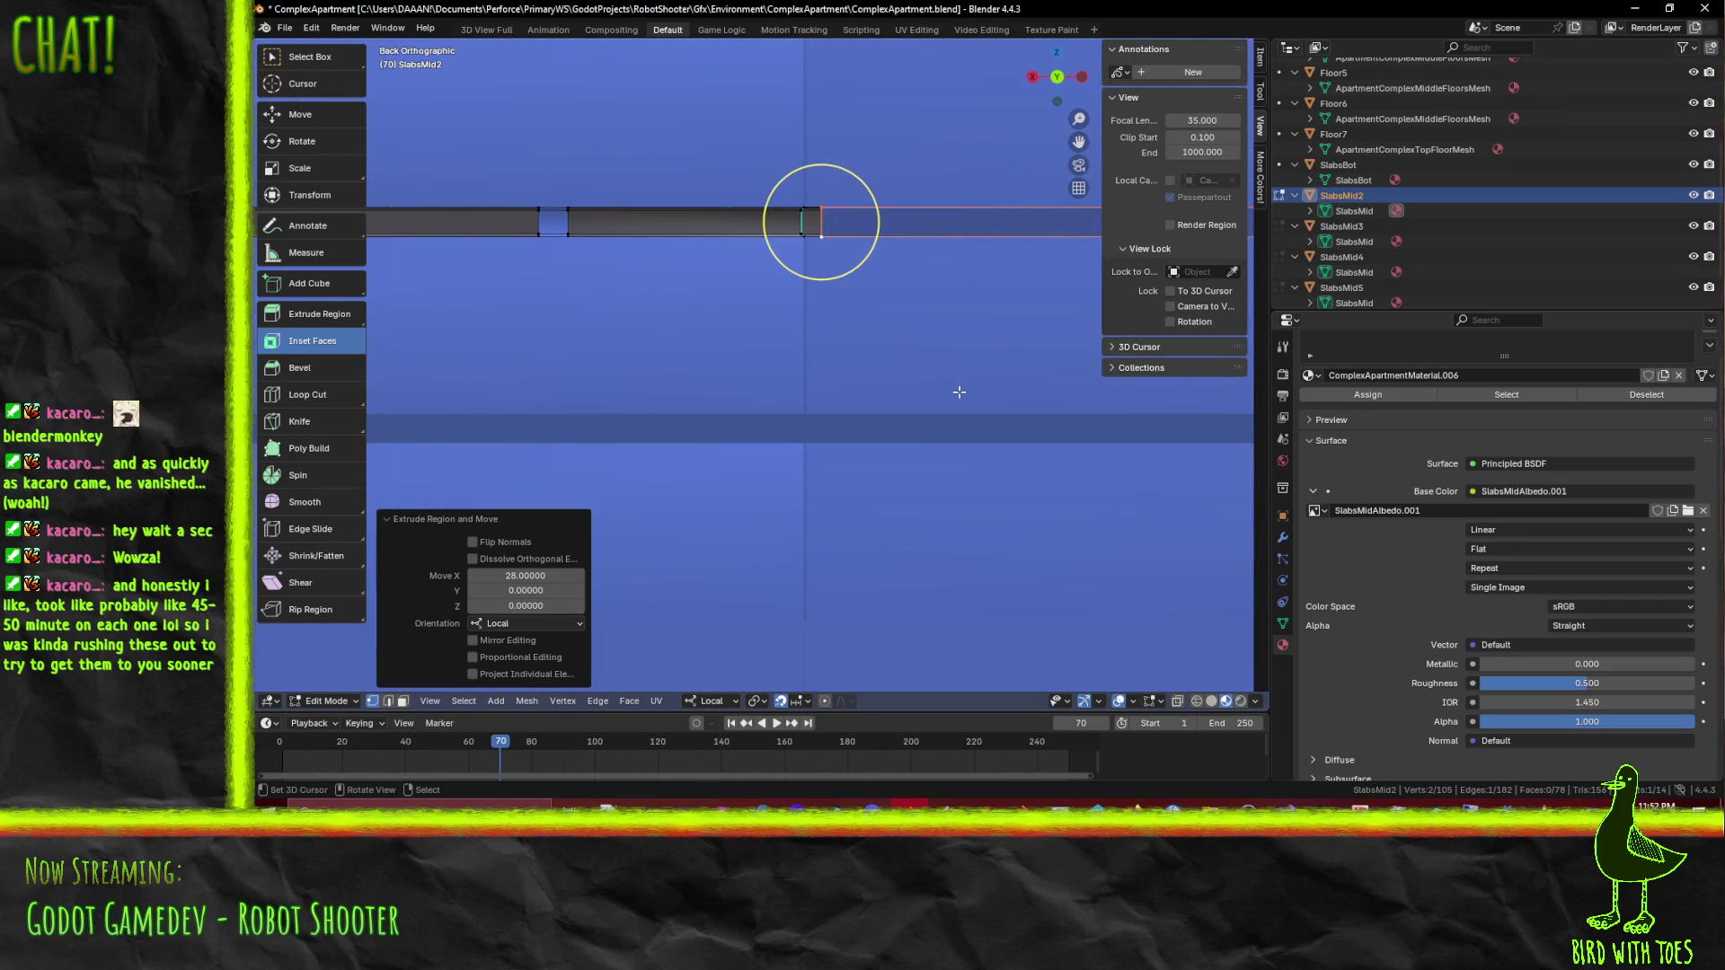
{"action": "key", "text": "g"}
{"action": "left_click", "coordinate": [941, 388]}
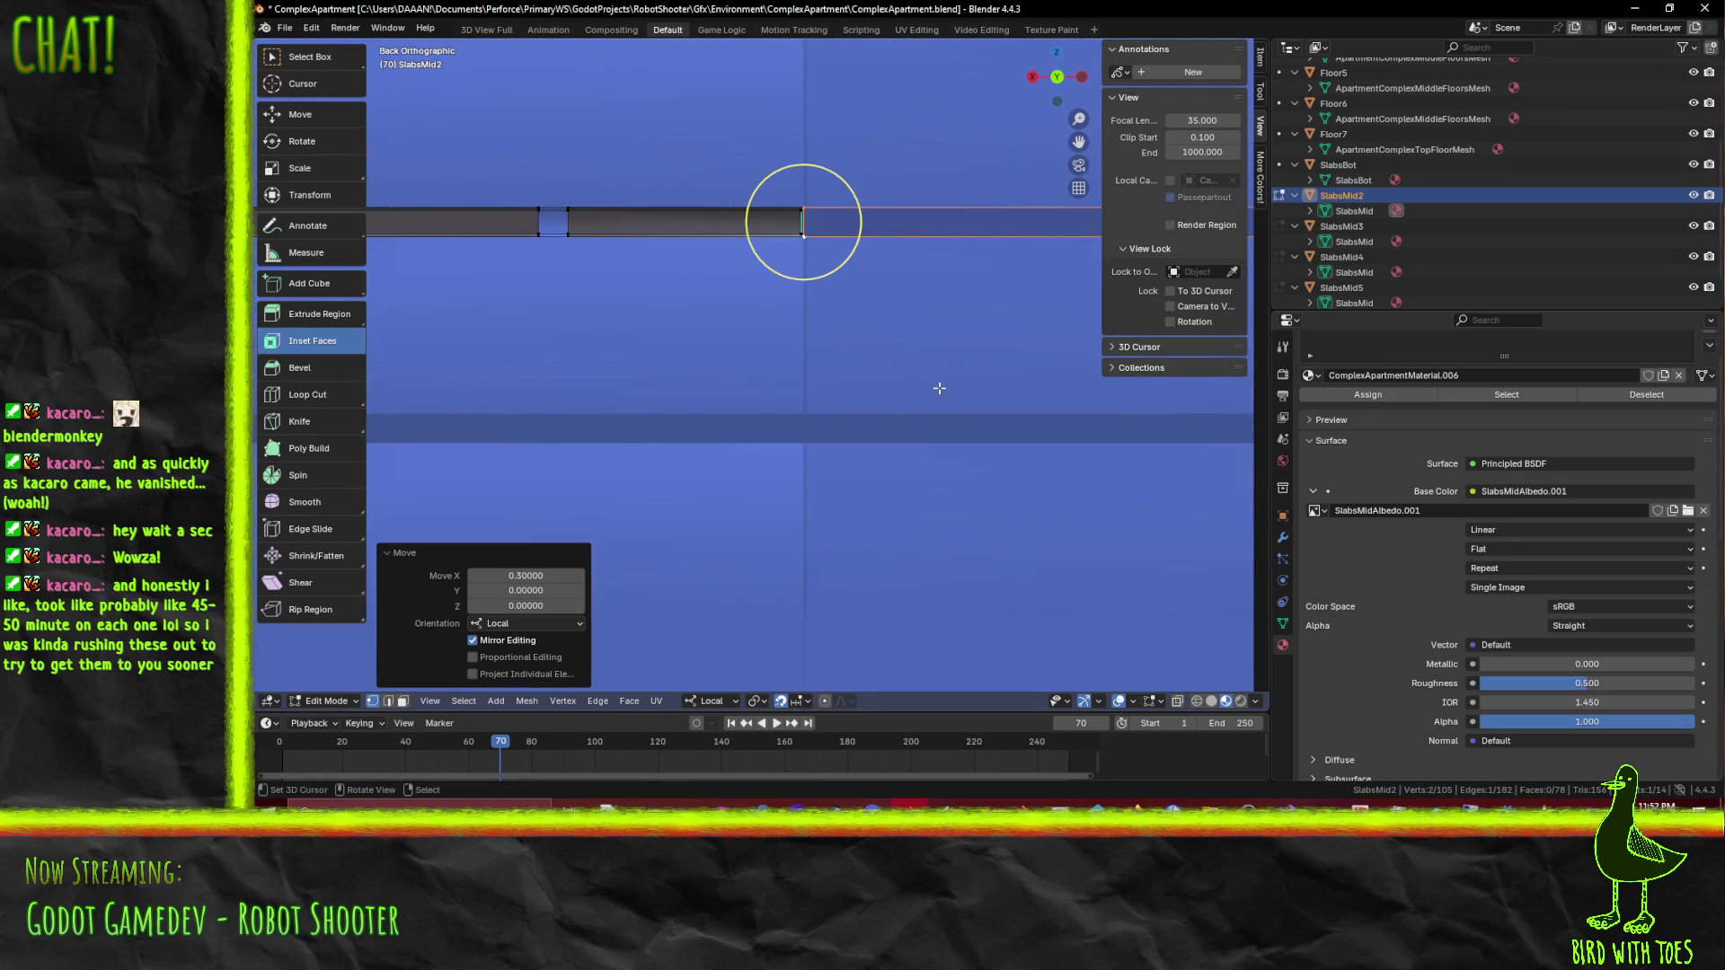
{"action": "mouse_move", "coordinate": [938, 388]}
{"action": "left_mouse_down"}
{"action": "mouse_move", "coordinate": [790, 386]}
{"action": "mouse_move", "coordinate": [831, 414]}
{"action": "left_mouse_up"}
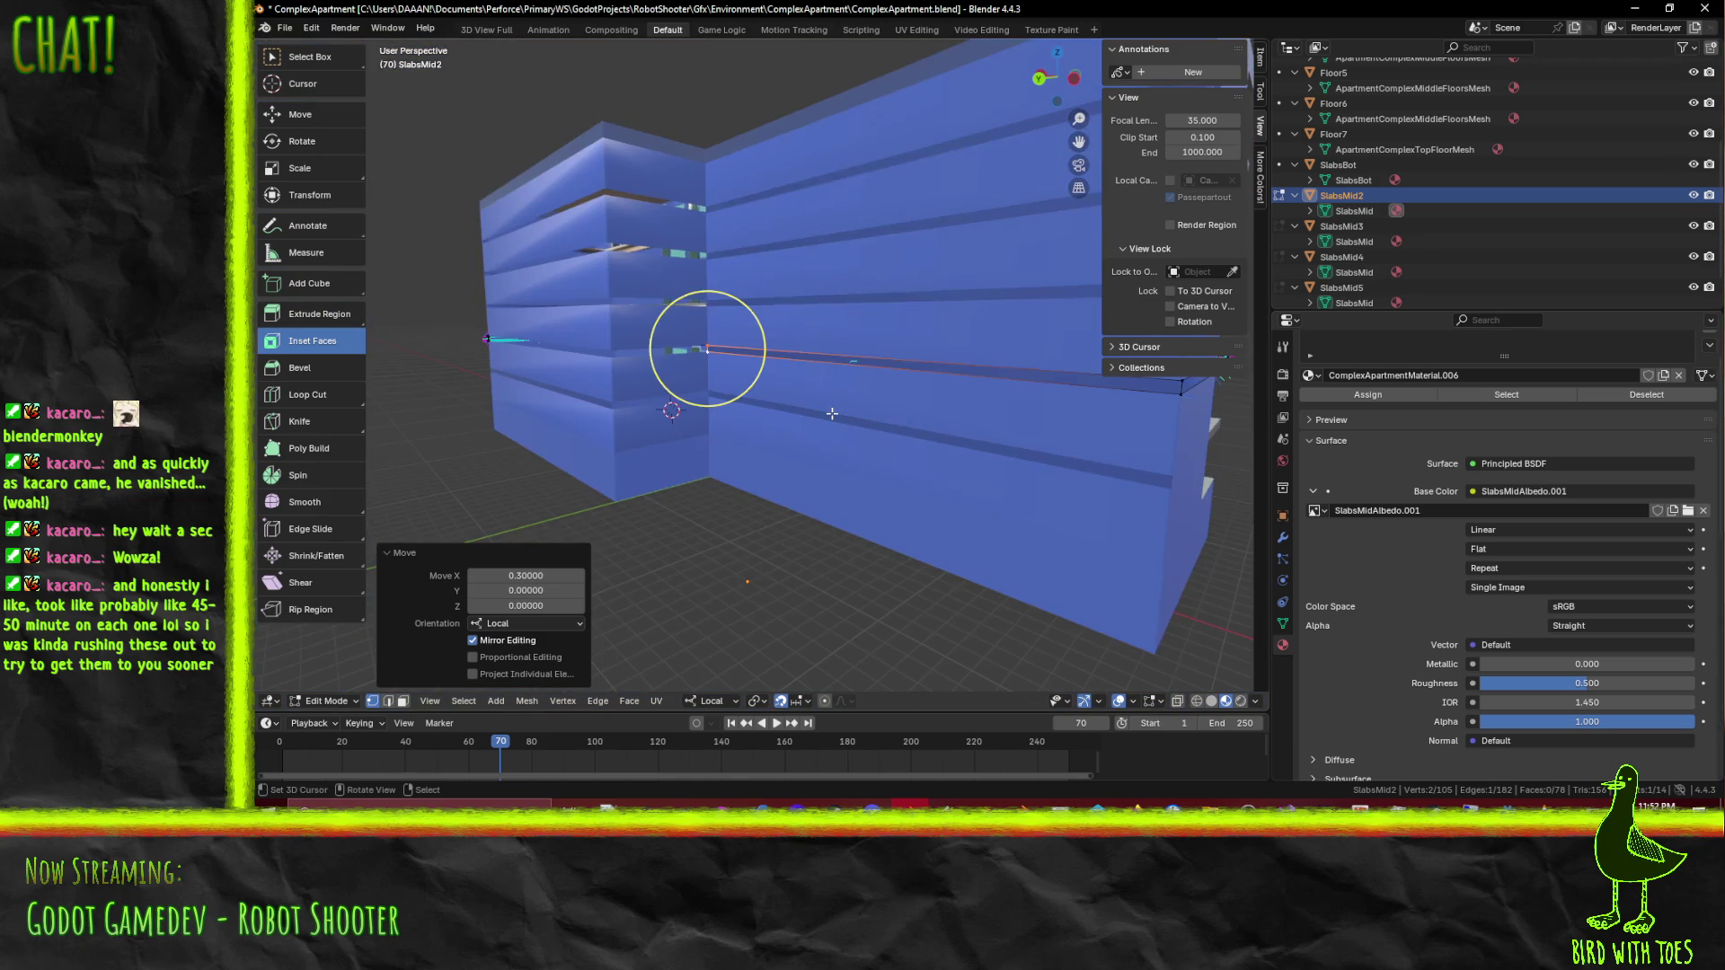
{"action": "type", "text": "gy5"}
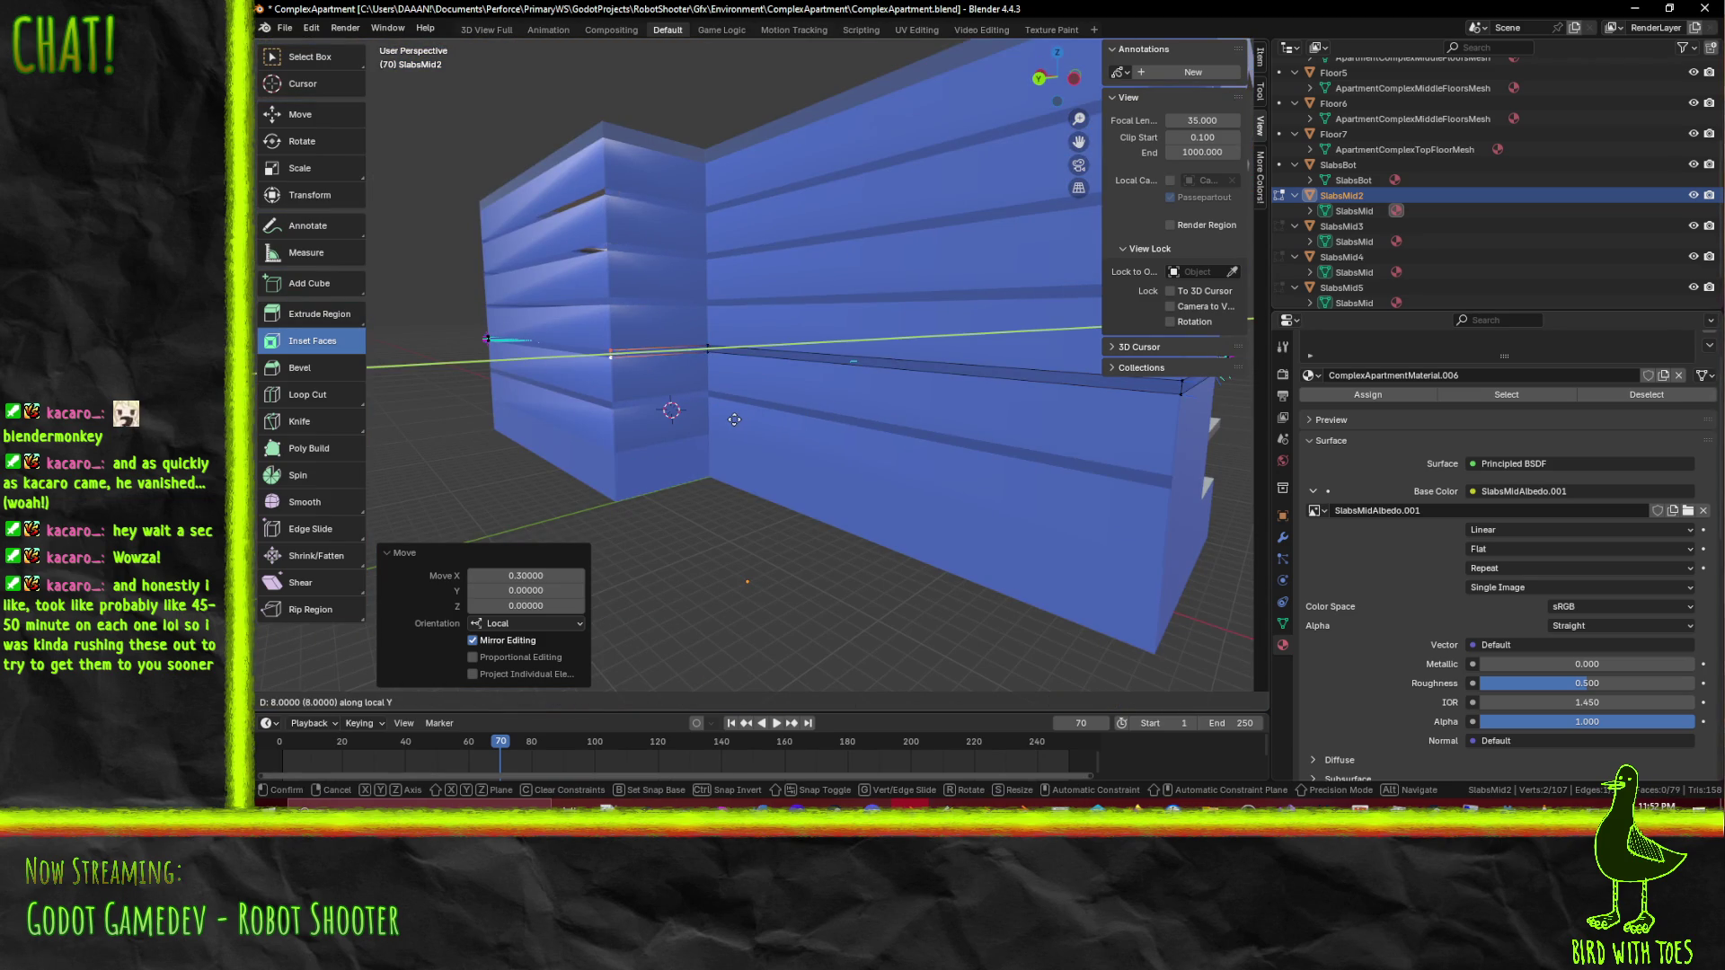
{"action": "key", "text": "Return"}
Step: Select the corner vertices and fill the remaining gap with a new face
{"action": "key", "text": "KP_Decimal"}
{"action": "left_click_drag", "start_coordinate": [883, 426], "coordinate": [943, 392]}
{"action": "left_click_drag", "start_coordinate": [596, 353], "coordinate": [601, 346]}
{"action": "scroll", "coordinate": [600, 346], "scroll_direction": "up", "scroll_amount": 5}
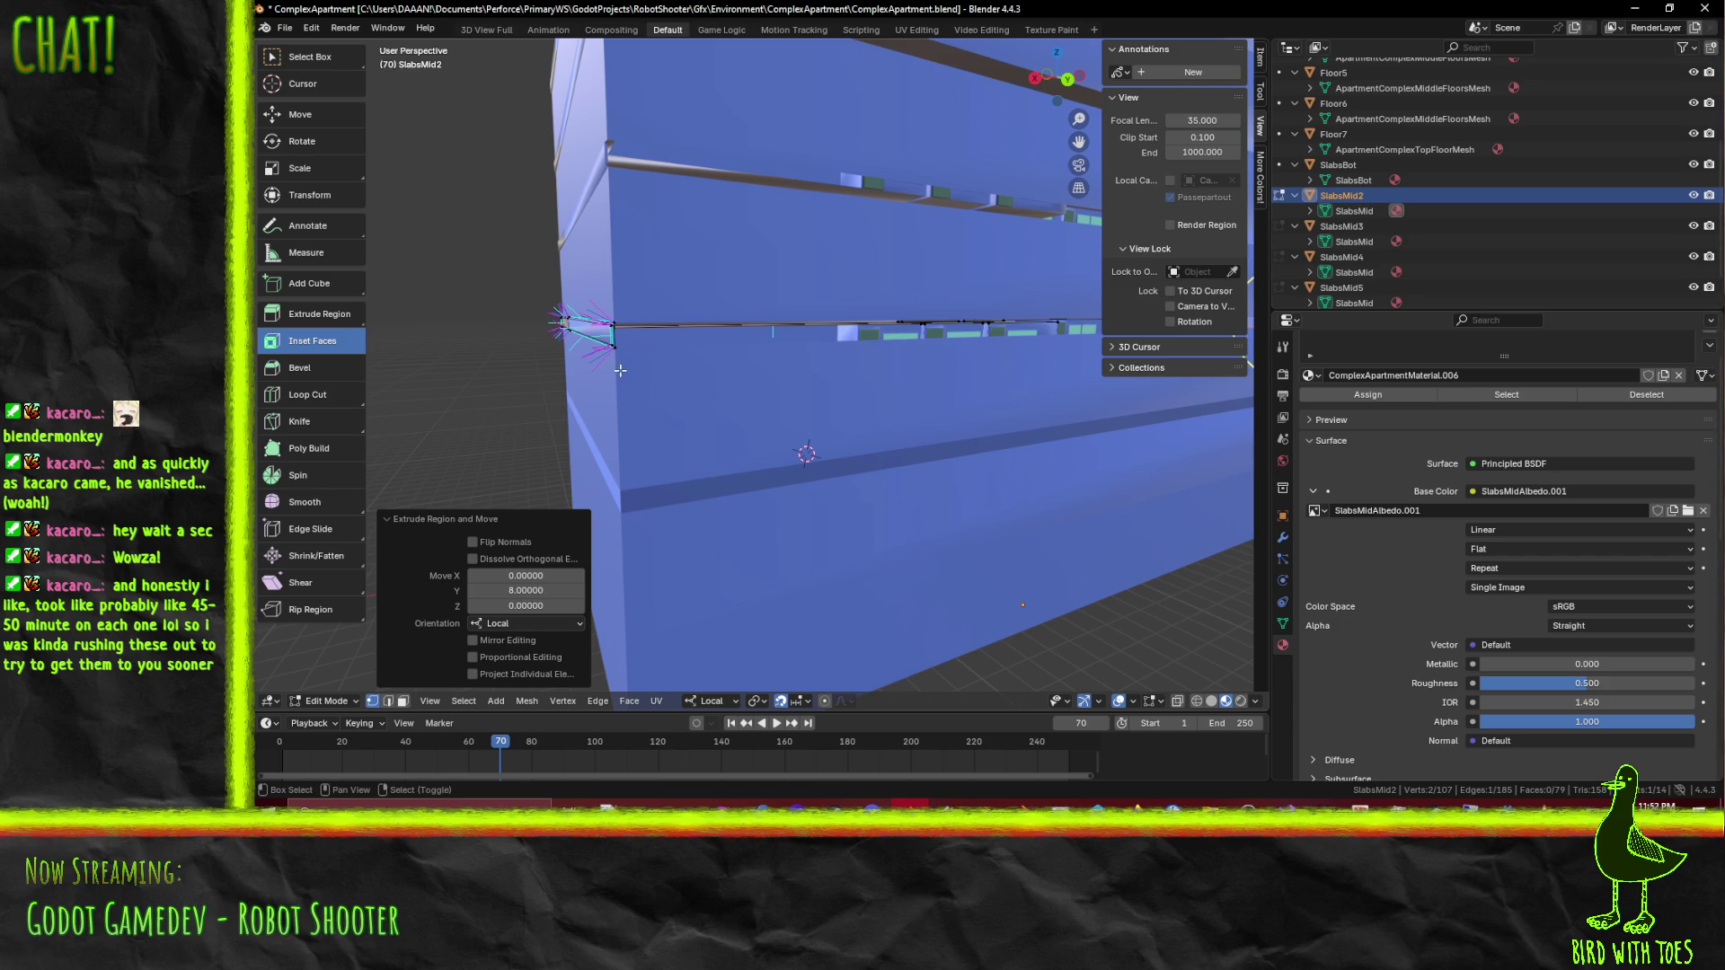
{"action": "left_click", "coordinate": [635, 317], "text": "shift"}
{"action": "left_click", "coordinate": [615, 329]}
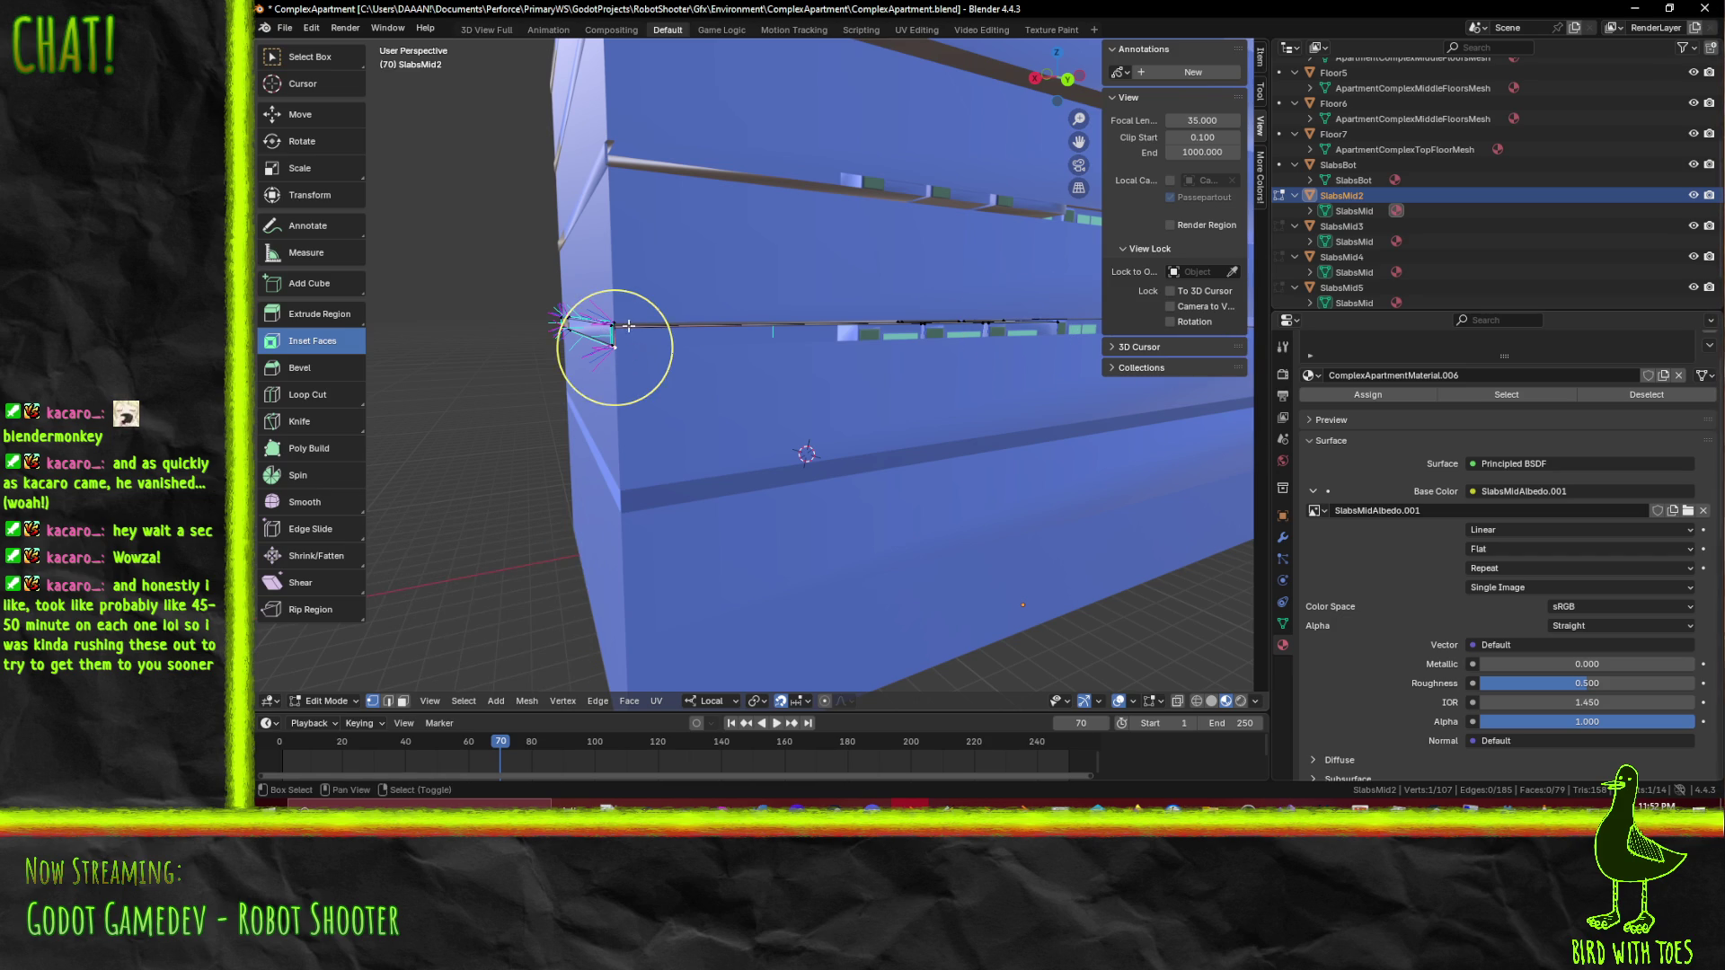
{"action": "mouse_move", "coordinate": [620, 335]}
{"action": "left_mouse_down"}
{"action": "mouse_move", "coordinate": [548, 351]}
{"action": "mouse_move", "coordinate": [575, 360]}
{"action": "mouse_move", "coordinate": [554, 378]}
{"action": "left_mouse_up"}
{"action": "left_click", "coordinate": [550, 384]}
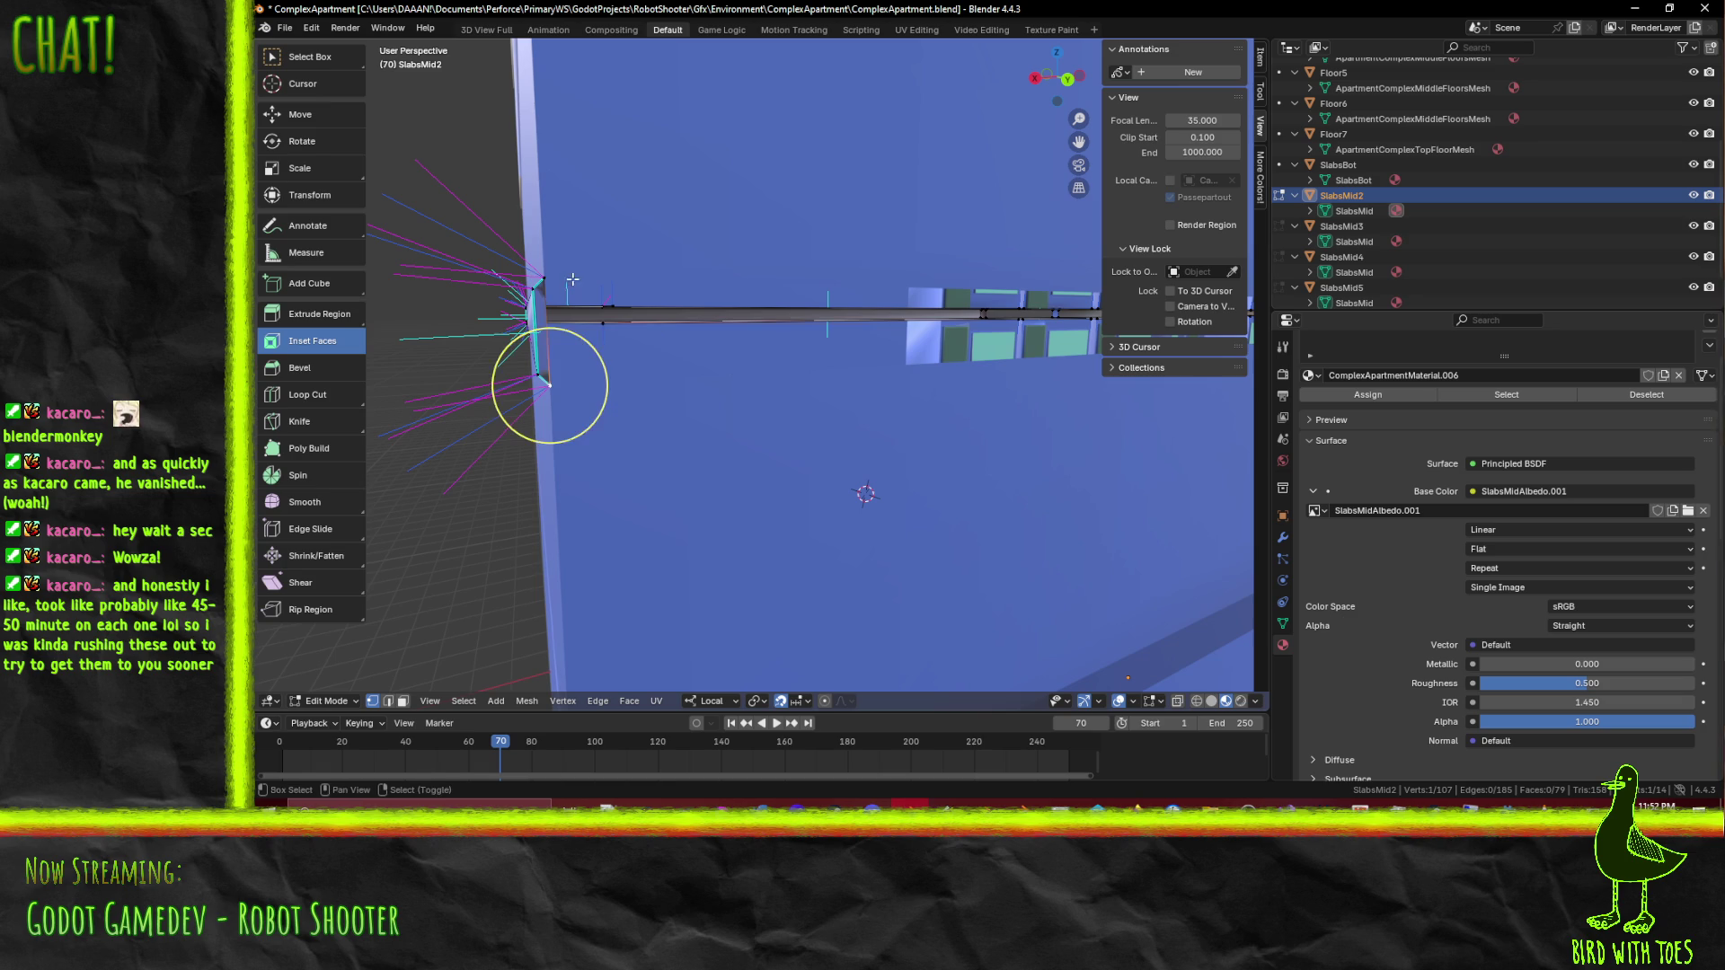
{"action": "left_click", "coordinate": [551, 277], "text": "shift"}
{"action": "left_click_drag", "start_coordinate": [550, 276], "coordinate": [731, 316]}
{"action": "mouse_move", "coordinate": [859, 332]}
{"action": "left_mouse_down"}
{"action": "mouse_move", "coordinate": [692, 358]}
{"action": "mouse_move", "coordinate": [490, 356]}
{"action": "mouse_move", "coordinate": [898, 357]}
{"action": "mouse_move", "coordinate": [835, 385]}
{"action": "left_mouse_up"}
{"action": "key", "text": "f"}
{"action": "key", "text": "alt+a"}
Step: Save ComplexApartment.blend
{"action": "scroll", "coordinate": [898, 356], "scroll_direction": "up", "scroll_amount": 2}
{"action": "scroll", "coordinate": [898, 356], "scroll_direction": "down", "scroll_amount": 5}
{"action": "scroll", "coordinate": [738, 441], "scroll_direction": "up", "scroll_amount": 2}
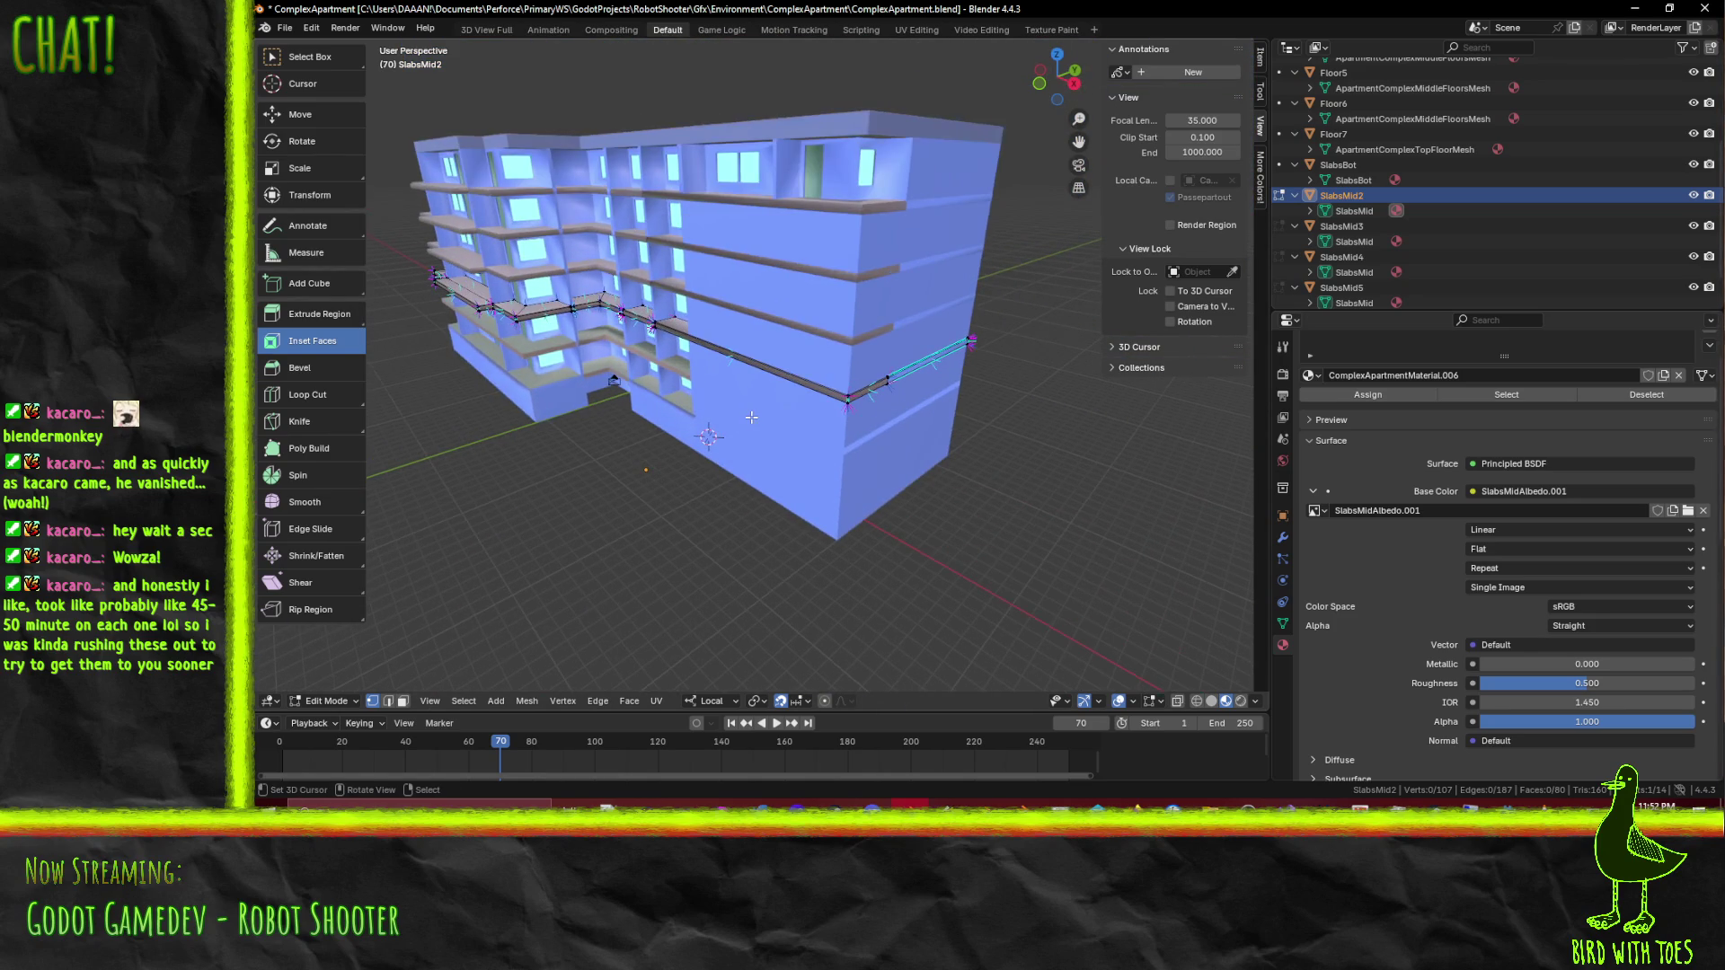
{"action": "key", "text": "ctrl+s"}
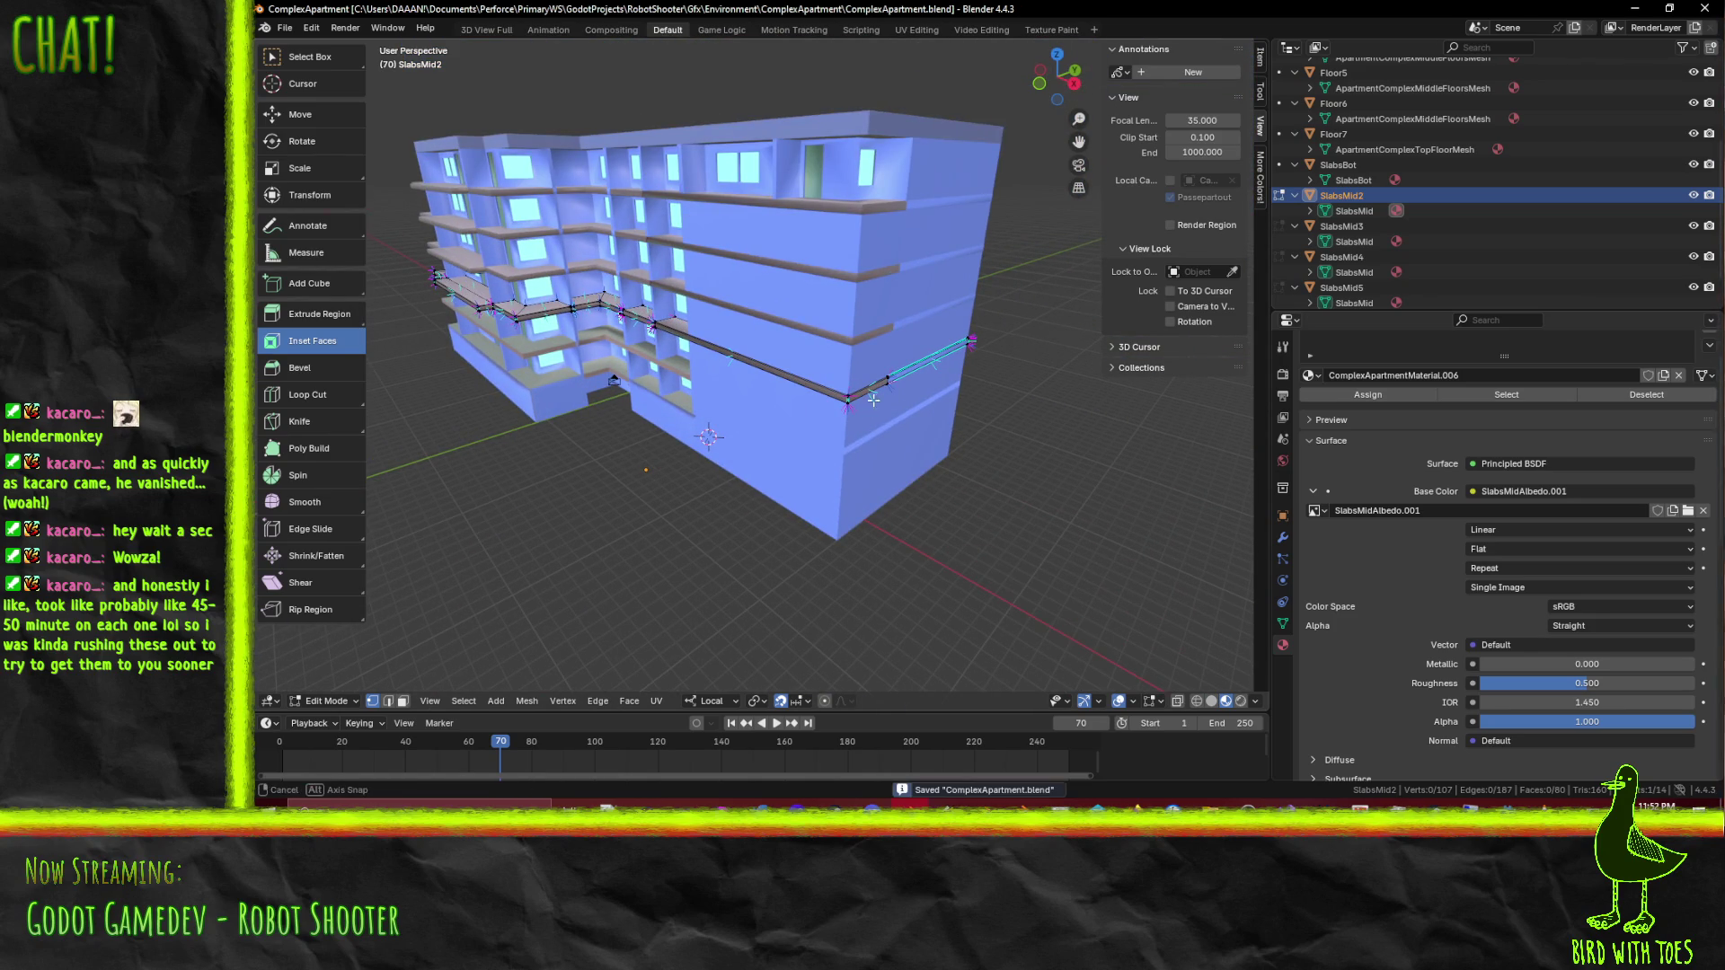
{"action": "key", "text": "KP_Decimal"}
{"action": "left_click", "coordinate": [1631, 9]}
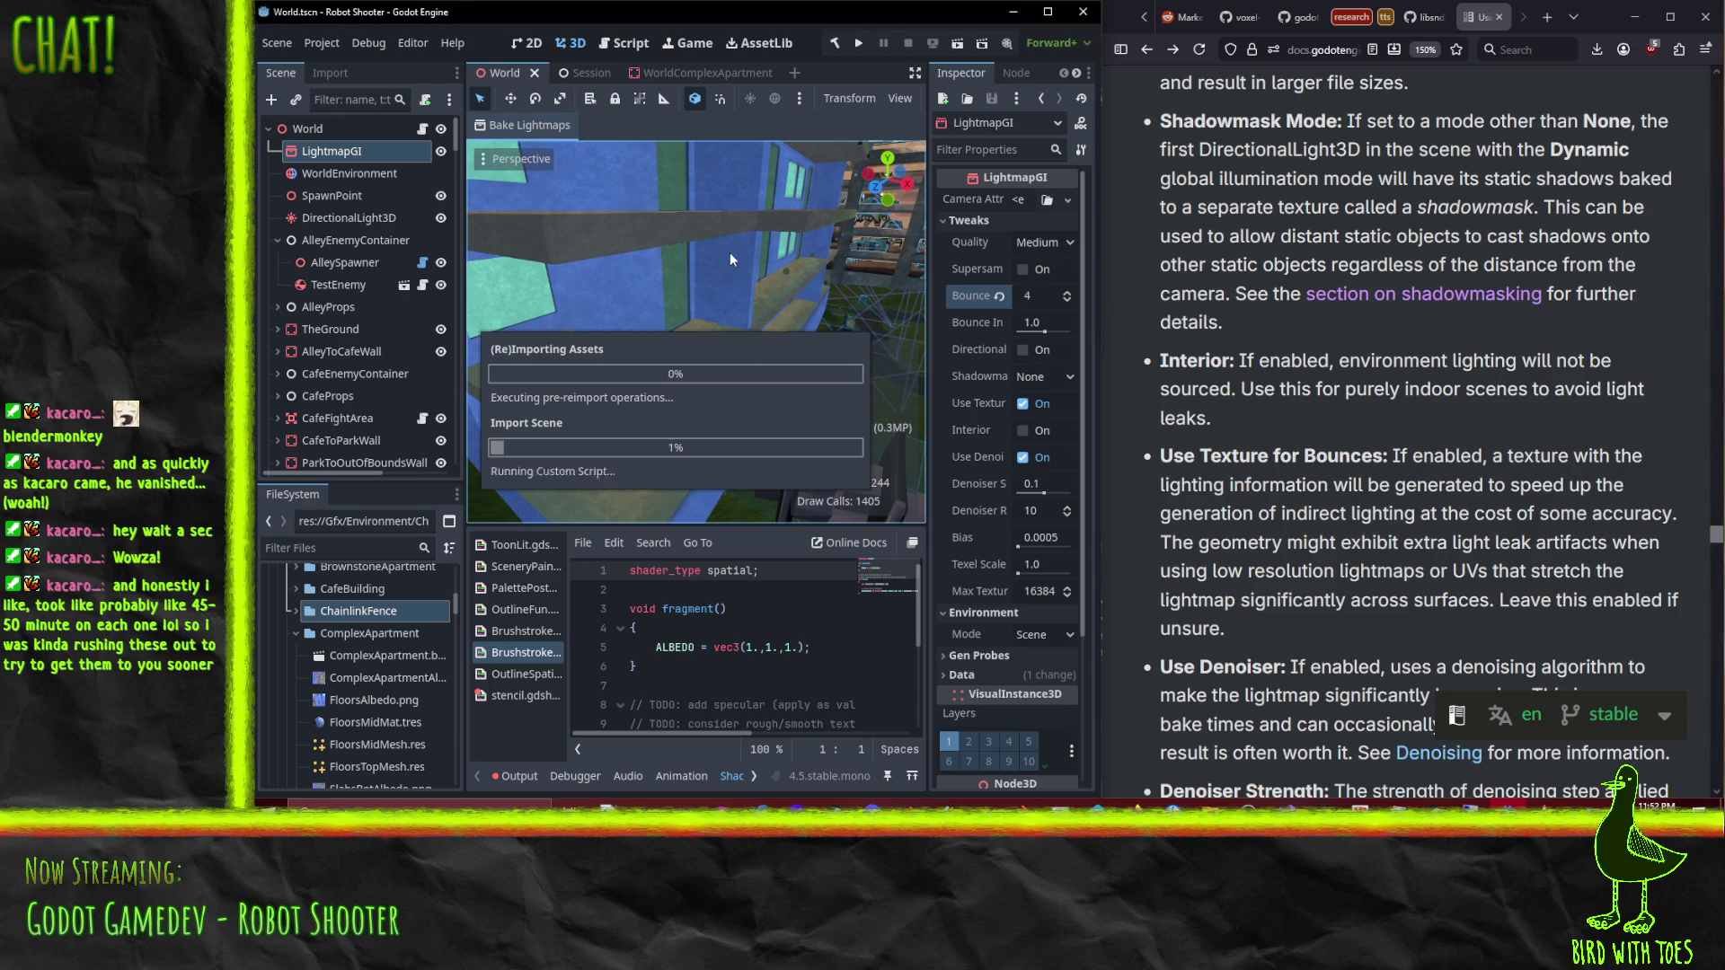
Step: Unwrap UV2 for Lightmap/AO on SlabsBot, Floor2, SlabsTop and Floor7 in WorldComplexApartment
{"action": "left_click", "coordinate": [650, 74]}
{"action": "left_click", "coordinate": [336, 201]}
{"action": "left_click", "coordinate": [331, 222], "text": "shift"}
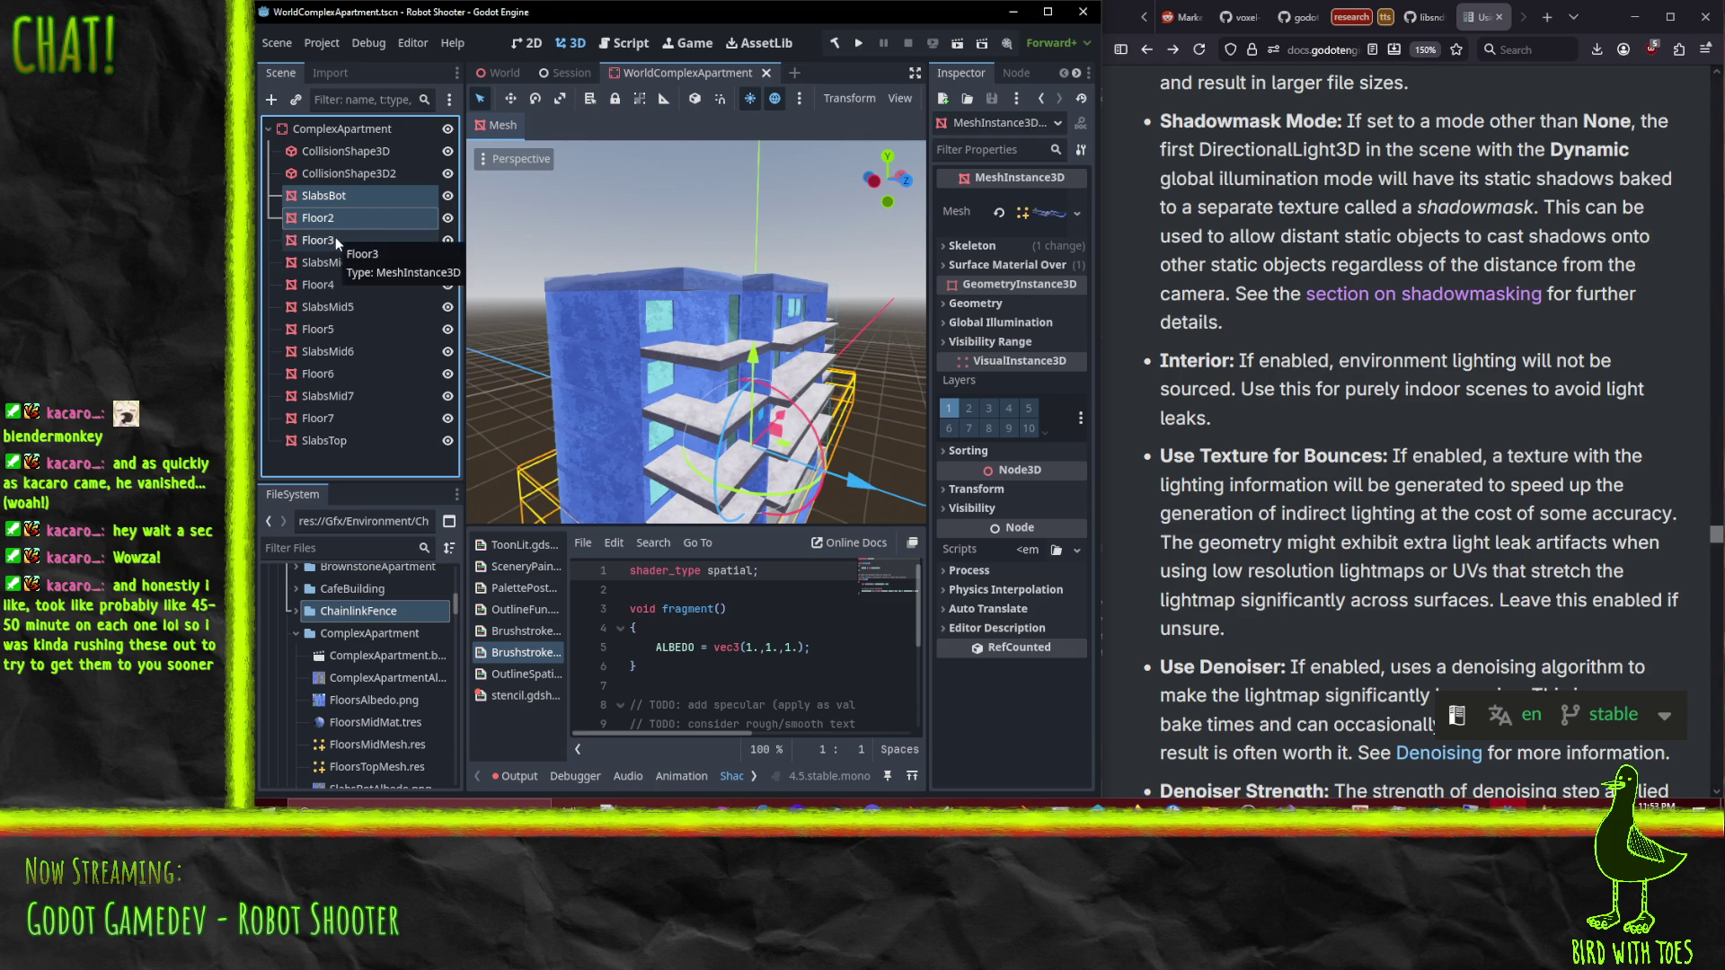
{"action": "left_click", "coordinate": [342, 446], "text": "ctrl"}
{"action": "left_click", "coordinate": [332, 420], "text": "ctrl"}
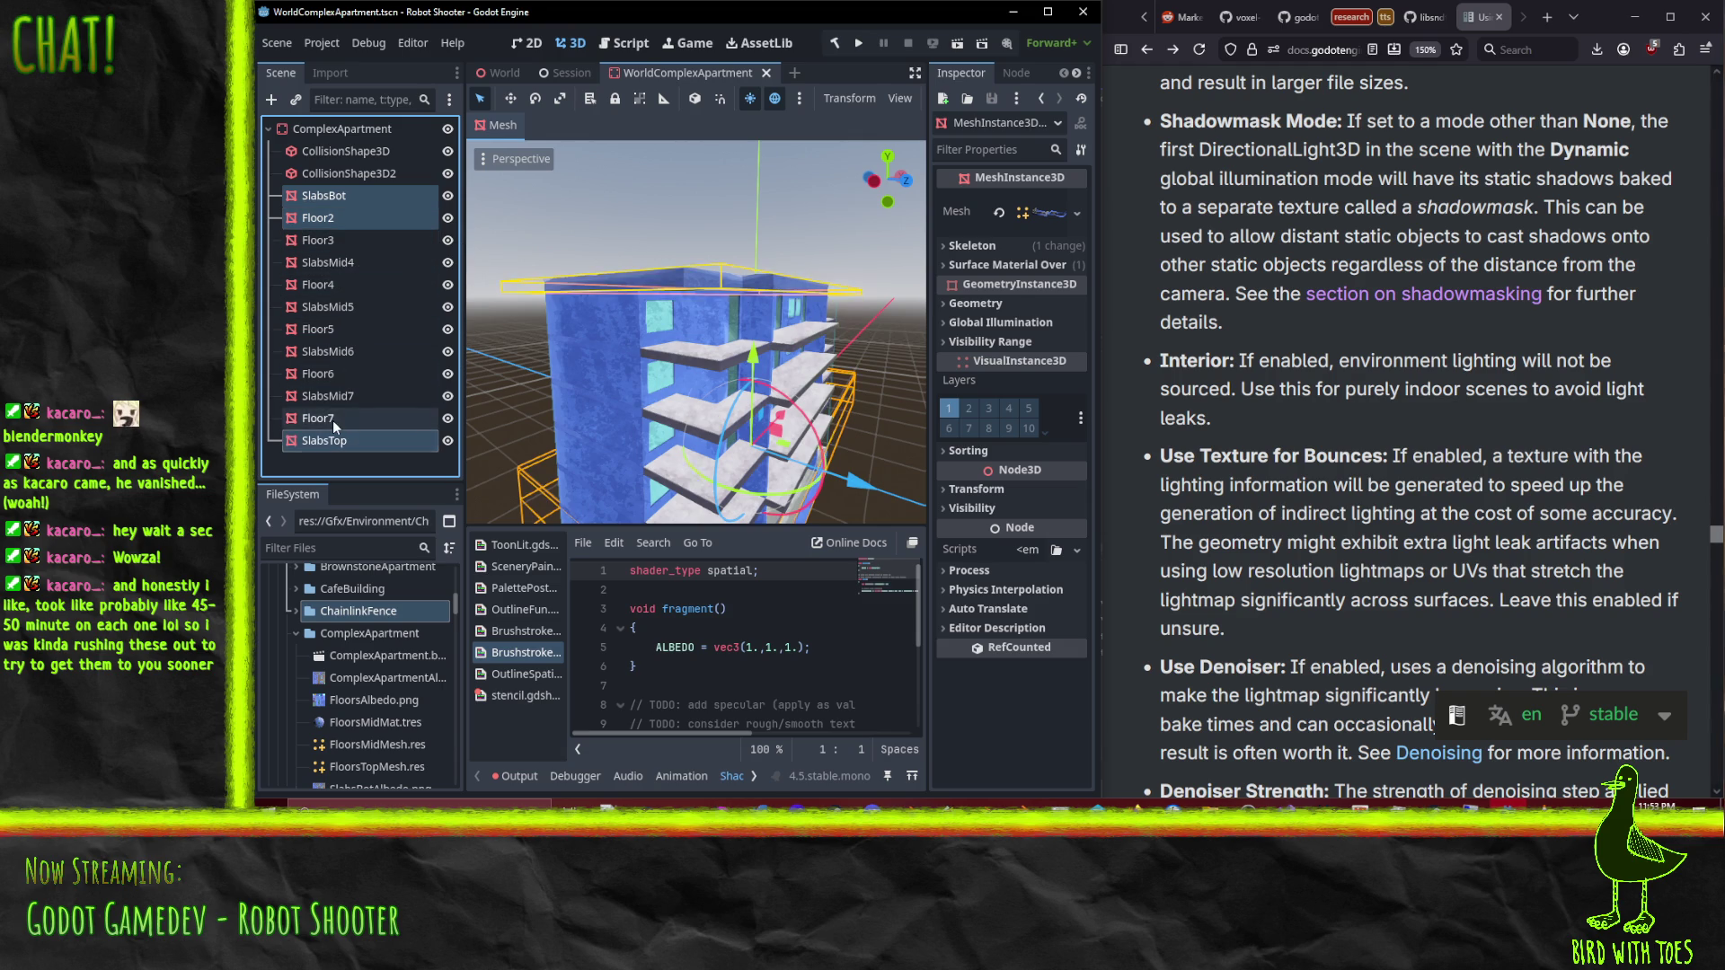
{"action": "left_click", "coordinate": [499, 129]}
{"action": "left_click", "coordinate": [516, 295]}
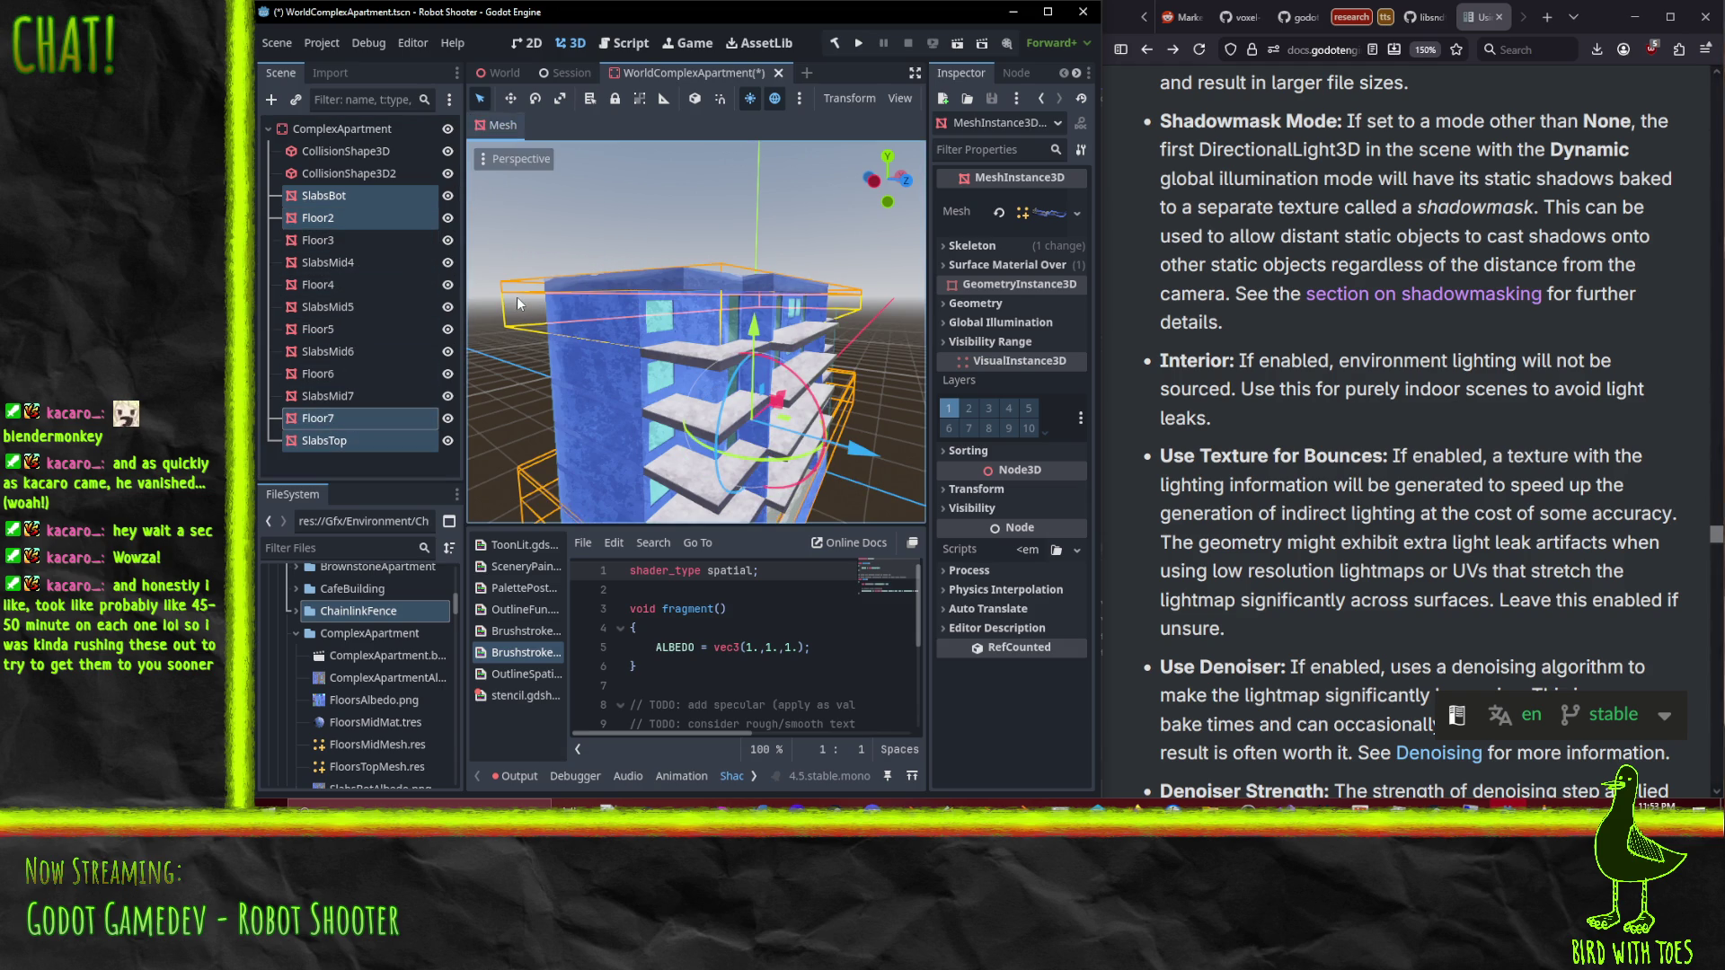
Step: Save the apartment scene and go back to the World scene
{"action": "key", "text": "ctrl+s"}
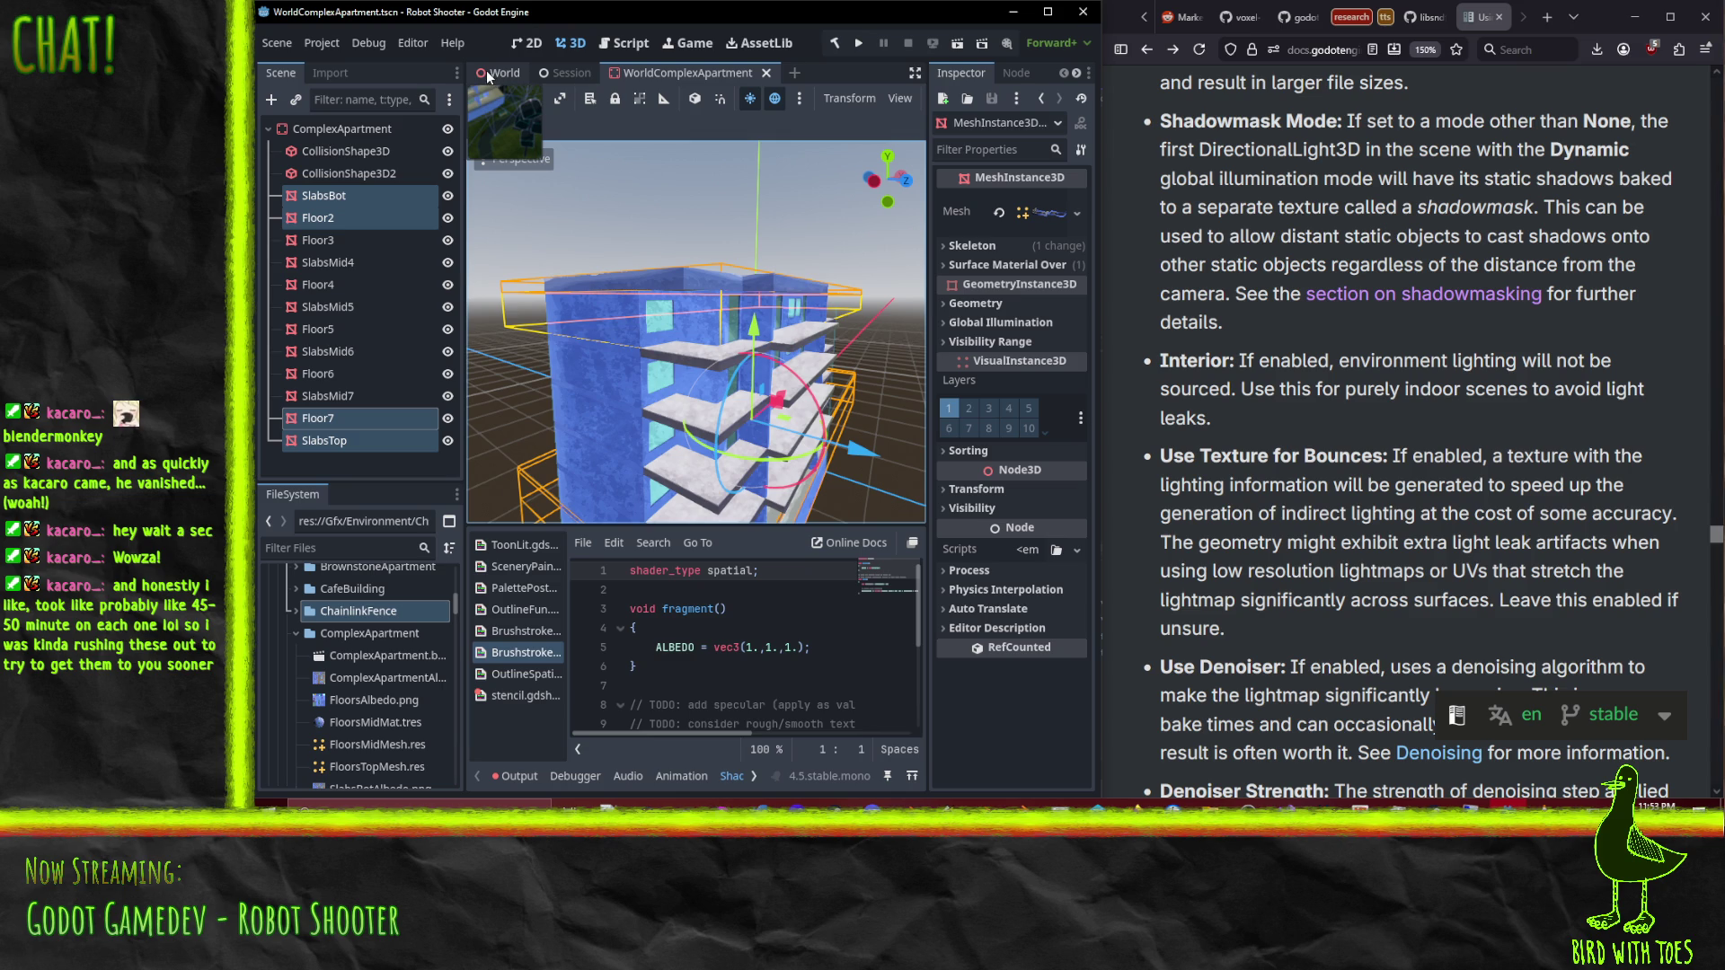
{"action": "left_click", "coordinate": [499, 72]}
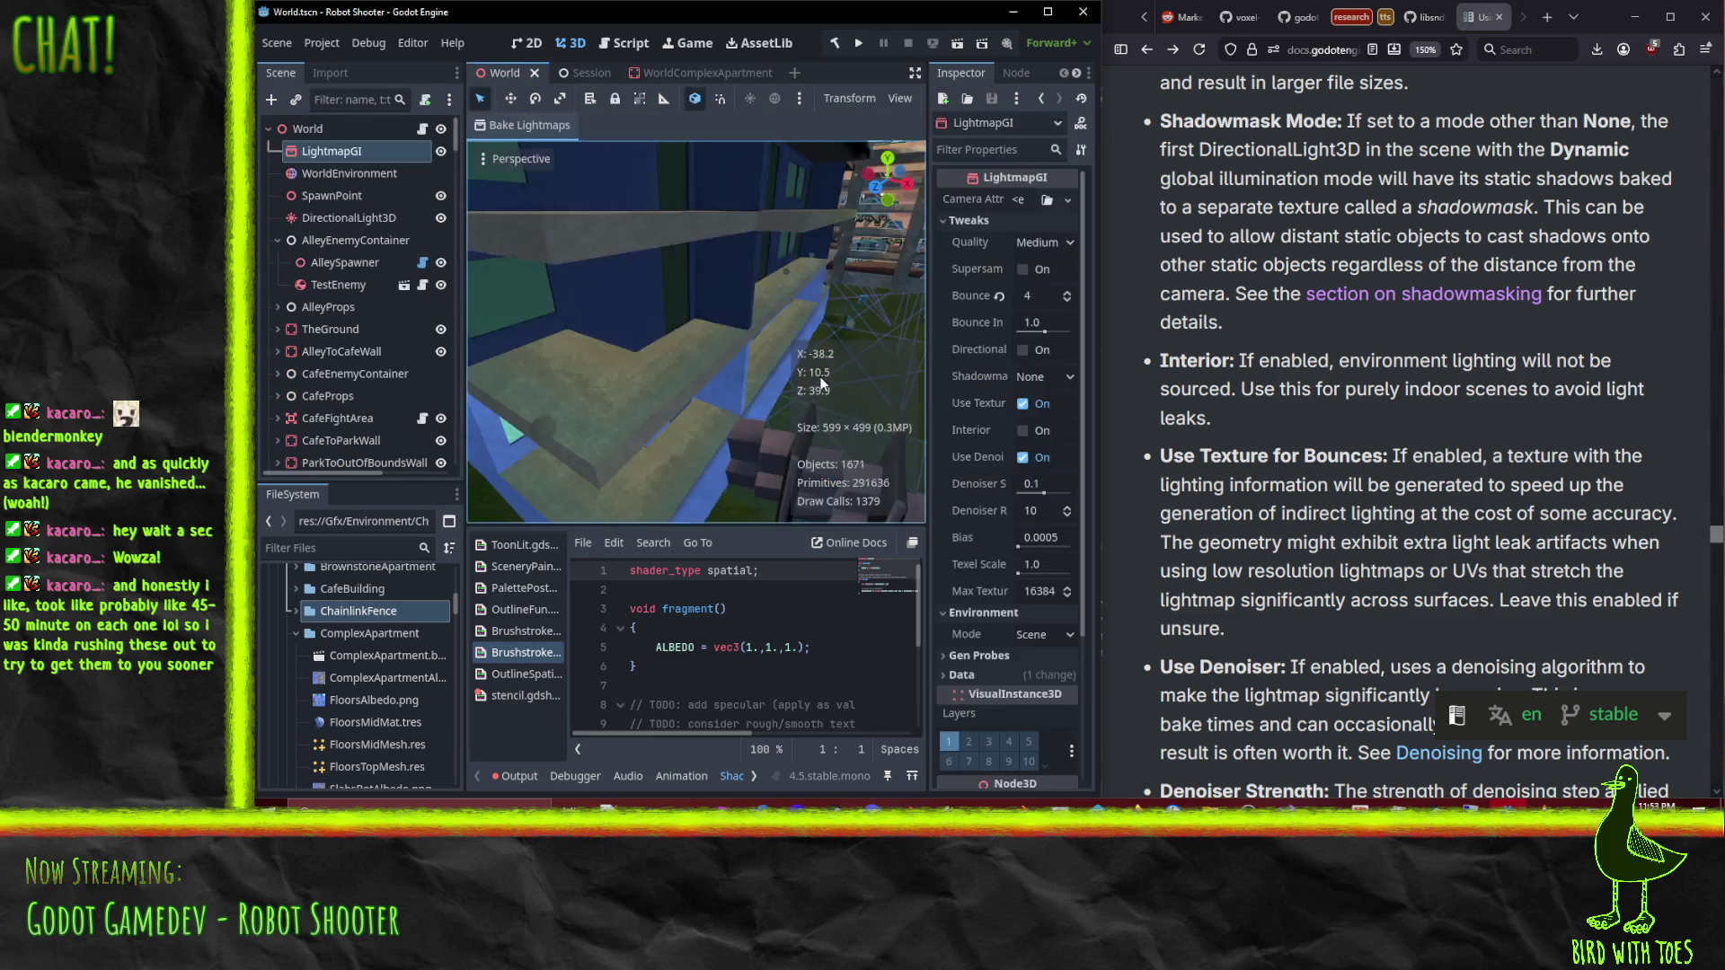
{"action": "scroll", "coordinate": [820, 390], "scroll_direction": "down", "scroll_amount": 4}
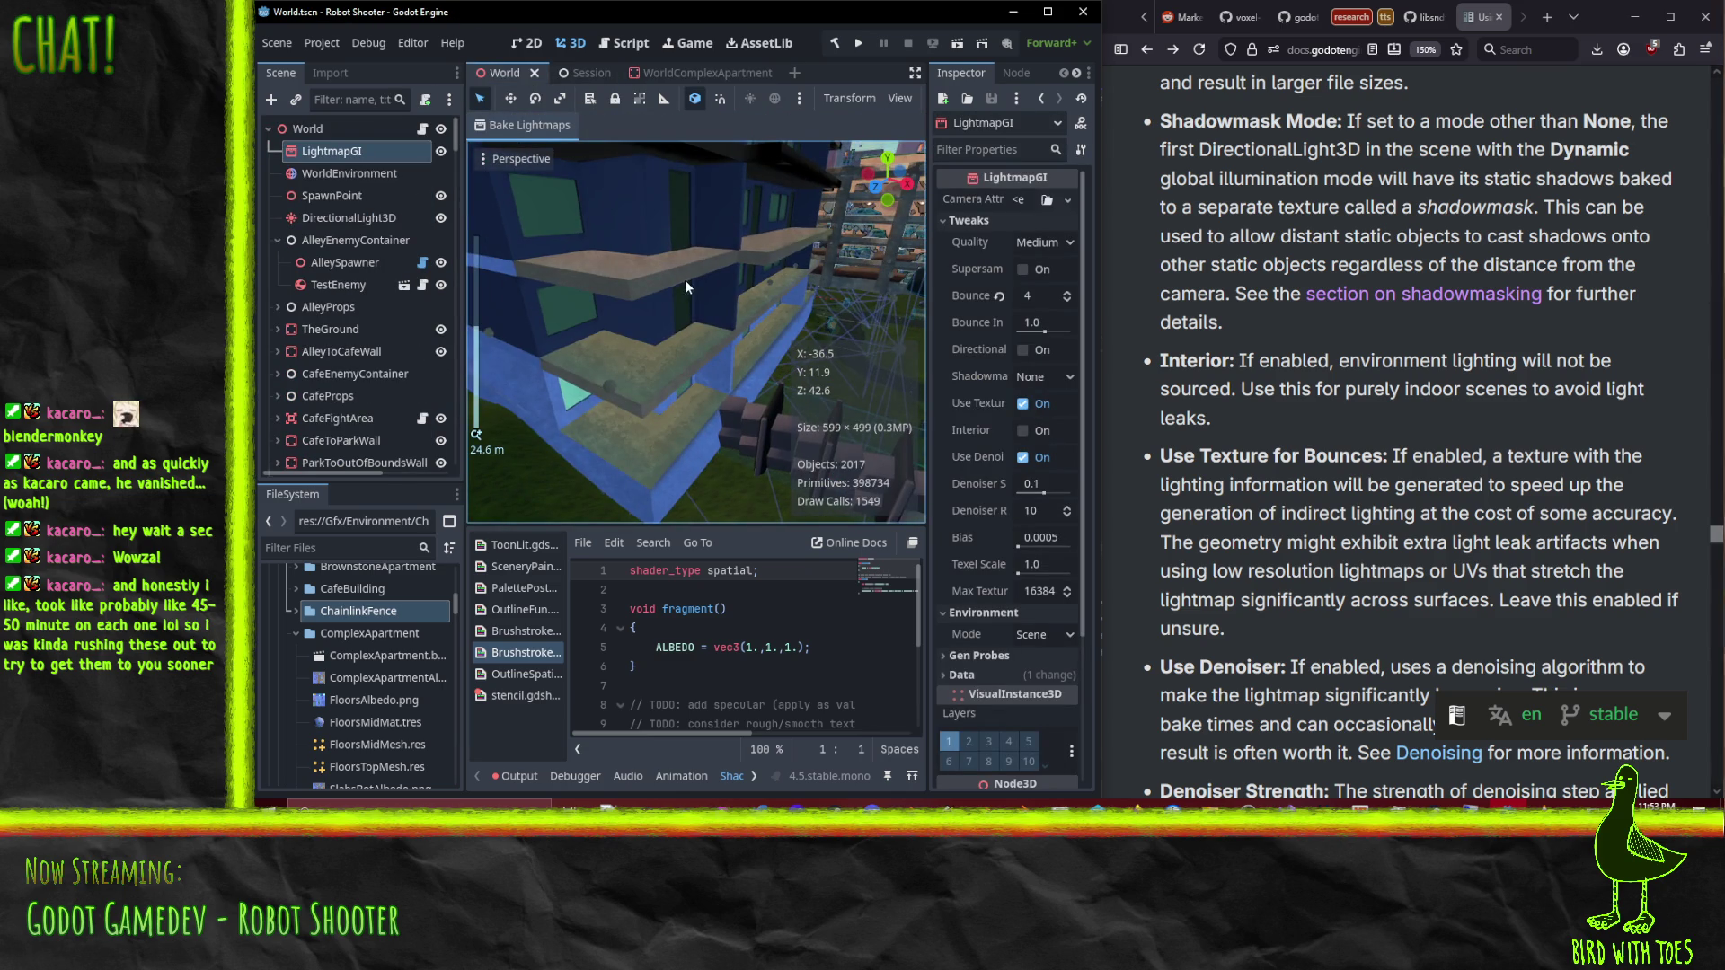
Step: Bake the LightmapGI lightmaps and inspect the rebaked facade before returning to WorldComplexApartment
{"action": "left_click_drag", "start_coordinate": [684, 279], "coordinate": [655, 326]}
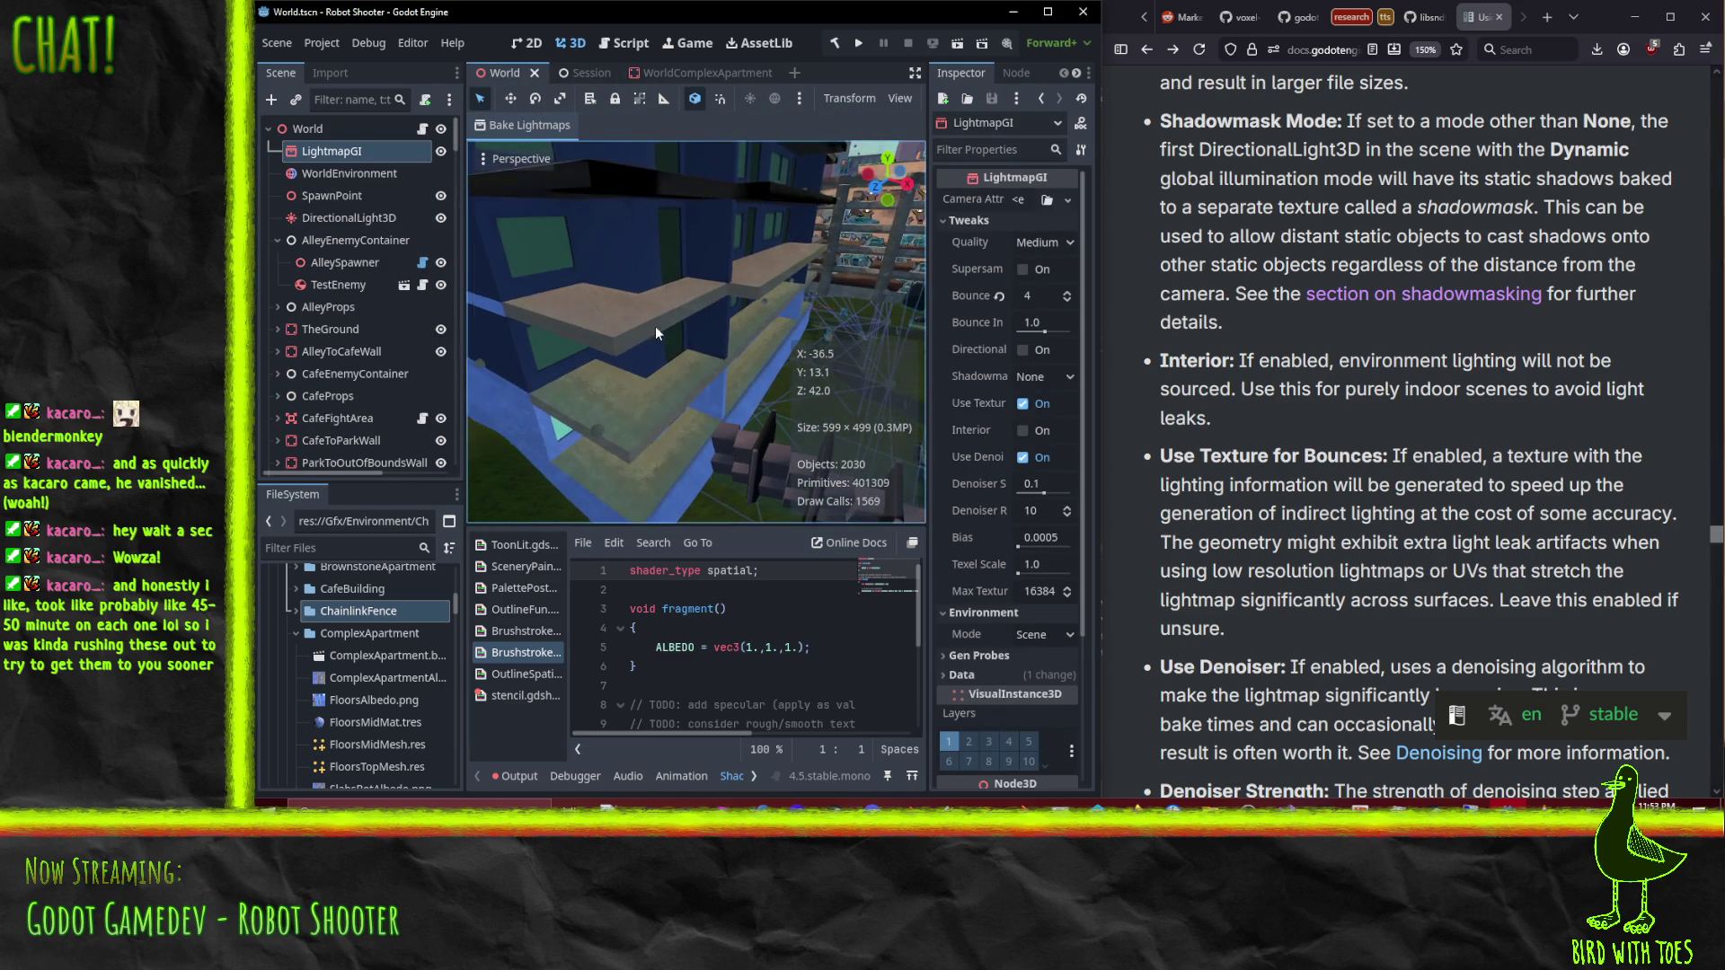
{"action": "left_click", "coordinate": [519, 129]}
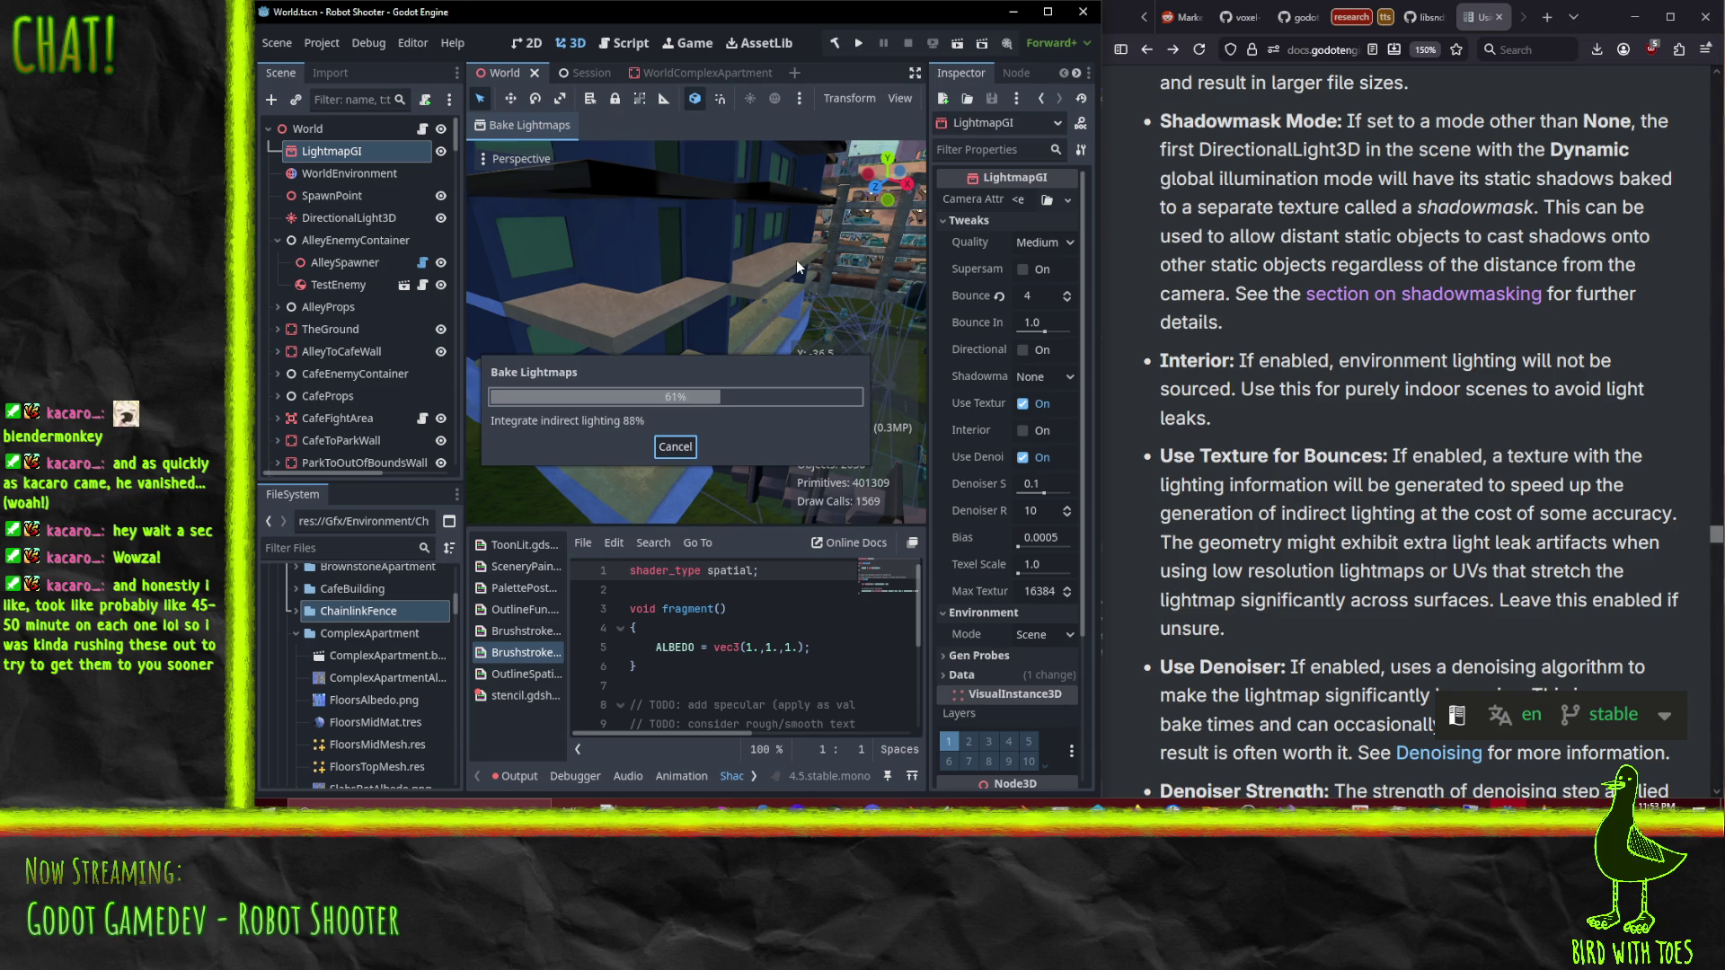
{"action": "mouse_move", "coordinate": [796, 261]}
{"action": "left_mouse_down"}
{"action": "mouse_move", "coordinate": [818, 335]}
{"action": "mouse_move", "coordinate": [493, 309]}
{"action": "mouse_move", "coordinate": [604, 266]}
{"action": "mouse_move", "coordinate": [590, 418]}
{"action": "mouse_move", "coordinate": [575, 368]}
{"action": "mouse_move", "coordinate": [674, 420]}
{"action": "mouse_move", "coordinate": [882, 387]}
{"action": "mouse_move", "coordinate": [911, 321]}
{"action": "mouse_move", "coordinate": [614, 369]}
{"action": "mouse_move", "coordinate": [614, 494]}
{"action": "mouse_move", "coordinate": [532, 157]}
{"action": "mouse_move", "coordinate": [552, 218]}
{"action": "mouse_move", "coordinate": [695, 279]}
{"action": "left_mouse_up"}
{"action": "scroll", "coordinate": [616, 368], "scroll_direction": "up", "scroll_amount": 5}
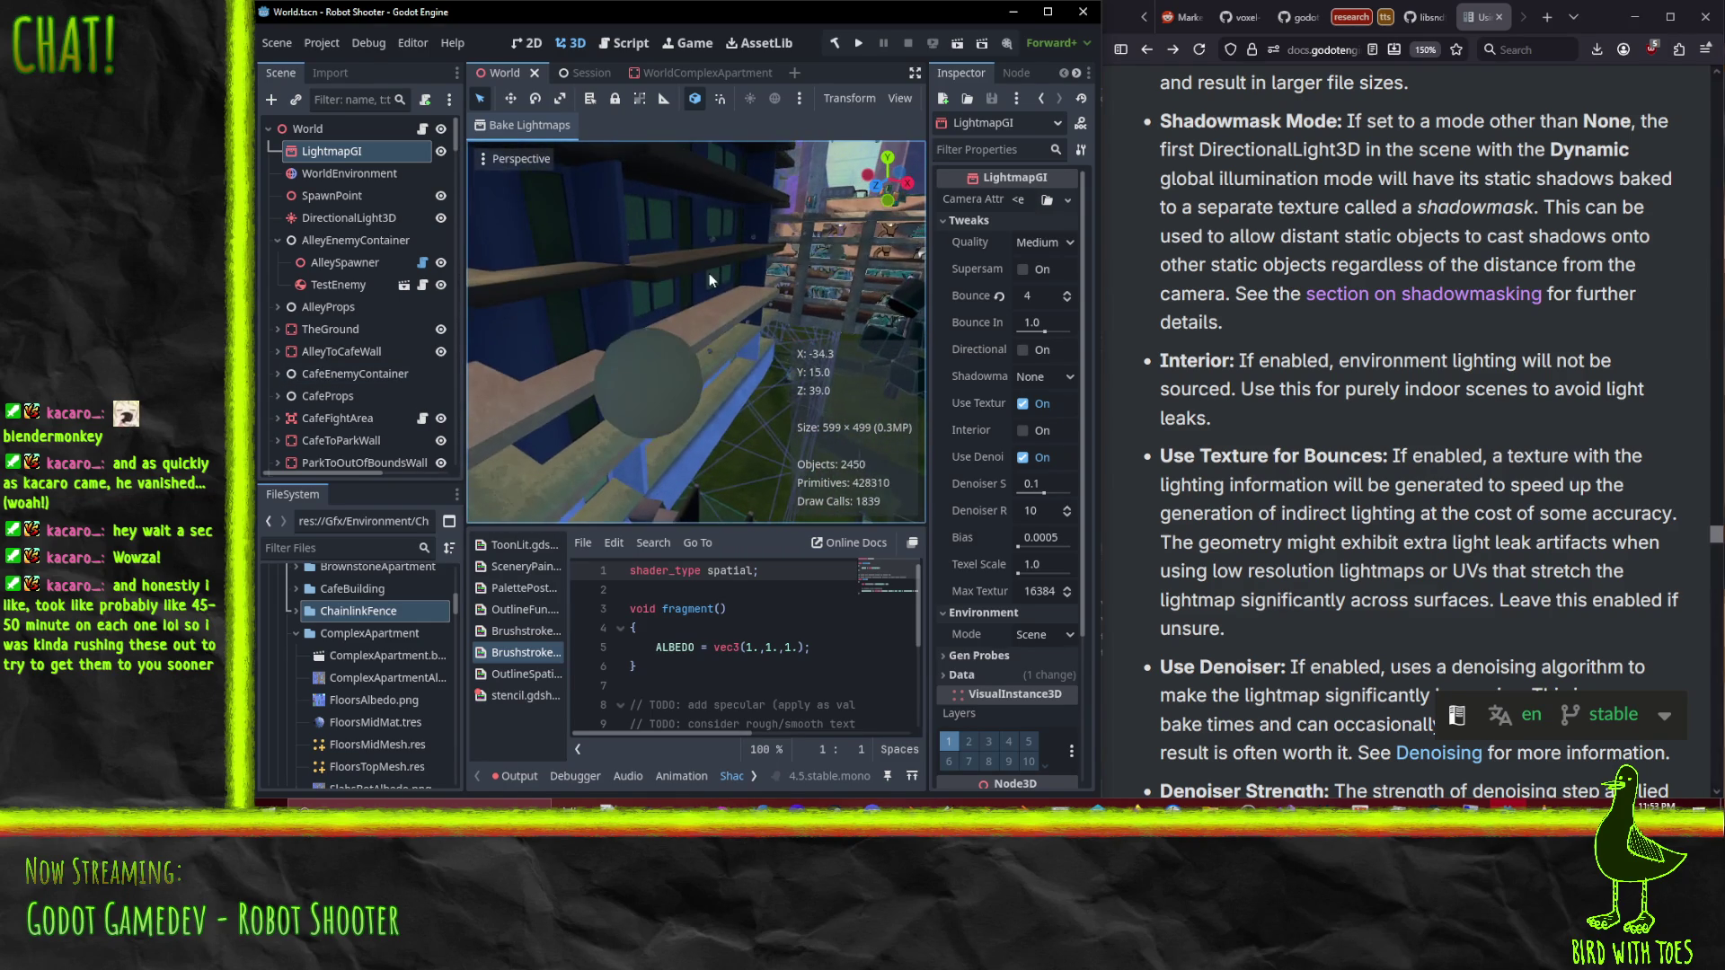
{"action": "left_click", "coordinate": [700, 72]}
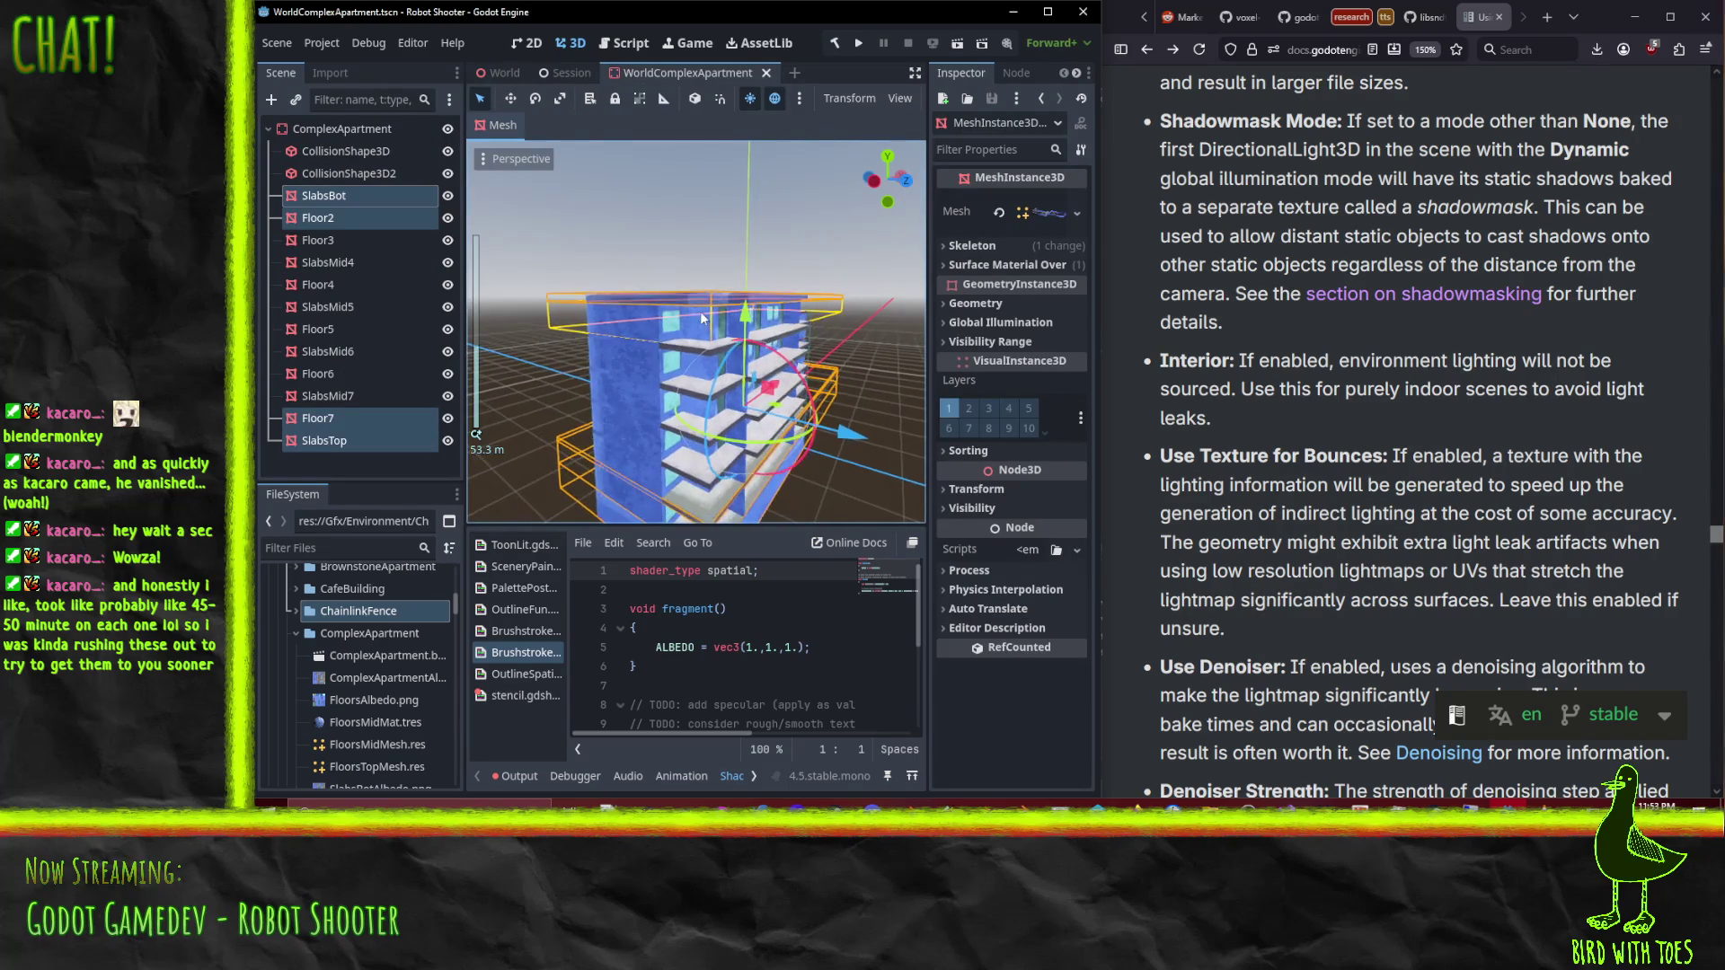
Step: Browse Quick Load materials for SlabsMid7's override slot without assigning one, then switch to P4V
{"action": "scroll", "coordinate": [698, 311], "scroll_direction": "up", "scroll_amount": 3}
{"action": "left_click", "coordinate": [702, 405]}
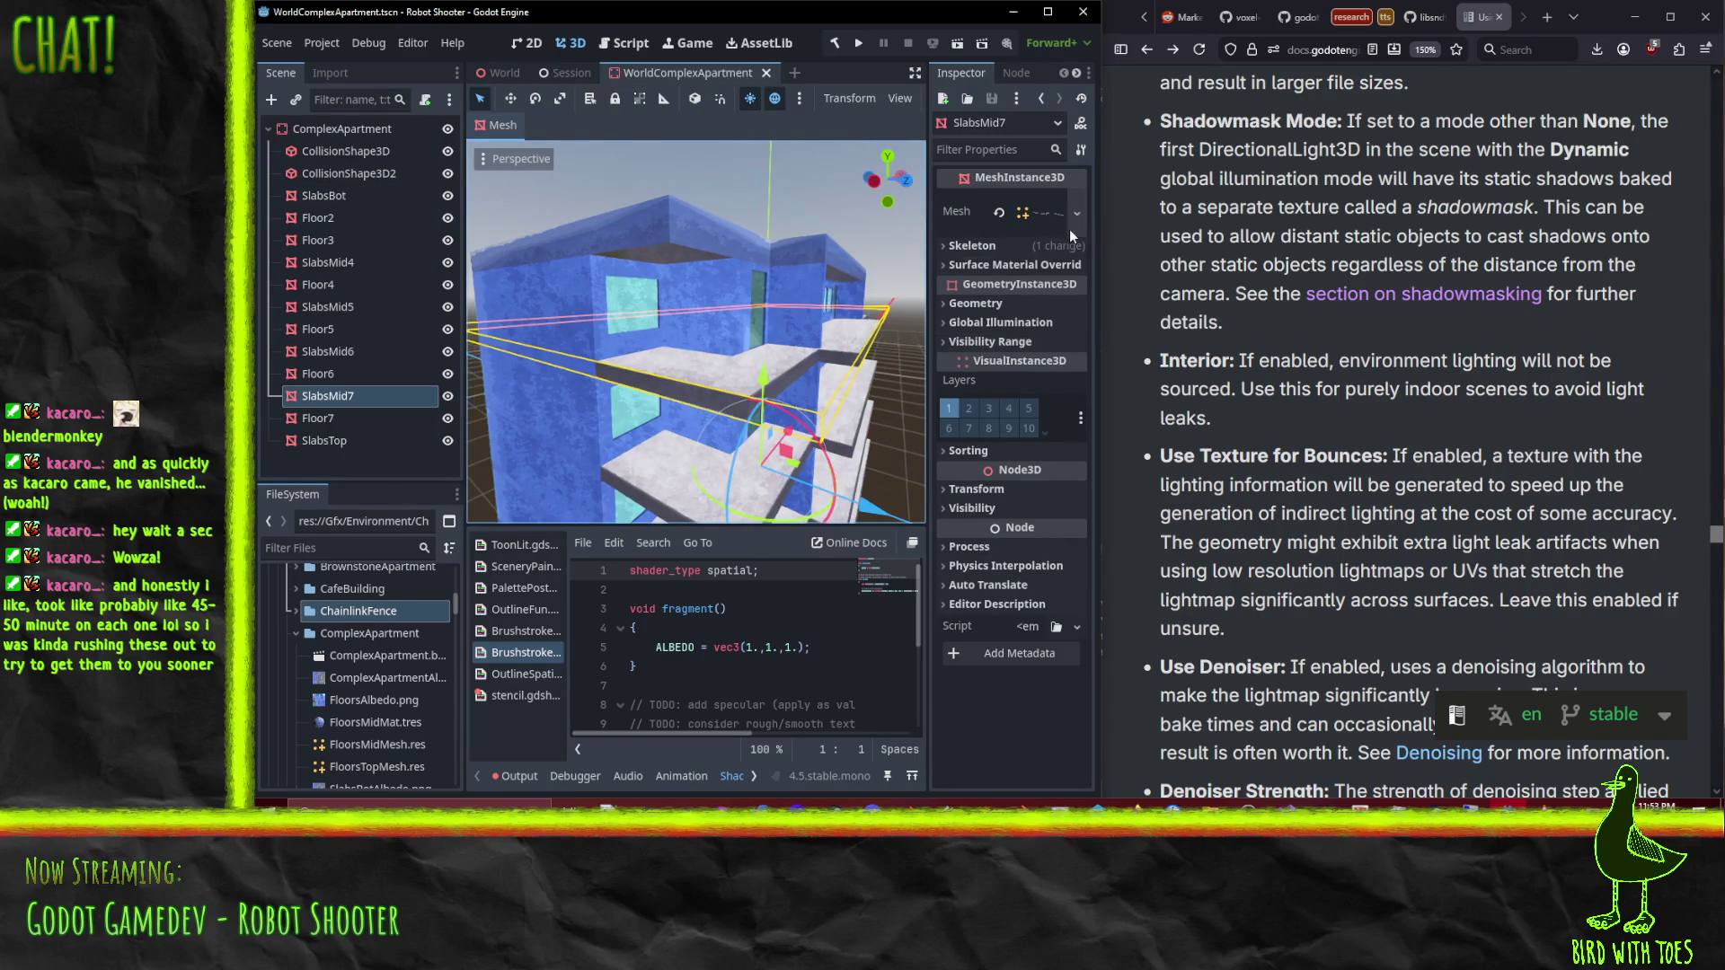
{"action": "left_click", "coordinate": [1007, 247]}
{"action": "left_click", "coordinate": [1001, 315]}
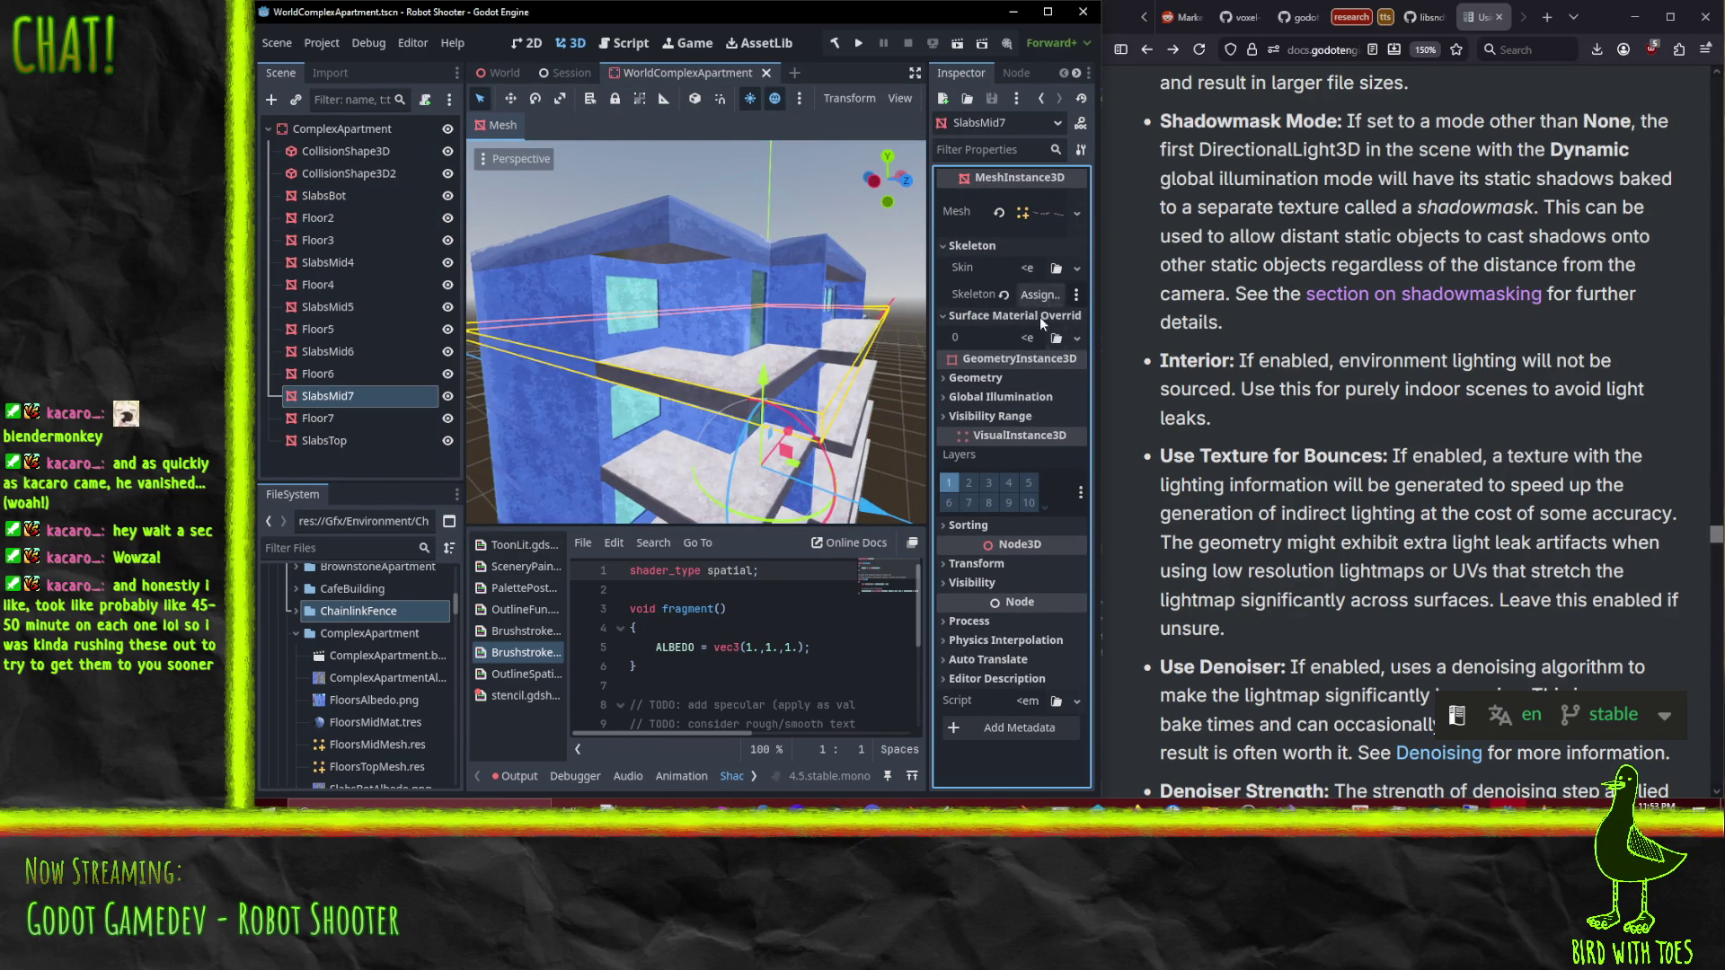
{"action": "left_click", "coordinate": [1074, 339]}
{"action": "left_click", "coordinate": [1032, 460]}
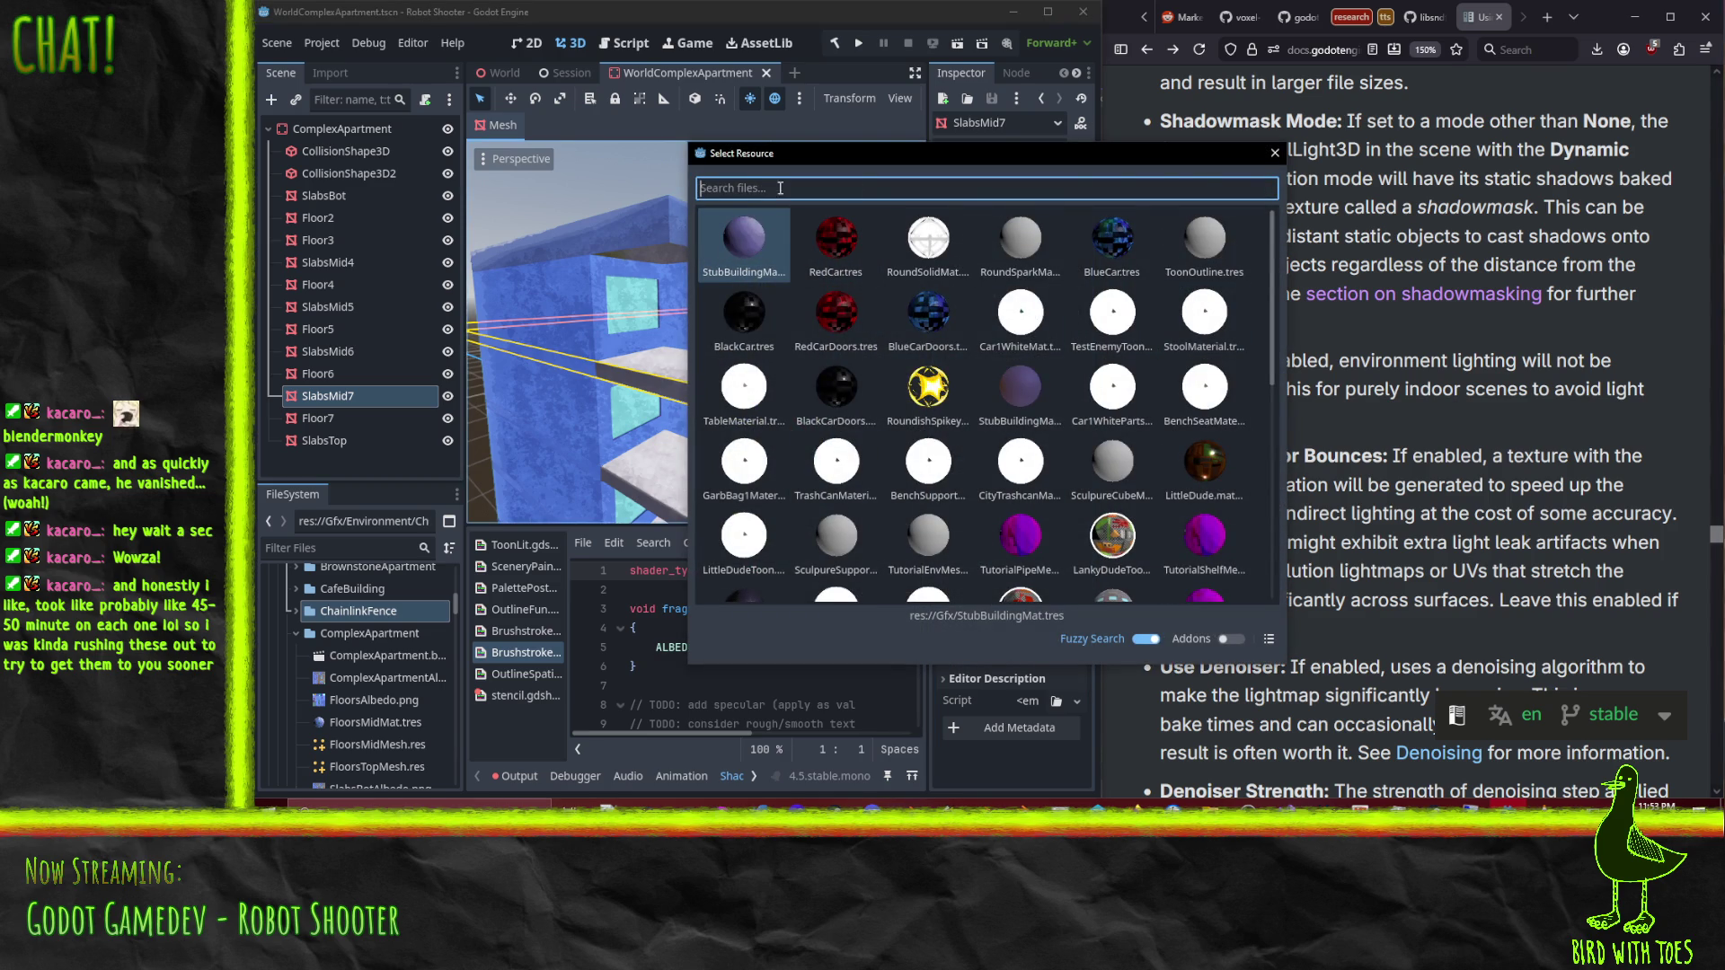
{"action": "left_click", "coordinate": [1275, 153]}
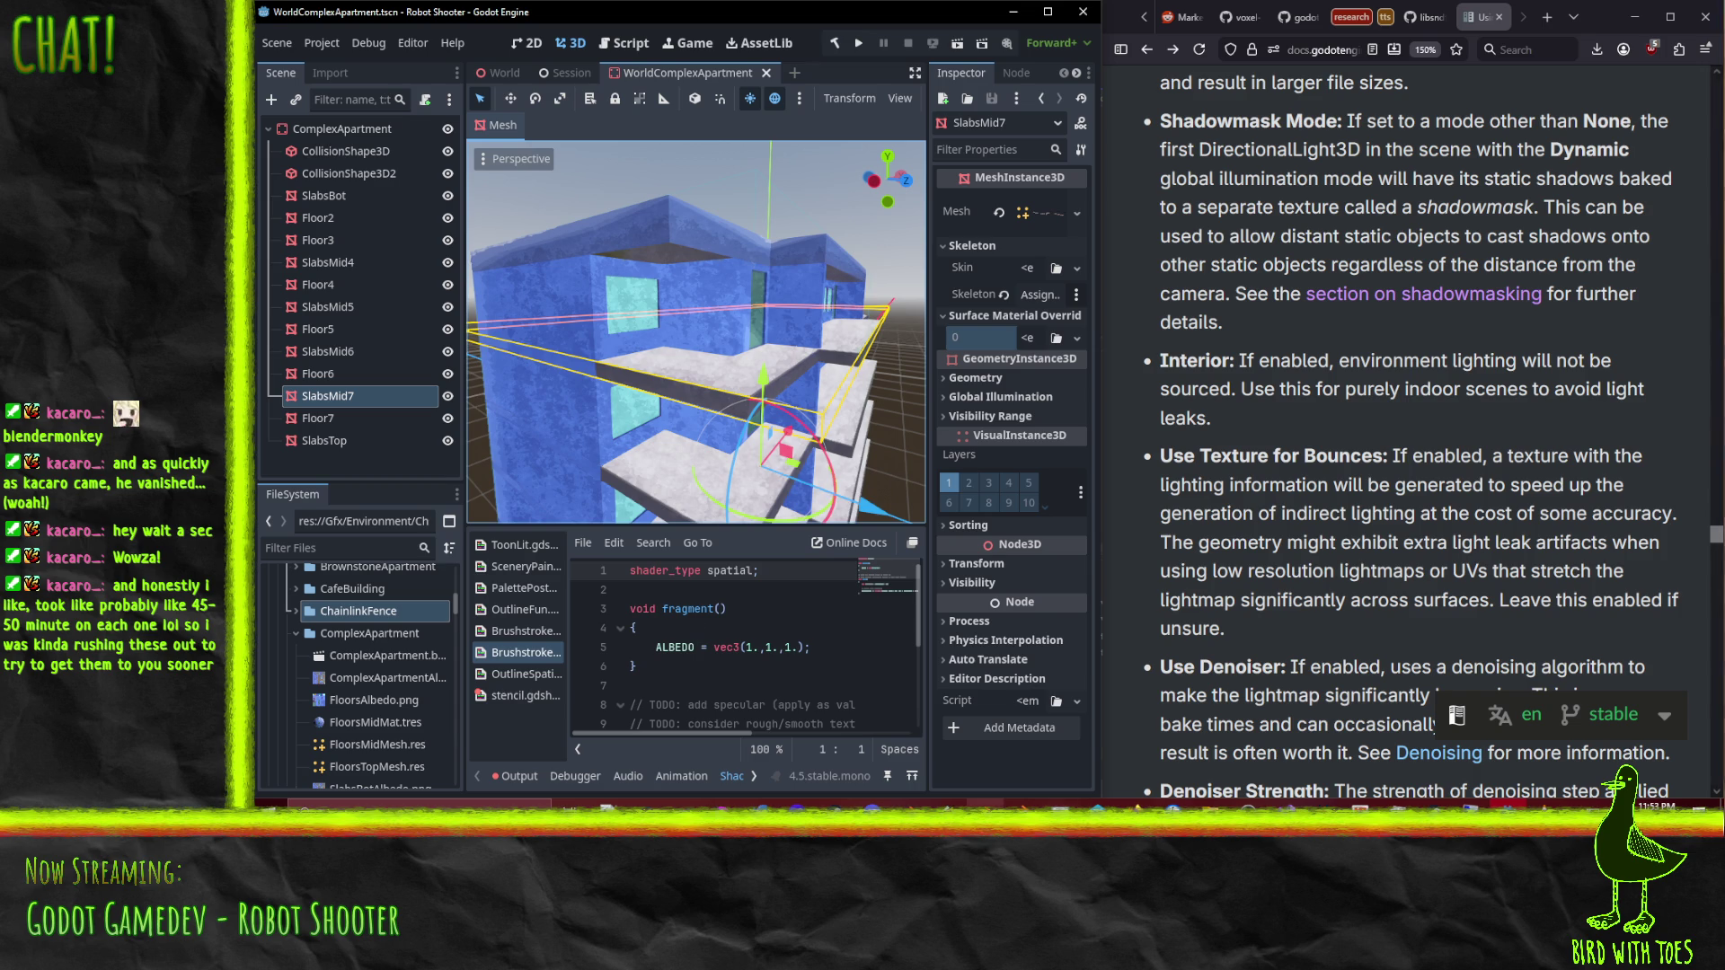
{"action": "left_click", "coordinate": [1097, 804]}
{"action": "right_click", "coordinate": [712, 280]}
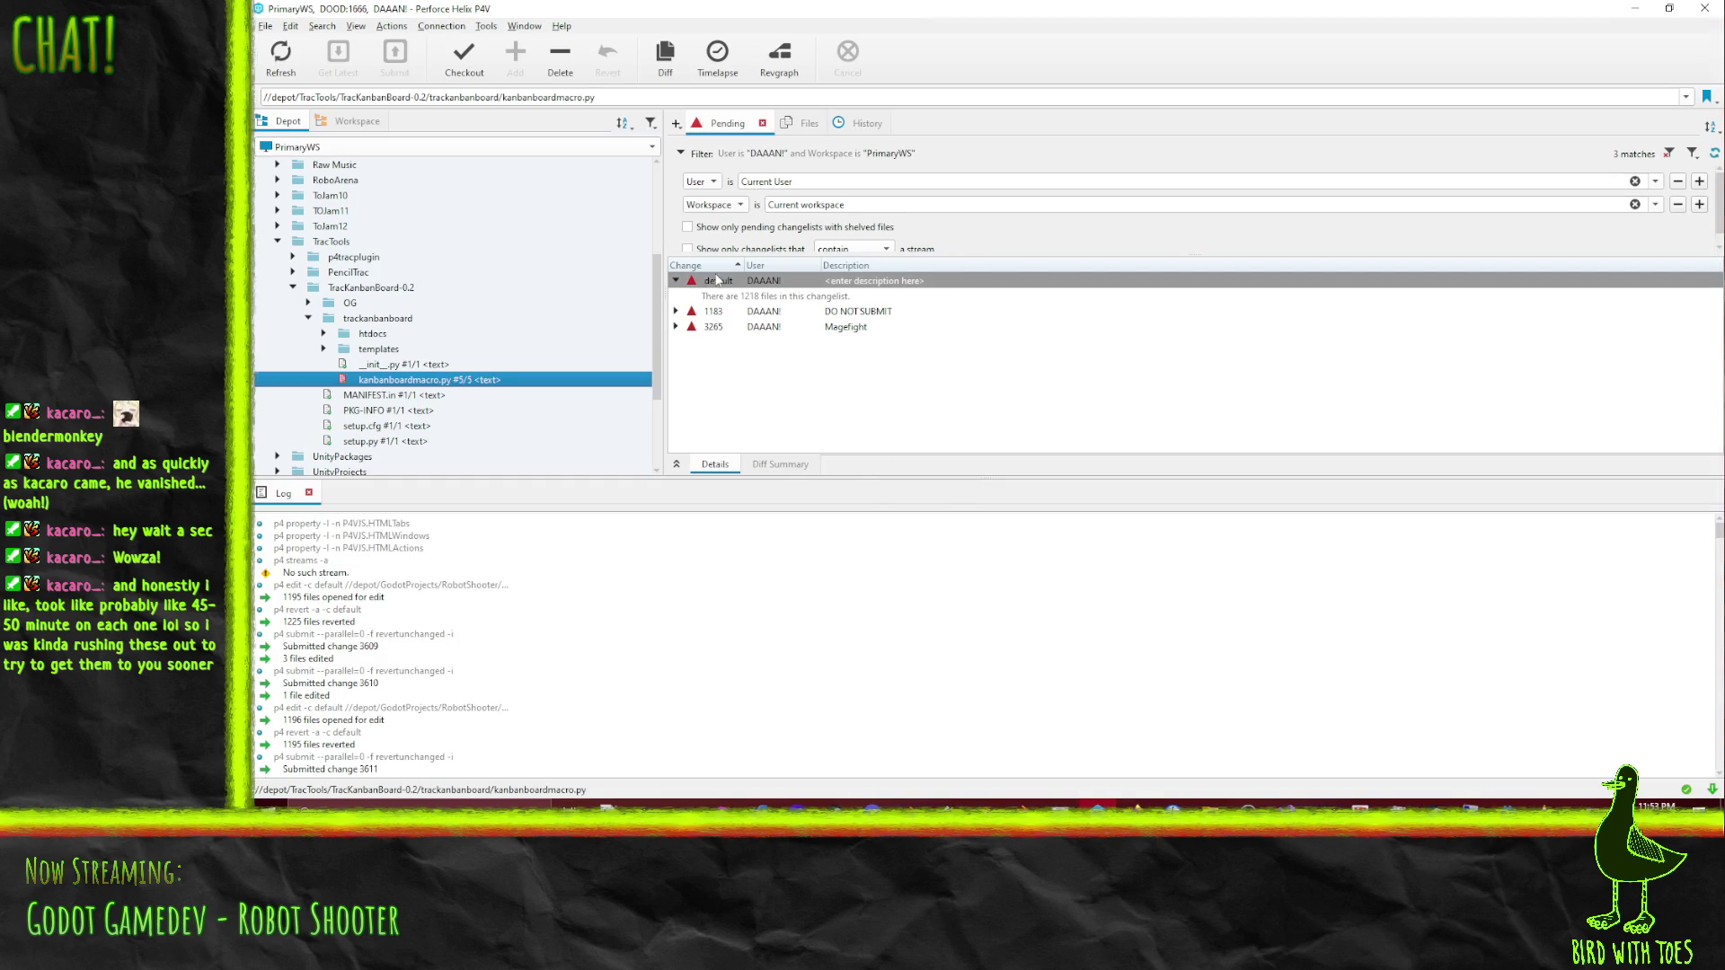
Step: Revert Unchanged Files in the default changelist, review the list, and minimize P4V
{"action": "left_click", "coordinate": [862, 327]}
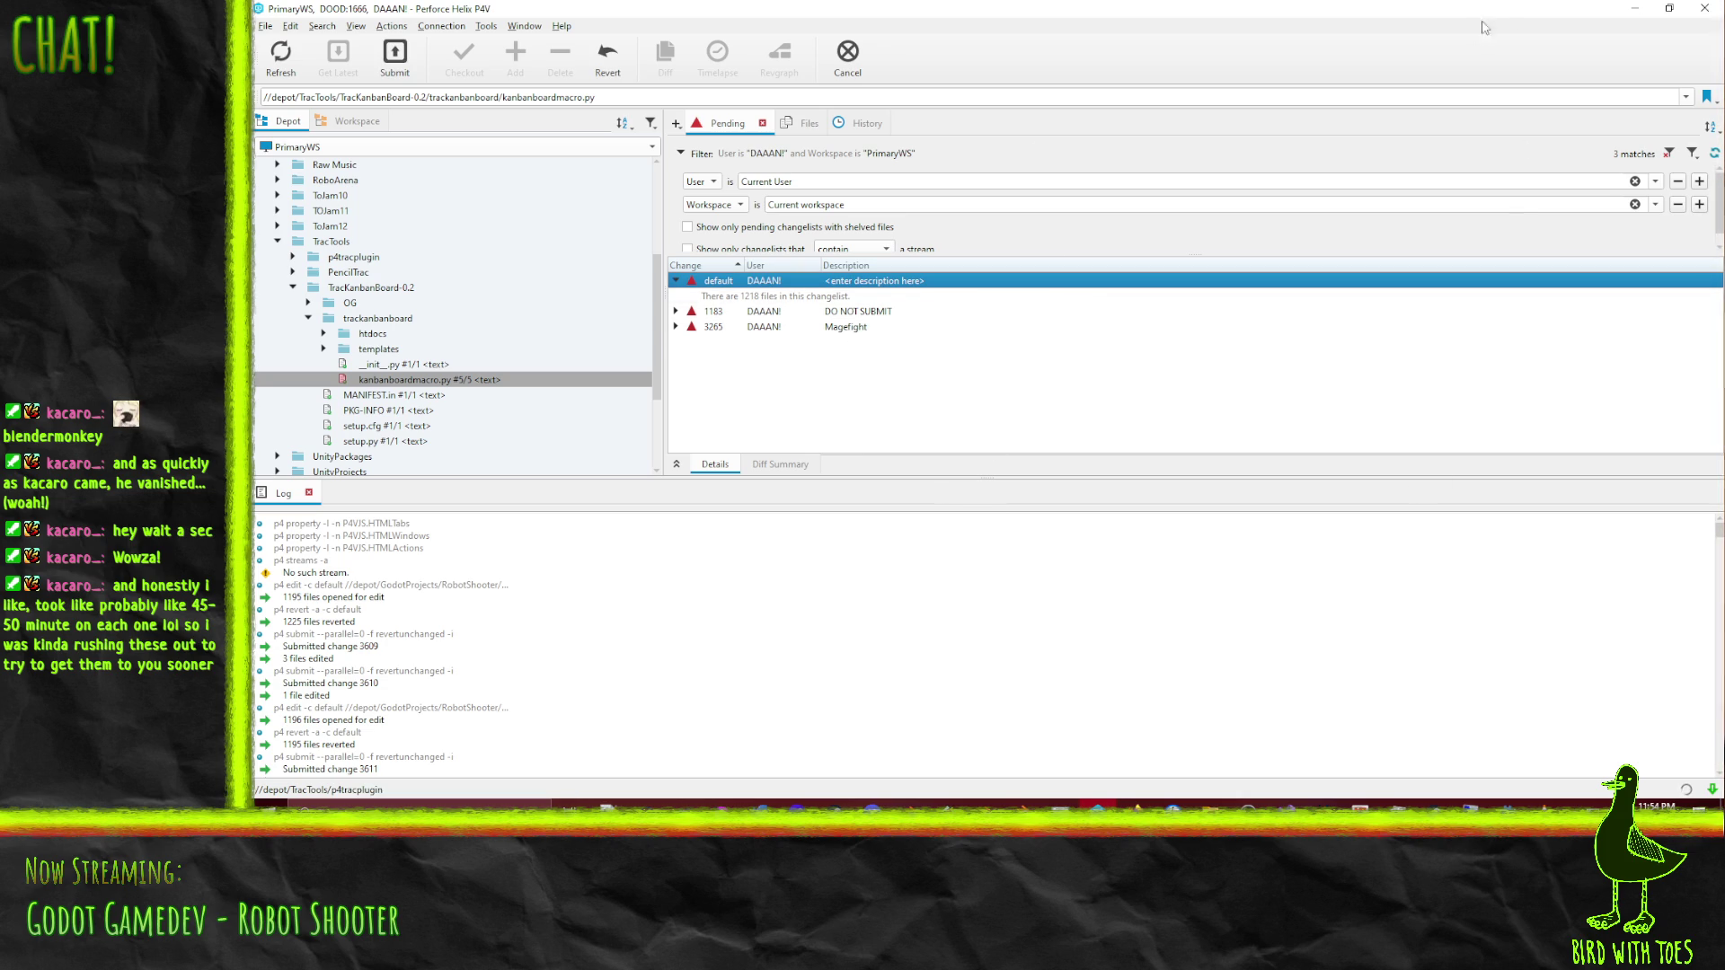
{"action": "scroll", "coordinate": [1072, 305], "scroll_direction": "down", "scroll_amount": 1}
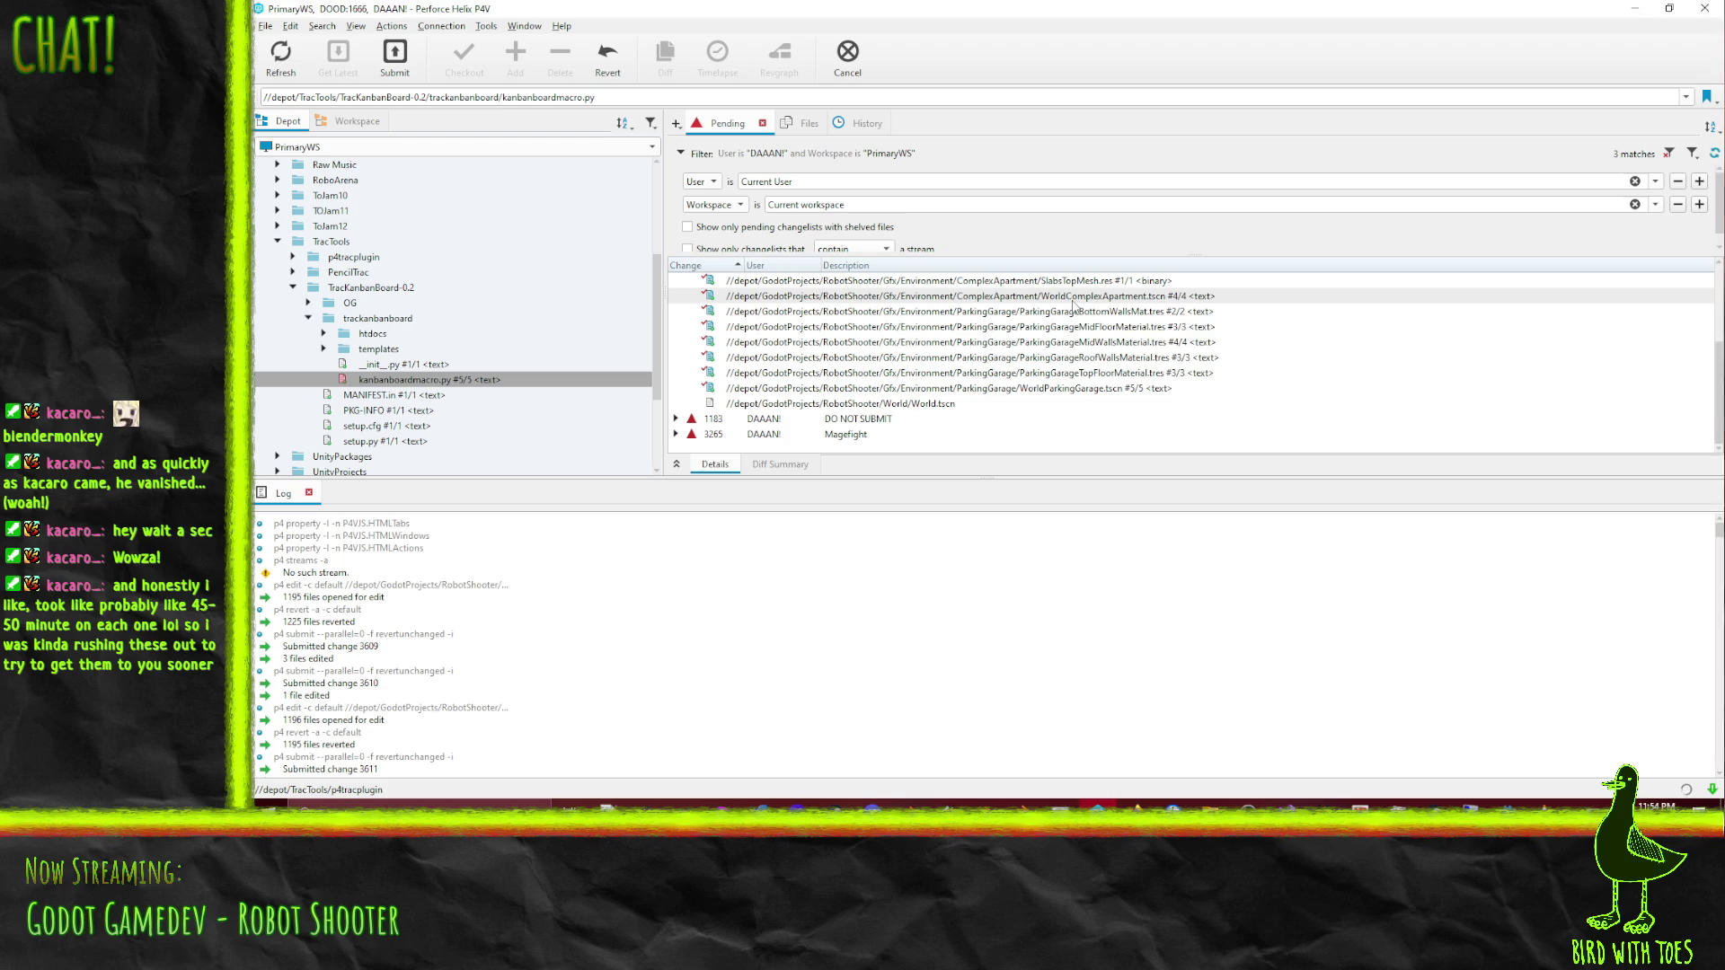
{"action": "mouse_move", "coordinate": [1072, 305]}
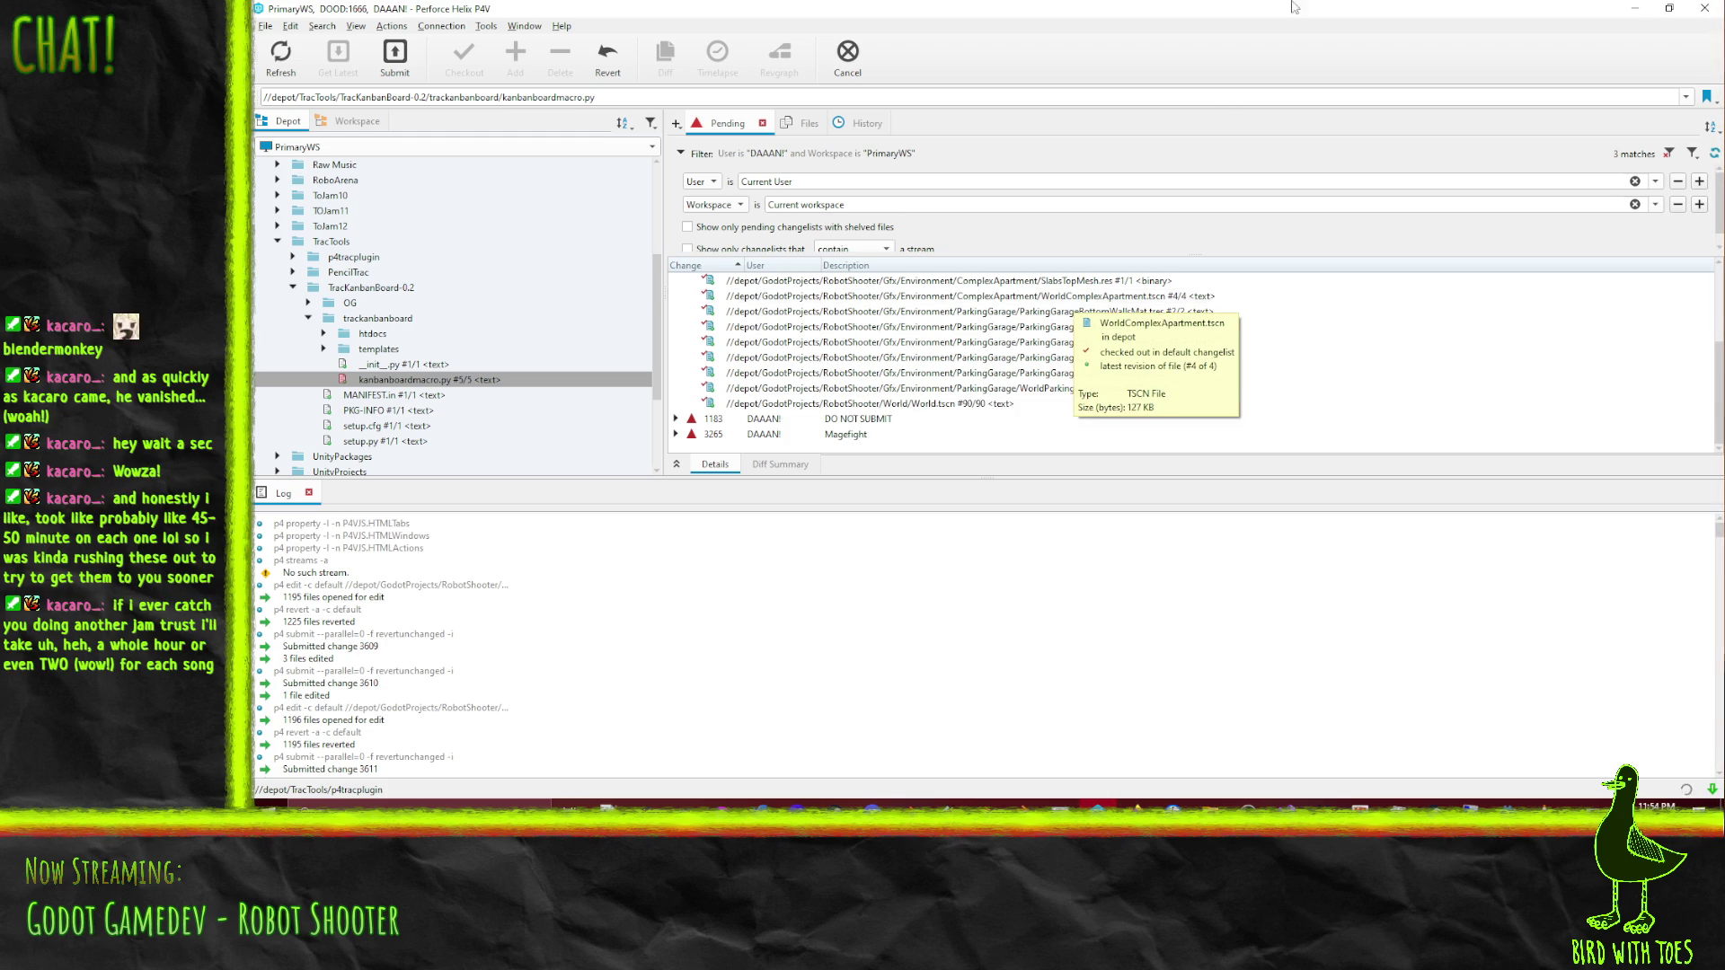
{"action": "left_click", "coordinate": [1638, 9]}
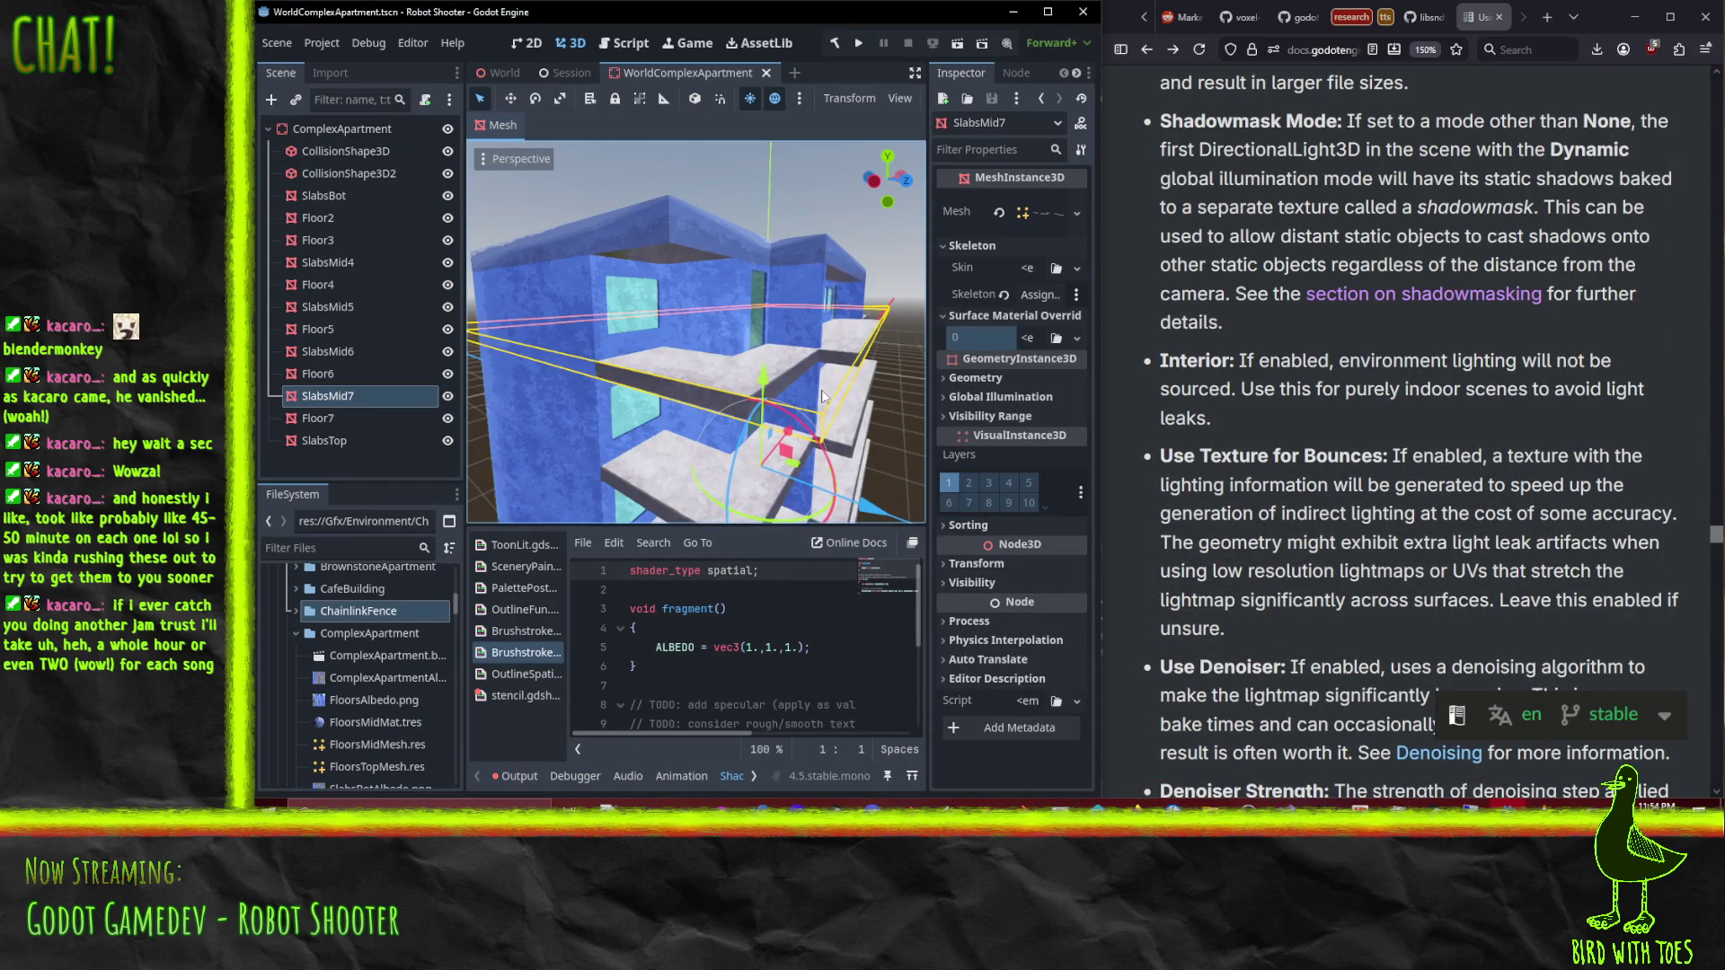
{"action": "mouse_move", "coordinate": [828, 381]}
{"action": "left_mouse_down"}
{"action": "mouse_move", "coordinate": [855, 359]}
{"action": "mouse_move", "coordinate": [828, 181]}
{"action": "mouse_move", "coordinate": [832, 500]}
{"action": "mouse_move", "coordinate": [830, 212]}
{"action": "mouse_move", "coordinate": [791, 295]}
{"action": "mouse_move", "coordinate": [1114, 271]}
{"action": "left_mouse_up"}
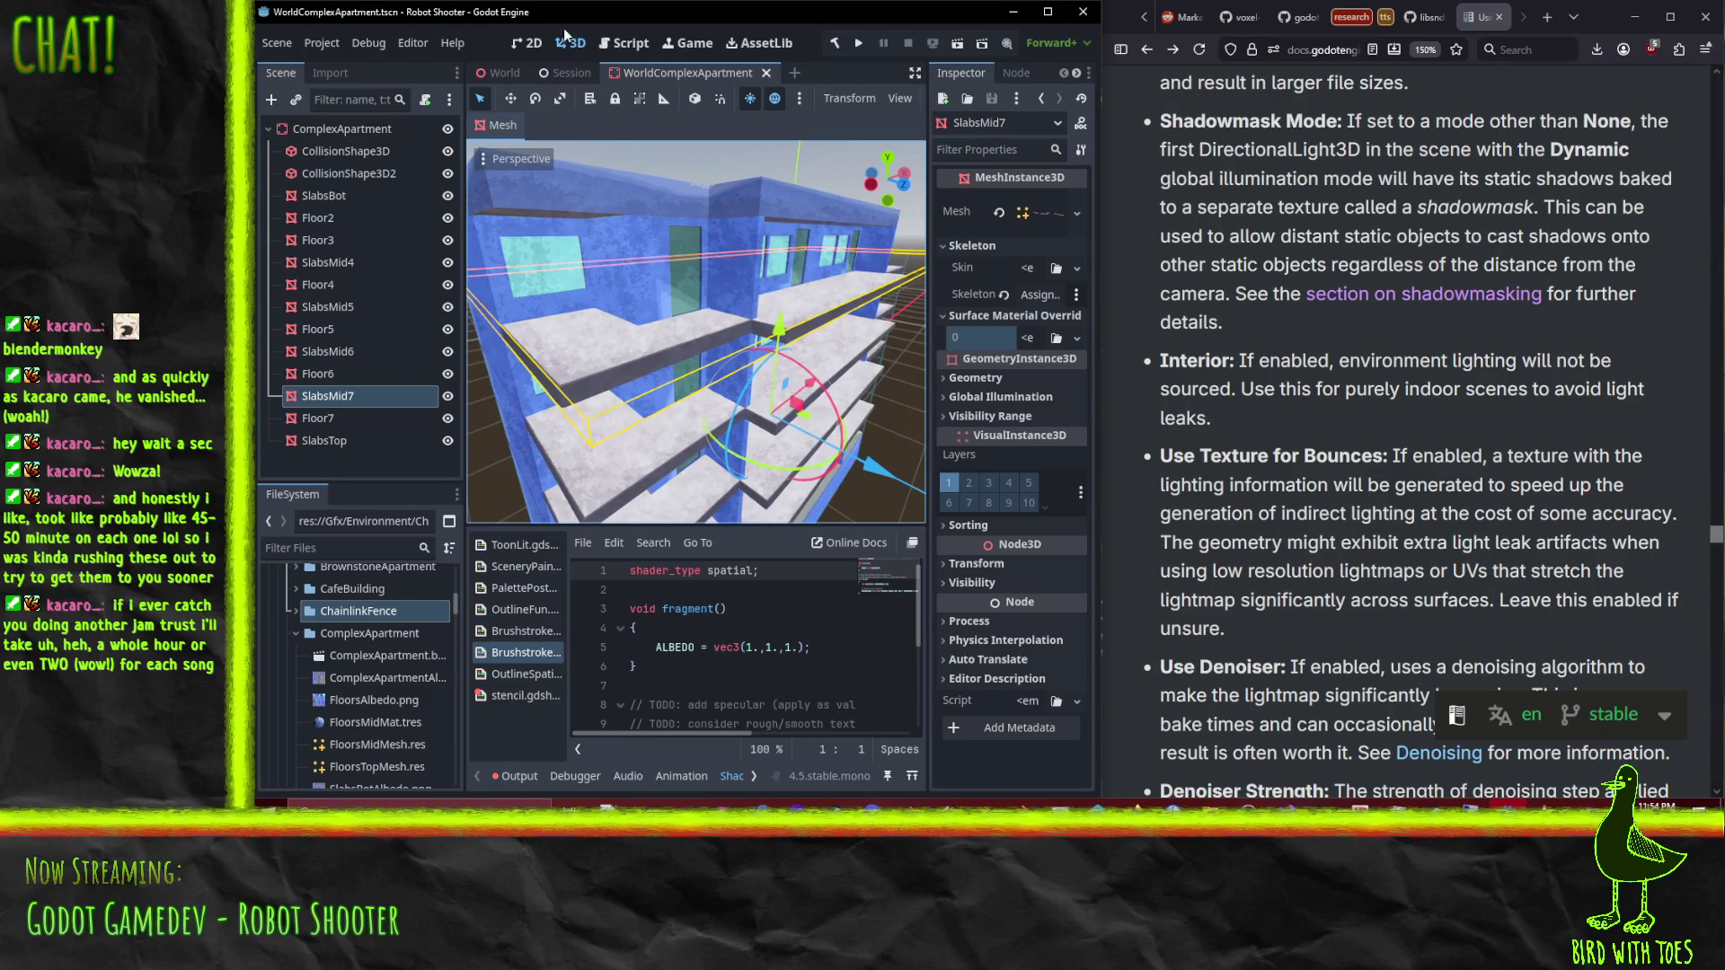
{"action": "left_click", "coordinate": [503, 77]}
{"action": "mouse_move", "coordinate": [687, 369]}
{"action": "left_mouse_down"}
{"action": "mouse_move", "coordinate": [871, 428]}
{"action": "mouse_move", "coordinate": [887, 275]}
{"action": "mouse_move", "coordinate": [850, 206]}
{"action": "mouse_move", "coordinate": [827, 359]}
{"action": "mouse_move", "coordinate": [808, 190]}
{"action": "mouse_move", "coordinate": [811, 494]}
{"action": "mouse_move", "coordinate": [690, 287]}
{"action": "mouse_move", "coordinate": [693, 235]}
{"action": "left_mouse_up"}
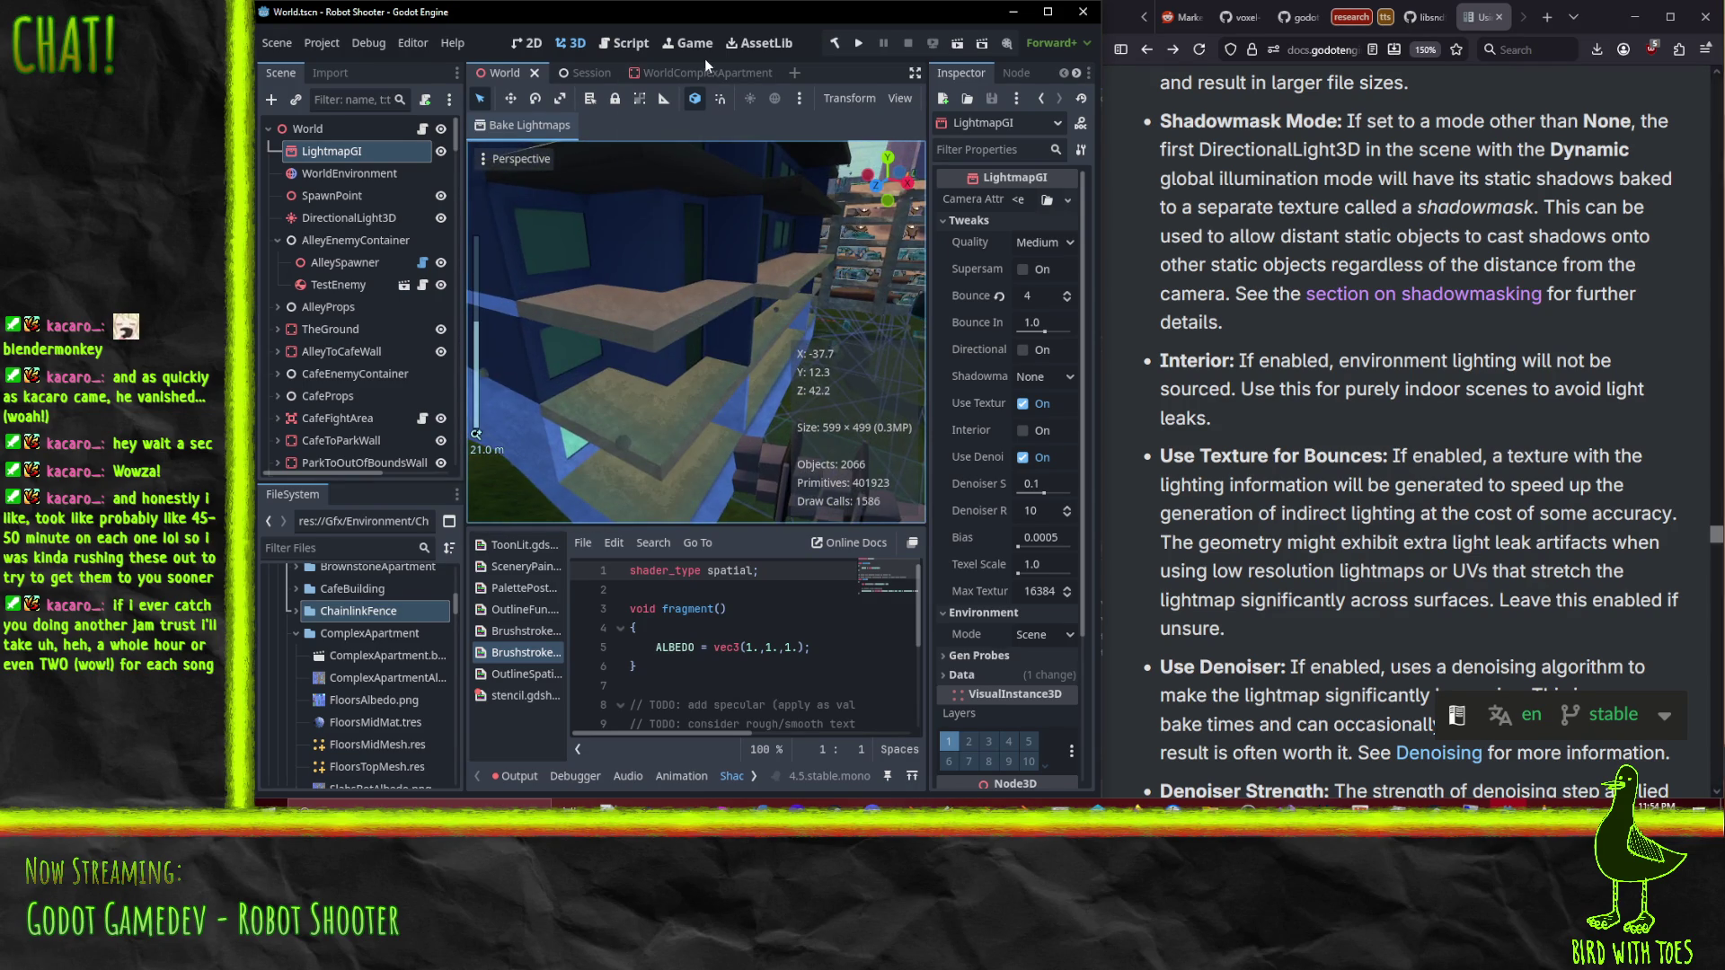
{"action": "left_click", "coordinate": [696, 72]}
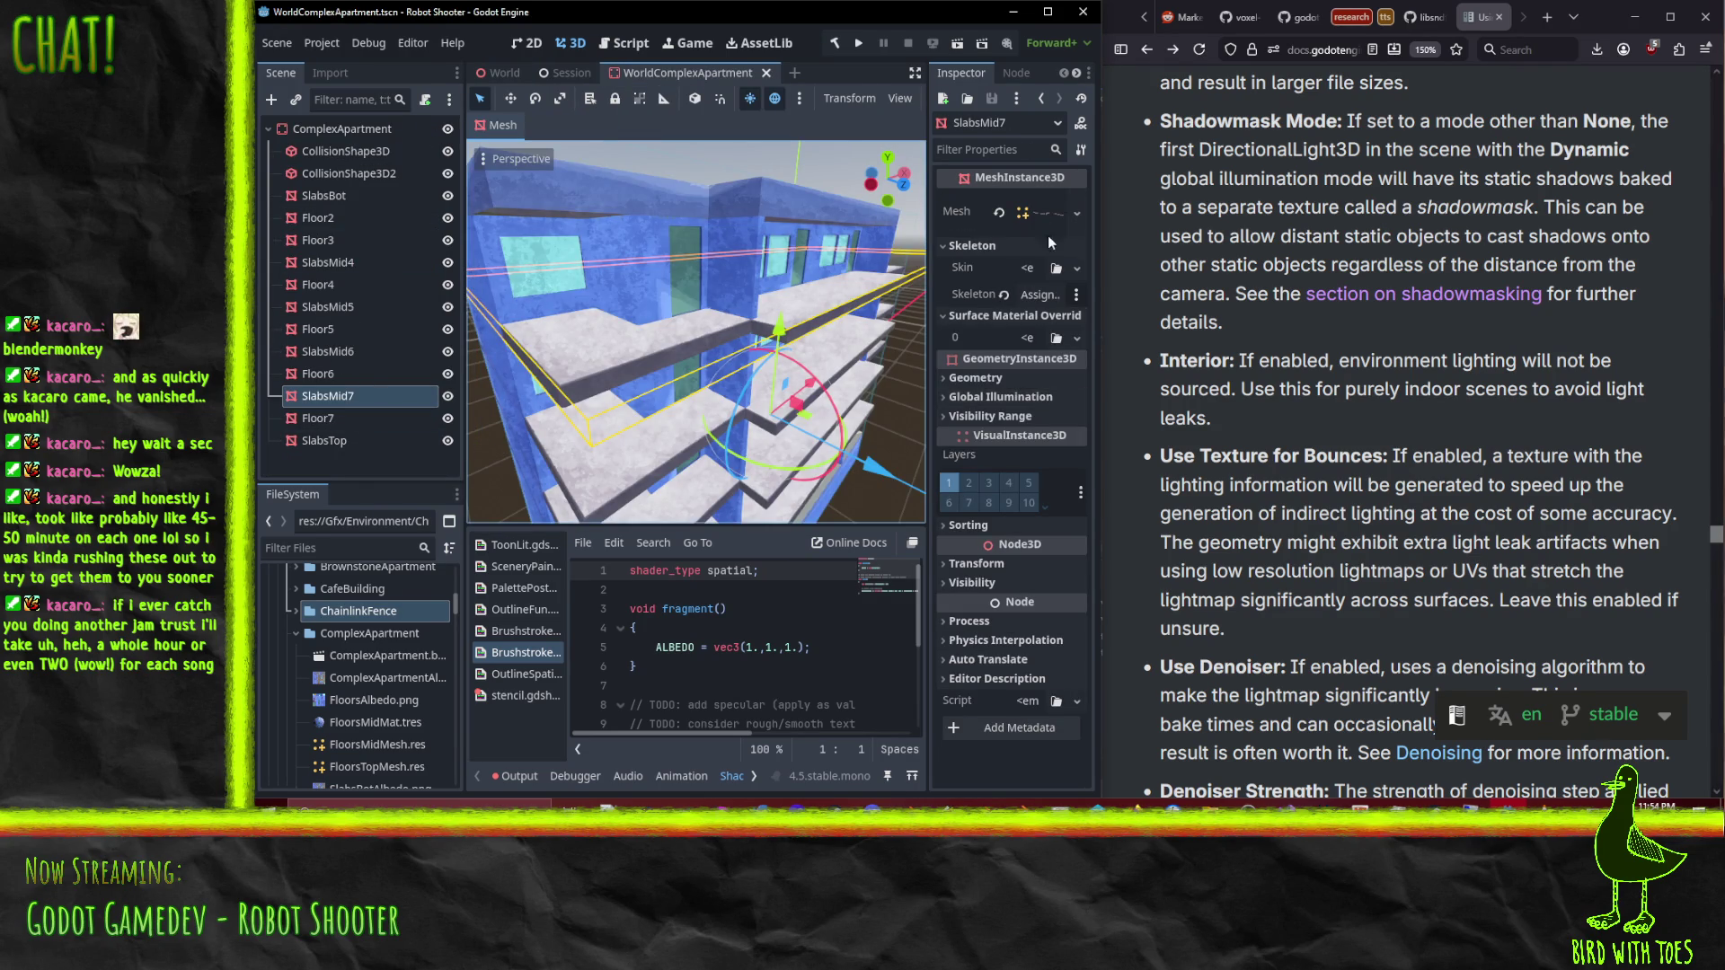
Step: Copy the surface material override value from SlabsMid4
{"action": "left_click", "coordinate": [365, 351]}
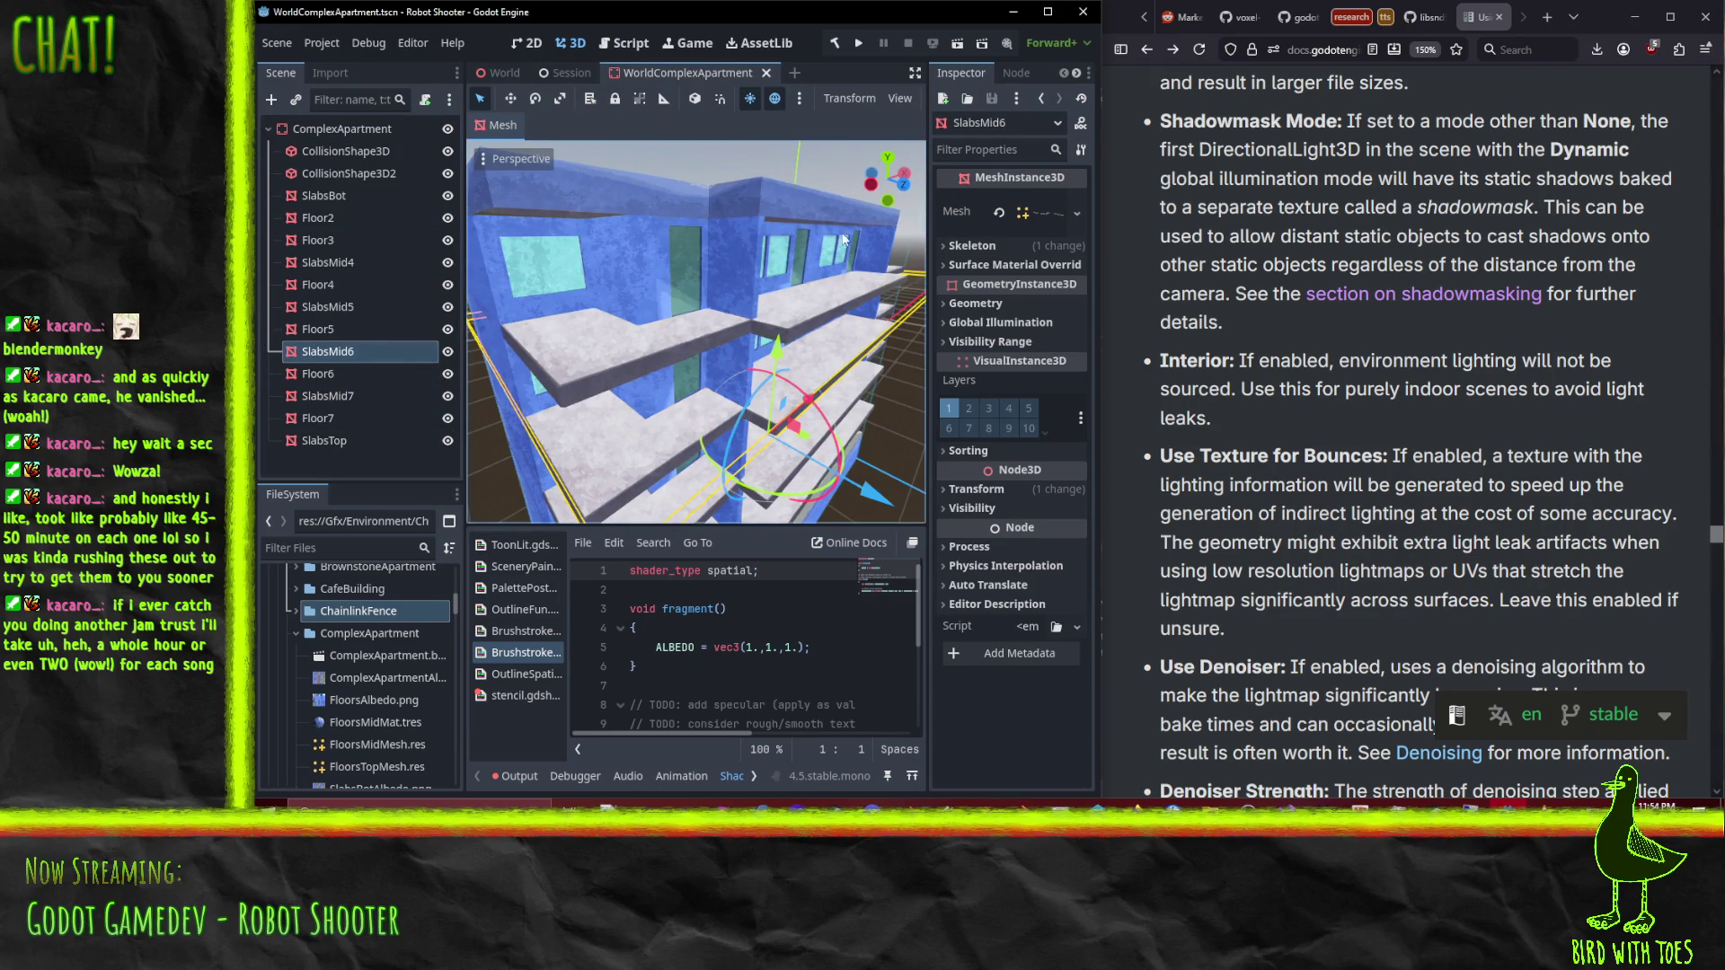
{"action": "left_click", "coordinate": [958, 248]}
{"action": "left_click", "coordinate": [347, 397]}
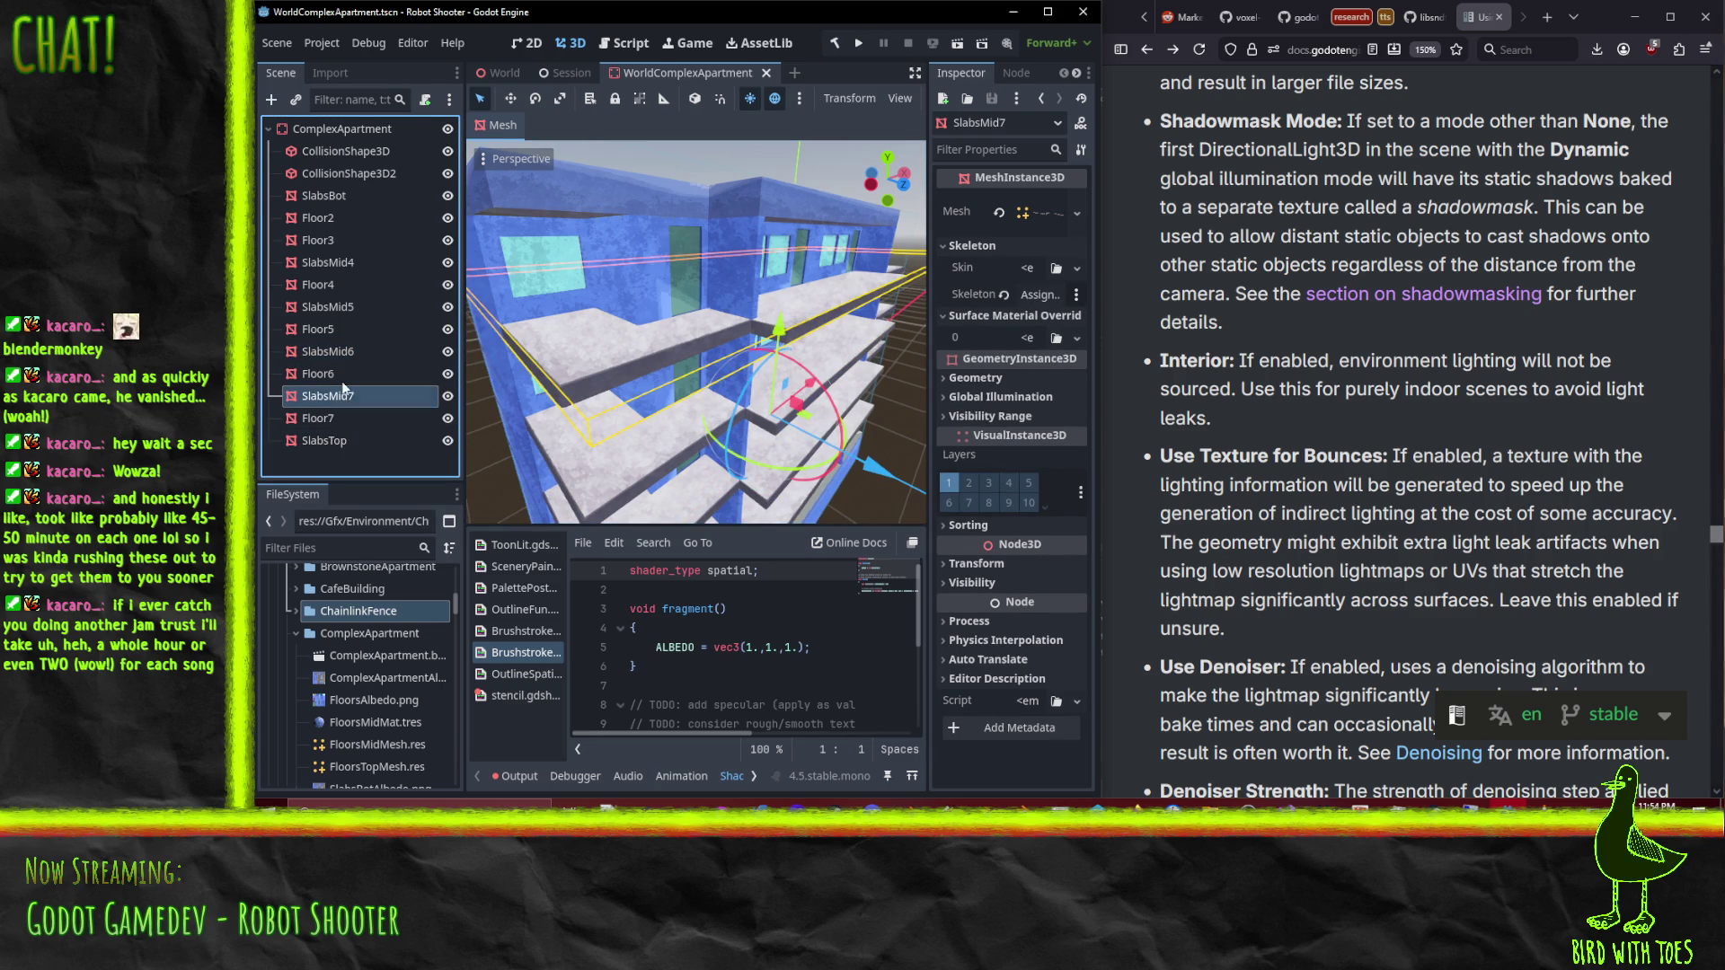
{"action": "left_click", "coordinate": [341, 352], "text": "ctrl"}
{"action": "left_click", "coordinate": [340, 306], "text": "ctrl"}
{"action": "double_click", "coordinate": [341, 308]}
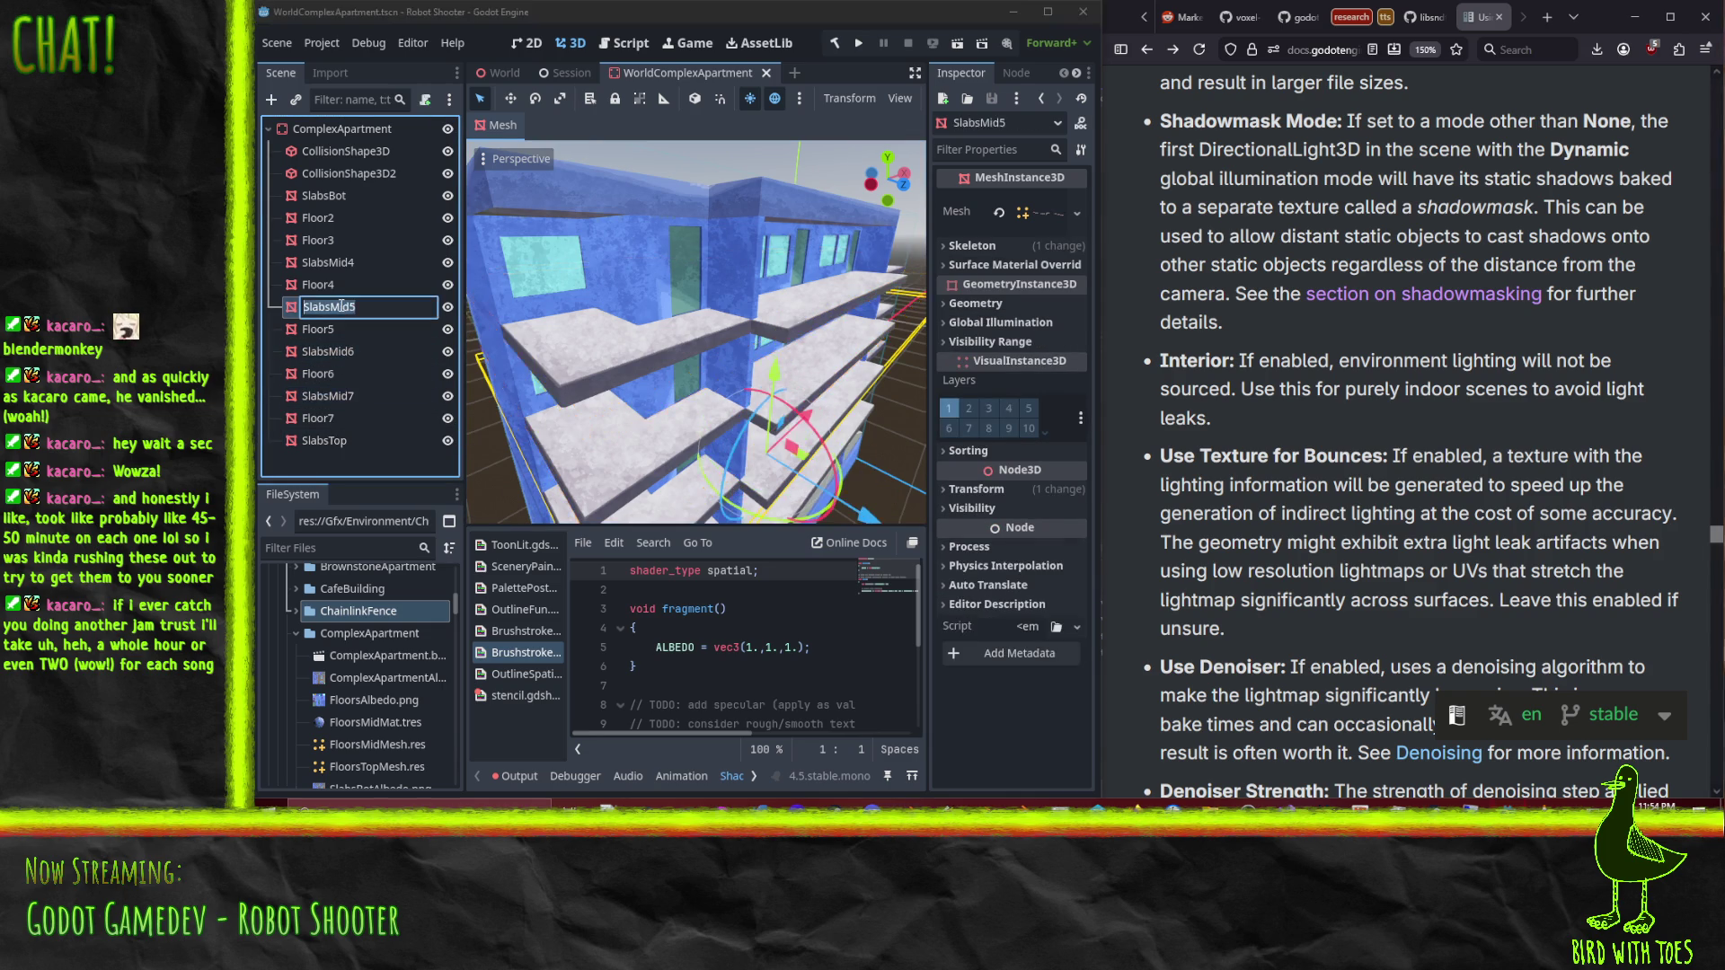
{"action": "left_click", "coordinate": [338, 216]}
{"action": "left_click", "coordinate": [341, 270]}
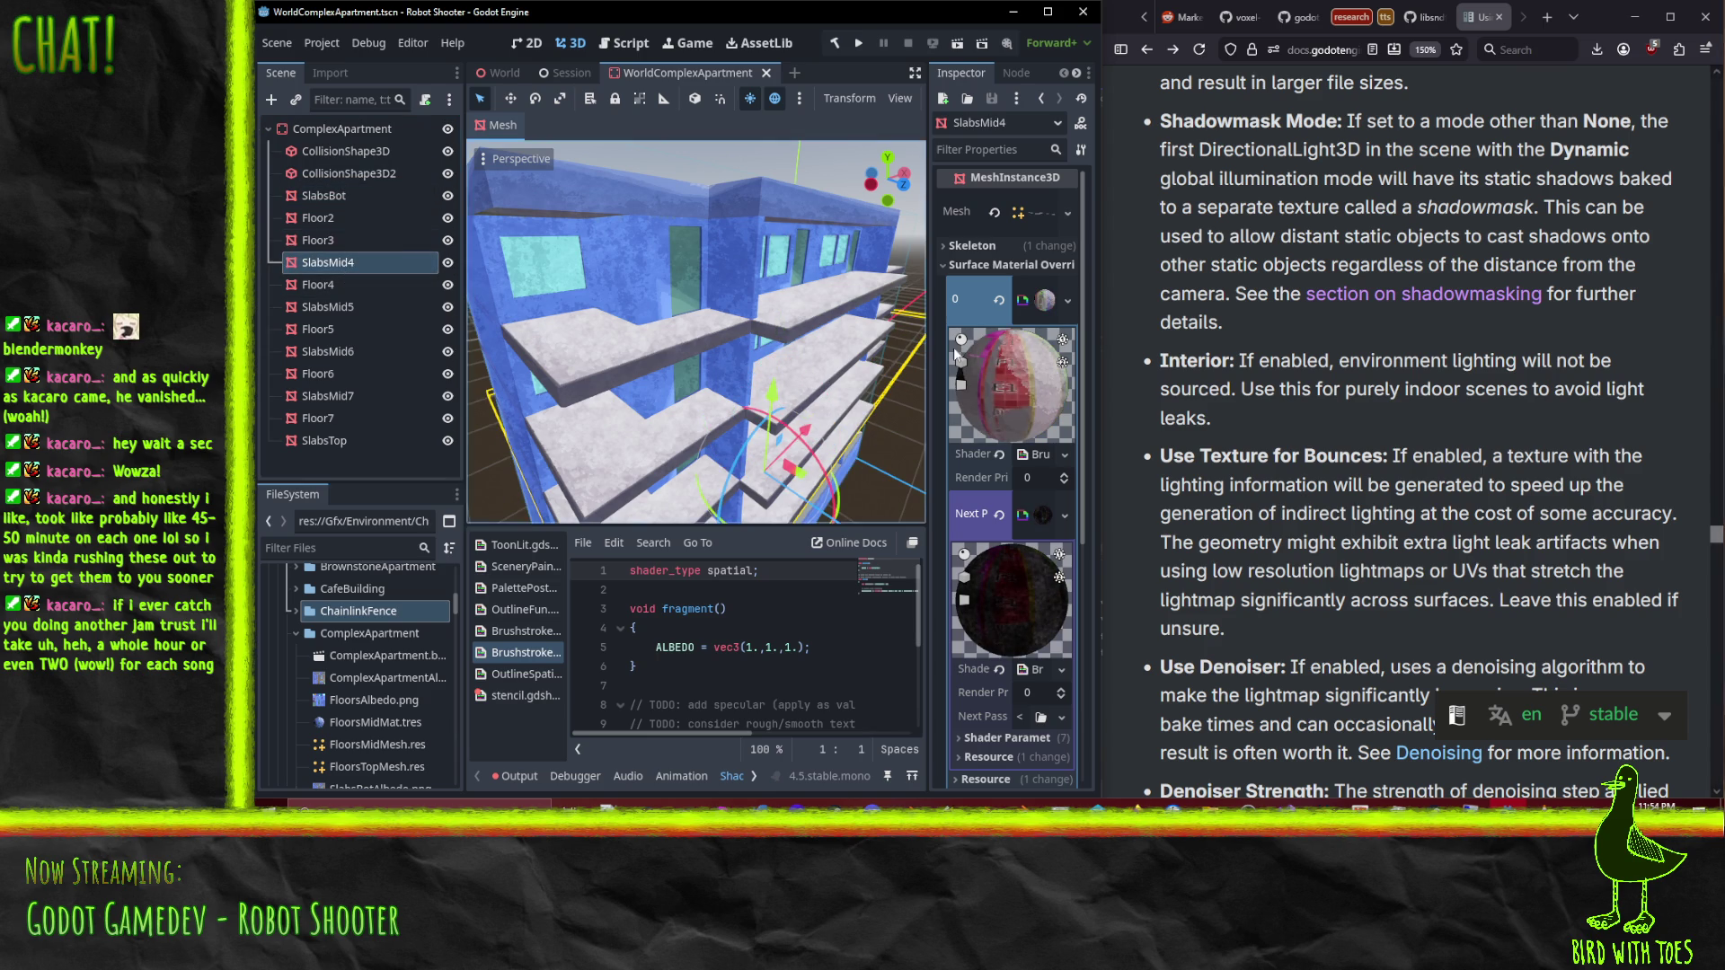
{"action": "right_click", "coordinate": [1053, 287]}
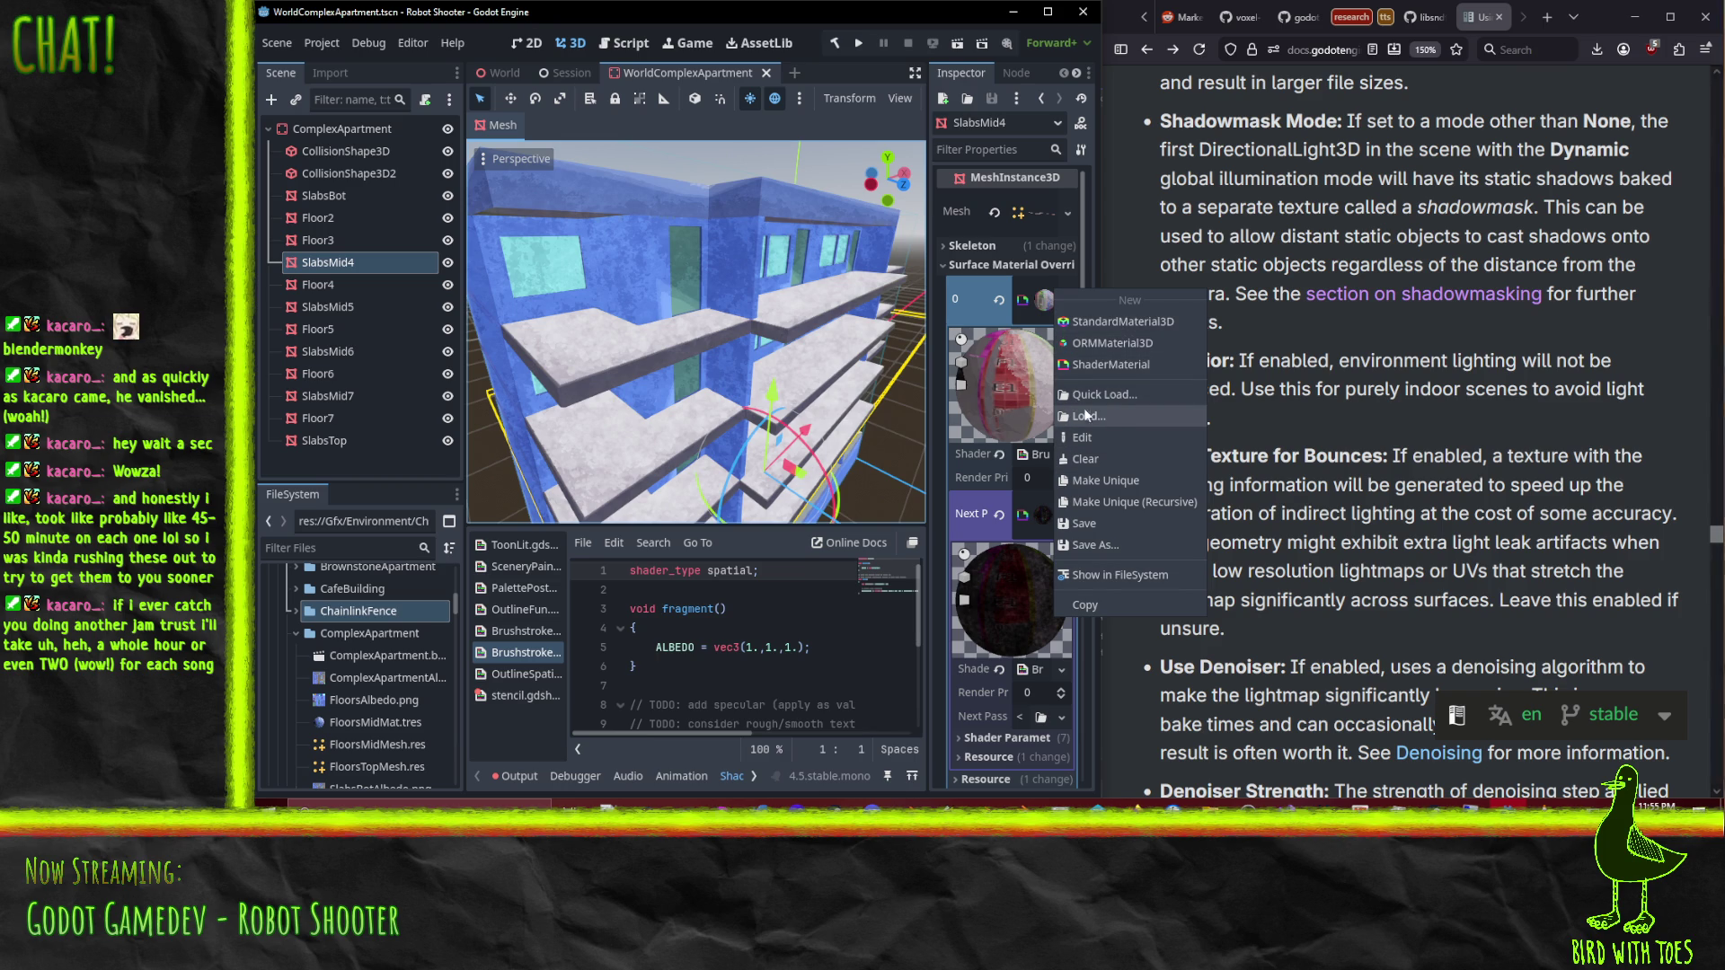
{"action": "left_click", "coordinate": [989, 310]}
{"action": "right_click", "coordinate": [989, 310]}
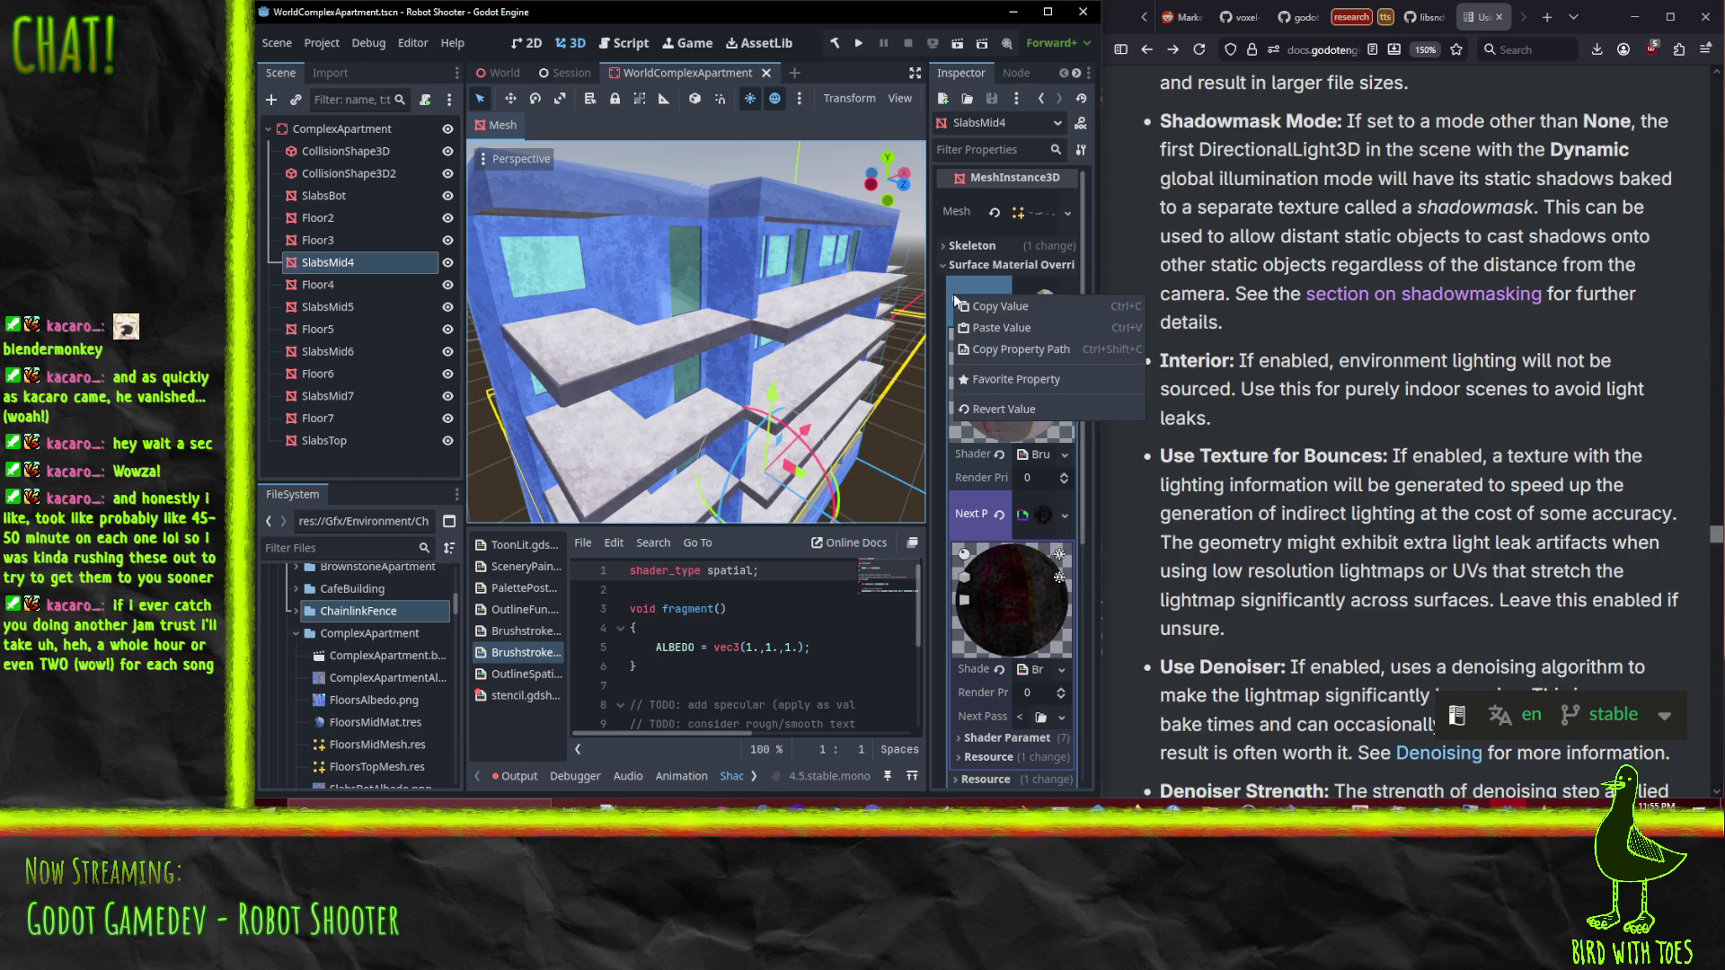
{"action": "left_click", "coordinate": [1007, 310]}
Step: Paste it into override slot 0 of SlabsMid5, SlabsMid6 and SlabsMid7, then save
{"action": "left_click", "coordinate": [349, 307]}
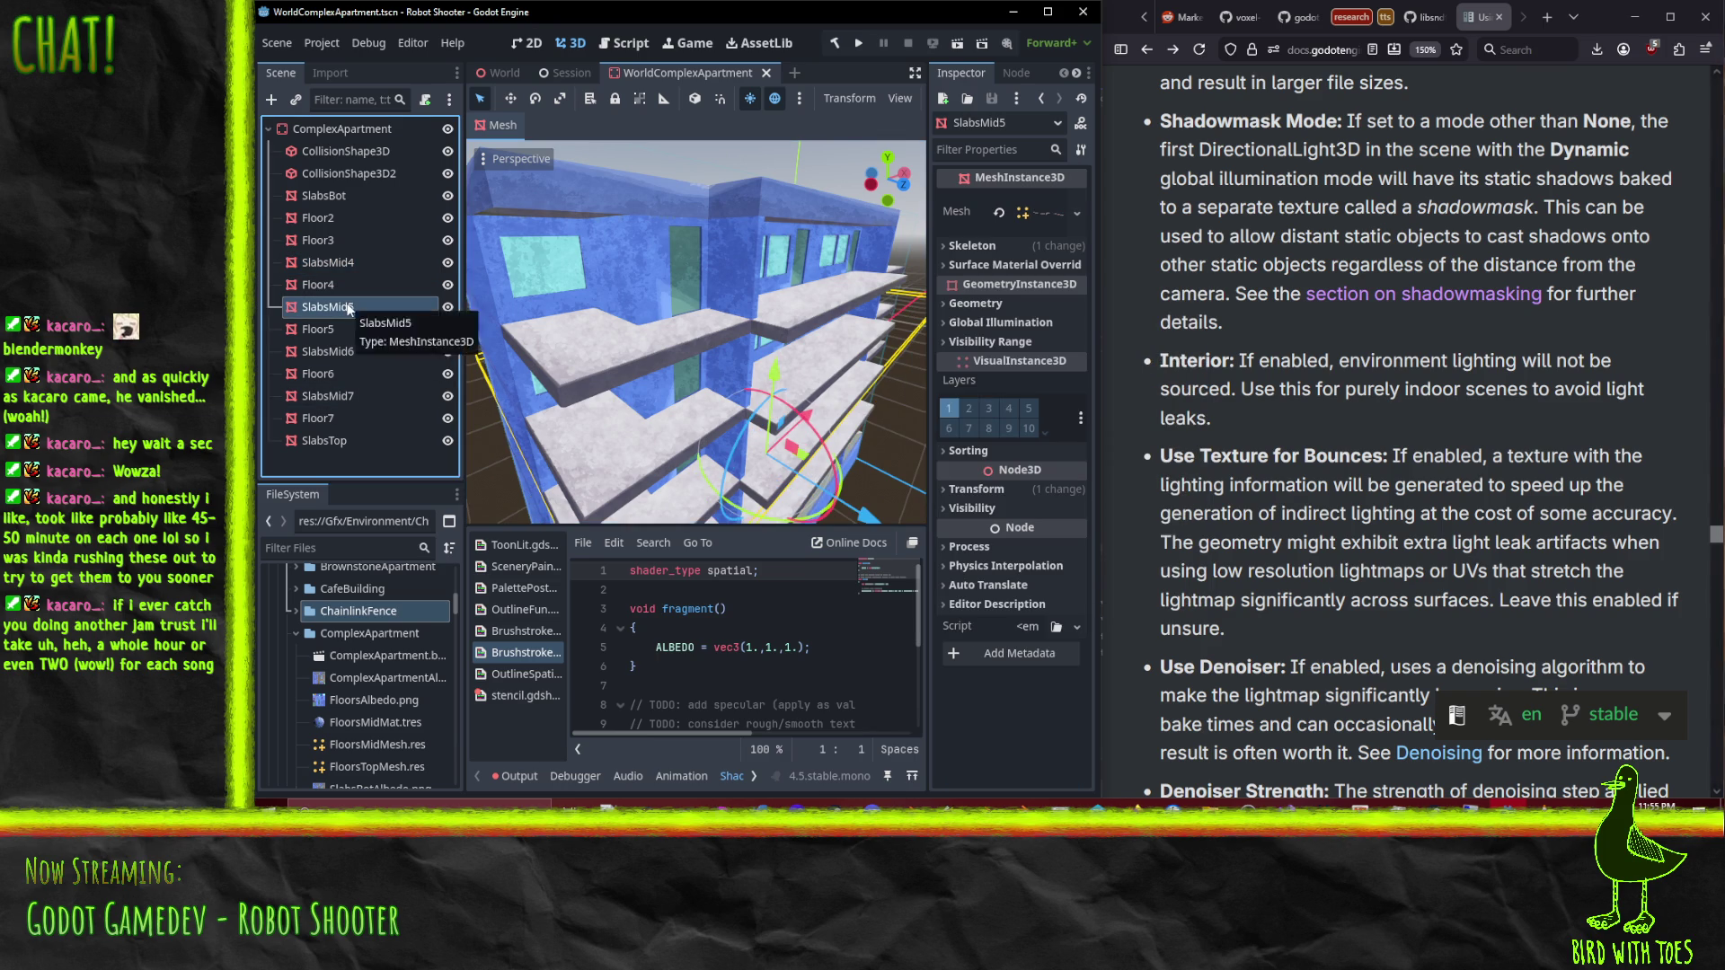
{"action": "left_click", "coordinate": [979, 266]}
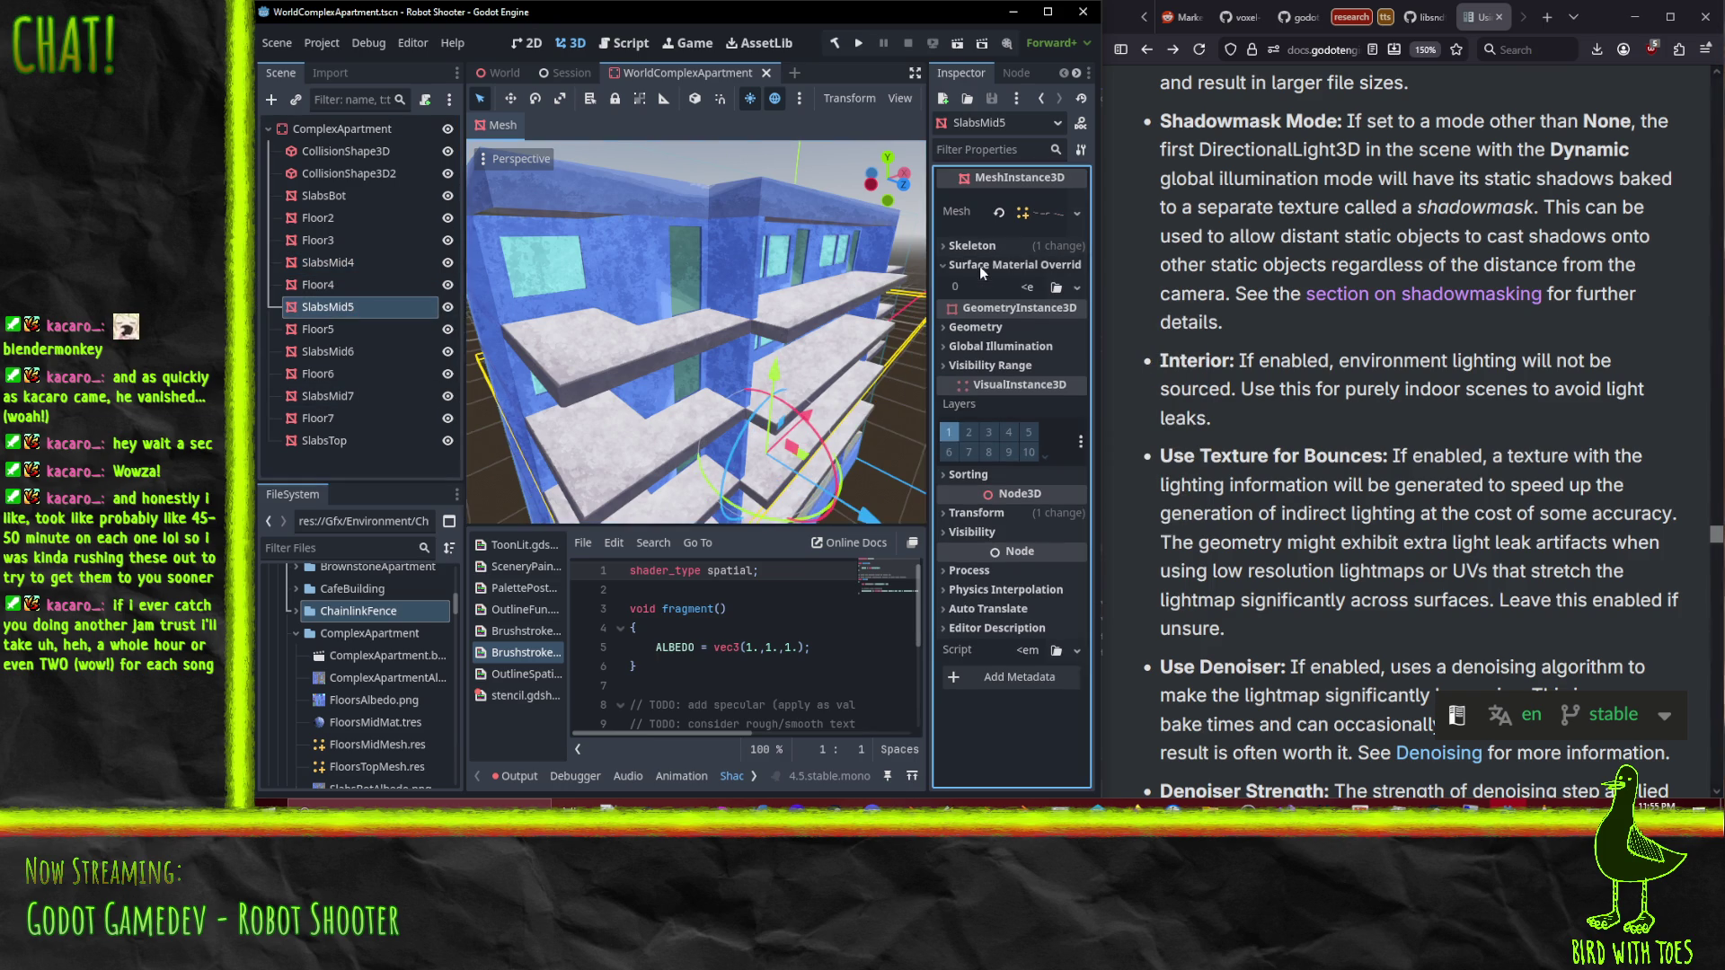
{"action": "left_click", "coordinate": [343, 352], "text": "ctrl"}
{"action": "left_click", "coordinate": [681, 341], "text": "shift"}
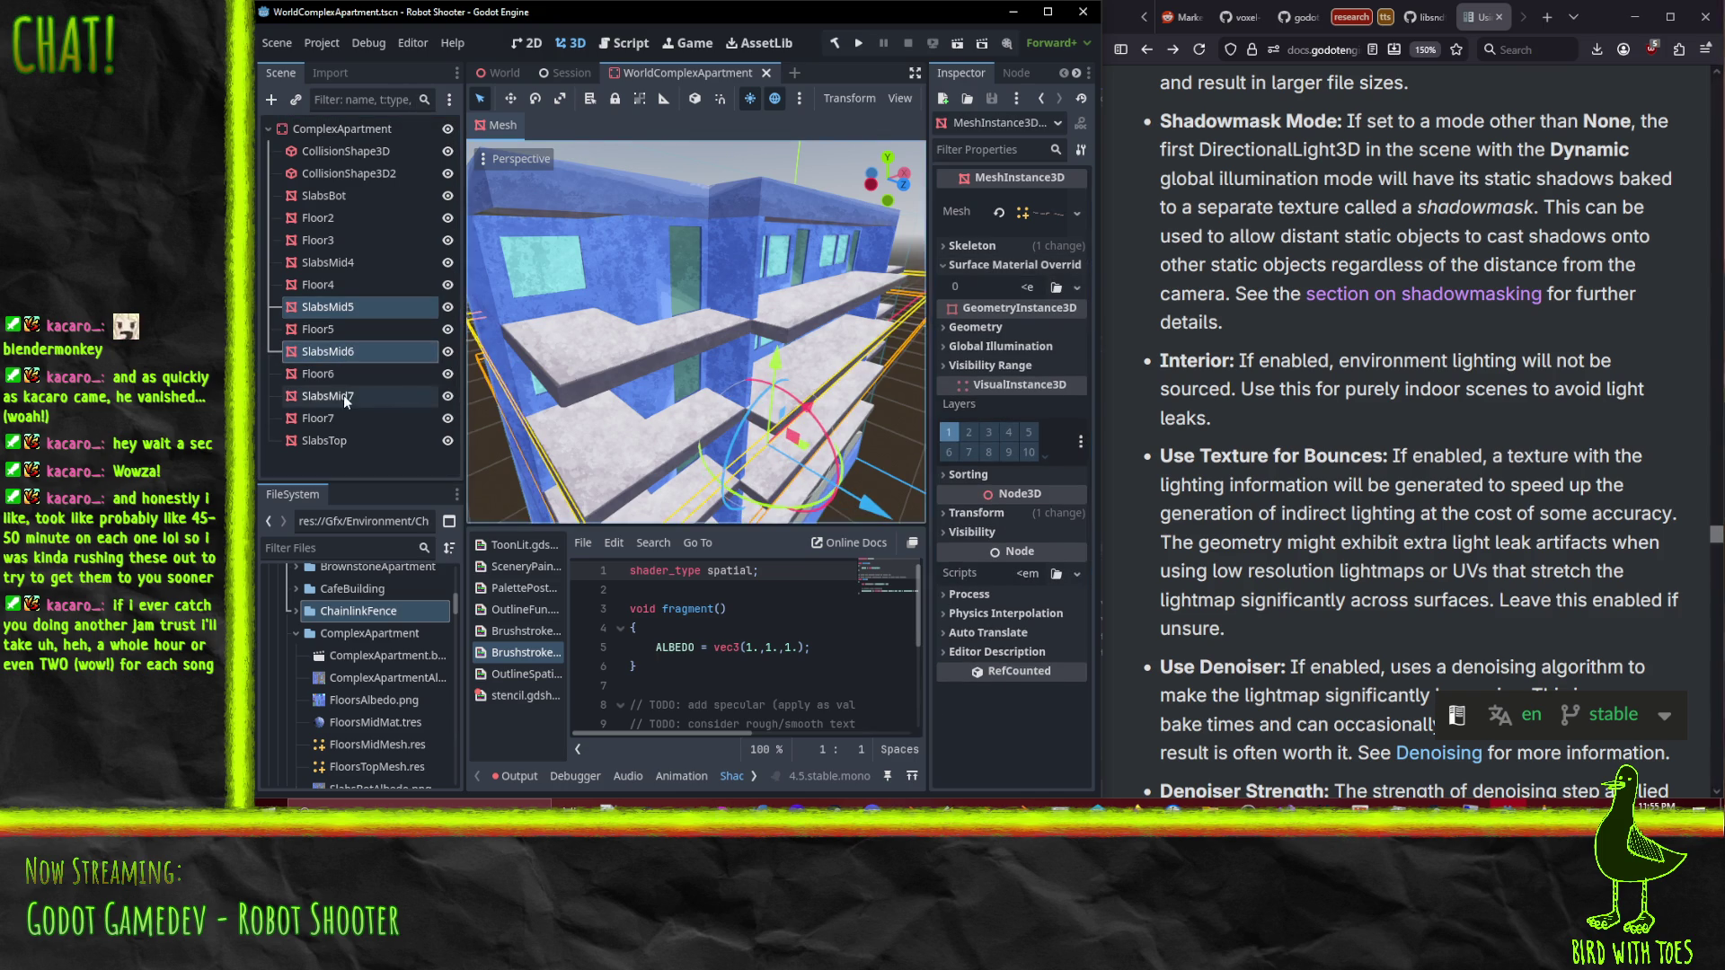
{"action": "left_click", "coordinate": [1040, 288]}
{"action": "left_click", "coordinate": [1002, 286]}
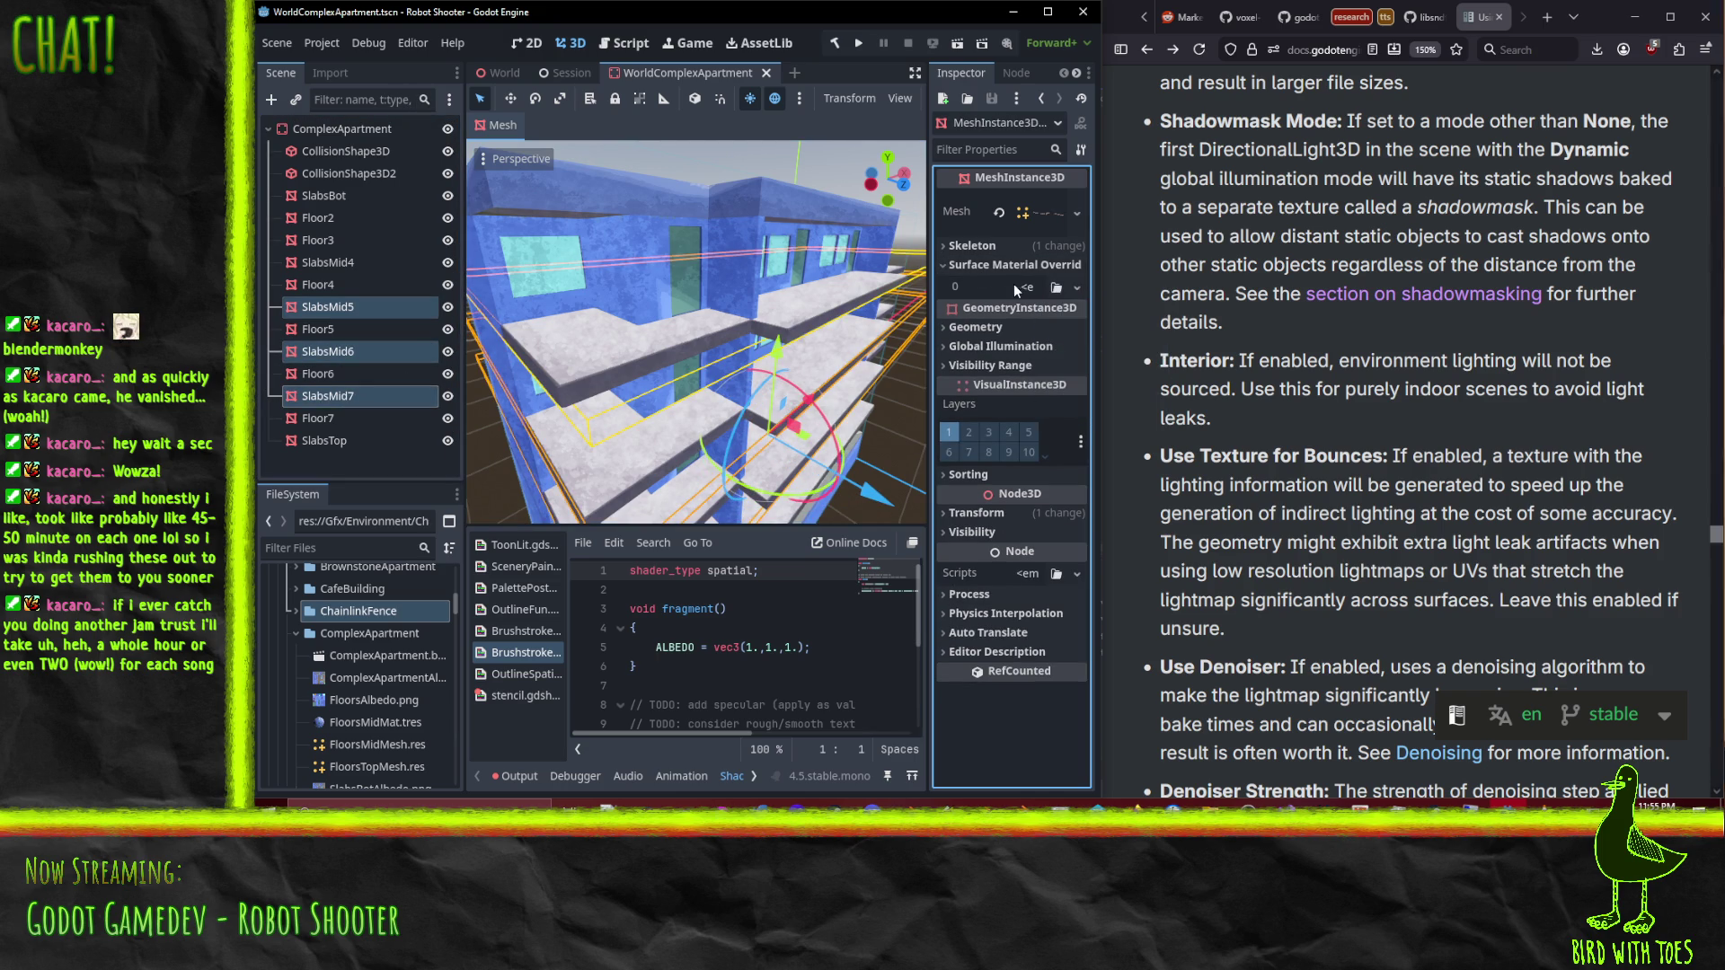
{"action": "left_click", "coordinate": [1028, 284]}
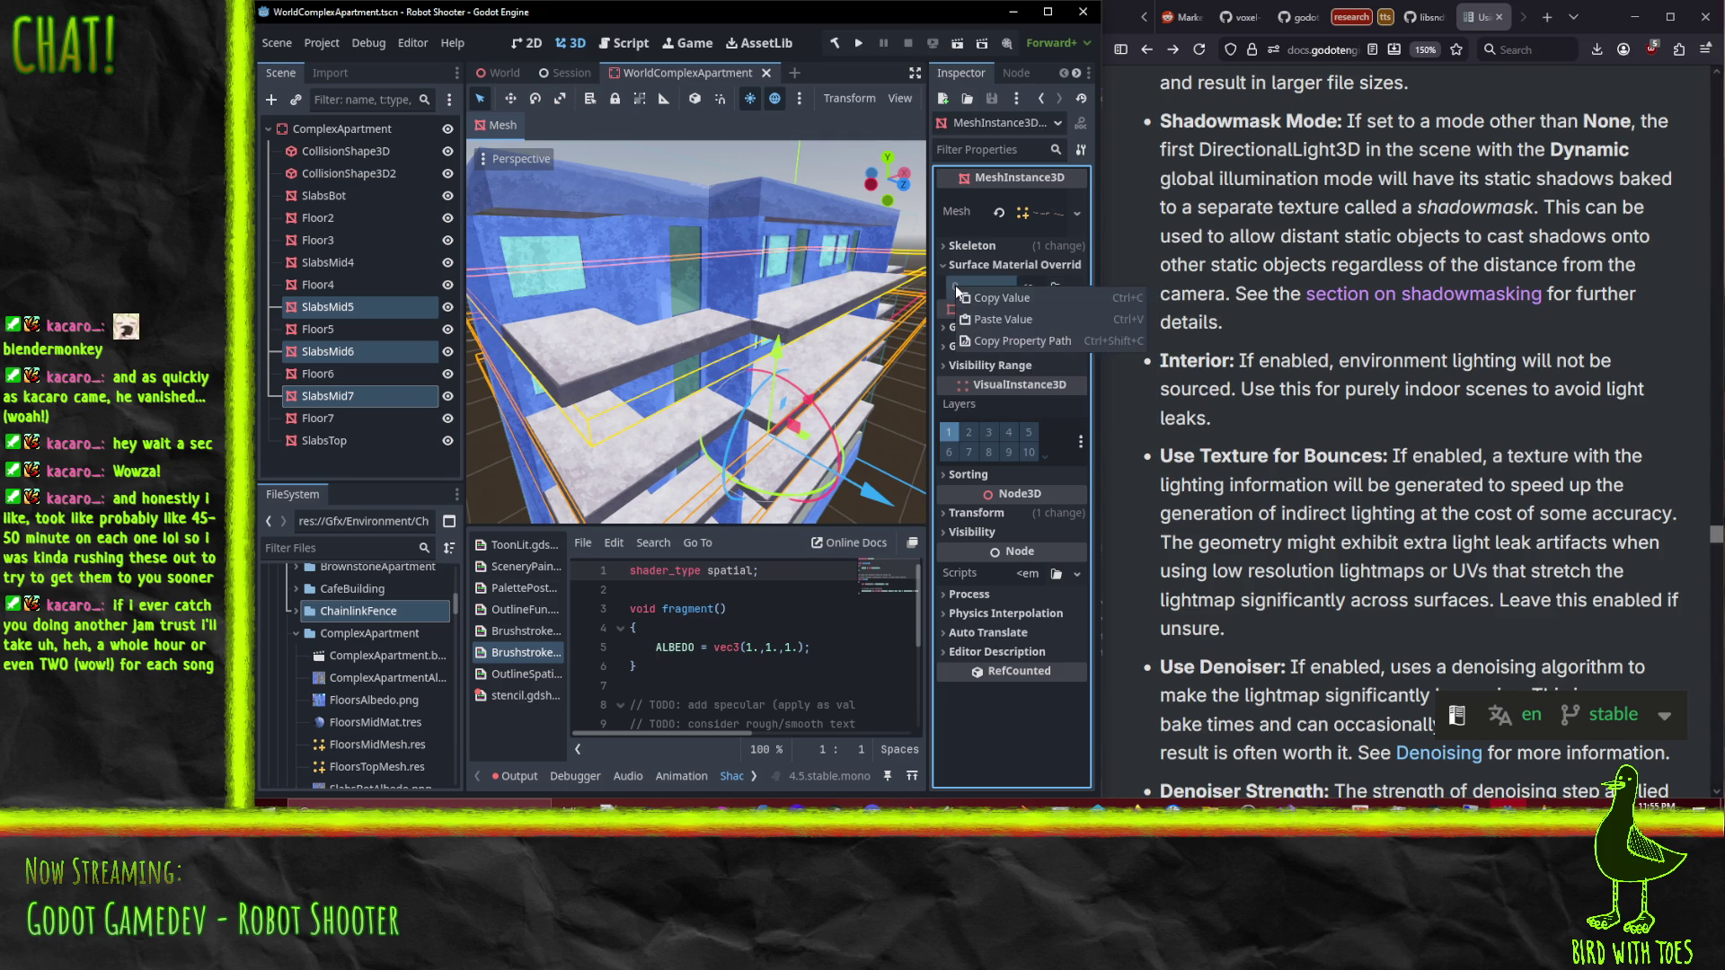
{"action": "left_click", "coordinate": [997, 319]}
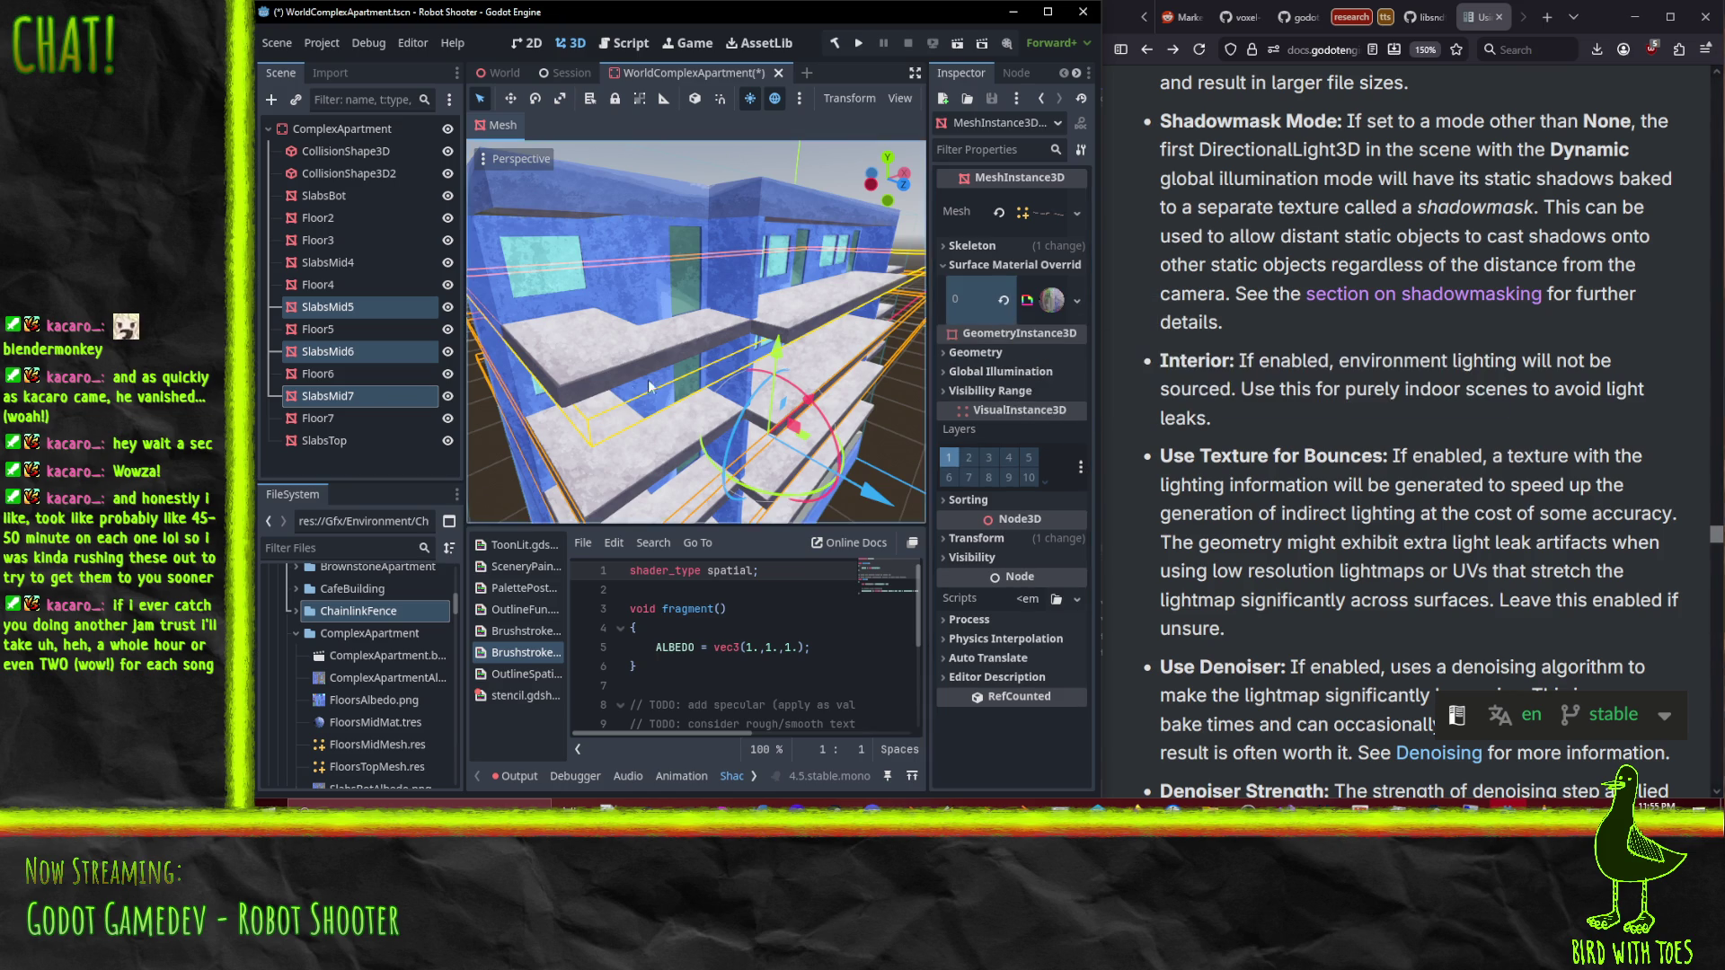
{"action": "key", "text": "ctrl+s"}
{"action": "left_click", "coordinate": [491, 78]}
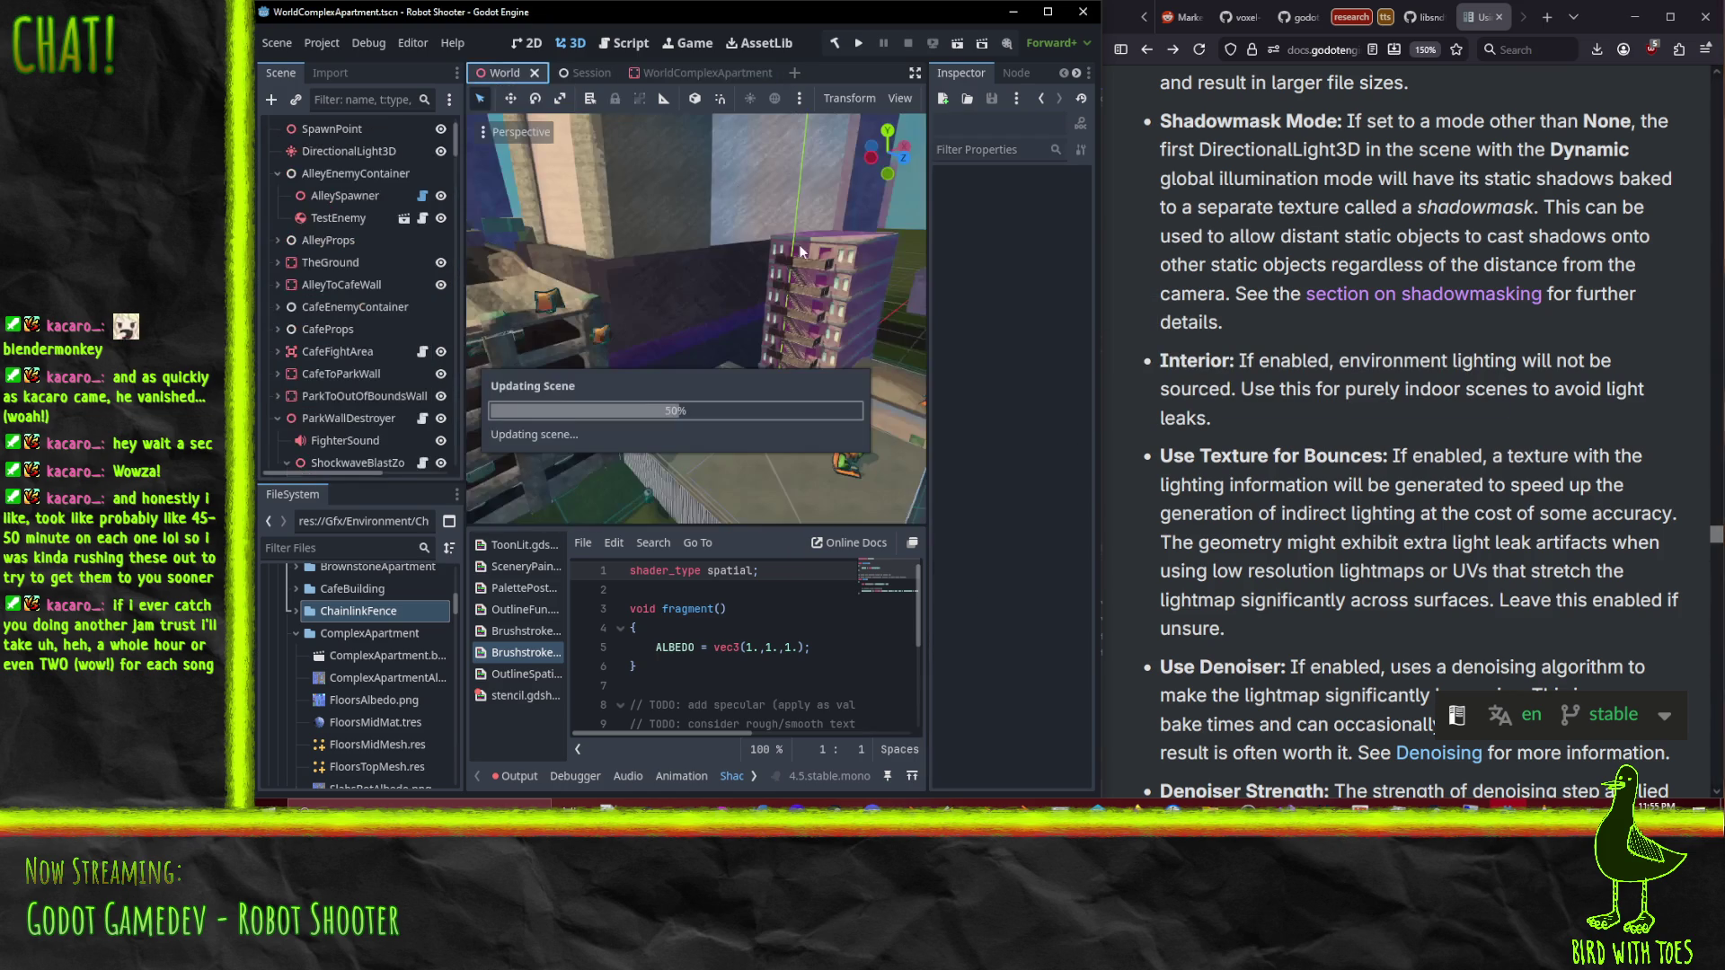
Step: Copy Floor7's surface material override value in WorldComplexApartment
{"action": "mouse_move", "coordinate": [753, 263]}
{"action": "left_mouse_down"}
{"action": "mouse_move", "coordinate": [735, 337]}
{"action": "mouse_move", "coordinate": [776, 226]}
{"action": "left_mouse_up"}
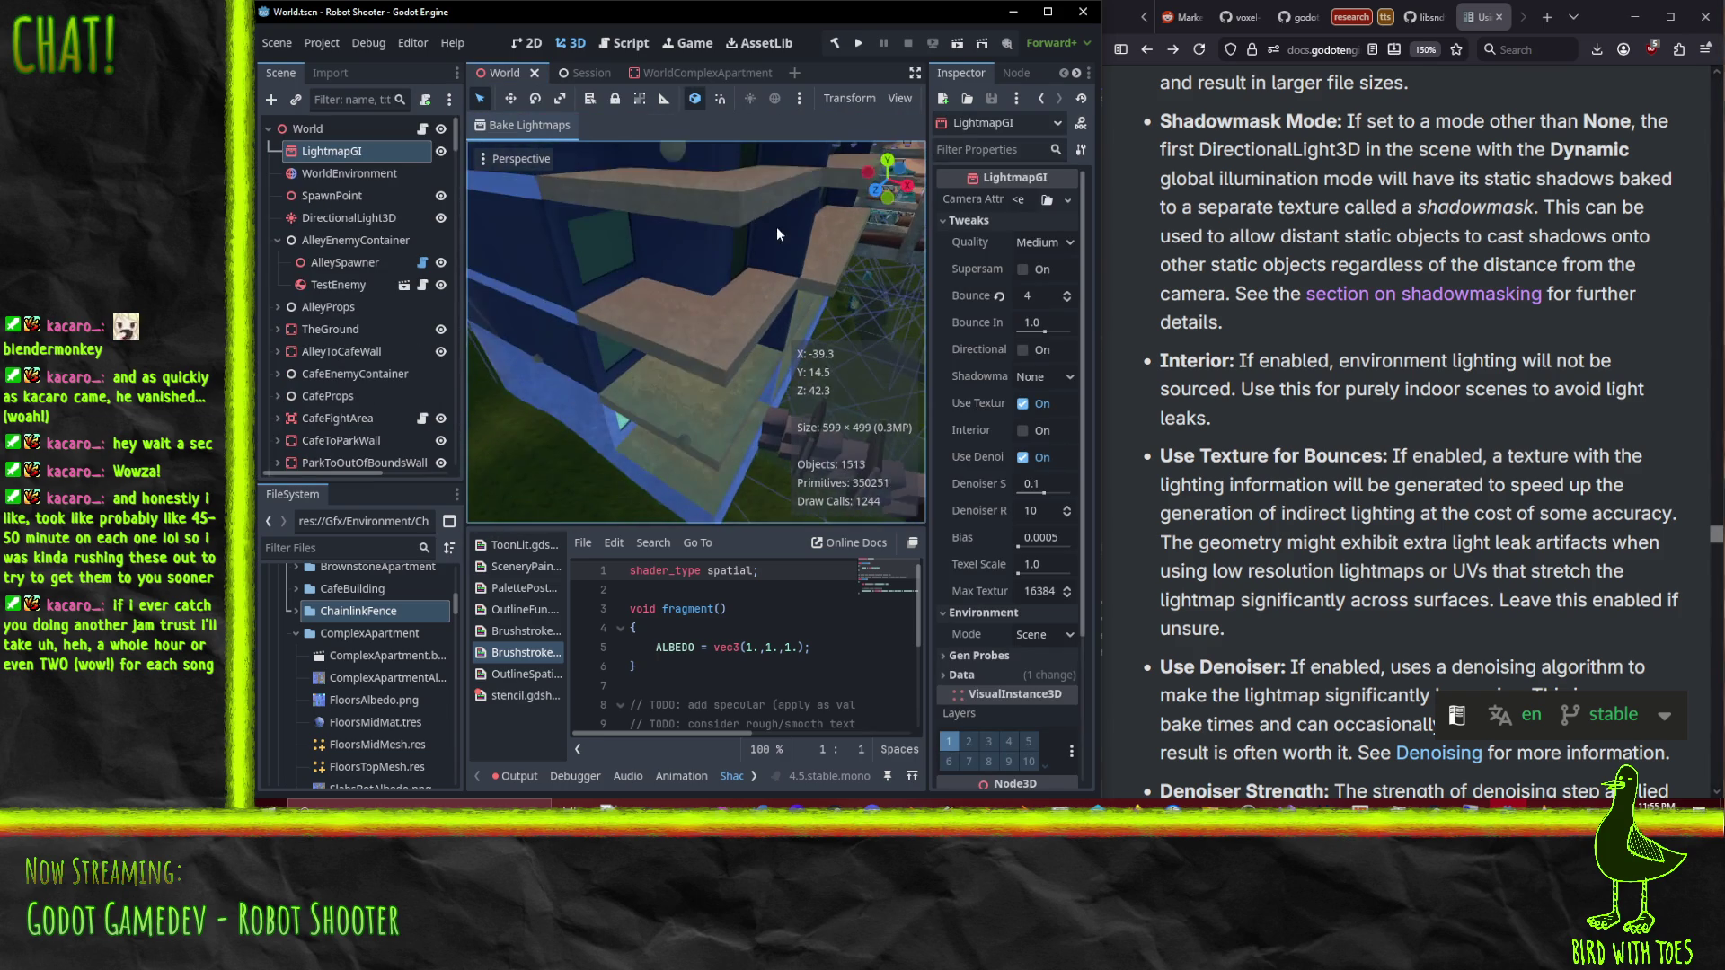
{"action": "left_click", "coordinate": [712, 73]}
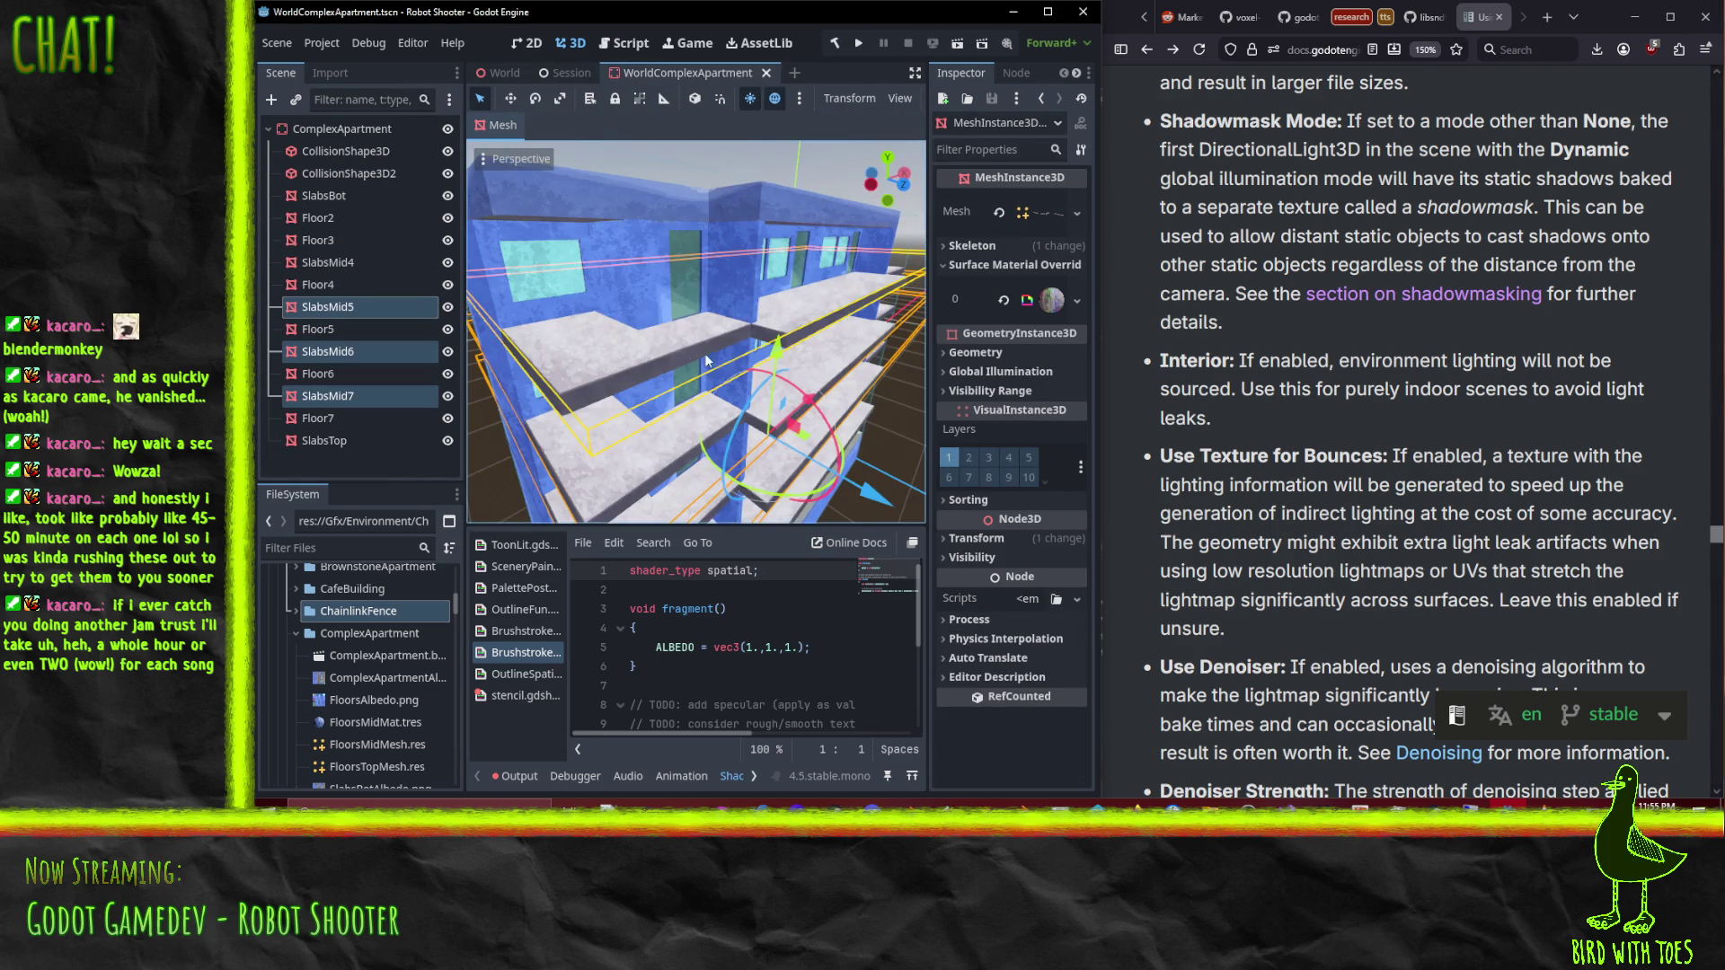
{"action": "left_click_drag", "start_coordinate": [766, 336], "coordinate": [563, 209]}
{"action": "left_click", "coordinate": [562, 209]}
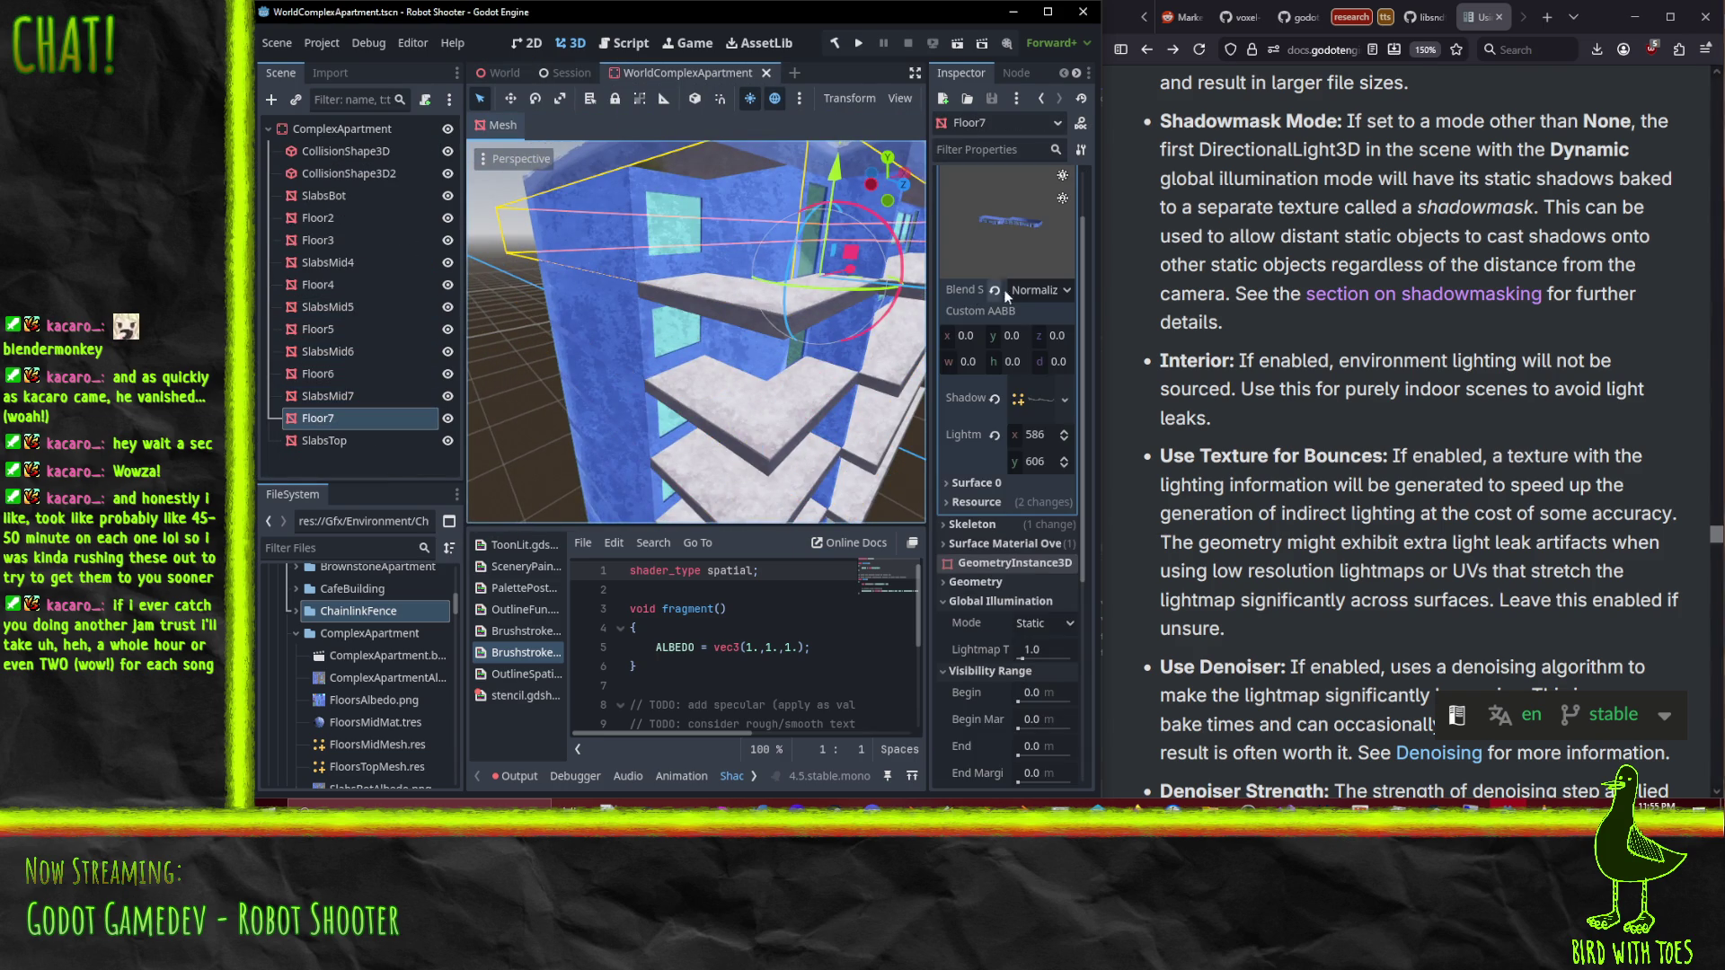
{"action": "scroll", "coordinate": [1026, 250], "scroll_direction": "up", "scroll_amount": 2}
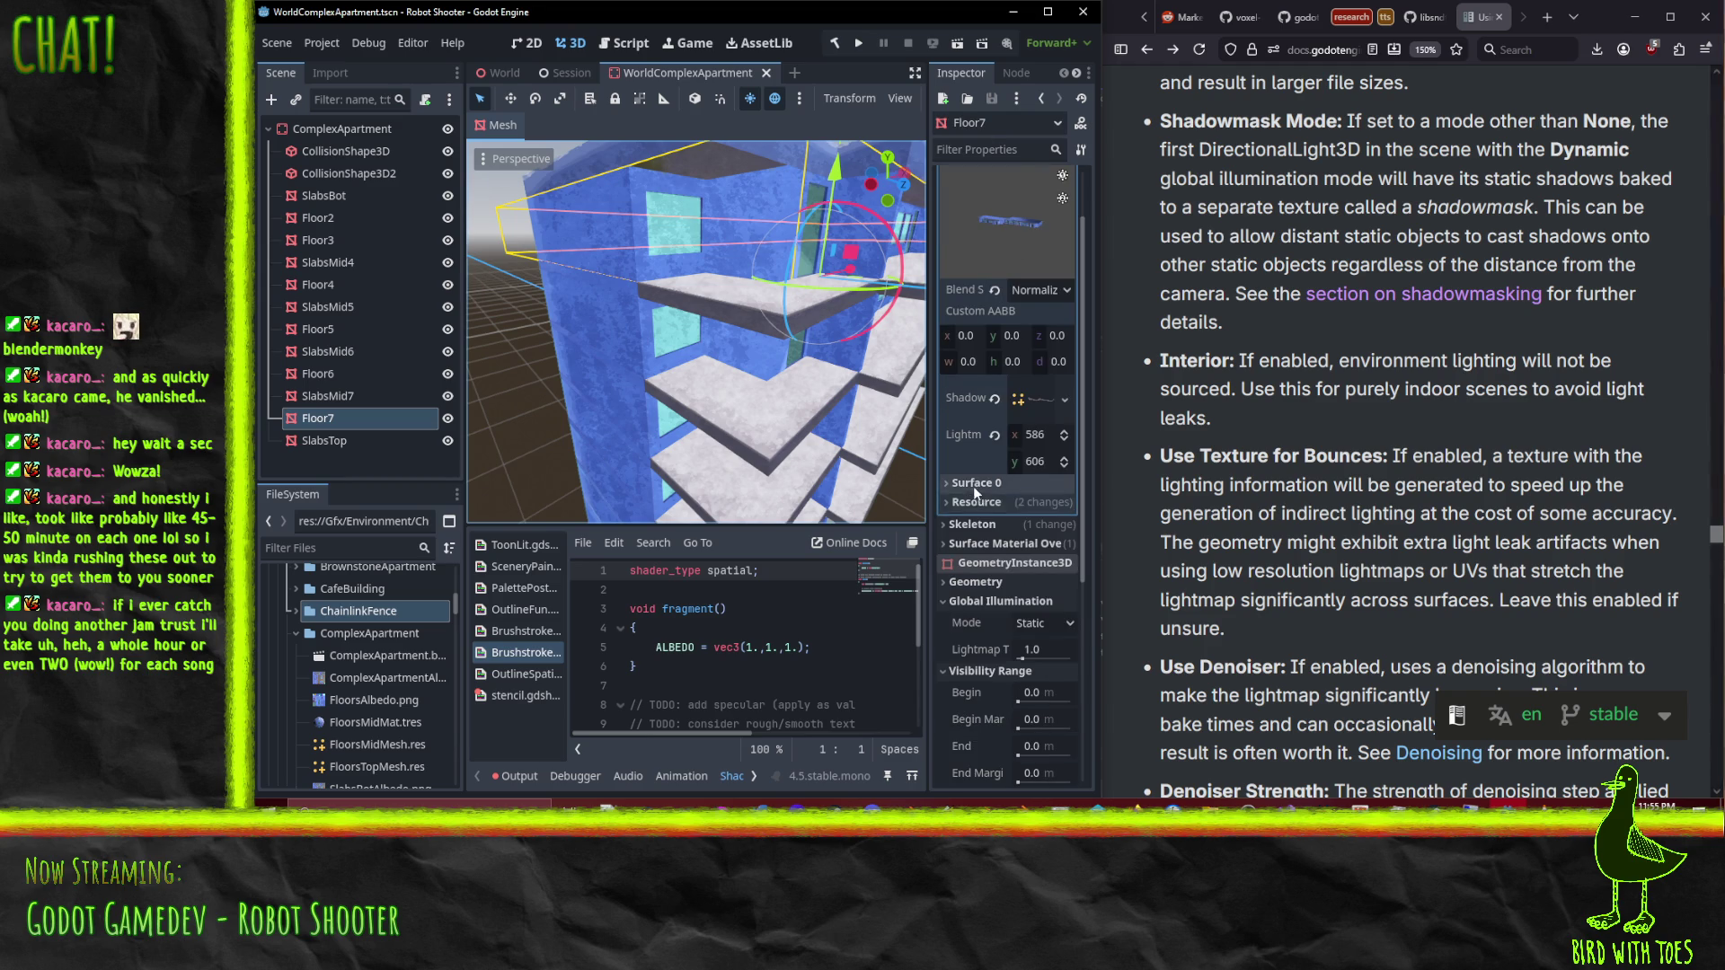
{"action": "scroll", "coordinate": [973, 487], "scroll_direction": "down", "scroll_amount": 2}
{"action": "left_click", "coordinate": [985, 543]}
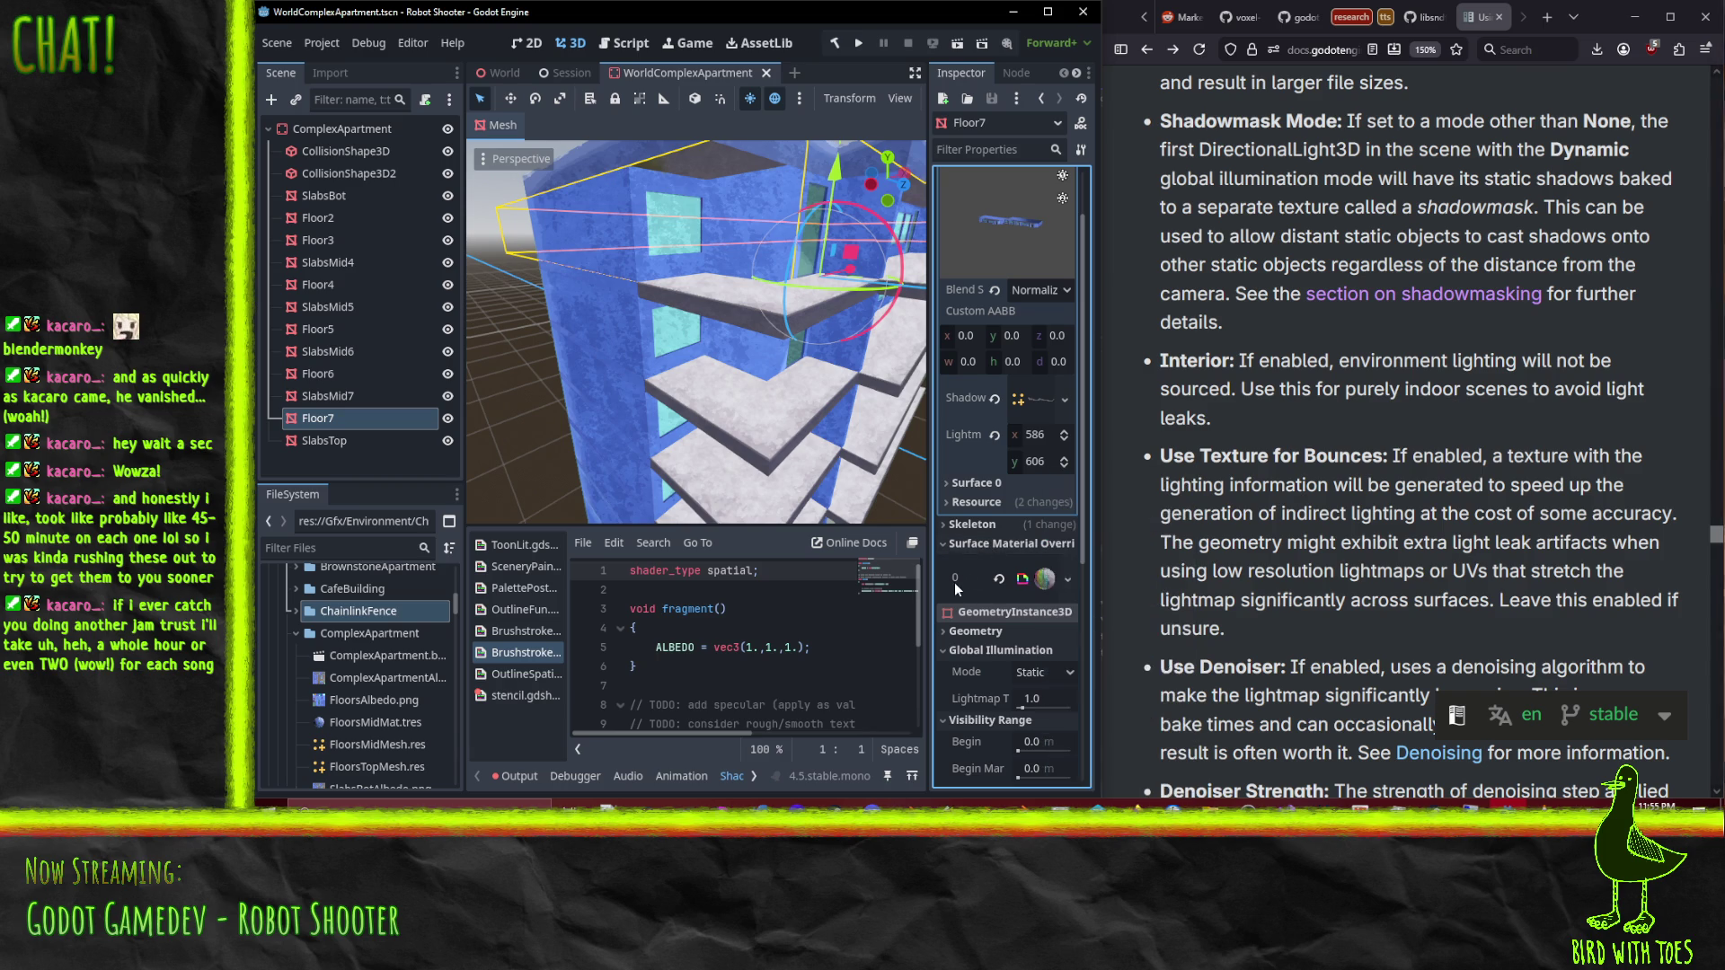
{"action": "right_click", "coordinate": [961, 575]}
{"action": "left_click", "coordinate": [1004, 582]}
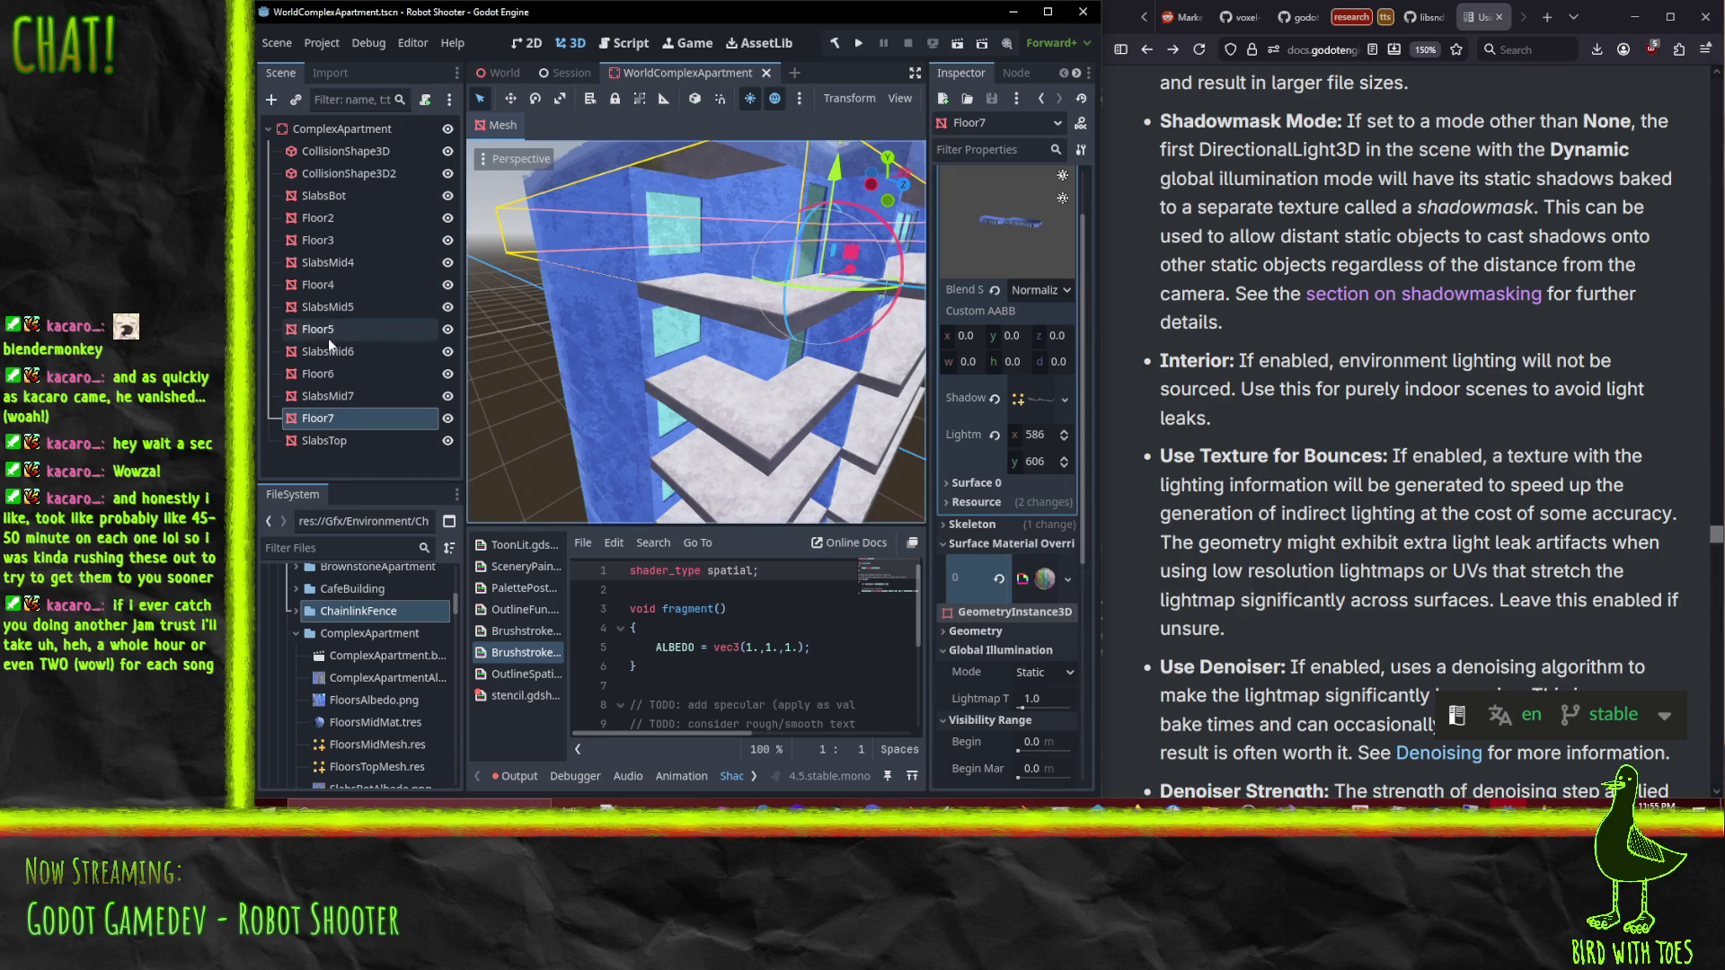
Step: Paste the material into surface slot 0 of Floor2 through Floor6, then switch to World
{"action": "left_click", "coordinate": [342, 374]}
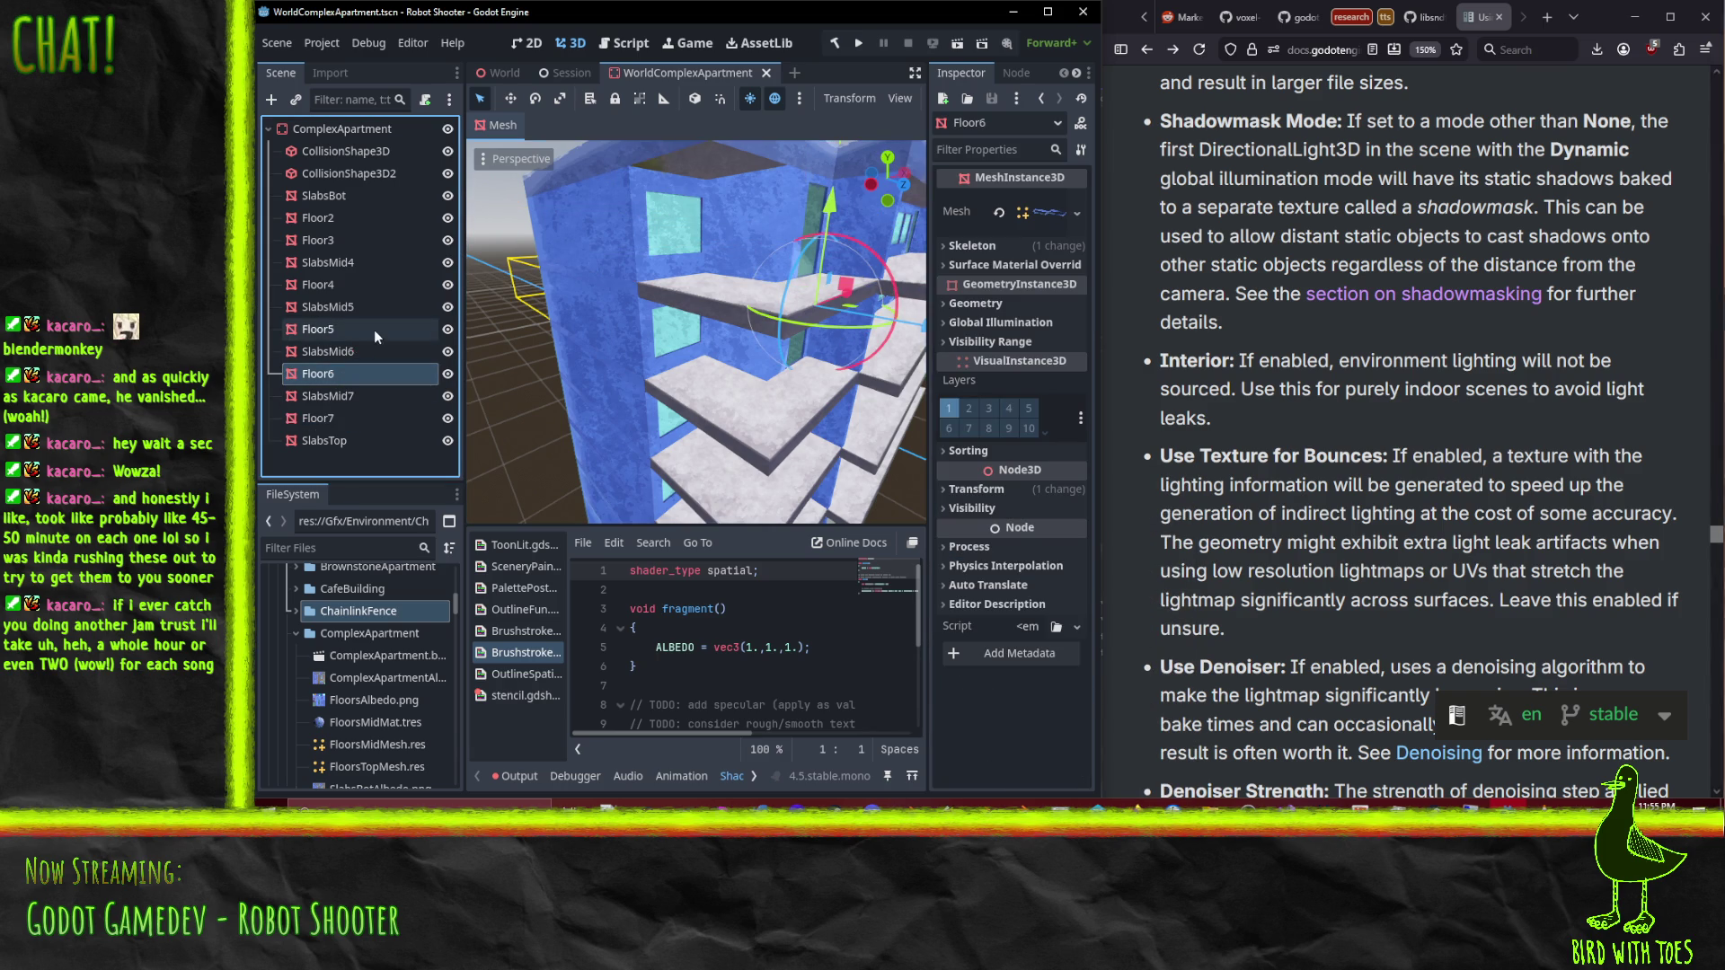
{"action": "left_click", "coordinate": [355, 332], "text": "ctrl"}
{"action": "left_click", "coordinate": [358, 306], "text": "ctrl"}
{"action": "left_click", "coordinate": [356, 305], "text": "ctrl"}
{"action": "left_click", "coordinate": [351, 284], "text": "ctrl"}
{"action": "left_click", "coordinate": [347, 239], "text": "ctrl"}
{"action": "left_click", "coordinate": [341, 219], "text": "ctrl"}
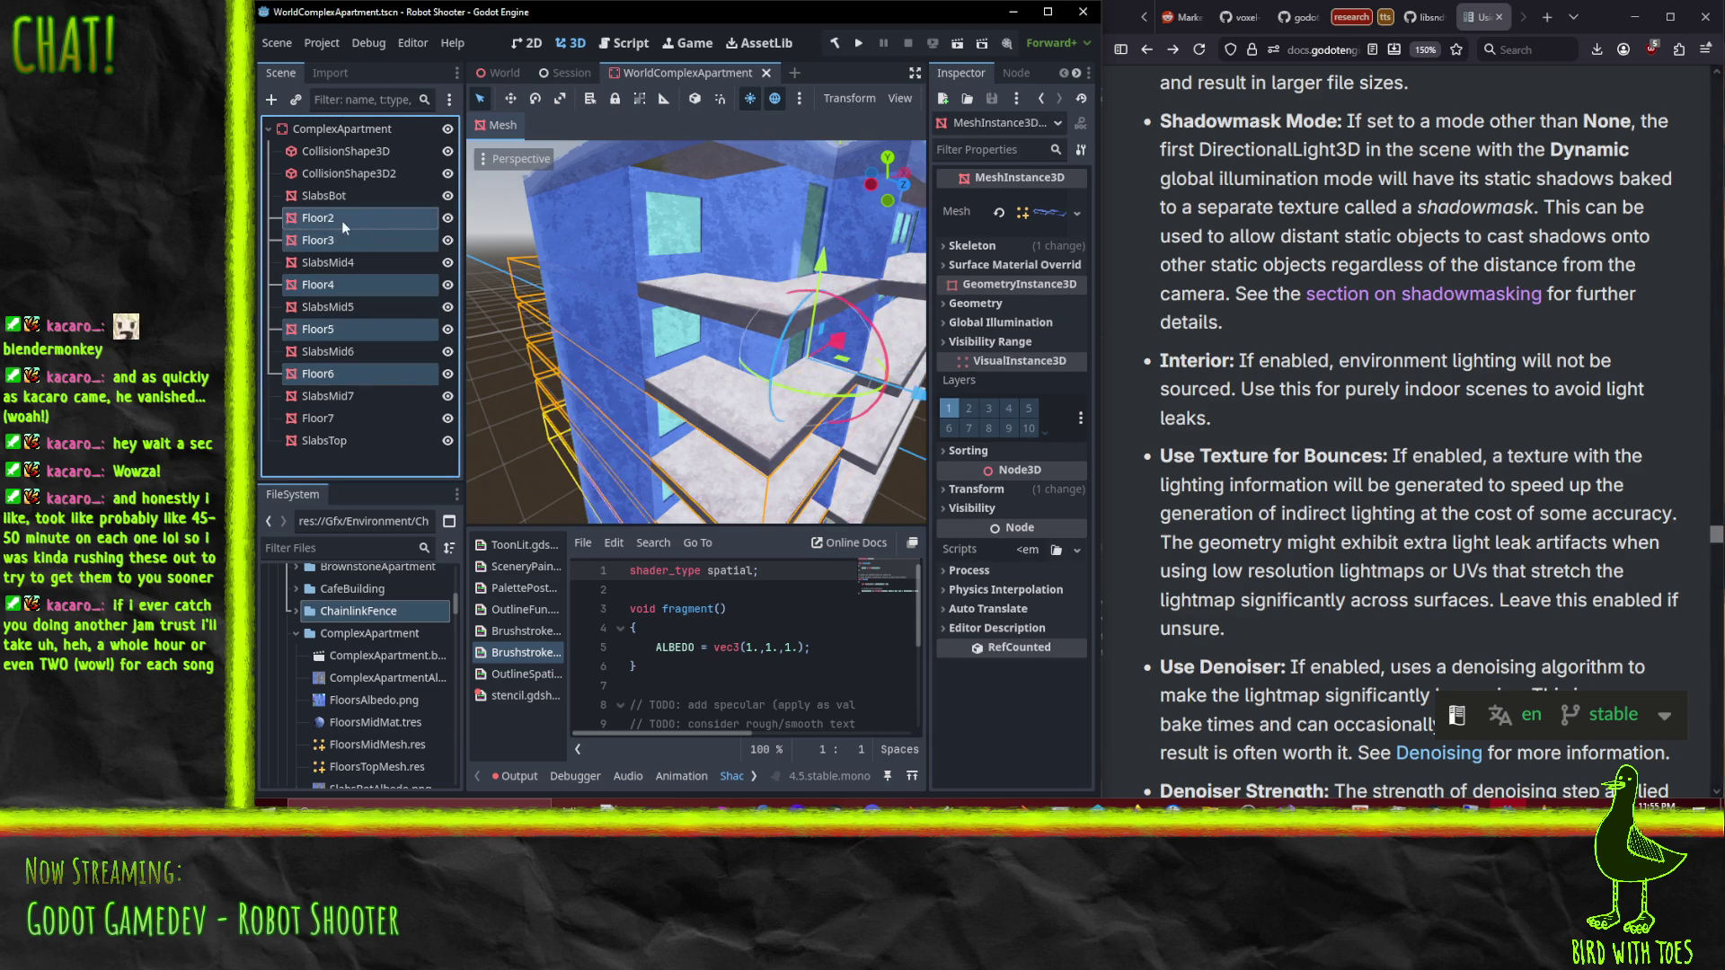
{"action": "left_click", "coordinate": [1029, 260]}
{"action": "right_click", "coordinate": [992, 286]}
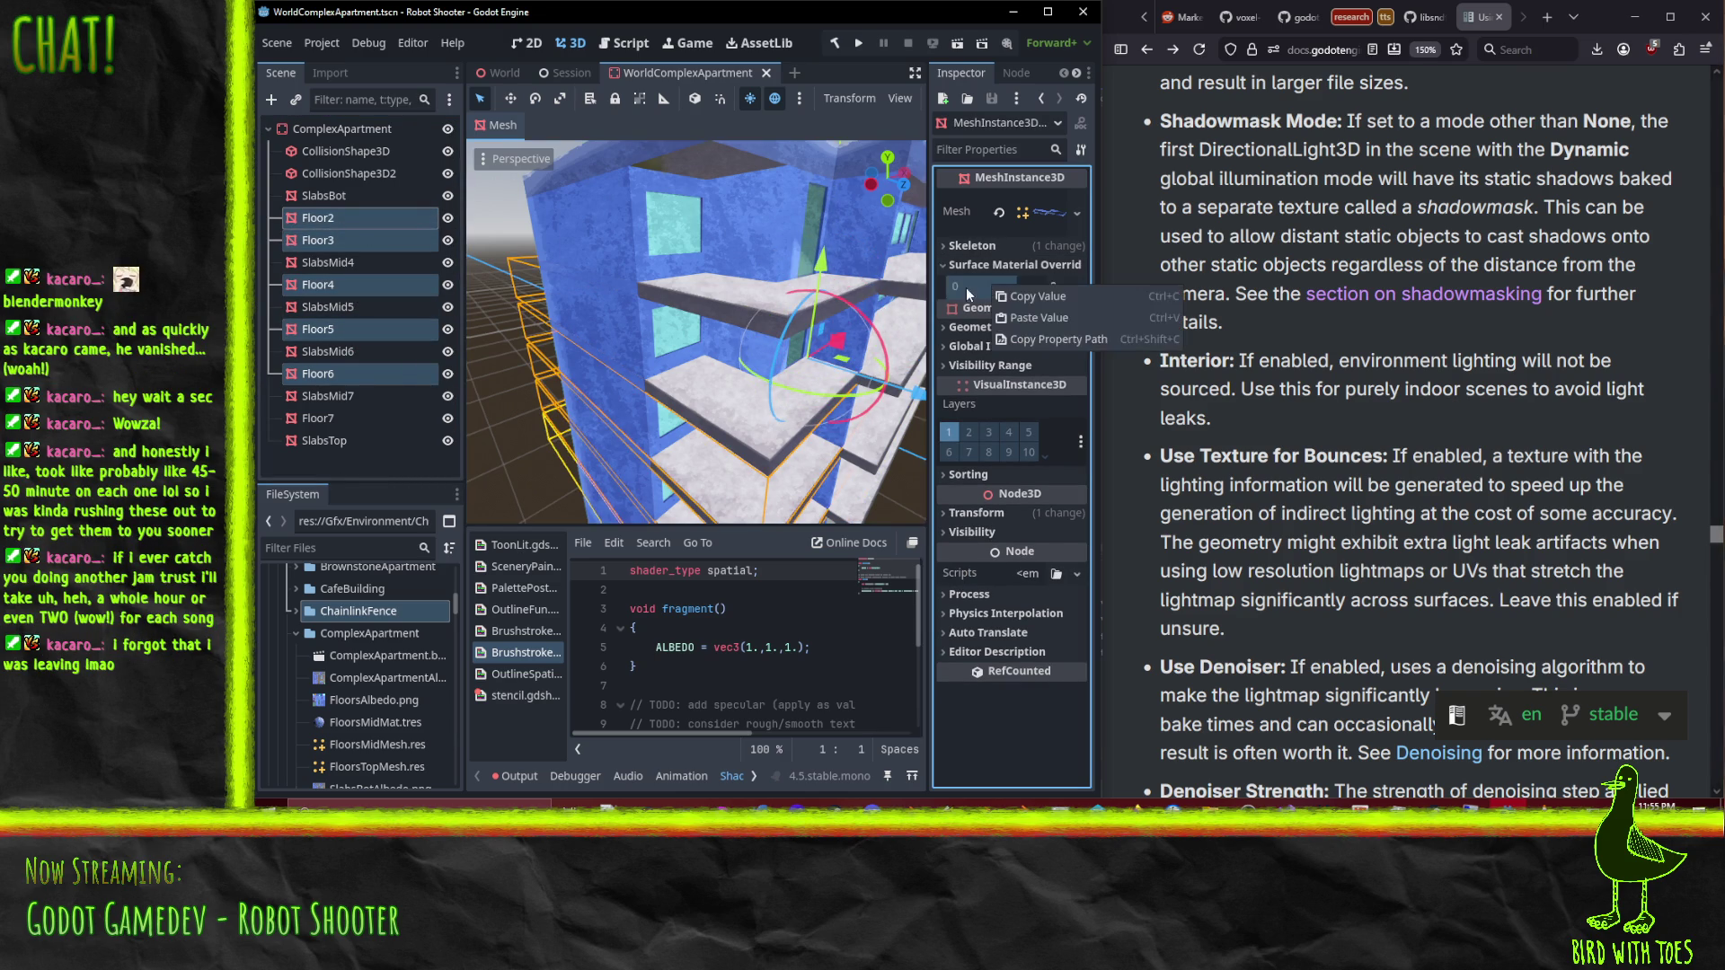
{"action": "left_click", "coordinate": [1054, 318]}
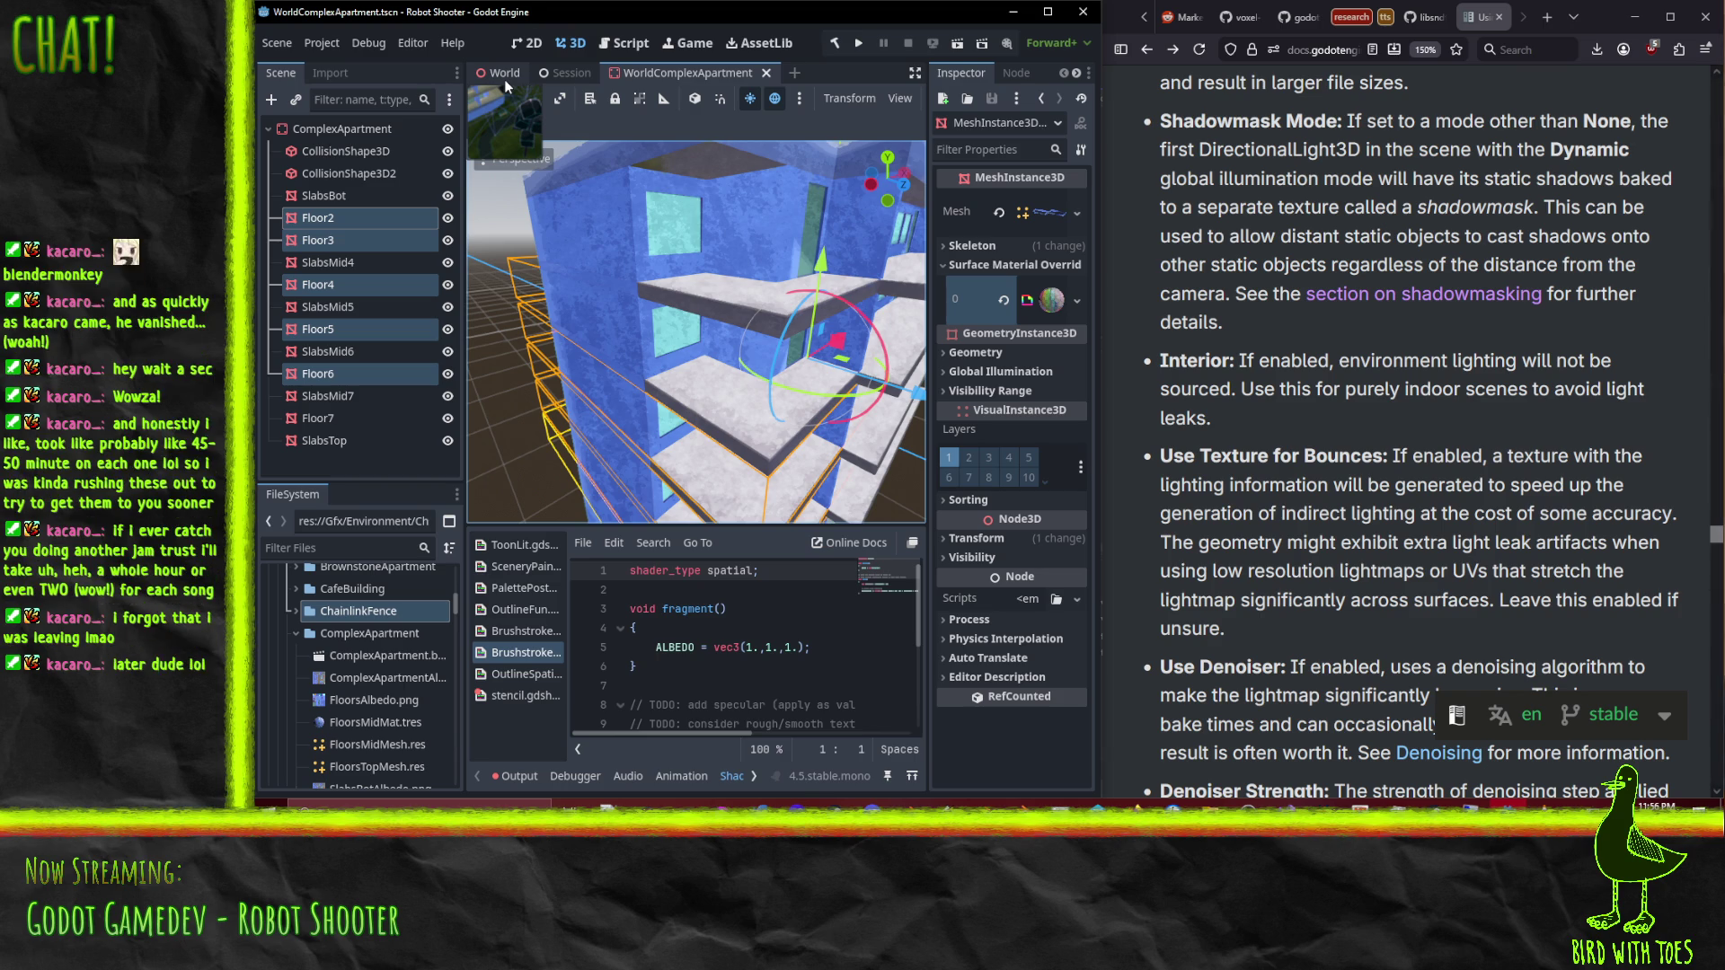
{"action": "key", "text": "ctrl+Tab"}
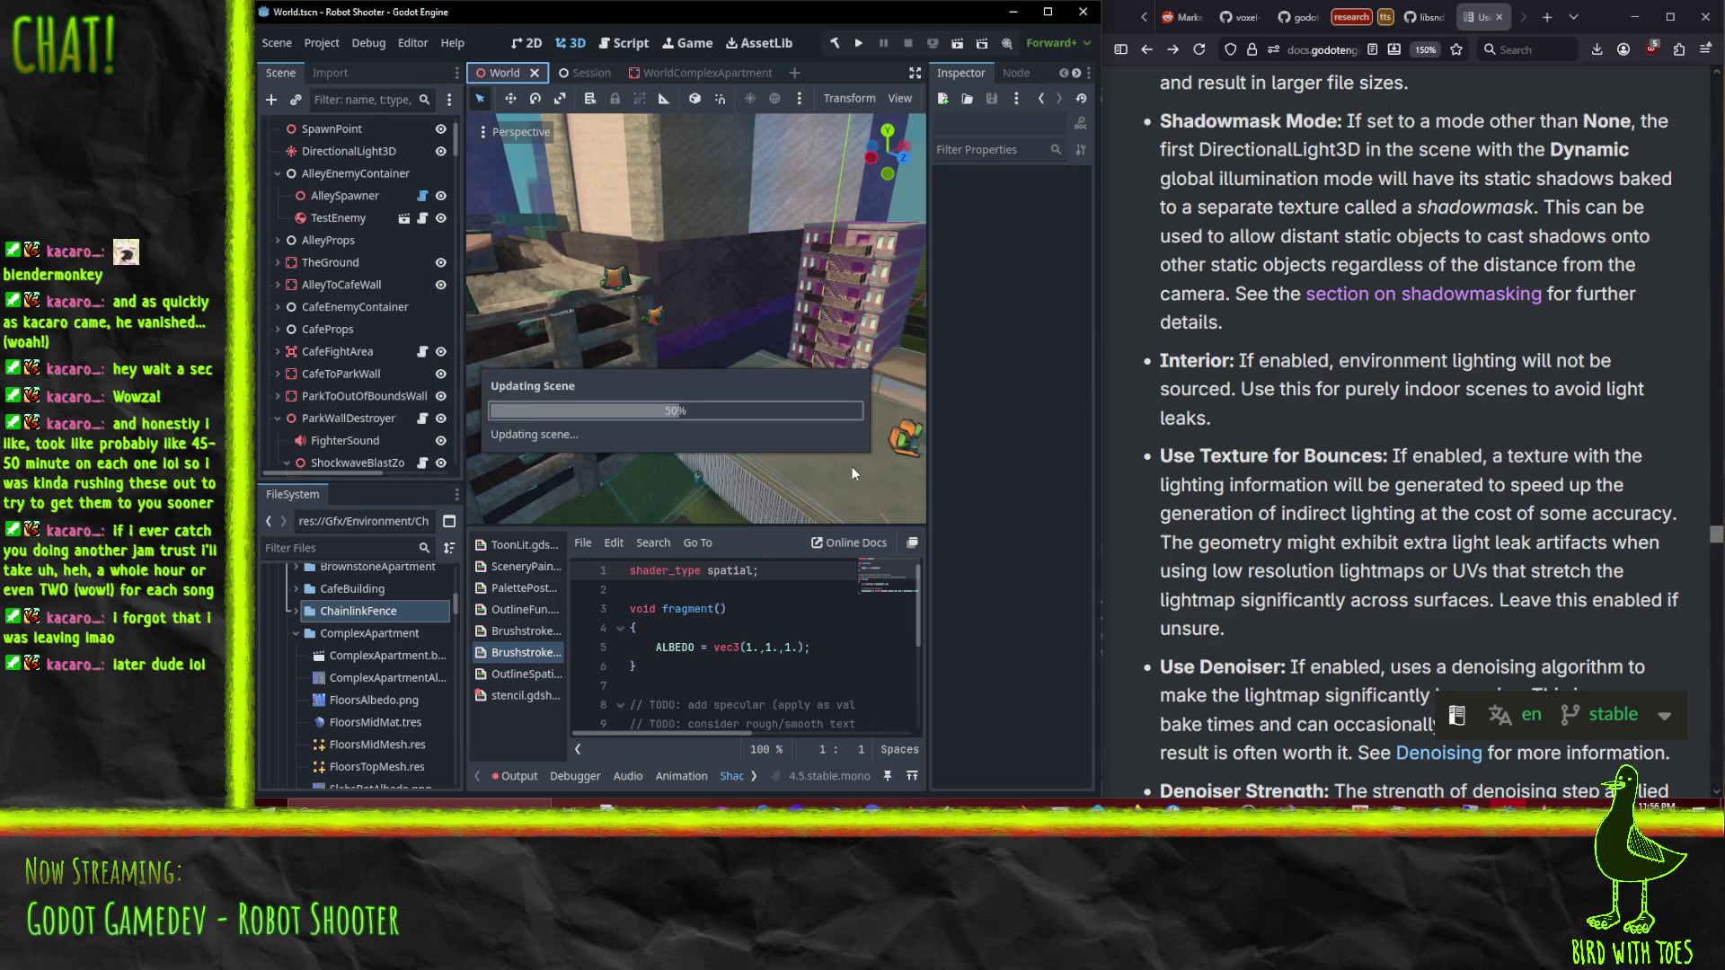
Step: Orbit around the apartment building, fence and checkered-window wall to review the lighting
{"action": "mouse_move", "coordinate": [786, 359]}
{"action": "left_mouse_down"}
{"action": "mouse_move", "coordinate": [746, 289]}
{"action": "mouse_move", "coordinate": [514, 434]}
{"action": "mouse_move", "coordinate": [568, 197]}
{"action": "mouse_move", "coordinate": [636, 245]}
{"action": "mouse_move", "coordinate": [643, 402]}
{"action": "mouse_move", "coordinate": [708, 164]}
{"action": "mouse_move", "coordinate": [702, 208]}
{"action": "mouse_move", "coordinate": [823, 226]}
{"action": "mouse_move", "coordinate": [816, 170]}
{"action": "mouse_move", "coordinate": [807, 320]}
{"action": "mouse_move", "coordinate": [645, 423]}
{"action": "mouse_move", "coordinate": [698, 388]}
{"action": "mouse_move", "coordinate": [537, 410]}
{"action": "mouse_move", "coordinate": [541, 369]}
{"action": "mouse_move", "coordinate": [796, 347]}
{"action": "mouse_move", "coordinate": [717, 408]}
{"action": "mouse_move", "coordinate": [661, 387]}
{"action": "mouse_move", "coordinate": [681, 461]}
{"action": "mouse_move", "coordinate": [682, 218]}
{"action": "mouse_move", "coordinate": [655, 460]}
{"action": "mouse_move", "coordinate": [602, 321]}
{"action": "mouse_move", "coordinate": [575, 326]}
{"action": "mouse_move", "coordinate": [694, 357]}
{"action": "mouse_move", "coordinate": [607, 420]}
{"action": "left_mouse_up"}
{"action": "scroll", "coordinate": [817, 181], "scroll_direction": "up", "scroll_amount": 2}
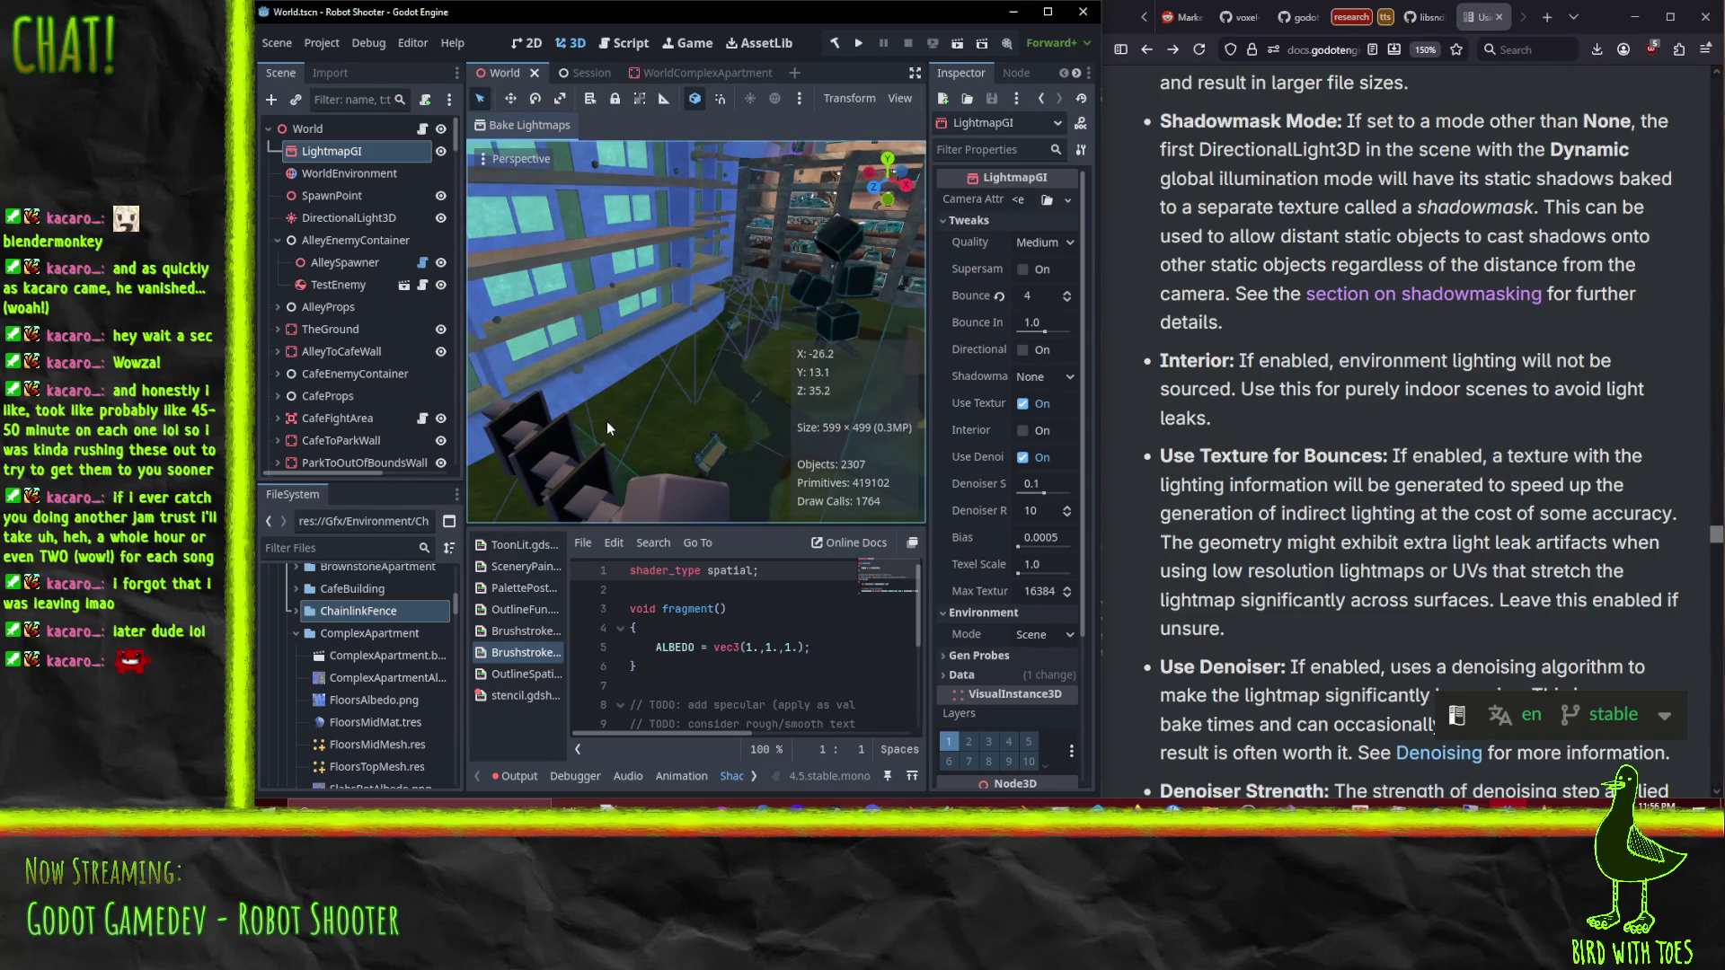
{"action": "mouse_move", "coordinate": [633, 358]}
{"action": "left_mouse_down"}
{"action": "mouse_move", "coordinate": [675, 364]}
{"action": "mouse_move", "coordinate": [737, 329]}
{"action": "mouse_move", "coordinate": [891, 327]}
{"action": "mouse_move", "coordinate": [493, 336]}
{"action": "mouse_move", "coordinate": [516, 404]}
{"action": "mouse_move", "coordinate": [520, 271]}
{"action": "mouse_move", "coordinate": [551, 262]}
{"action": "left_mouse_up"}
{"action": "mouse_move", "coordinate": [709, 295]}
{"action": "left_mouse_down"}
{"action": "mouse_move", "coordinate": [854, 210]}
{"action": "mouse_move", "coordinate": [768, 203]}
{"action": "mouse_move", "coordinate": [776, 464]}
{"action": "mouse_move", "coordinate": [789, 381]}
{"action": "mouse_move", "coordinate": [800, 397]}
{"action": "mouse_move", "coordinate": [703, 272]}
{"action": "mouse_move", "coordinate": [892, 180]}
{"action": "mouse_move", "coordinate": [688, 320]}
{"action": "mouse_move", "coordinate": [838, 325]}
{"action": "mouse_move", "coordinate": [619, 315]}
{"action": "mouse_move", "coordinate": [726, 311]}
{"action": "mouse_move", "coordinate": [717, 230]}
{"action": "mouse_move", "coordinate": [918, 230]}
{"action": "mouse_move", "coordinate": [633, 319]}
{"action": "mouse_move", "coordinate": [736, 402]}
{"action": "mouse_move", "coordinate": [623, 386]}
{"action": "mouse_move", "coordinate": [538, 250]}
{"action": "mouse_move", "coordinate": [654, 237]}
{"action": "mouse_move", "coordinate": [835, 296]}
{"action": "mouse_move", "coordinate": [601, 220]}
{"action": "mouse_move", "coordinate": [666, 340]}
{"action": "mouse_move", "coordinate": [681, 450]}
{"action": "mouse_move", "coordinate": [859, 190]}
{"action": "mouse_move", "coordinate": [798, 232]}
{"action": "mouse_move", "coordinate": [810, 169]}
{"action": "left_mouse_up"}
{"action": "scroll", "coordinate": [816, 192], "scroll_direction": "up", "scroll_amount": 2}
{"action": "mouse_move", "coordinate": [764, 294]}
{"action": "left_mouse_down"}
{"action": "mouse_move", "coordinate": [735, 401]}
{"action": "mouse_move", "coordinate": [703, 223]}
{"action": "mouse_move", "coordinate": [768, 205]}
{"action": "mouse_move", "coordinate": [848, 423]}
{"action": "mouse_move", "coordinate": [843, 397]}
{"action": "mouse_move", "coordinate": [708, 381]}
{"action": "mouse_move", "coordinate": [757, 372]}
{"action": "mouse_move", "coordinate": [728, 417]}
{"action": "mouse_move", "coordinate": [781, 374]}
{"action": "mouse_move", "coordinate": [892, 366]}
{"action": "mouse_move", "coordinate": [805, 374]}
{"action": "mouse_move", "coordinate": [819, 370]}
{"action": "left_mouse_up"}
{"action": "scroll", "coordinate": [782, 374], "scroll_direction": "up", "scroll_amount": 1}
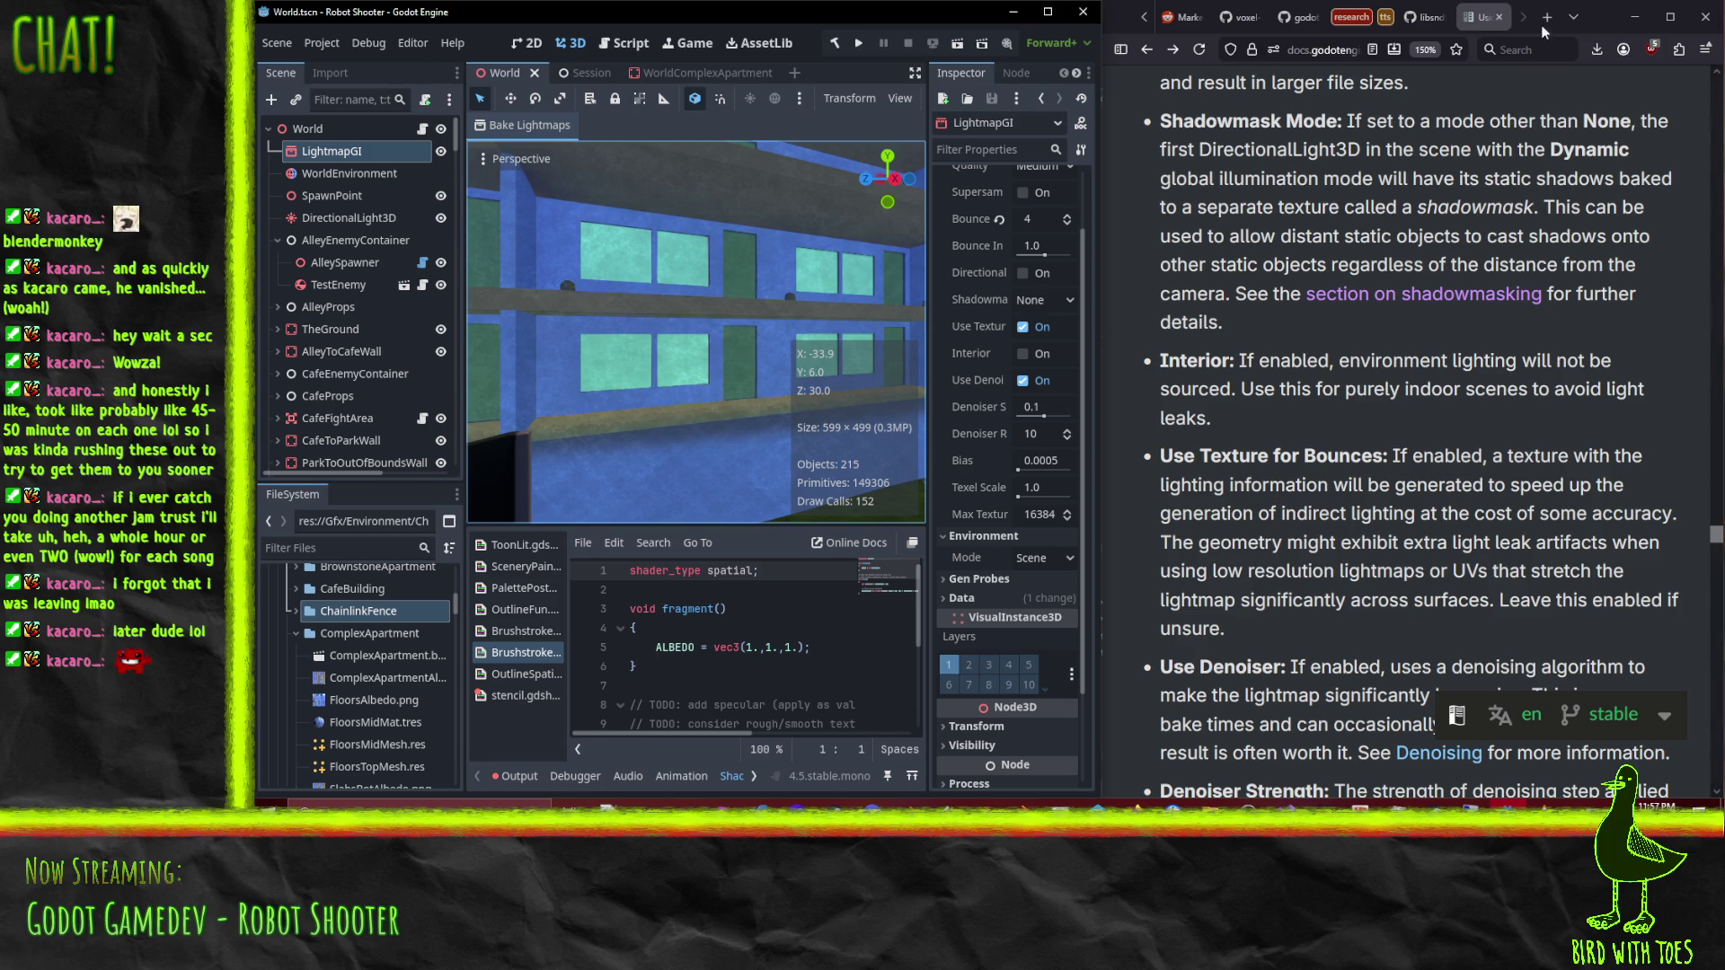
Step: Minimize the docs browser, maximize Godot, and orbit along the facade toward the fence
{"action": "left_click", "coordinate": [1669, 17]}
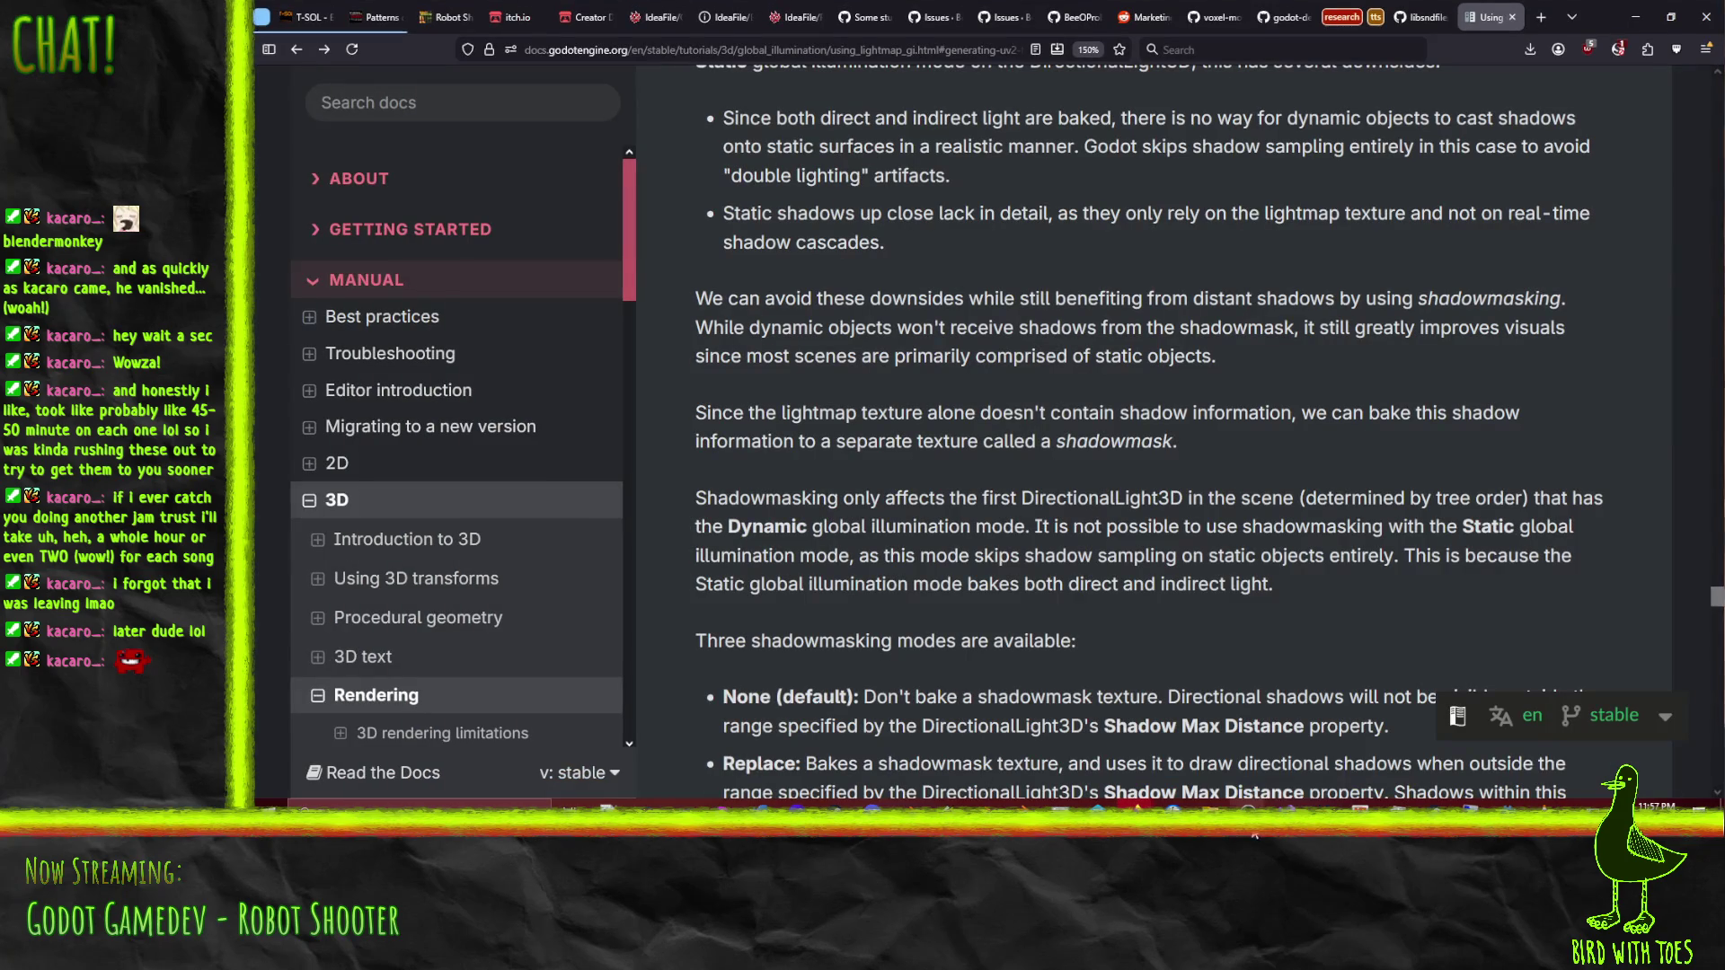
{"action": "left_click", "coordinate": [1638, 20]}
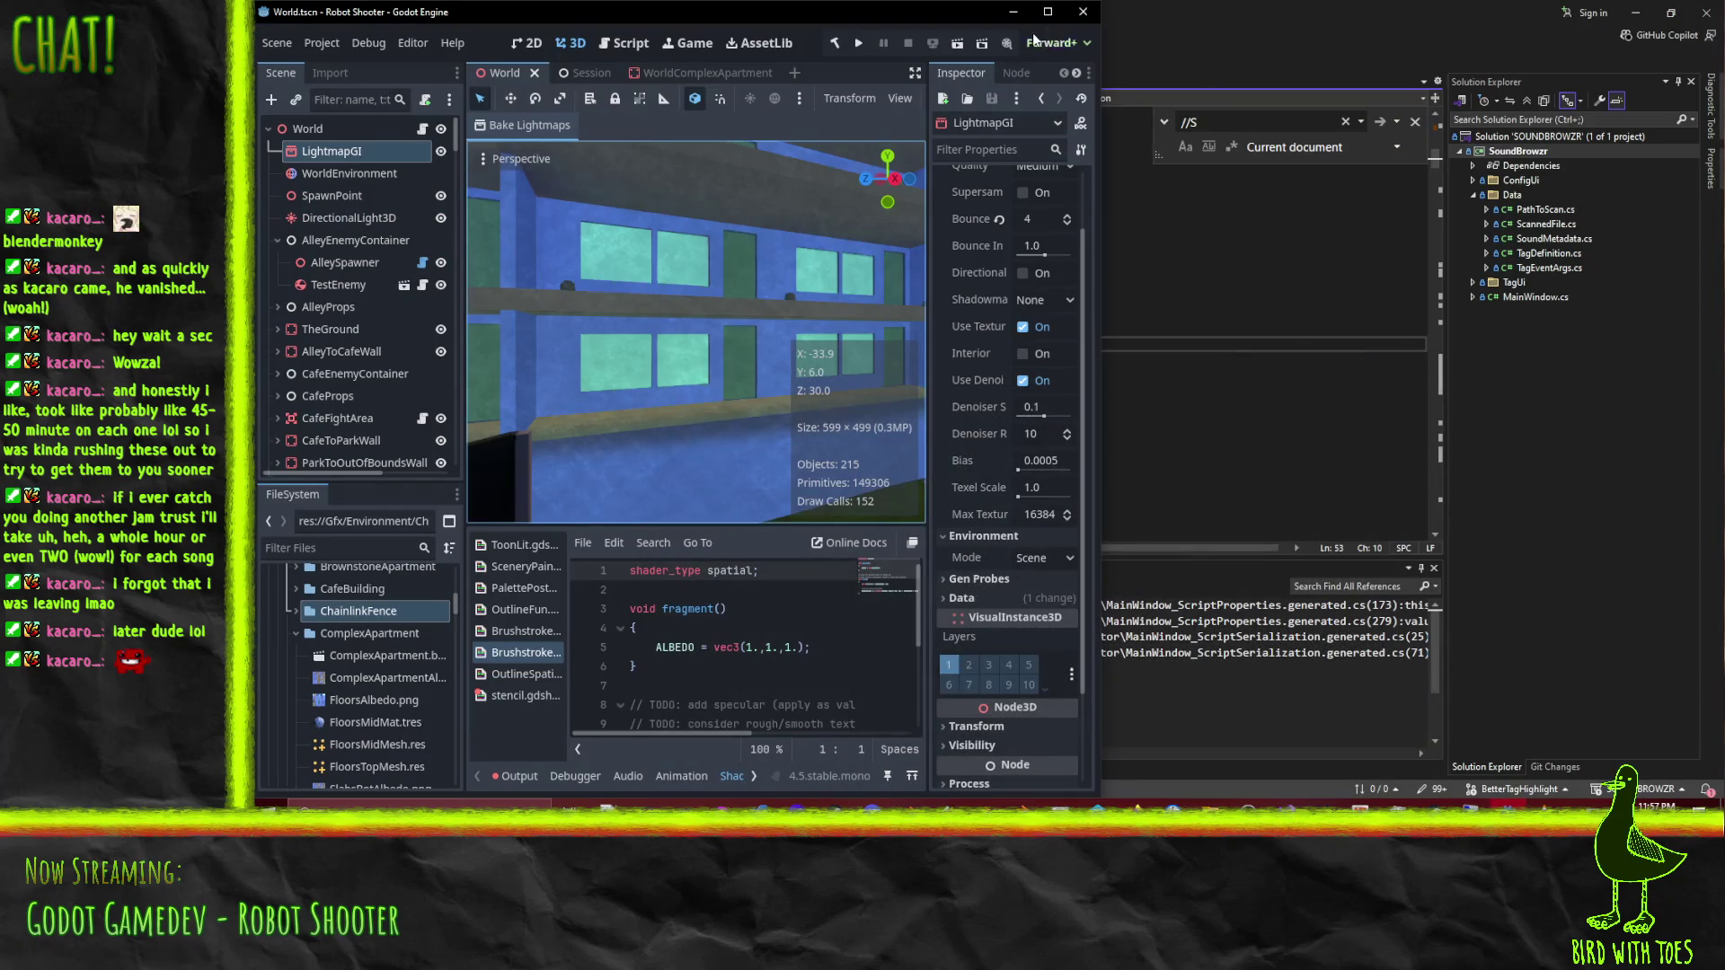
{"action": "left_click", "coordinate": [1047, 13]}
{"action": "scroll", "coordinate": [1039, 380], "scroll_direction": "up", "scroll_amount": 5}
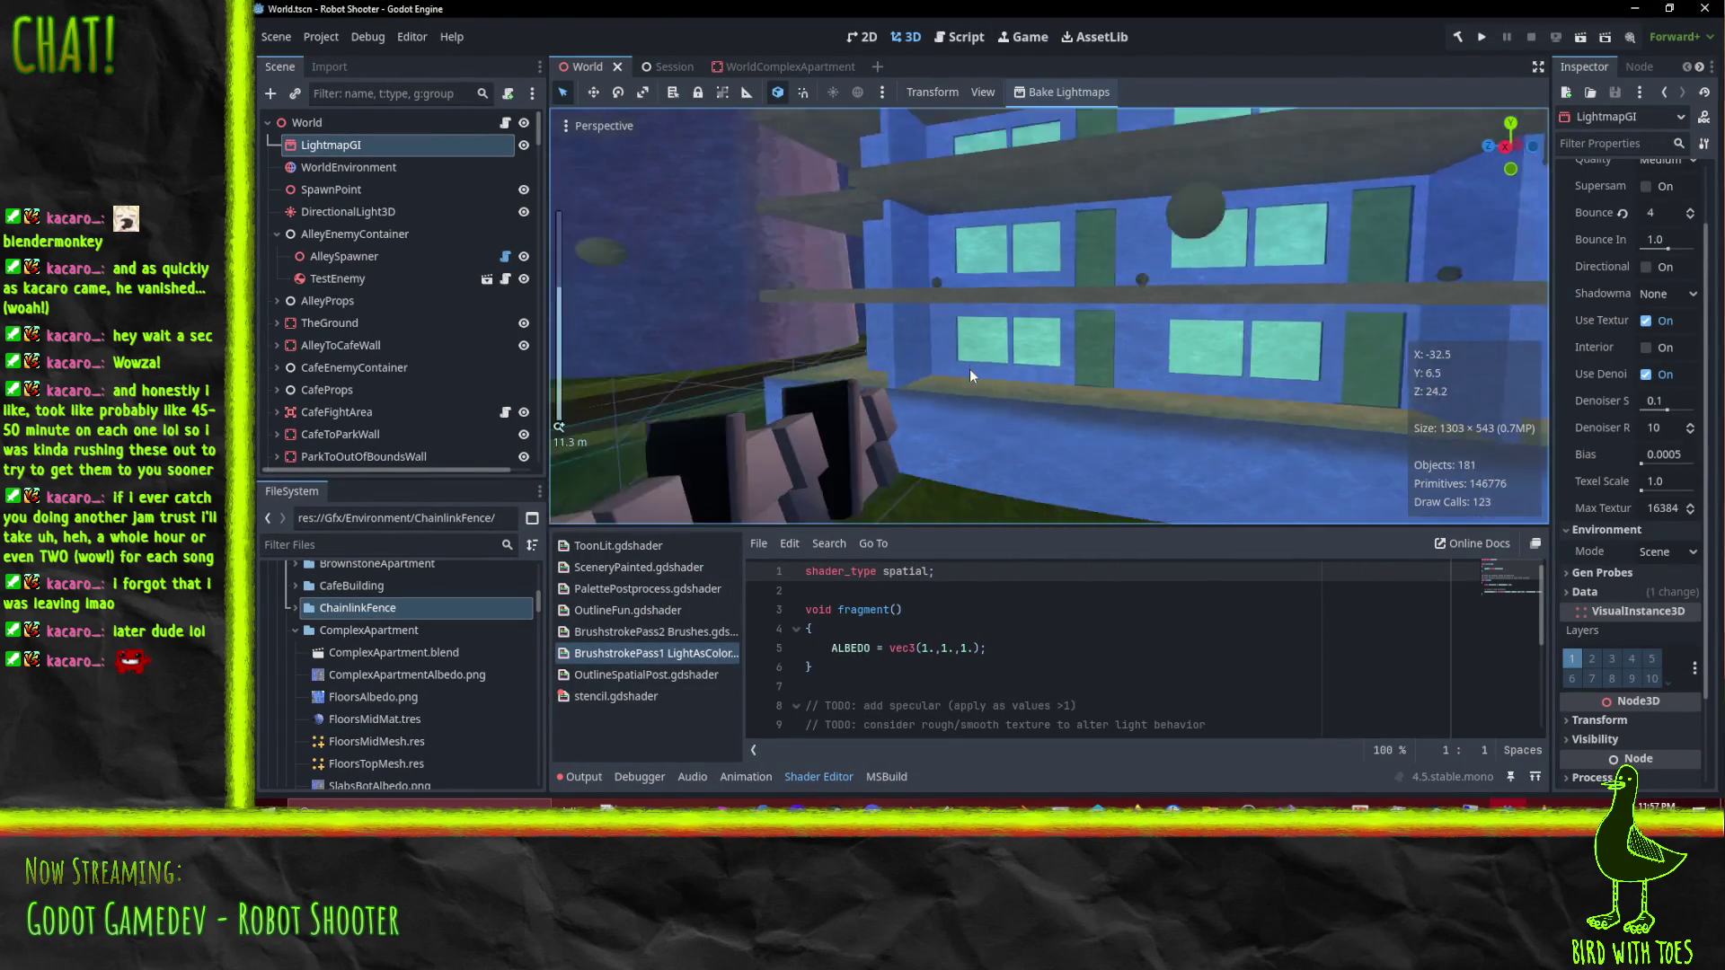
{"action": "mouse_move", "coordinate": [968, 350]}
{"action": "left_mouse_down"}
{"action": "mouse_move", "coordinate": [1035, 366]}
{"action": "mouse_move", "coordinate": [932, 383]}
{"action": "left_mouse_up"}
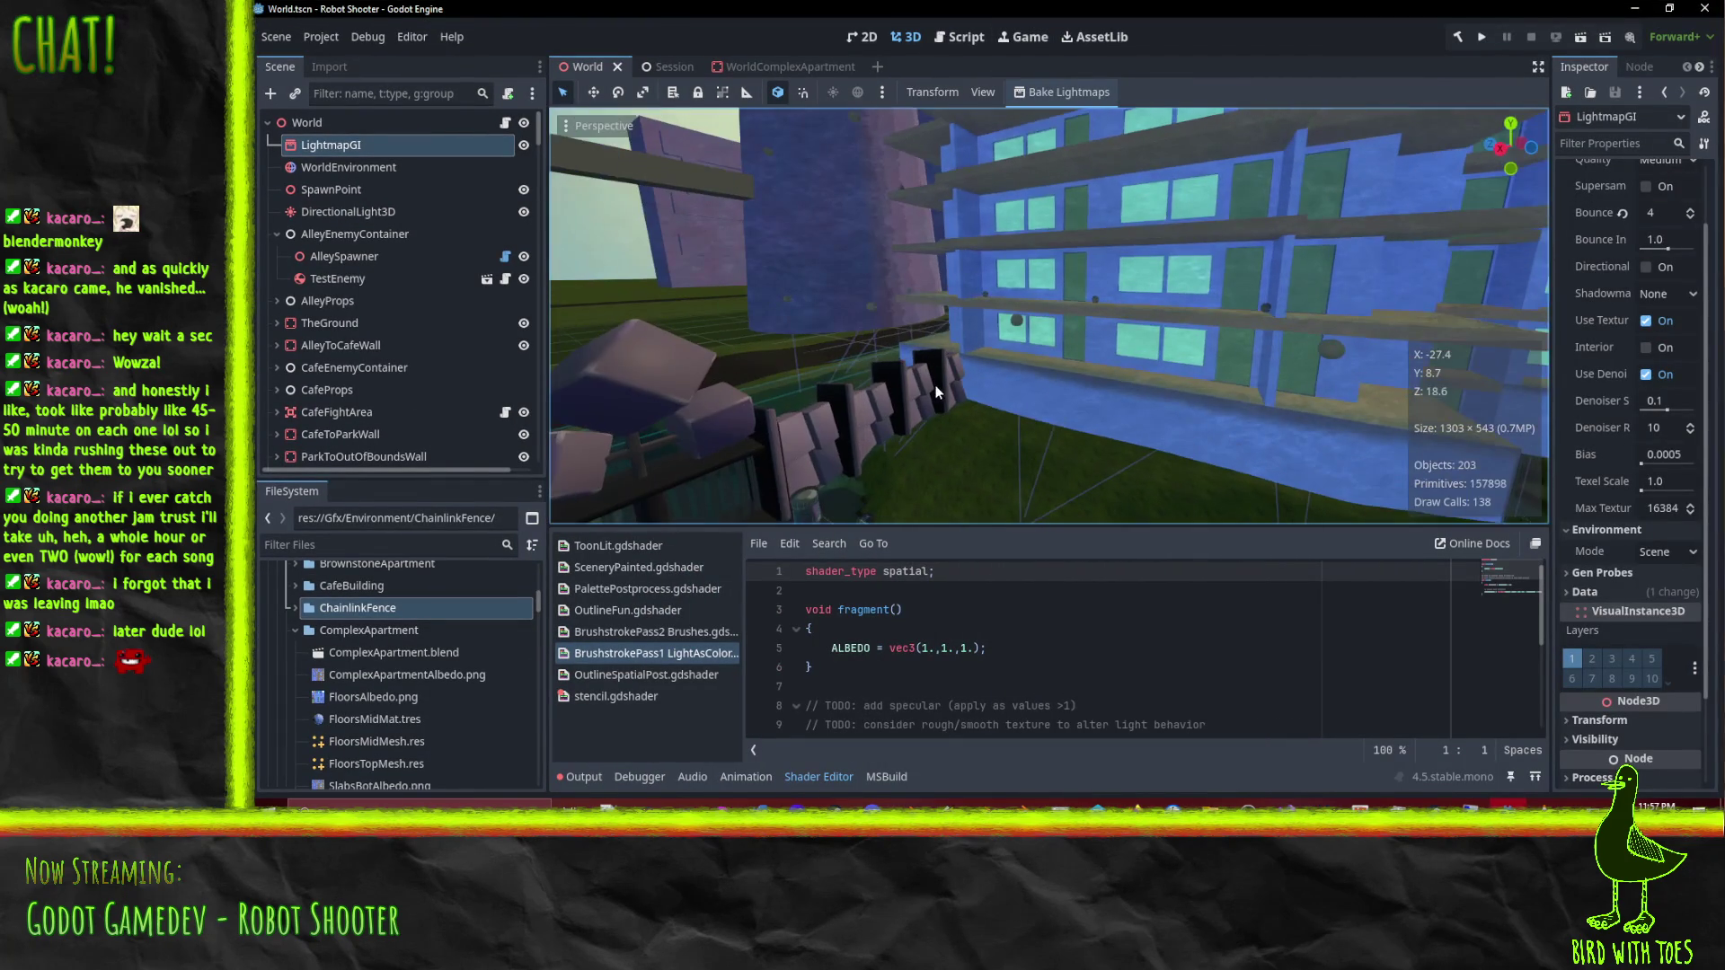
{"action": "mouse_move", "coordinate": [860, 469]}
{"action": "left_mouse_down"}
{"action": "mouse_move", "coordinate": [1021, 327]}
{"action": "mouse_move", "coordinate": [924, 370]}
{"action": "mouse_move", "coordinate": [1122, 341]}
{"action": "mouse_move", "coordinate": [990, 436]}
{"action": "mouse_move", "coordinate": [1161, 378]}
{"action": "mouse_move", "coordinate": [1034, 255]}
{"action": "mouse_move", "coordinate": [1021, 332]}
{"action": "mouse_move", "coordinate": [1020, 212]}
{"action": "mouse_move", "coordinate": [990, 390]}
{"action": "mouse_move", "coordinate": [987, 192]}
{"action": "mouse_move", "coordinate": [908, 337]}
{"action": "mouse_move", "coordinate": [882, 473]}
{"action": "mouse_move", "coordinate": [915, 106]}
{"action": "mouse_move", "coordinate": [951, 264]}
{"action": "mouse_move", "coordinate": [1004, 331]}
{"action": "mouse_move", "coordinate": [1016, 393]}
{"action": "mouse_move", "coordinate": [1209, 314]}
{"action": "mouse_move", "coordinate": [1112, 434]}
{"action": "left_mouse_up"}
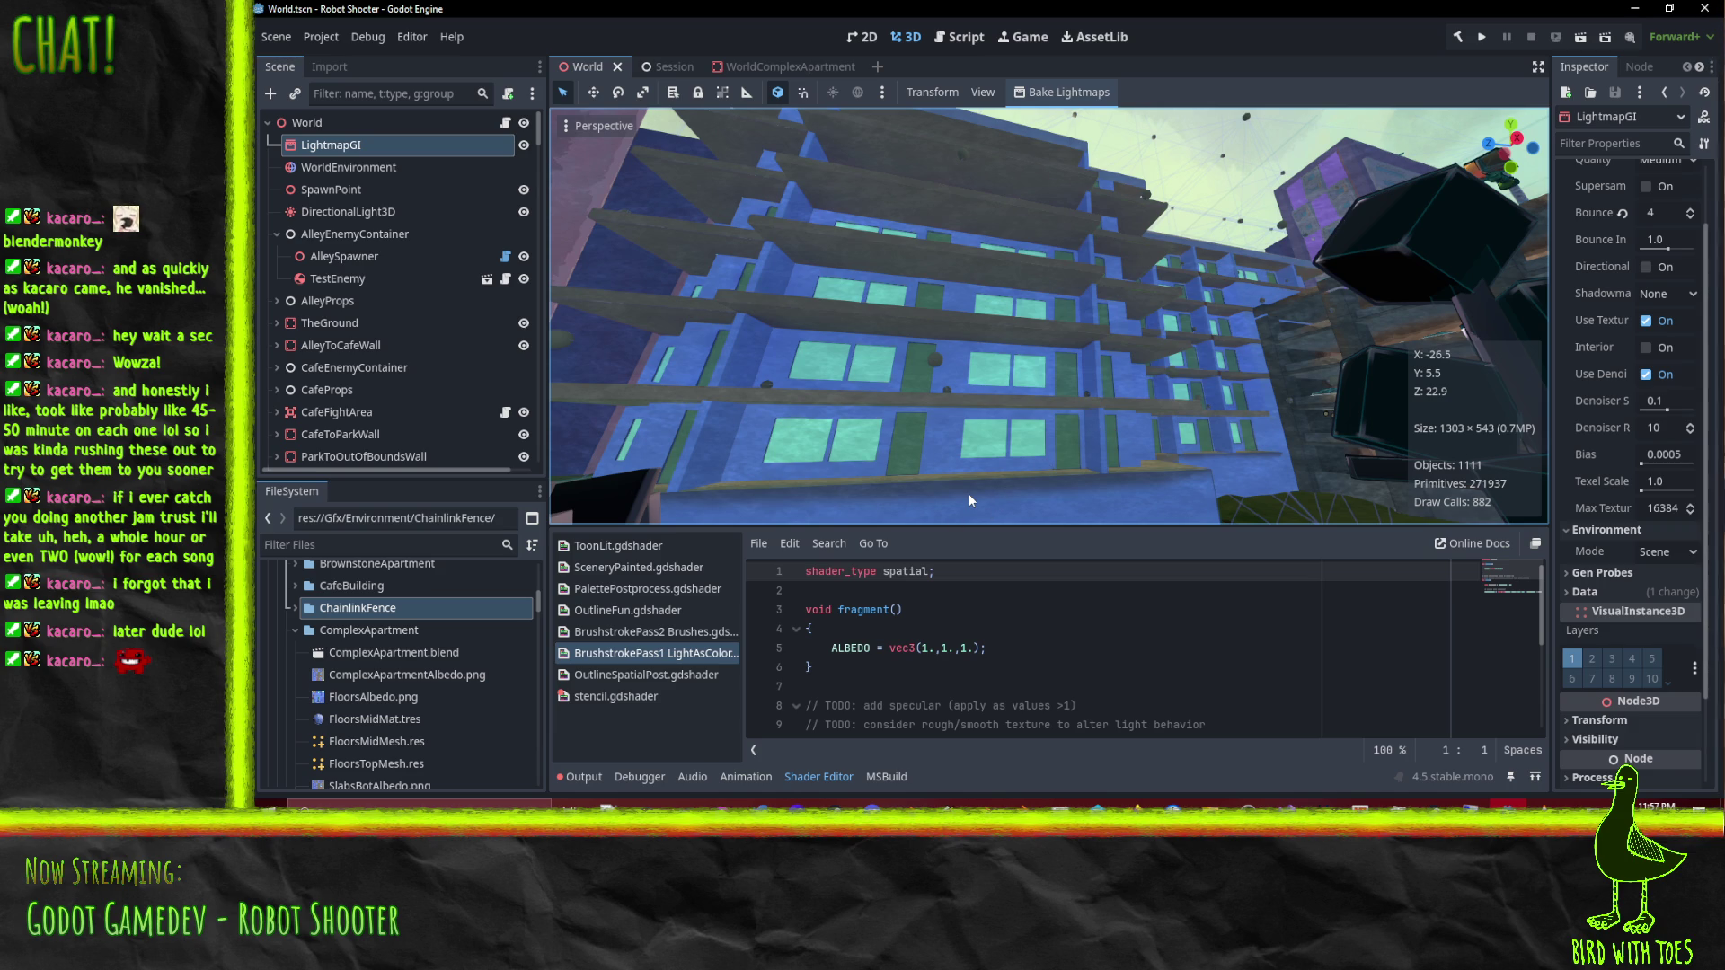
{"action": "left_click_drag", "start_coordinate": [968, 493], "coordinate": [843, 336]}
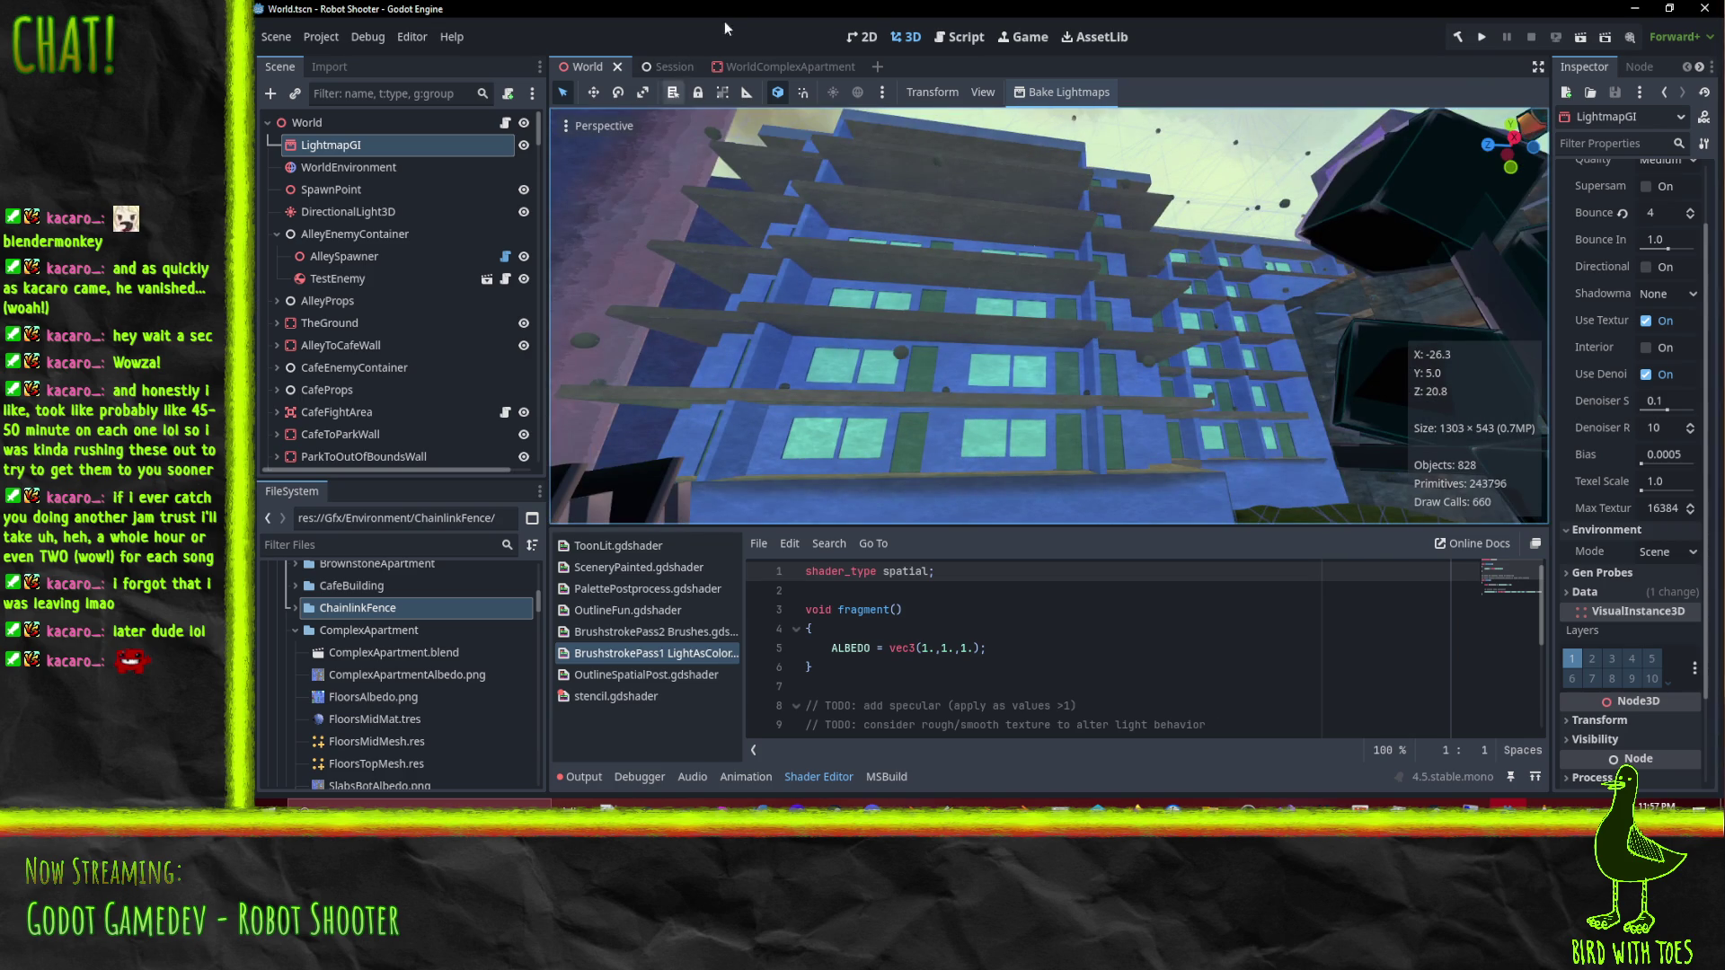
{"action": "left_click", "coordinate": [774, 65]}
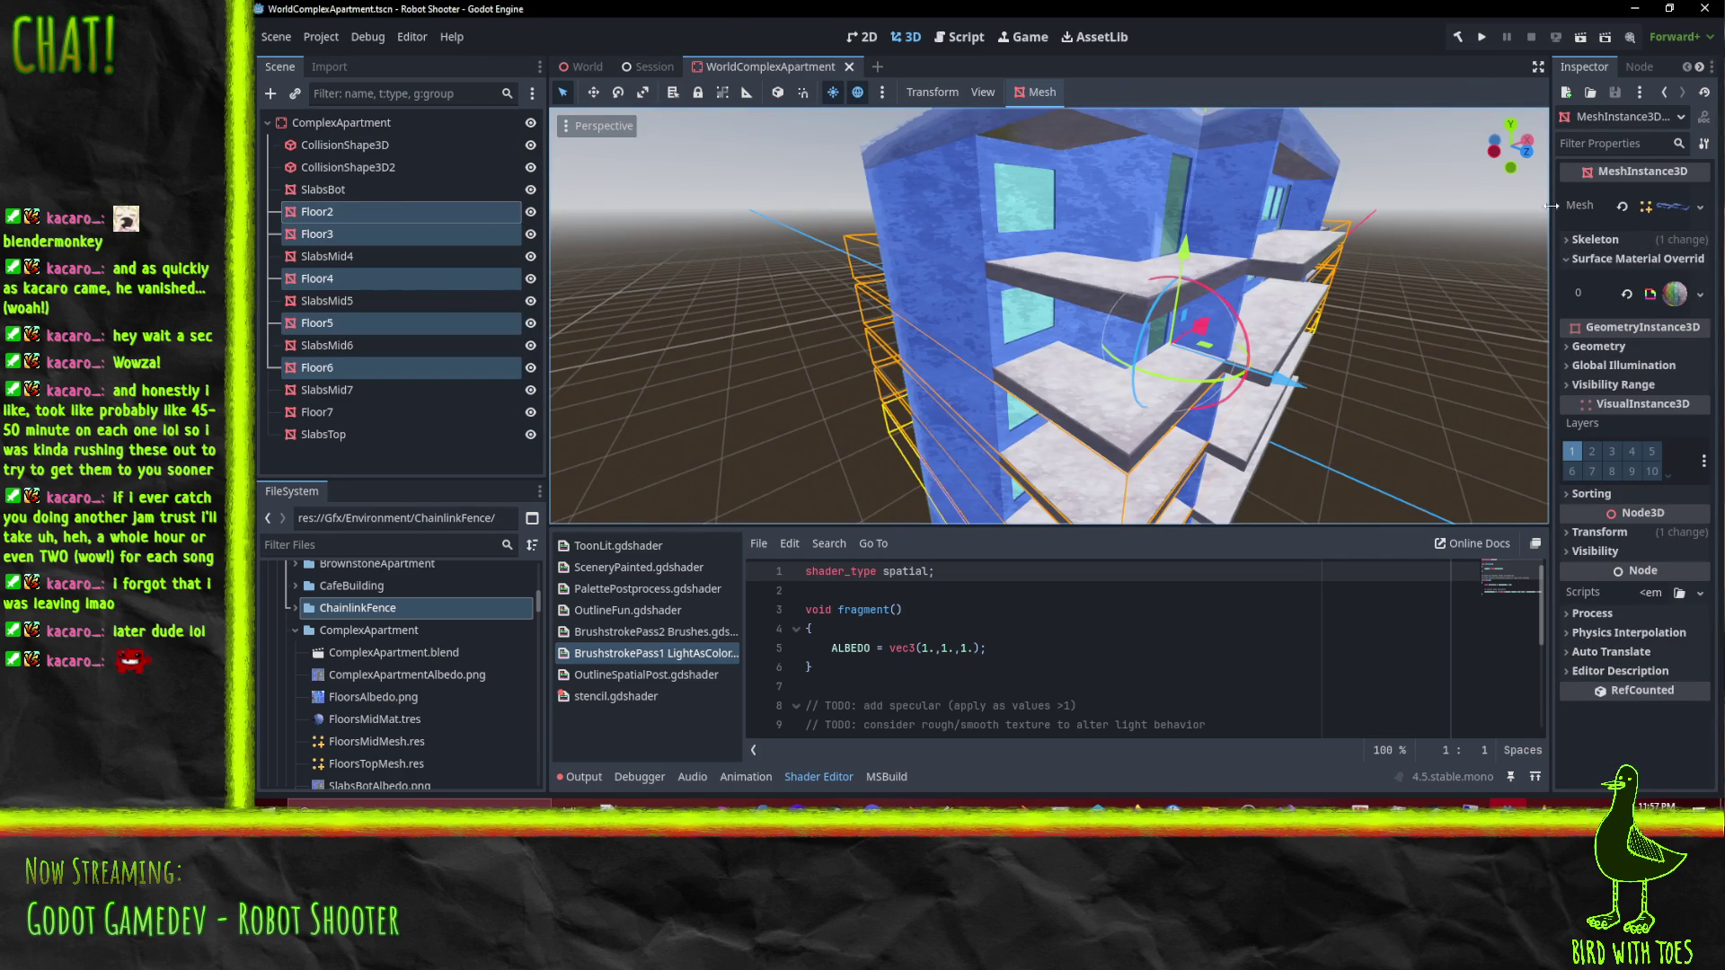
Step: Widen the Inspector and confirm the floor meshes' Global Illumination Mode is Static
{"action": "left_click_drag", "start_coordinate": [1549, 212], "coordinate": [1289, 212]}
{"action": "left_click", "coordinate": [1611, 210]}
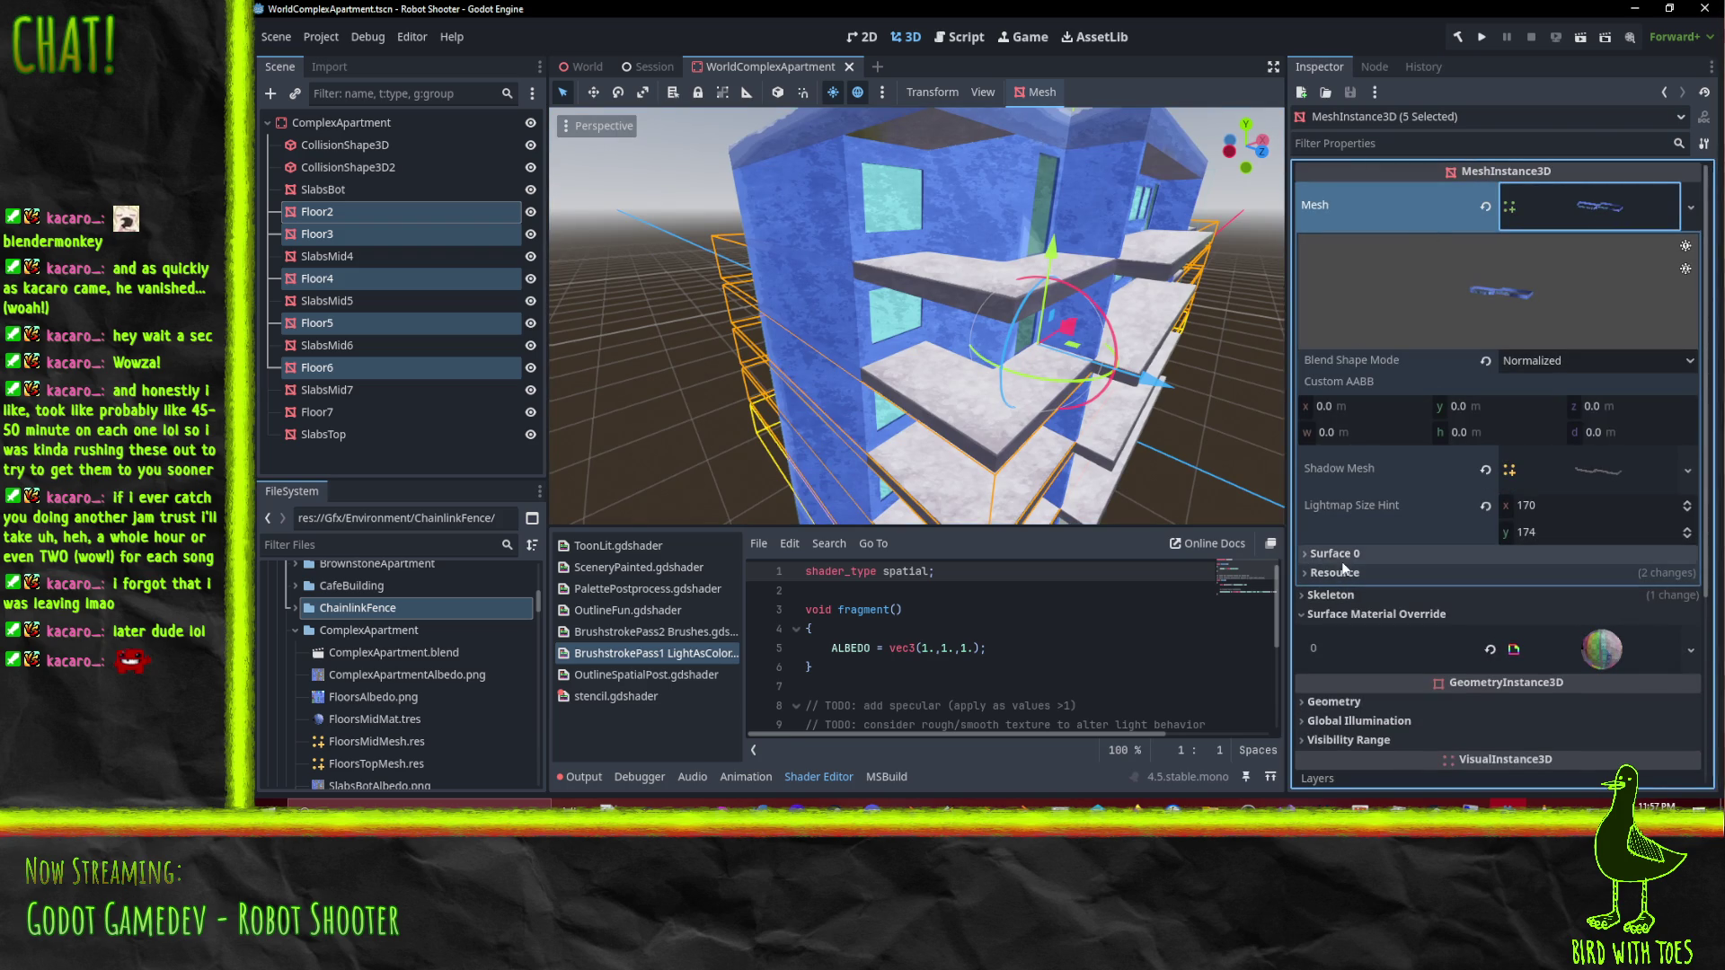
{"action": "scroll", "coordinate": [1432, 454], "scroll_direction": "down", "scroll_amount": 4}
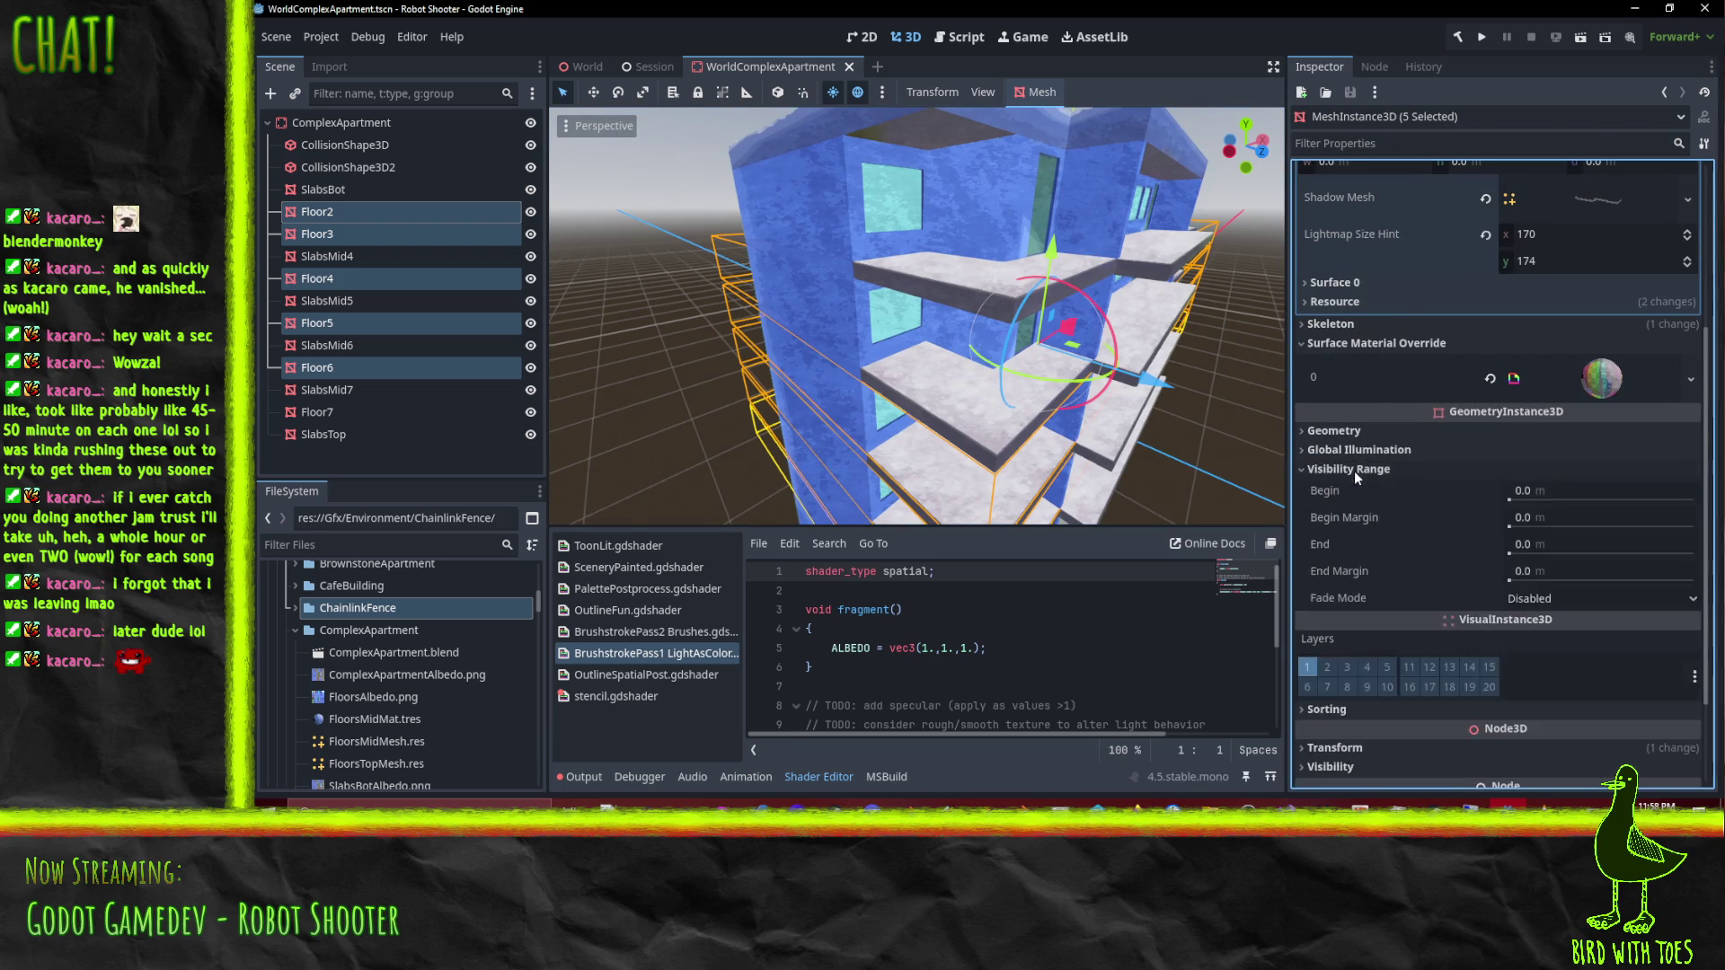
{"action": "left_click", "coordinate": [1359, 449]}
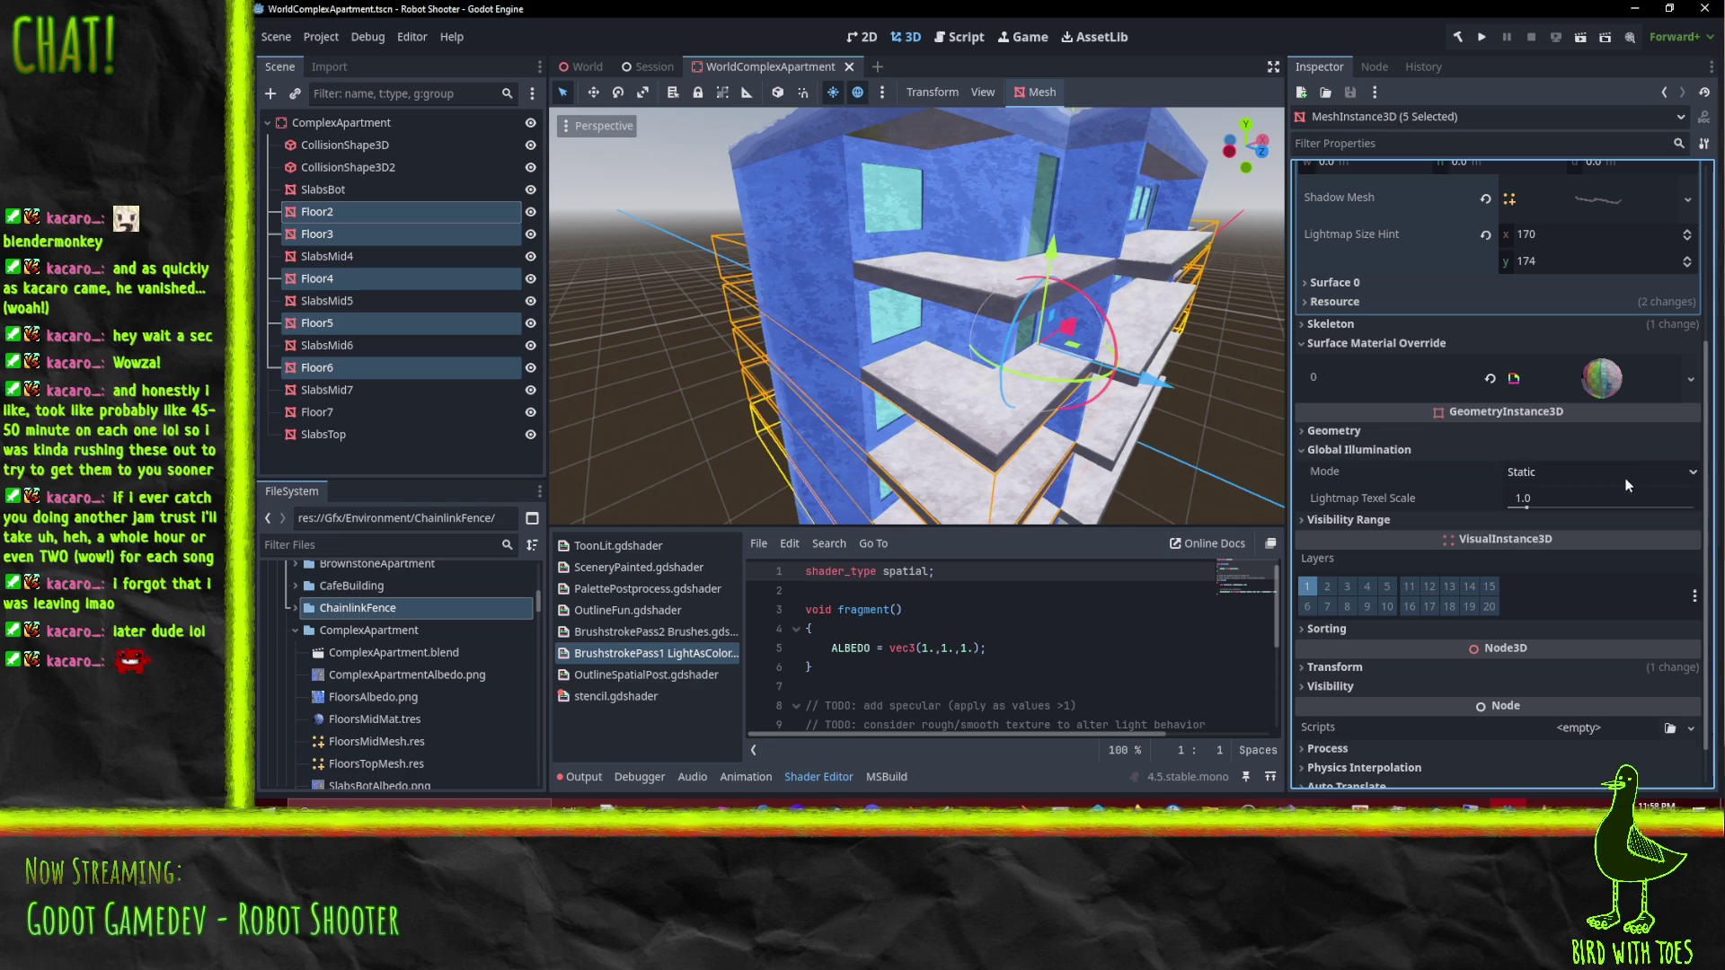
{"action": "key", "text": "Tab"}
{"action": "left_click", "coordinate": [1353, 435]}
{"action": "left_click", "coordinate": [1353, 435]}
{"action": "left_click", "coordinate": [1357, 451]}
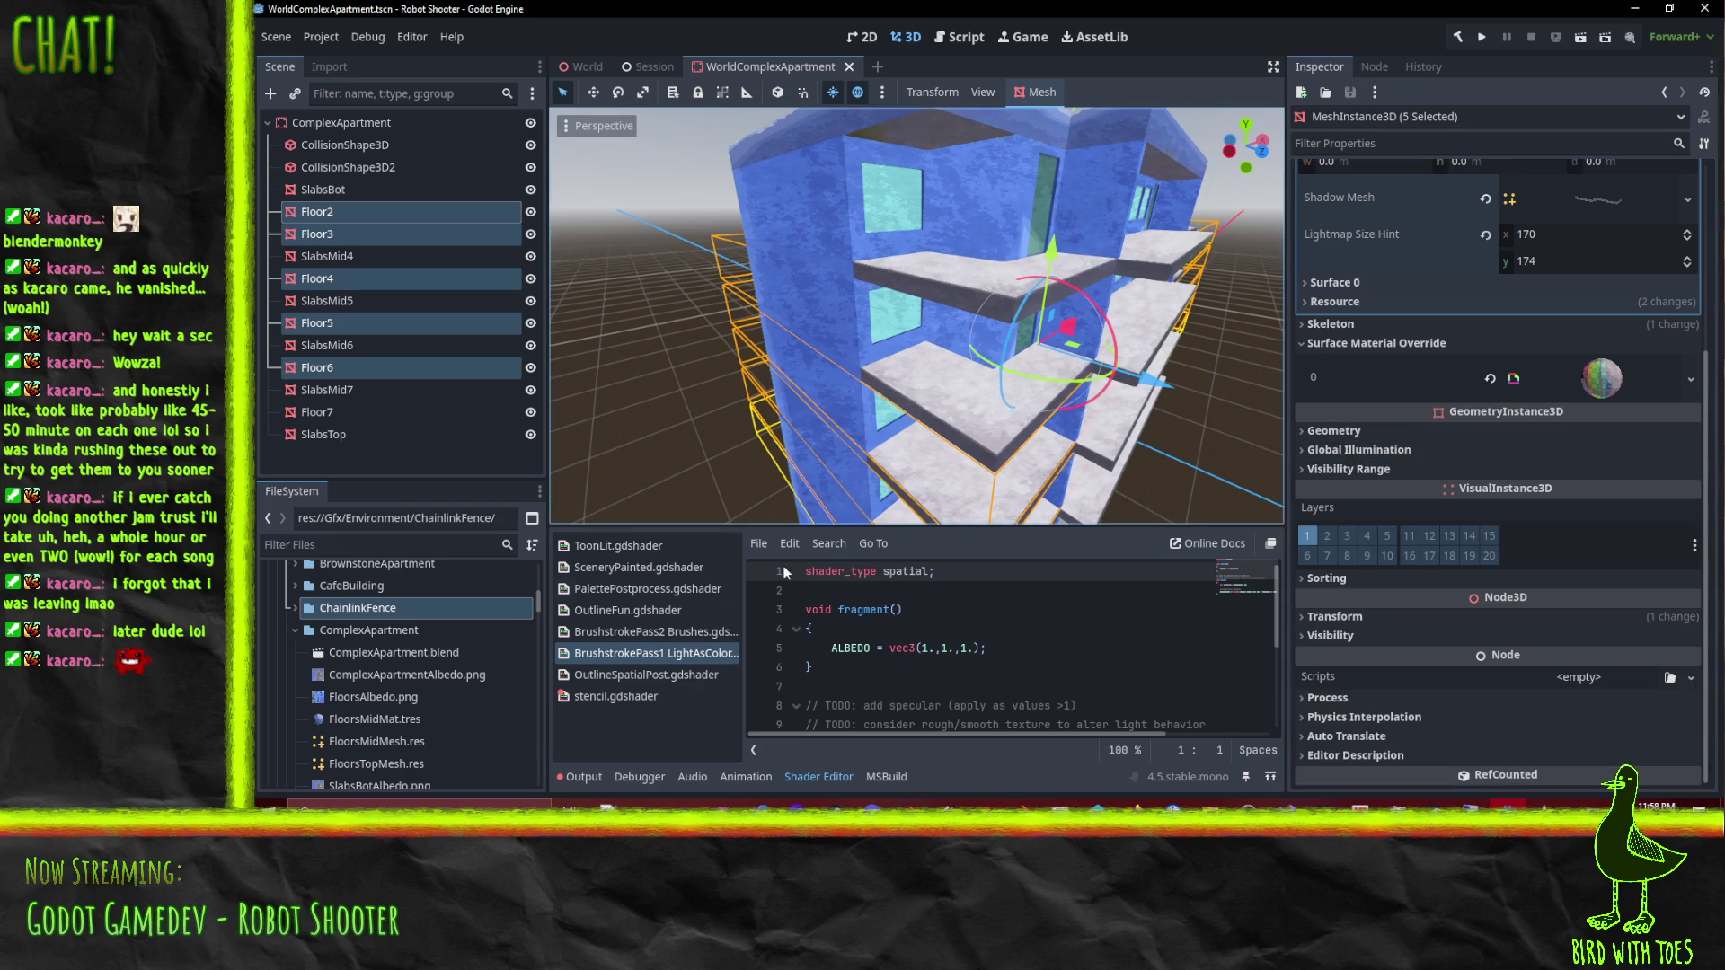
{"action": "scroll", "coordinate": [1443, 395], "scroll_direction": "up", "scroll_amount": 3}
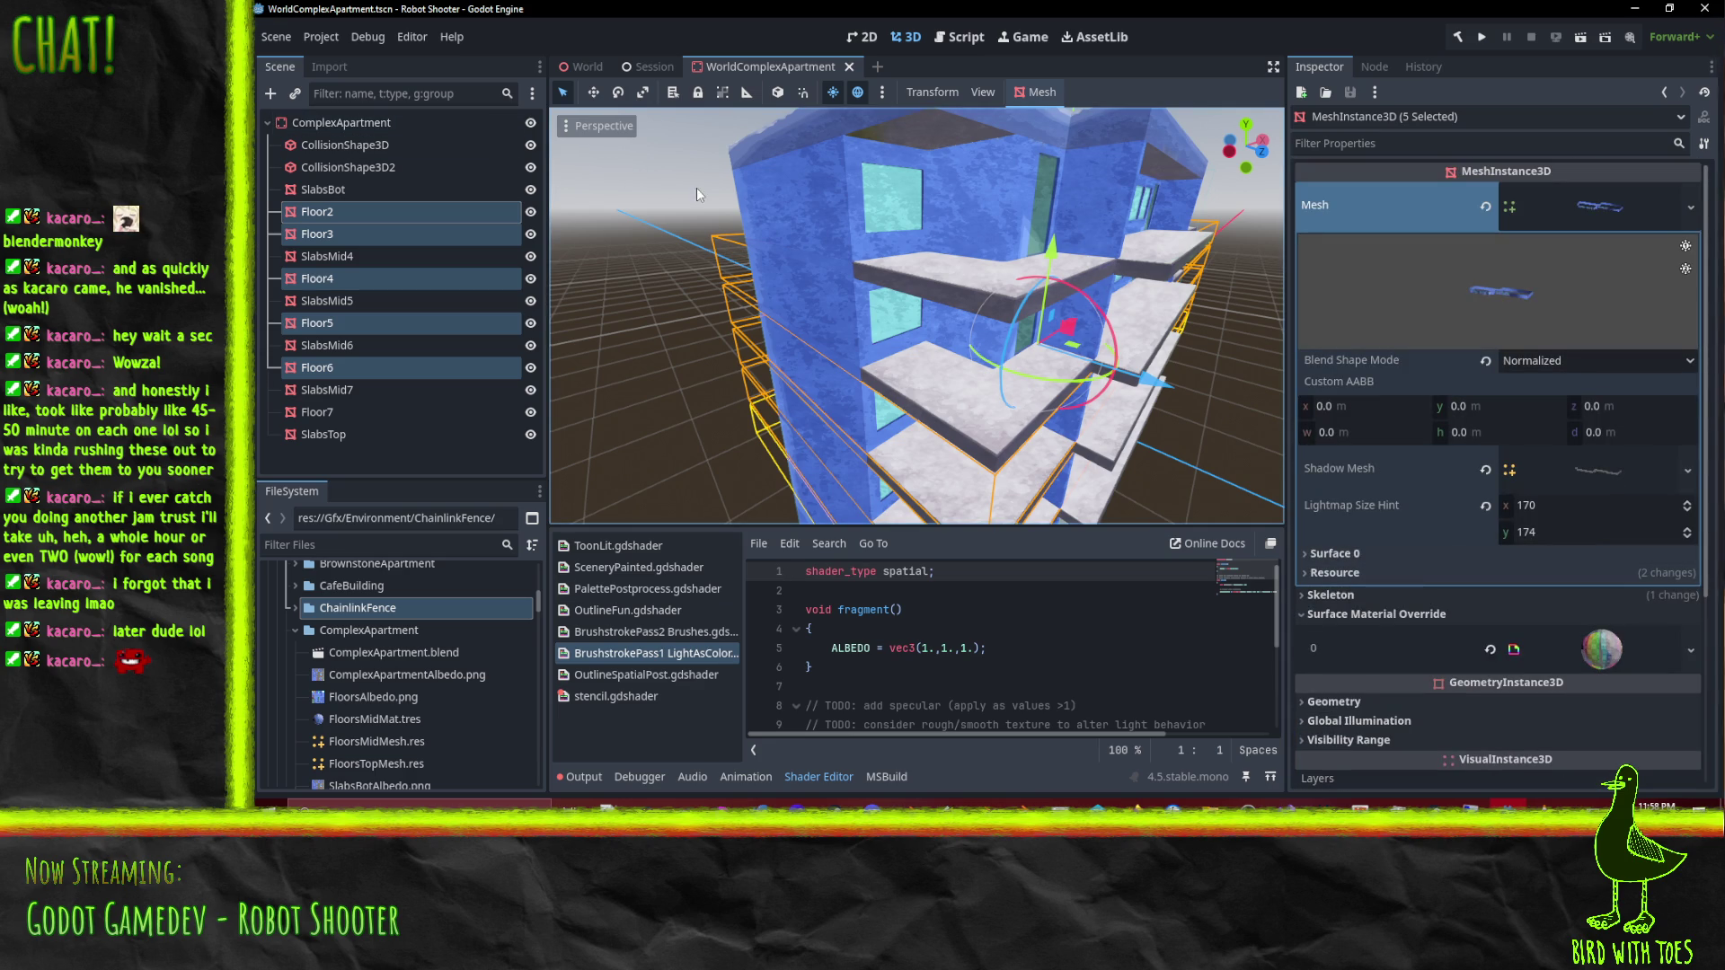
{"action": "scroll", "coordinate": [1436, 493], "scroll_direction": "down", "scroll_amount": 2}
{"action": "scroll", "coordinate": [1436, 485], "scroll_direction": "down", "scroll_amount": 2}
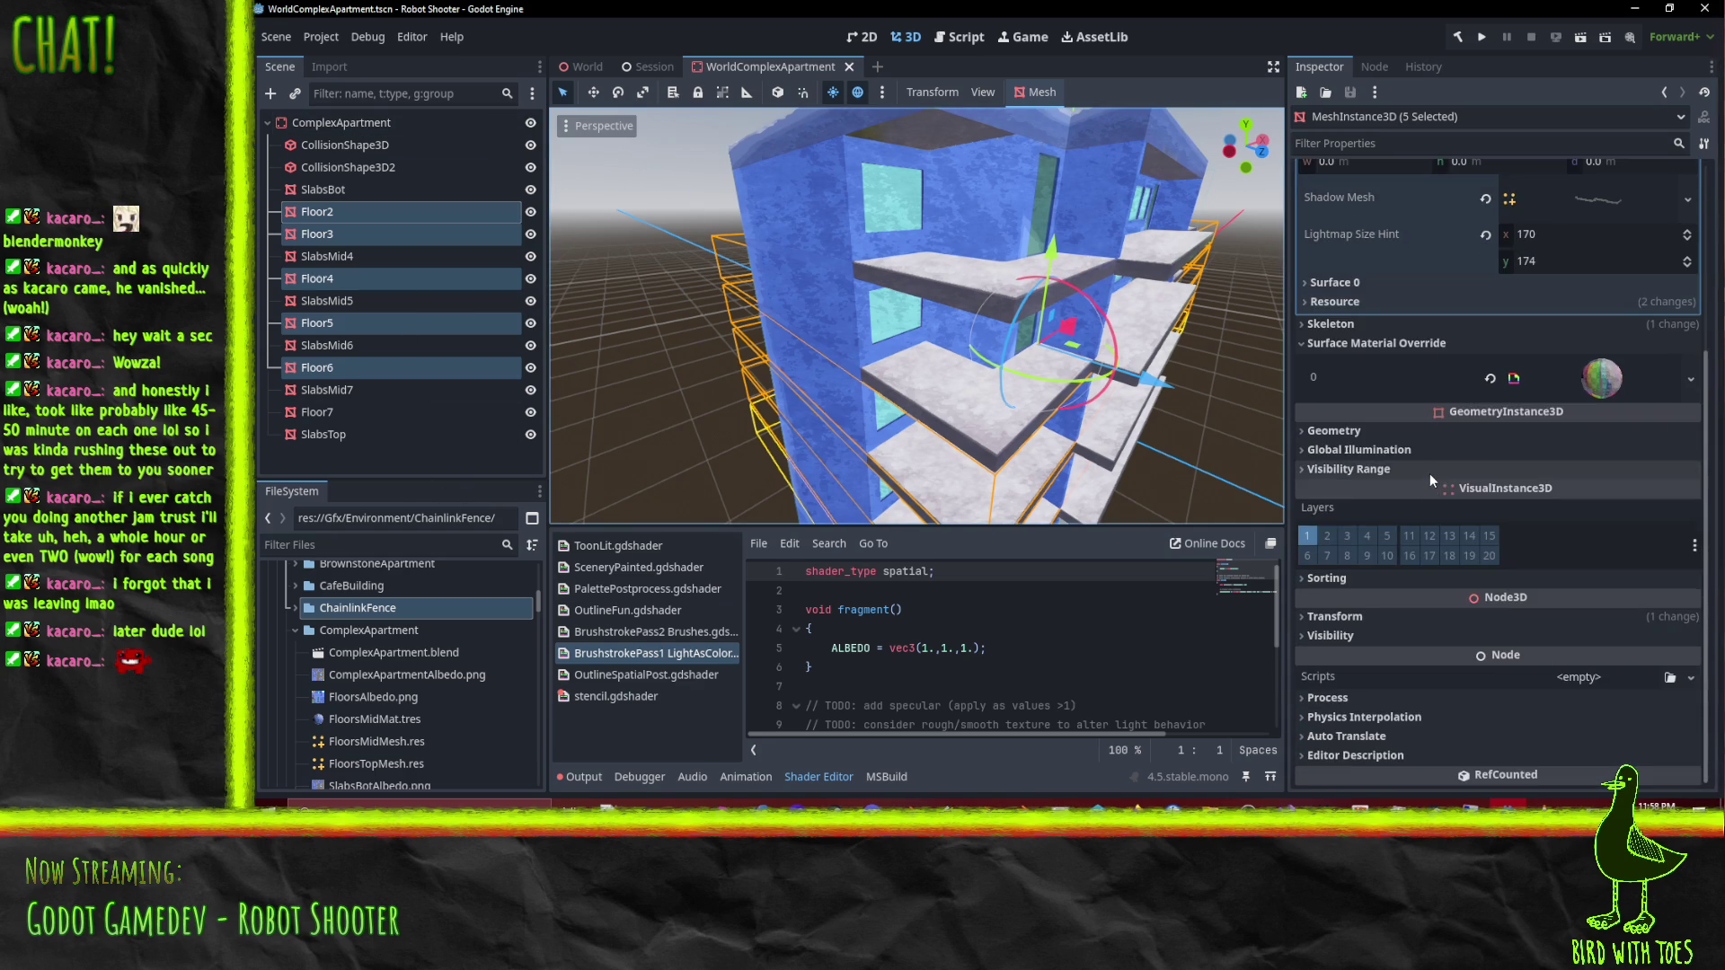
{"action": "scroll", "coordinate": [1430, 472], "scroll_direction": "up", "scroll_amount": 4}
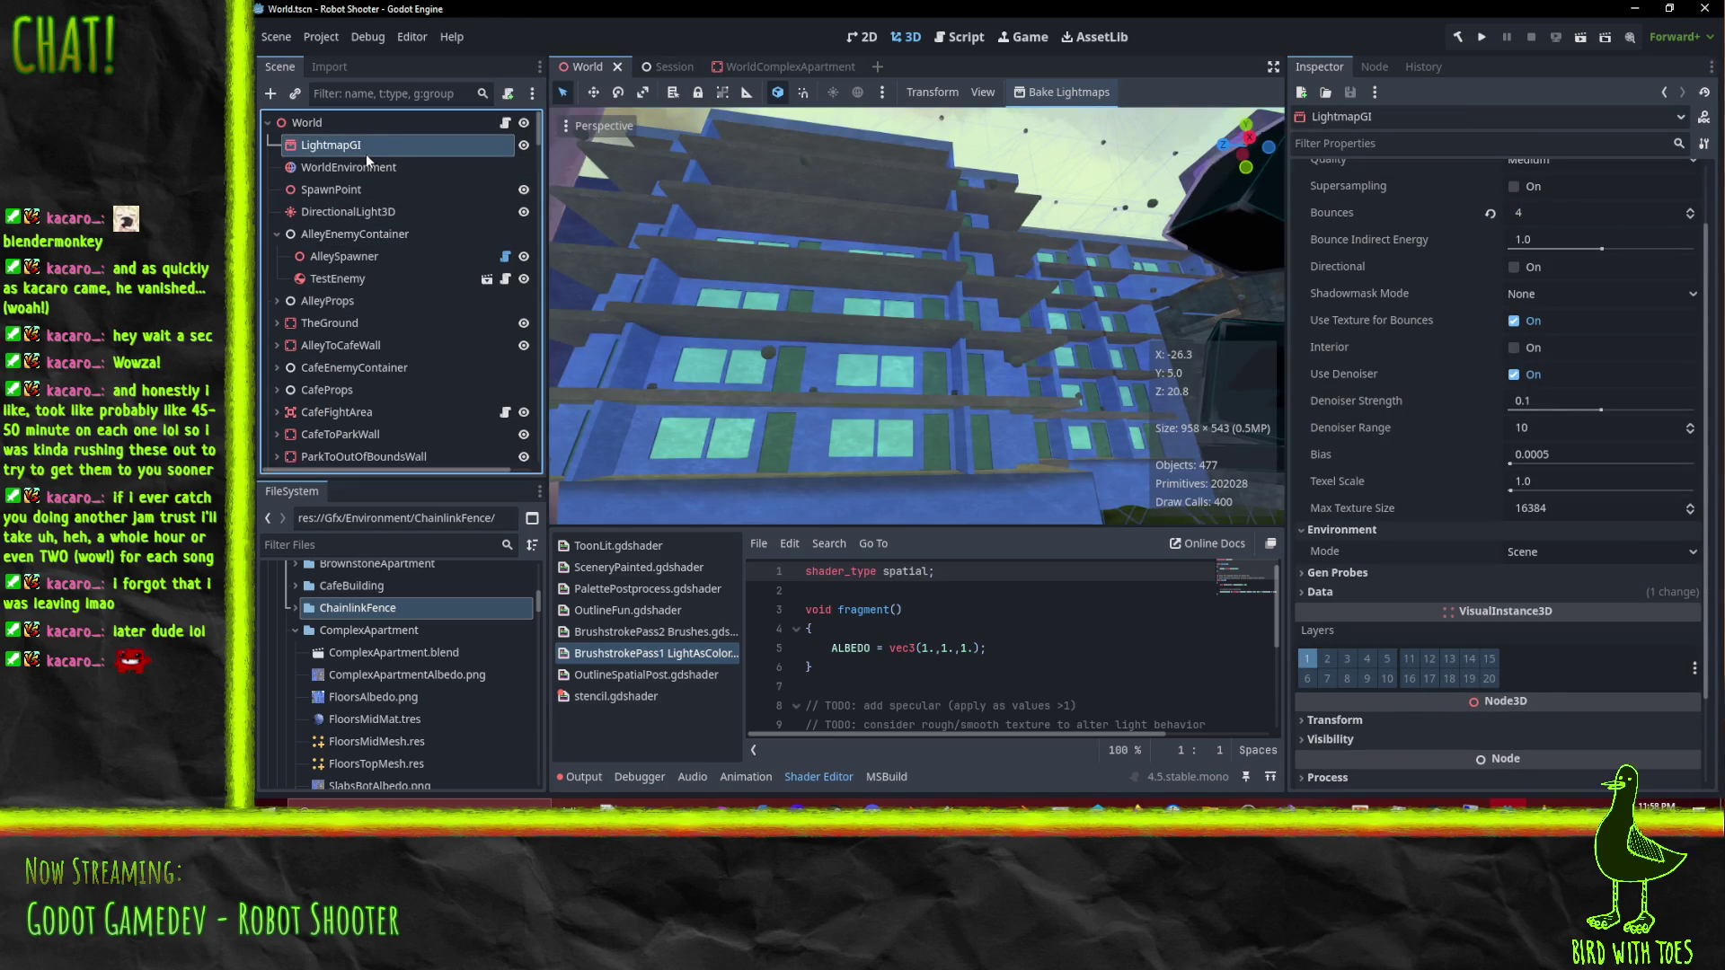
Step: Restore the accidentally deleted LightmapGI node with Ctrl+Z and keep it selected
{"action": "left_click", "coordinate": [351, 153]}
{"action": "key", "text": "Delete"}
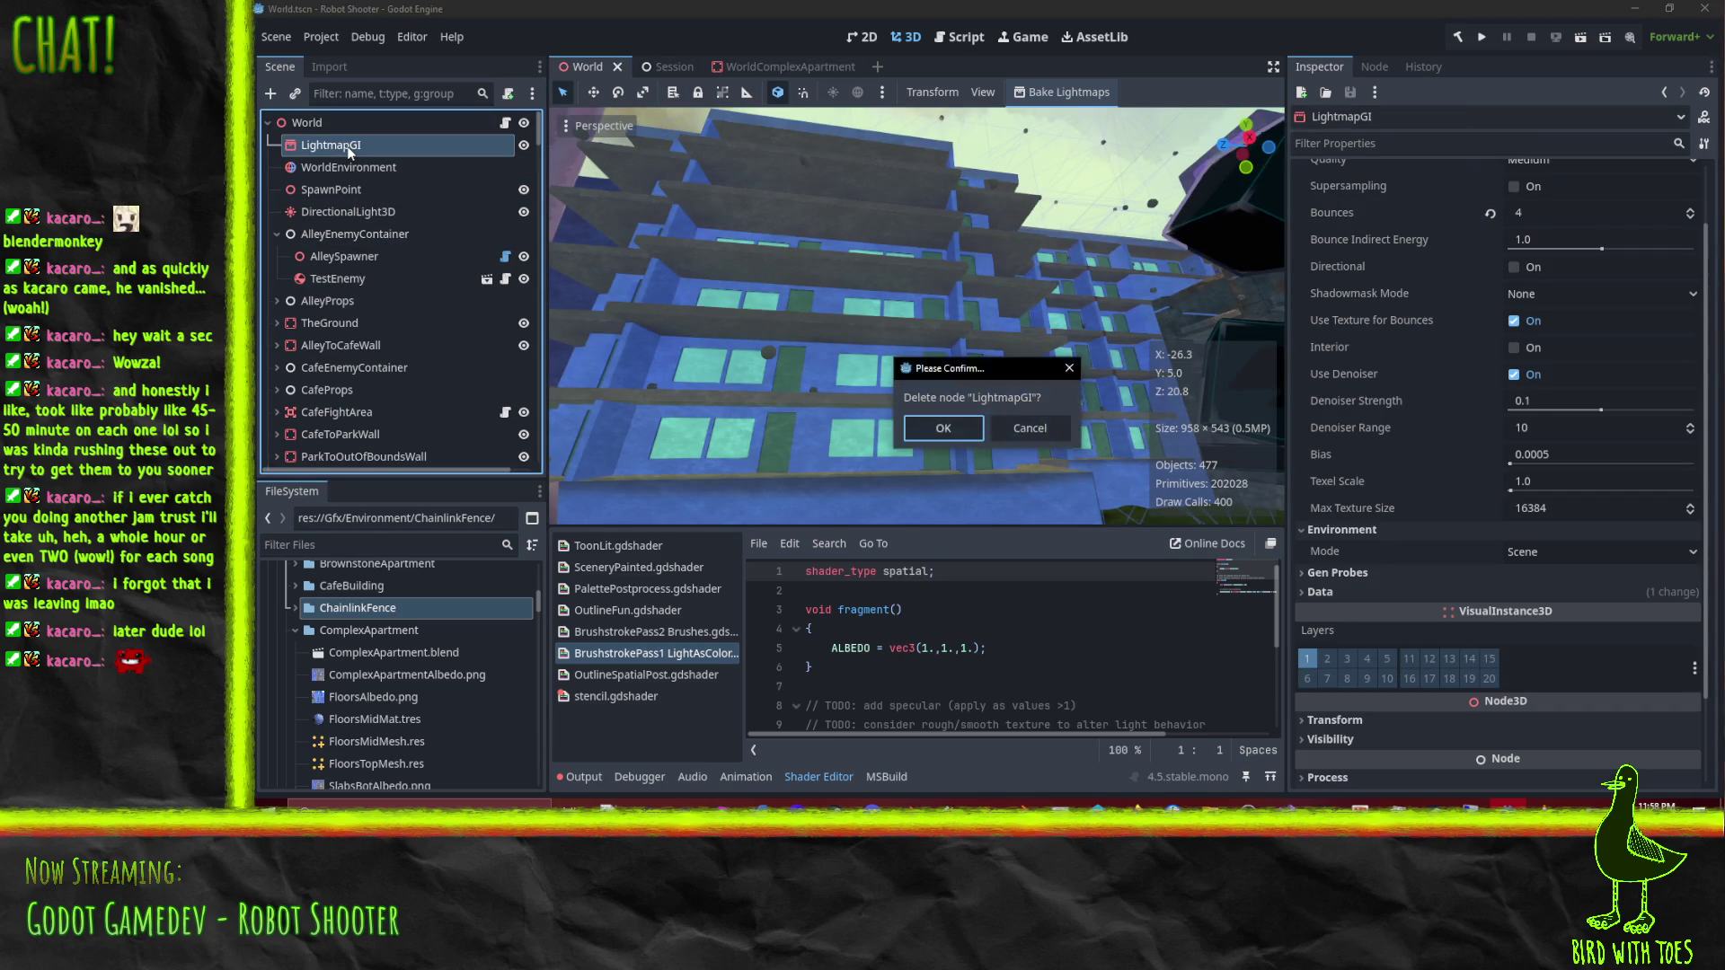
{"action": "key", "text": "Return"}
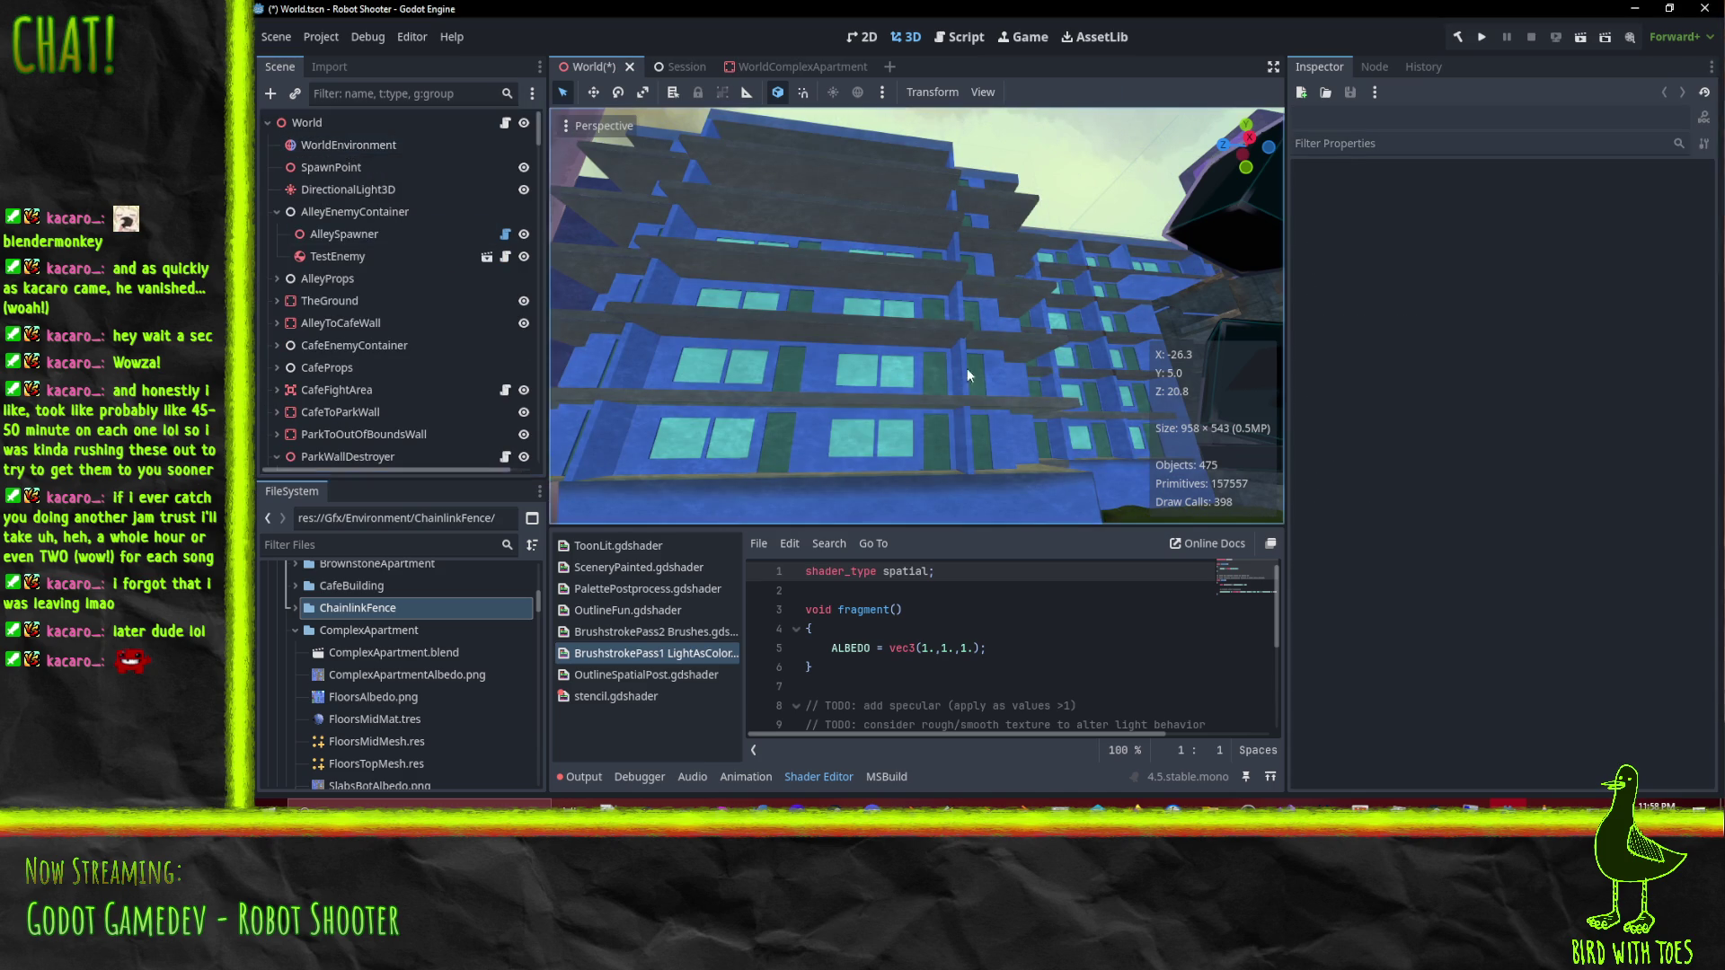
{"action": "key", "text": "ctrl+z"}
{"action": "left_click", "coordinate": [316, 149]}
Step: With LightmapGI selected, bake the World scene's lightmaps and view the result with the sun visible
{"action": "mouse_move", "coordinate": [733, 249]}
{"action": "left_mouse_down"}
{"action": "mouse_move", "coordinate": [920, 345]}
{"action": "mouse_move", "coordinate": [770, 329]}
{"action": "mouse_move", "coordinate": [915, 296]}
{"action": "mouse_move", "coordinate": [927, 325]}
{"action": "mouse_move", "coordinate": [1037, 397]}
{"action": "mouse_move", "coordinate": [1080, 520]}
{"action": "mouse_move", "coordinate": [1017, 244]}
{"action": "mouse_move", "coordinate": [943, 473]}
{"action": "mouse_move", "coordinate": [942, 340]}
{"action": "mouse_move", "coordinate": [1009, 372]}
{"action": "mouse_move", "coordinate": [950, 434]}
{"action": "mouse_move", "coordinate": [892, 434]}
{"action": "left_mouse_up"}
{"action": "scroll", "coordinate": [1378, 422], "scroll_direction": "up", "scroll_amount": 2}
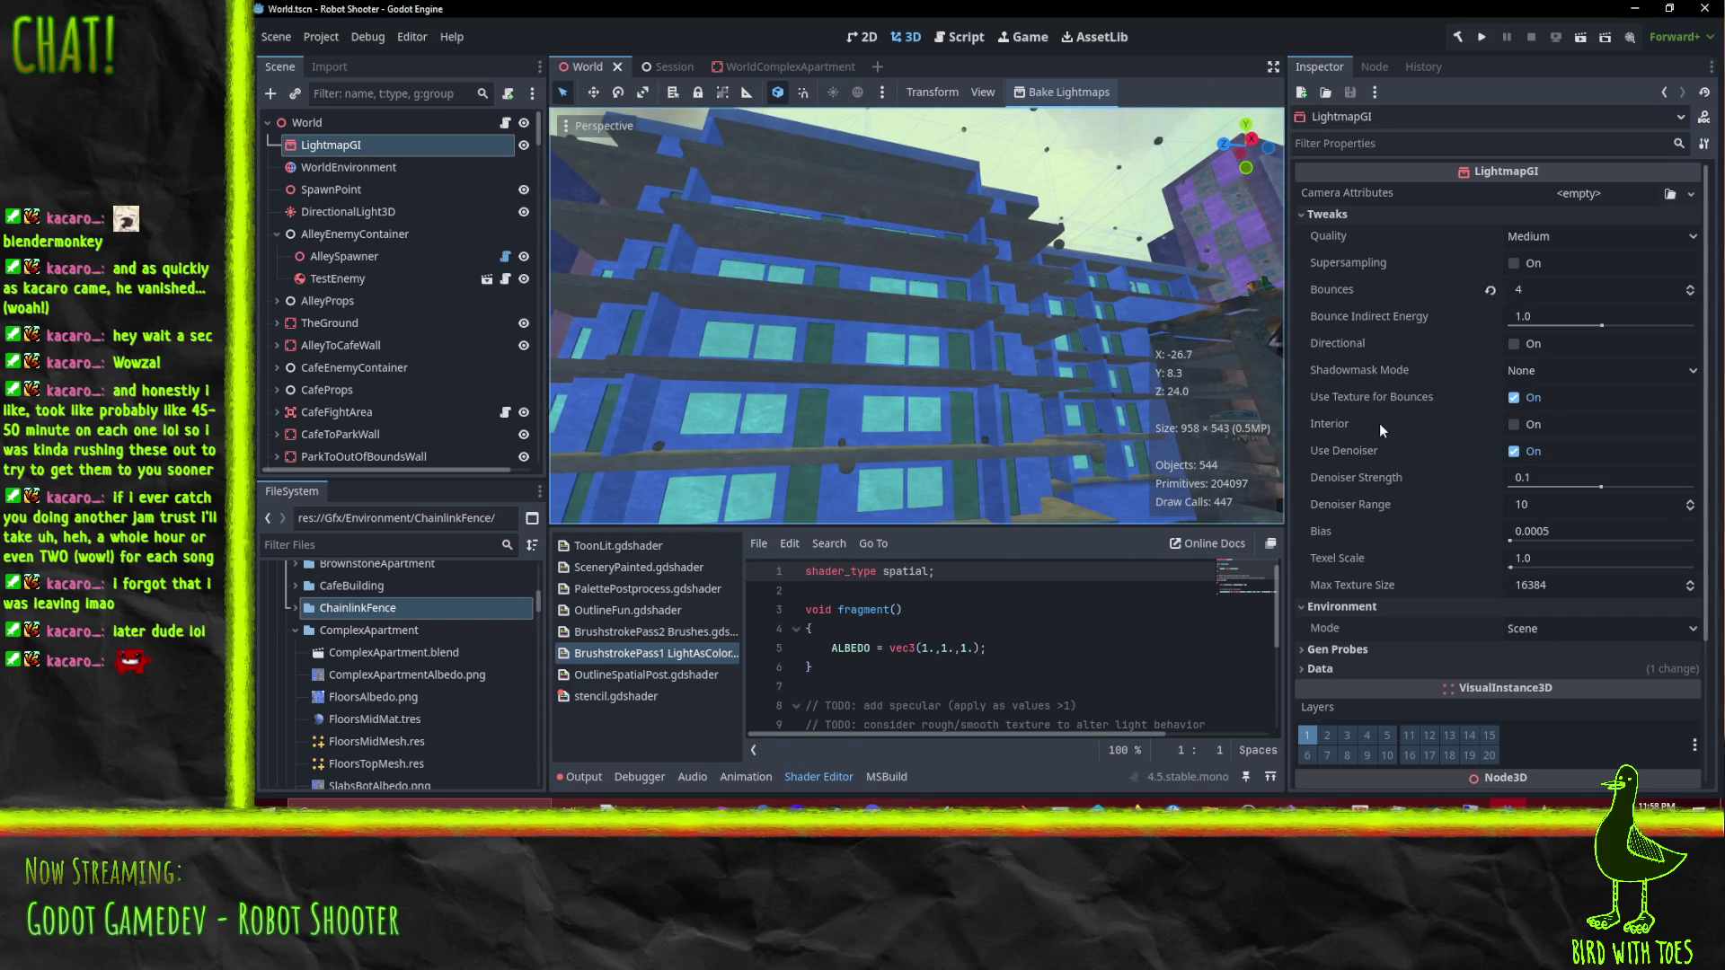
{"action": "mouse_move", "coordinate": [967, 370]}
{"action": "left_mouse_down"}
{"action": "mouse_move", "coordinate": [1058, 277]}
{"action": "mouse_move", "coordinate": [1257, 287]}
{"action": "left_mouse_up"}
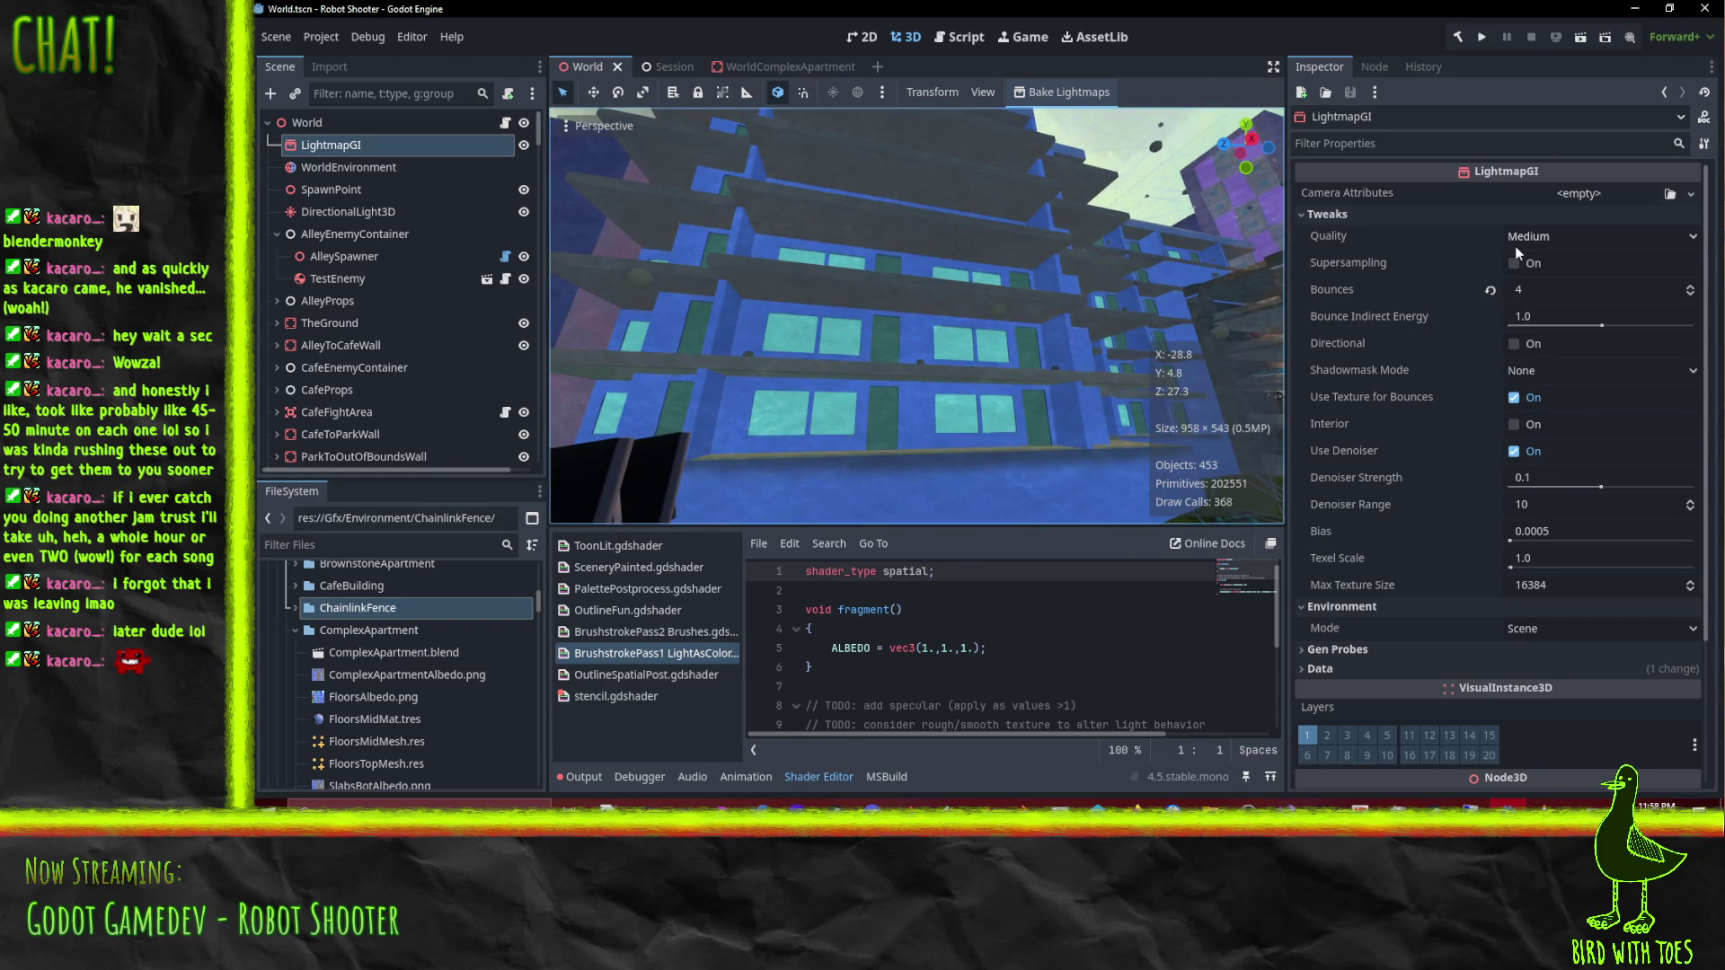
{"action": "left_click", "coordinate": [385, 169]}
{"action": "left_click", "coordinate": [368, 146]}
{"action": "left_click", "coordinate": [1082, 93]}
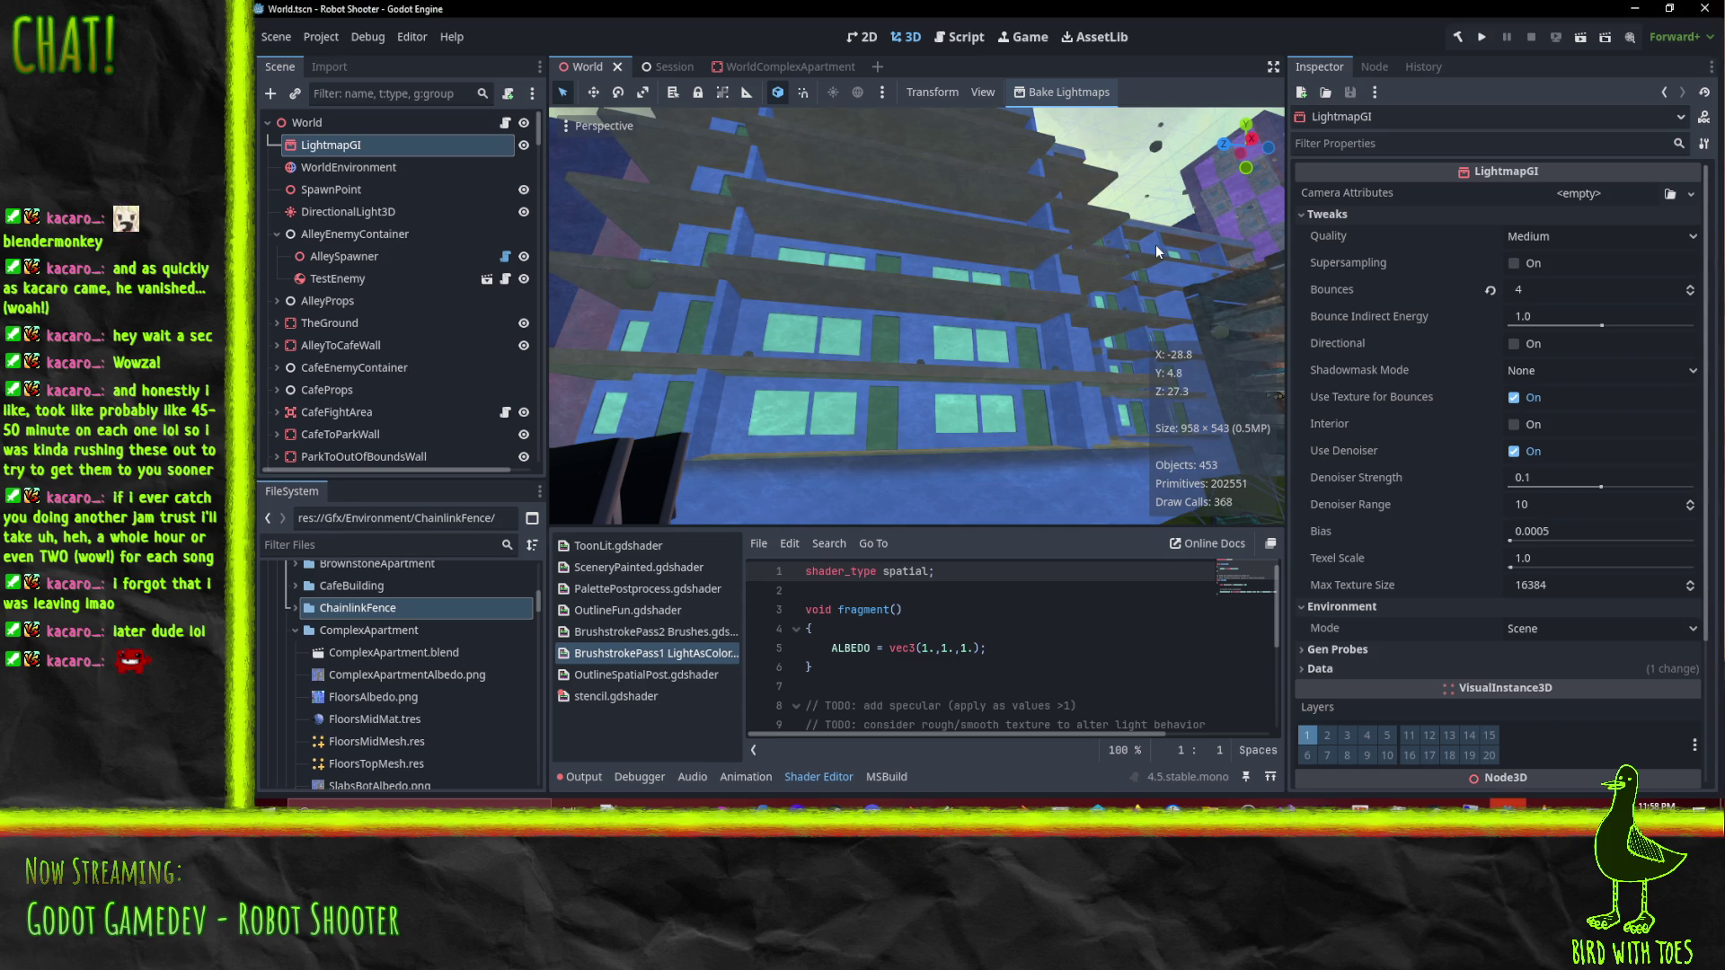
{"action": "scroll", "coordinate": [947, 262], "scroll_direction": "up", "scroll_amount": 3}
{"action": "mouse_move", "coordinate": [845, 331]}
{"action": "left_mouse_down"}
{"action": "mouse_move", "coordinate": [644, 446]}
{"action": "mouse_move", "coordinate": [779, 331]}
{"action": "mouse_move", "coordinate": [903, 147]}
{"action": "mouse_move", "coordinate": [941, 158]}
{"action": "mouse_move", "coordinate": [936, 196]}
{"action": "mouse_move", "coordinate": [834, 210]}
{"action": "mouse_move", "coordinate": [661, 167]}
{"action": "mouse_move", "coordinate": [648, 181]}
{"action": "mouse_move", "coordinate": [763, 182]}
{"action": "mouse_move", "coordinate": [835, 214]}
{"action": "mouse_move", "coordinate": [1179, 223]}
{"action": "mouse_move", "coordinate": [1098, 275]}
{"action": "mouse_move", "coordinate": [1178, 273]}
{"action": "mouse_move", "coordinate": [963, 298]}
{"action": "mouse_move", "coordinate": [1107, 282]}
{"action": "mouse_move", "coordinate": [1163, 303]}
{"action": "mouse_move", "coordinate": [1046, 297]}
{"action": "mouse_move", "coordinate": [1105, 300]}
{"action": "mouse_move", "coordinate": [667, 174]}
{"action": "mouse_move", "coordinate": [554, 273]}
{"action": "mouse_move", "coordinate": [1129, 295]}
{"action": "mouse_move", "coordinate": [953, 271]}
{"action": "mouse_move", "coordinate": [871, 240]}
{"action": "mouse_move", "coordinate": [887, 226]}
{"action": "mouse_move", "coordinate": [772, 229]}
{"action": "mouse_move", "coordinate": [806, 230]}
{"action": "mouse_move", "coordinate": [877, 282]}
{"action": "mouse_move", "coordinate": [1272, 231]}
{"action": "mouse_move", "coordinate": [888, 241]}
{"action": "mouse_move", "coordinate": [1087, 295]}
{"action": "mouse_move", "coordinate": [747, 400]}
{"action": "mouse_move", "coordinate": [886, 376]}
{"action": "mouse_move", "coordinate": [687, 310]}
{"action": "mouse_move", "coordinate": [631, 396]}
{"action": "mouse_move", "coordinate": [1124, 432]}
{"action": "left_mouse_up"}
Step: Fly past the chainlink fence and select the CorrBuilding on the rooftop
{"action": "mouse_move", "coordinate": [1065, 419]}
{"action": "left_mouse_down"}
{"action": "mouse_move", "coordinate": [886, 399]}
{"action": "mouse_move", "coordinate": [924, 442]}
{"action": "mouse_move", "coordinate": [785, 250]}
{"action": "mouse_move", "coordinate": [687, 213]}
{"action": "mouse_move", "coordinate": [843, 255]}
{"action": "mouse_move", "coordinate": [756, 300]}
{"action": "mouse_move", "coordinate": [1006, 319]}
{"action": "mouse_move", "coordinate": [956, 376]}
{"action": "mouse_move", "coordinate": [849, 405]}
{"action": "left_mouse_up"}
{"action": "left_click", "coordinate": [978, 378]}
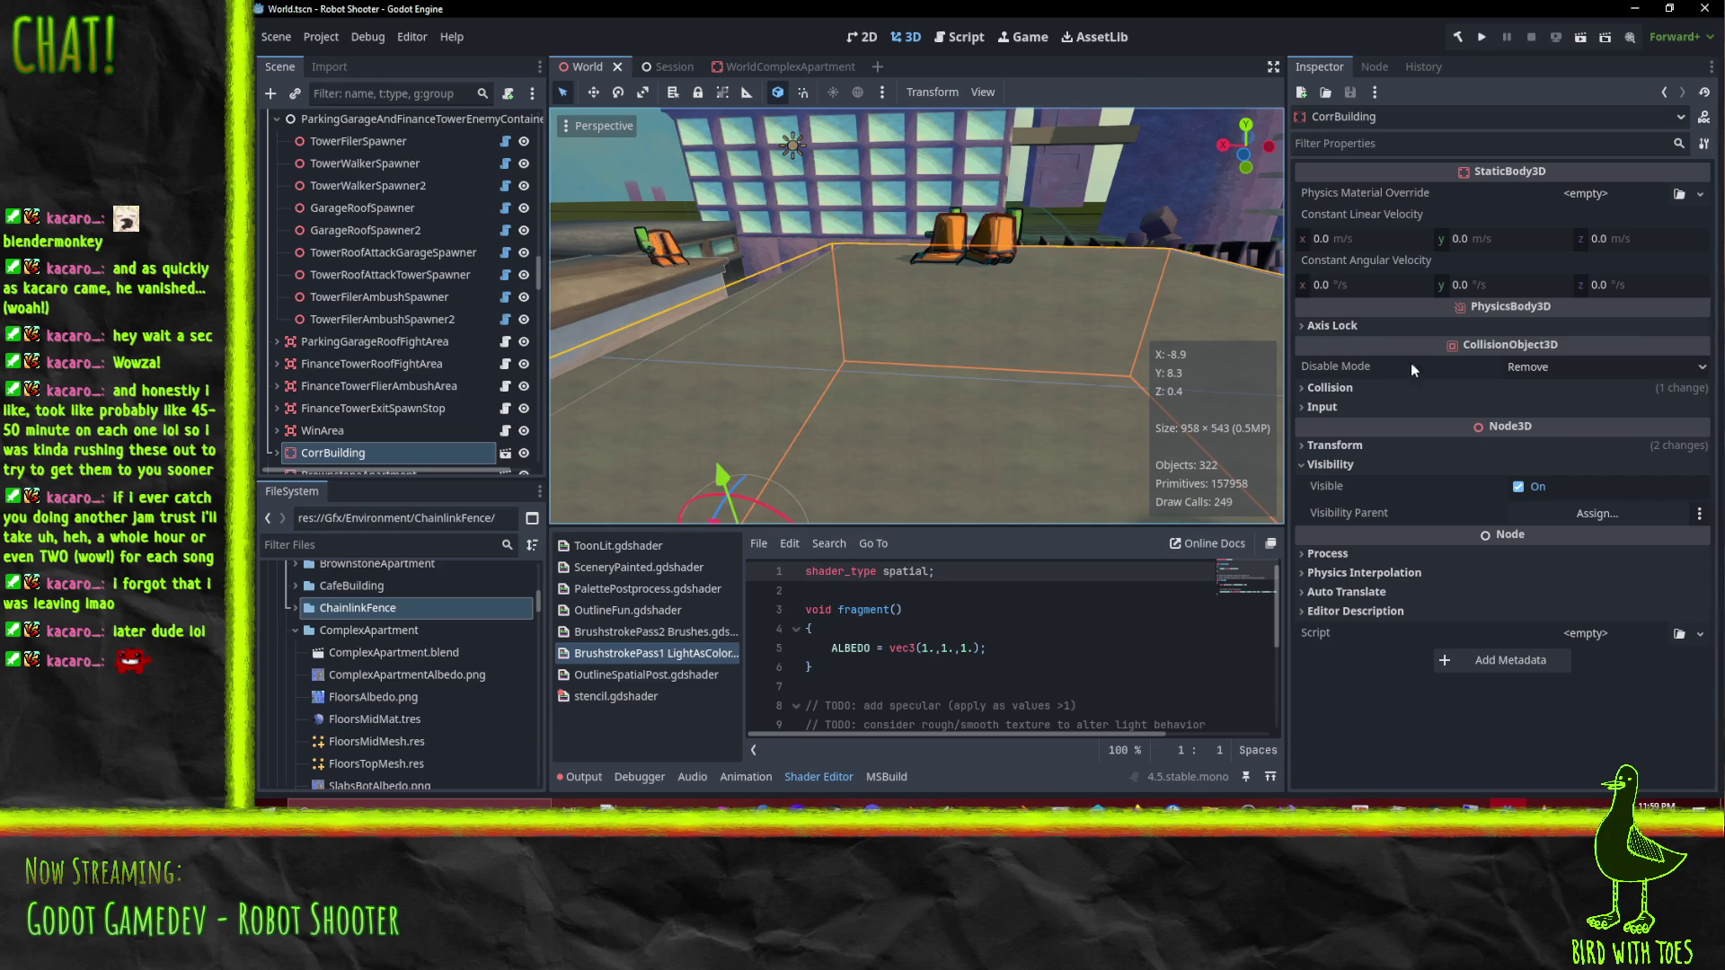
Step: Open CorrBuilding in its own scene and give its material the BrushstrokePass1 LightAsColor shader
{"action": "left_click", "coordinate": [505, 453]}
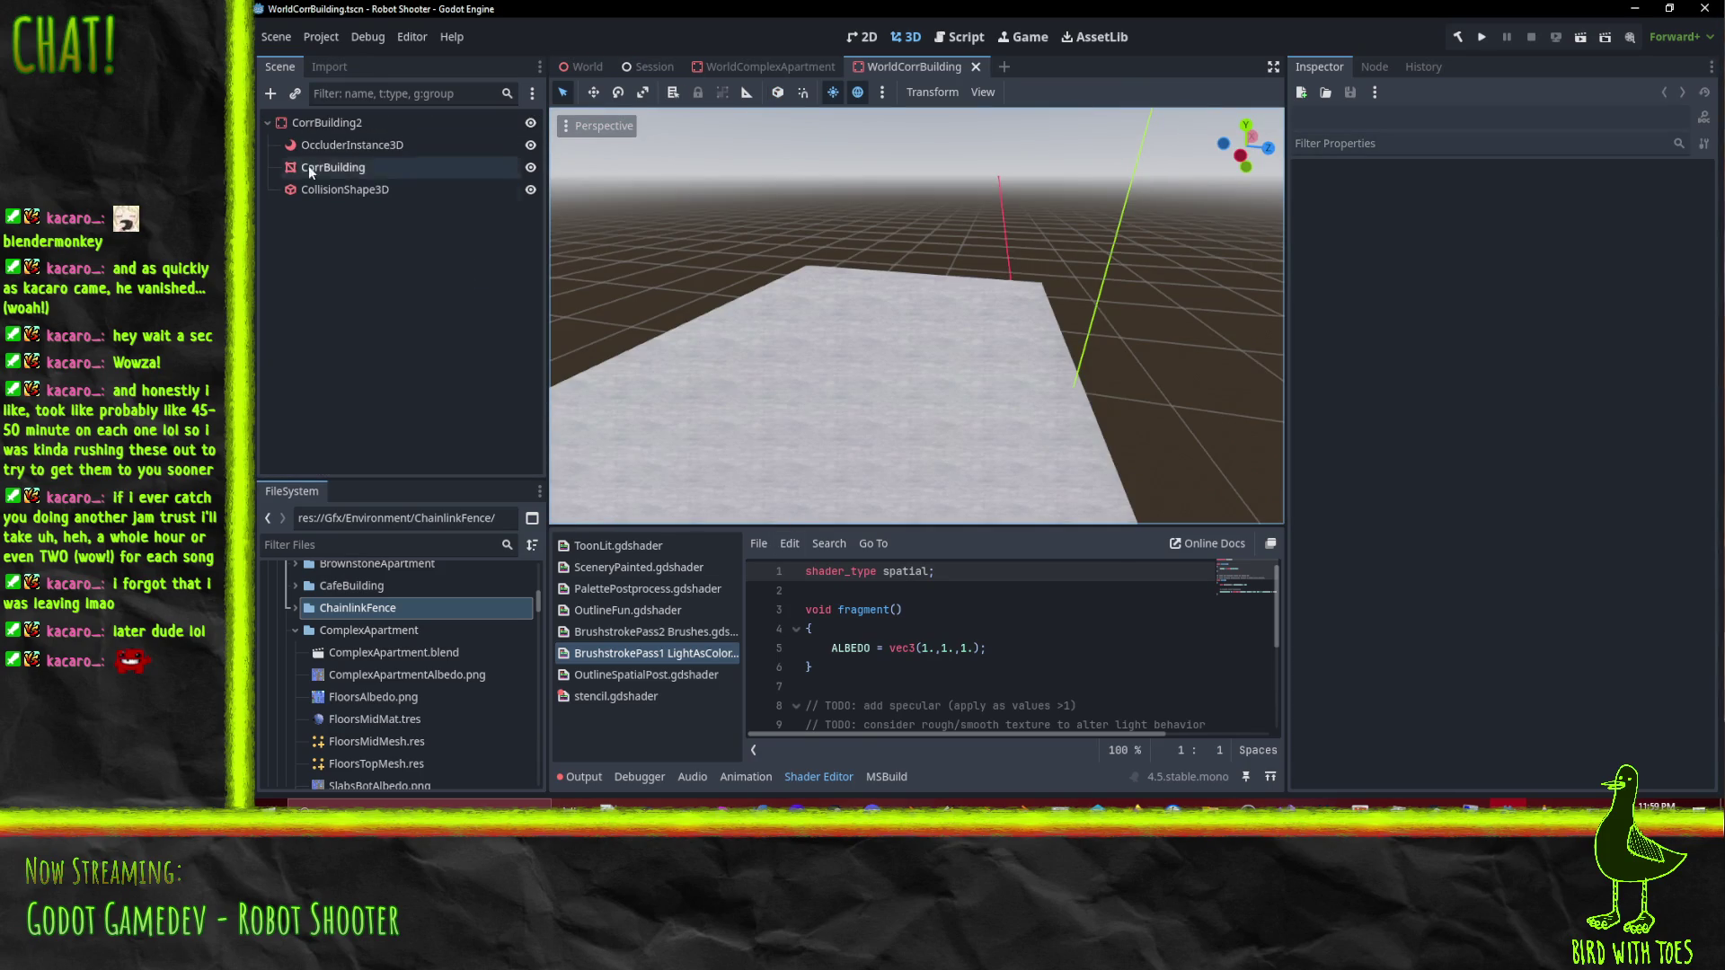
{"action": "left_click", "coordinate": [422, 190]}
{"action": "left_click", "coordinate": [368, 169]}
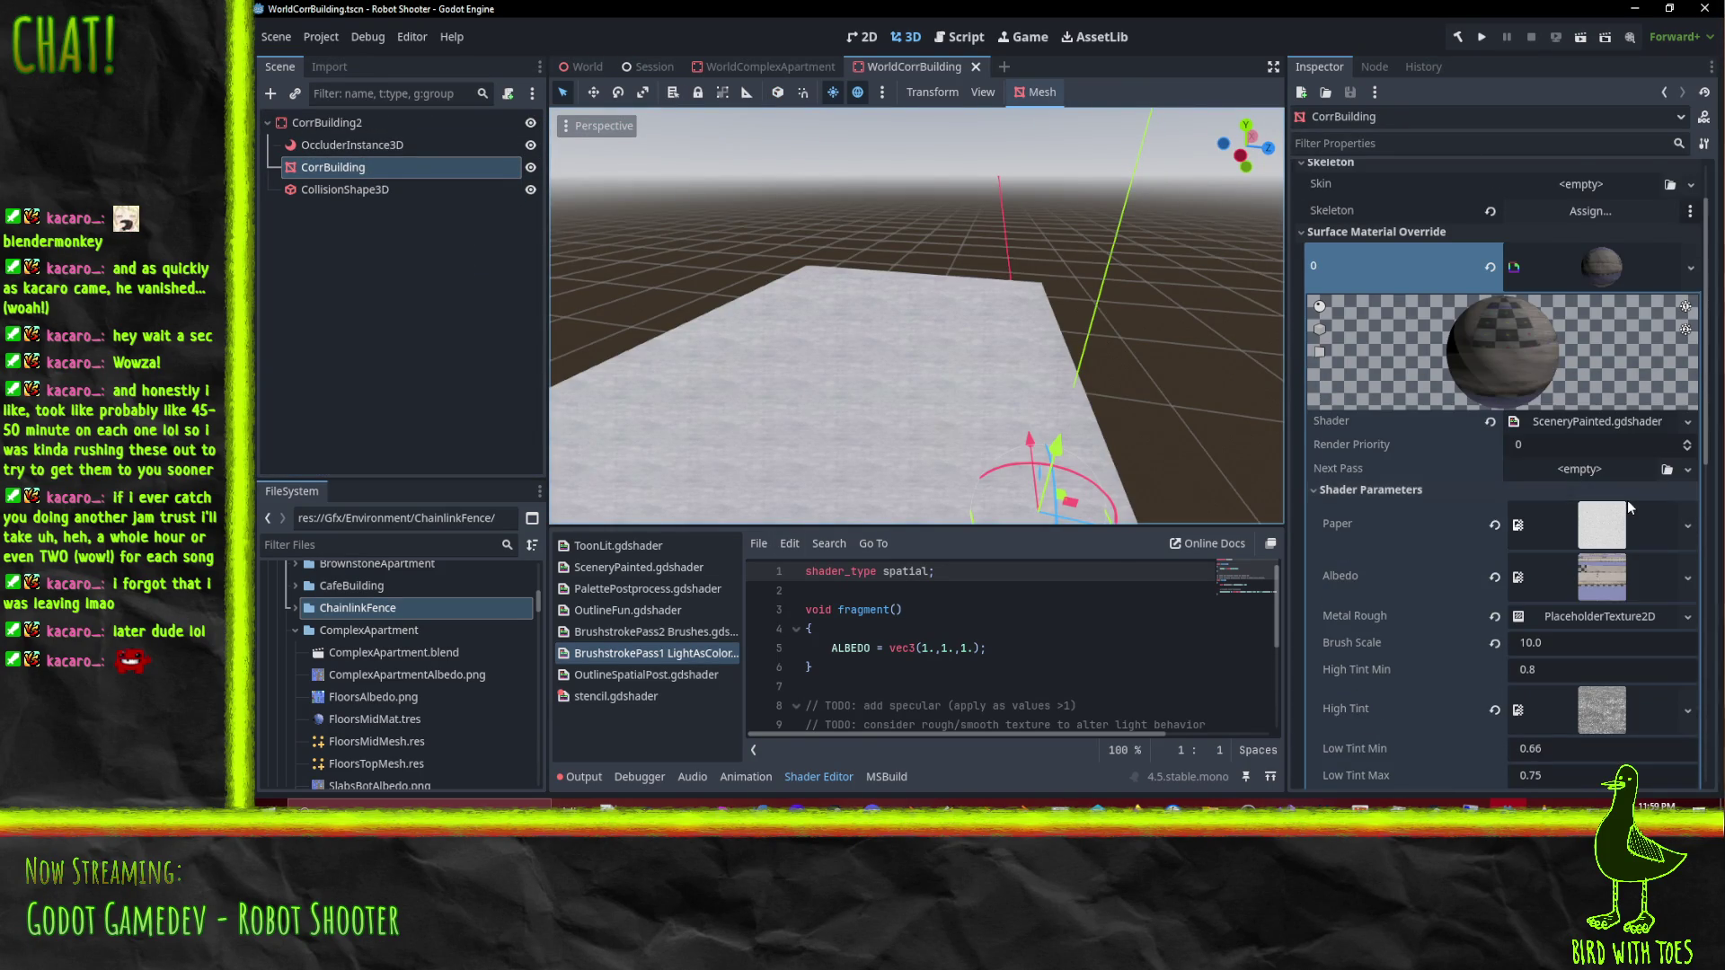
{"action": "left_click", "coordinate": [1489, 499]}
{"action": "left_click", "coordinate": [1582, 499]}
{"action": "left_click", "coordinate": [1645, 557]}
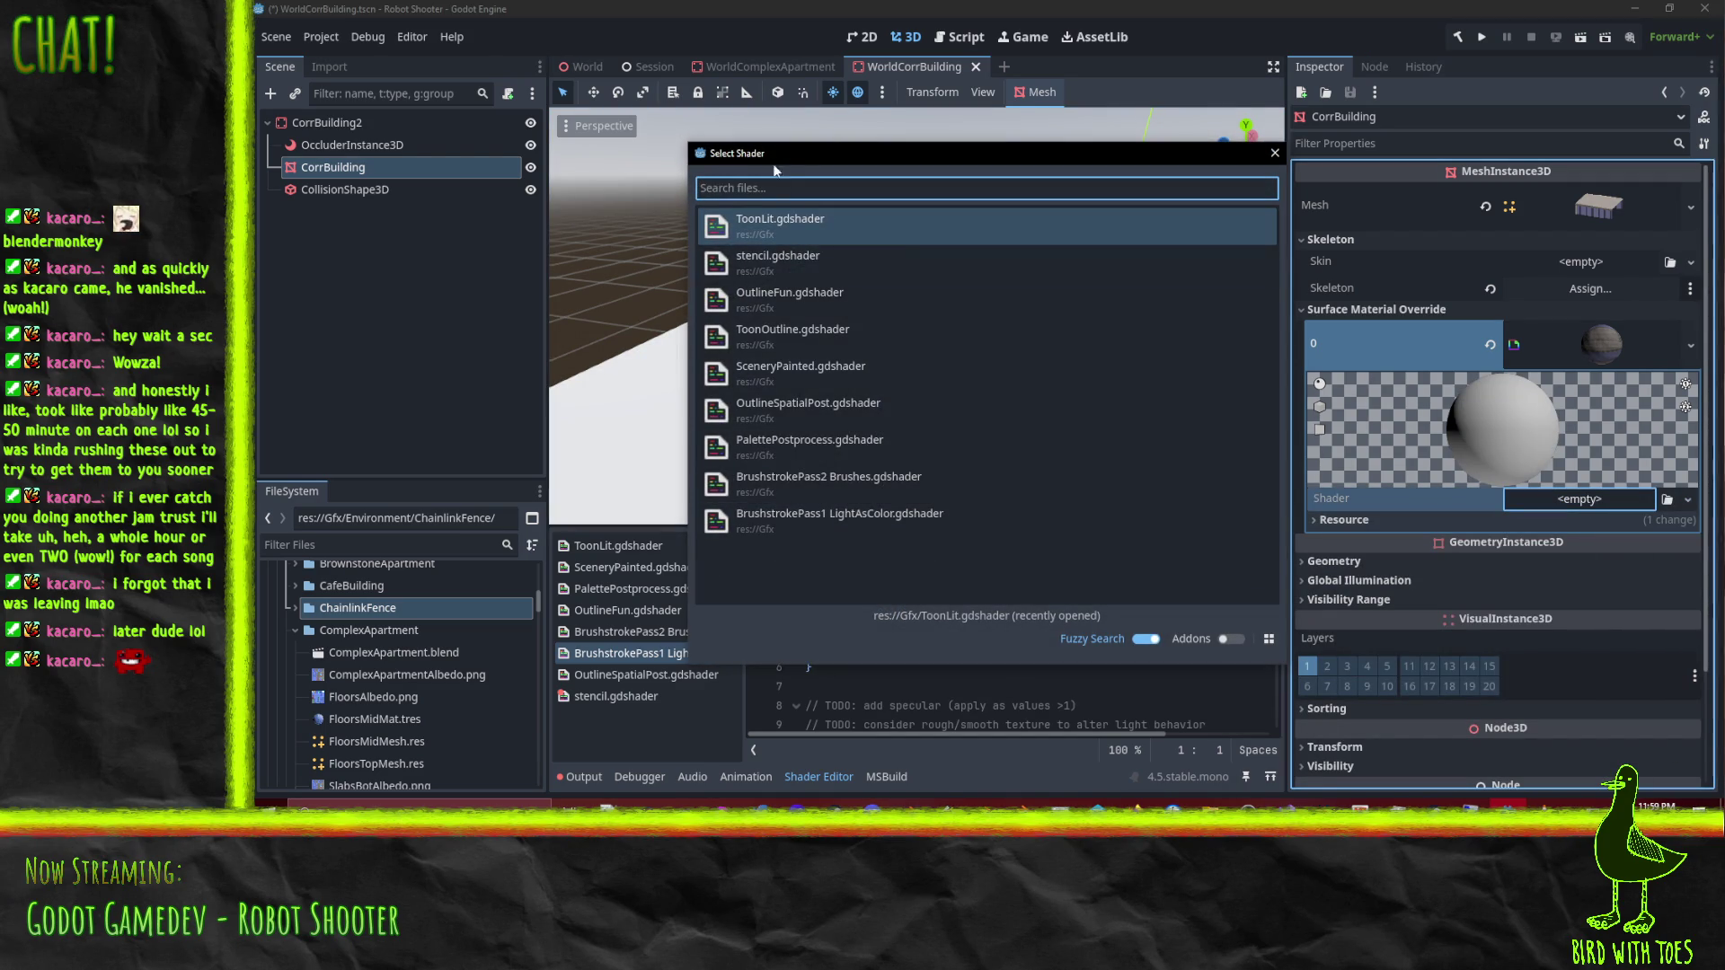
{"action": "left_click", "coordinate": [866, 522]}
Step: Add a new ShaderMaterial next pass using the BrushstrokePass2 Brushes shader
{"action": "scroll", "coordinate": [1553, 539], "scroll_direction": "down", "scroll_amount": 2}
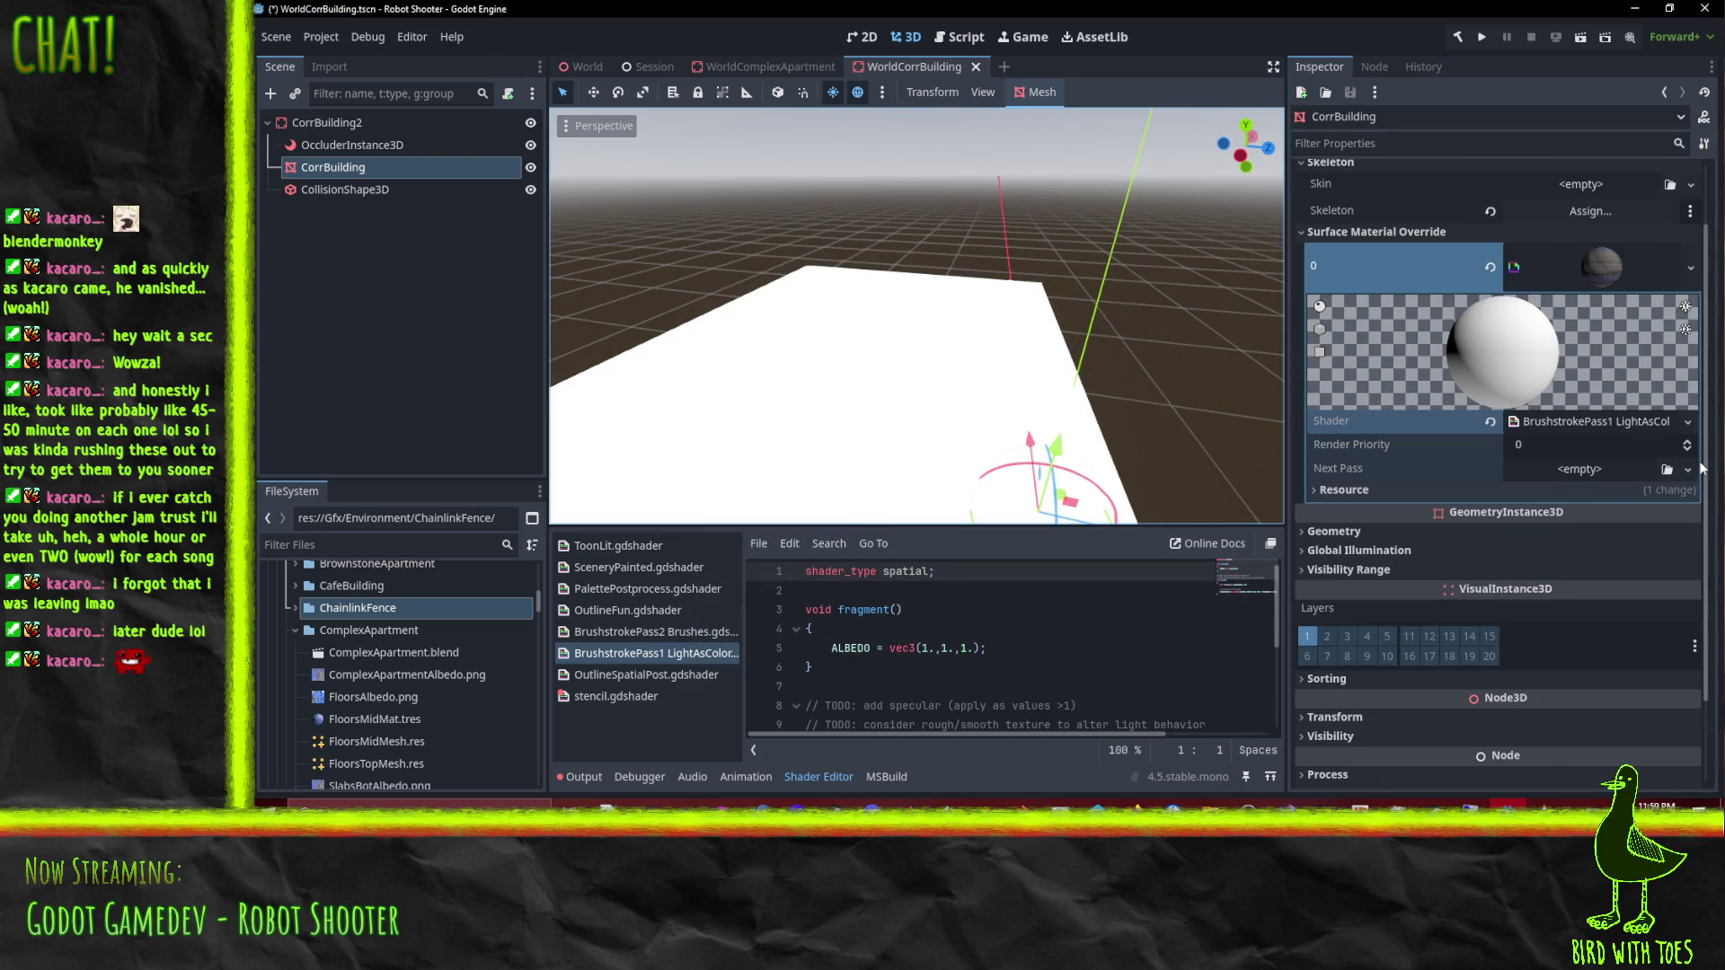
{"action": "left_click", "coordinate": [1687, 469]}
{"action": "left_click", "coordinate": [1612, 737]}
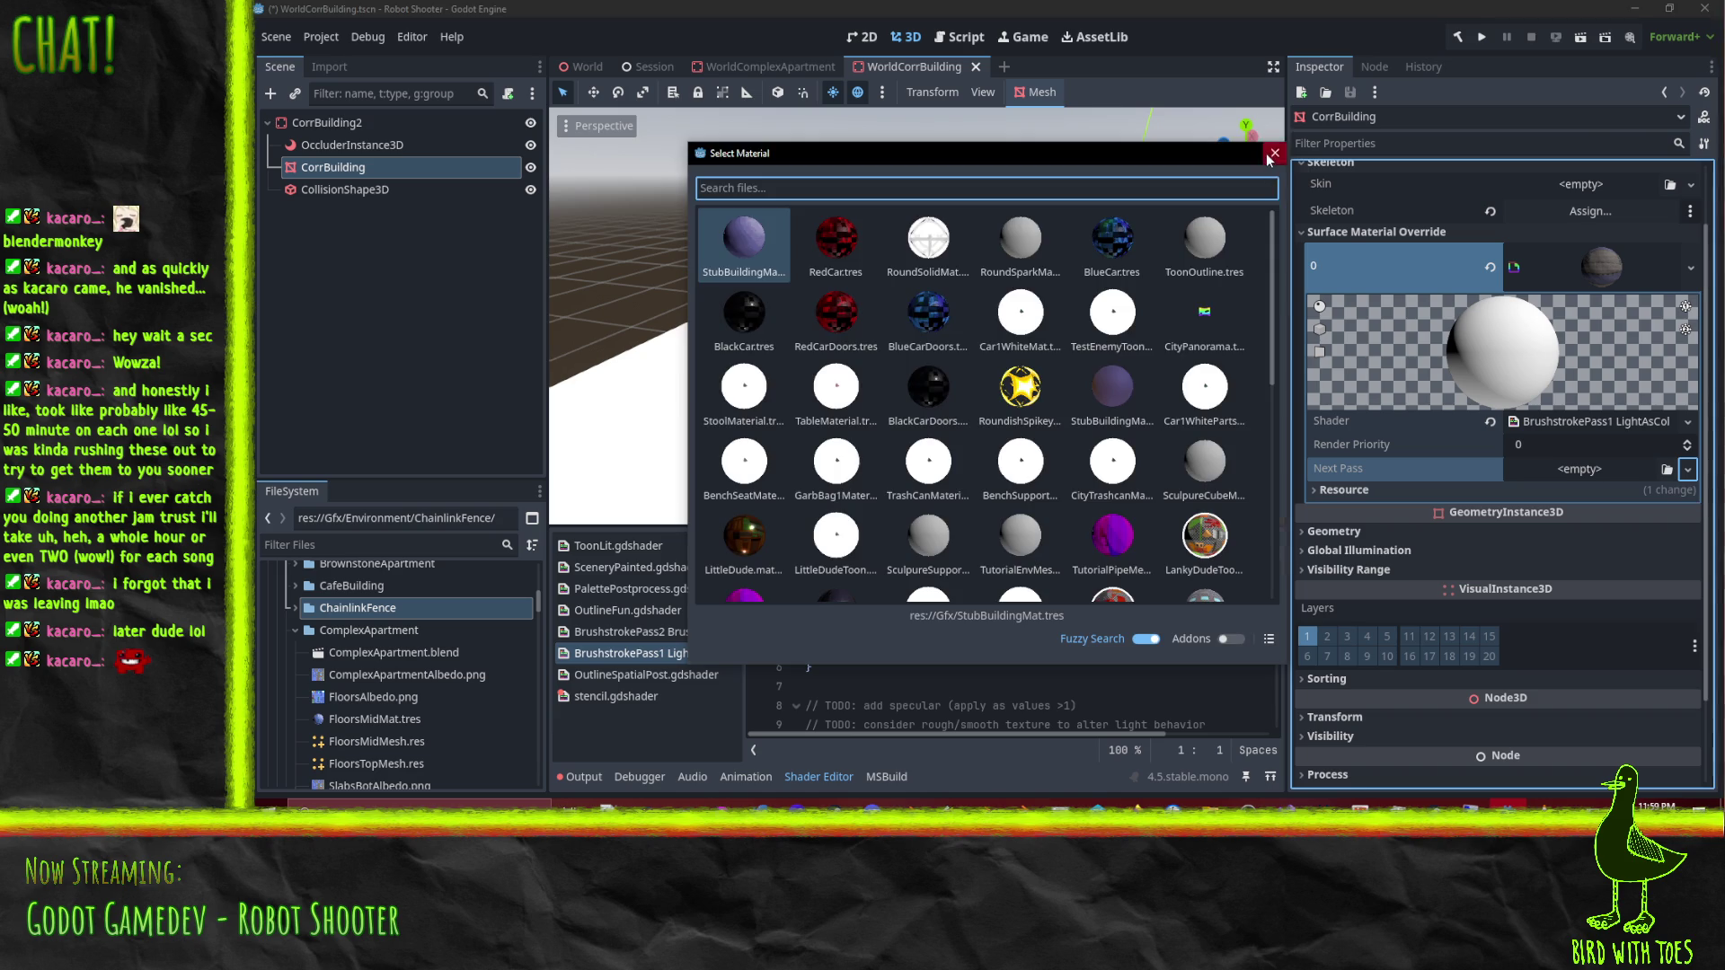
{"action": "left_click", "coordinate": [1275, 152]}
{"action": "left_click", "coordinate": [1688, 469]}
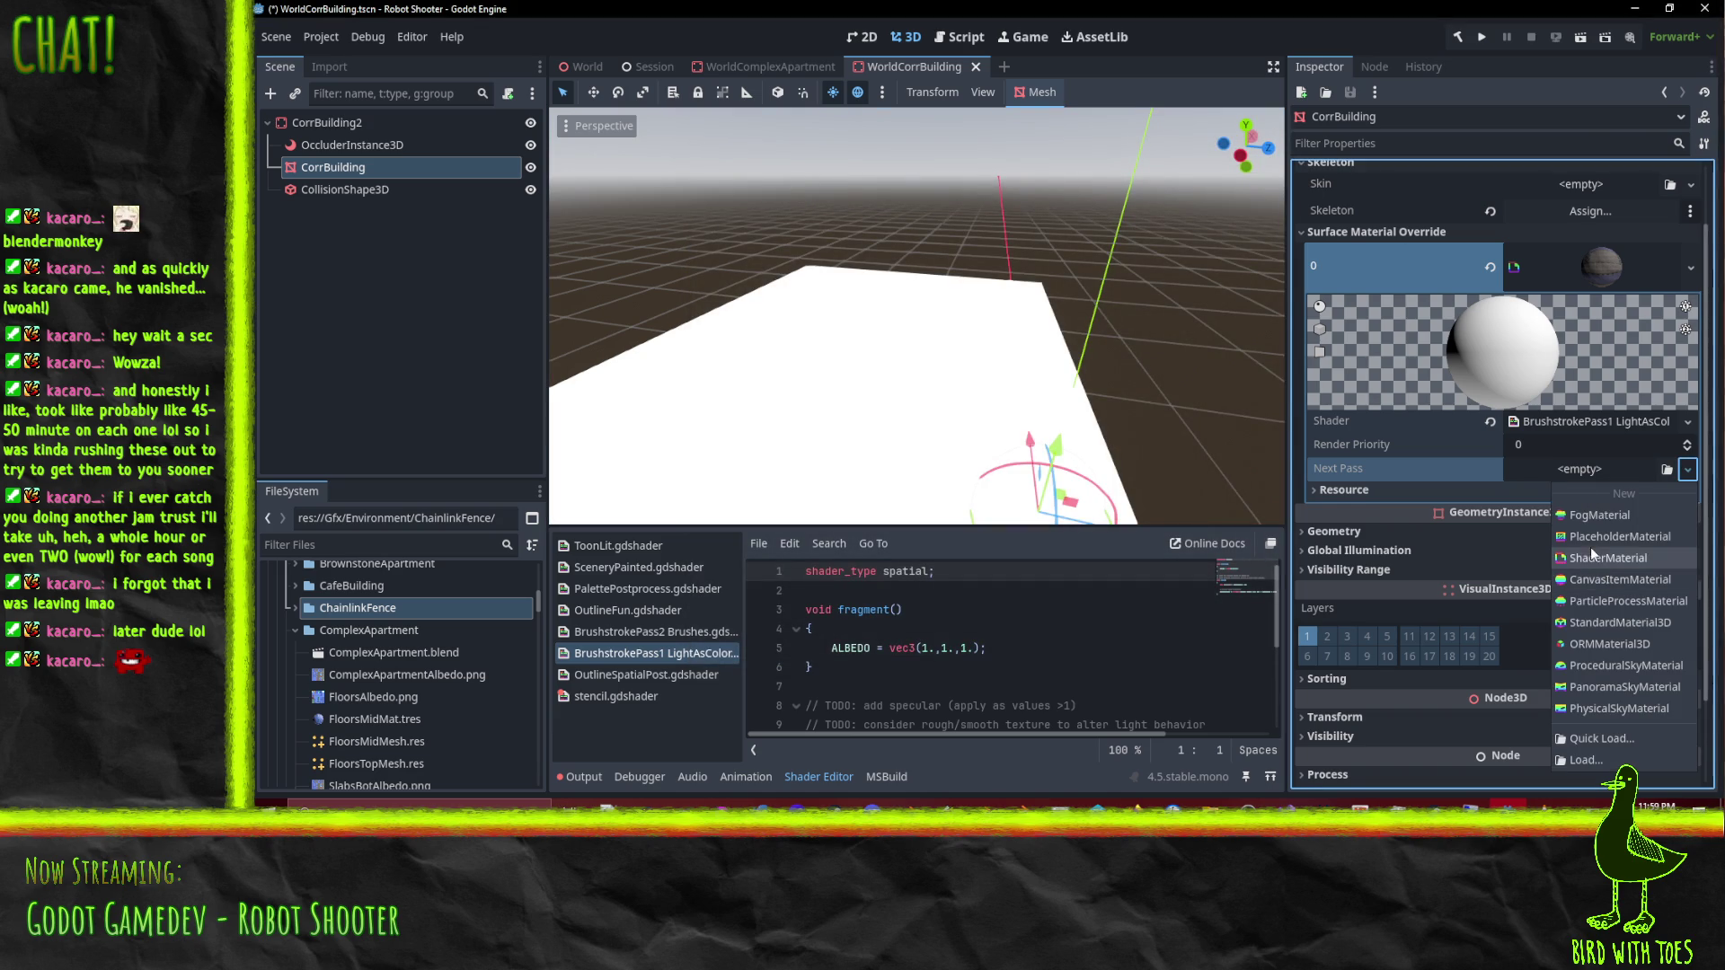
{"action": "left_click", "coordinate": [1608, 558]}
{"action": "left_click", "coordinate": [1626, 488]}
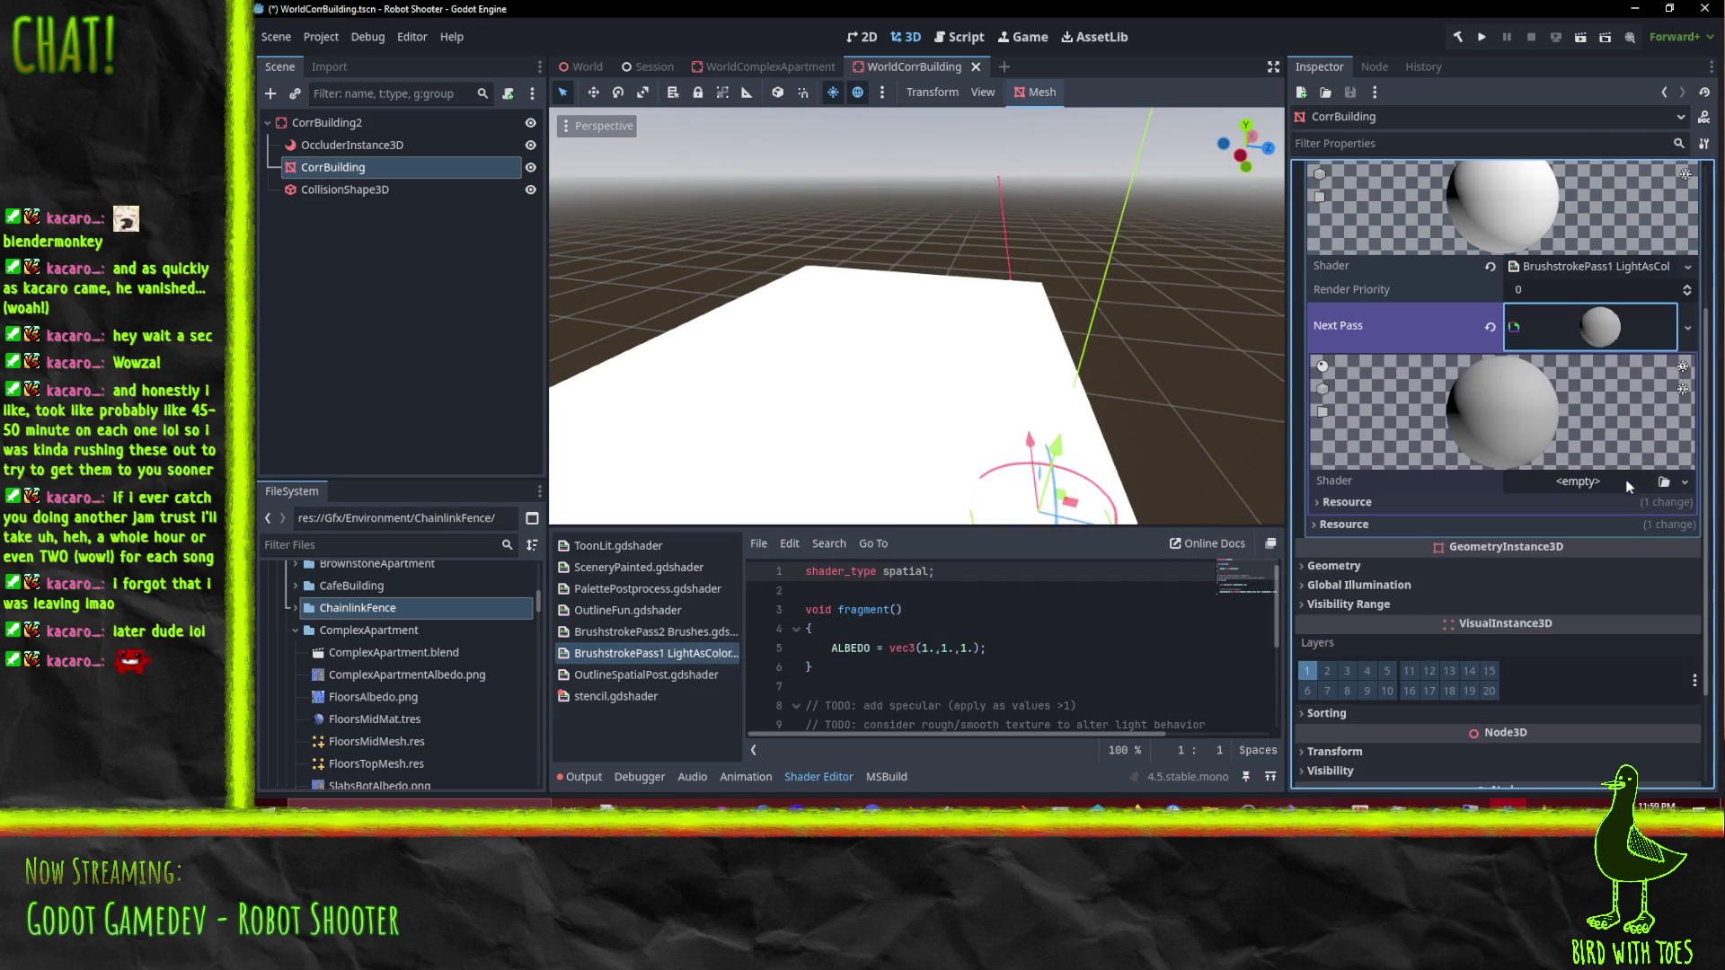
{"action": "left_click", "coordinate": [1686, 483]}
{"action": "left_click", "coordinate": [1641, 544]}
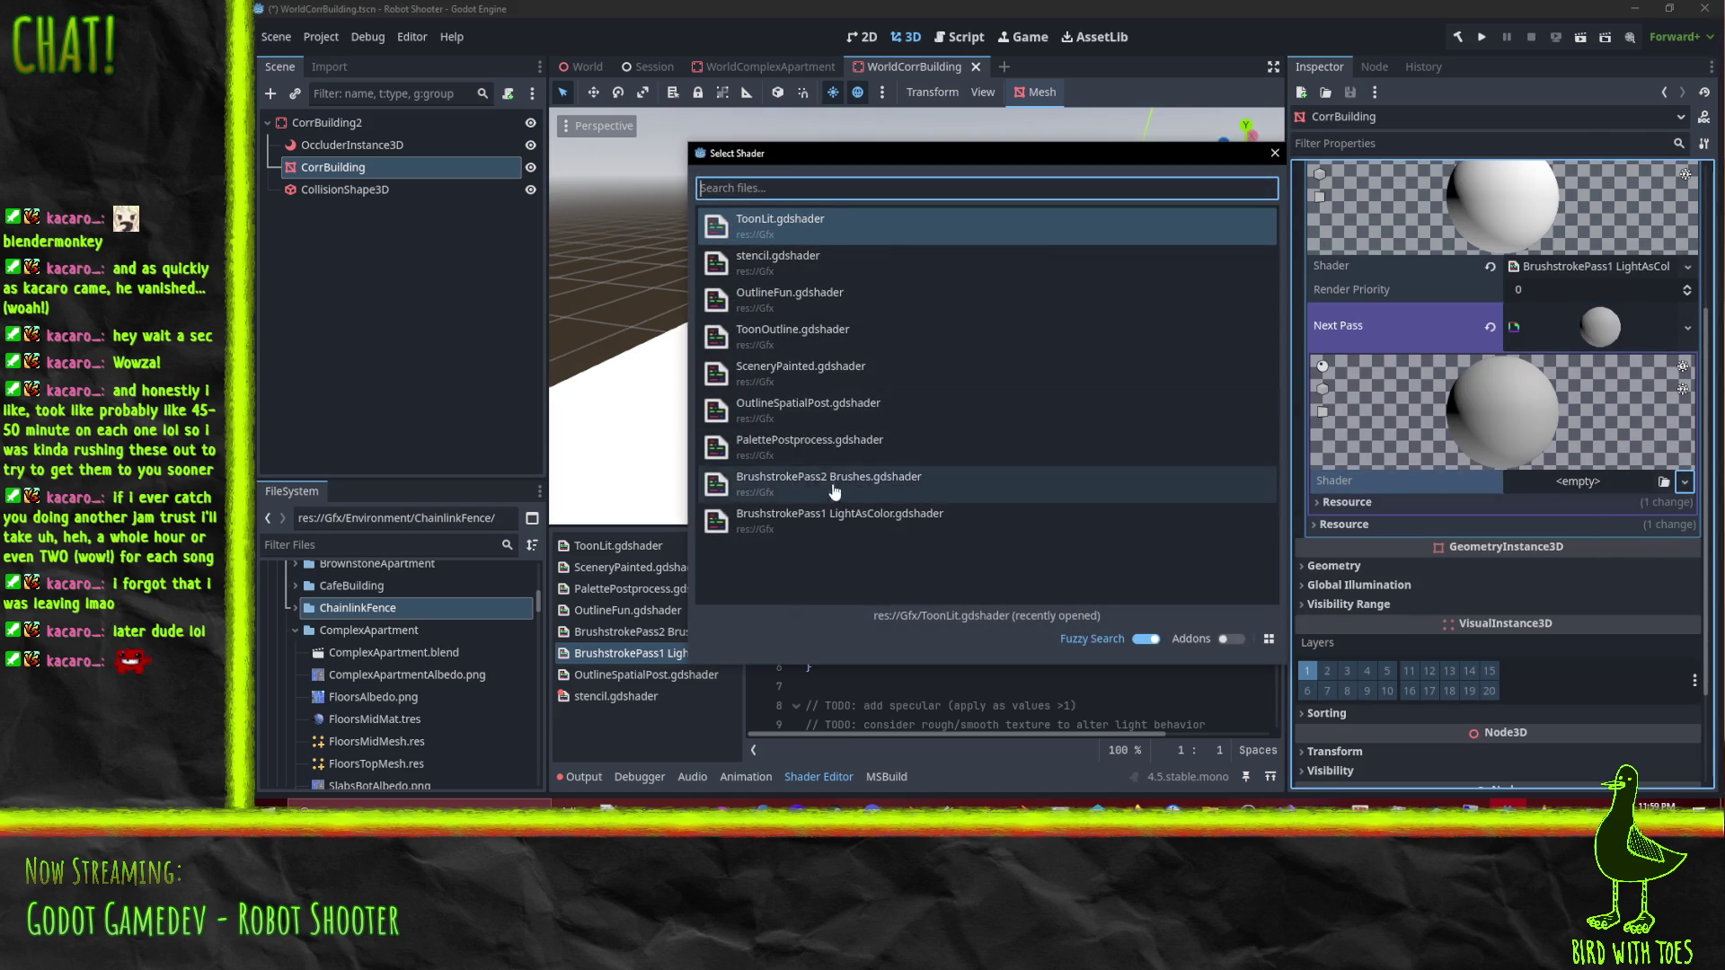
{"action": "left_click", "coordinate": [1033, 485]}
Step: Expand the next-pass material's Shader Parameters in the Inspector
{"action": "scroll", "coordinate": [1438, 458], "scroll_direction": "down", "scroll_amount": 2}
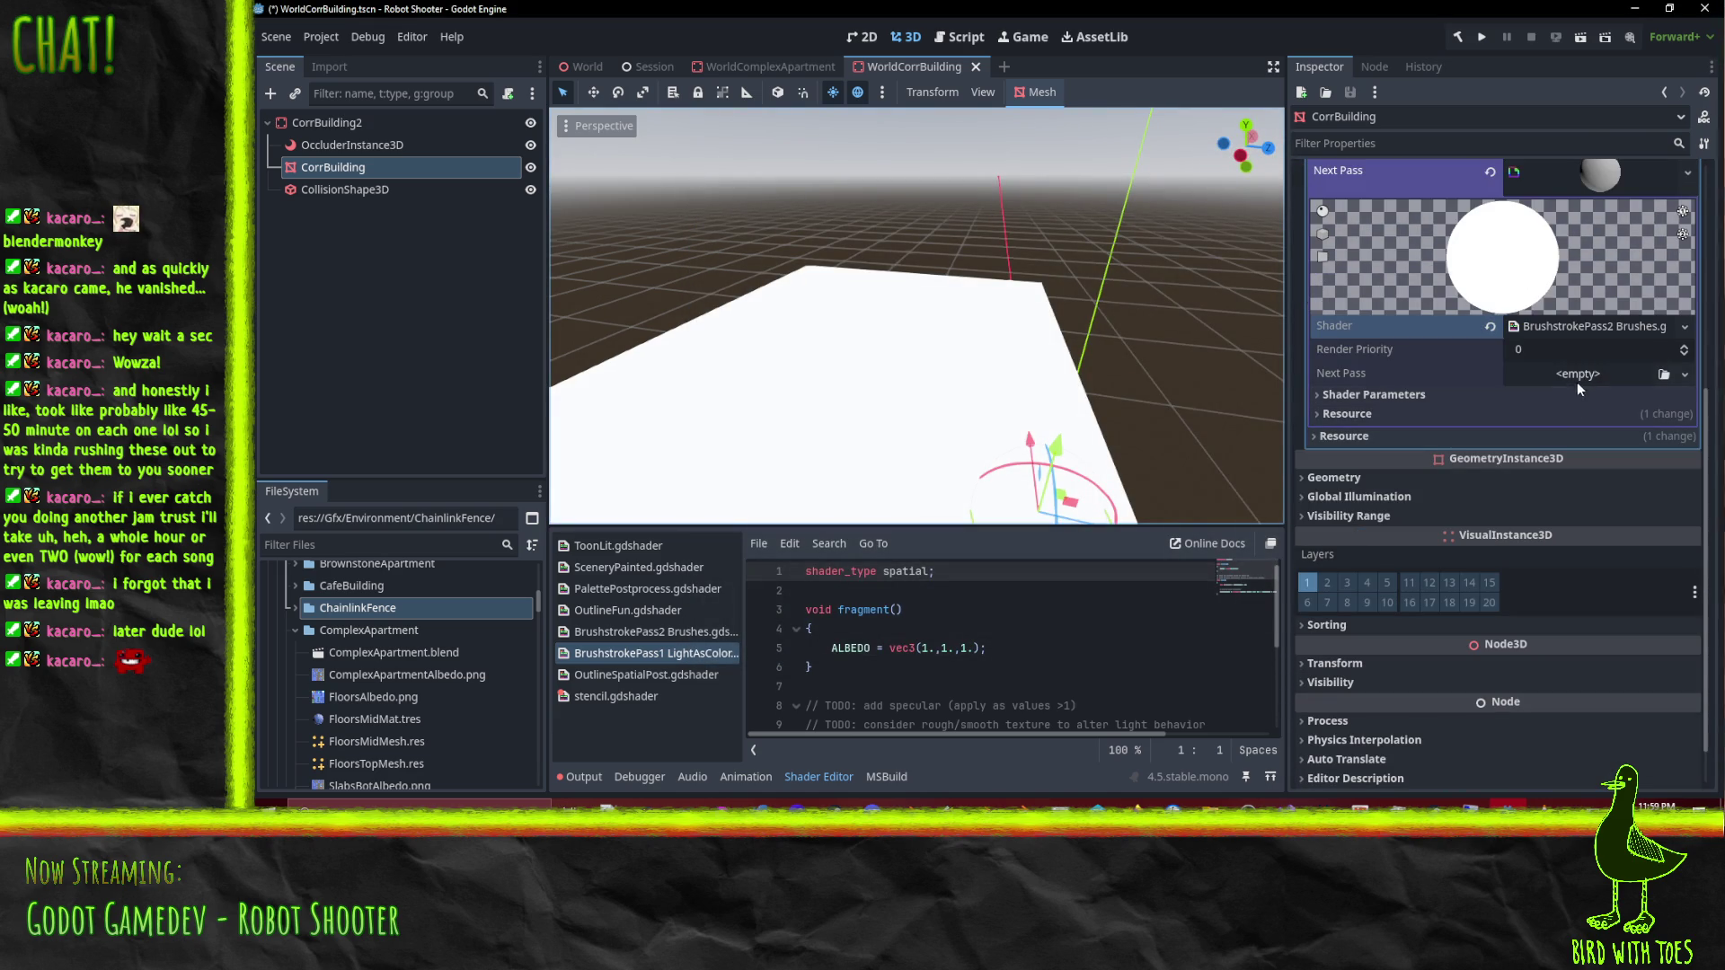
{"action": "scroll", "coordinate": [1574, 489], "scroll_direction": "up", "scroll_amount": 2}
{"action": "scroll", "coordinate": [1472, 548], "scroll_direction": "down", "scroll_amount": 1}
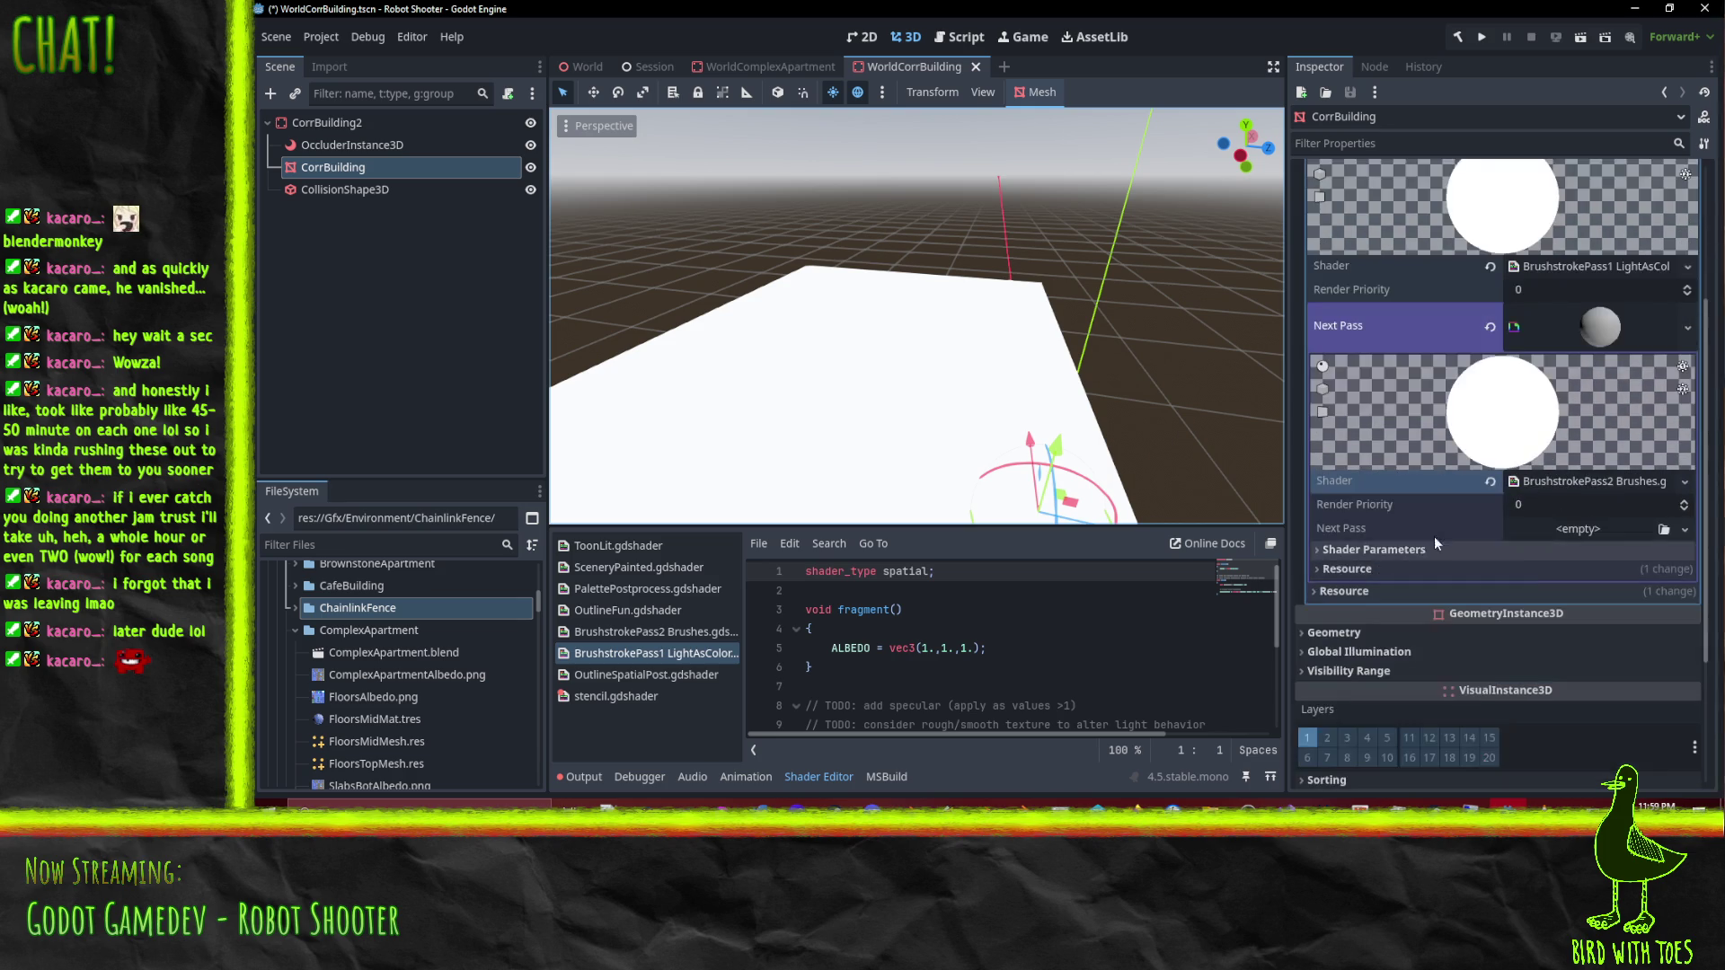
{"action": "left_click", "coordinate": [1374, 549]}
{"action": "scroll", "coordinate": [1421, 552], "scroll_direction": "down", "scroll_amount": 3}
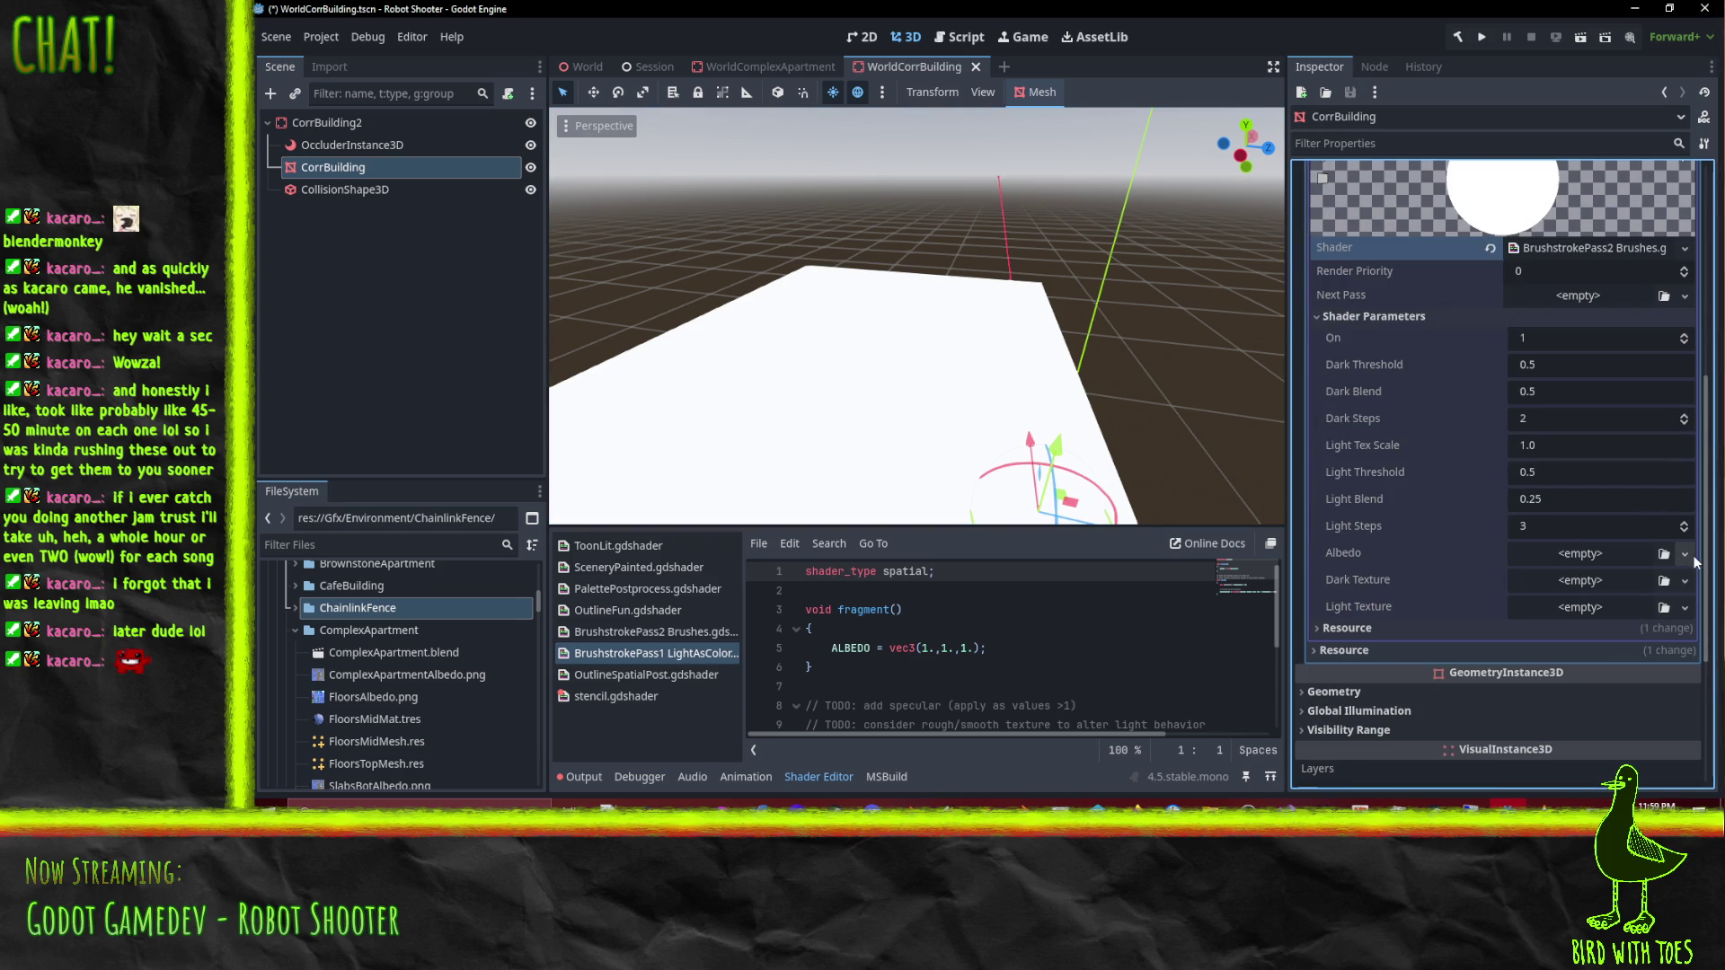
Step: Assign the CorrBuilding texture to the brushstroke pass's Albedo slot
{"action": "left_click", "coordinate": [1687, 555]}
{"action": "left_click", "coordinate": [1570, 705]}
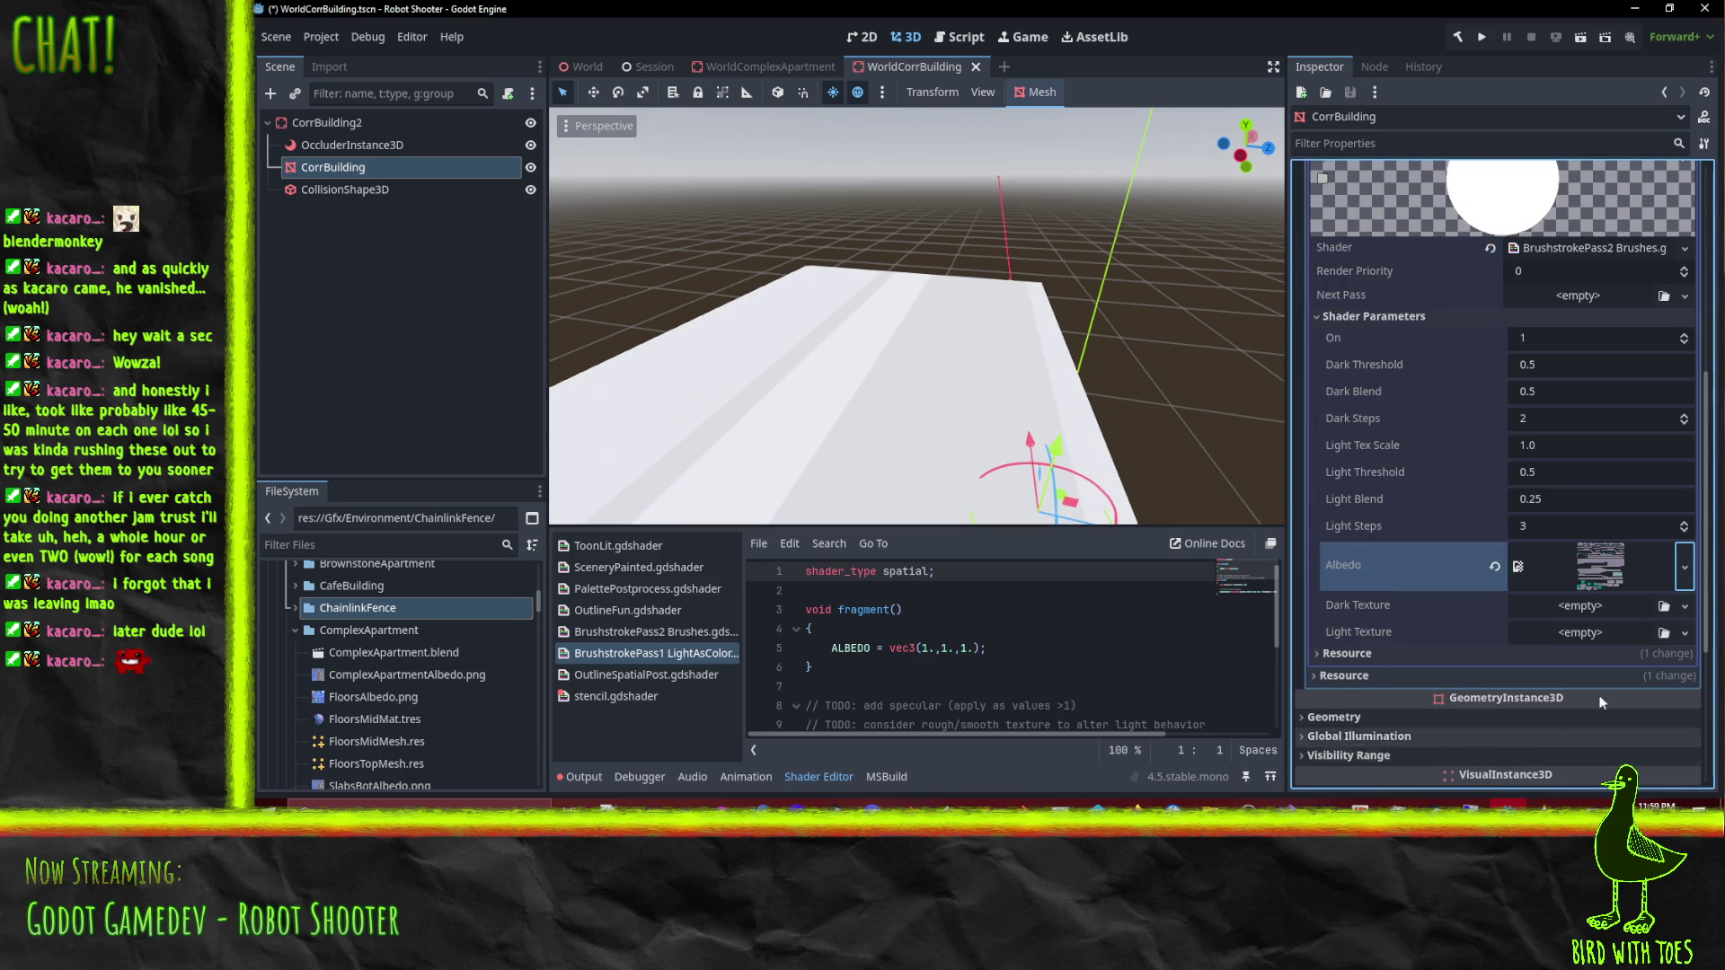
{"action": "left_click", "coordinate": [1685, 555]}
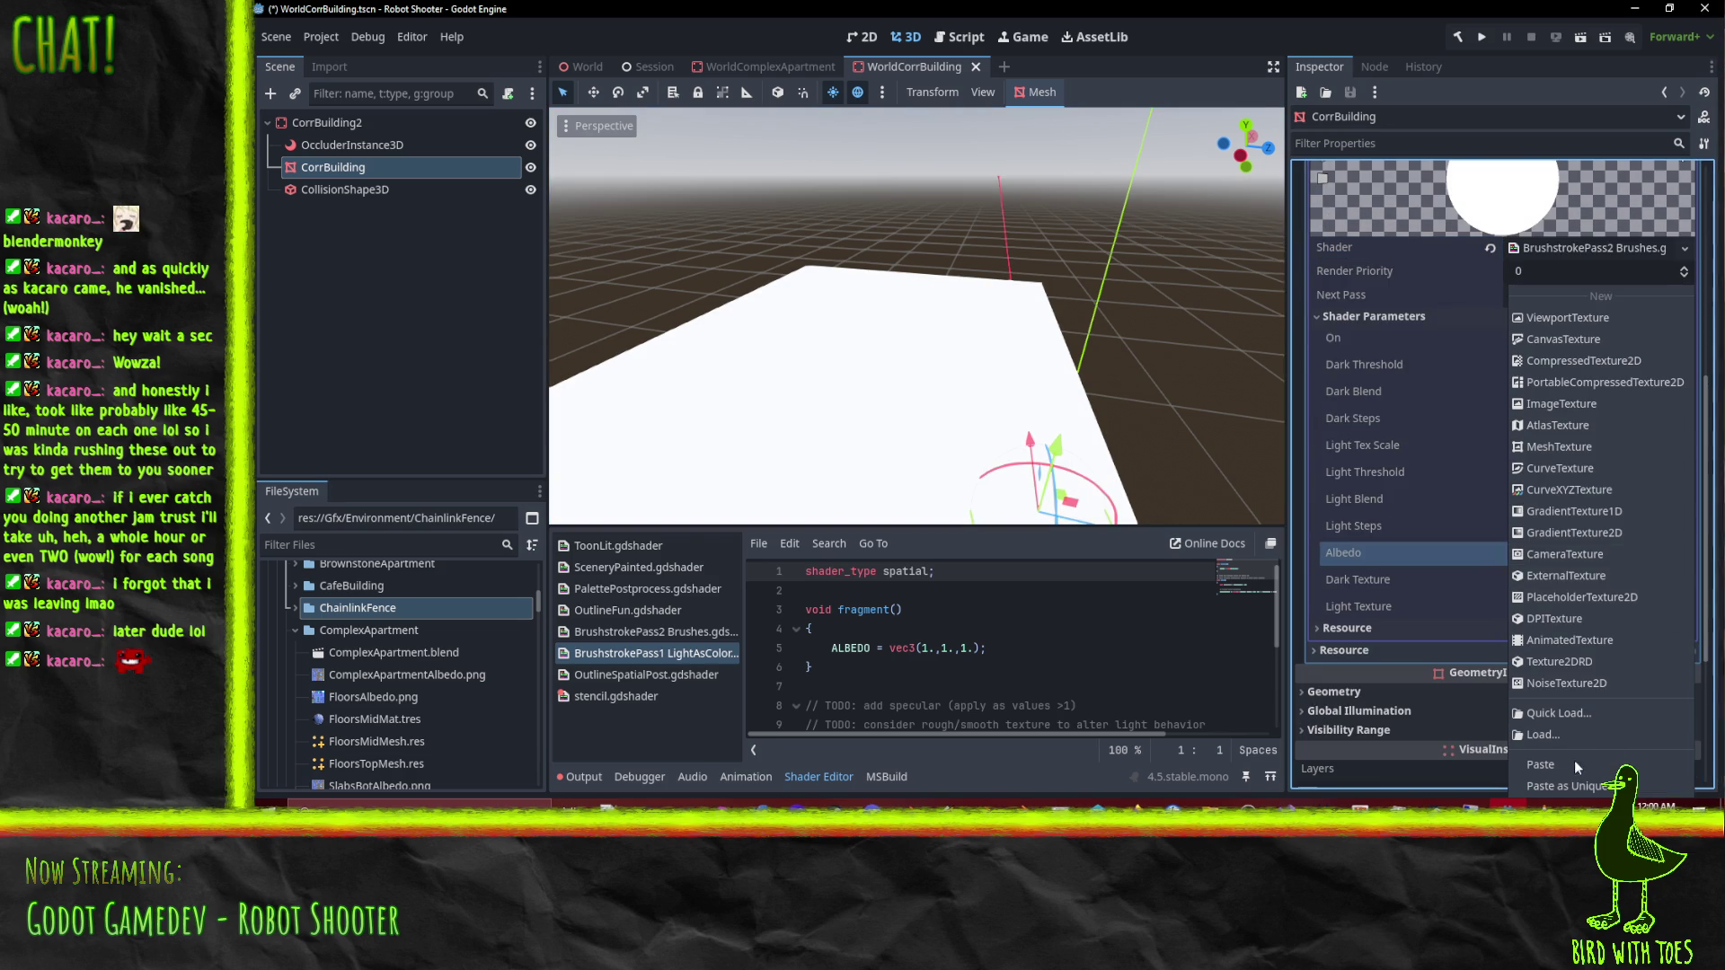
{"action": "left_click", "coordinate": [1582, 712]}
{"action": "type", "text": "c"}
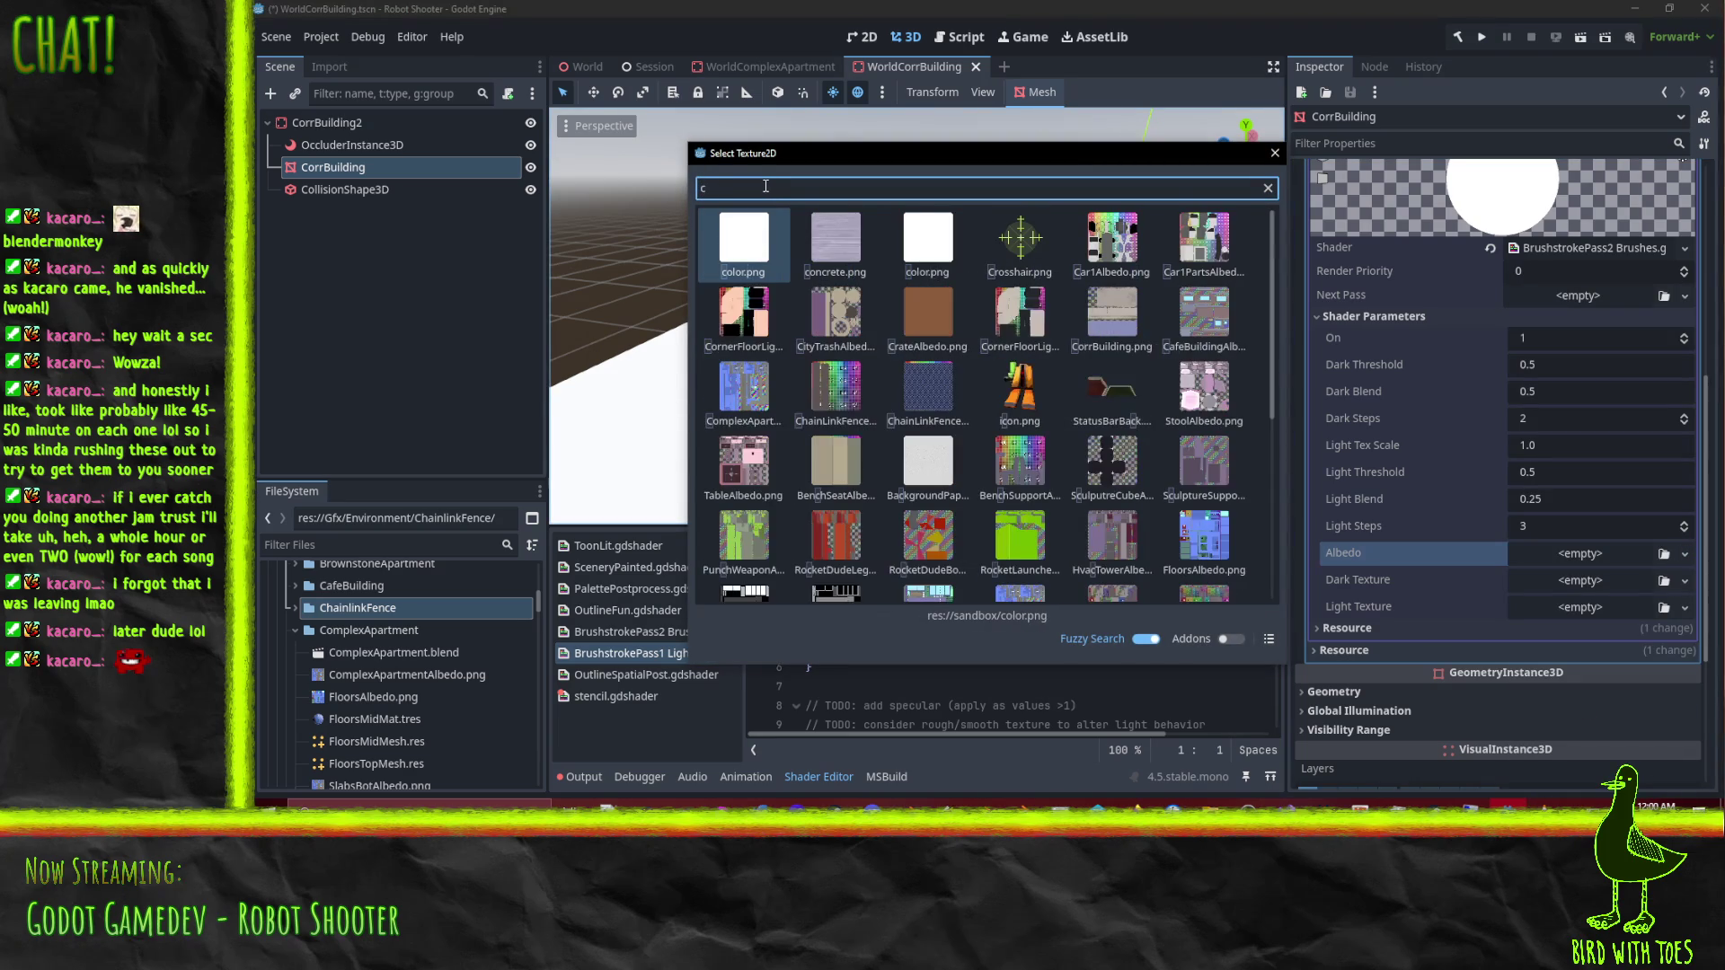
{"action": "type", "text": "orr"}
{"action": "left_click", "coordinate": [744, 241]}
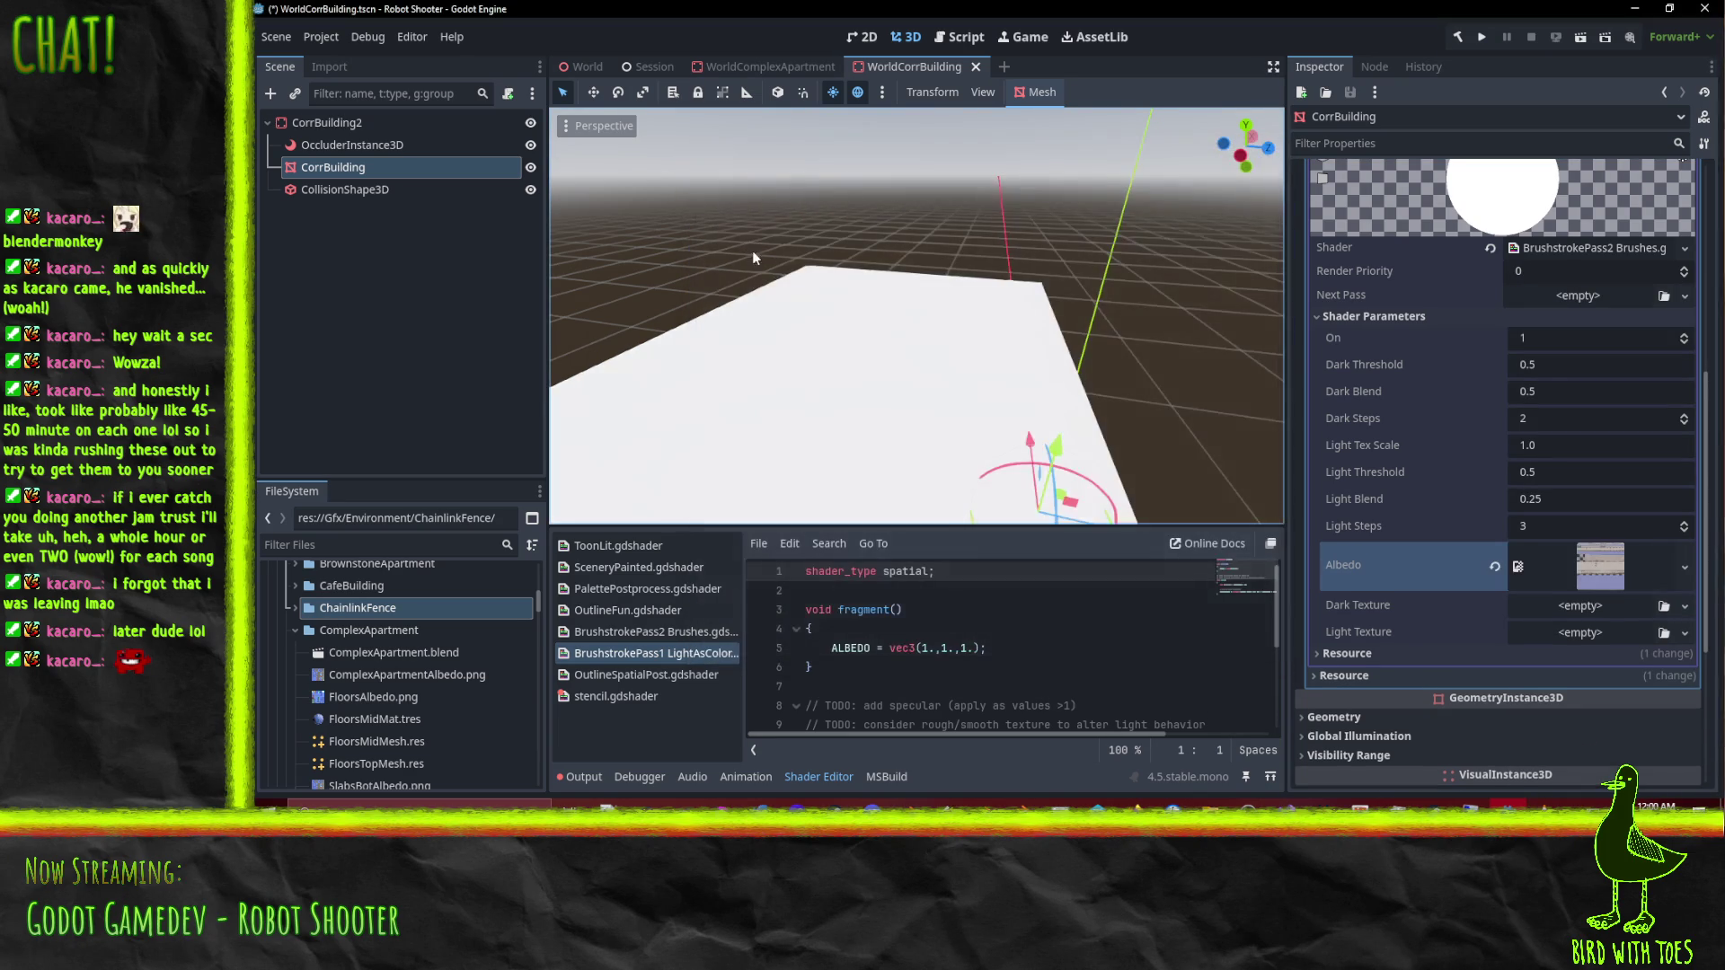
Step: Set the dark stroke texture as Dark Texture and HighlightStroke as Light Texture
{"action": "left_click", "coordinate": [1680, 608]}
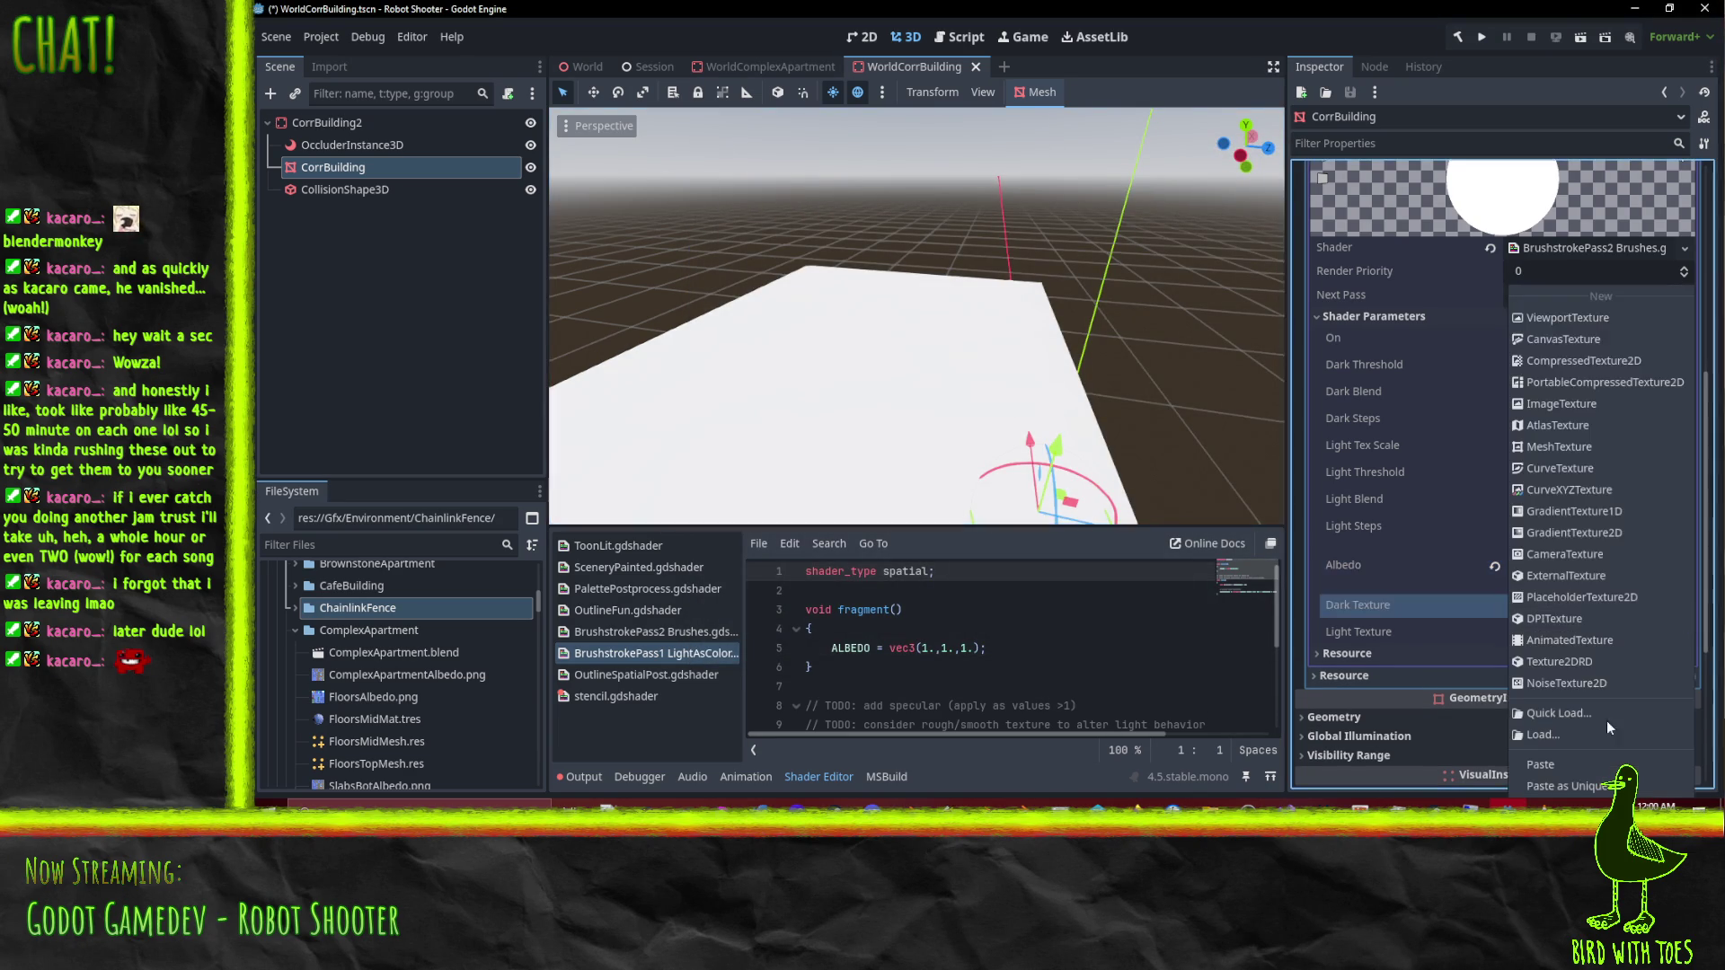
{"action": "left_click", "coordinate": [1581, 714]}
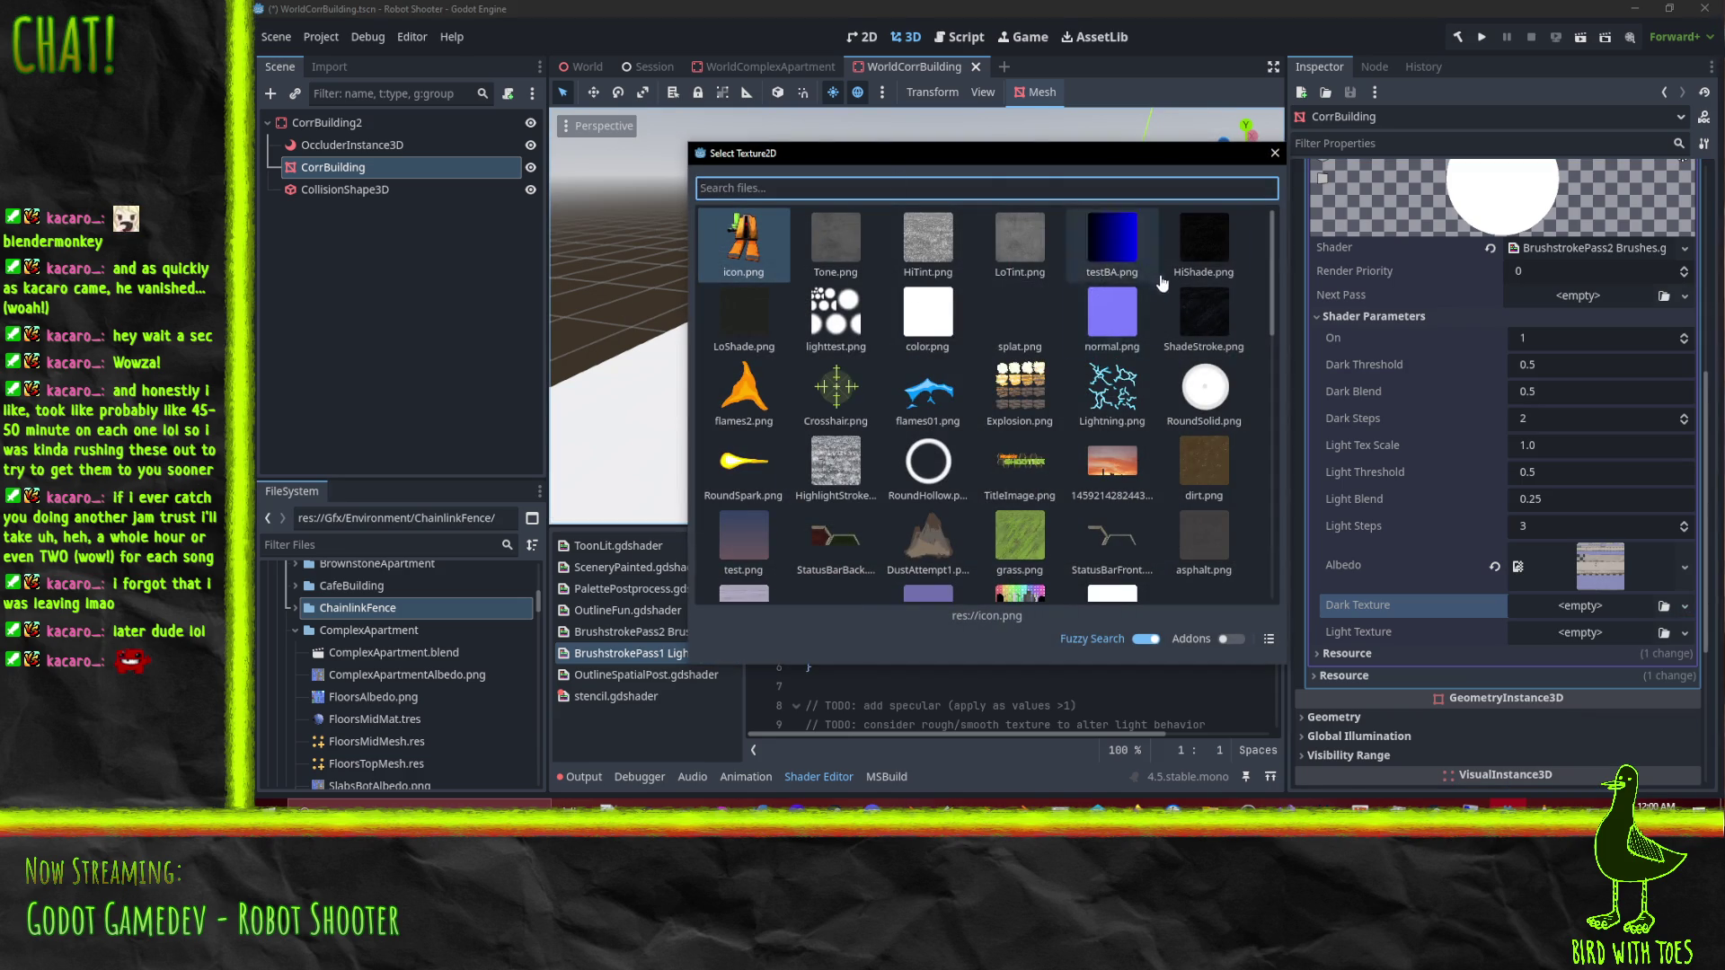
{"action": "left_click", "coordinate": [1205, 310]}
{"action": "left_click", "coordinate": [1691, 654]}
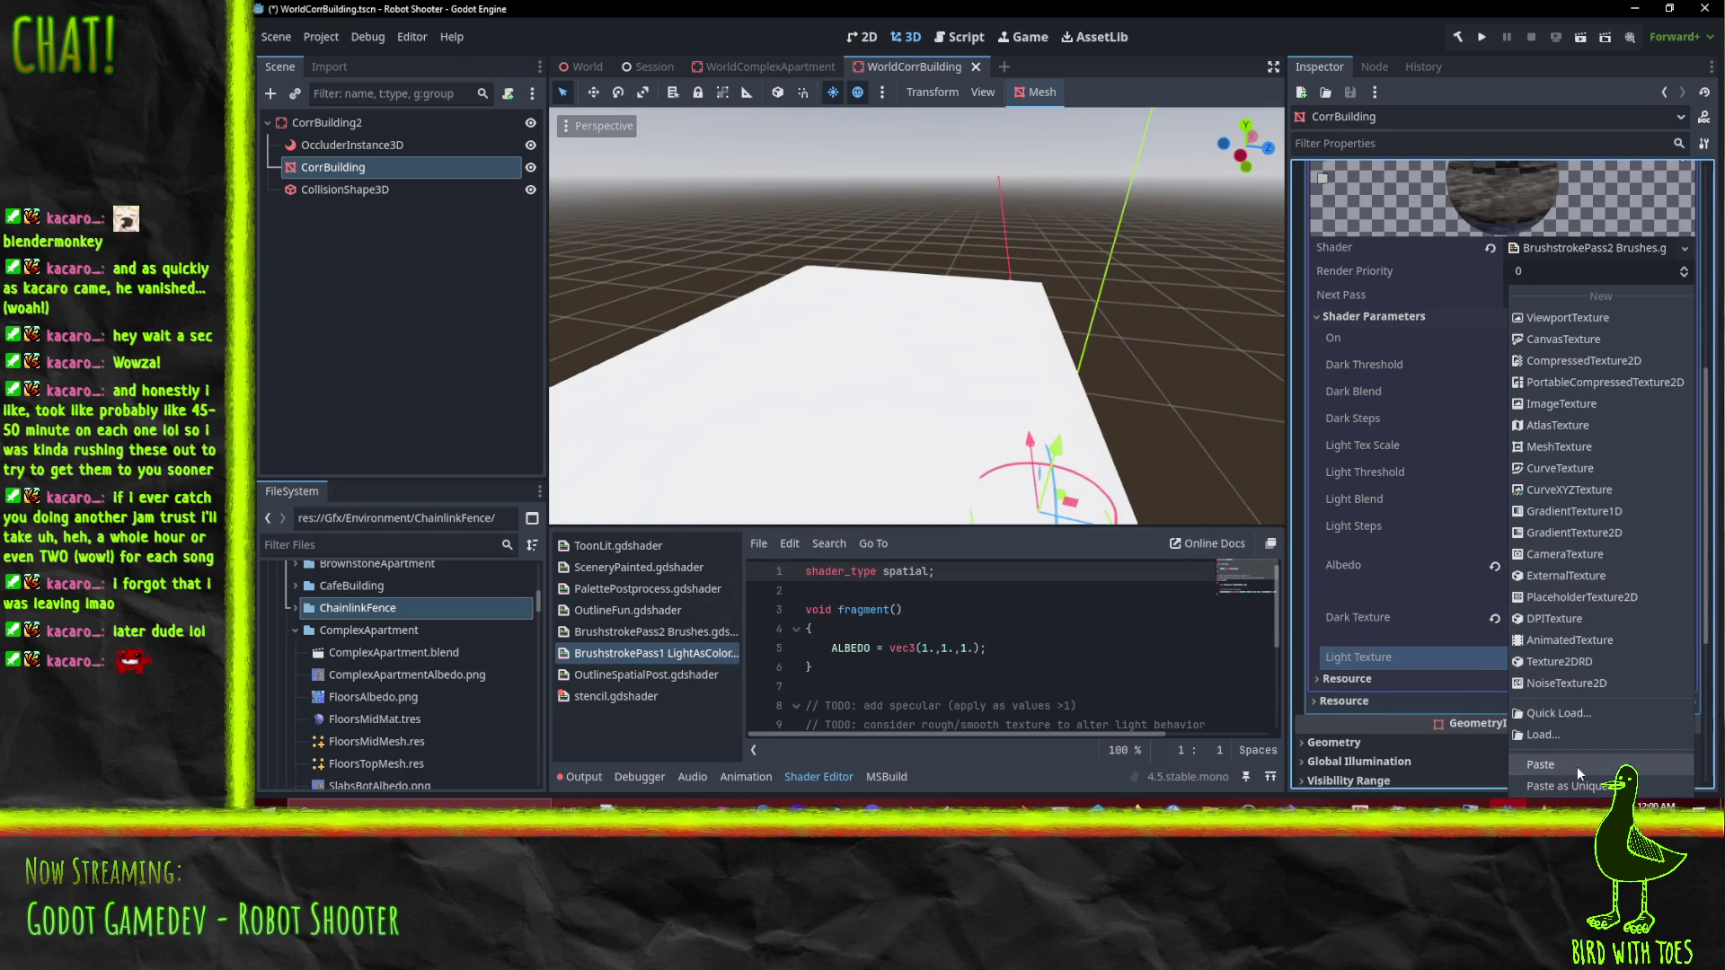
{"action": "left_click", "coordinate": [1583, 715]}
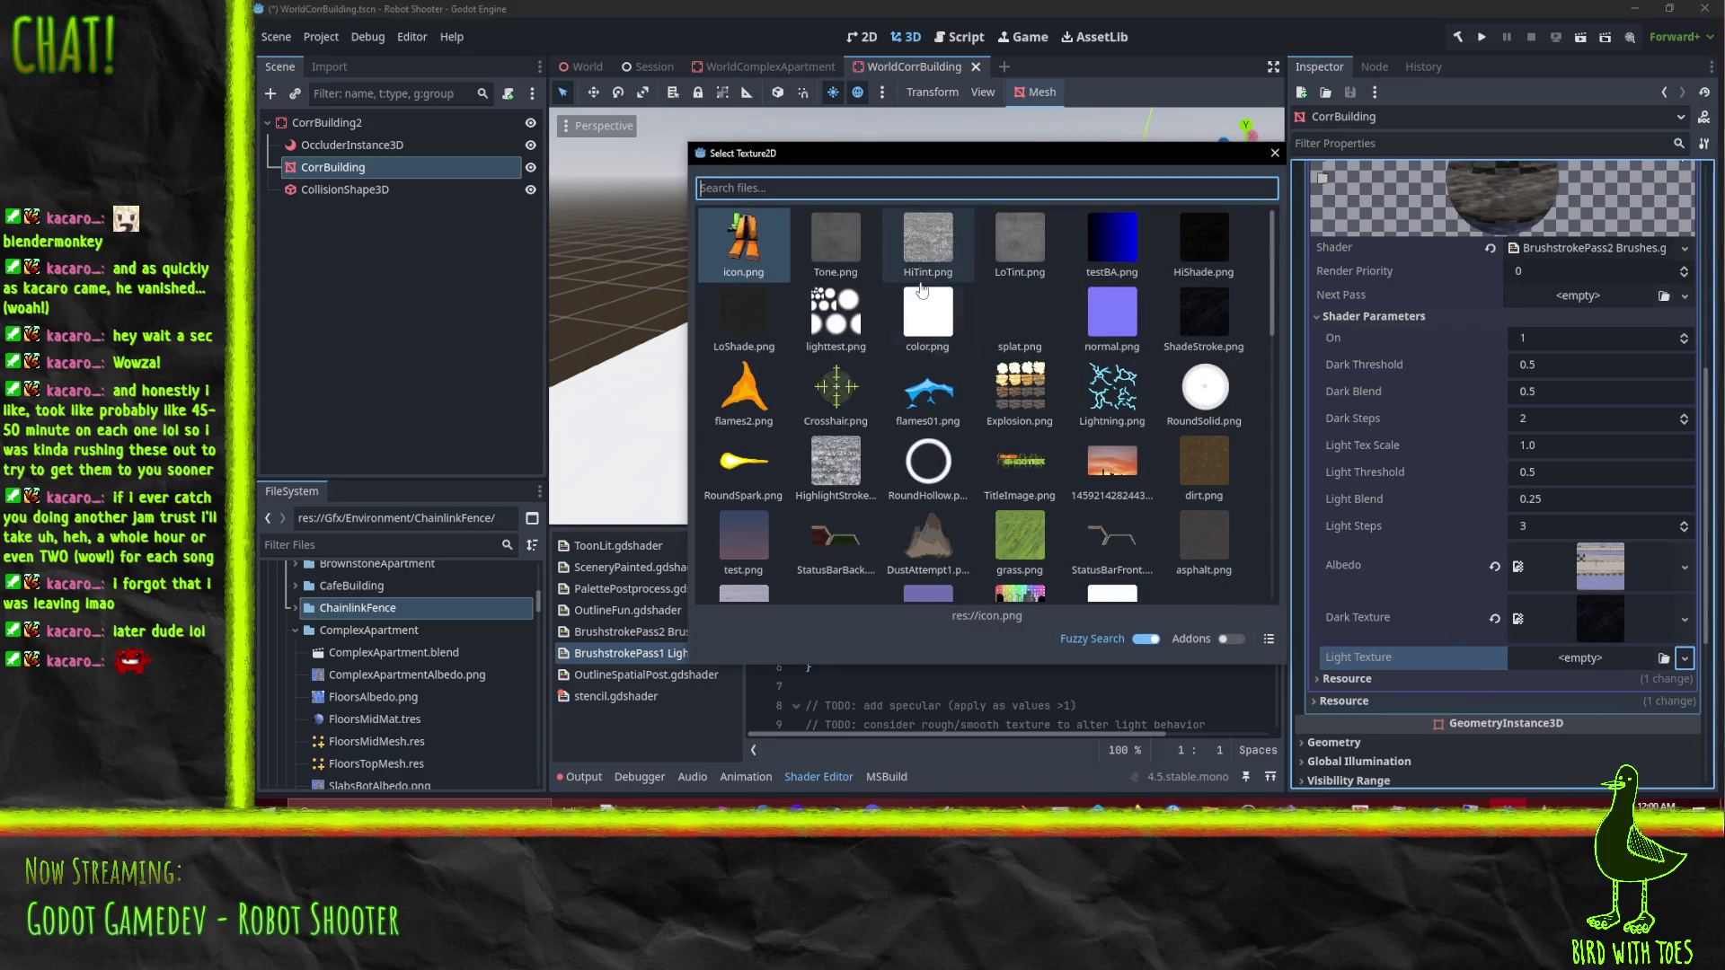
{"action": "left_click", "coordinate": [835, 460]}
Step: Save the scene and dismiss the Load Errors message
{"action": "mouse_move", "coordinate": [934, 319]}
{"action": "left_mouse_down"}
{"action": "mouse_move", "coordinate": [990, 321]}
{"action": "mouse_move", "coordinate": [554, 314]}
{"action": "mouse_move", "coordinate": [1262, 325]}
{"action": "mouse_move", "coordinate": [812, 354]}
{"action": "mouse_move", "coordinate": [830, 348]}
{"action": "mouse_move", "coordinate": [733, 311]}
{"action": "mouse_move", "coordinate": [772, 297]}
{"action": "left_mouse_up"}
{"action": "key", "text": "ctrl+s"}
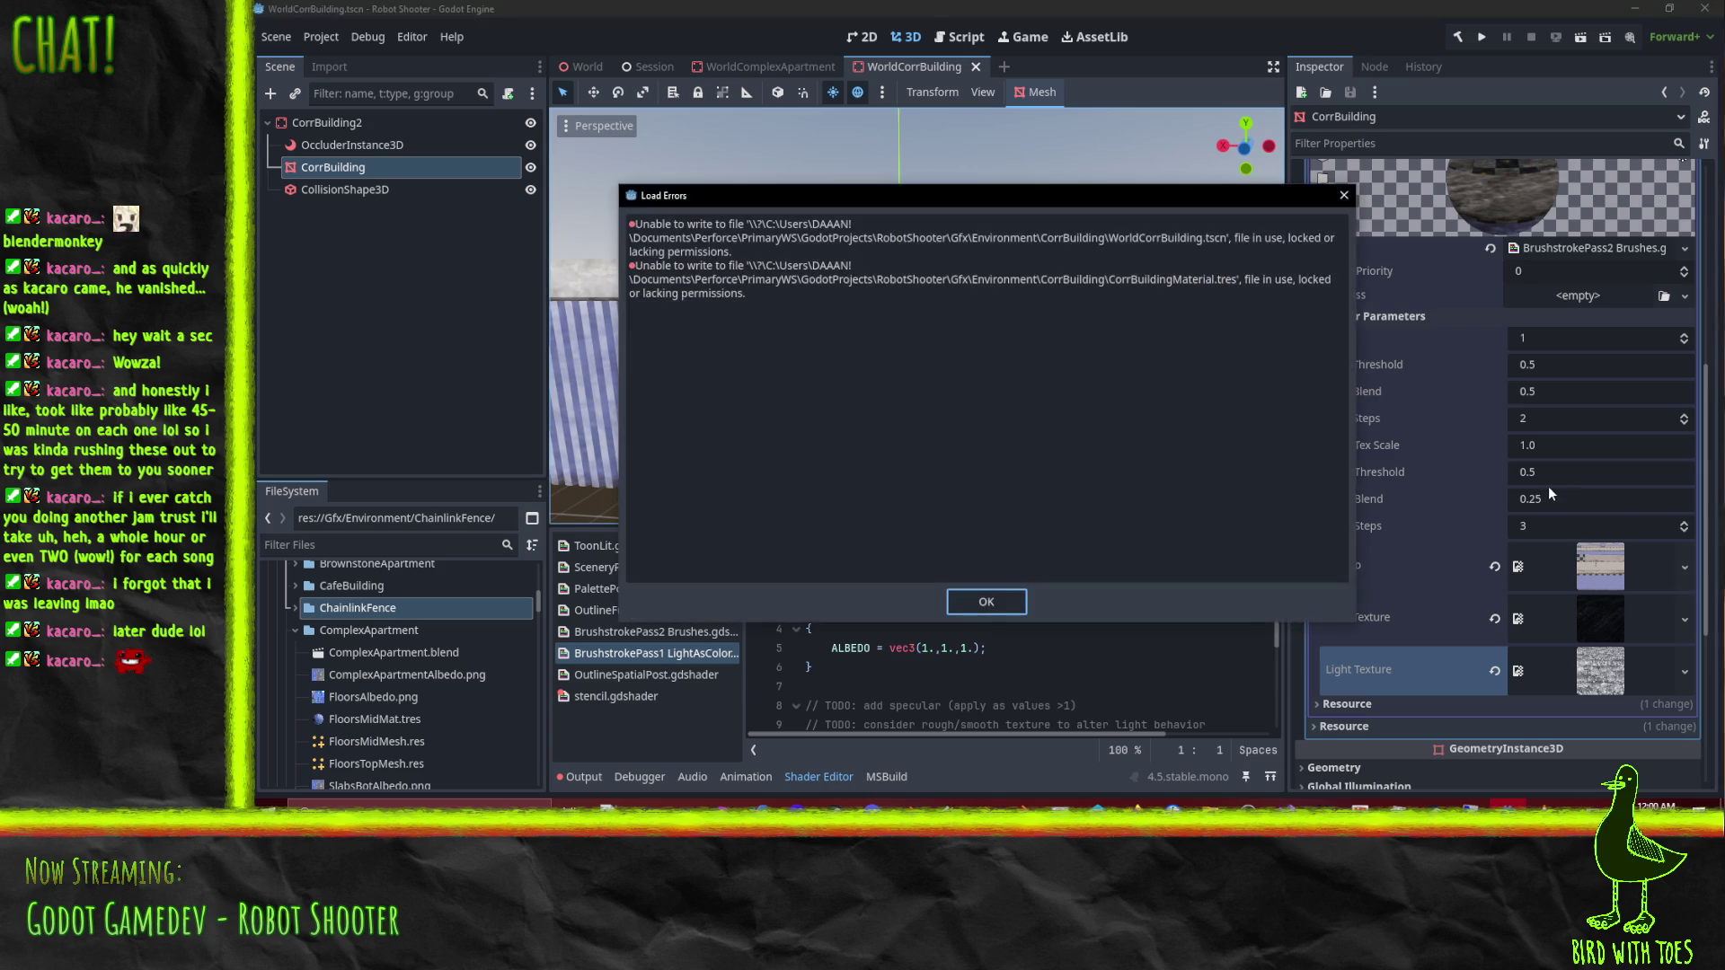
{"action": "left_click", "coordinate": [987, 602]}
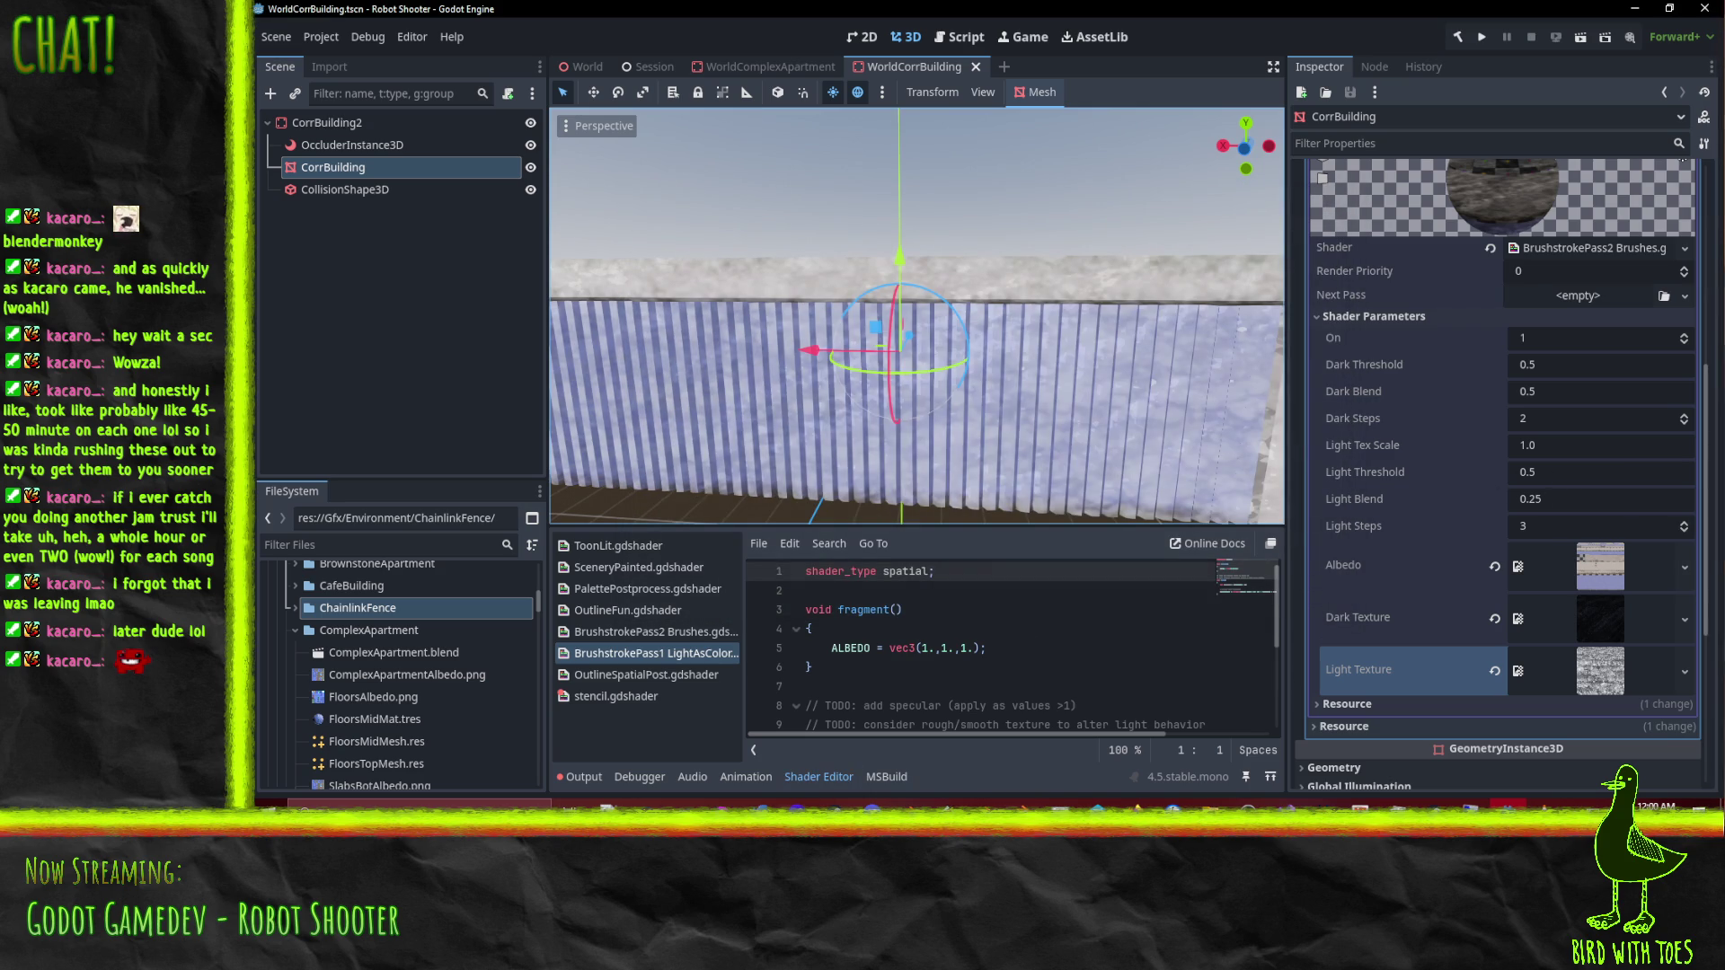
Step: In P4V, check out RobotShooter from GodotProjects into the default changelist, then minimize P4V
{"action": "left_click", "coordinate": [1091, 804]}
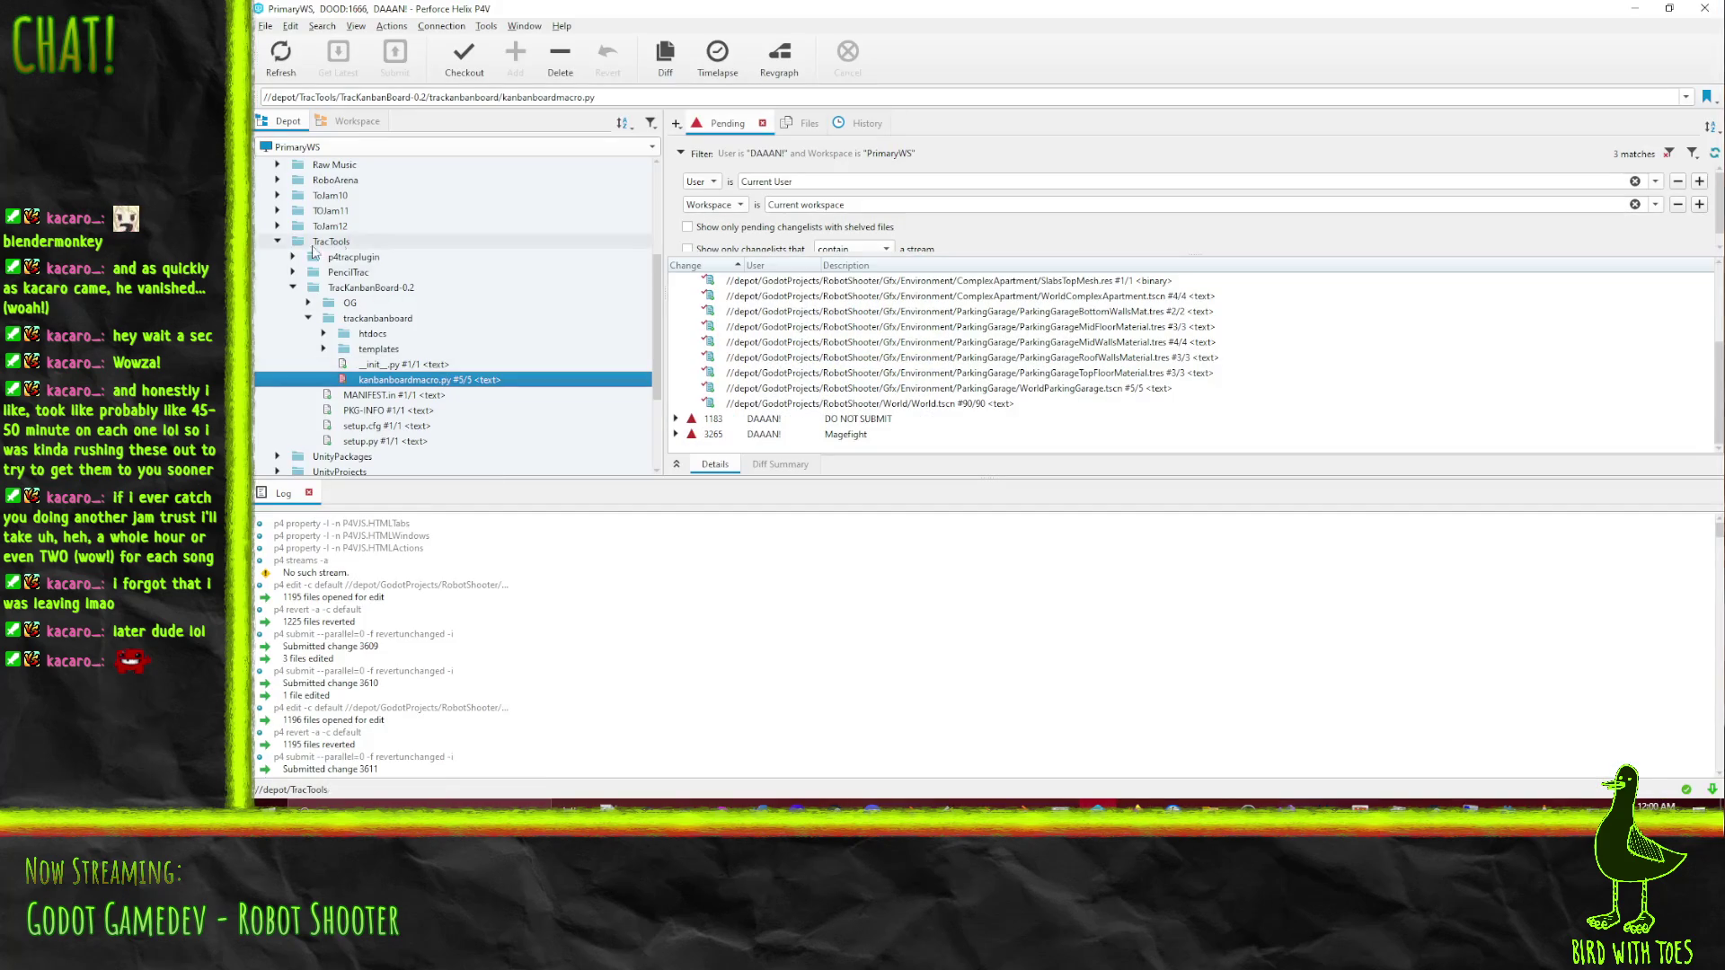
{"action": "scroll", "coordinate": [368, 295], "scroll_direction": "up", "scroll_amount": 4}
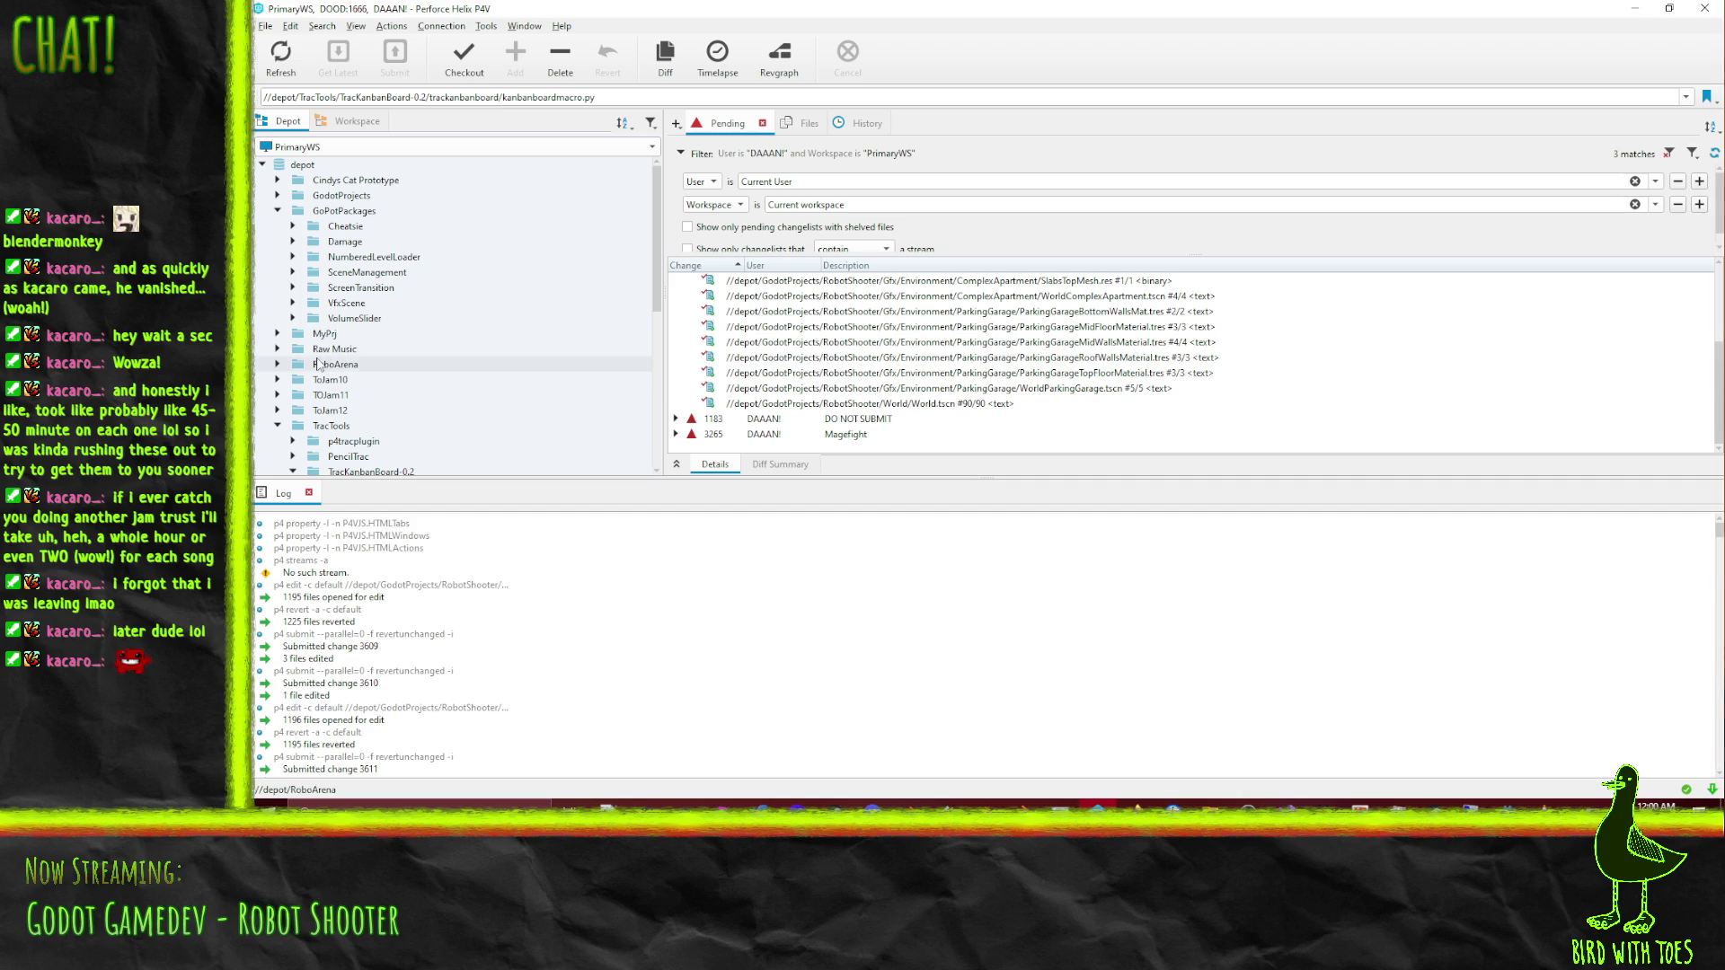
{"action": "left_click", "coordinate": [278, 195]}
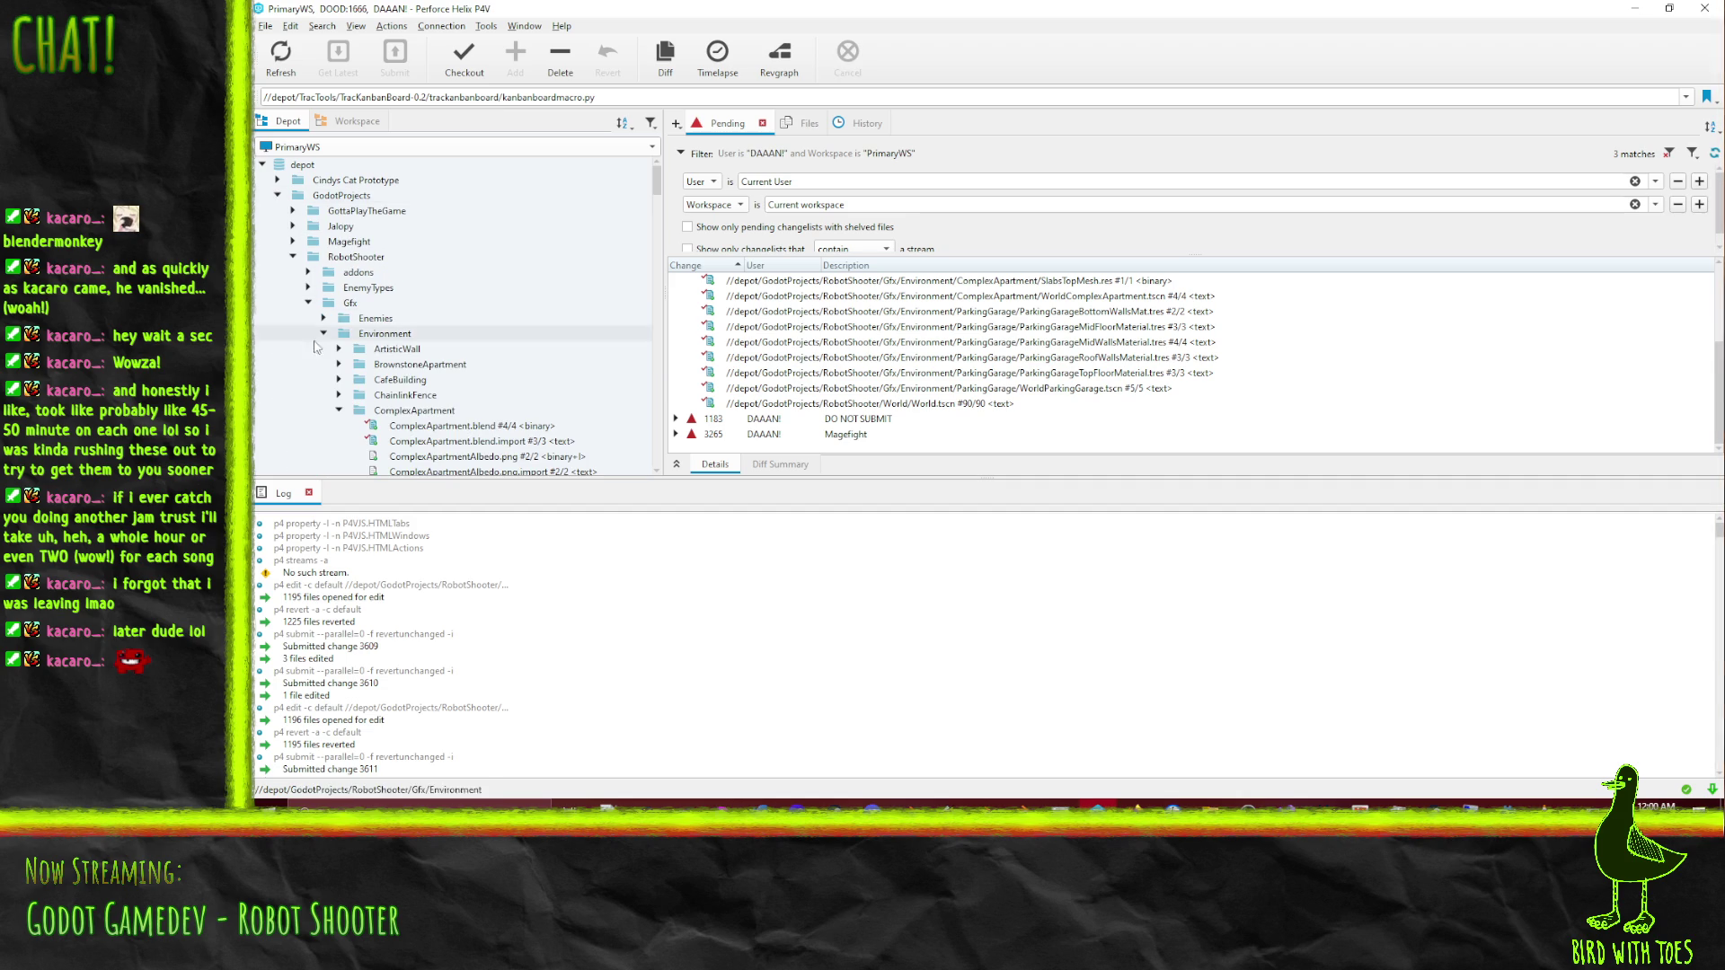
{"action": "mouse_move", "coordinate": [344, 263]}
{"action": "left_mouse_down"}
{"action": "mouse_move", "coordinate": [782, 285]}
{"action": "mouse_move", "coordinate": [817, 261]}
{"action": "mouse_move", "coordinate": [762, 288]}
{"action": "mouse_move", "coordinate": [727, 281]}
{"action": "left_mouse_up"}
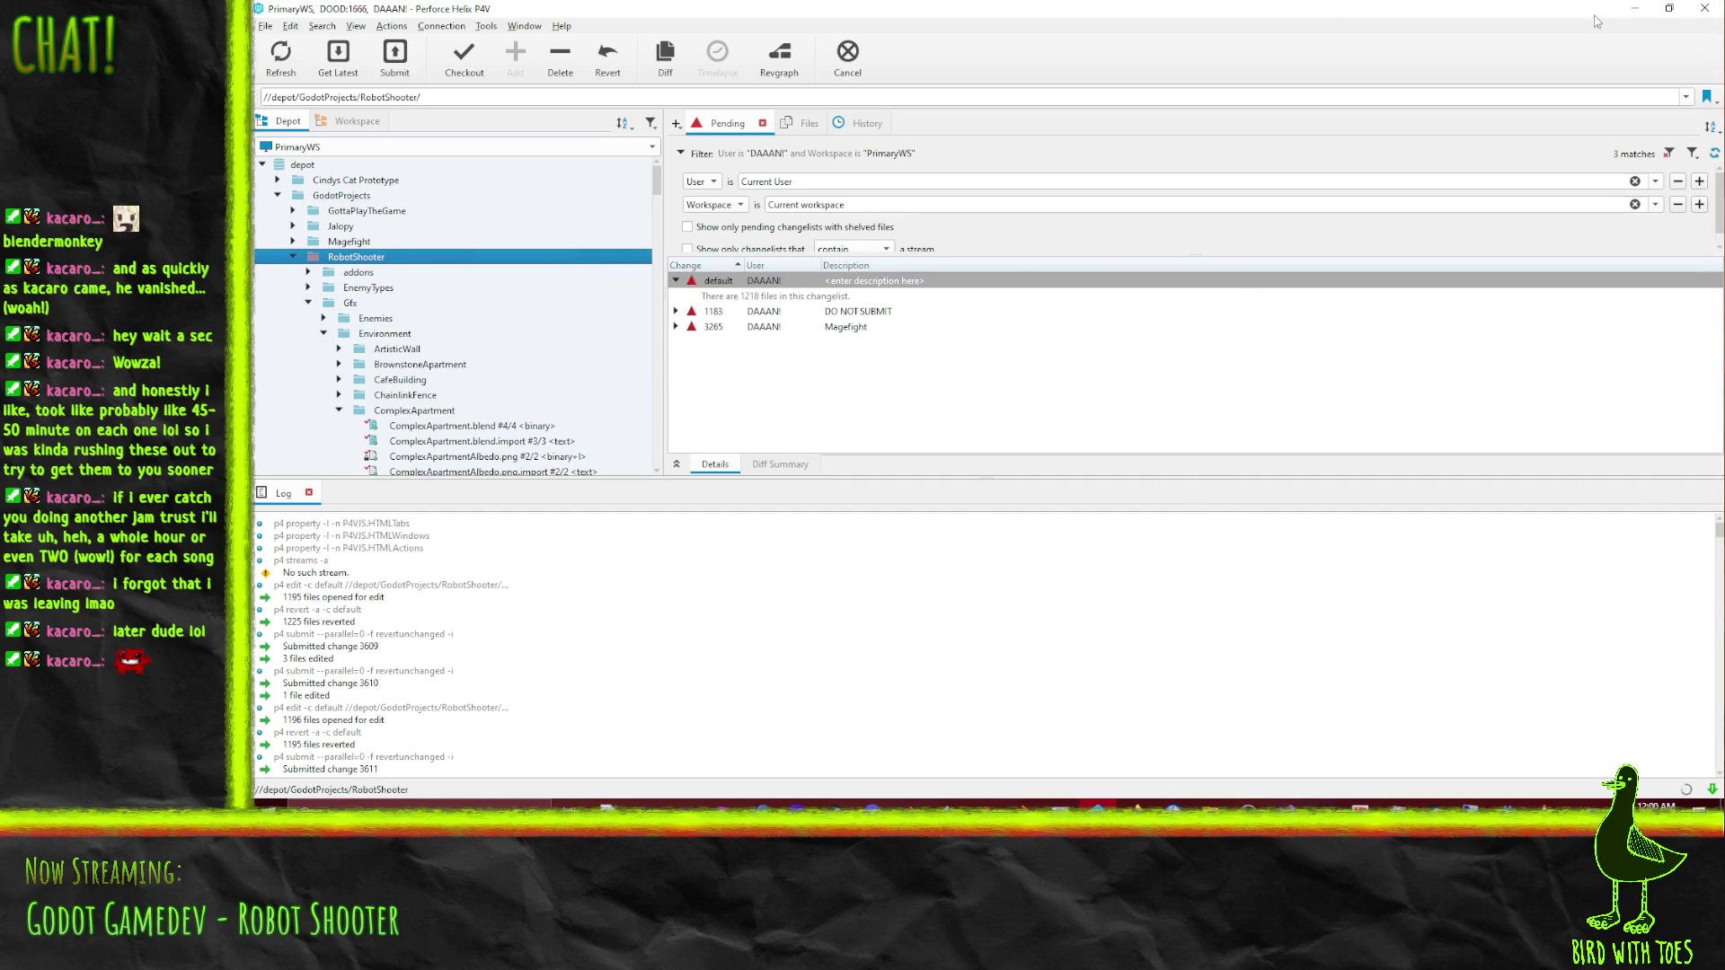
{"action": "left_click", "coordinate": [1637, 10]}
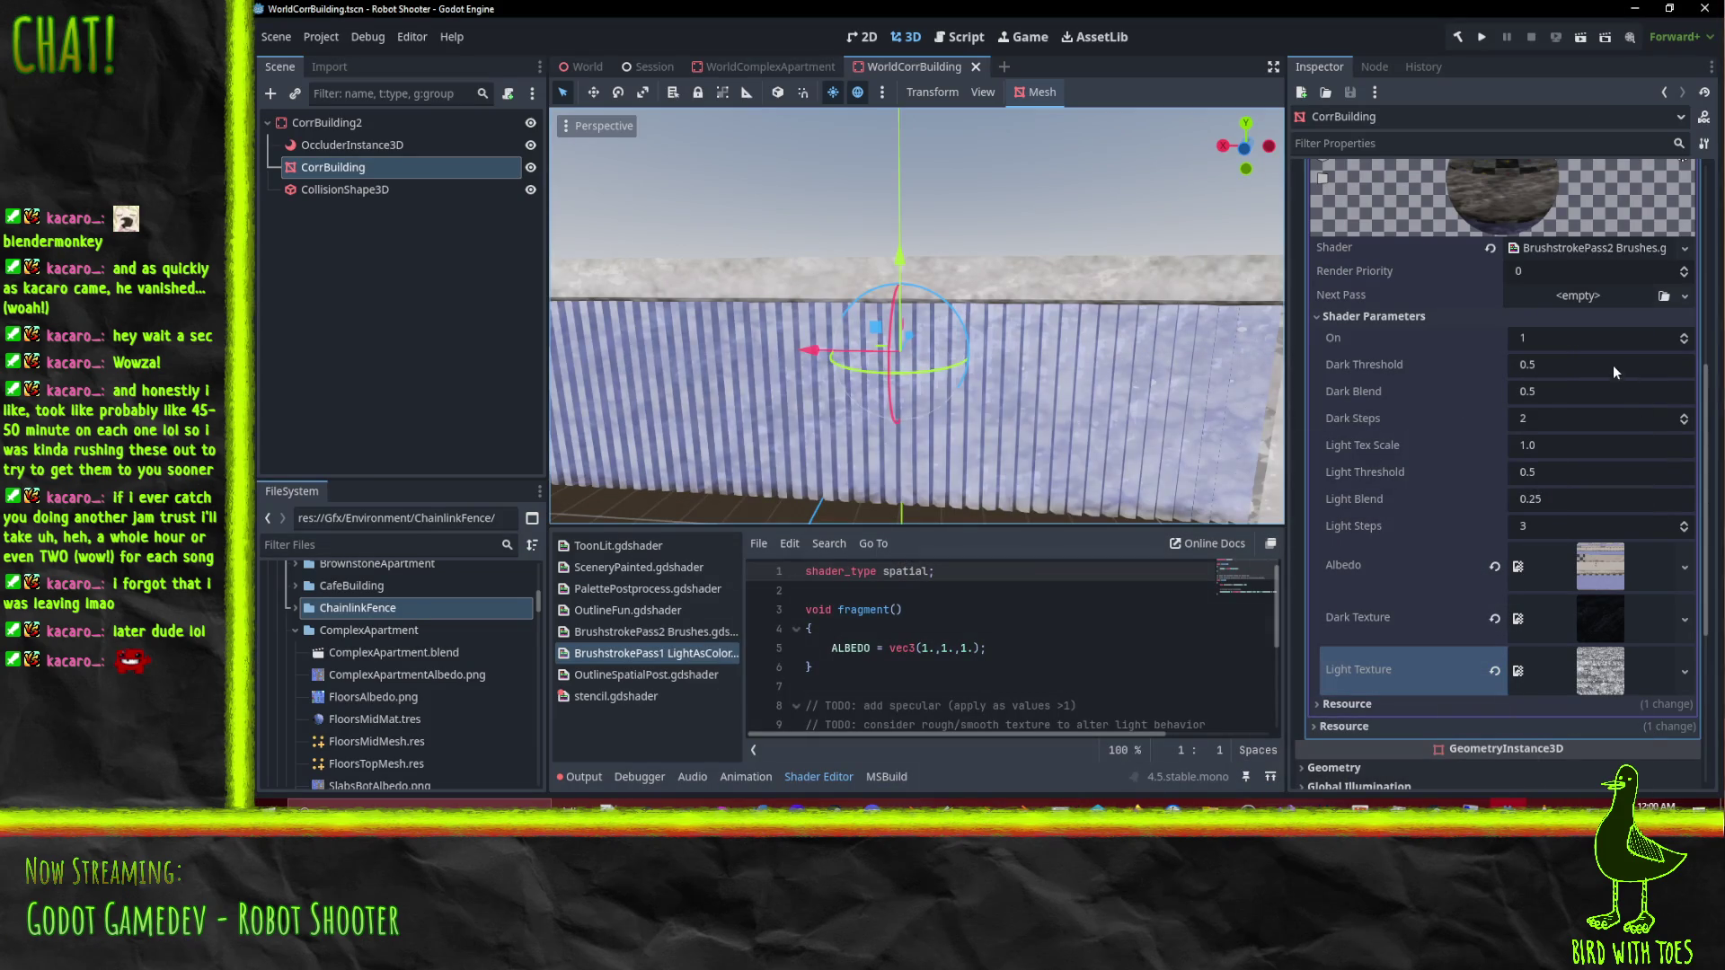
Step: Raise Dark Steps to 3 and commit Light Tex Scale 2.0 and Light Threshold 0.75
{"action": "left_click", "coordinate": [1548, 366]}
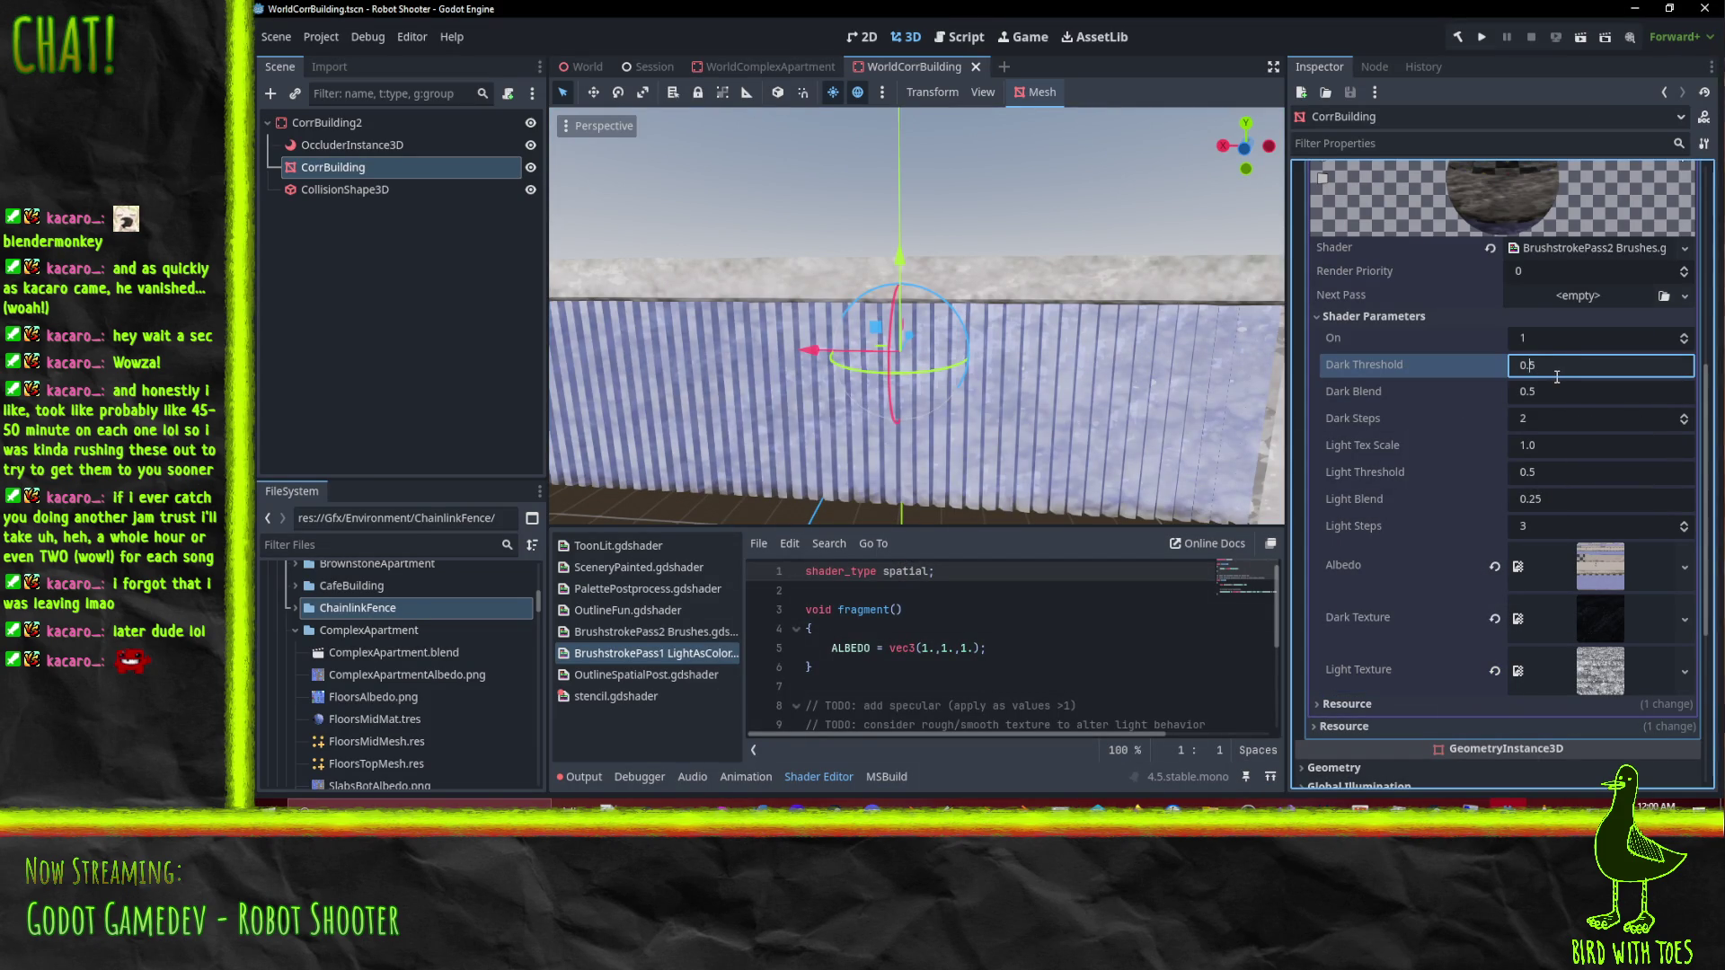
{"action": "left_click", "coordinate": [1684, 420]}
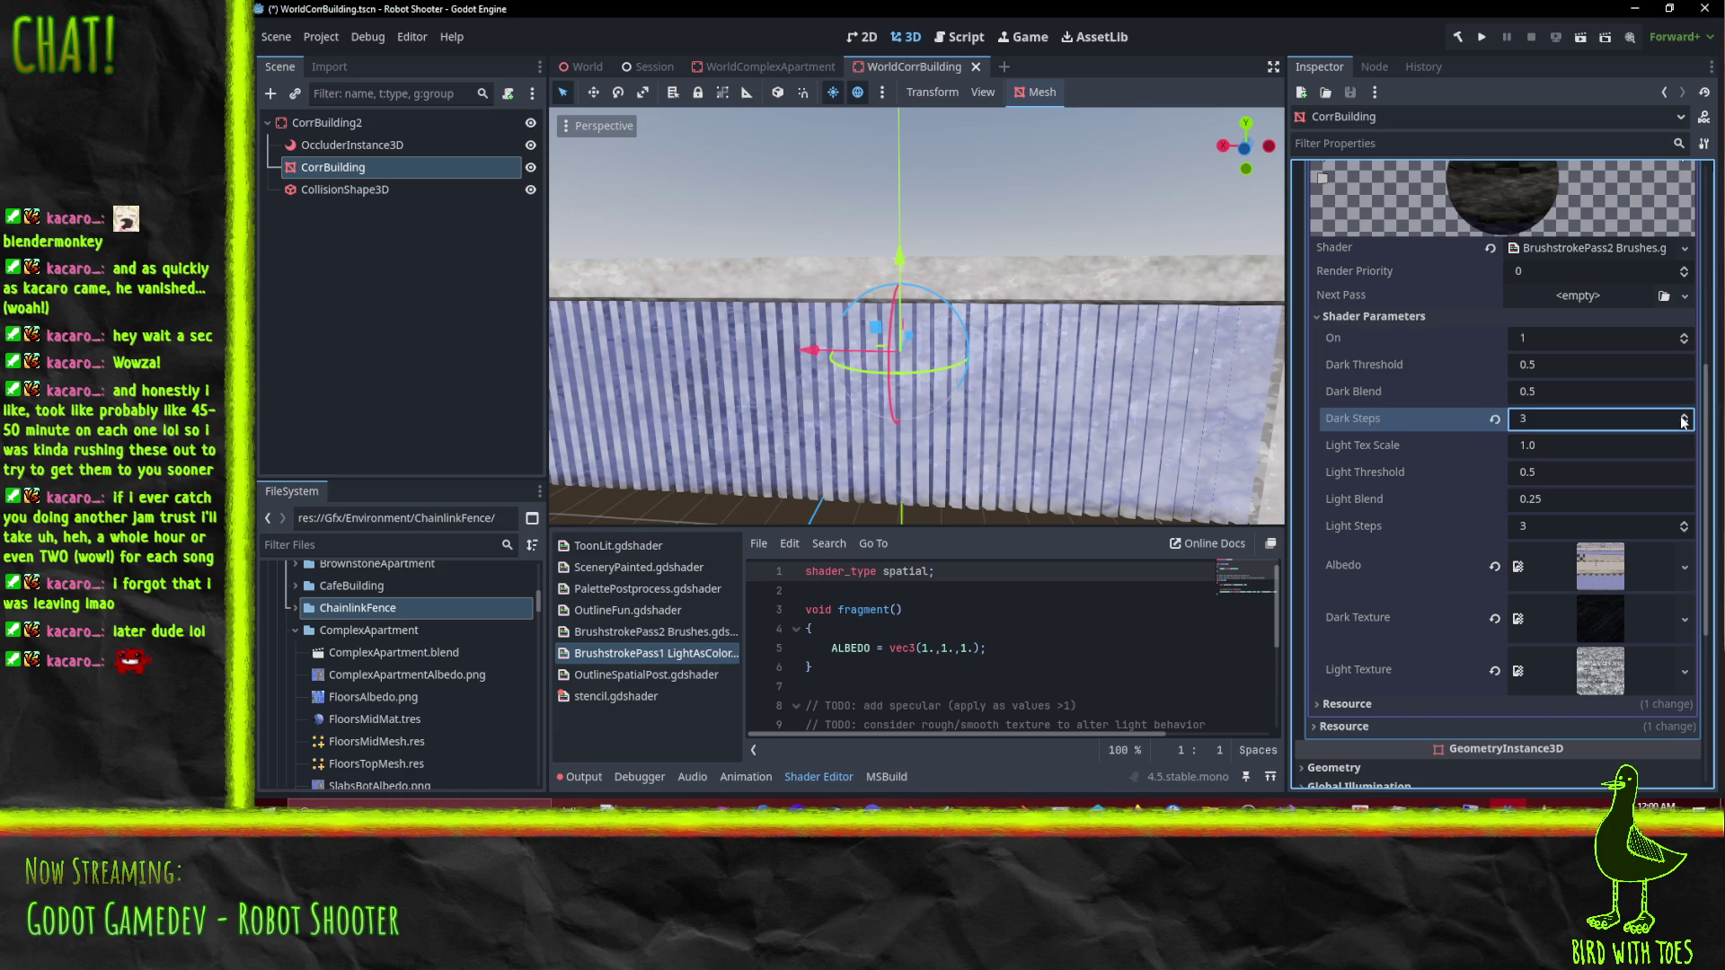
{"action": "left_click", "coordinate": [1559, 473]}
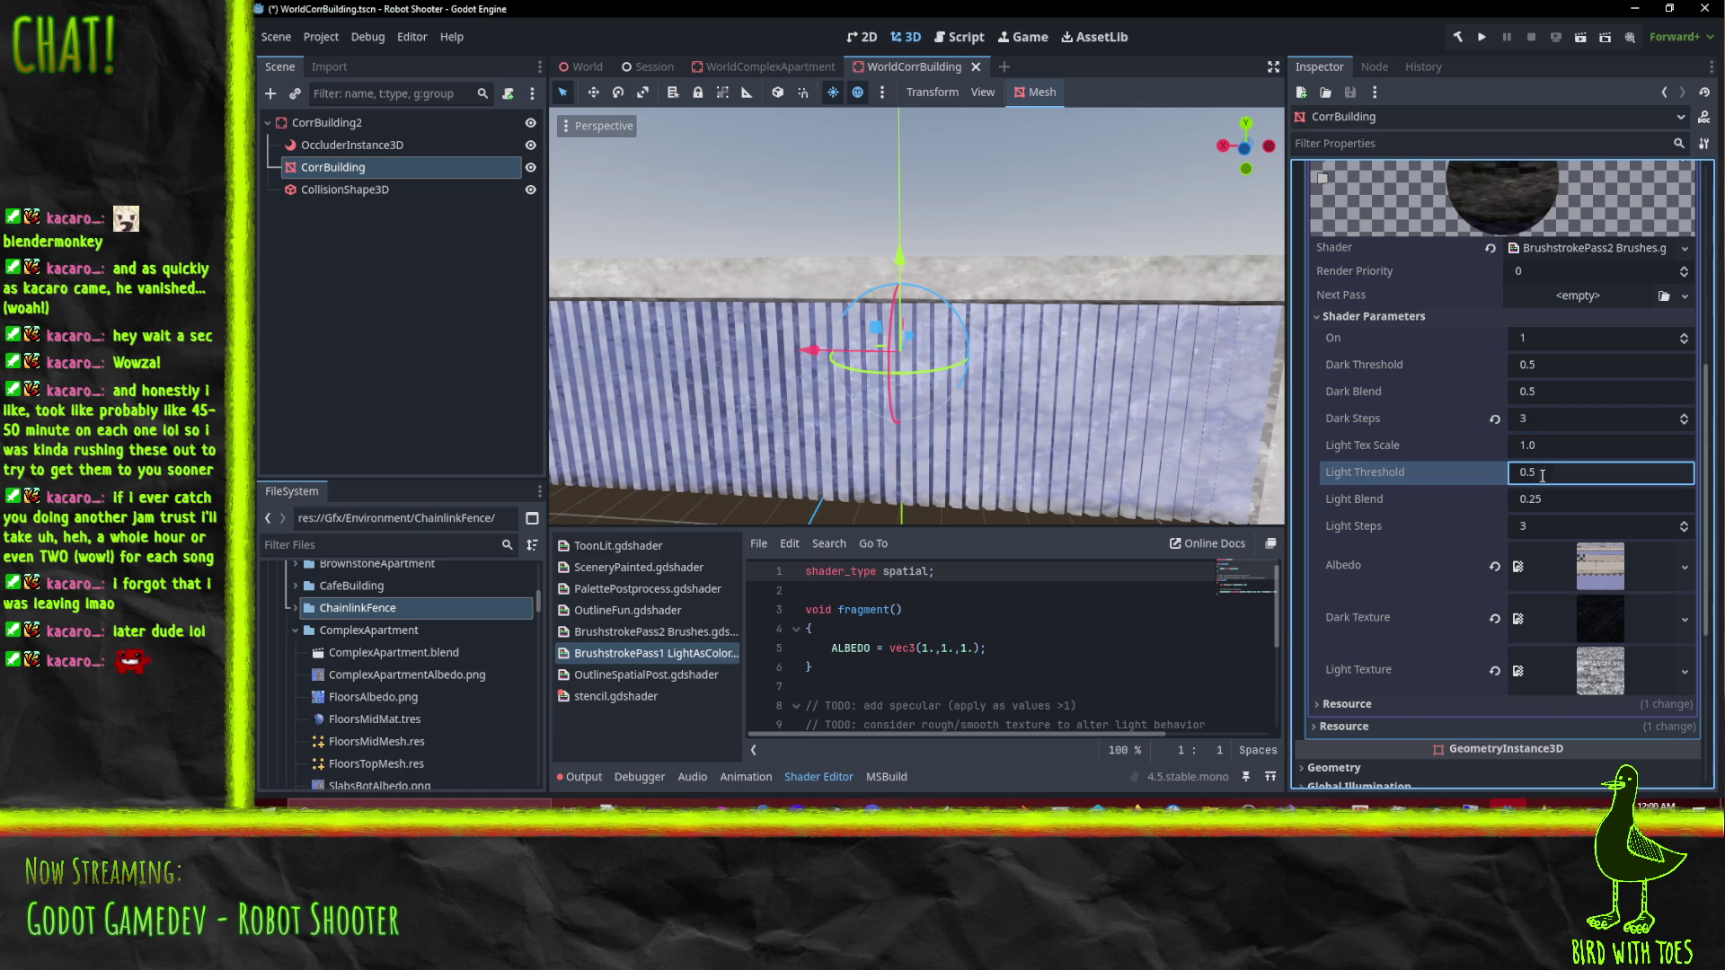
{"action": "left_click", "coordinate": [1689, 536]}
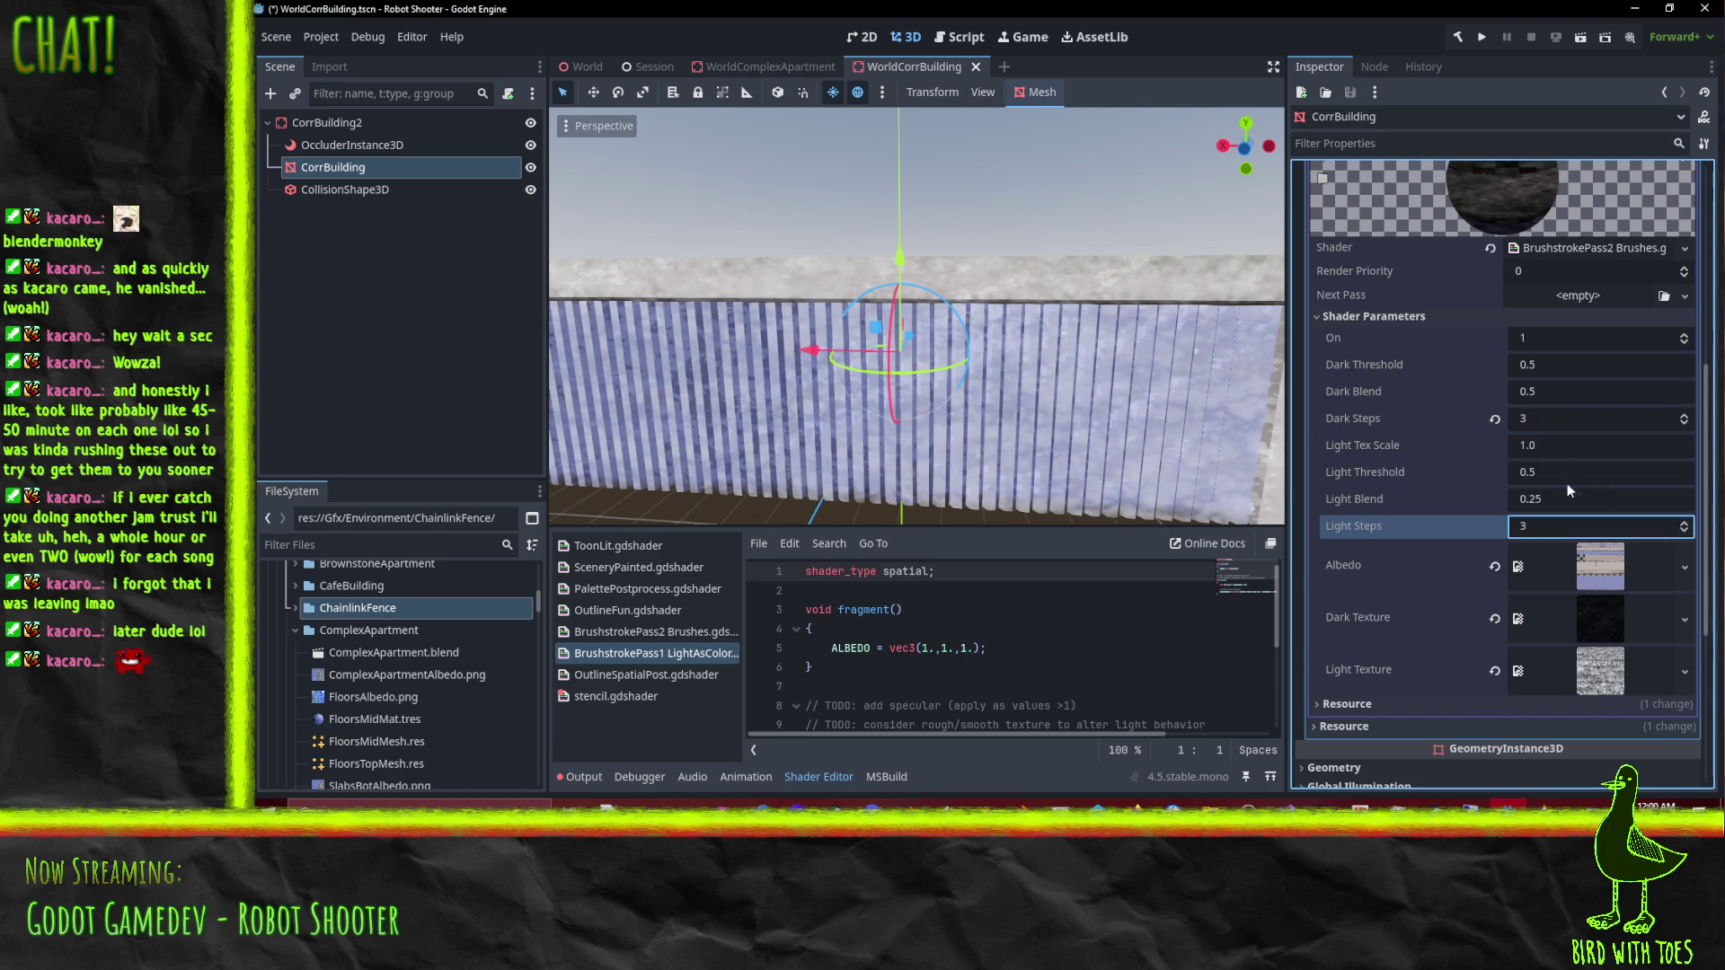
{"action": "left_click", "coordinate": [1554, 446]}
{"action": "type", "text": "2"}
{"action": "key", "text": "Return"}
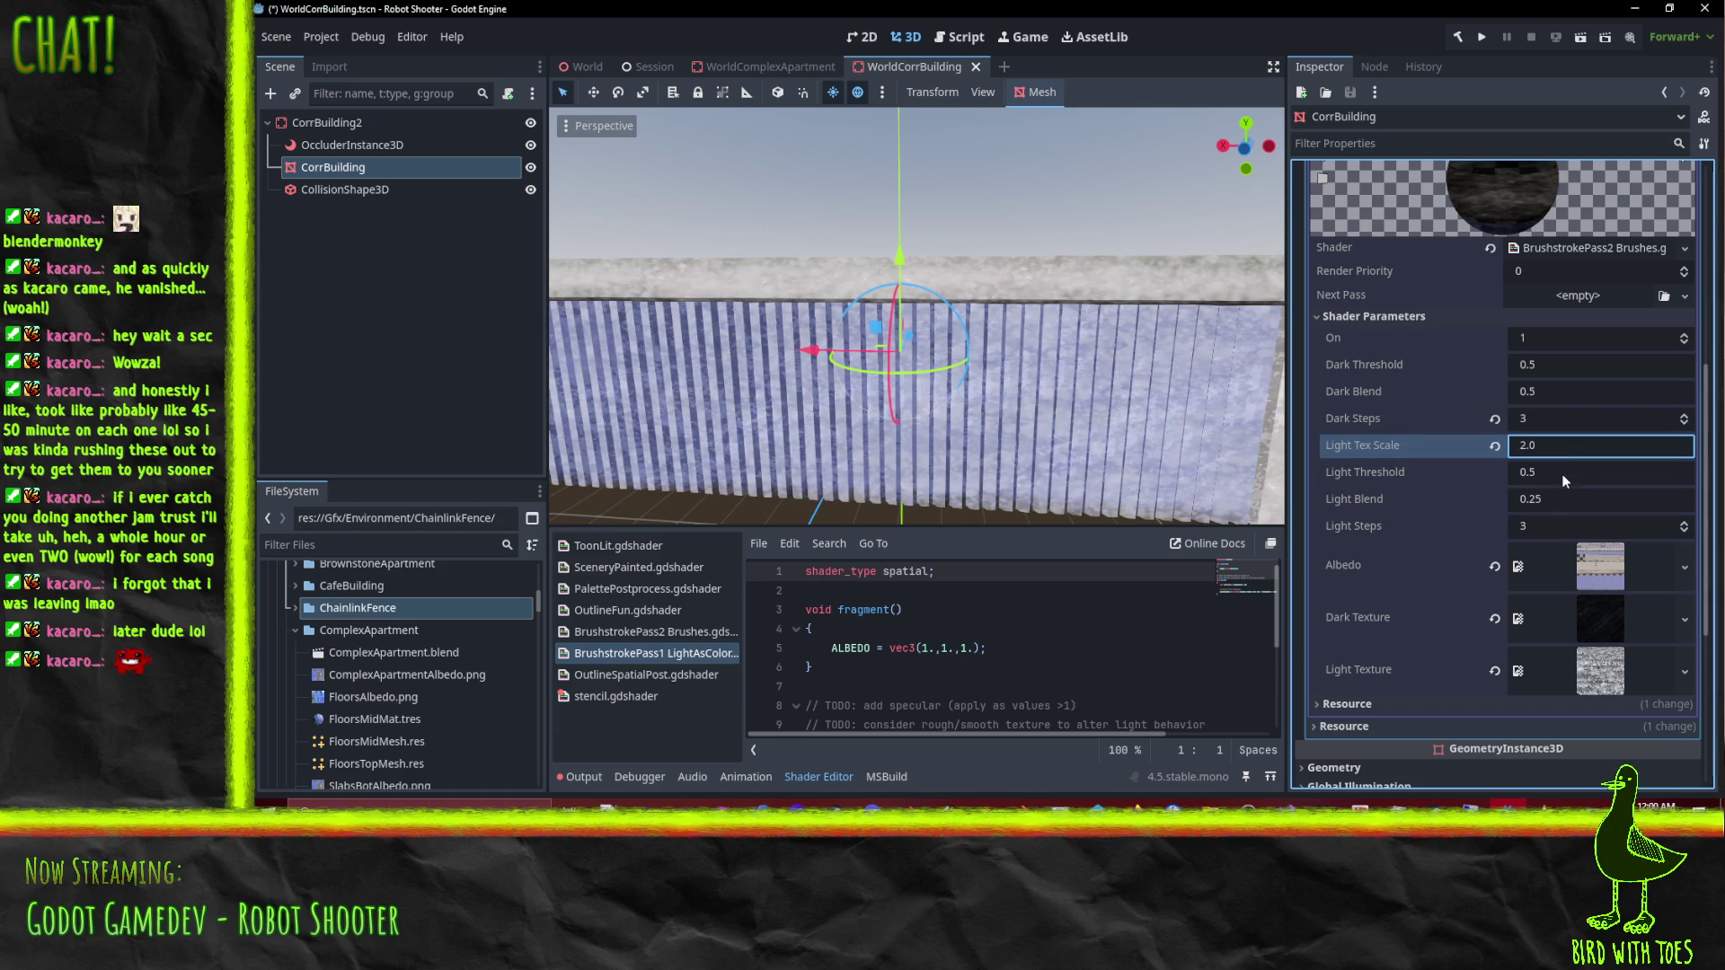
{"action": "left_click", "coordinate": [1560, 475]}
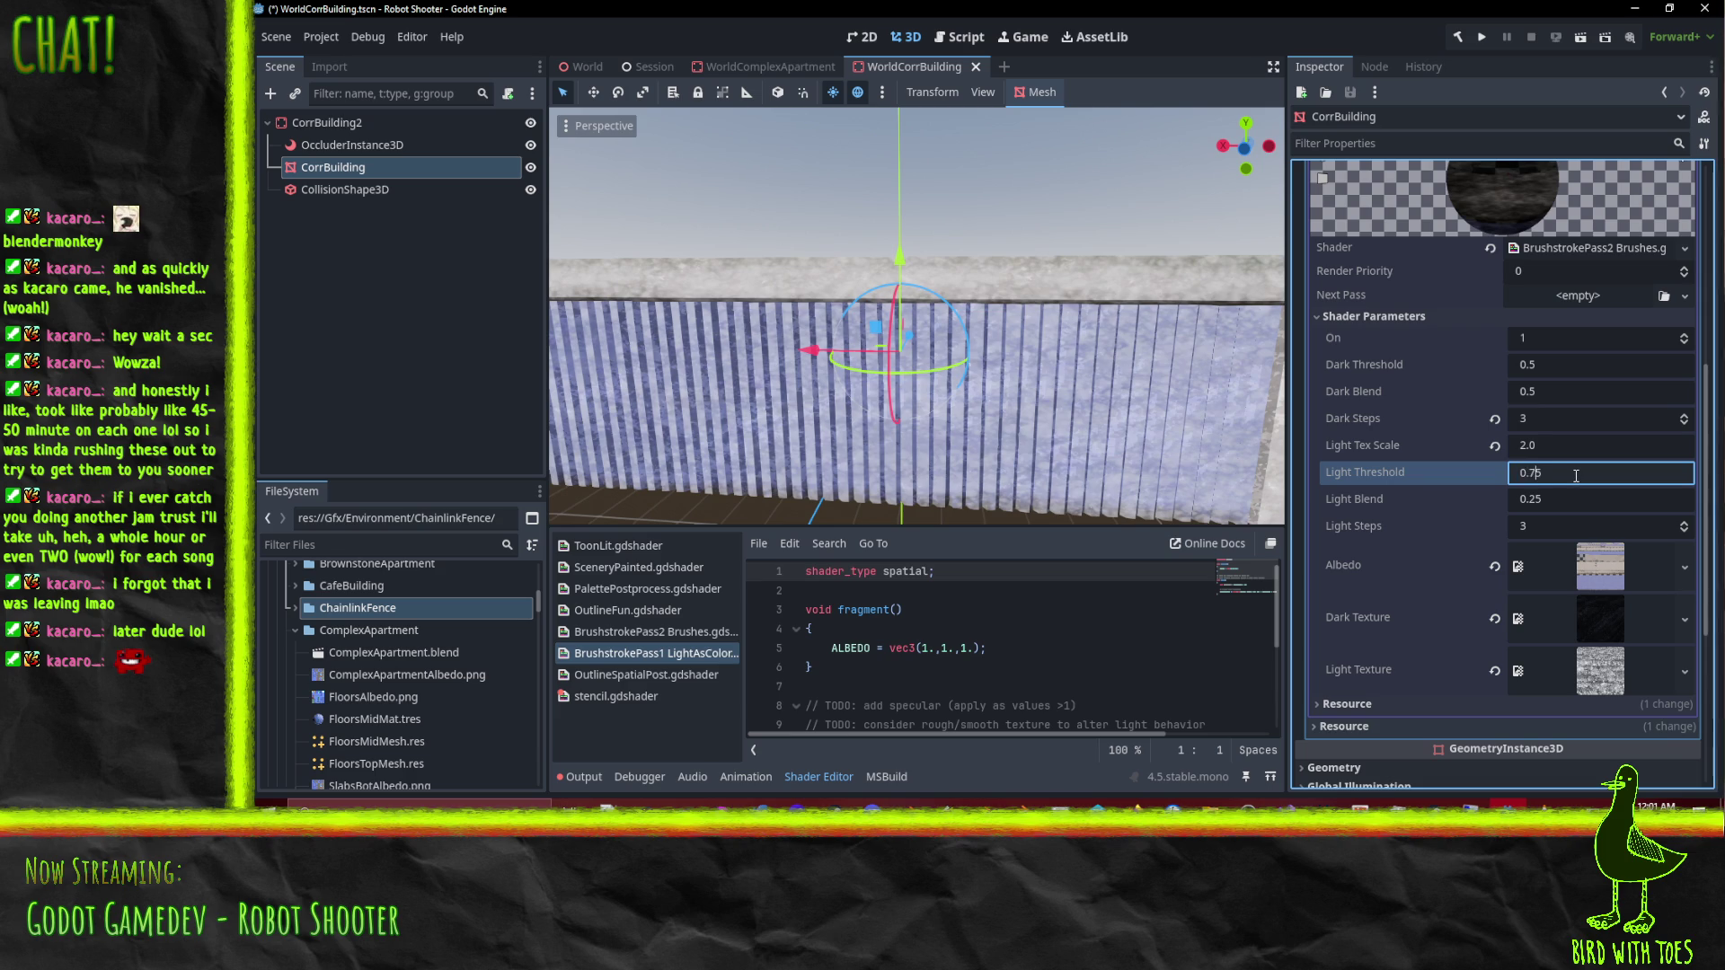
{"action": "key", "text": "Return"}
{"action": "mouse_move", "coordinate": [1193, 463]}
{"action": "left_mouse_down"}
{"action": "mouse_move", "coordinate": [1085, 383]}
{"action": "mouse_move", "coordinate": [886, 341]}
{"action": "mouse_move", "coordinate": [1172, 331]}
{"action": "mouse_move", "coordinate": [1010, 329]}
{"action": "mouse_move", "coordinate": [1102, 348]}
{"action": "left_mouse_up"}
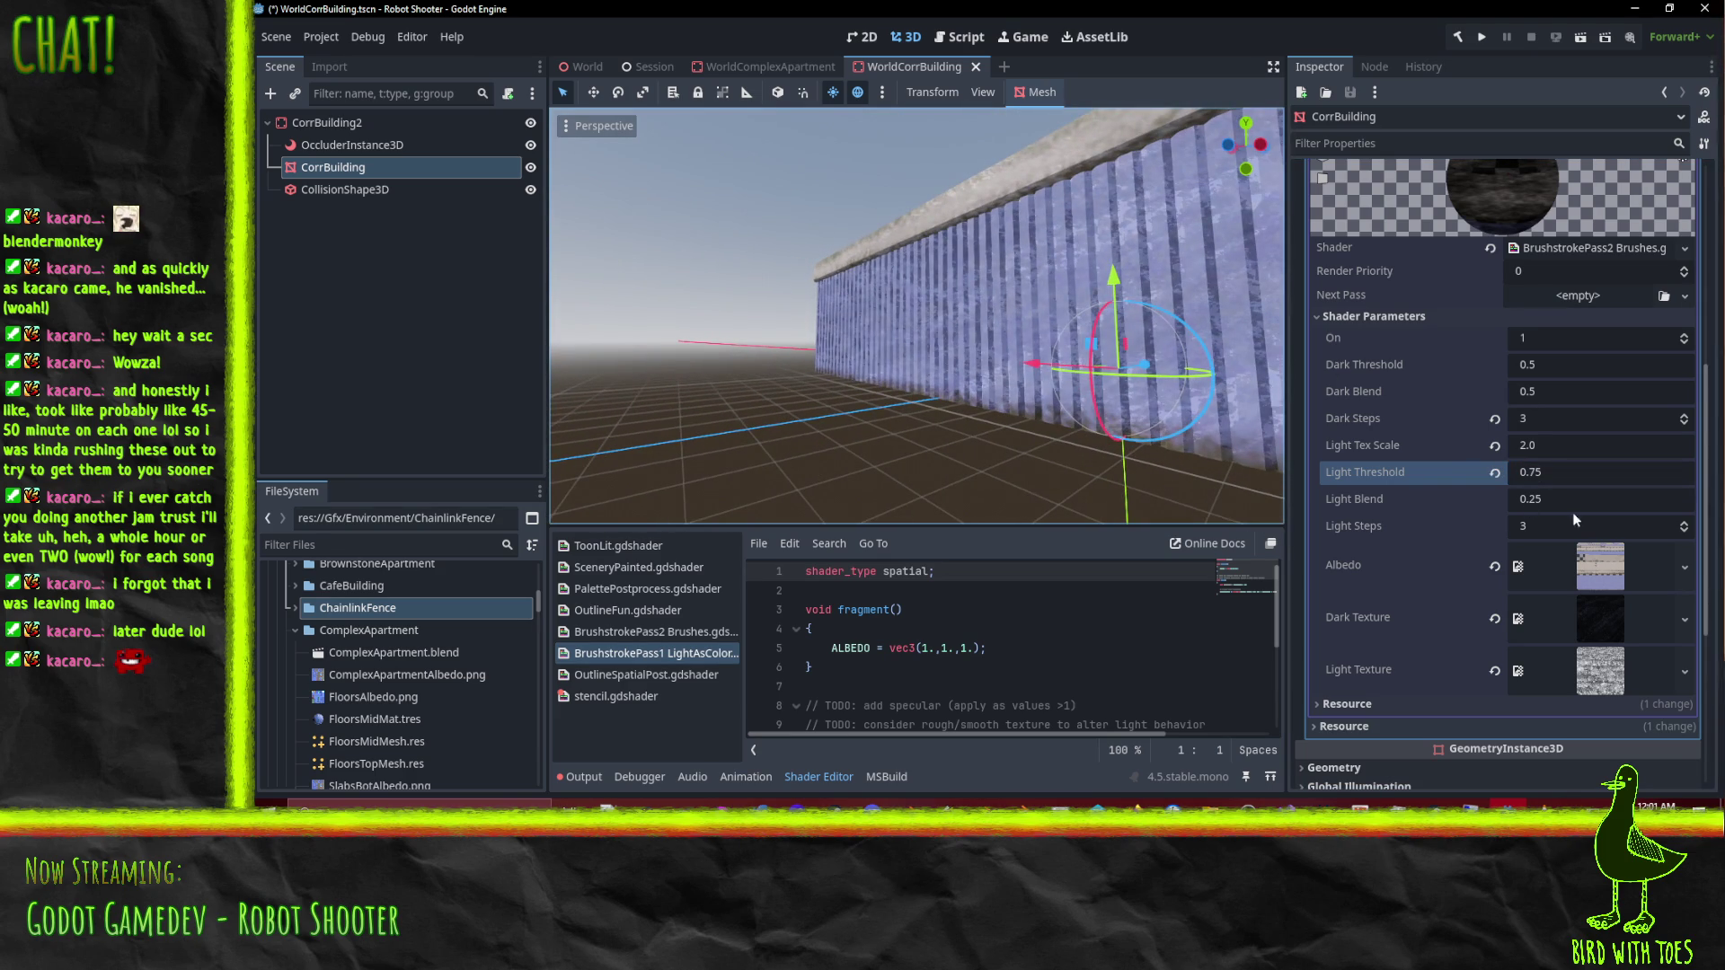
Step: Set Light Blend to 0.125 and Light Tex Scale to 2.5, then save the scene
{"action": "left_click", "coordinate": [1543, 528]}
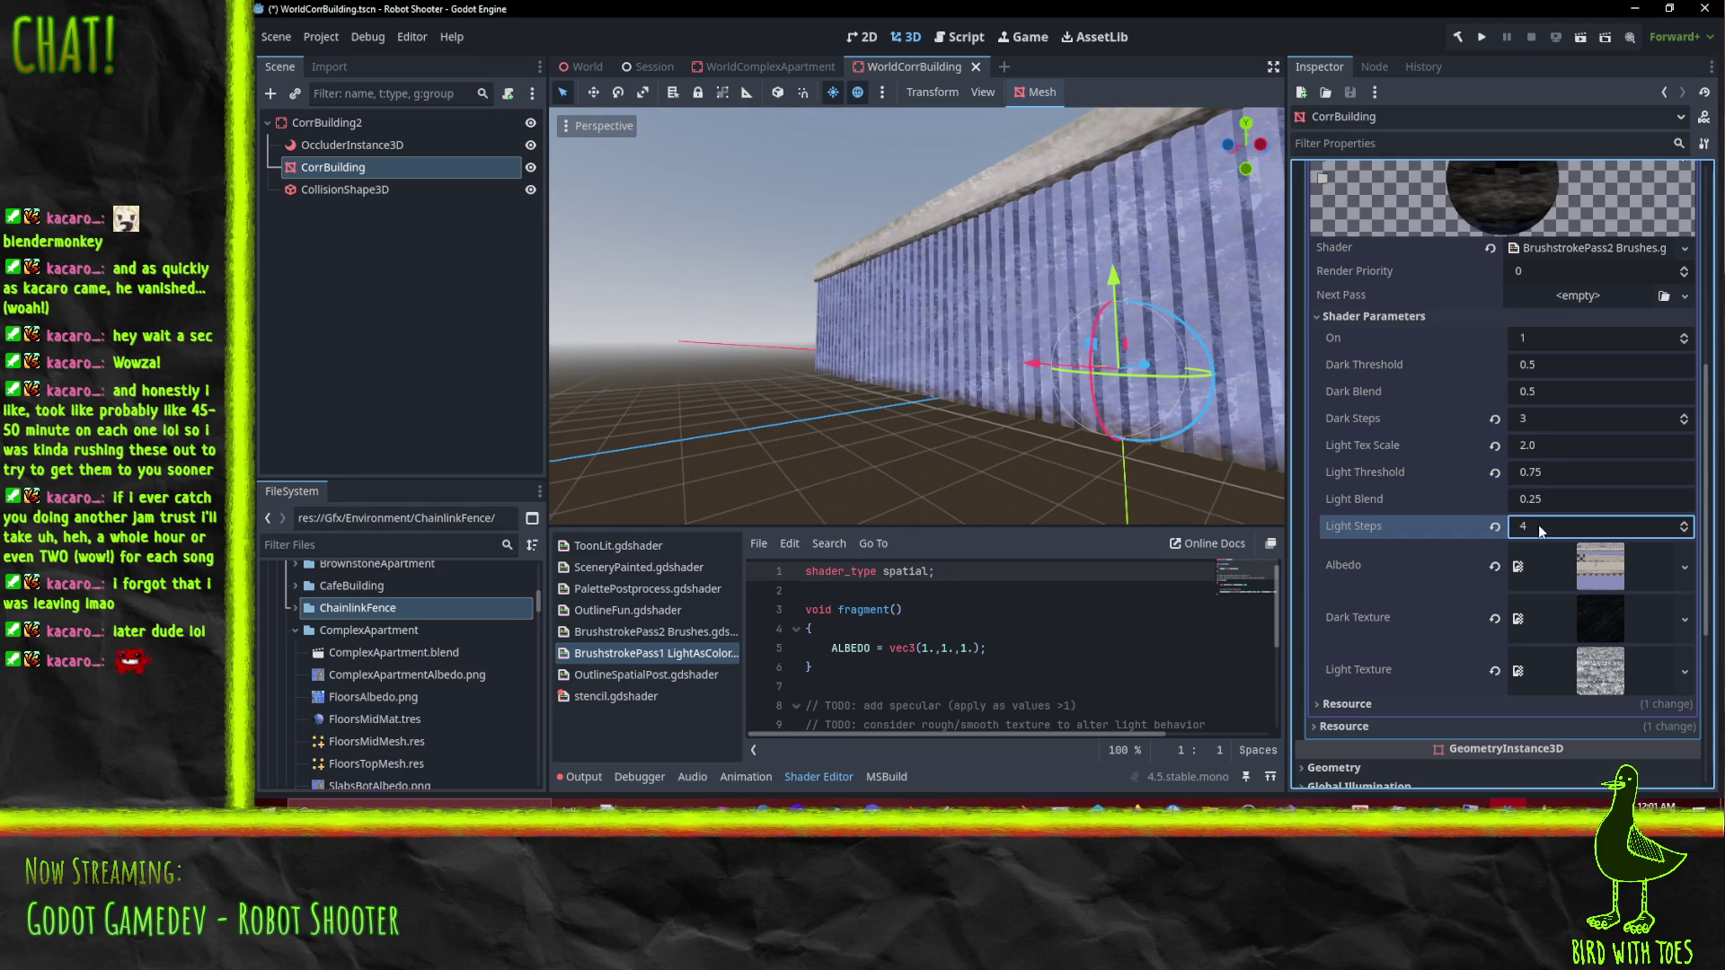
{"action": "left_click", "coordinate": [1628, 524]}
{"action": "left_click", "coordinate": [1535, 504]}
{"action": "type", "text": "0.125"}
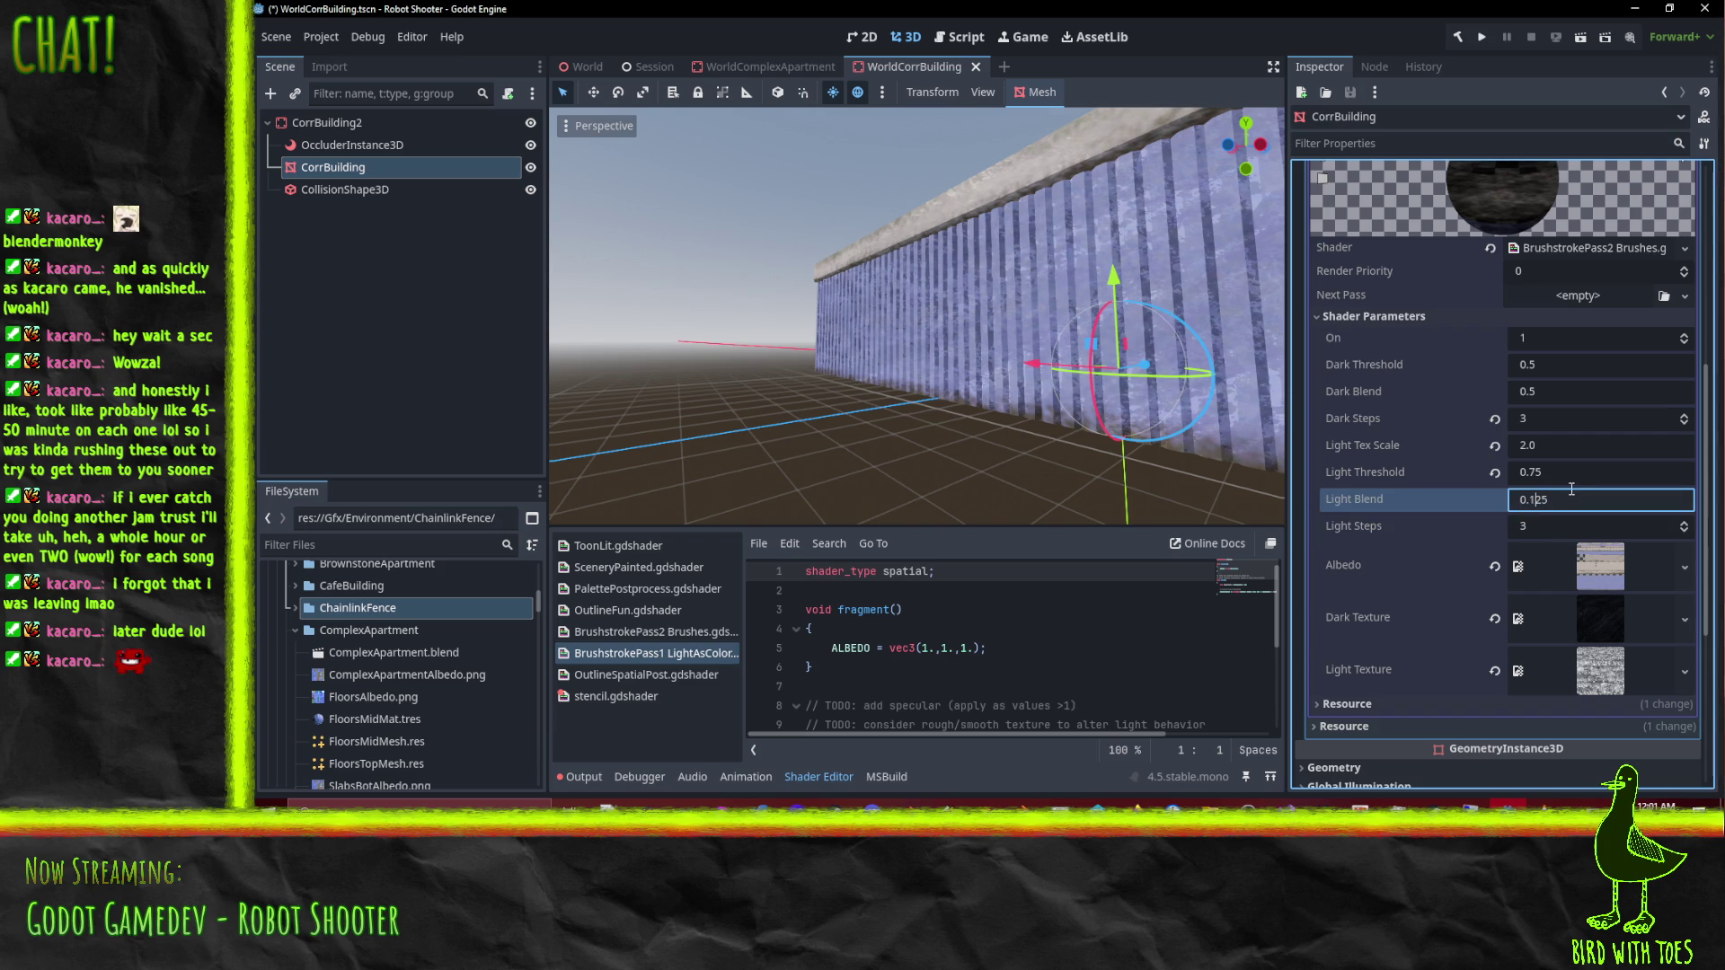
{"action": "left_click", "coordinate": [1571, 483]}
{"action": "left_click", "coordinate": [1544, 445]}
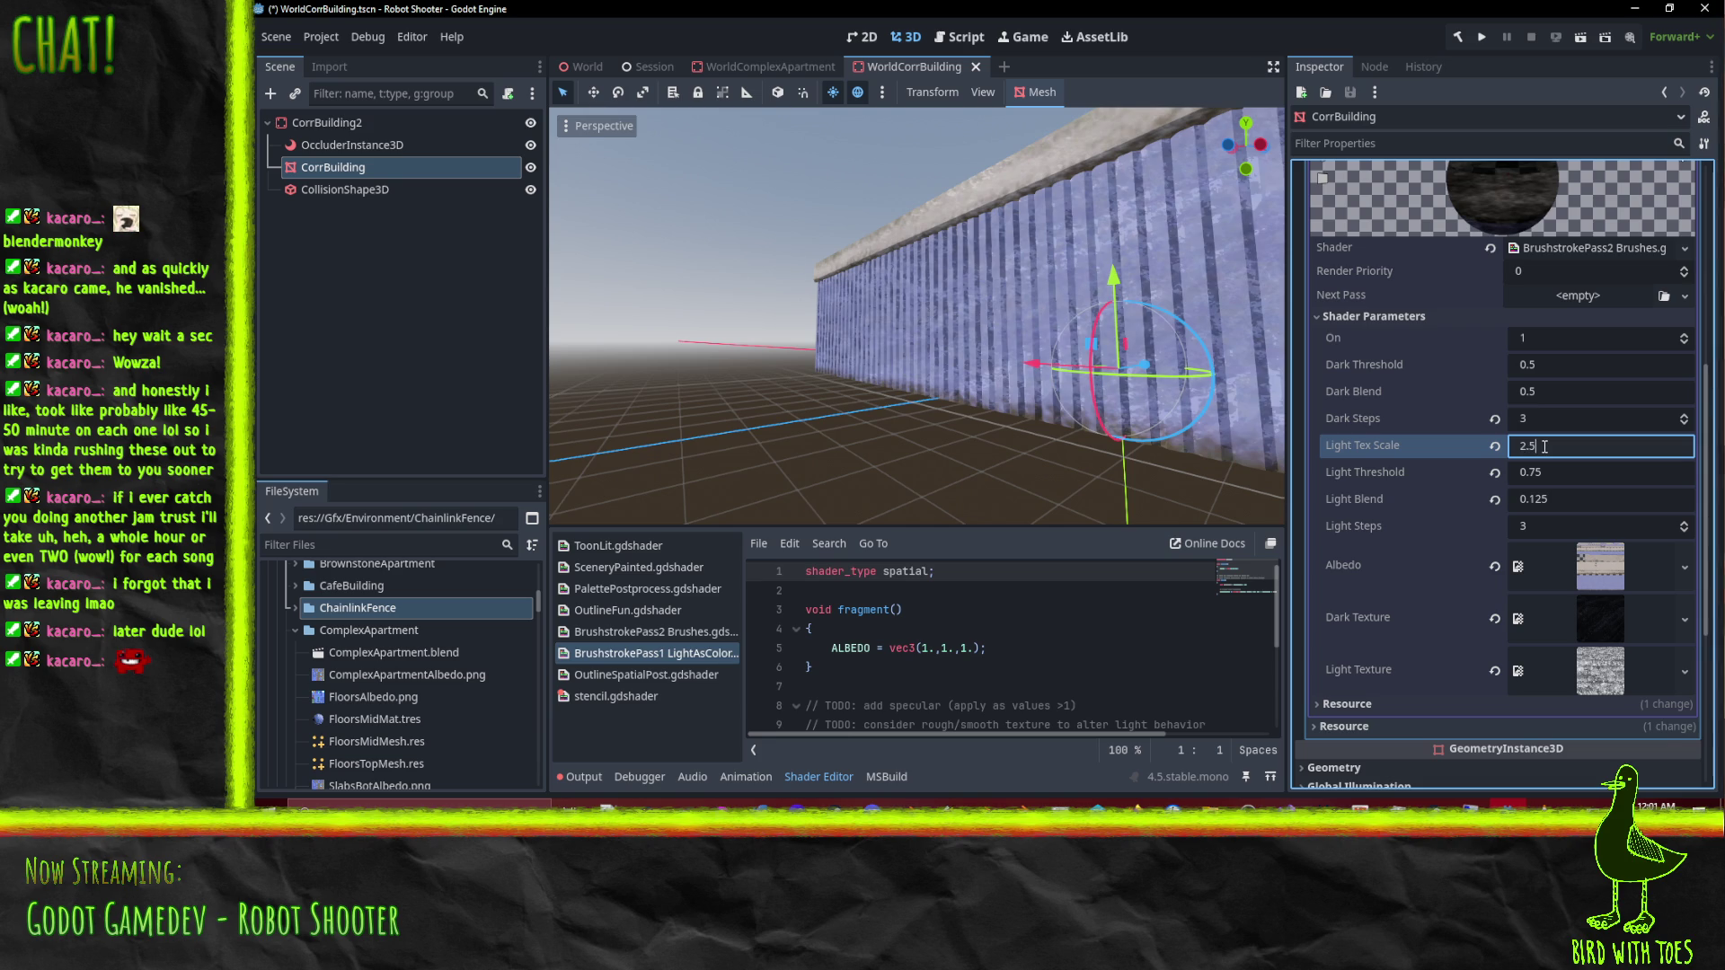
{"action": "key", "text": "Return"}
{"action": "scroll", "coordinate": [1102, 374], "scroll_direction": "up", "scroll_amount": 5}
{"action": "mouse_move", "coordinate": [1023, 348]}
{"action": "left_mouse_down"}
{"action": "mouse_move", "coordinate": [1032, 391]}
{"action": "mouse_move", "coordinate": [866, 372]}
{"action": "mouse_move", "coordinate": [1032, 305]}
{"action": "mouse_move", "coordinate": [957, 360]}
{"action": "mouse_move", "coordinate": [850, 352]}
{"action": "mouse_move", "coordinate": [920, 315]}
{"action": "left_mouse_up"}
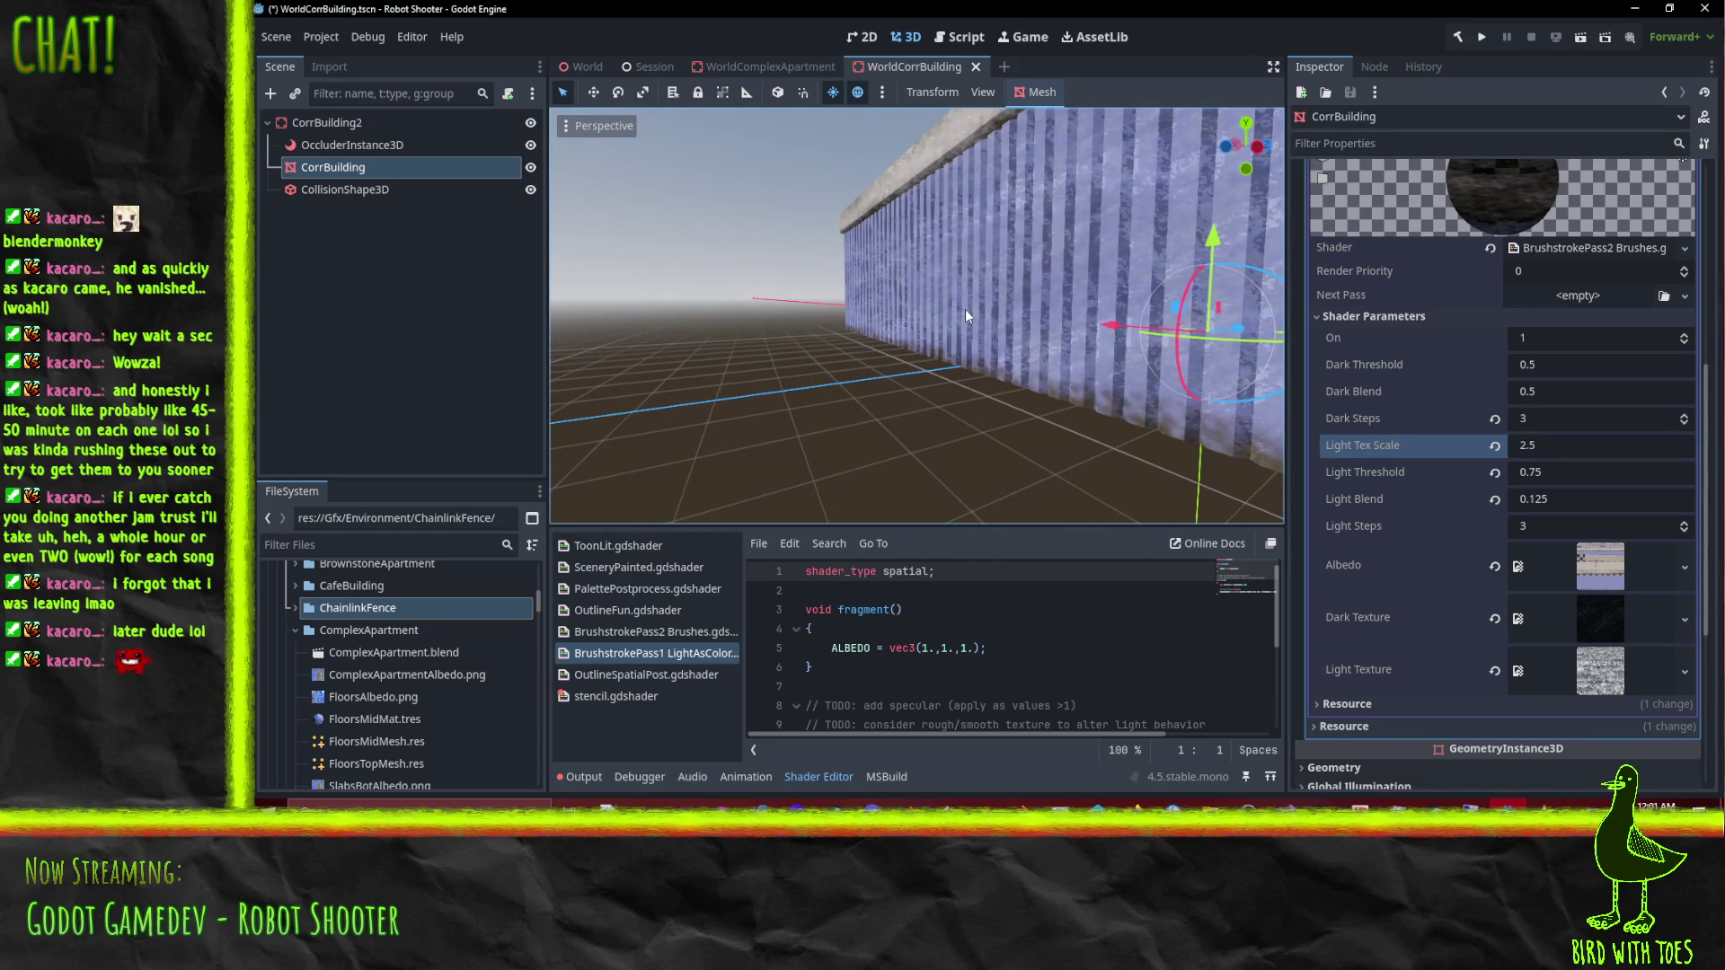
{"action": "key", "text": "ctrl+s"}
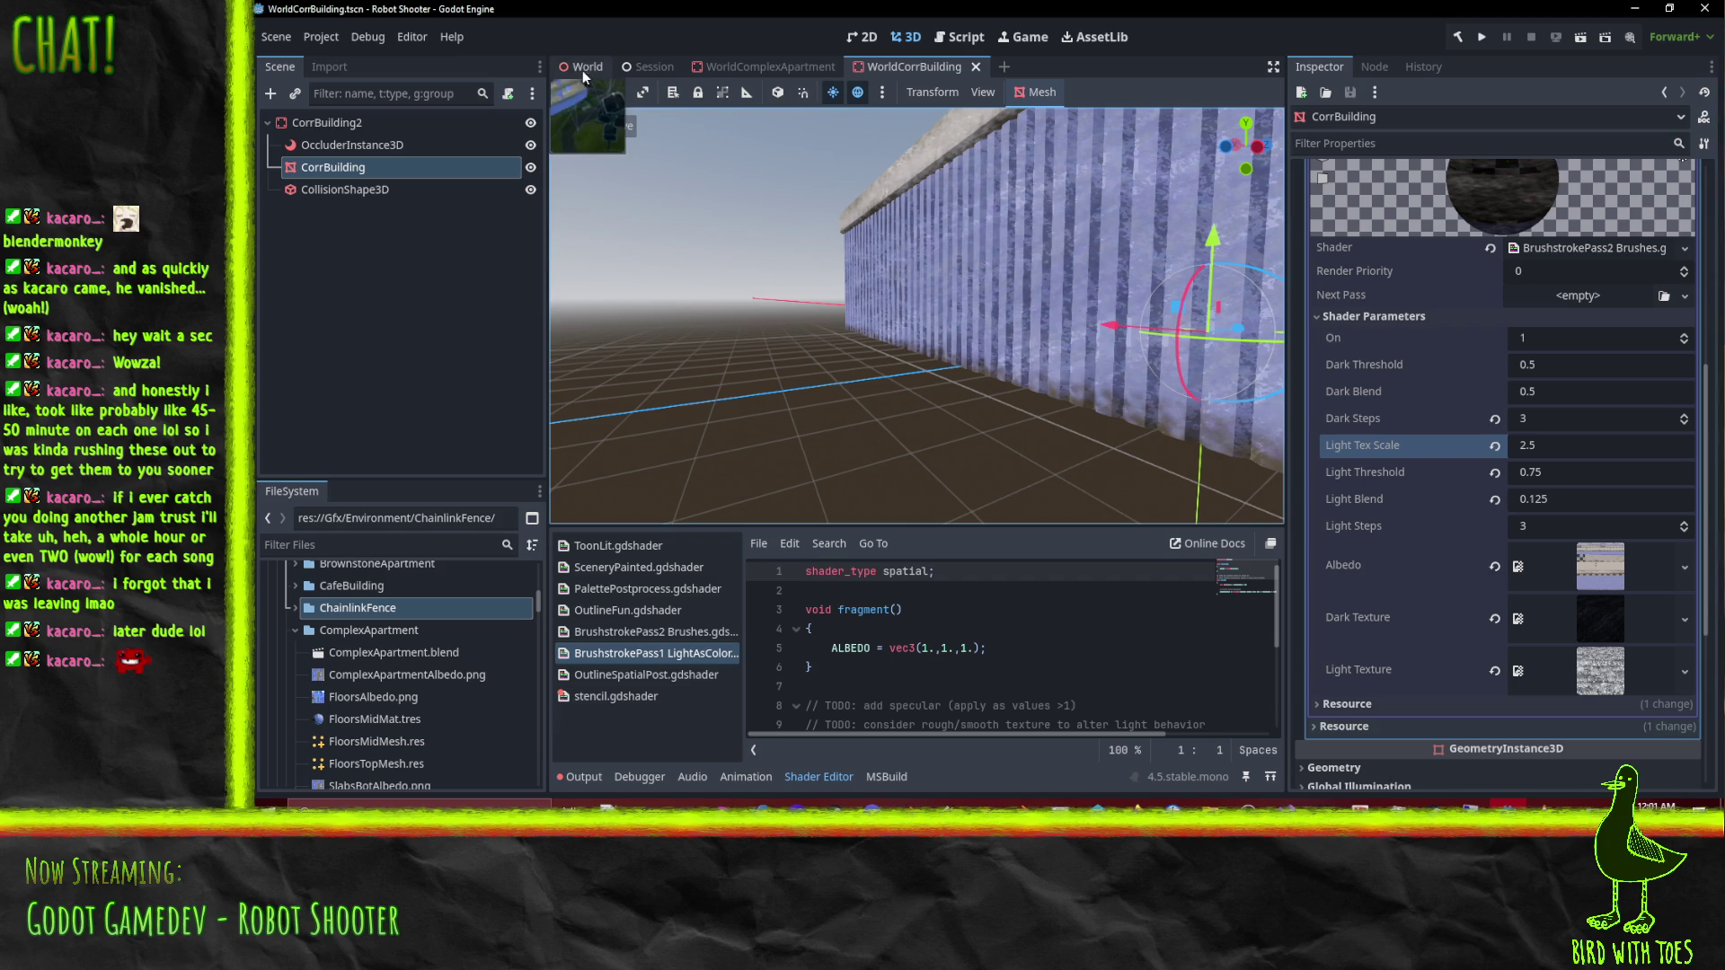
{"action": "left_click", "coordinate": [585, 66]}
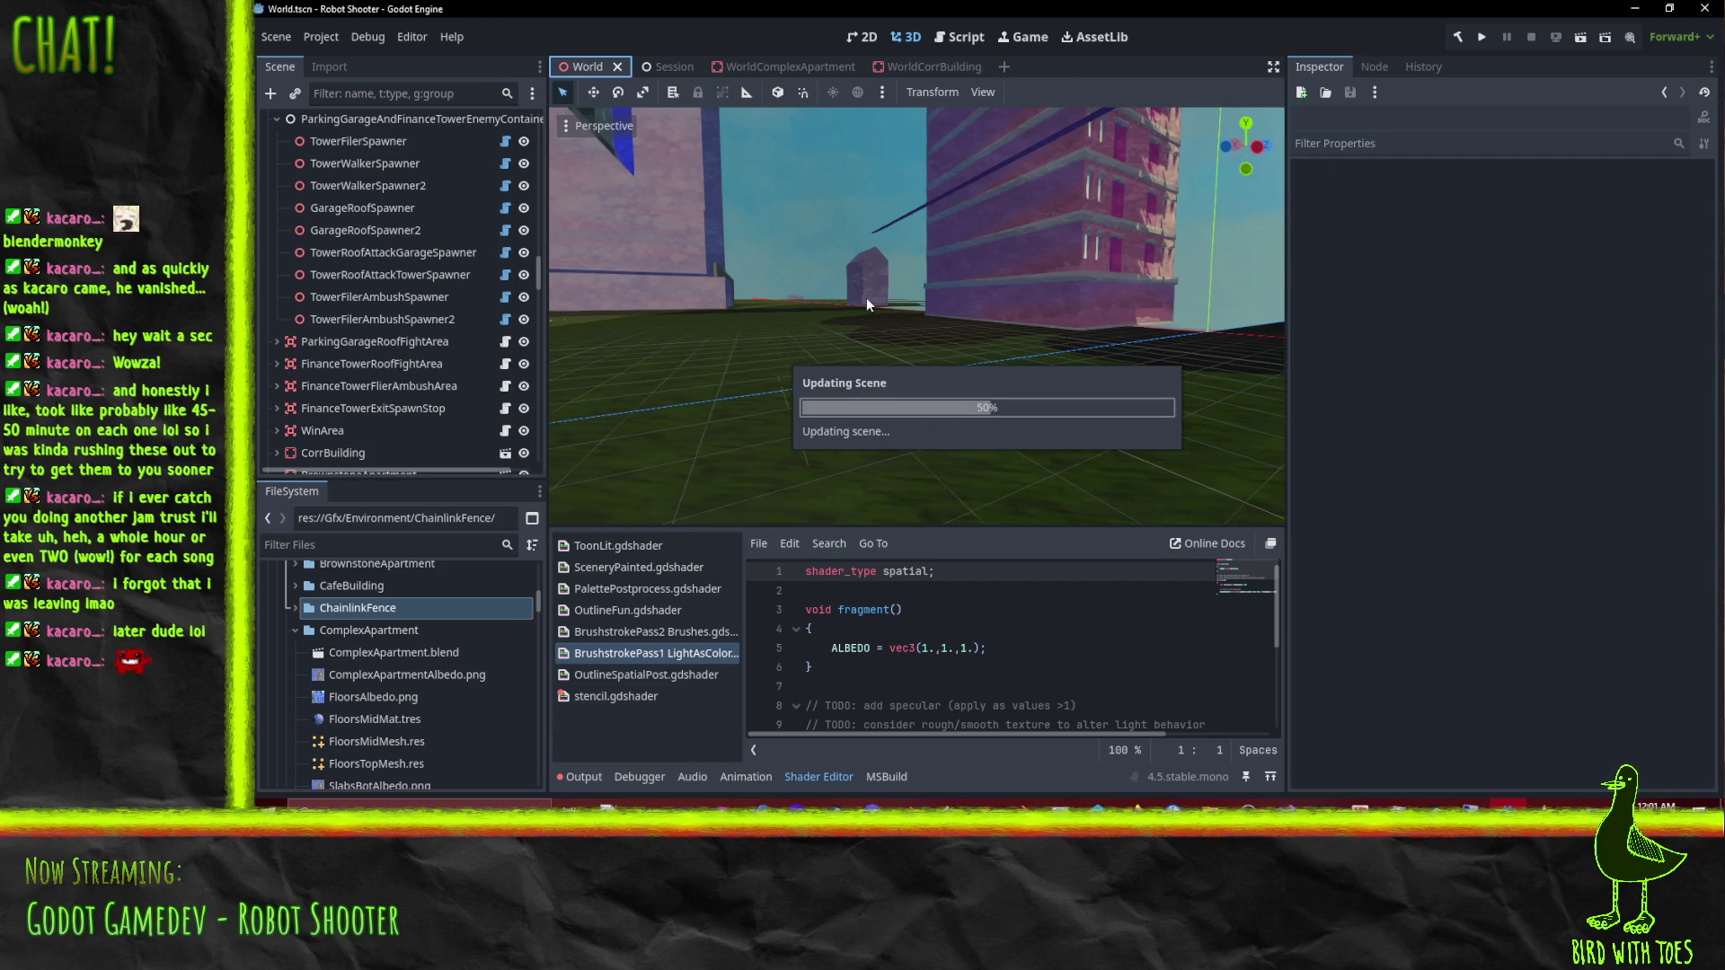
{"action": "mouse_move", "coordinate": [844, 305]}
{"action": "left_mouse_down"}
{"action": "mouse_move", "coordinate": [942, 289]}
{"action": "mouse_move", "coordinate": [987, 257]}
{"action": "mouse_move", "coordinate": [957, 261]}
{"action": "mouse_move", "coordinate": [961, 166]}
{"action": "mouse_move", "coordinate": [818, 123]}
{"action": "mouse_move", "coordinate": [865, 196]}
{"action": "mouse_move", "coordinate": [798, 257]}
{"action": "mouse_move", "coordinate": [841, 278]}
{"action": "mouse_move", "coordinate": [992, 224]}
{"action": "mouse_move", "coordinate": [1033, 263]}
{"action": "mouse_move", "coordinate": [904, 255]}
{"action": "mouse_move", "coordinate": [1005, 289]}
{"action": "mouse_move", "coordinate": [990, 284]}
{"action": "mouse_move", "coordinate": [1078, 277]}
{"action": "mouse_move", "coordinate": [1150, 208]}
{"action": "mouse_move", "coordinate": [1108, 275]}
{"action": "mouse_move", "coordinate": [1088, 372]}
{"action": "mouse_move", "coordinate": [866, 379]}
{"action": "mouse_move", "coordinate": [965, 370]}
{"action": "mouse_move", "coordinate": [920, 473]}
{"action": "mouse_move", "coordinate": [924, 519]}
{"action": "mouse_move", "coordinate": [726, 374]}
{"action": "mouse_move", "coordinate": [746, 376]}
{"action": "left_mouse_up"}
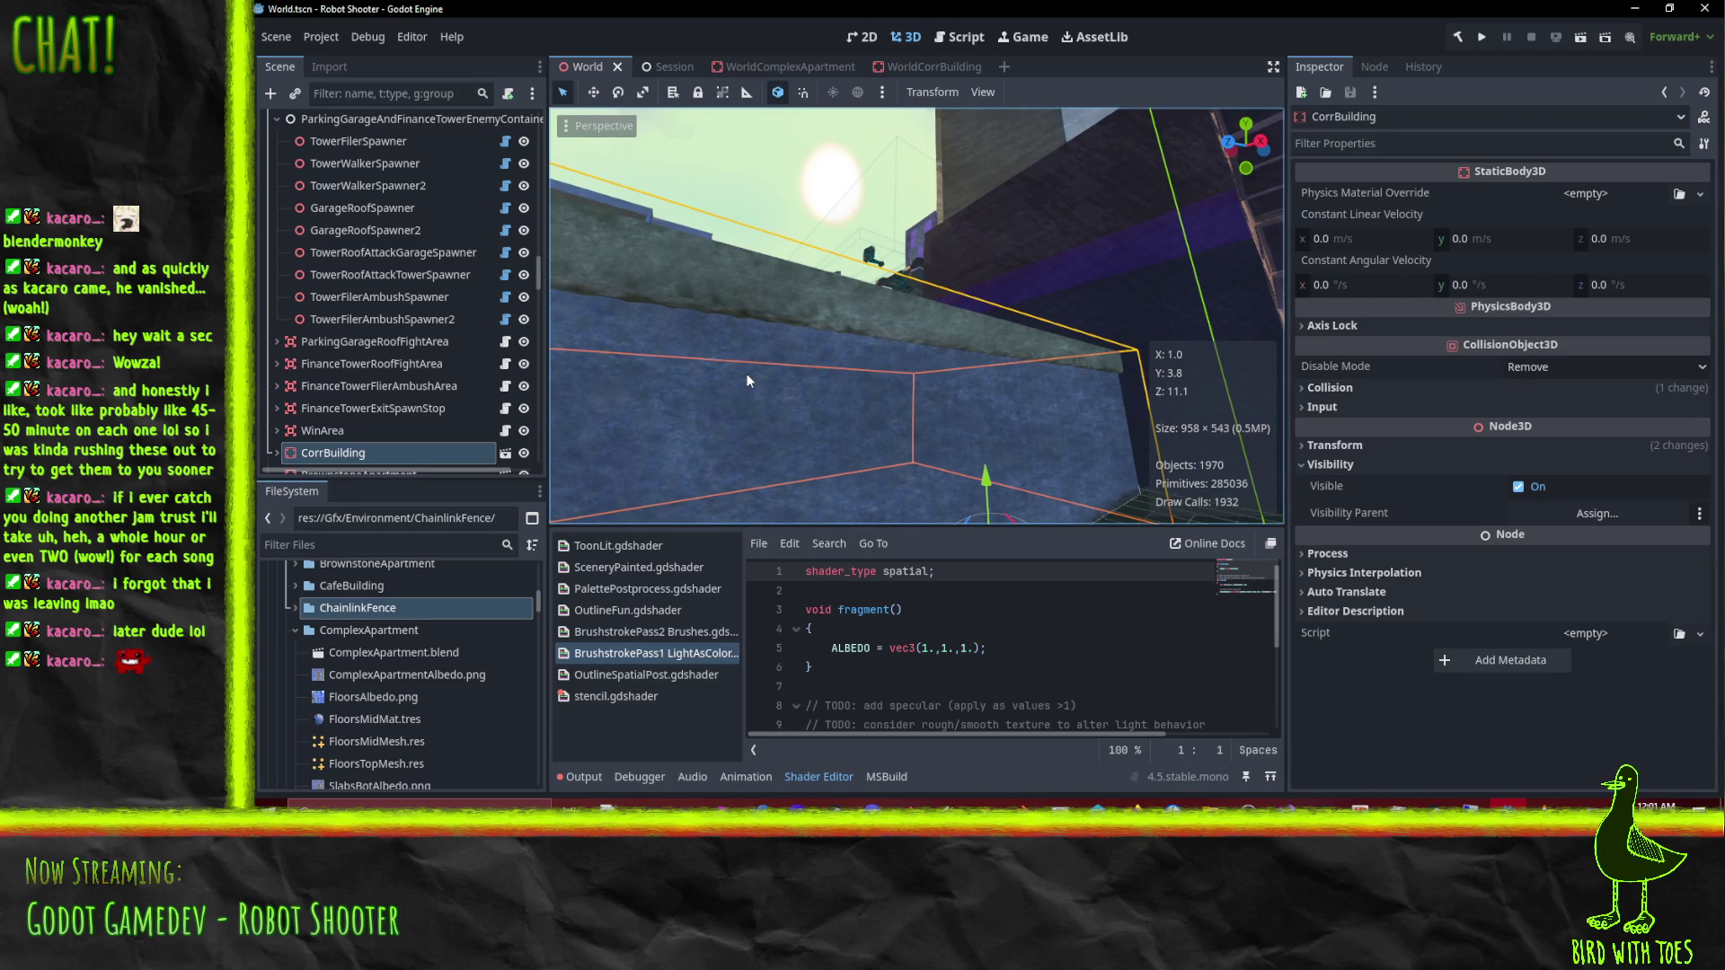
{"action": "mouse_move", "coordinate": [742, 354]}
{"action": "left_mouse_down"}
{"action": "mouse_move", "coordinate": [821, 369]}
{"action": "mouse_move", "coordinate": [935, 430]}
{"action": "mouse_move", "coordinate": [914, 315]}
{"action": "mouse_move", "coordinate": [931, 316]}
{"action": "mouse_move", "coordinate": [810, 270]}
{"action": "mouse_move", "coordinate": [791, 218]}
{"action": "mouse_move", "coordinate": [810, 316]}
{"action": "mouse_move", "coordinate": [777, 410]}
{"action": "mouse_move", "coordinate": [1022, 127]}
{"action": "mouse_move", "coordinate": [850, 453]}
{"action": "mouse_move", "coordinate": [1104, 496]}
{"action": "mouse_move", "coordinate": [1098, 466]}
{"action": "mouse_move", "coordinate": [1039, 442]}
{"action": "mouse_move", "coordinate": [855, 467]}
{"action": "mouse_move", "coordinate": [920, 369]}
{"action": "mouse_move", "coordinate": [934, 462]}
{"action": "mouse_move", "coordinate": [713, 440]}
{"action": "mouse_move", "coordinate": [899, 439]}
{"action": "mouse_move", "coordinate": [708, 324]}
{"action": "mouse_move", "coordinate": [826, 322]}
{"action": "mouse_move", "coordinate": [886, 352]}
{"action": "mouse_move", "coordinate": [757, 307]}
{"action": "left_mouse_up"}
{"action": "left_click", "coordinate": [934, 66]}
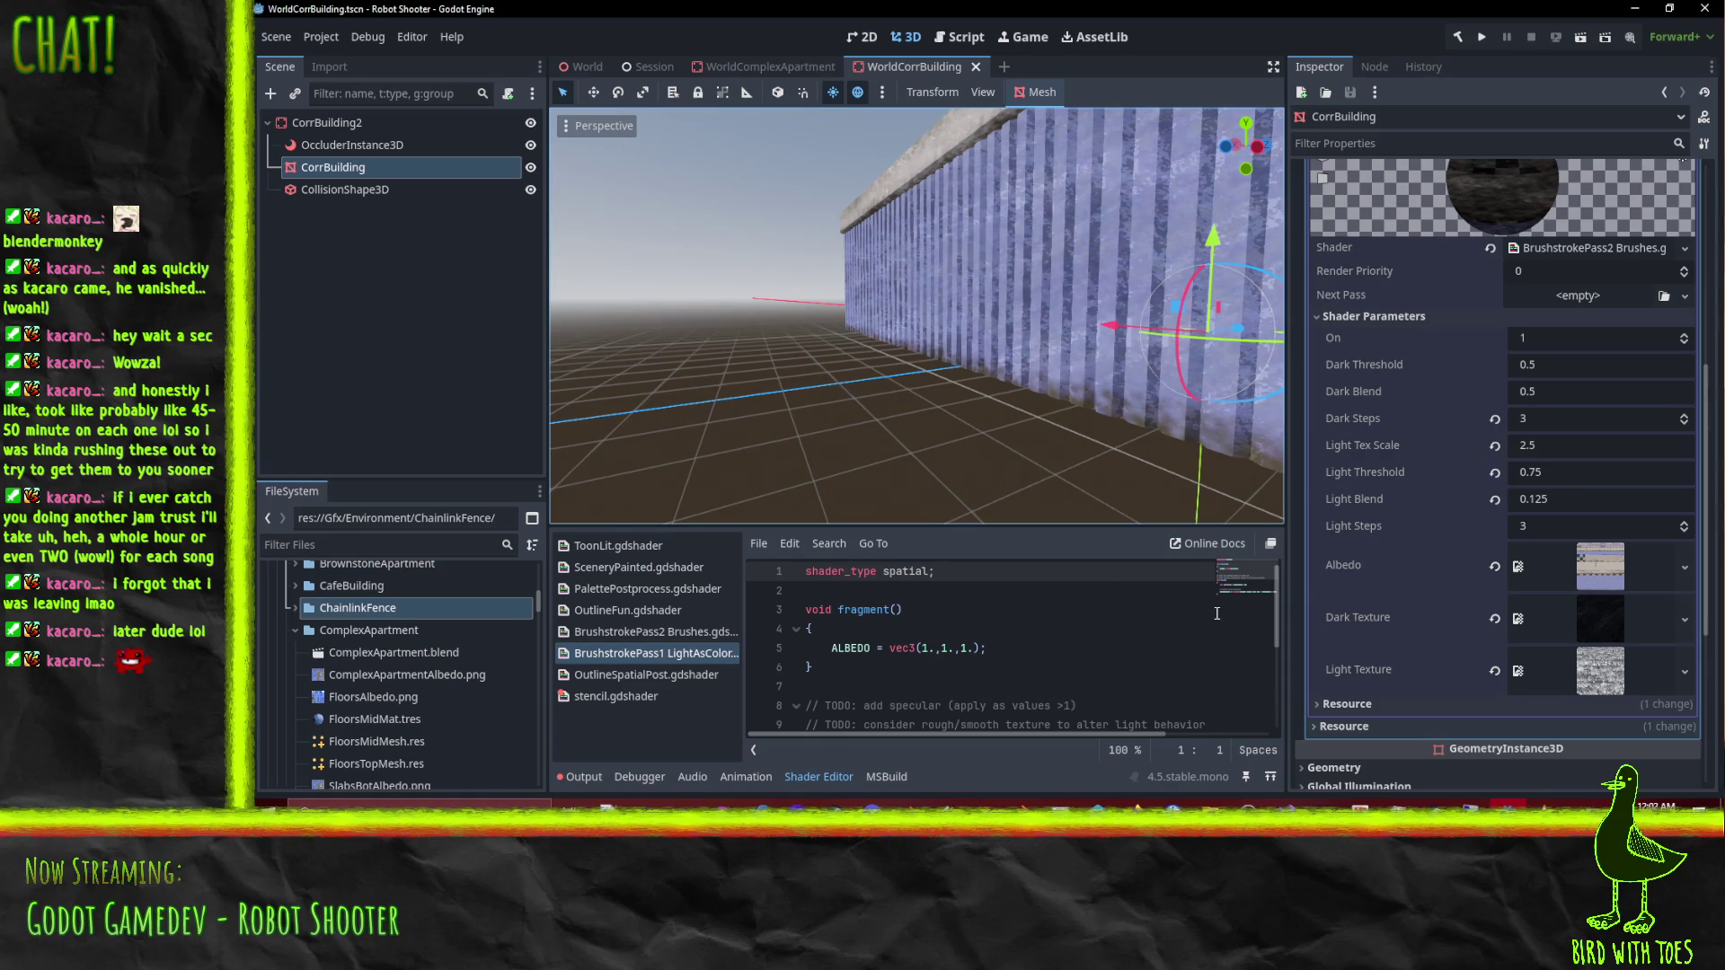
Step: Check the viewport view options and reselect the CorrBuilding mesh with its mesh details expanded
{"action": "left_click", "coordinate": [598, 126]}
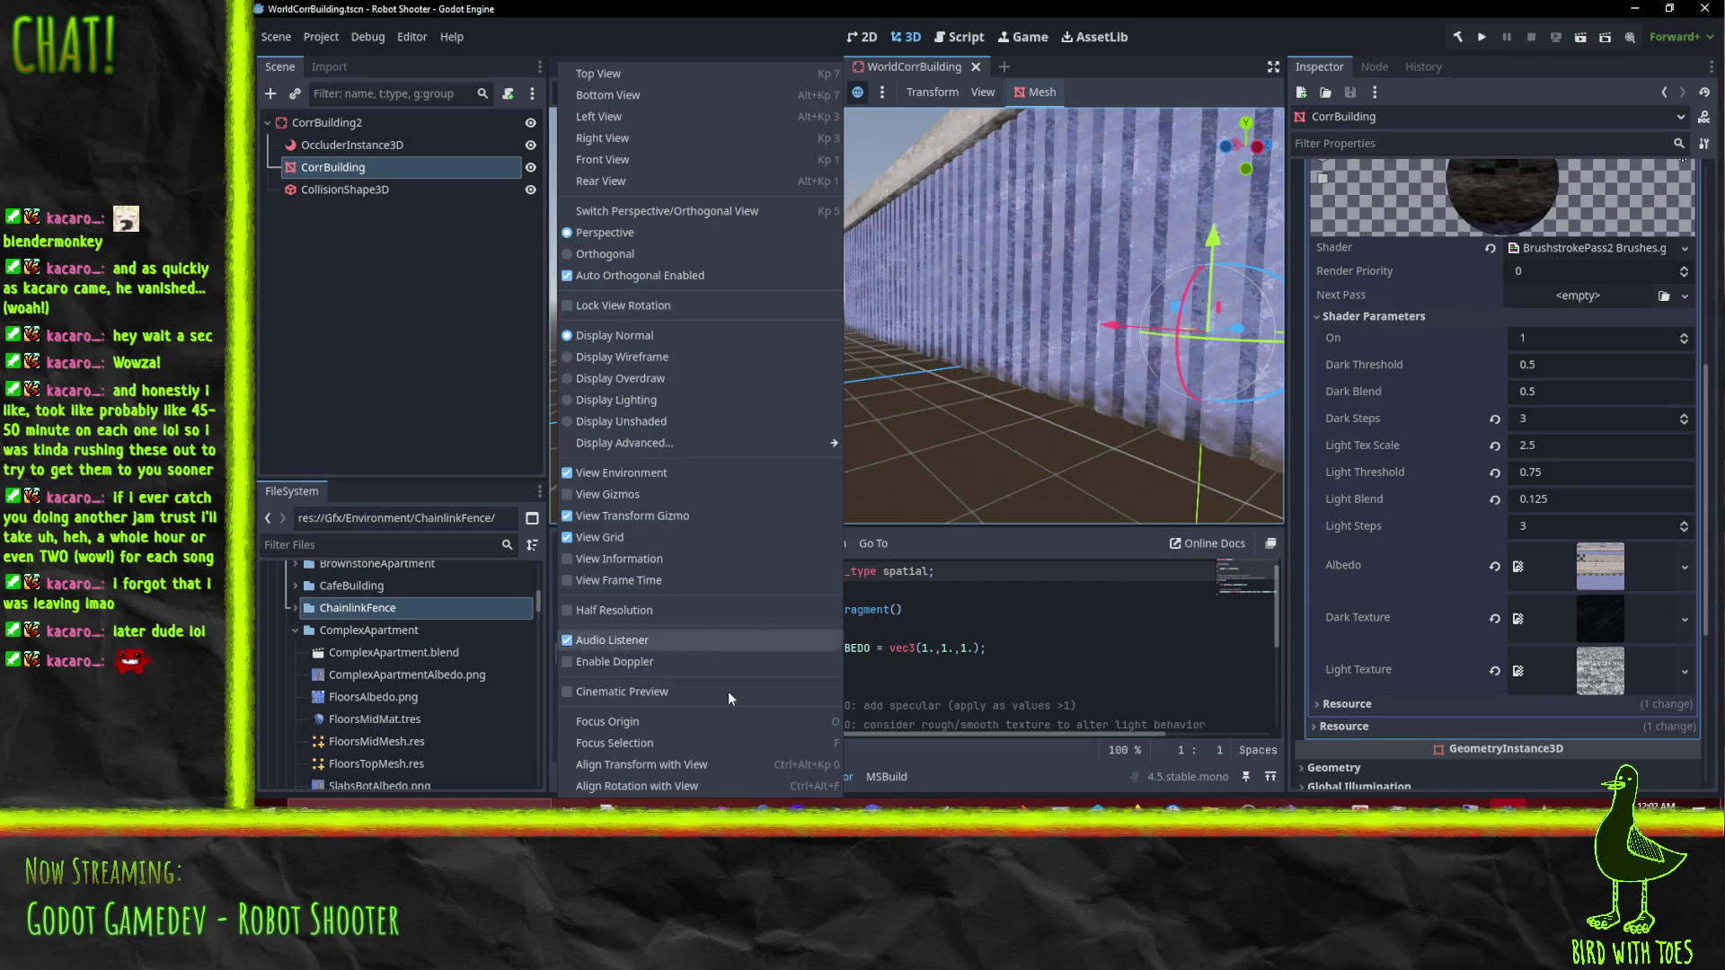
{"action": "left_click", "coordinate": [935, 7]}
{"action": "scroll", "coordinate": [1574, 462], "scroll_direction": "up", "scroll_amount": 5}
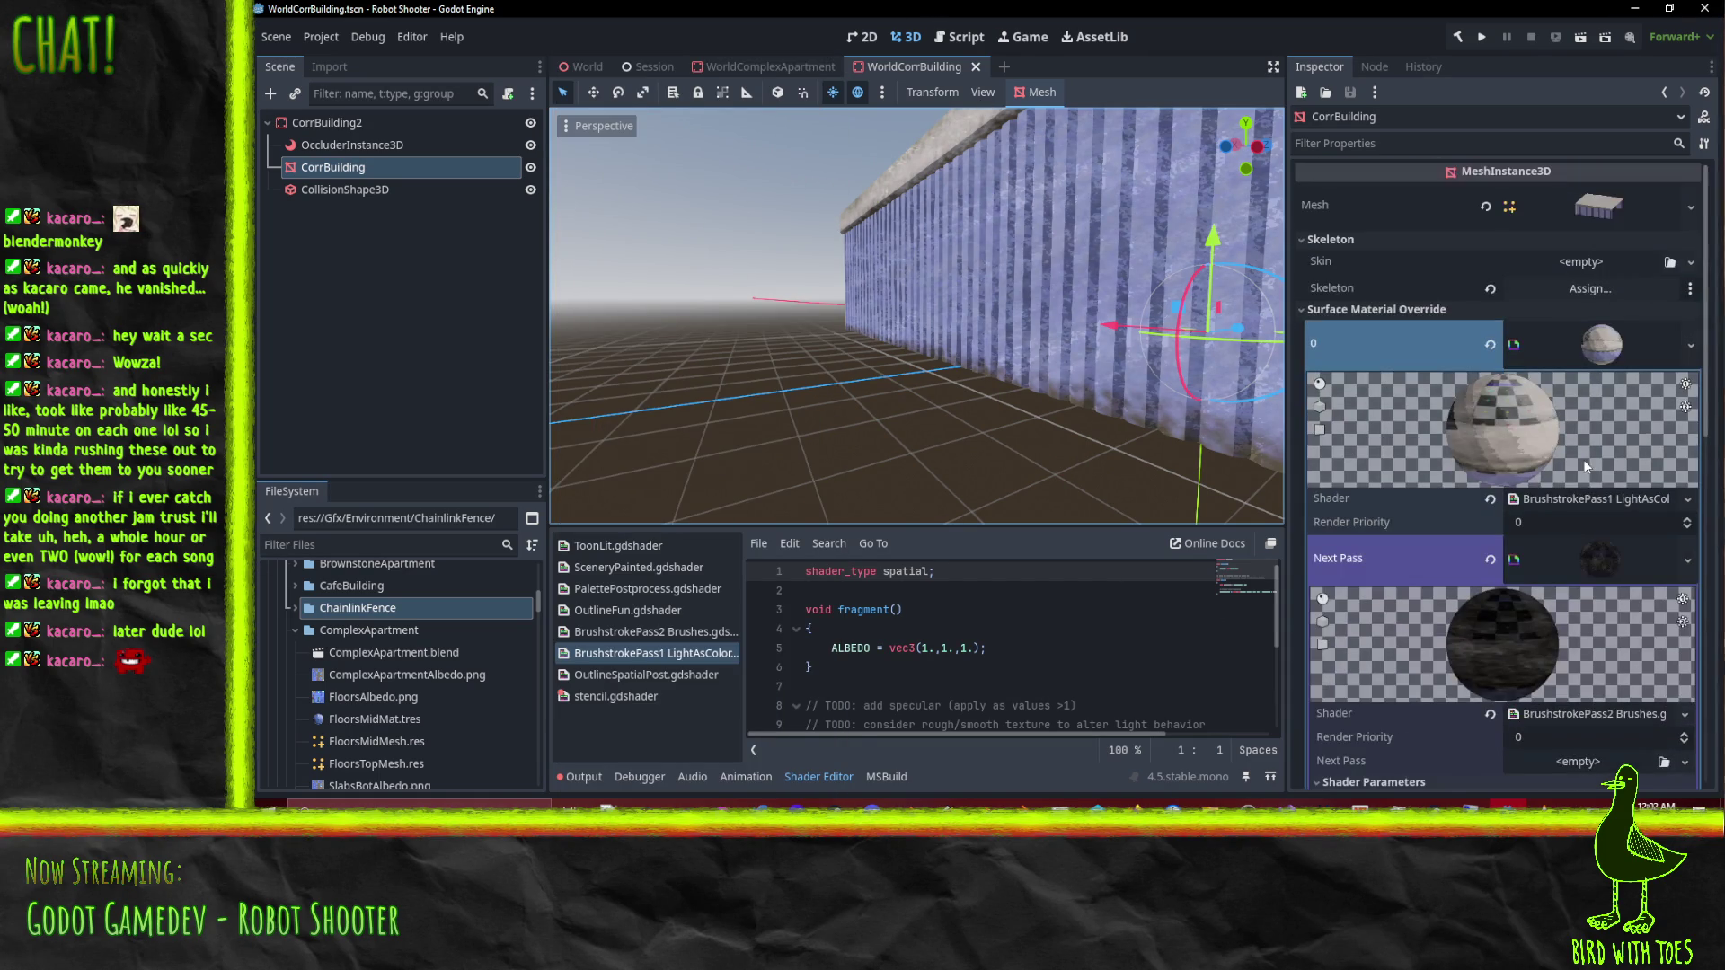
{"action": "left_click", "coordinate": [1584, 200]}
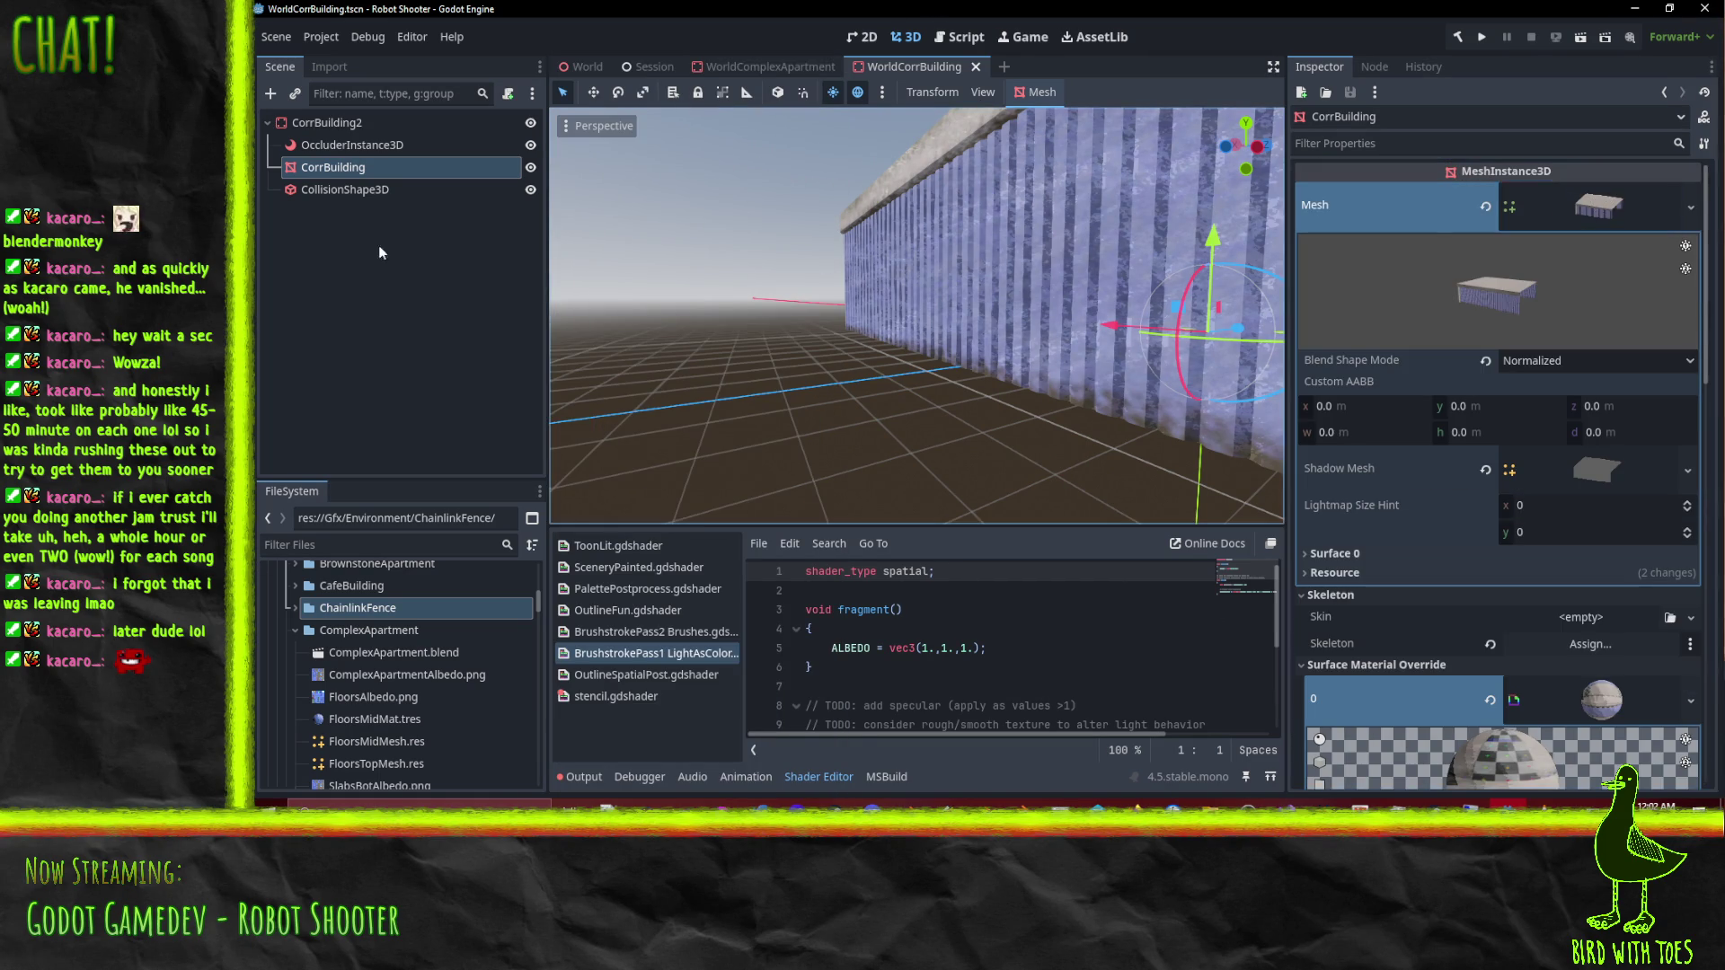
{"action": "left_click_drag", "start_coordinate": [359, 148], "coordinate": [354, 180]}
{"action": "left_click", "coordinate": [353, 176]}
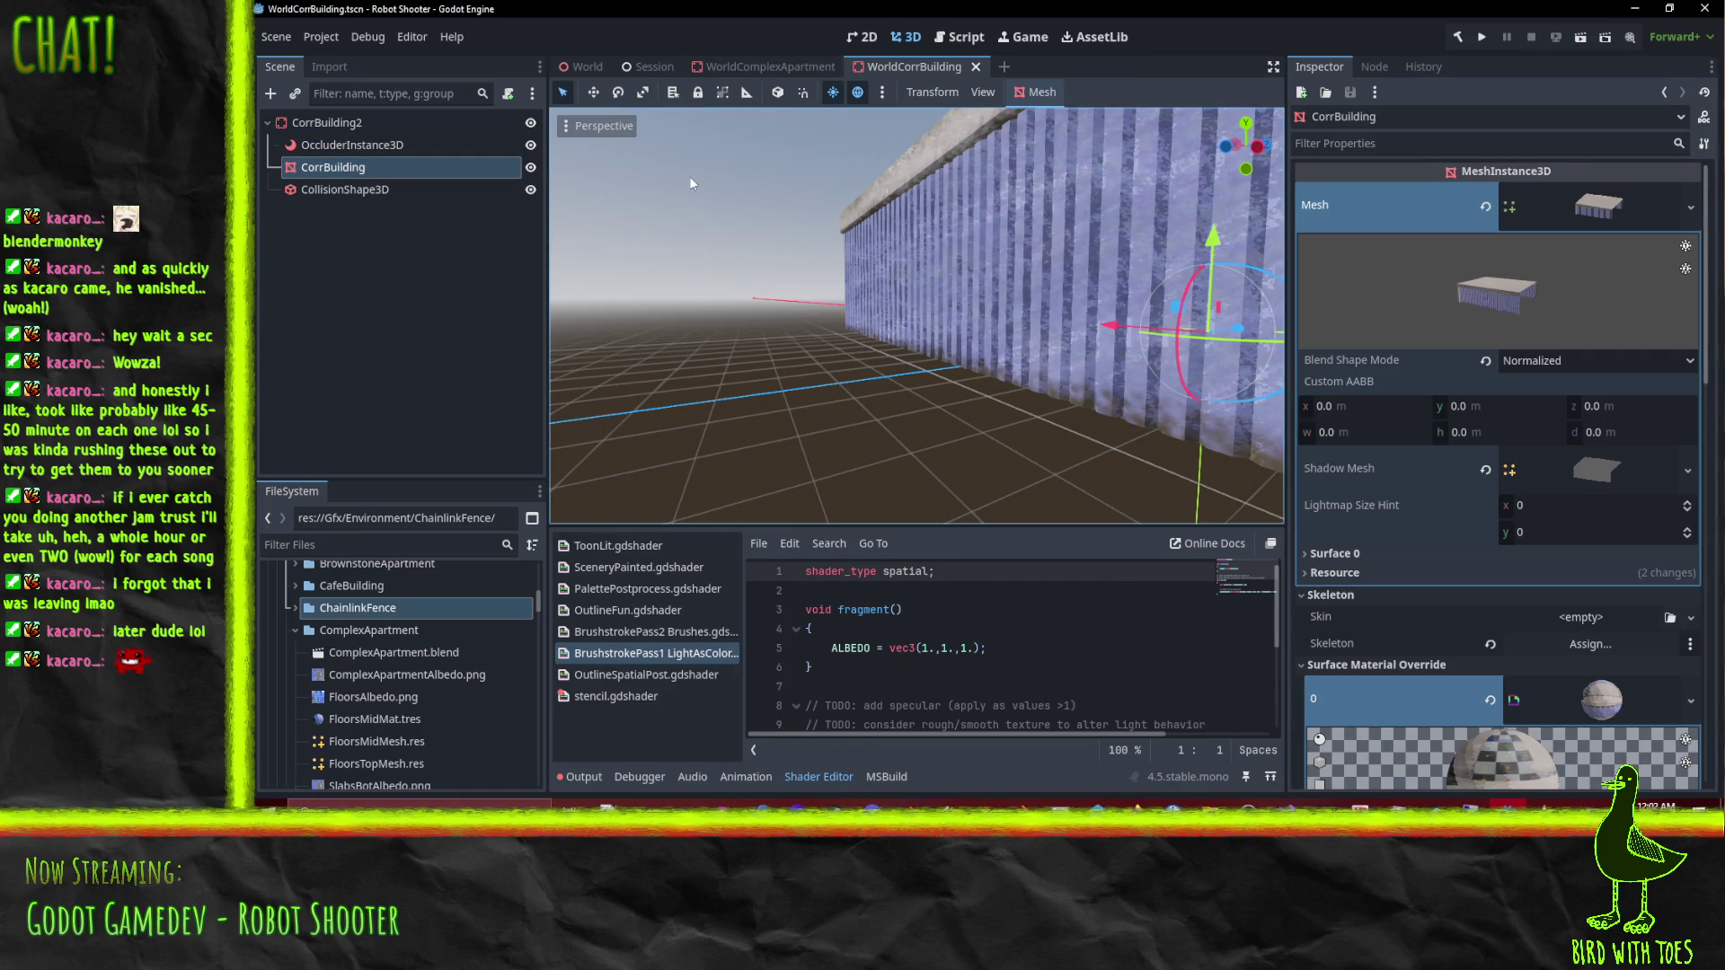
Step: Unwrap UV2 for Lightmap/AO on CorrBuilding, then undo the unwrap
{"action": "left_click", "coordinate": [1042, 93]}
{"action": "left_click", "coordinate": [1084, 262]}
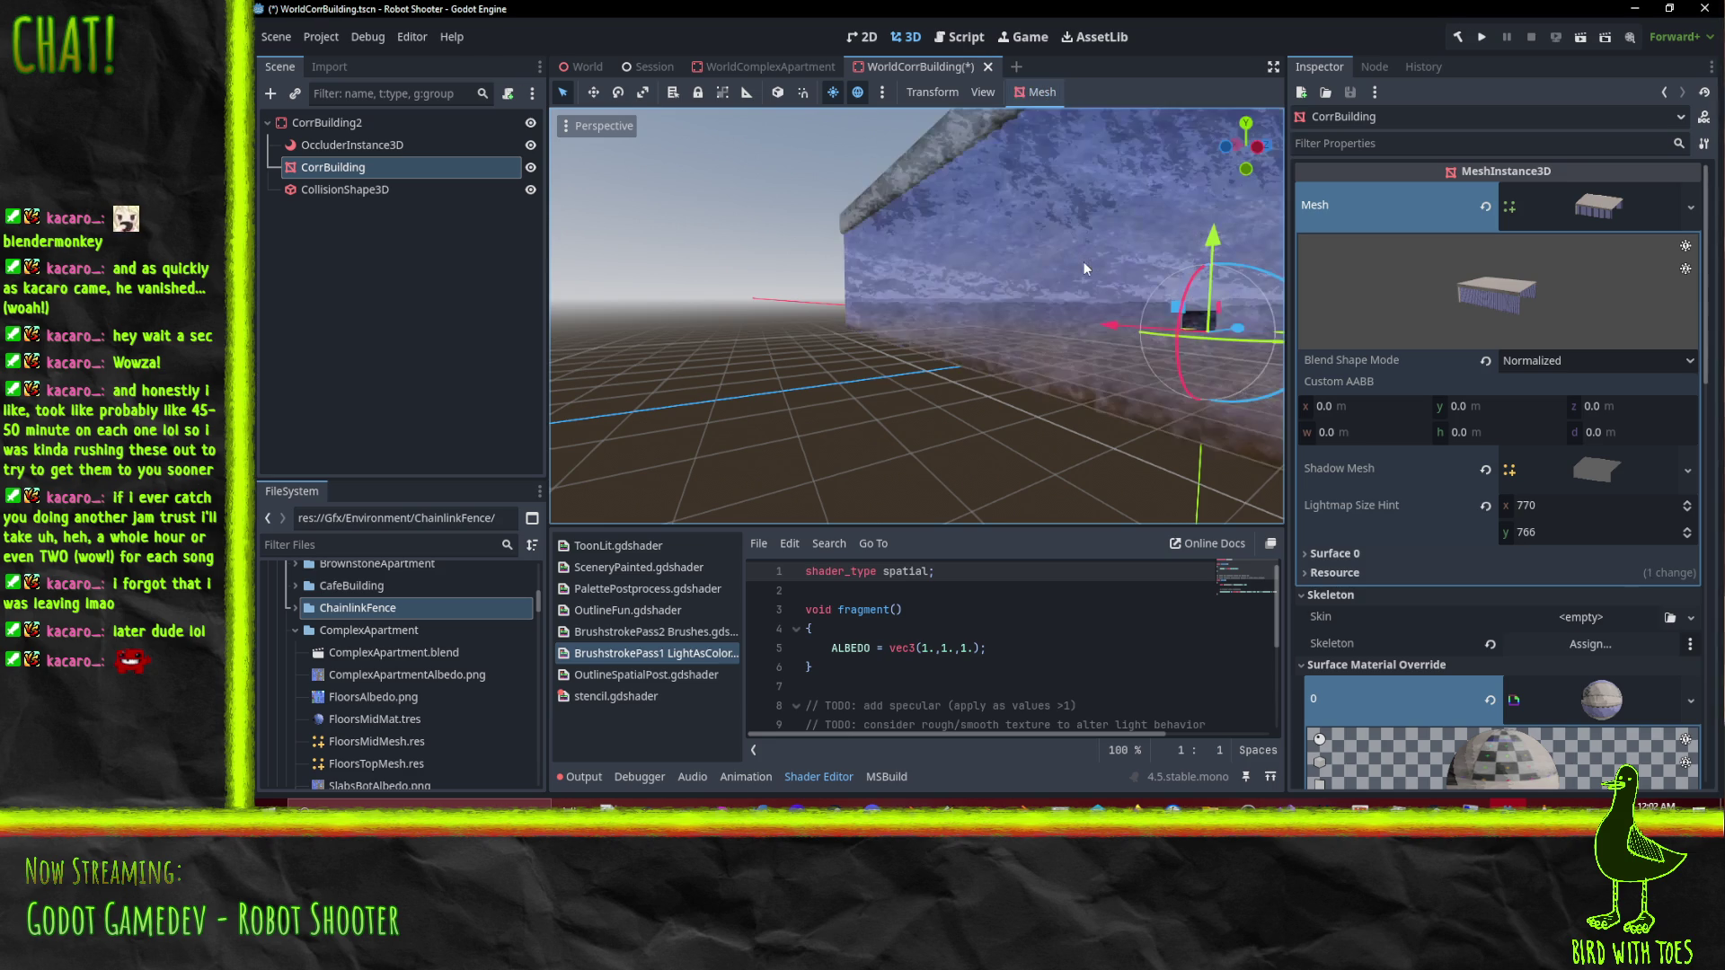
{"action": "mouse_move", "coordinate": [978, 310]}
{"action": "left_mouse_down"}
{"action": "mouse_move", "coordinate": [1123, 364]}
{"action": "mouse_move", "coordinate": [1264, 359]}
{"action": "mouse_move", "coordinate": [820, 355]}
{"action": "mouse_move", "coordinate": [1015, 336]}
{"action": "mouse_move", "coordinate": [945, 338]}
{"action": "left_mouse_up"}
{"action": "scroll", "coordinate": [823, 351], "scroll_direction": "down", "scroll_amount": 5}
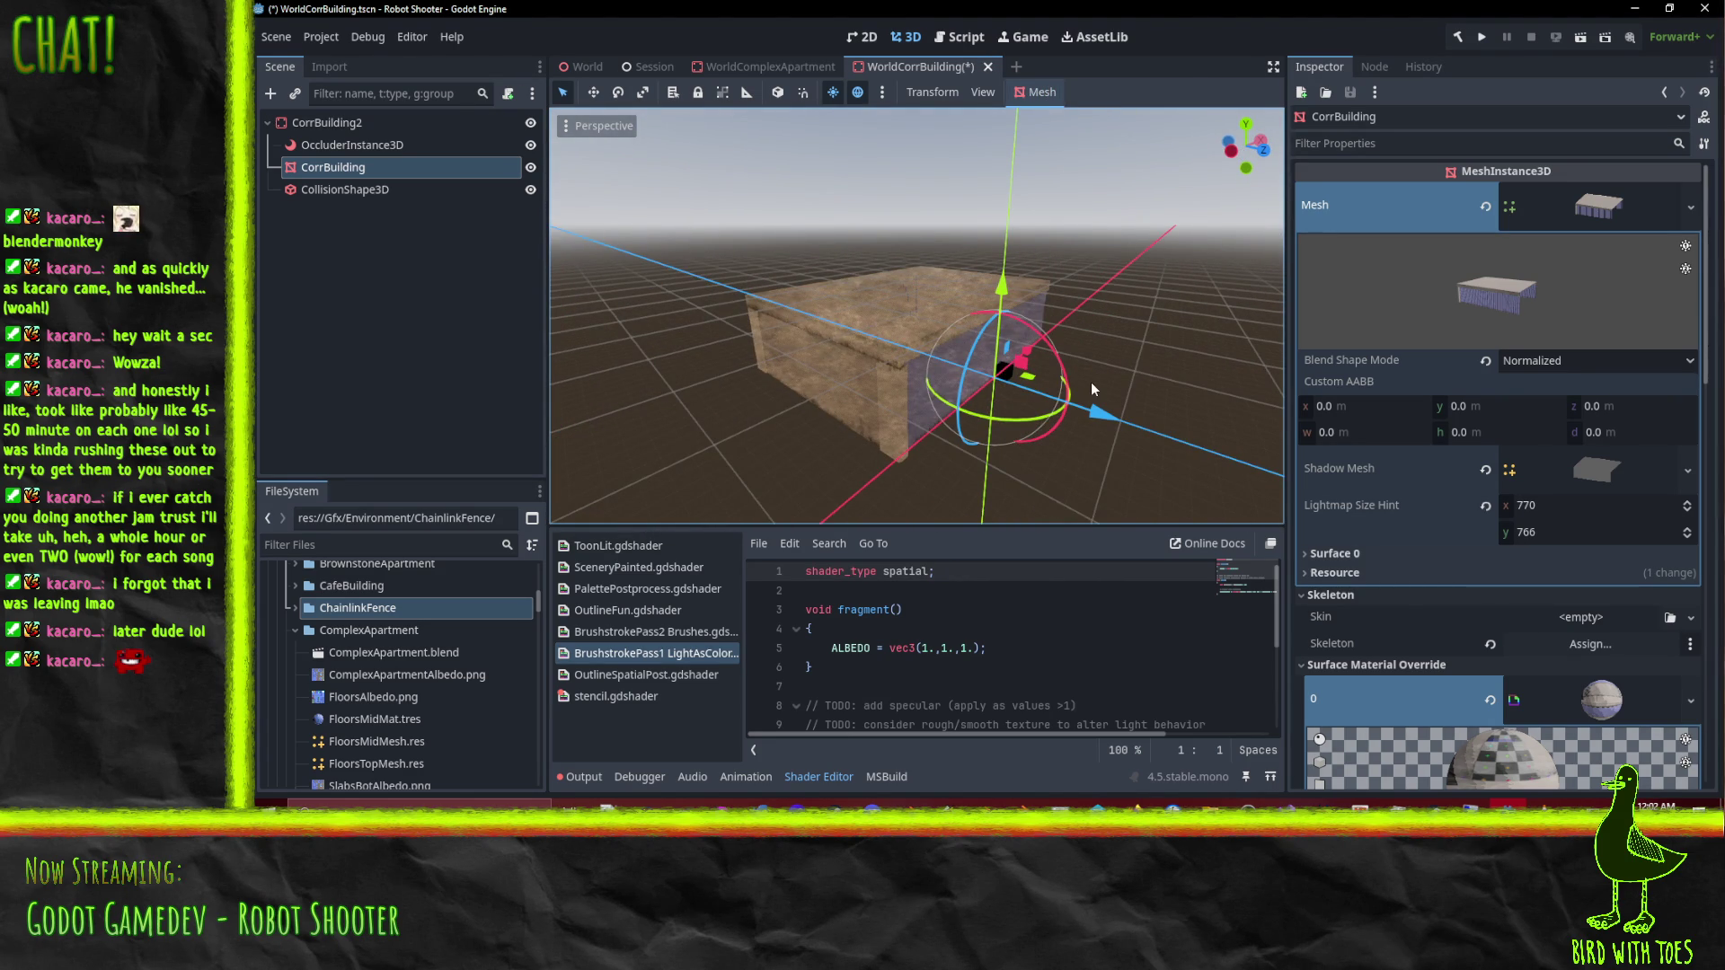
{"action": "key", "text": "ctrl+s"}
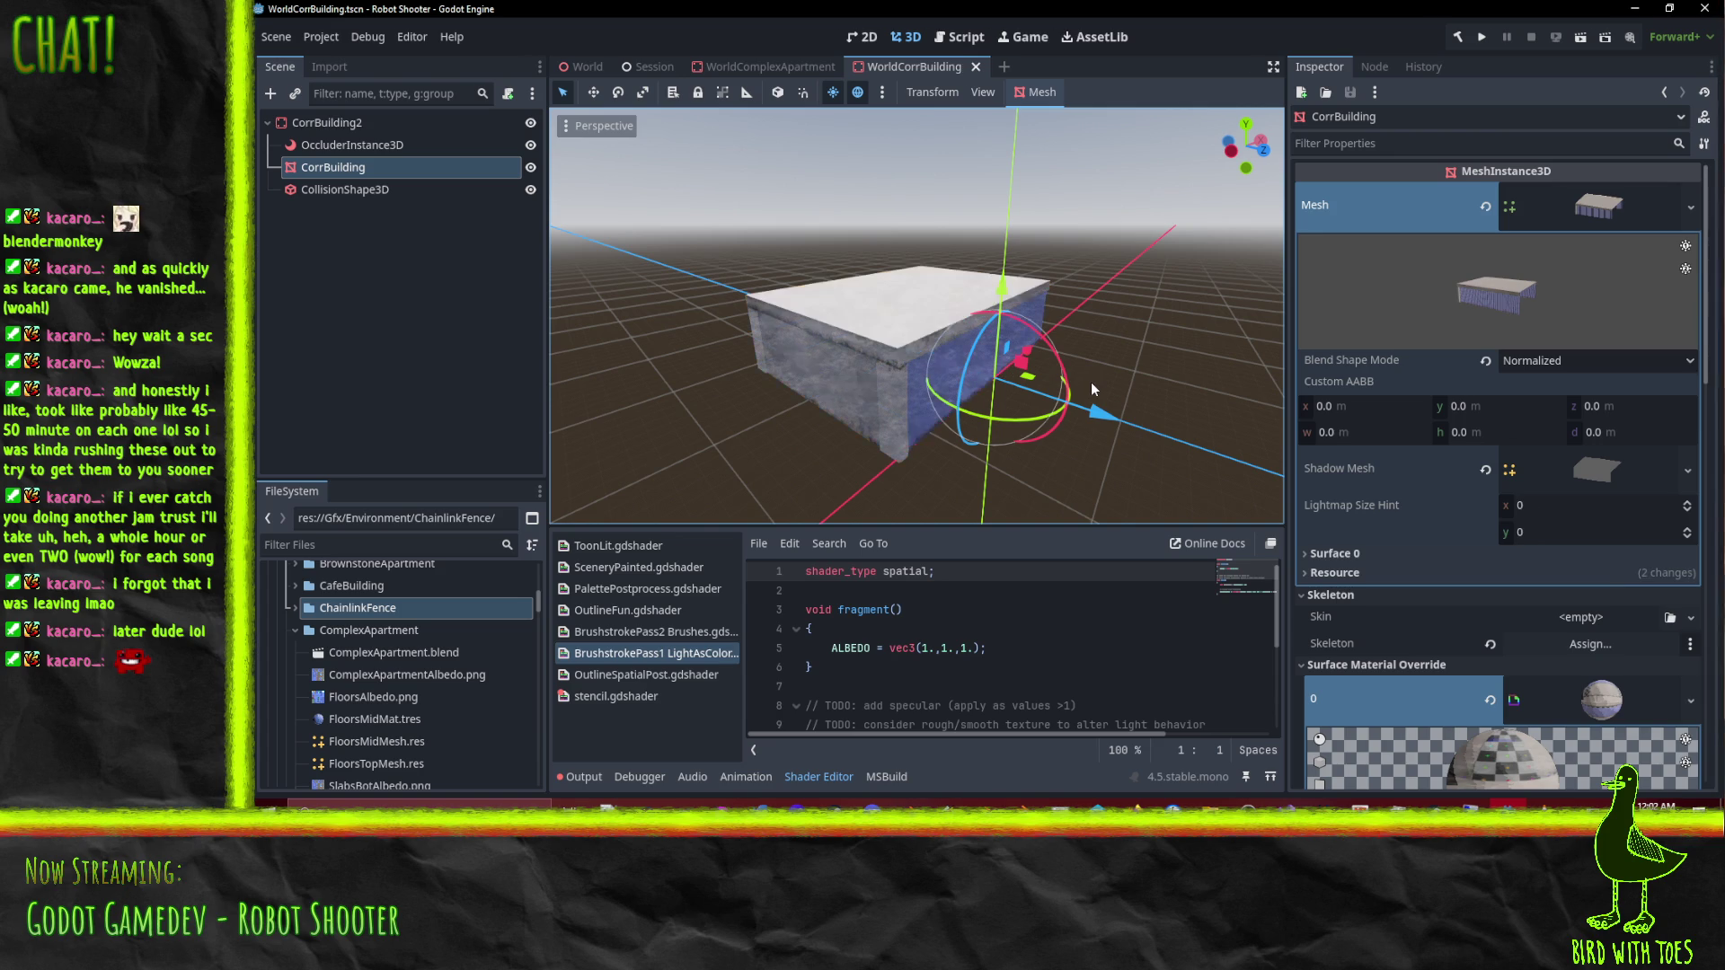
Step: Run the UV2 unwrap again and close the WorldCorrBuilding scene tab
{"action": "left_click", "coordinate": [1038, 91]}
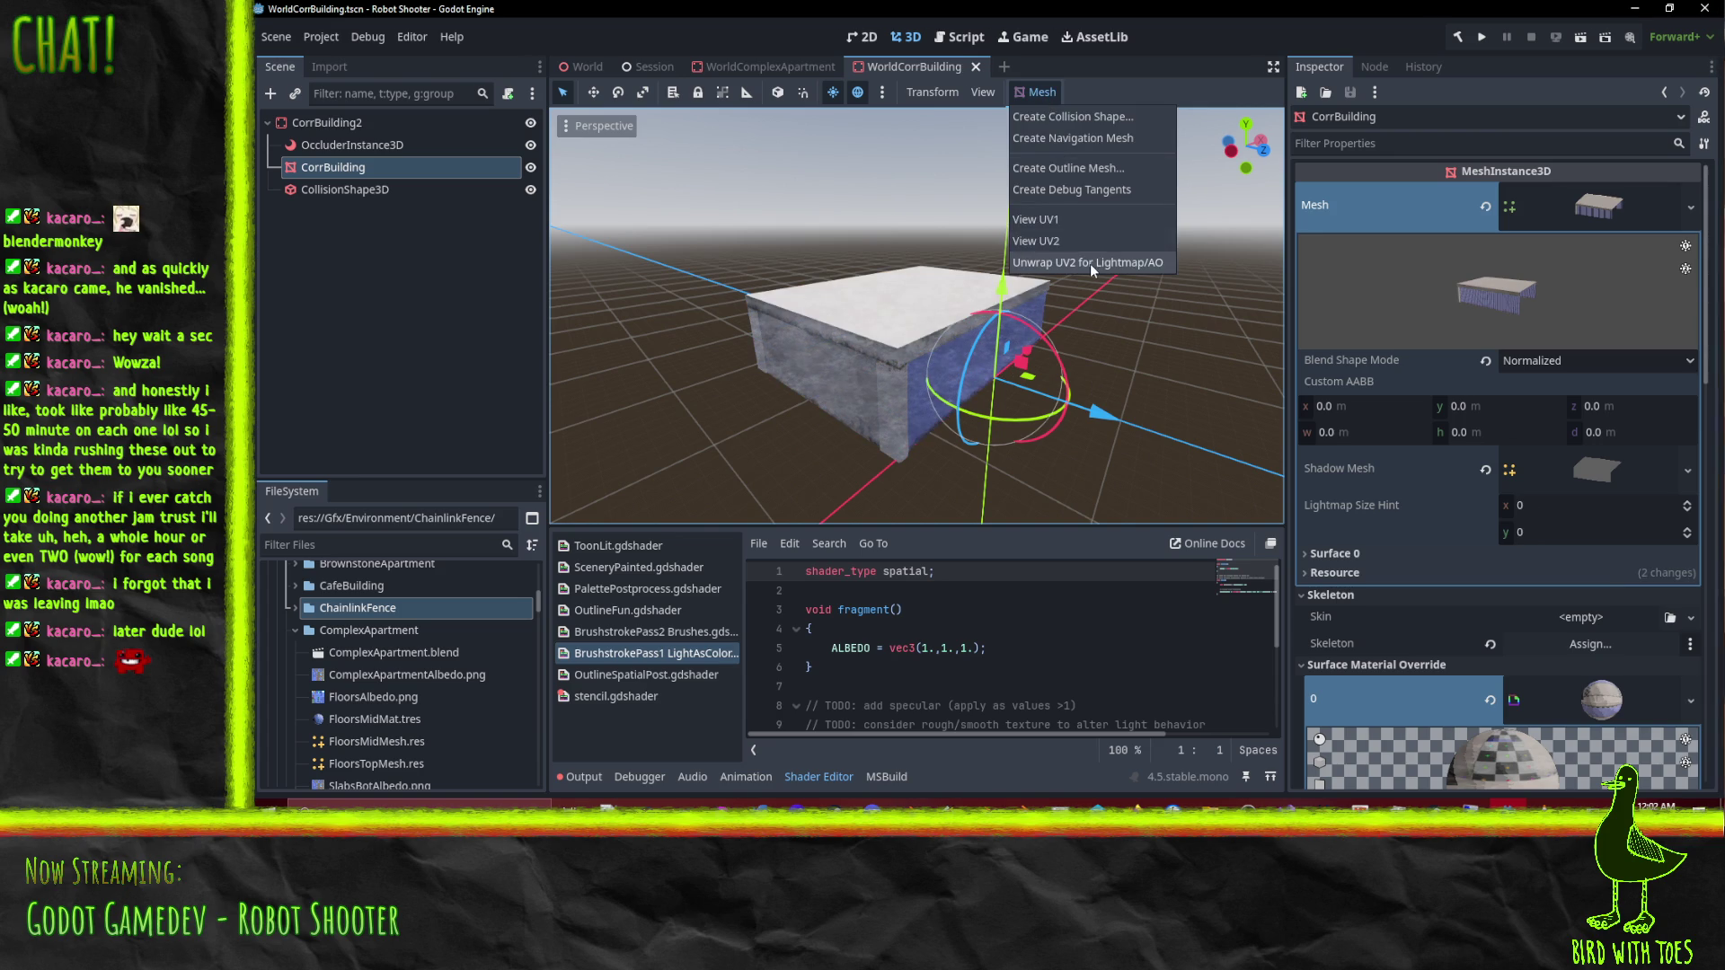
{"action": "left_click", "coordinate": [1091, 262]}
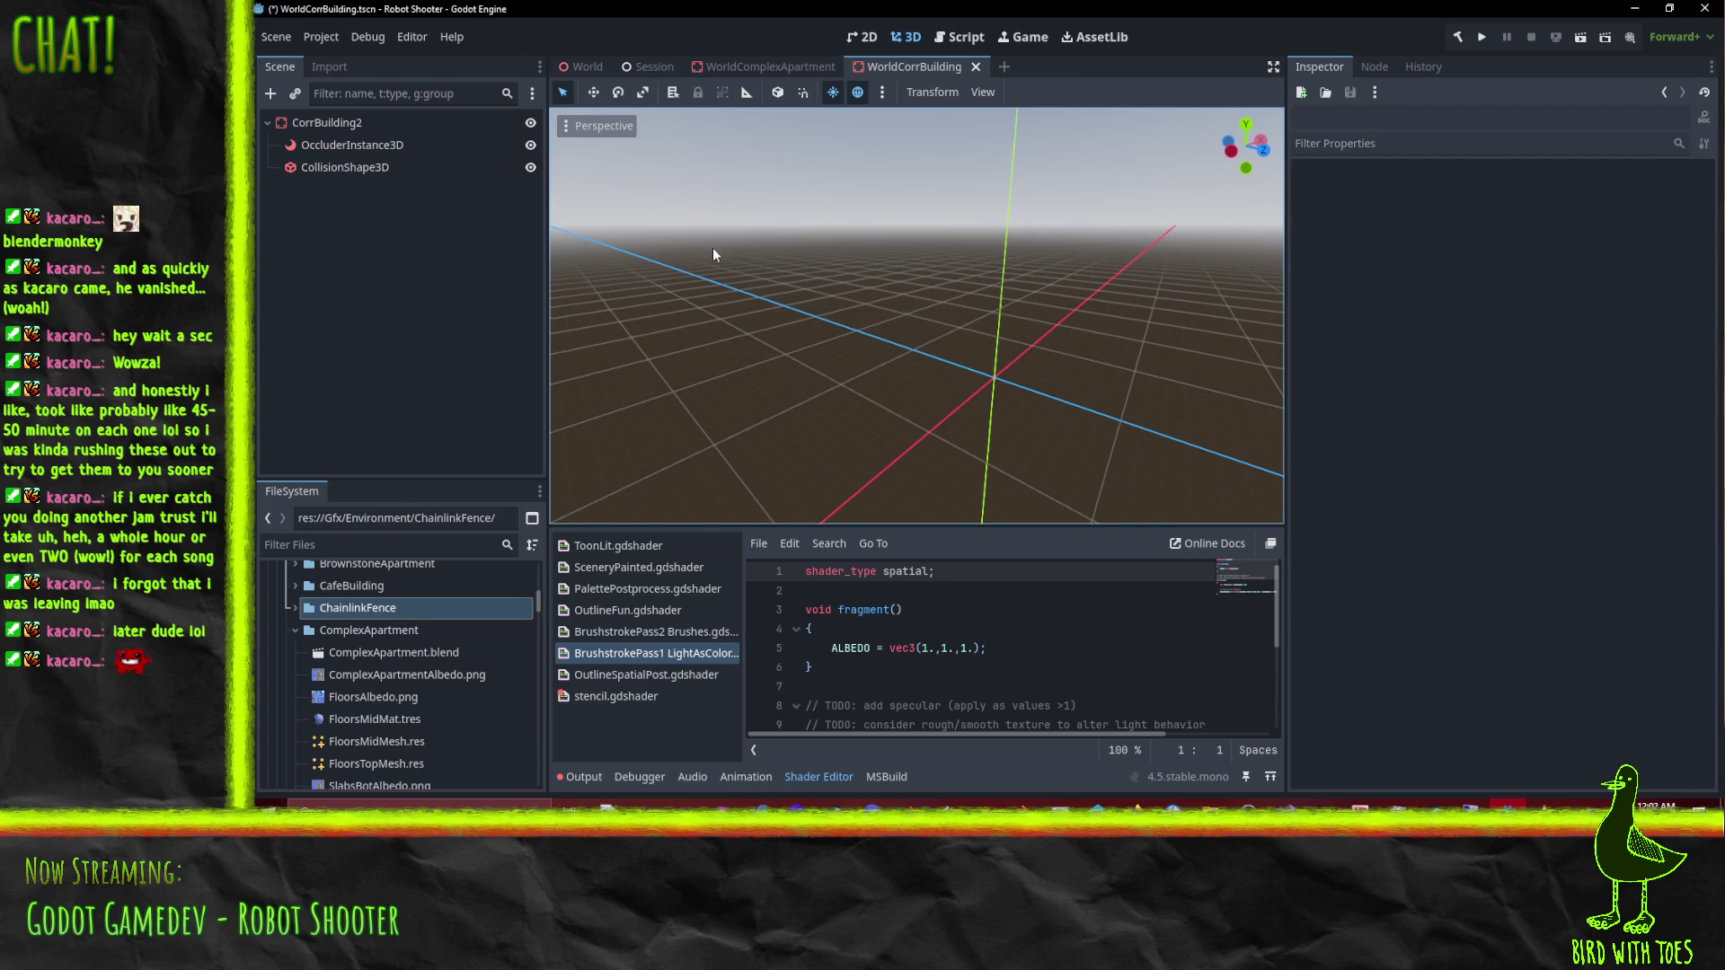
{"action": "left_click", "coordinate": [977, 69]}
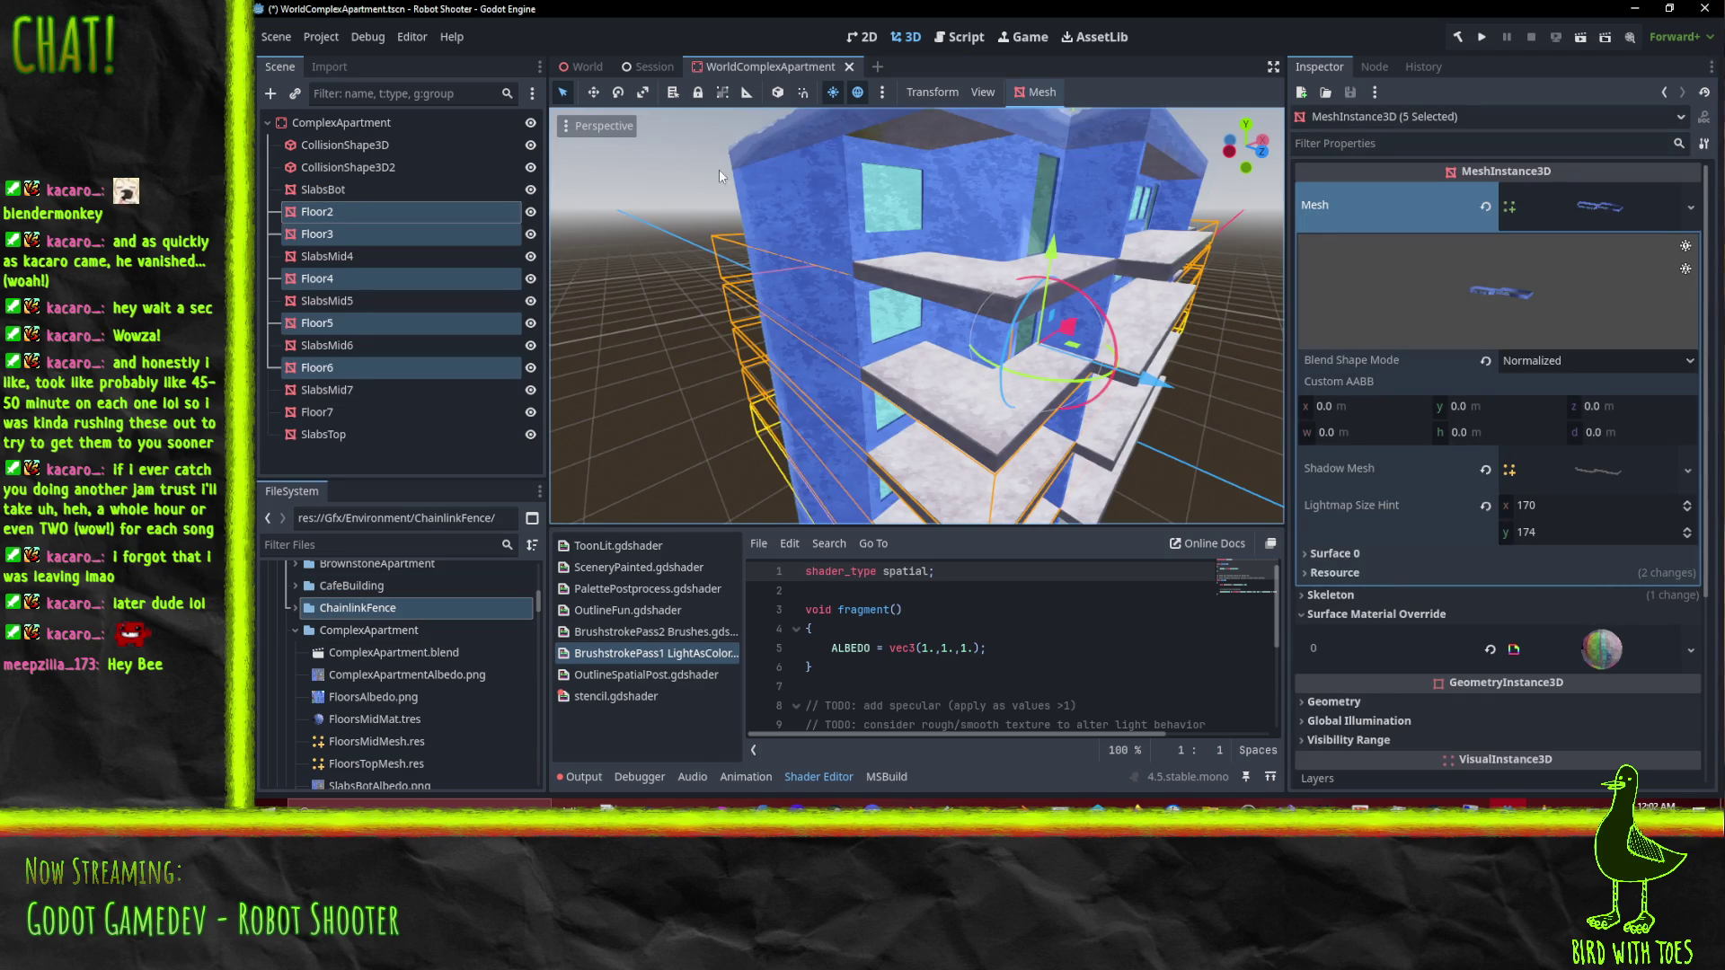
Step: From the World tab, open the CorrBuilding scene and reselect its MeshInstance3D node
{"action": "left_click", "coordinate": [588, 66]}
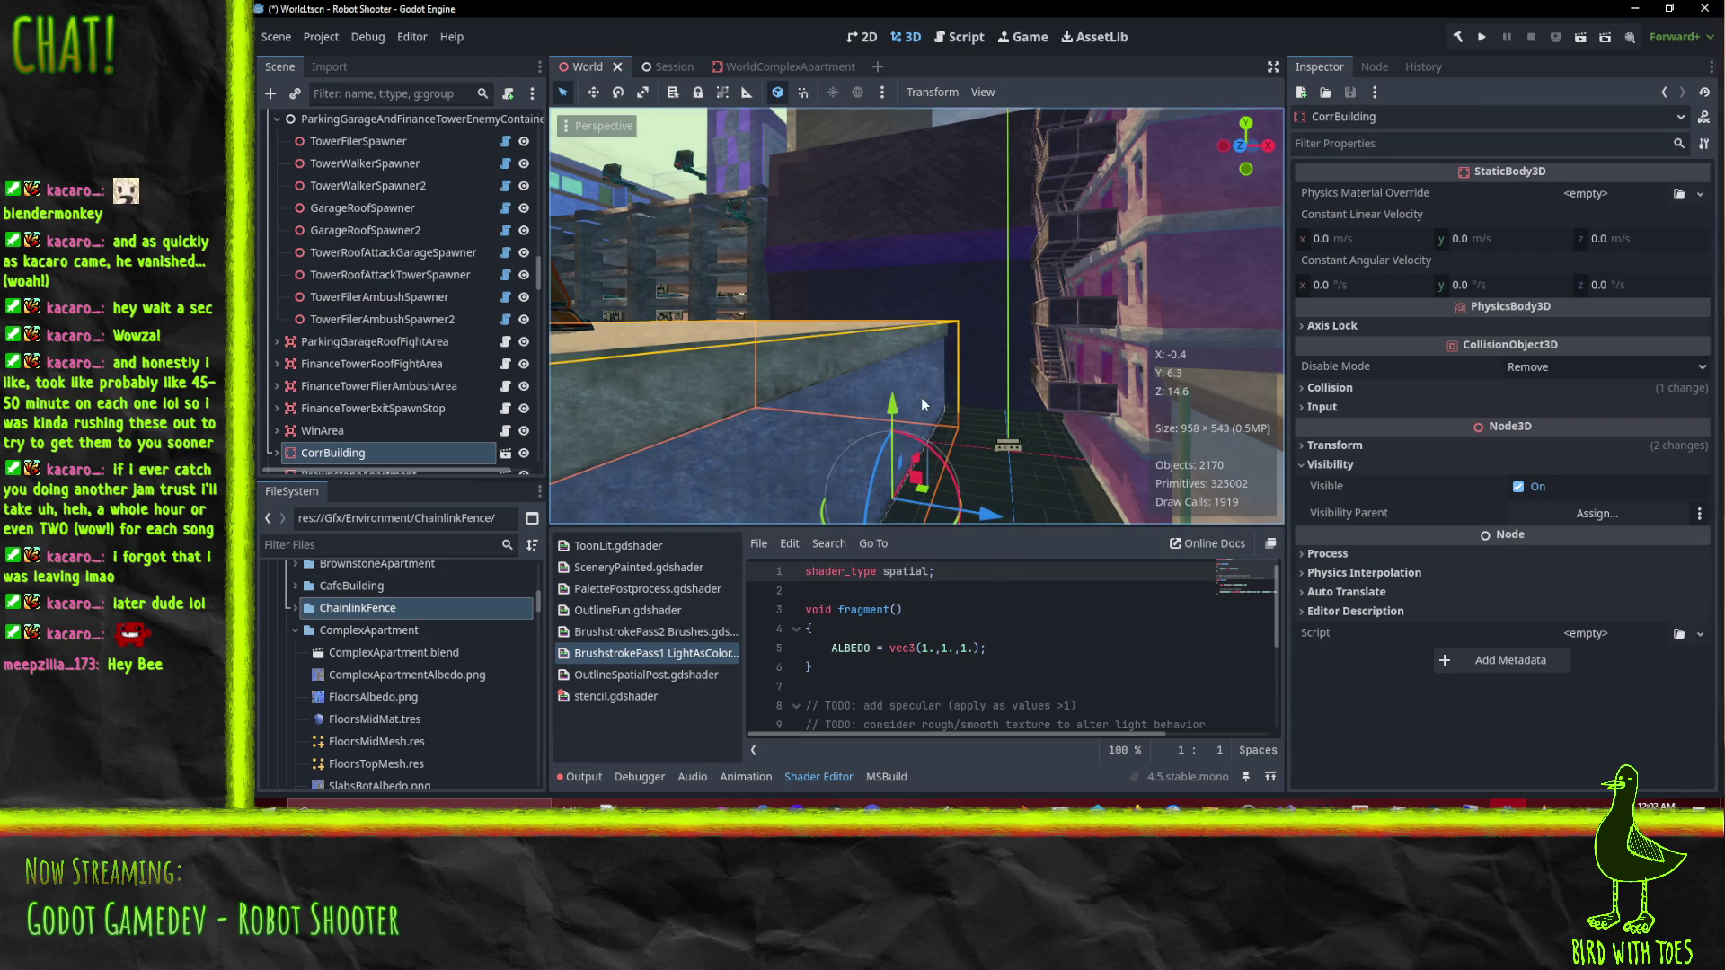
{"action": "left_click", "coordinate": [505, 454]}
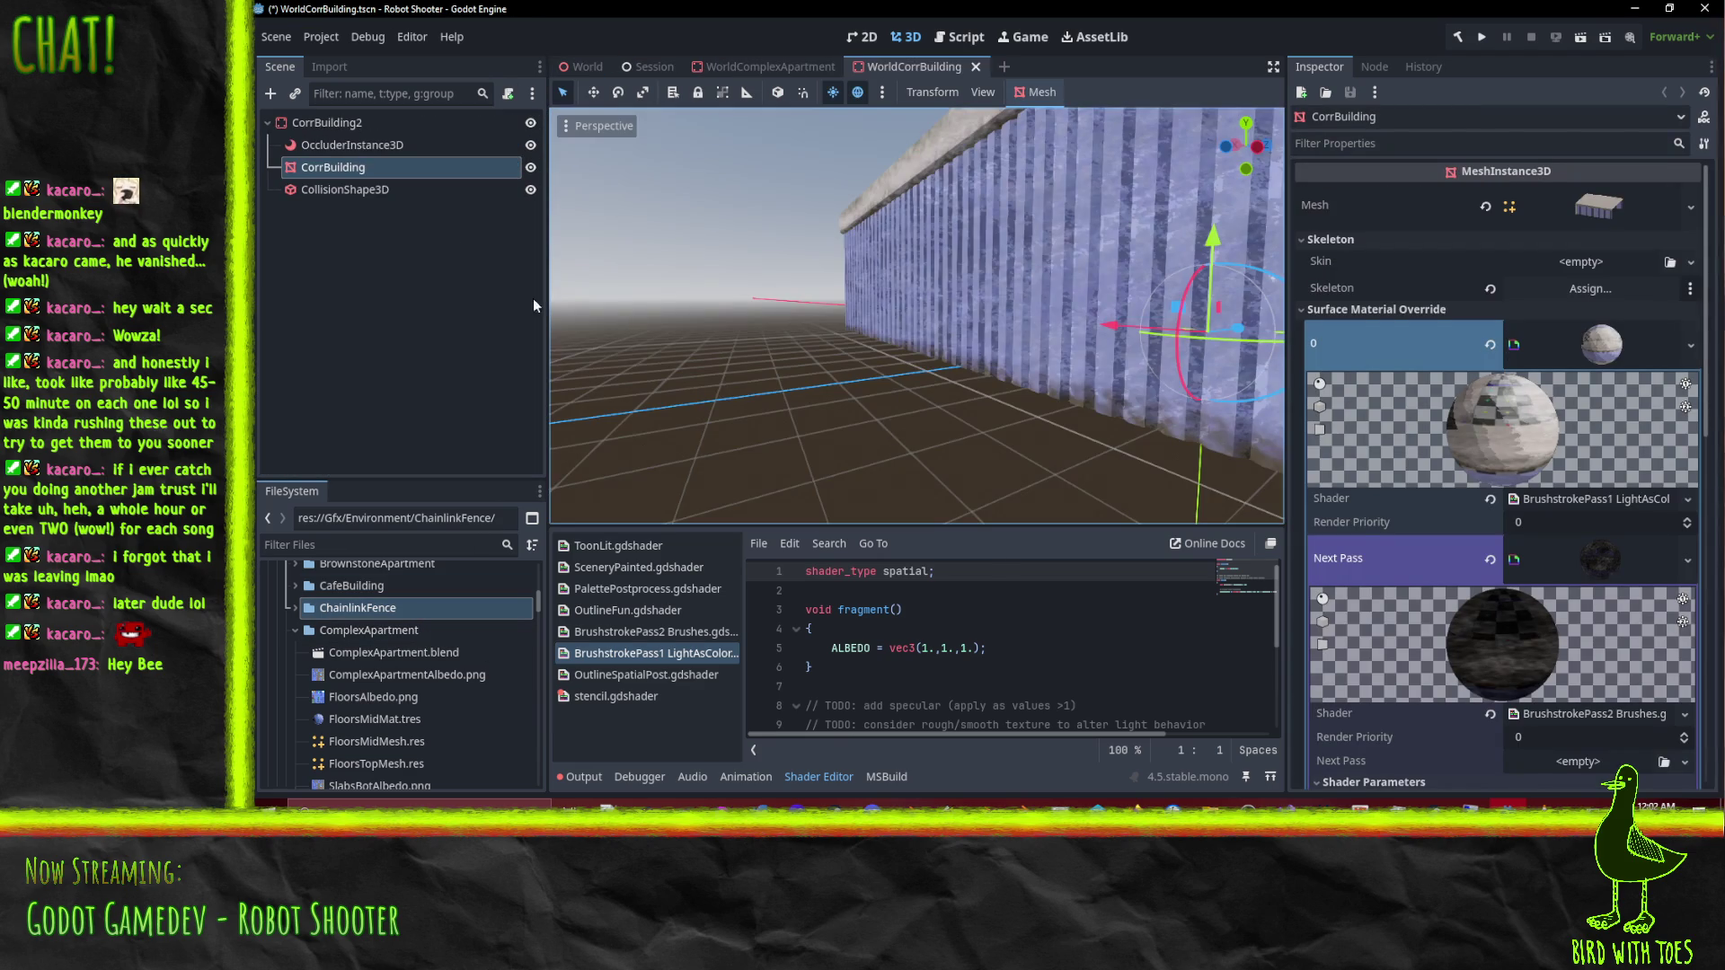
{"action": "mouse_move", "coordinate": [972, 300]}
{"action": "left_mouse_down"}
{"action": "mouse_move", "coordinate": [1153, 367]}
{"action": "mouse_move", "coordinate": [1218, 370]}
{"action": "left_mouse_up"}
{"action": "left_click", "coordinate": [1035, 90]}
{"action": "left_click", "coordinate": [1030, 100]}
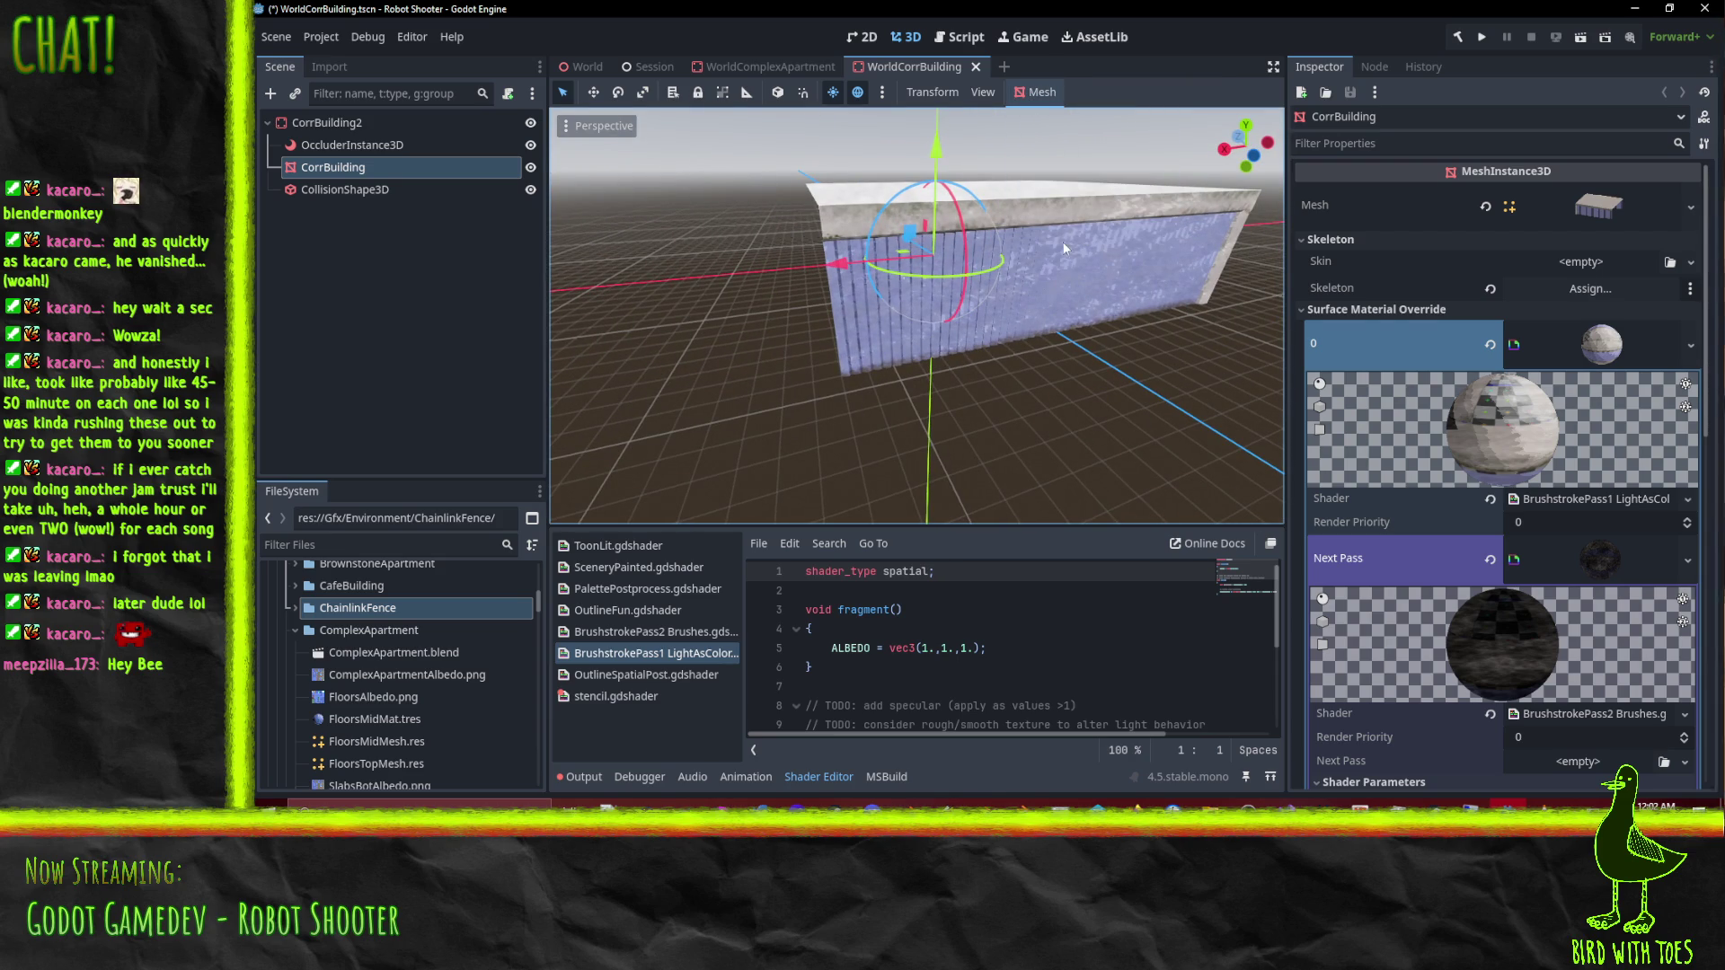
{"action": "left_click", "coordinate": [336, 190]}
{"action": "left_click", "coordinate": [341, 167]}
Step: Collapse the ComplexApartment asset folder in the FileSystem dock
{"action": "scroll", "coordinate": [413, 633], "scroll_direction": "up", "scroll_amount": 1}
{"action": "scroll", "coordinate": [386, 645], "scroll_direction": "up", "scroll_amount": 5}
{"action": "left_click", "coordinate": [297, 770]}
{"action": "scroll", "coordinate": [295, 769], "scroll_direction": "down", "scroll_amount": 2}
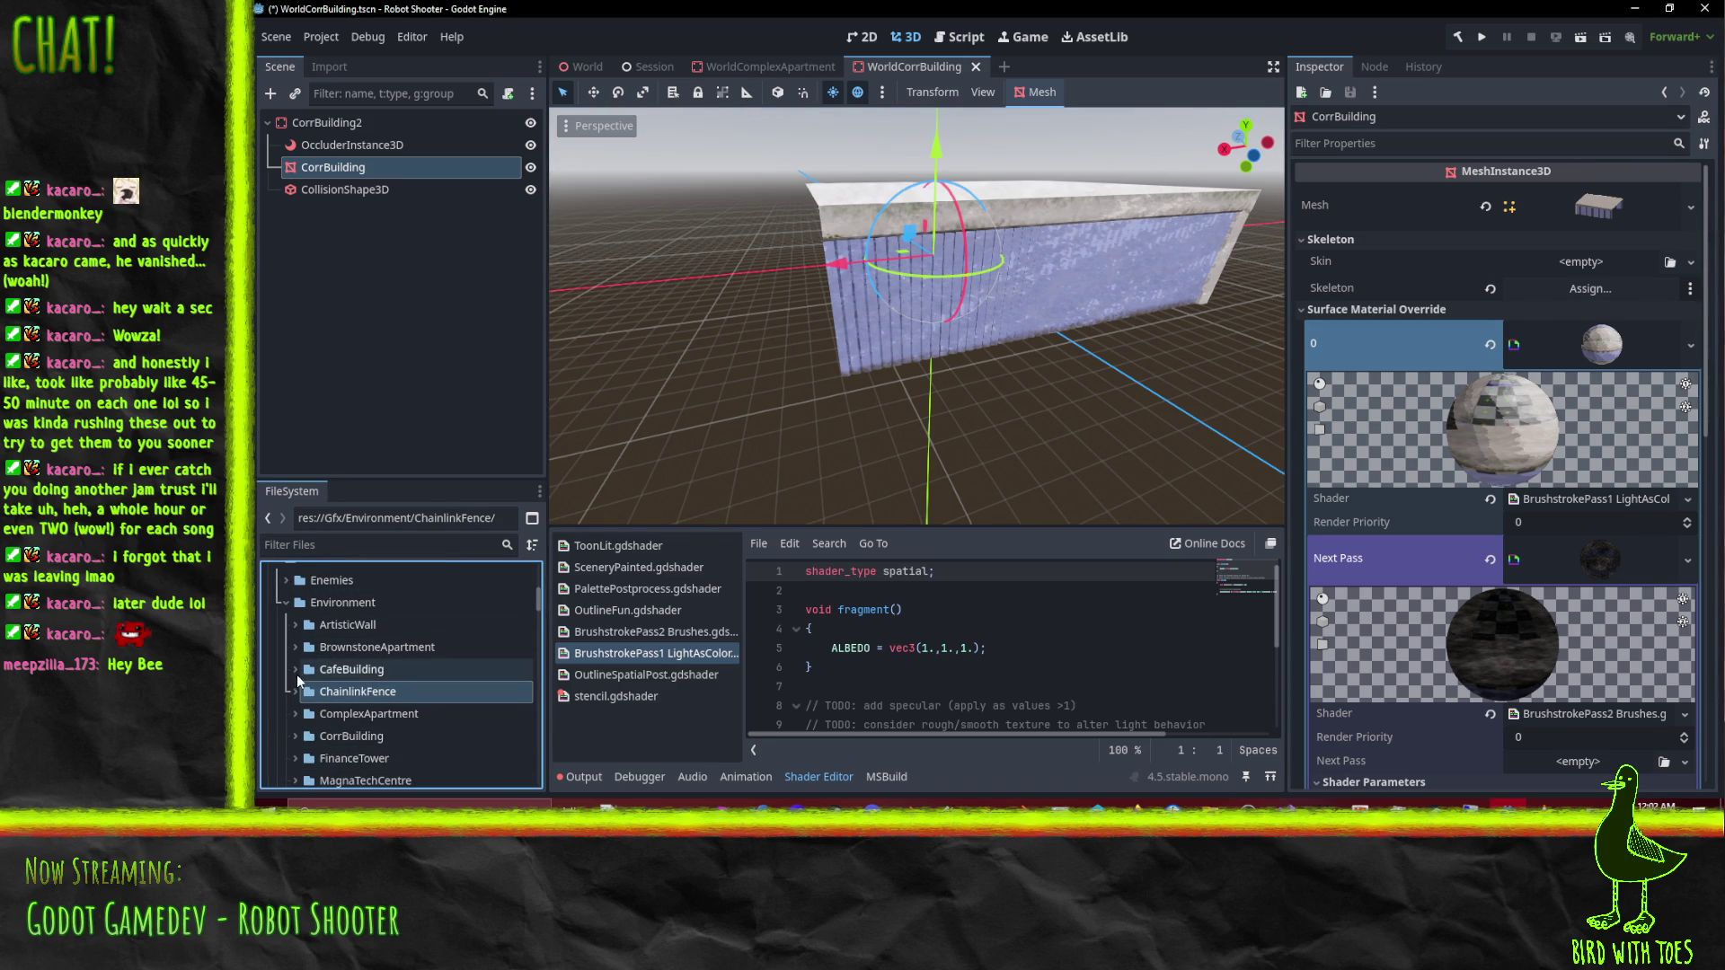
Step: Set CorrBuilding.blend's Light Baking import option to Static Lightmaps and reimport it
{"action": "left_click", "coordinate": [292, 736]}
{"action": "scroll", "coordinate": [295, 718], "scroll_direction": "down", "scroll_amount": 3}
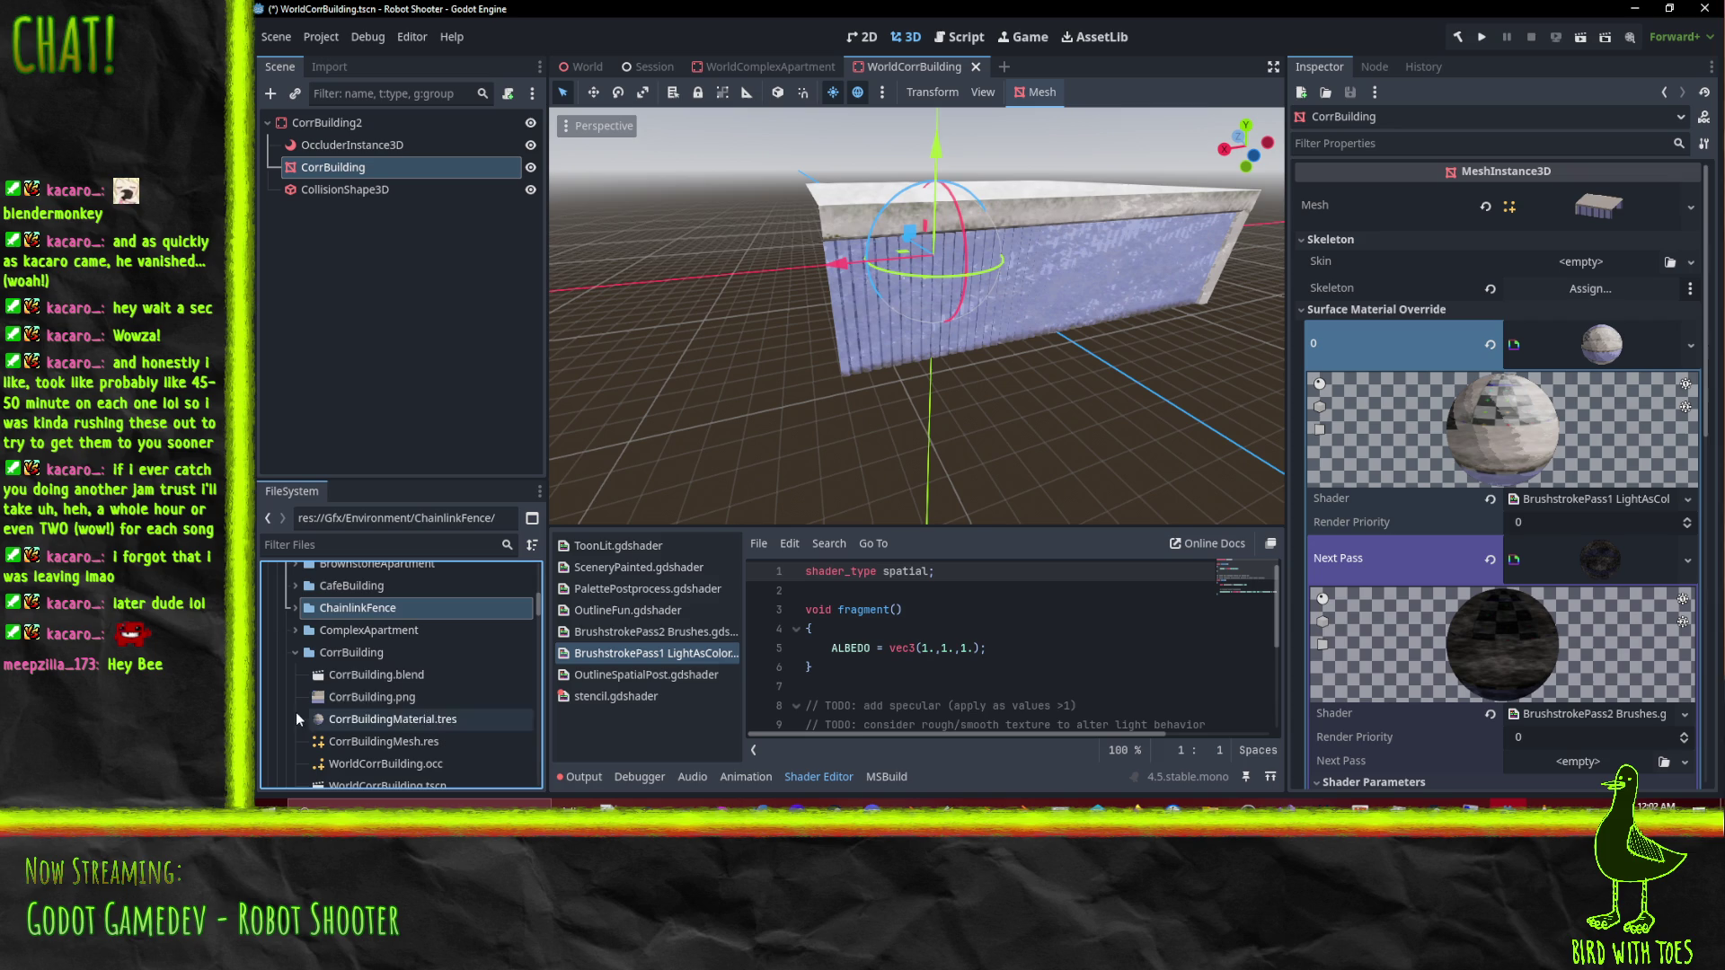
{"action": "left_click", "coordinate": [386, 674]}
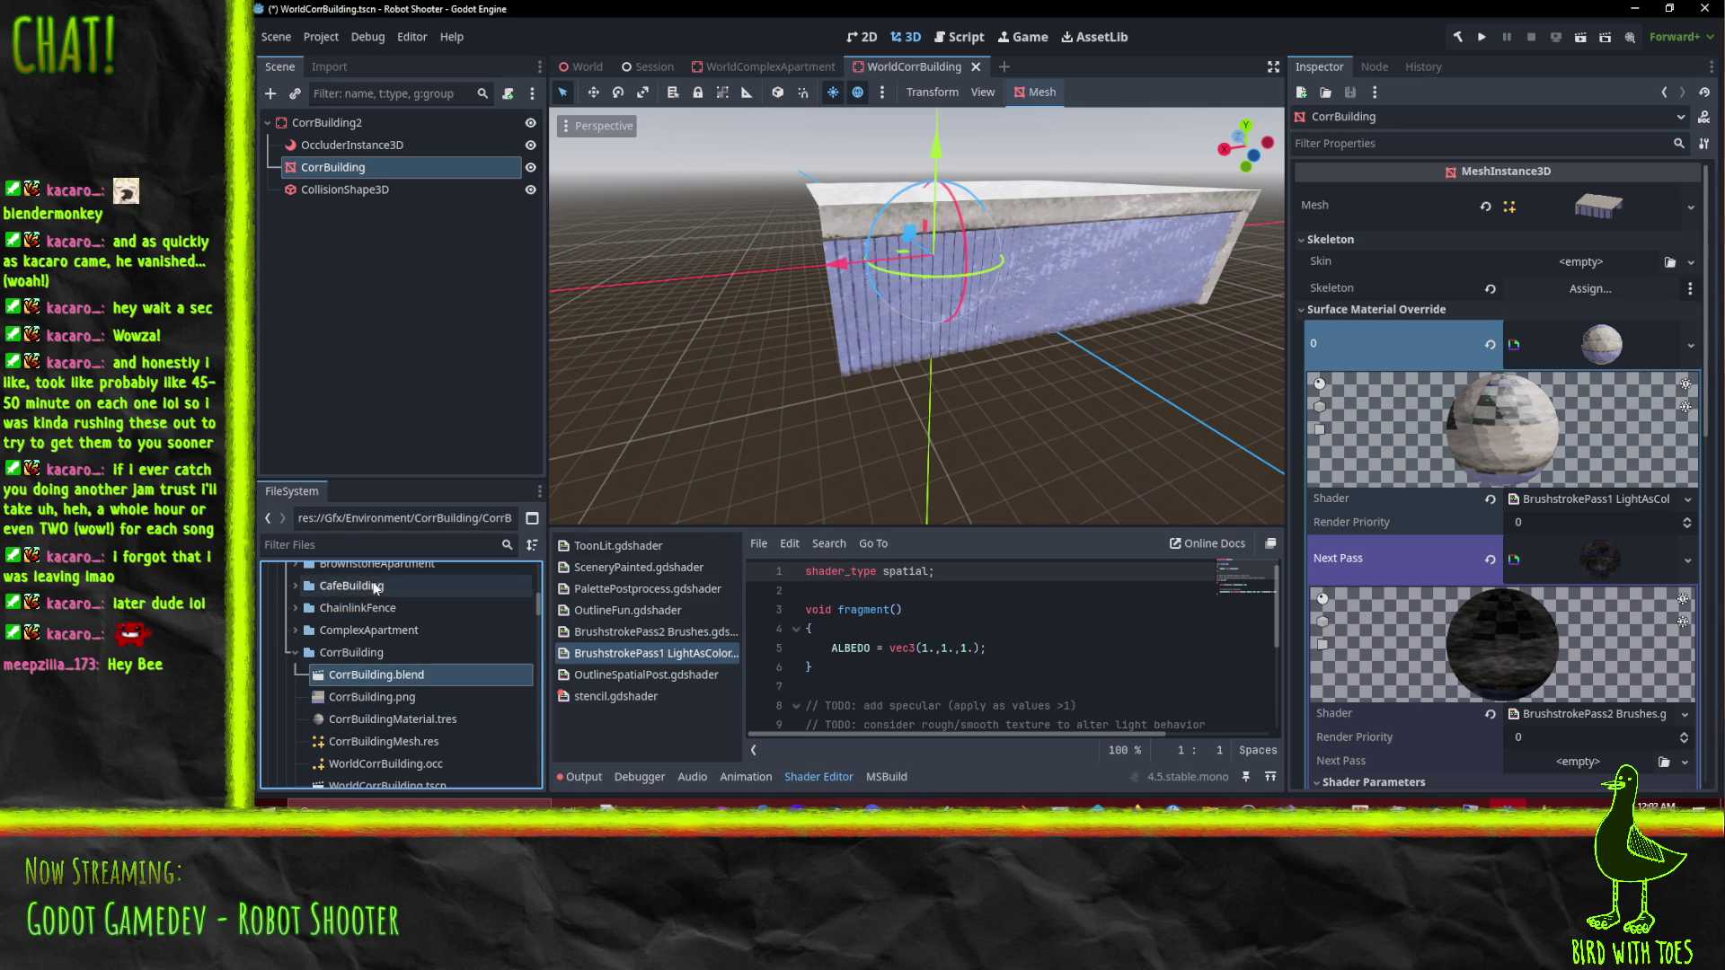
{"action": "left_click", "coordinate": [322, 74]}
{"action": "scroll", "coordinate": [404, 202], "scroll_direction": "down", "scroll_amount": 5}
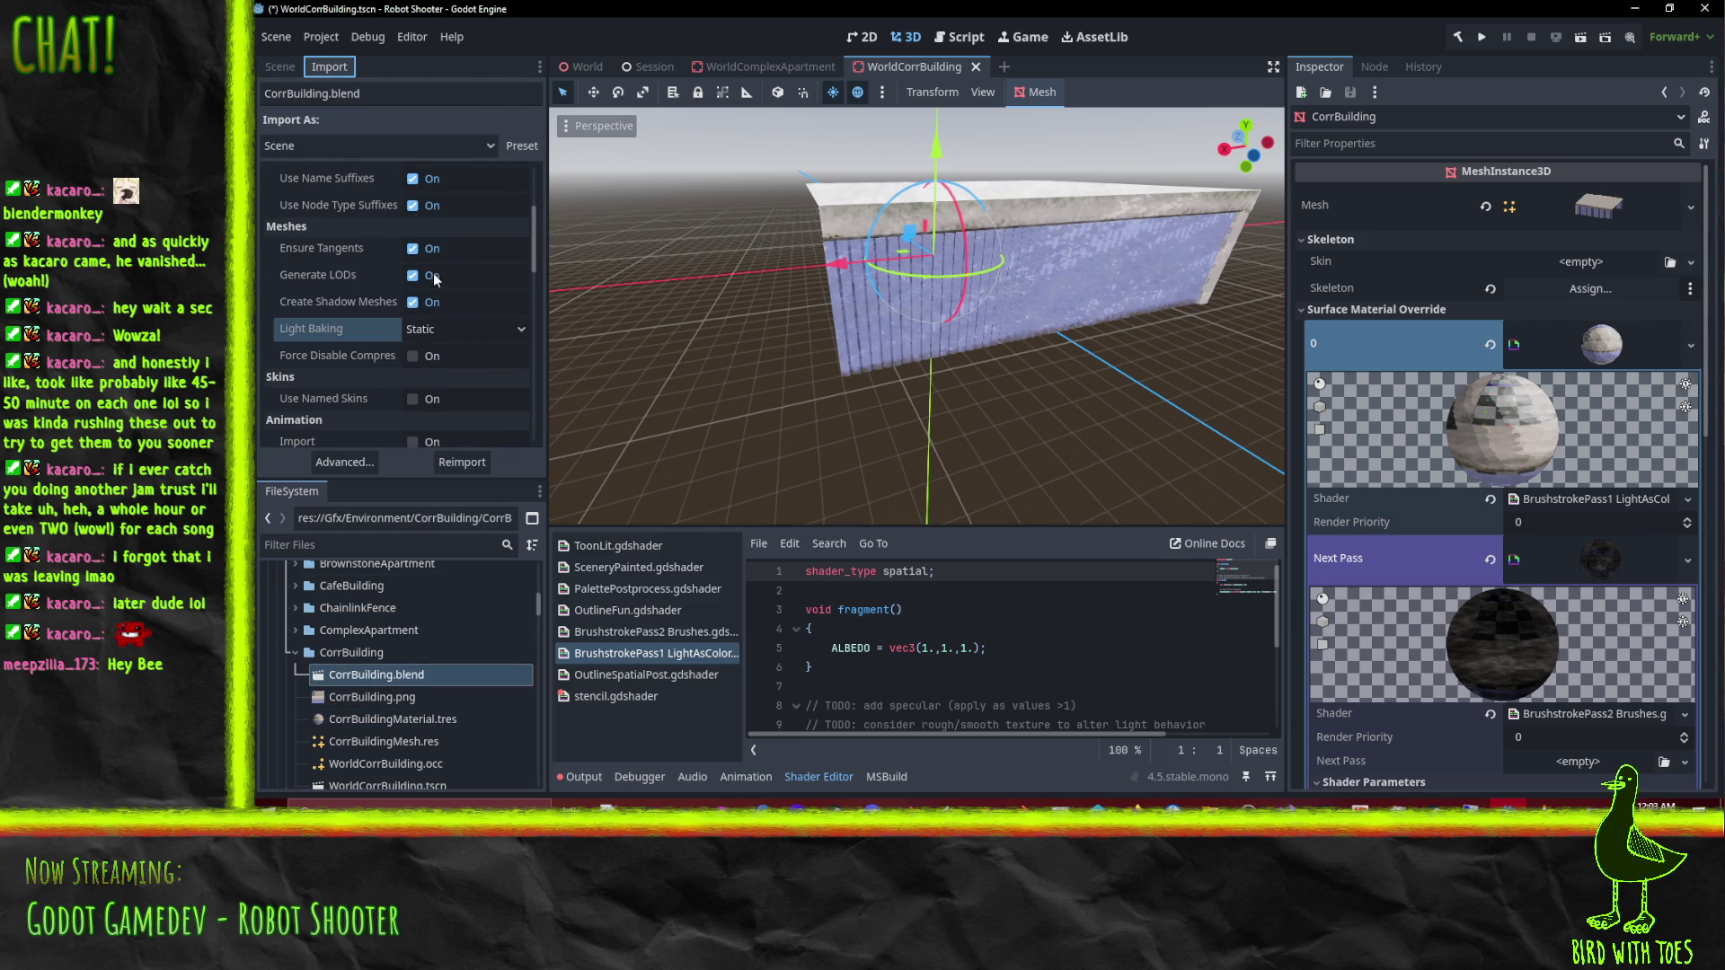
{"action": "left_click", "coordinate": [517, 333]}
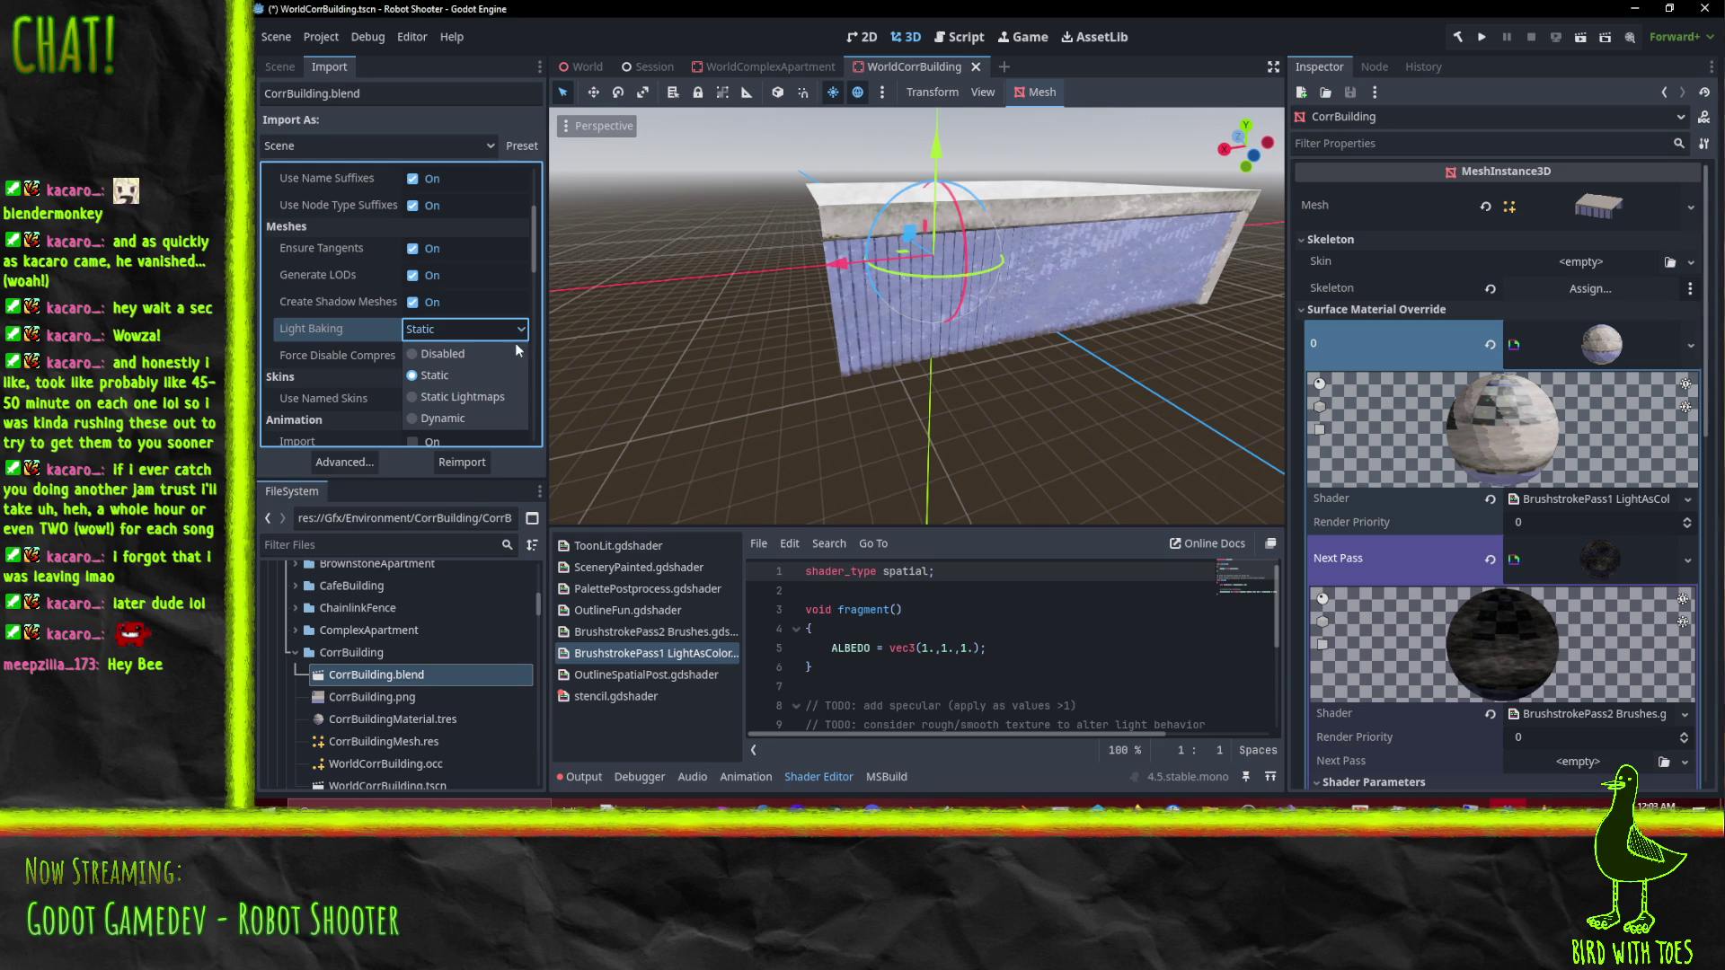
{"action": "left_click", "coordinate": [472, 399]}
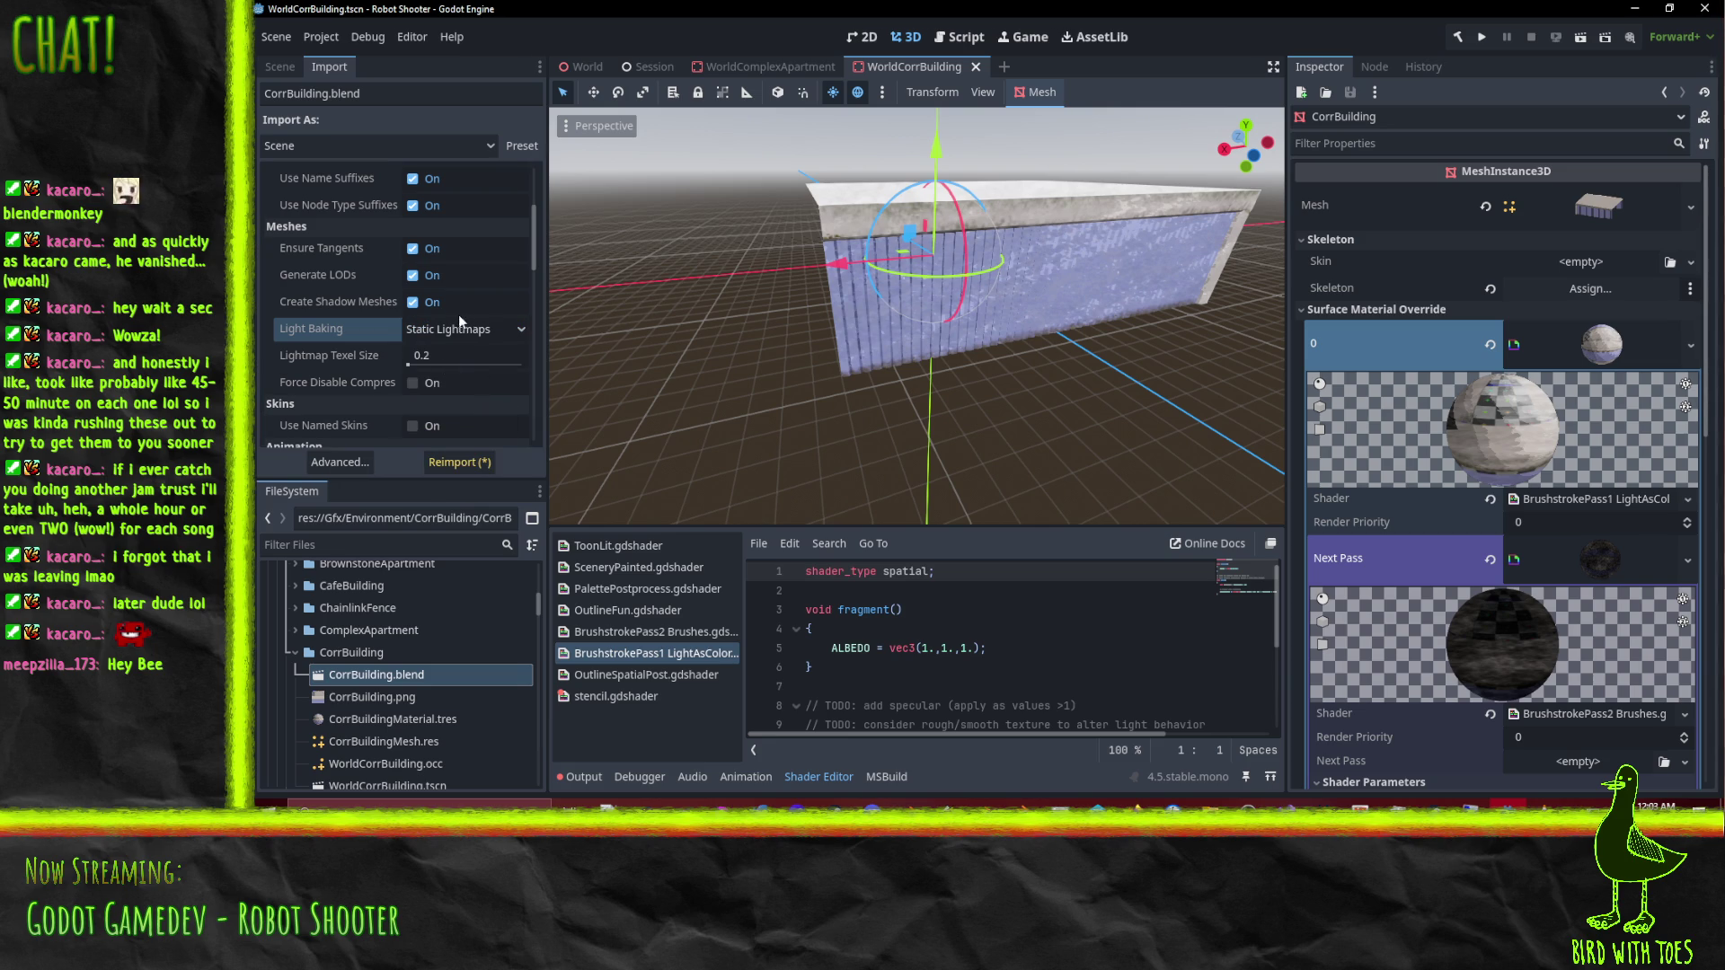
{"action": "left_click", "coordinate": [451, 463]}
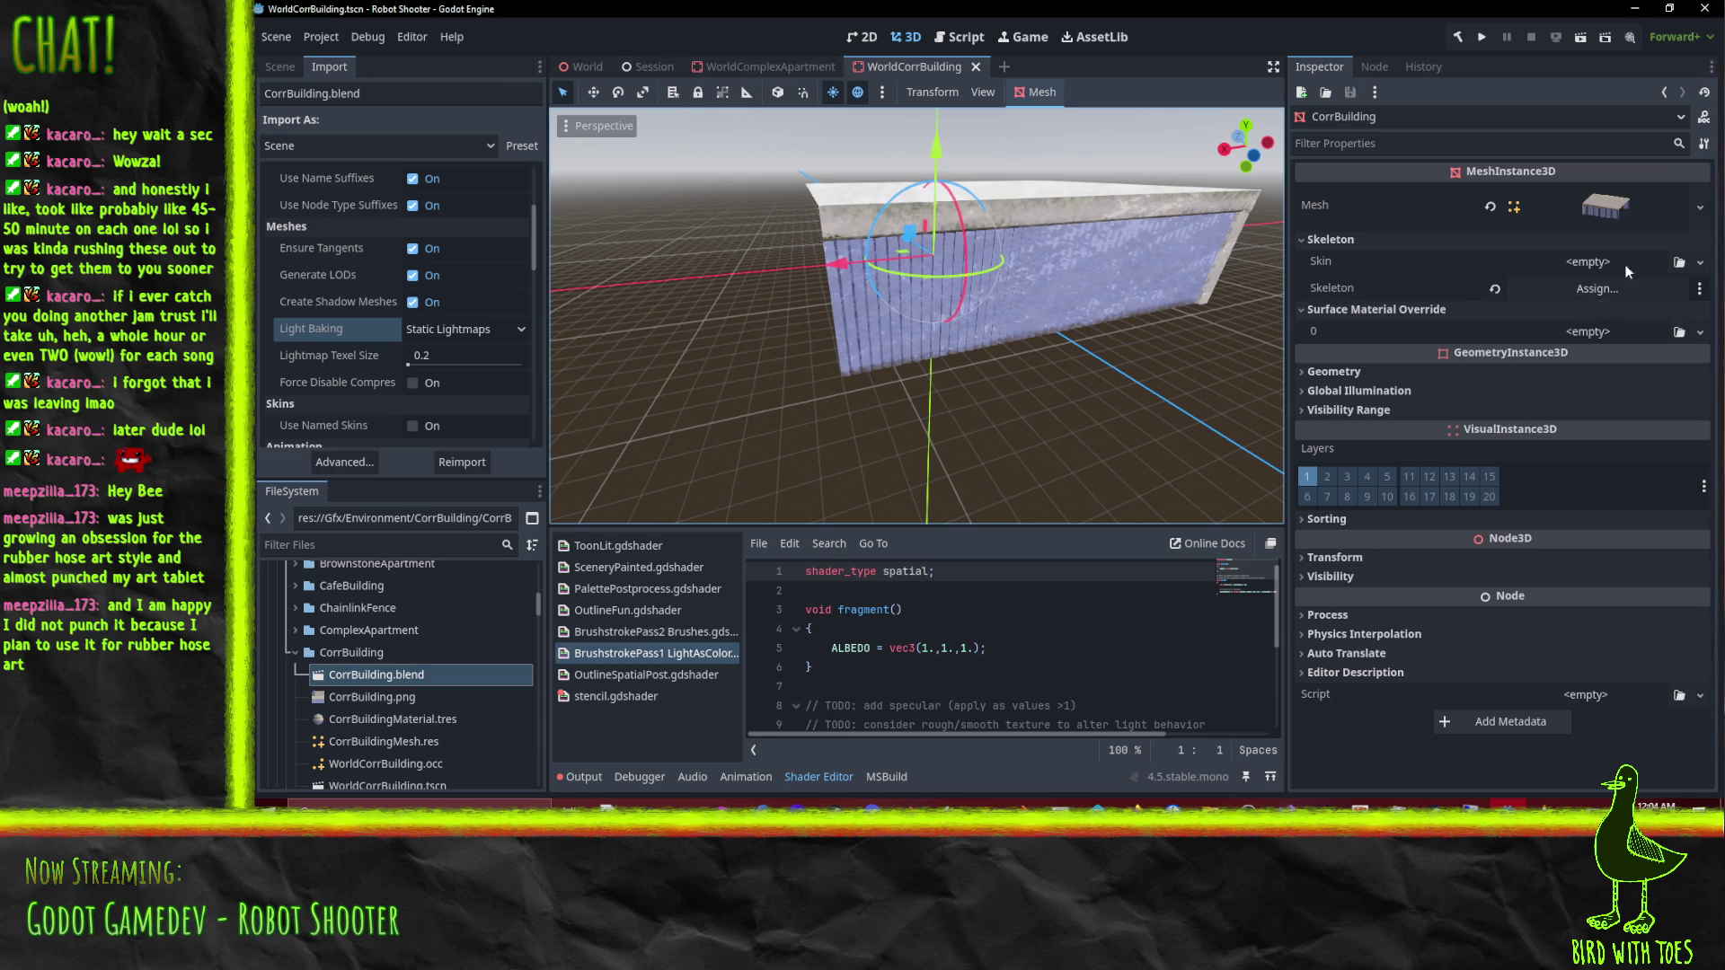
Step: Unwrap UV2 on CorrBuilding, confirm the 250 × 250 lightmap size hint, then save and close WorldCorrBuilding
{"action": "left_click", "coordinate": [1038, 91]}
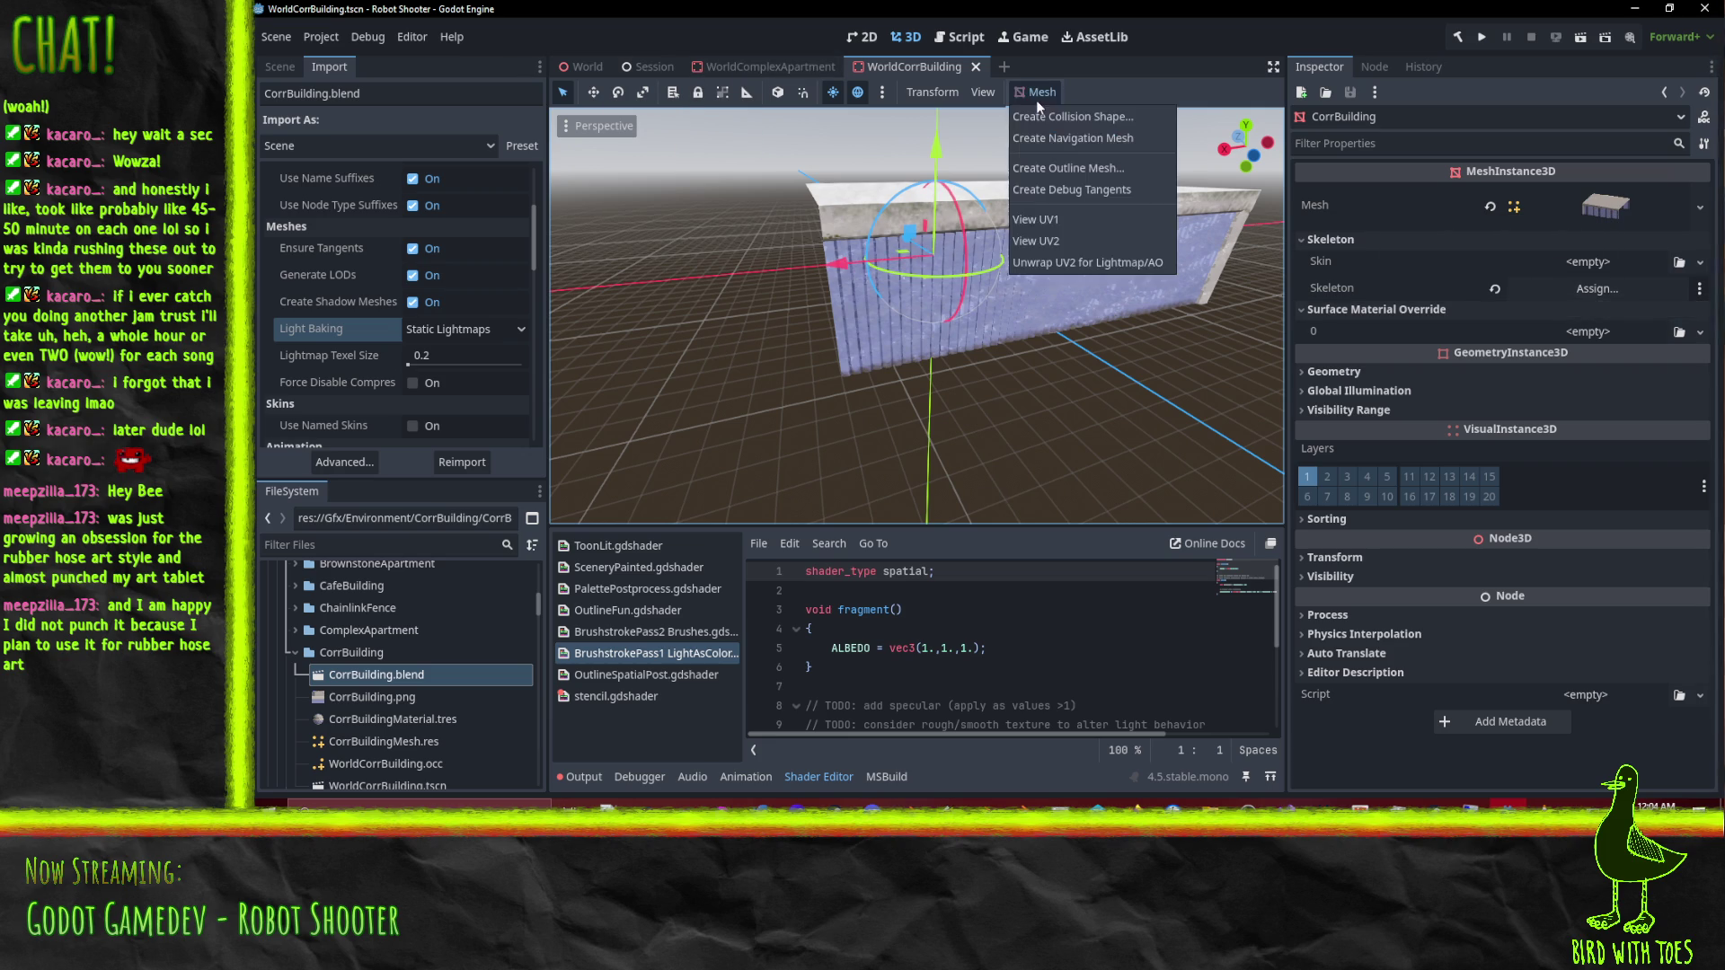
{"action": "left_click", "coordinate": [1065, 263]}
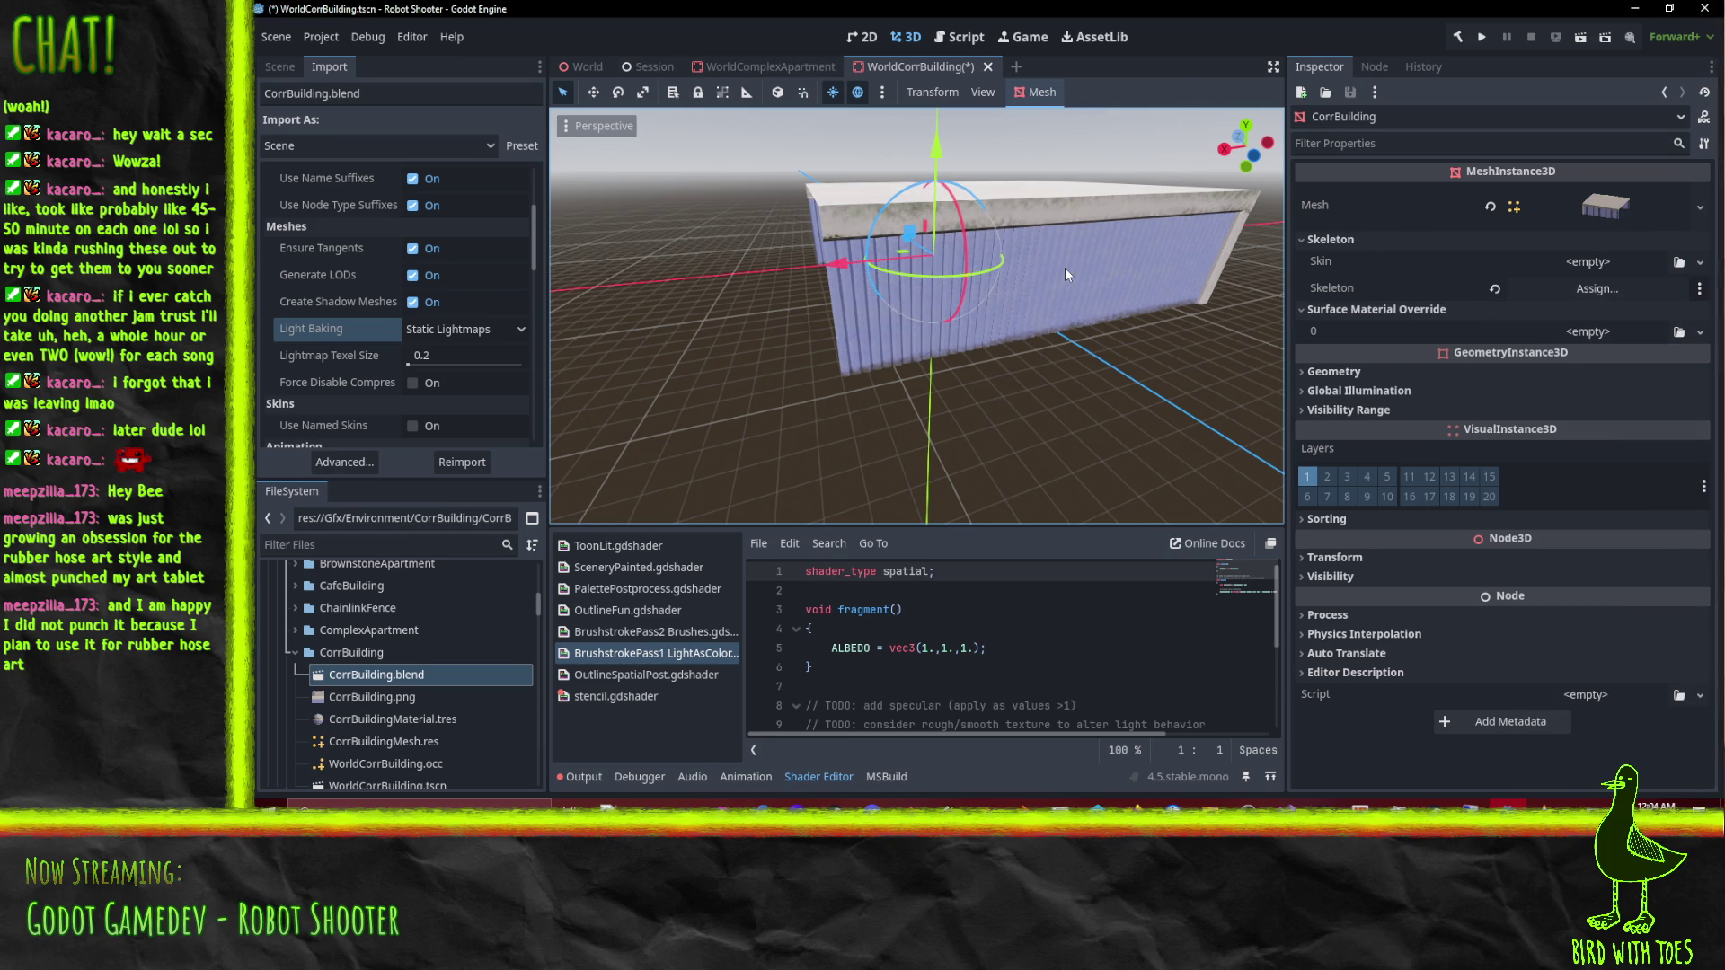
{"action": "left_click", "coordinate": [1618, 204]}
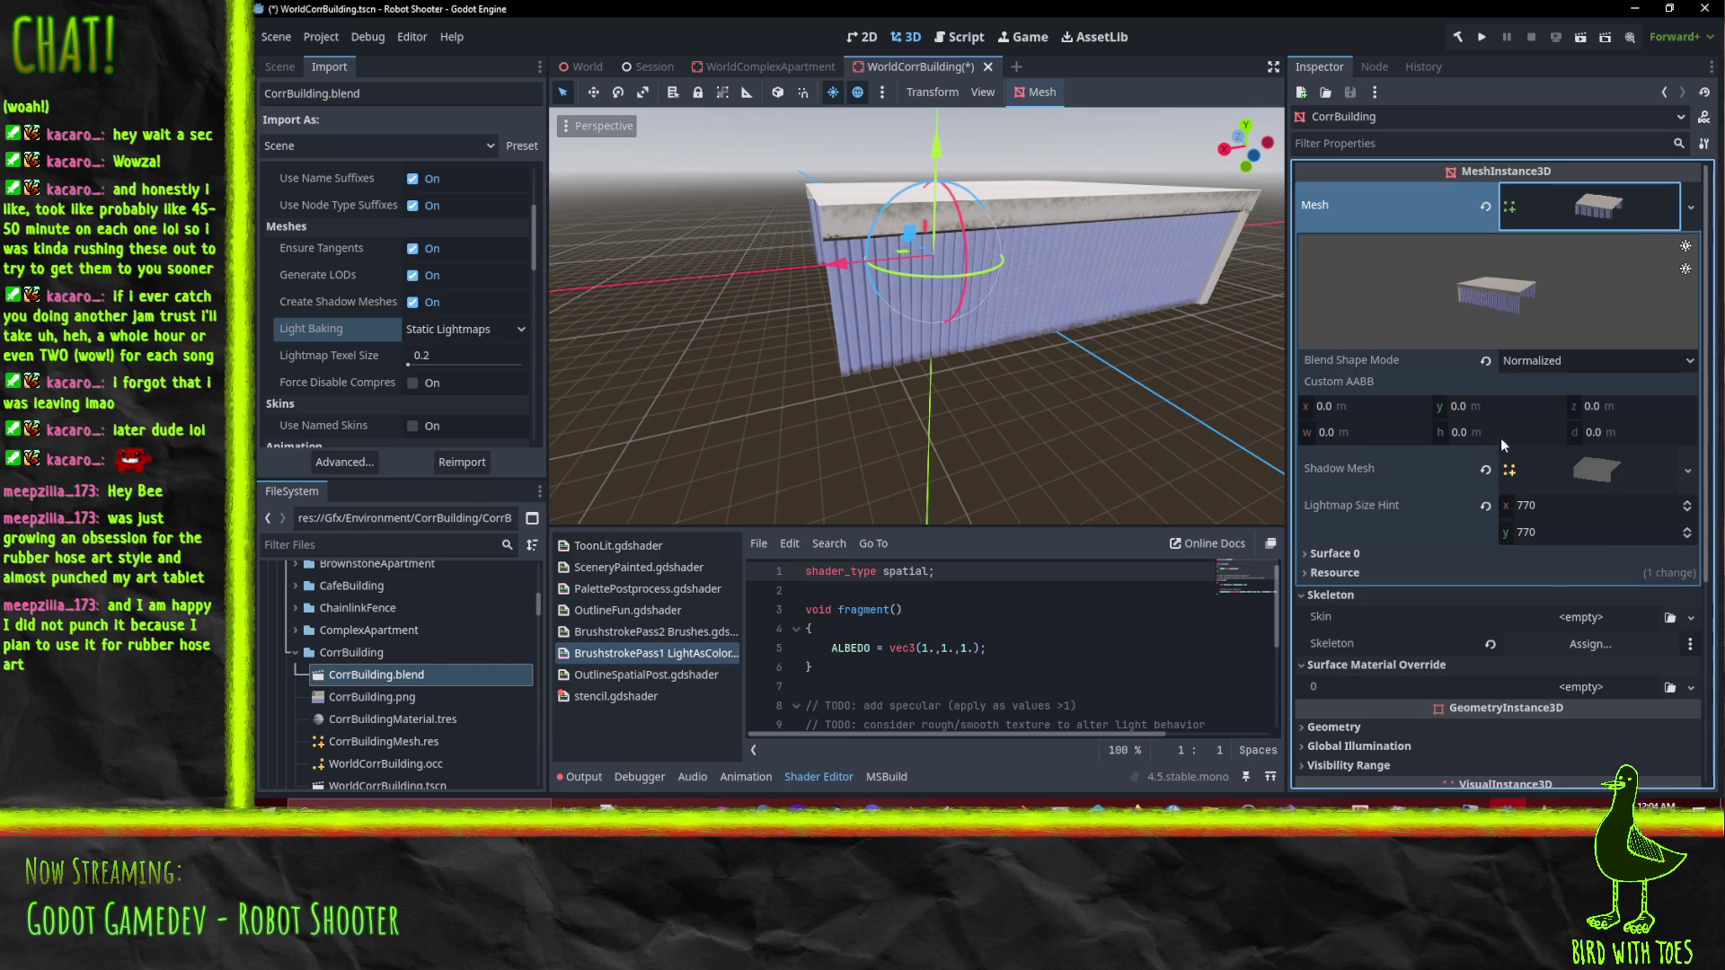
{"action": "key", "text": "ctrl+s"}
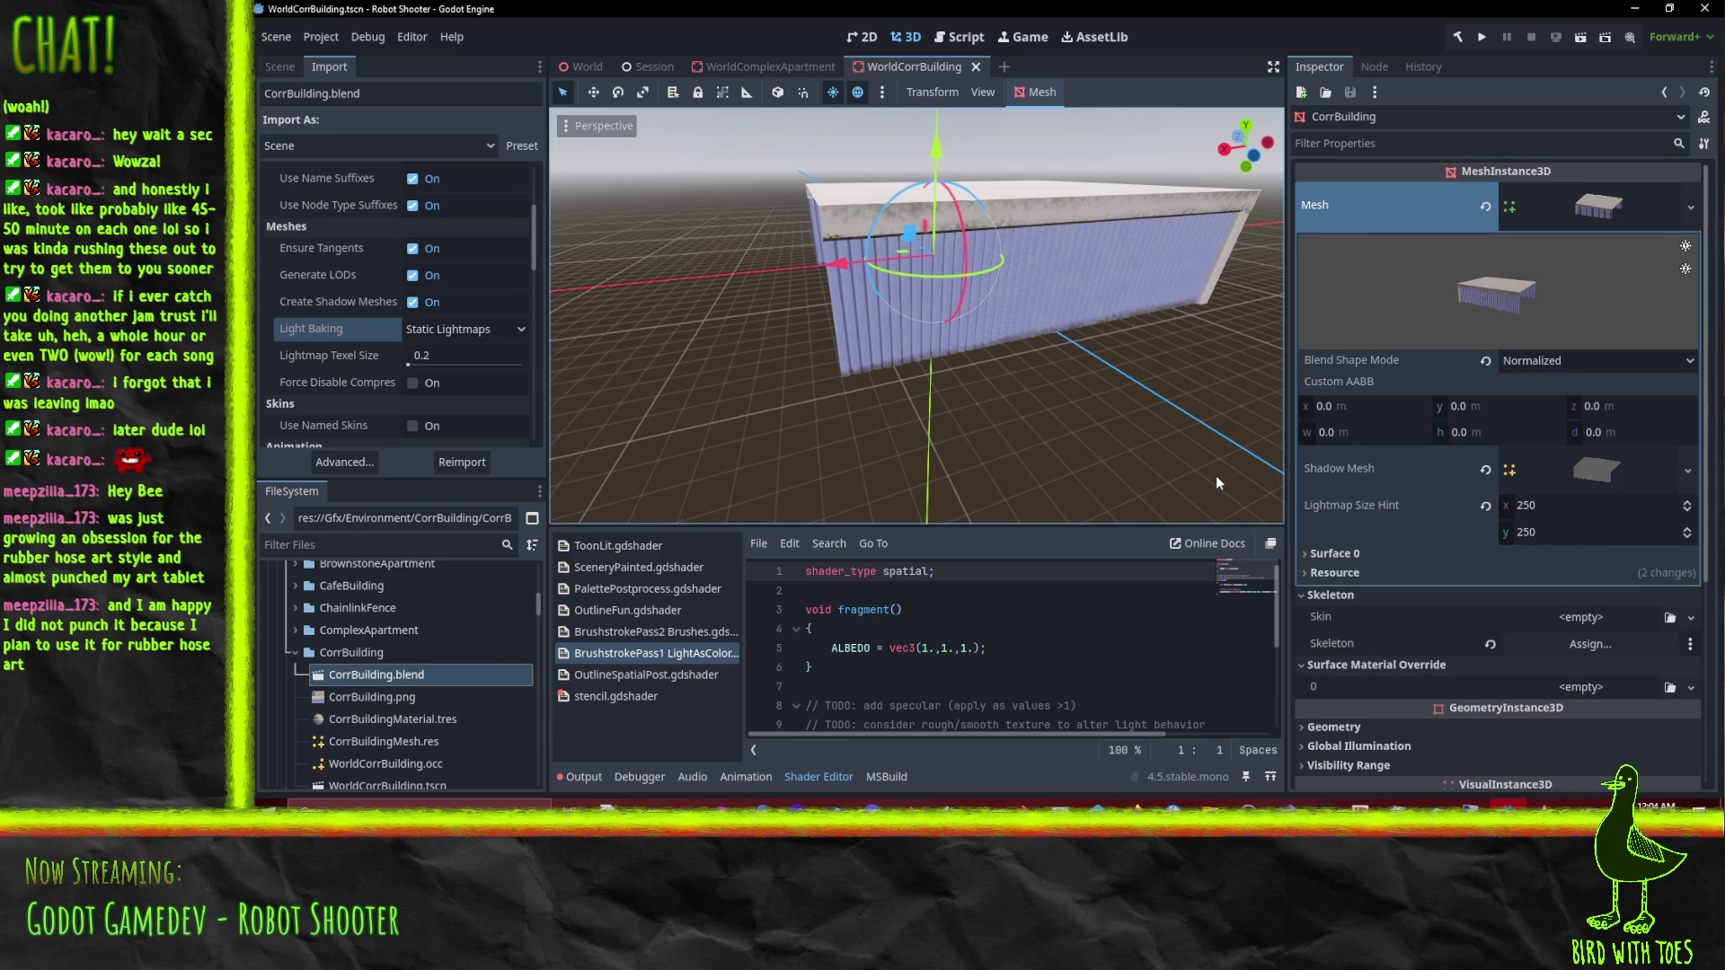
{"action": "left_click", "coordinate": [976, 66]}
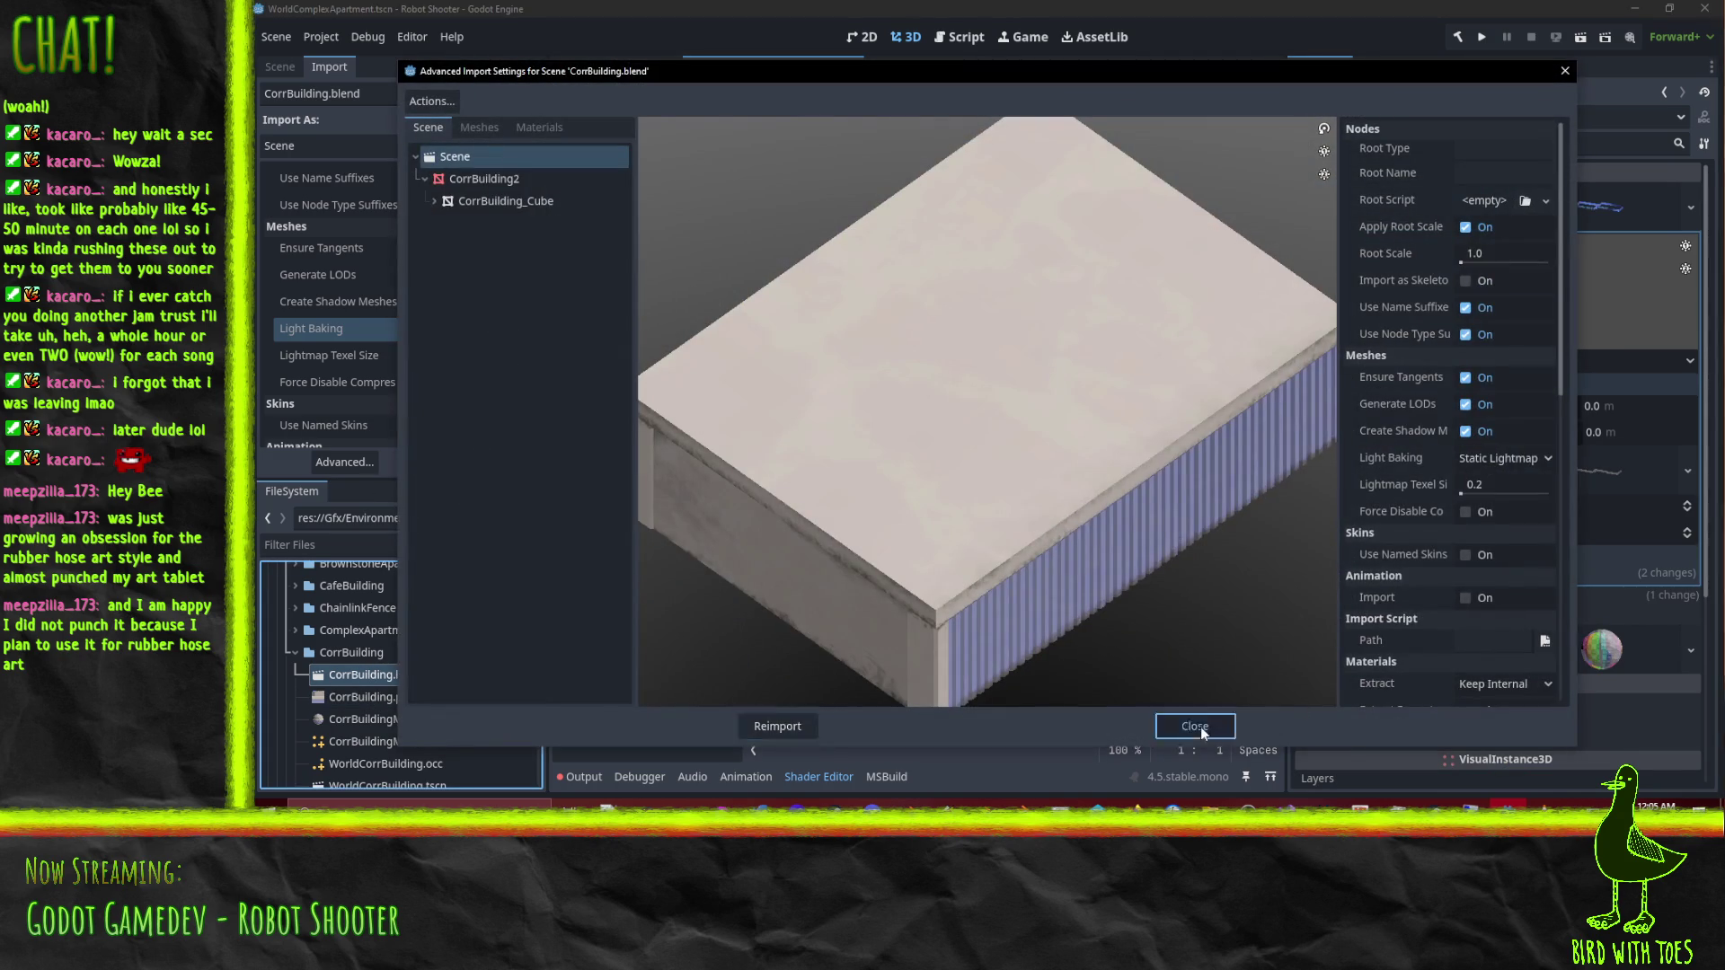
Step: Reopen the WorldCorrBuilding scene and confirm the CorrBuilding mesh has a 250 × 250 lightmap size hint
{"action": "left_click", "coordinate": [1201, 726]}
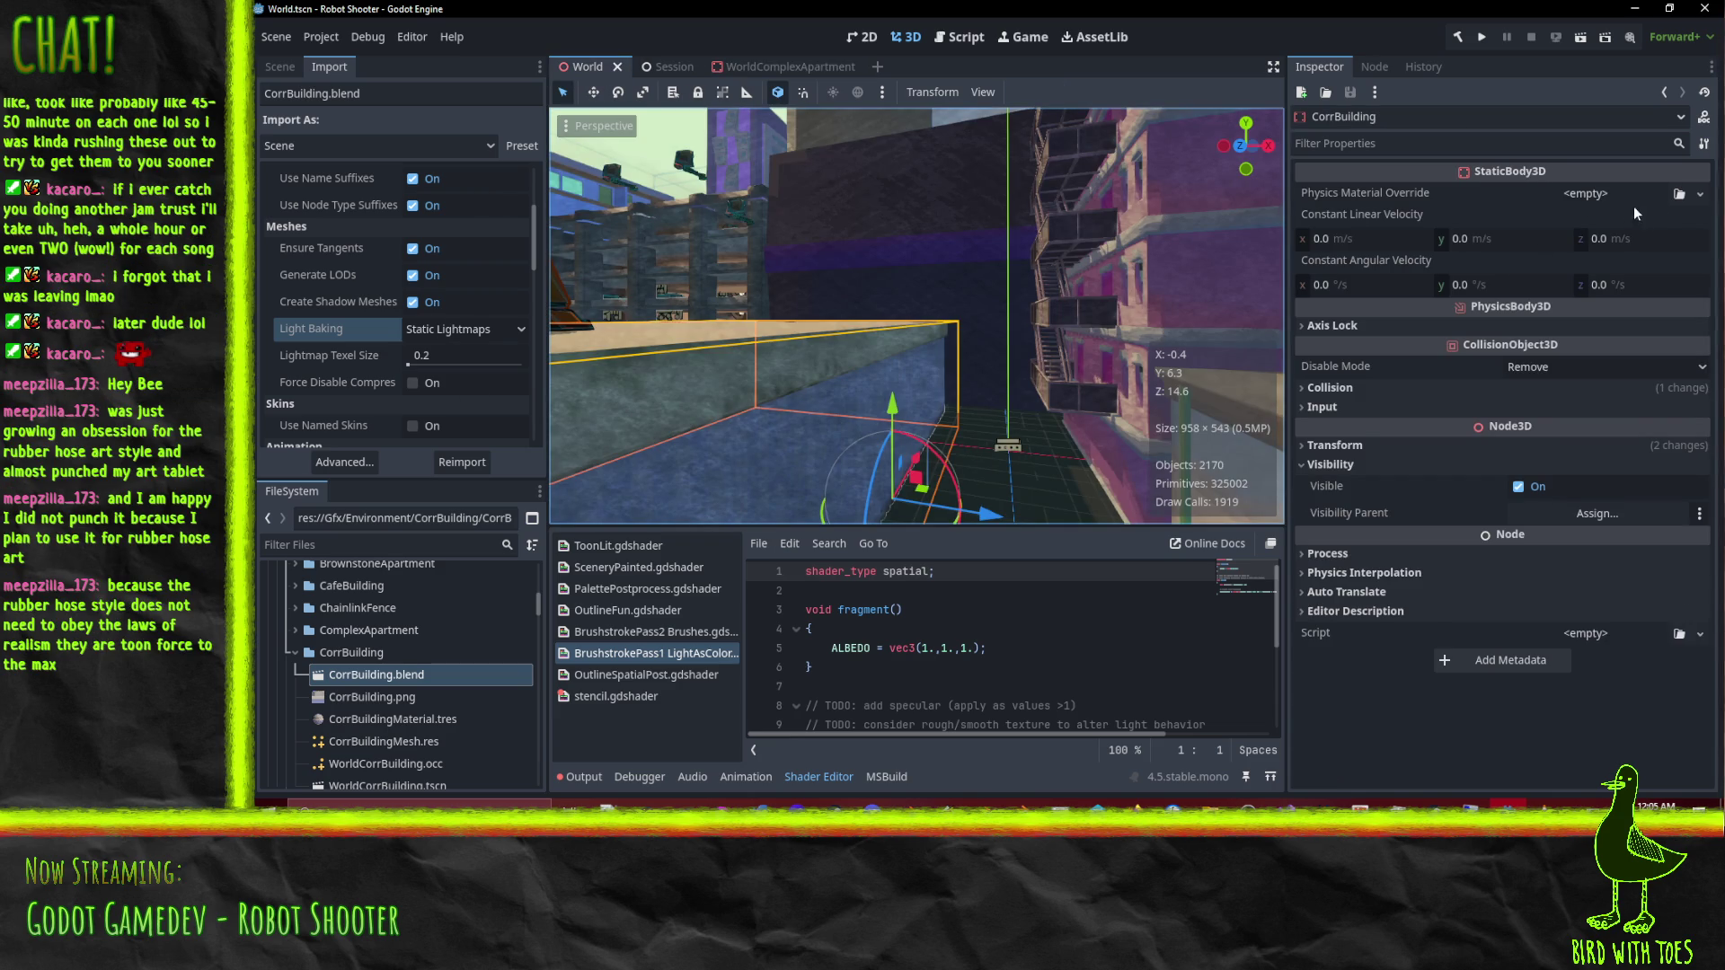
{"action": "left_click", "coordinate": [288, 63]}
{"action": "left_click", "coordinate": [506, 289]}
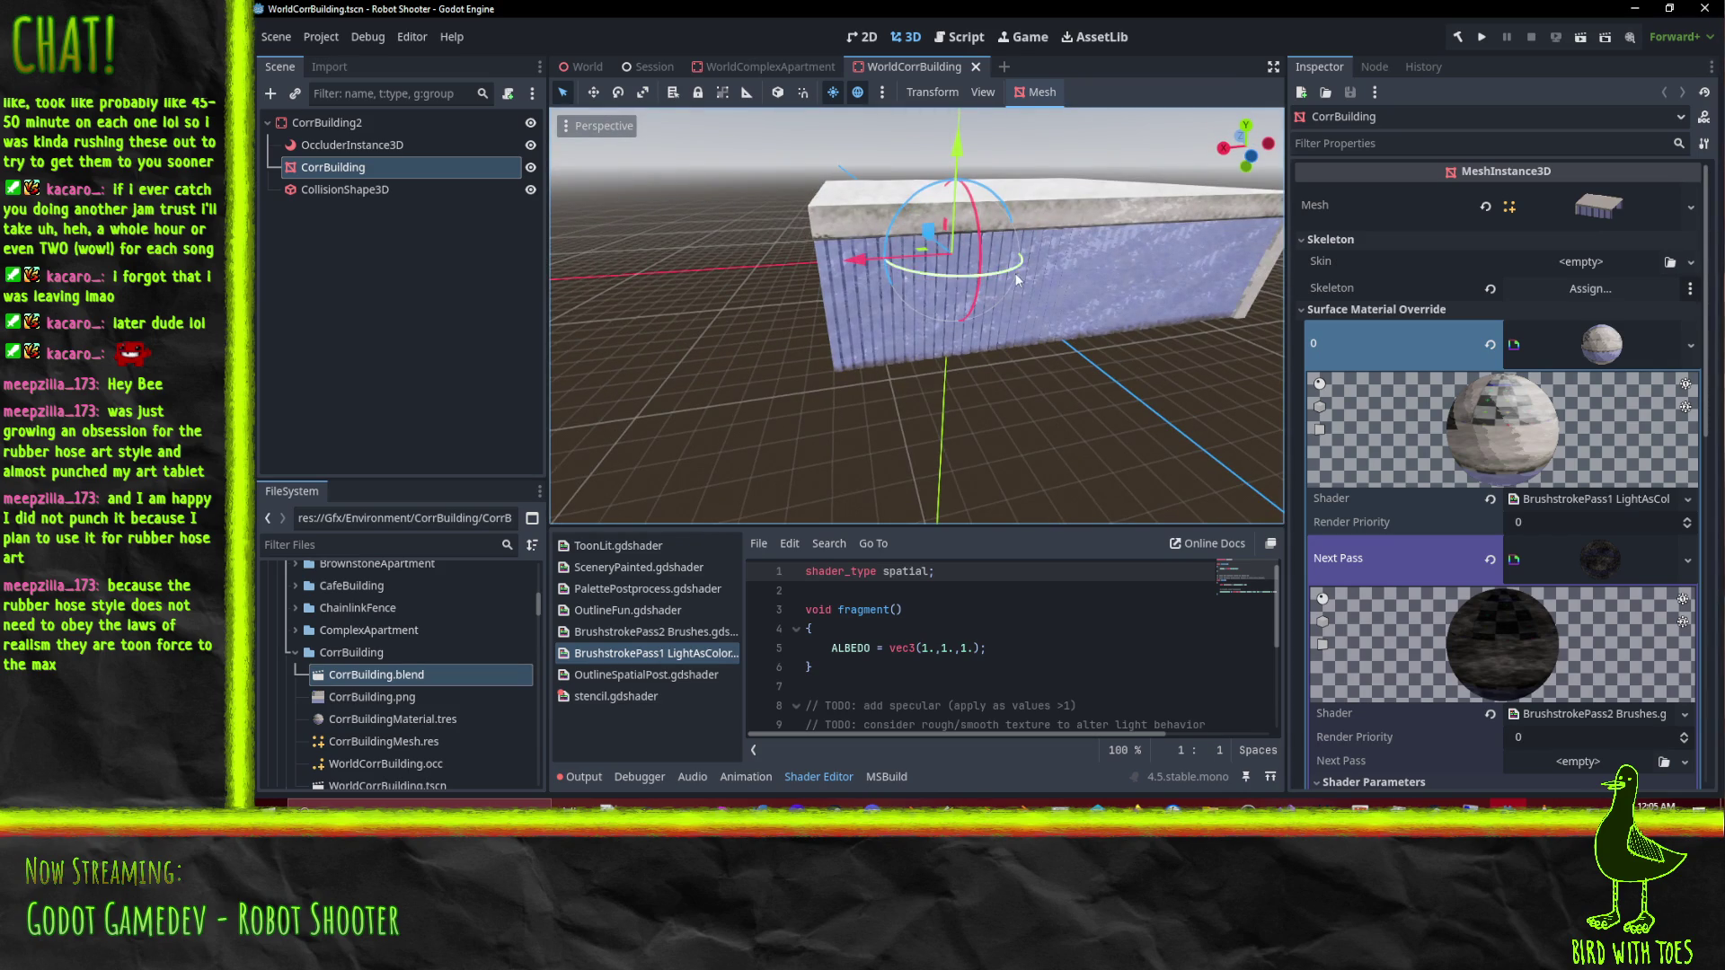
{"action": "left_click", "coordinate": [1574, 212]}
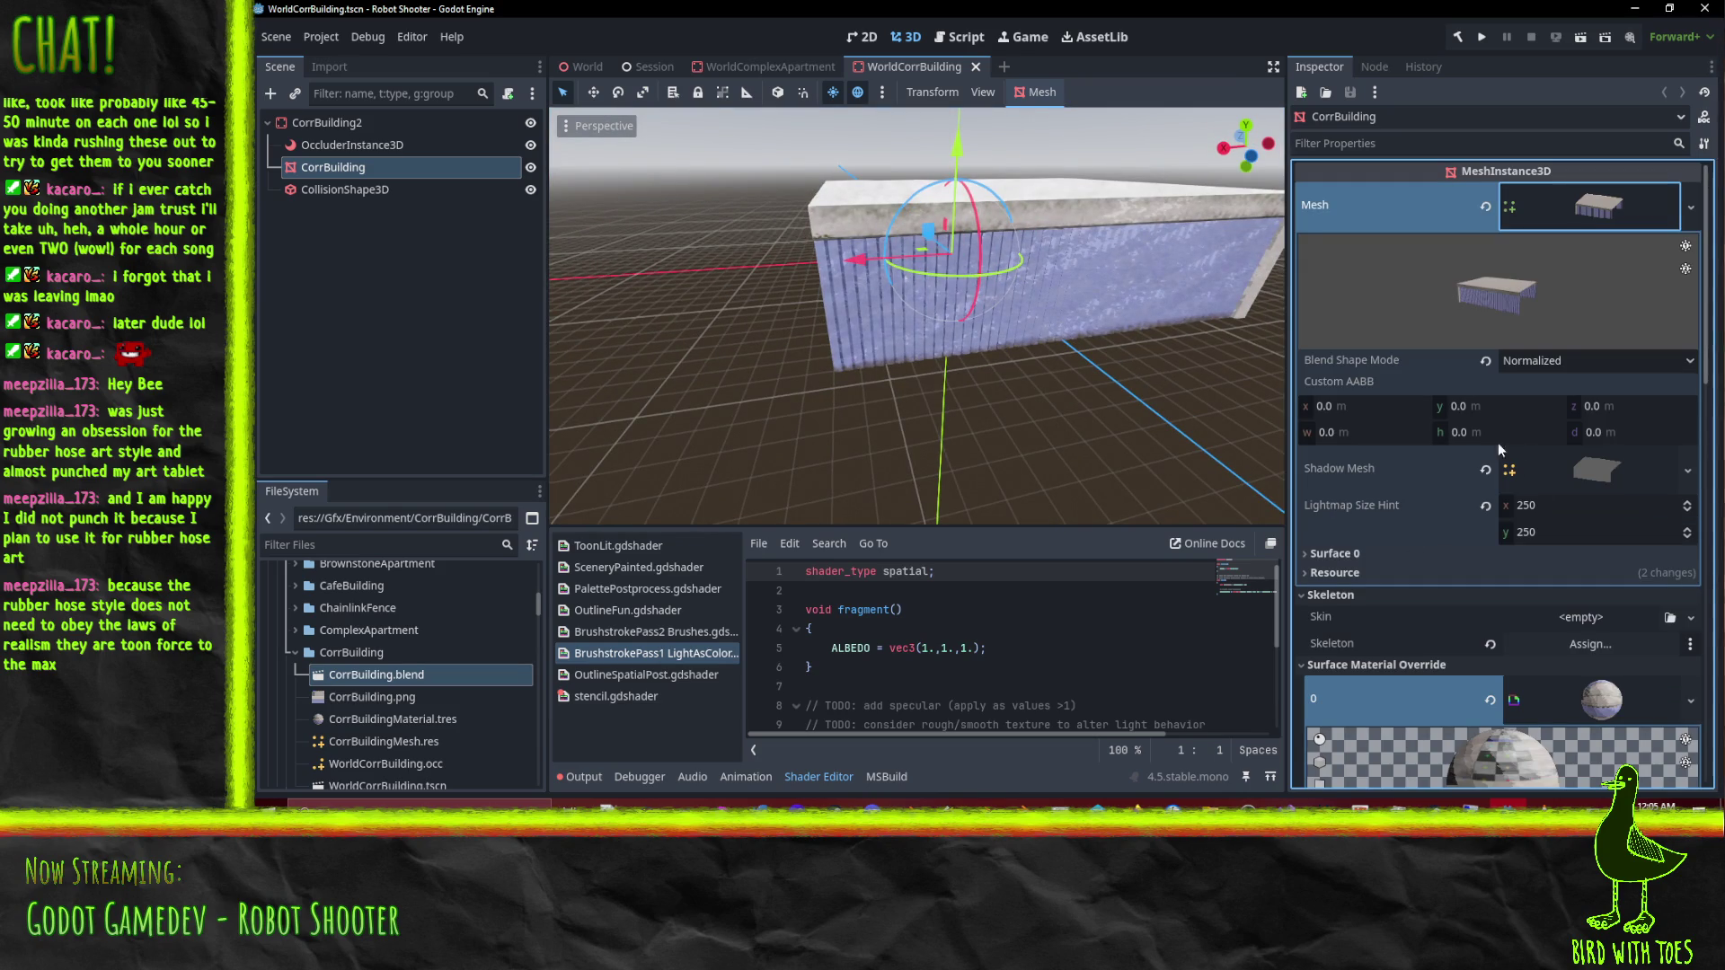